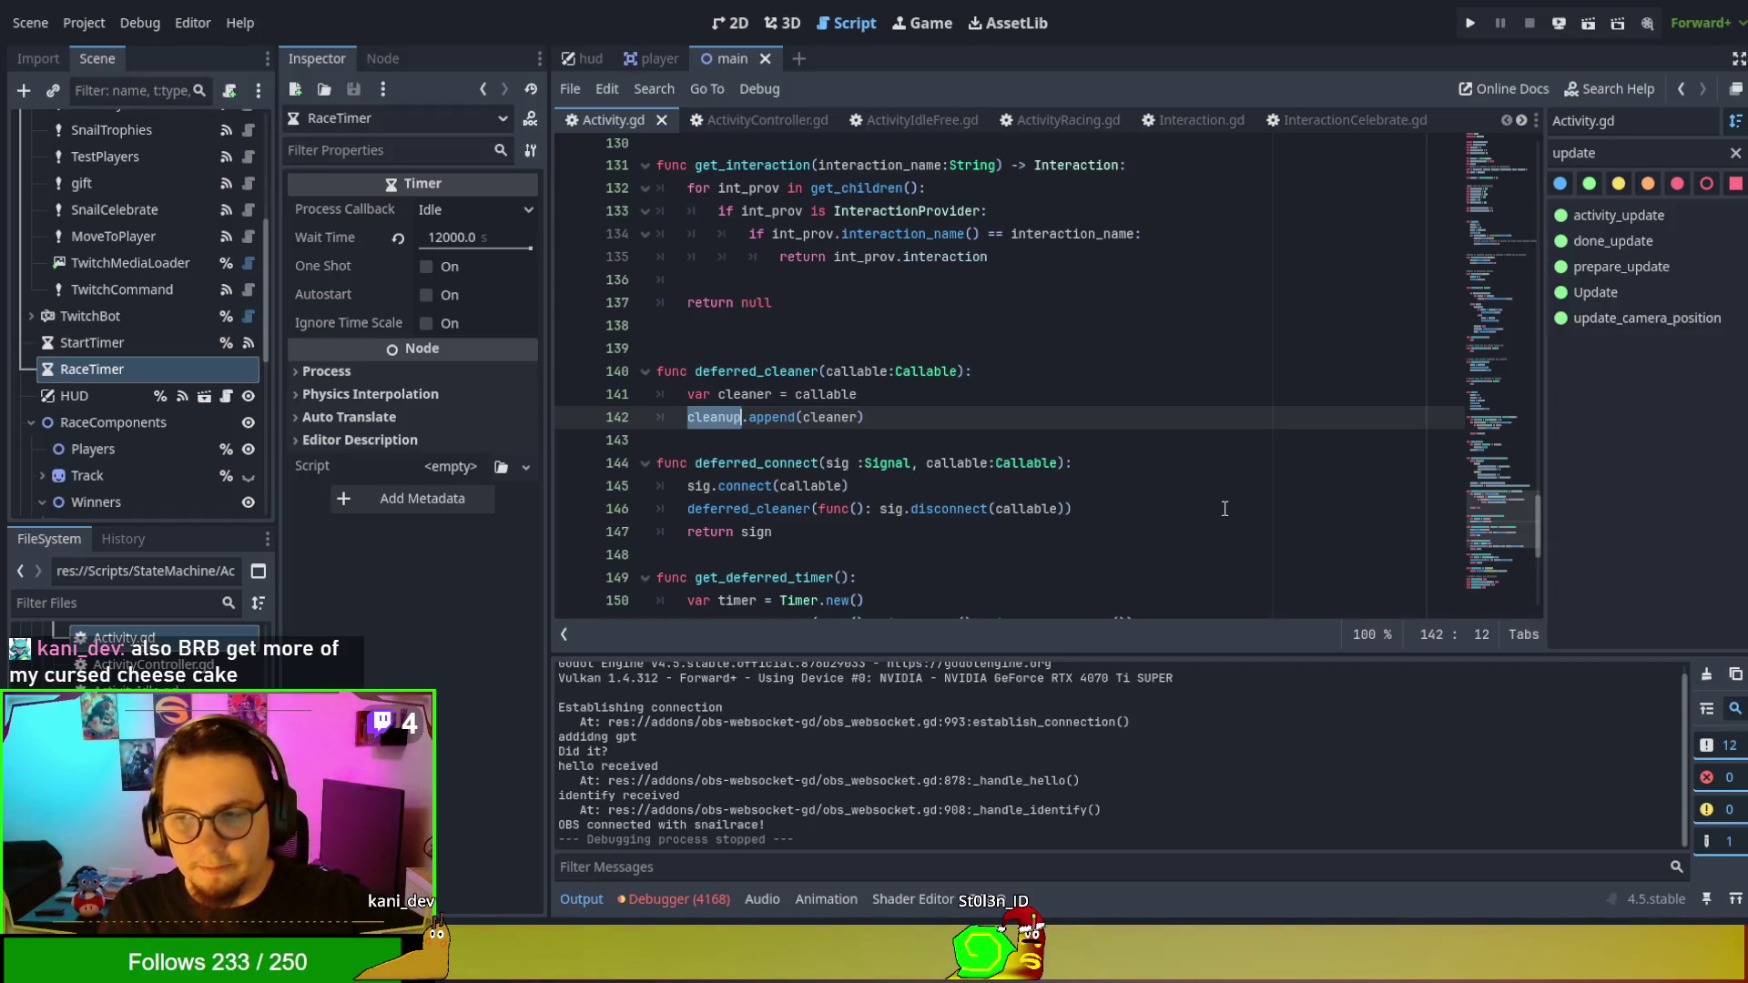
Select and review the deferred helper code on lines 142–149 of the current script.
{"action": "left_click", "coordinate": [1142, 394]}
{"action": "left_click_drag", "start_coordinate": [641, 419], "coordinate": [1054, 566]}
{"action": "left_click", "coordinate": [1101, 520]}
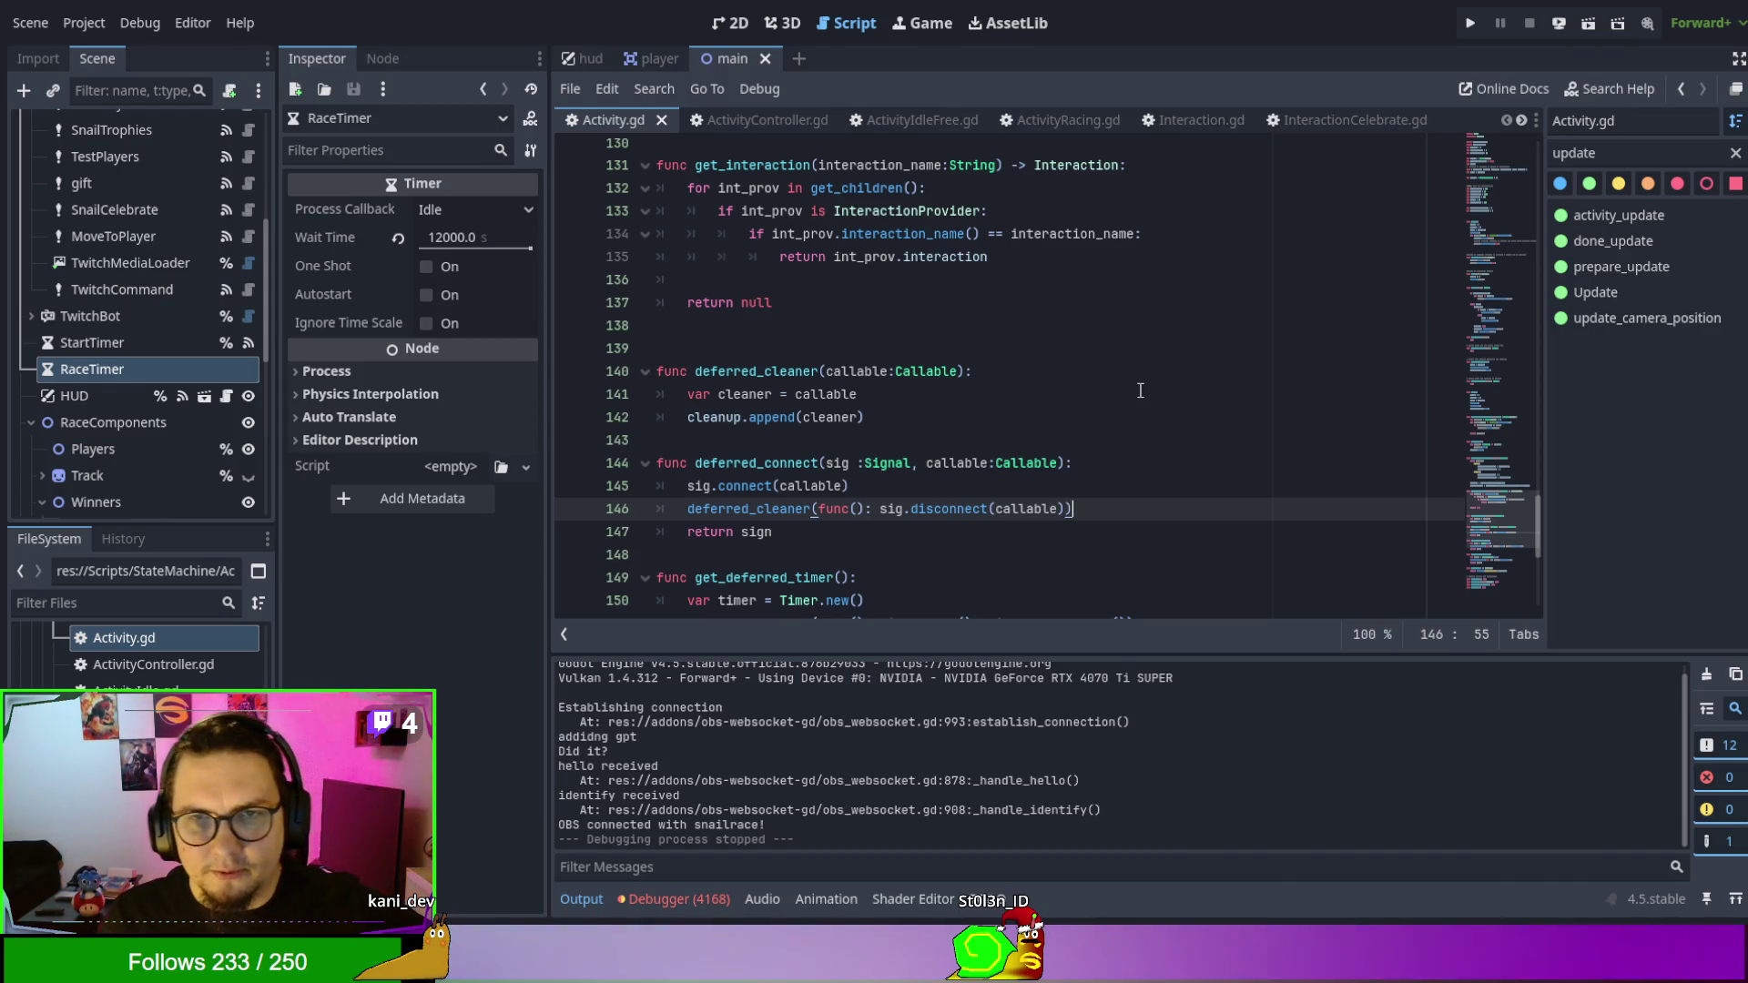
{"action": "scroll", "coordinate": [1122, 539], "scroll_direction": "up", "scroll_amount": 1}
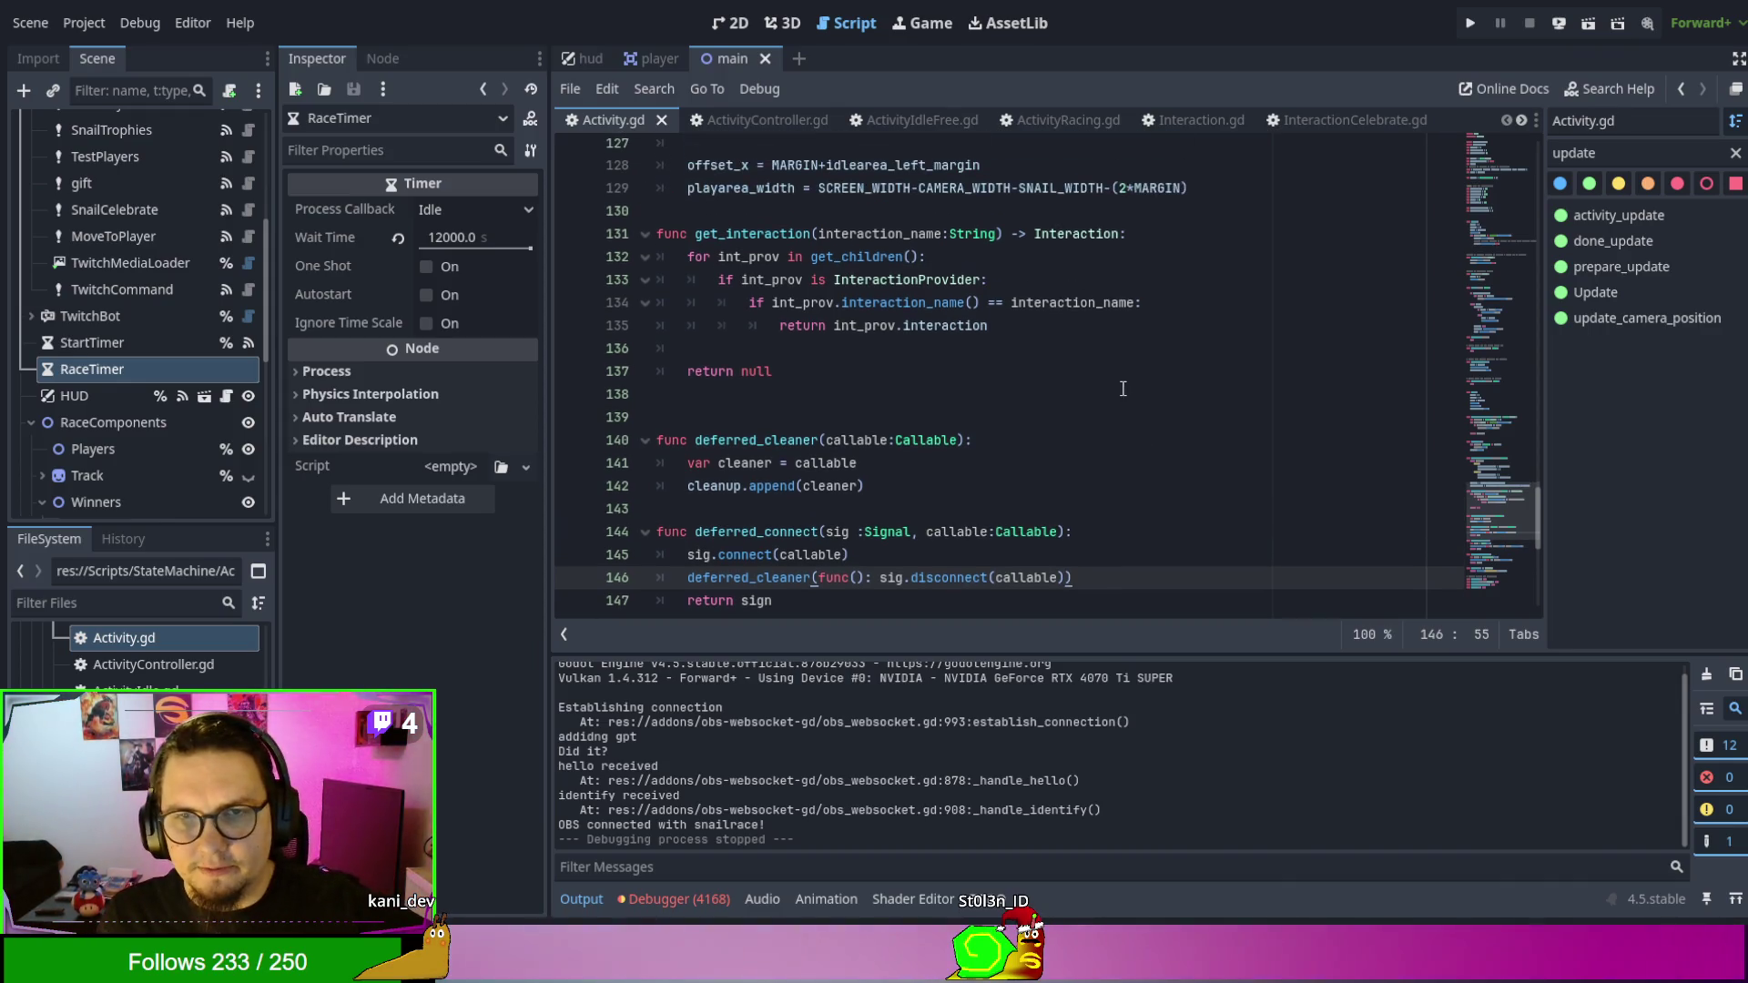
In ActivityIdleFree.gd, move the _on_enter function above _on_start_activity.
{"action": "left_click", "coordinate": [933, 134]}
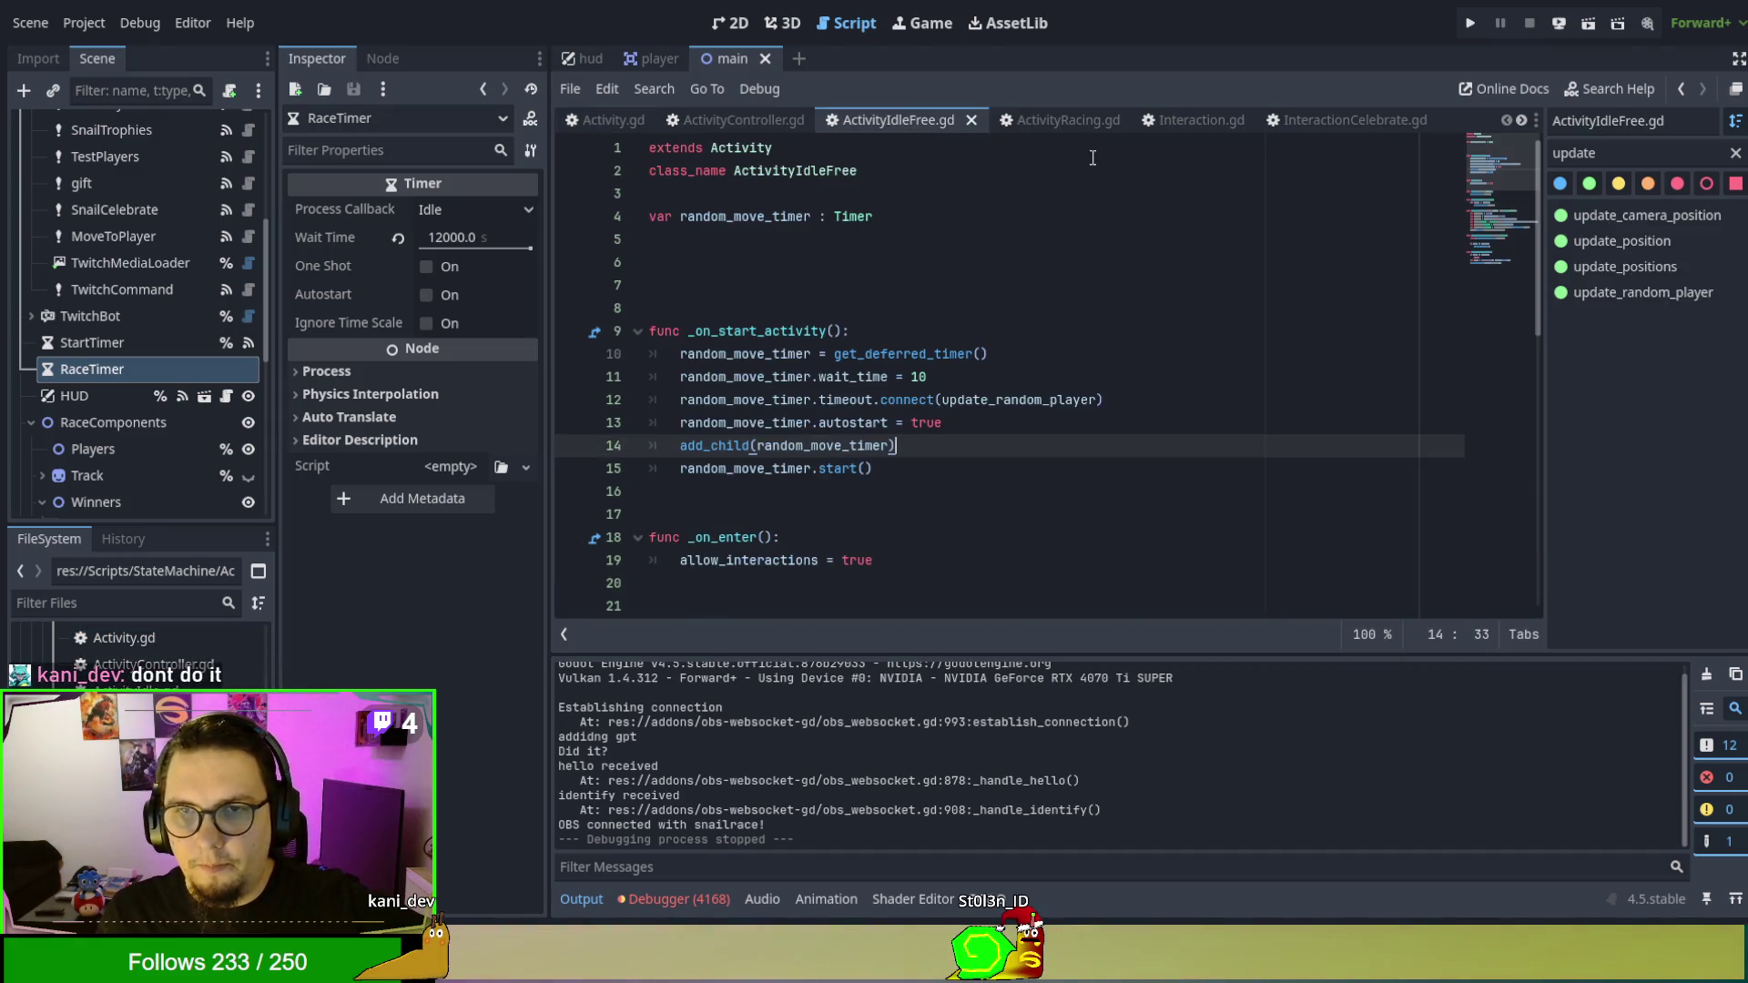
{"action": "left_click", "coordinate": [778, 478]}
{"action": "double_click", "coordinate": [774, 471]}
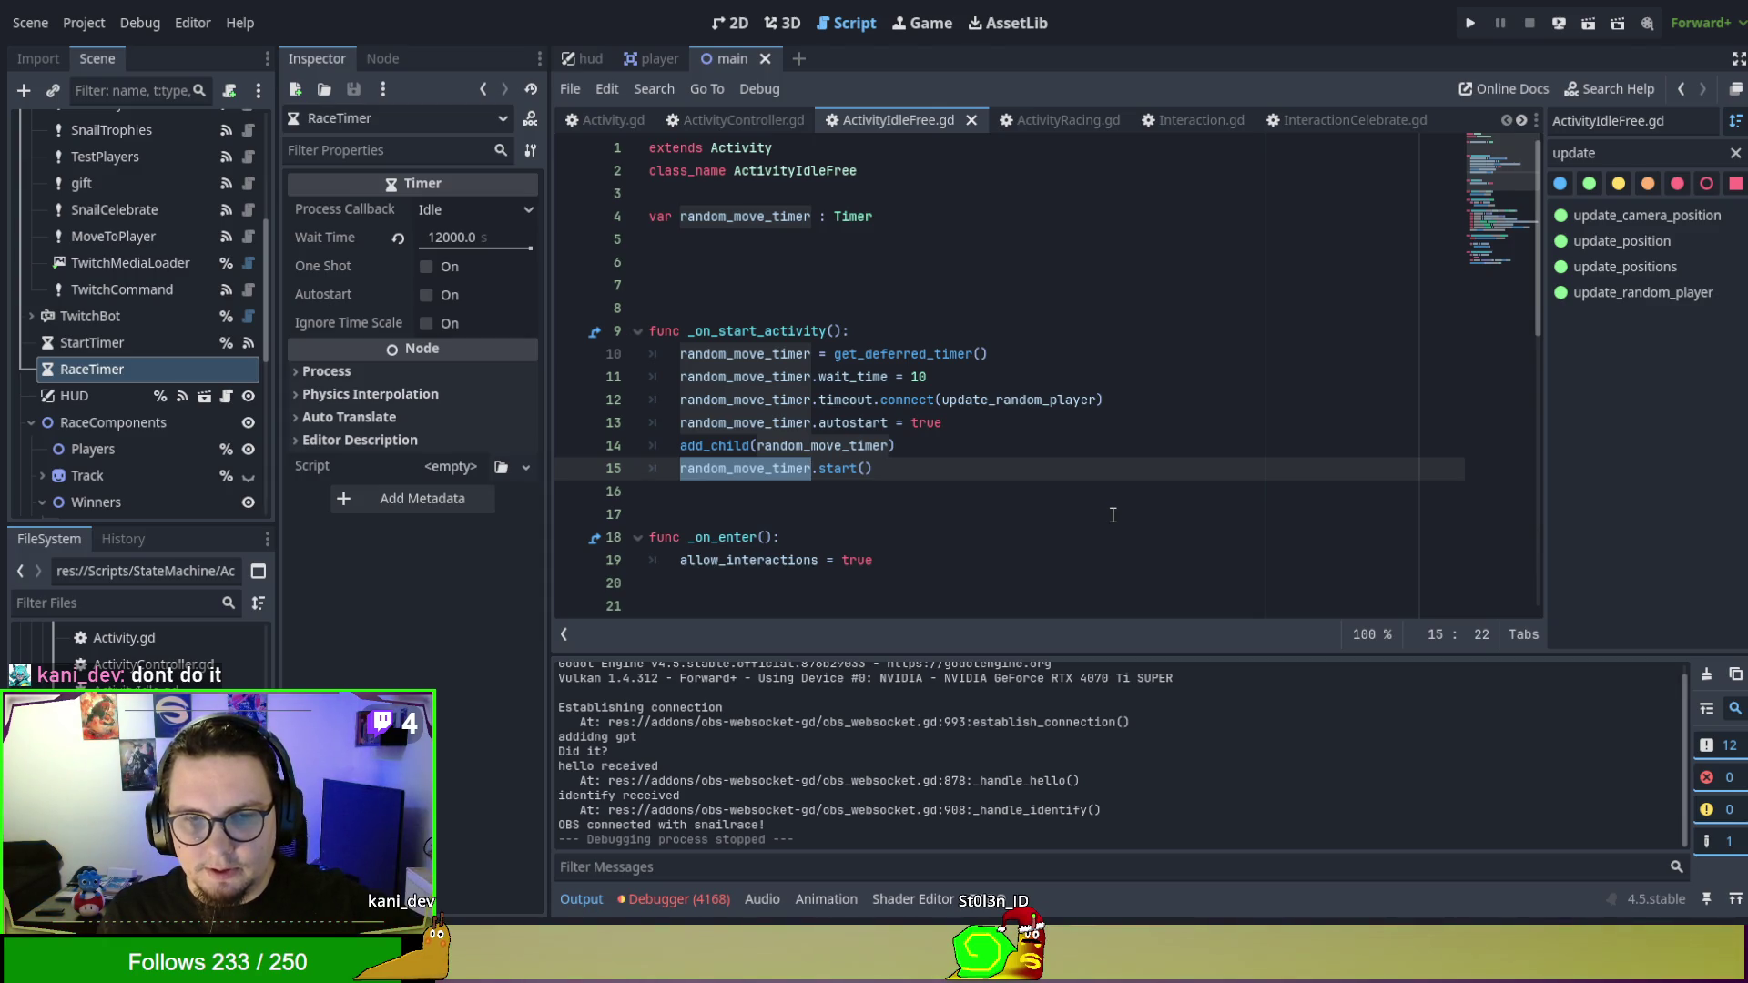
{"action": "left_click", "coordinate": [1035, 560]}
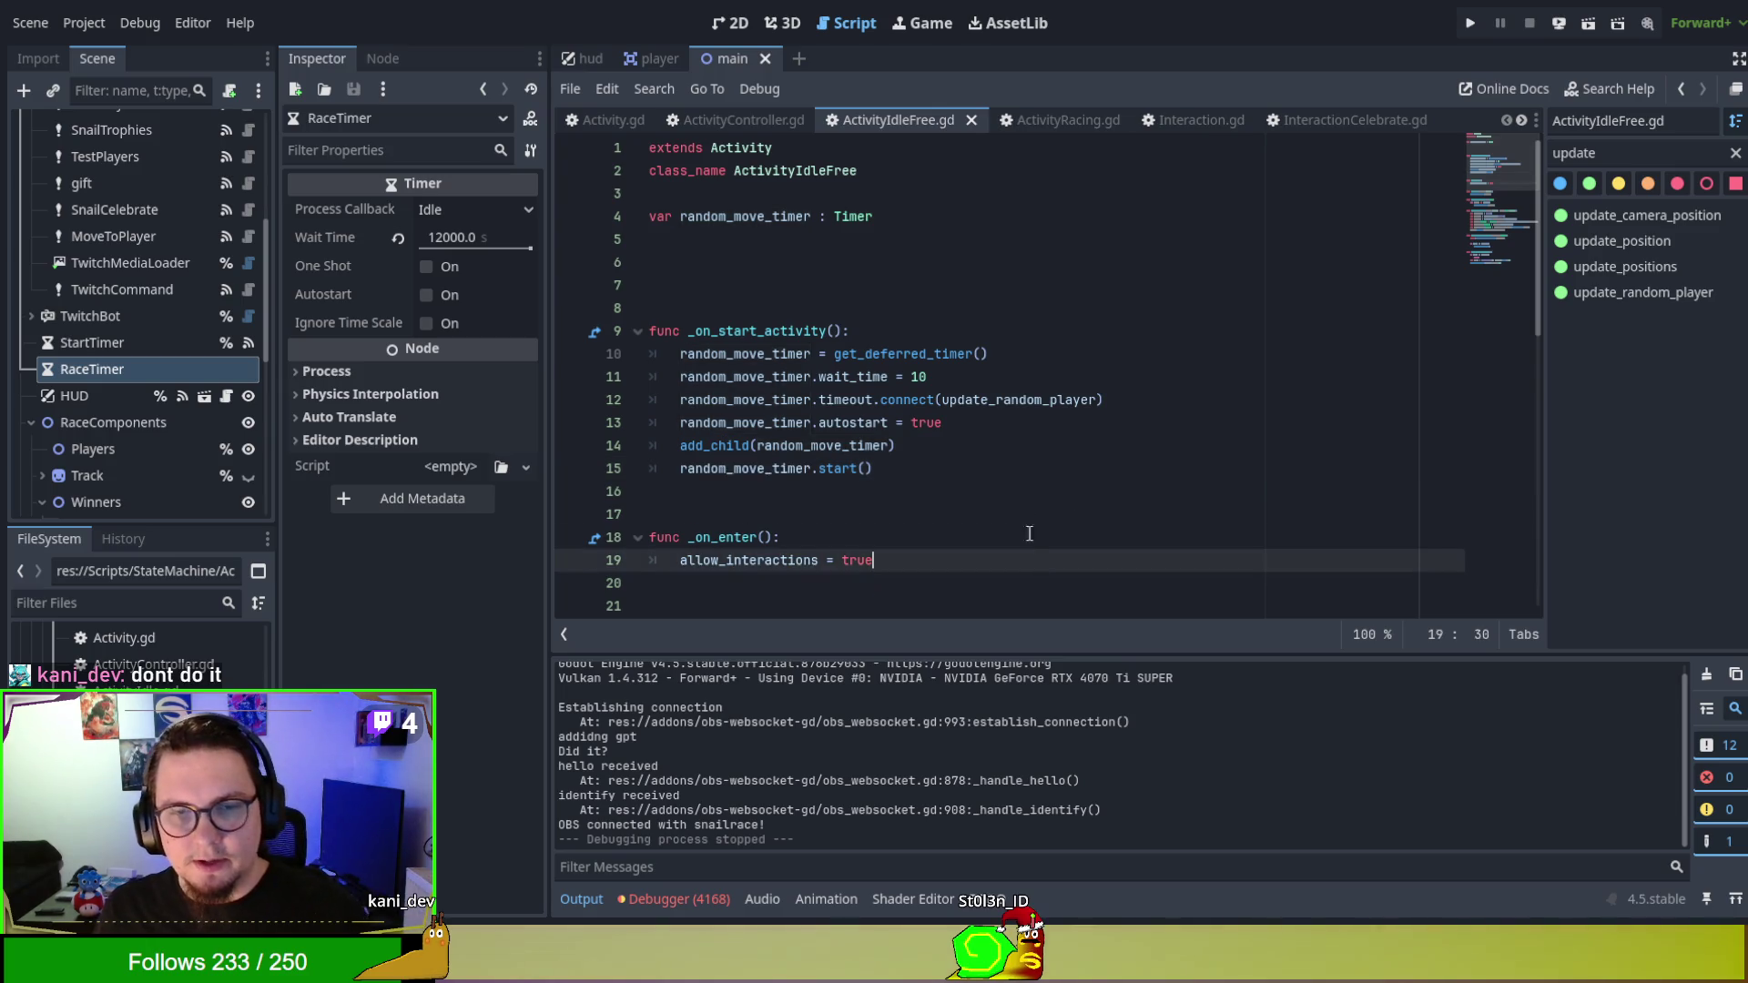
{"action": "key", "text": "ctrl+shift+k"}
{"action": "key", "text": "ctrl+shift+k"}
{"action": "left_click", "coordinate": [904, 239]}
{"action": "left_click", "coordinate": [911, 262]}
{"action": "type", "text": "func _on_enter(): \tallow_interactions = true"}
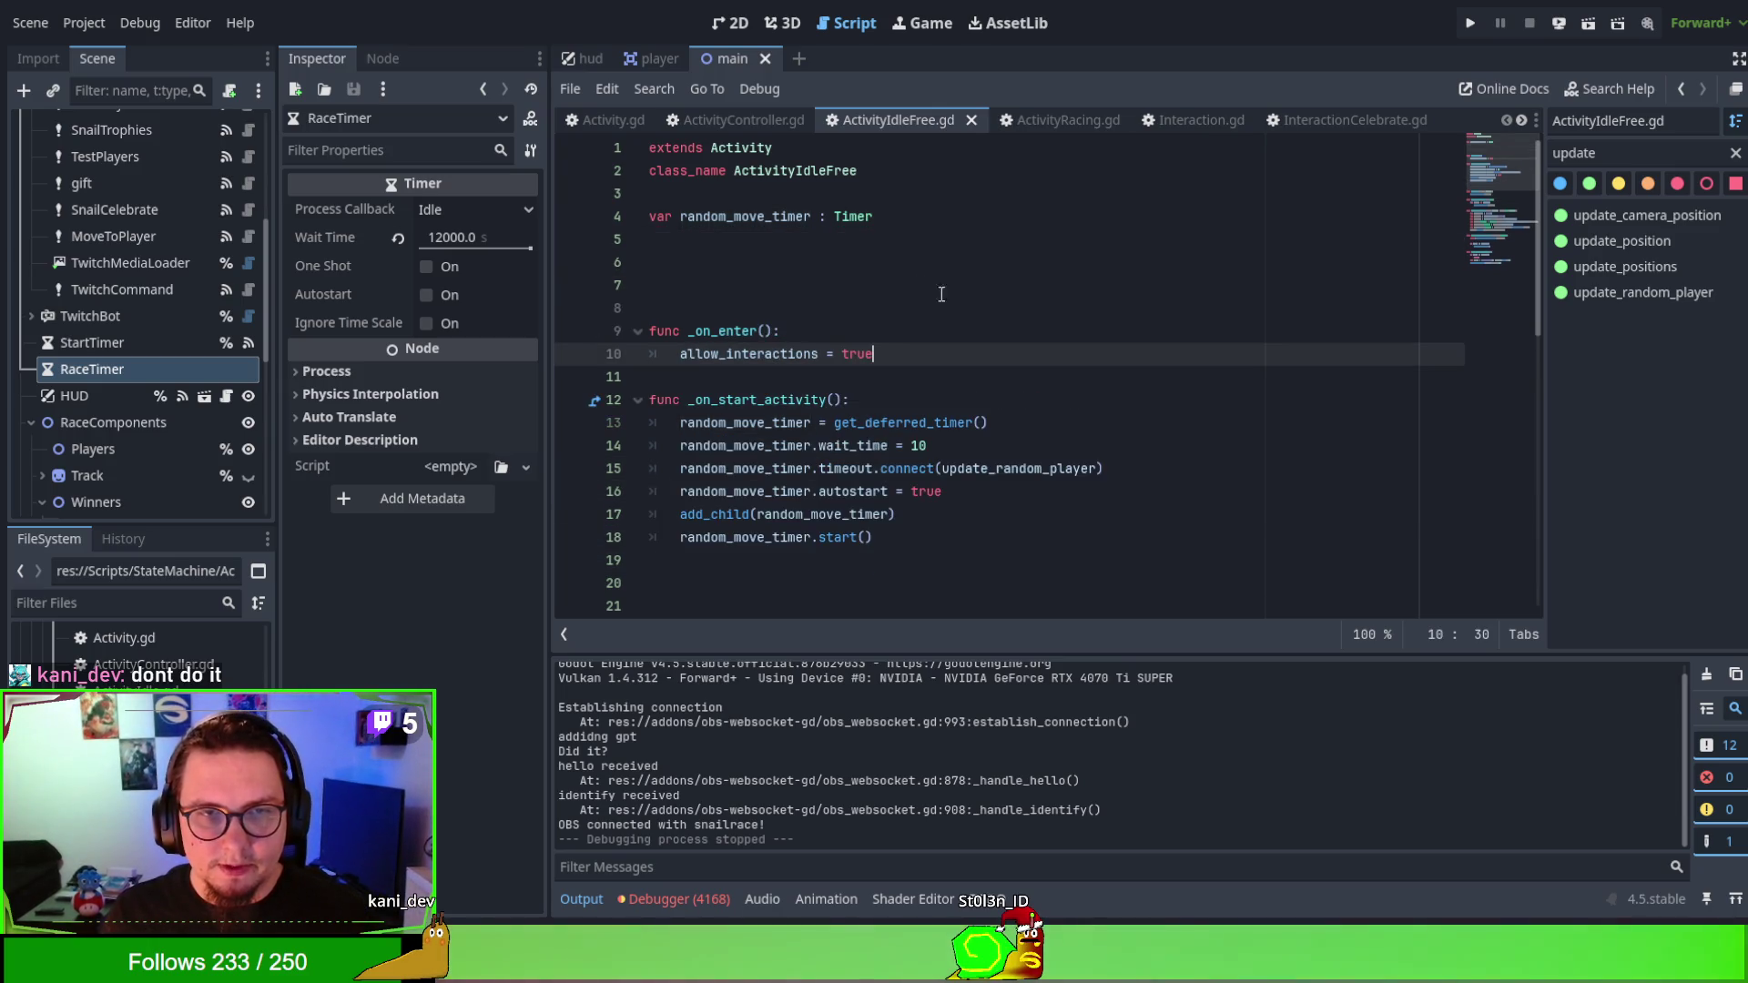
Add a blank line after _on_enter and remove the extra blank lines before it and after _on_start_activity.
{"action": "scroll", "coordinate": [1054, 344], "scroll_direction": "down", "scroll_amount": 2}
{"action": "key", "text": "Return"}
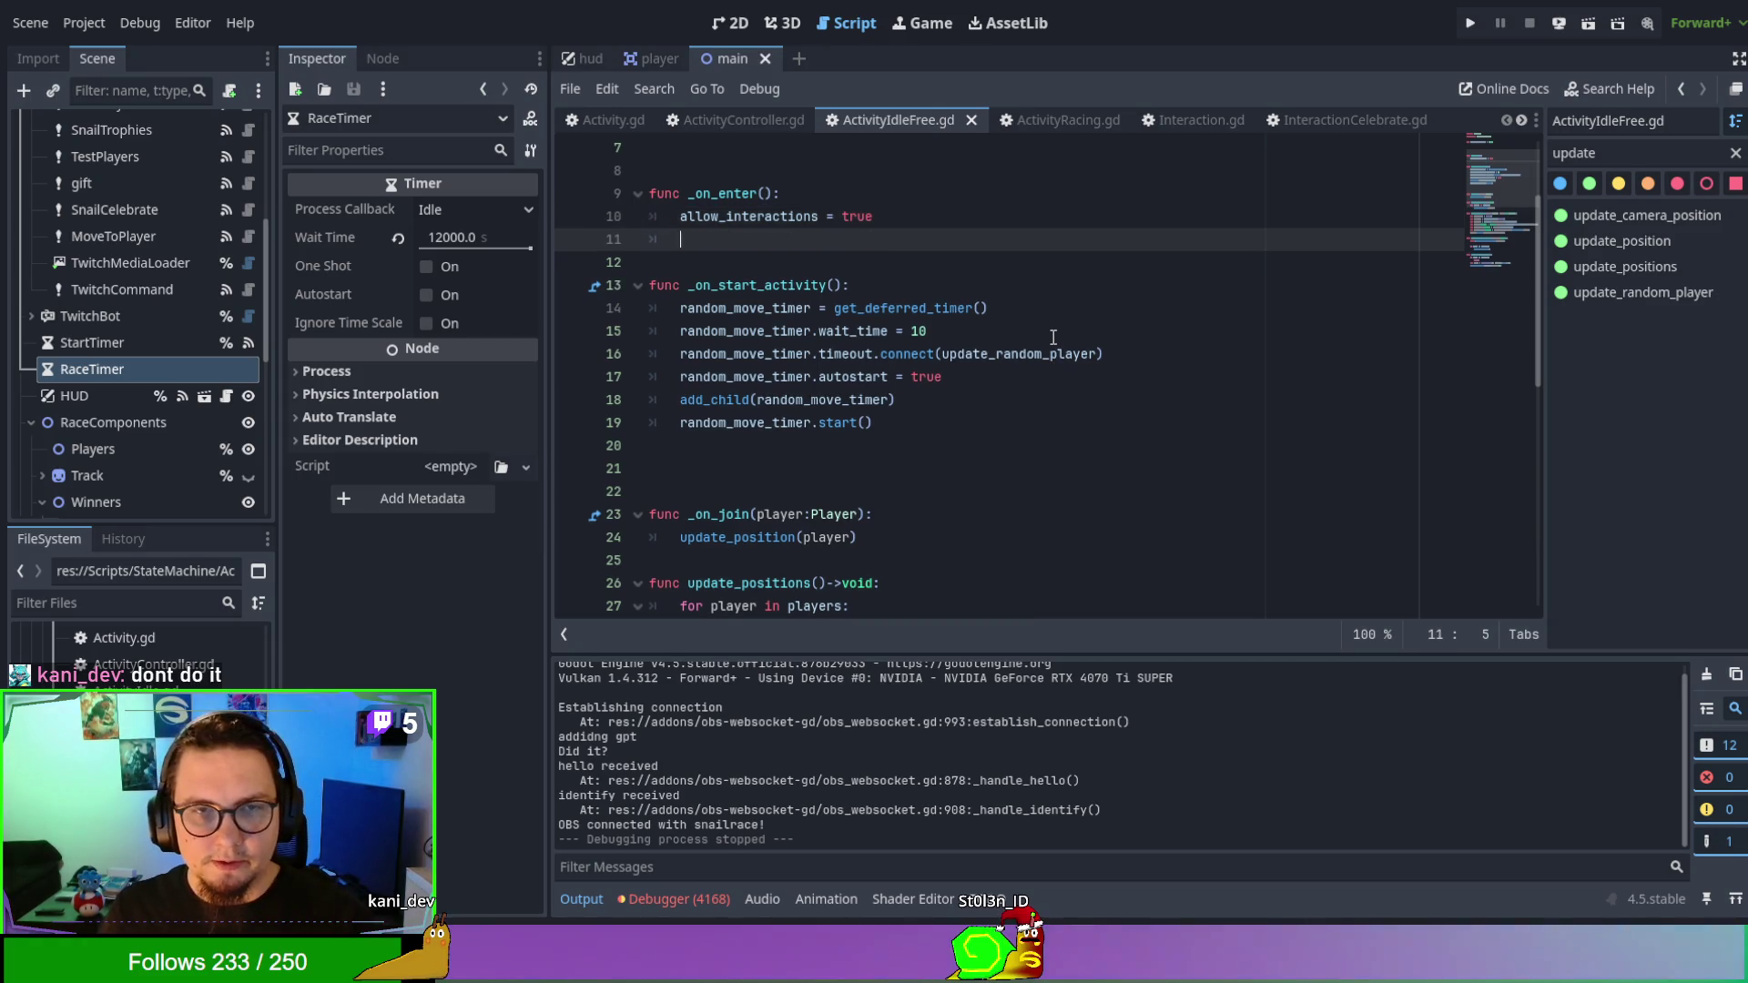
{"action": "scroll", "coordinate": [1054, 337], "scroll_direction": "up", "scroll_amount": 2}
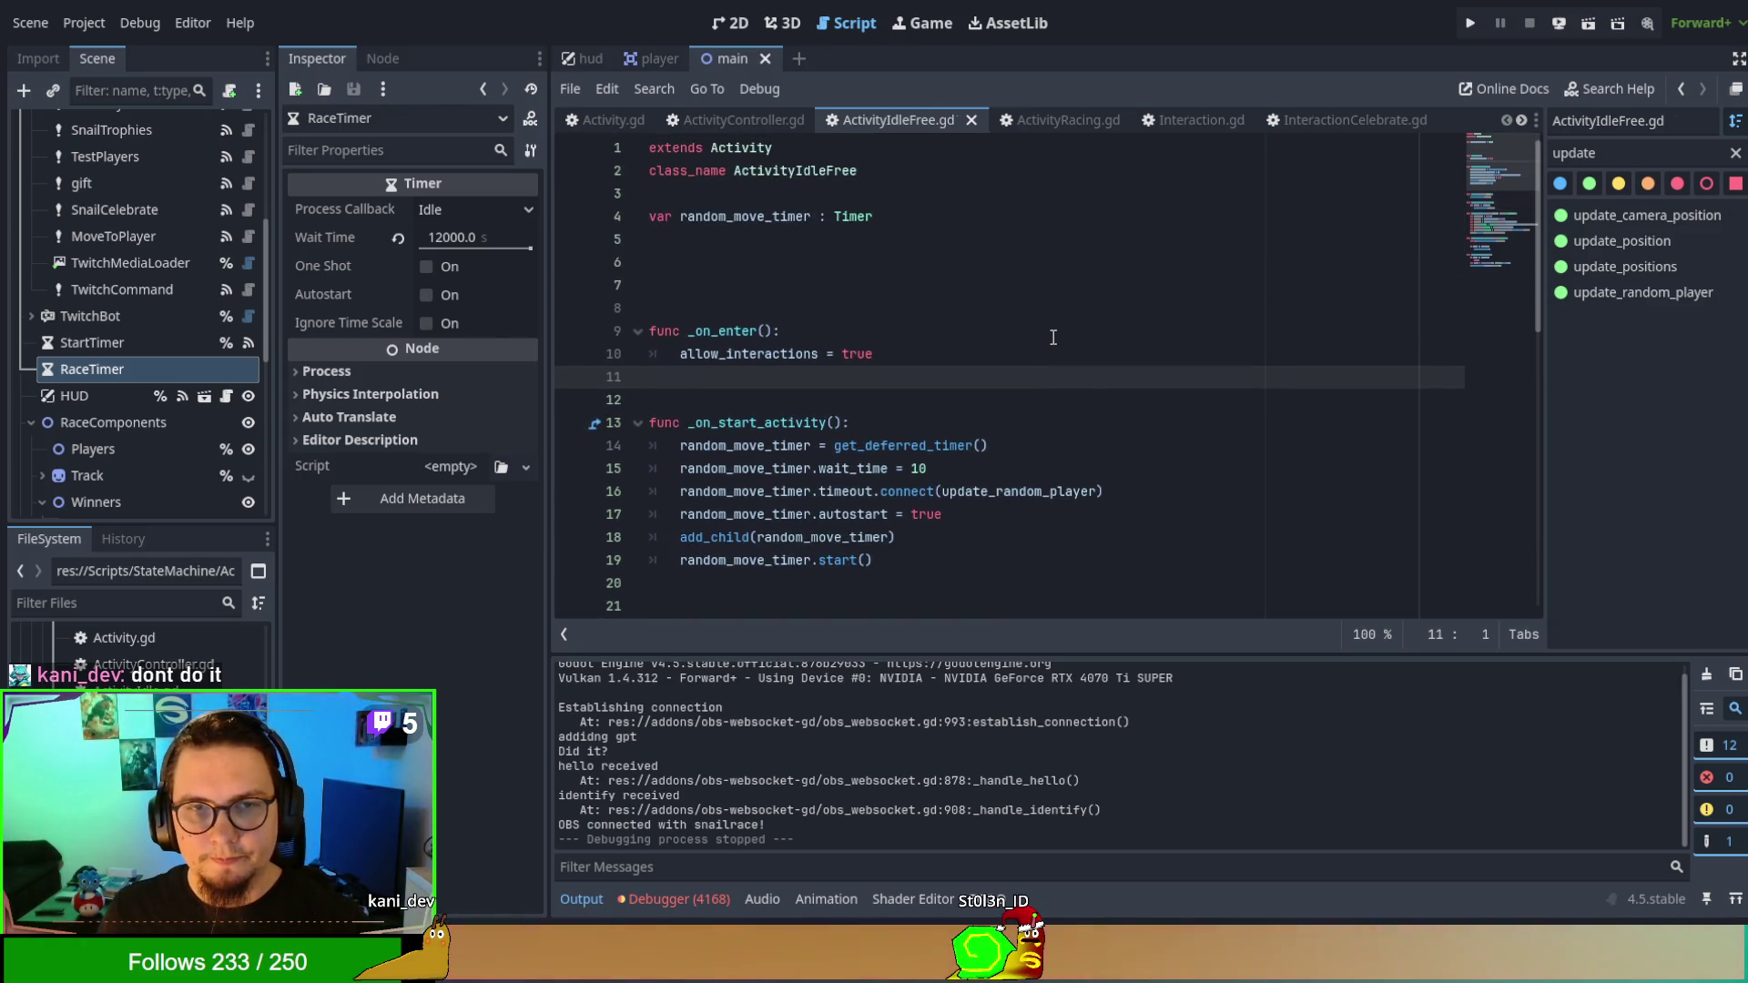
{"action": "left_click", "coordinate": [1038, 301]}
{"action": "key", "text": "BackSpace"}
{"action": "scroll", "coordinate": [1086, 359], "scroll_direction": "down", "scroll_amount": 4}
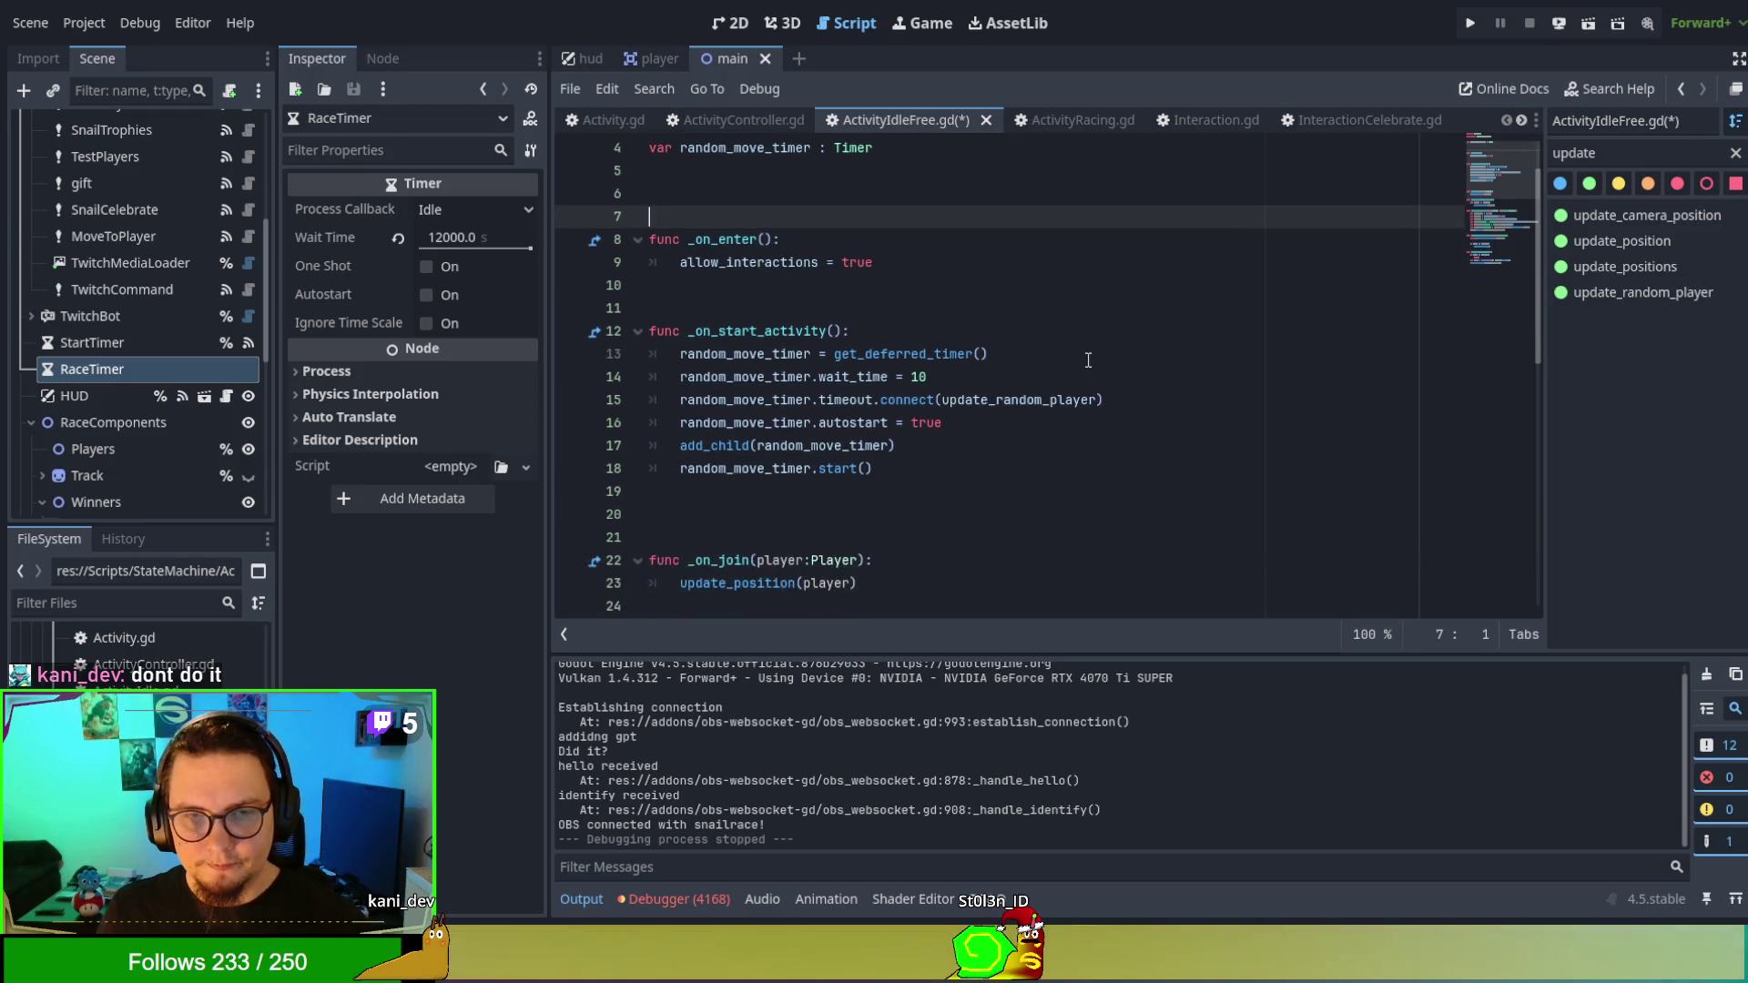
{"action": "left_click", "coordinate": [1076, 310]}
{"action": "key", "text": "BackSpace"}
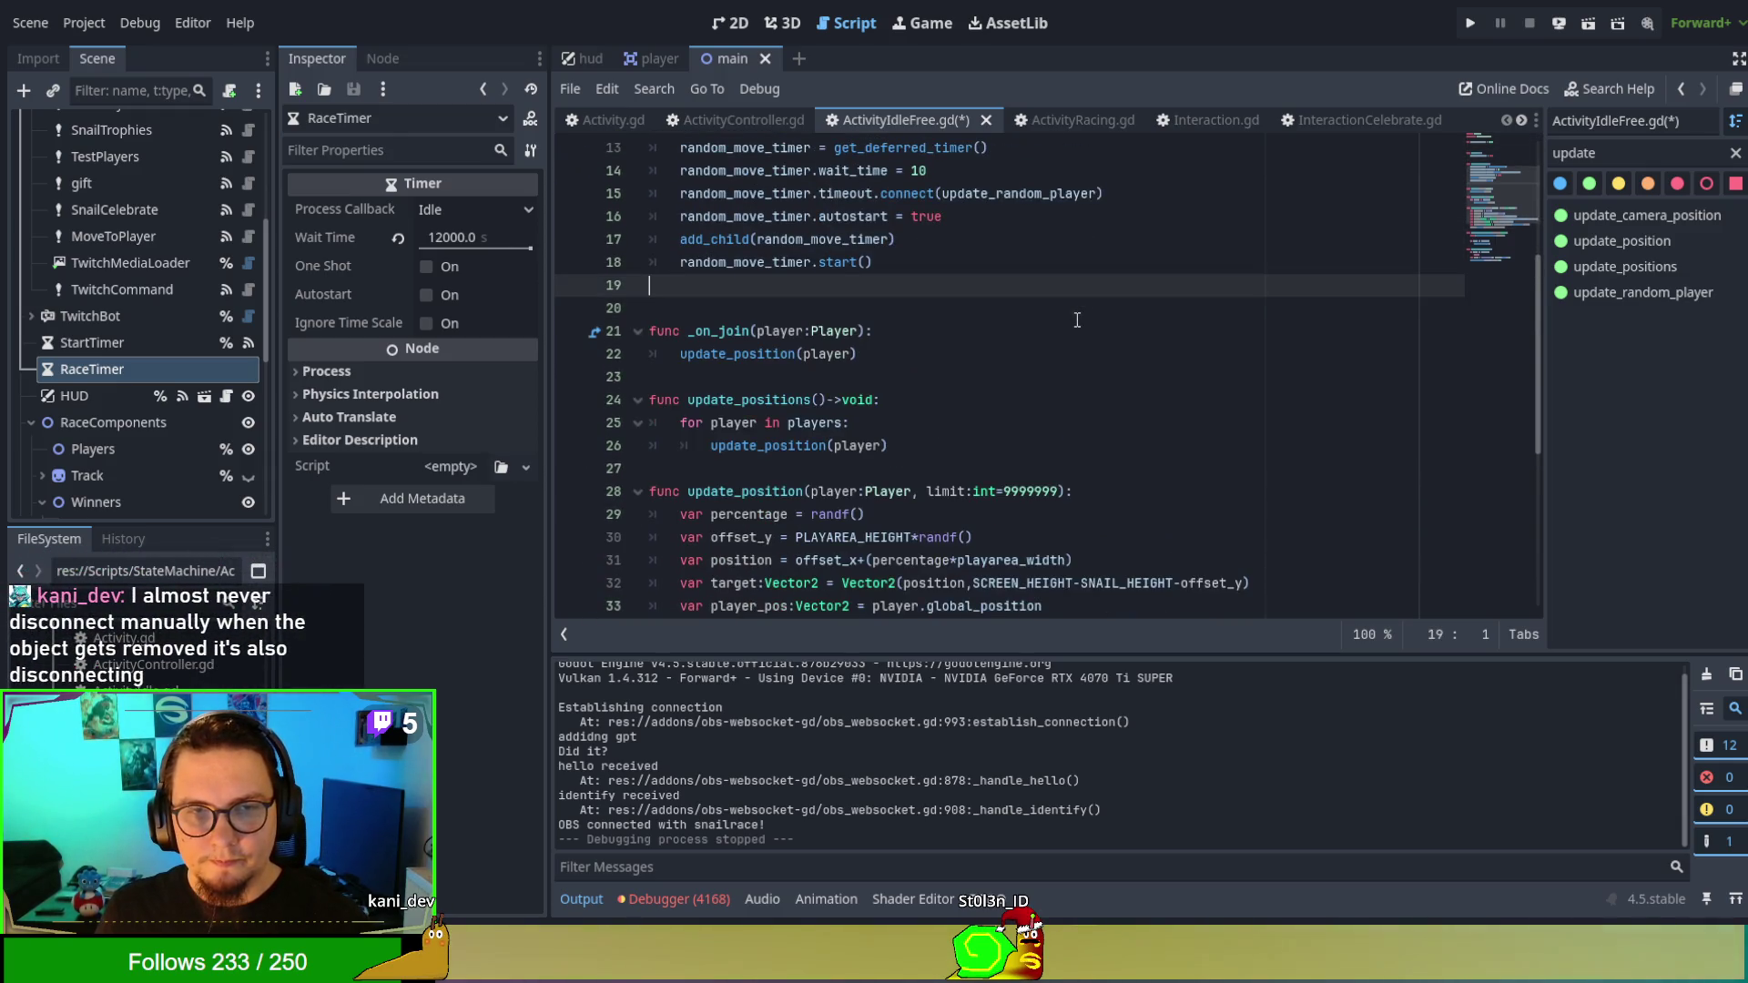
Add blank lines after the _on_join function and after the update_positions loop.
{"action": "left_click", "coordinate": [1107, 370]}
{"action": "key", "text": "Return"}
{"action": "left_click", "coordinate": [1125, 468]}
{"action": "key", "text": "Return"}
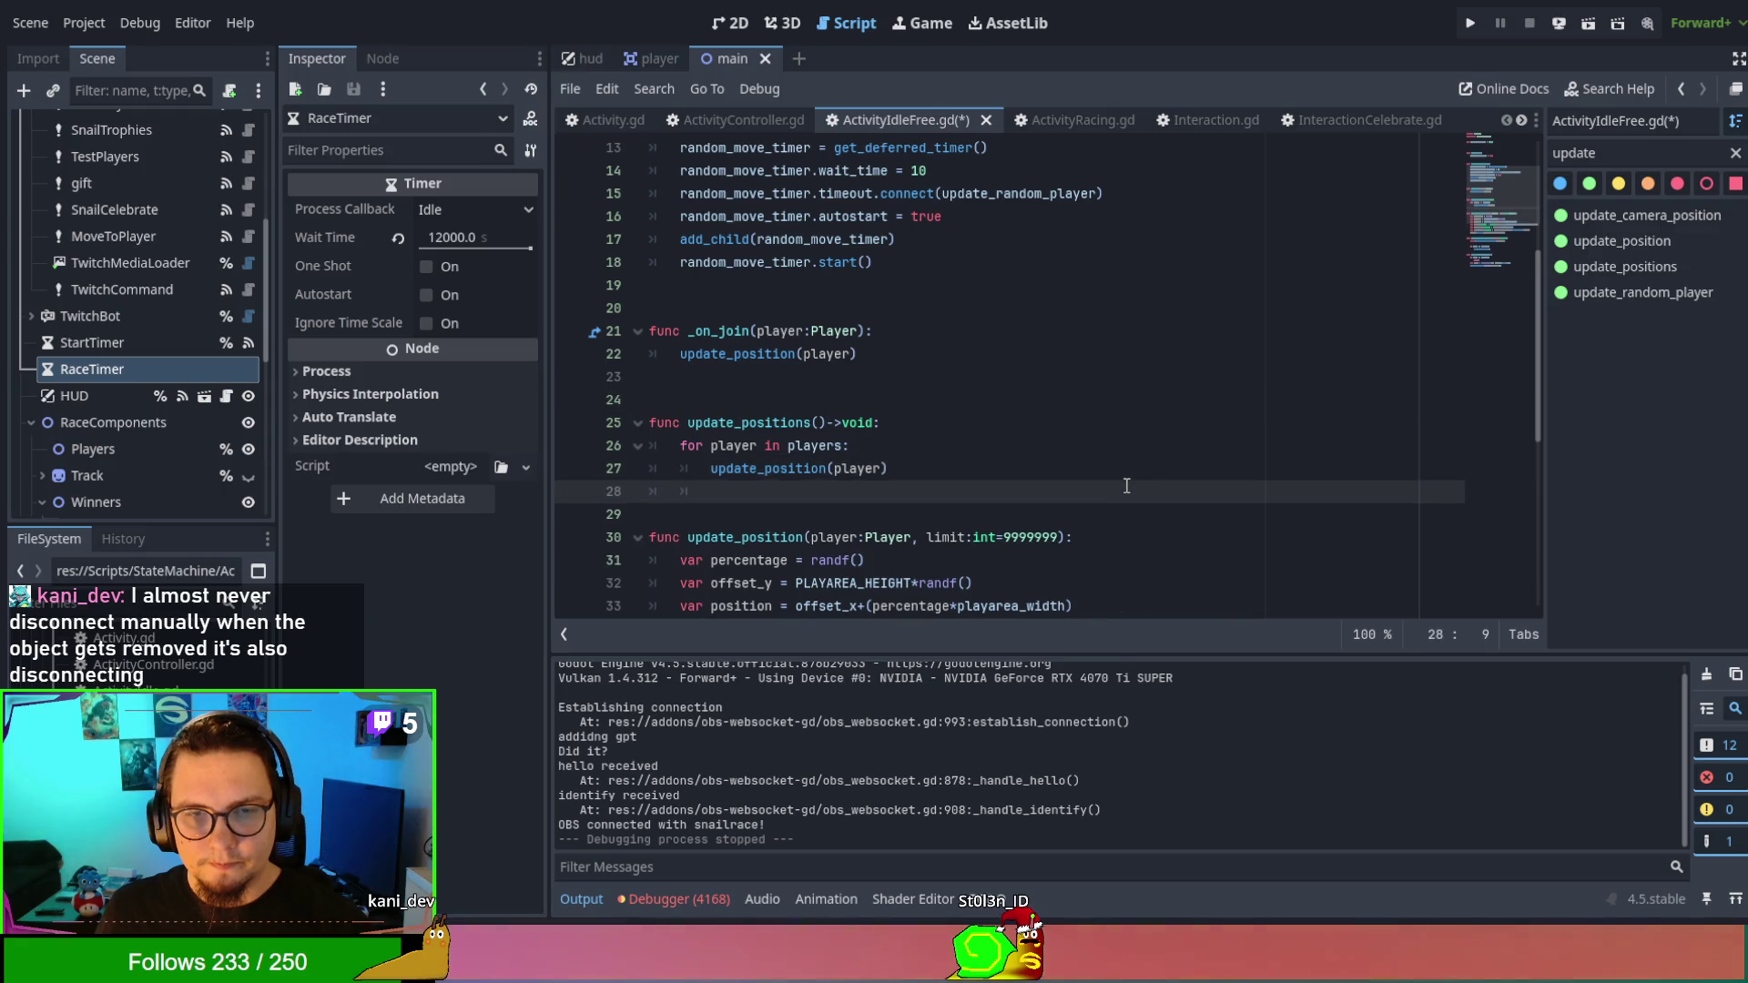
{"action": "key", "text": "BackSpace"}
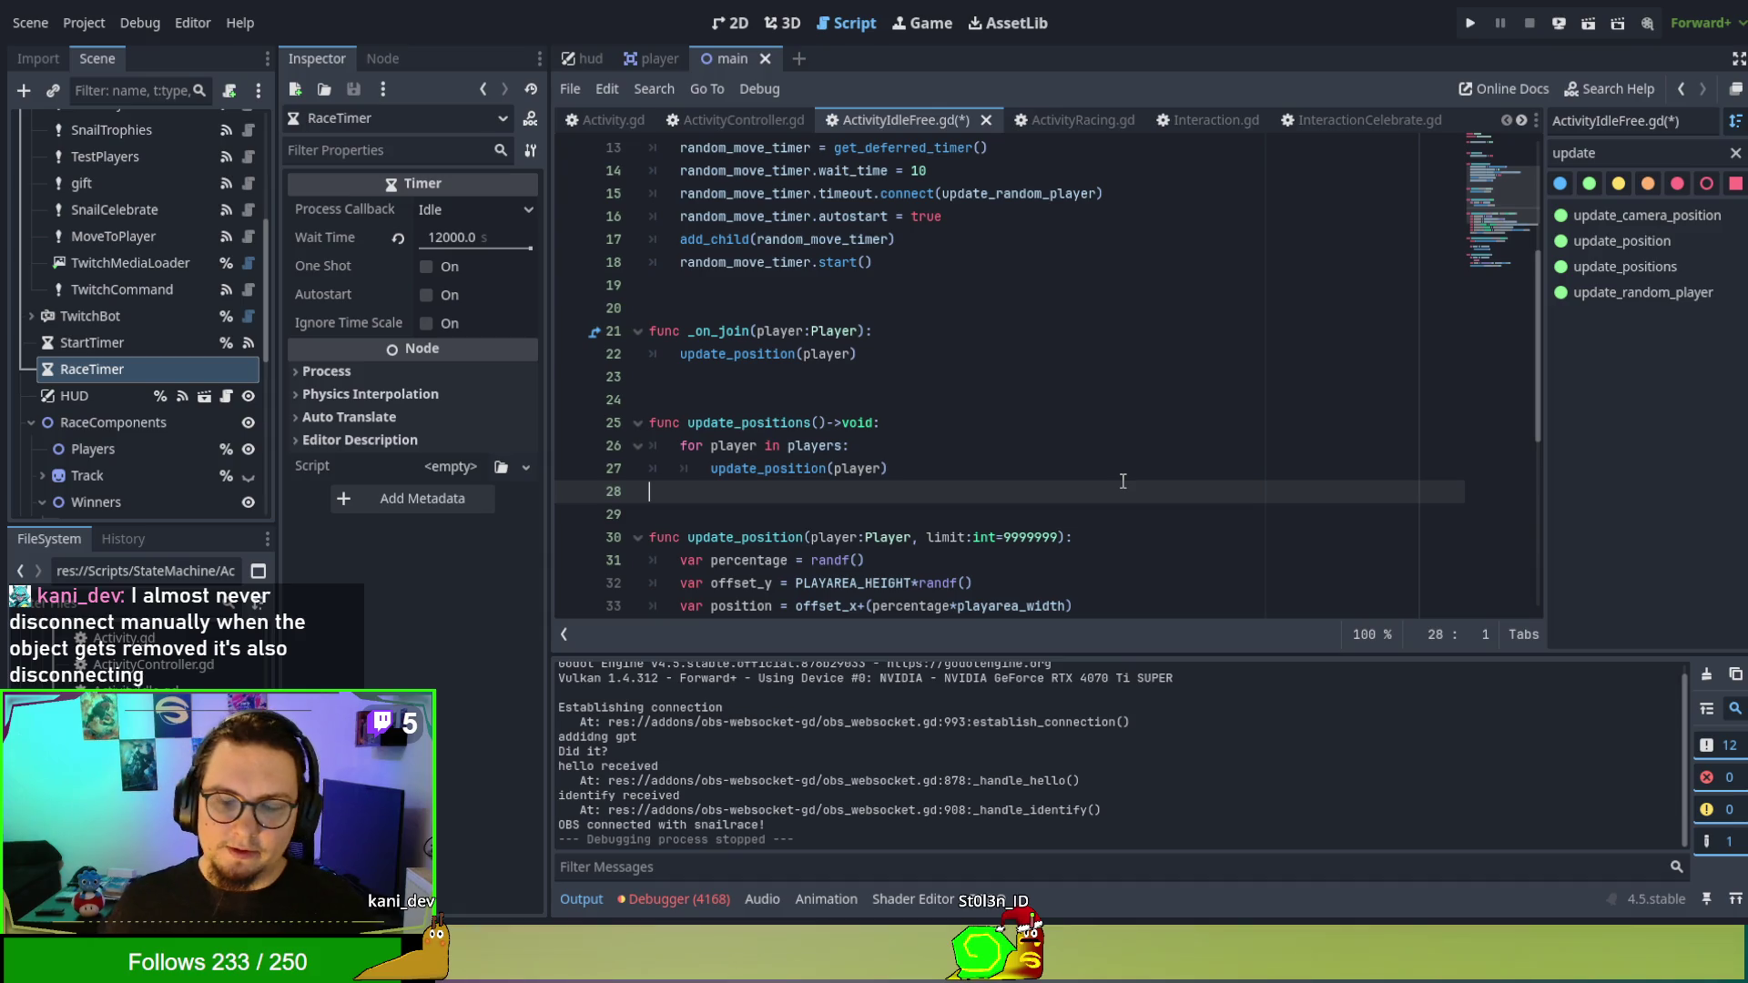
{"action": "scroll", "coordinate": [217, 275], "scroll_direction": "down", "scroll_amount": 6}
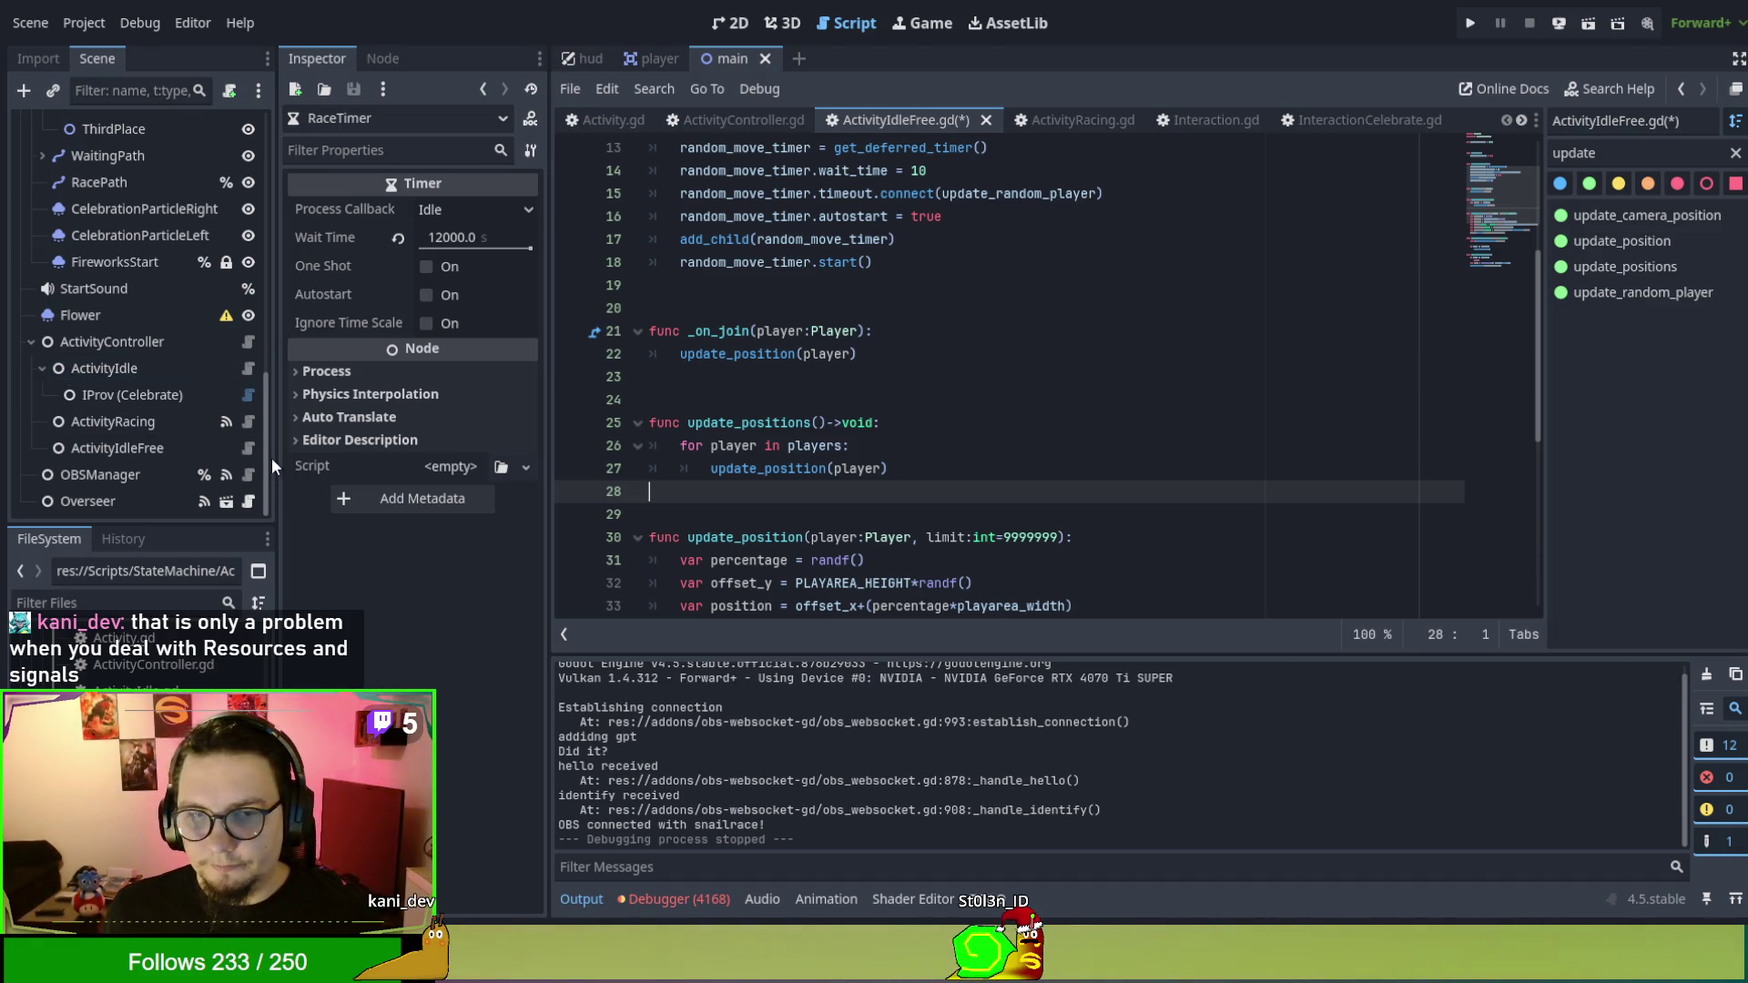
{"action": "left_click", "coordinate": [946, 358]}
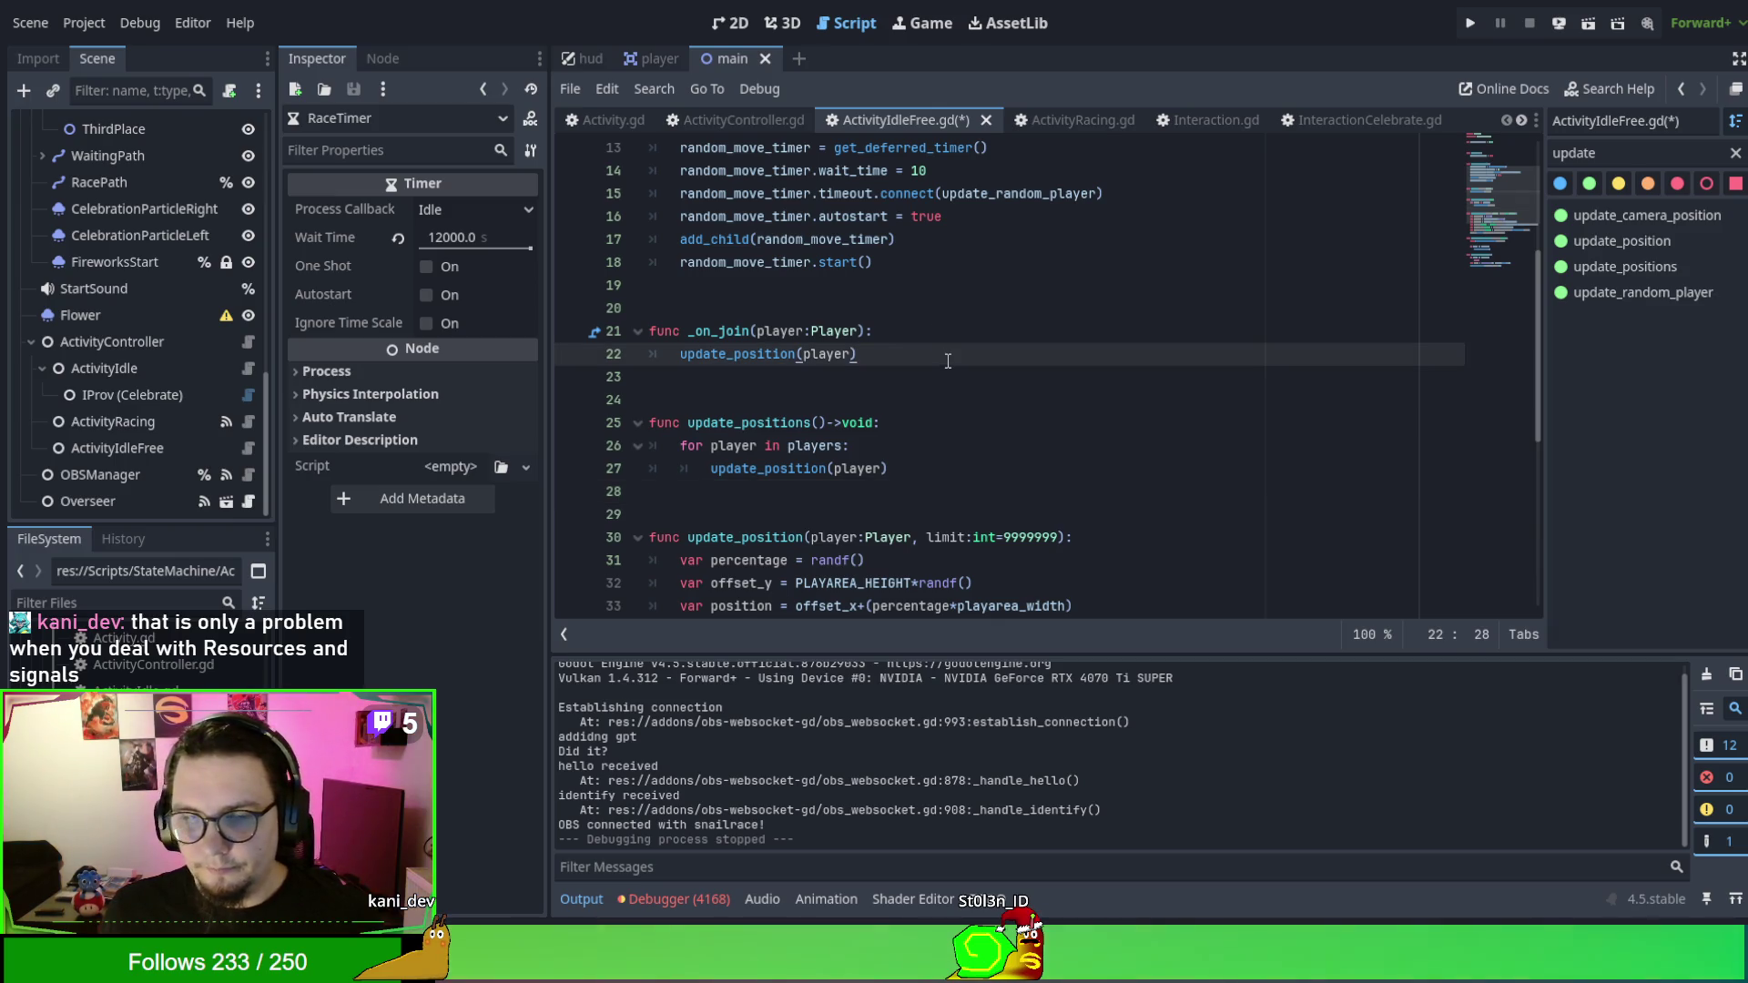
{"action": "scroll", "coordinate": [951, 370], "scroll_direction": "down", "scroll_amount": 3}
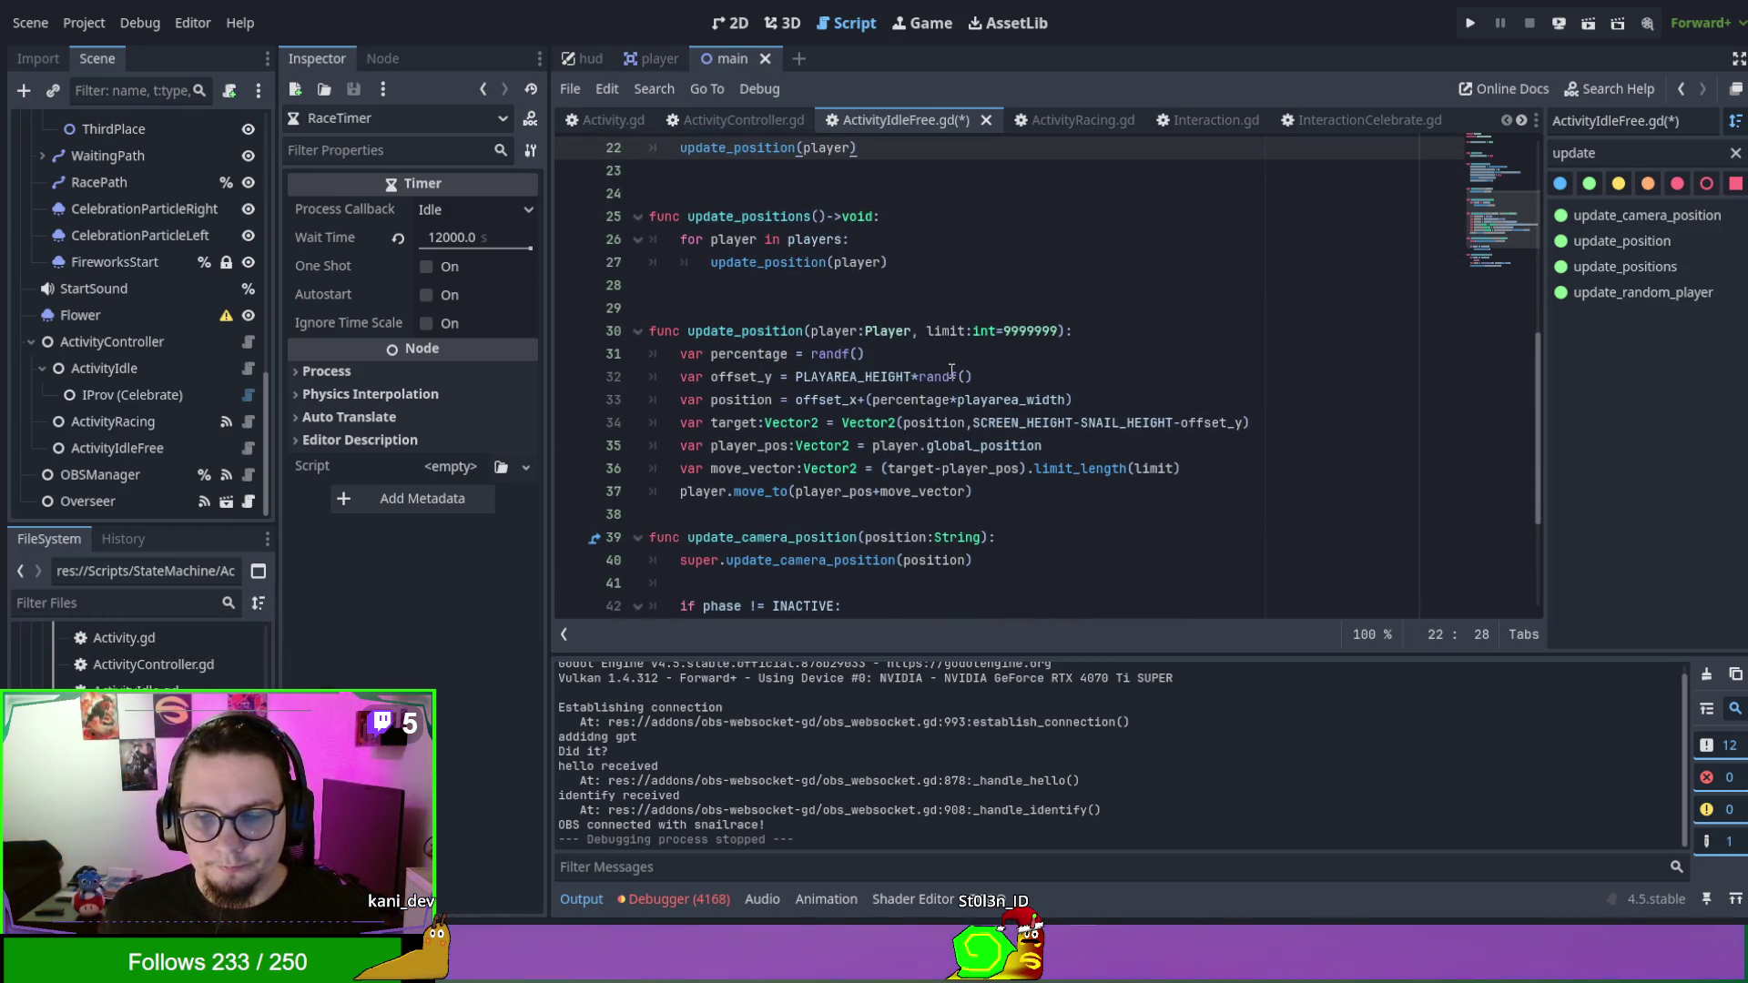
{"action": "scroll", "coordinate": [1084, 523], "scroll_direction": "down", "scroll_amount": 1}
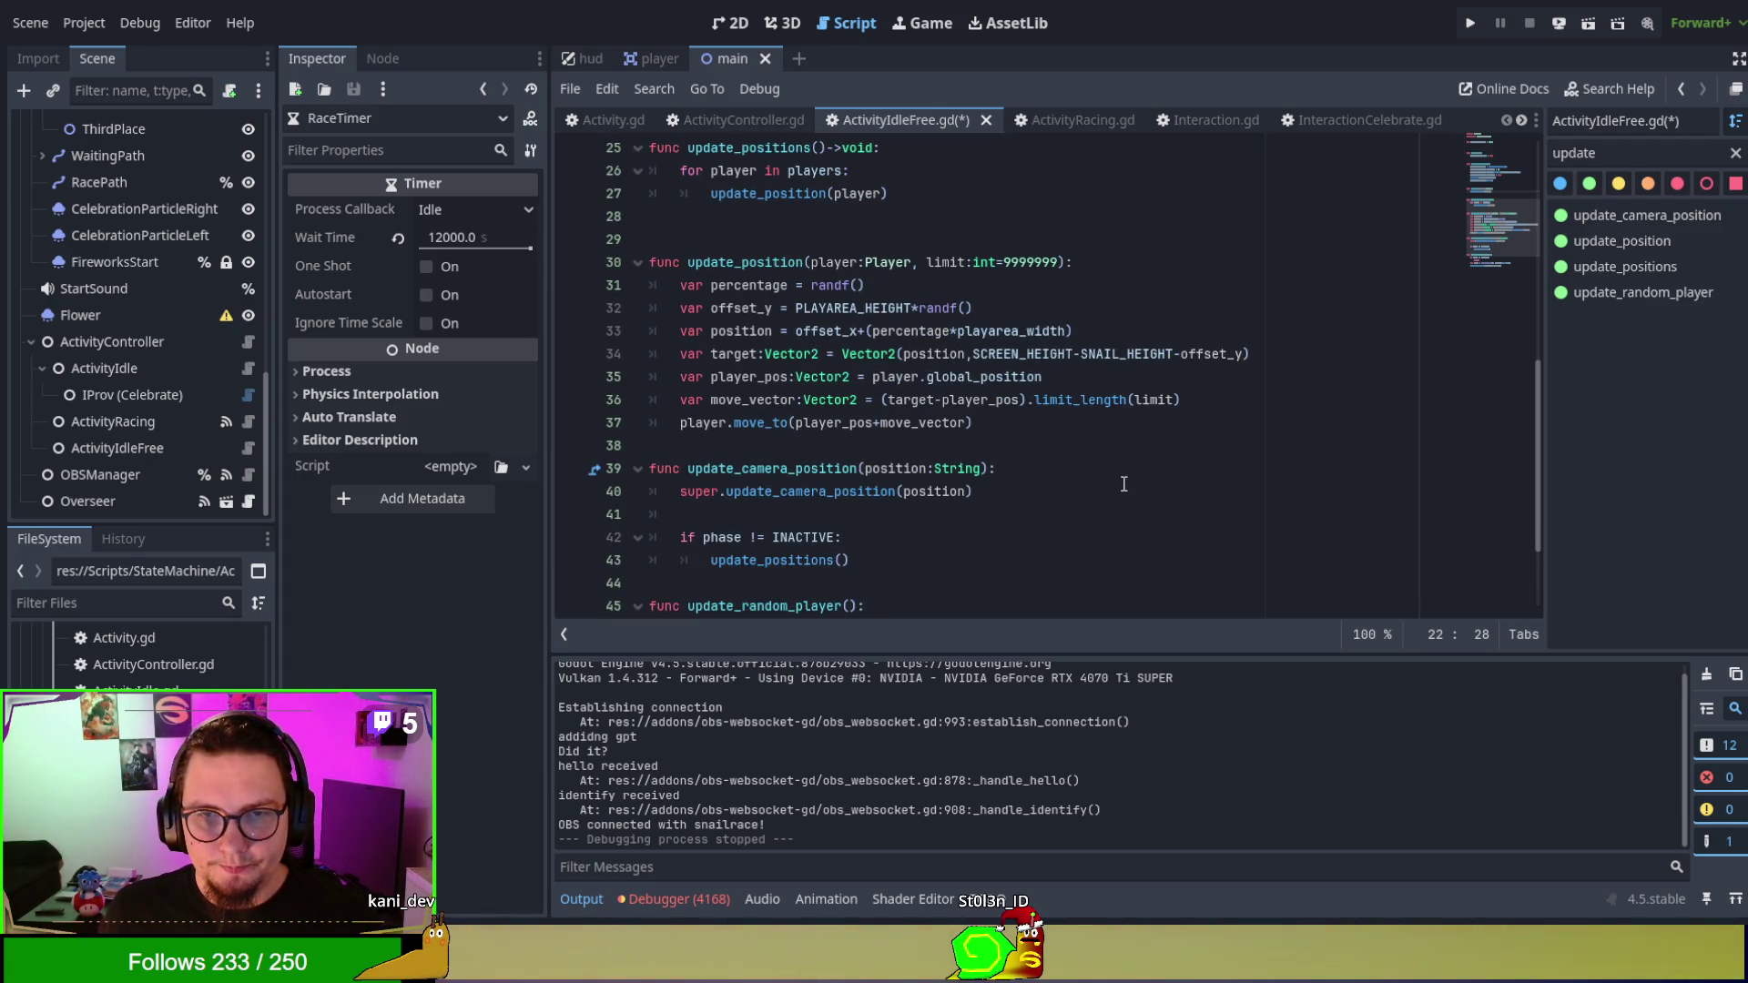
{"action": "scroll", "coordinate": [1124, 483], "scroll_direction": "down", "scroll_amount": 2}
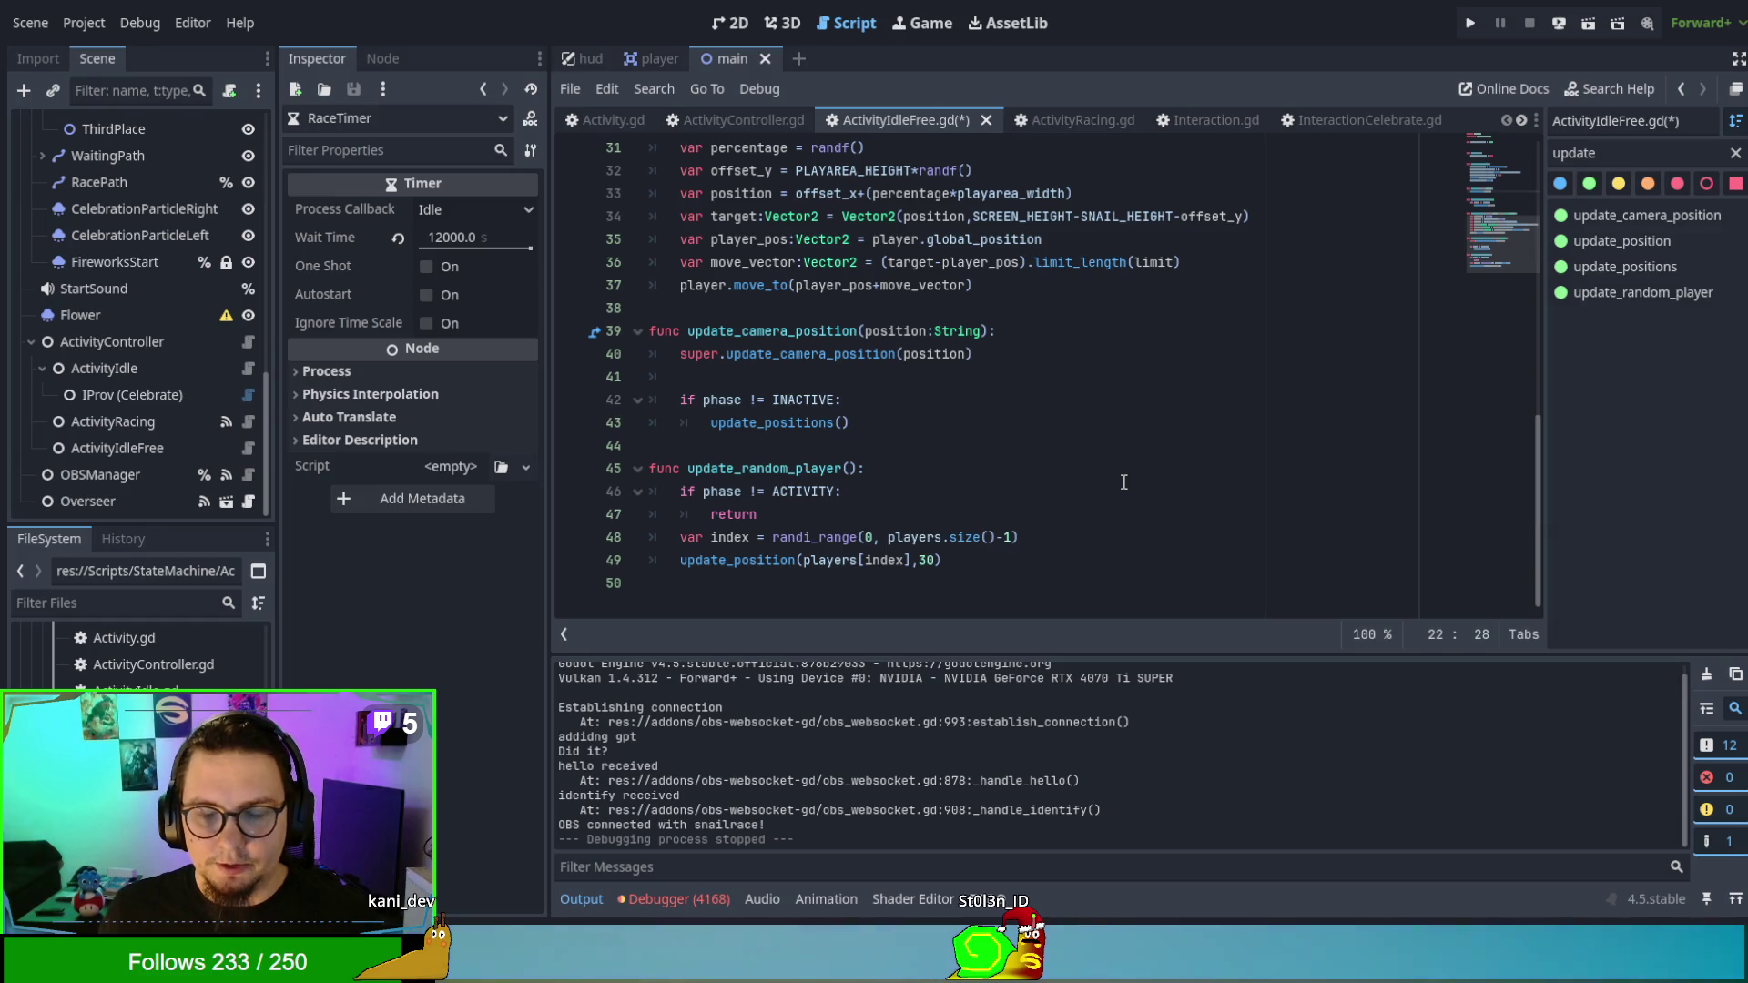
{"action": "scroll", "coordinate": [1124, 483], "scroll_direction": "up", "scroll_amount": 9}
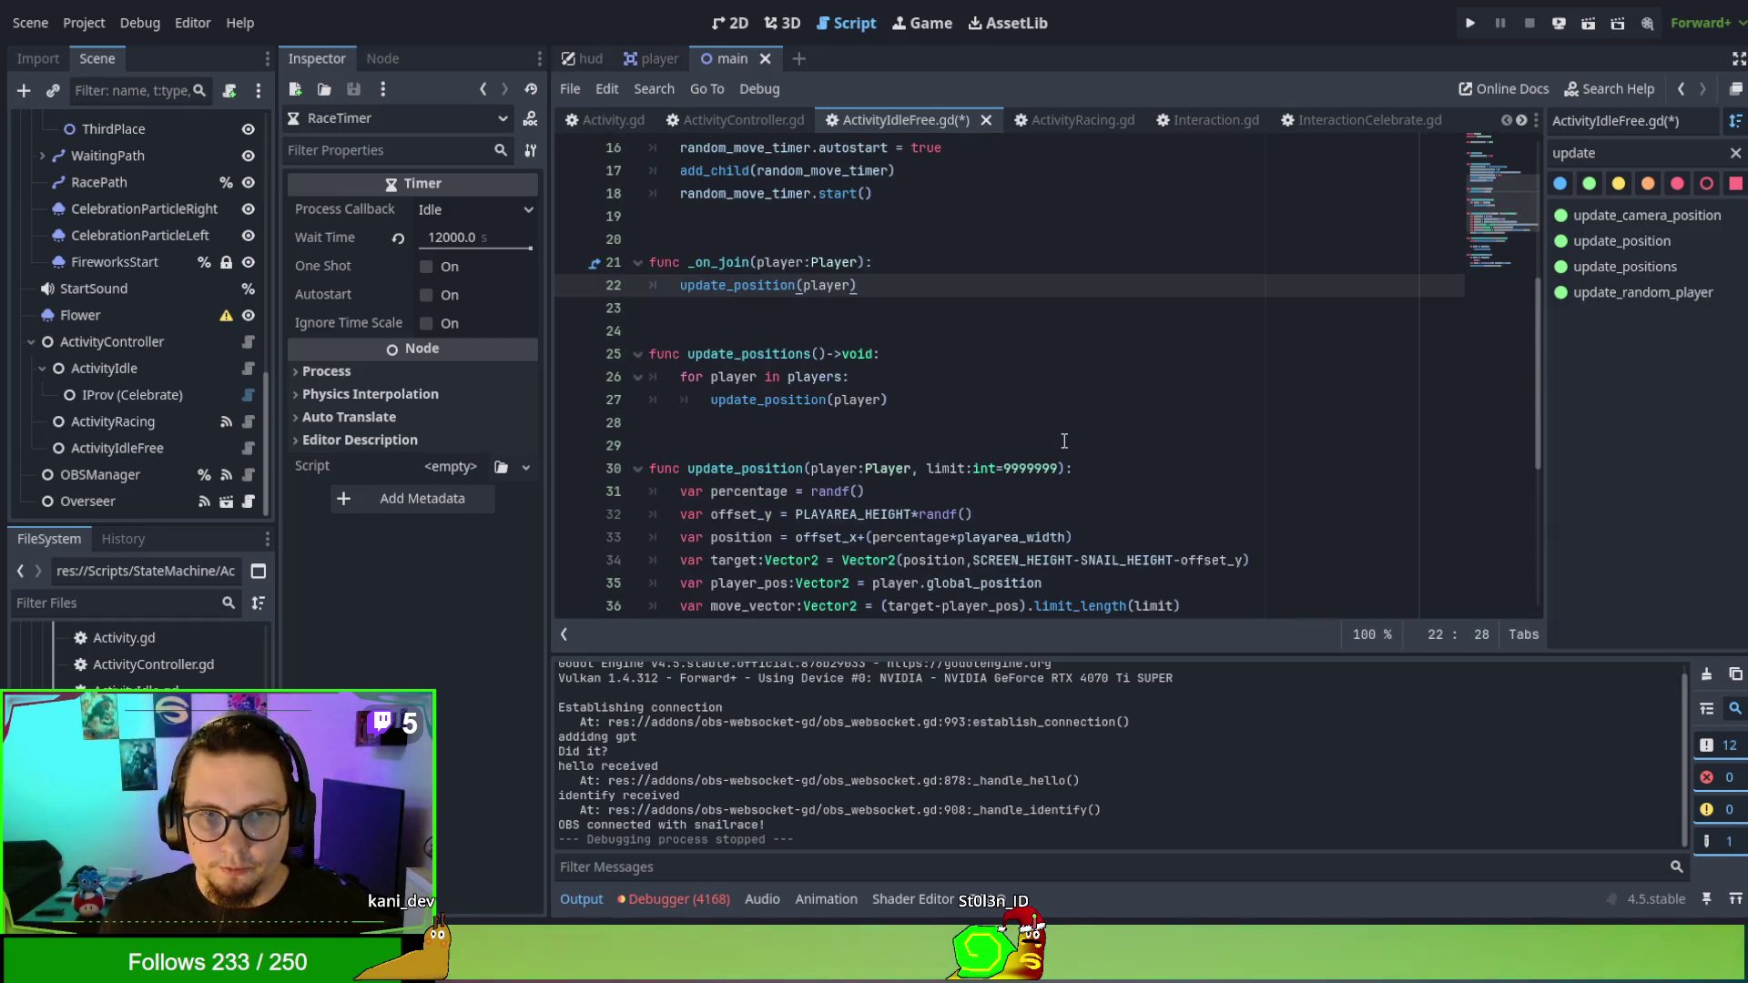
{"action": "left_click_drag", "start_coordinate": [1012, 465], "coordinate": [625, 303]}
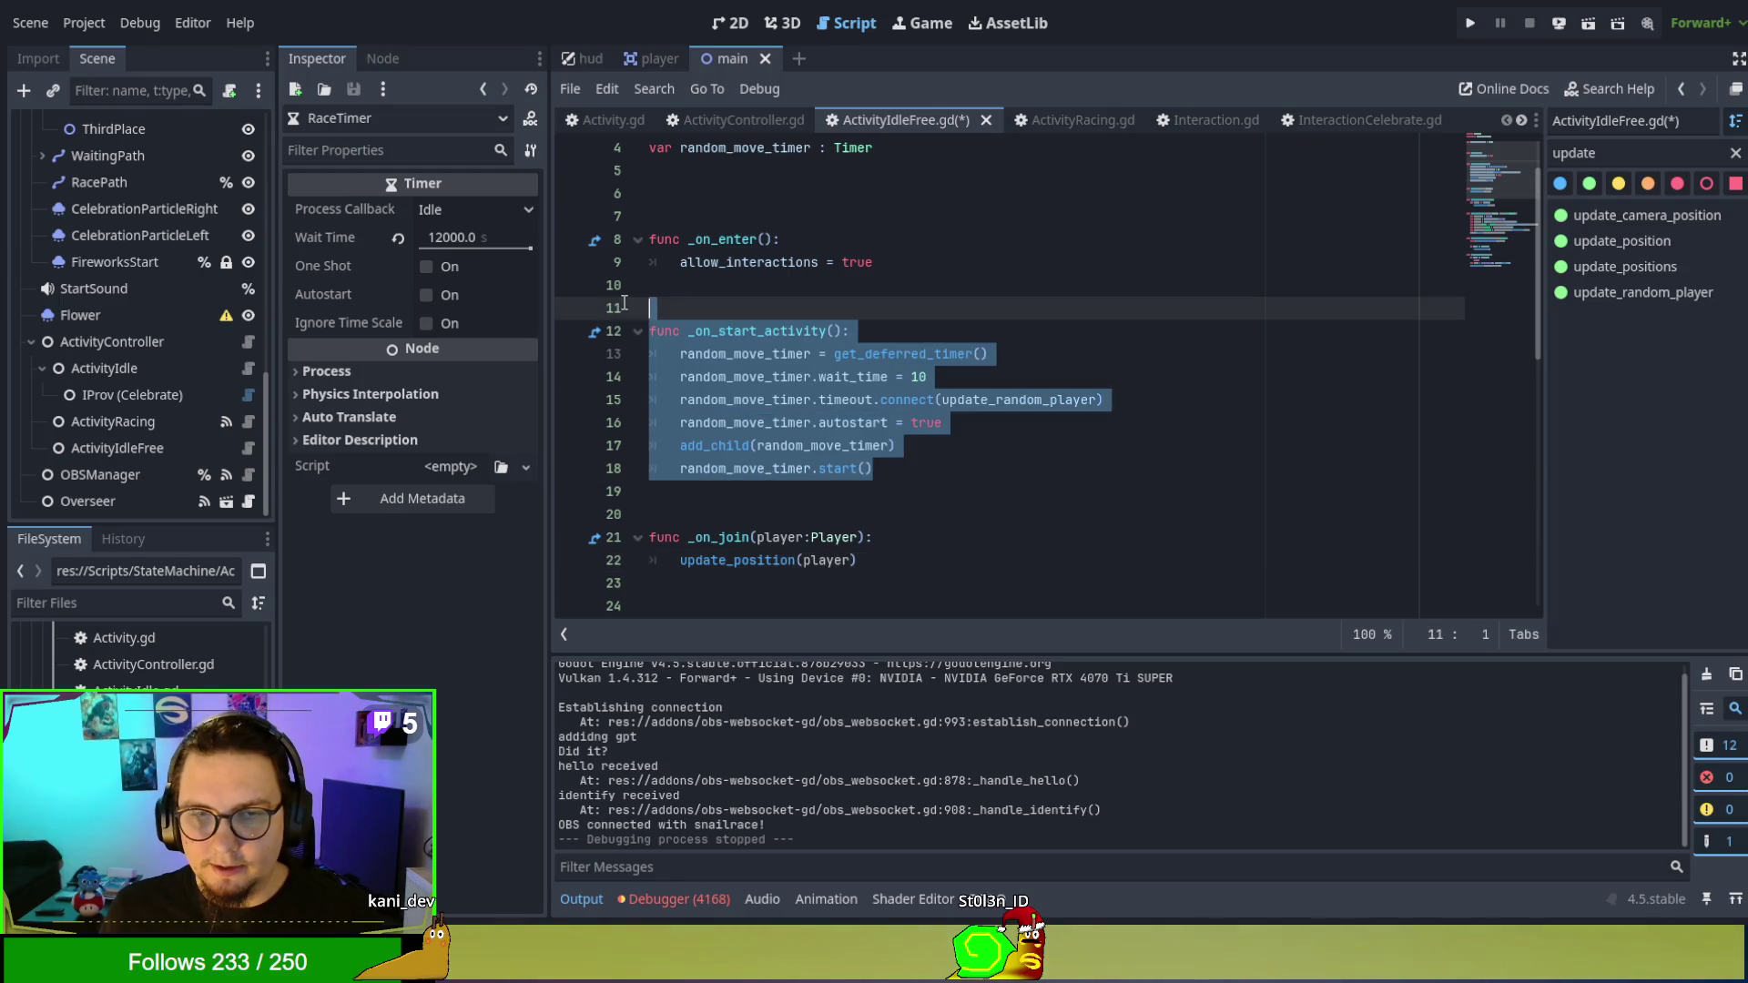
{"action": "left_click", "coordinate": [1017, 472]}
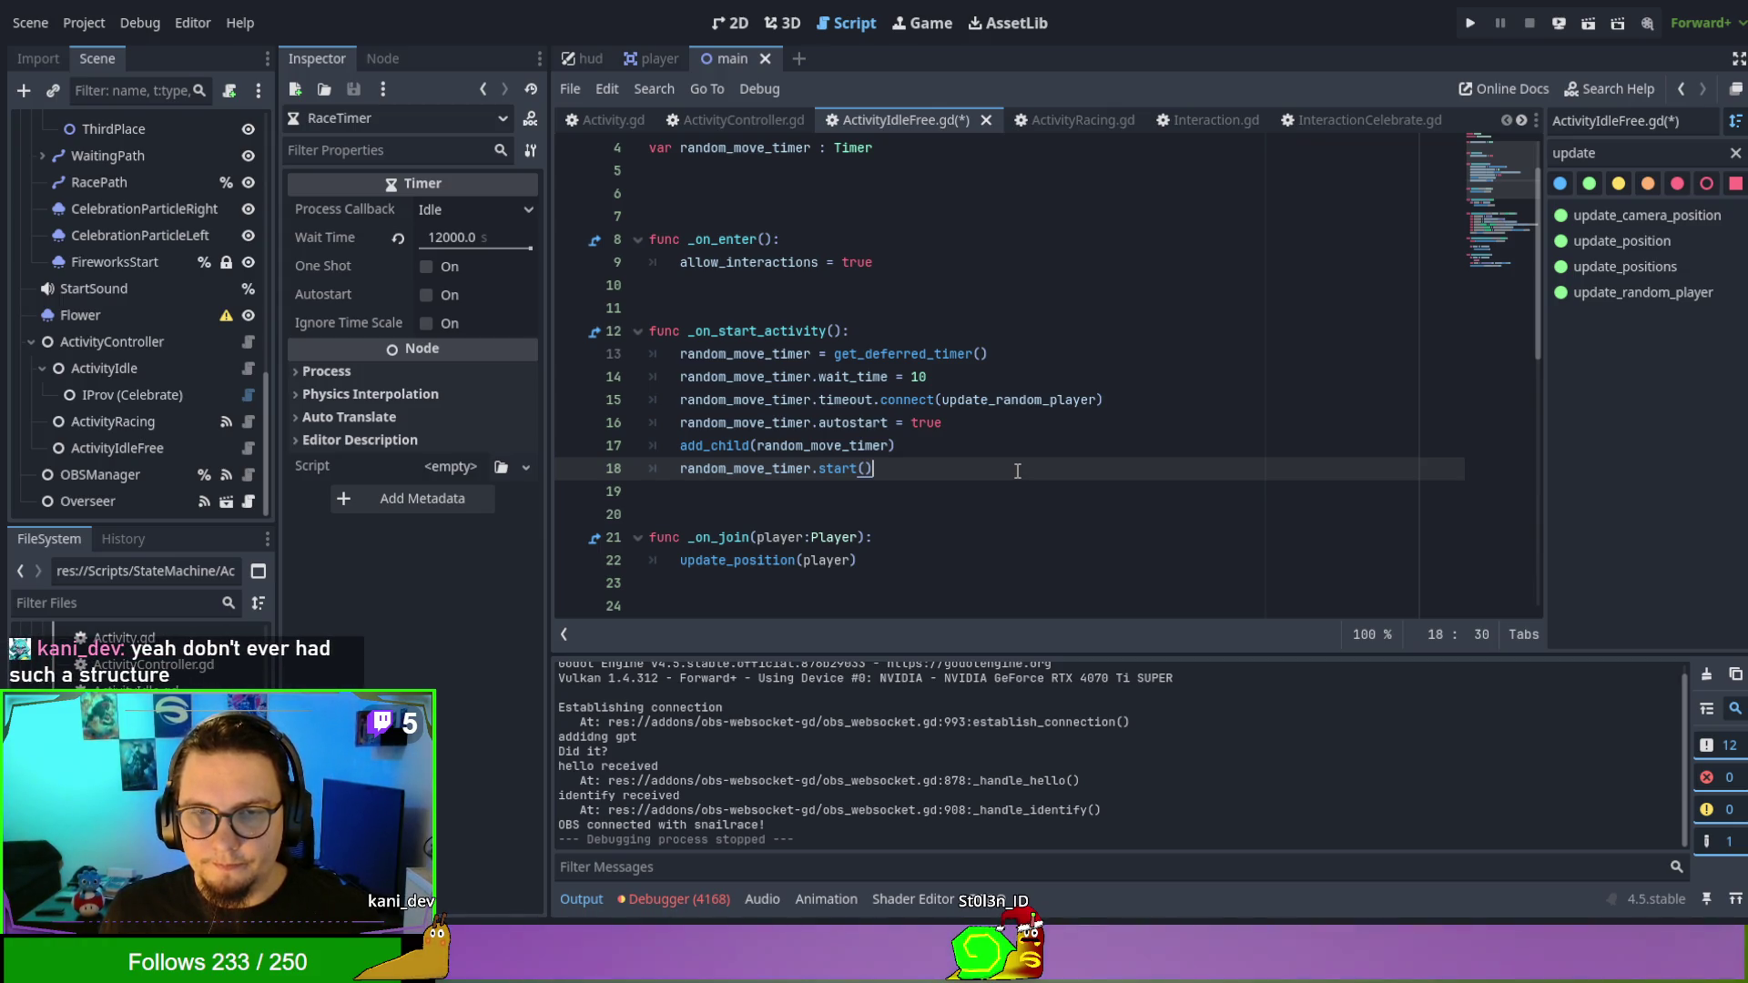
{"action": "scroll", "coordinate": [1015, 460], "scroll_direction": "down", "scroll_amount": 7}
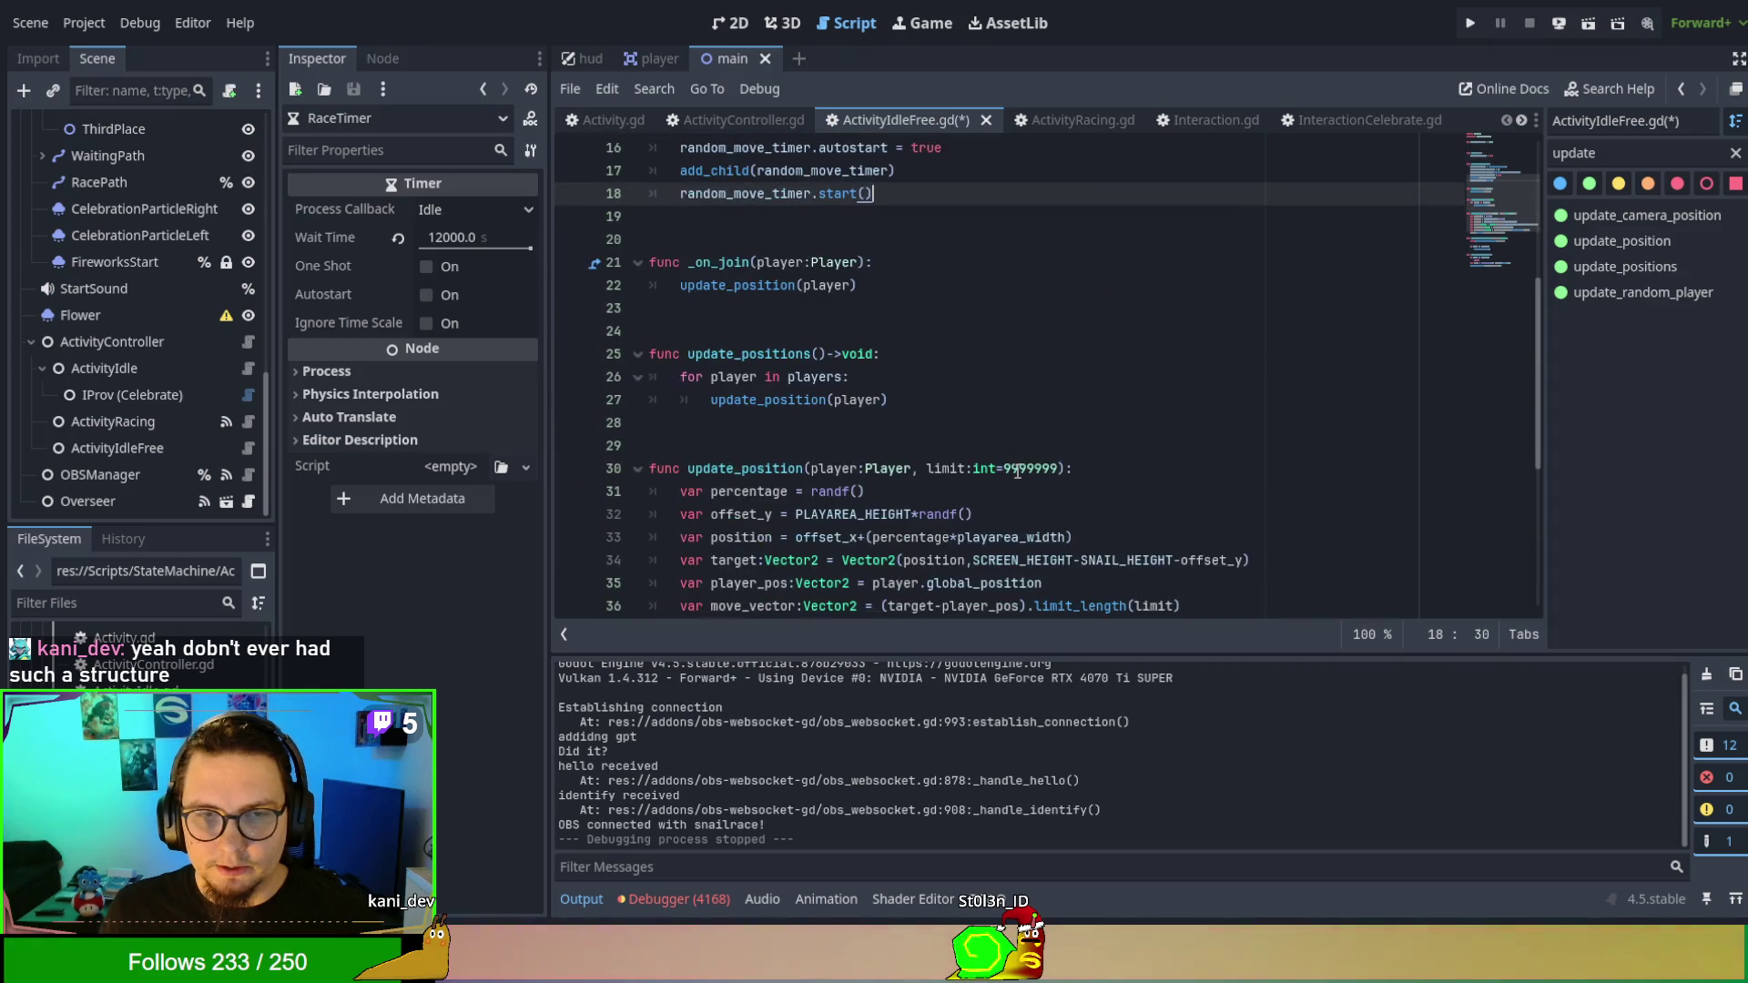
{"action": "left_click_drag", "start_coordinate": [690, 263], "coordinate": [1115, 382]}
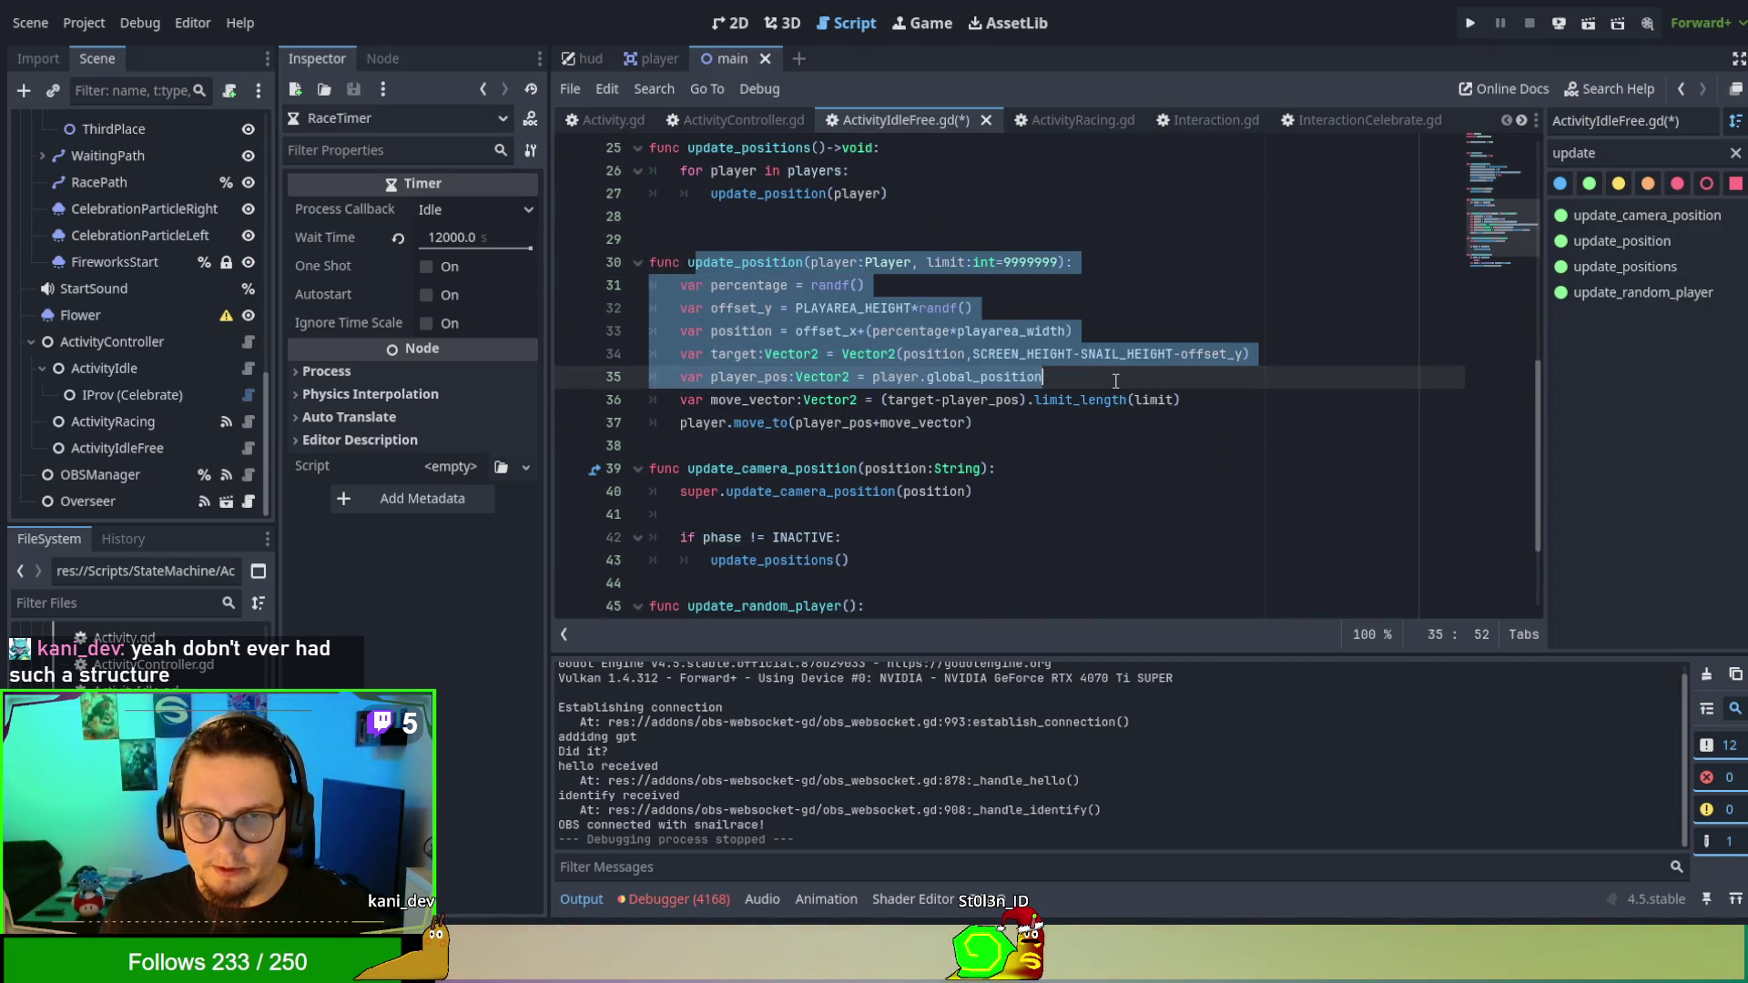
{"action": "scroll", "coordinate": [1160, 455], "scroll_direction": "down", "scroll_amount": 2}
{"action": "left_click", "coordinate": [1152, 436]}
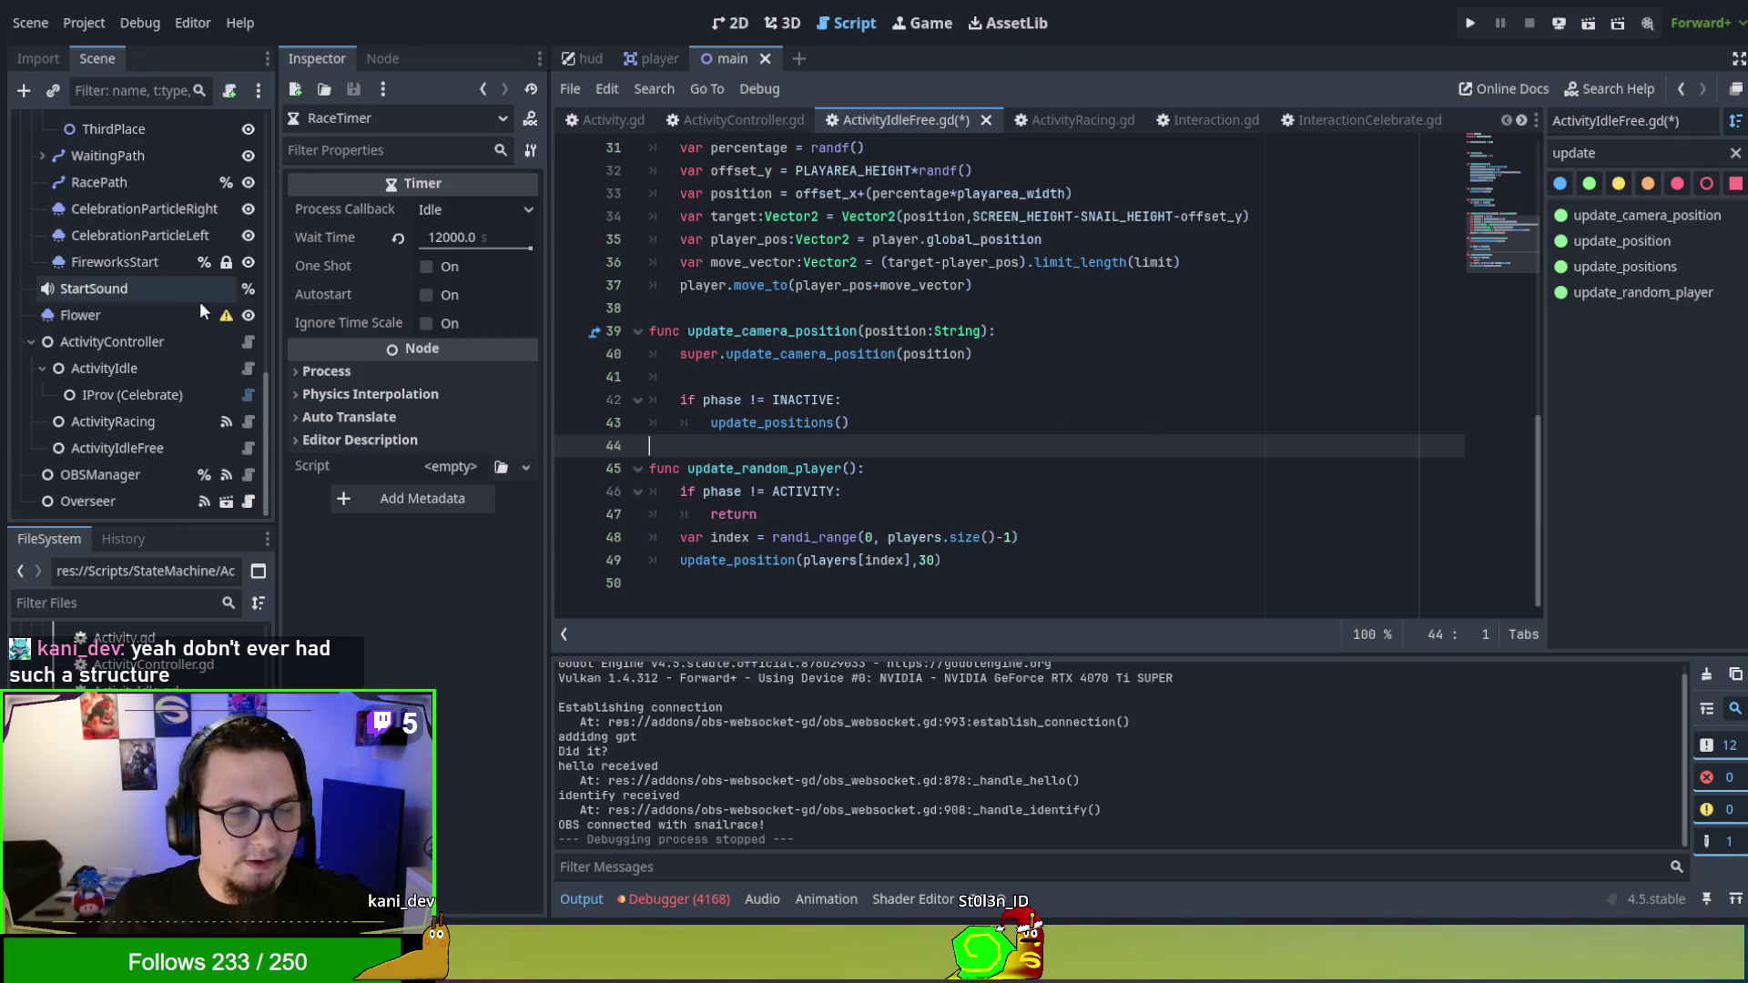
Inspect IProv (Celebrate), drag InteractionProvider.gd onto ActivityIdleFree, and open ActivityRacing.gd.
{"action": "left_click", "coordinate": [134, 399]}
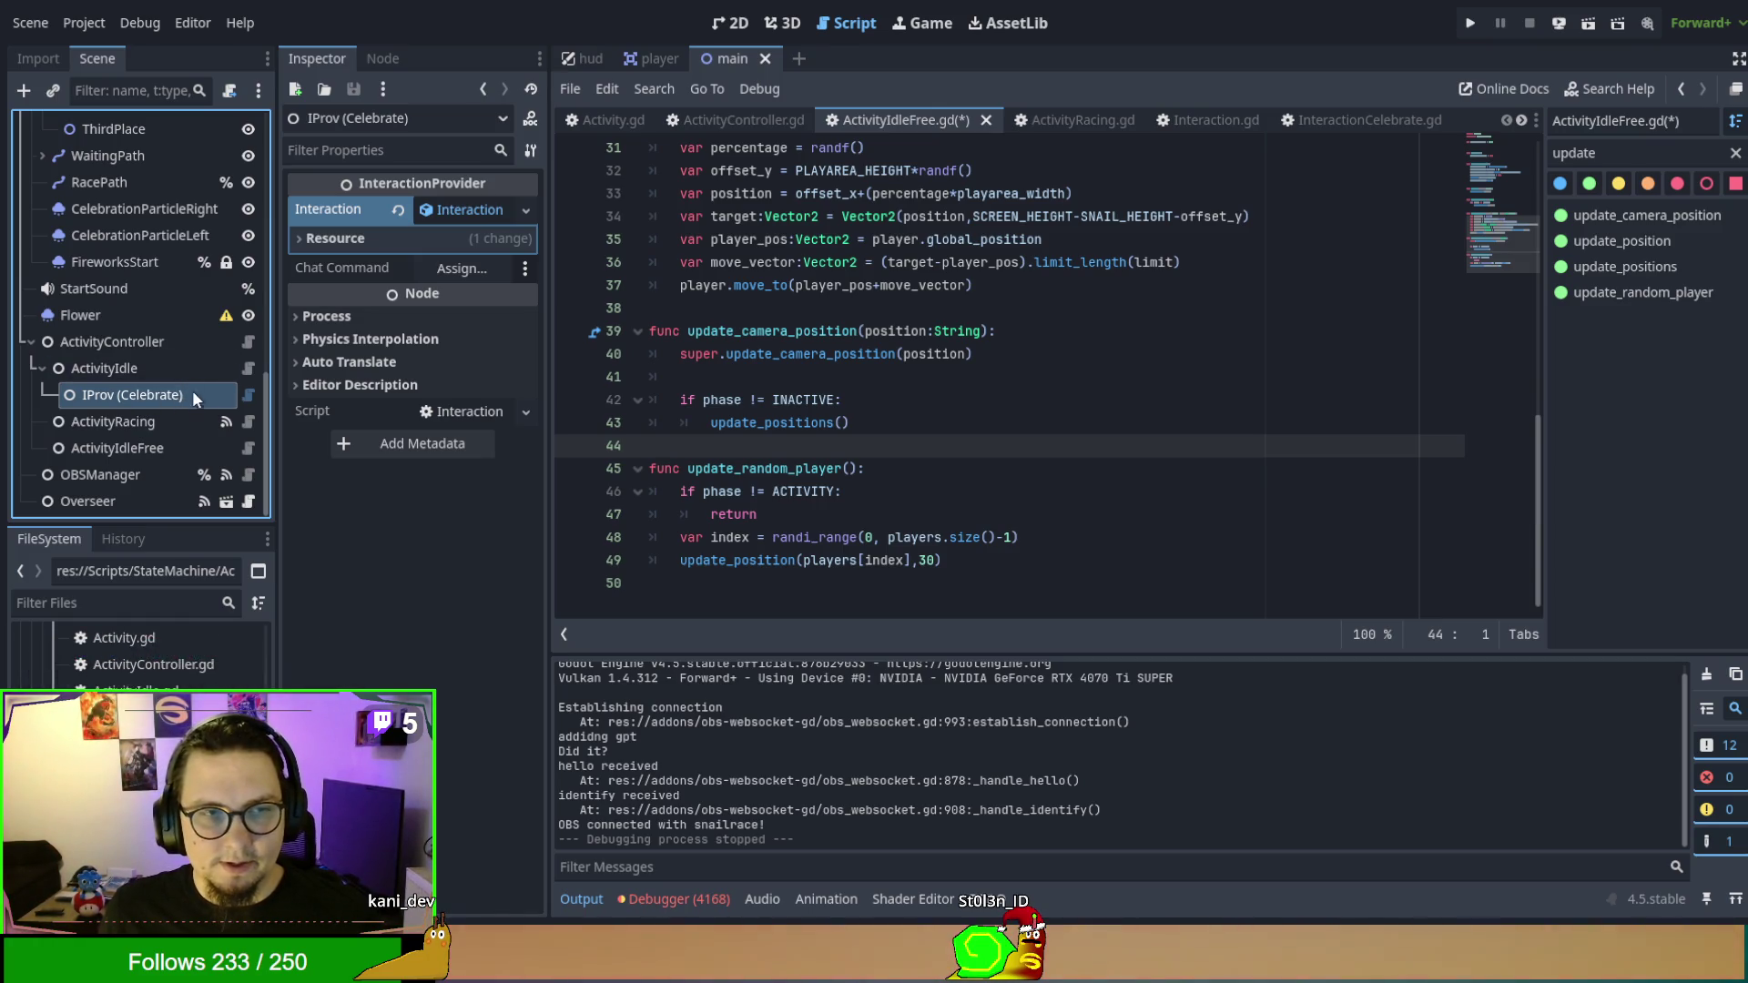
{"action": "scroll", "coordinate": [153, 628], "scroll_direction": "up", "scroll_amount": 5}
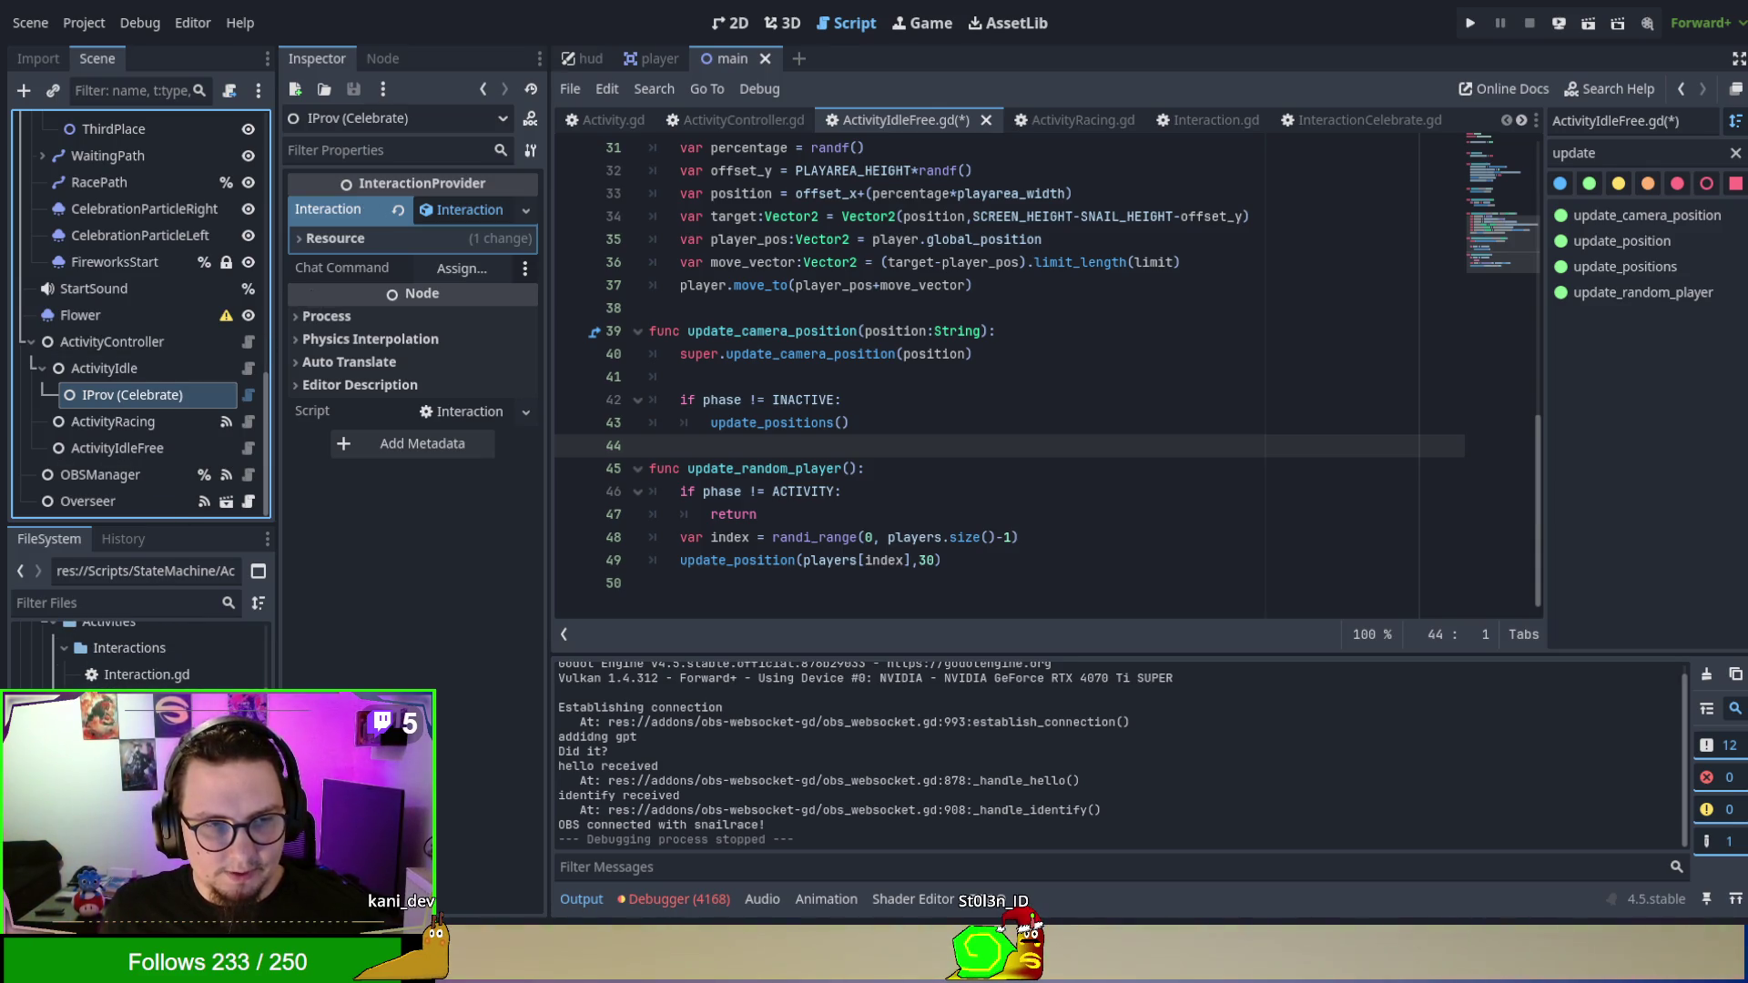
{"action": "mouse_move", "coordinate": [145, 699]}
{"action": "left_mouse_down"}
{"action": "mouse_move", "coordinate": [102, 384]}
{"action": "mouse_move", "coordinate": [142, 464]}
{"action": "mouse_move", "coordinate": [137, 395]}
{"action": "mouse_move", "coordinate": [144, 421]}
{"action": "left_mouse_up"}
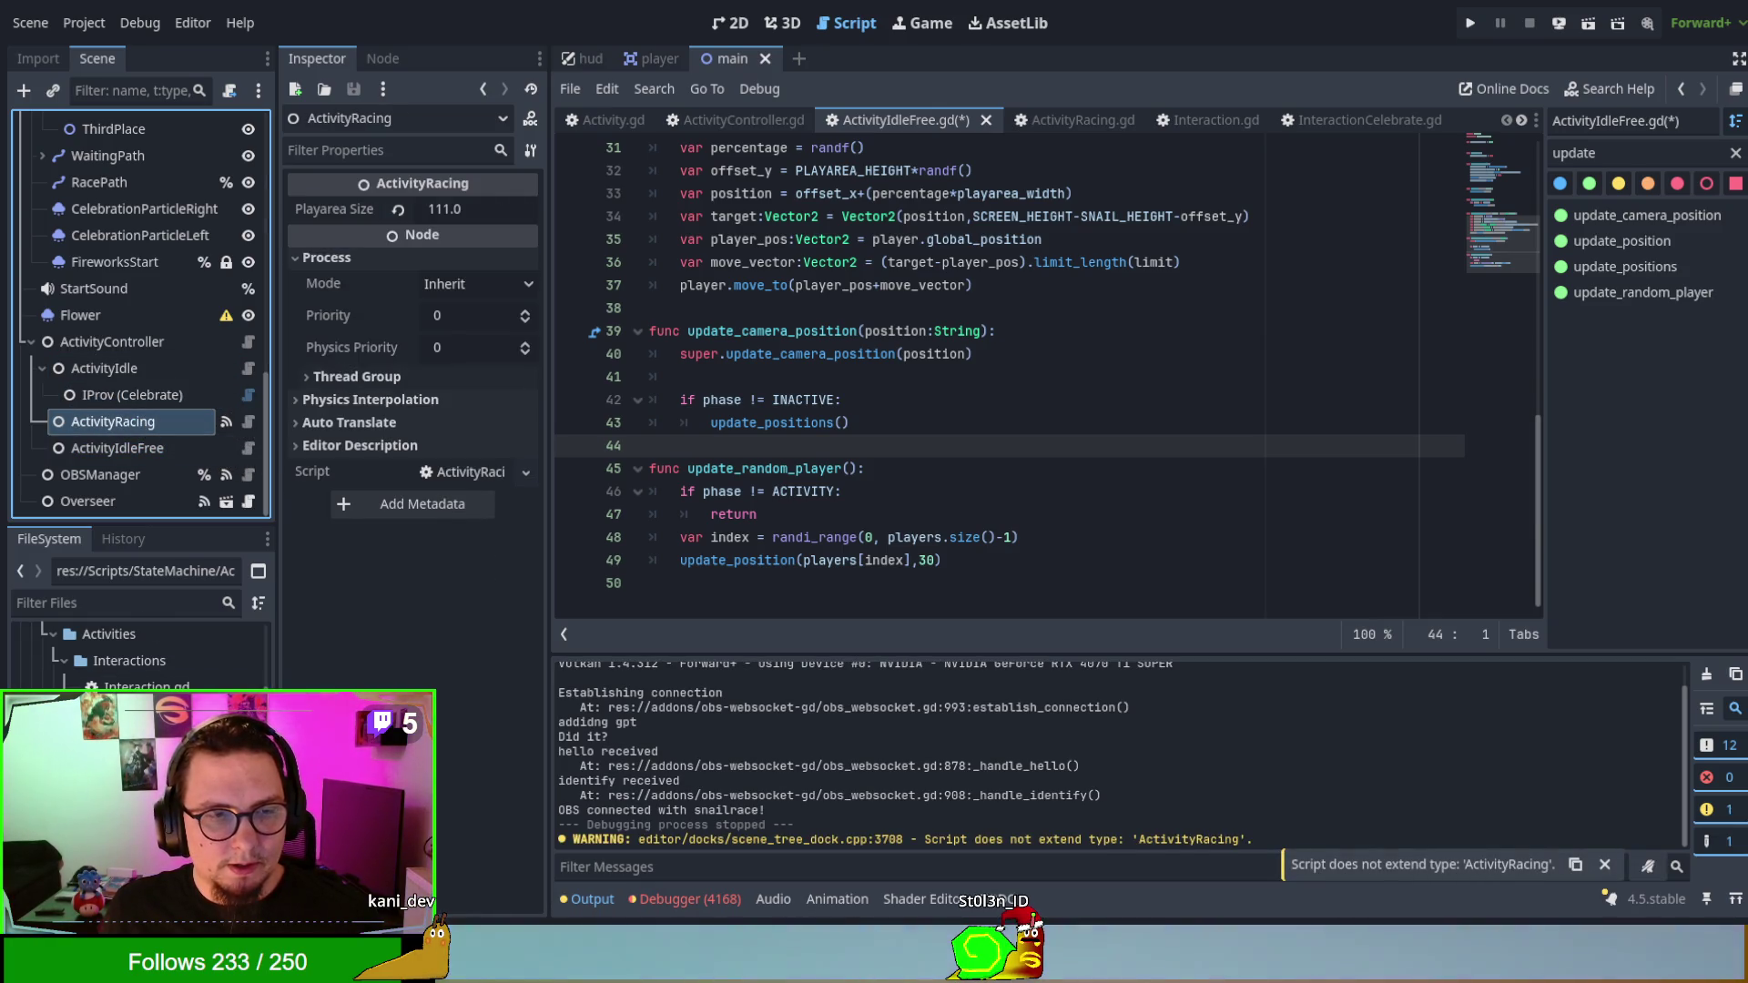
{"action": "left_click", "coordinate": [247, 423]}
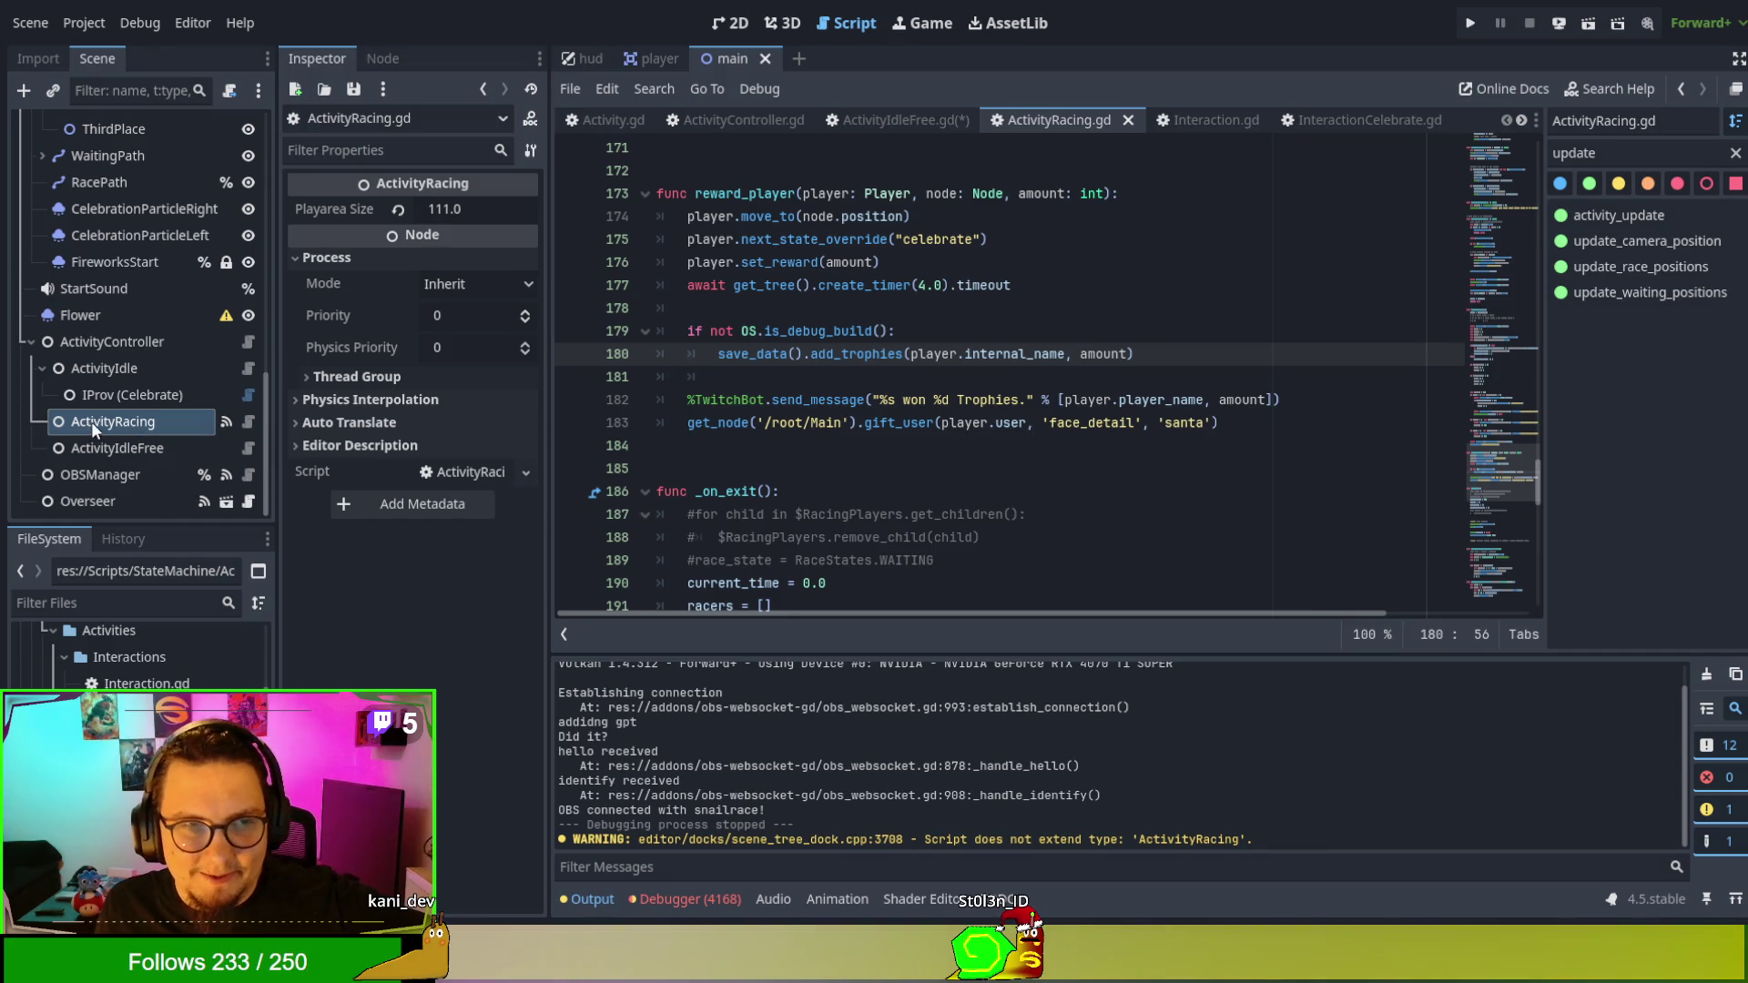
Reselect IProv (Celebrate) and bring up its Interaction resource options.
{"action": "left_click", "coordinate": [137, 394]}
{"action": "left_click", "coordinate": [528, 212]}
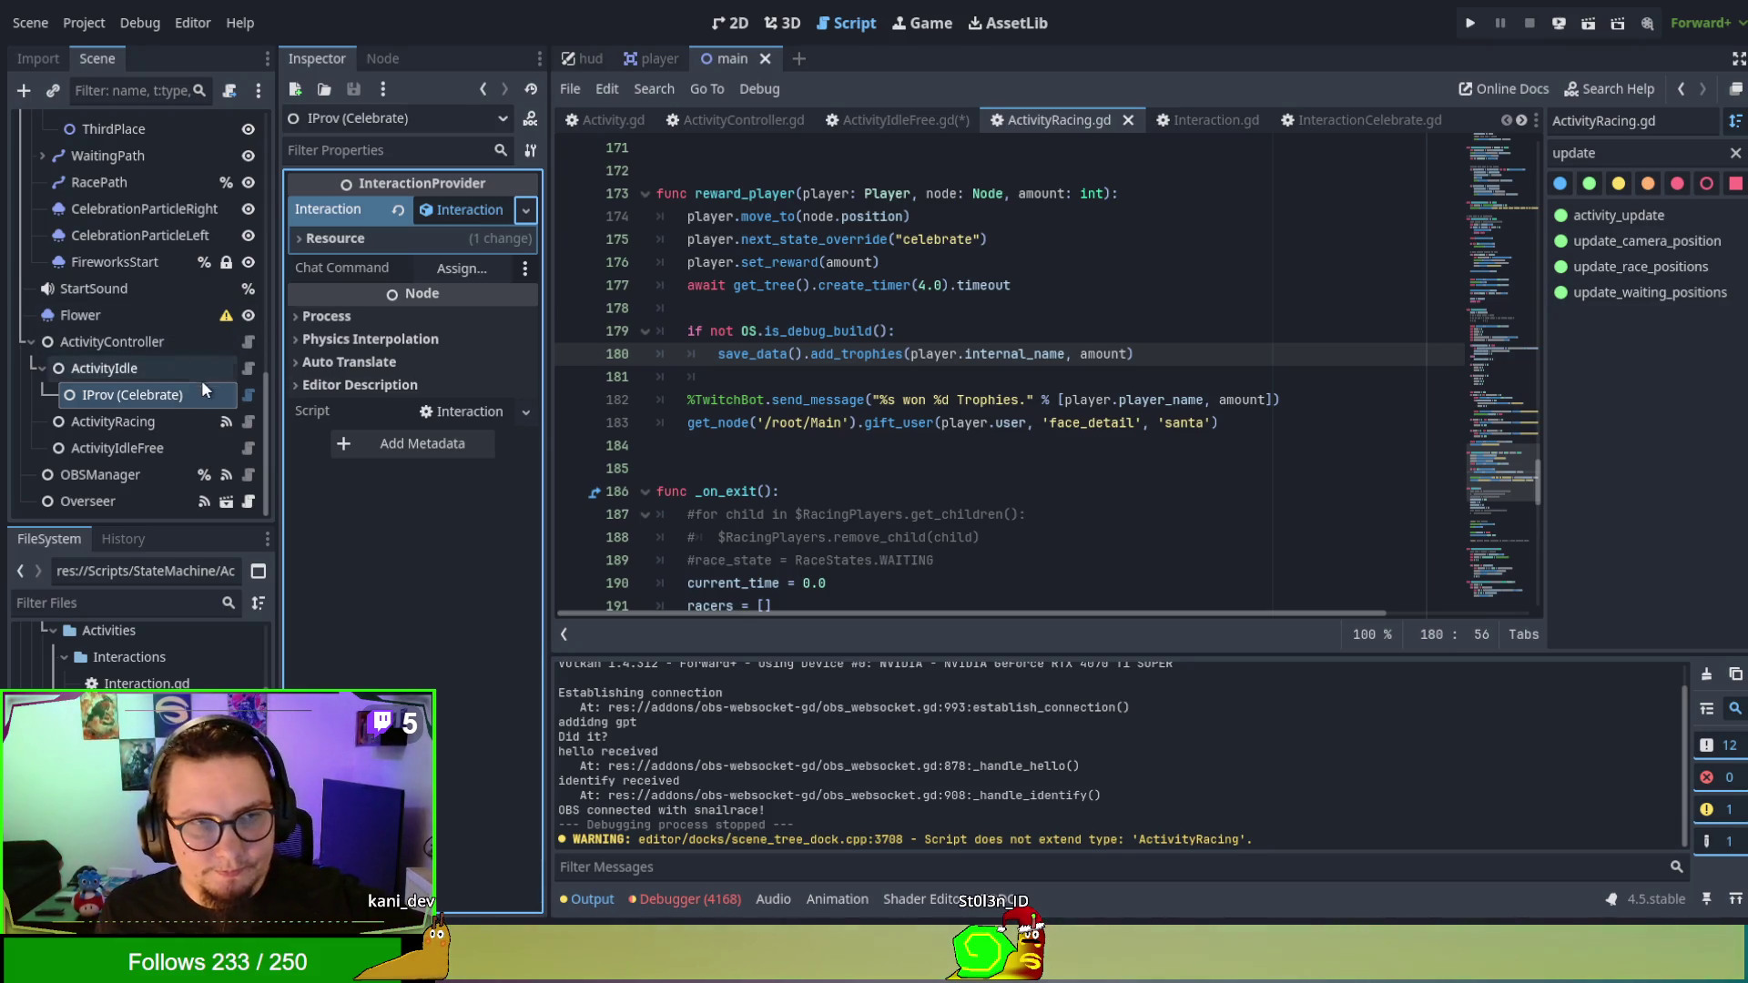
{"action": "left_click", "coordinate": [128, 406]}
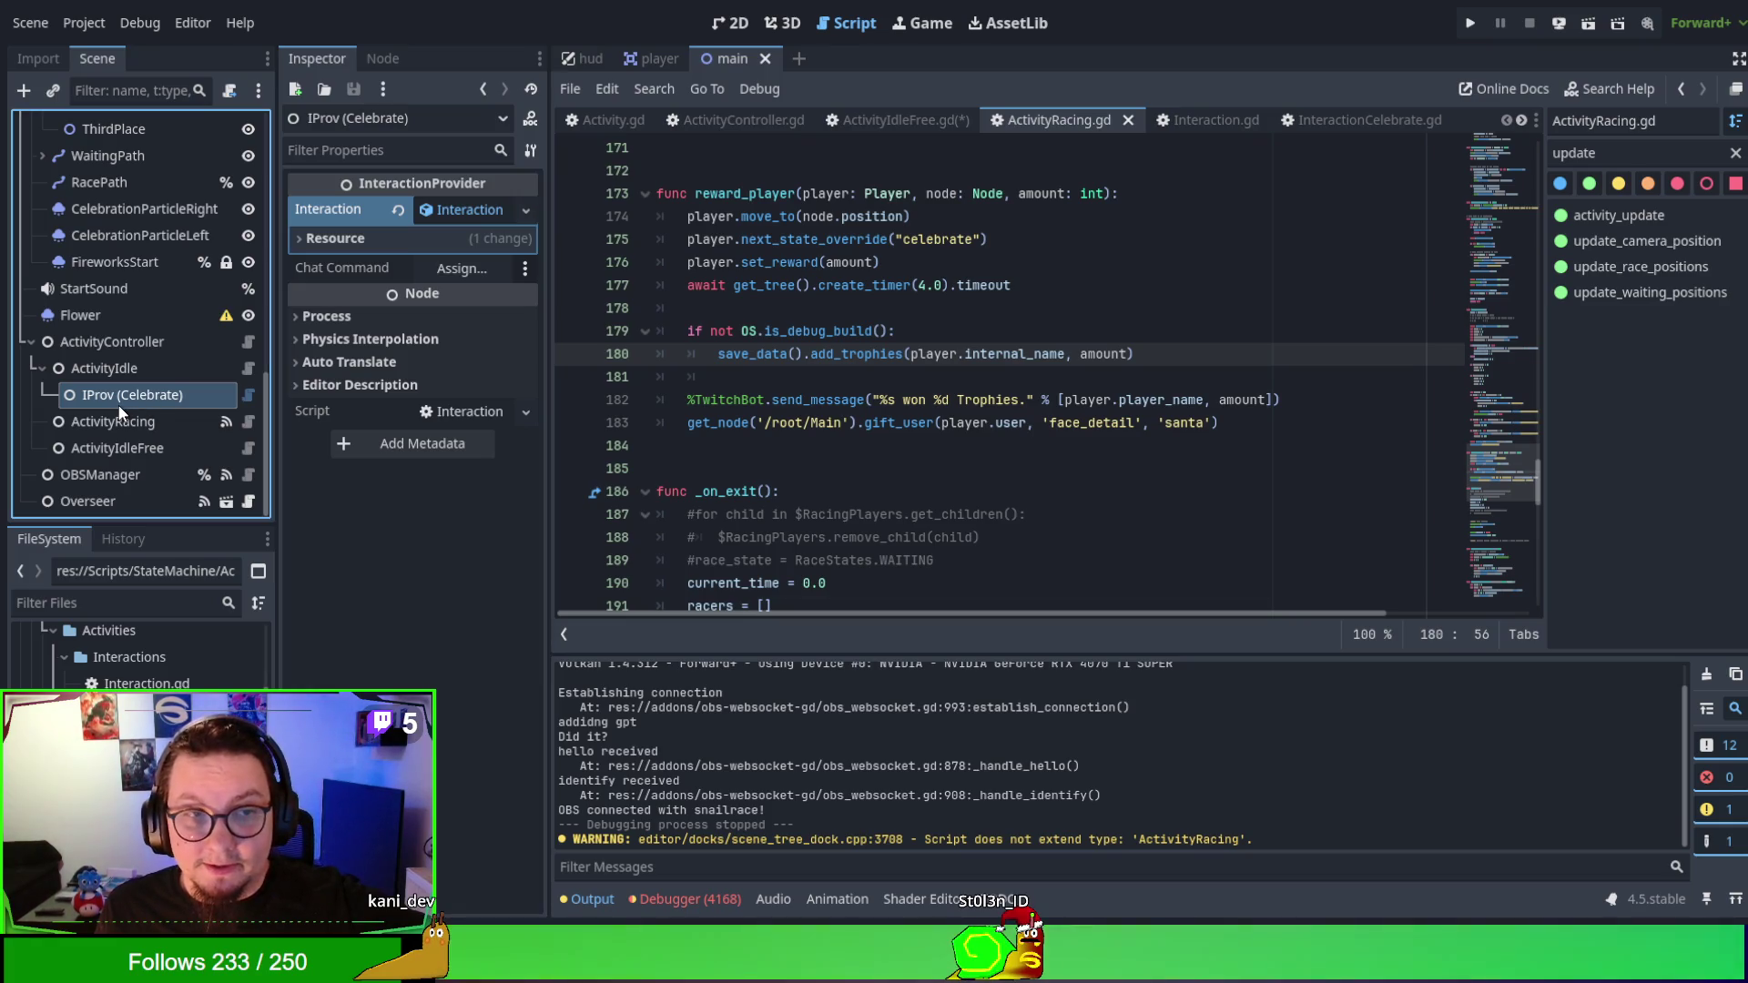
{"action": "left_click", "coordinate": [398, 210]}
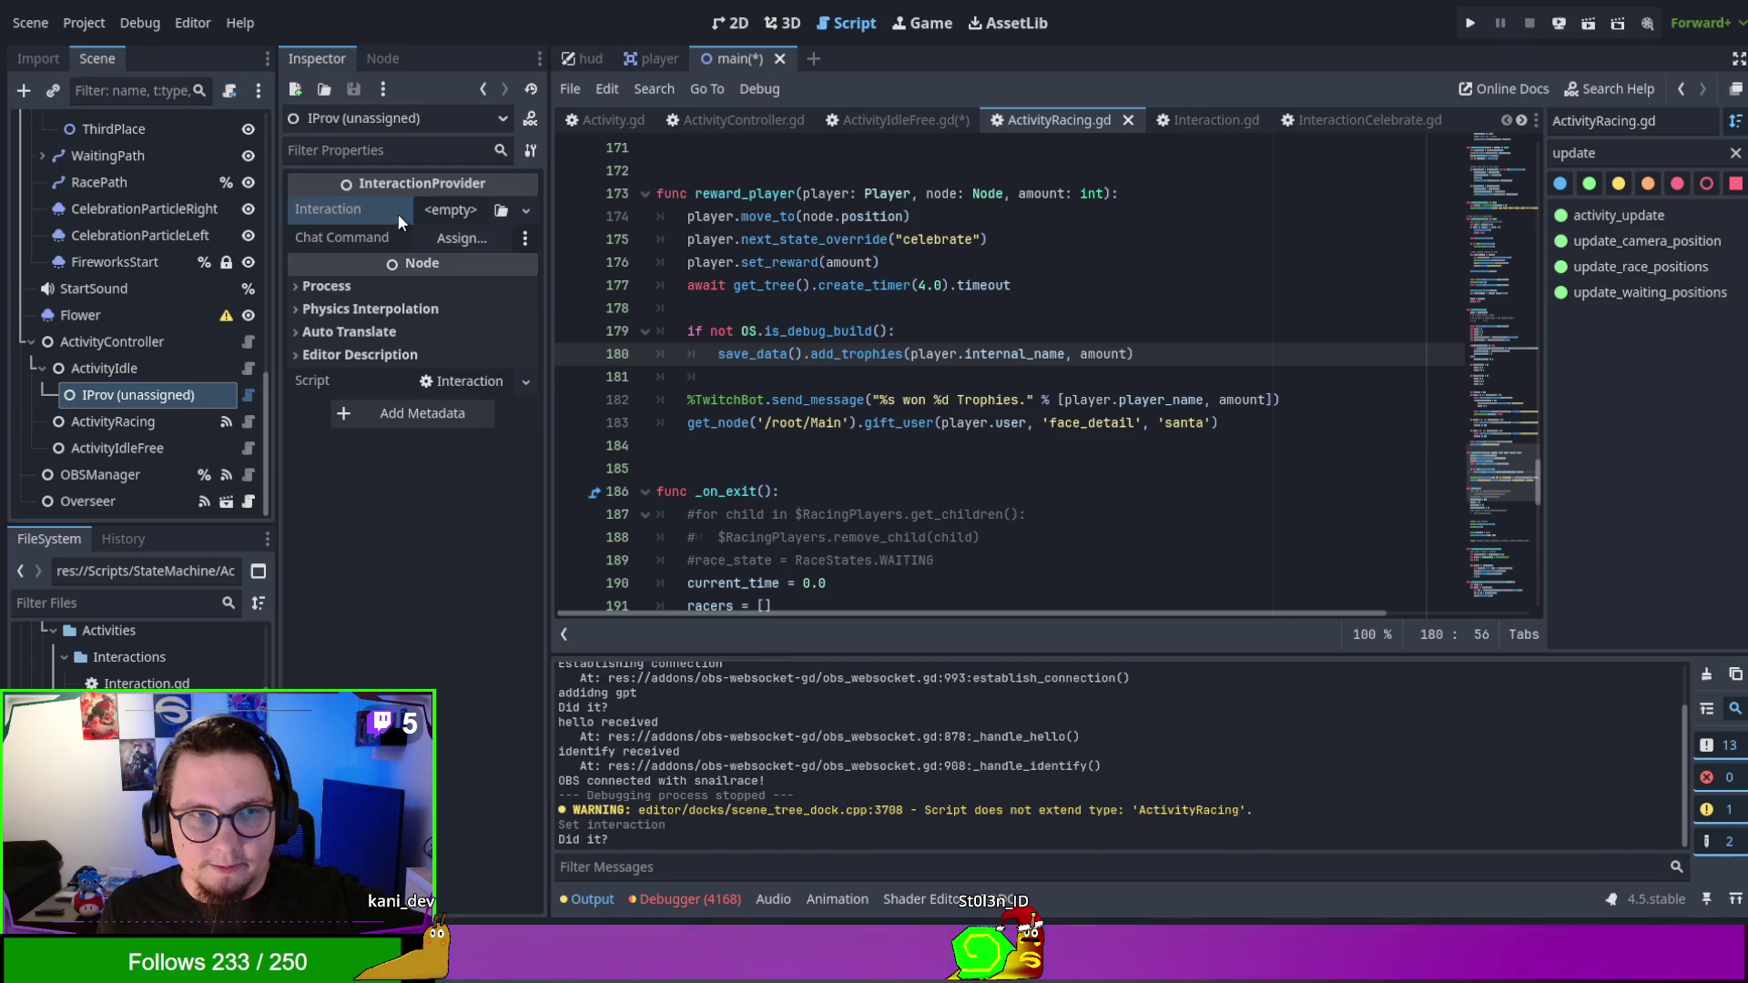
{"action": "left_click", "coordinate": [525, 210]}
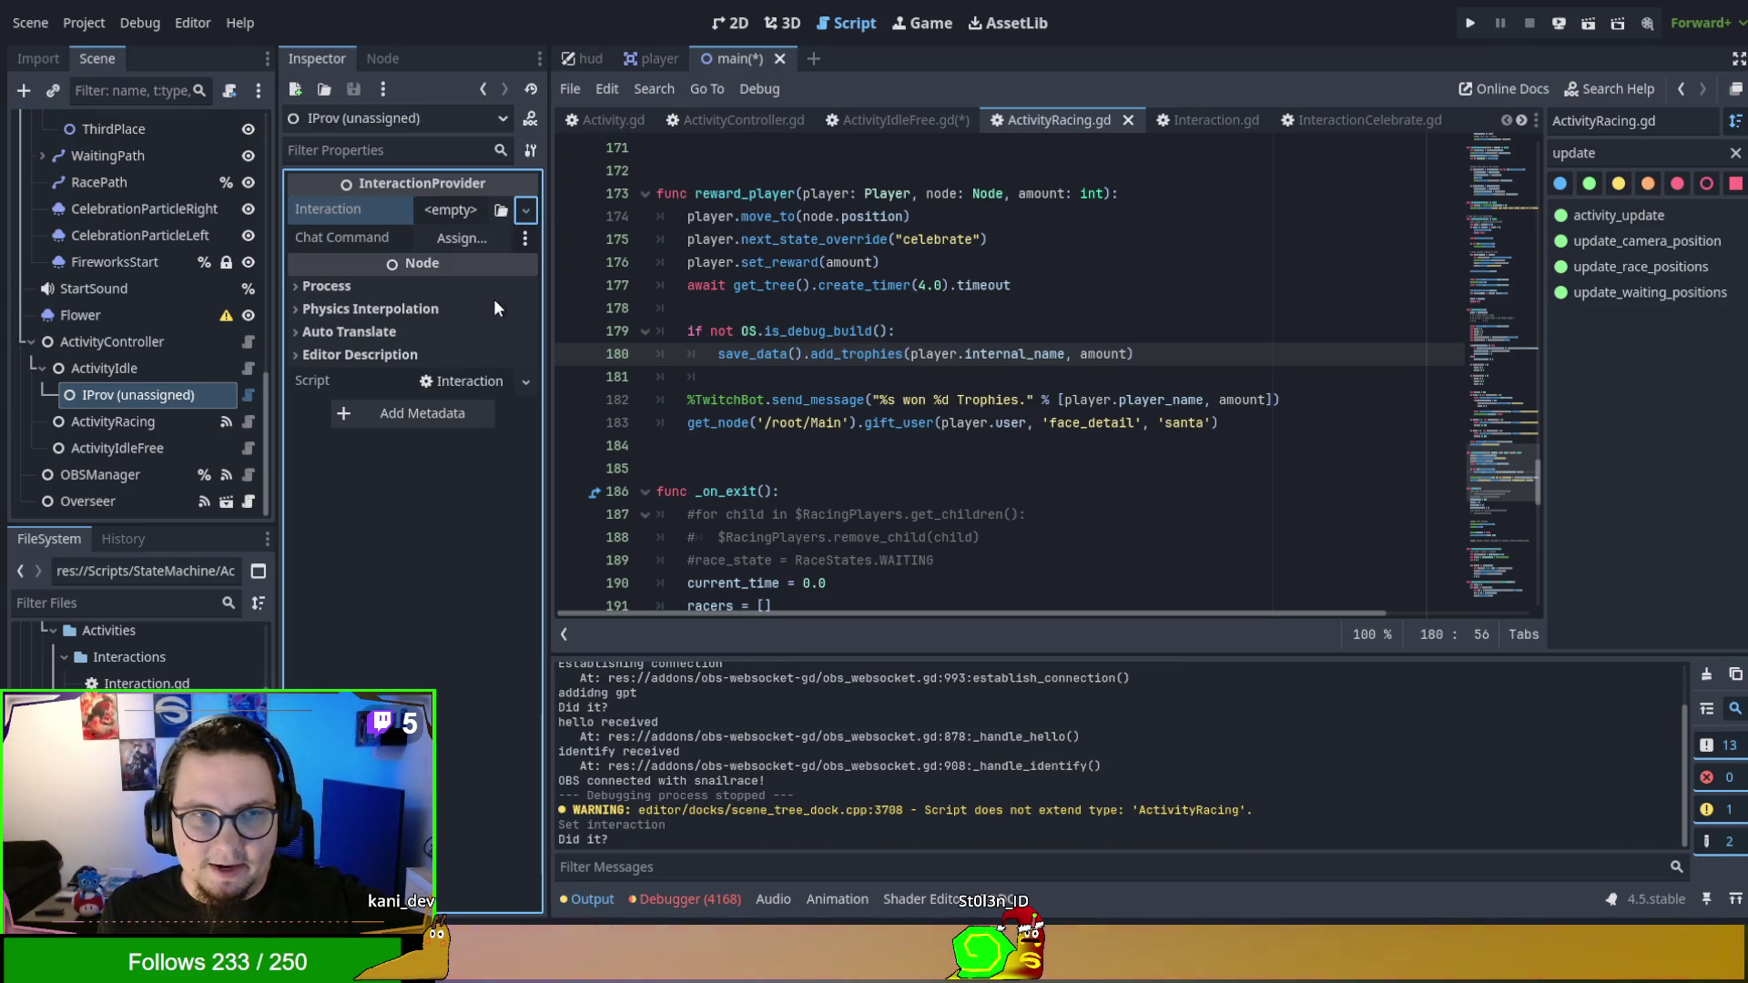
{"action": "key", "text": "ctrl+z"}
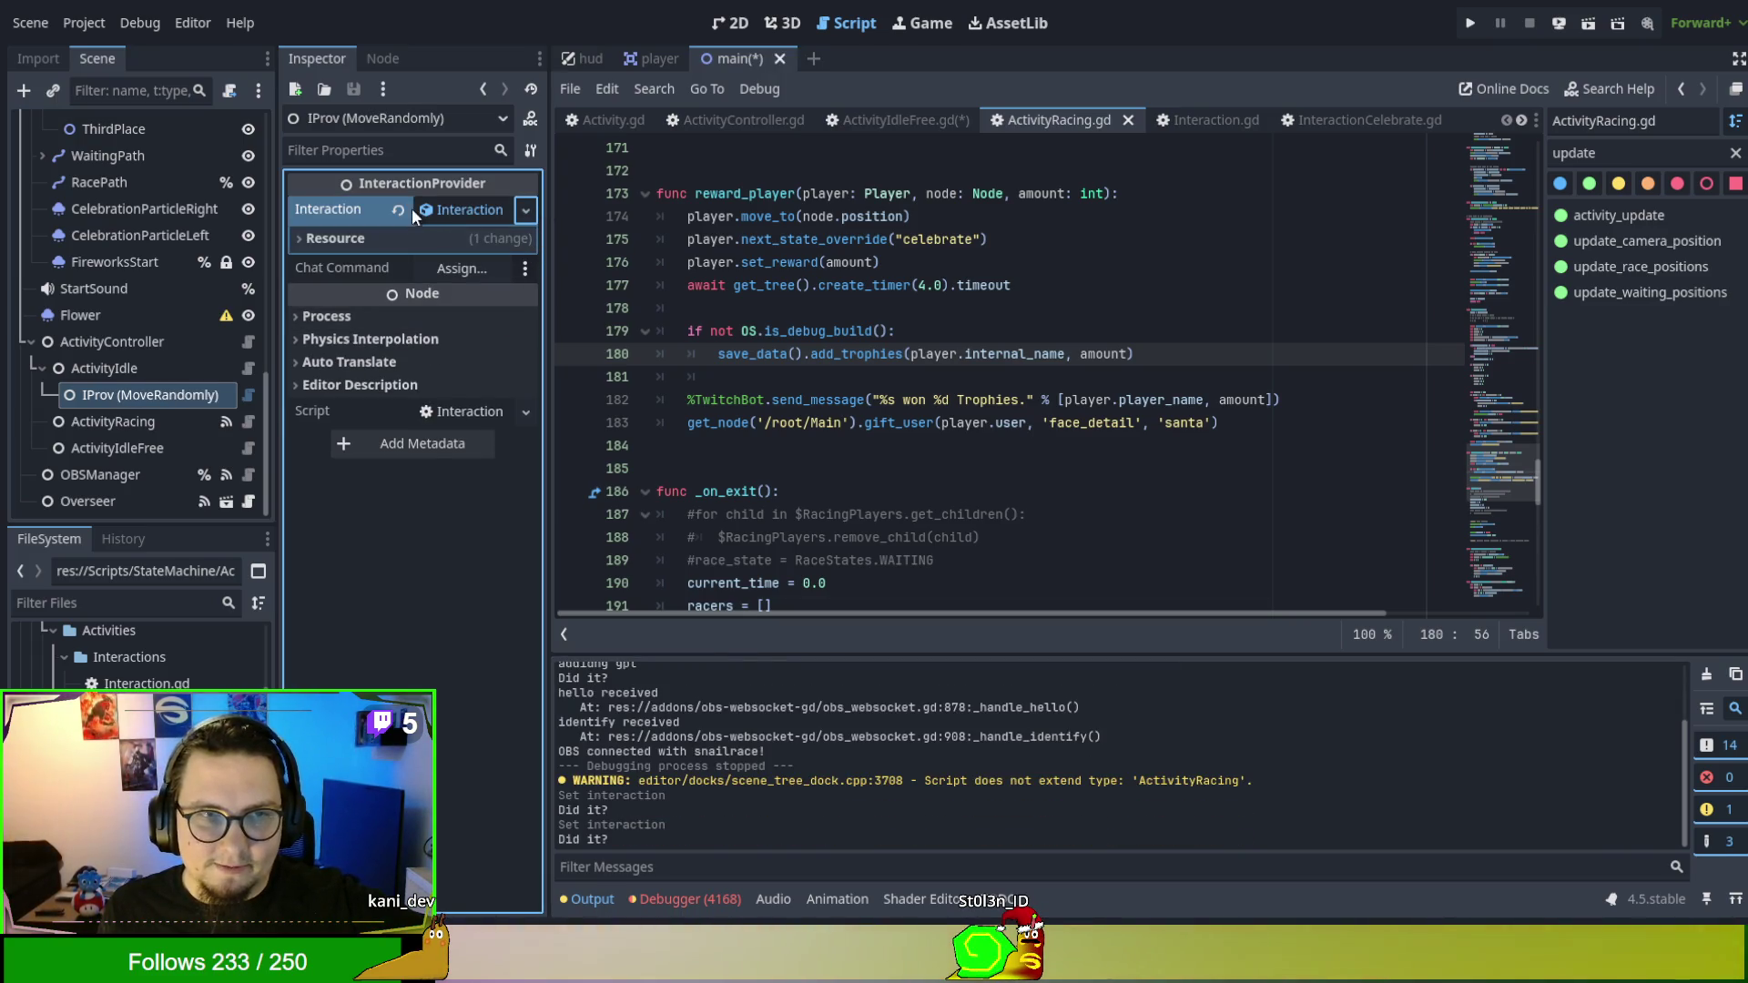
{"action": "left_click", "coordinate": [402, 206]}
{"action": "left_click", "coordinate": [527, 211]}
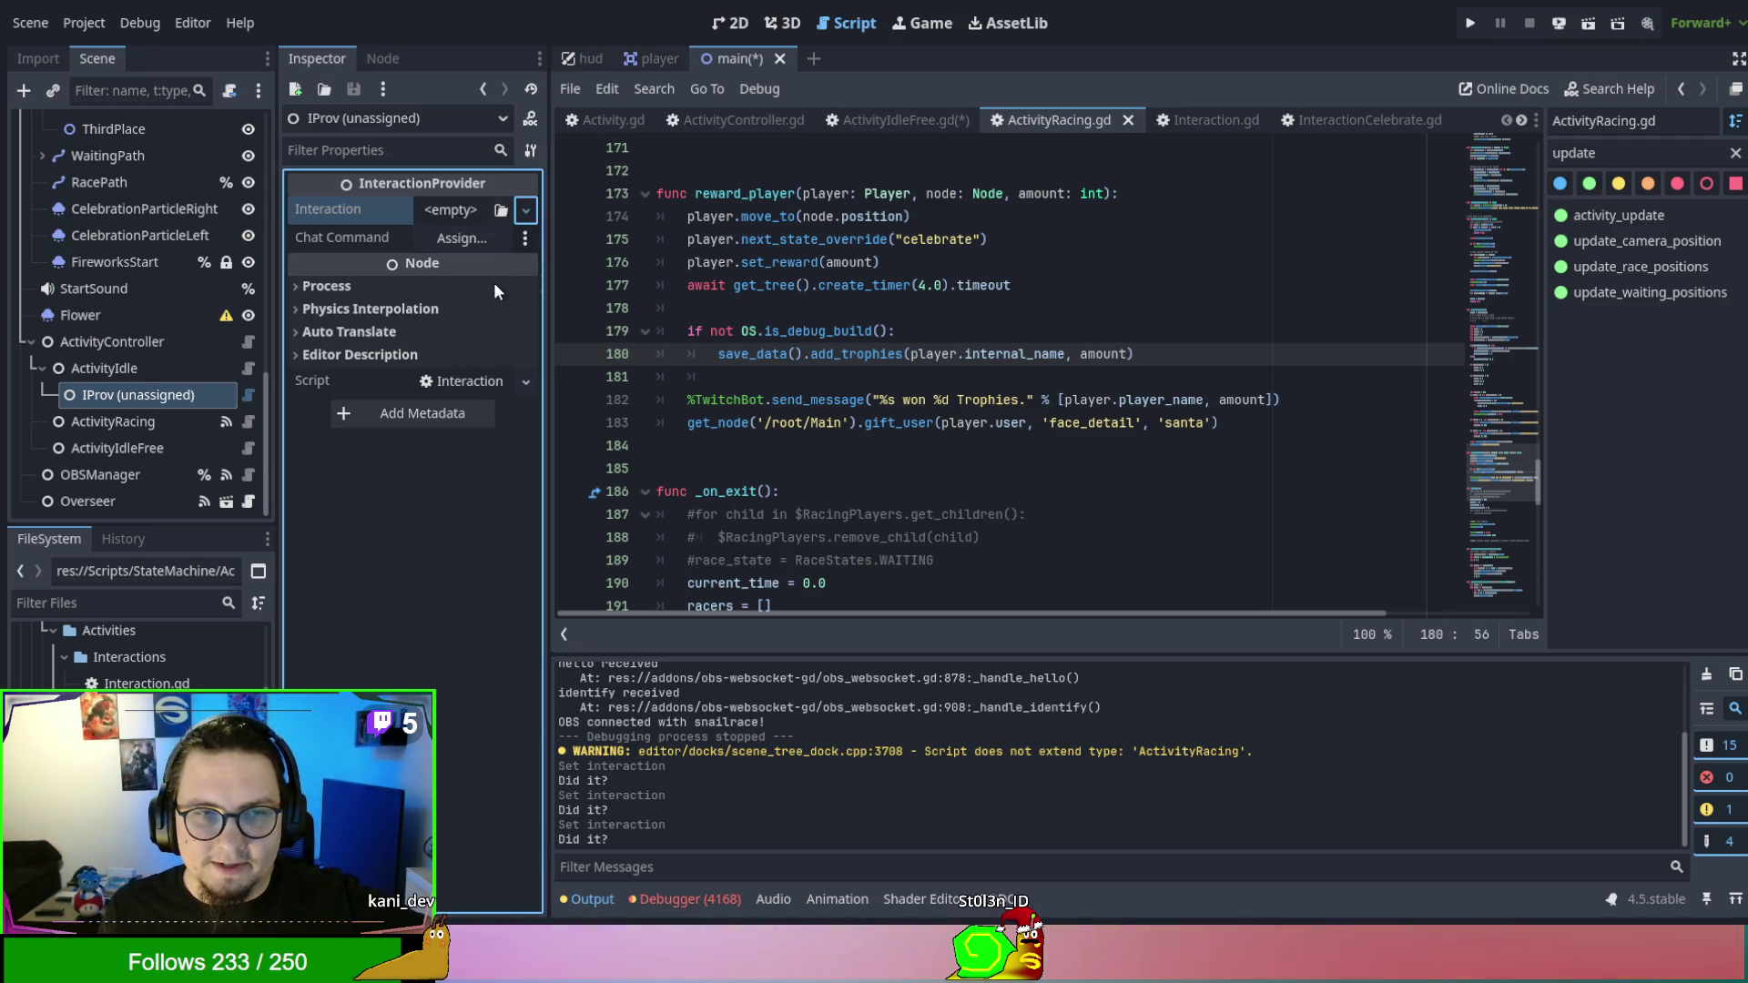
{"action": "key", "text": "ctrl+z"}
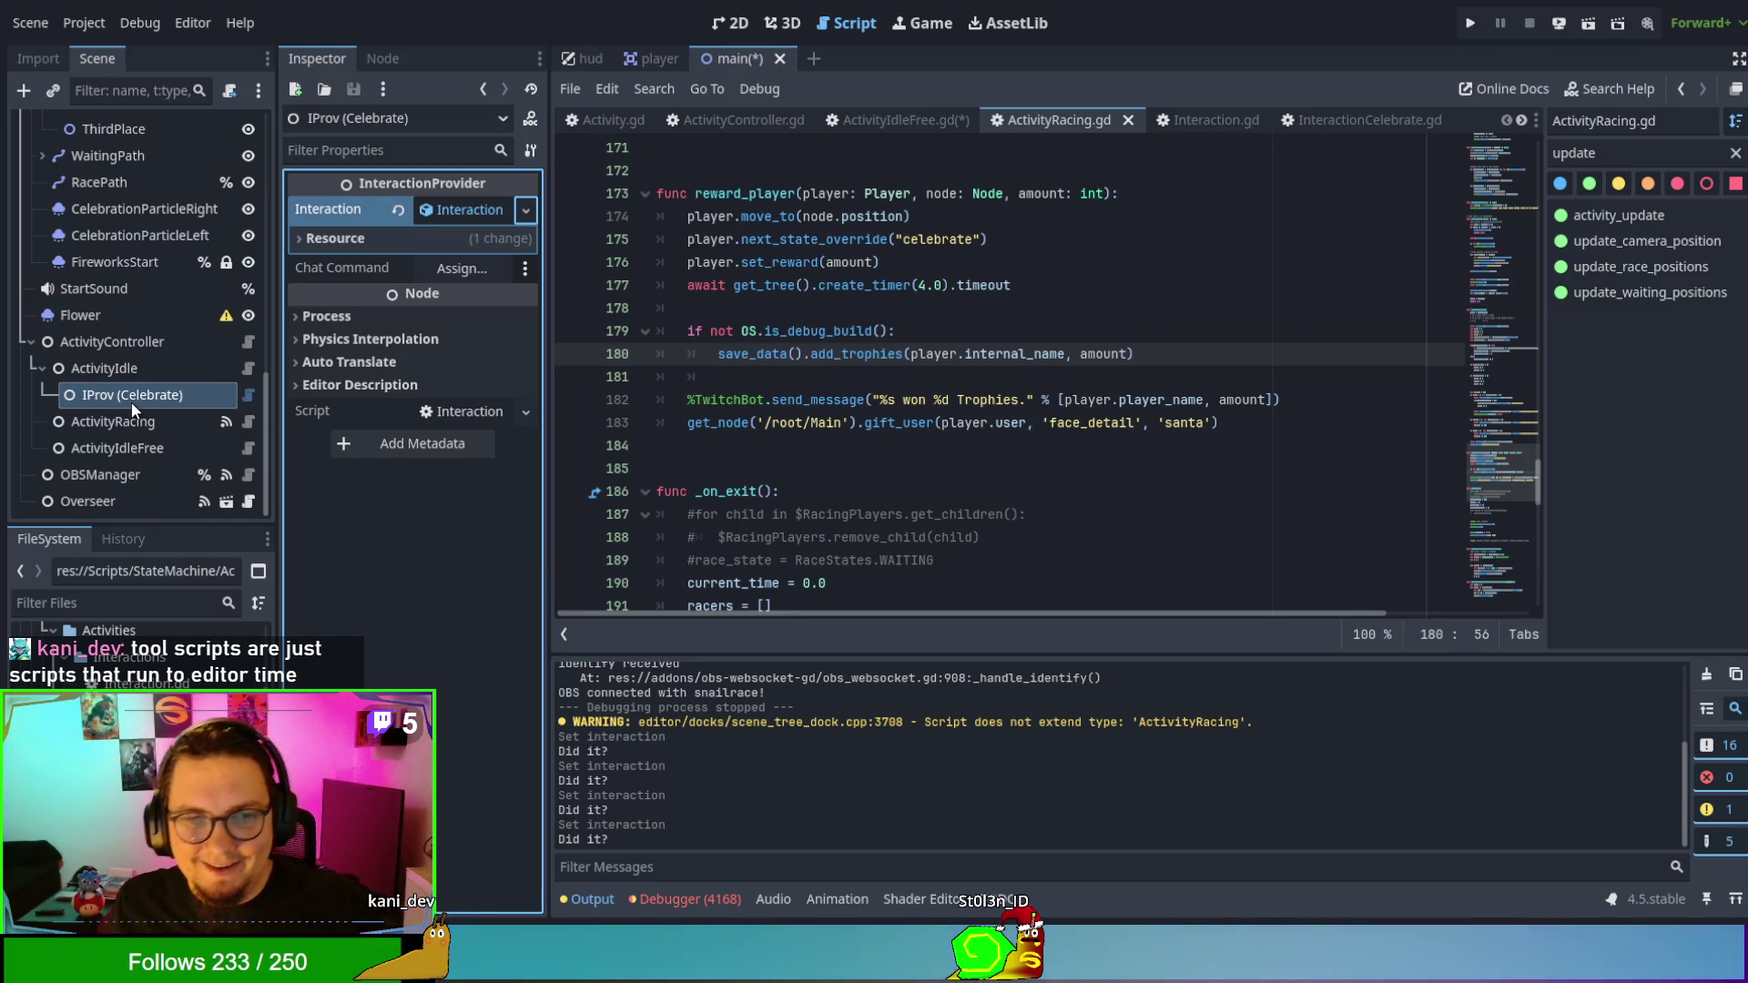
{"action": "left_click", "coordinate": [132, 403]}
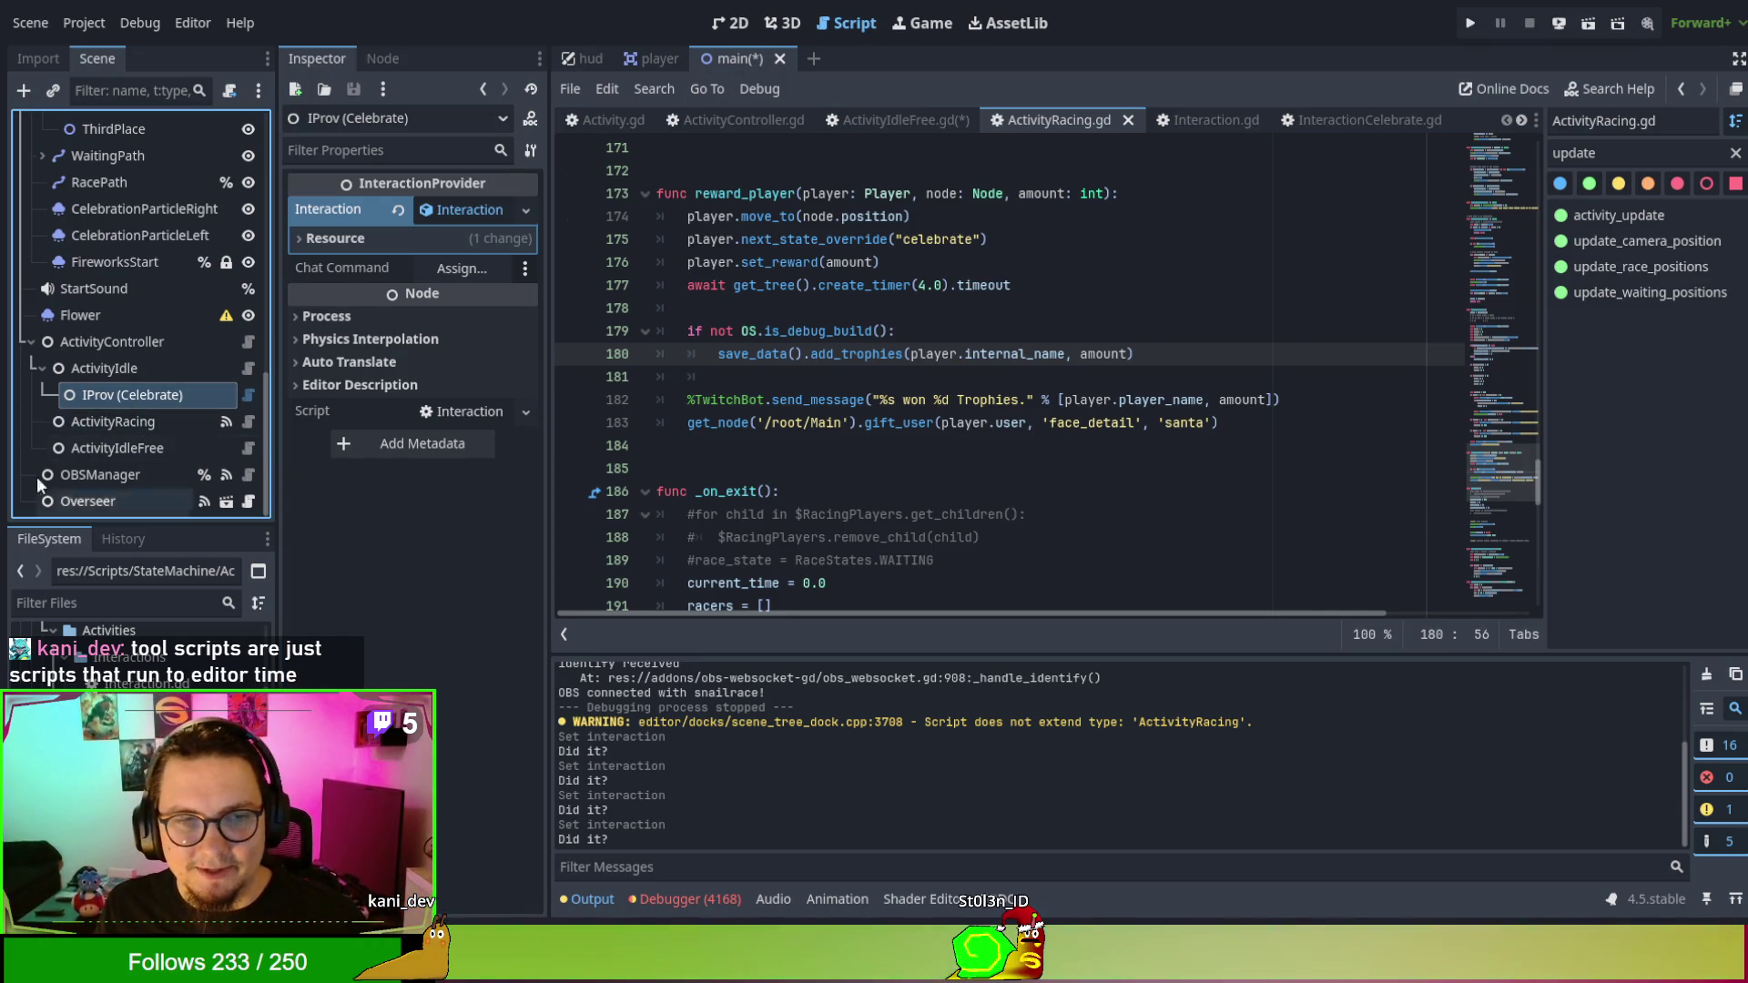
{"action": "left_click", "coordinate": [1016, 312]}
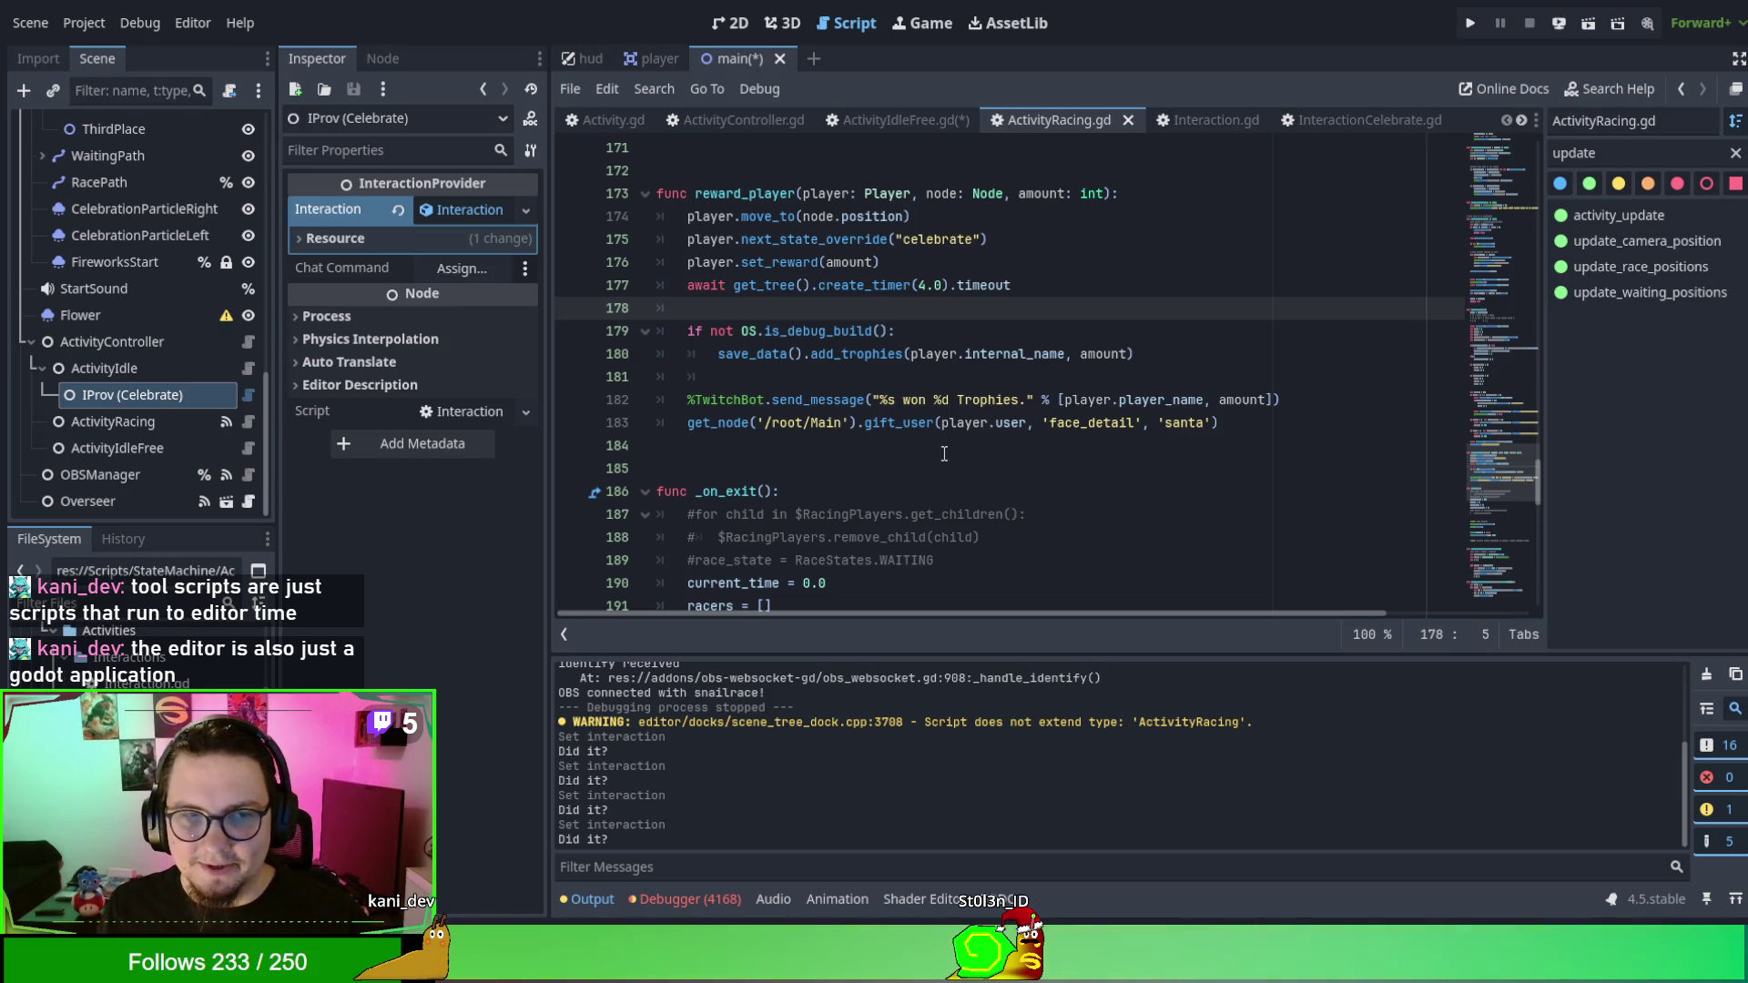
In ActivityIdleFree.gd, add a blank line between two functions, undoing an accidental header deletion.
{"action": "left_click", "coordinate": [897, 121]}
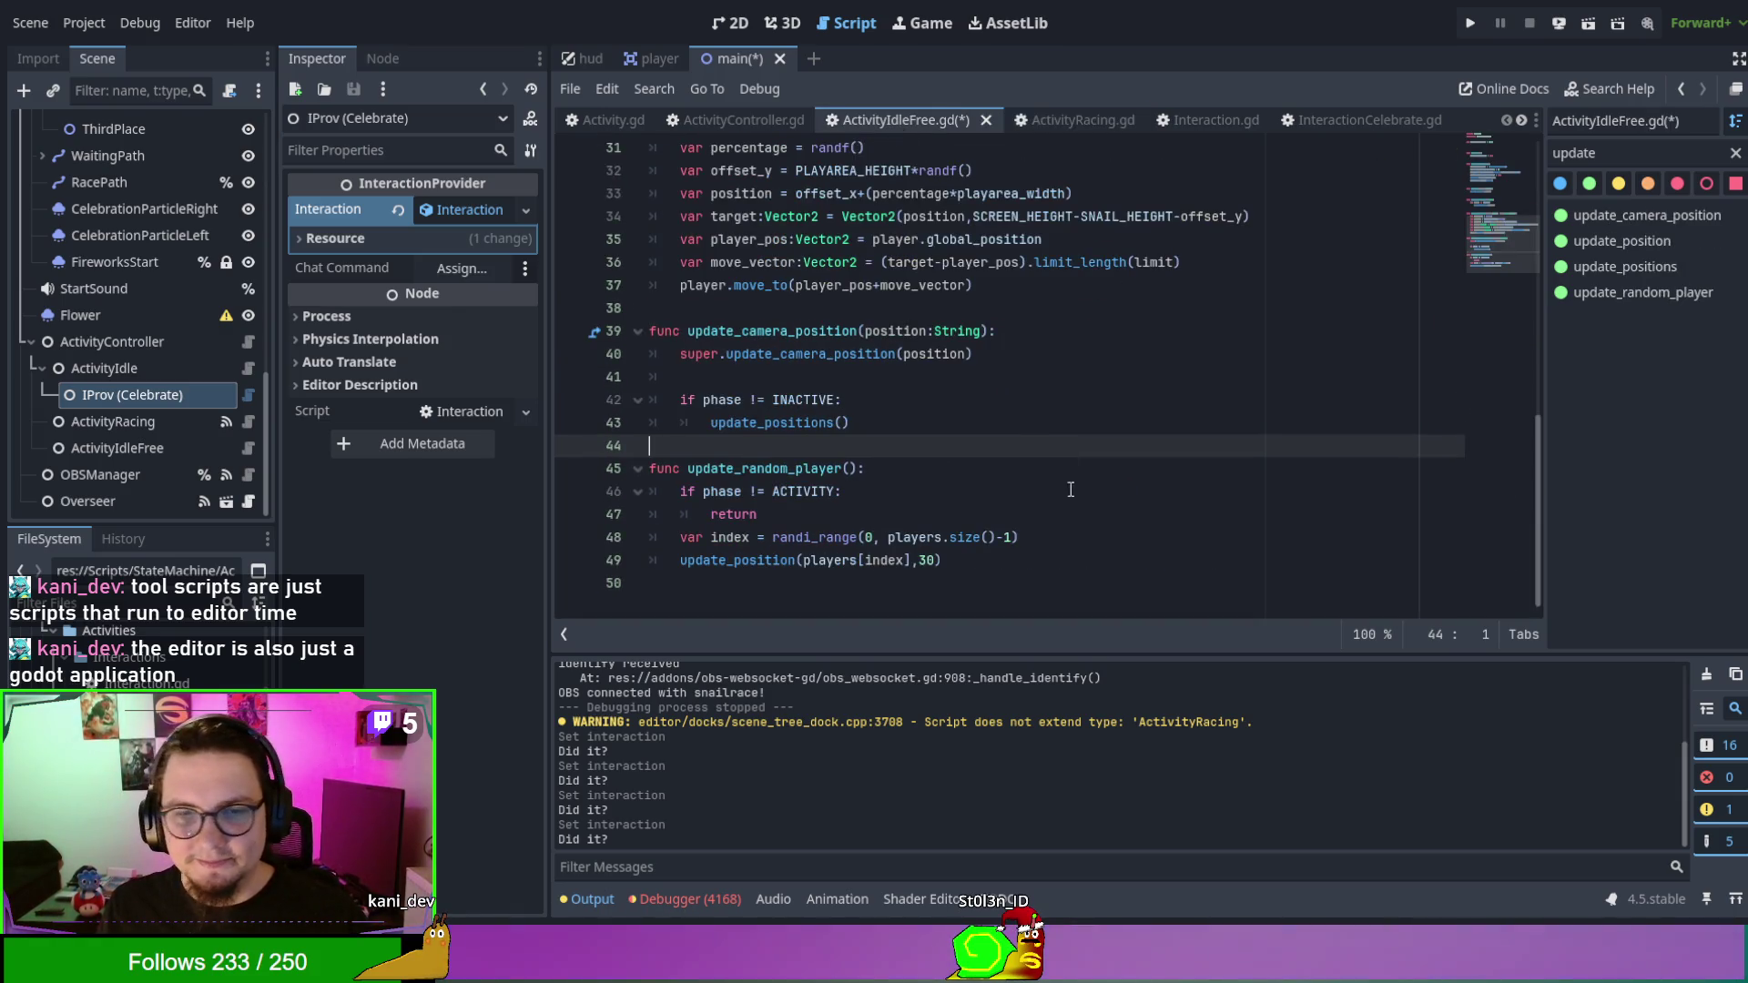
{"action": "scroll", "coordinate": [1071, 500], "scroll_direction": "up", "scroll_amount": 2}
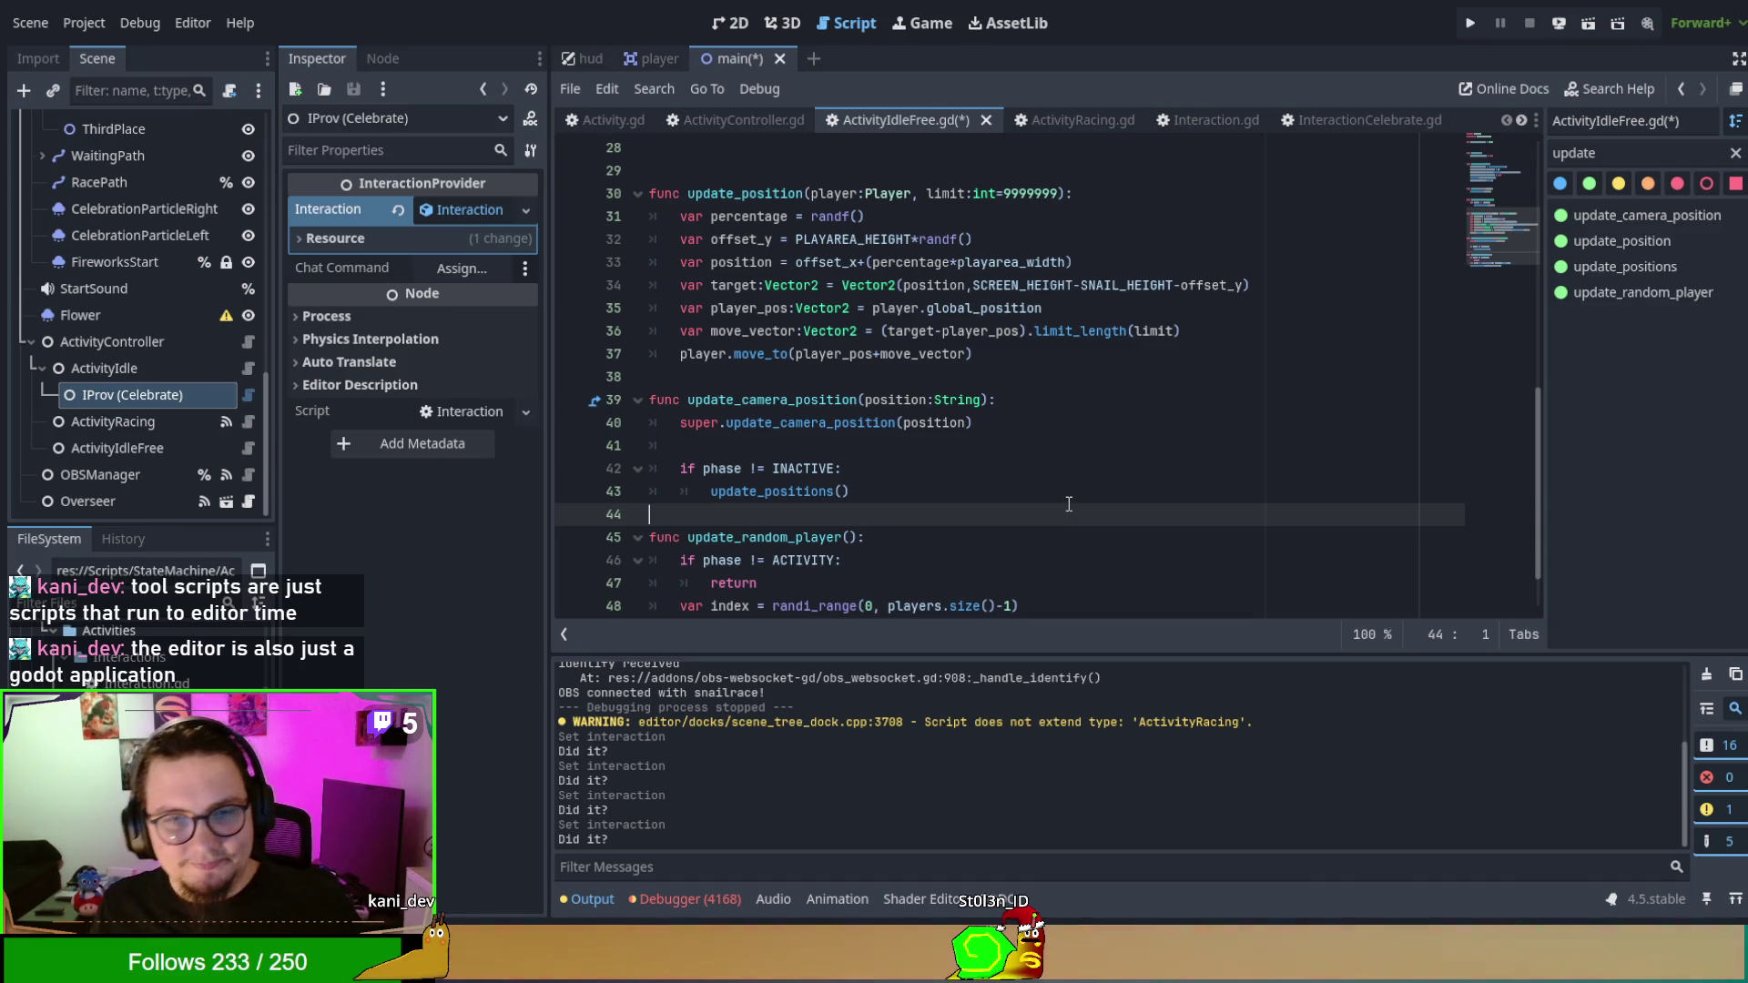
{"action": "key", "text": "Return"}
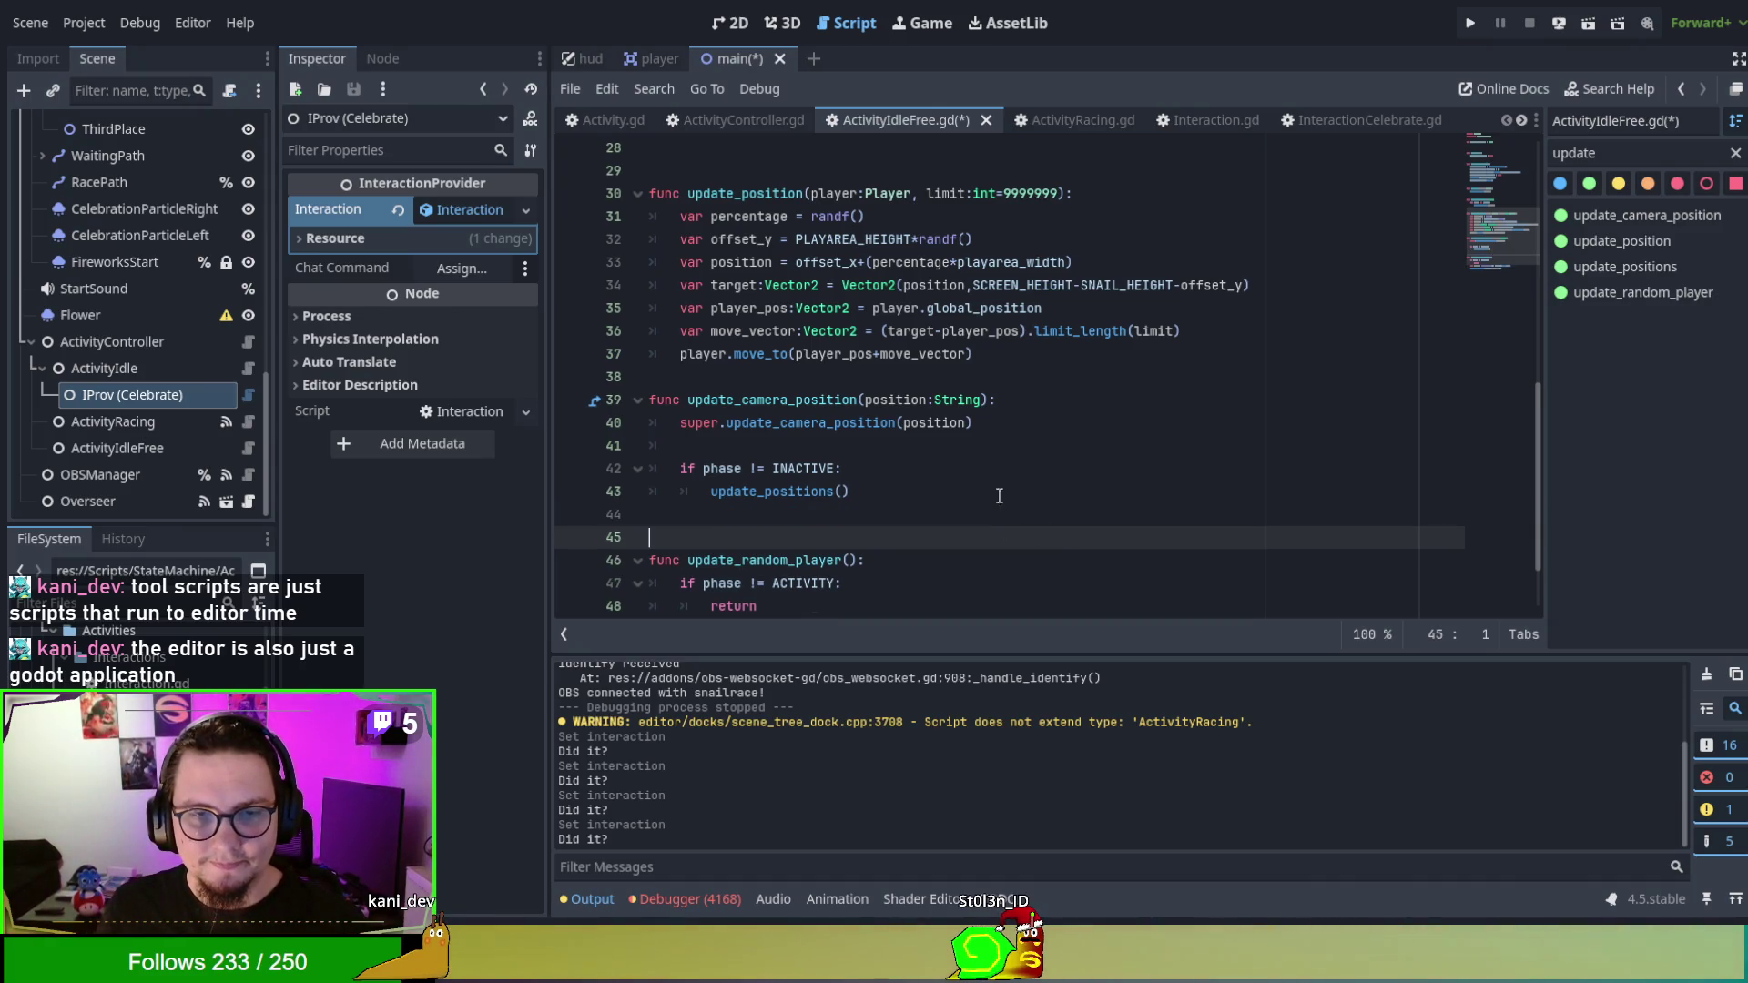
{"action": "left_click", "coordinate": [860, 393]}
{"action": "key", "text": "shift+Home"}
{"action": "key", "text": "BackSpace"}
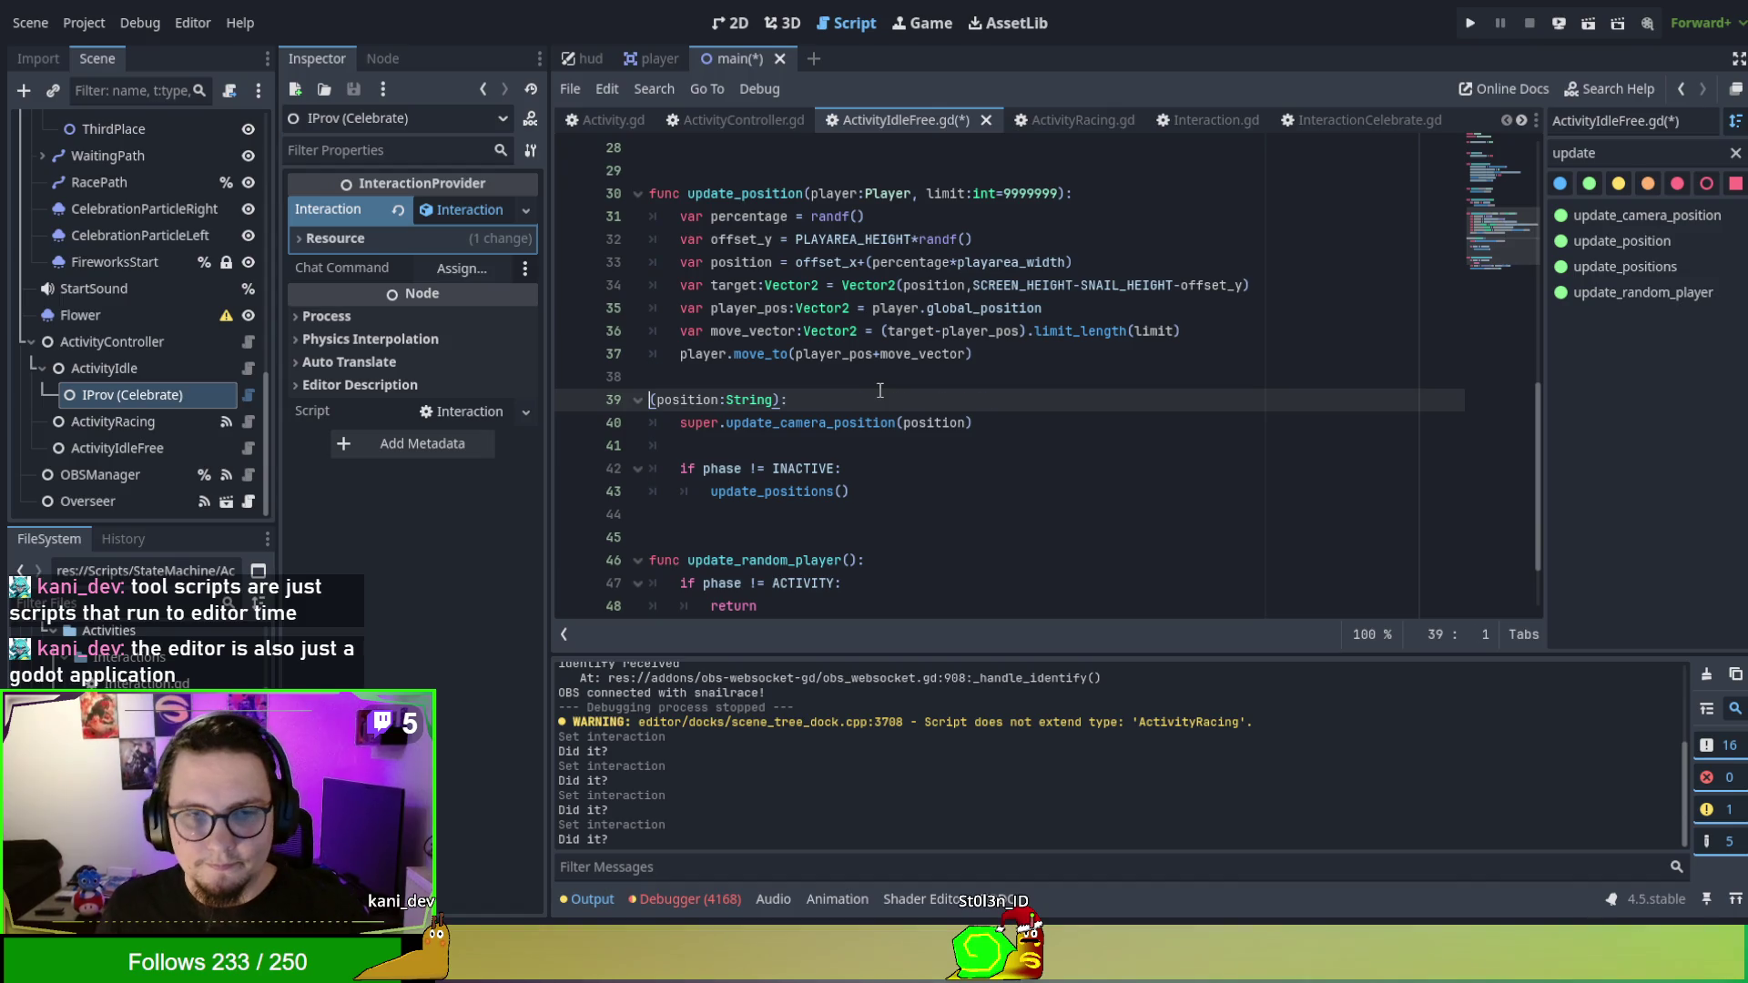
{"action": "key", "text": "ctrl+z"}
Review the spacing near the top, save the scripts, and switch to ActivityController.gd.
{"action": "scroll", "coordinate": [879, 387], "scroll_direction": "up", "scroll_amount": 6}
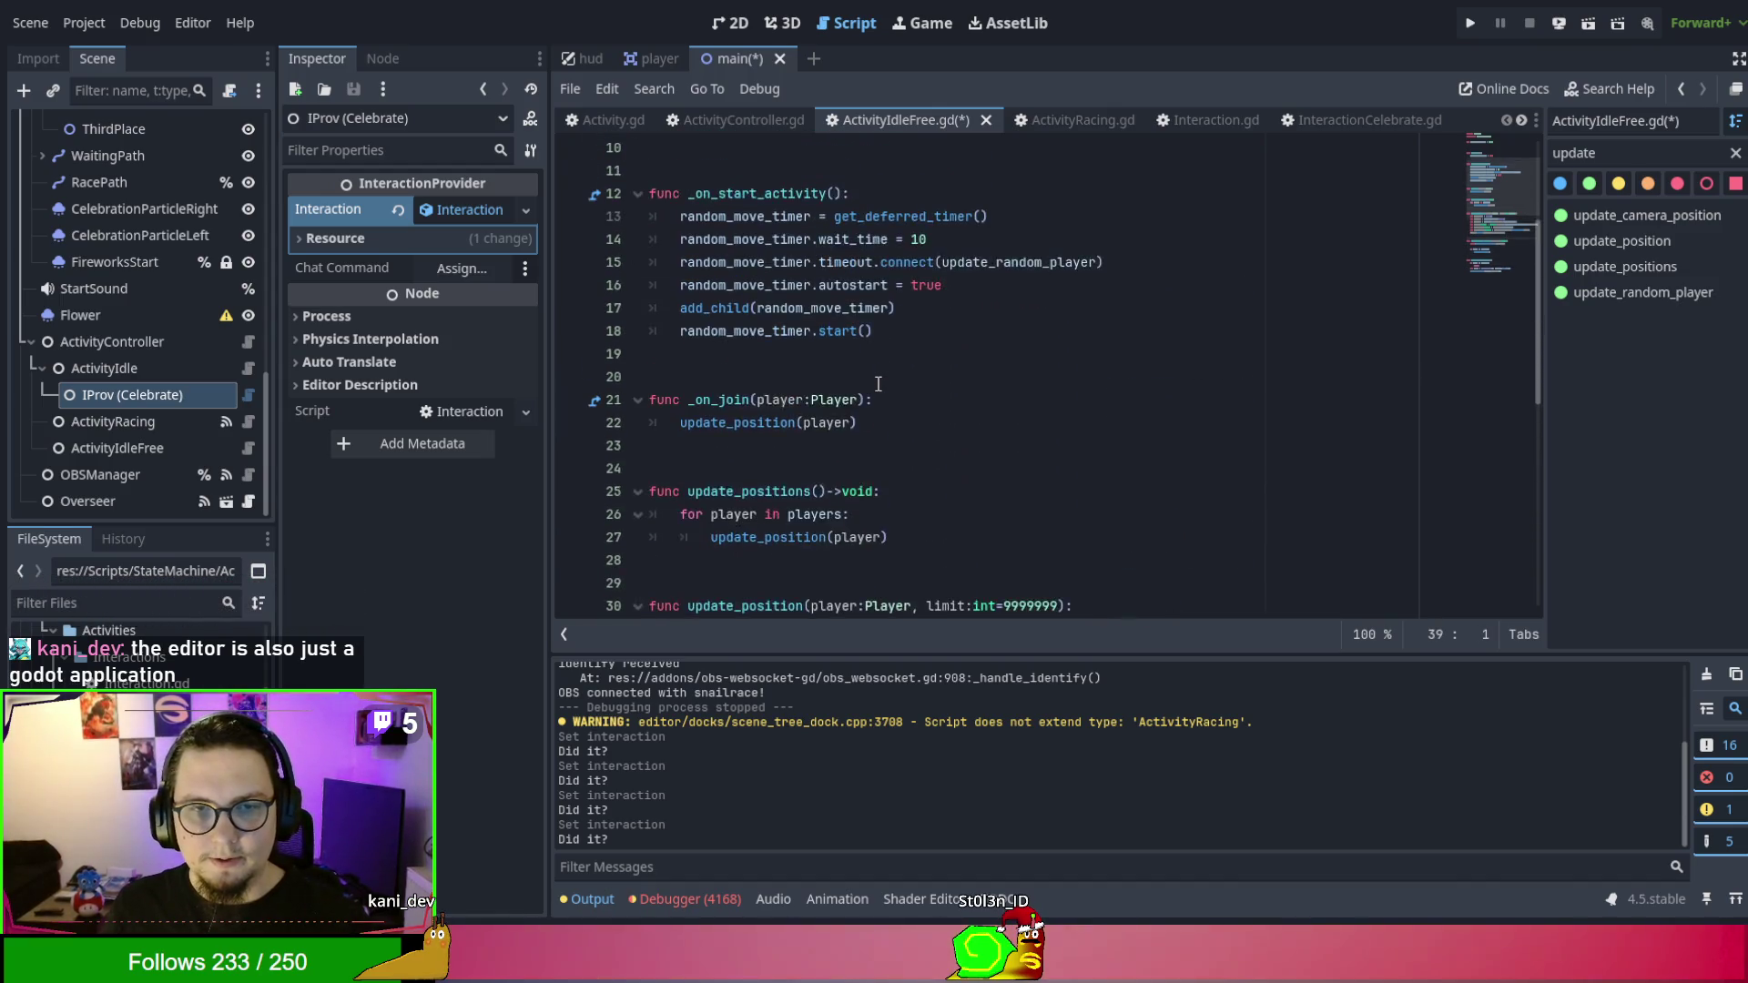
{"action": "scroll", "coordinate": [878, 383], "scroll_direction": "up", "scroll_amount": 3}
{"action": "scroll", "coordinate": [819, 437], "scroll_direction": "down", "scroll_amount": 3}
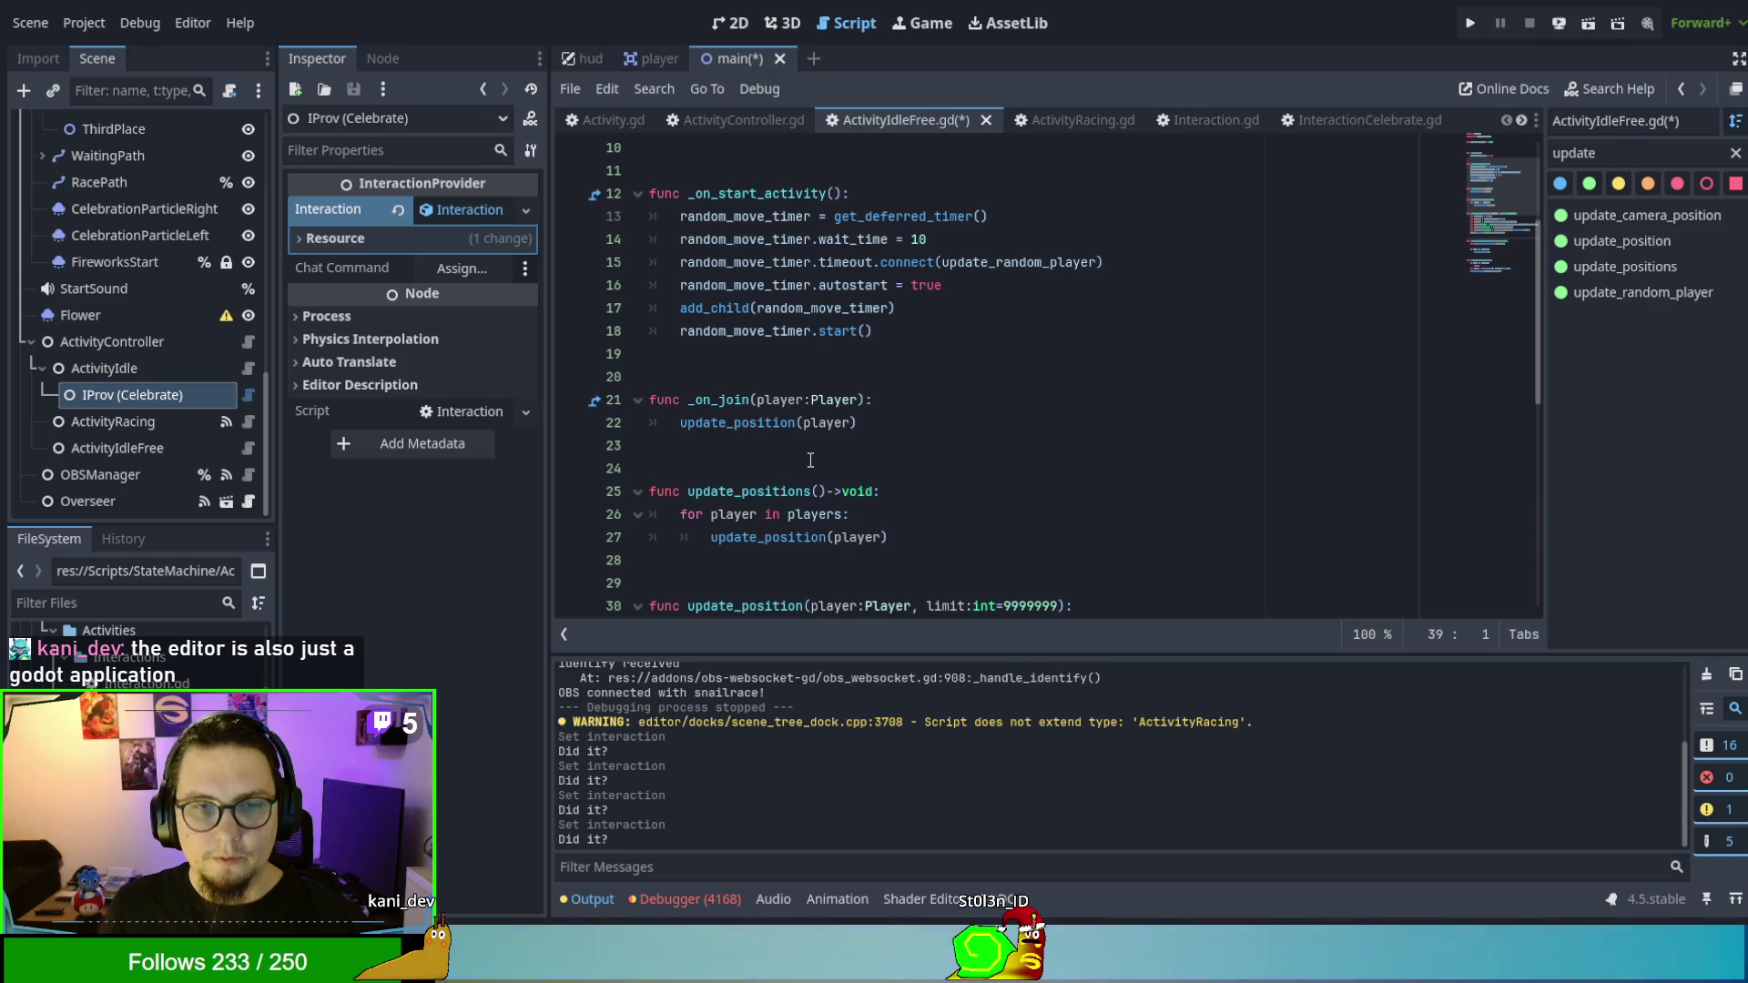
{"action": "scroll", "coordinate": [810, 459], "scroll_direction": "up", "scroll_amount": 3}
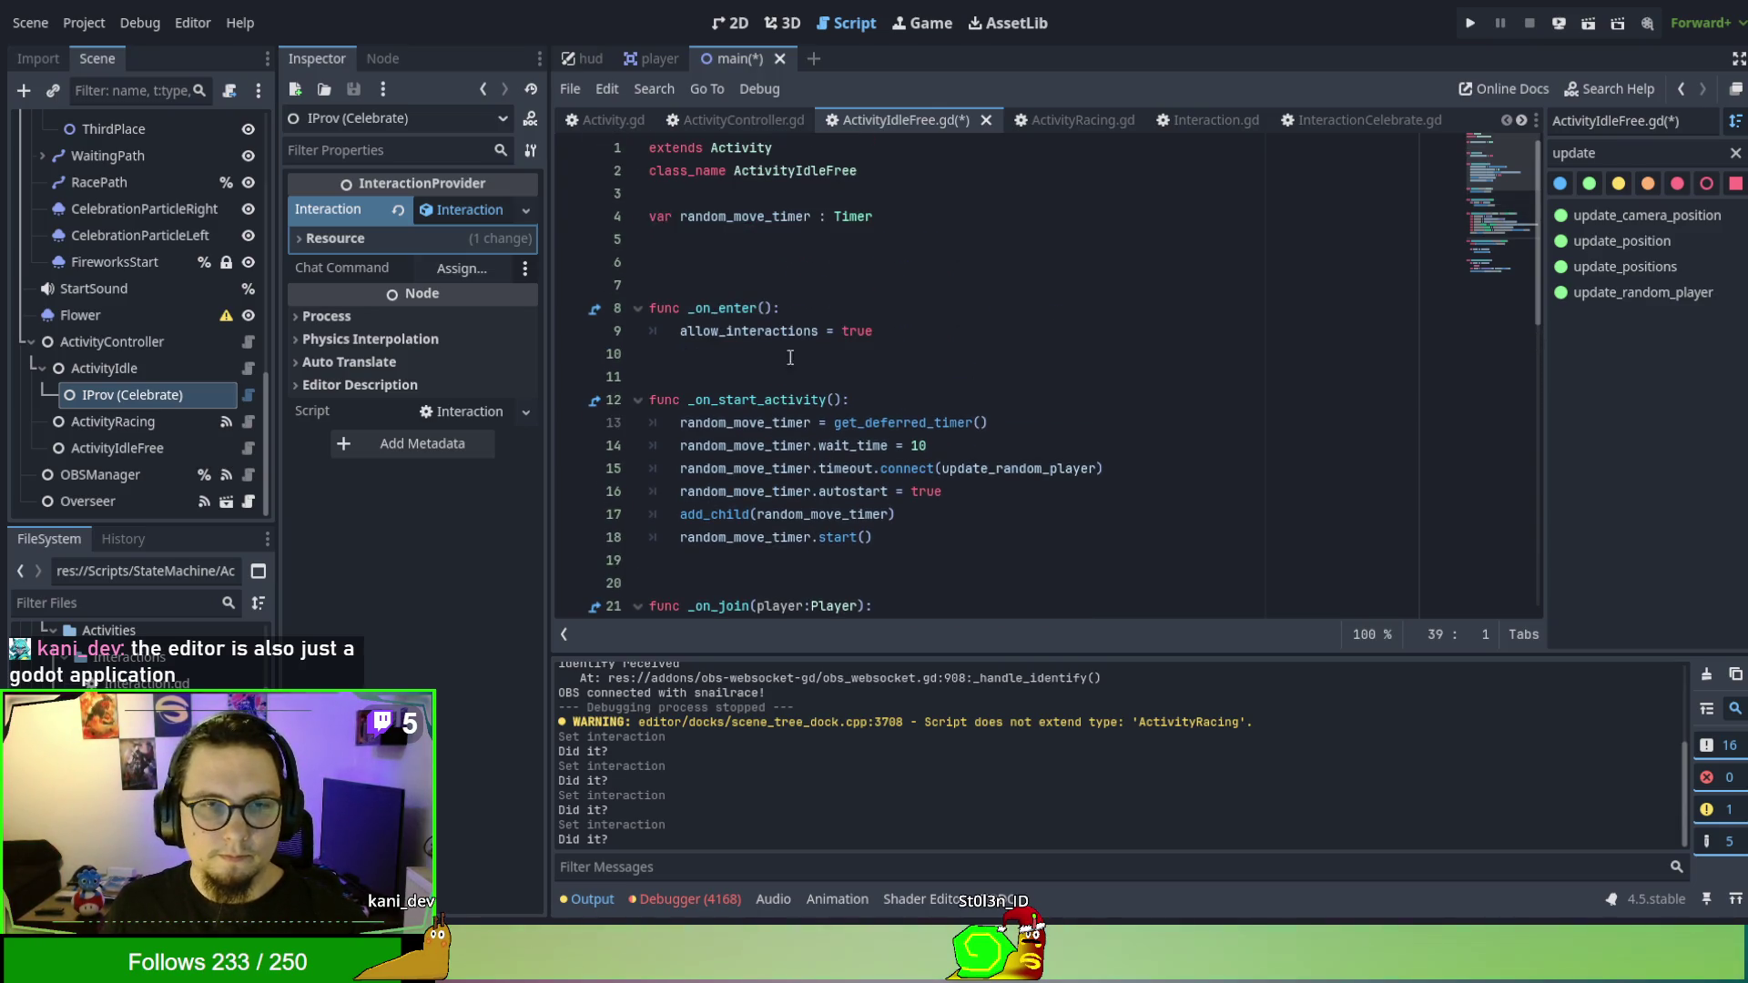
{"action": "left_click", "coordinate": [785, 247]}
{"action": "scroll", "coordinate": [801, 269], "scroll_direction": "down", "scroll_amount": 10}
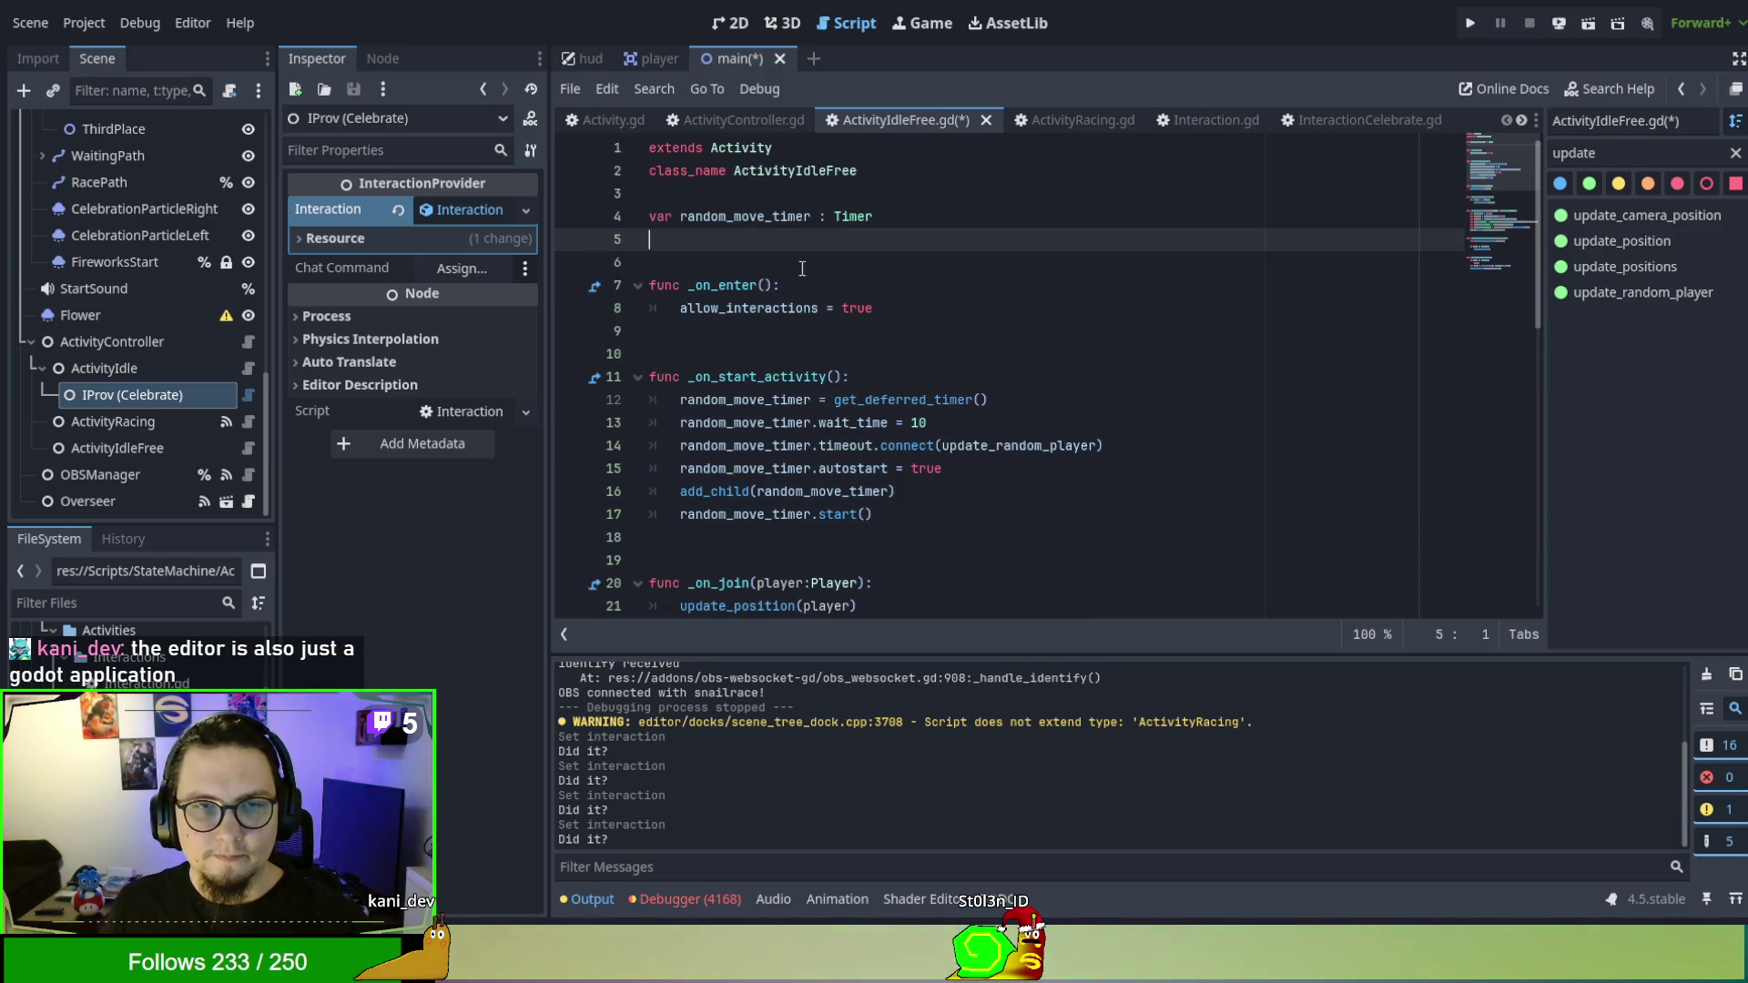
{"action": "left_click", "coordinate": [1056, 508]}
{"action": "key", "text": "ctrl+s"}
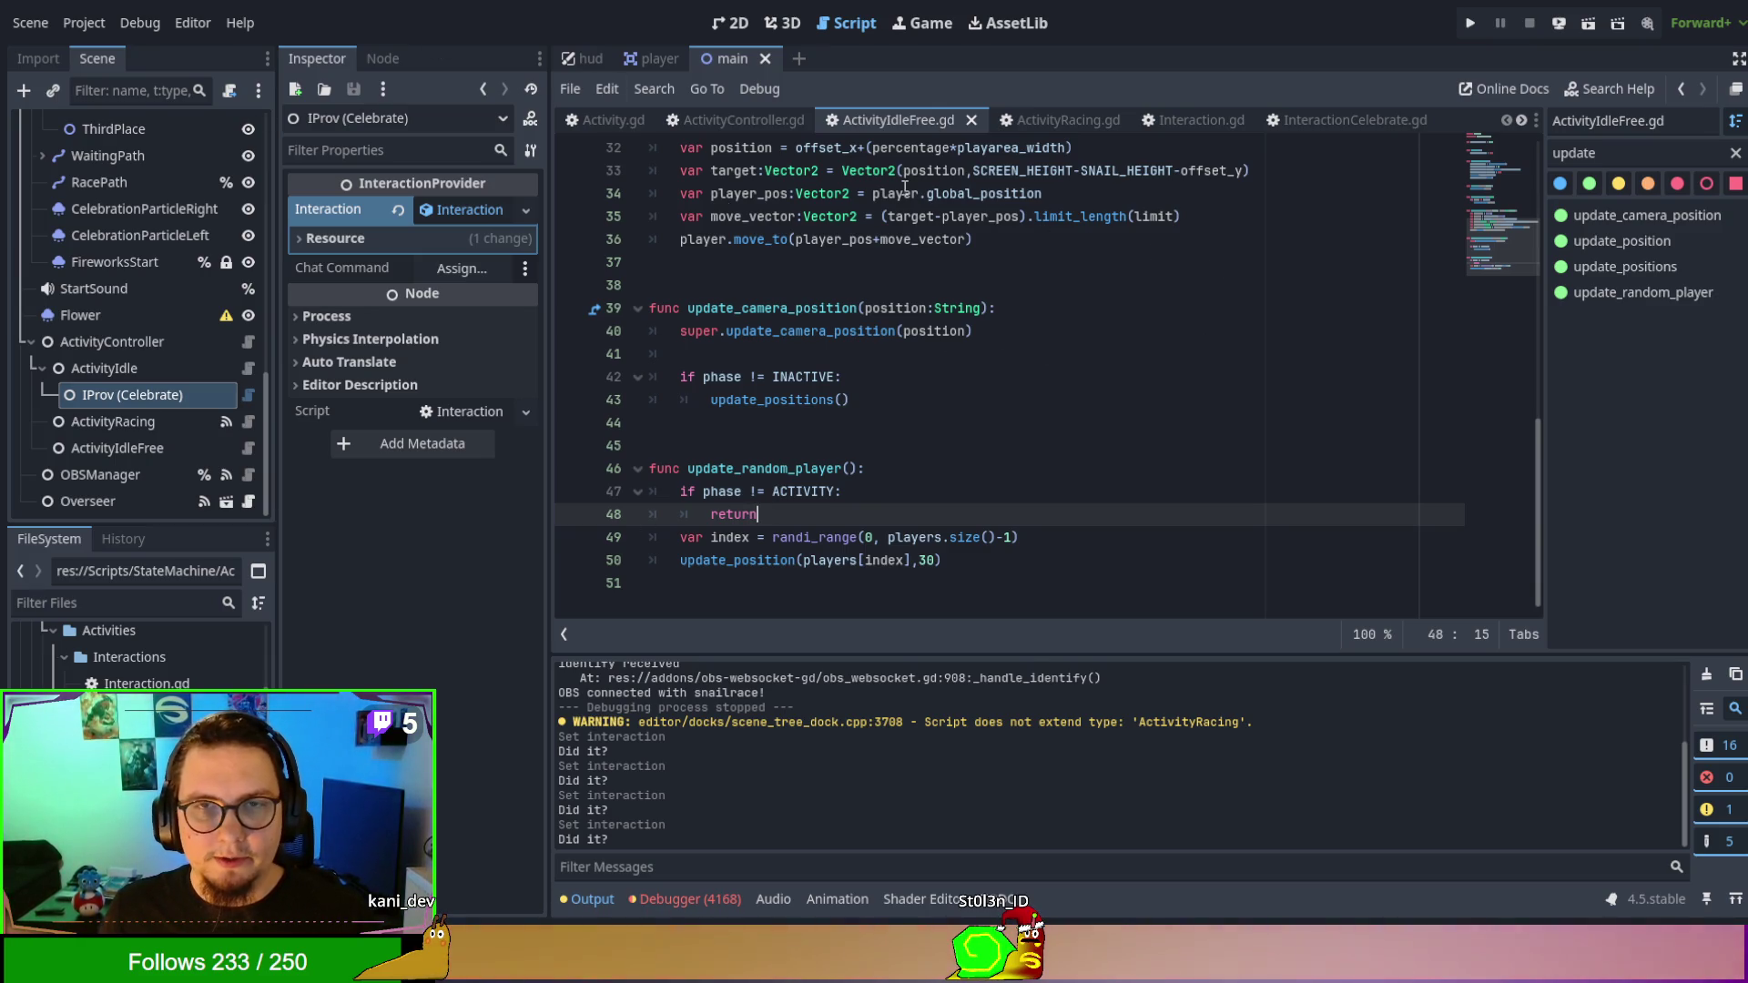
{"action": "scroll", "coordinate": [907, 188], "scroll_direction": "up", "scroll_amount": 9}
{"action": "scroll", "coordinate": [908, 189], "scroll_direction": "up", "scroll_amount": 2}
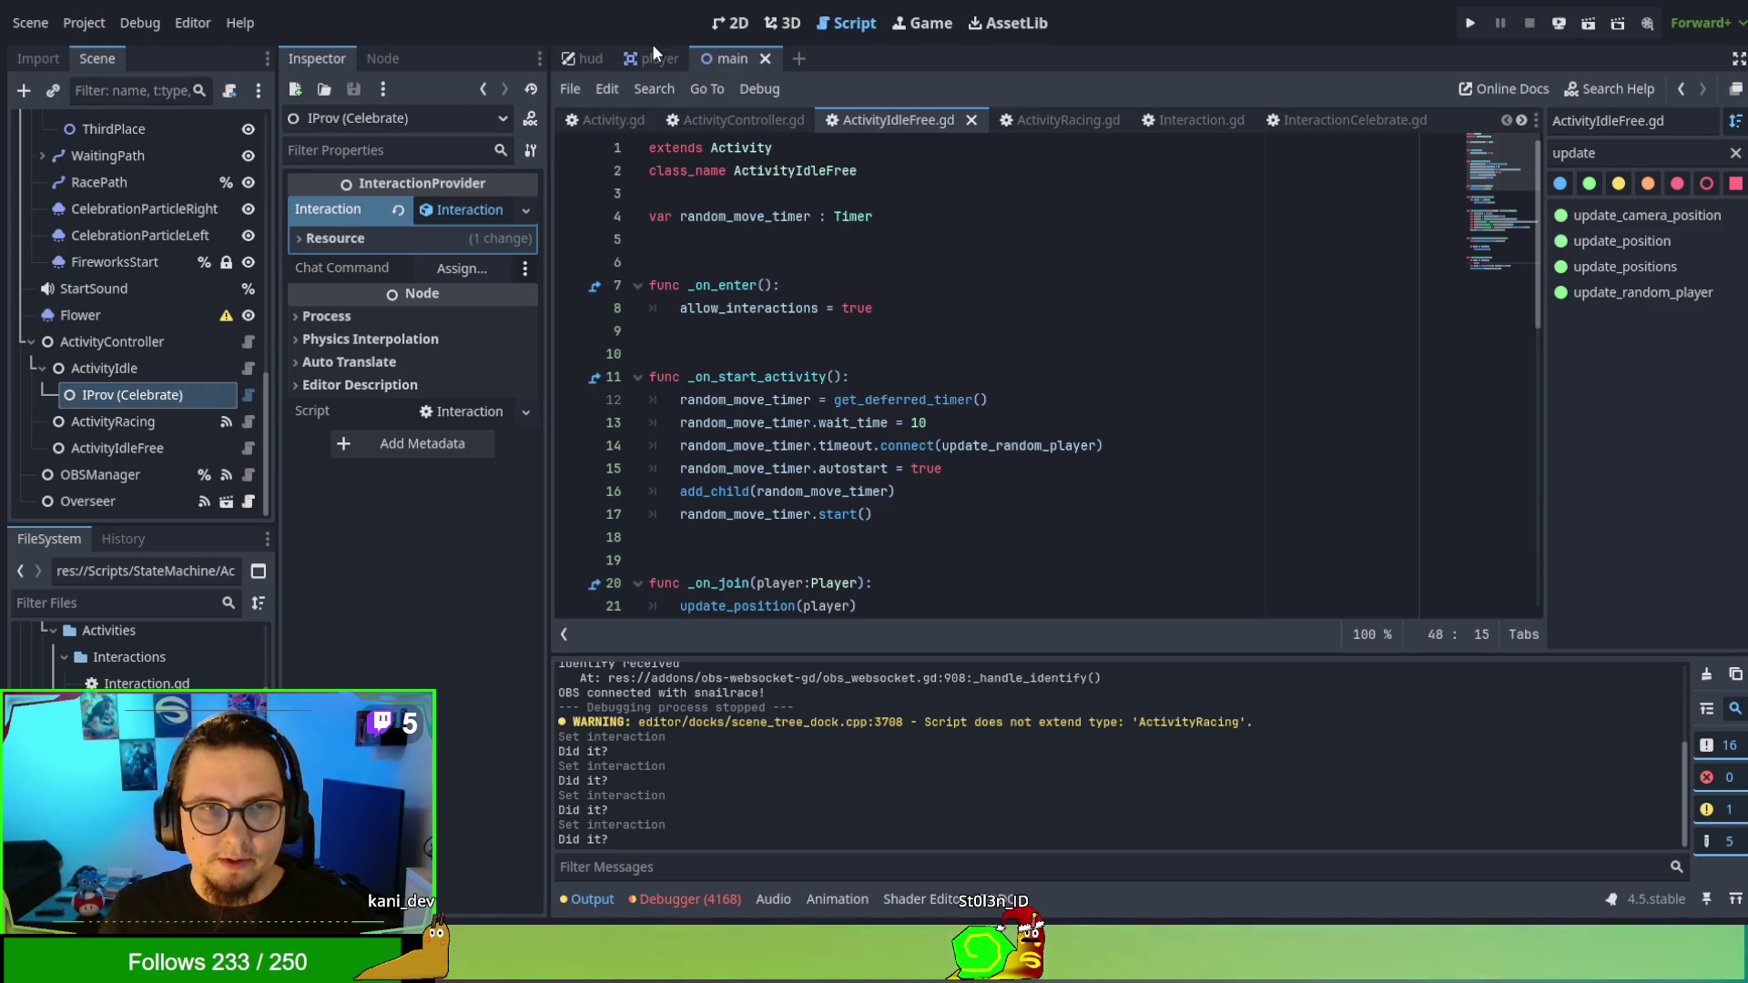
{"action": "left_click", "coordinate": [760, 120]}
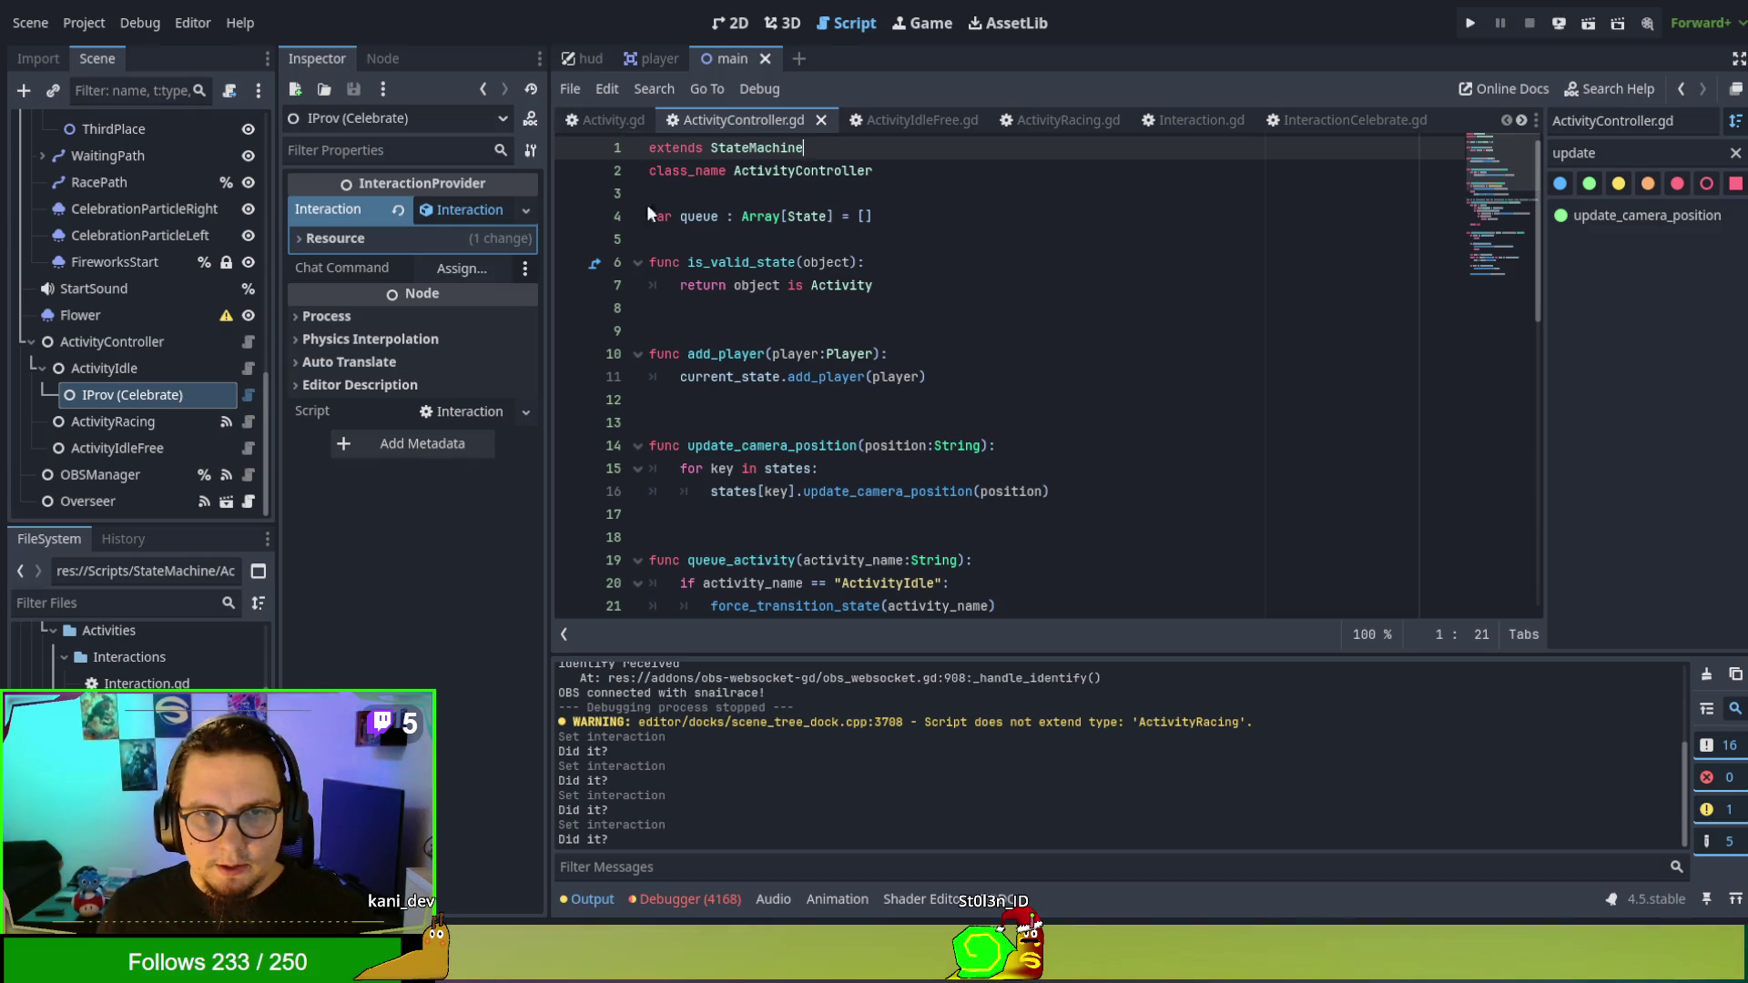
Run the snail race project with F5 while ActivityController.gd is open.
{"action": "scroll", "coordinate": [730, 322], "scroll_direction": "down", "scroll_amount": 2}
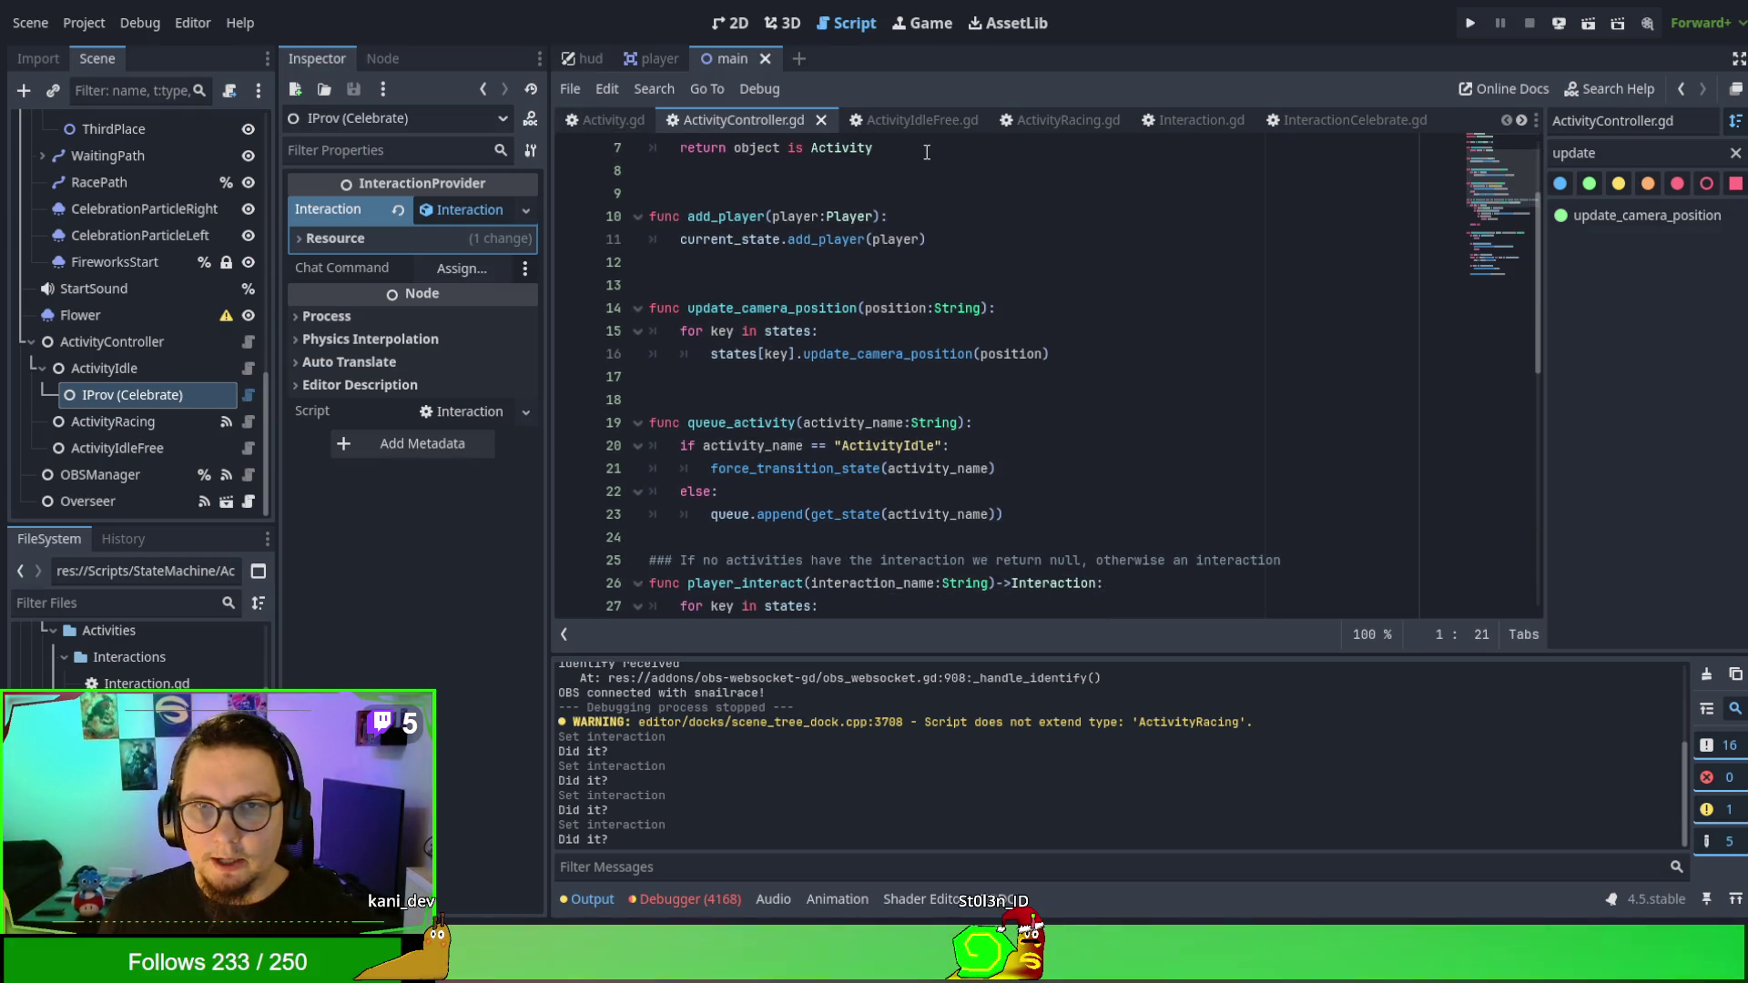
{"action": "left_click", "coordinate": [1047, 247]}
{"action": "key", "text": "F5"}
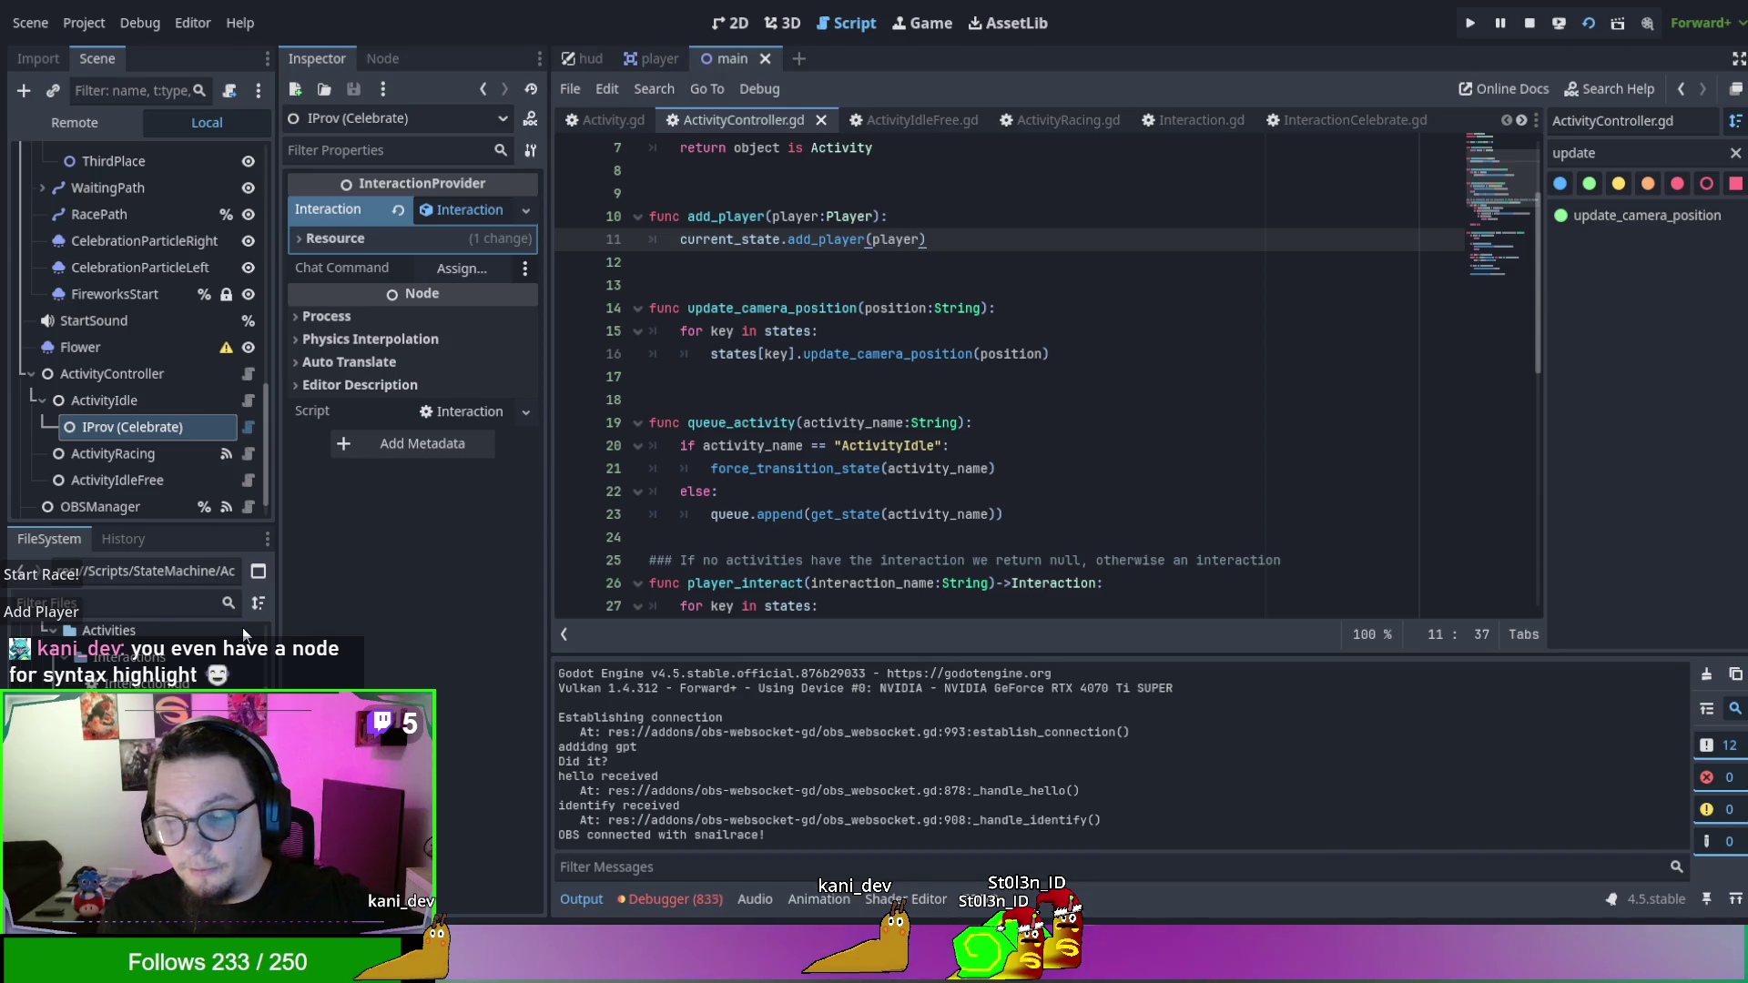
Start a race with the Start Race! button and open the Debugger panel.
{"action": "left_click", "coordinate": [64, 576]}
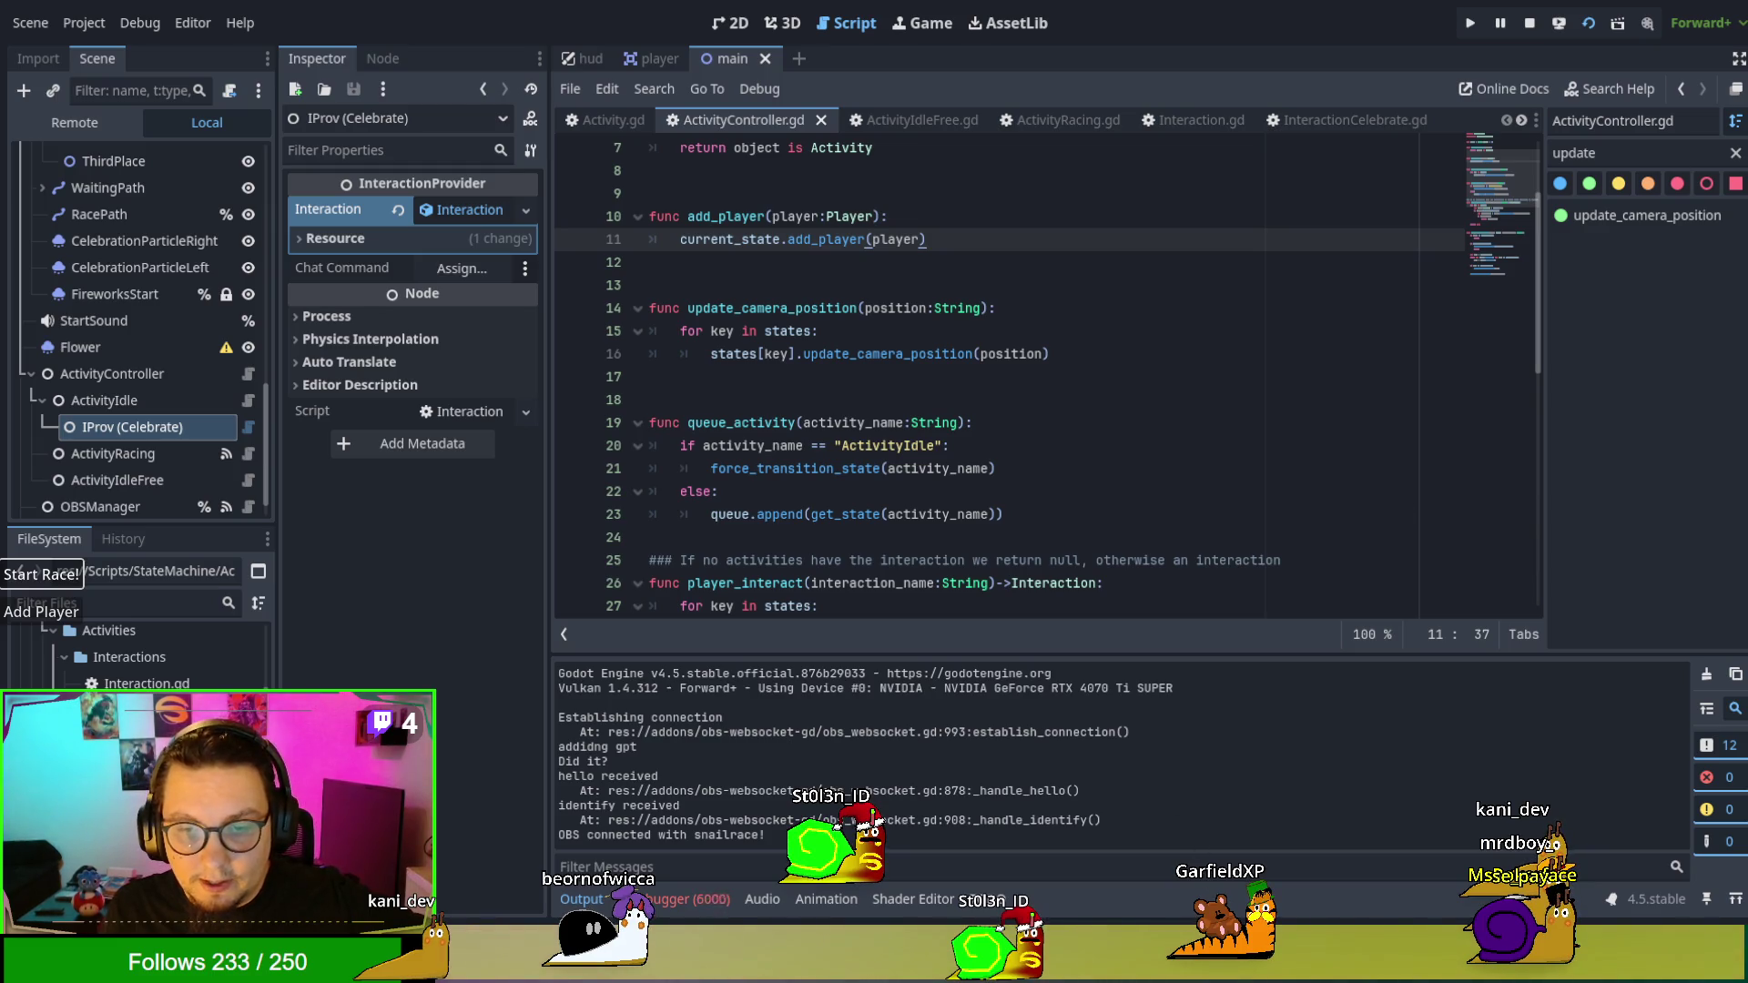
{"action": "left_click", "coordinate": [690, 902]}
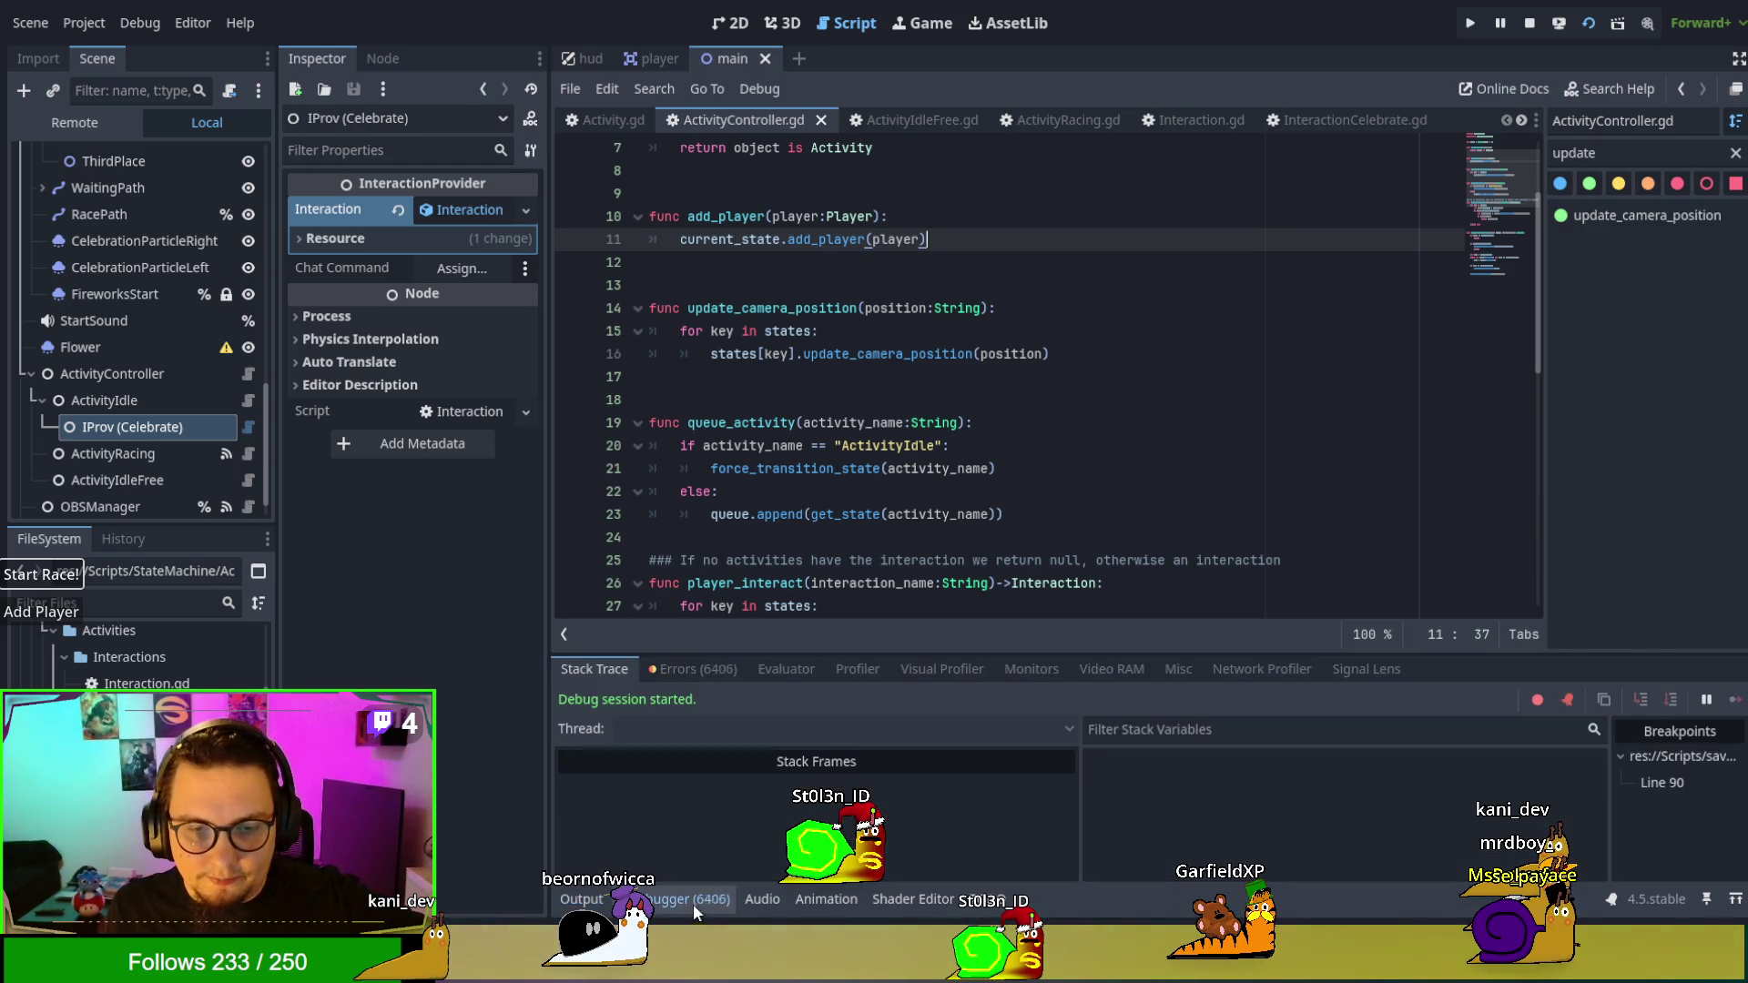
Show the player.gd out-of-bounds errors in the Errors list and stop the game.
{"action": "left_click", "coordinate": [697, 670]}
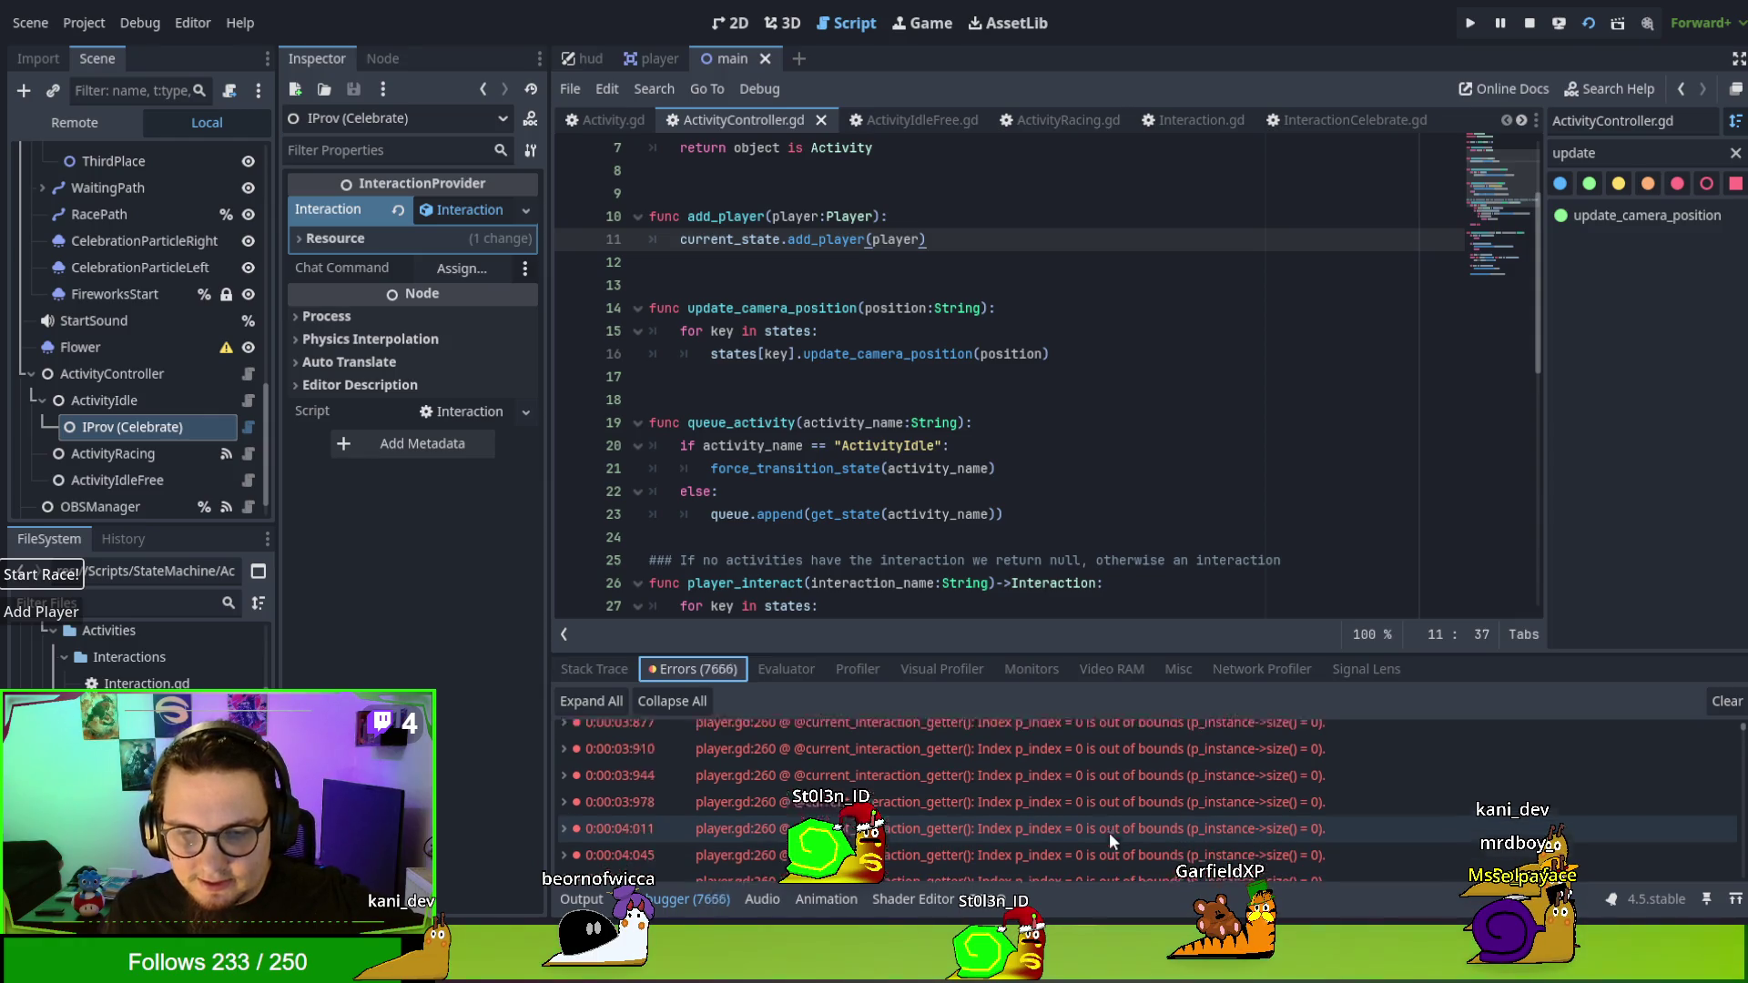
{"action": "key", "text": "F8"}
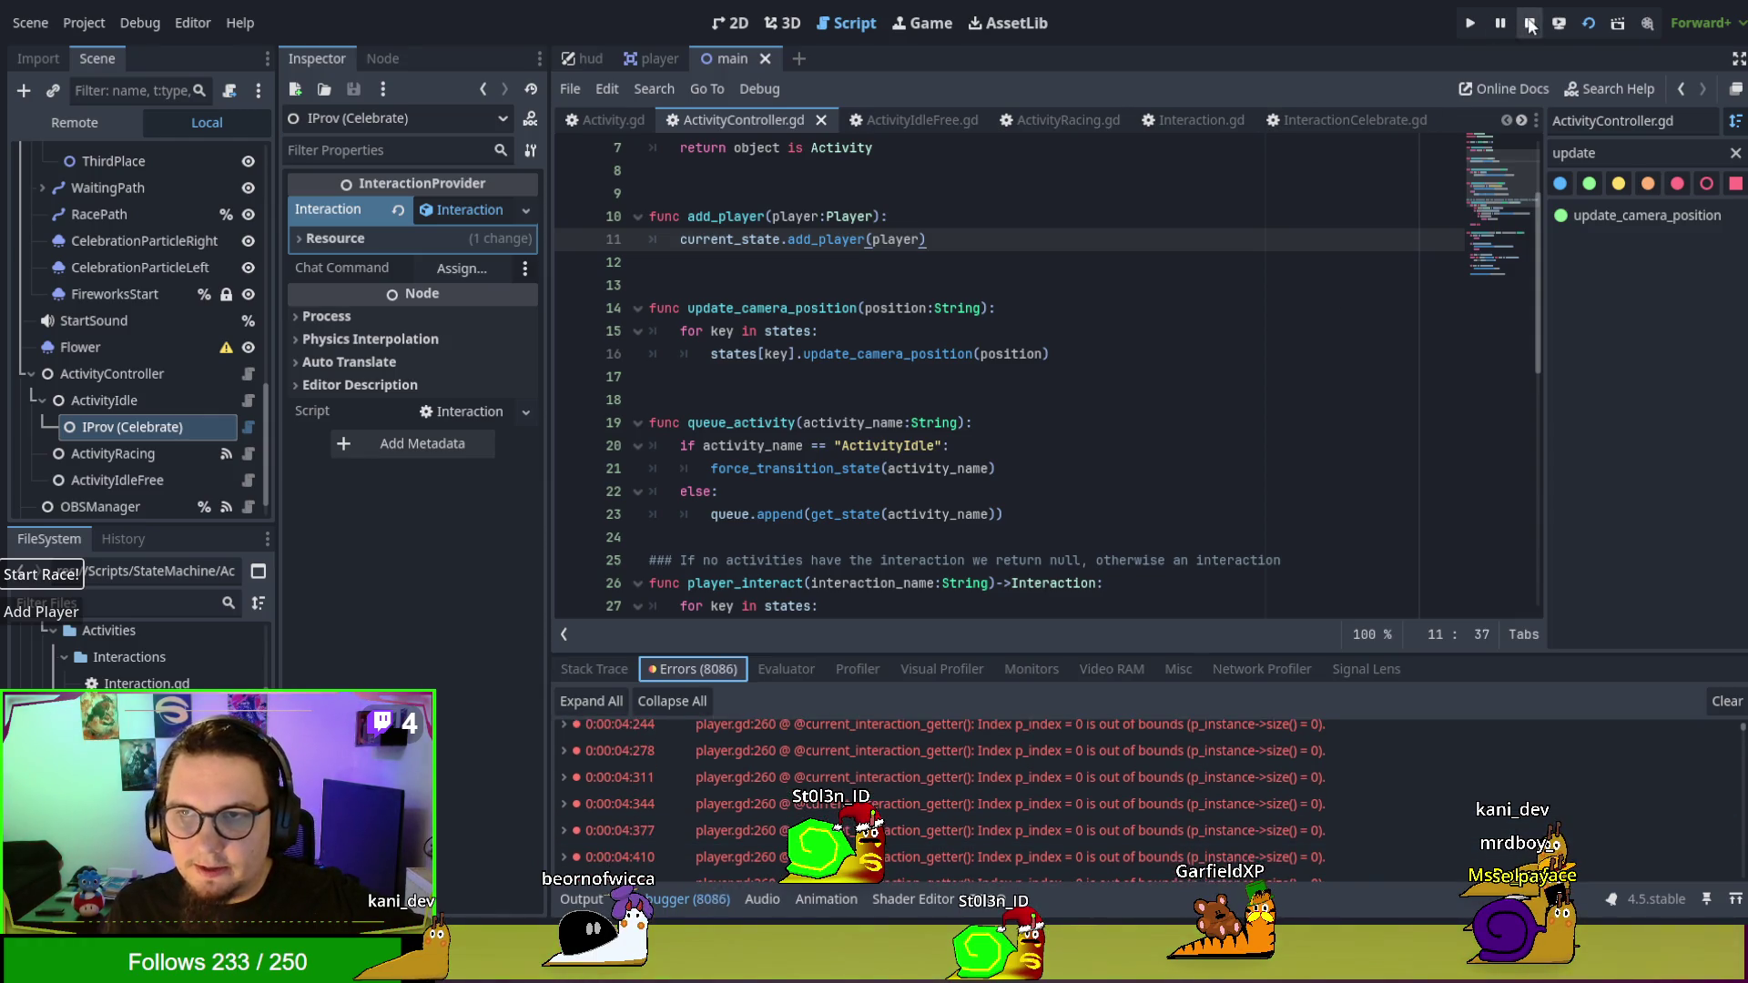
{"action": "left_click", "coordinate": [1170, 451]}
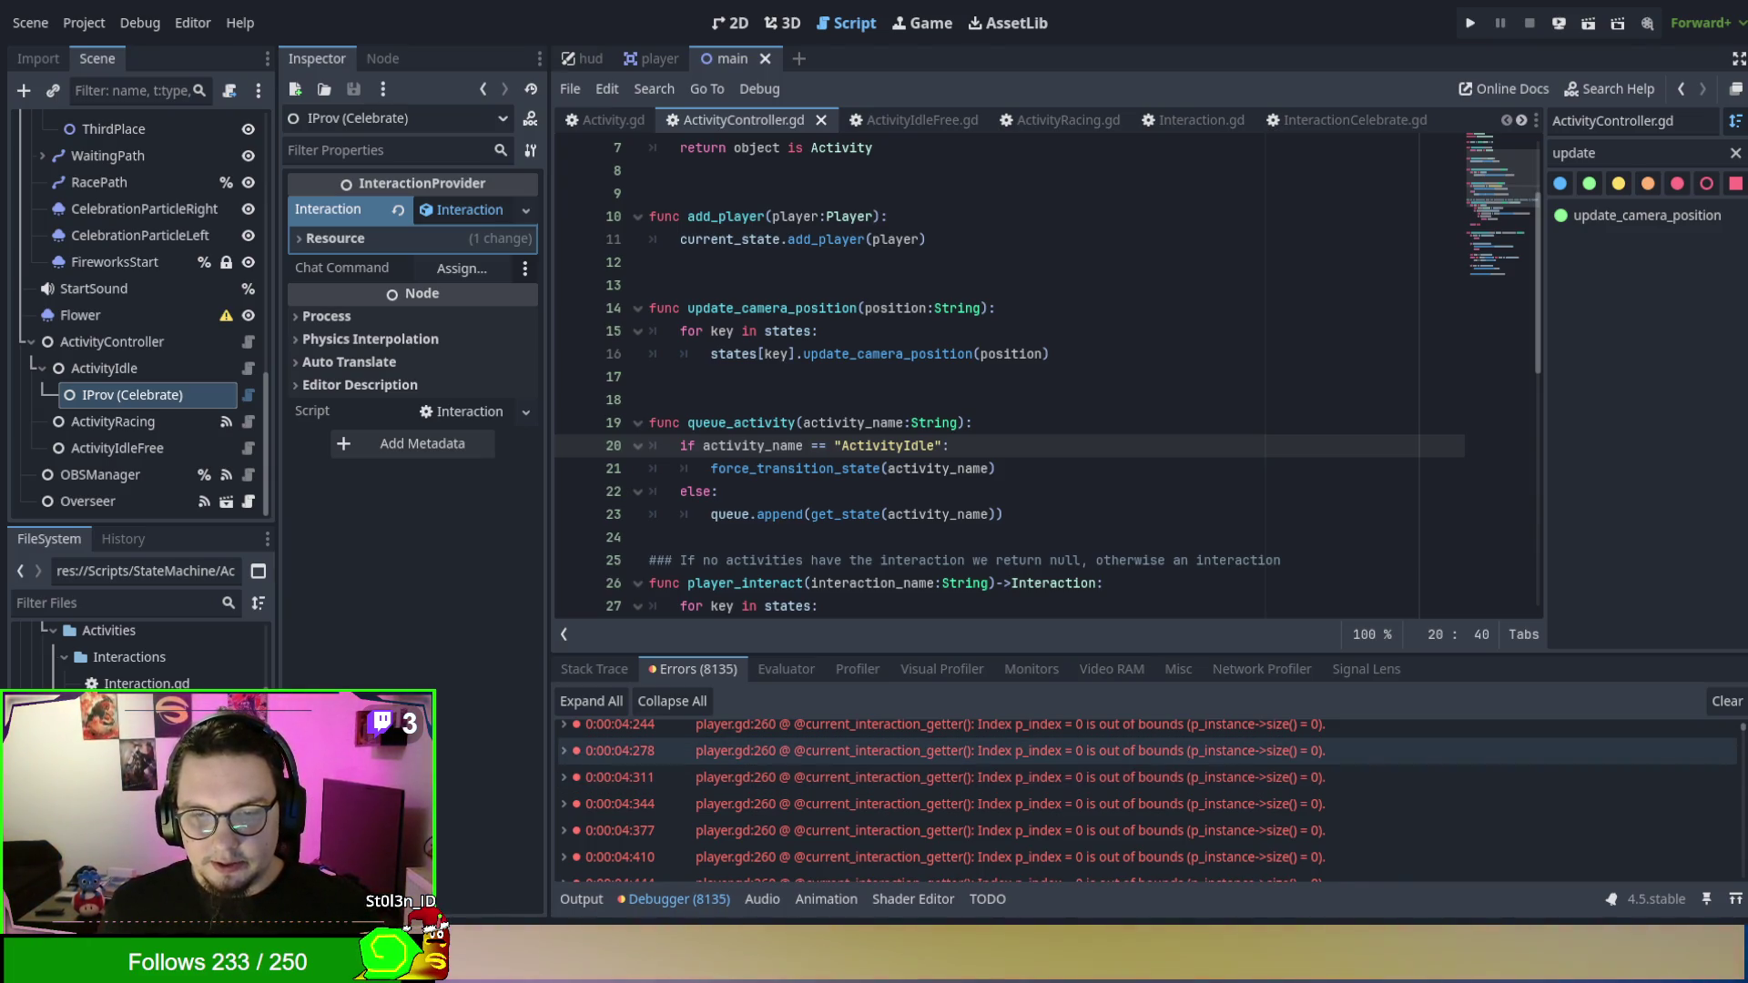
Jump from a player.gd:260 error to the current_interaction getter in the script editor.
{"action": "left_click", "coordinate": [970, 759]}
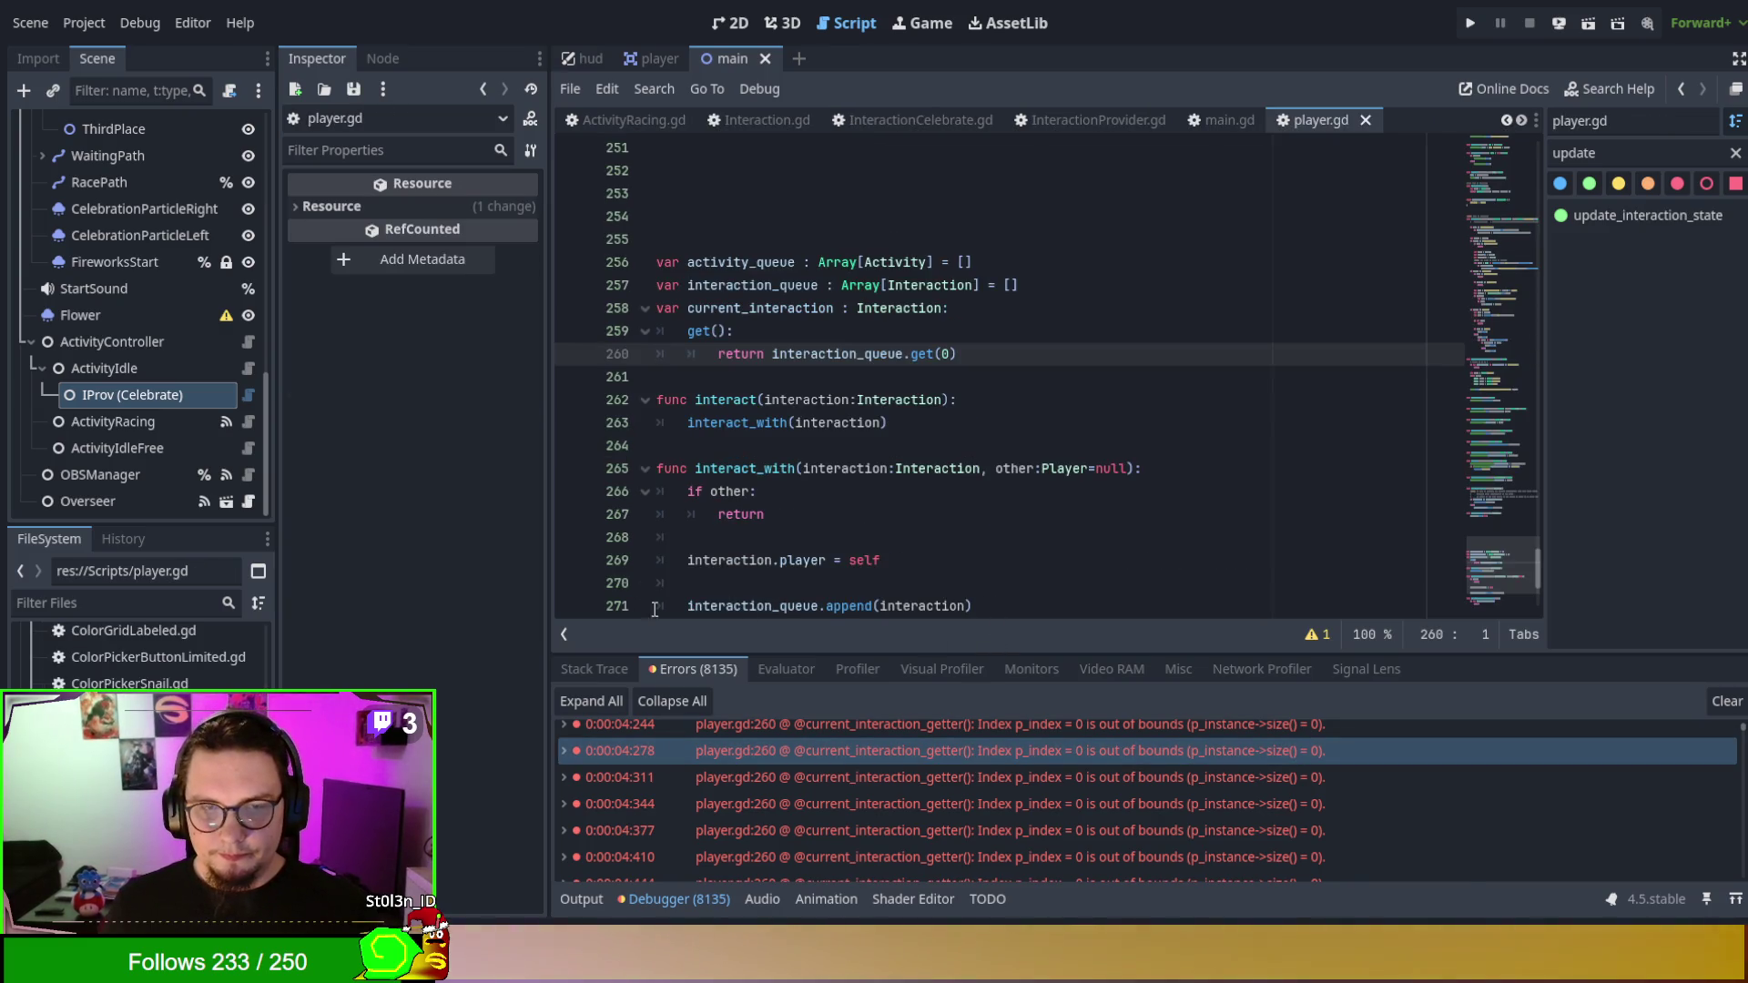
{"action": "scroll", "coordinate": [635, 446], "scroll_direction": "up", "scroll_amount": 2}
{"action": "scroll", "coordinate": [635, 446], "scroll_direction": "down", "scroll_amount": 1}
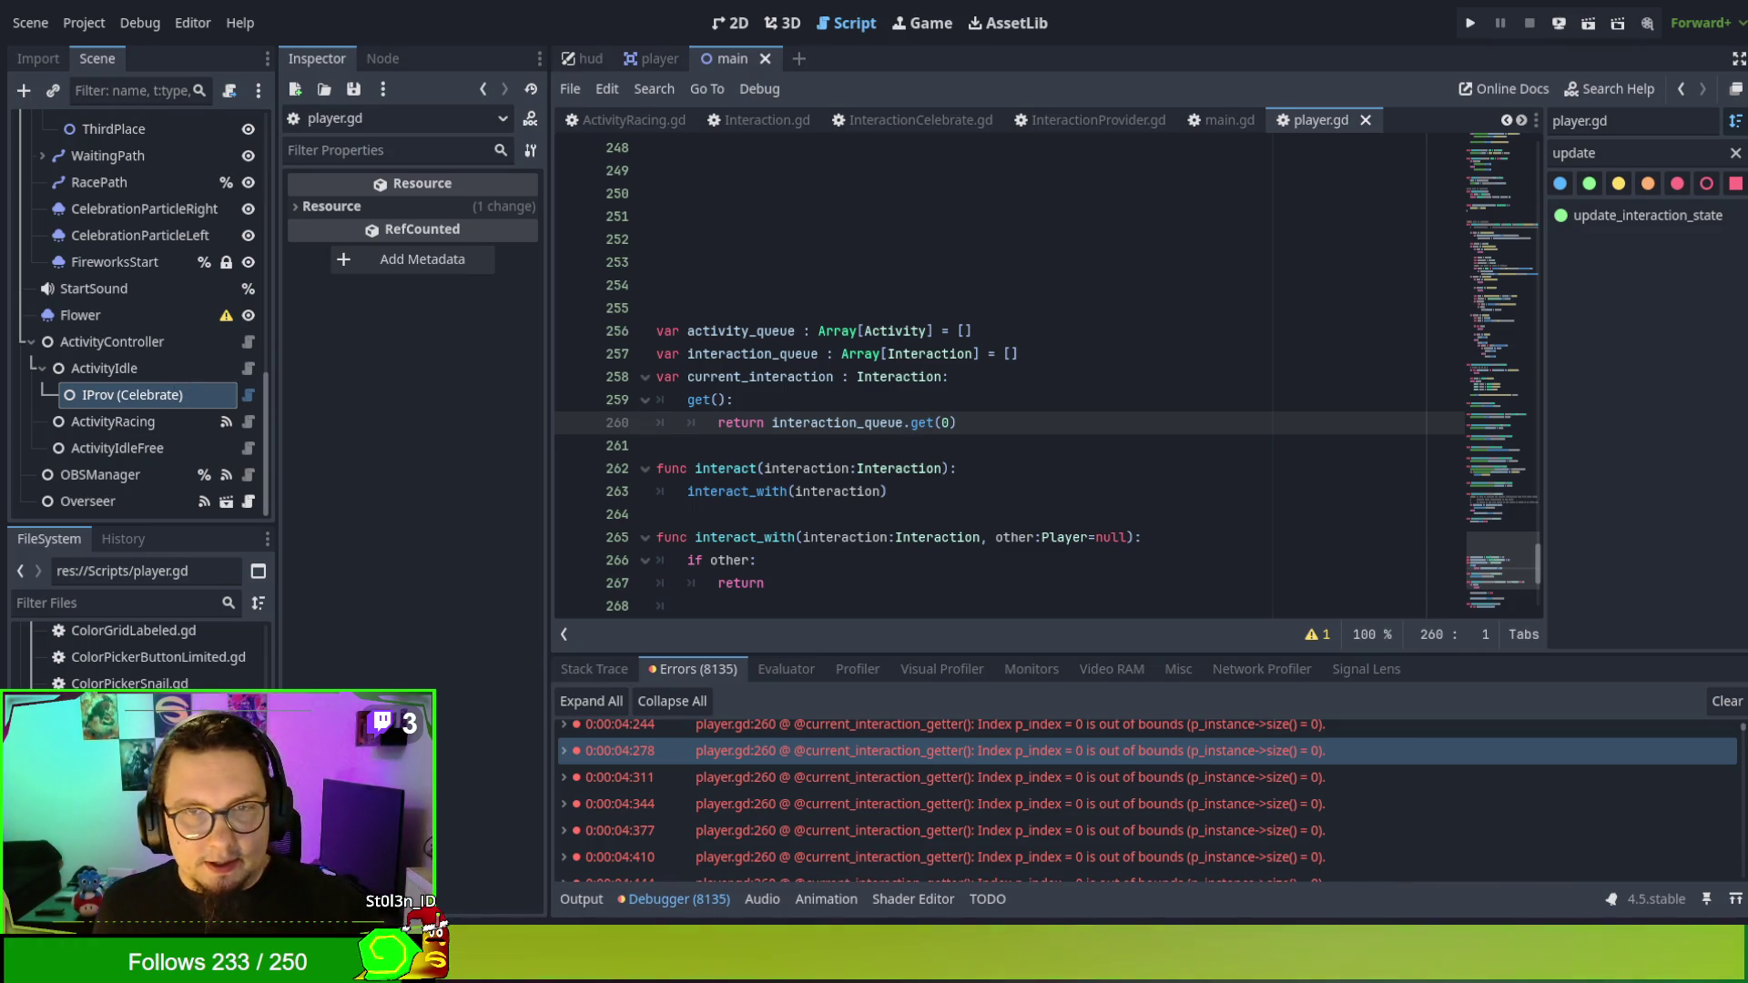
Add the guard 'if interaction_queue.is_empty(): return null' to the current_interaction getter.
{"action": "double_click", "coordinate": [833, 422]}
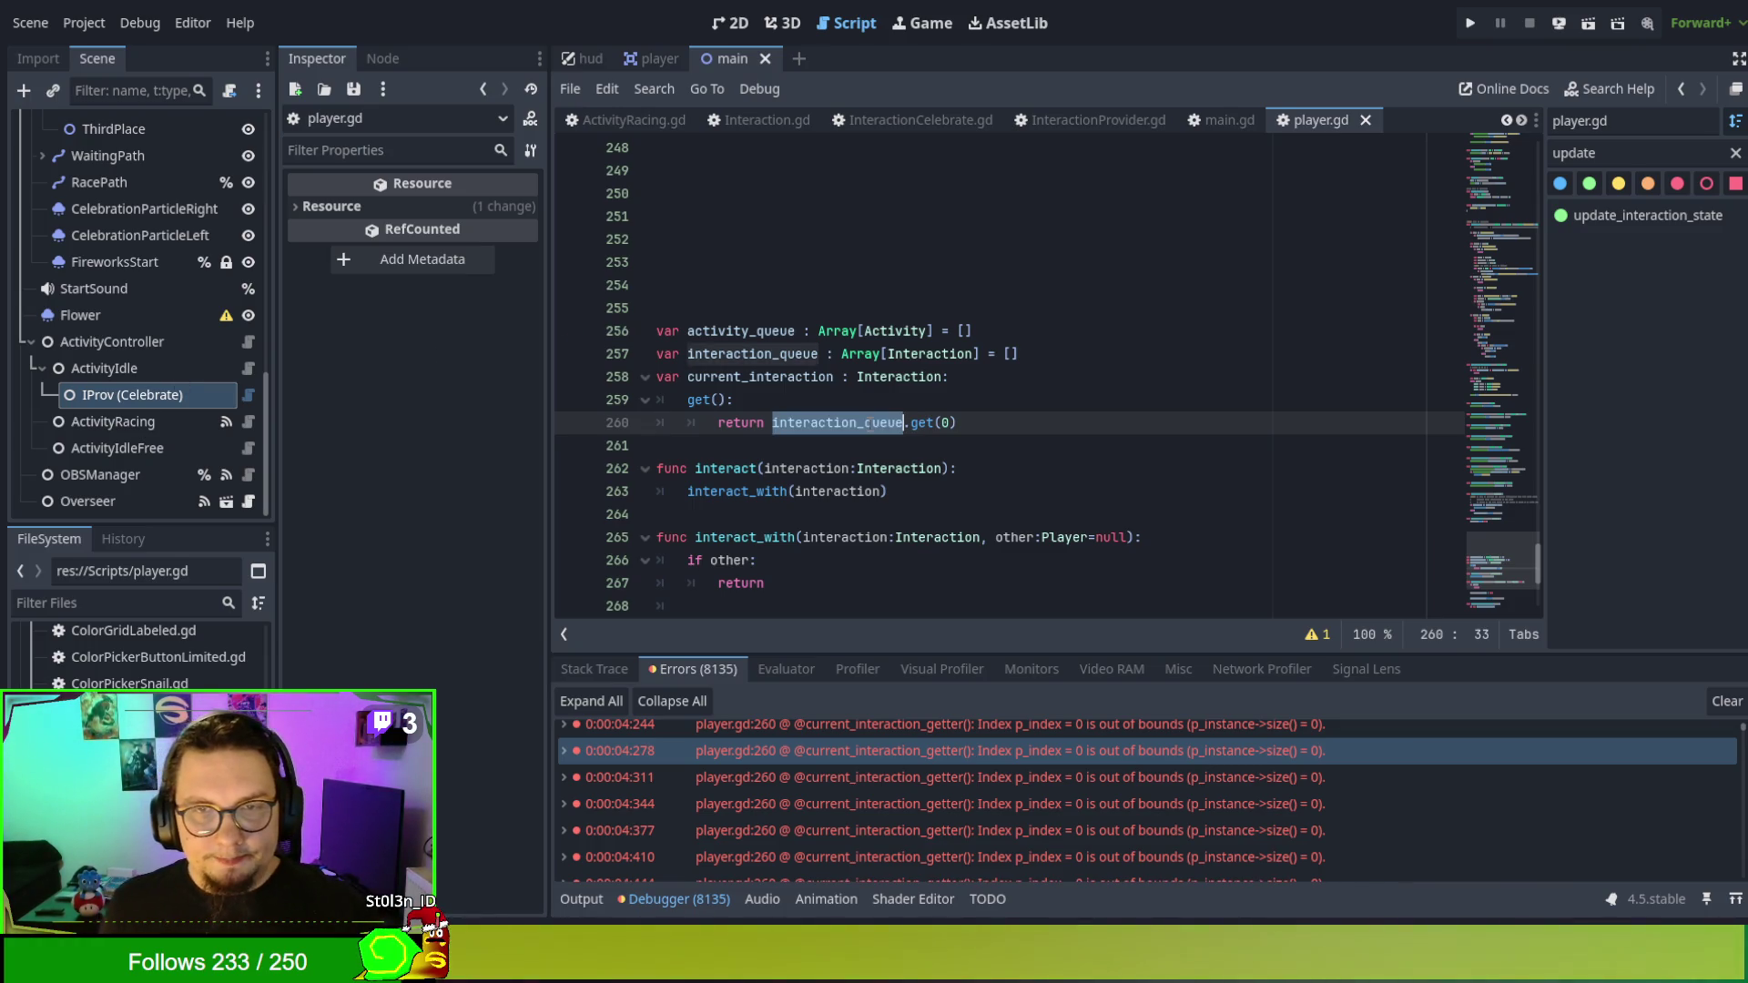
{"action": "left_click", "coordinate": [831, 402]}
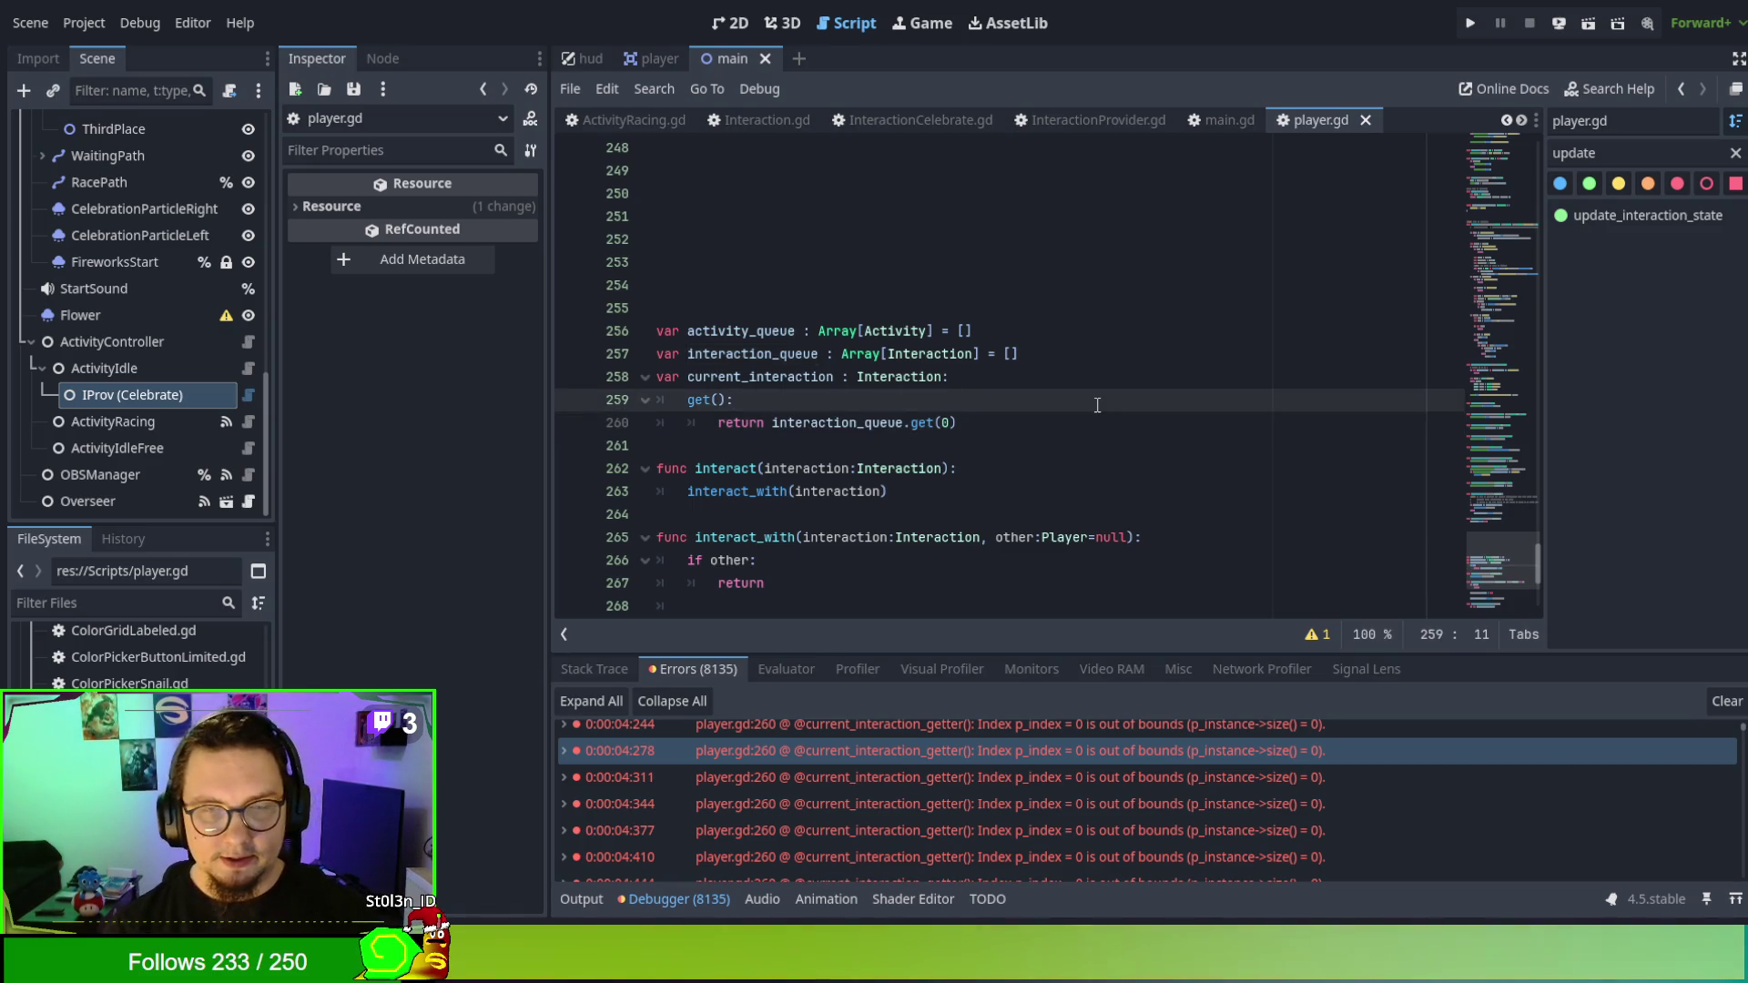
{"action": "key", "text": "Return"}
{"action": "type", "text": "if intera"}
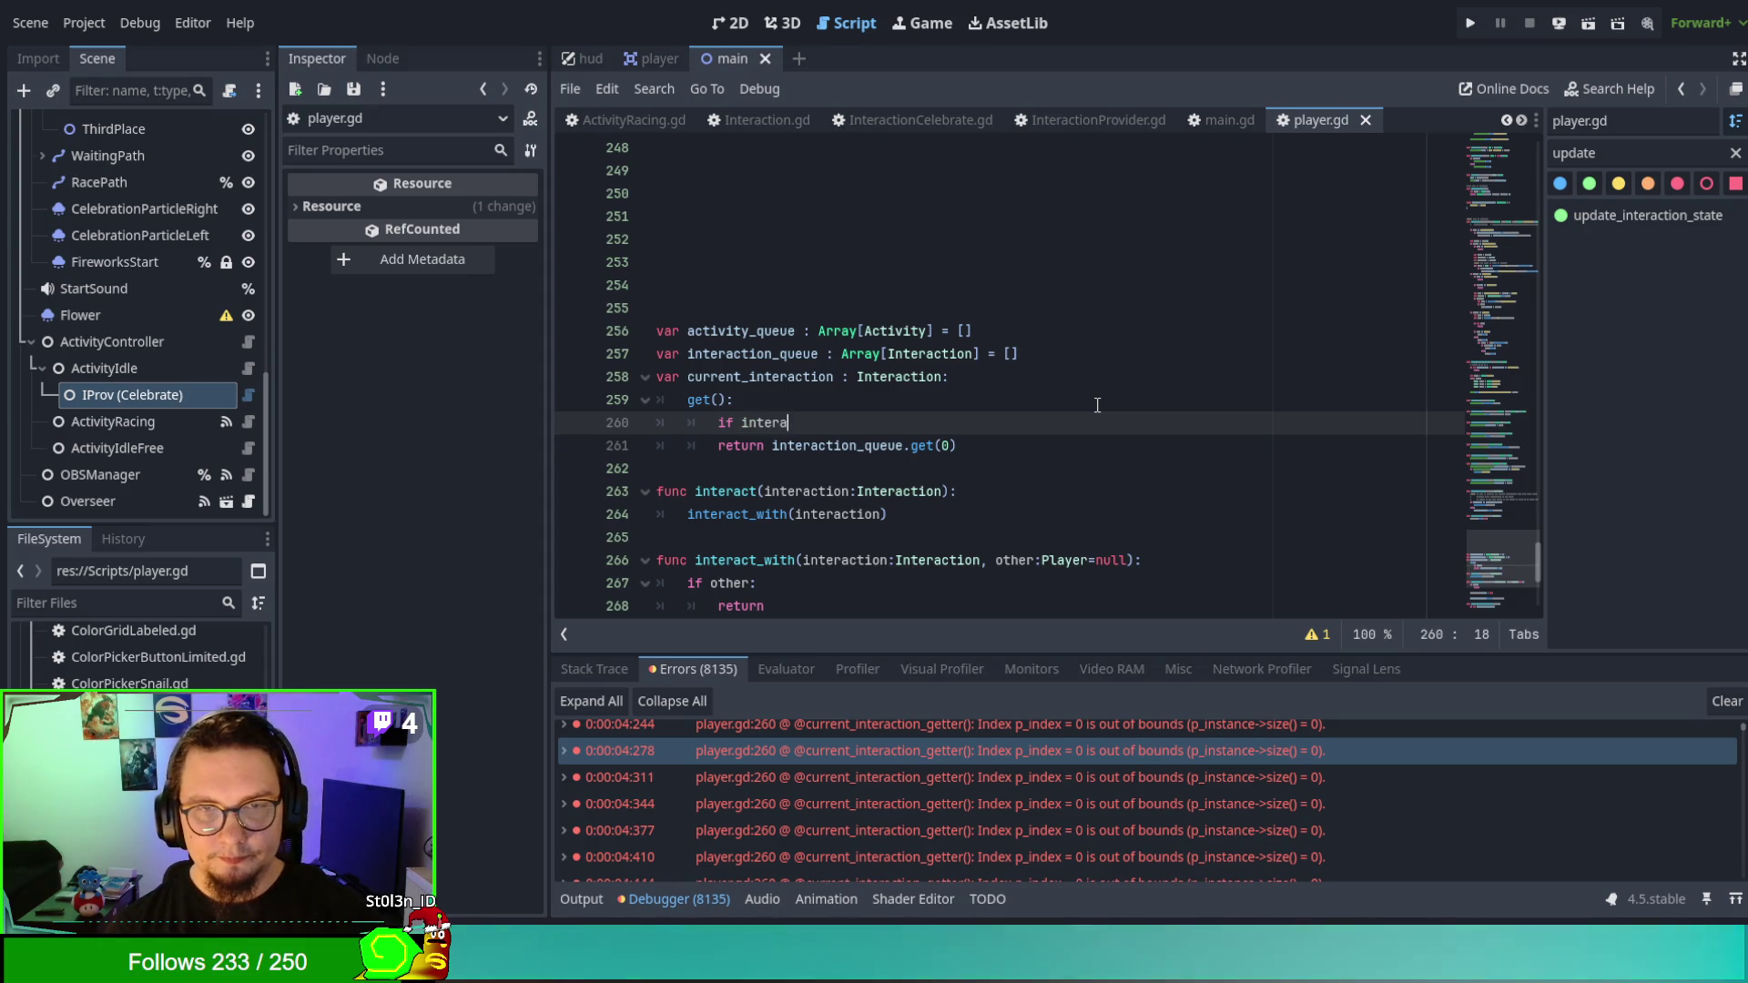
{"action": "type", "text": "ction_q"}
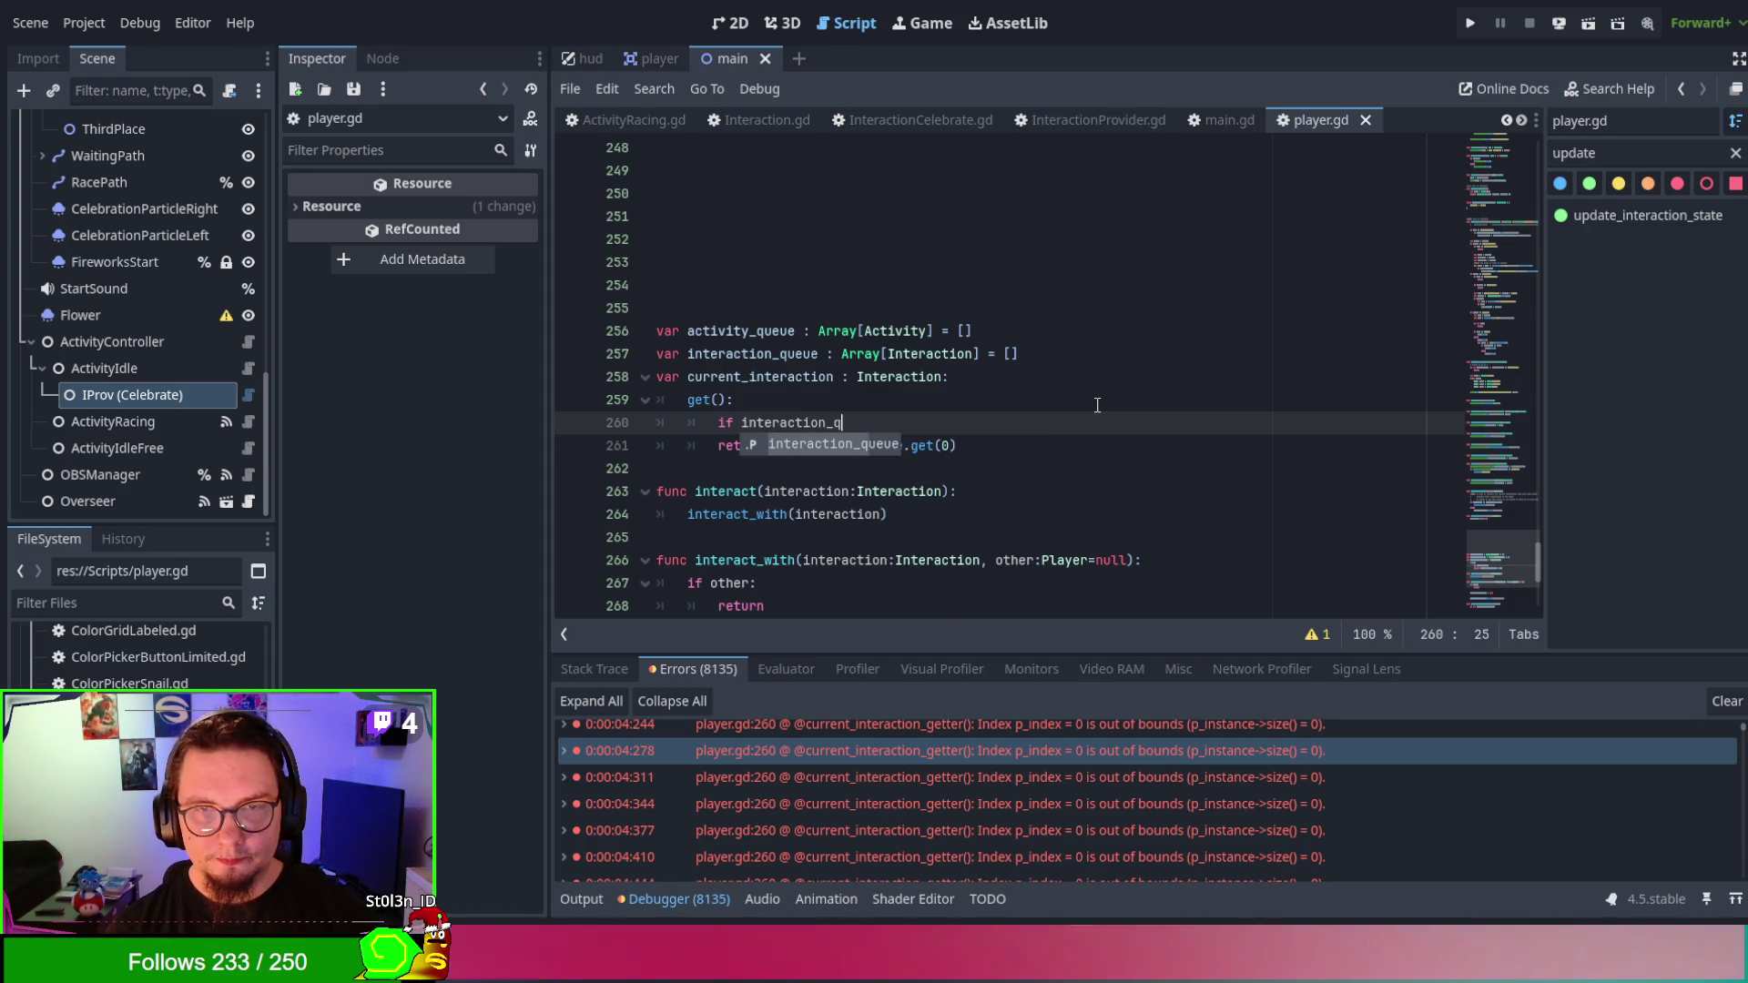
{"action": "type", "text": "ueue.is"}
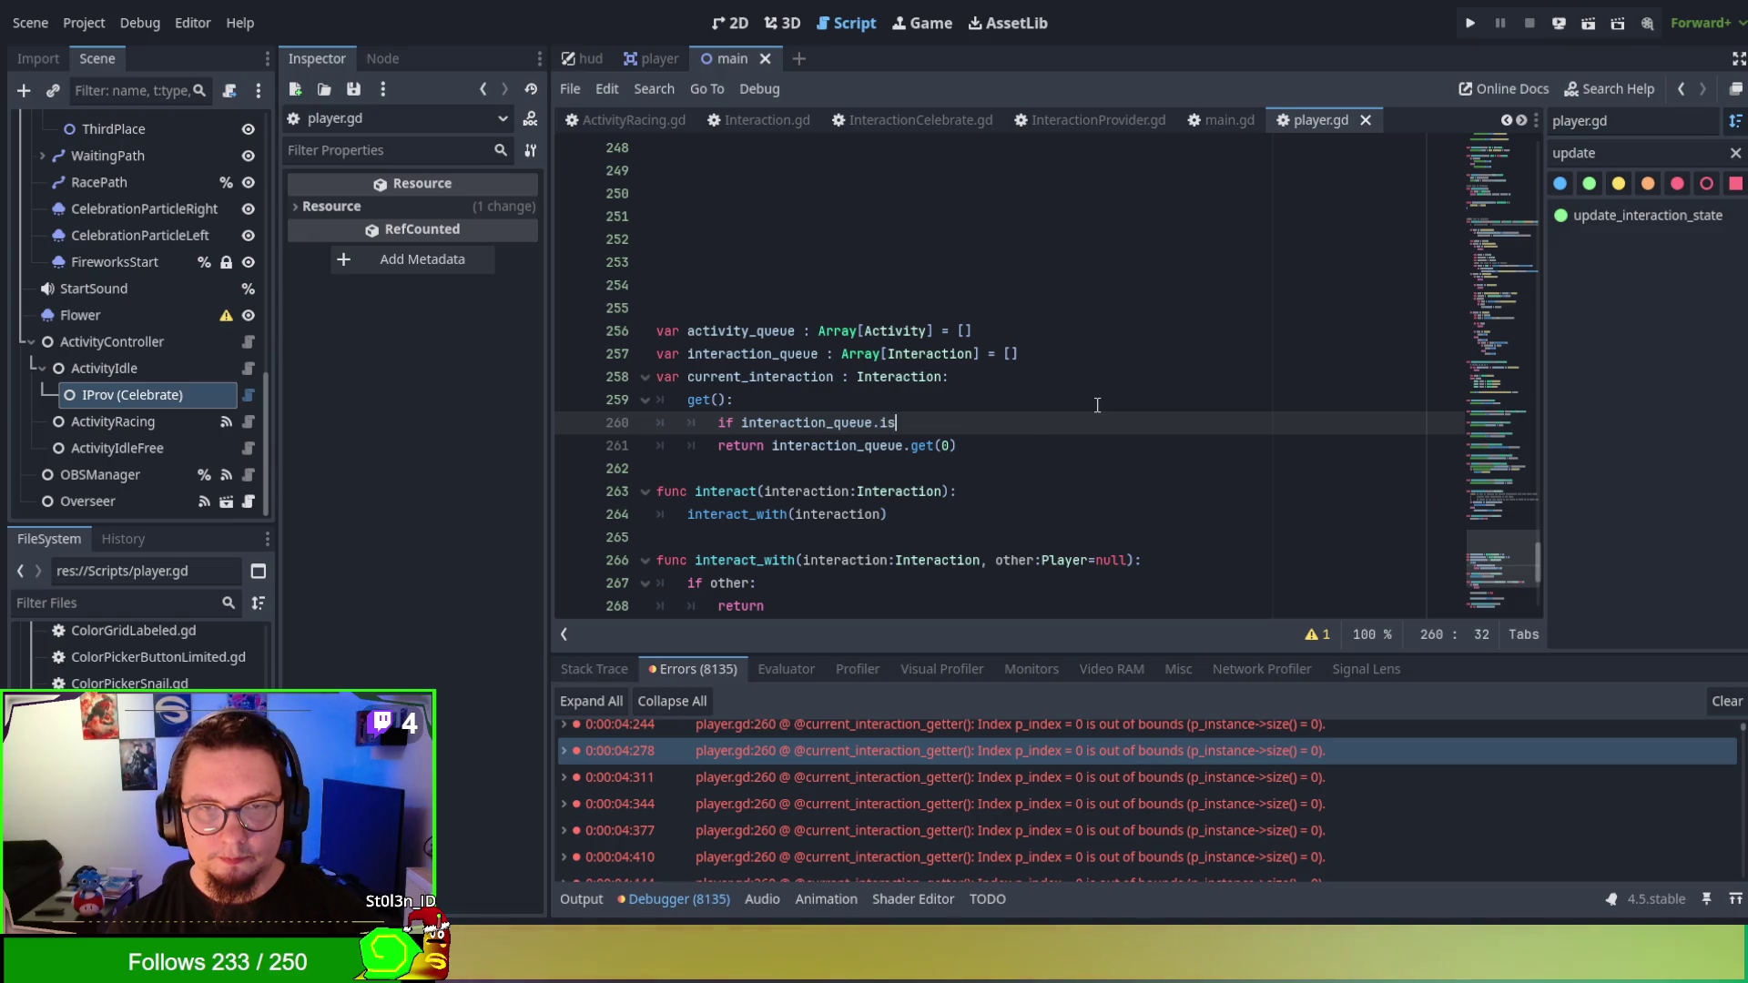
{"action": "key", "text": "Return"}
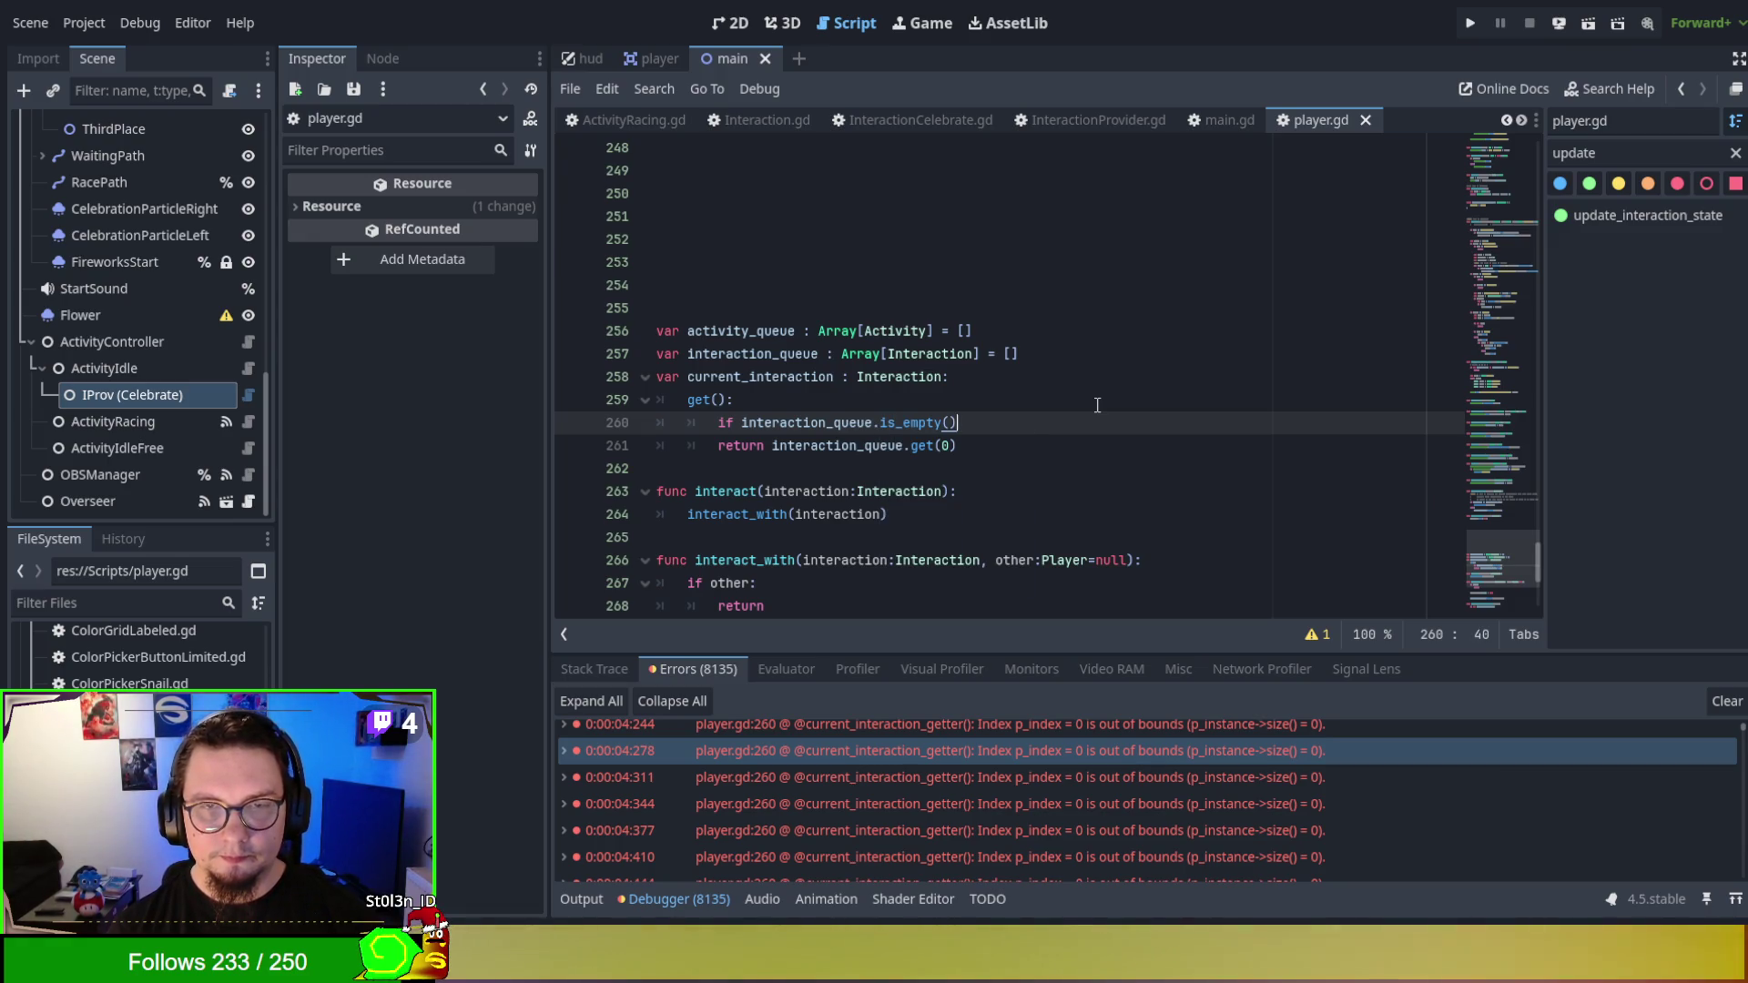
{"action": "type", "text": ":"}
{"action": "key", "text": "Return"}
{"action": "type", "text": "return null"}
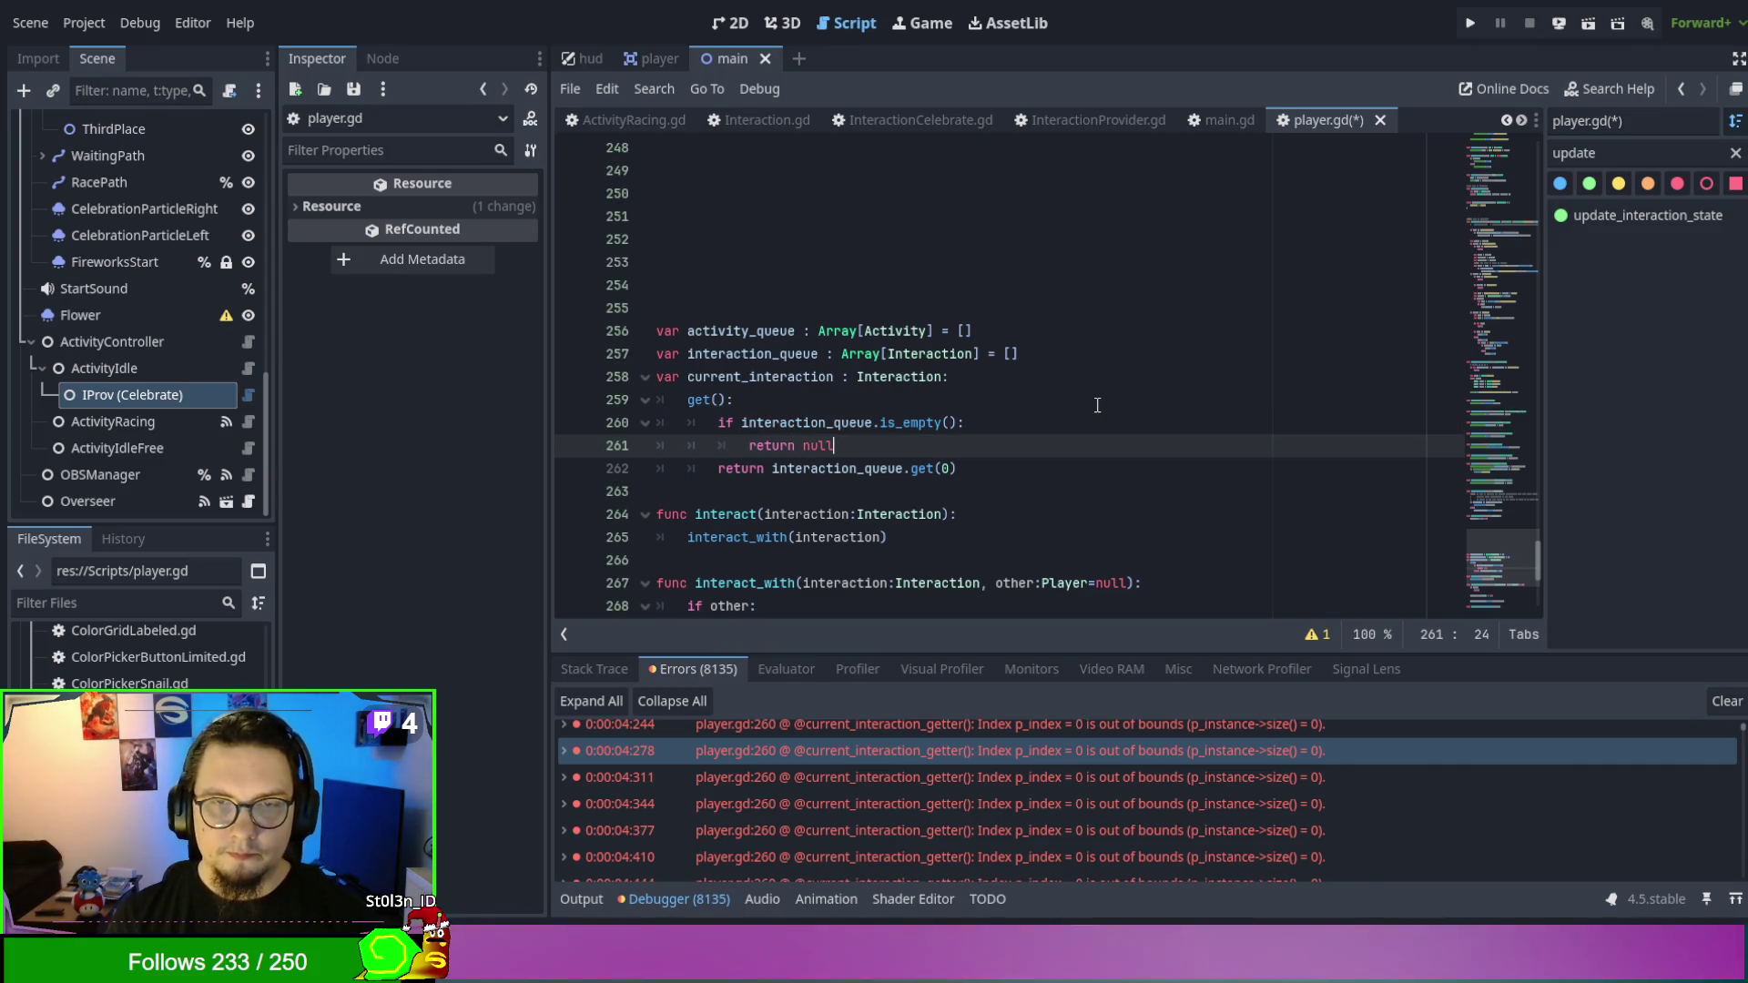
{"action": "key", "text": "Down"}
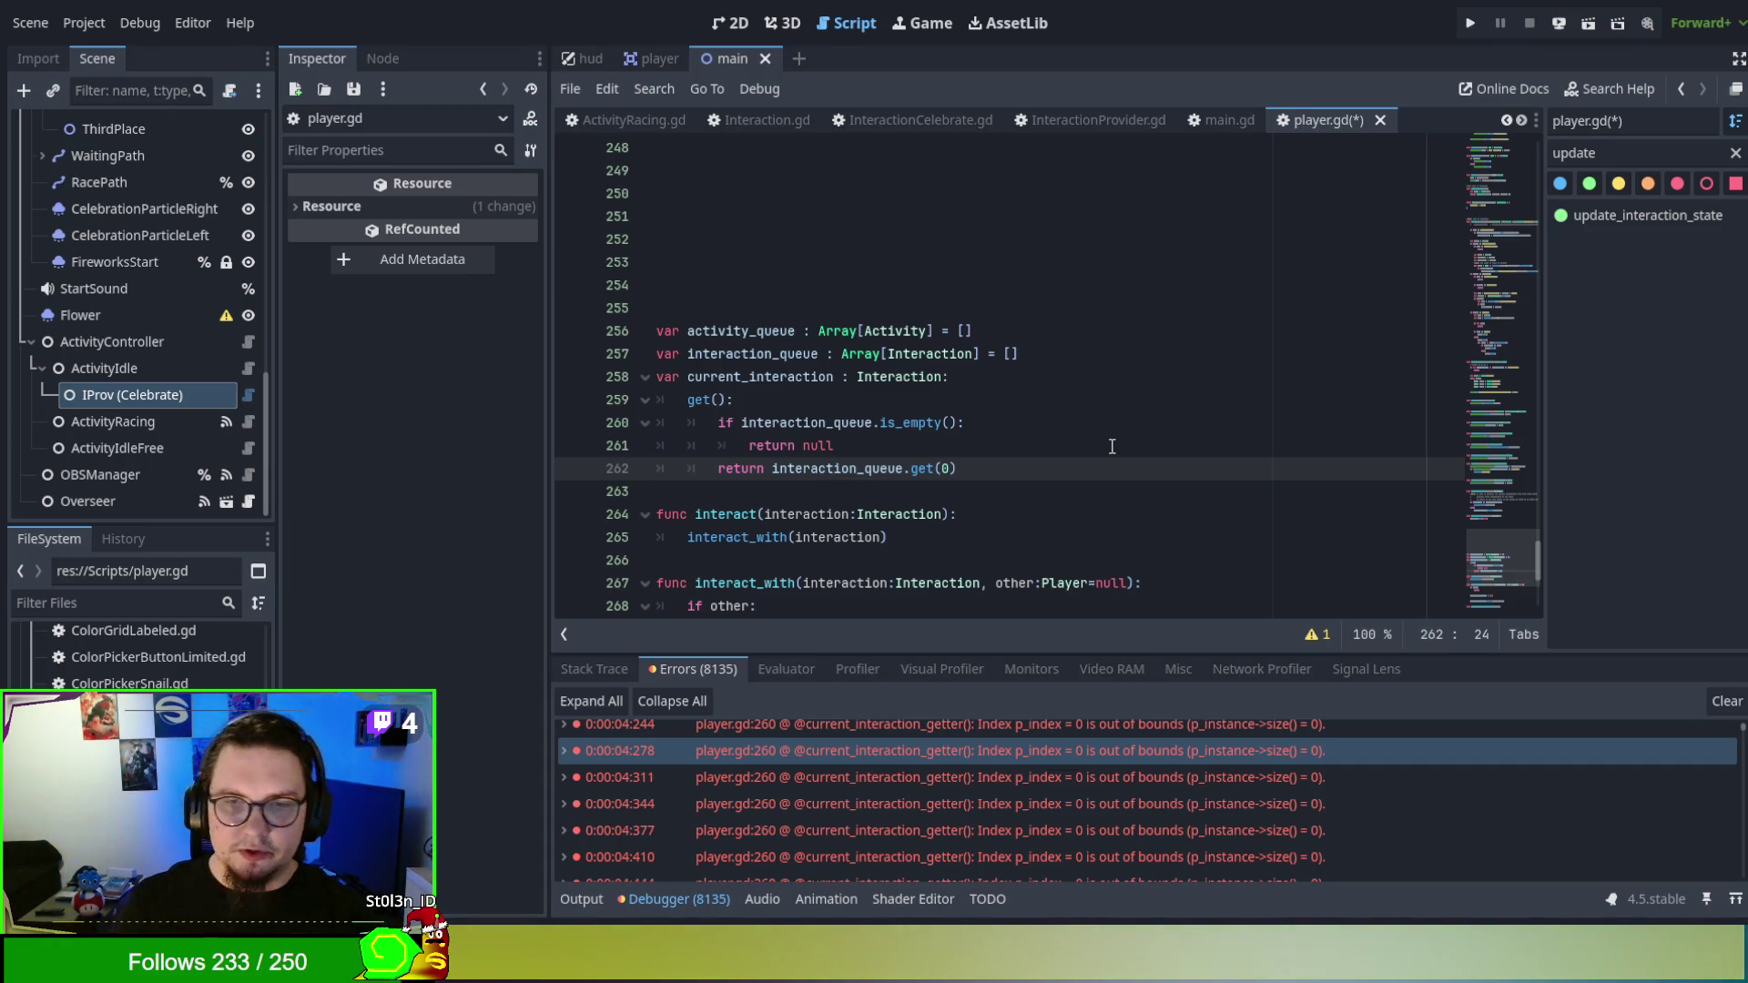
Change the final return to interaction_queue[0], save player.gd, and run the game.
{"action": "left_click", "coordinate": [999, 428]}
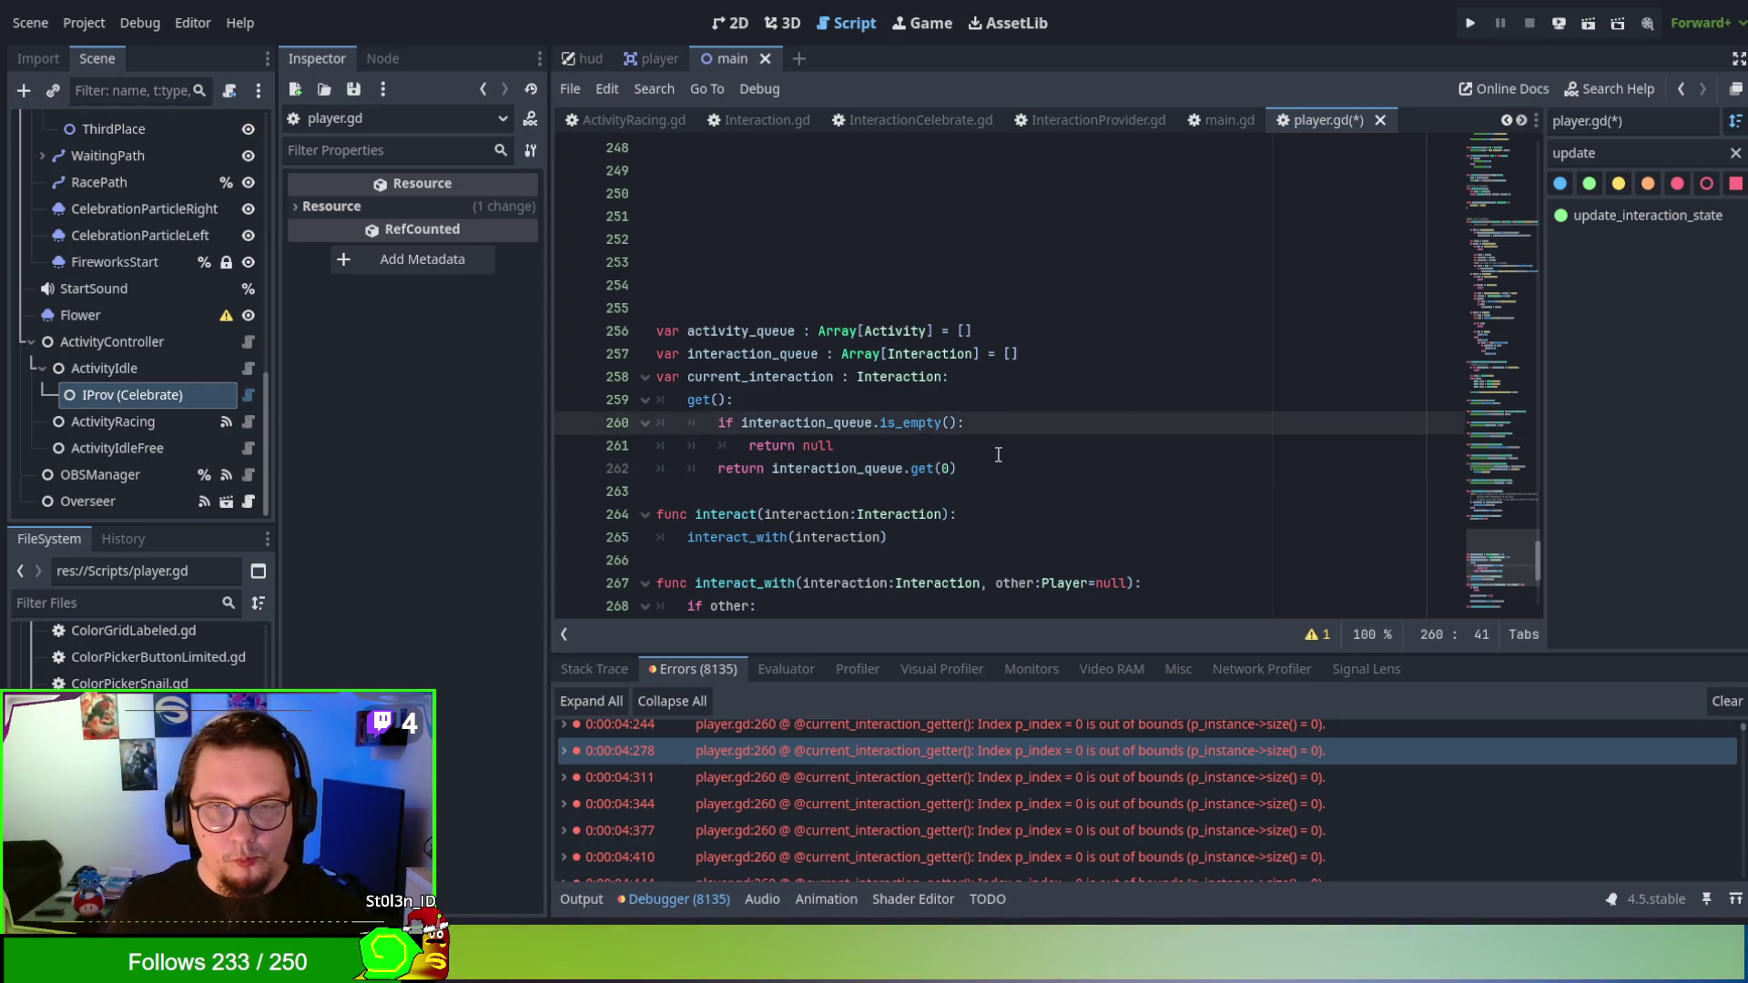
{"action": "left_click", "coordinate": [931, 468]}
{"action": "key", "text": "BackSpace"}
{"action": "key", "text": "BackSpace"}
{"action": "key", "text": "BackSpace"}
{"action": "type", "text": "["}
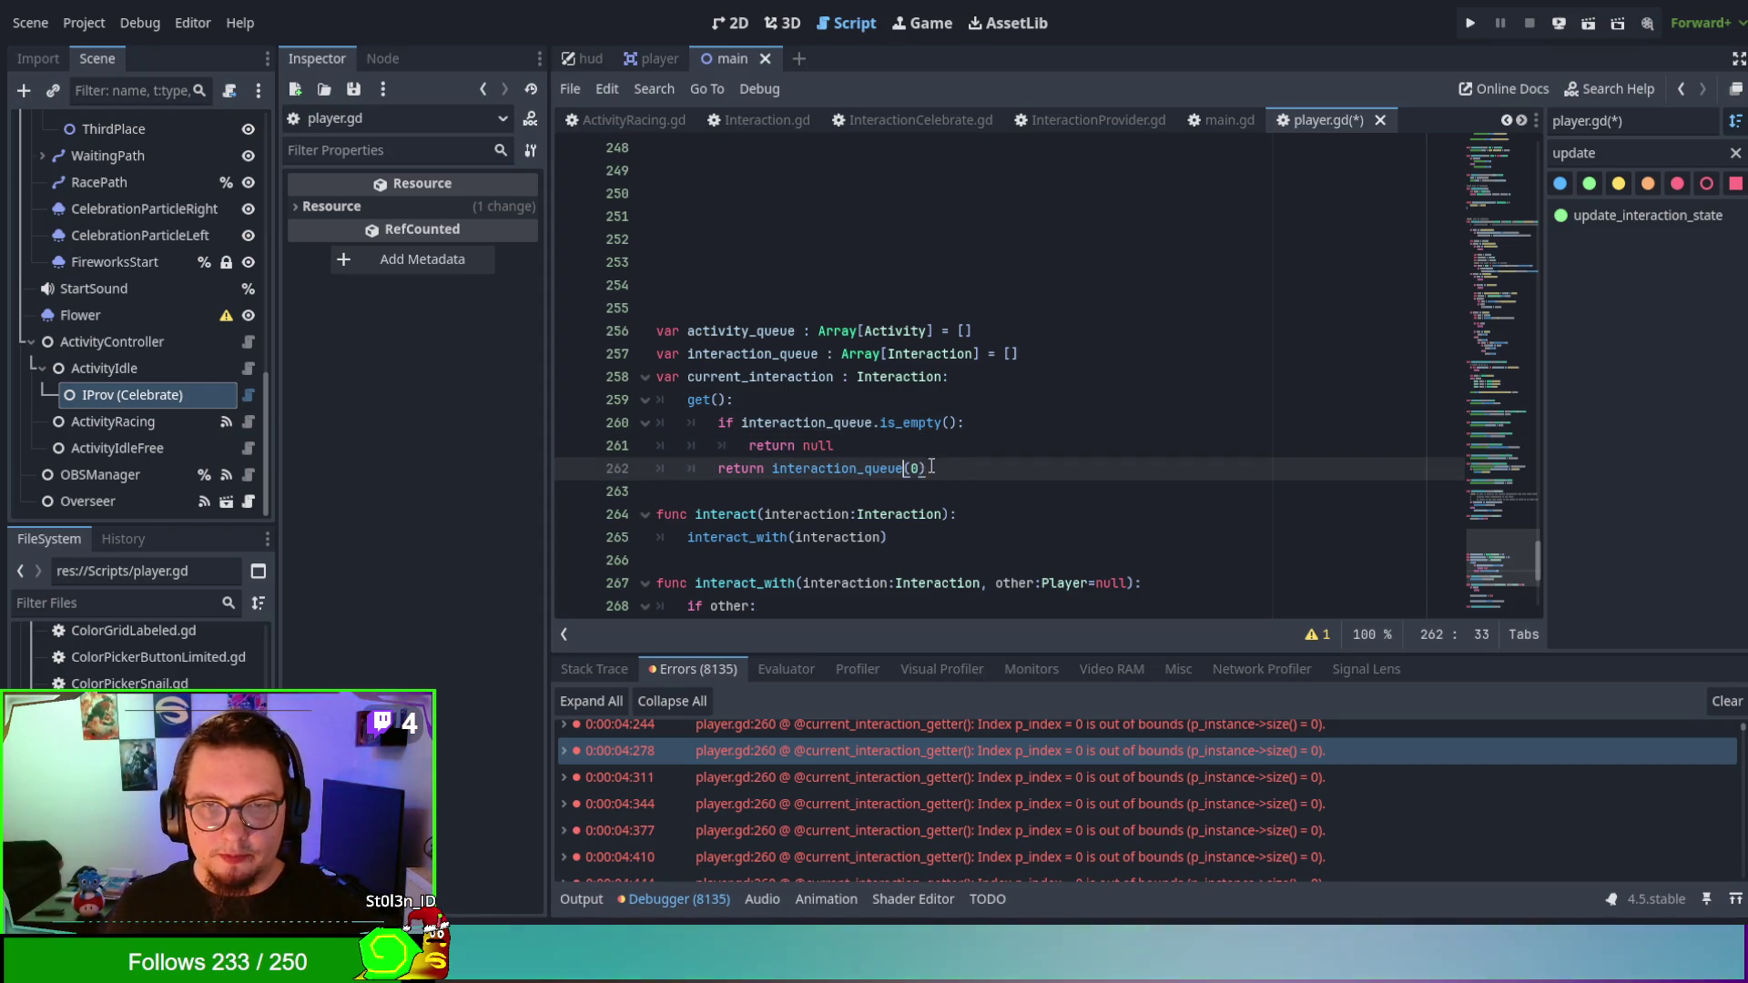
{"action": "key", "text": "Delete"}
{"action": "key", "text": "Delete"}
{"action": "key", "text": "Delete"}
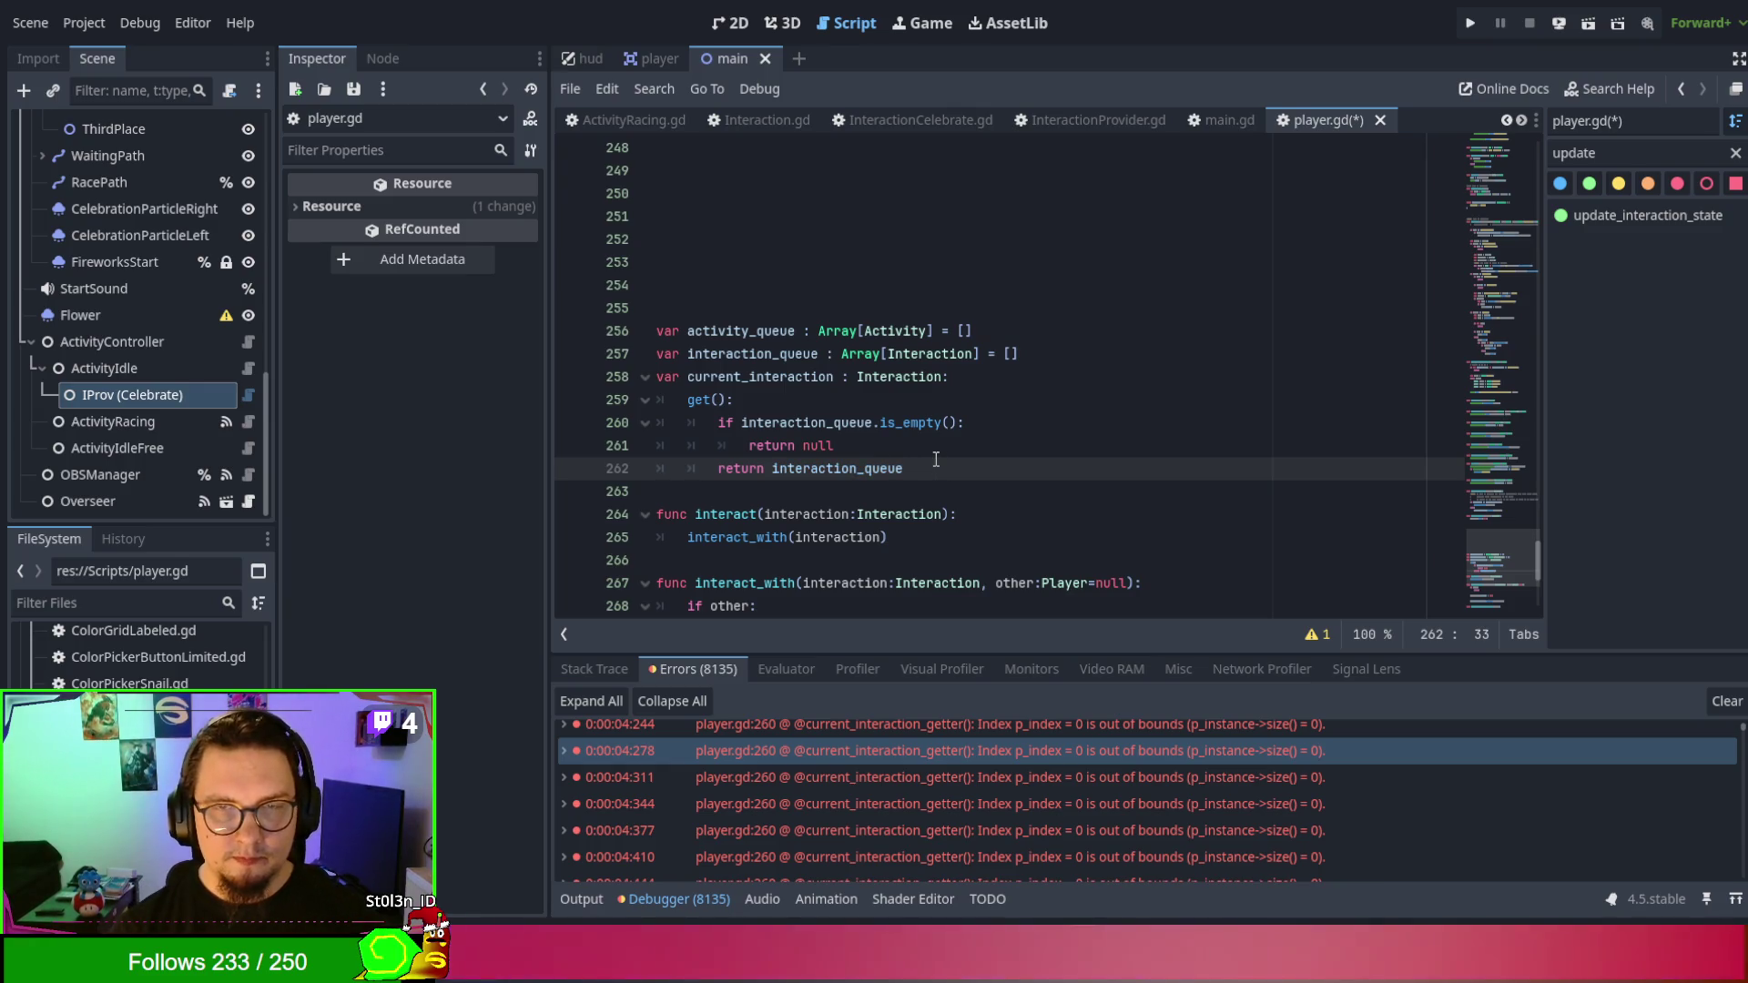
{"action": "type", "text": "[0"}
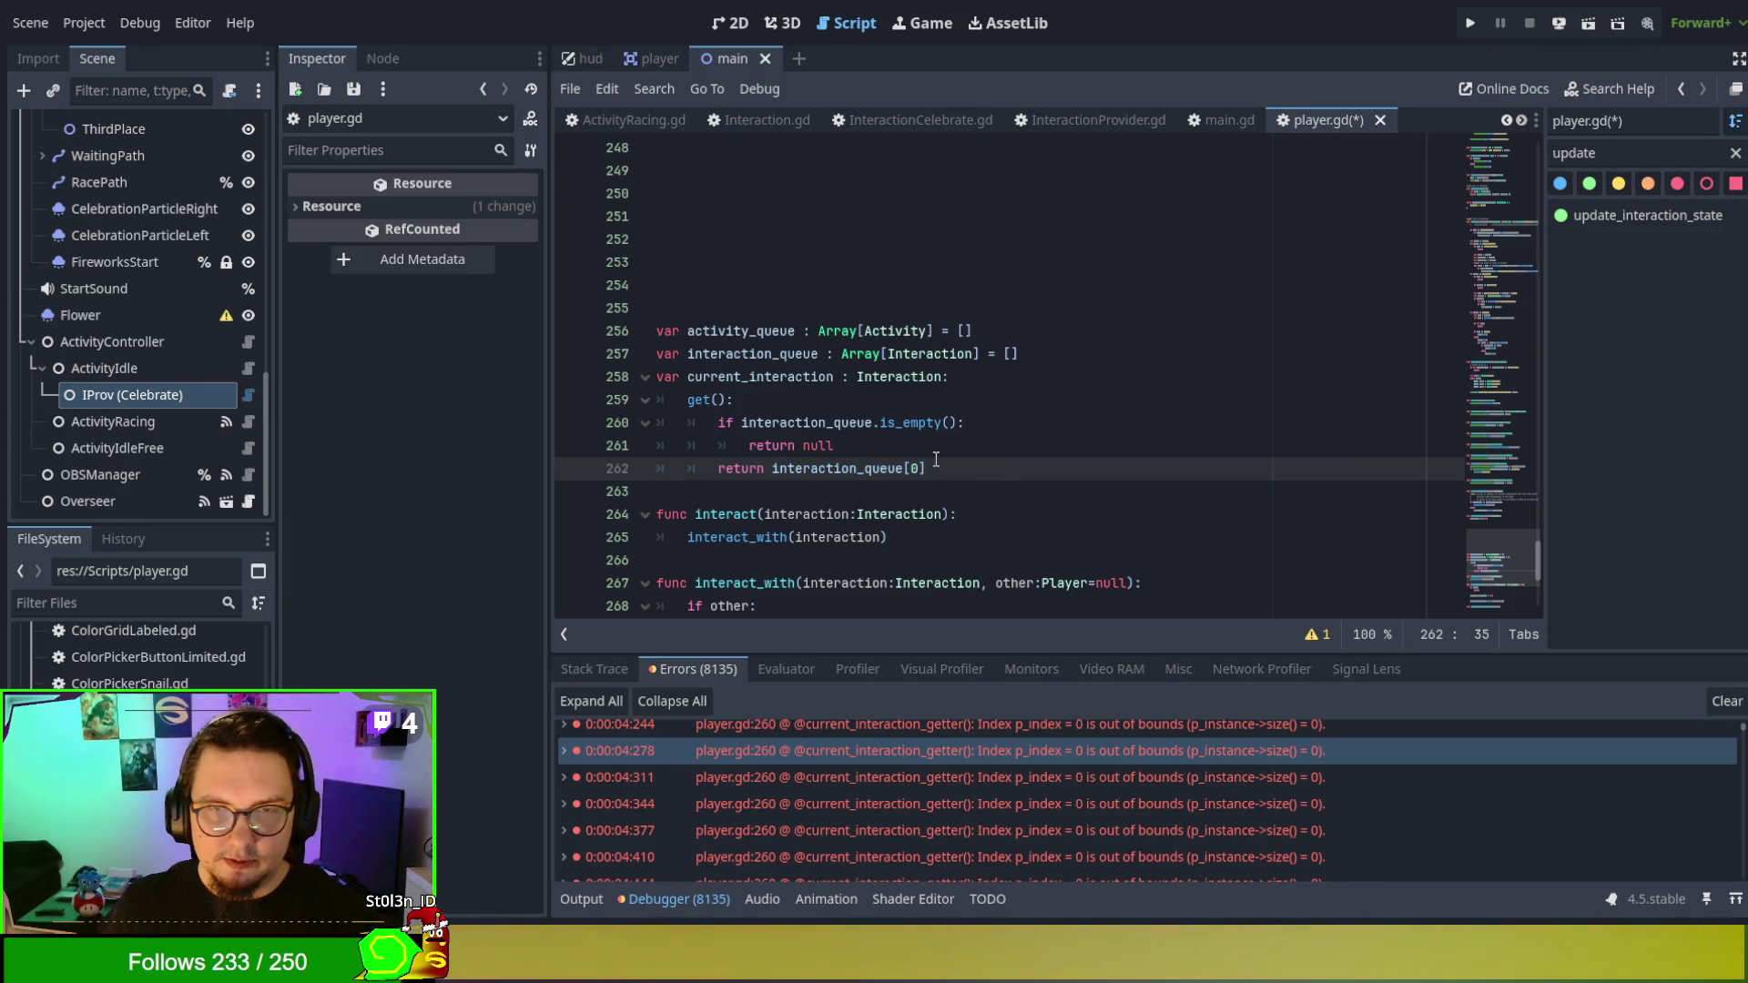
{"action": "left_click", "coordinate": [934, 453]}
{"action": "key", "text": "Return"}
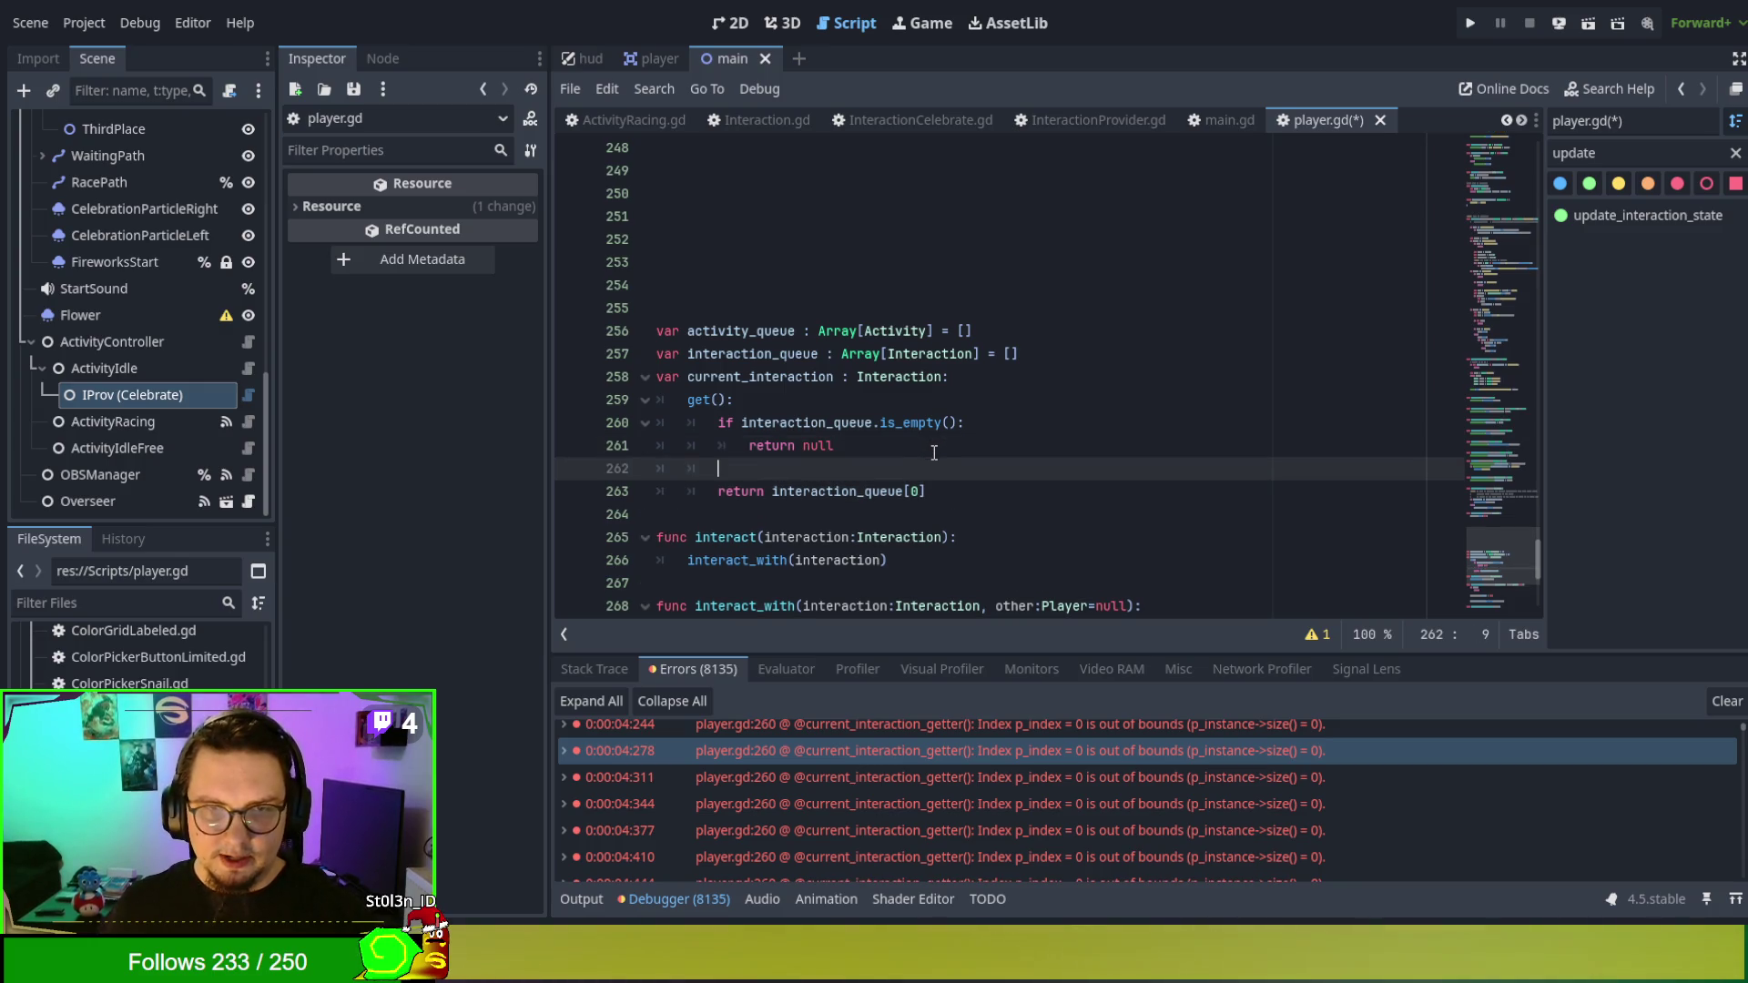
{"action": "key", "text": "ctrl+s"}
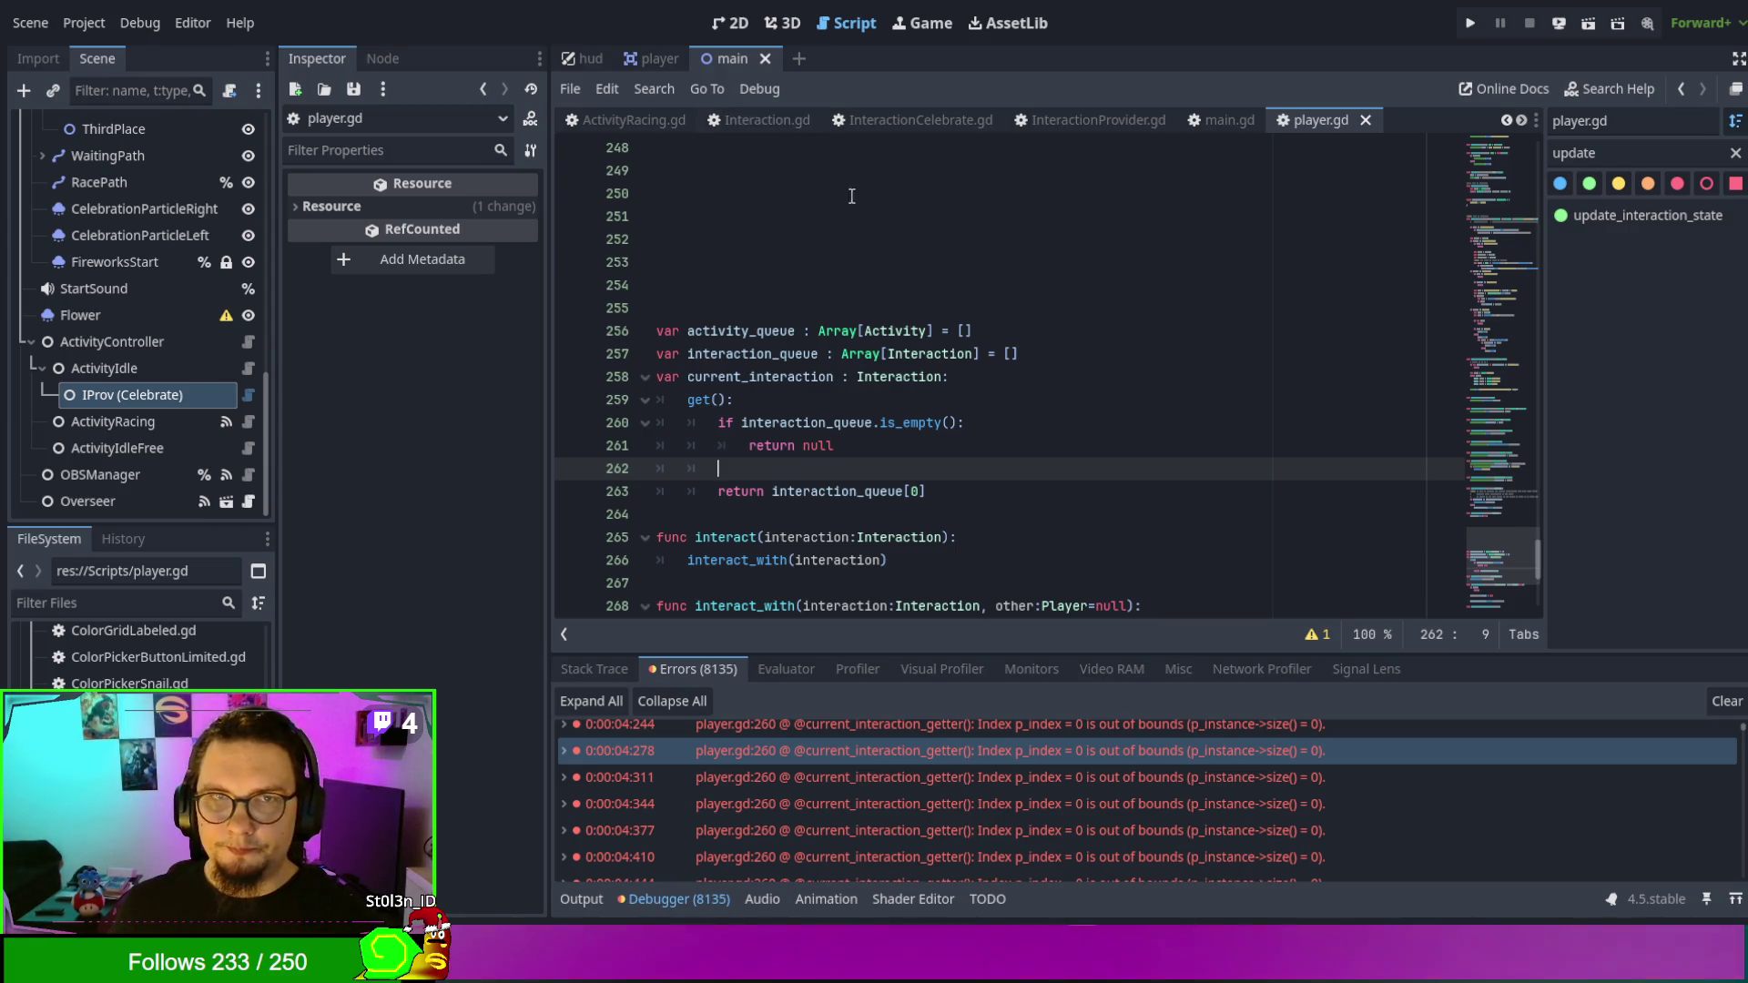
{"action": "key", "text": "F5"}
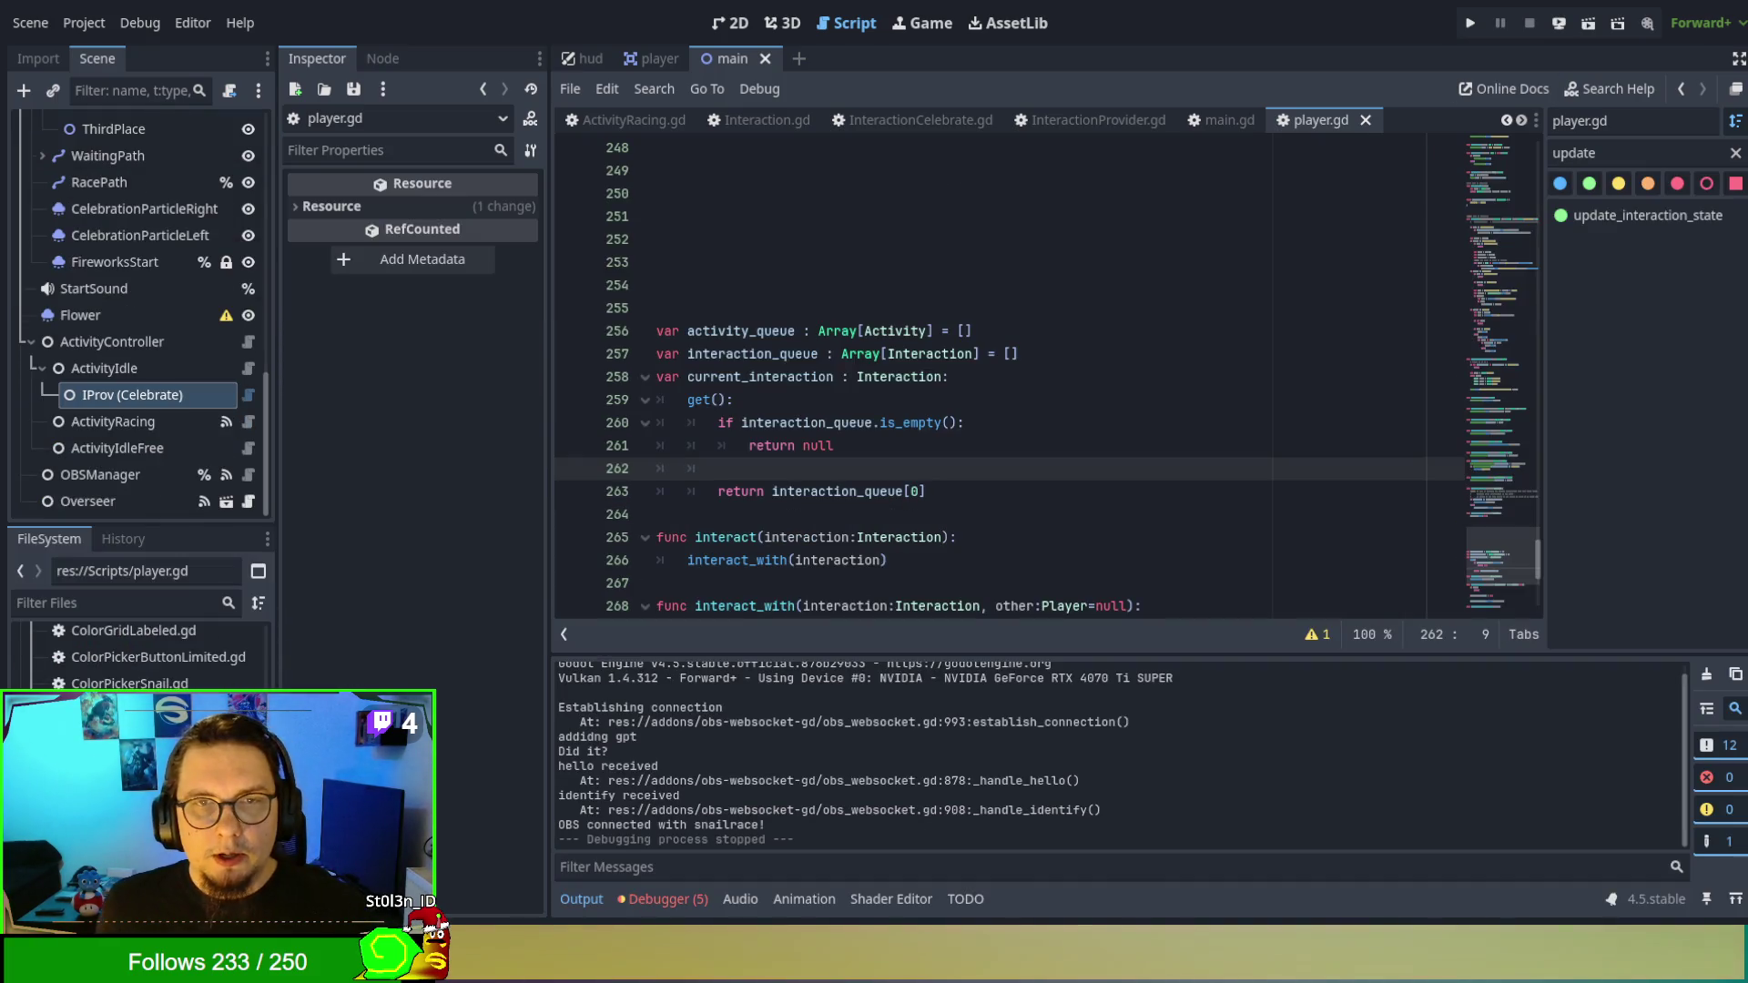
End the race test and view InteractionCelebrate.gd's 5-second finish timer.
{"action": "left_click", "coordinate": [692, 238]}
{"action": "left_click", "coordinate": [921, 120]}
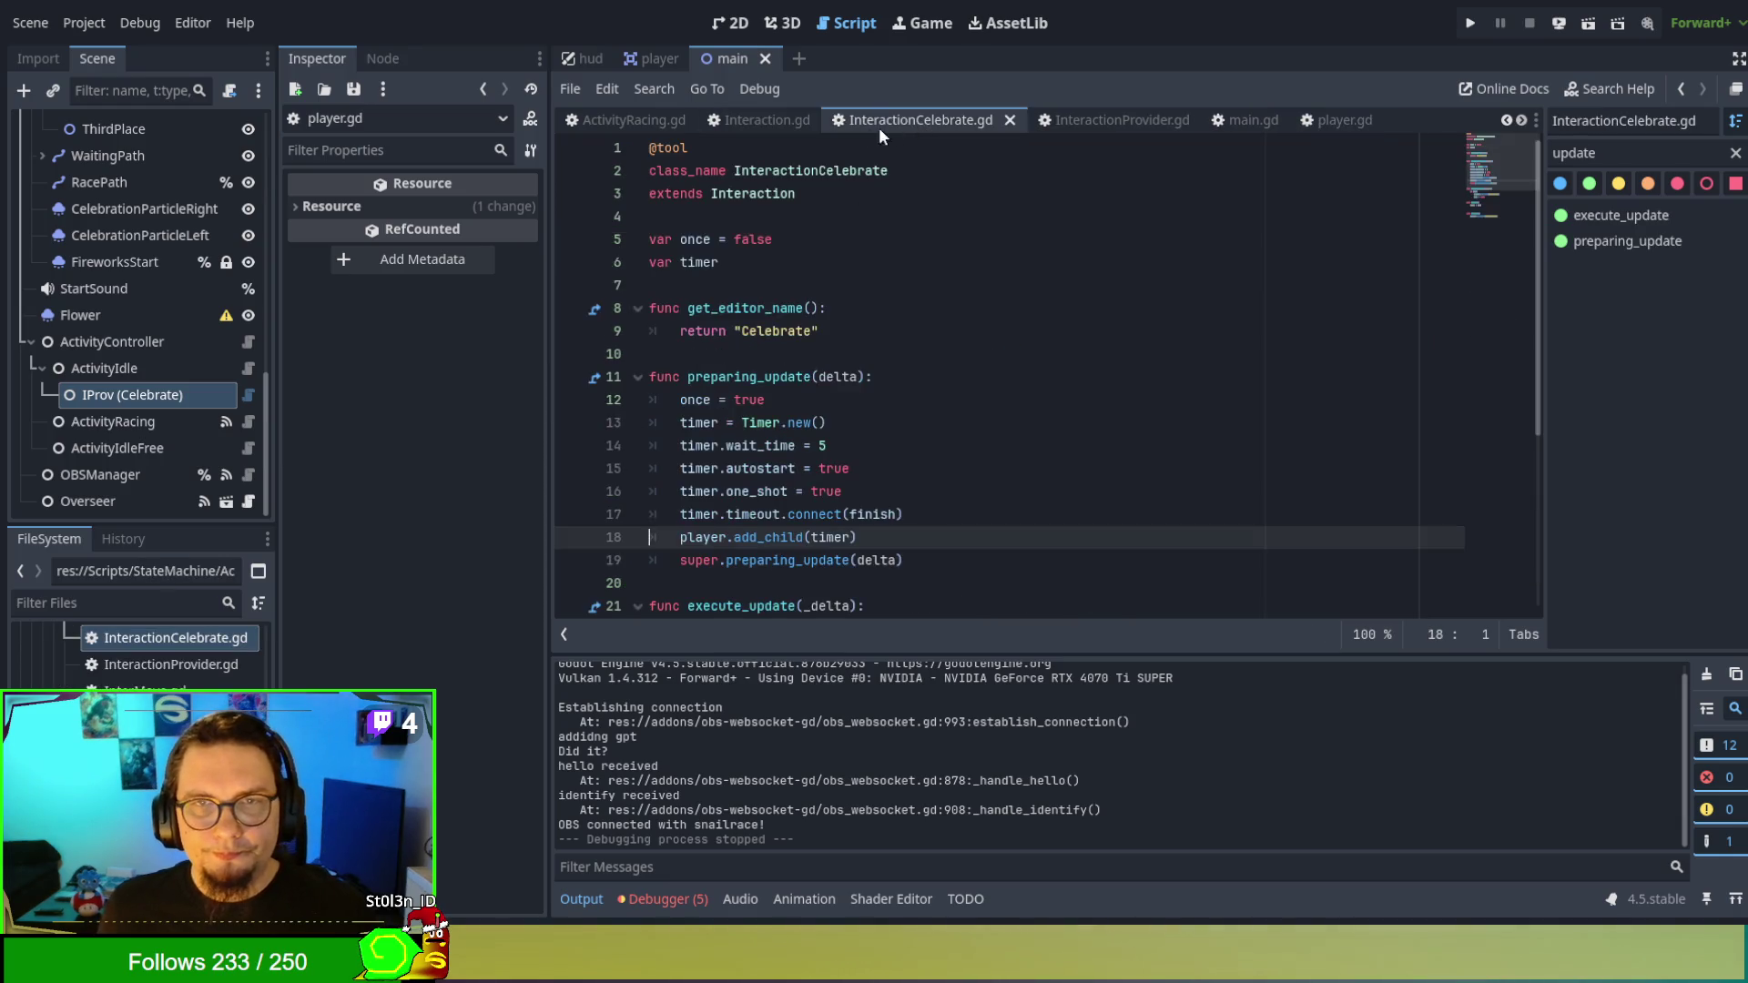
Check the random move timer autostart line in ActivityIdleFree.gd, then view Activity.gd.
{"action": "scroll", "coordinate": [747, 113], "scroll_direction": "up", "scroll_amount": 3}
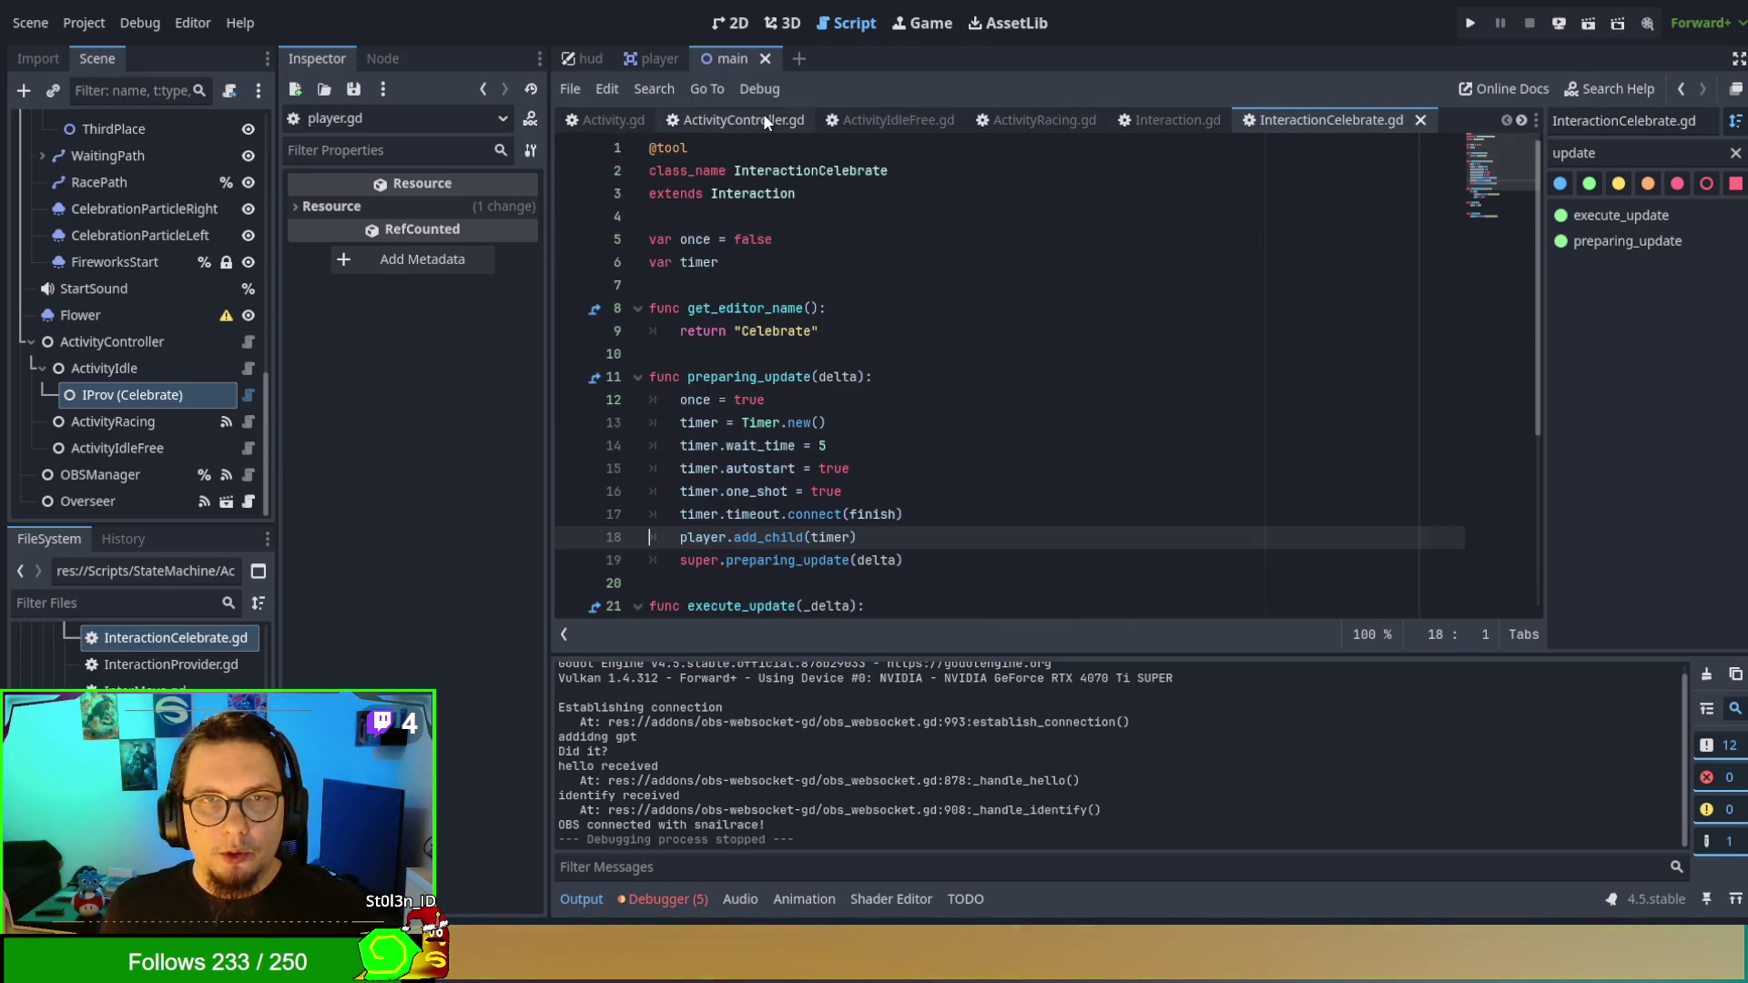
{"action": "left_click", "coordinate": [900, 120]}
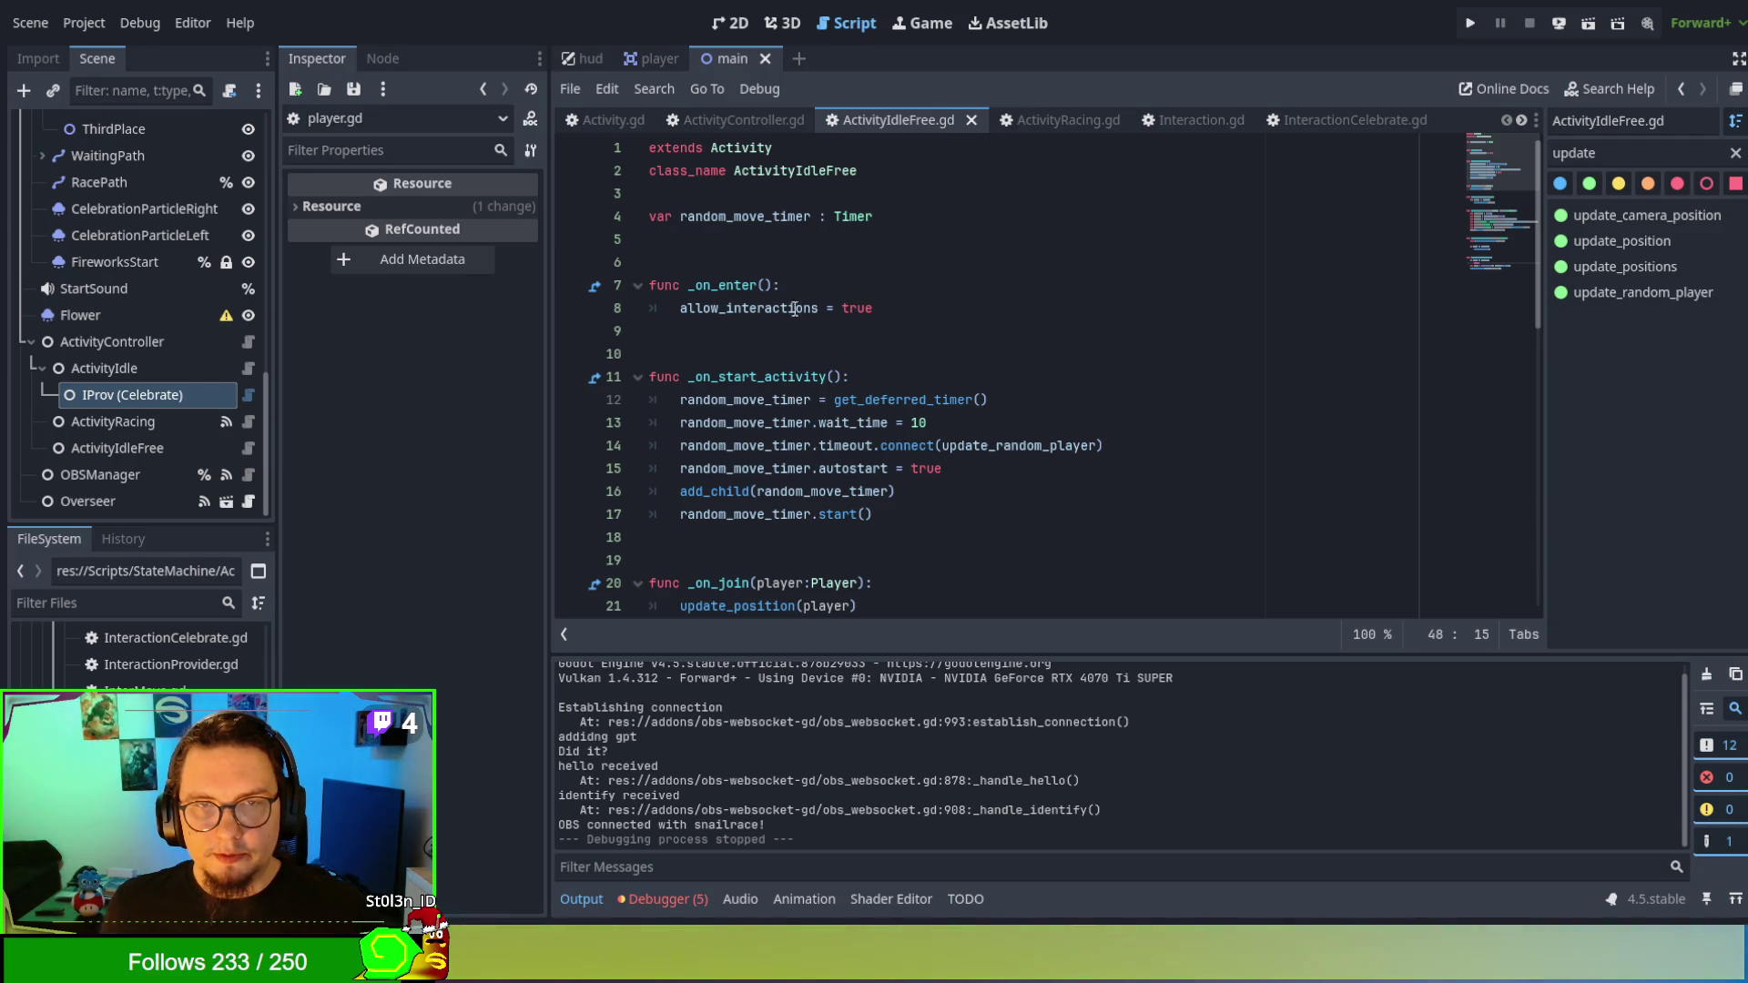
{"action": "left_click", "coordinate": [943, 472]}
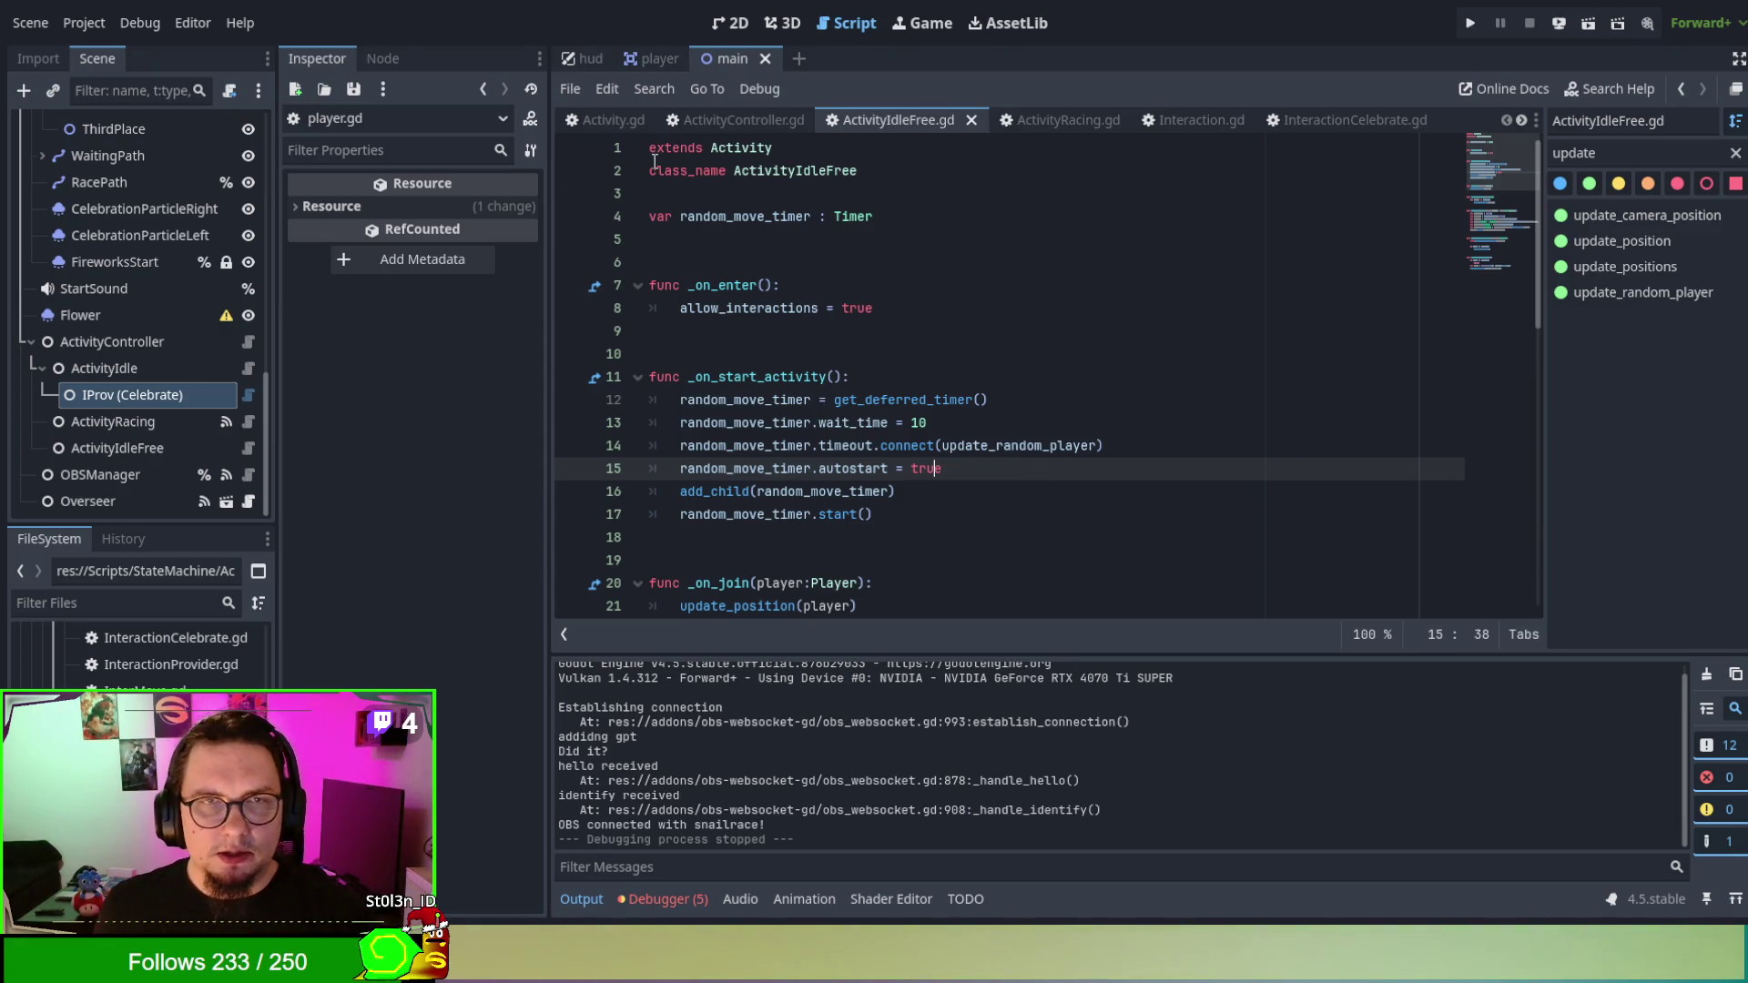
{"action": "left_click", "coordinate": [616, 122]}
In Activity.gd's Update, jump from the starting_activity() call on line 69 to its definition.
{"action": "scroll", "coordinate": [992, 481], "scroll_direction": "up", "scroll_amount": 10}
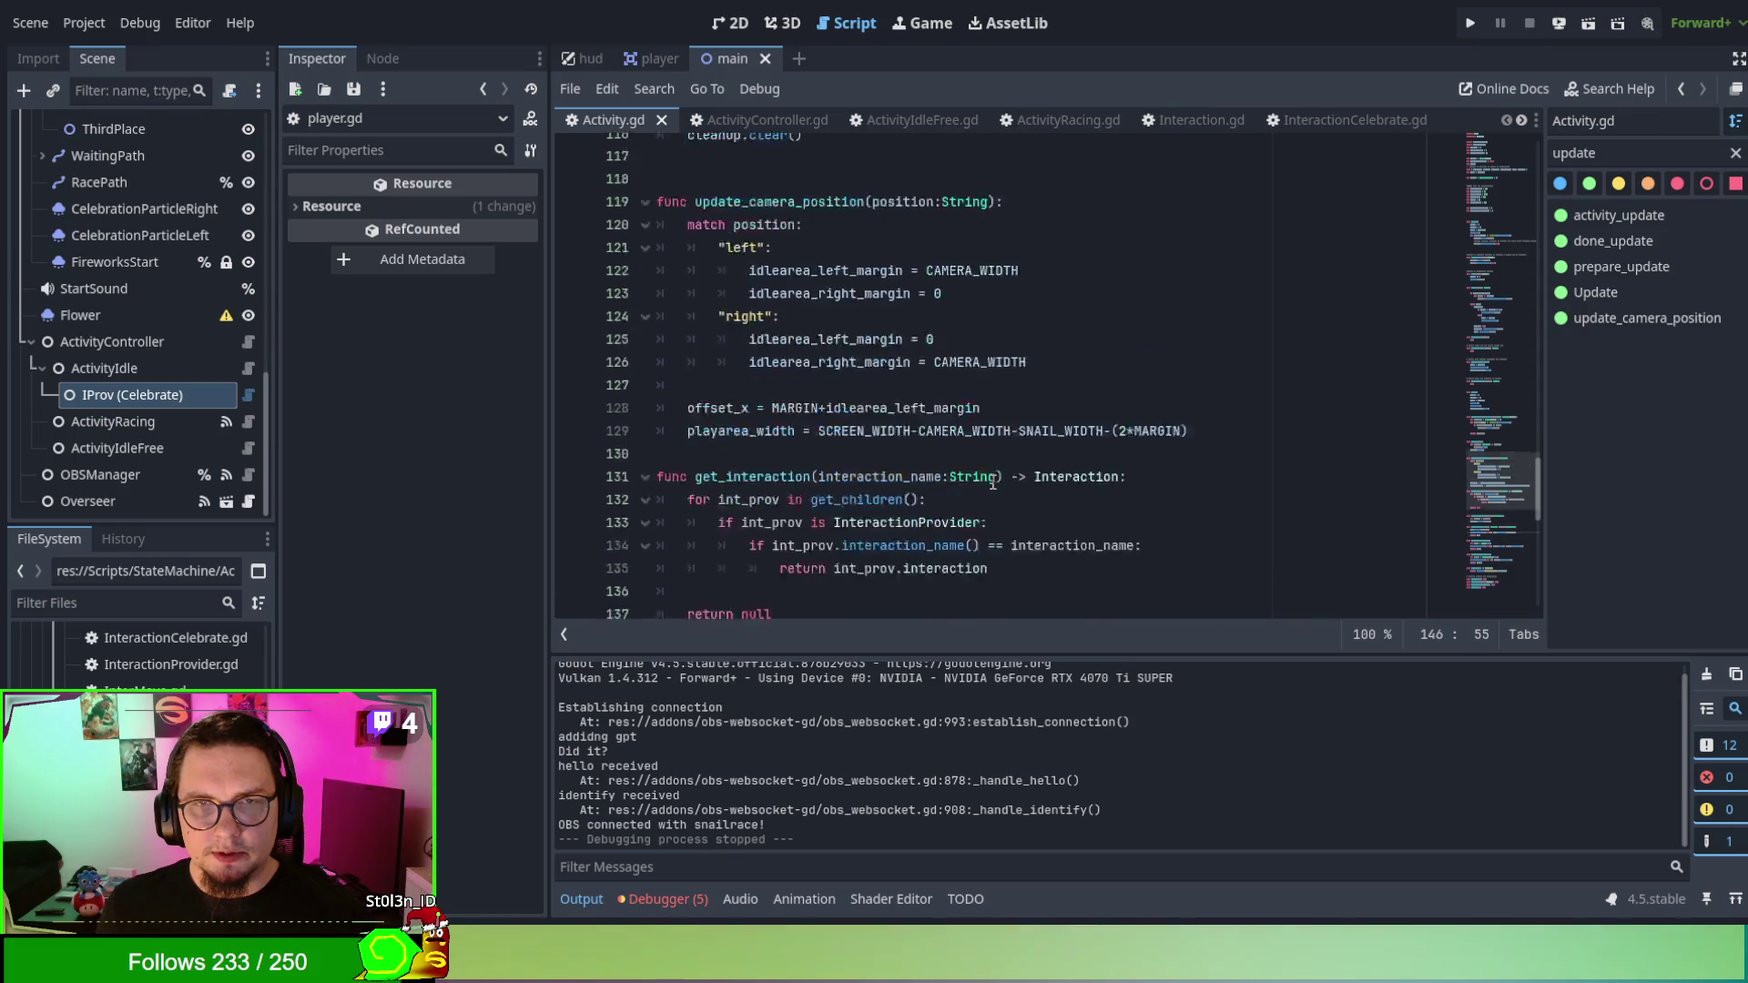
{"action": "scroll", "coordinate": [993, 468], "scroll_direction": "down", "scroll_amount": 8}
{"action": "scroll", "coordinate": [992, 467], "scroll_direction": "up", "scroll_amount": 20}
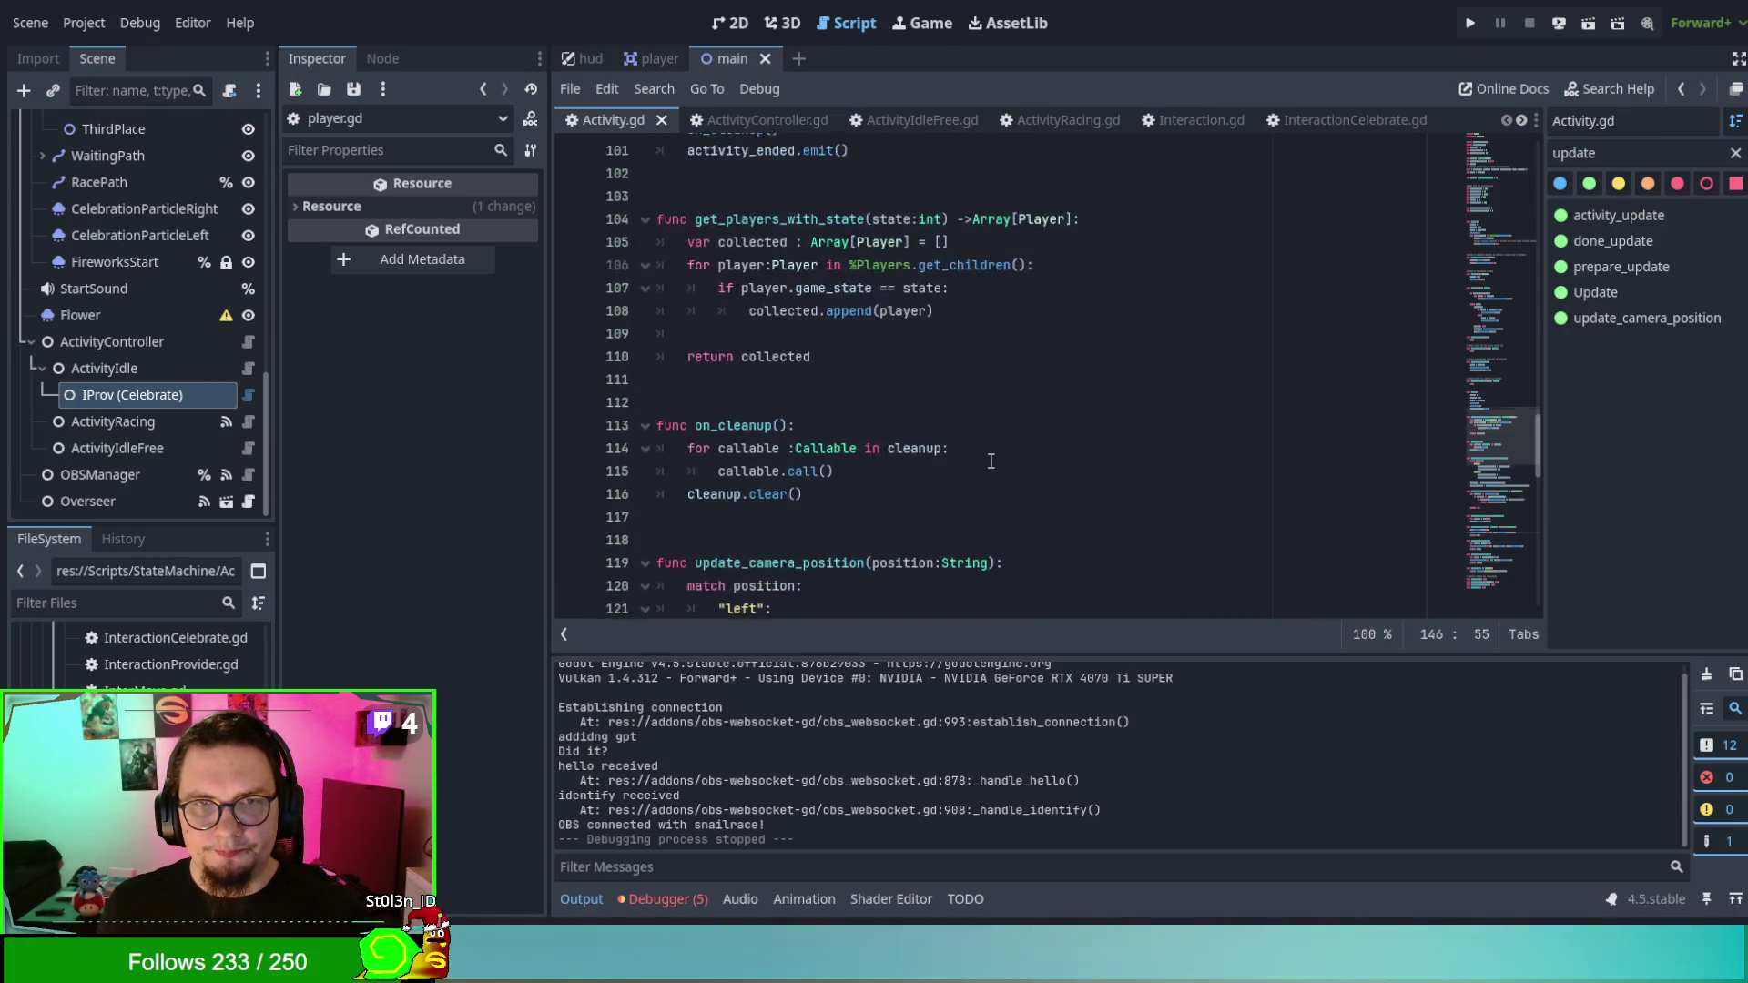
{"action": "scroll", "coordinate": [989, 450], "scroll_direction": "down", "scroll_amount": 1}
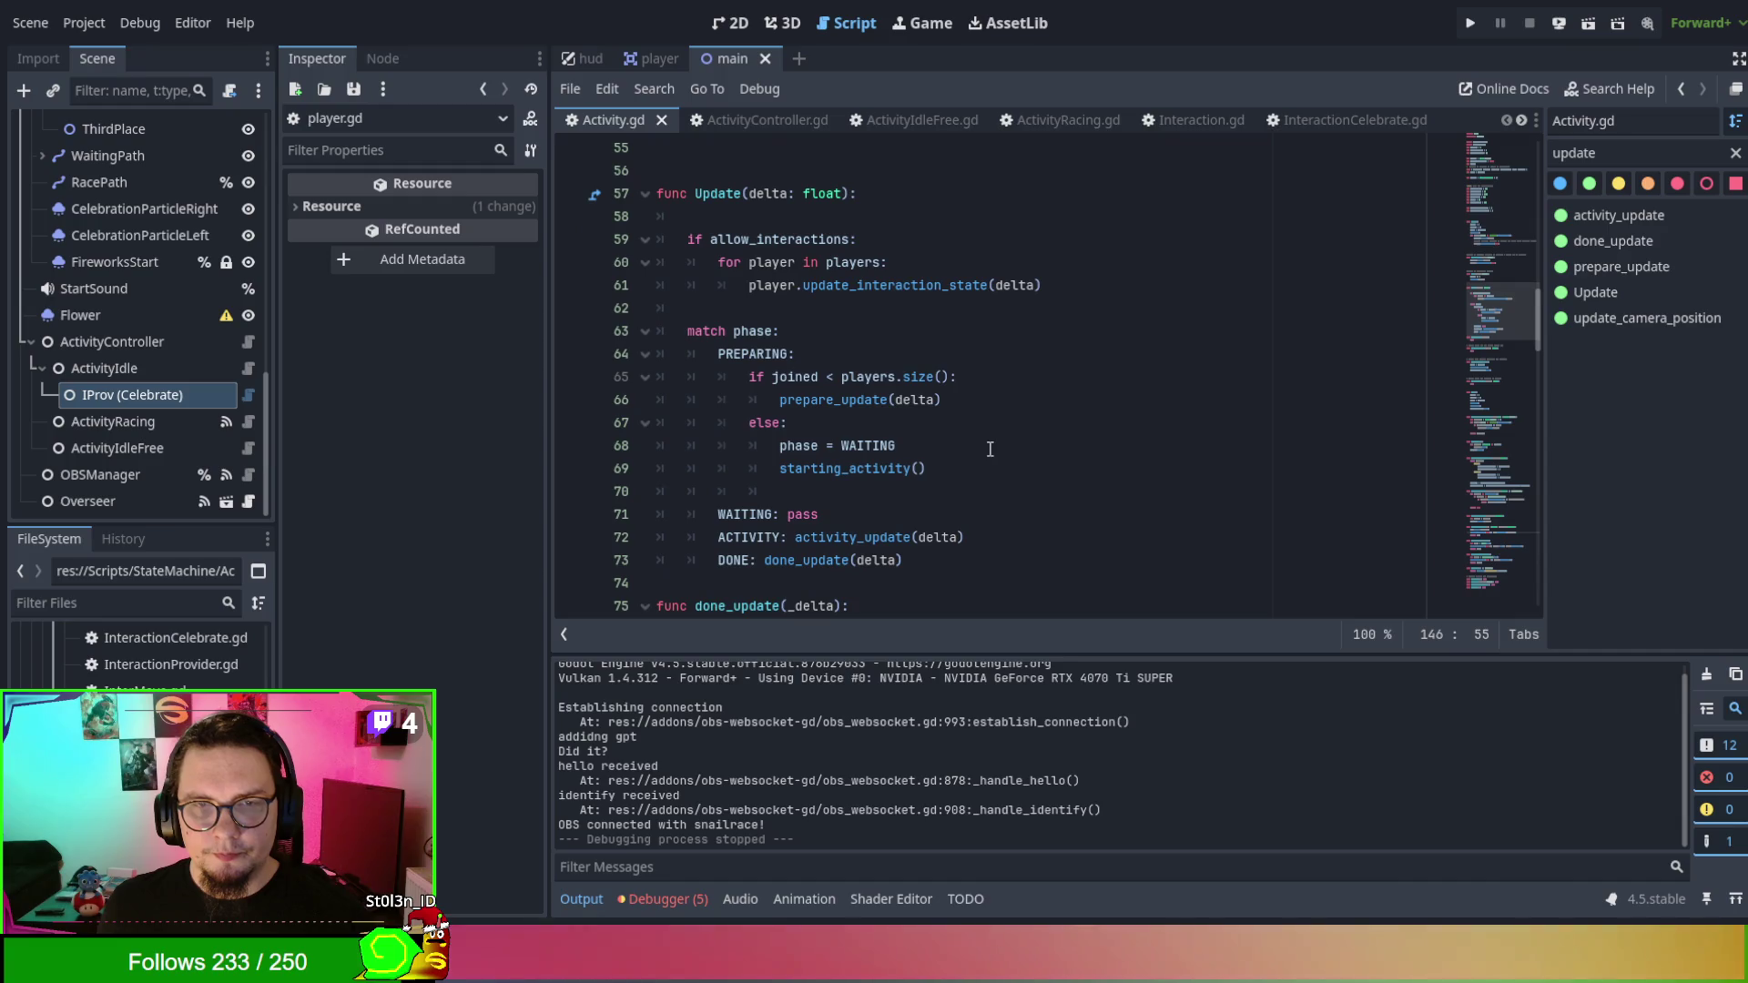
{"action": "double_click", "coordinate": [866, 440]}
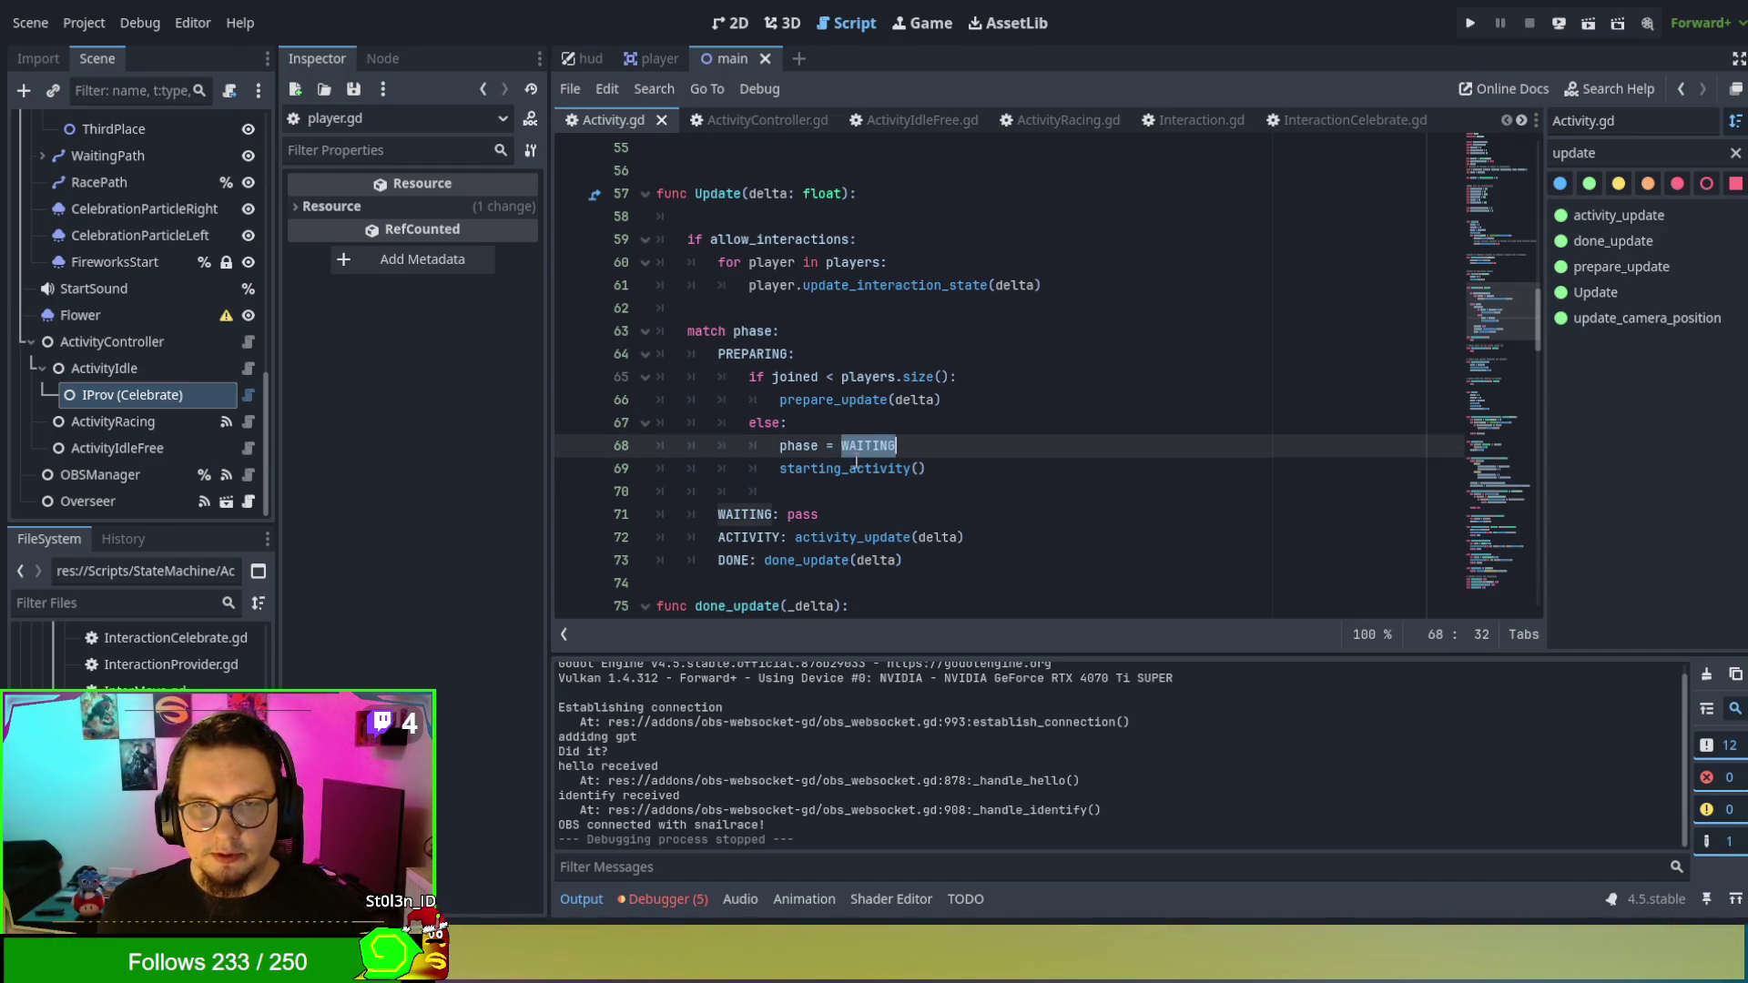
{"action": "double_click", "coordinate": [856, 462]}
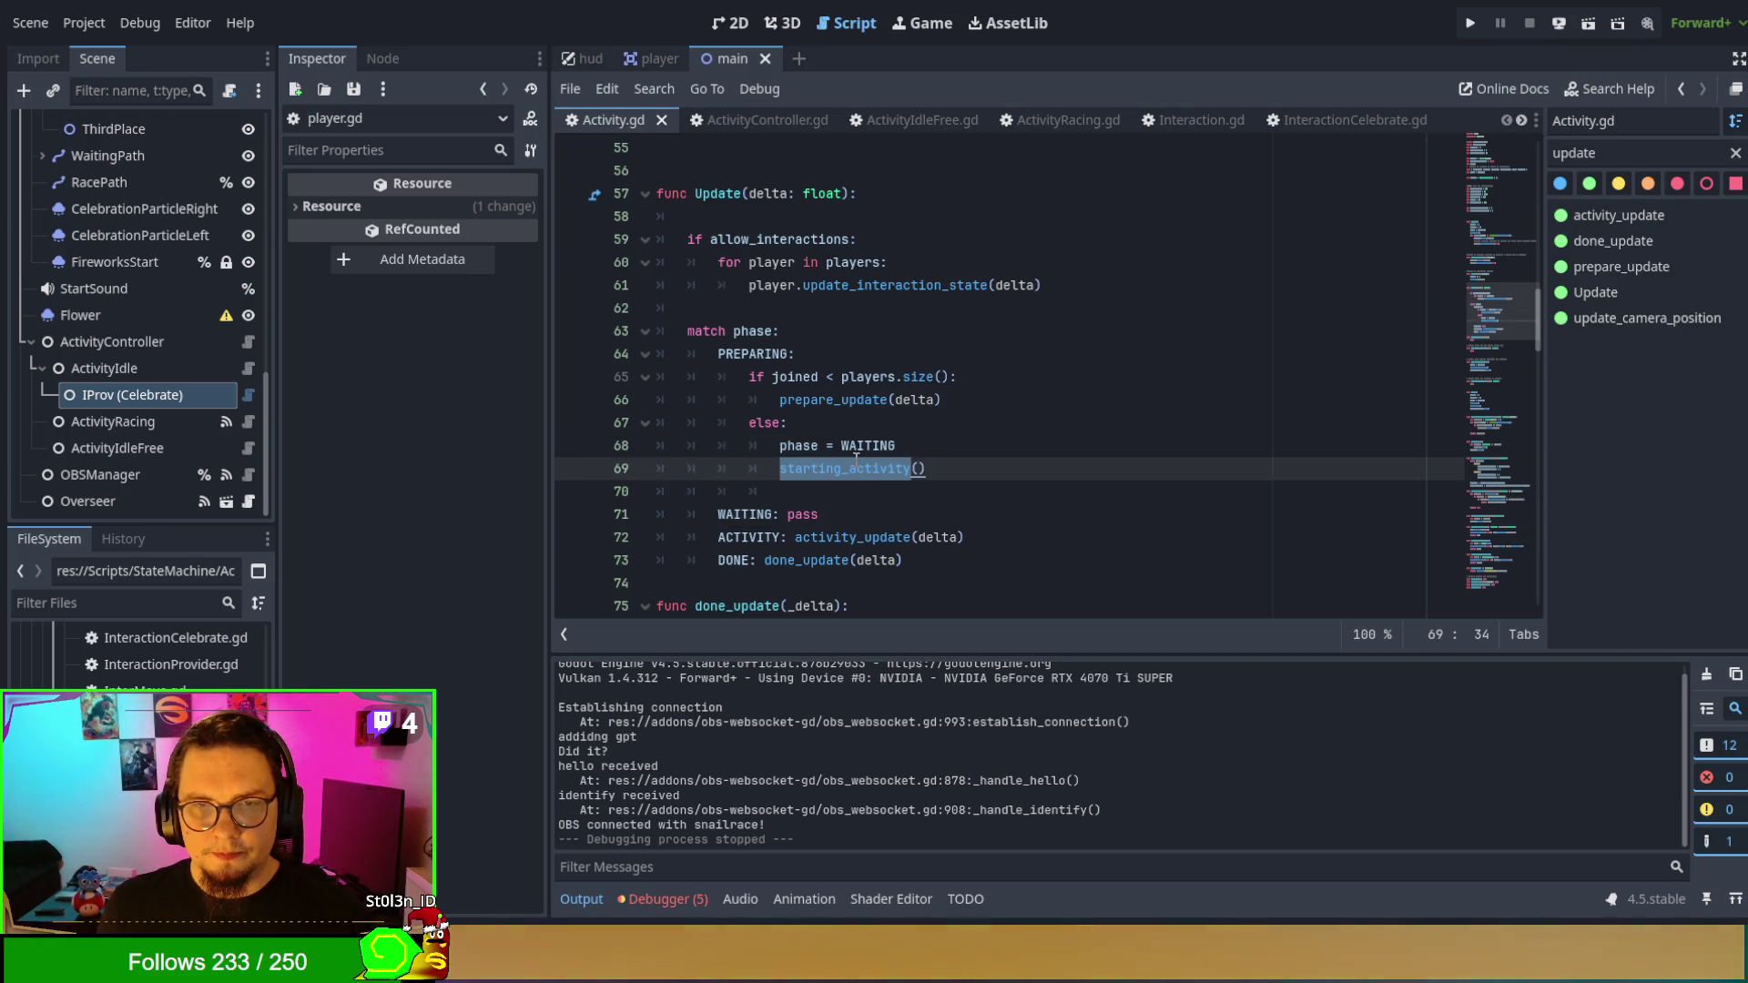
{"action": "left_click", "coordinate": [855, 466], "text": "ctrl"}
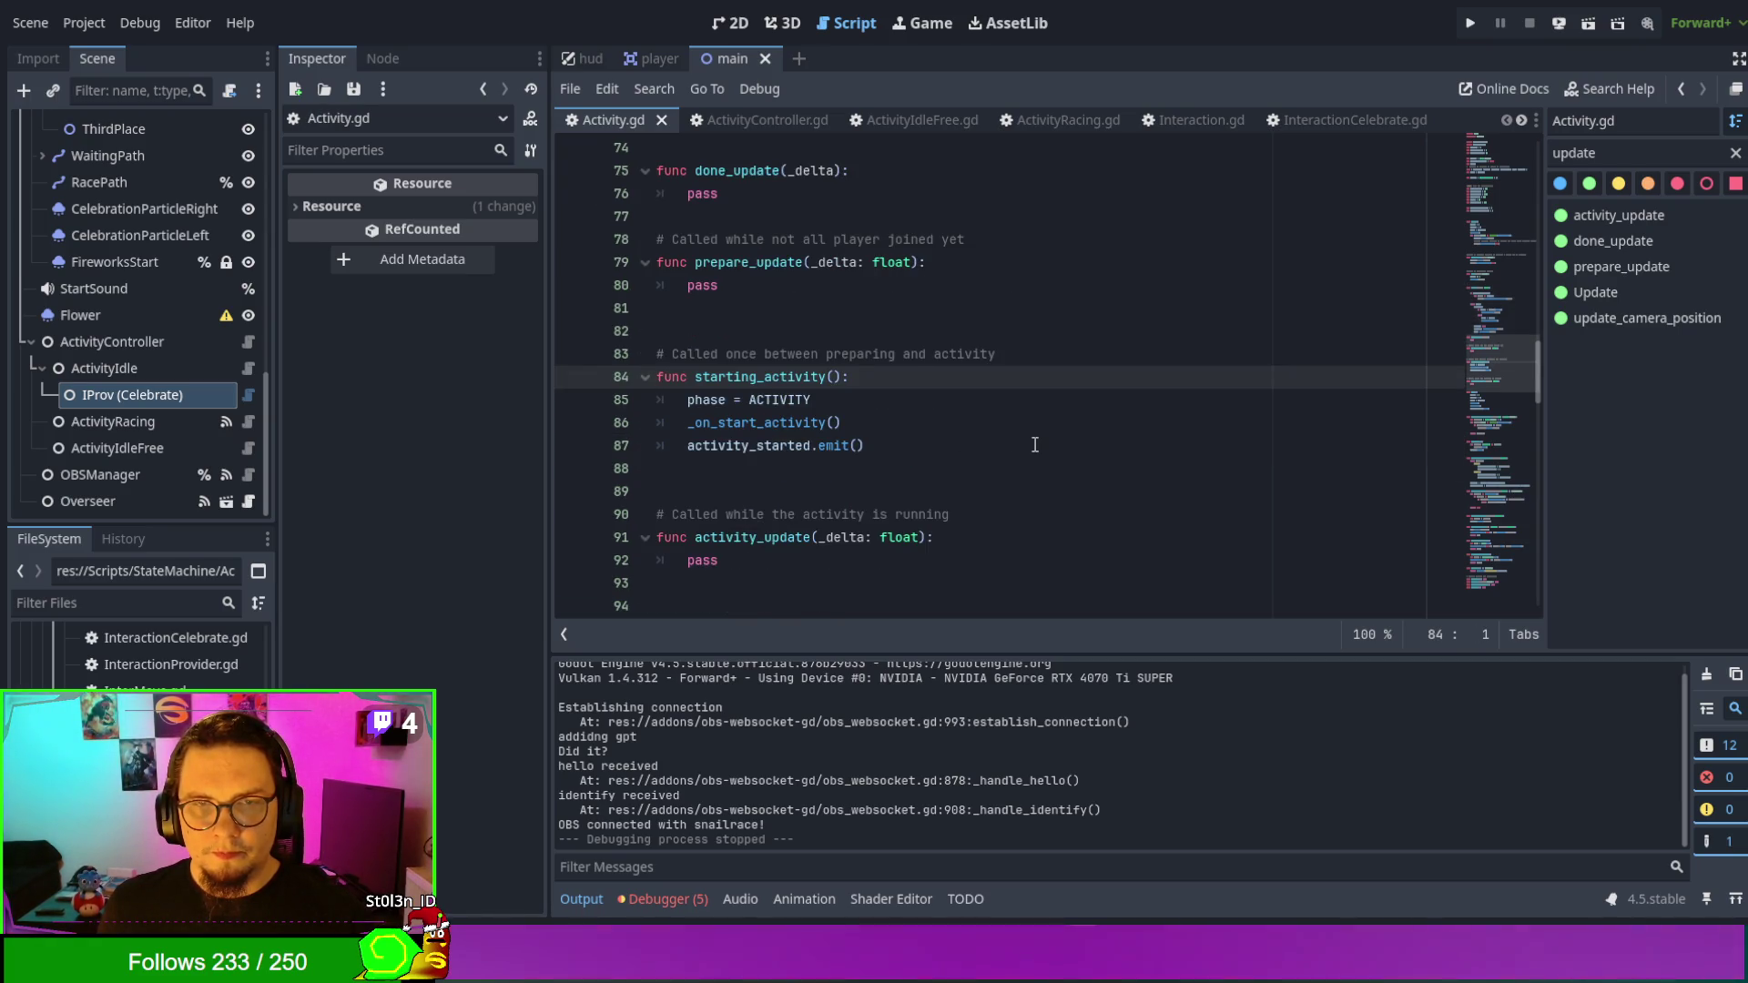
{"action": "key", "text": "alt+Left"}
{"action": "key", "text": "alt+Right"}
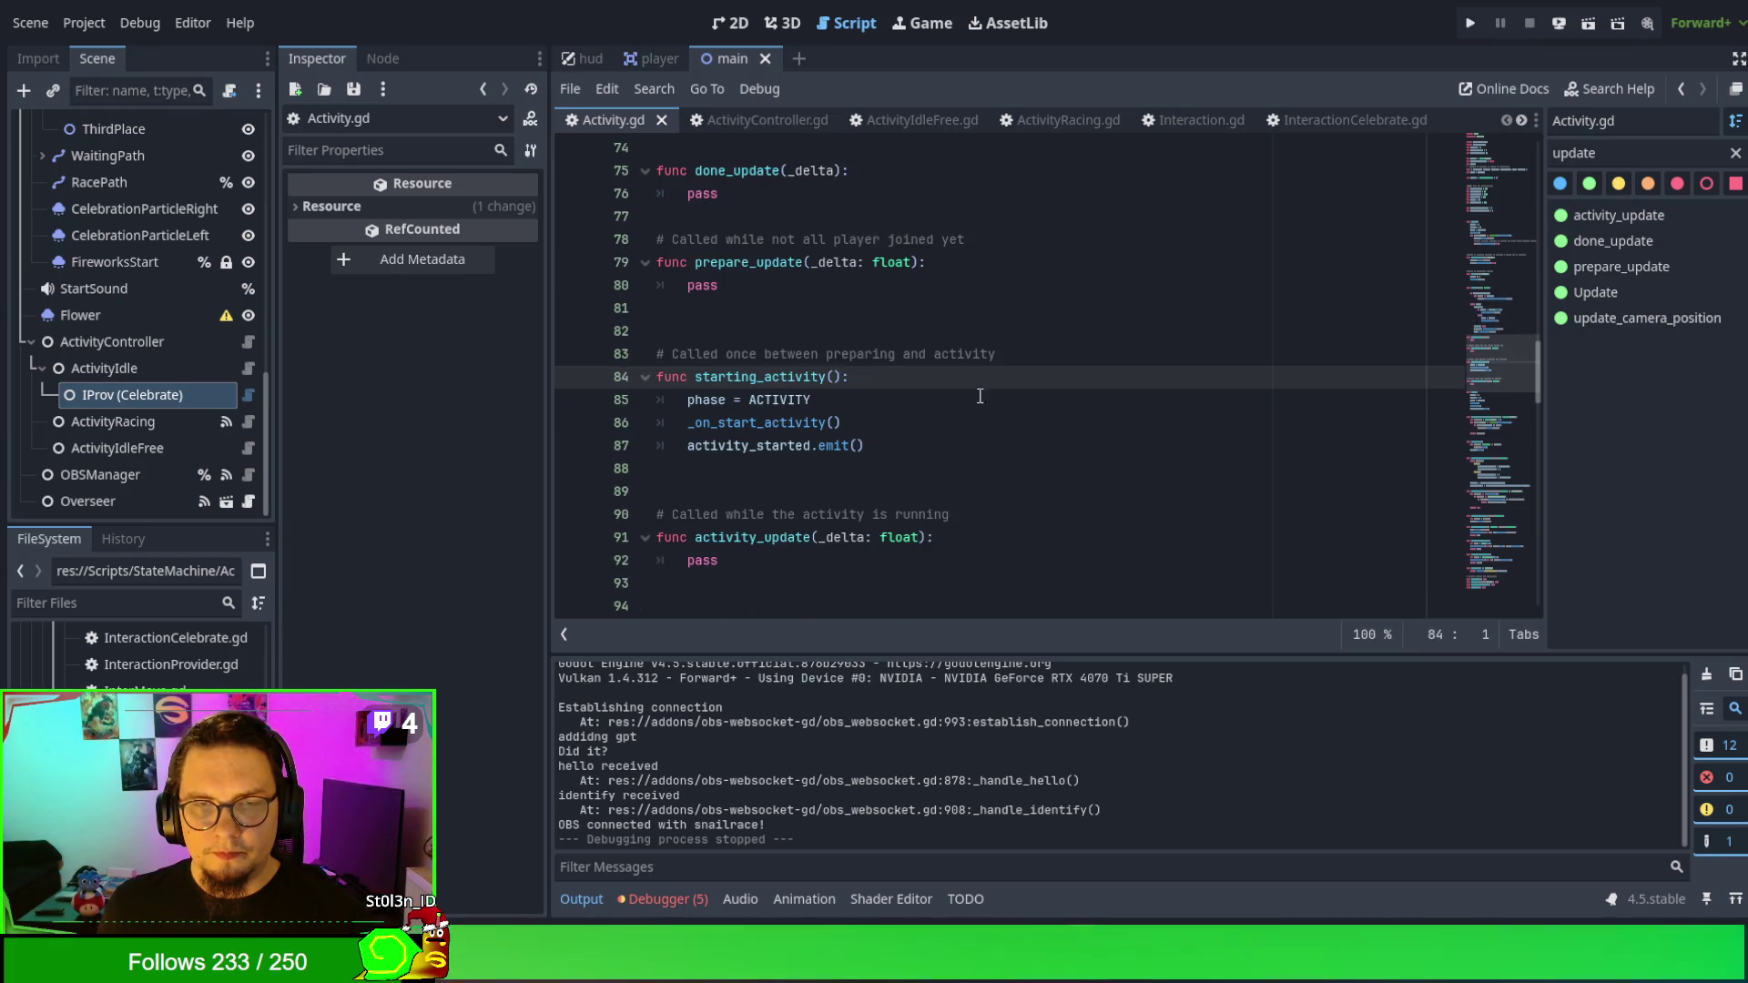
{"action": "left_click", "coordinate": [980, 396]}
{"action": "key", "text": "shift+Home"}
{"action": "key", "text": "ctrl+c"}
{"action": "key", "text": "ctrl+shift+k"}
{"action": "left_click", "coordinate": [972, 410]}
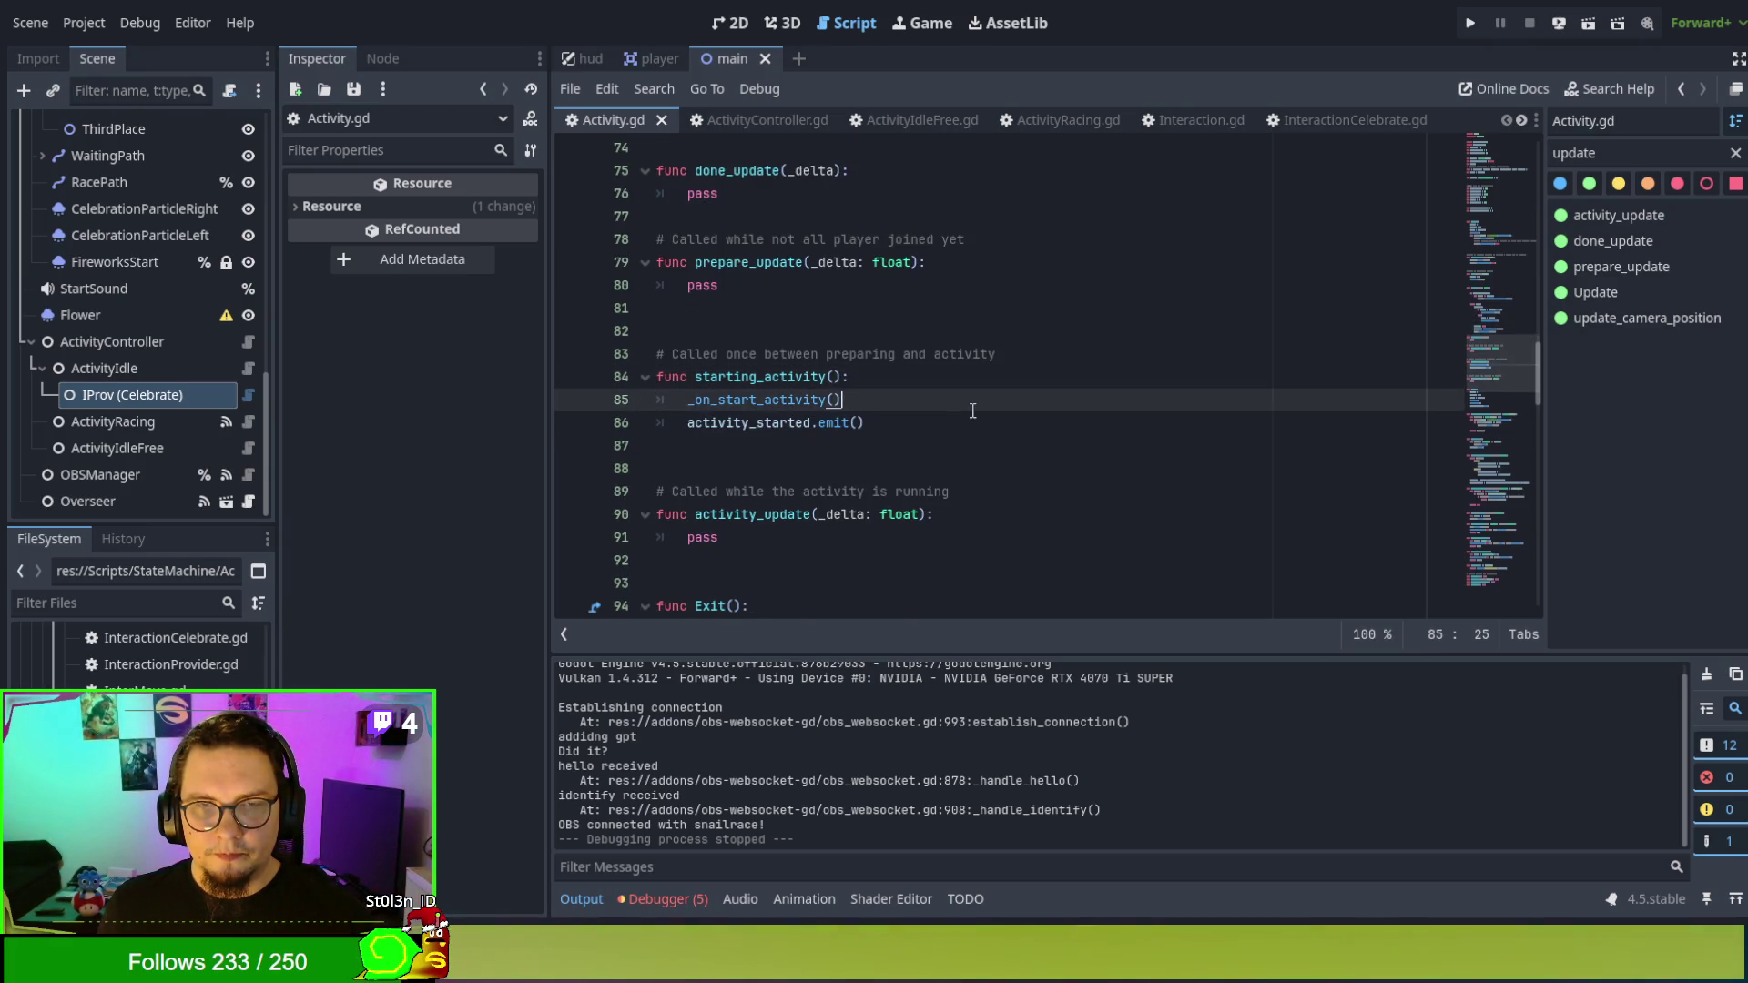
{"action": "key", "text": "Return"}
{"action": "key", "text": "ctrl+v"}
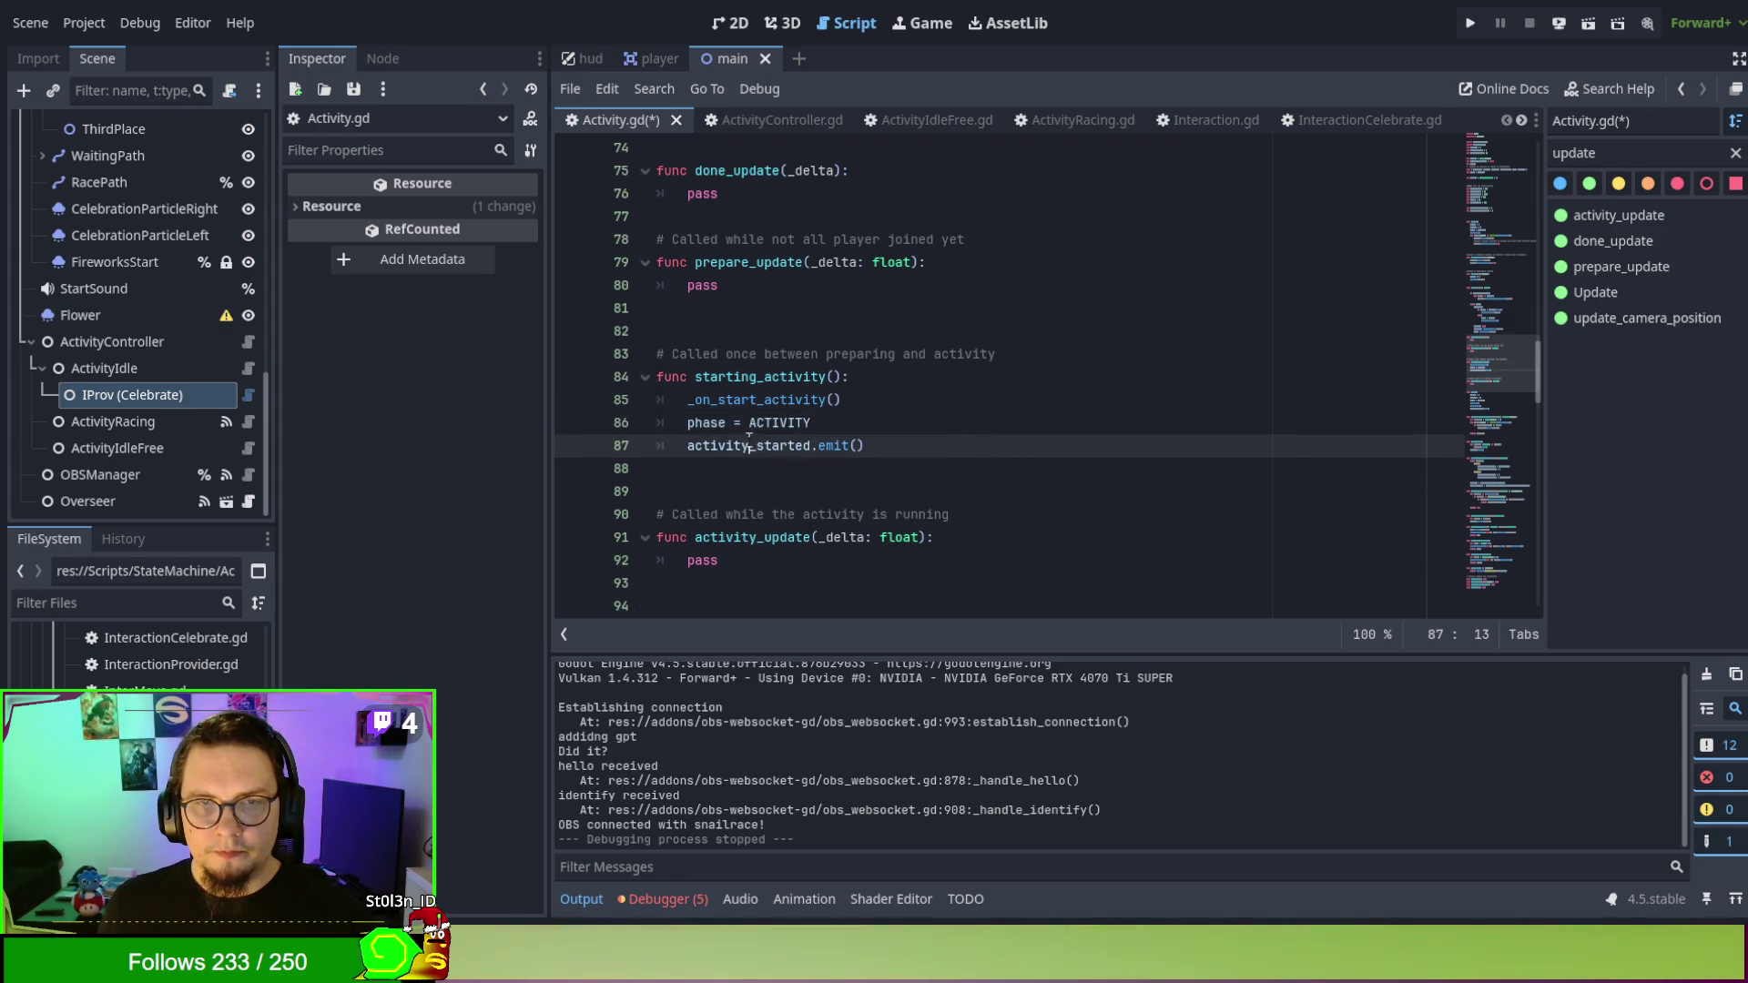
{"action": "double_click", "coordinate": [780, 445]}
{"action": "left_click", "coordinate": [819, 422]}
{"action": "left_click", "coordinate": [826, 407]}
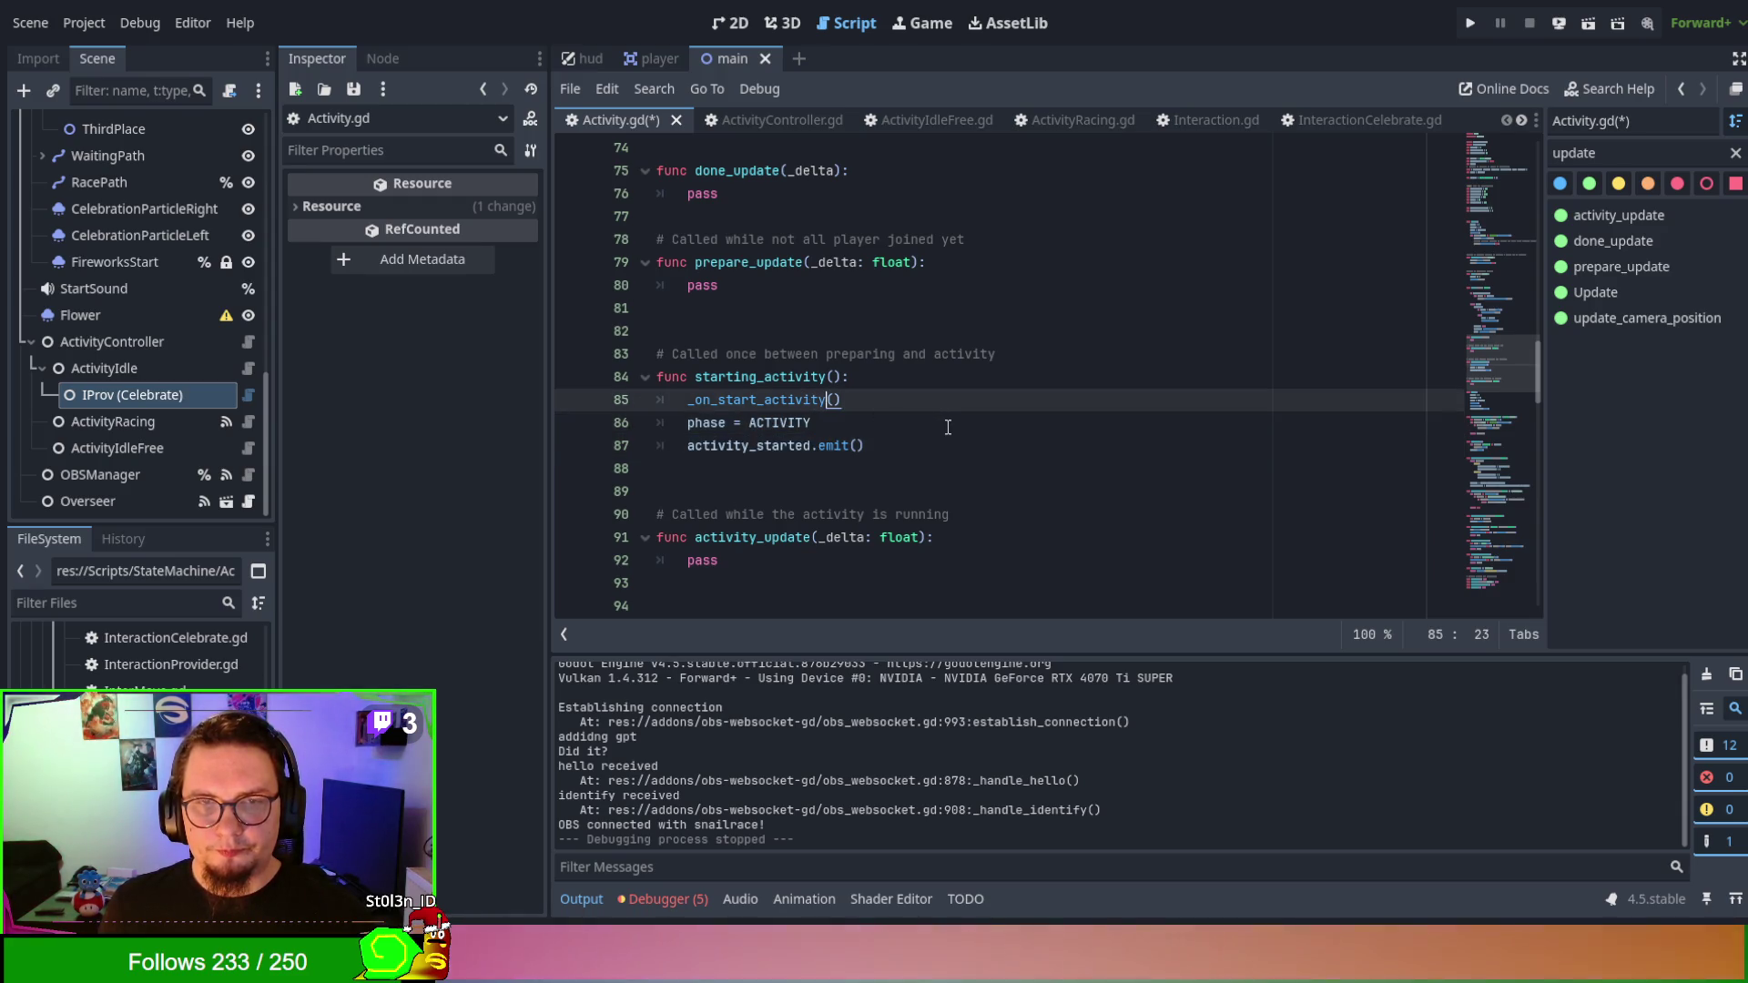
{"action": "scroll", "coordinate": [948, 427], "scroll_direction": "up", "scroll_amount": 6}
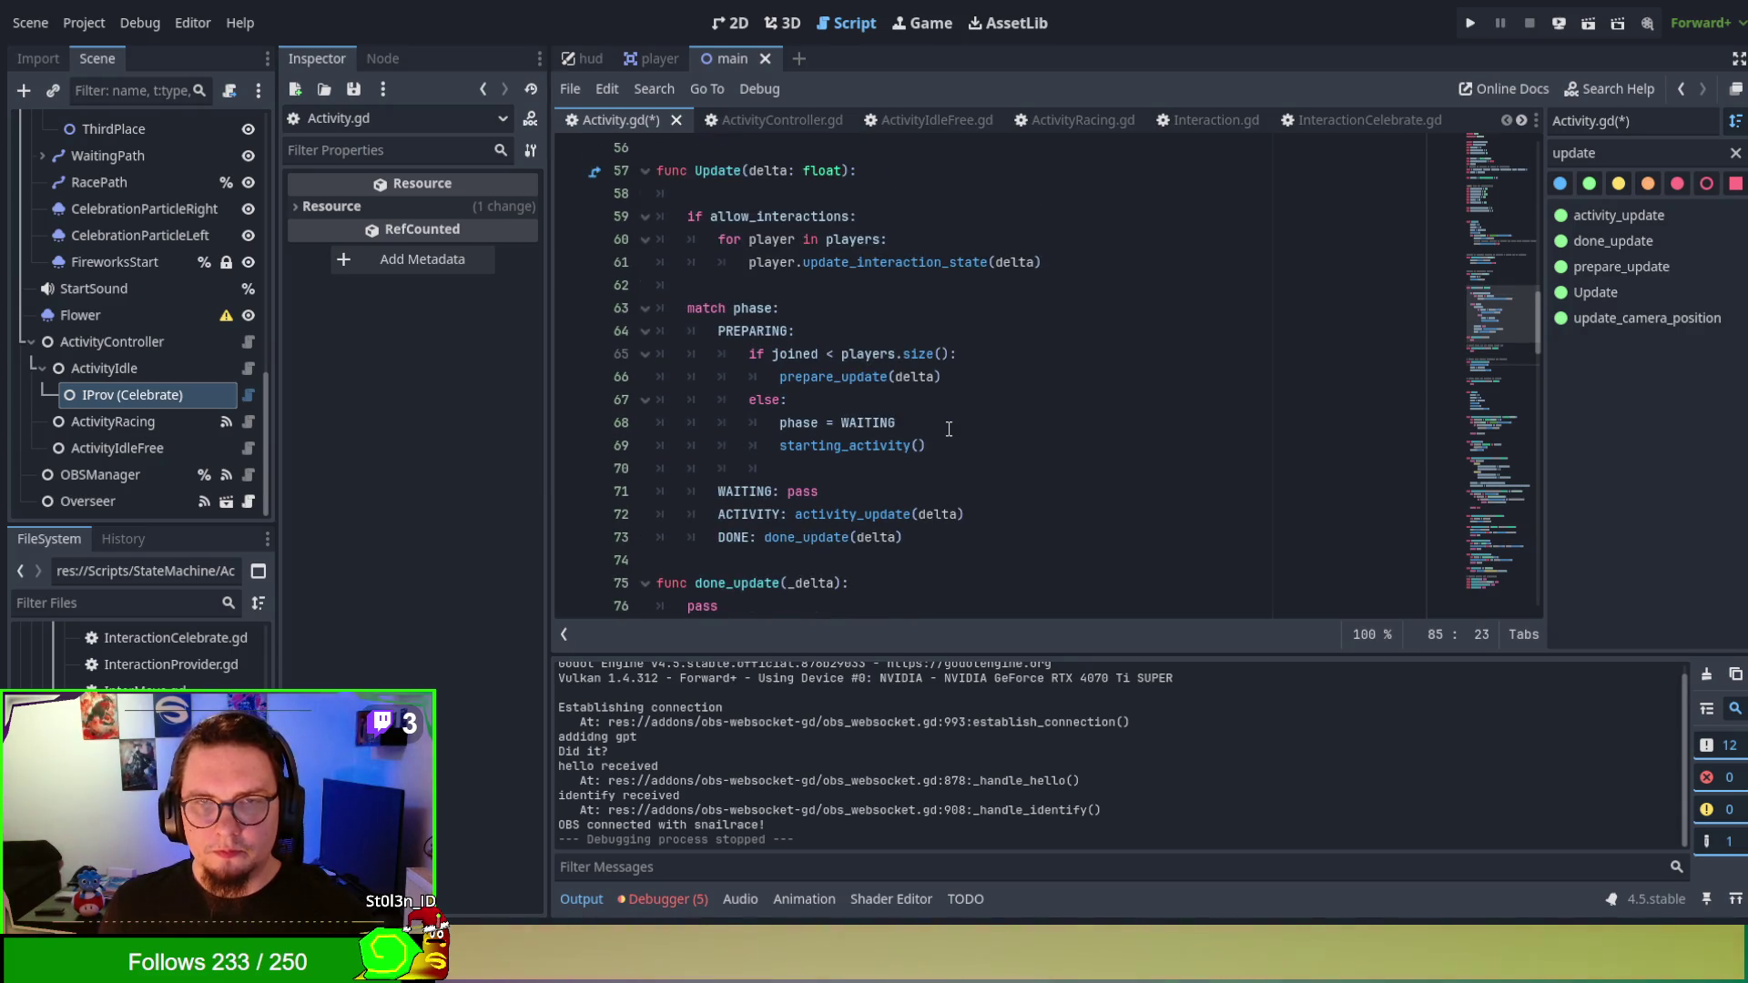
{"action": "key", "text": "ctrl+s"}
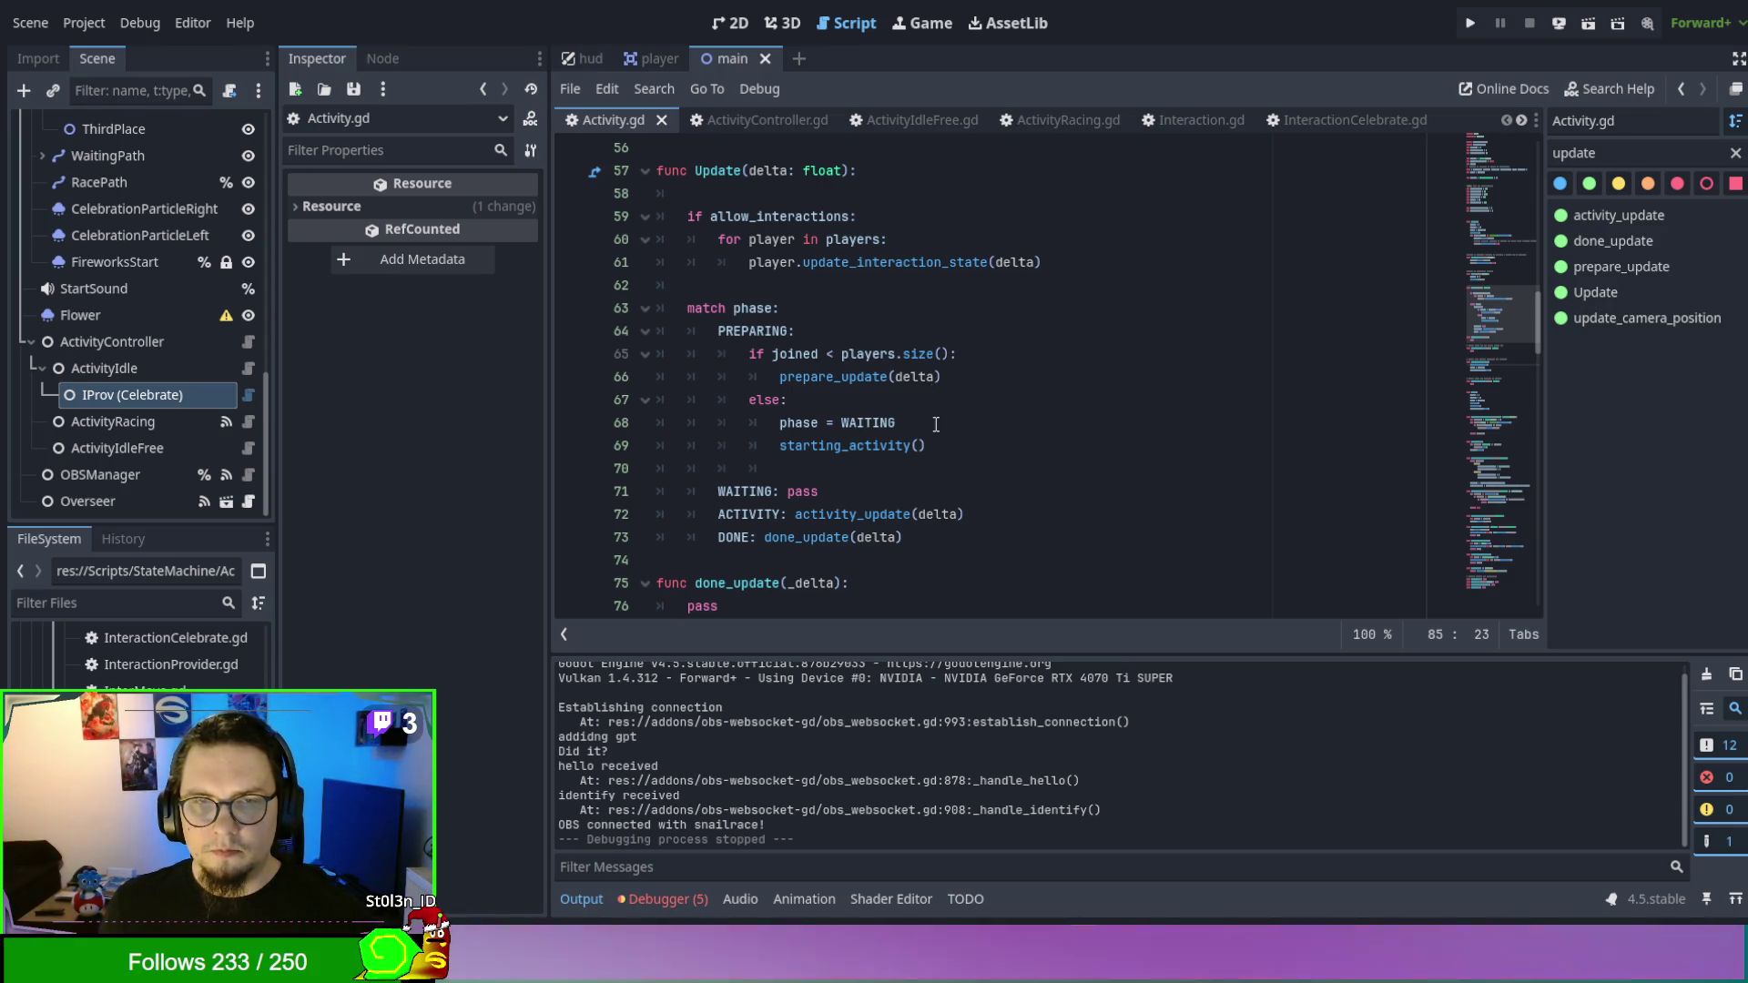
{"action": "scroll", "coordinate": [935, 424], "scroll_direction": "down", "scroll_amount": 6}
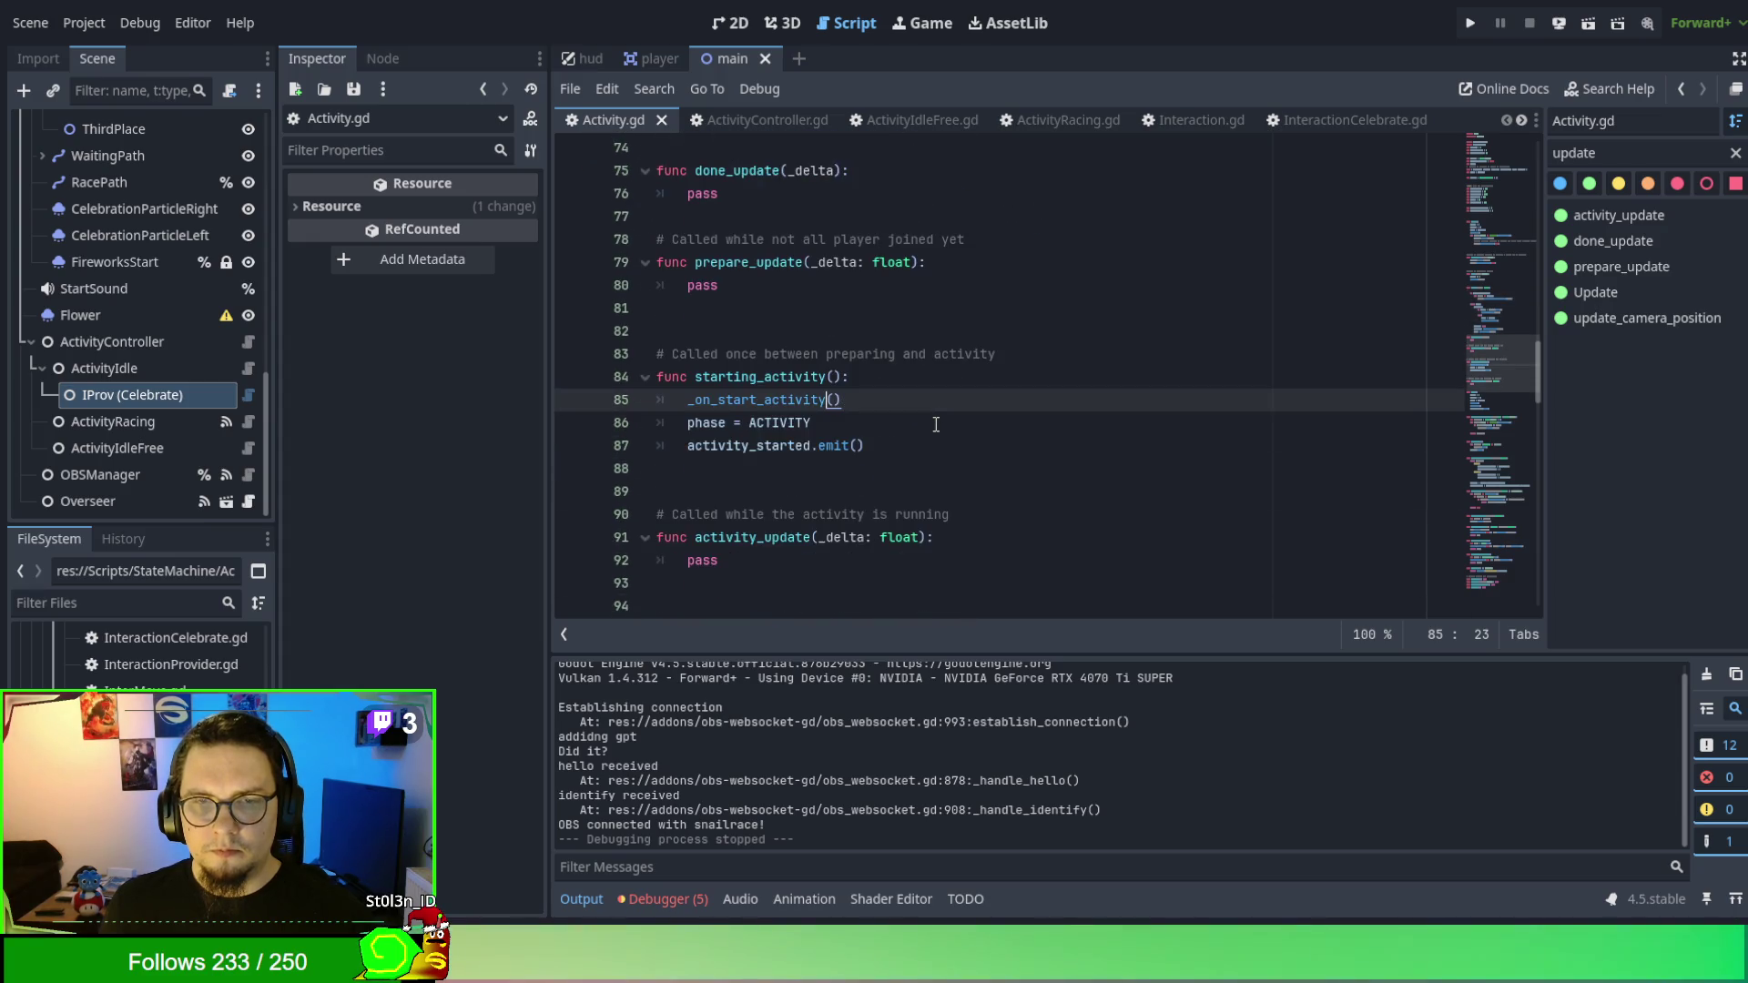
{"action": "scroll", "coordinate": [935, 424], "scroll_direction": "up", "scroll_amount": 6}
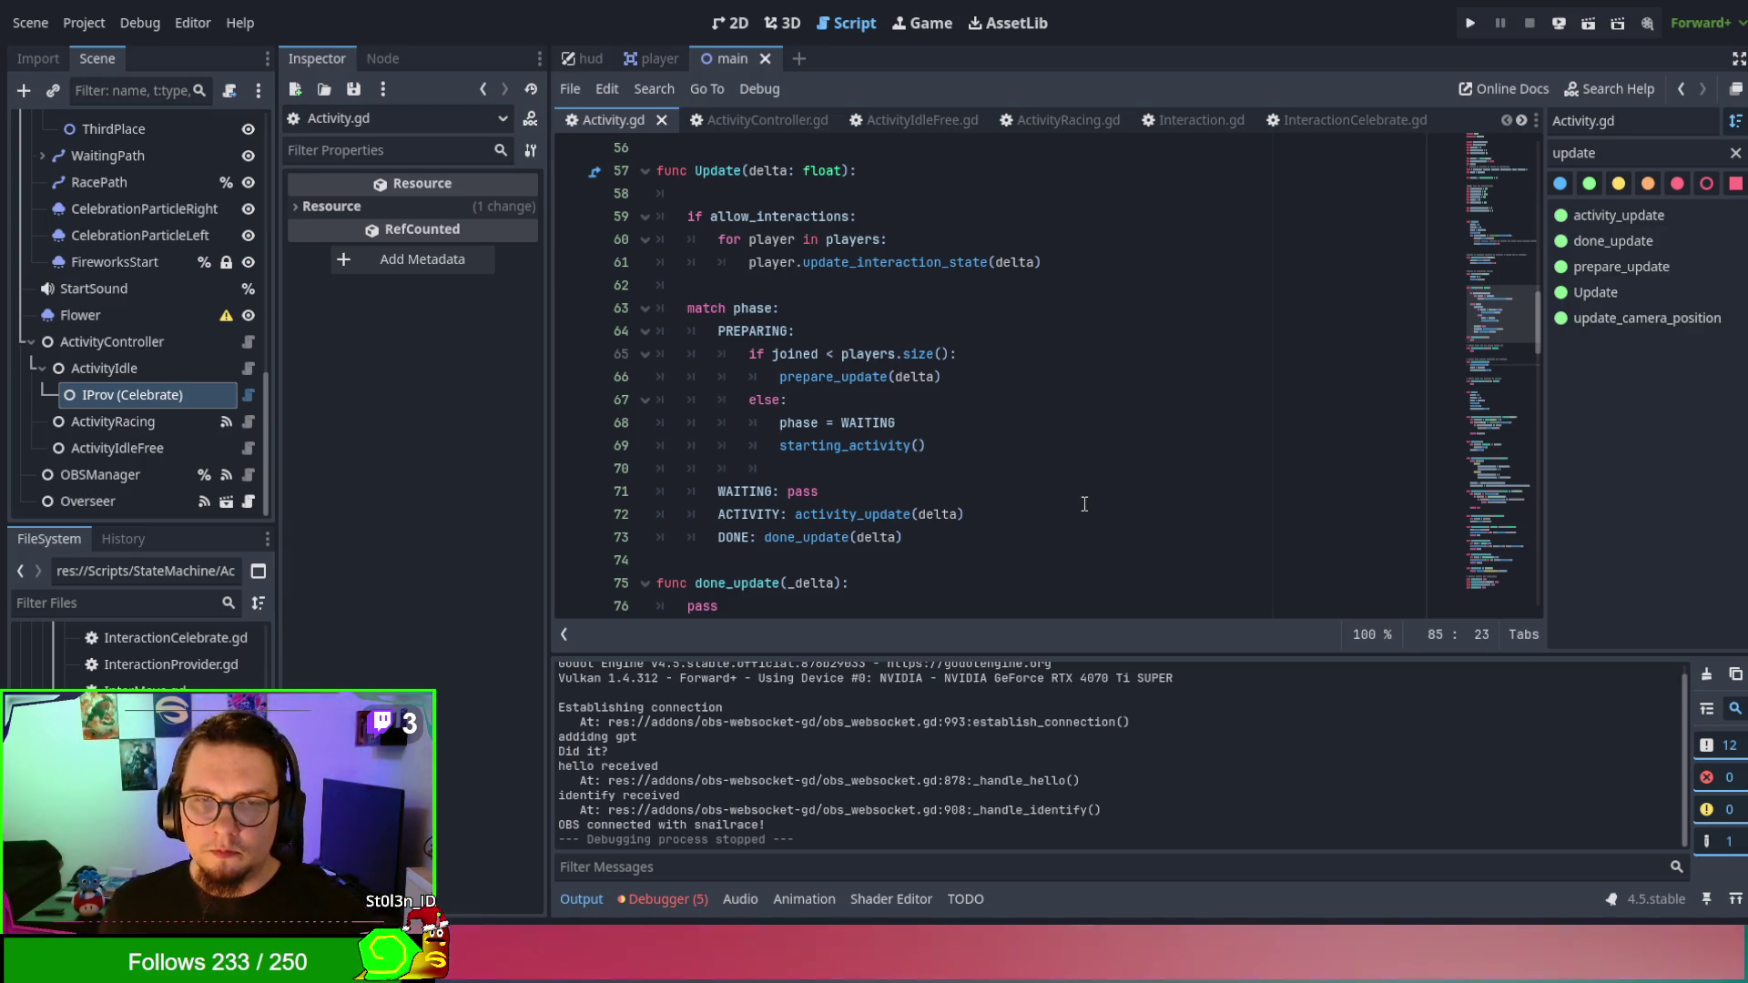
{"action": "left_click", "coordinate": [1124, 500]}
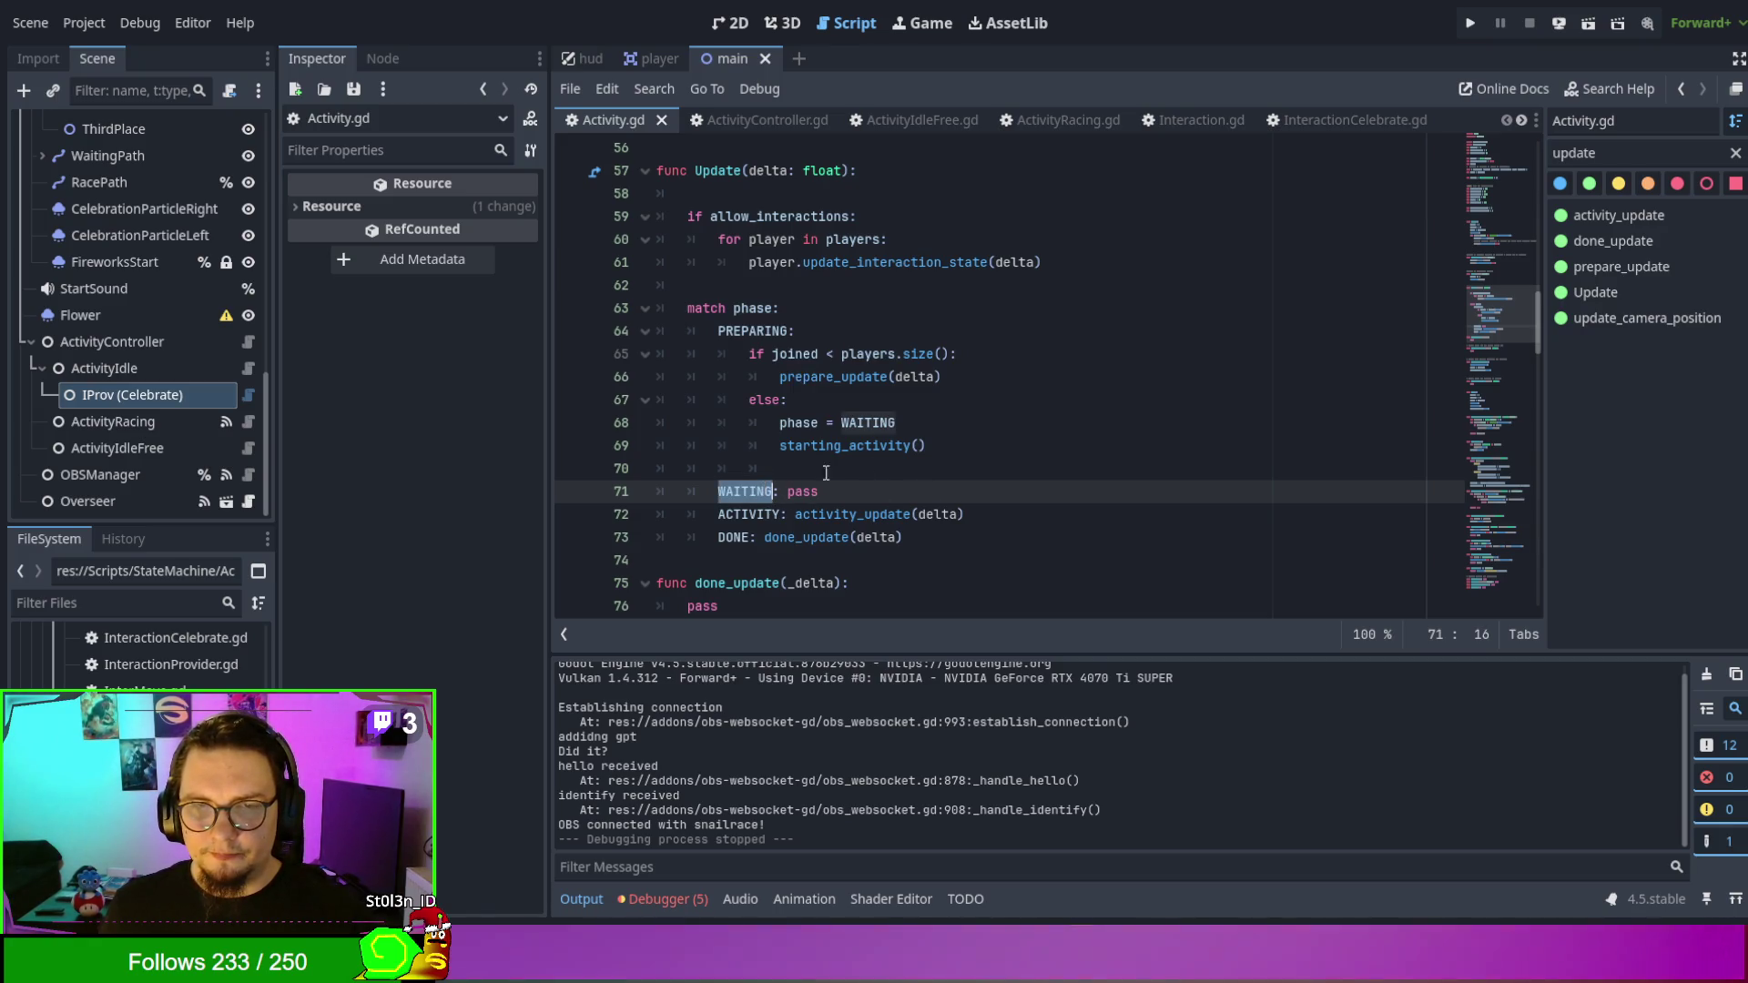
{"action": "left_click", "coordinate": [932, 484]}
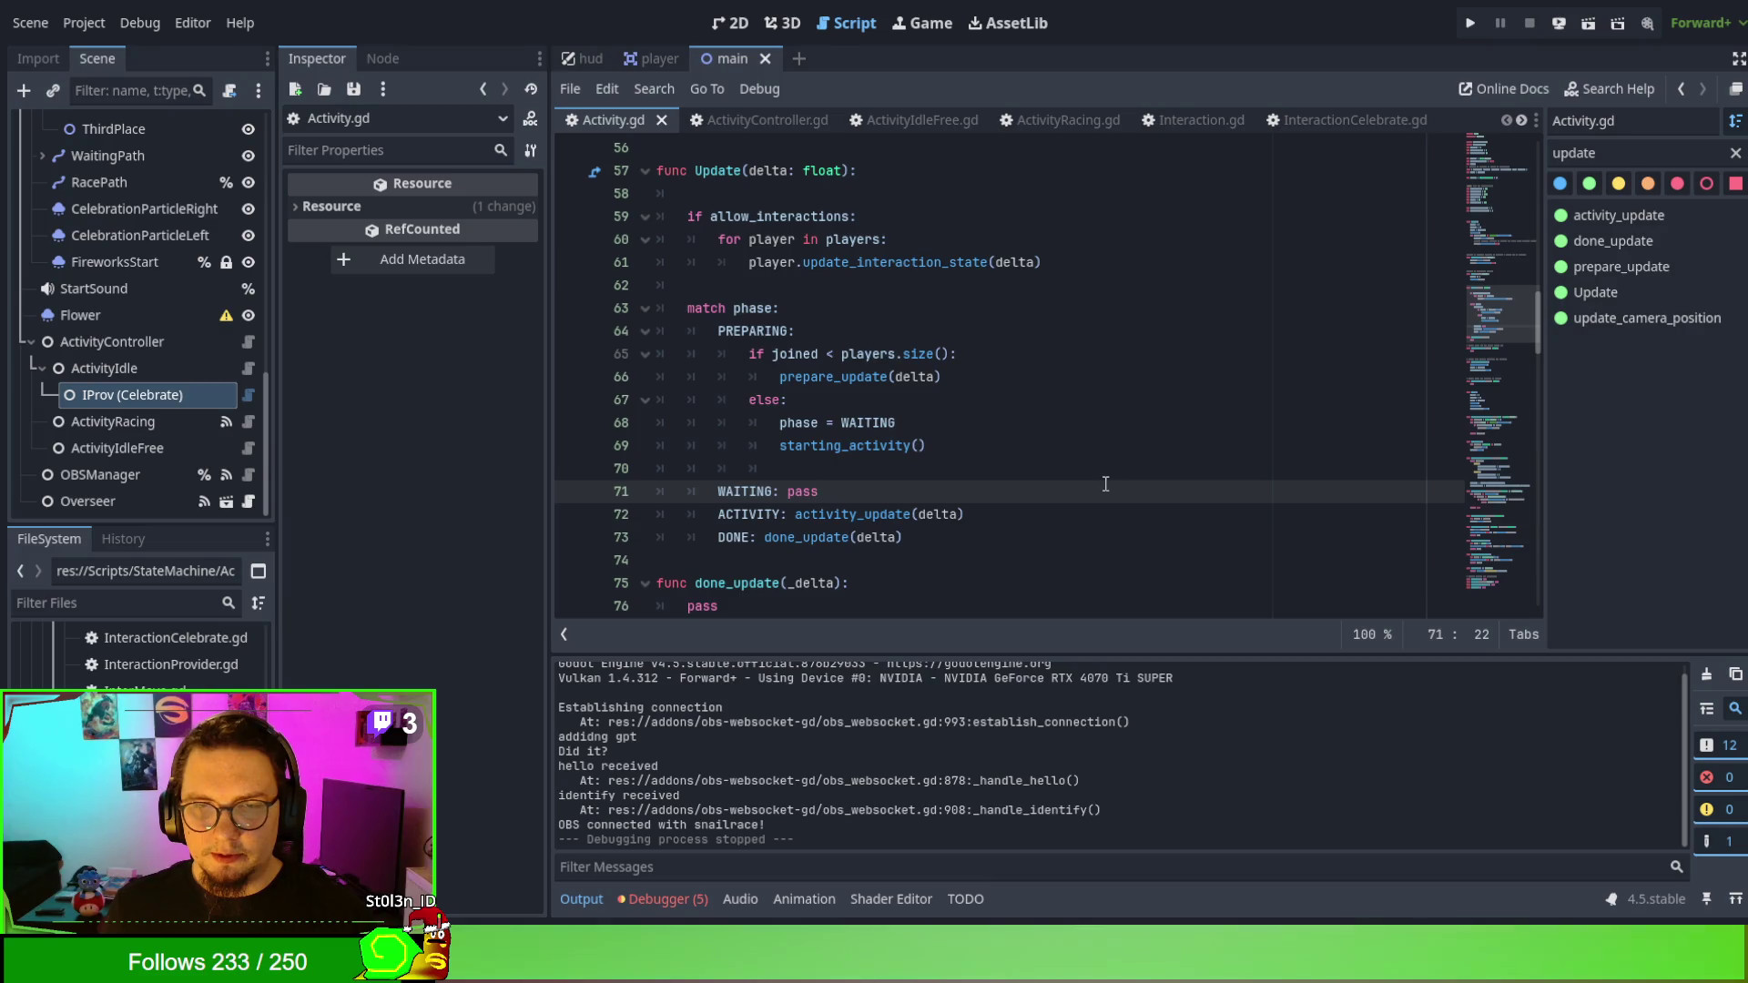
Open ActivityIdleFree.gd and locate the random_move_timer call on line 17.
{"action": "left_click", "coordinate": [950, 118]}
{"action": "scroll", "coordinate": [1206, 446], "scroll_direction": "down", "scroll_amount": 2}
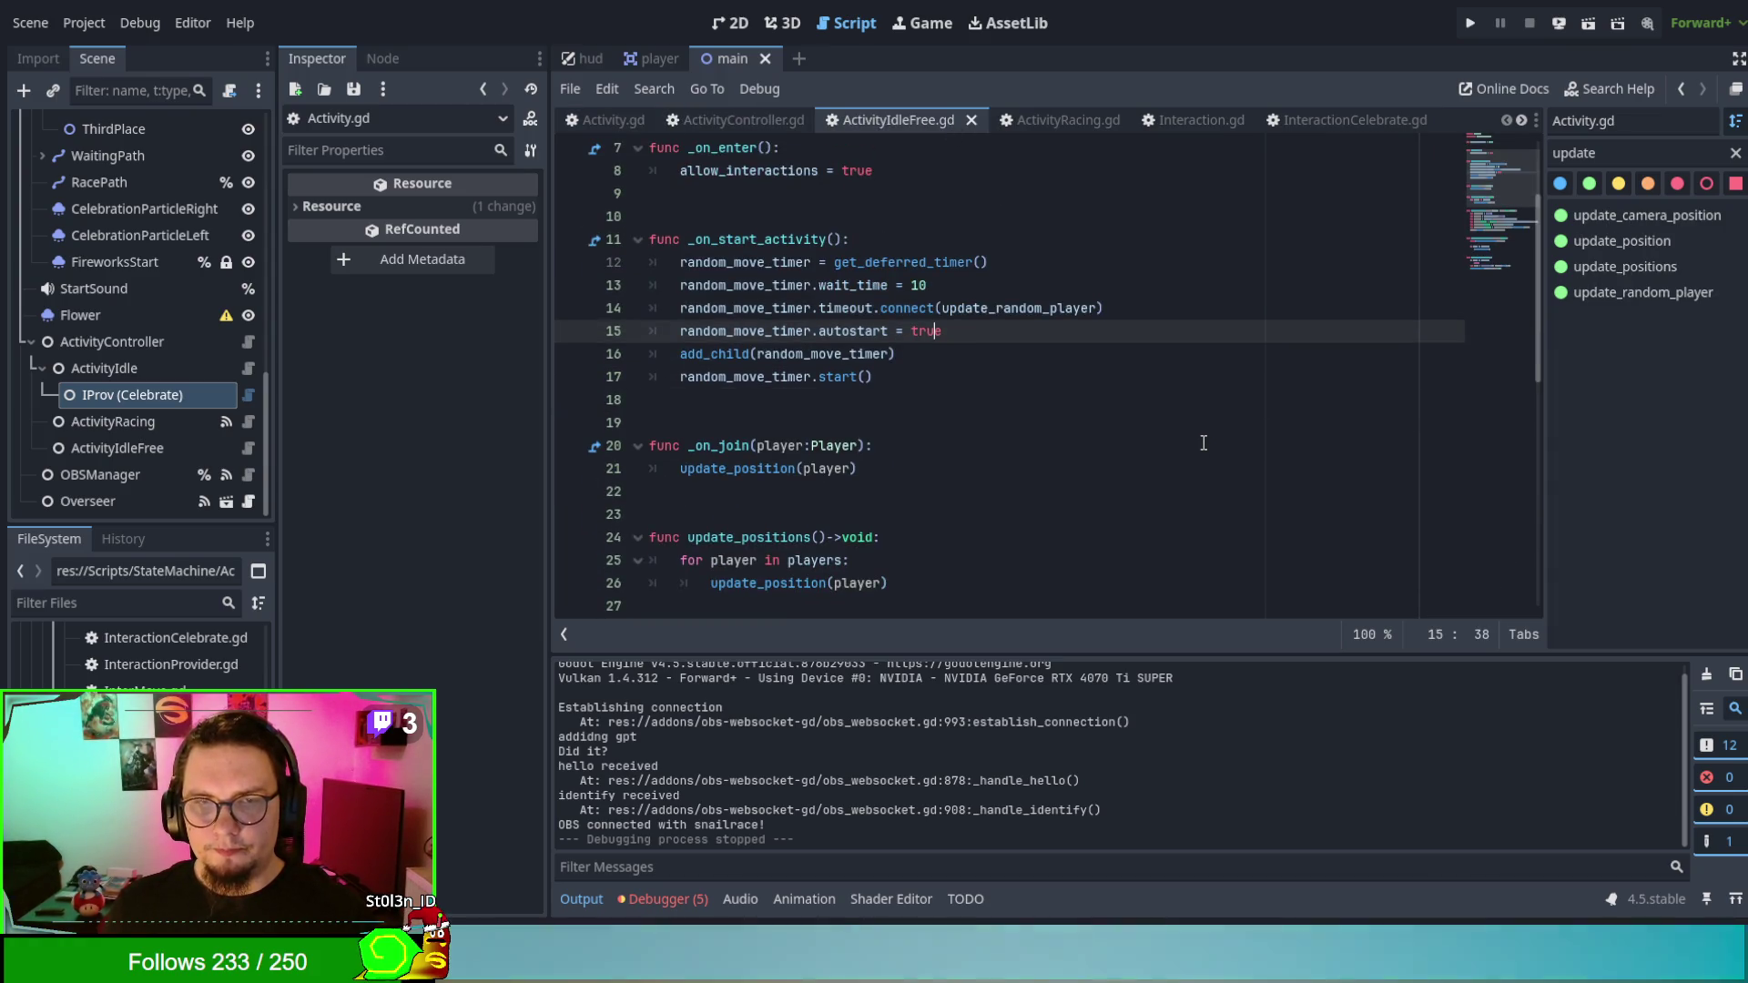
{"action": "scroll", "coordinate": [1203, 442], "scroll_direction": "up", "scroll_amount": 1}
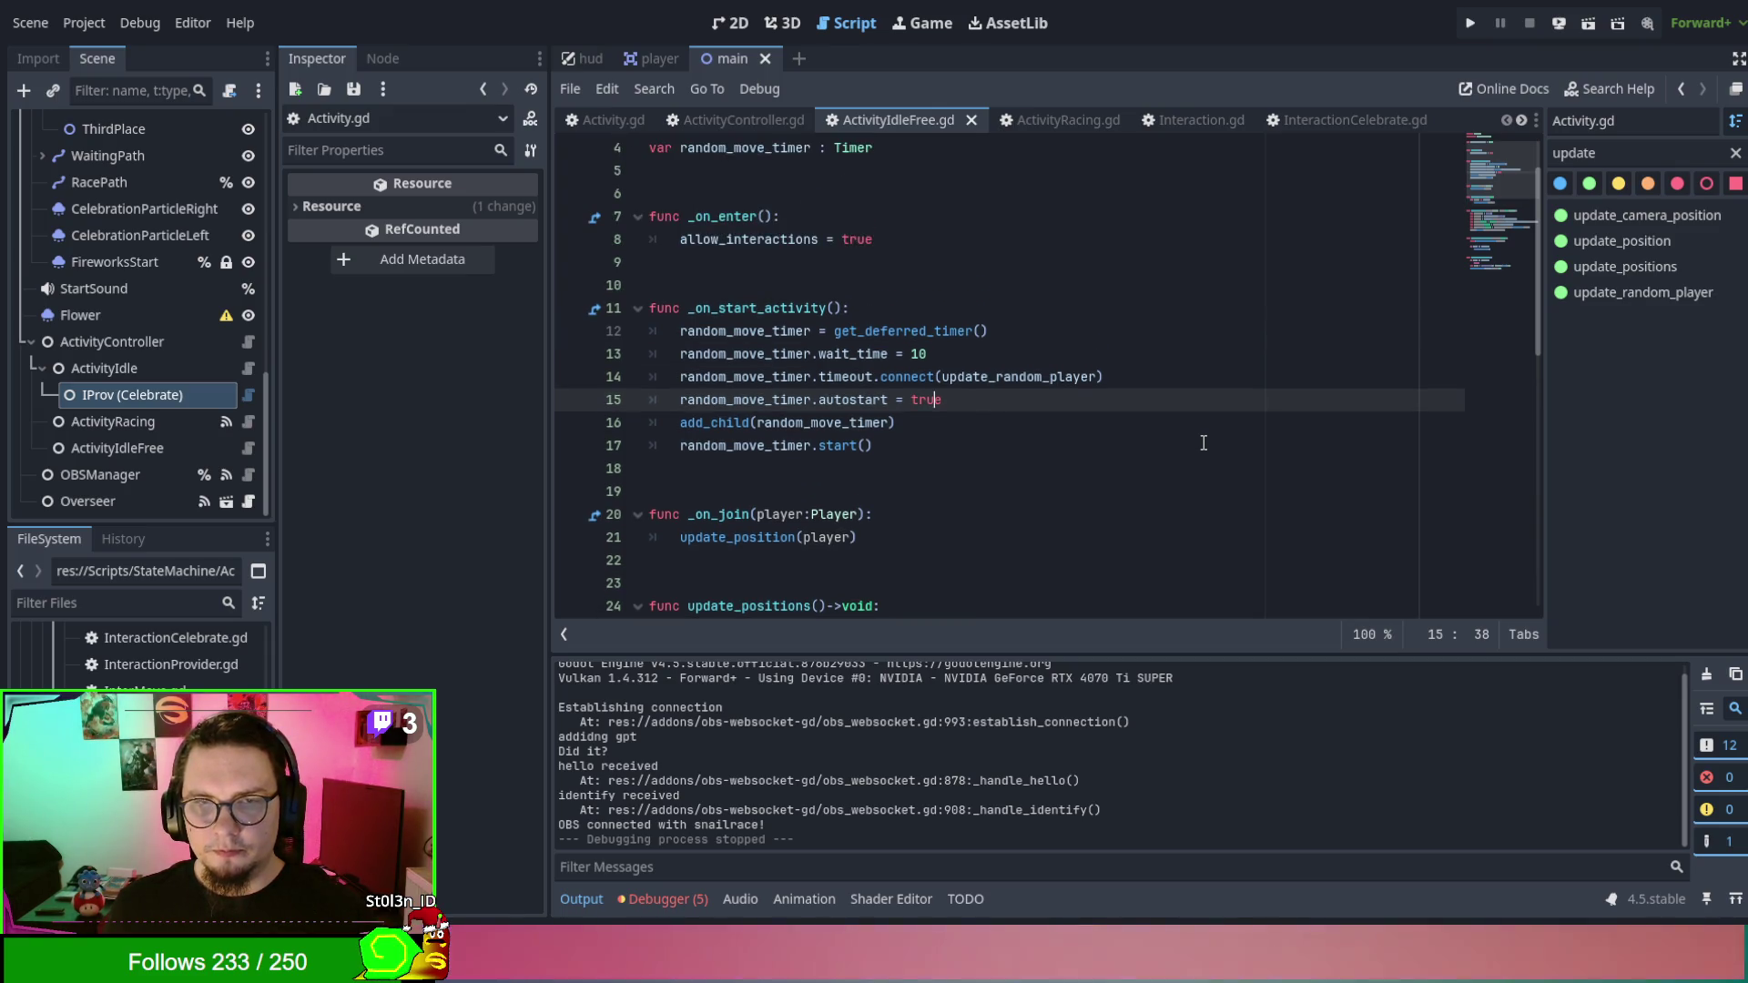
{"action": "double_click", "coordinate": [769, 446]}
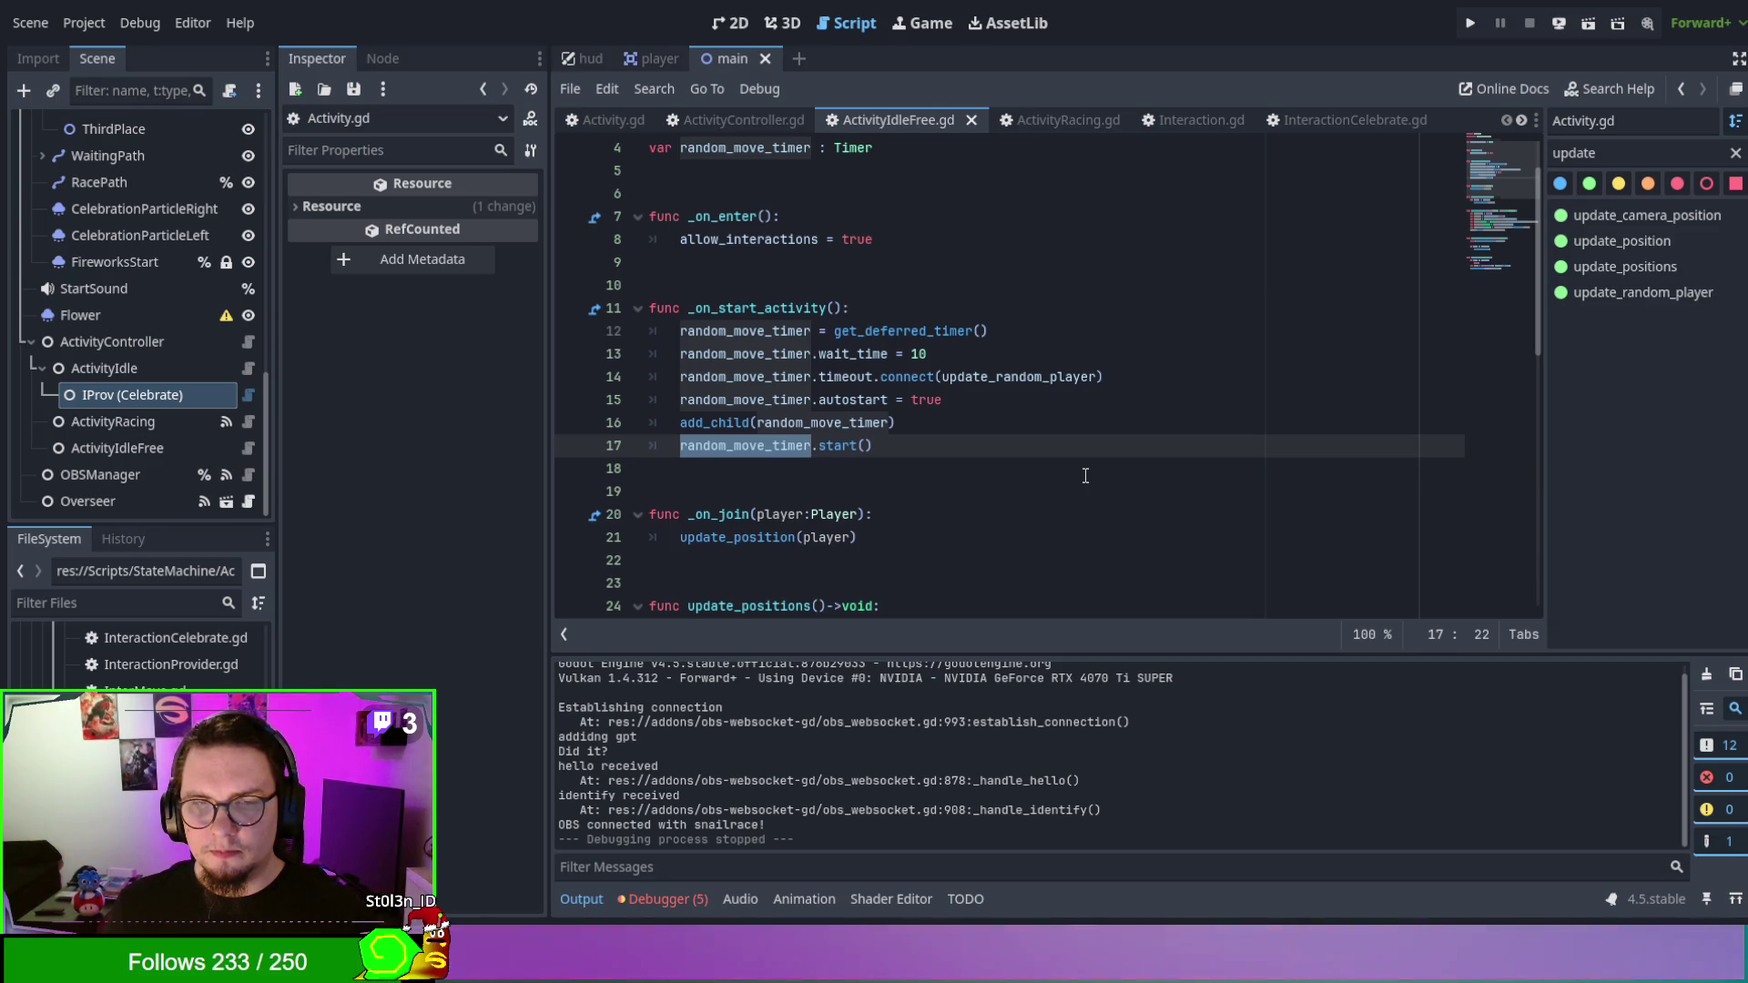
{"action": "scroll", "coordinate": [1085, 475], "scroll_direction": "up", "scroll_amount": 1}
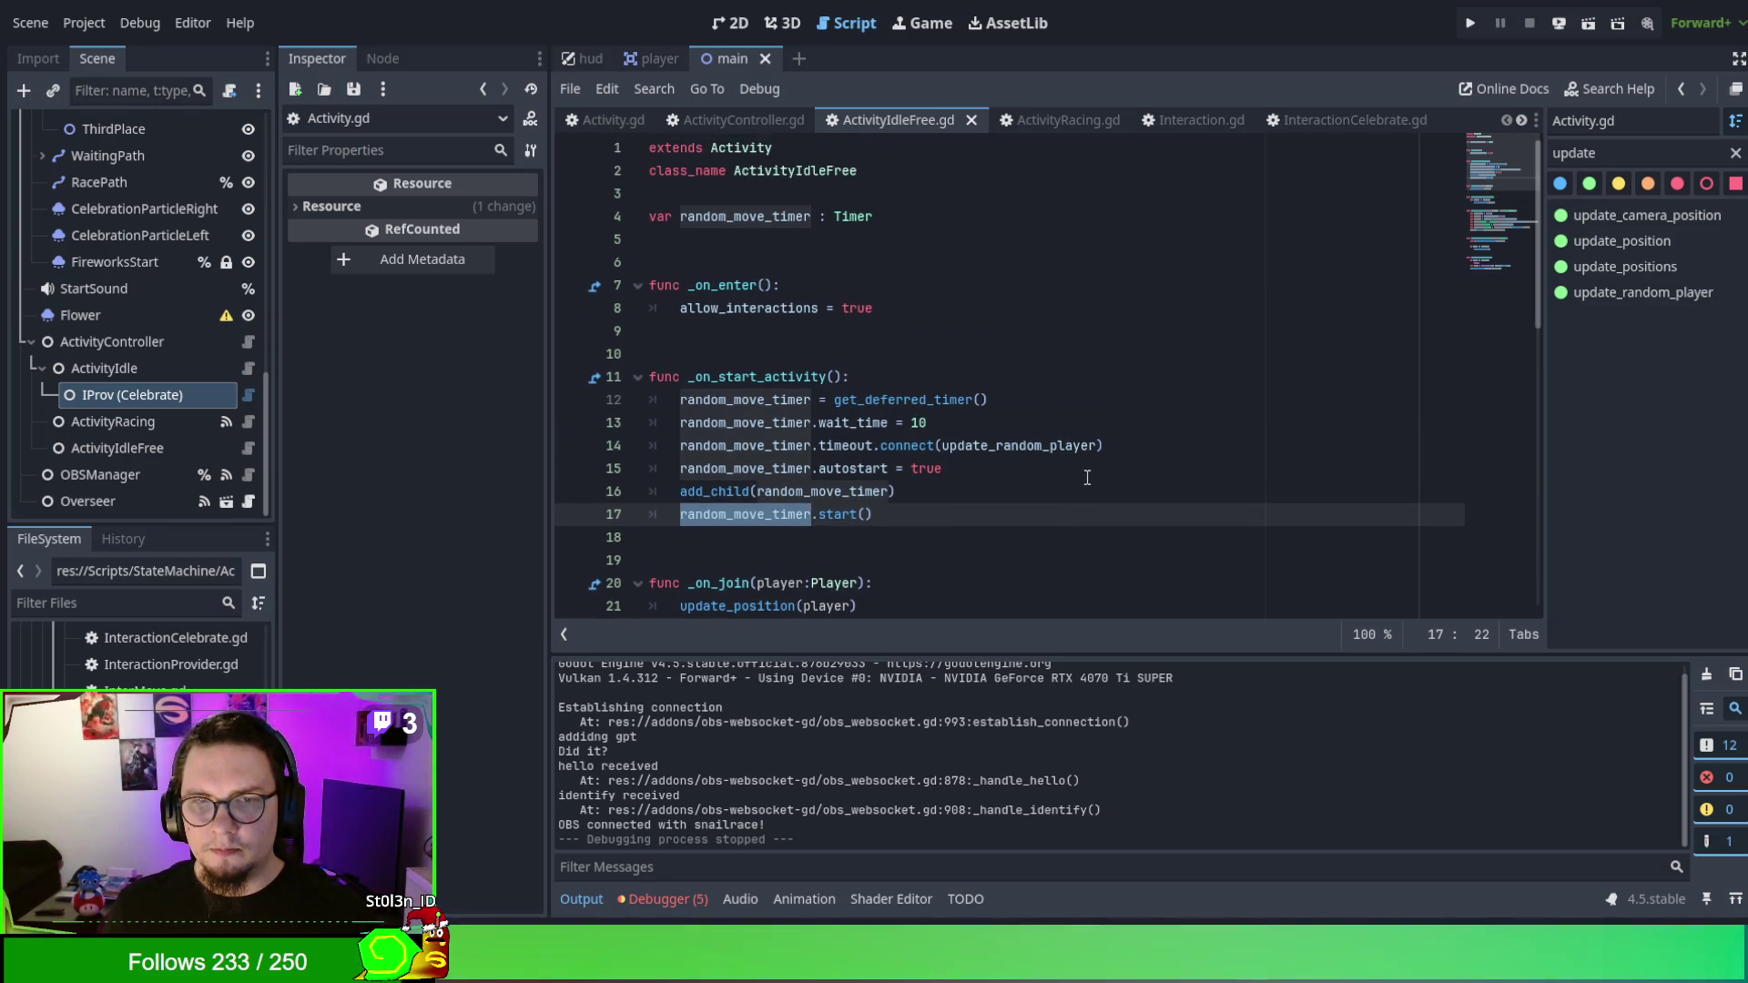
{"action": "scroll", "coordinate": [1086, 476], "scroll_direction": "down", "scroll_amount": 1}
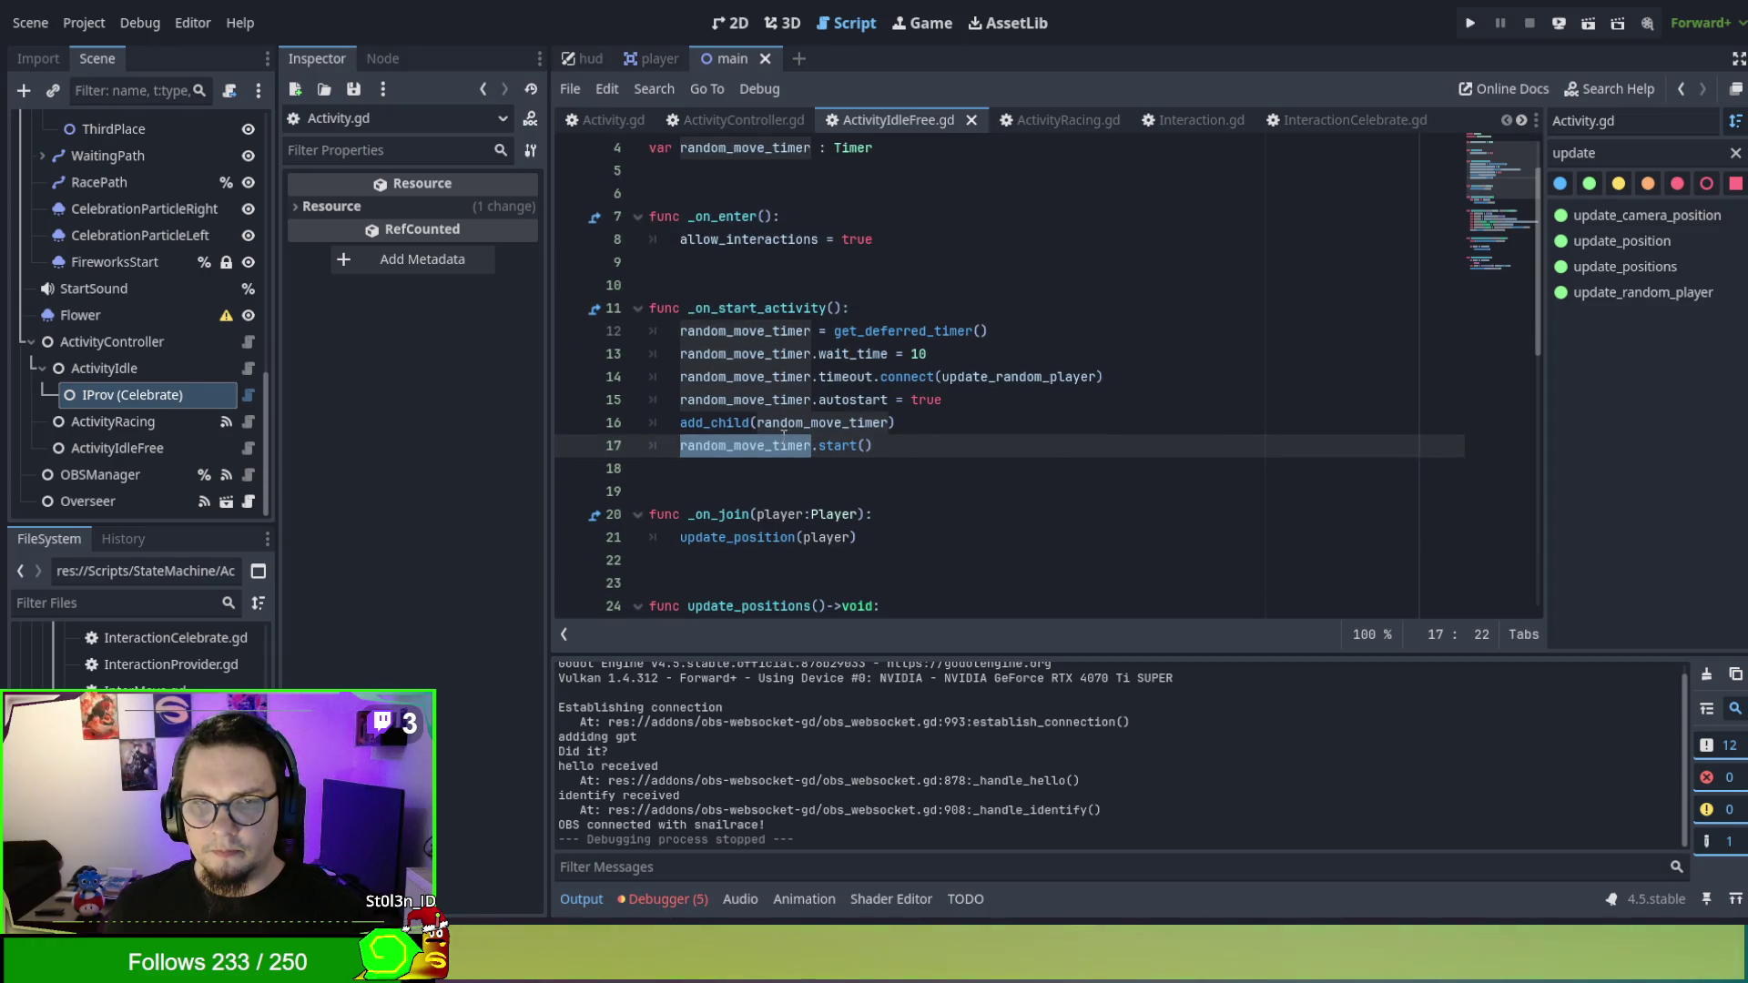
Set a breakpoint on line 17 and run the game with F6.
{"action": "left_click", "coordinate": [571, 446]}
{"action": "left_click", "coordinate": [1248, 453]}
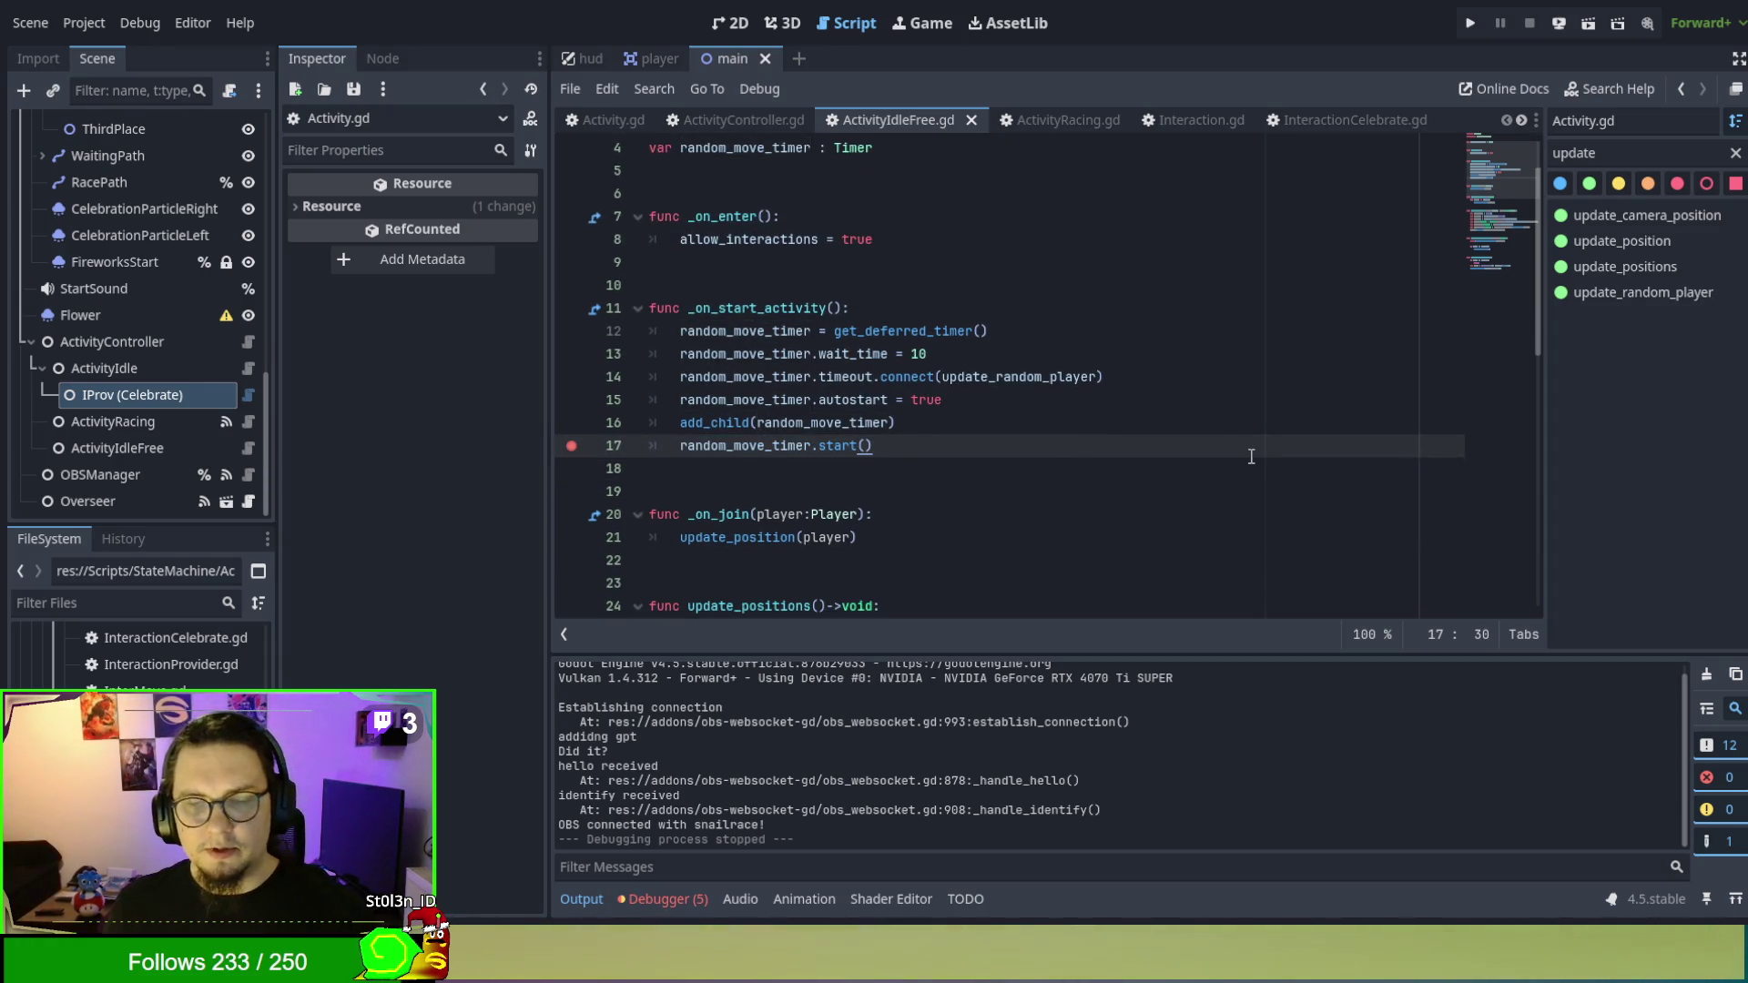
{"action": "key", "text": "F6"}
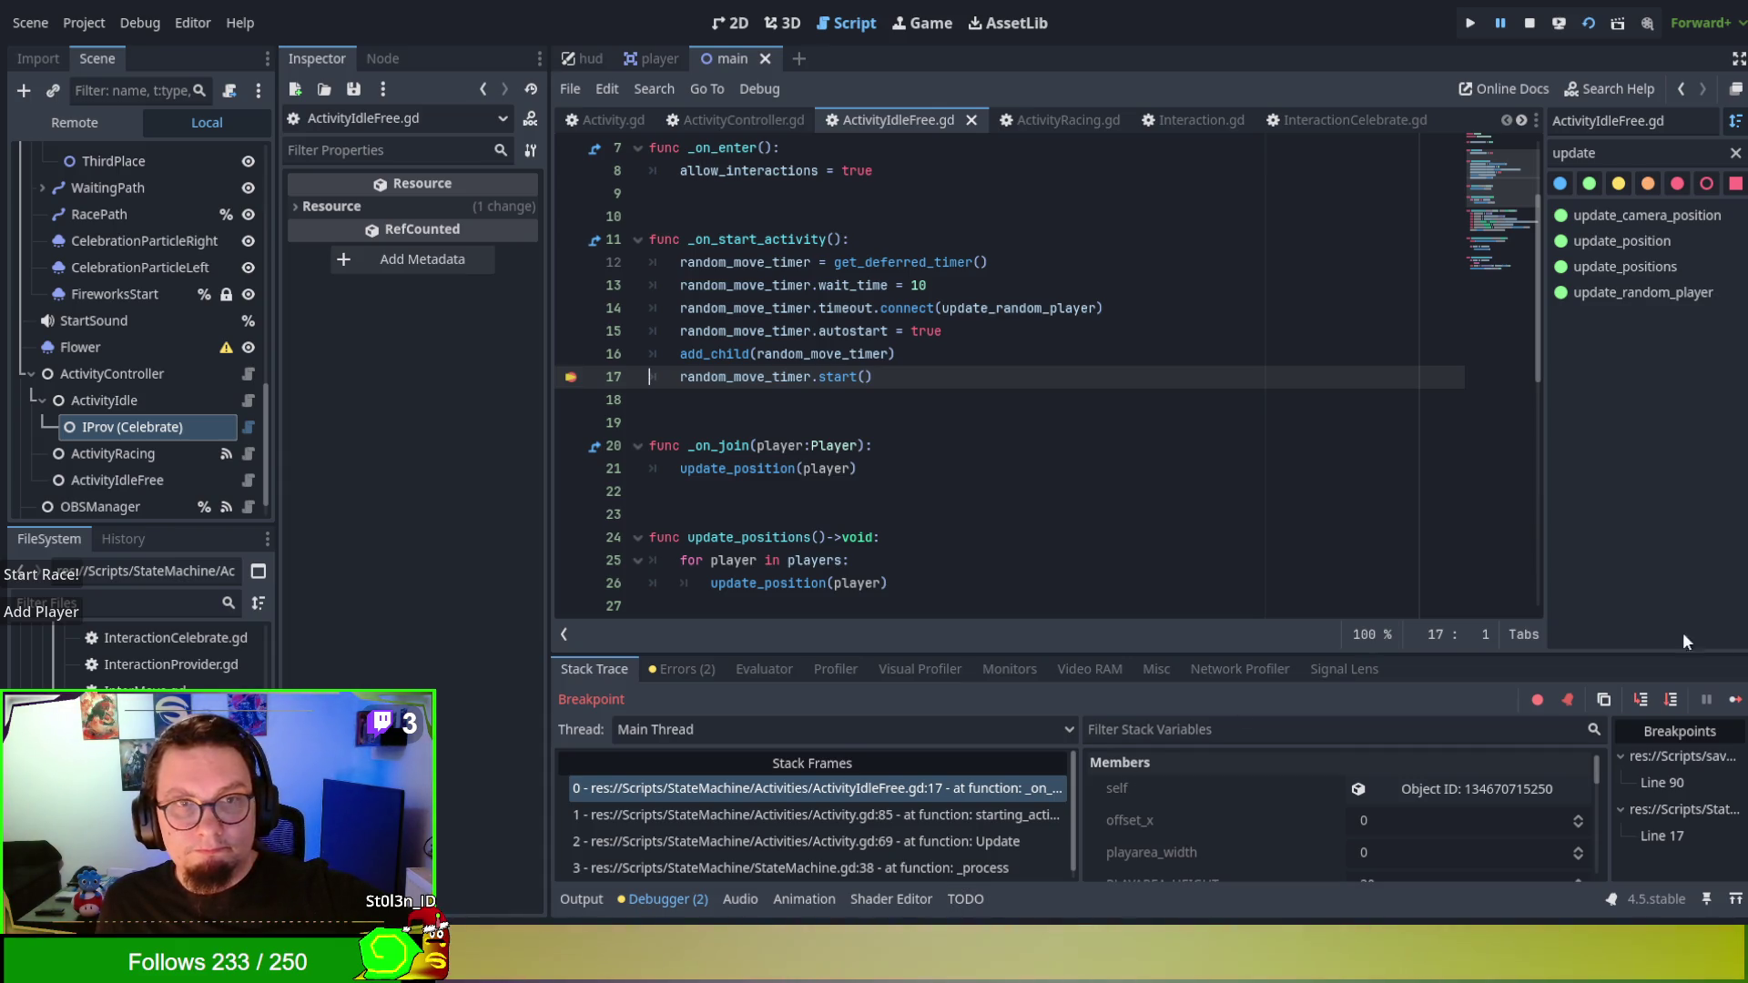
Resume past the breakpoint with F12, add a player snail, and start the race.
{"action": "key", "text": "F12"}
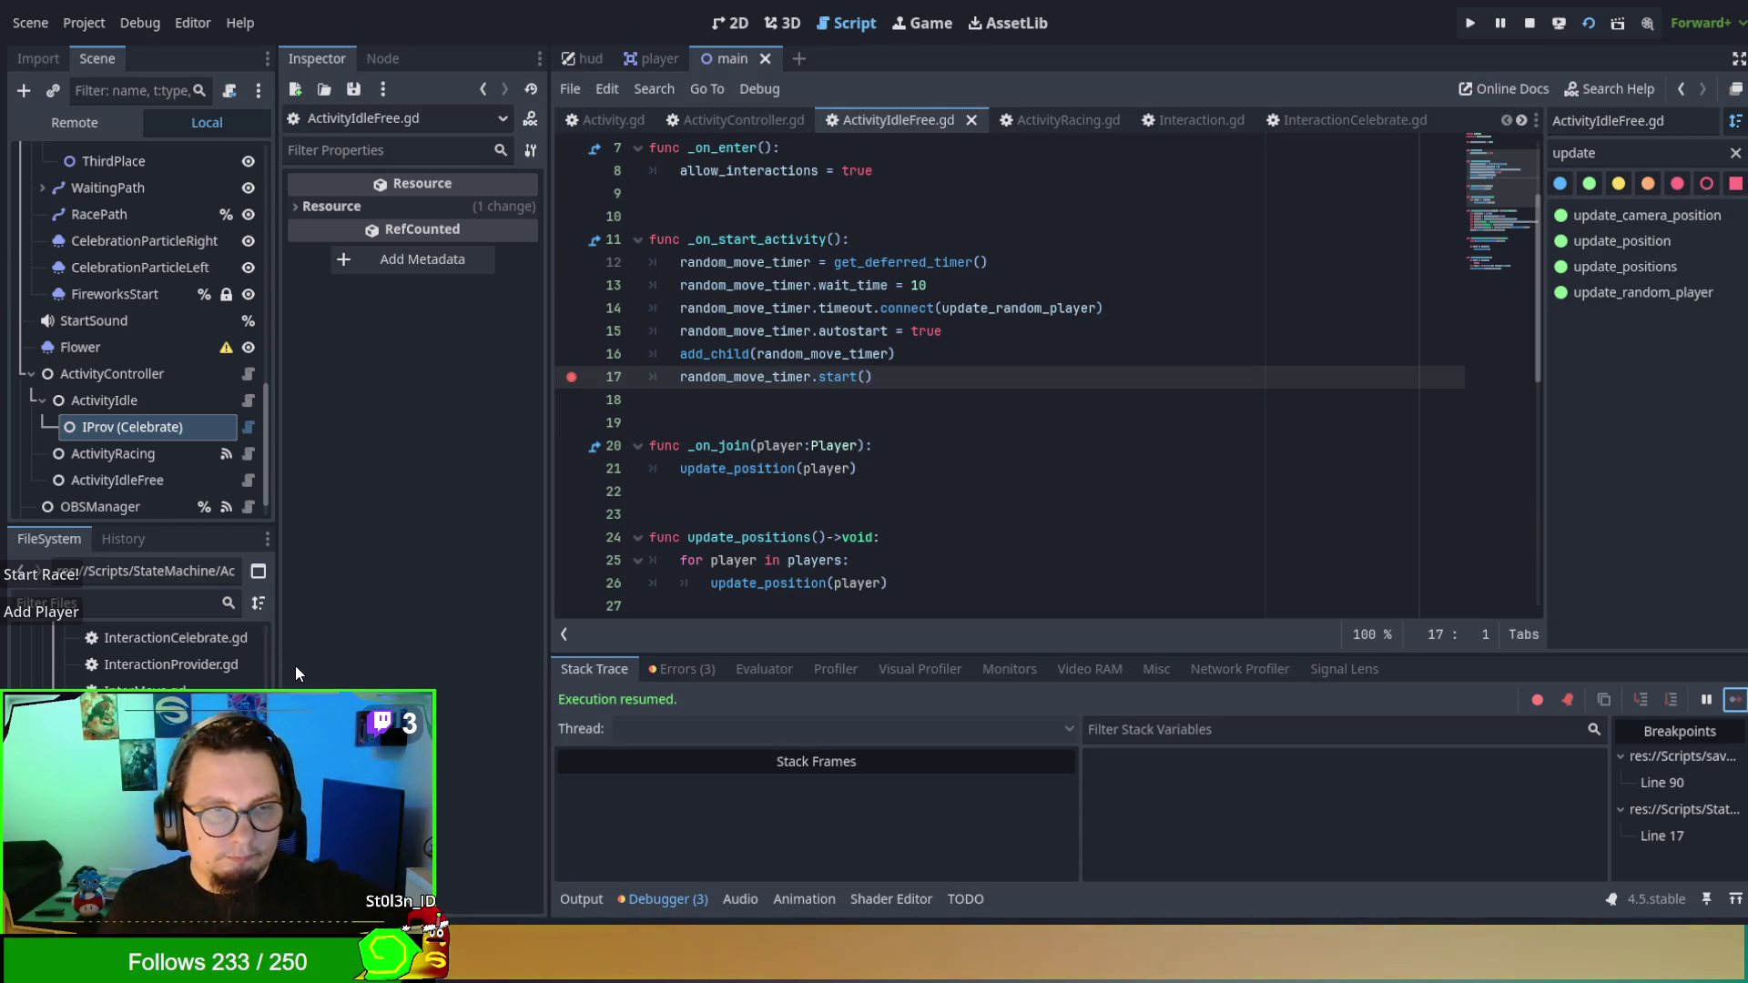
{"action": "left_click", "coordinate": [75, 613]}
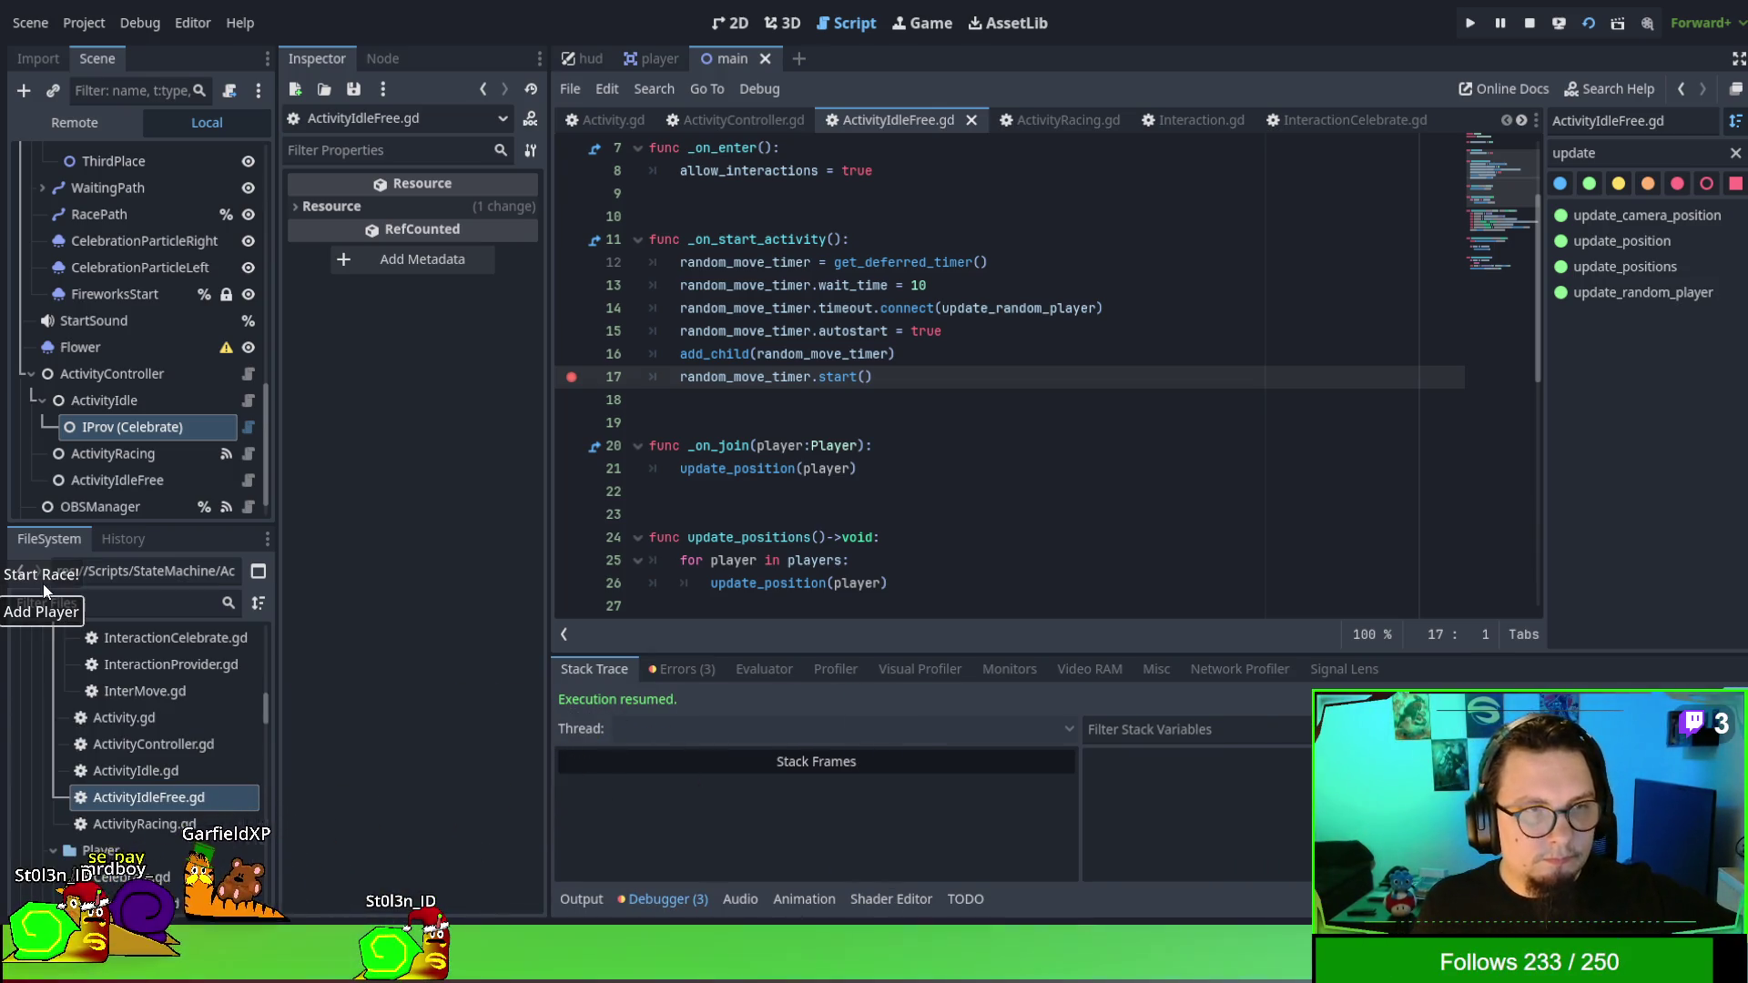
{"action": "left_click", "coordinate": [42, 583]}
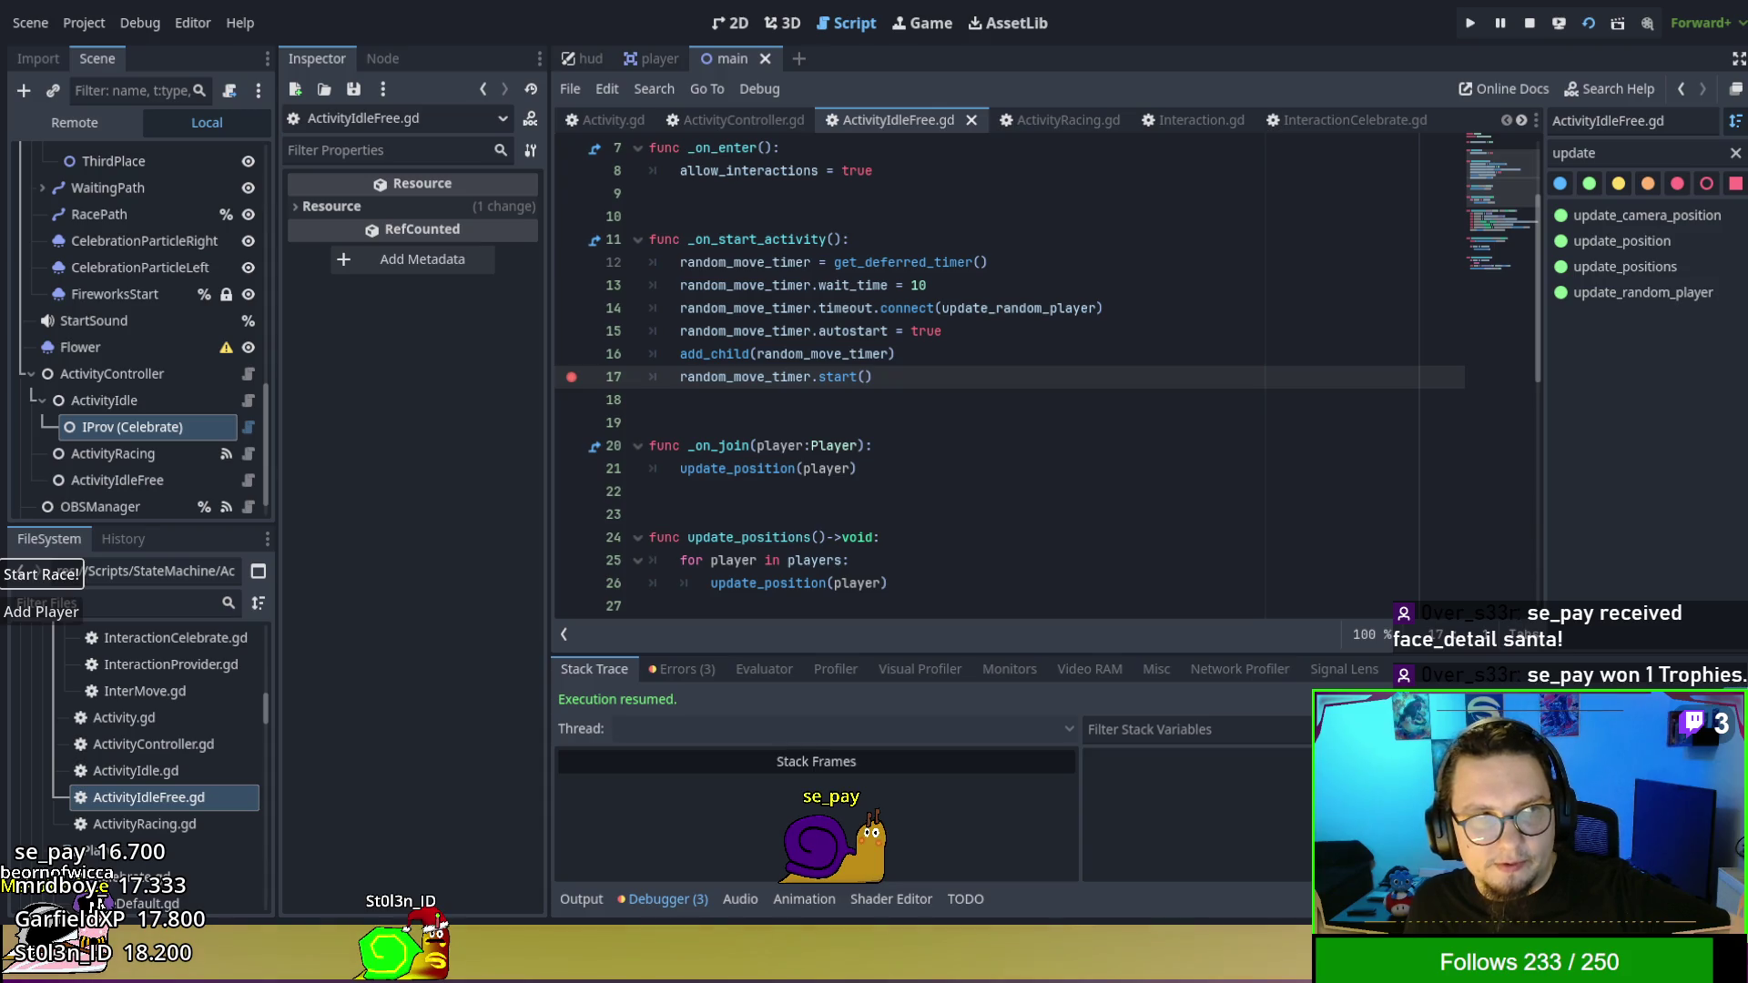
Review Activity.gd's join function and place the caret on the _on_join call on line 54.
{"action": "left_click", "coordinate": [757, 122]}
{"action": "left_click", "coordinate": [597, 120]}
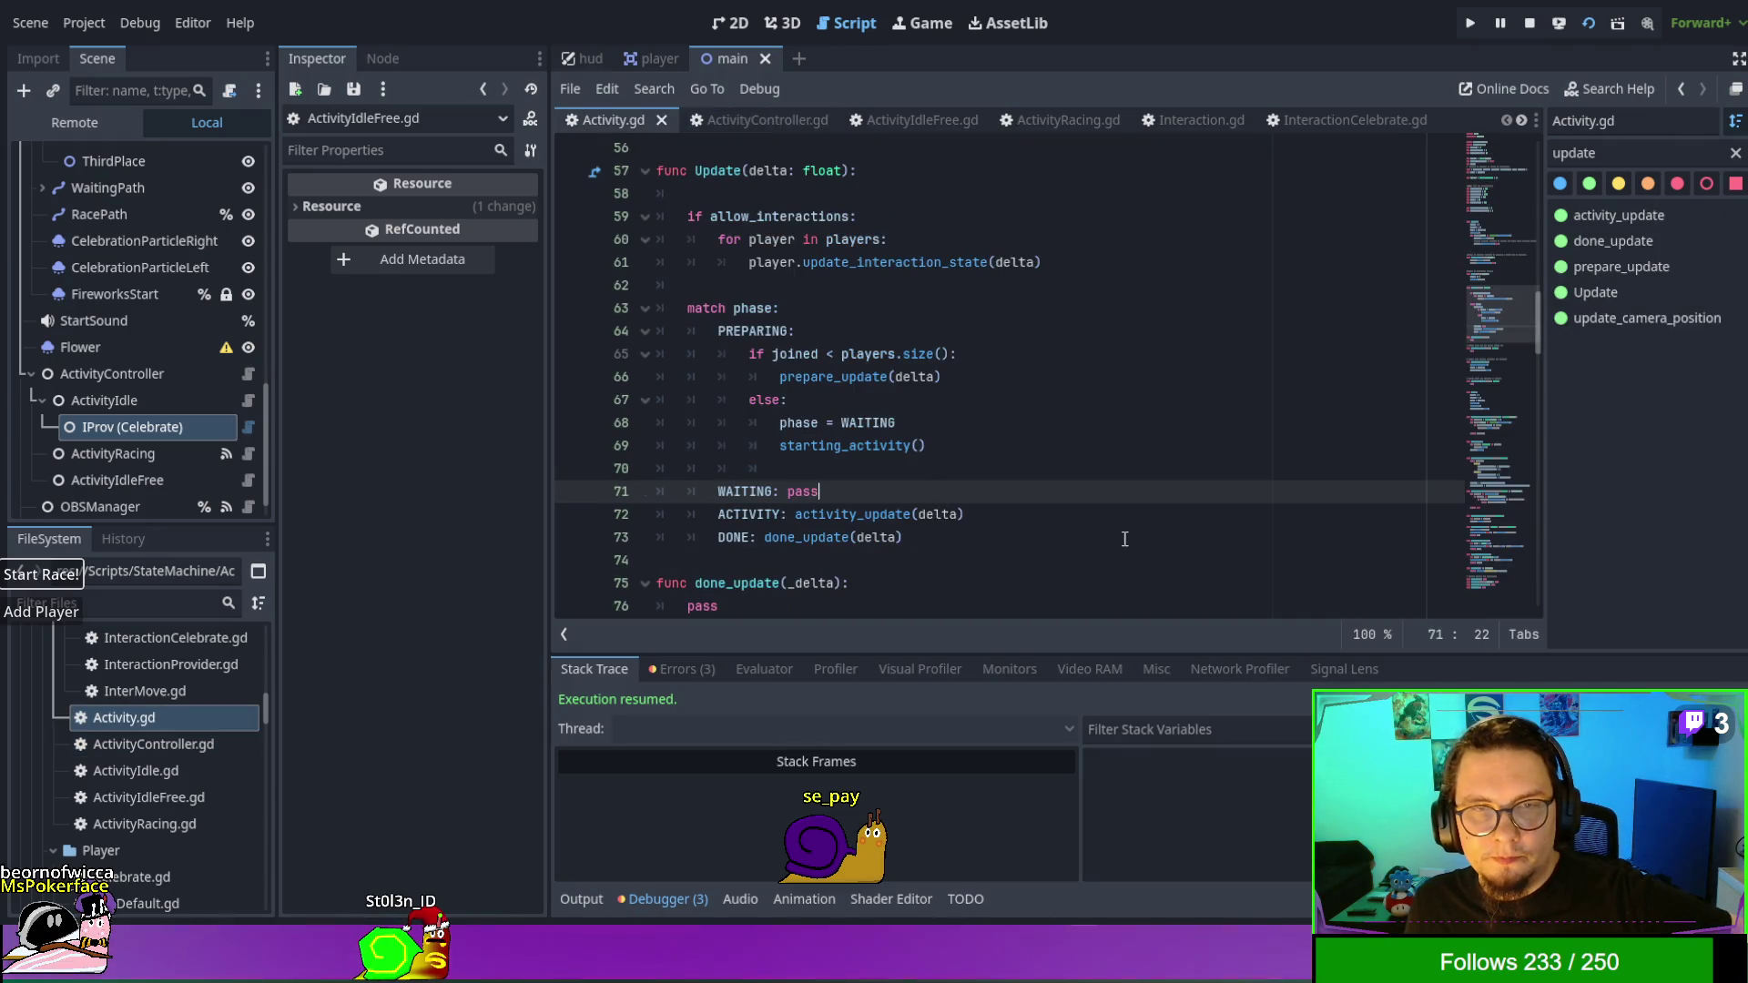
{"action": "scroll", "coordinate": [1125, 538], "scroll_direction": "down", "scroll_amount": 3}
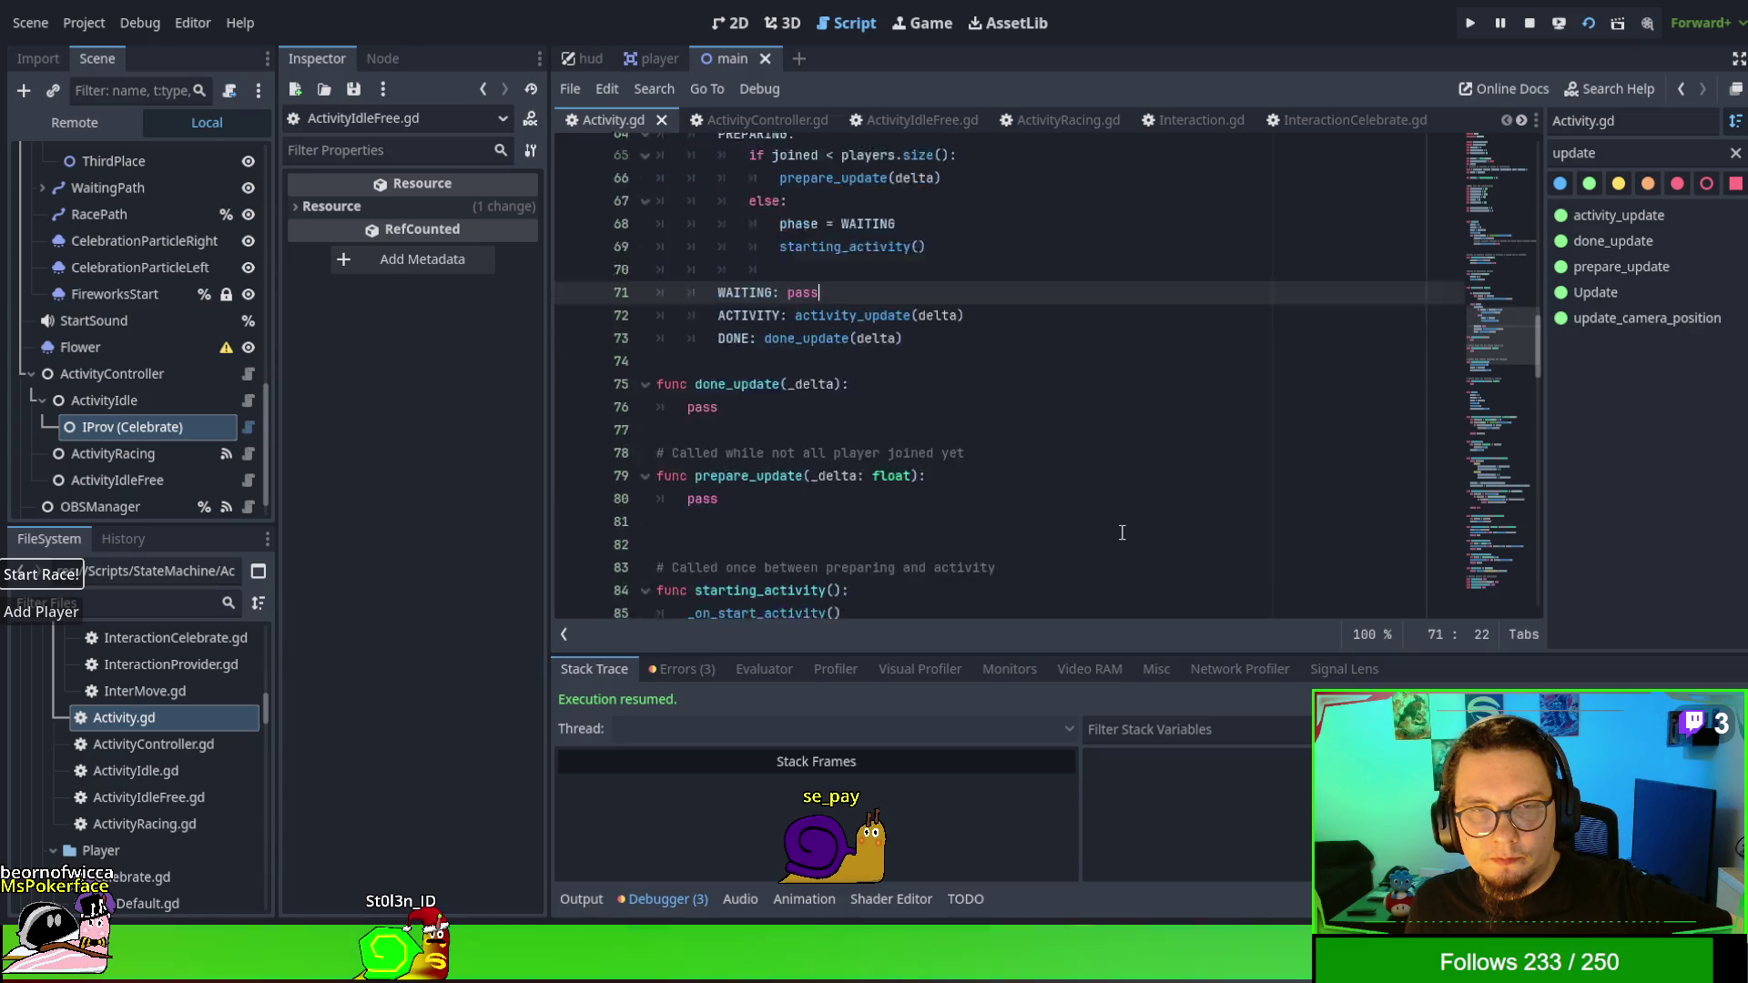
{"action": "scroll", "coordinate": [1122, 532], "scroll_direction": "down", "scroll_amount": 7}
{"action": "scroll", "coordinate": [1117, 514], "scroll_direction": "up", "scroll_amount": 5}
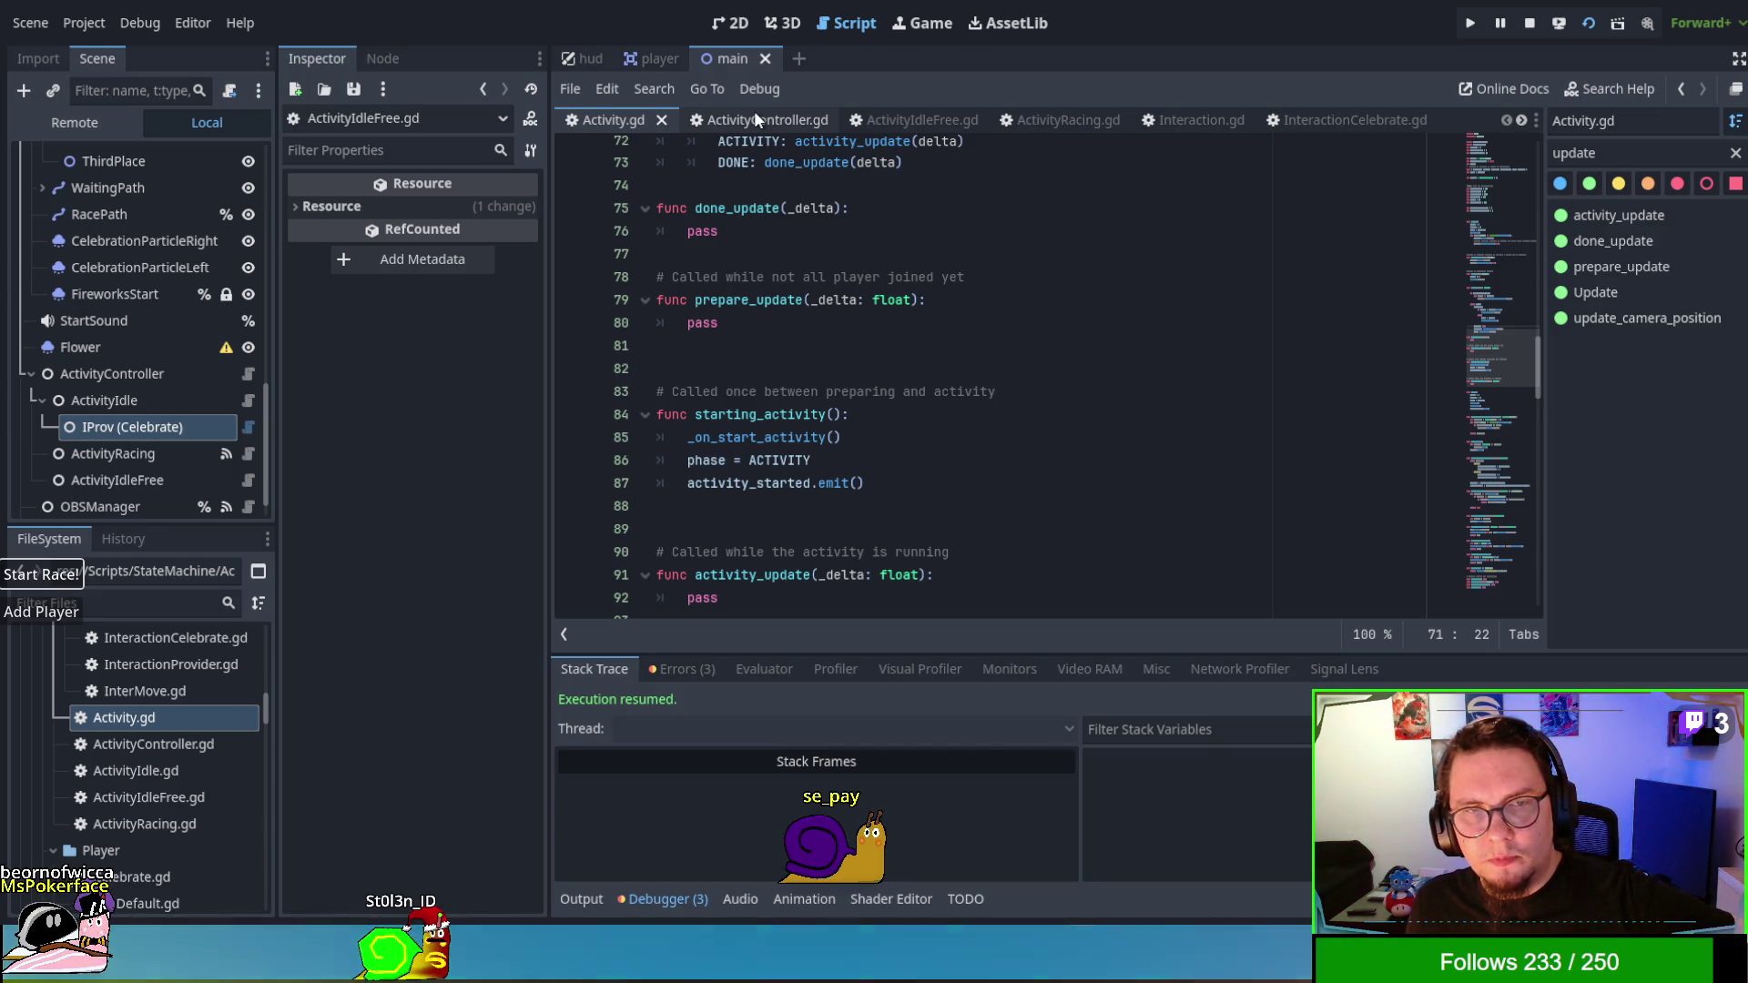
{"action": "scroll", "coordinate": [1099, 476], "scroll_direction": "up", "scroll_amount": 5}
{"action": "scroll", "coordinate": [1099, 476], "scroll_direction": "up", "scroll_amount": 6}
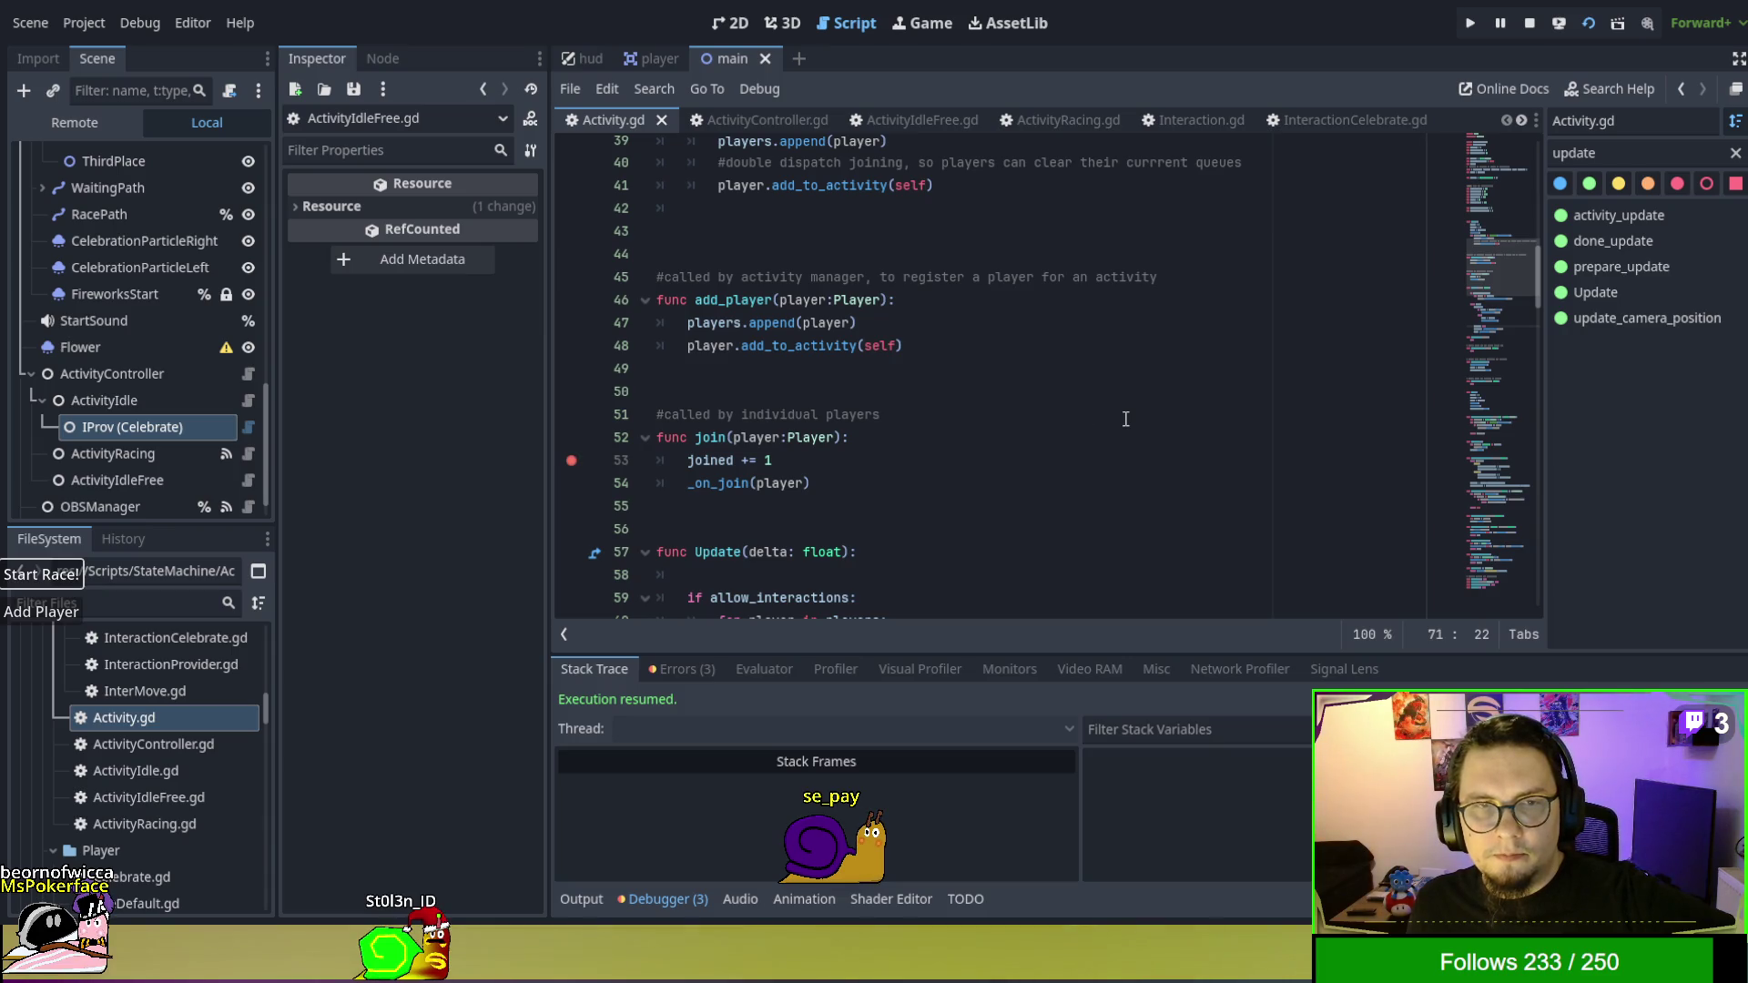
{"action": "left_click", "coordinate": [1091, 474]}
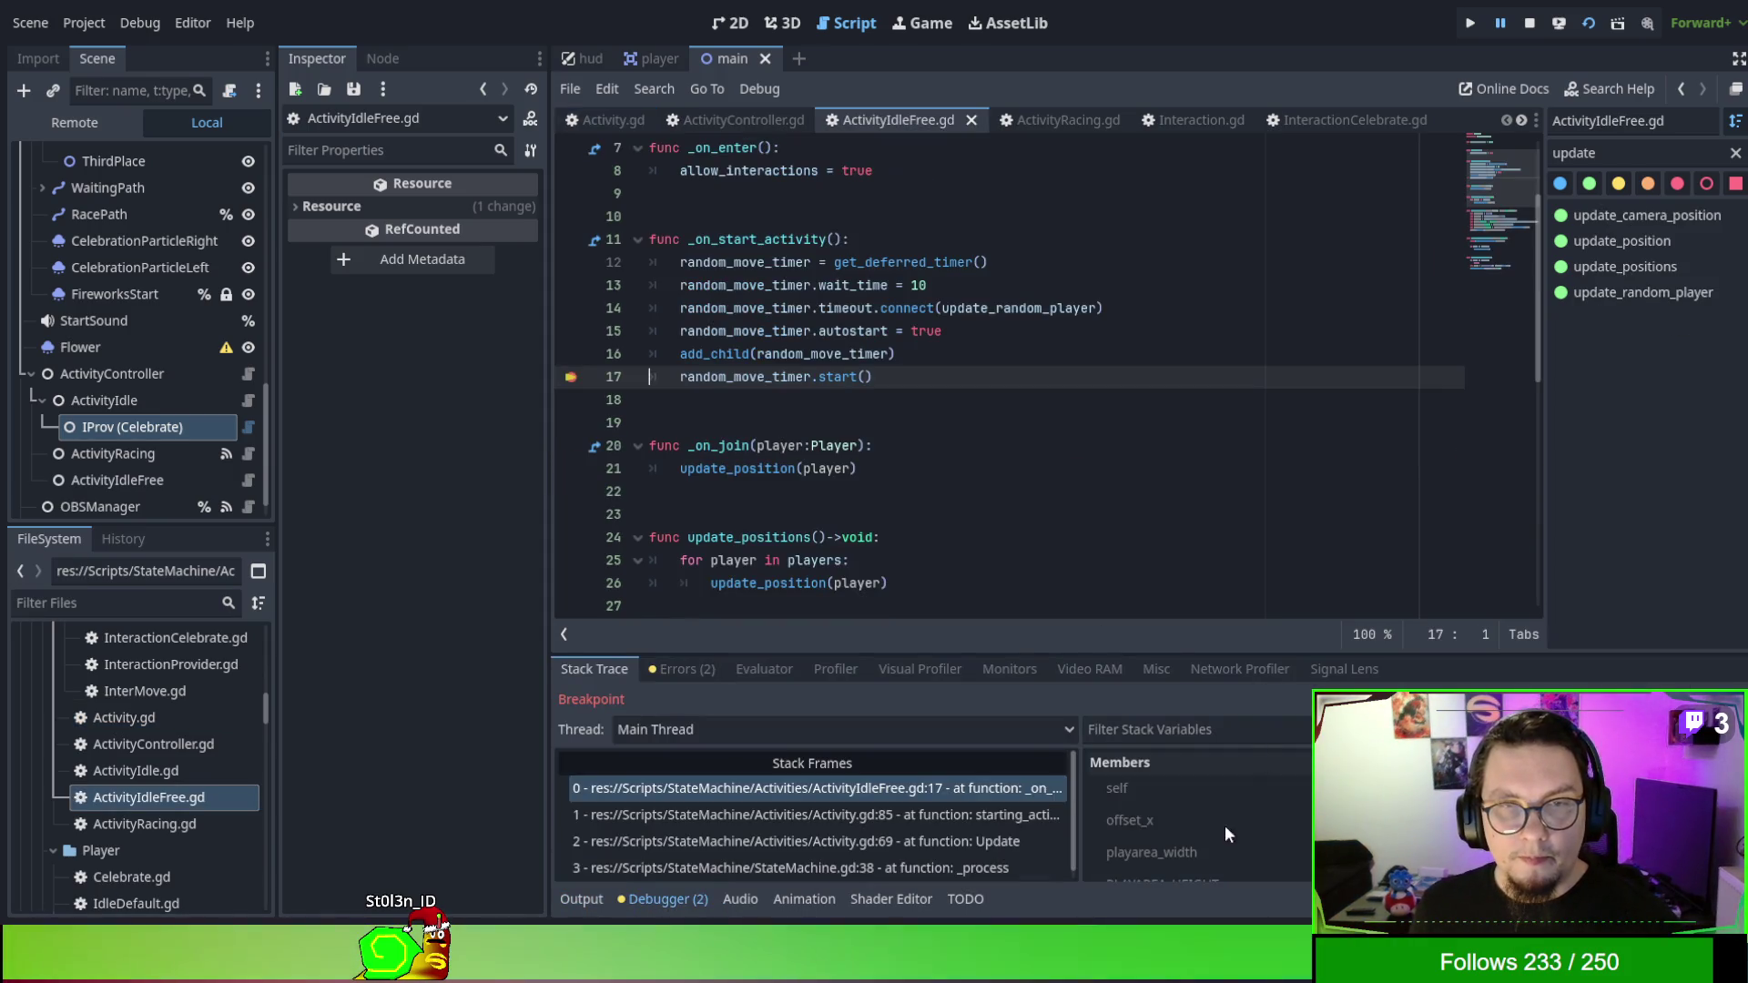
Remove the line 17 breakpoint, resume with F12, start another race, and return to Activity.gd.
{"action": "left_click", "coordinate": [572, 381]}
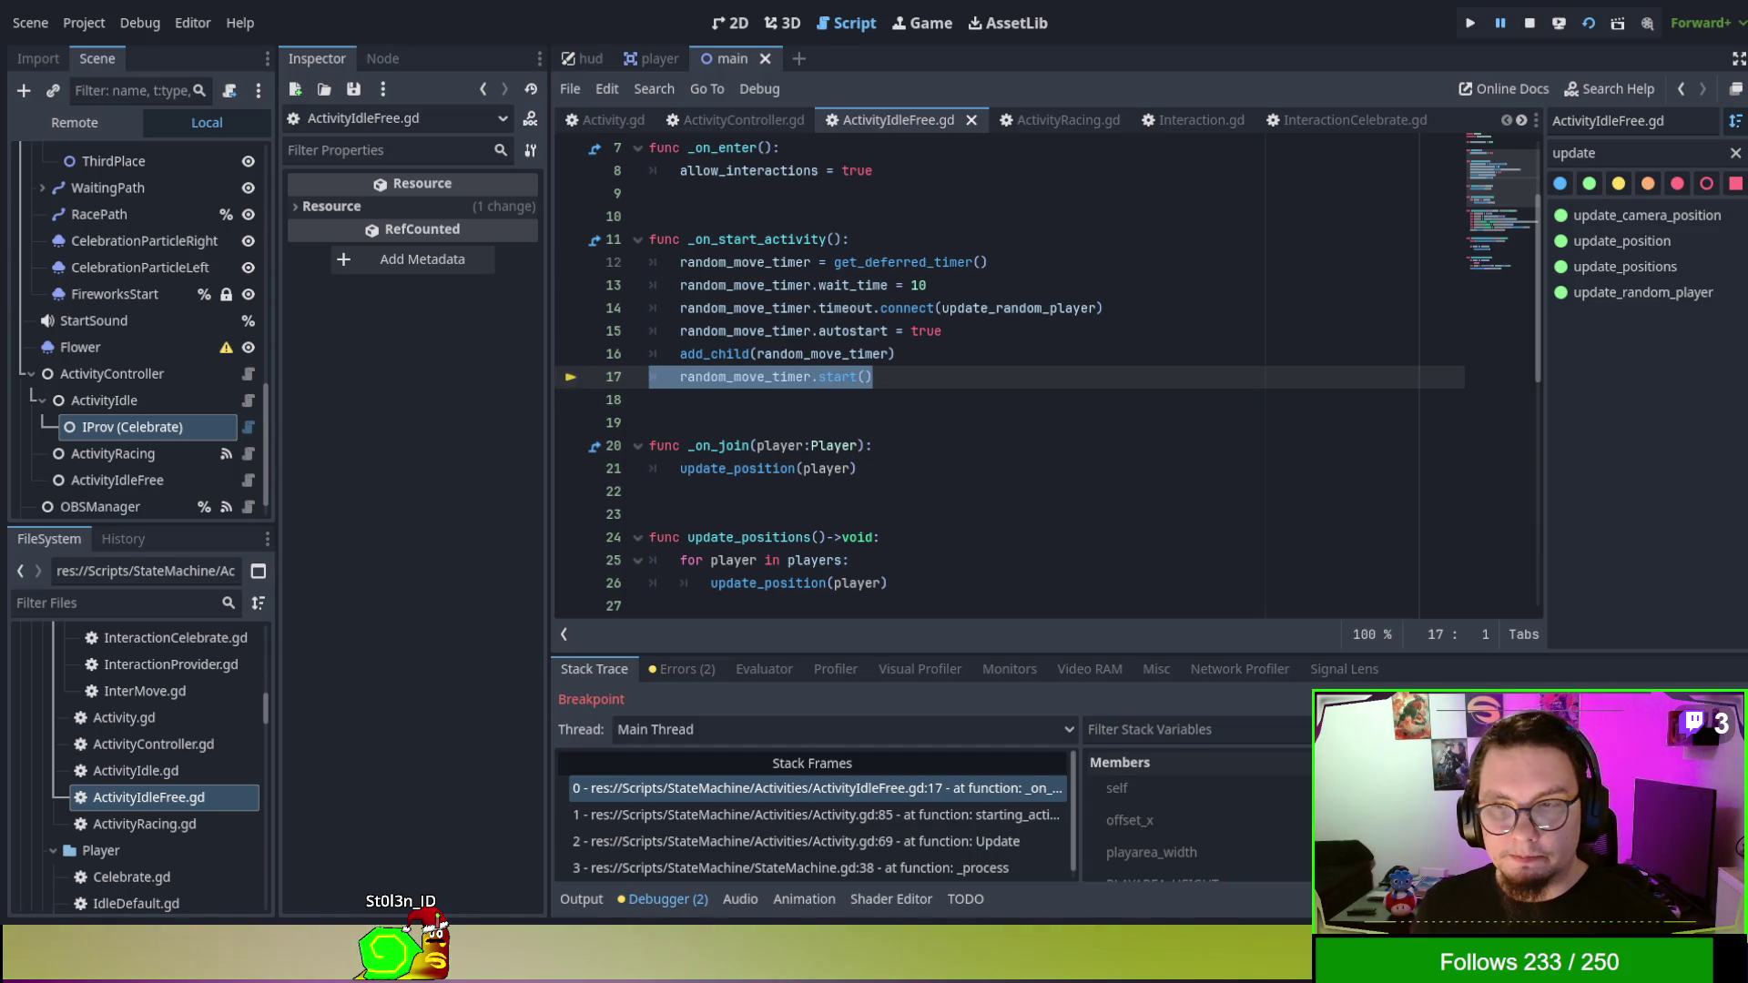
{"action": "key", "text": "F12"}
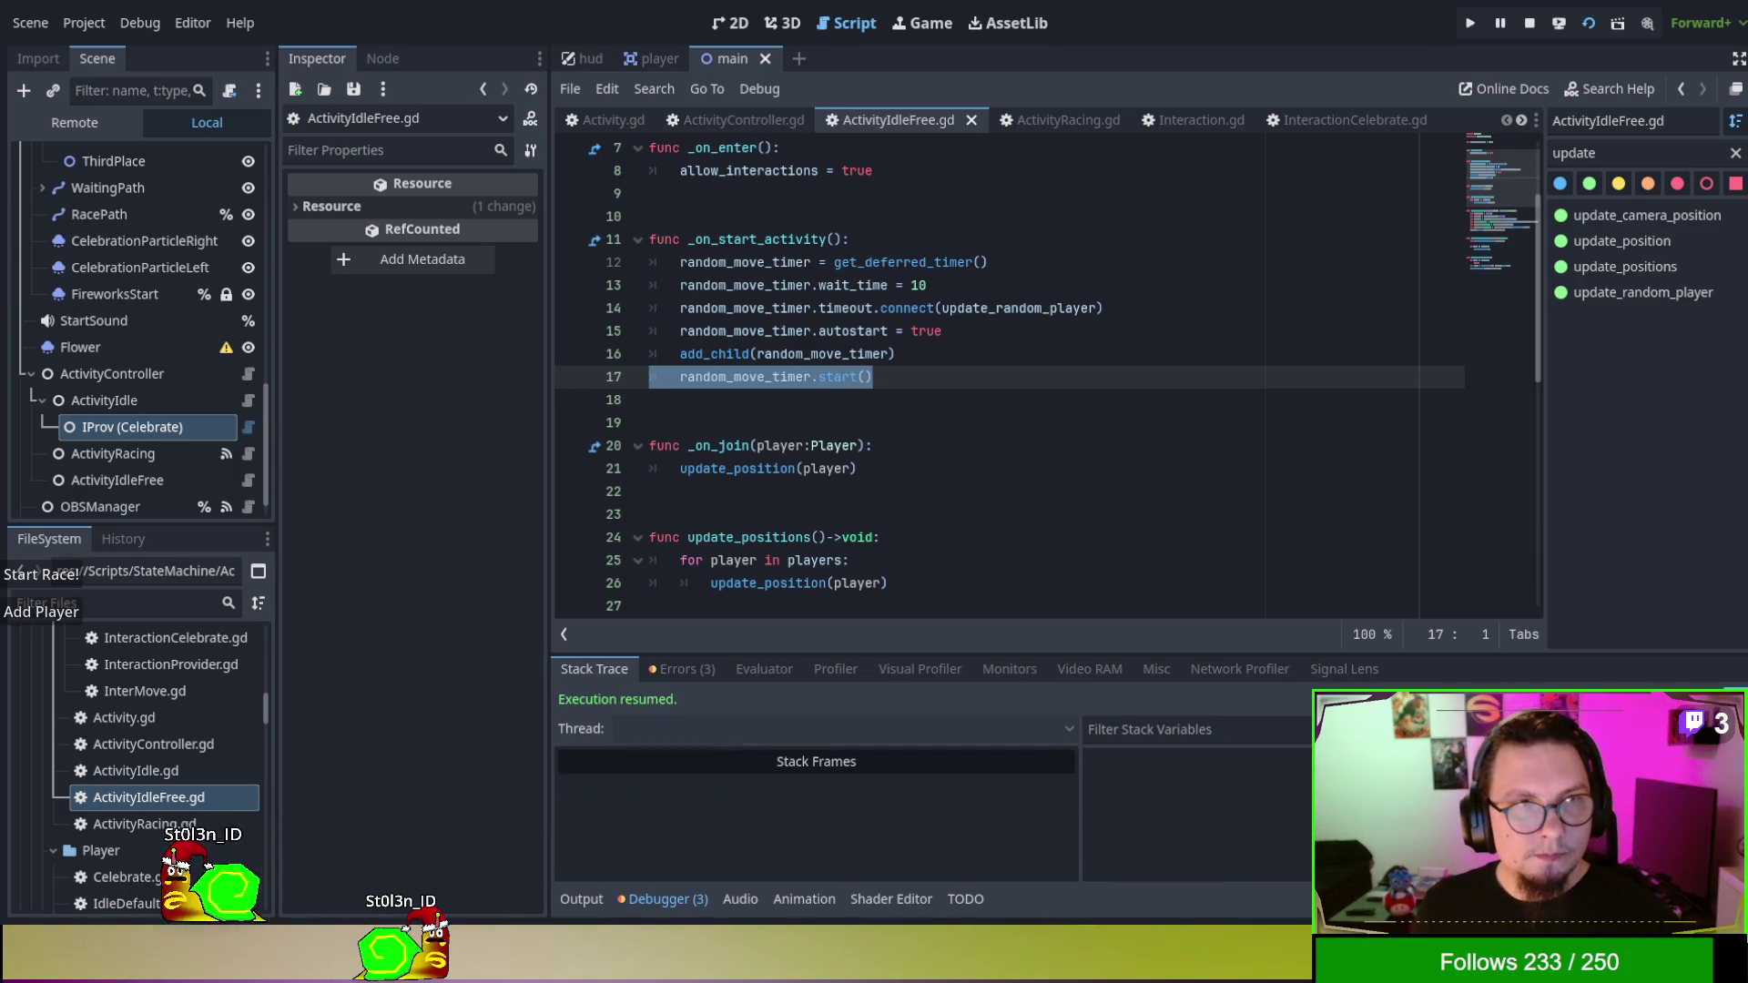
{"action": "left_click", "coordinate": [41, 575]}
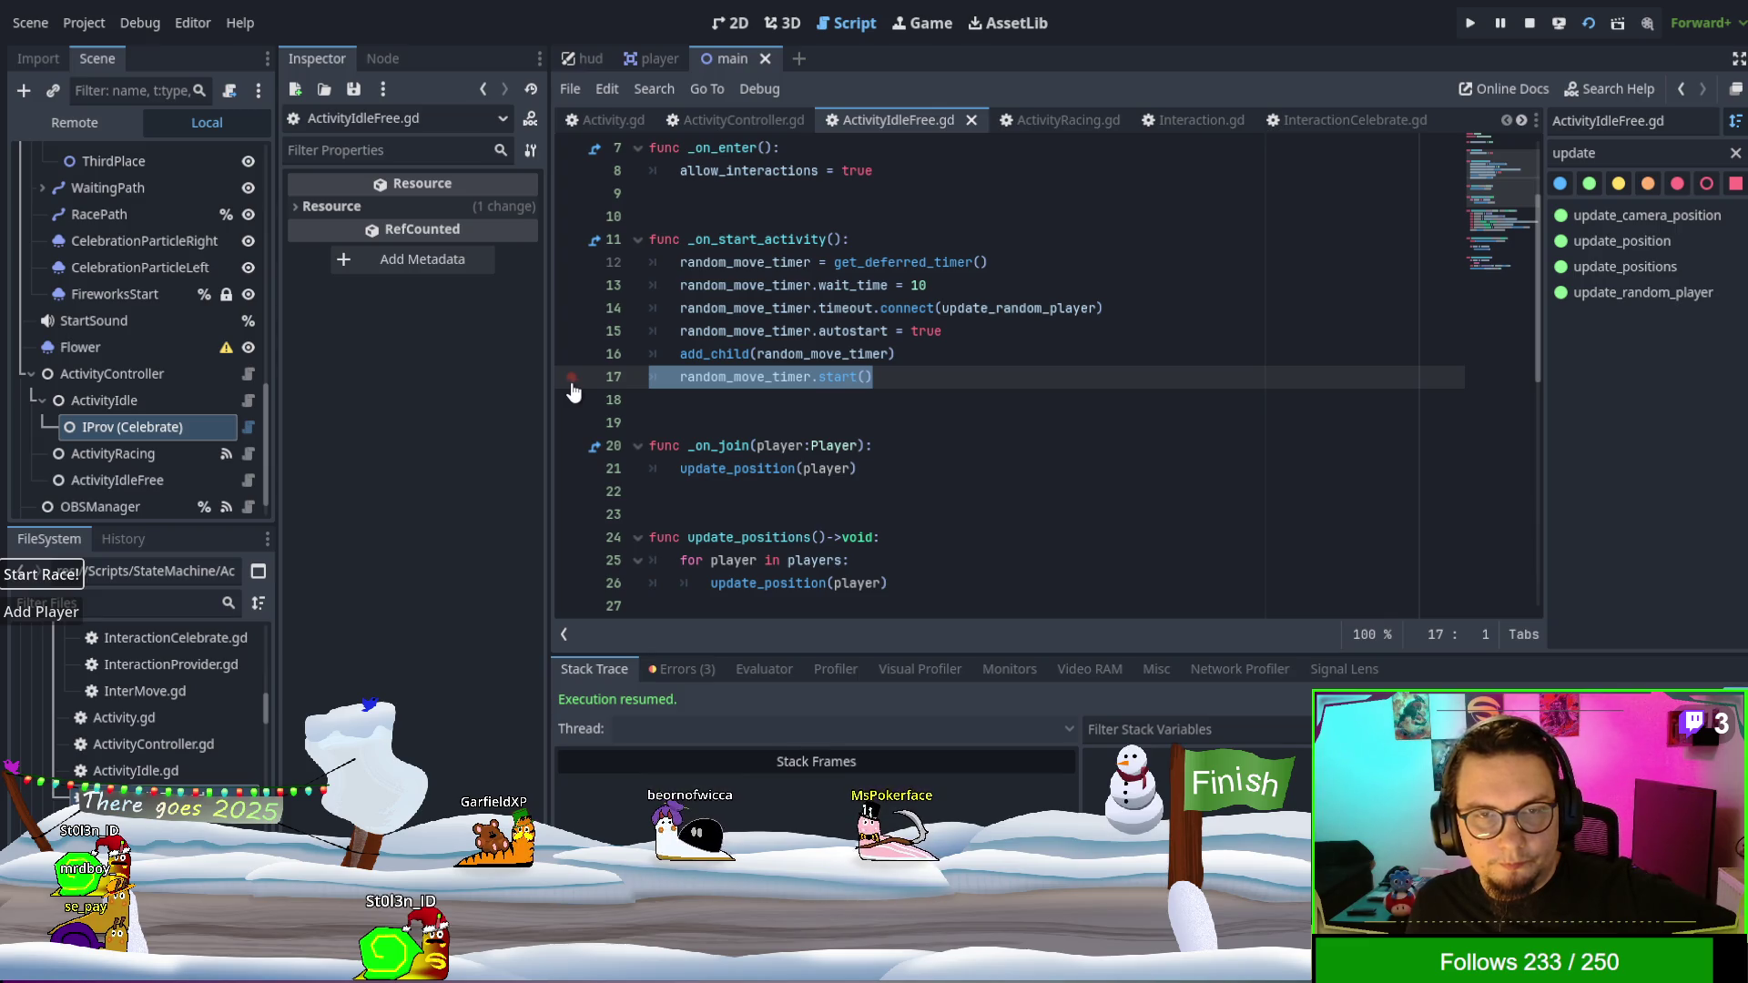
{"action": "left_click", "coordinate": [606, 118]}
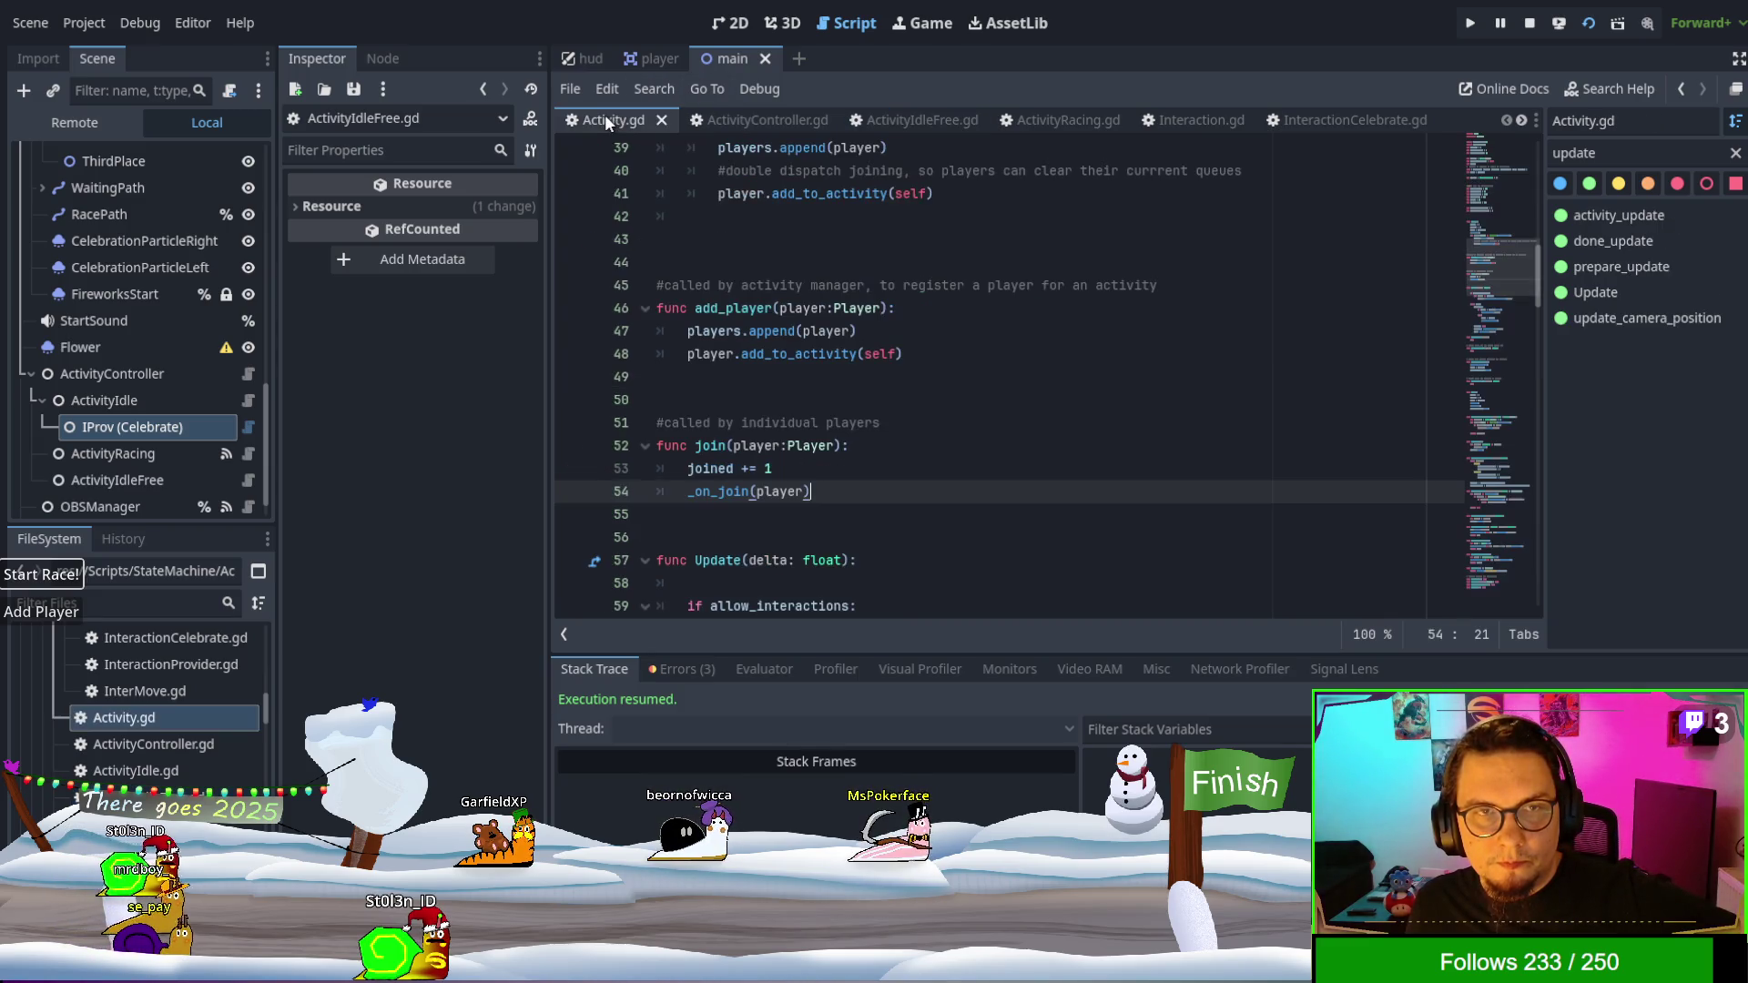
Add a breakpoint on line 53 (joined += 1) in join, then view ActivityIdleFree.gd and ActivityController.gd.
{"action": "left_click", "coordinate": [570, 470]}
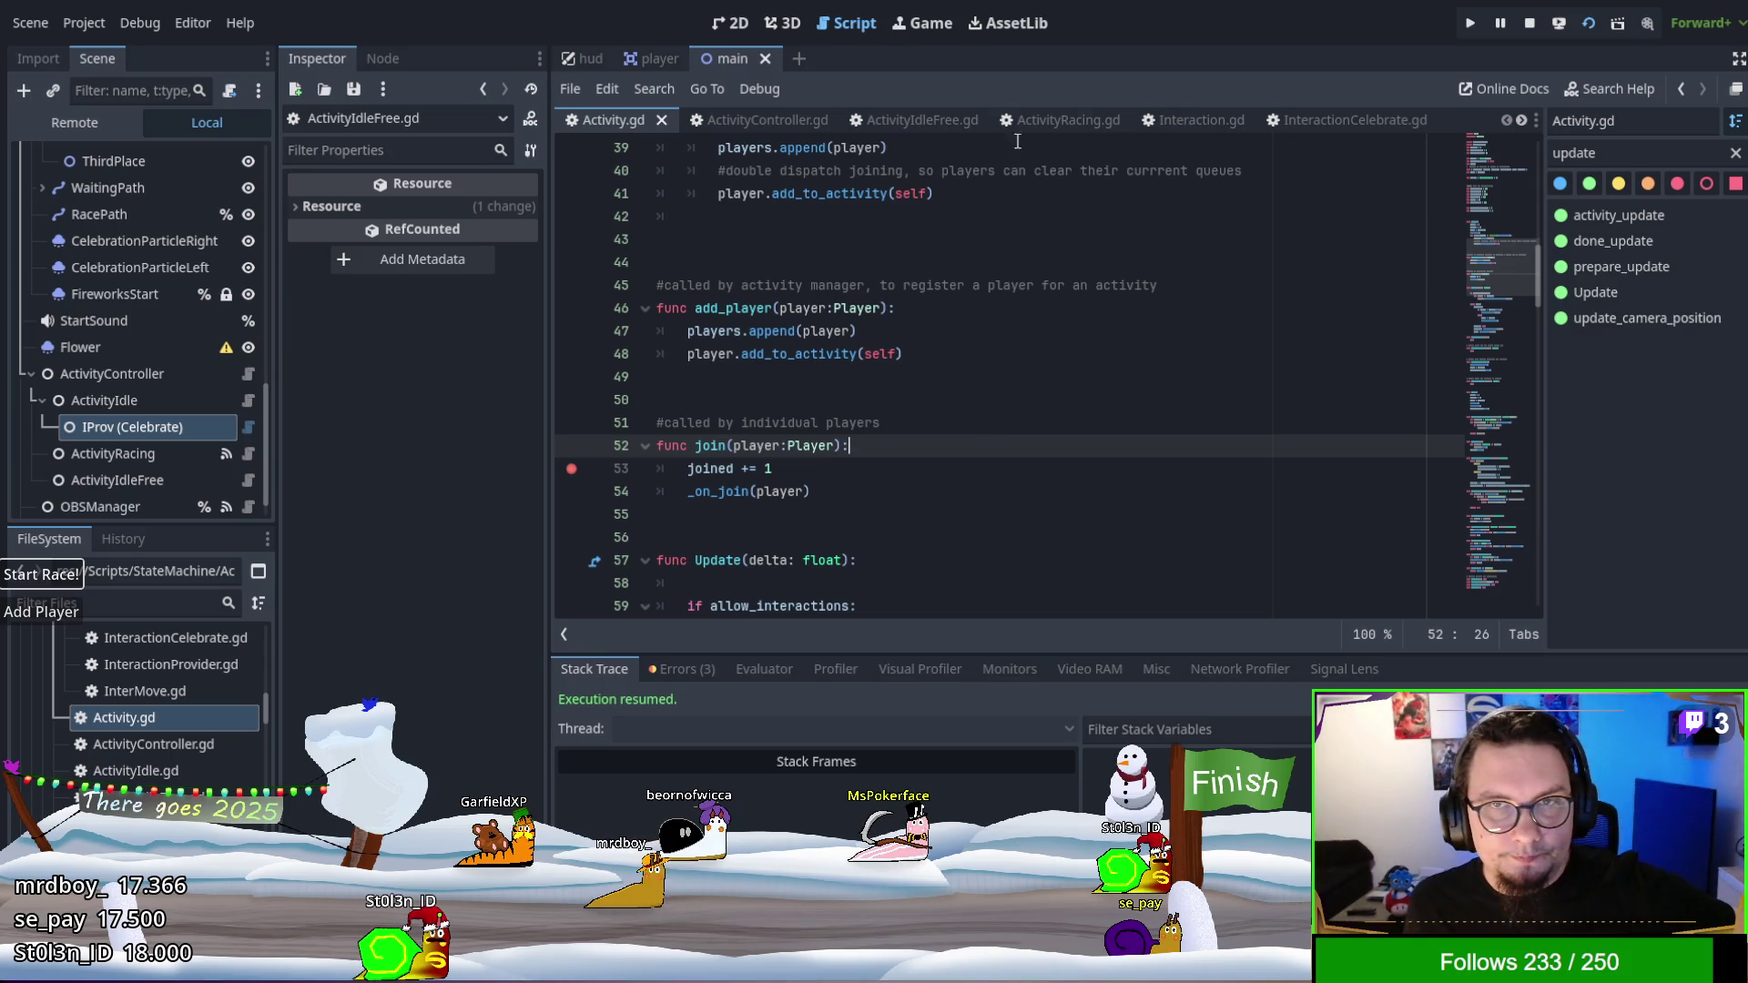
{"action": "left_click", "coordinate": [883, 116]}
{"action": "scroll", "coordinate": [1086, 466], "scroll_direction": "up", "scroll_amount": 1}
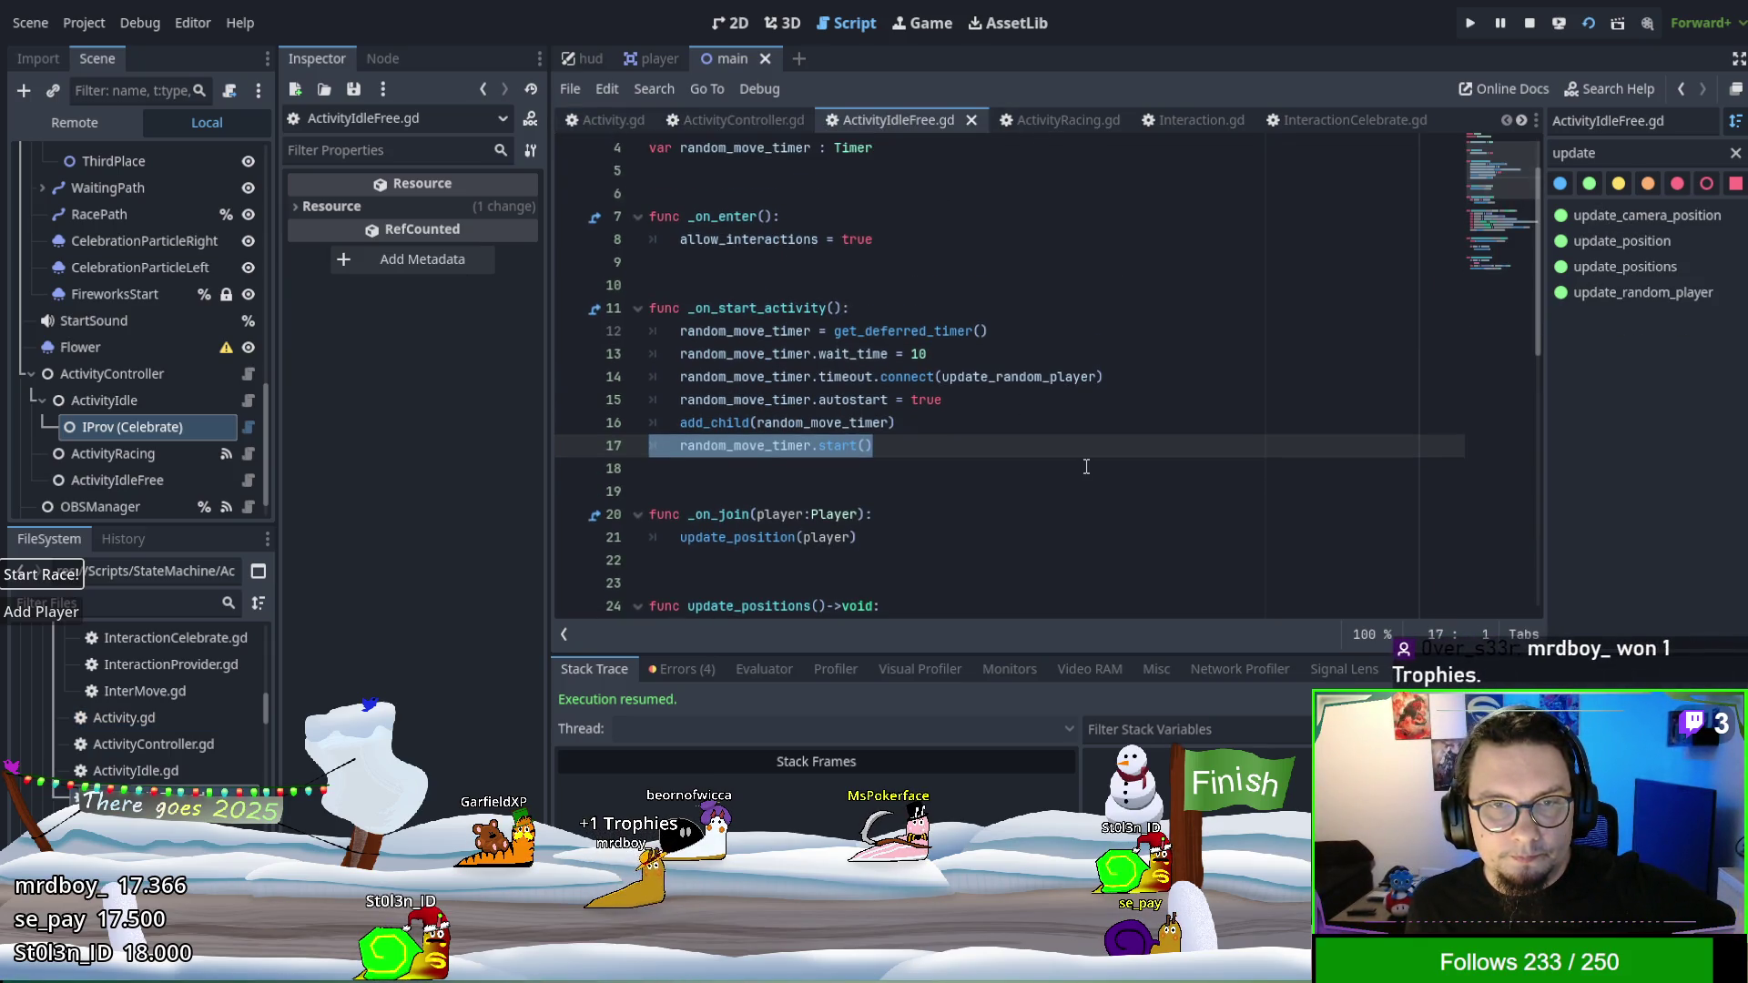
{"action": "left_click", "coordinate": [1085, 465]}
{"action": "left_click", "coordinate": [718, 123]}
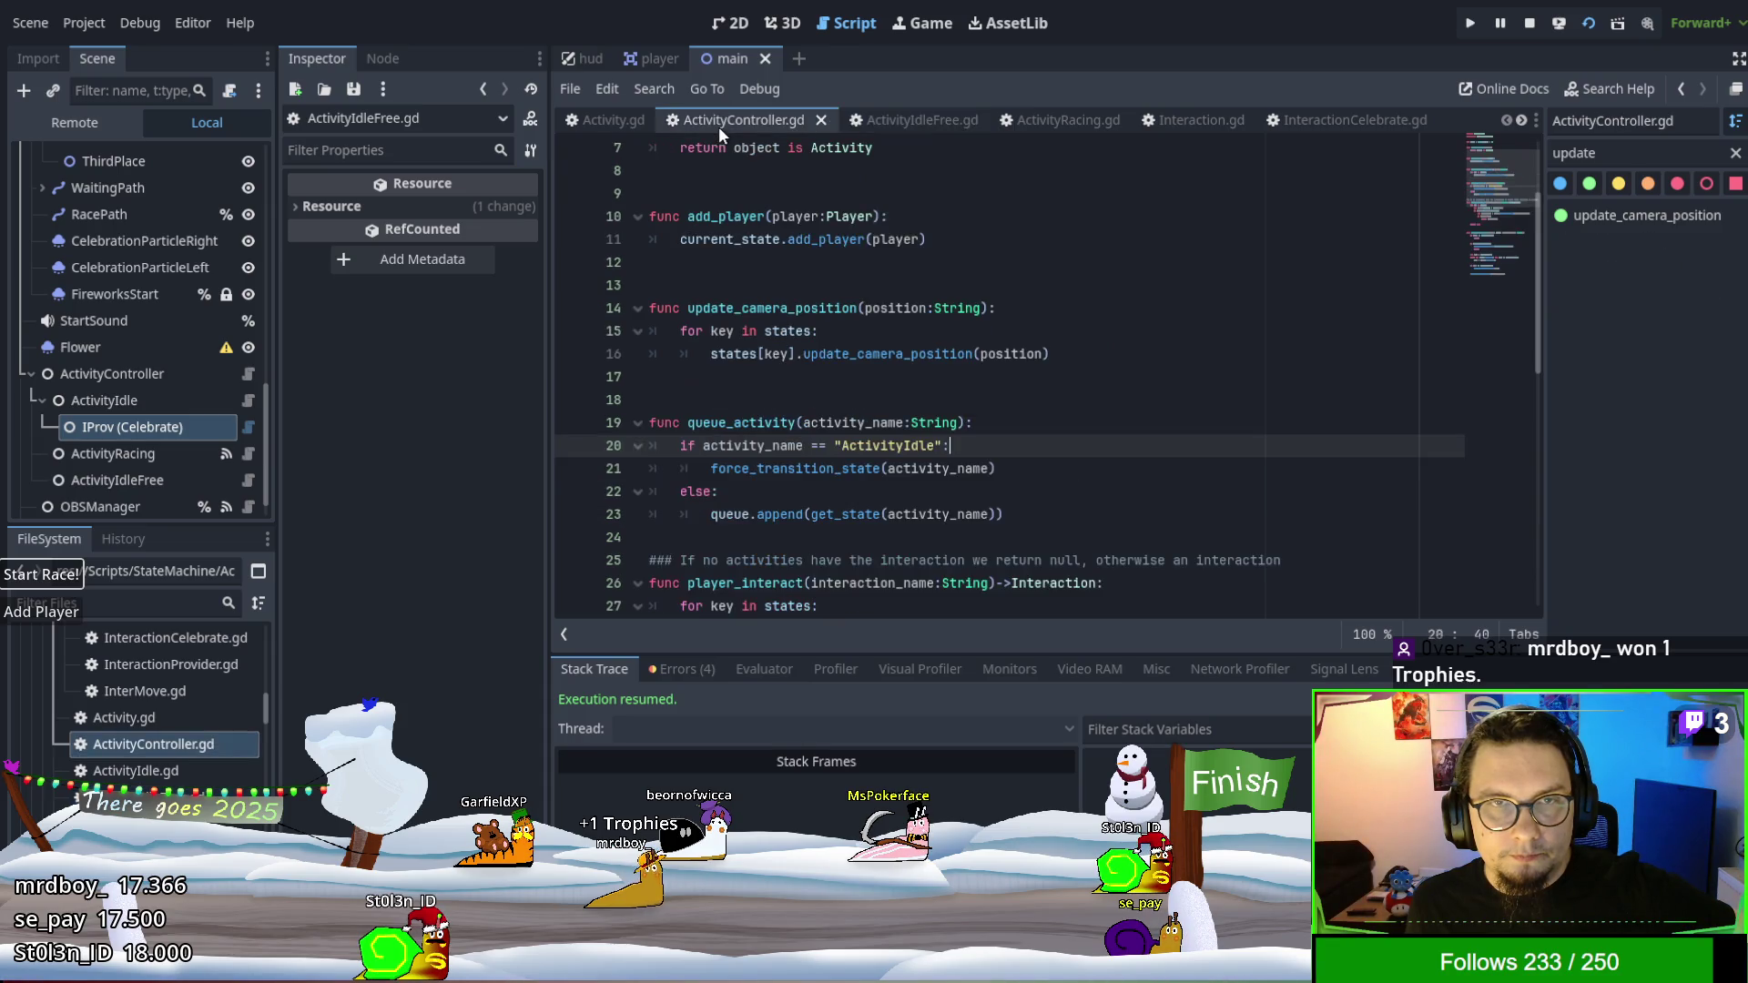
{"action": "left_click", "coordinate": [920, 117]}
{"action": "double_click", "coordinate": [682, 537]}
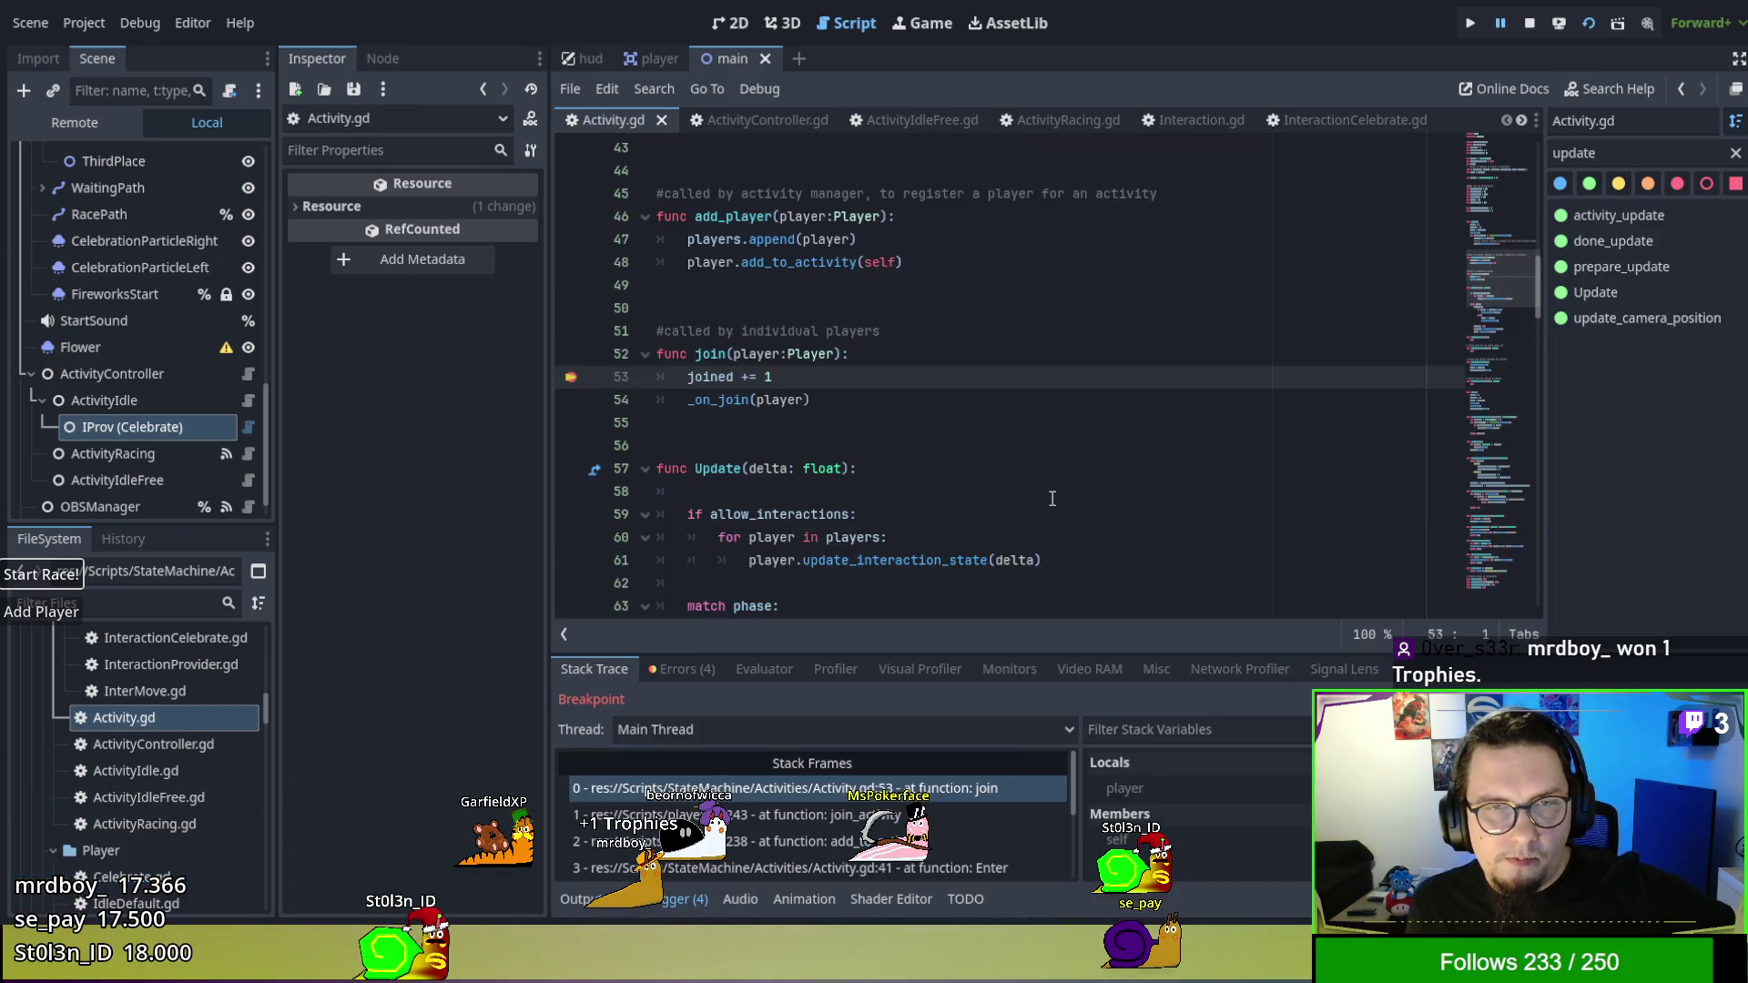
Step with F10/F11 through player.gd and StateMachine.gd into Activity.gd join, then resume with F12.
{"action": "key", "text": "F10"}
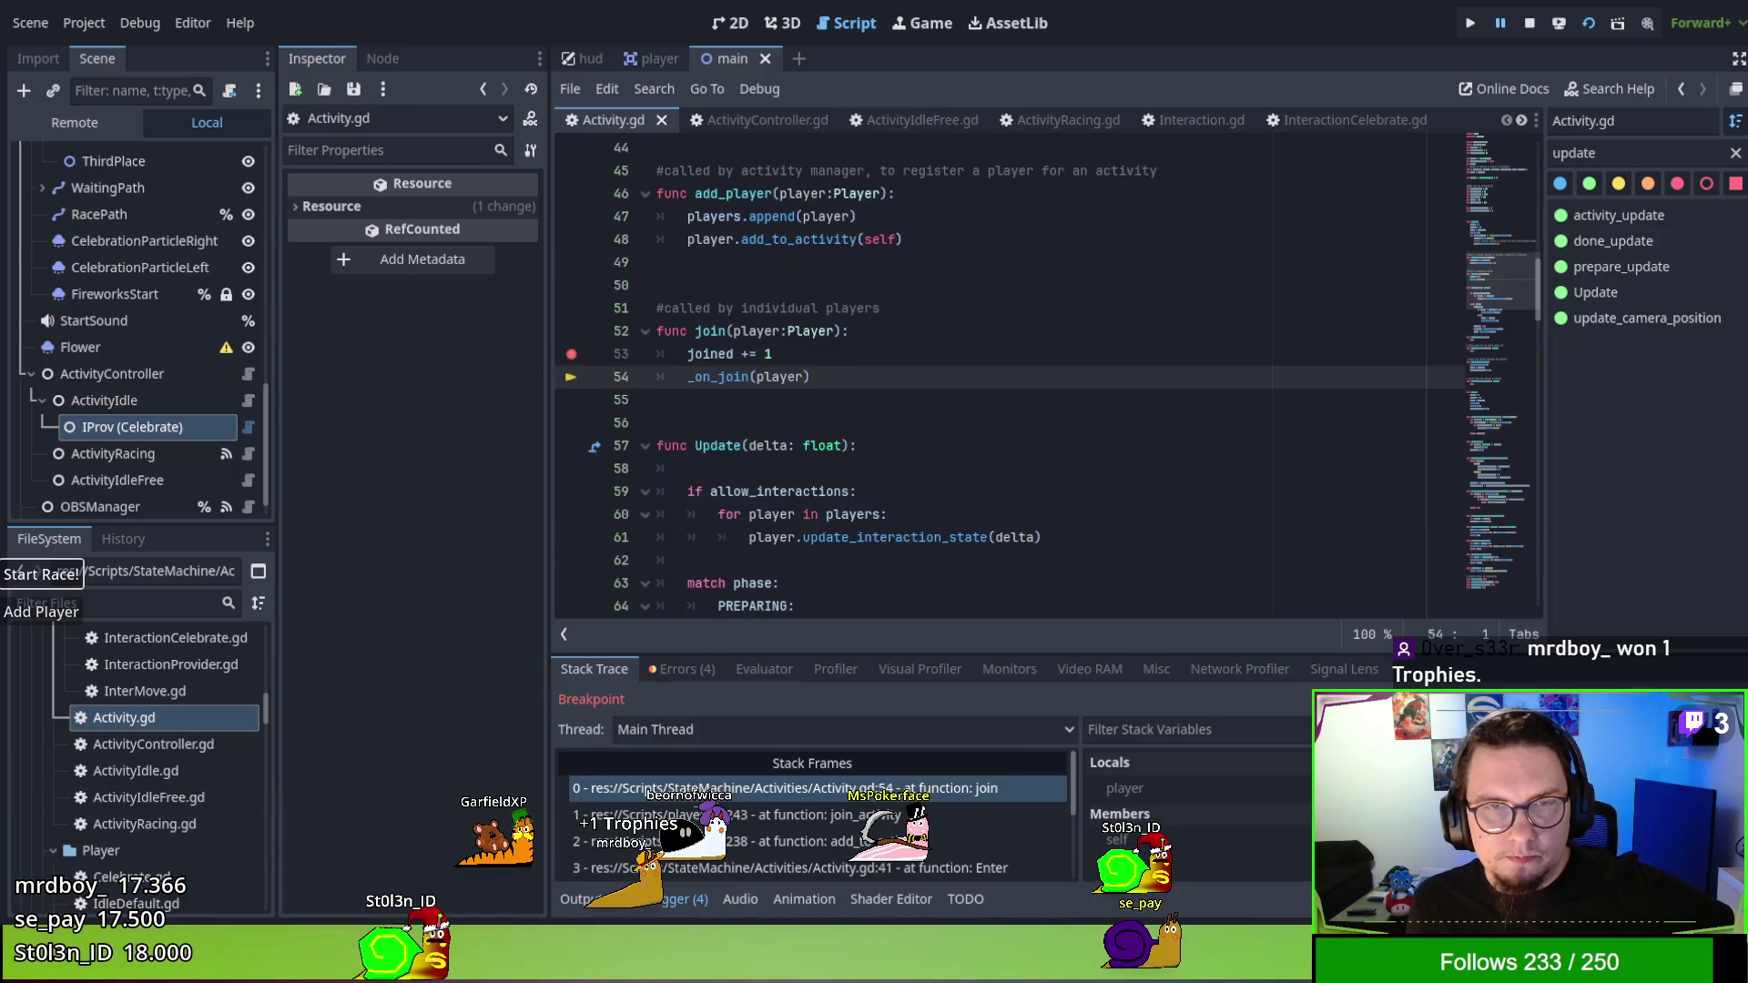
{"action": "key", "text": "F11"}
{"action": "key", "text": "F11"}
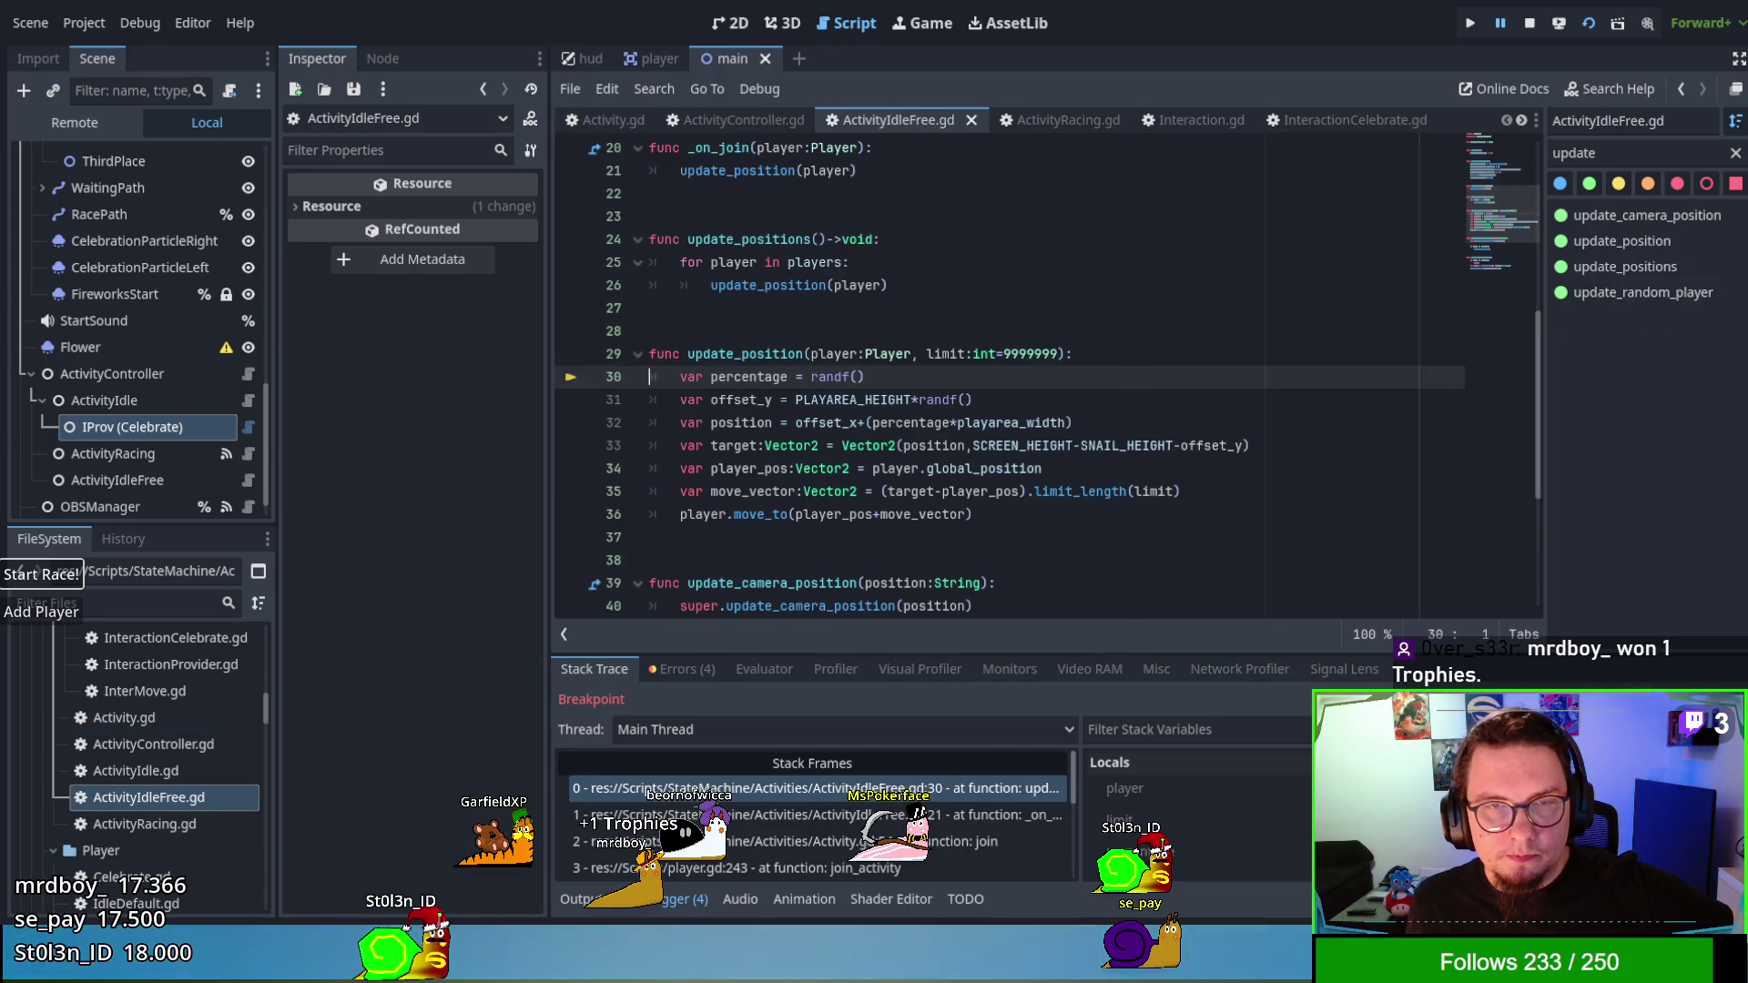
{"action": "key", "text": "F10"}
{"action": "key", "text": "F11"}
{"action": "key", "text": "F11"}
{"action": "key", "text": "F11"}
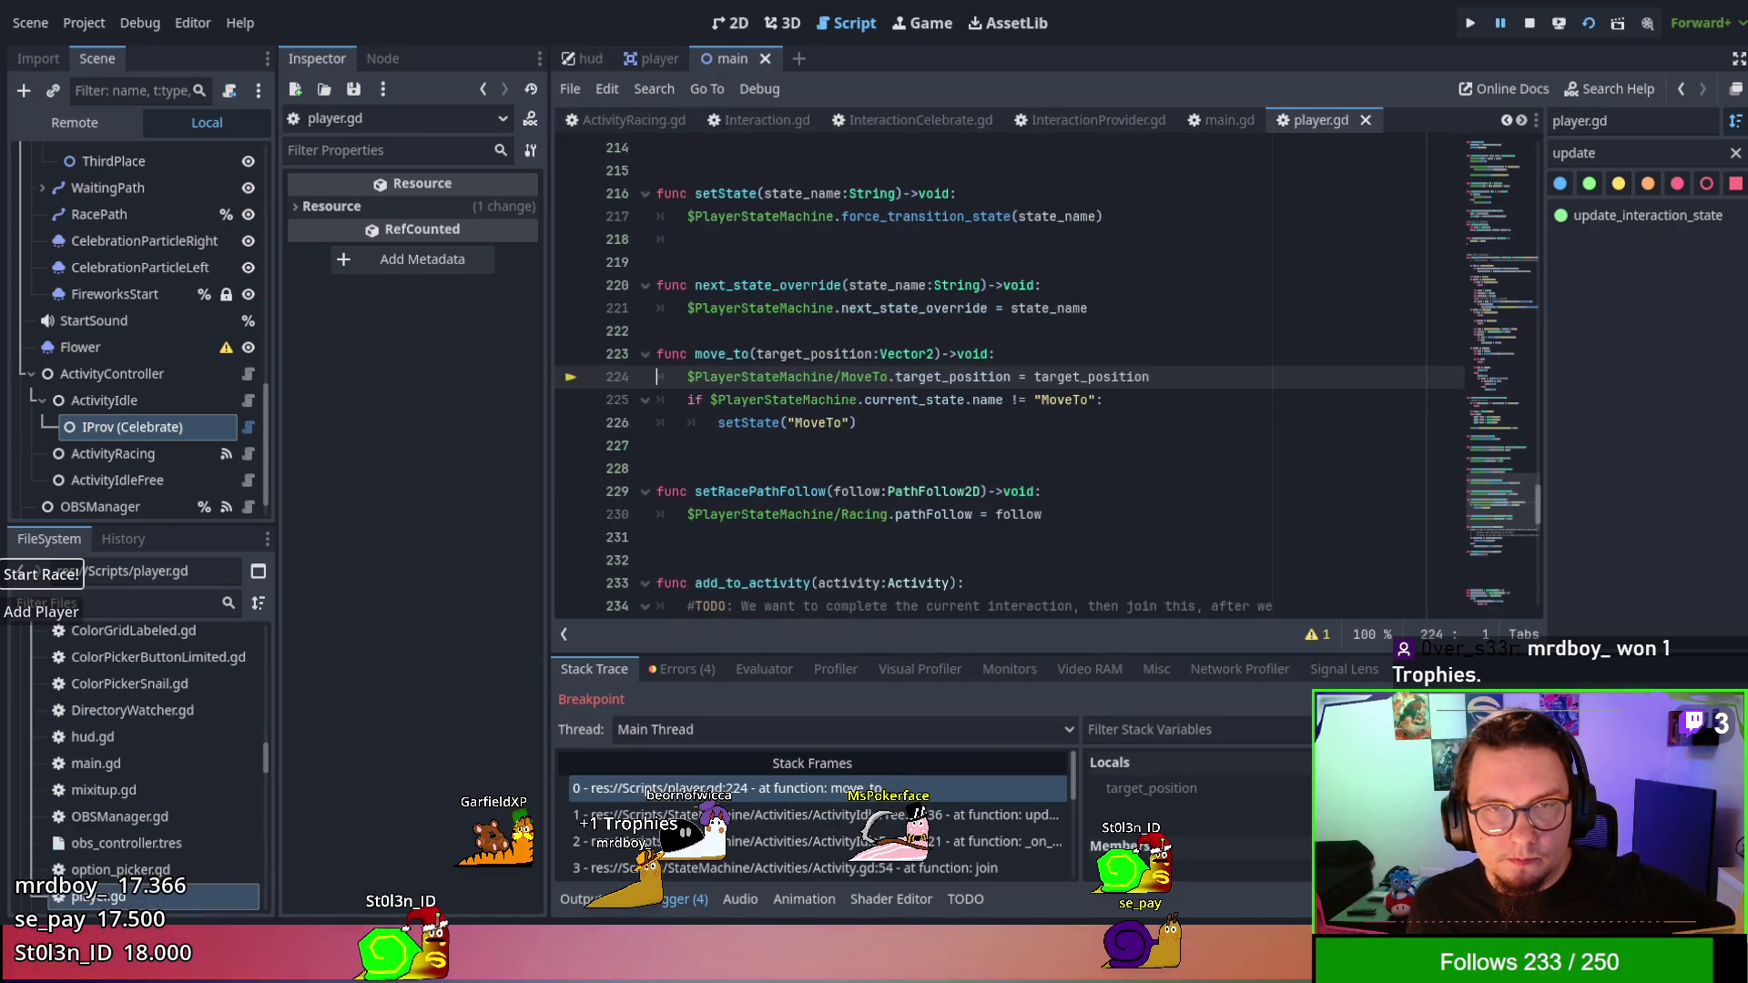
{"action": "key", "text": "F11"}
{"action": "key", "text": "F11"}
{"action": "key", "text": "F11"}
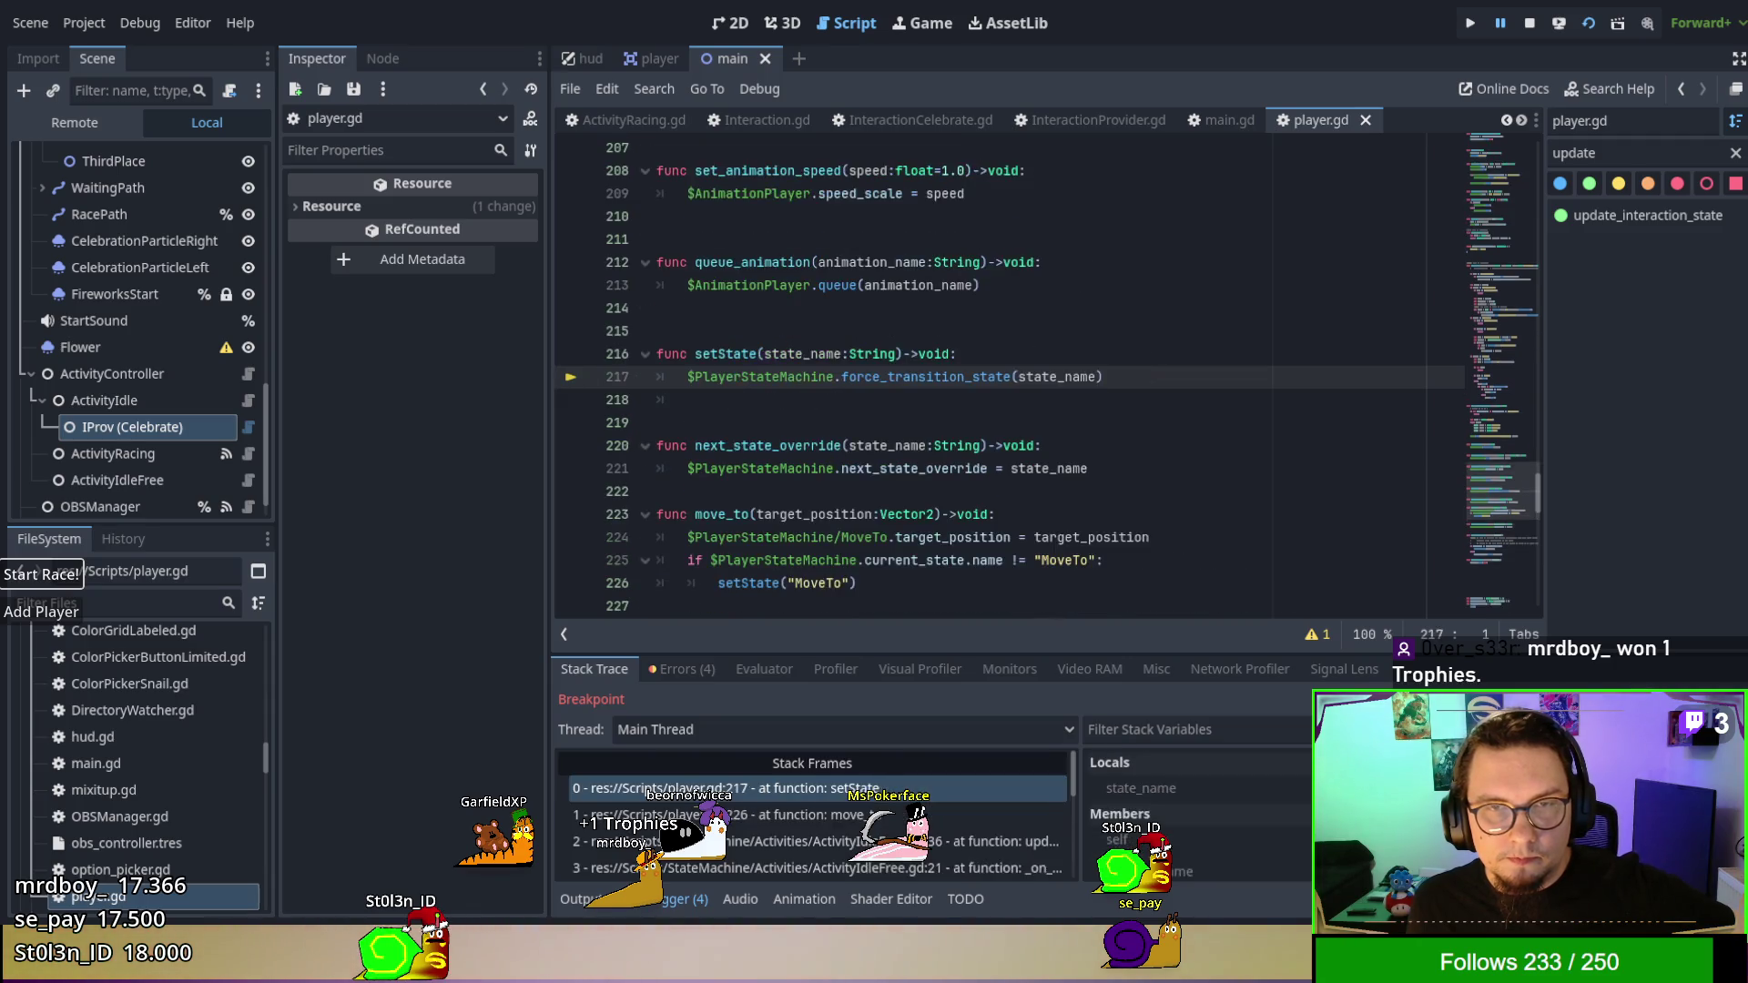
{"action": "key", "text": "F11"}
{"action": "key", "text": "F11"}
{"action": "key", "text": "F11"}
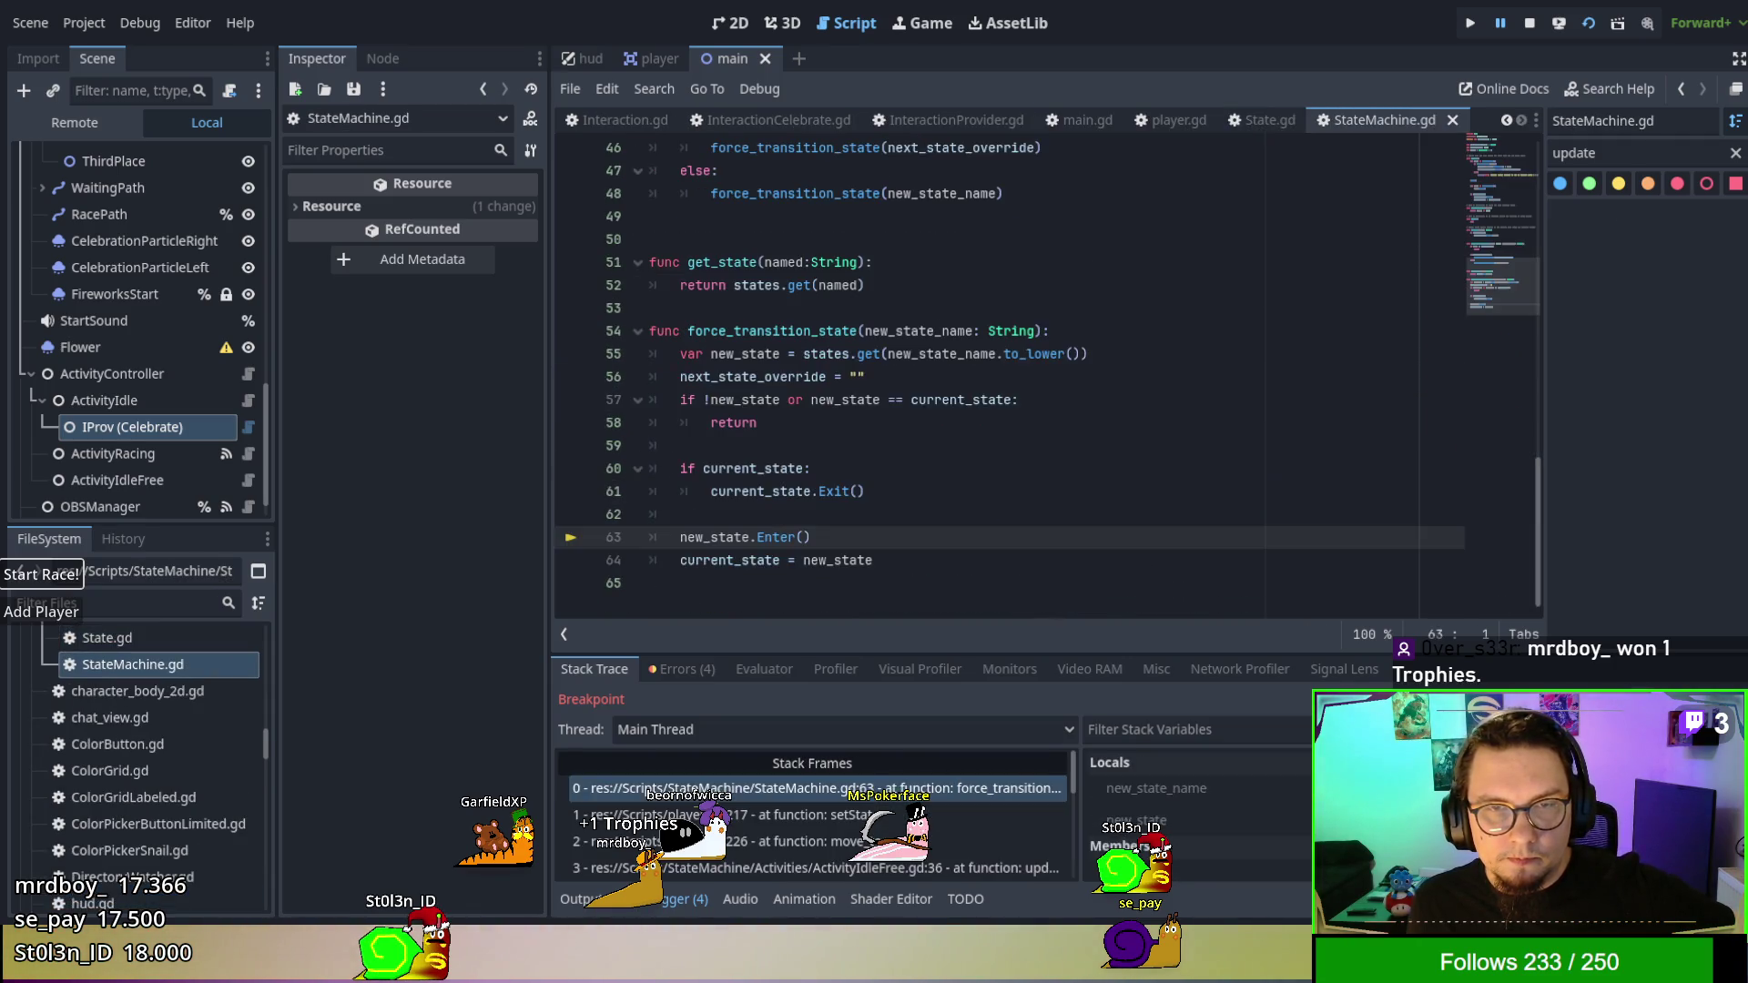
{"action": "key", "text": "F11"}
{"action": "key", "text": "F11"}
{"action": "key", "text": "F11"}
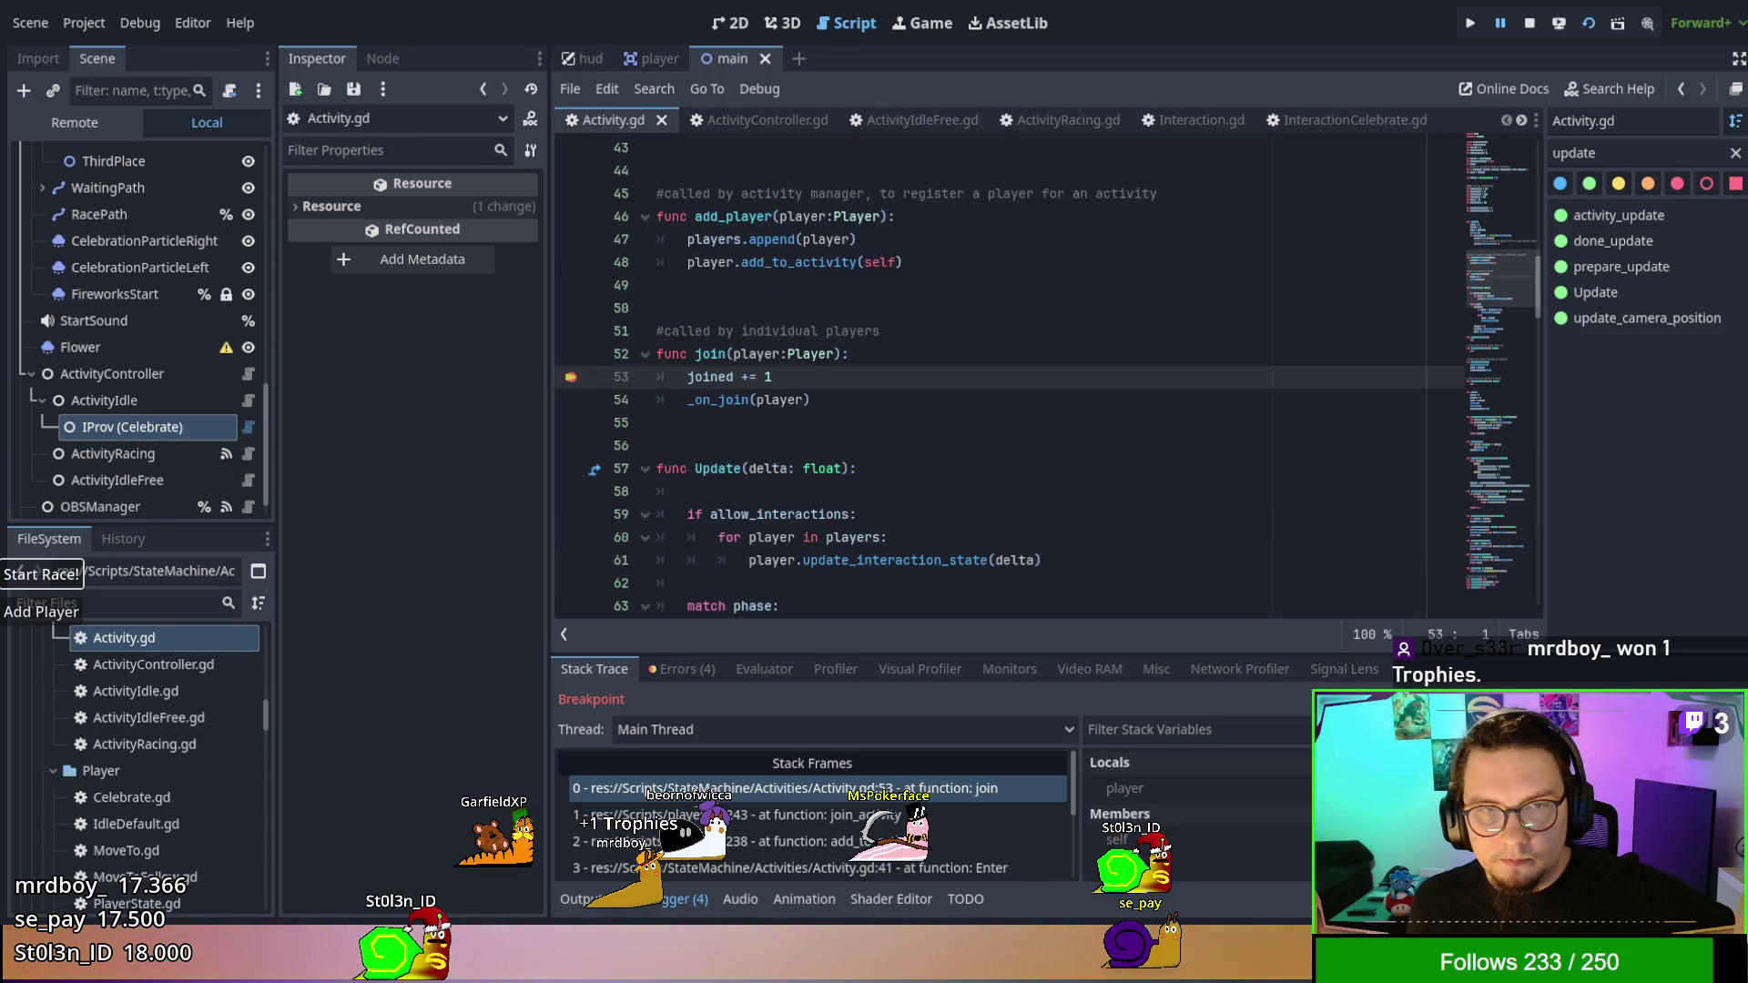
{"action": "key", "text": "F12"}
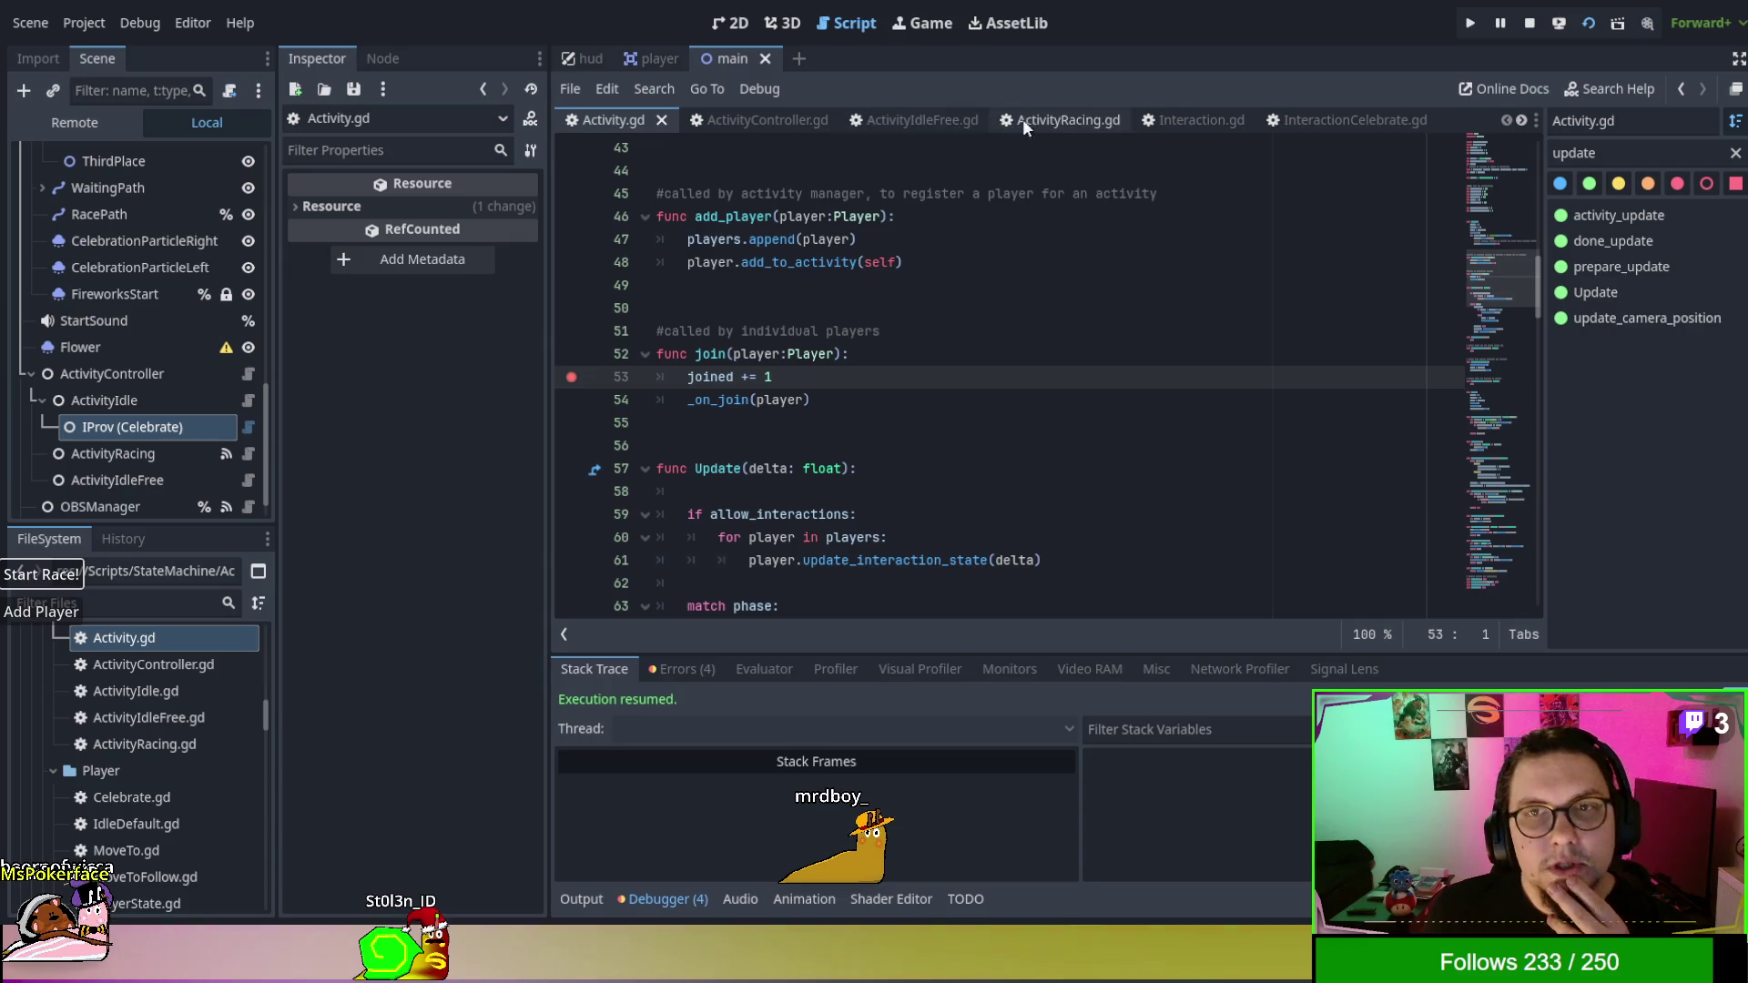
Scroll through Interaction.gd's PREPARING, EXECUTING and DONE phases, then return to the top.
{"action": "left_click", "coordinate": [1202, 119]}
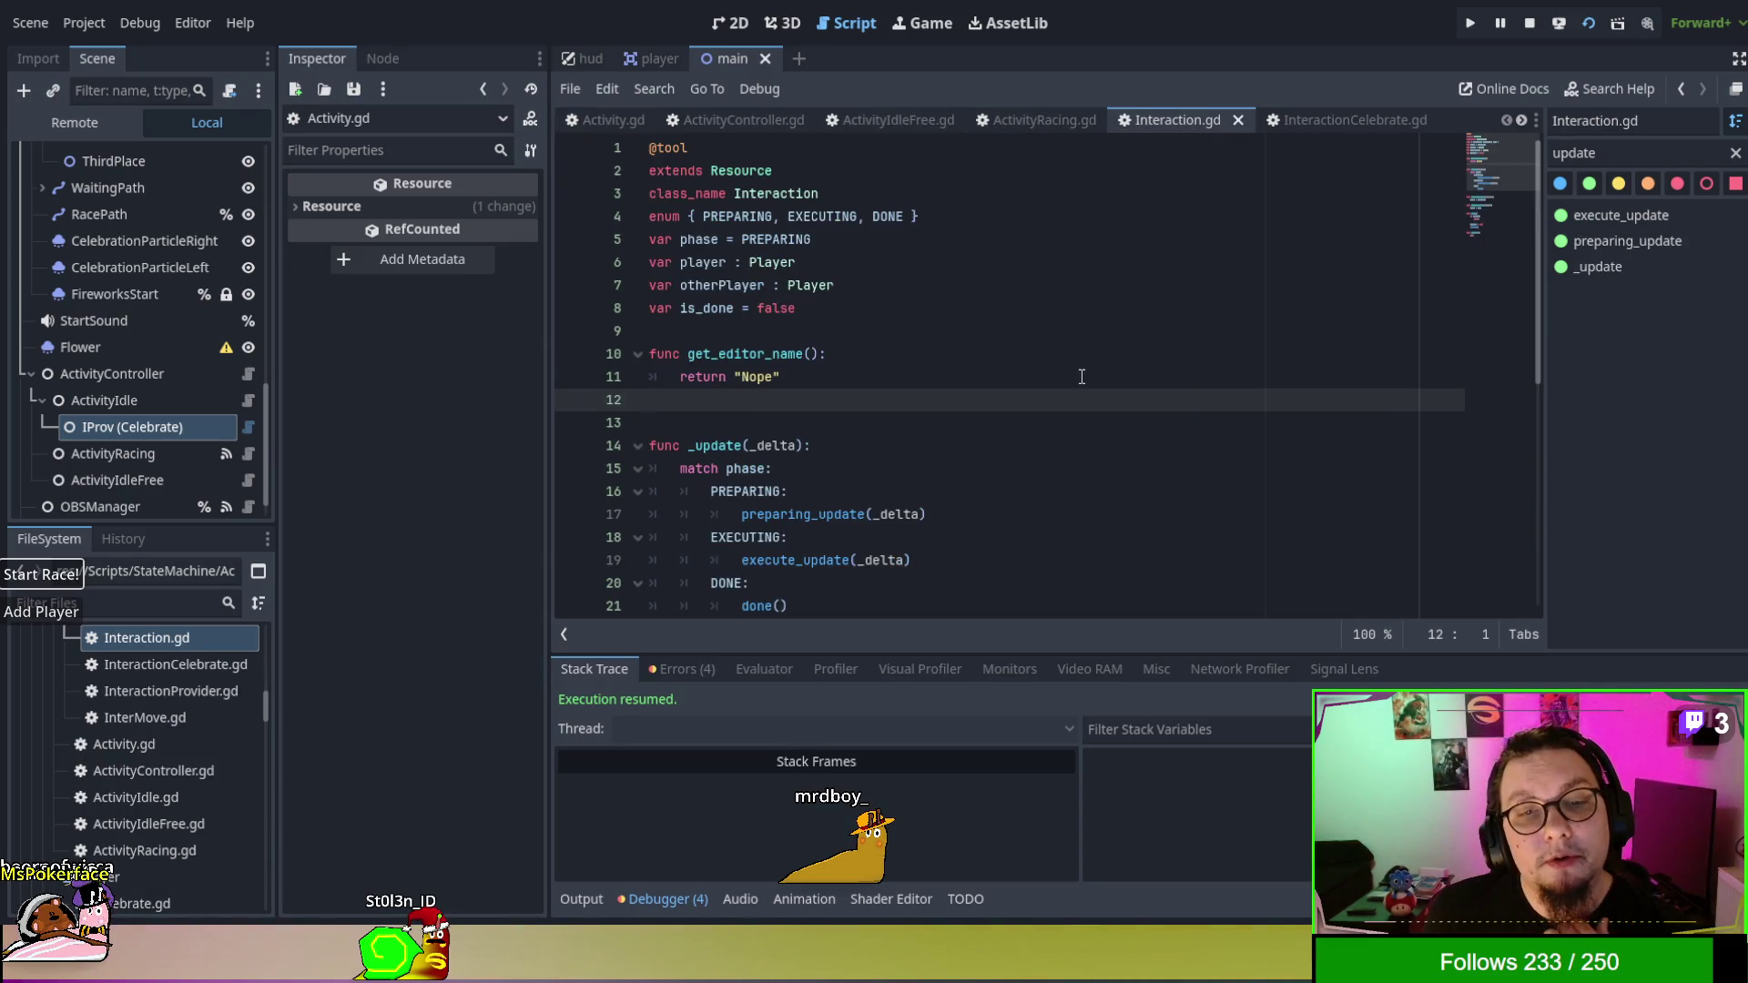
{"action": "scroll", "coordinate": [1081, 375], "scroll_direction": "down", "scroll_amount": 6}
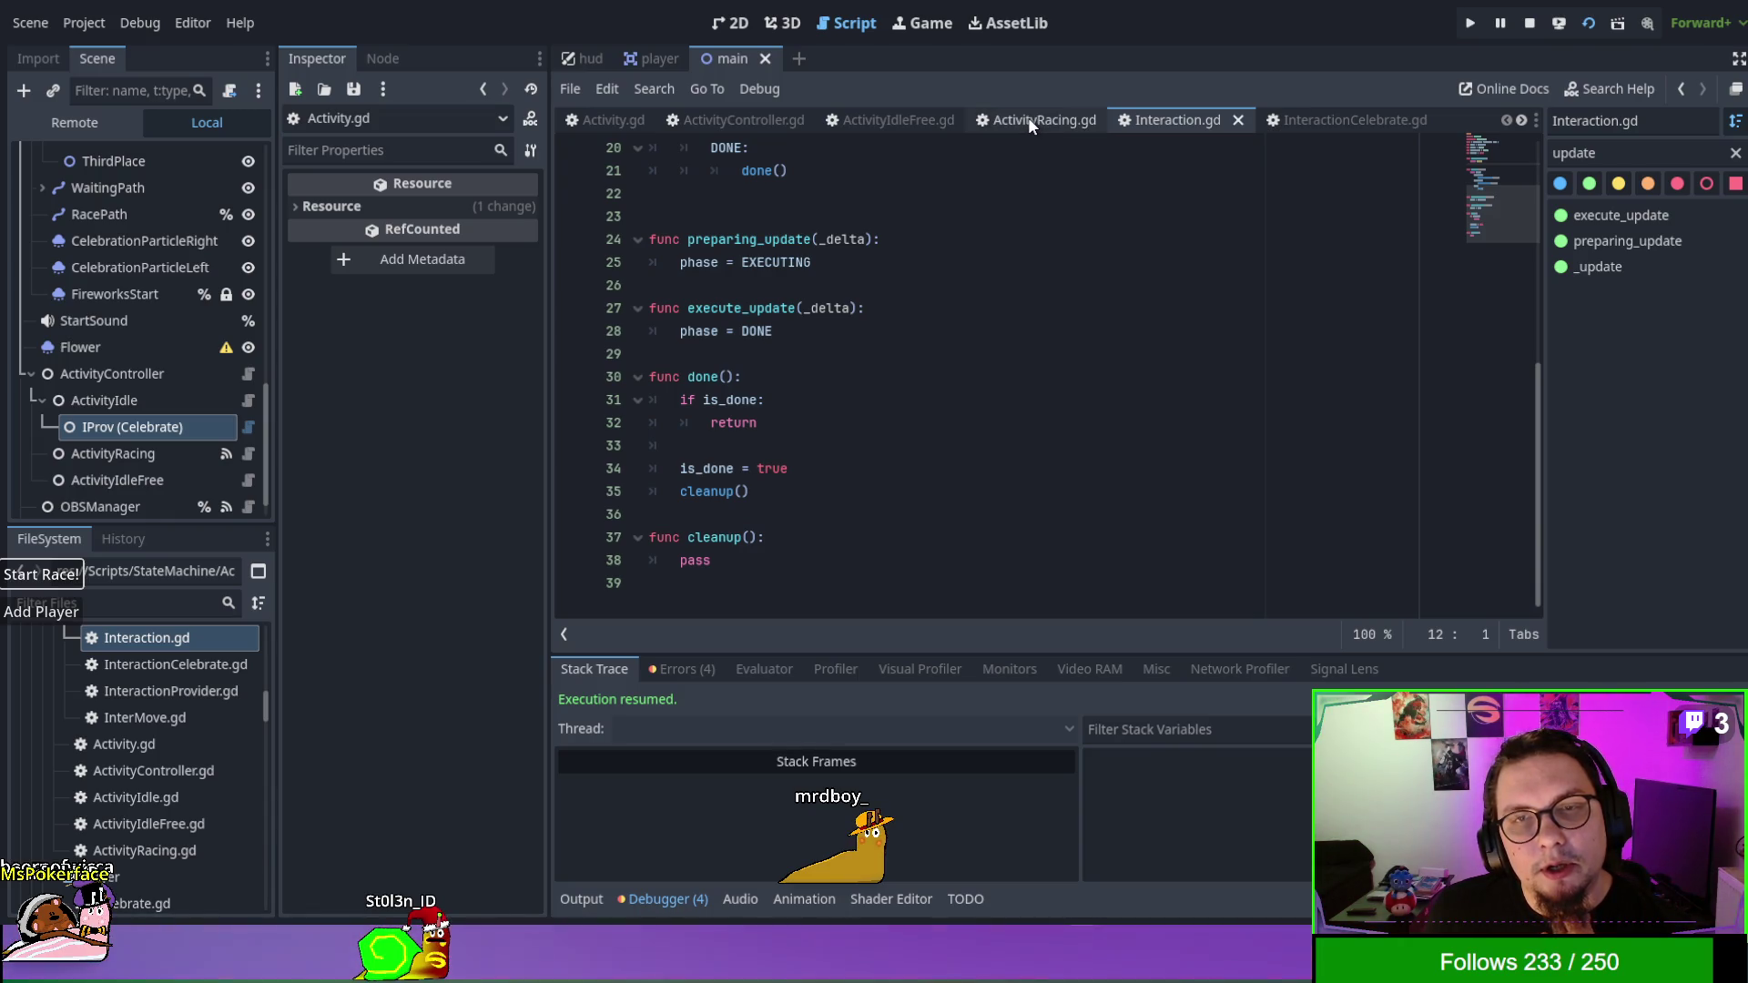
{"action": "scroll", "coordinate": [1209, 411], "scroll_direction": "up", "scroll_amount": 3}
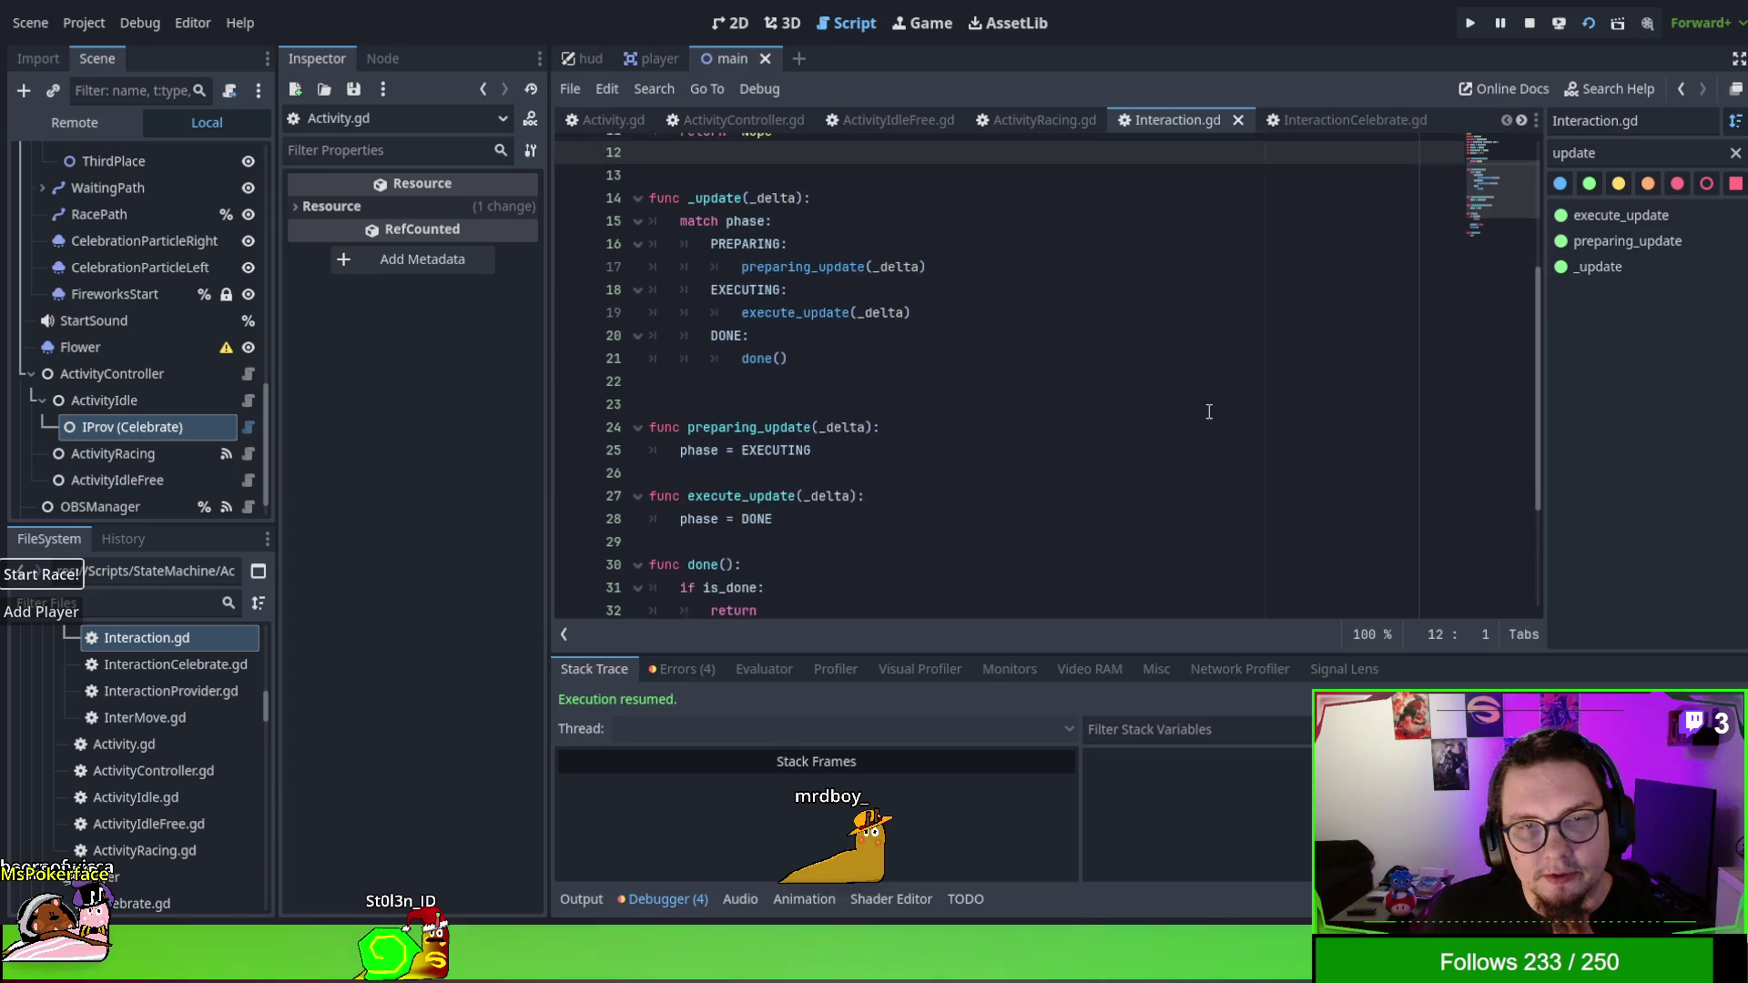
{"action": "scroll", "coordinate": [1209, 412], "scroll_direction": "up", "scroll_amount": 4}
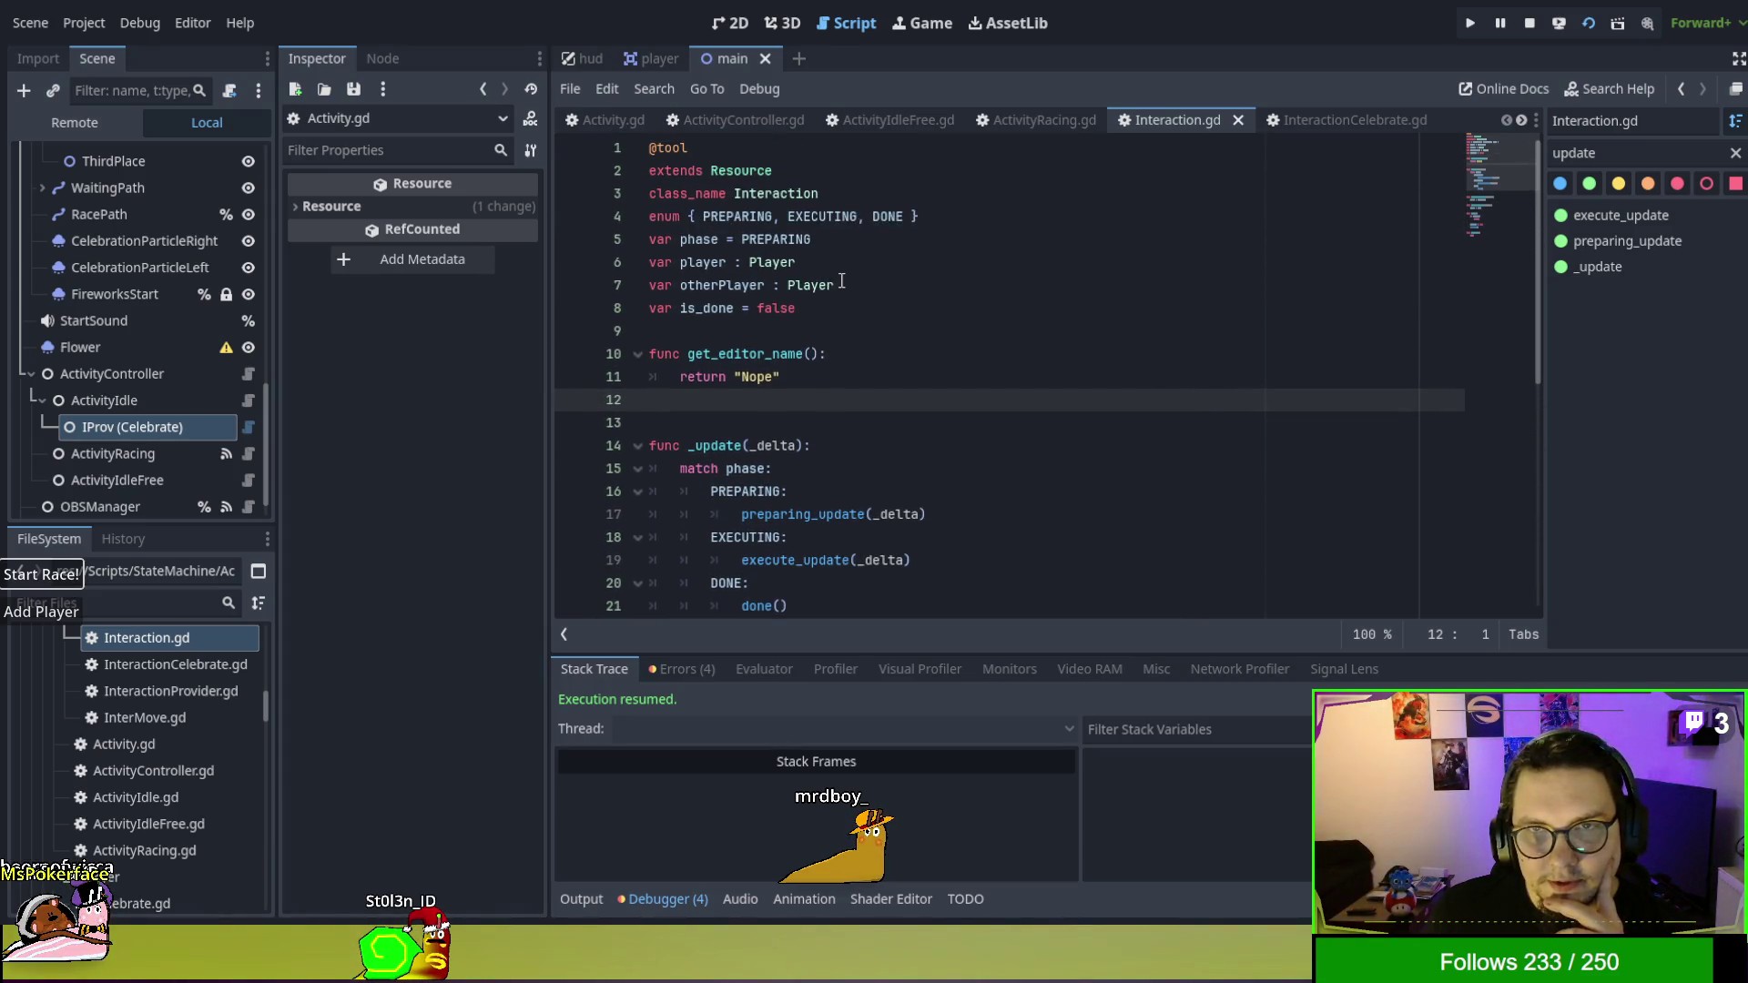
In player.gd, inspect join_activity and the IDLE state condition in add_to_activity.
{"action": "left_click", "coordinate": [665, 56]}
{"action": "scroll", "coordinate": [1139, 364], "scroll_direction": "down", "scroll_amount": 5}
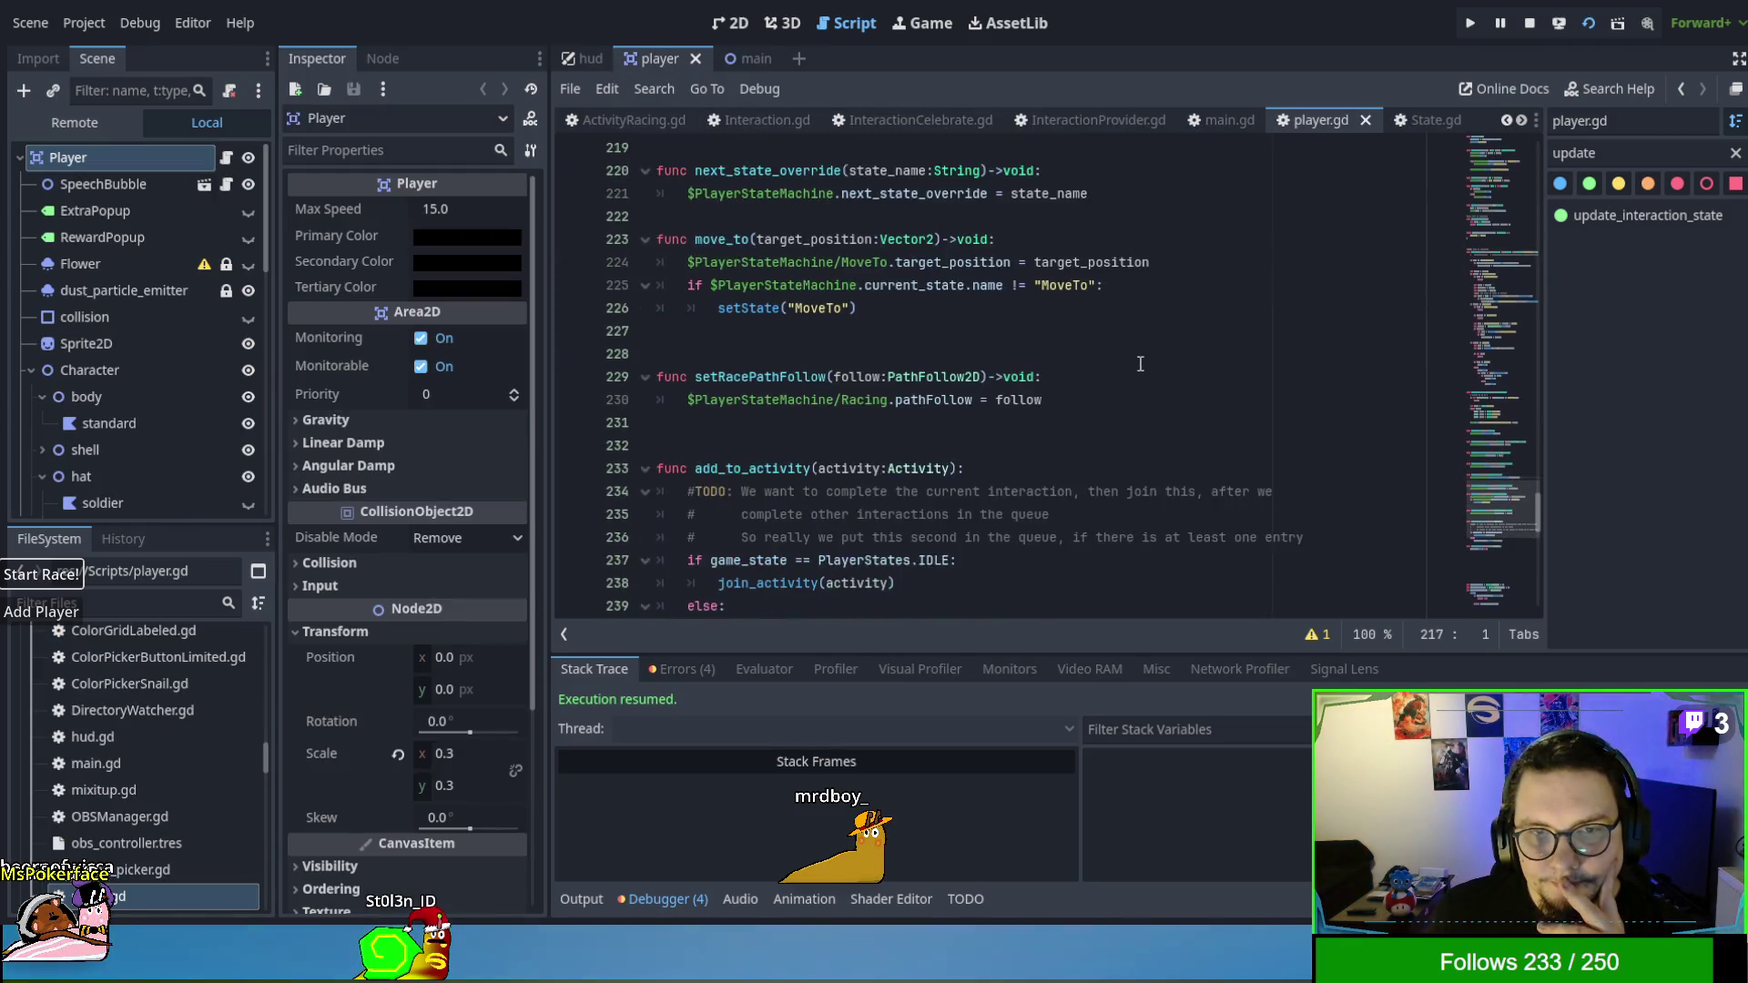
{"action": "scroll", "coordinate": [1251, 355], "scroll_direction": "down", "scroll_amount": 3}
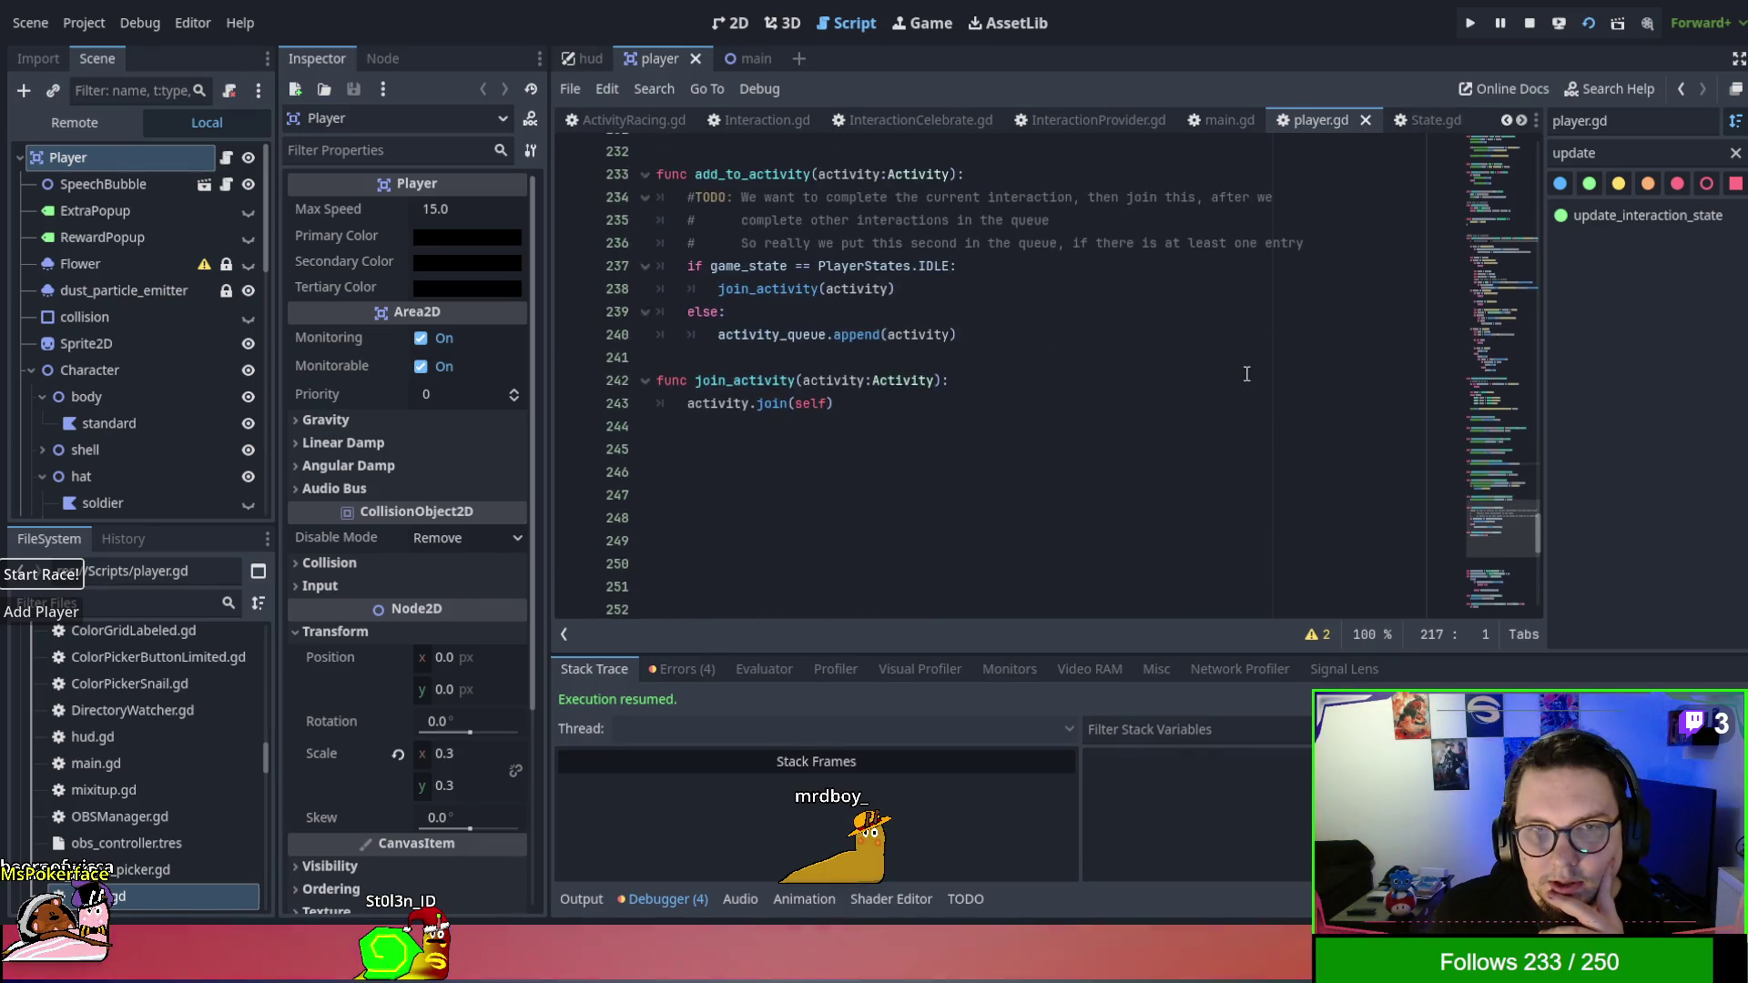
{"action": "double_click", "coordinate": [749, 307]}
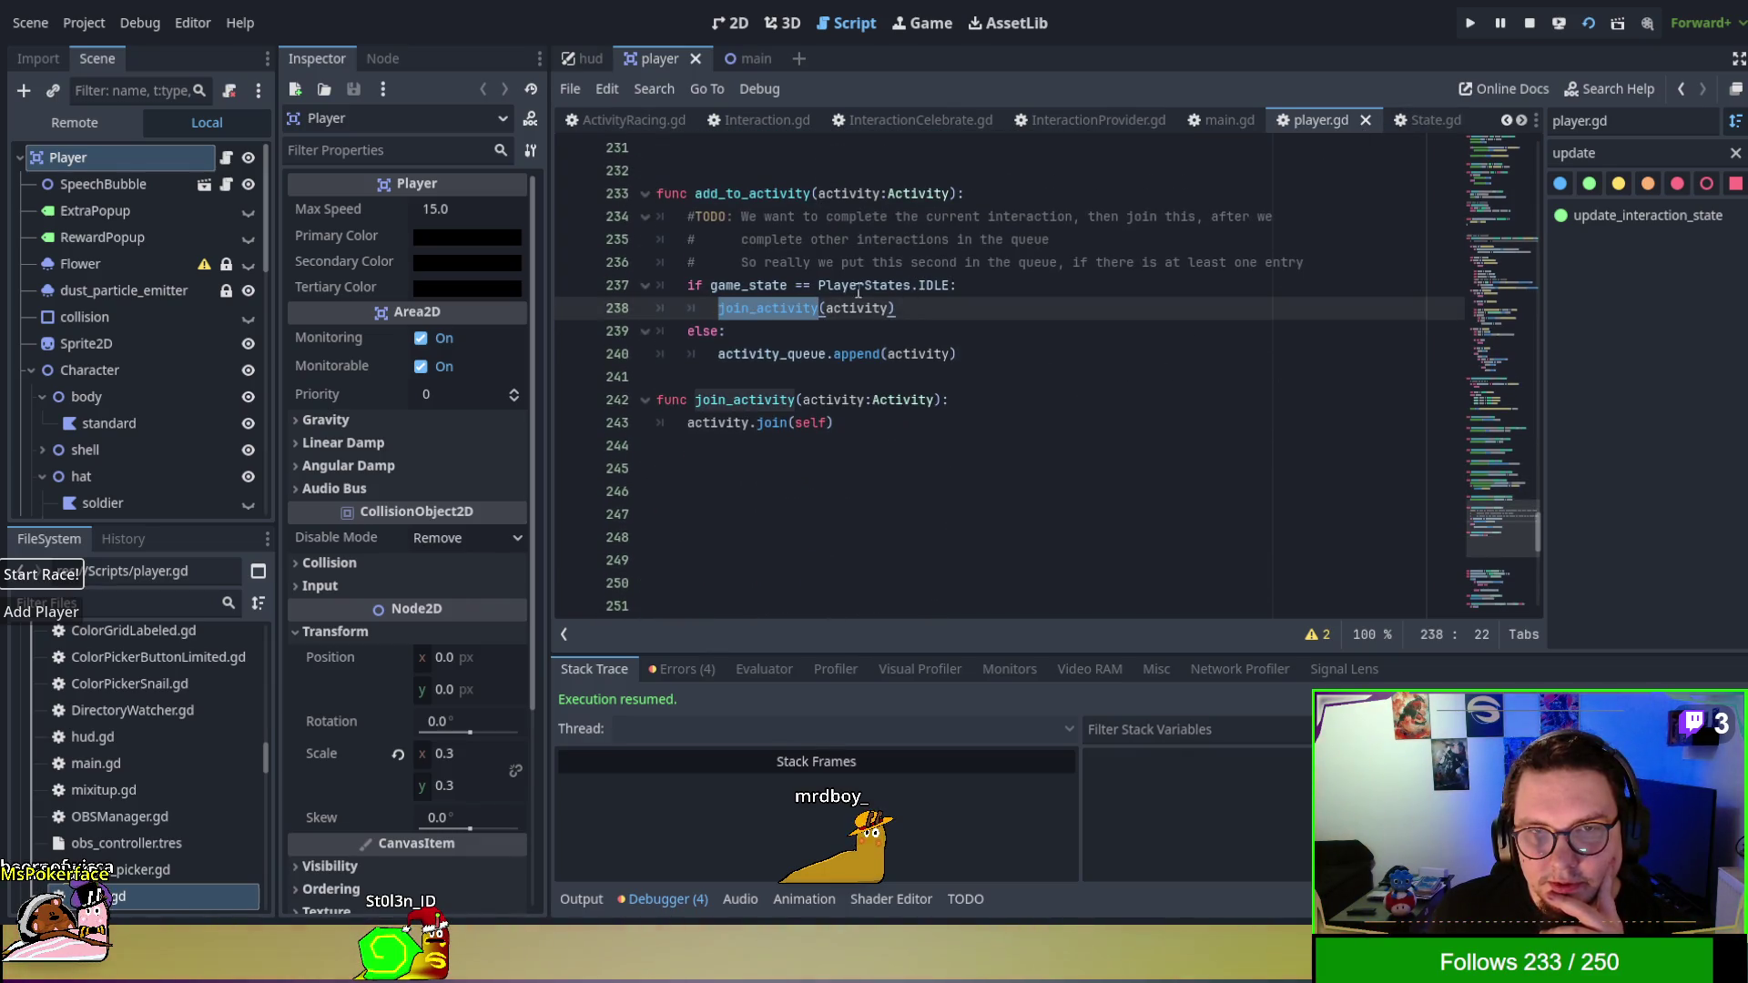
{"action": "double_click", "coordinate": [857, 285]}
{"action": "double_click", "coordinate": [933, 285]}
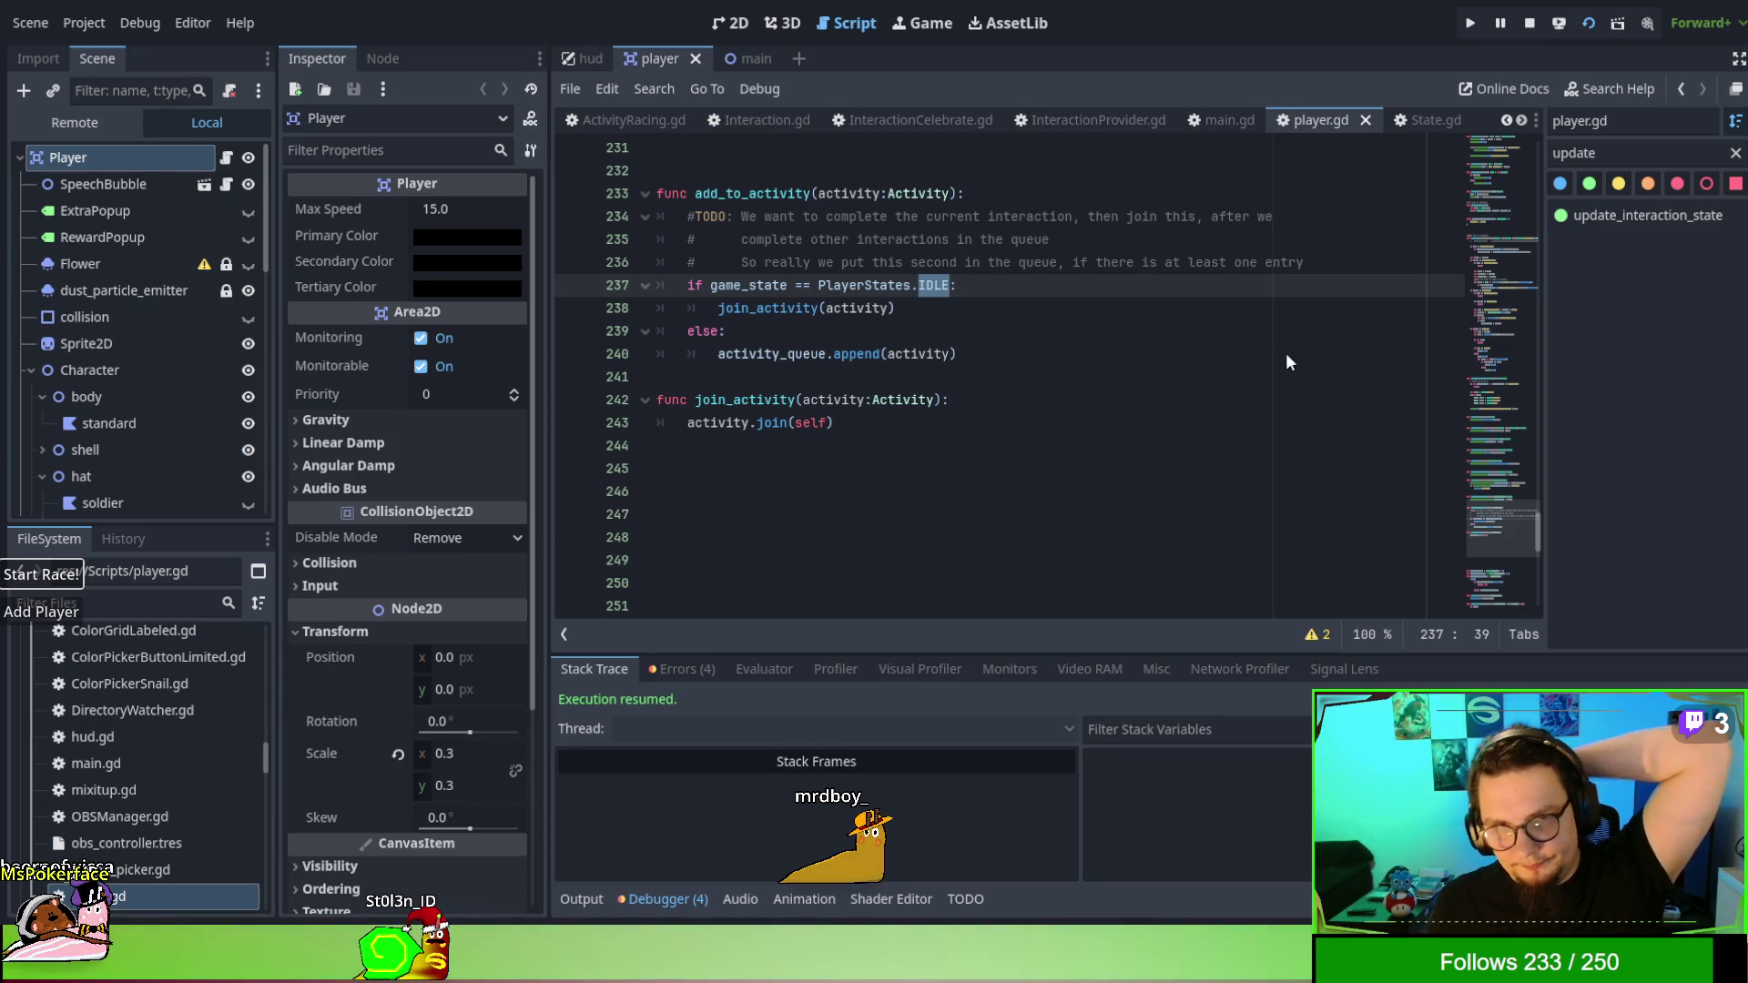
{"action": "left_click", "coordinate": [1202, 514]}
Bring the _process function with its commented-out update_interaction_state(delta) call into view.
{"action": "scroll", "coordinate": [1112, 381], "scroll_direction": "up", "scroll_amount": 1}
{"action": "scroll", "coordinate": [1112, 381], "scroll_direction": "up", "scroll_amount": 8}
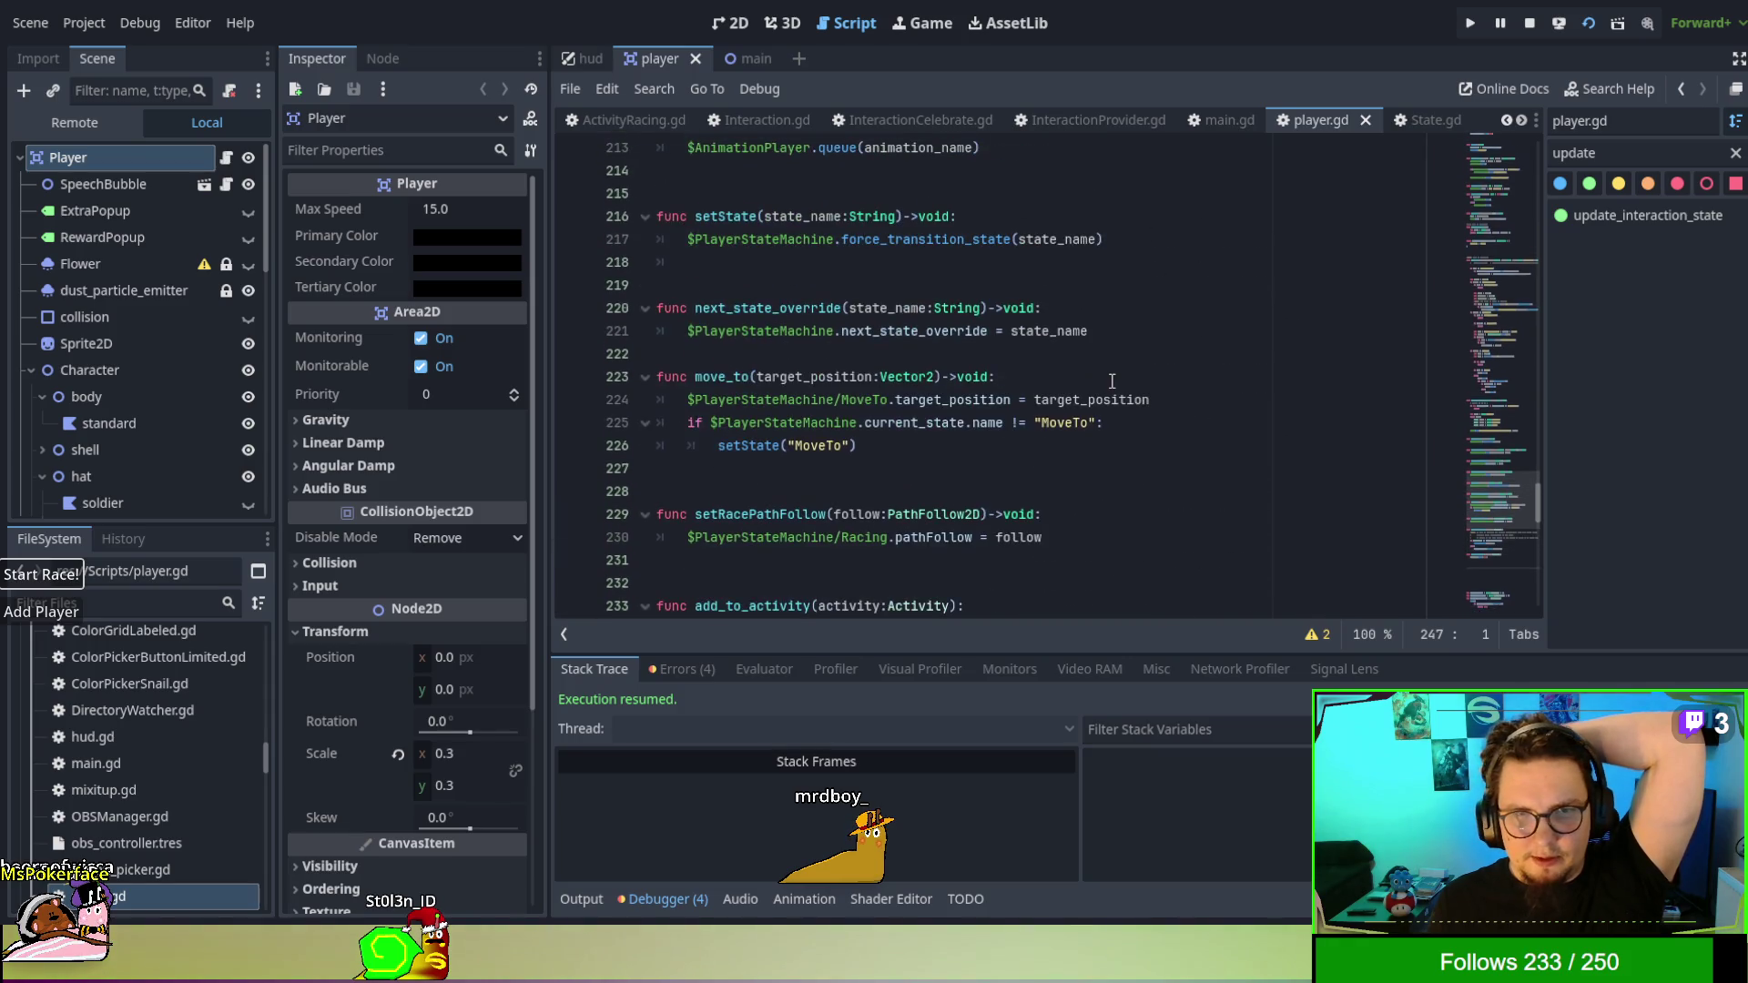
{"action": "scroll", "coordinate": [1112, 381], "scroll_direction": "up", "scroll_amount": 2}
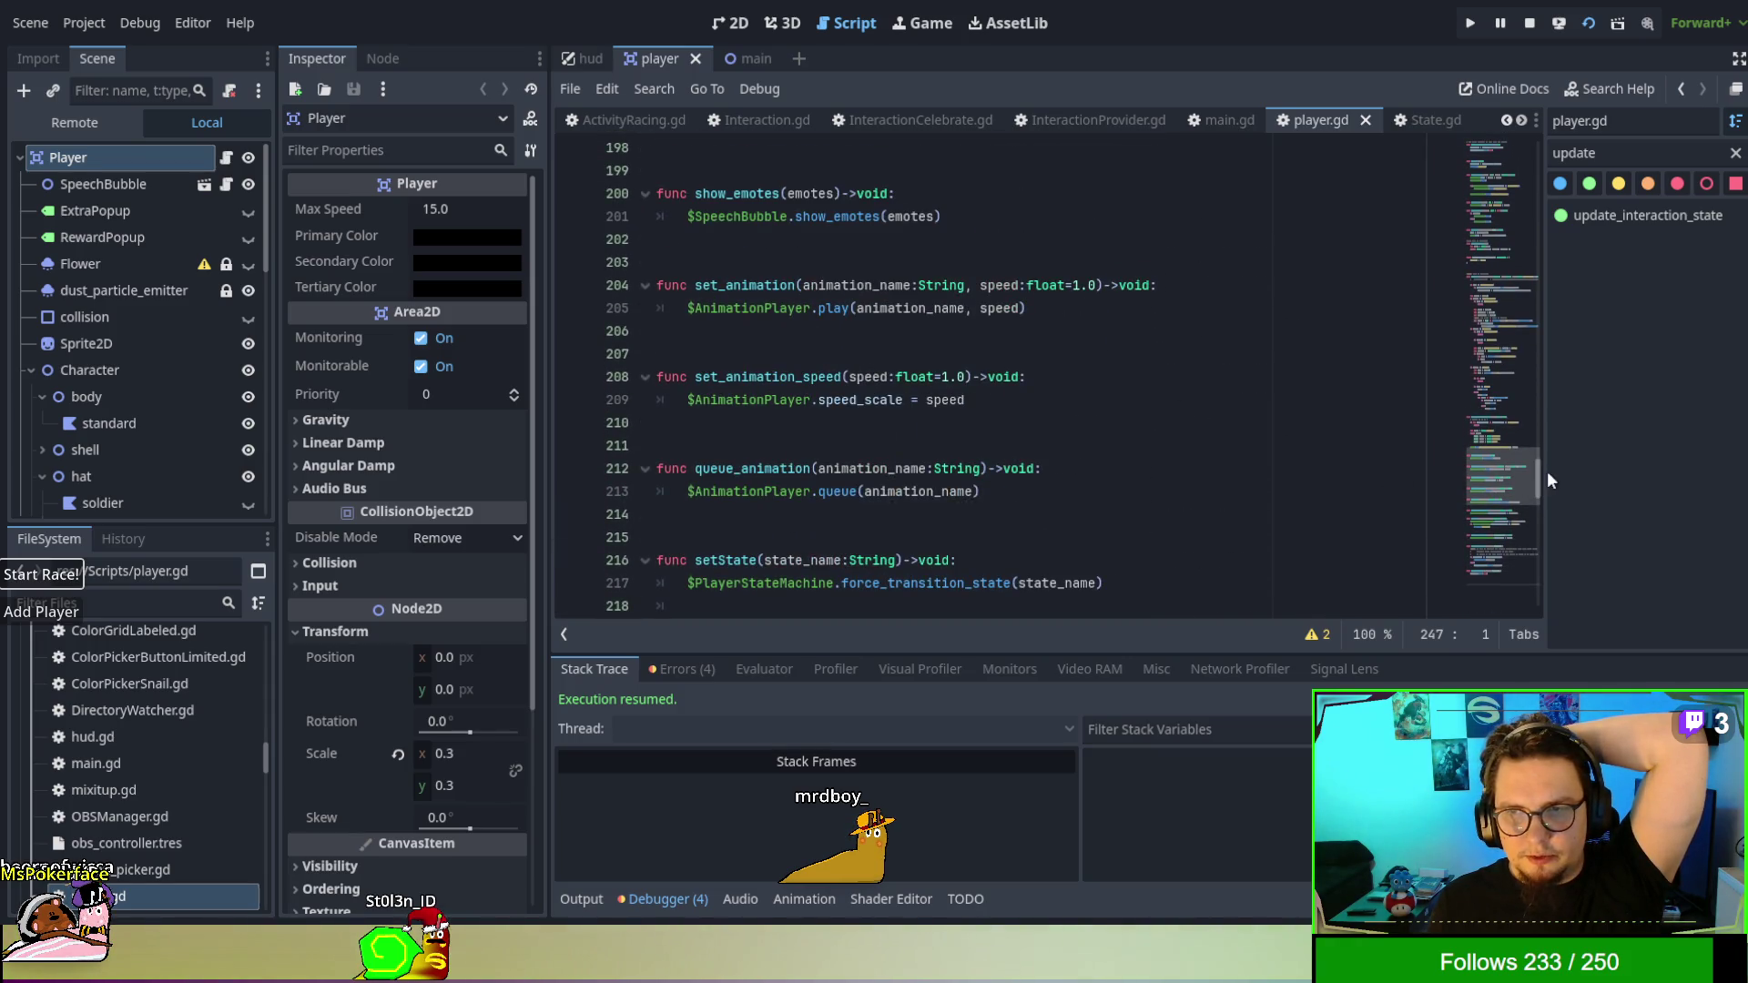
{"action": "left_click_drag", "start_coordinate": [1533, 478], "coordinate": [1539, 187]}
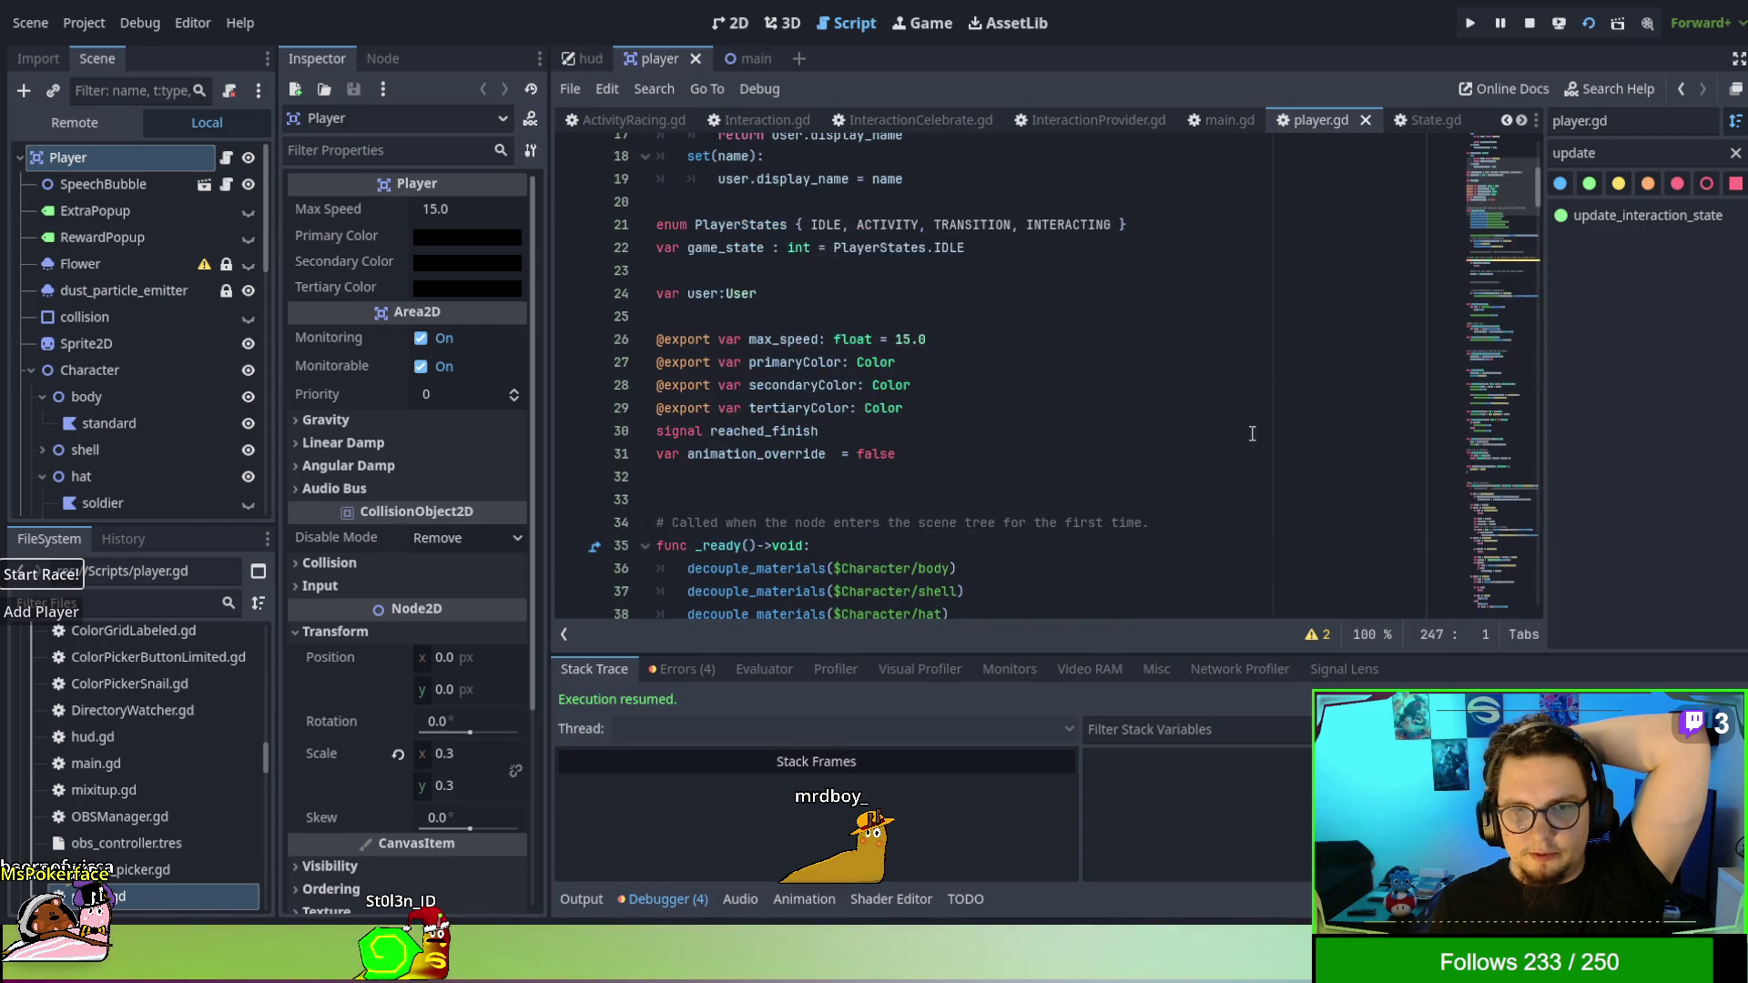
{"action": "scroll", "coordinate": [1210, 446], "scroll_direction": "down", "scroll_amount": 7}
{"action": "scroll", "coordinate": [1209, 446], "scroll_direction": "down", "scroll_amount": 3}
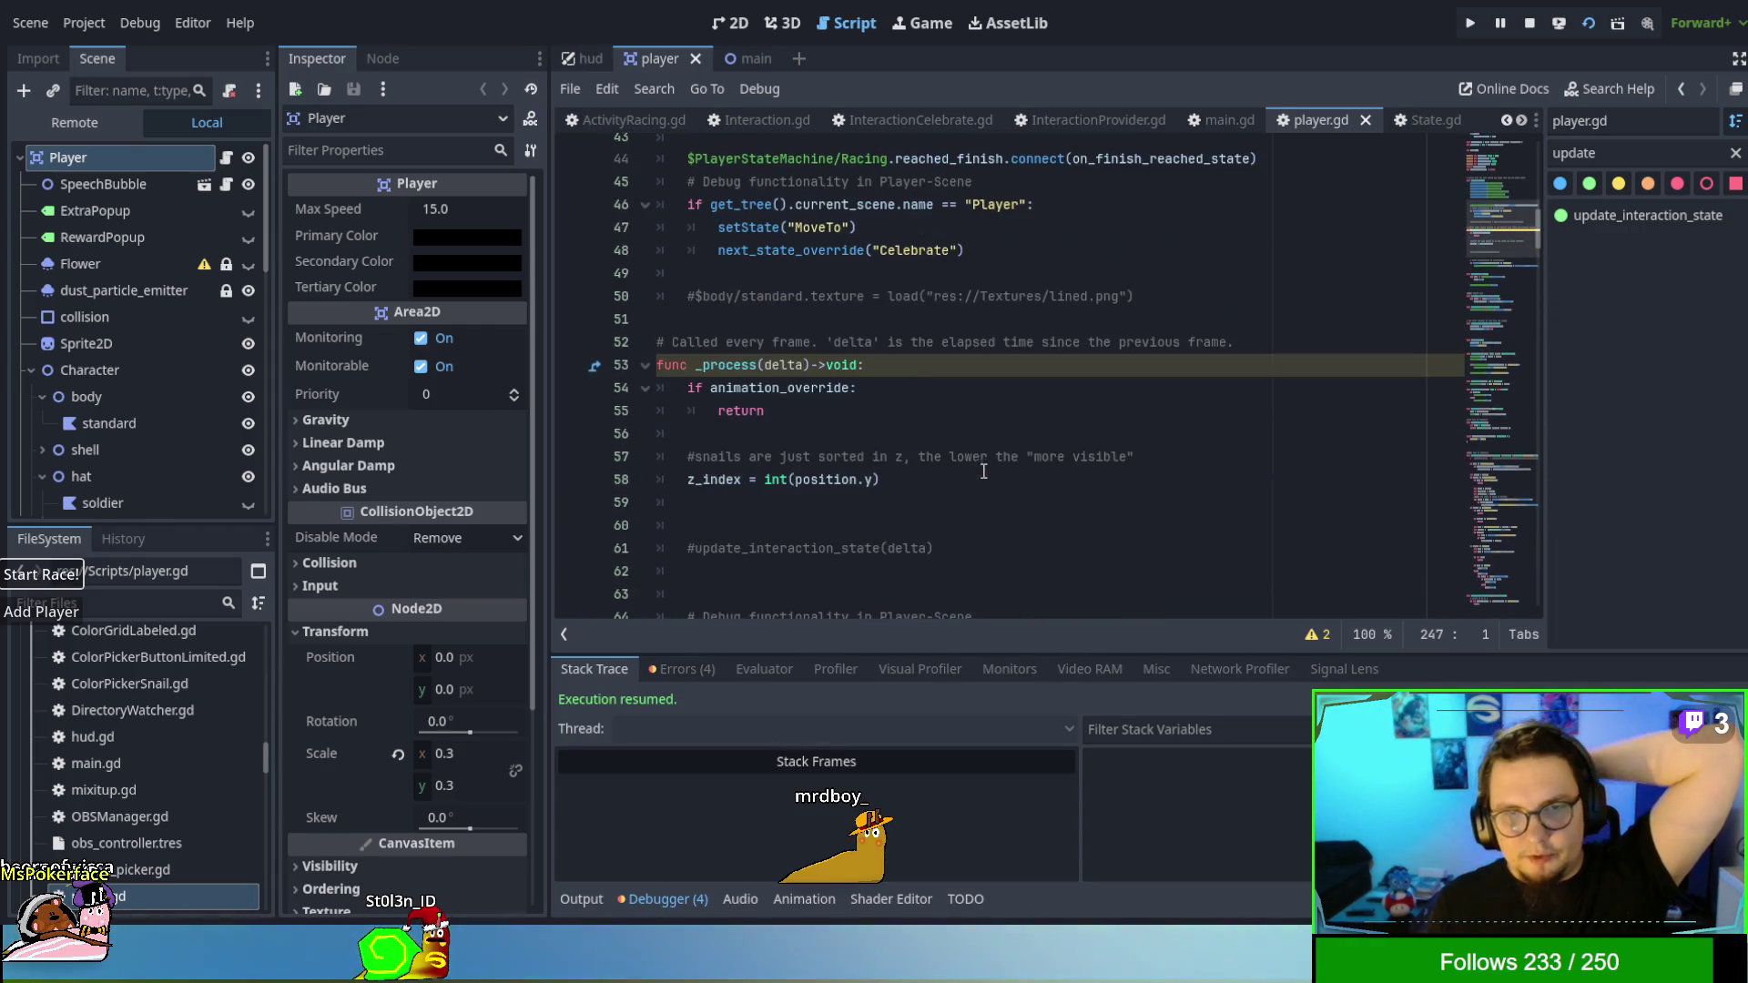
{"action": "scroll", "coordinate": [903, 382], "scroll_direction": "down", "scroll_amount": 3}
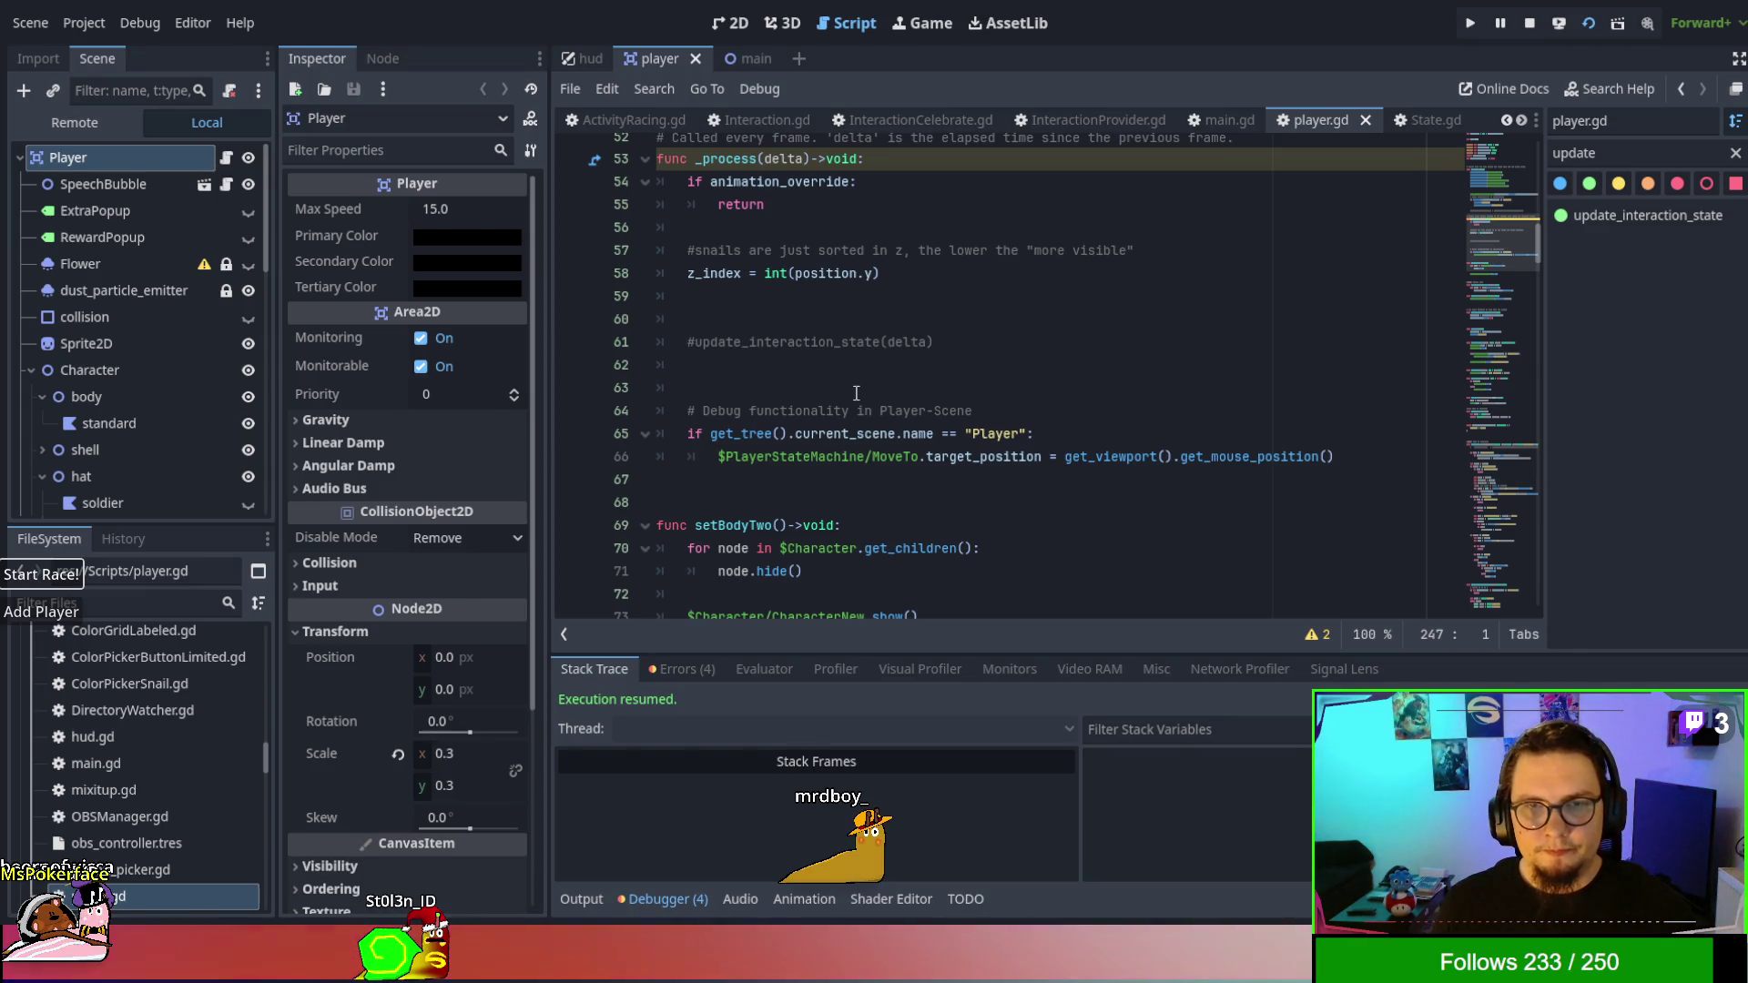
Delete the leading # to uncomment update_interaction_state(delta) on line 61.
{"action": "double_click", "coordinate": [702, 344]}
{"action": "key", "text": "Home"}
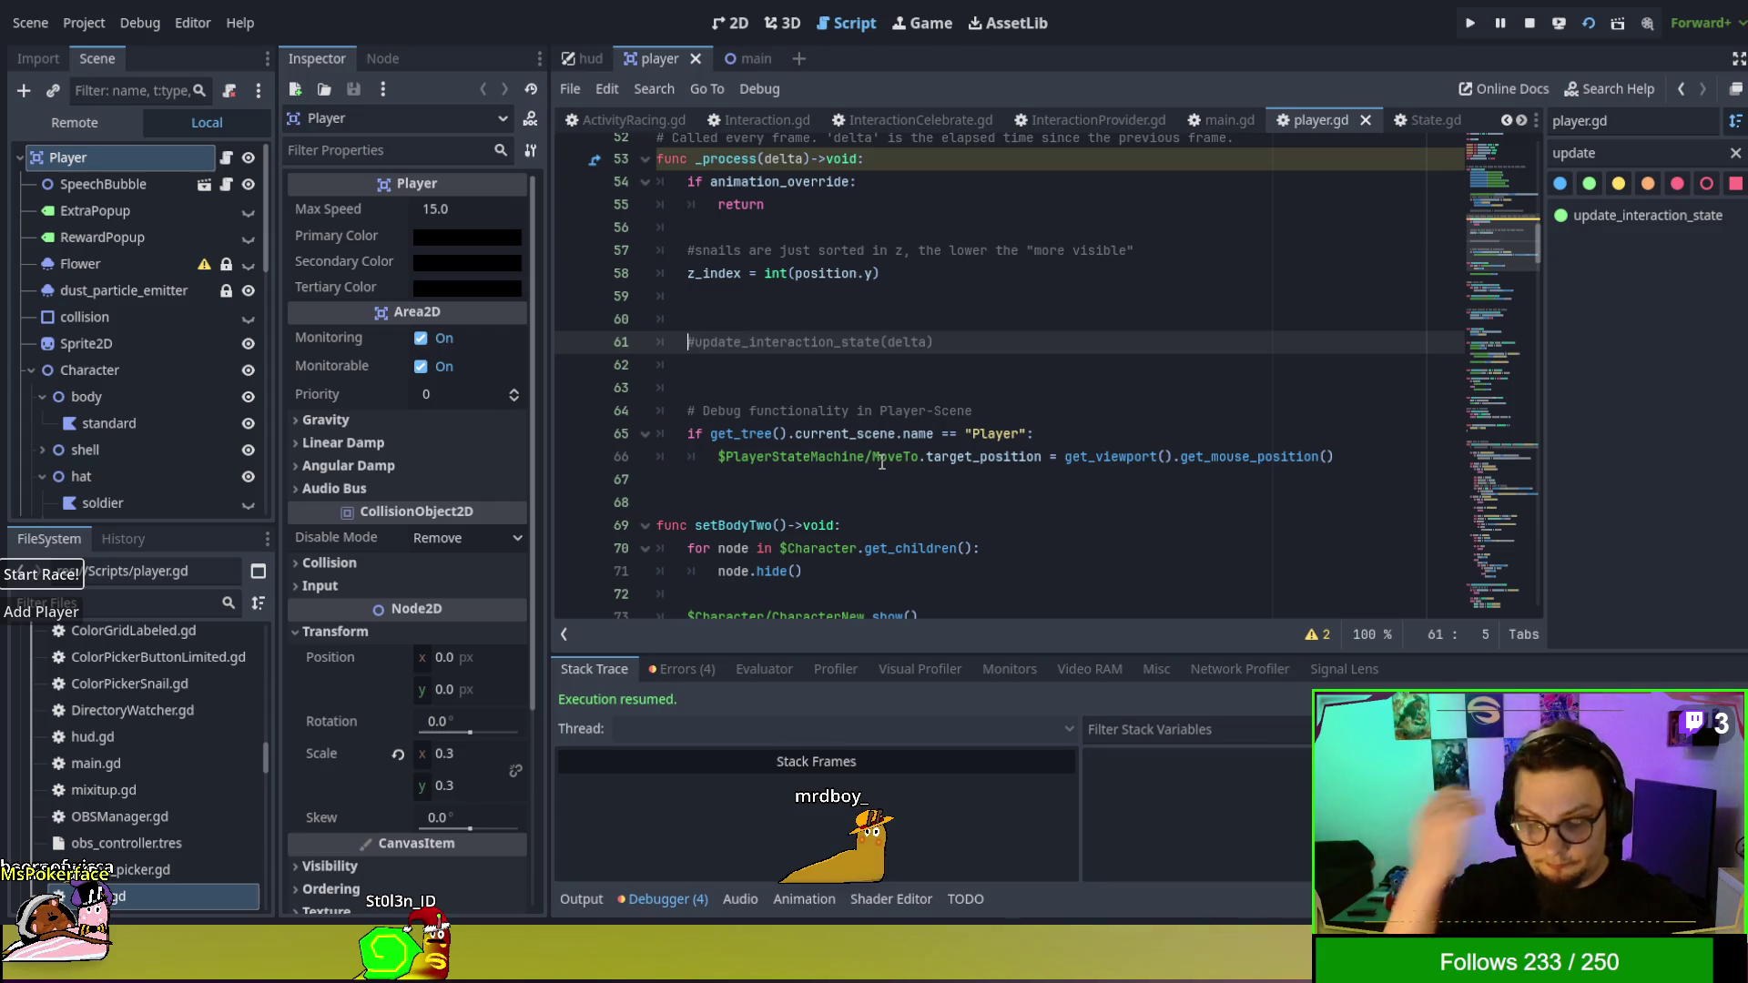
{"action": "key", "text": "Delete"}
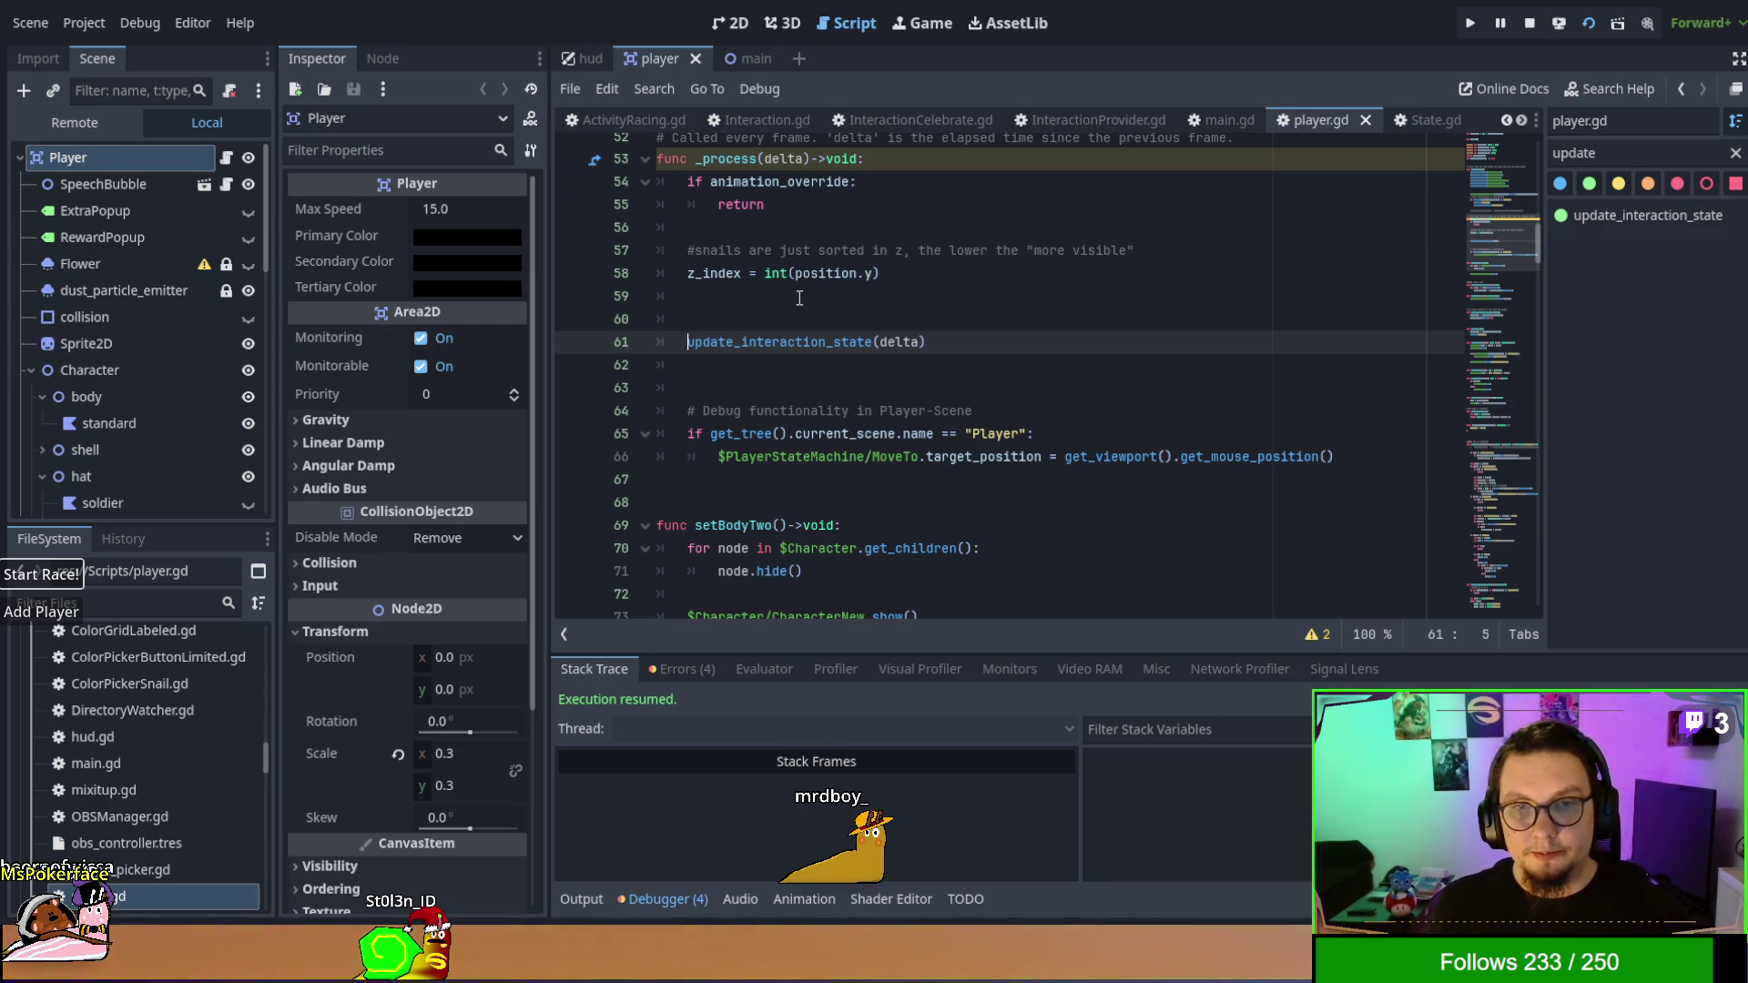
Jump to the update_interaction_state function definition and place the caret inside it.
{"action": "left_click", "coordinate": [795, 344], "text": "ctrl"}
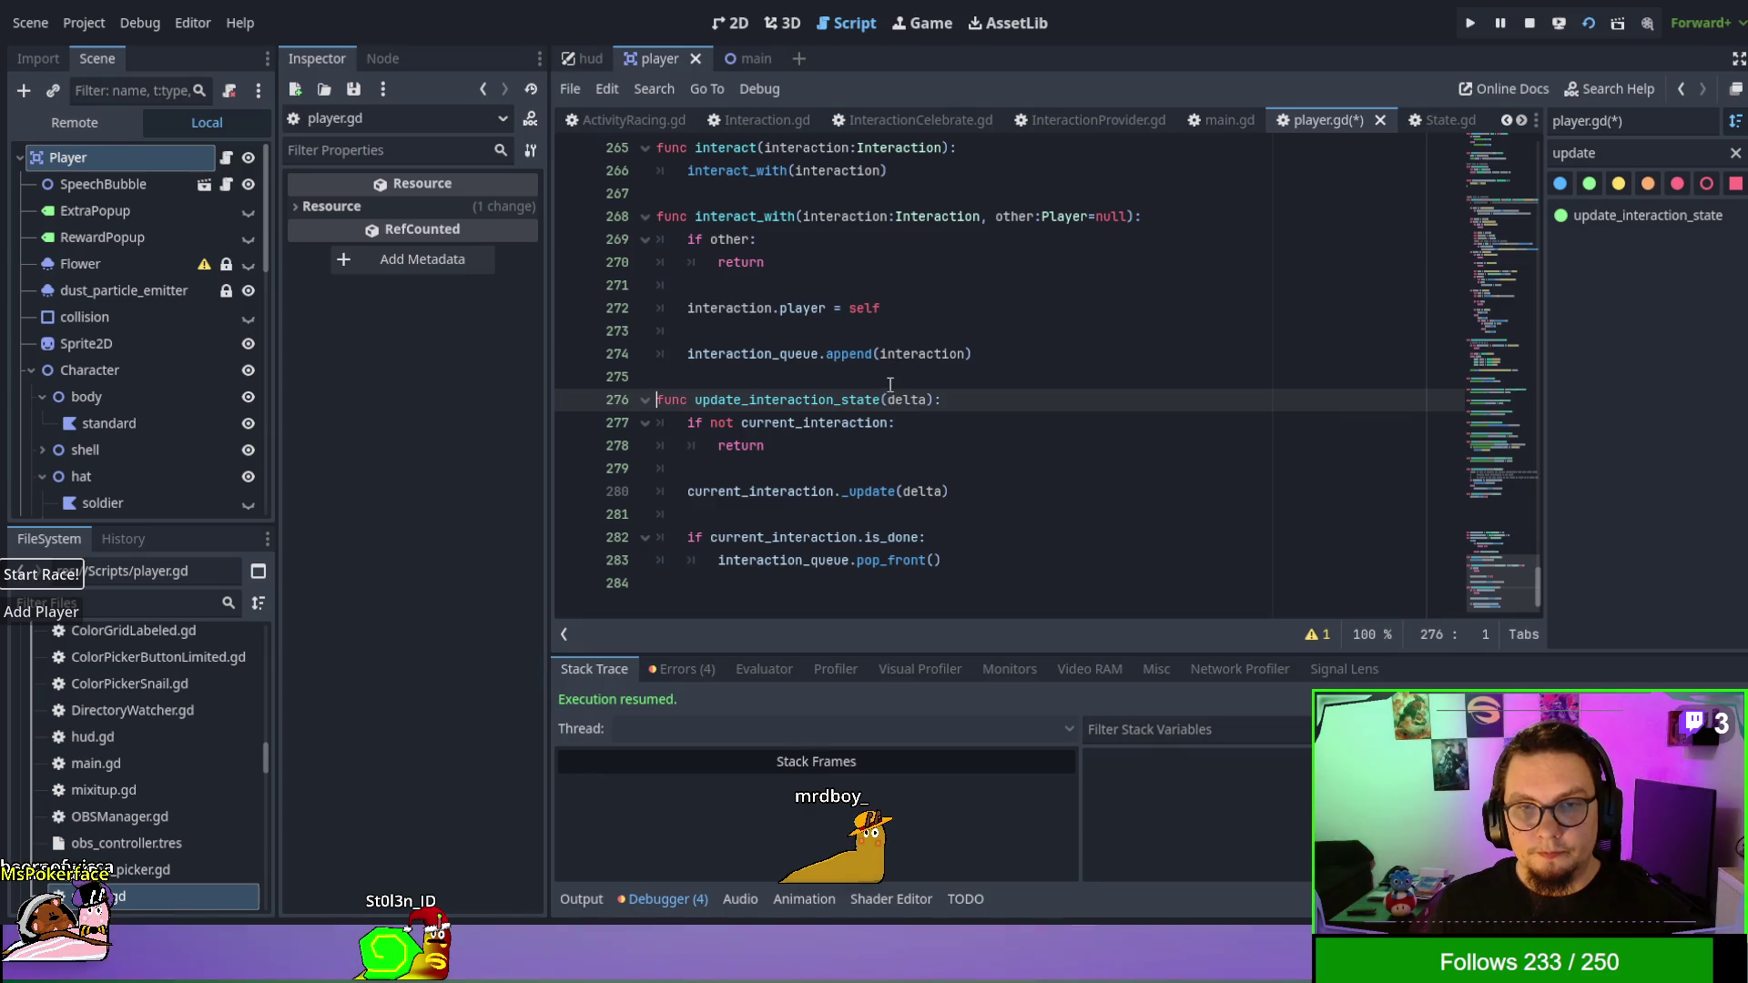
{"action": "double_click", "coordinate": [814, 397]}
{"action": "scroll", "coordinate": [1236, 502], "scroll_direction": "up", "scroll_amount": 20}
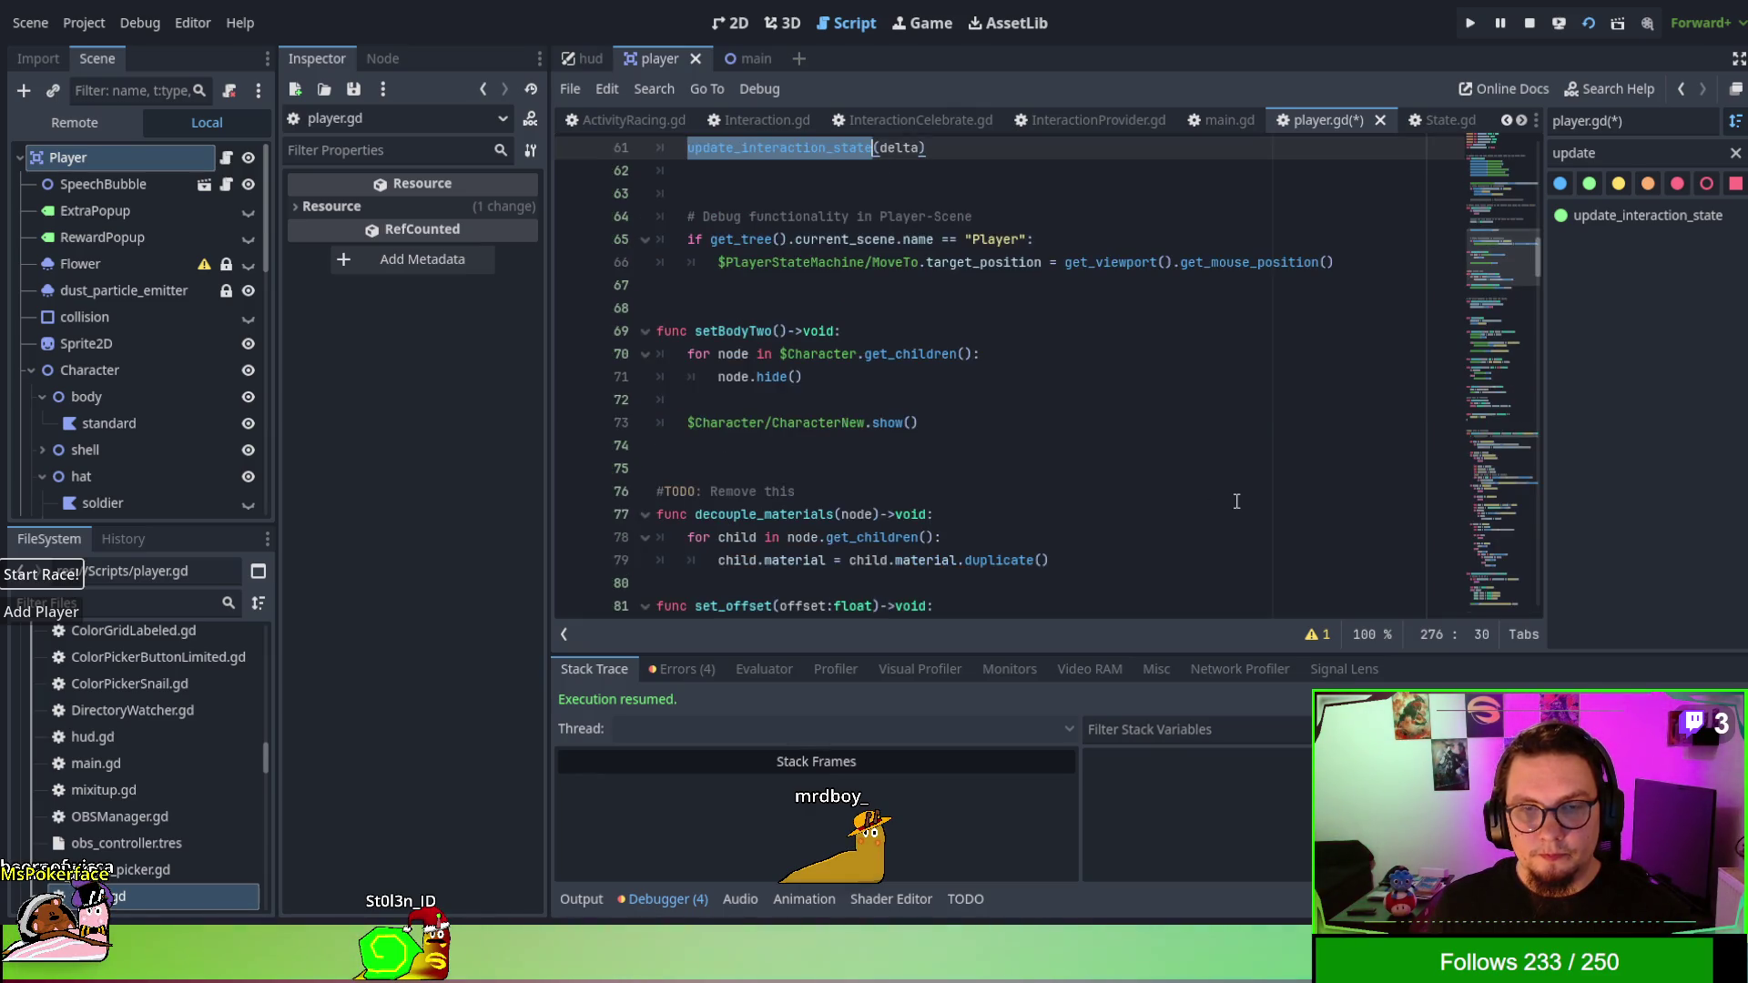
{"action": "key", "text": "Home"}
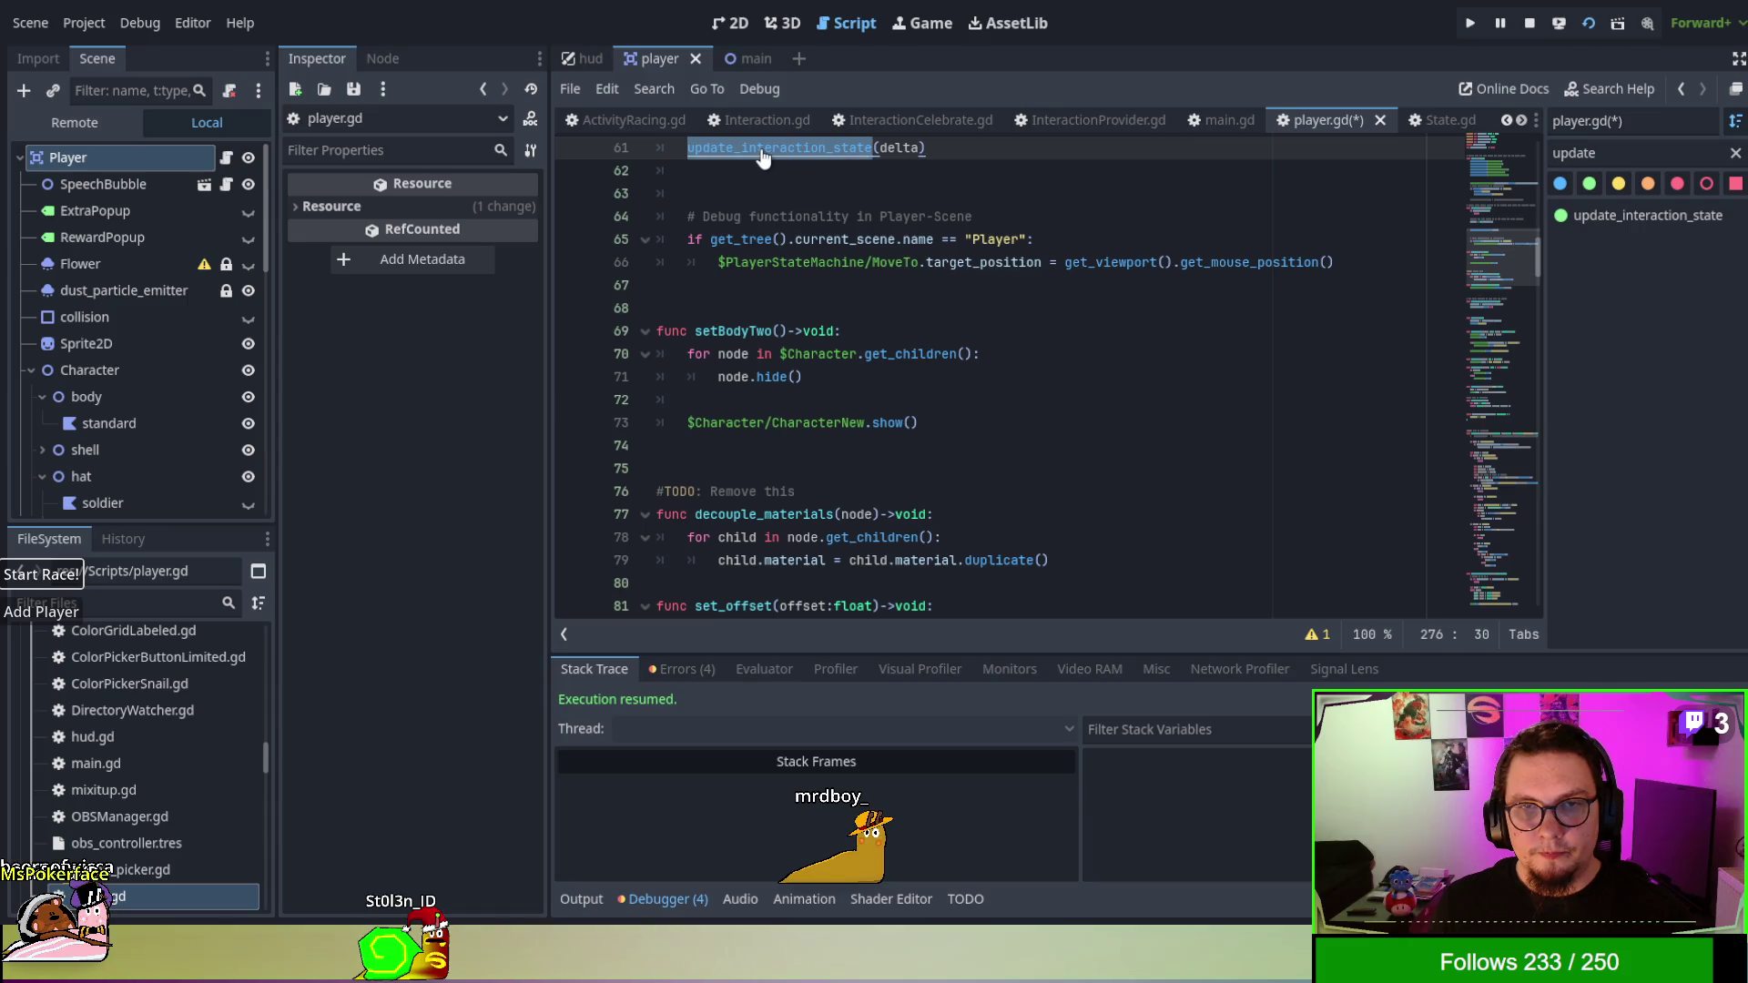
{"action": "left_click", "coordinate": [1147, 504]}
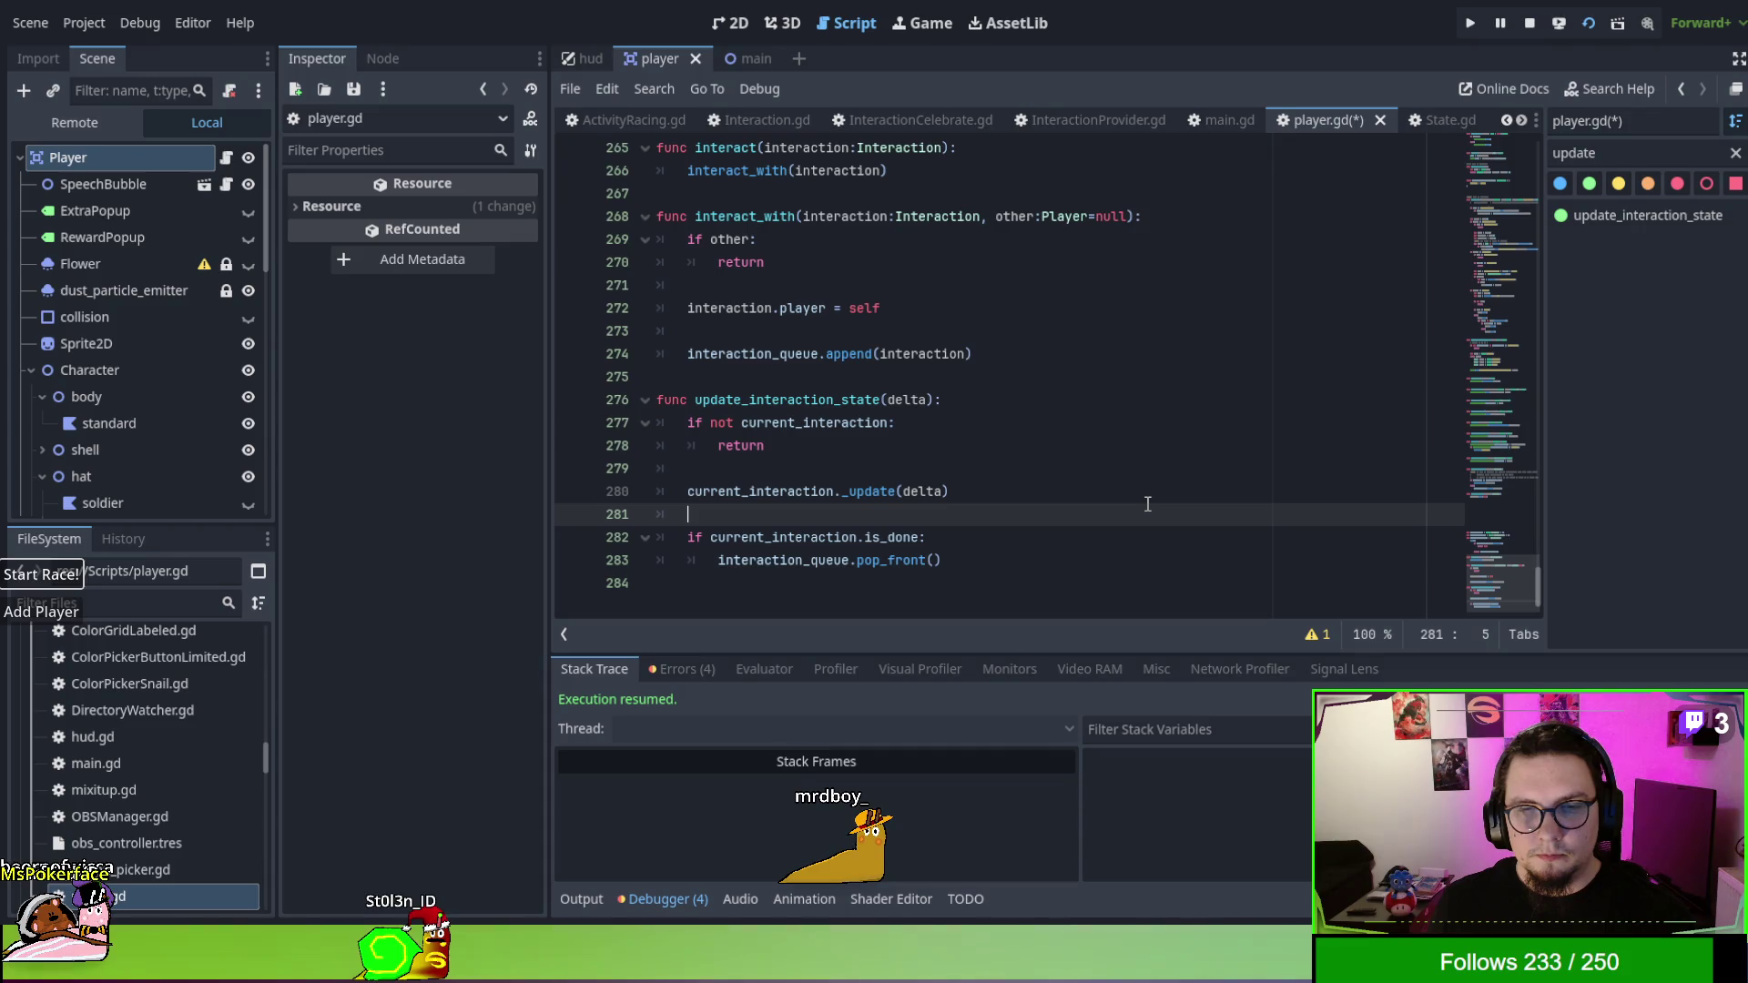
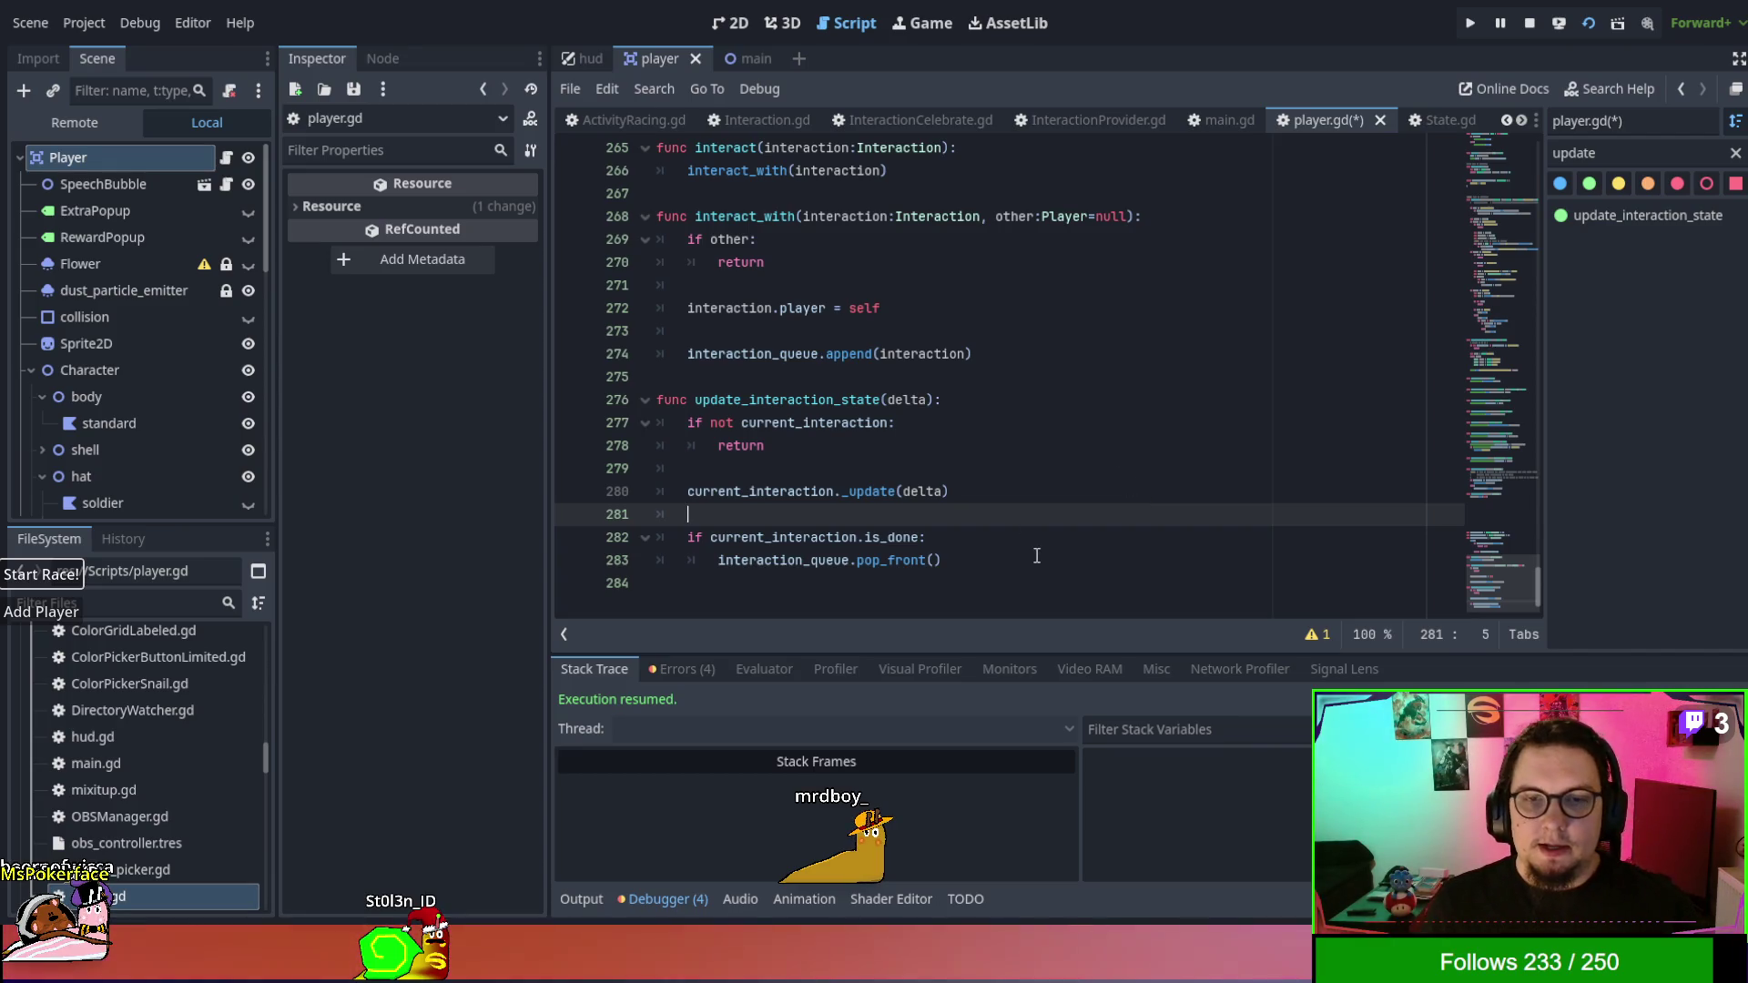
Review the interact_with function in player.gd, selecting and then deselecting a block of code.
{"action": "scroll", "coordinate": [1002, 564], "scroll_direction": "up", "scroll_amount": 3}
{"action": "scroll", "coordinate": [1043, 563], "scroll_direction": "up", "scroll_amount": 2}
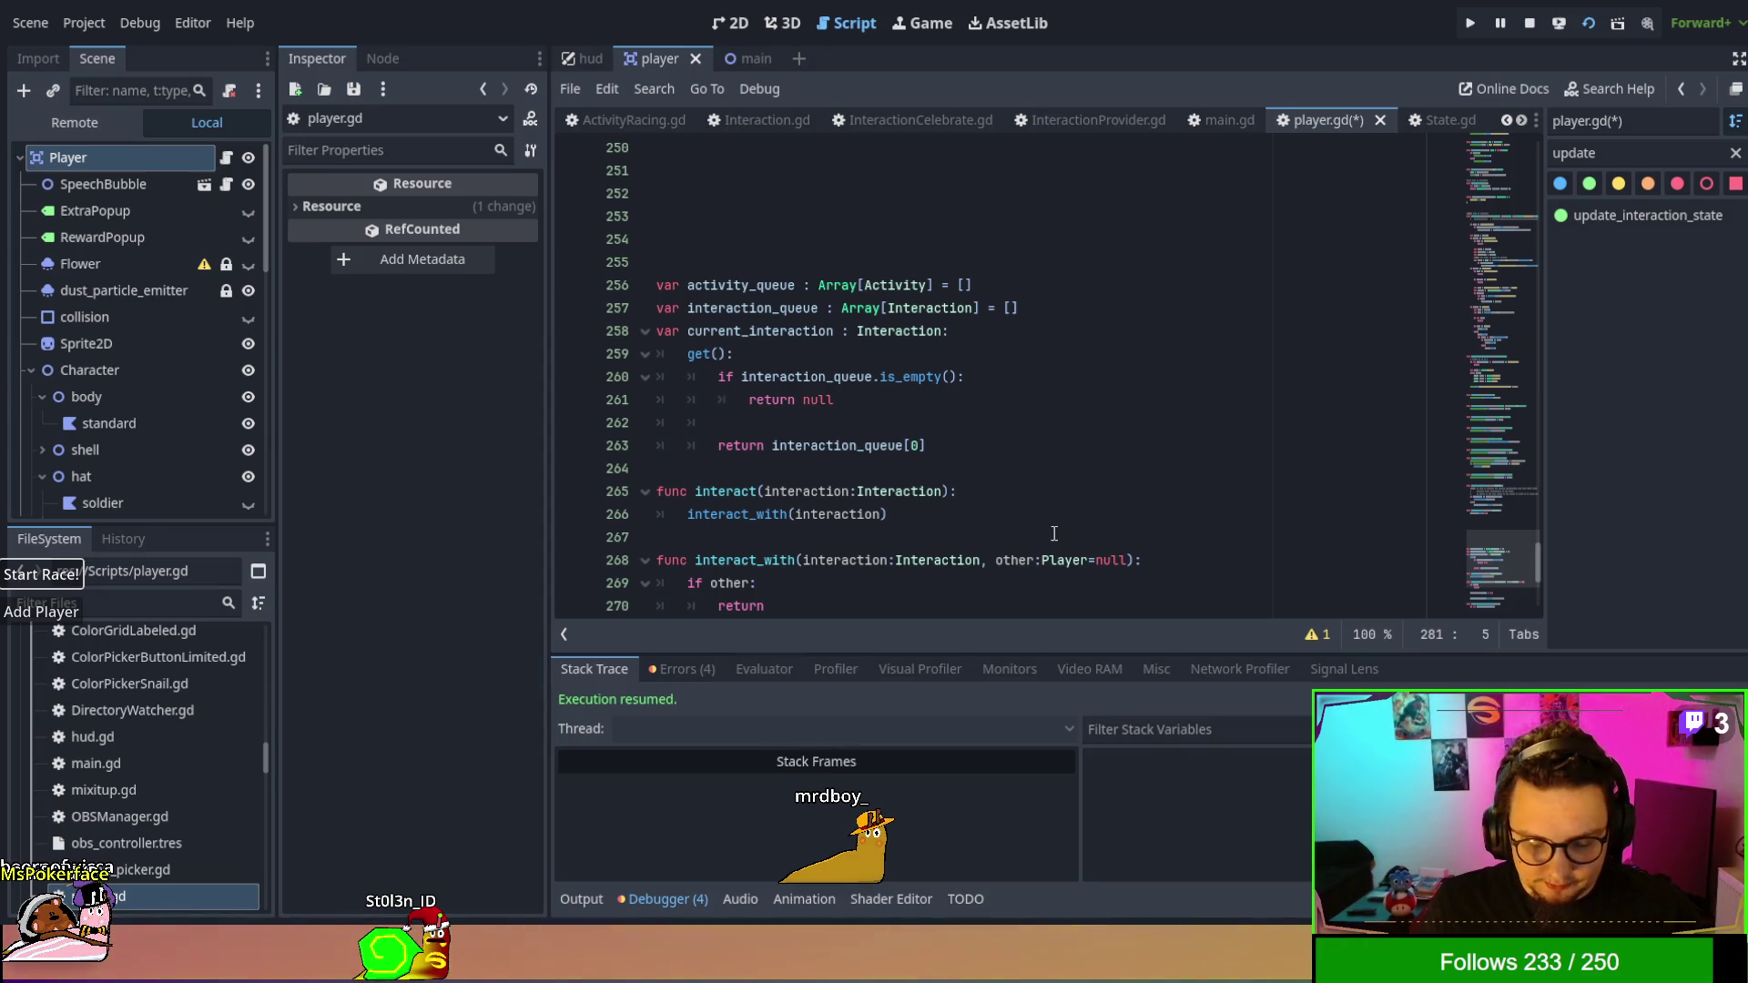
{"action": "scroll", "coordinate": [1054, 534], "scroll_direction": "down", "scroll_amount": 3}
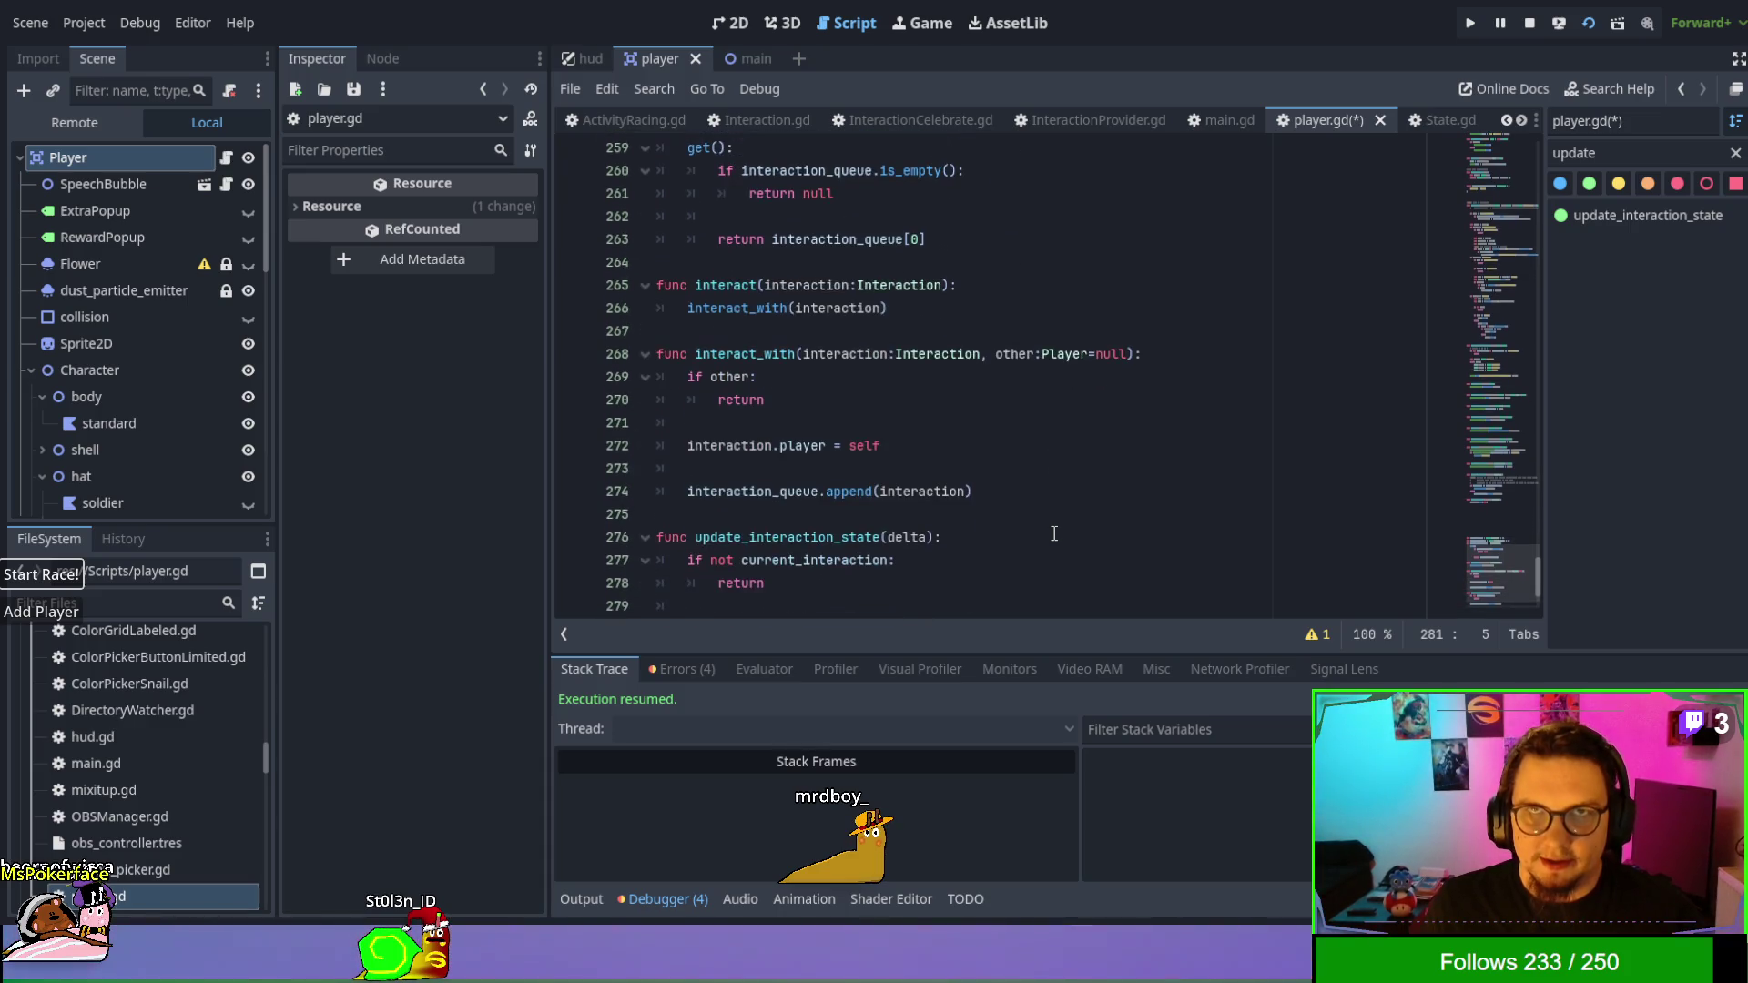
{"action": "scroll", "coordinate": [1054, 534], "scroll_direction": "down", "scroll_amount": 2}
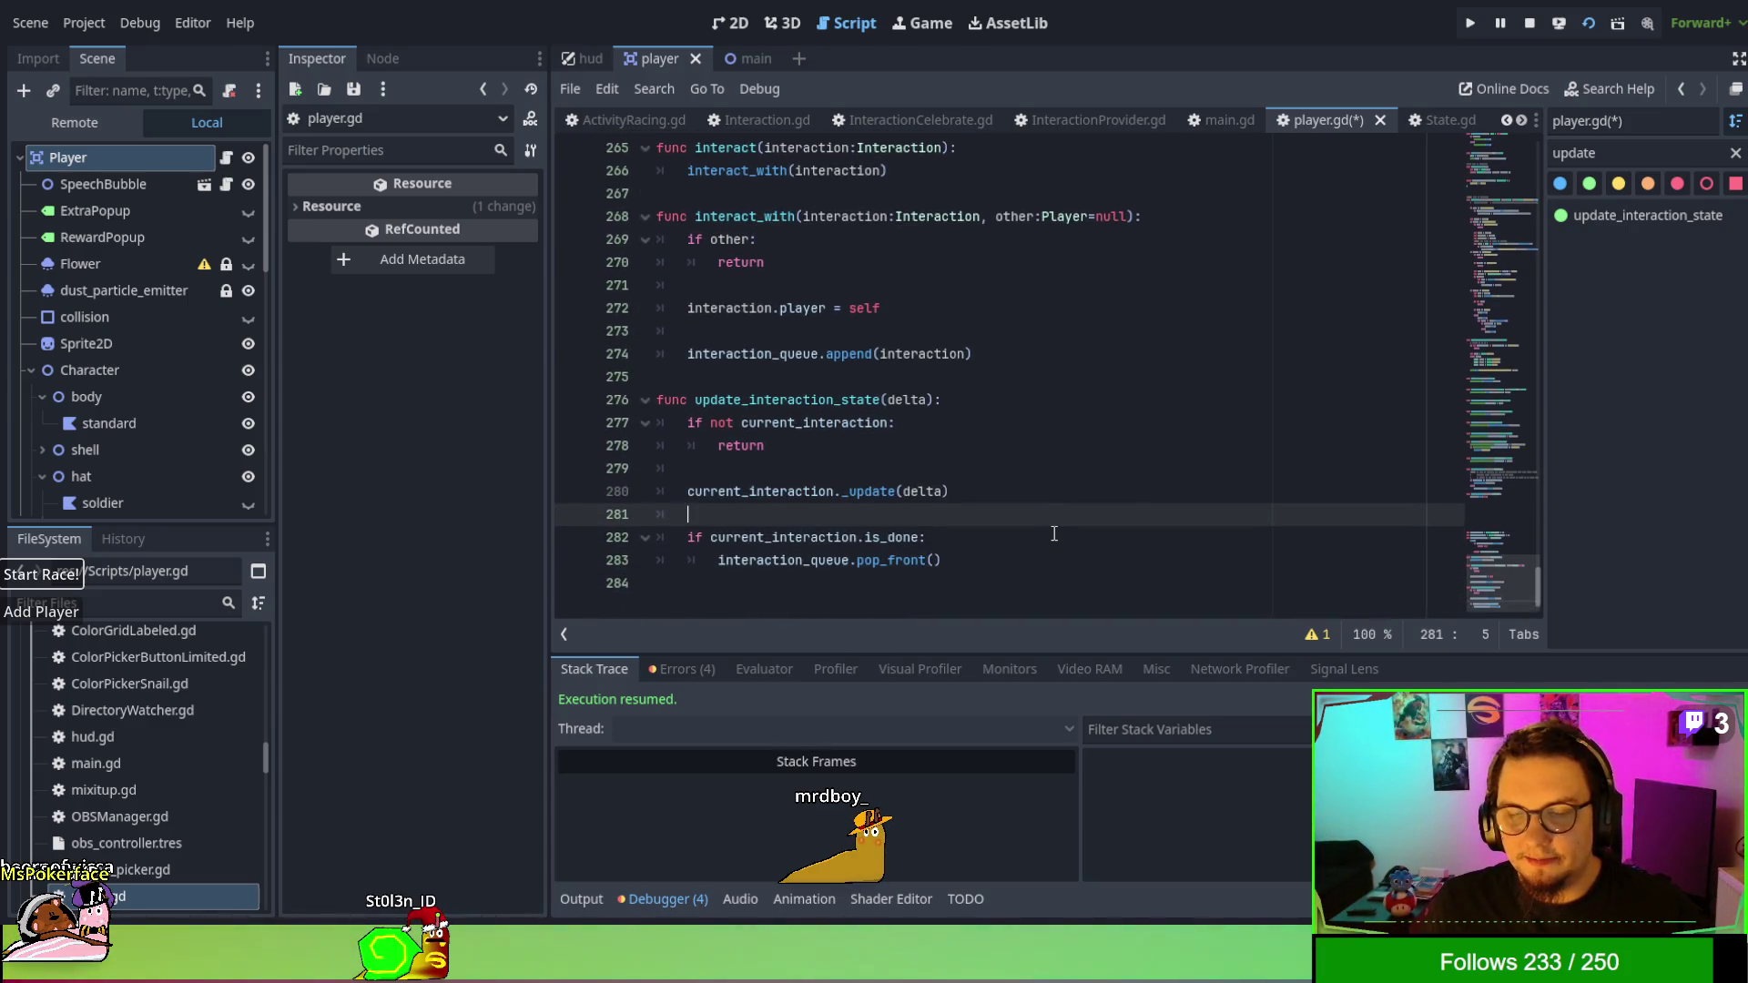
{"action": "scroll", "coordinate": [1055, 534], "scroll_direction": "up", "scroll_amount": 2}
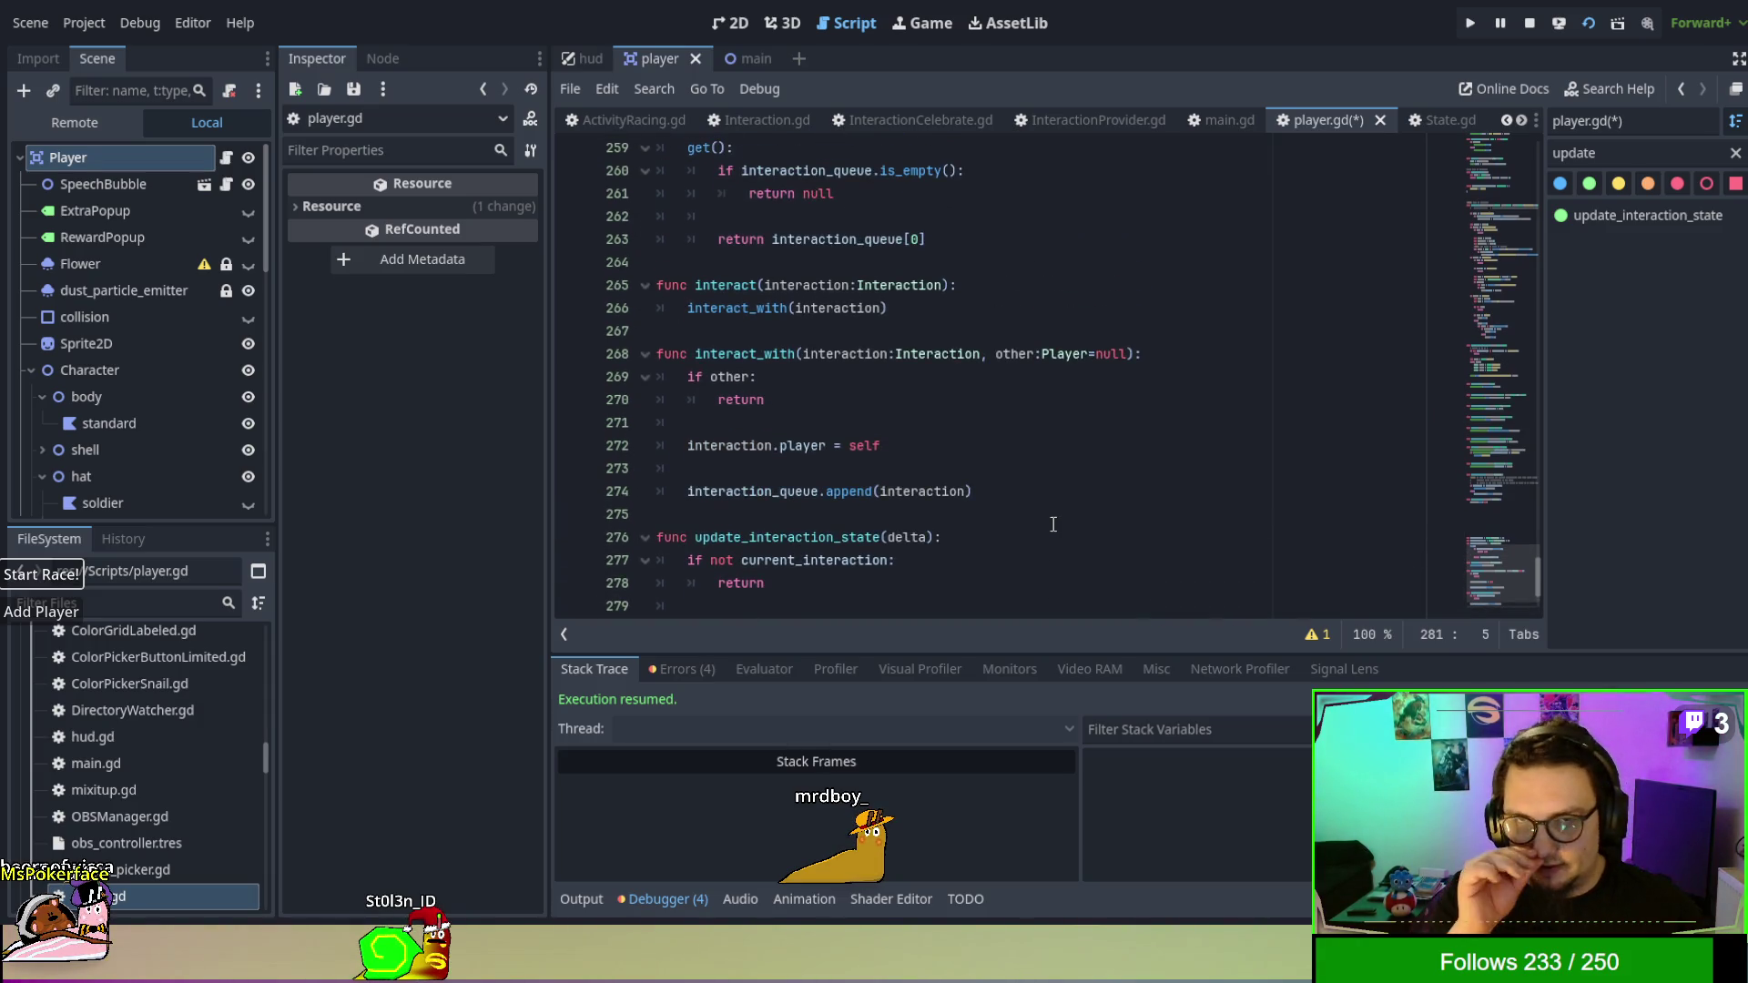
{"action": "scroll", "coordinate": [1053, 525], "scroll_direction": "up", "scroll_amount": 4}
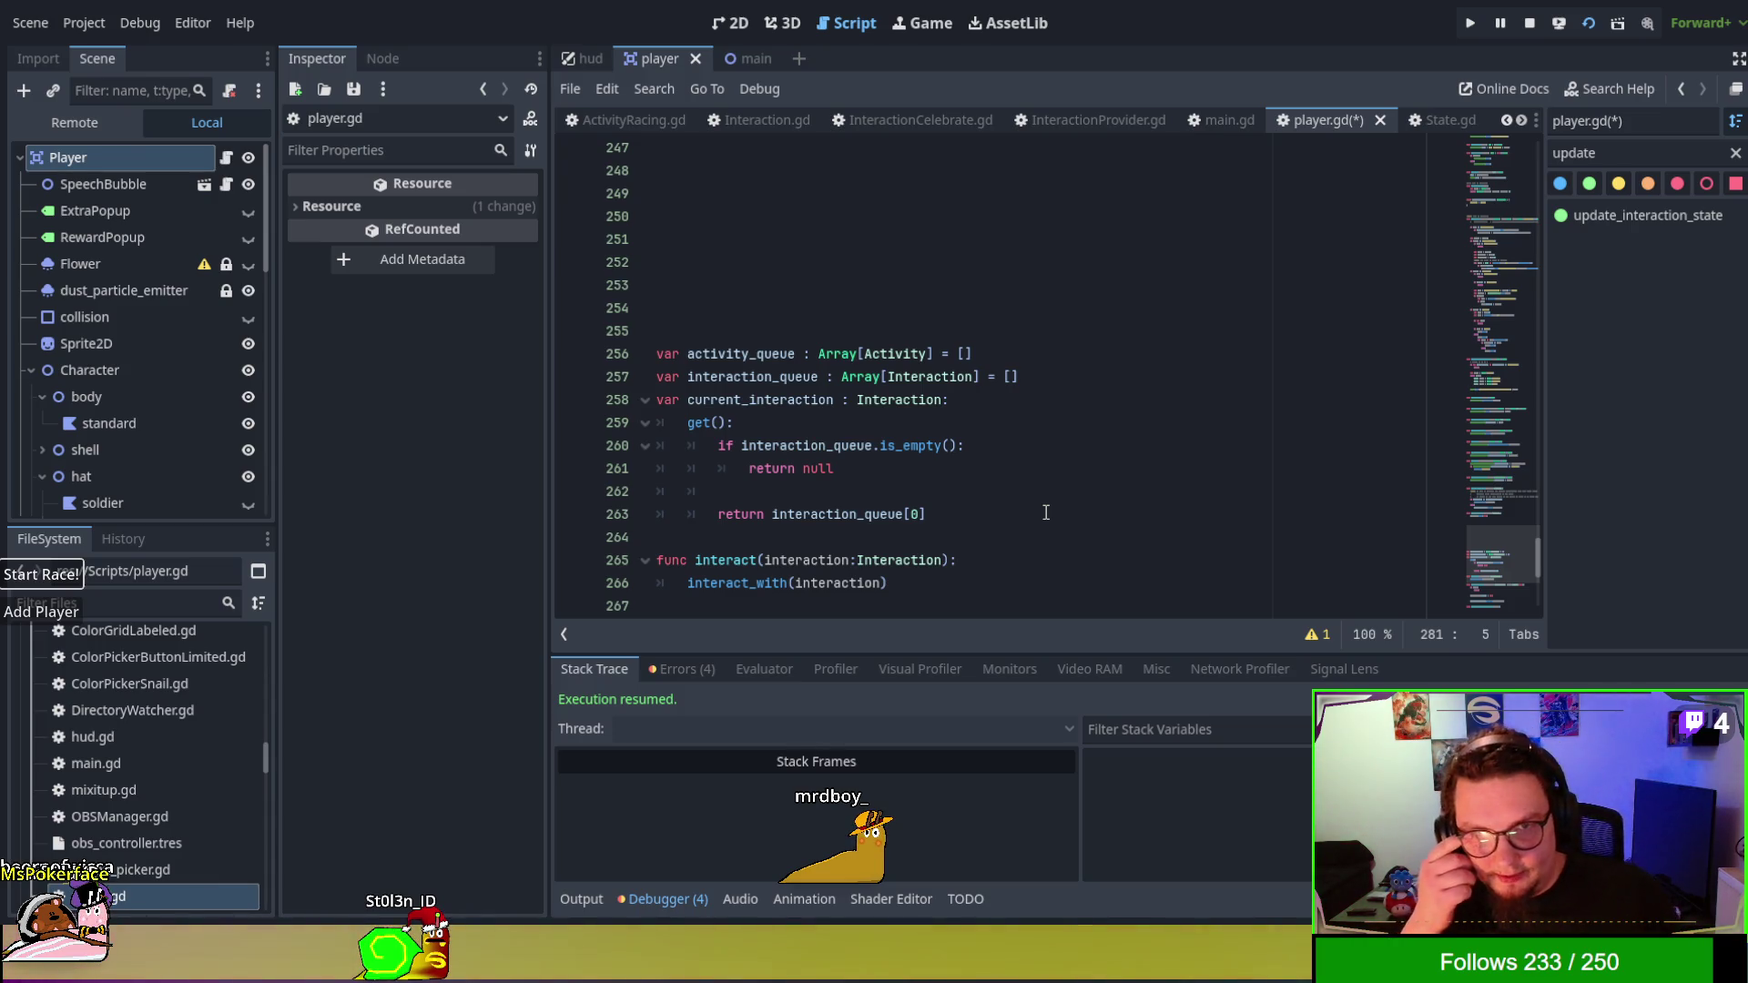
{"action": "scroll", "coordinate": [1046, 513], "scroll_direction": "down", "scroll_amount": 4}
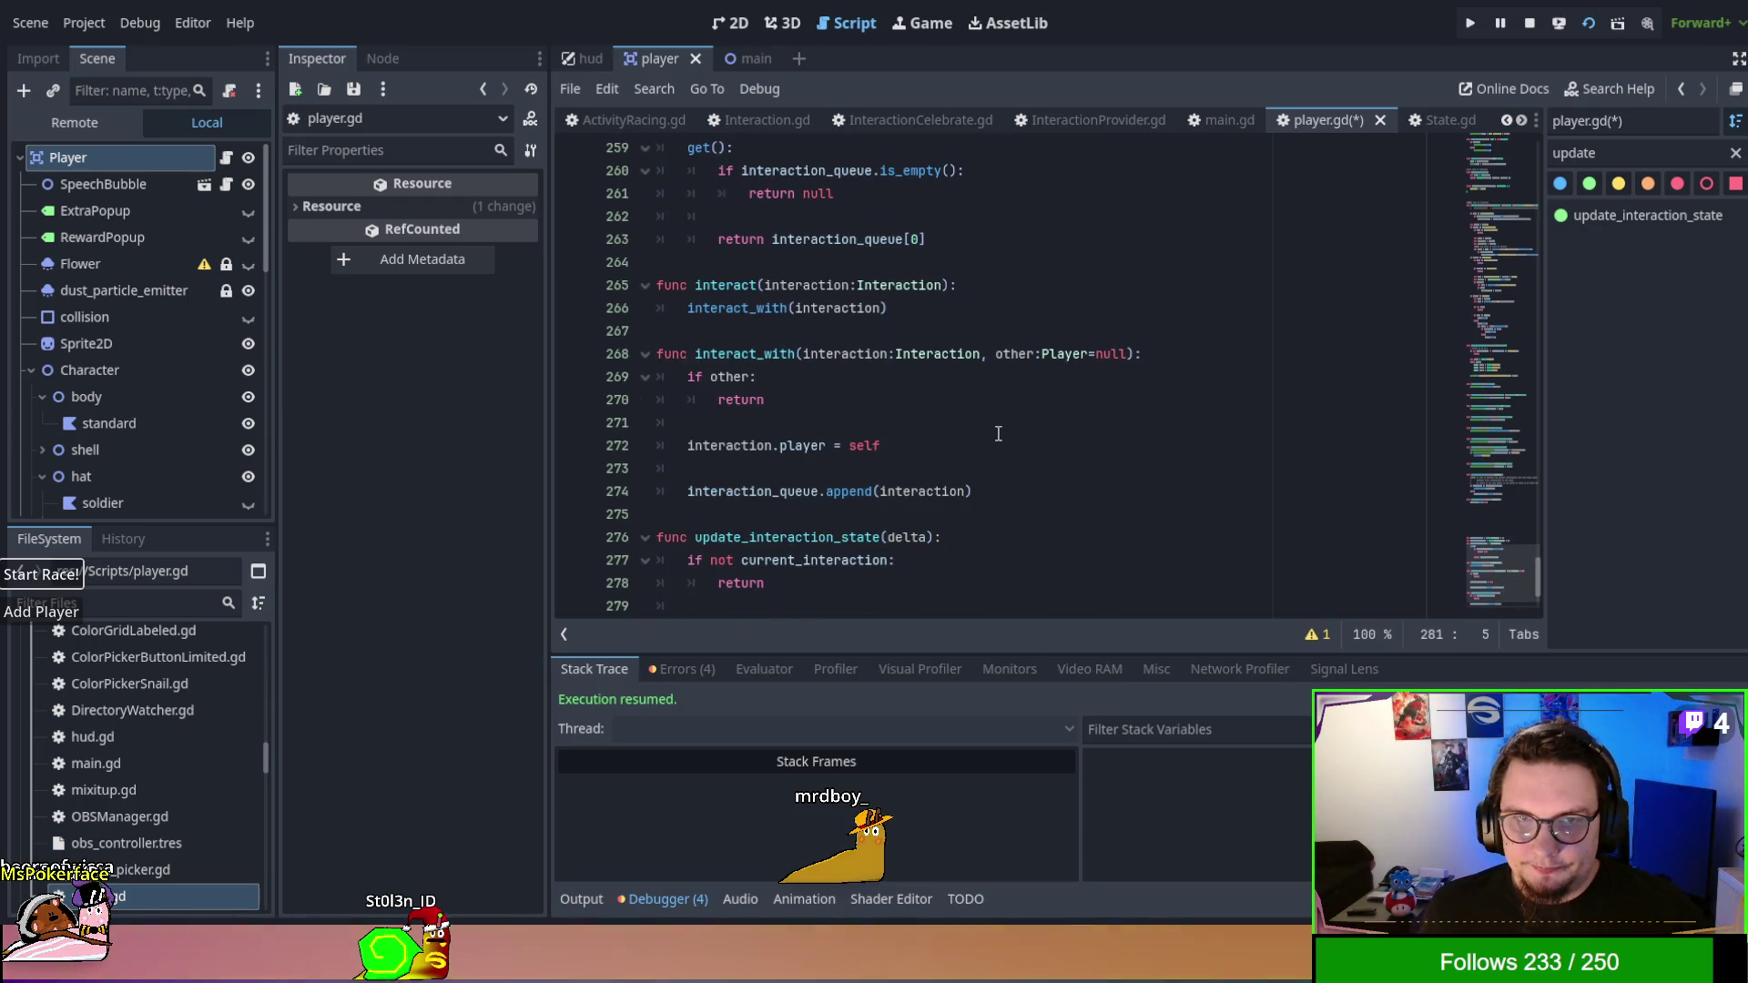
{"action": "scroll", "coordinate": [998, 434], "scroll_direction": "up", "scroll_amount": 2}
{"action": "left_click_drag", "start_coordinate": [671, 197], "coordinate": [1202, 559]}
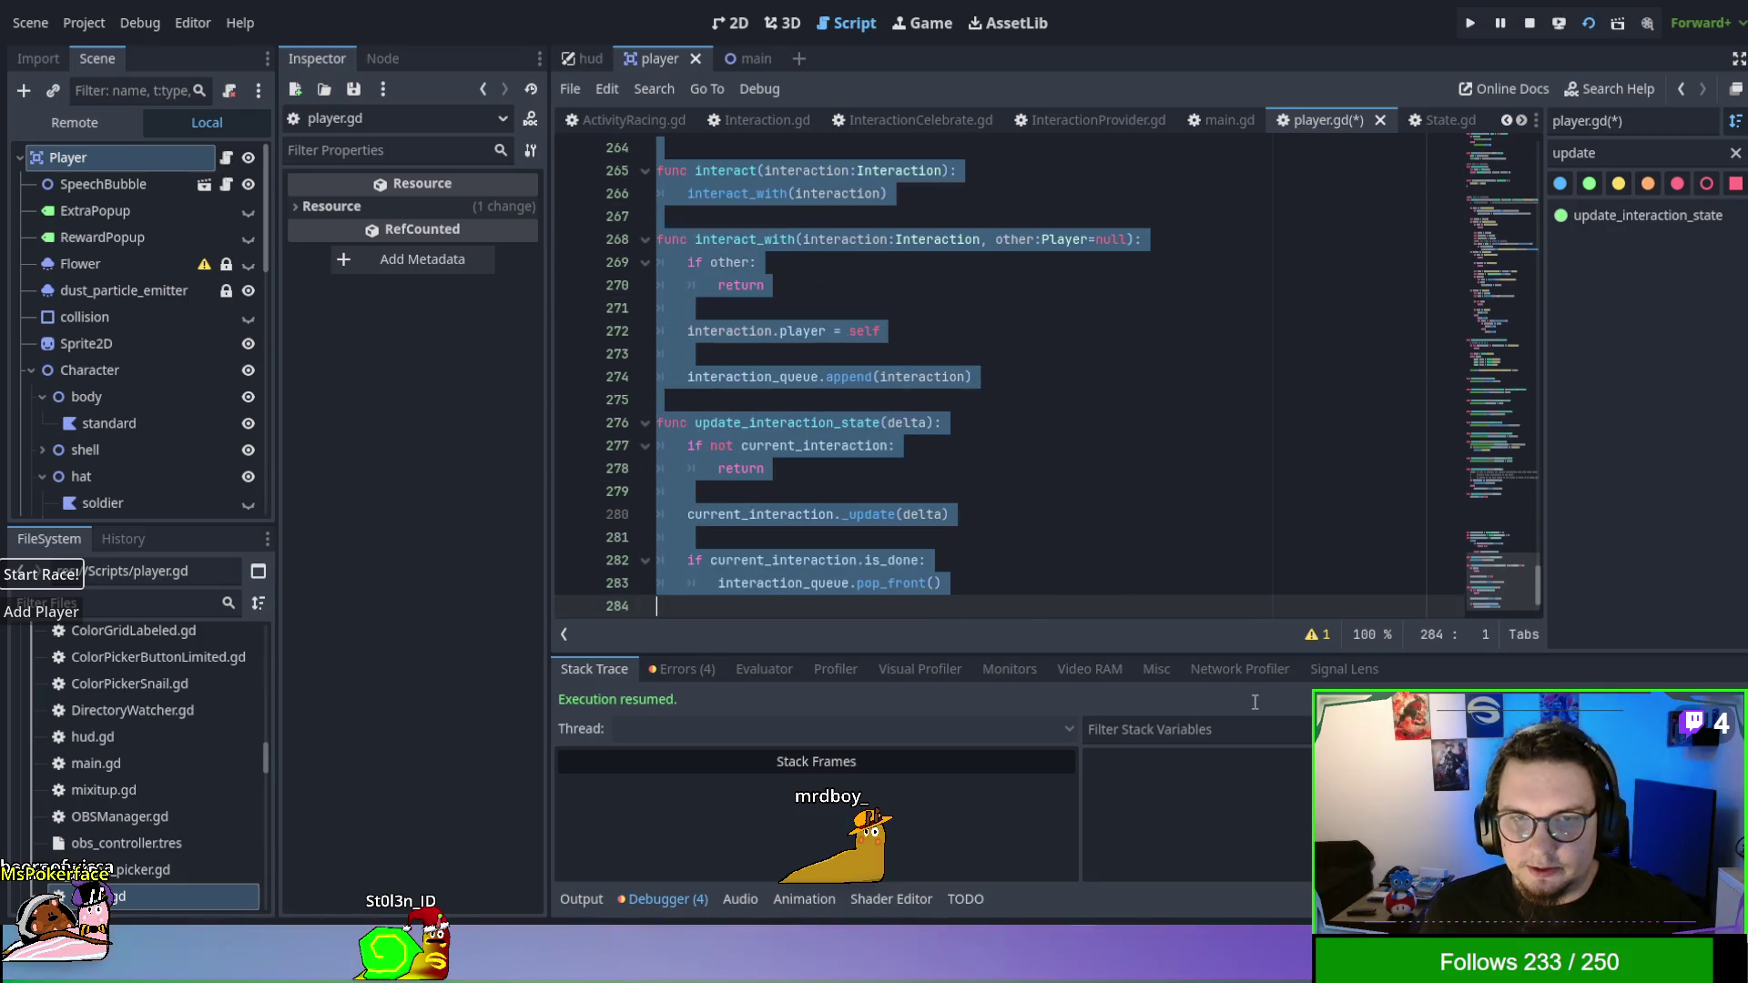
{"action": "left_click", "coordinate": [1195, 534]}
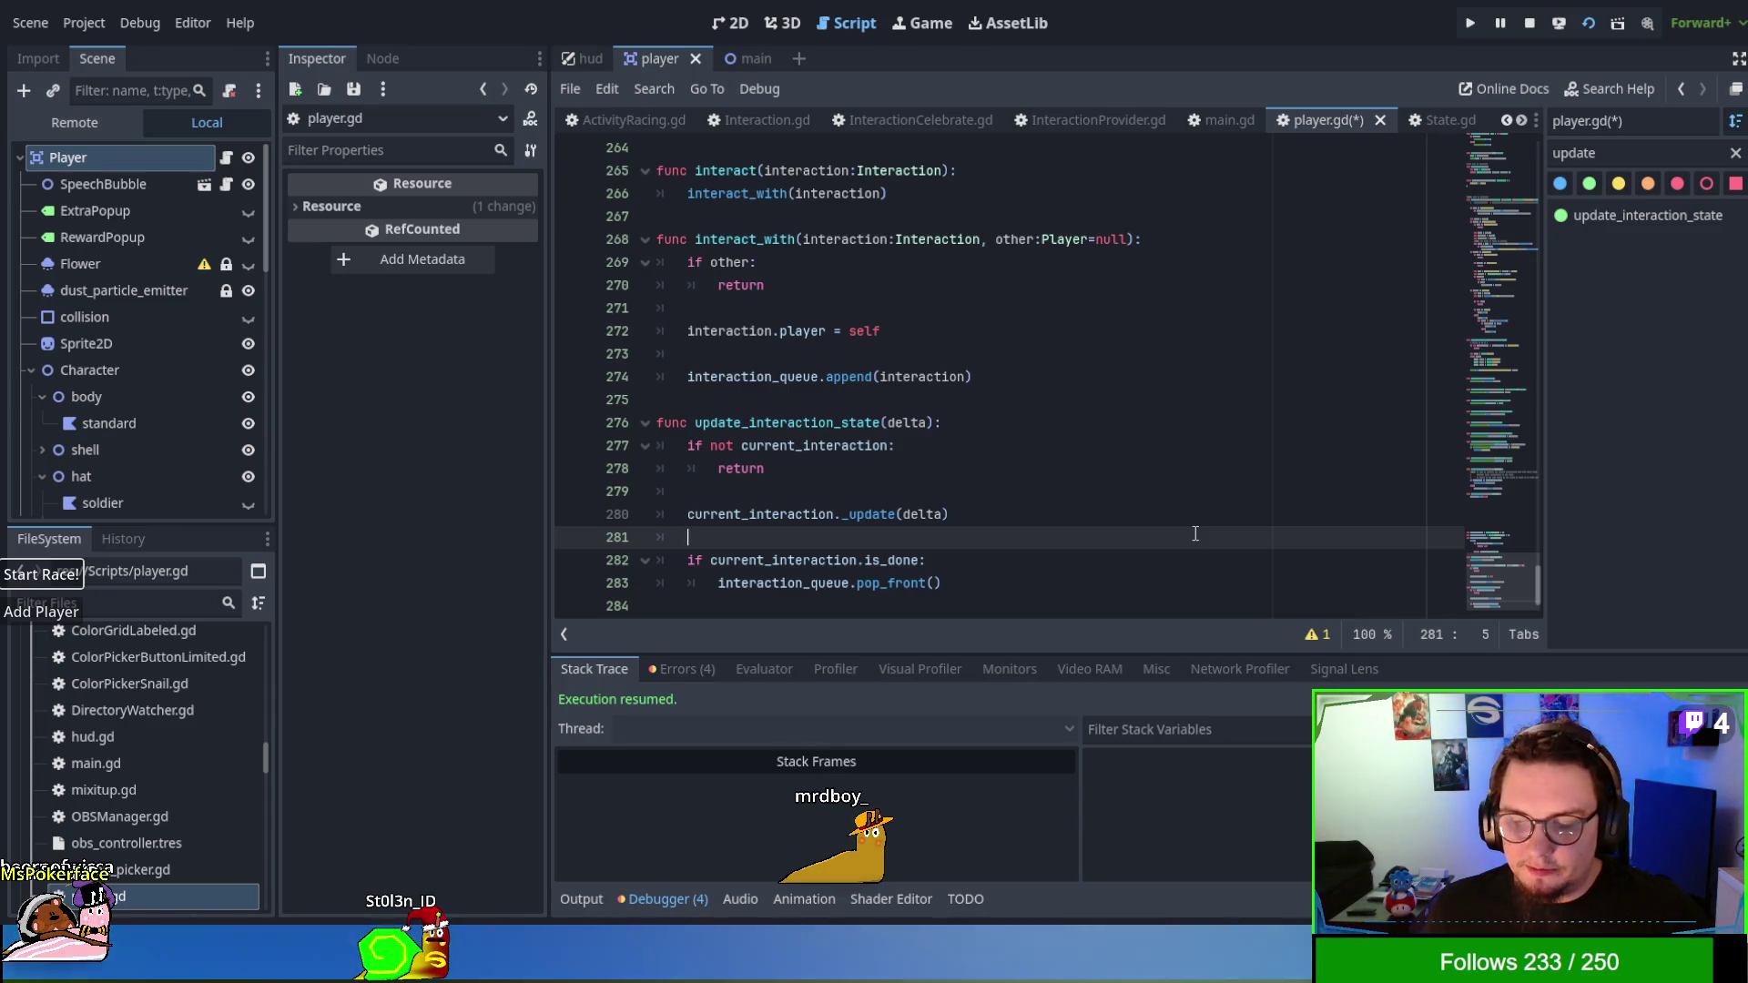
Check the uses of the interaction variable on line 272 in update_interaction_state.
{"action": "scroll", "coordinate": [1195, 534], "scroll_direction": "up", "scroll_amount": 4}
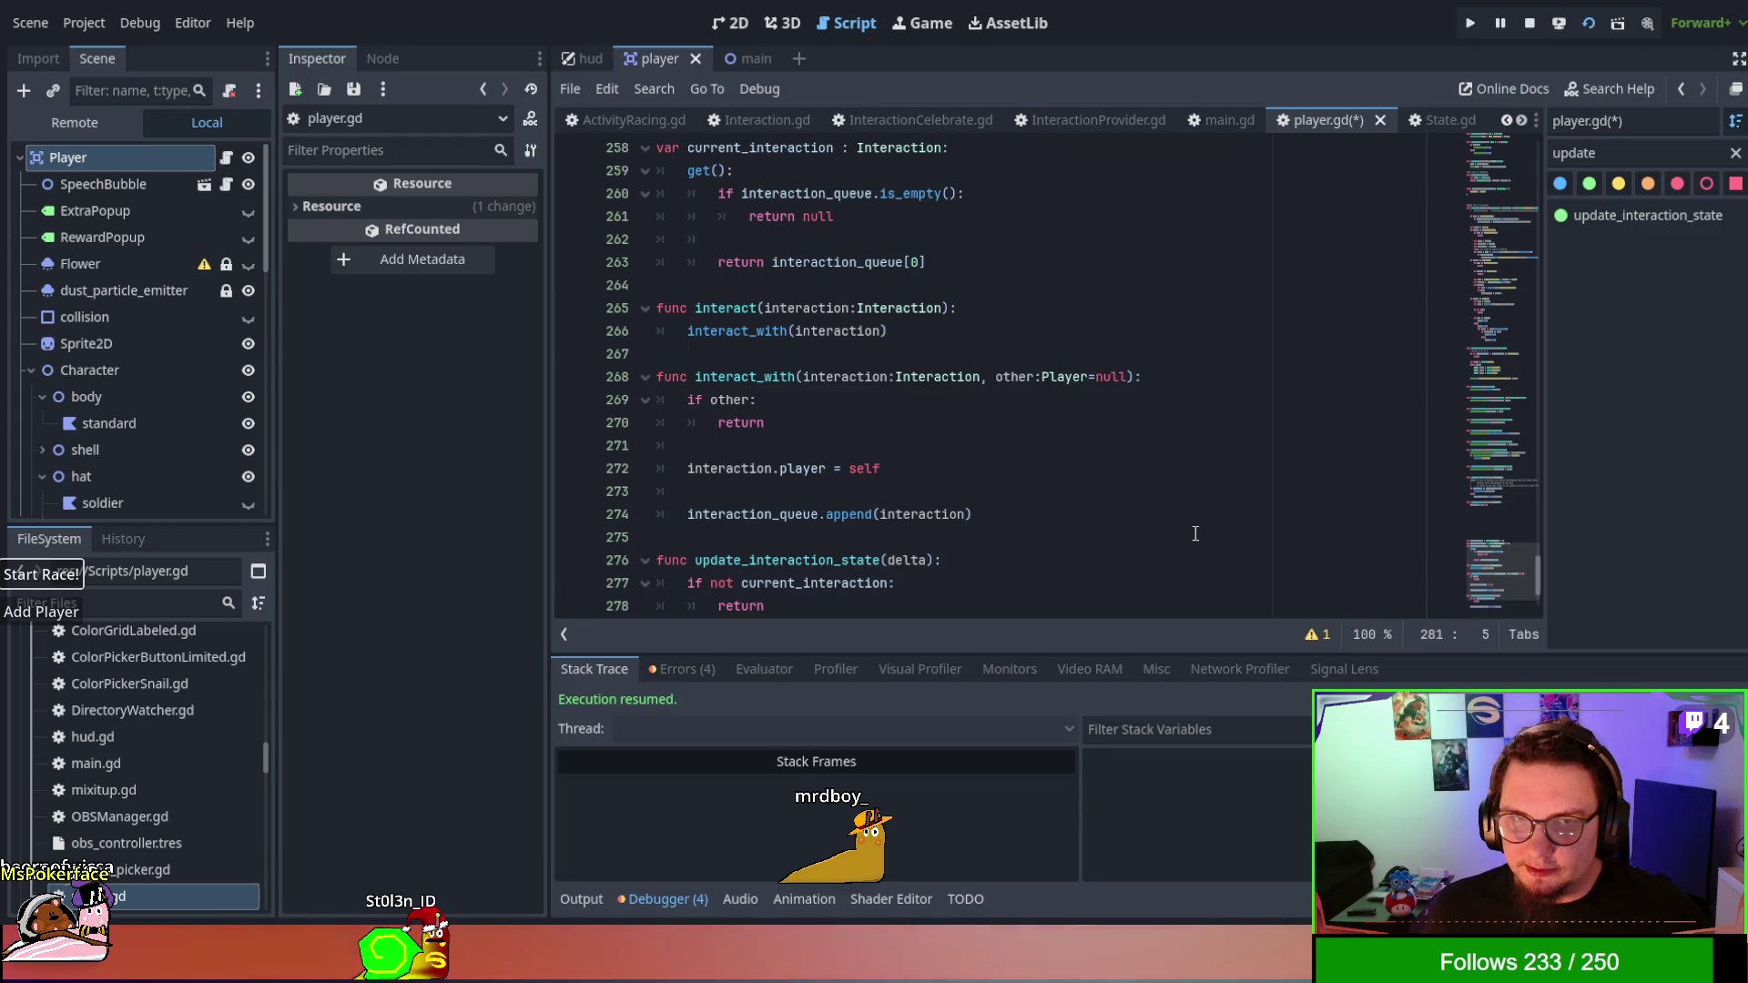
{"action": "scroll", "coordinate": [1195, 533], "scroll_direction": "up", "scroll_amount": 2}
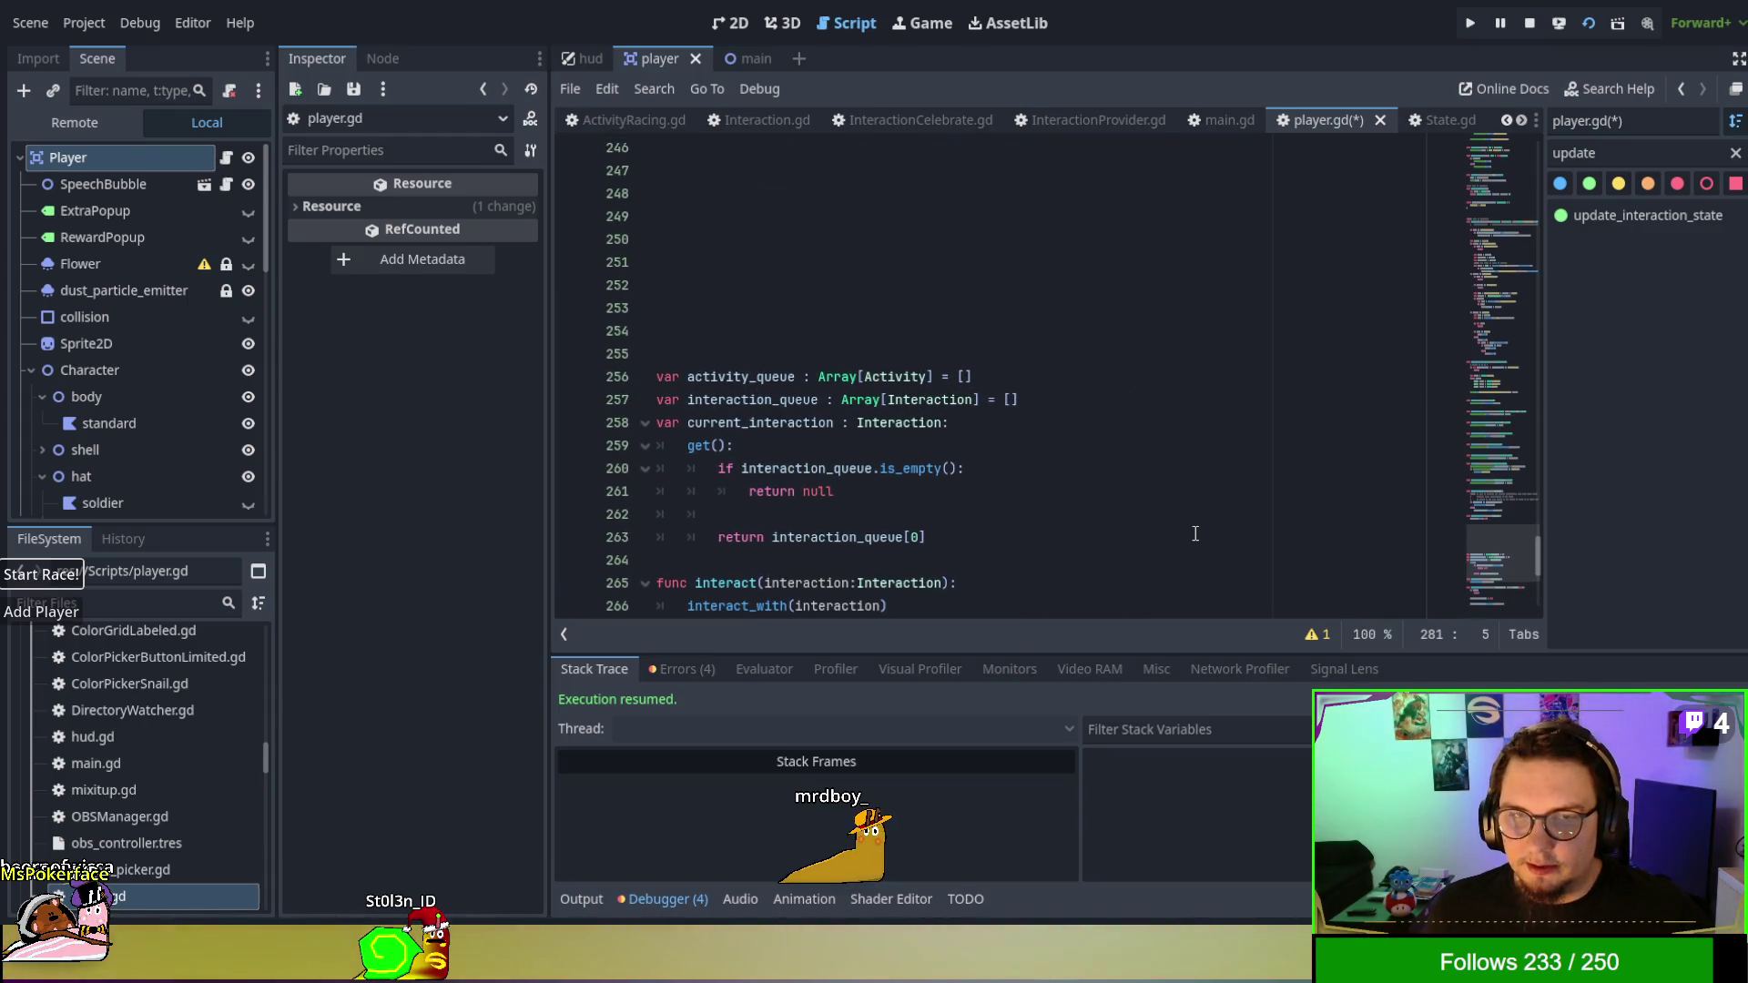
{"action": "scroll", "coordinate": [1195, 534], "scroll_direction": "down", "scroll_amount": 3}
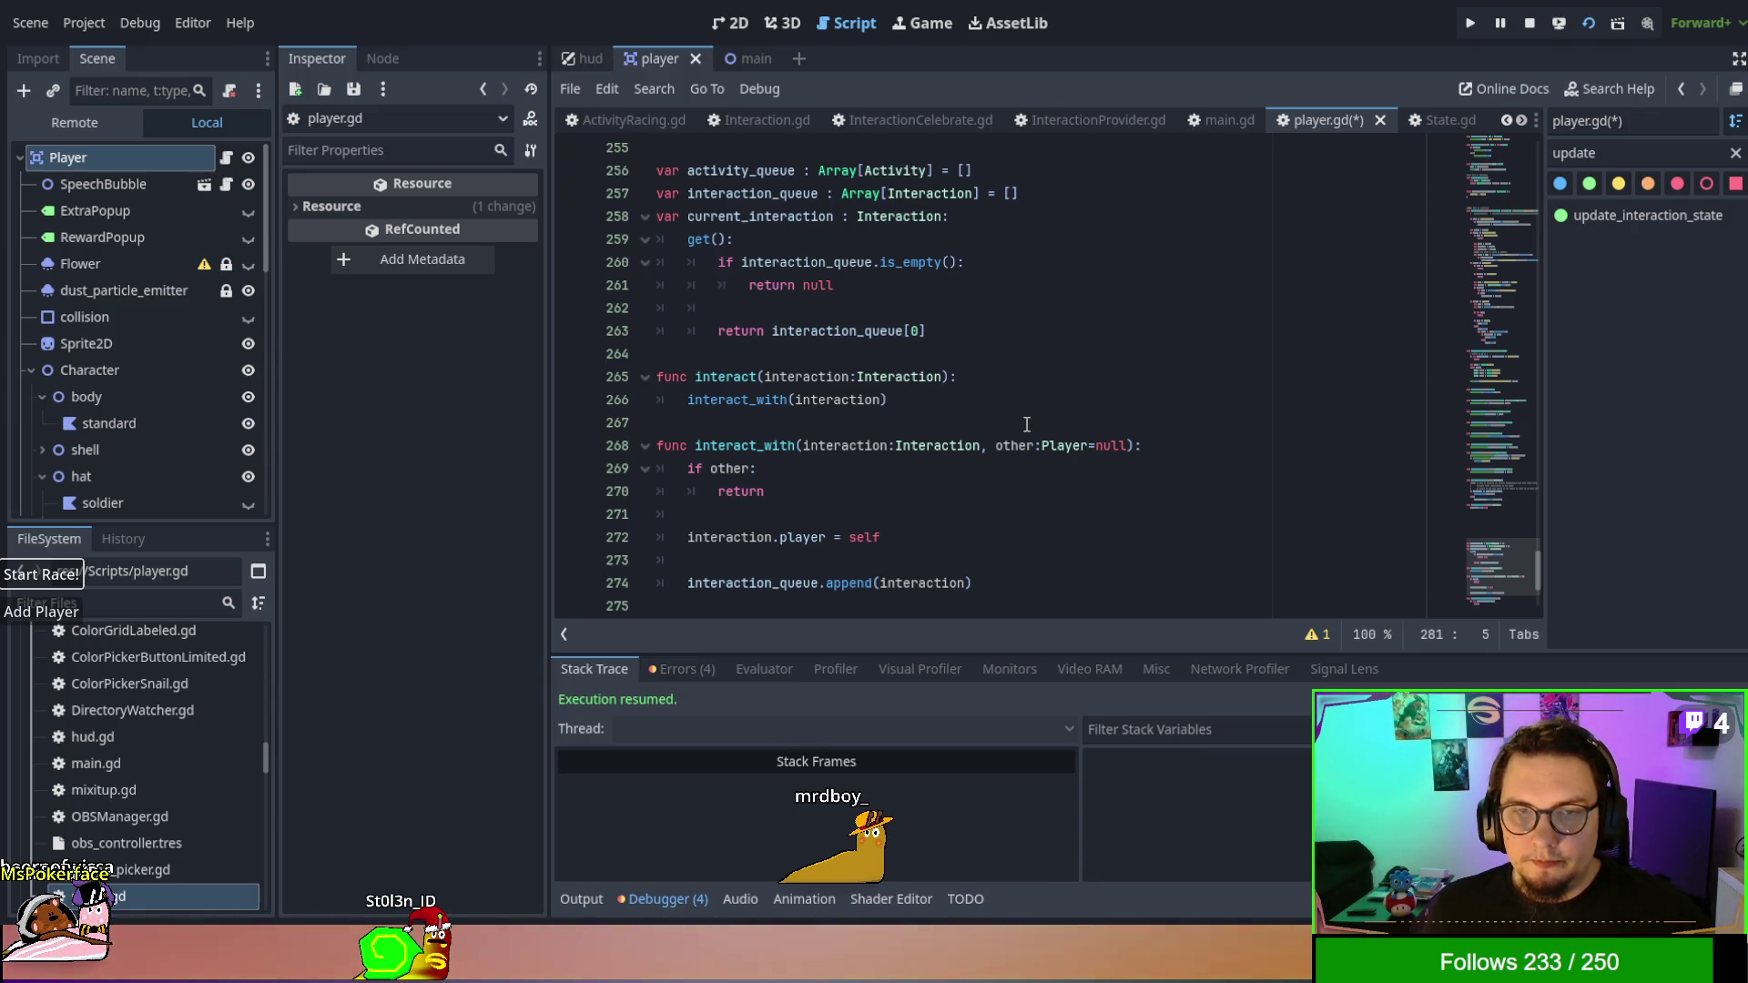
{"action": "scroll", "coordinate": [920, 422], "scroll_direction": "down", "scroll_amount": 1}
{"action": "scroll", "coordinate": [920, 422], "scroll_direction": "down", "scroll_amount": 1}
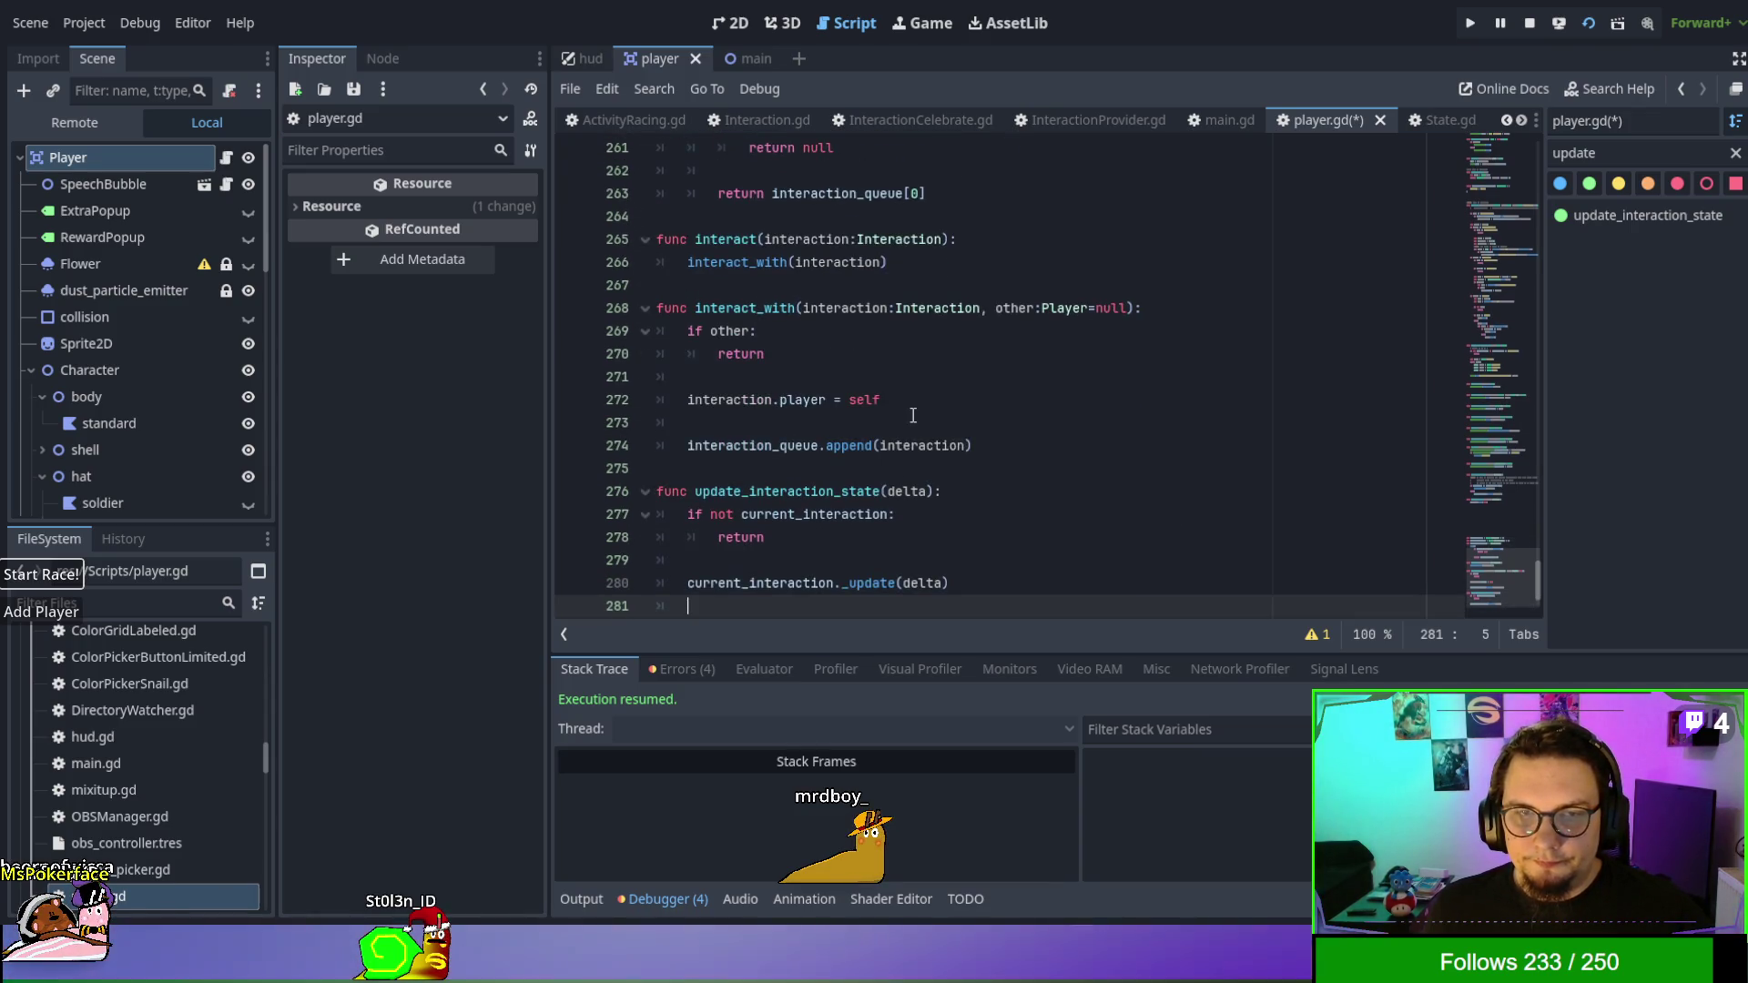
{"action": "double_click", "coordinate": [740, 407]}
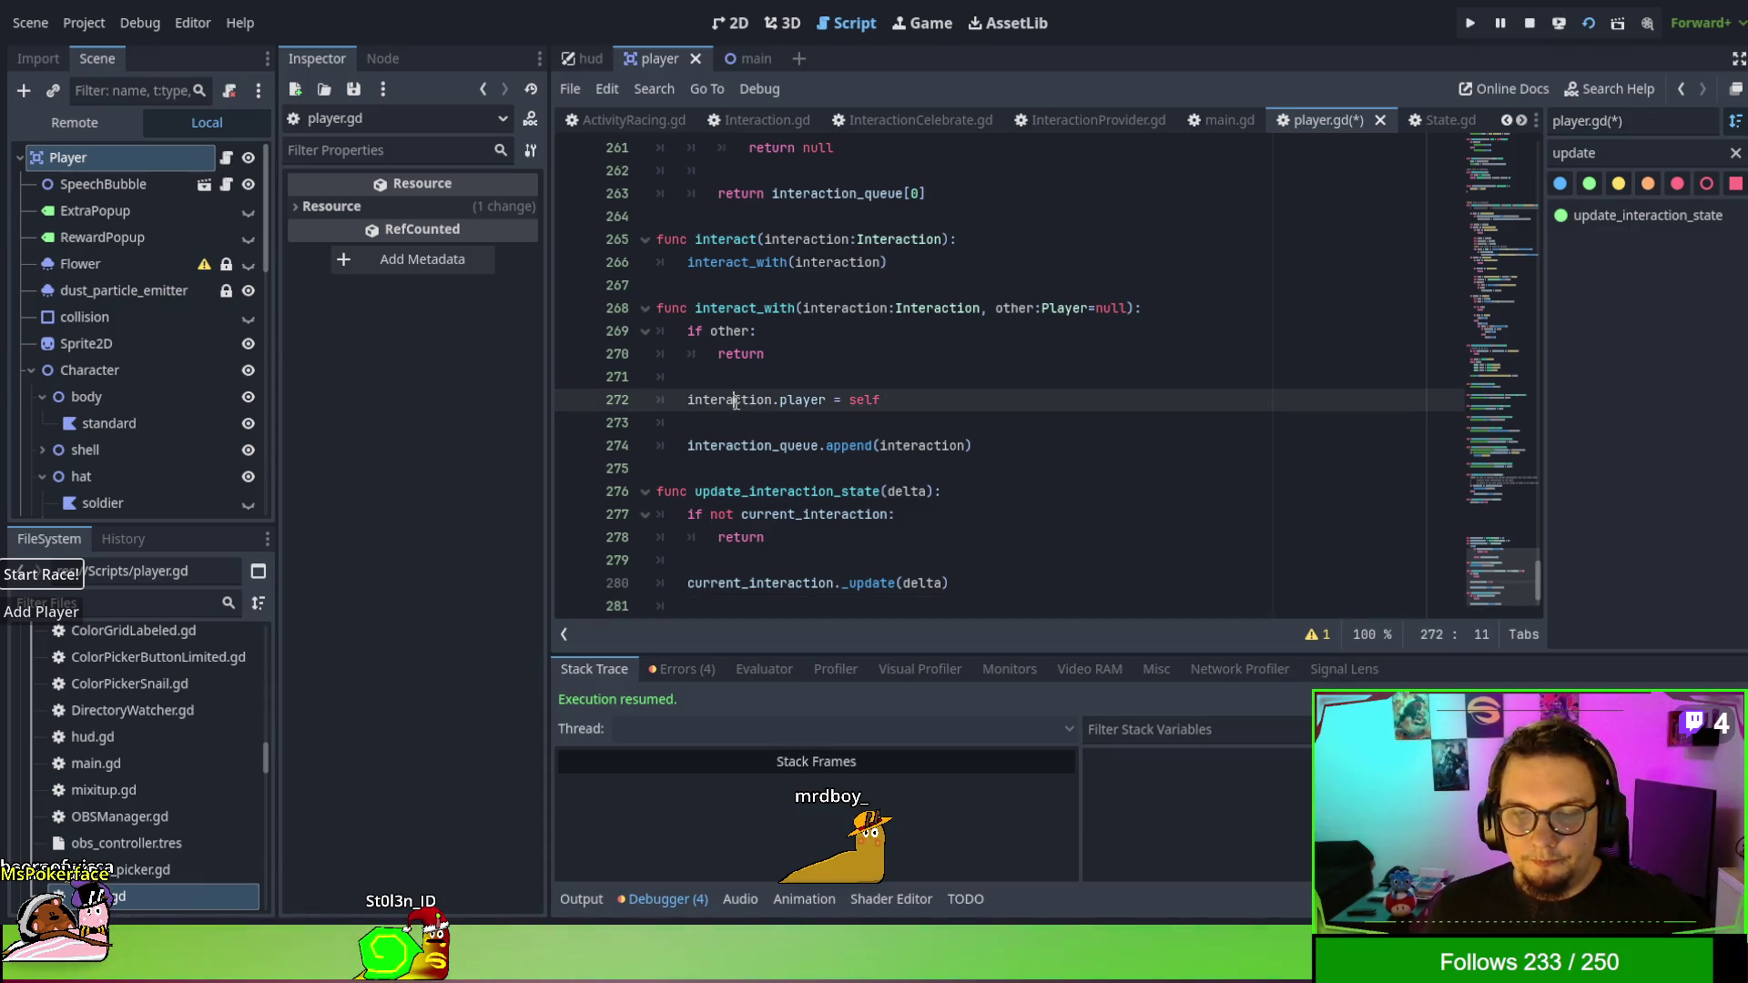
{"action": "left_click", "coordinate": [1057, 428]}
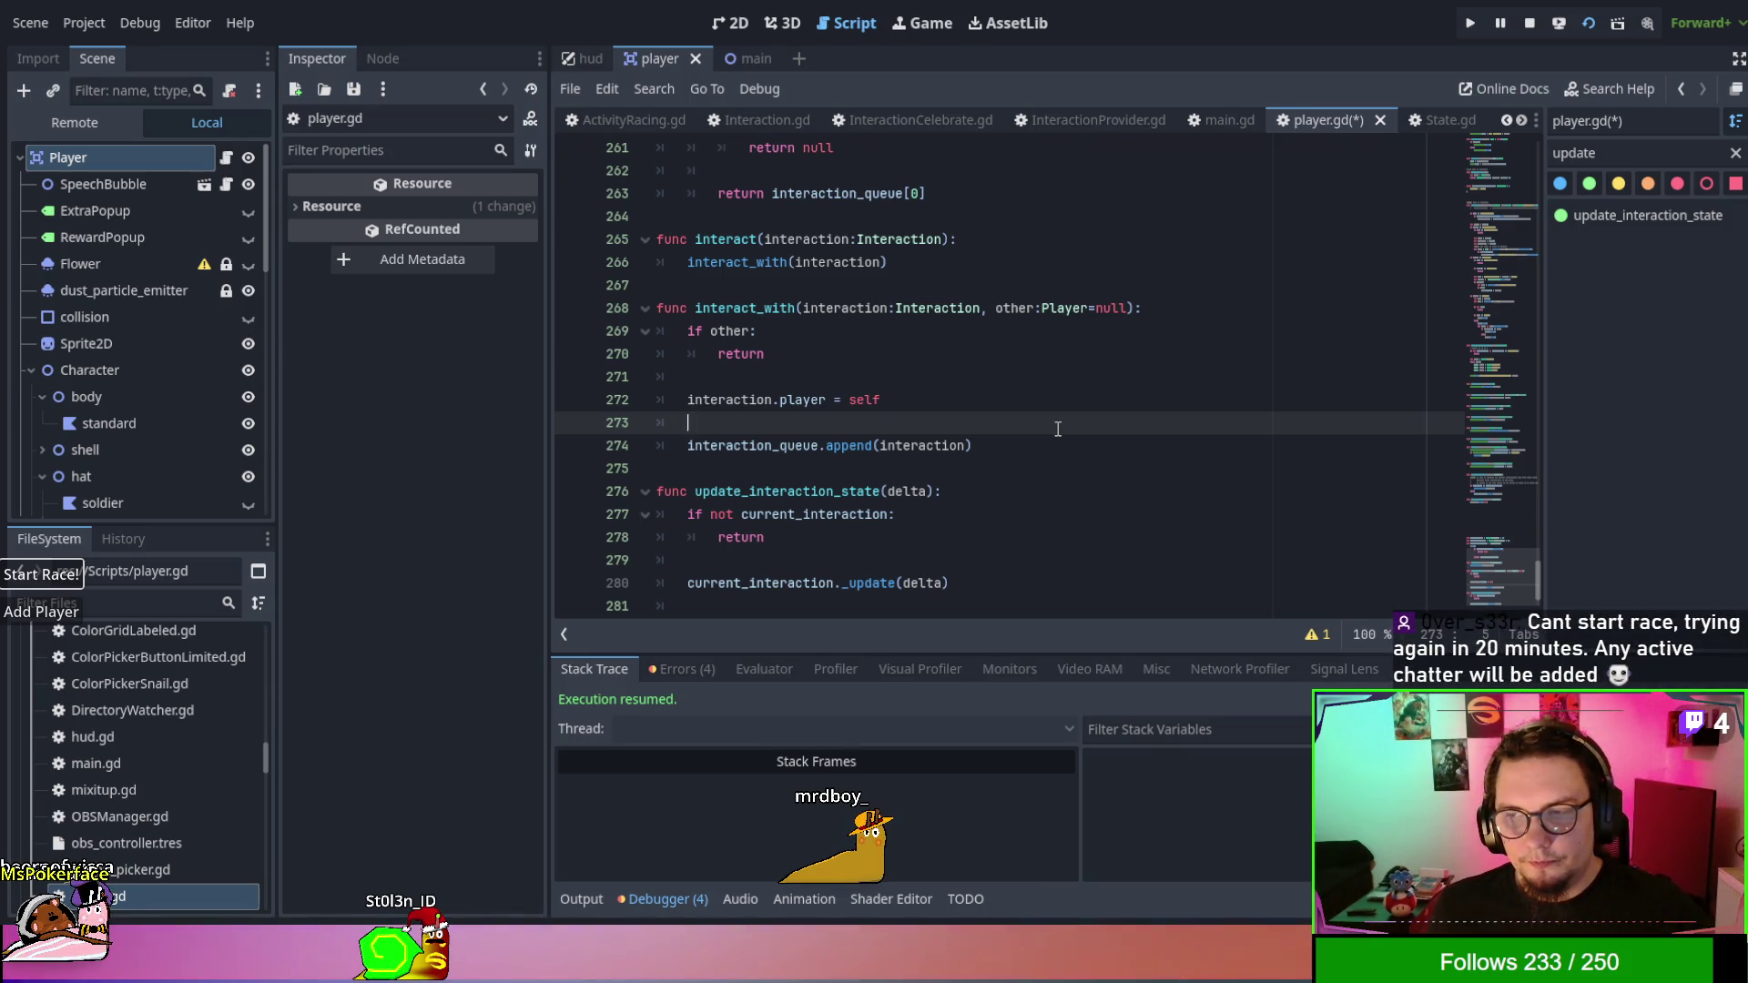
Stop the running game from the toolbar.
{"action": "left_click", "coordinate": [1527, 26]}
{"action": "left_click", "coordinate": [1063, 494]}
{"action": "left_click", "coordinate": [995, 417]}
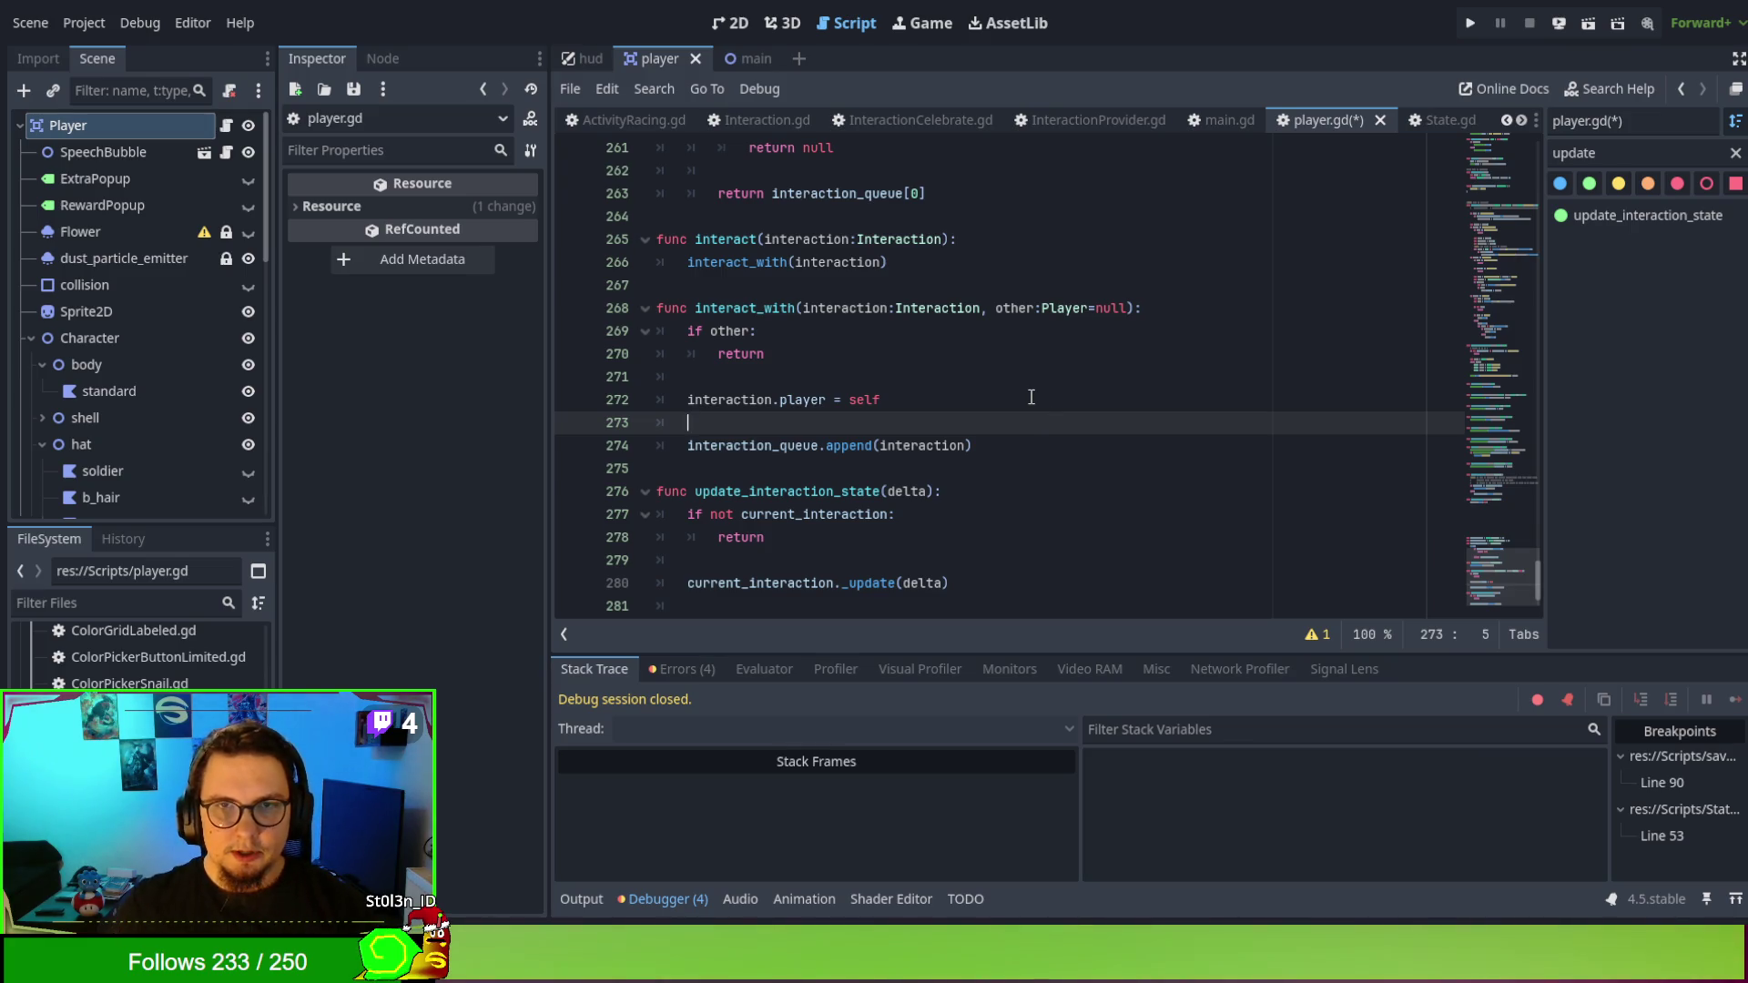
Look over the script once more and save player.gd with Ctrl+S.
{"action": "scroll", "coordinate": [1061, 432], "scroll_direction": "up", "scroll_amount": 3}
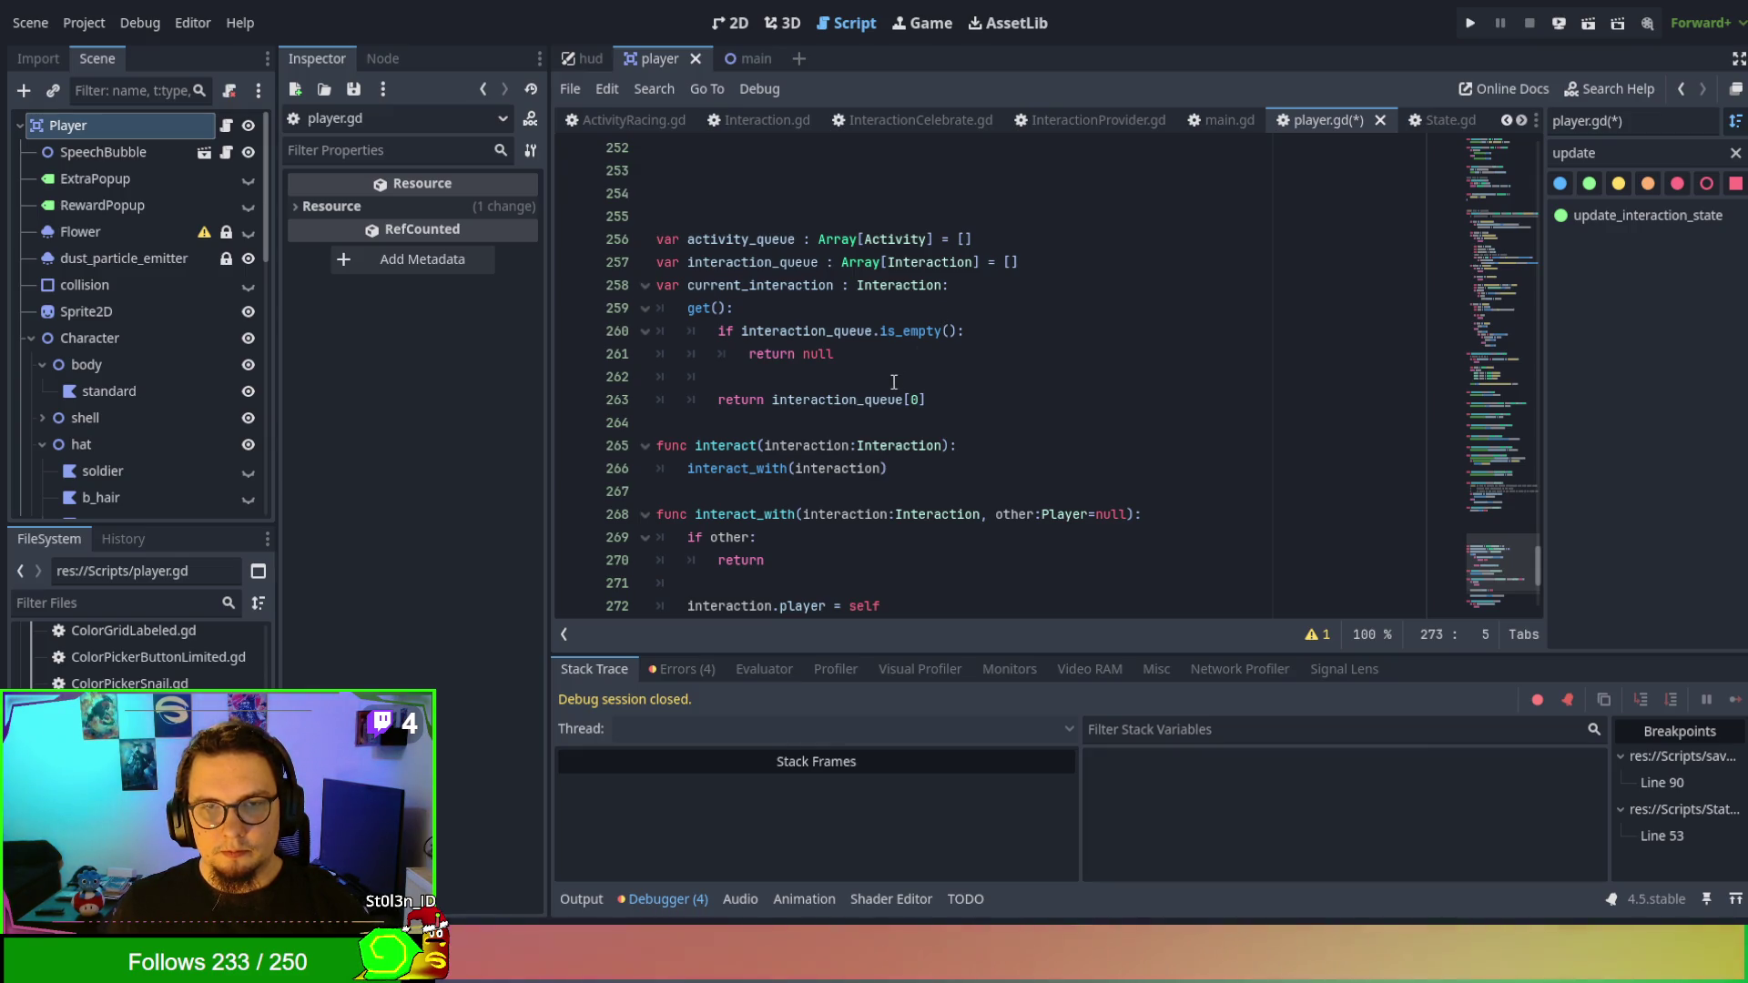
{"action": "scroll", "coordinate": [897, 373], "scroll_direction": "down", "scroll_amount": 4}
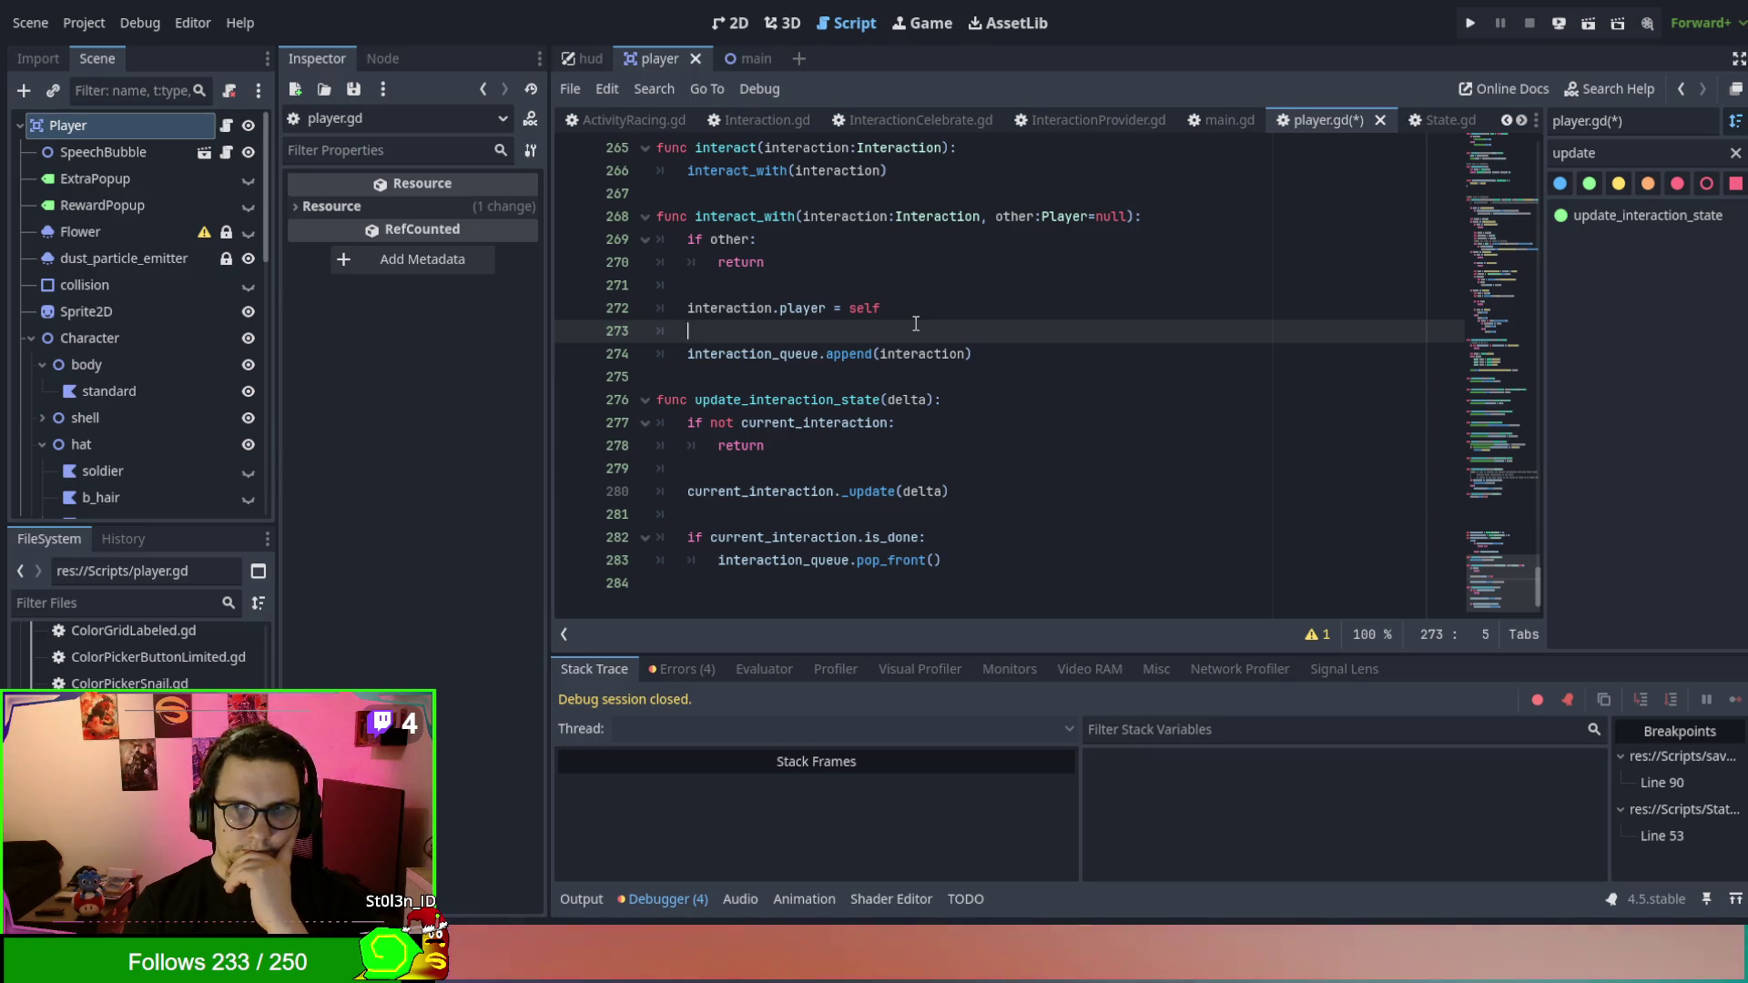
{"action": "key", "text": "ctrl+s"}
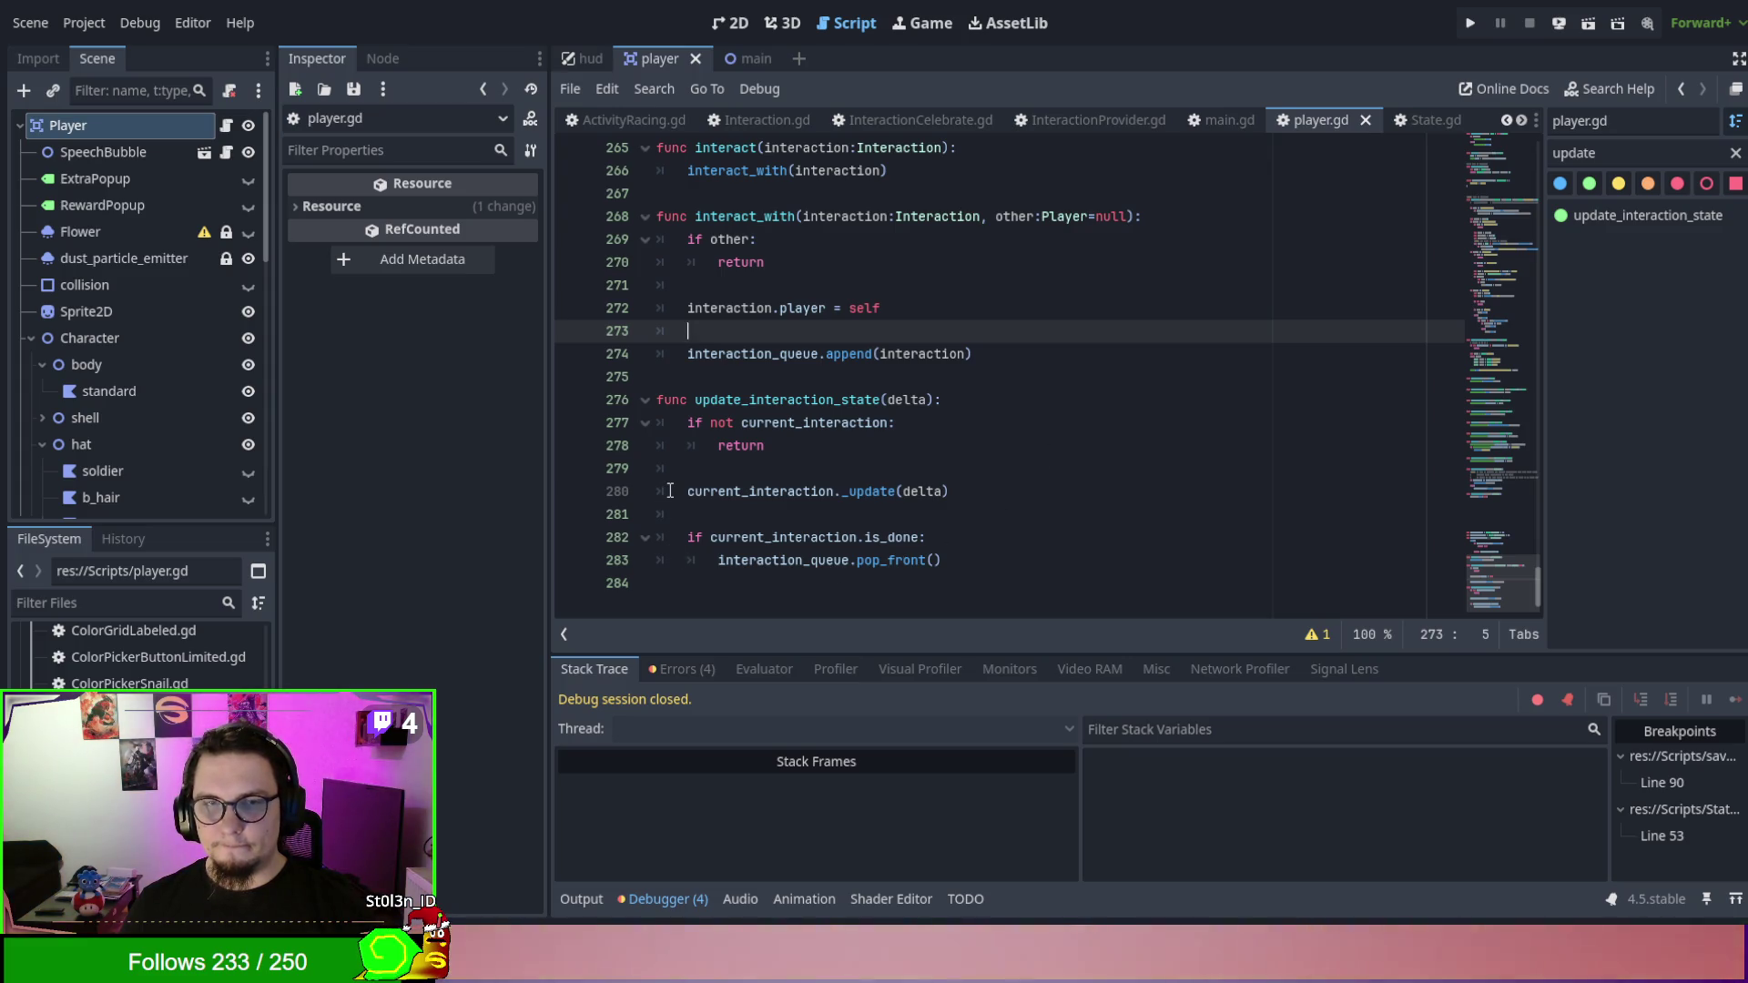
Place a breakpoint on the interaction_queue.pop_front() line 283 and launch the game.
{"action": "left_click", "coordinate": [573, 496]}
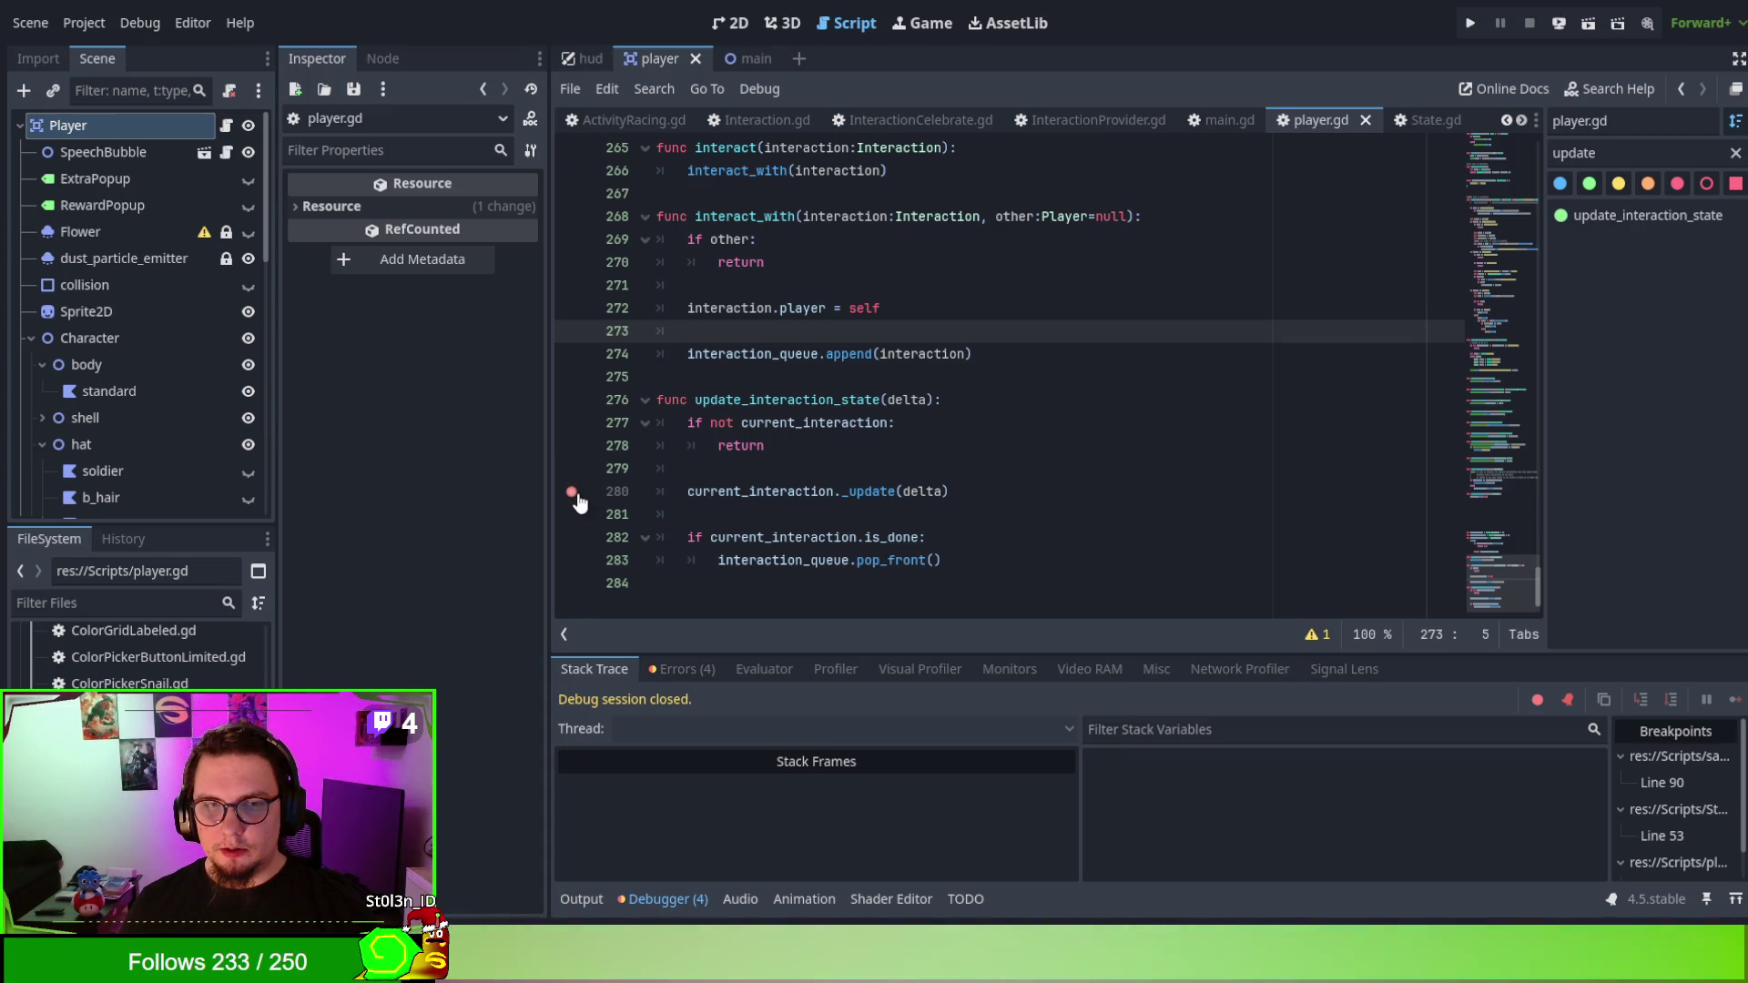
{"action": "left_click", "coordinate": [576, 498]}
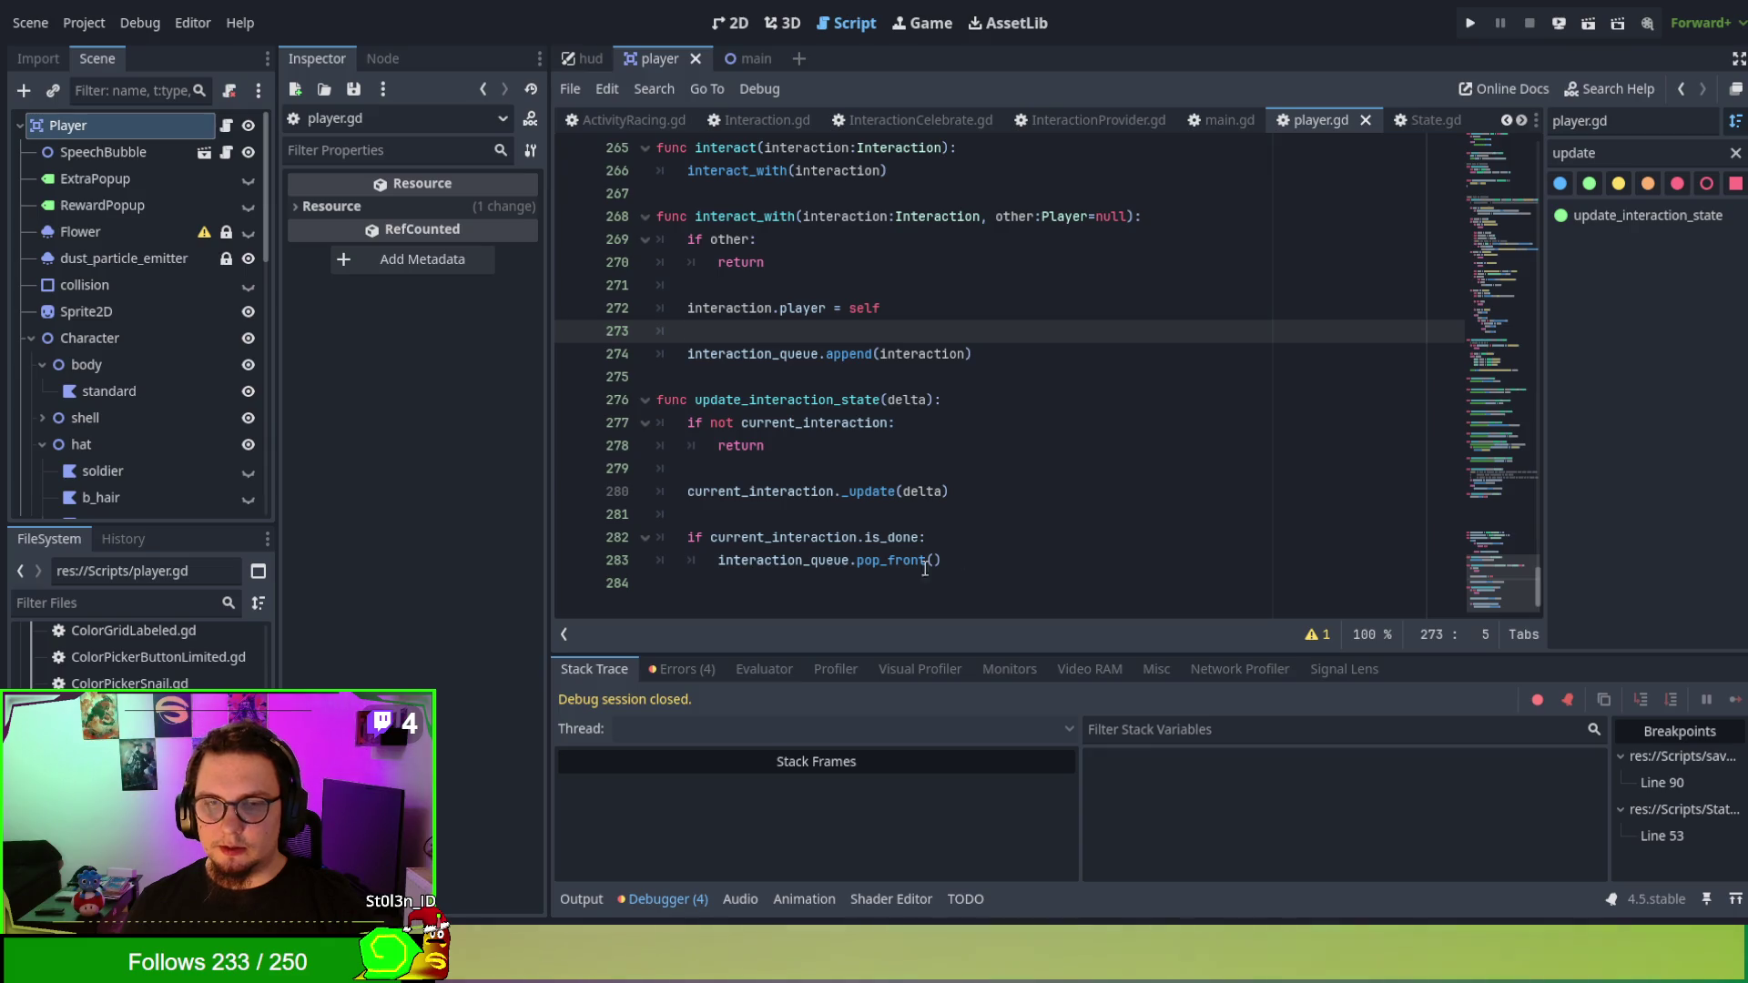
{"action": "left_click", "coordinate": [571, 560]}
{"action": "left_click", "coordinate": [1225, 471]}
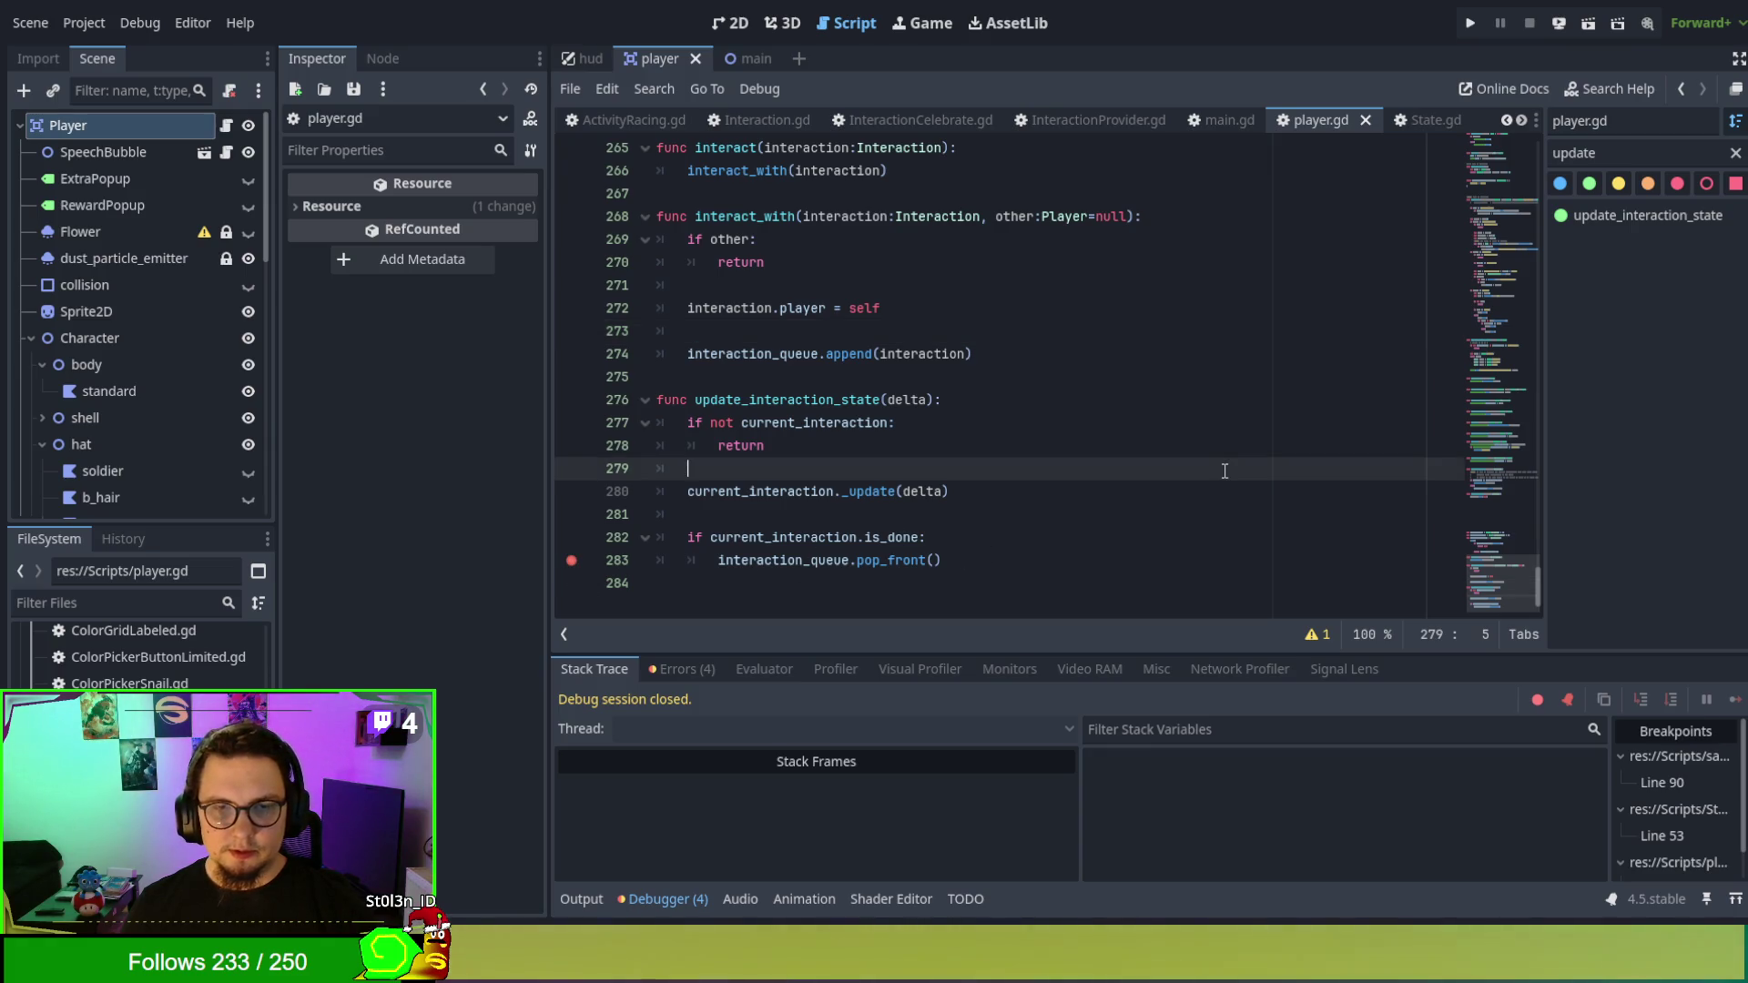
{"action": "key", "text": "F6"}
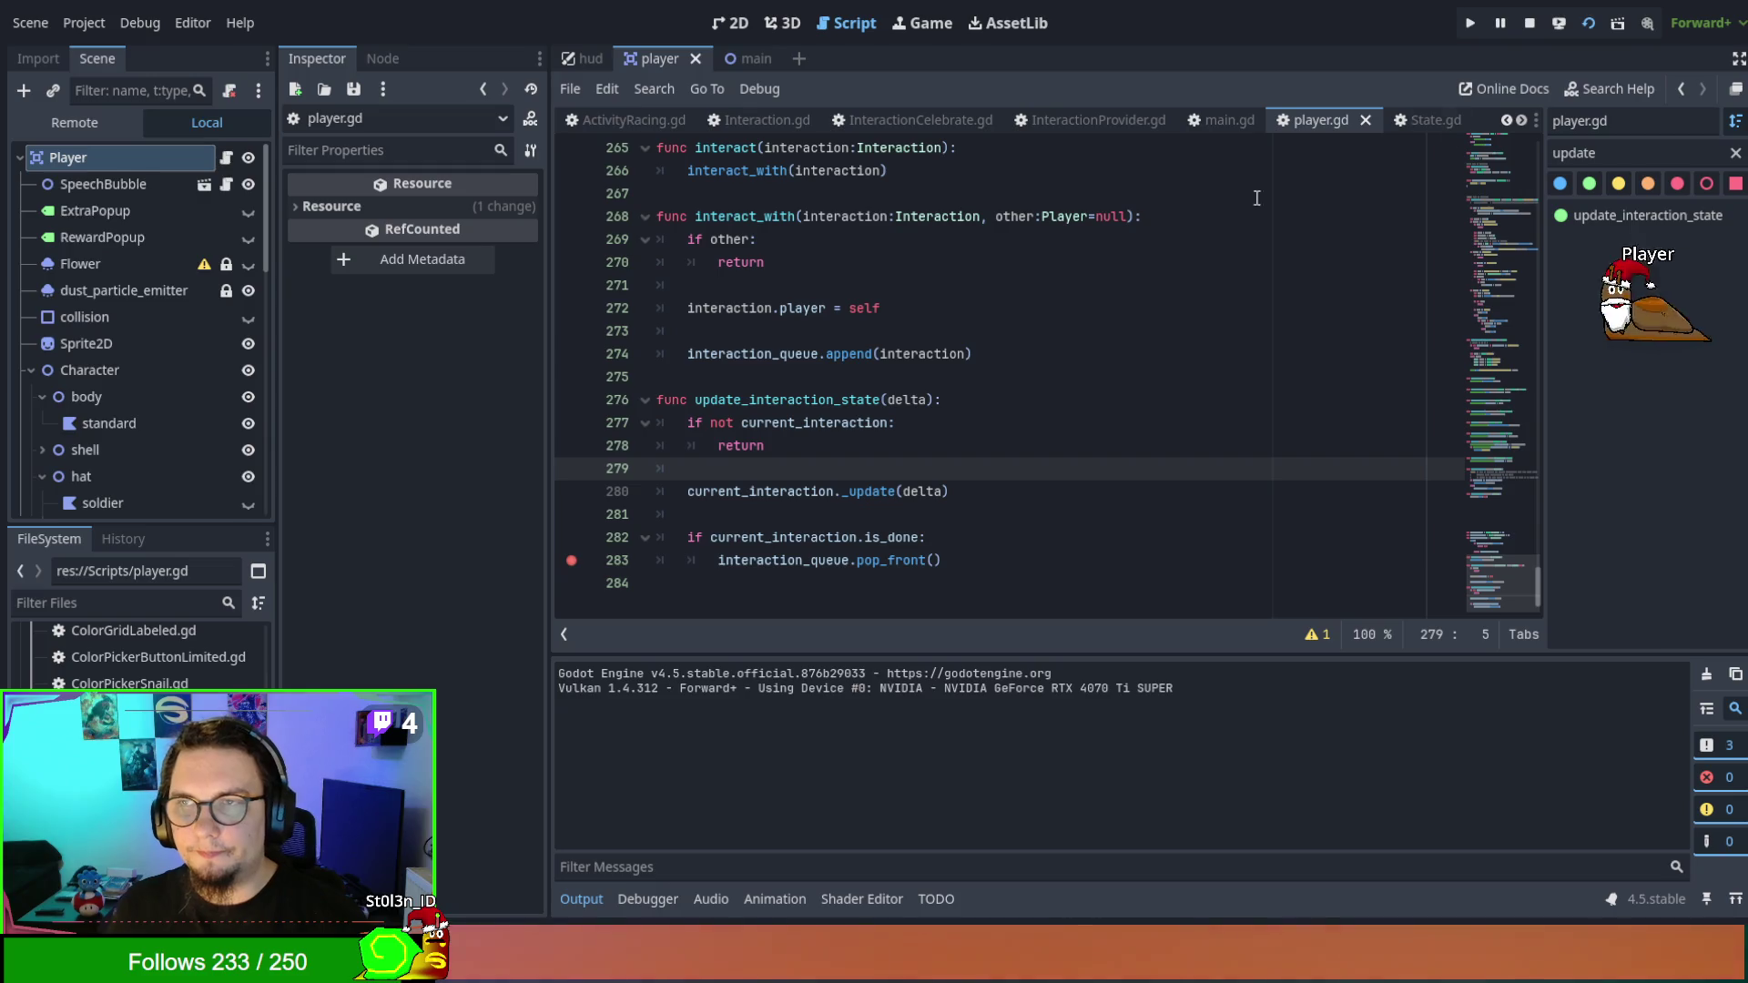
Restart from the main scene, drop Activity.gd's line 53 breakpoint, and continue to player.gd:283.
{"action": "key", "text": "F8"}
{"action": "left_click", "coordinate": [746, 58]}
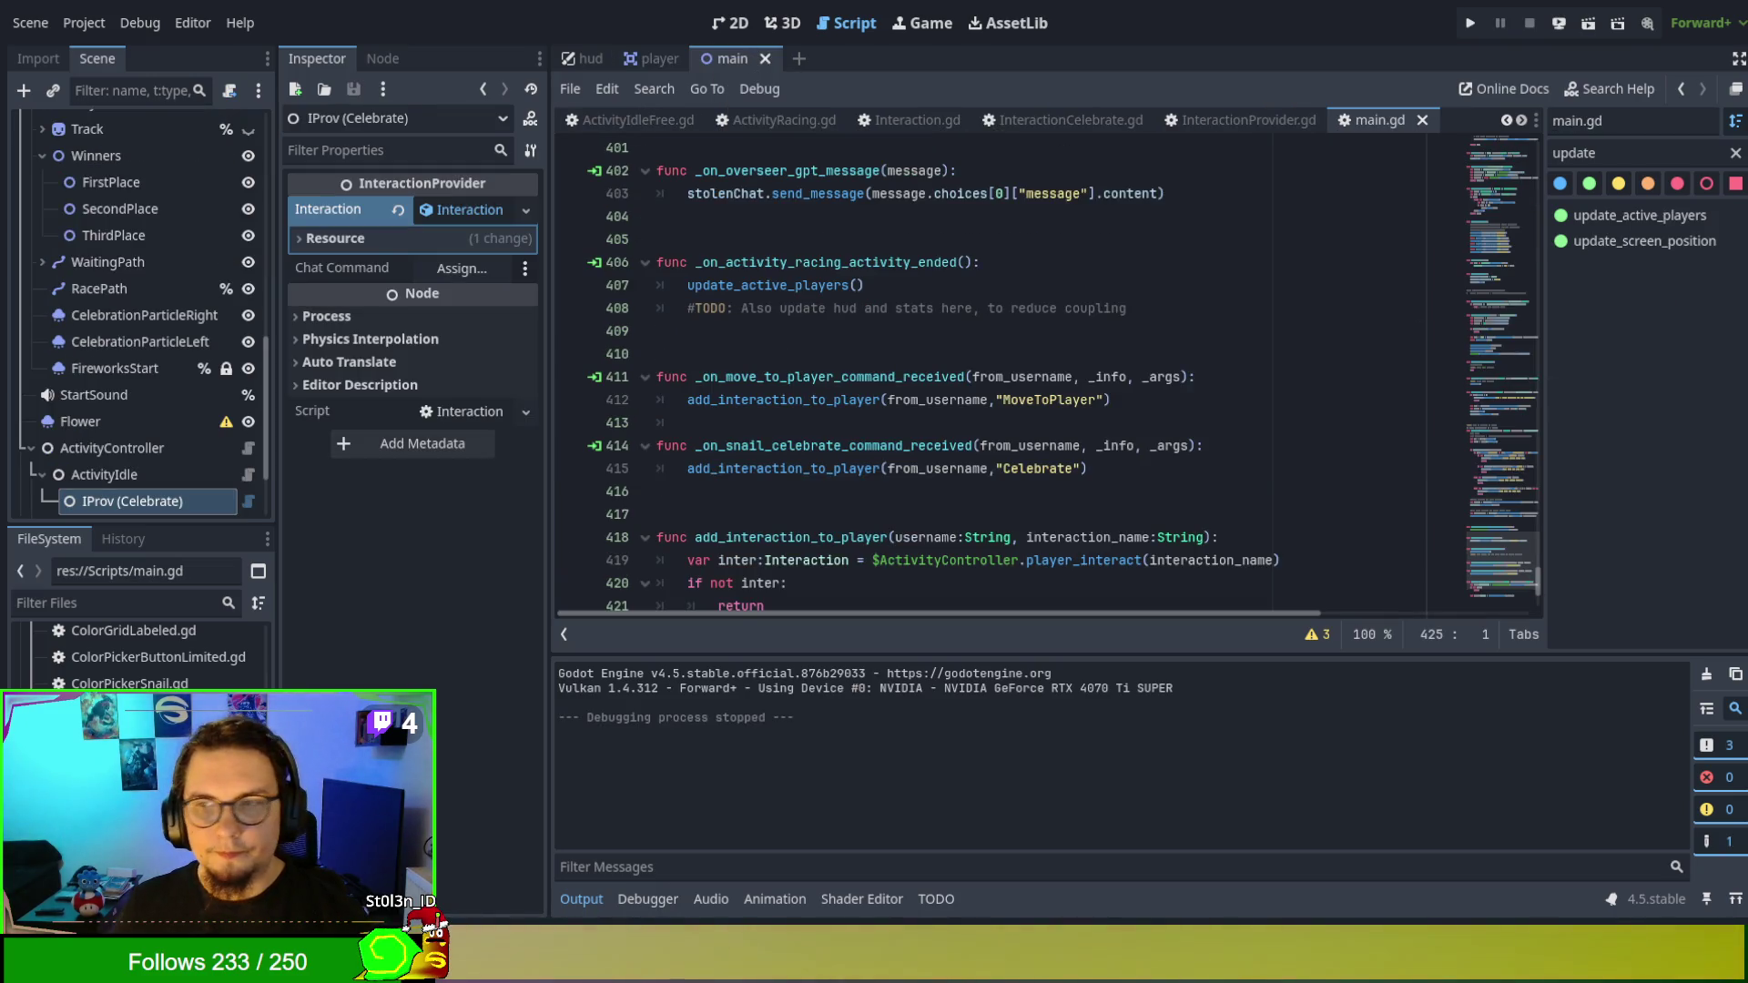
{"action": "key", "text": "F5"}
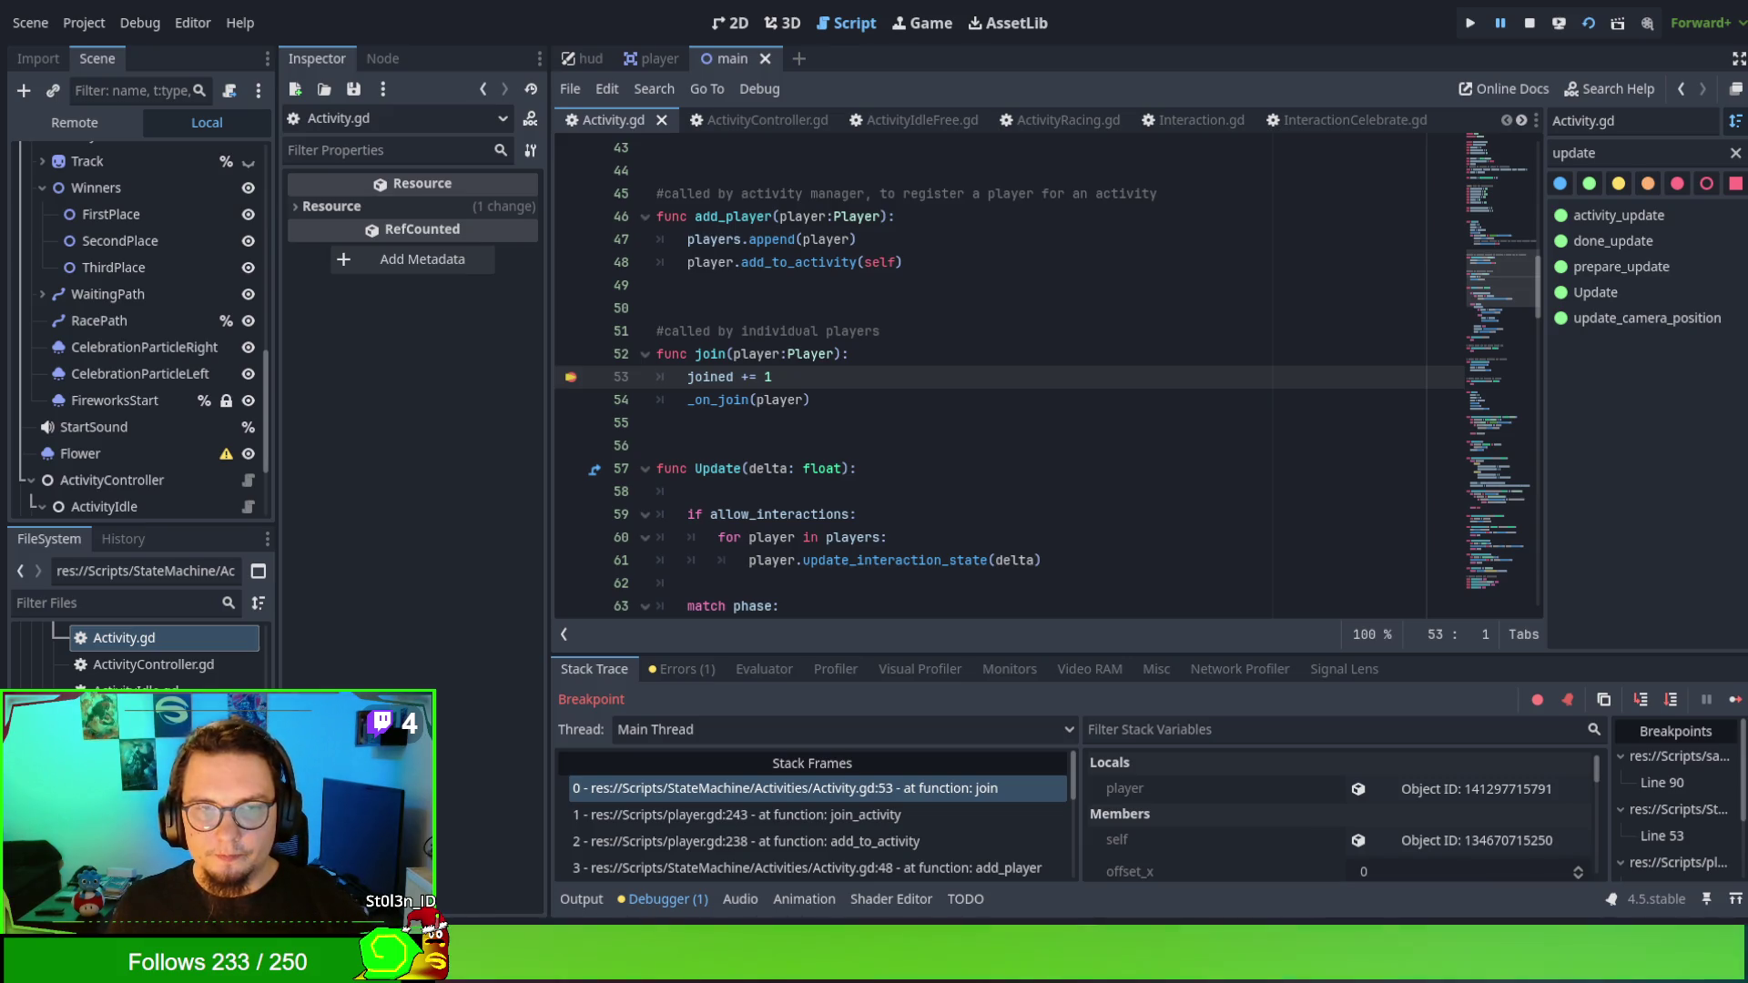
{"action": "left_click", "coordinate": [571, 376]}
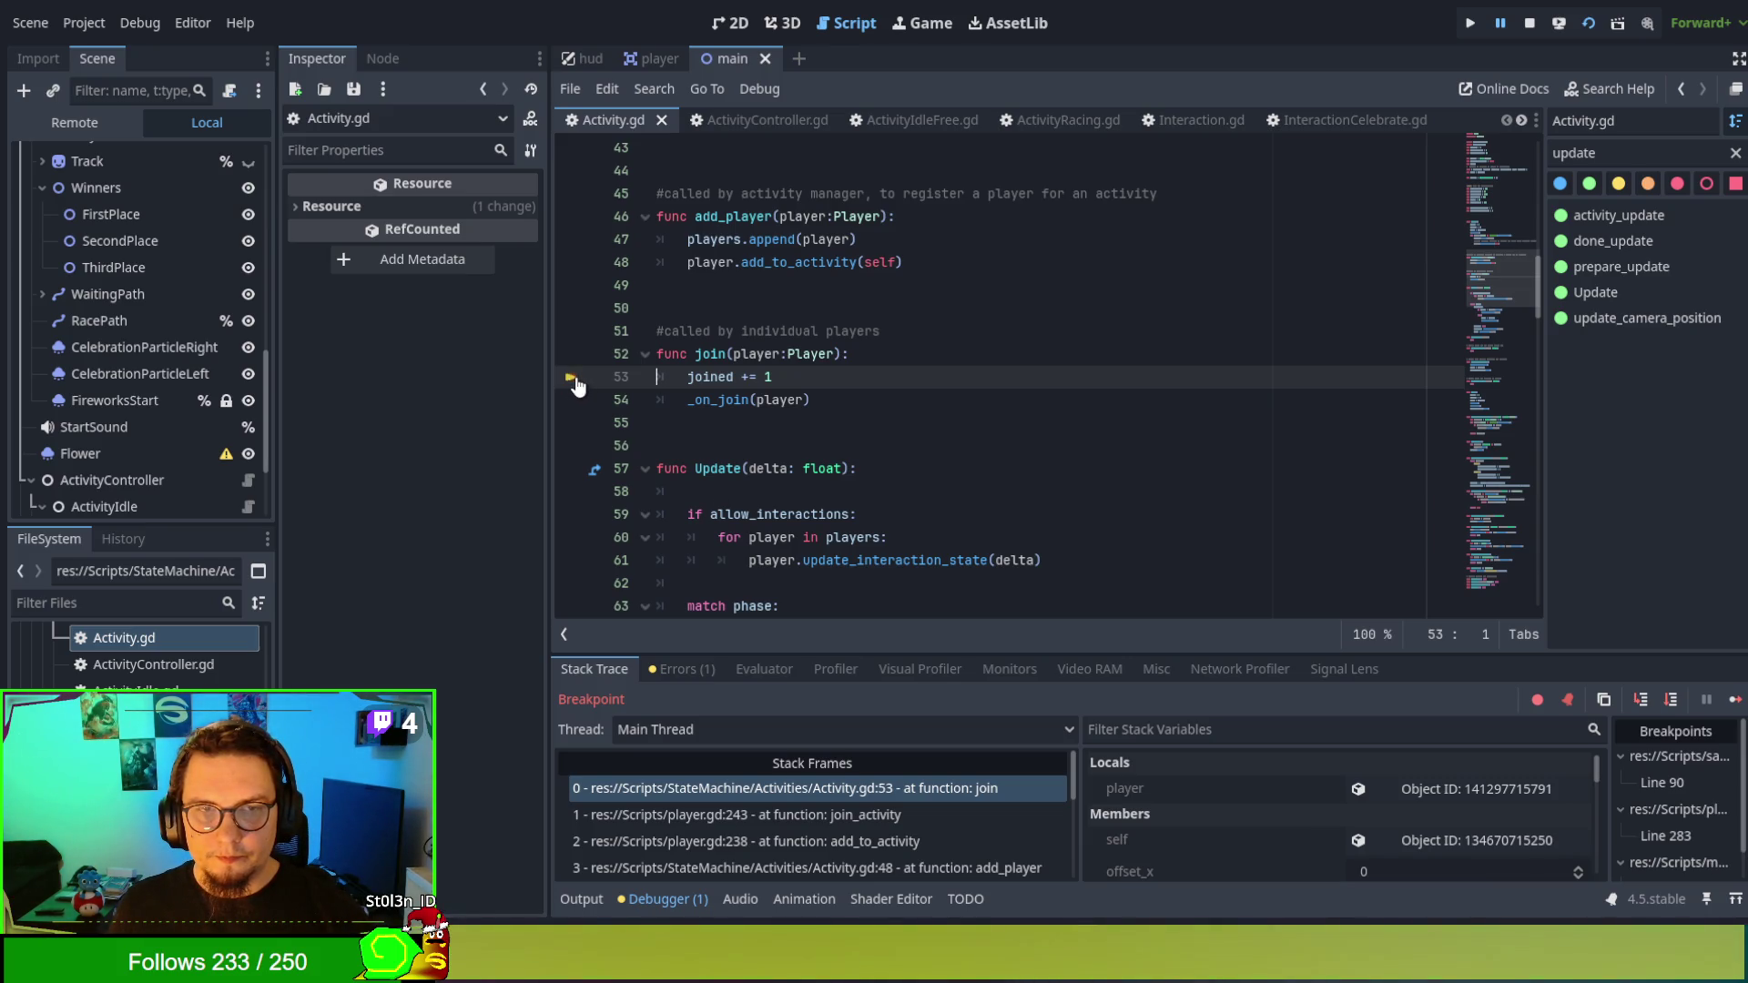
{"action": "left_click", "coordinate": [1735, 700]}
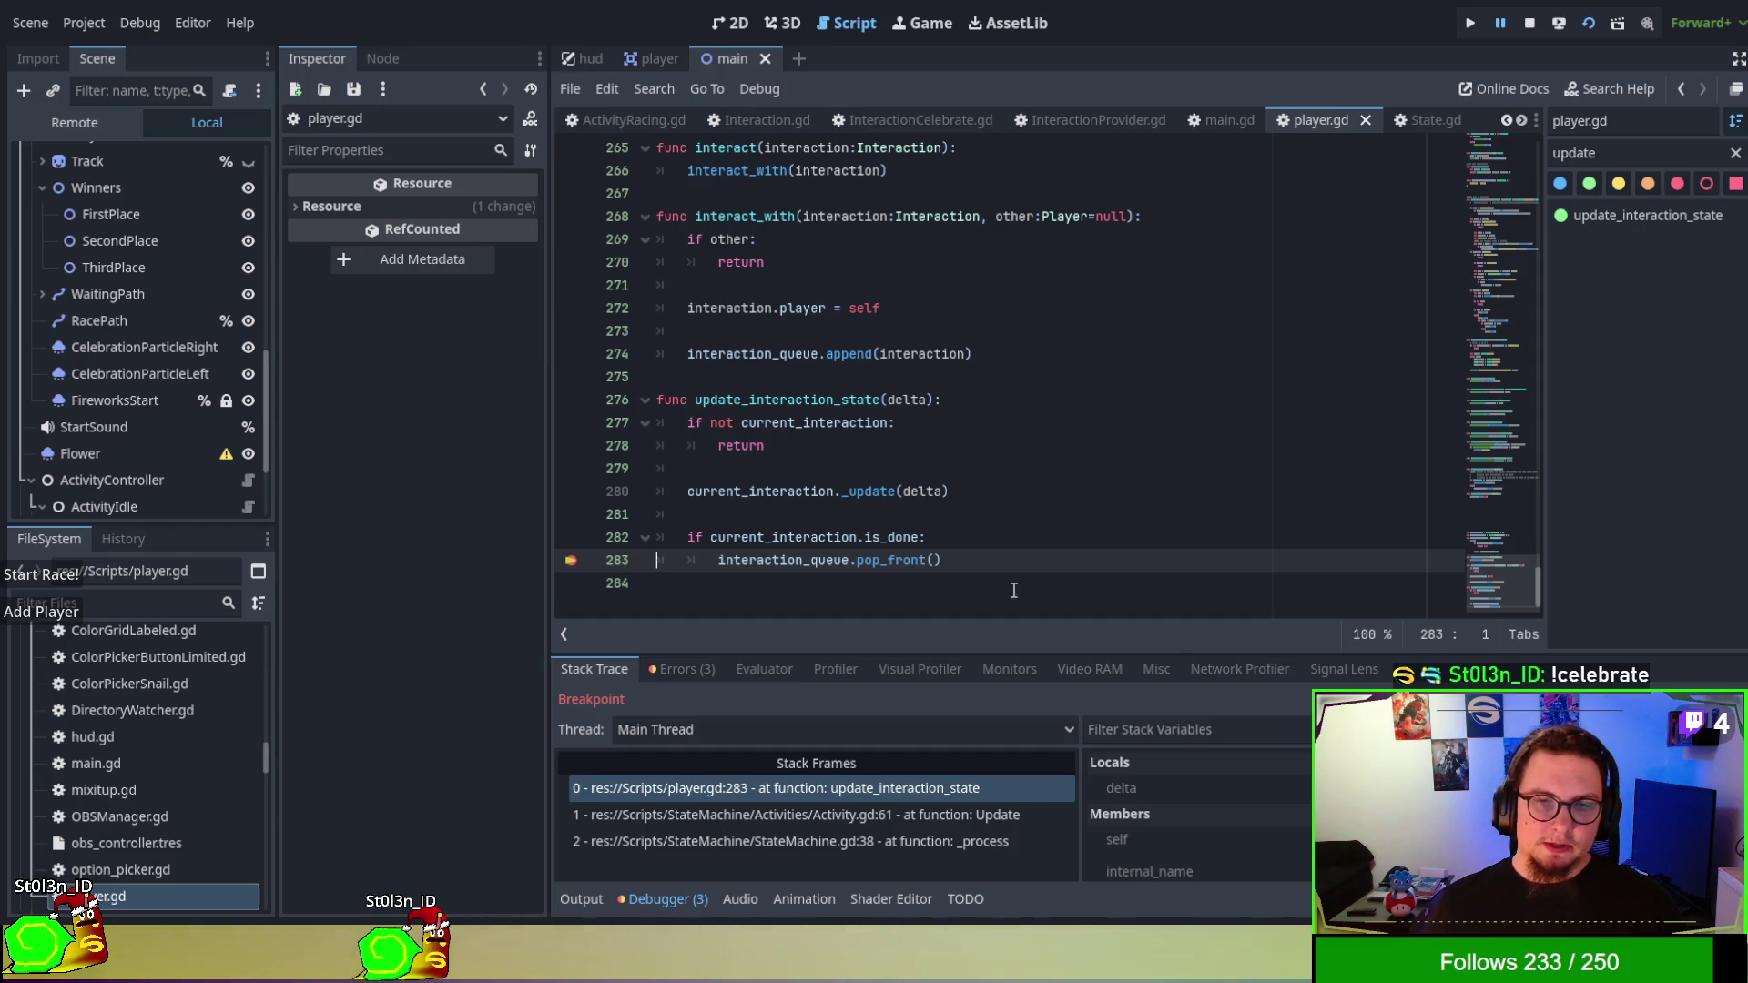
Inspect interaction_queue at line 283, resume, stop debugging, and open InteractionProvider.gd.
{"action": "double_click", "coordinate": [788, 560]}
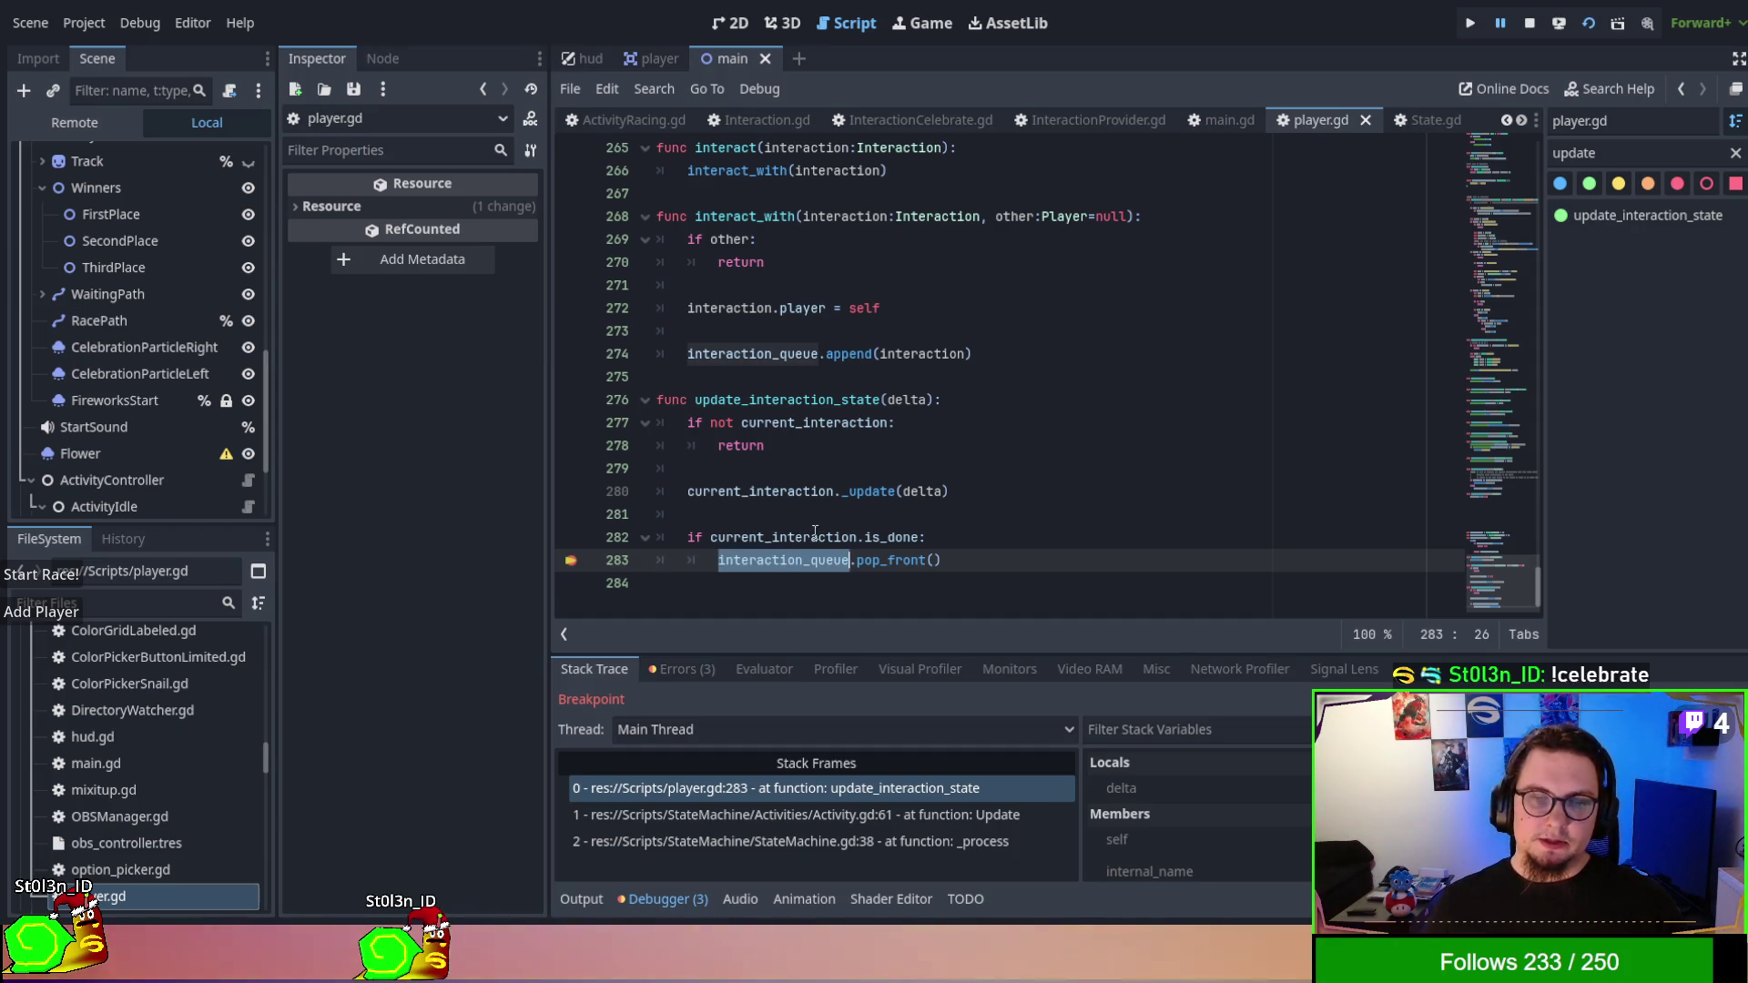
{"action": "key", "text": "F12"}
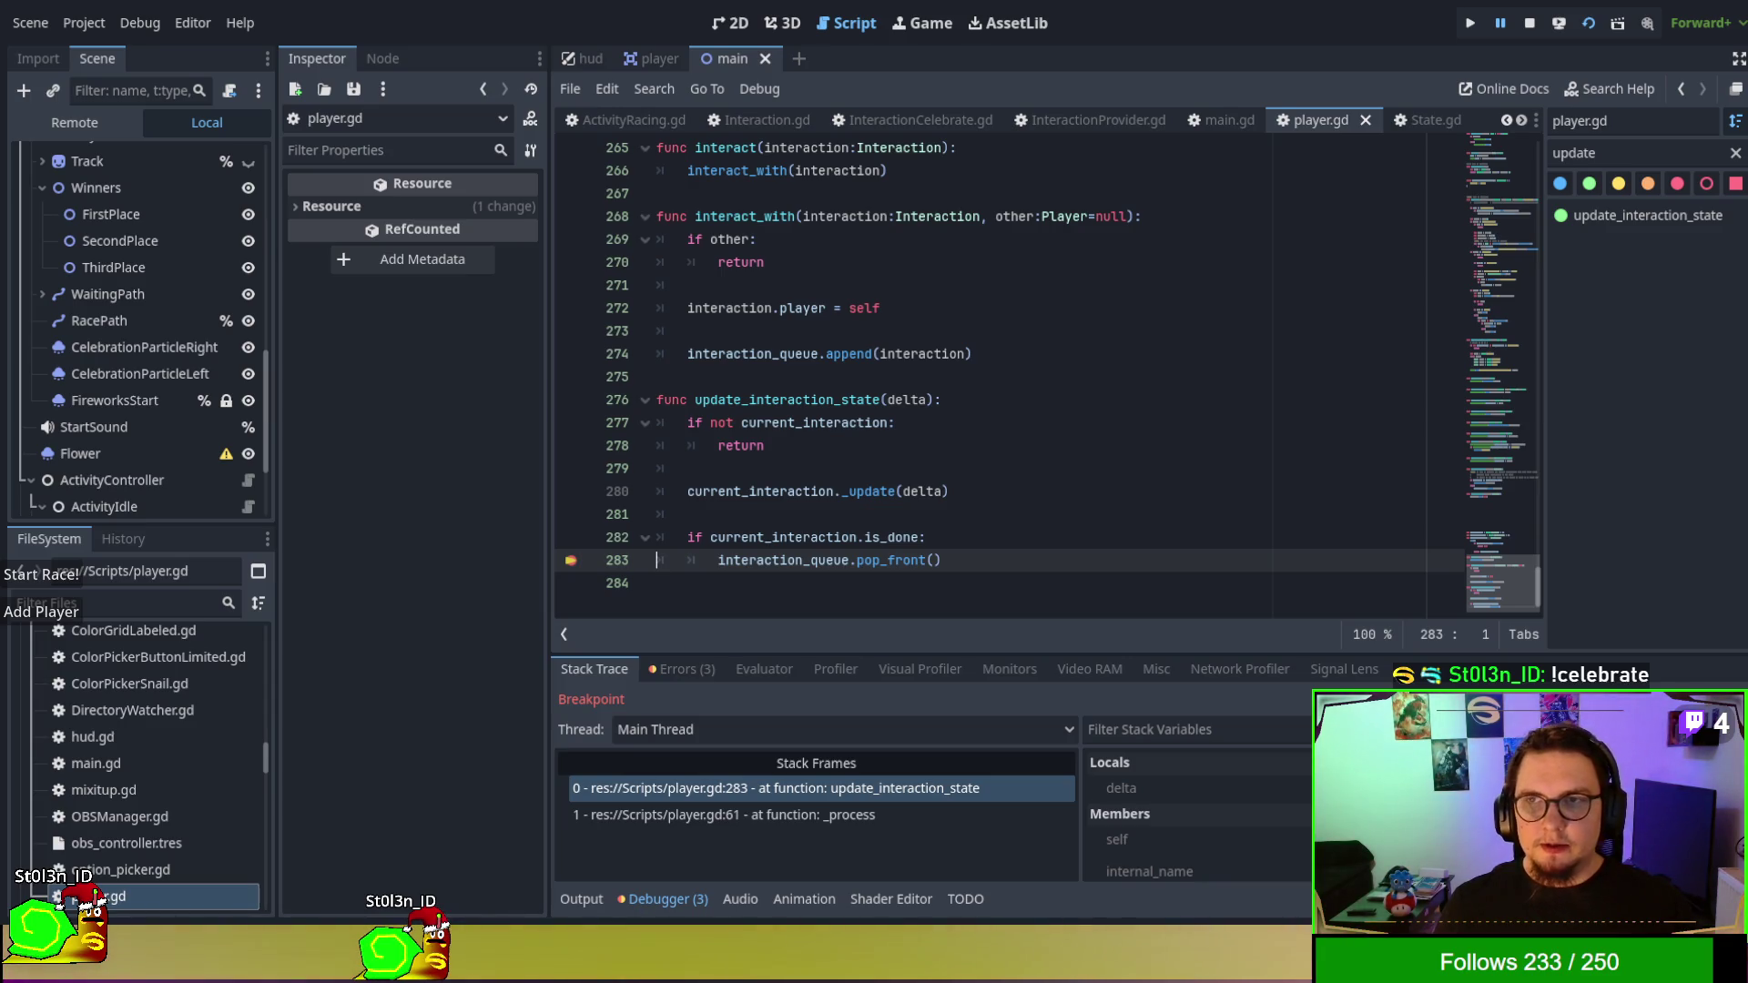
{"action": "left_click", "coordinate": [1529, 23]}
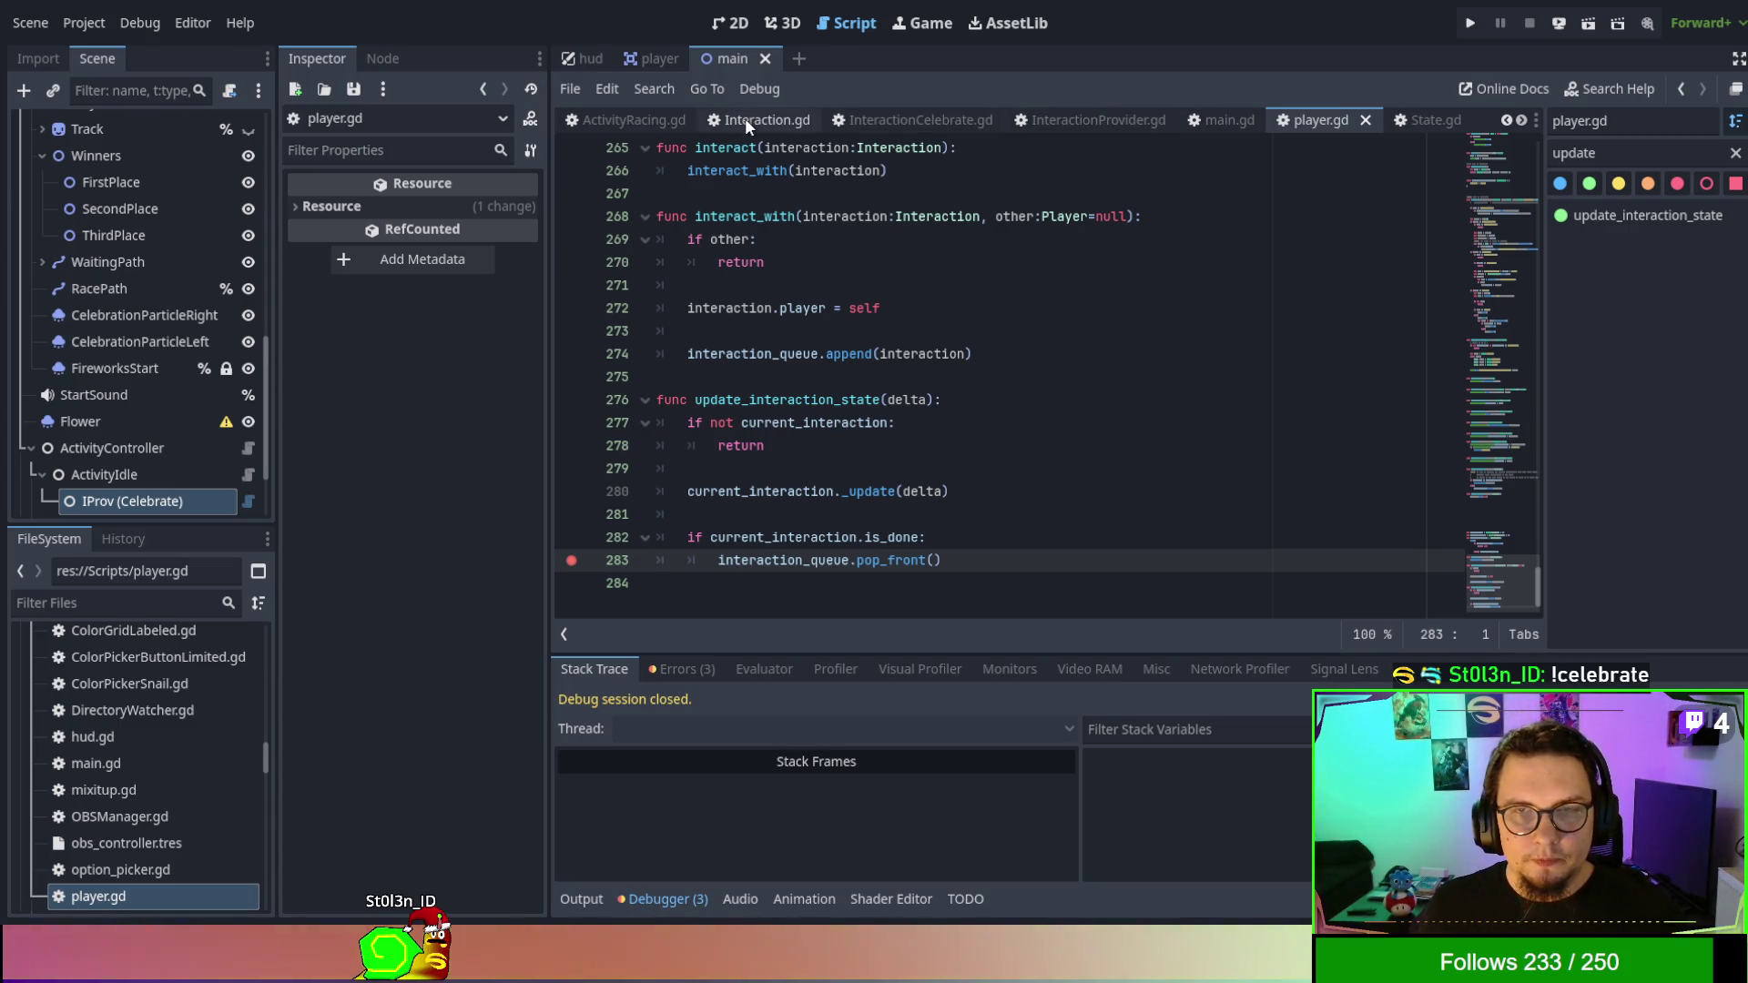
{"action": "left_click", "coordinate": [1115, 124]}
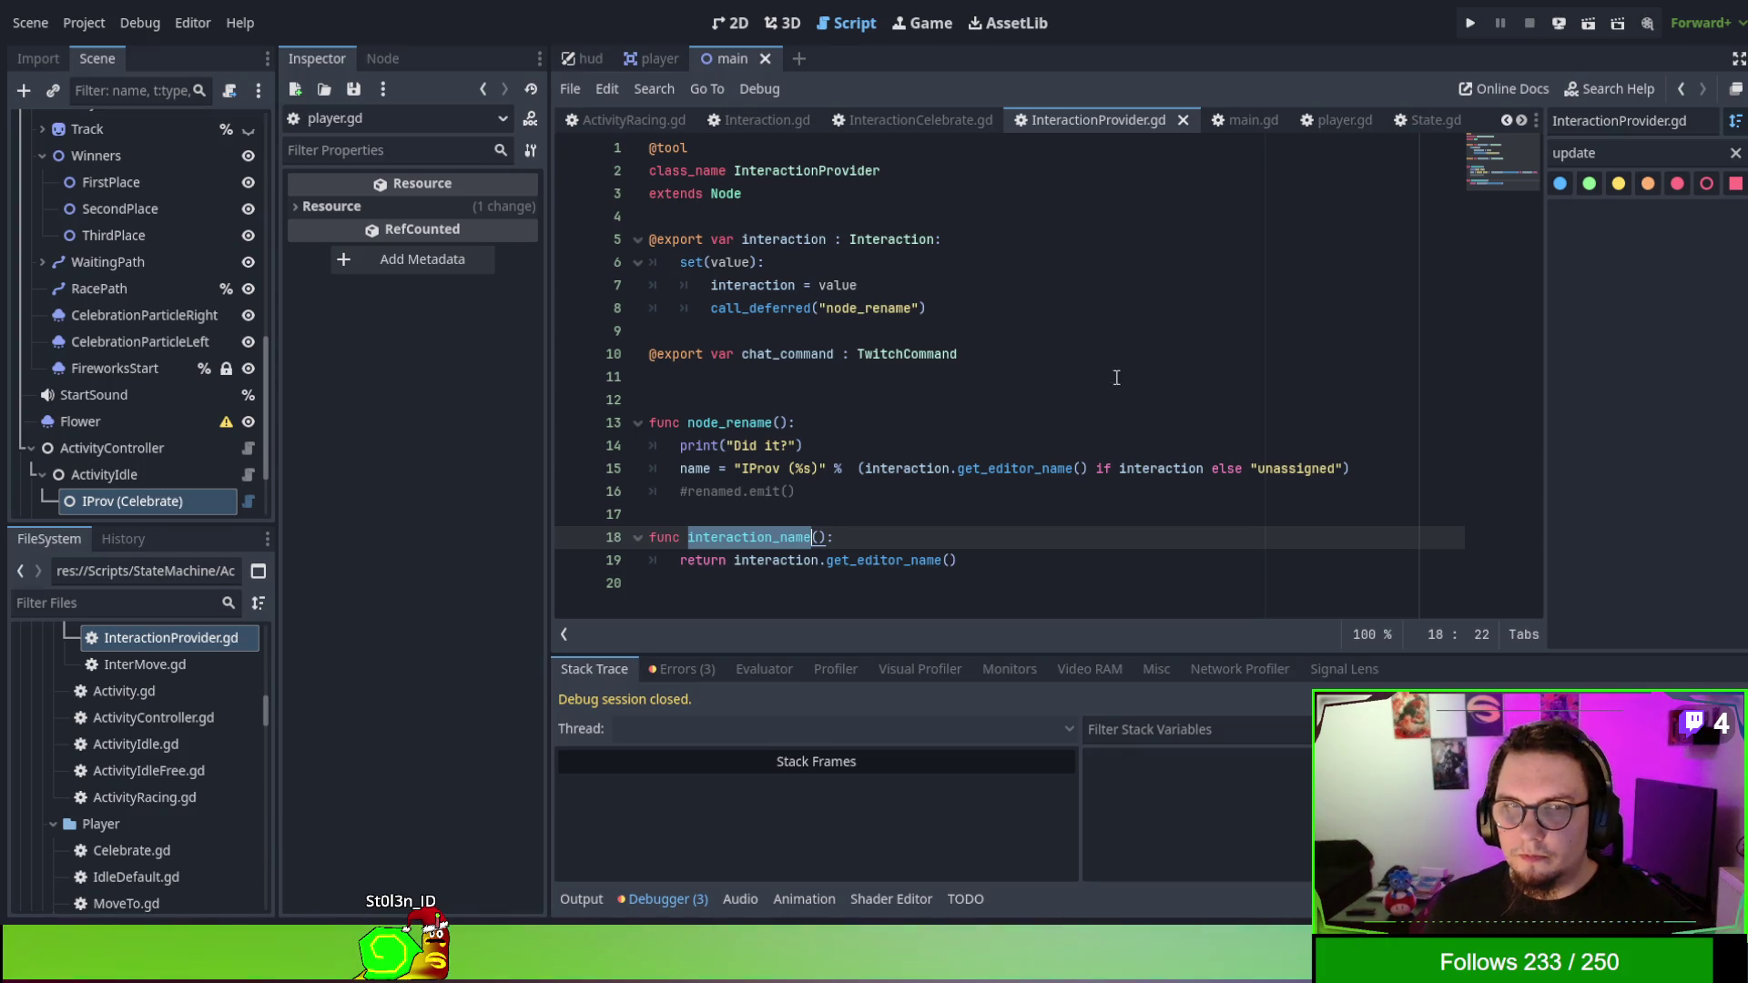
Browse the InteractionCelebrate, ActivityRacing and ActivityController scripts.
{"action": "left_click", "coordinate": [869, 119]}
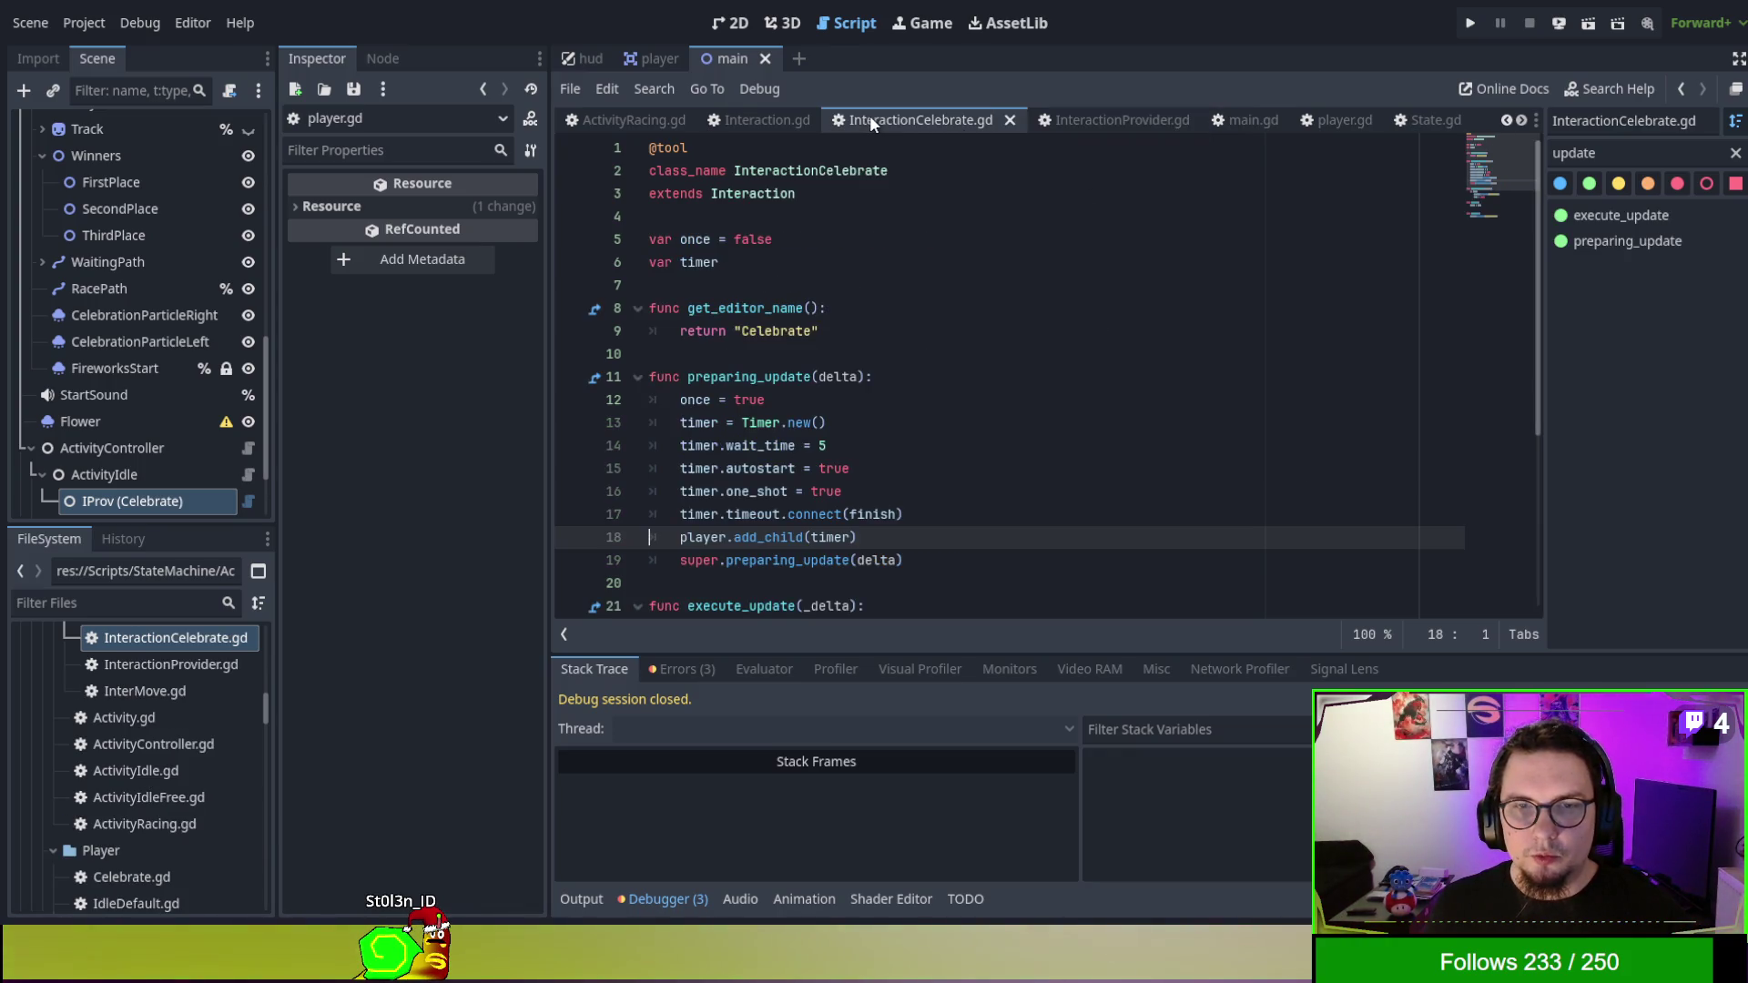
{"action": "left_click", "coordinate": [603, 116]}
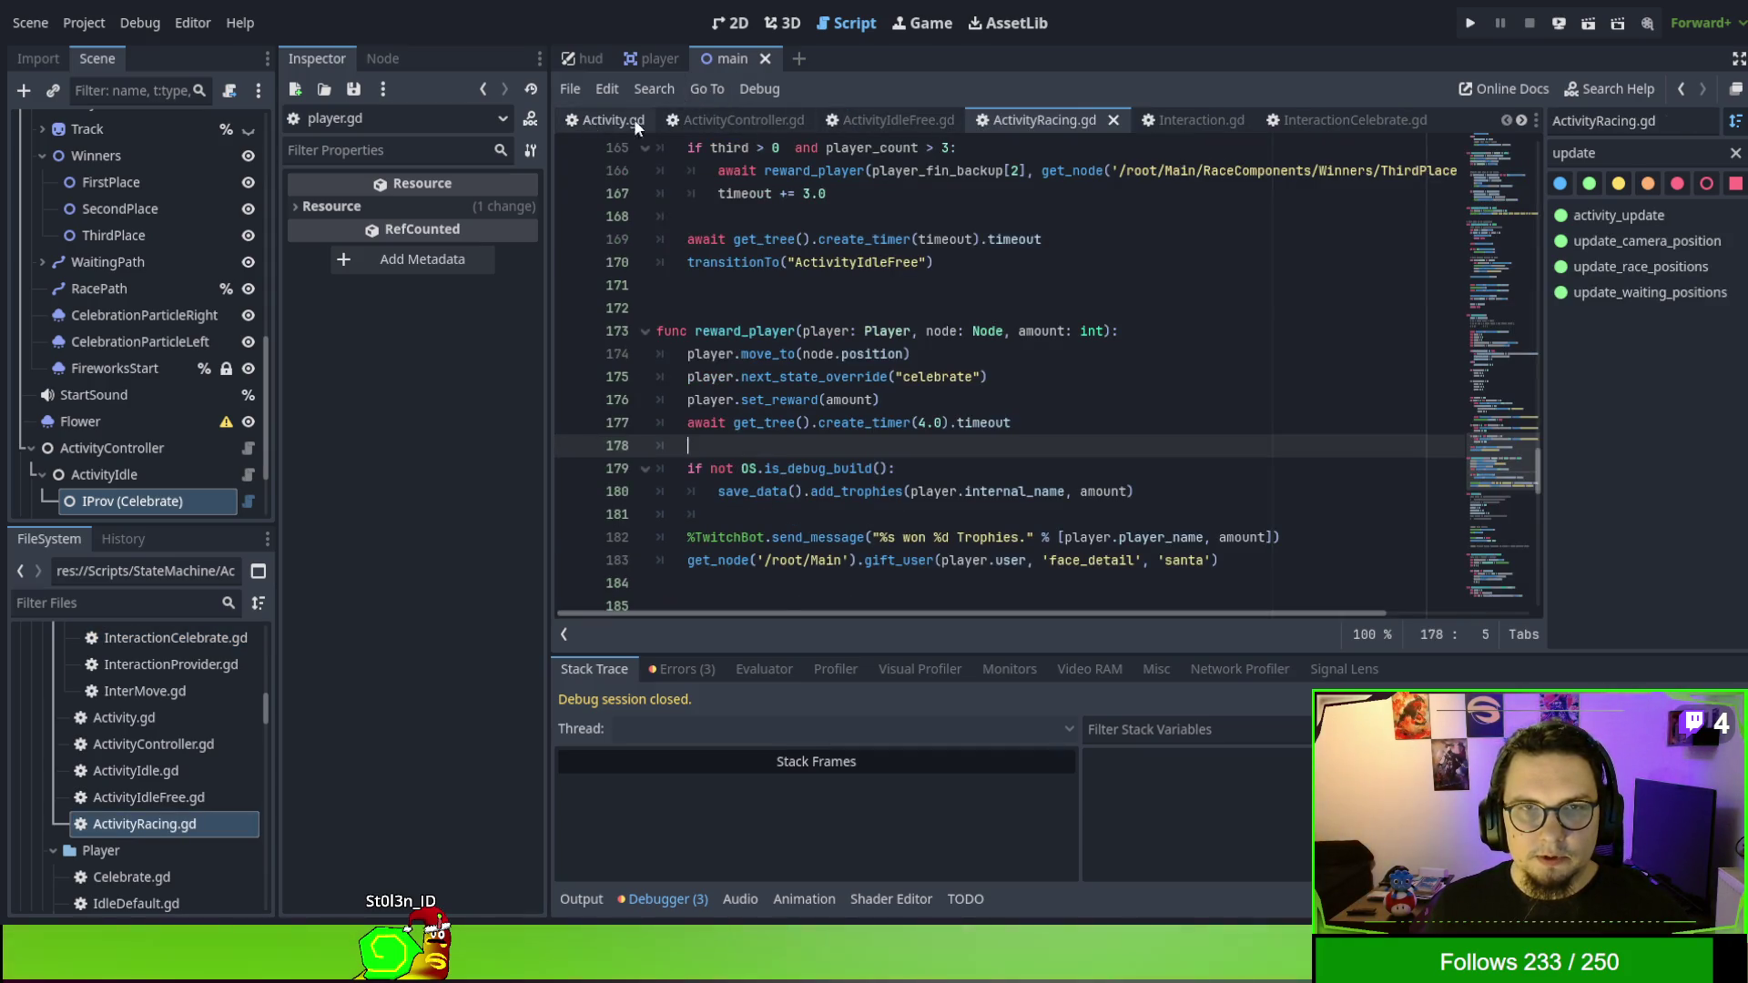
{"action": "left_click", "coordinate": [742, 119]}
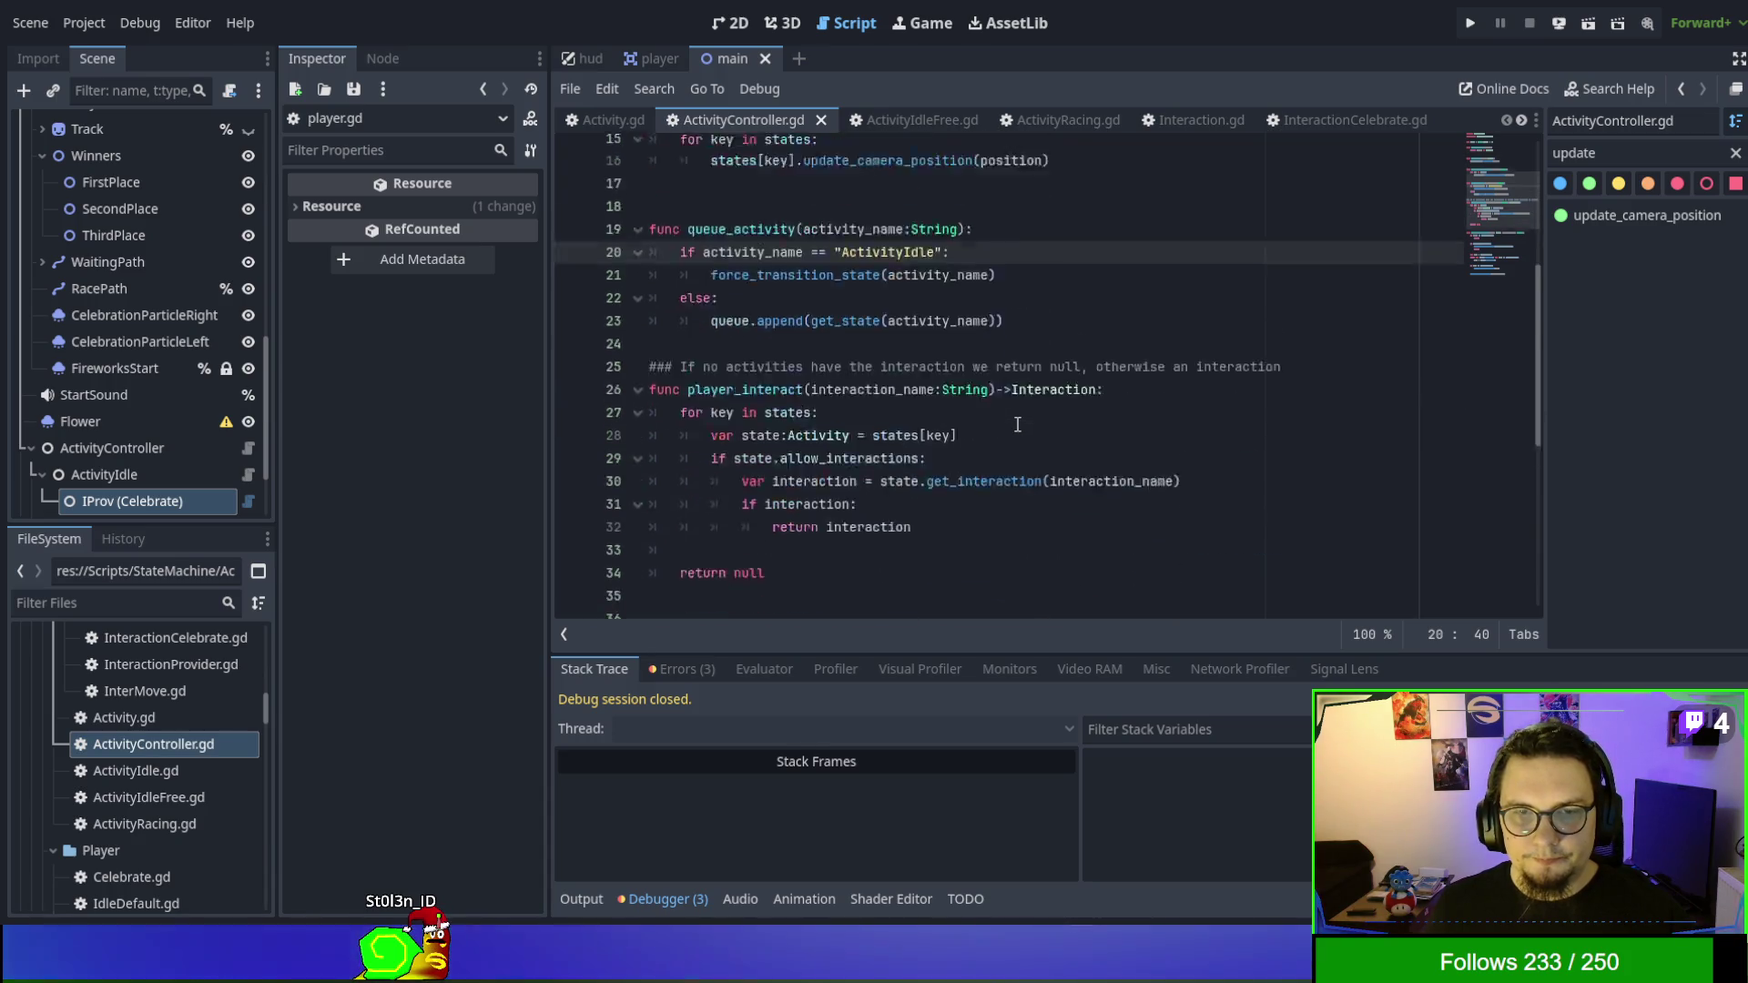
{"action": "scroll", "coordinate": [1018, 425], "scroll_direction": "down", "scroll_amount": 6}
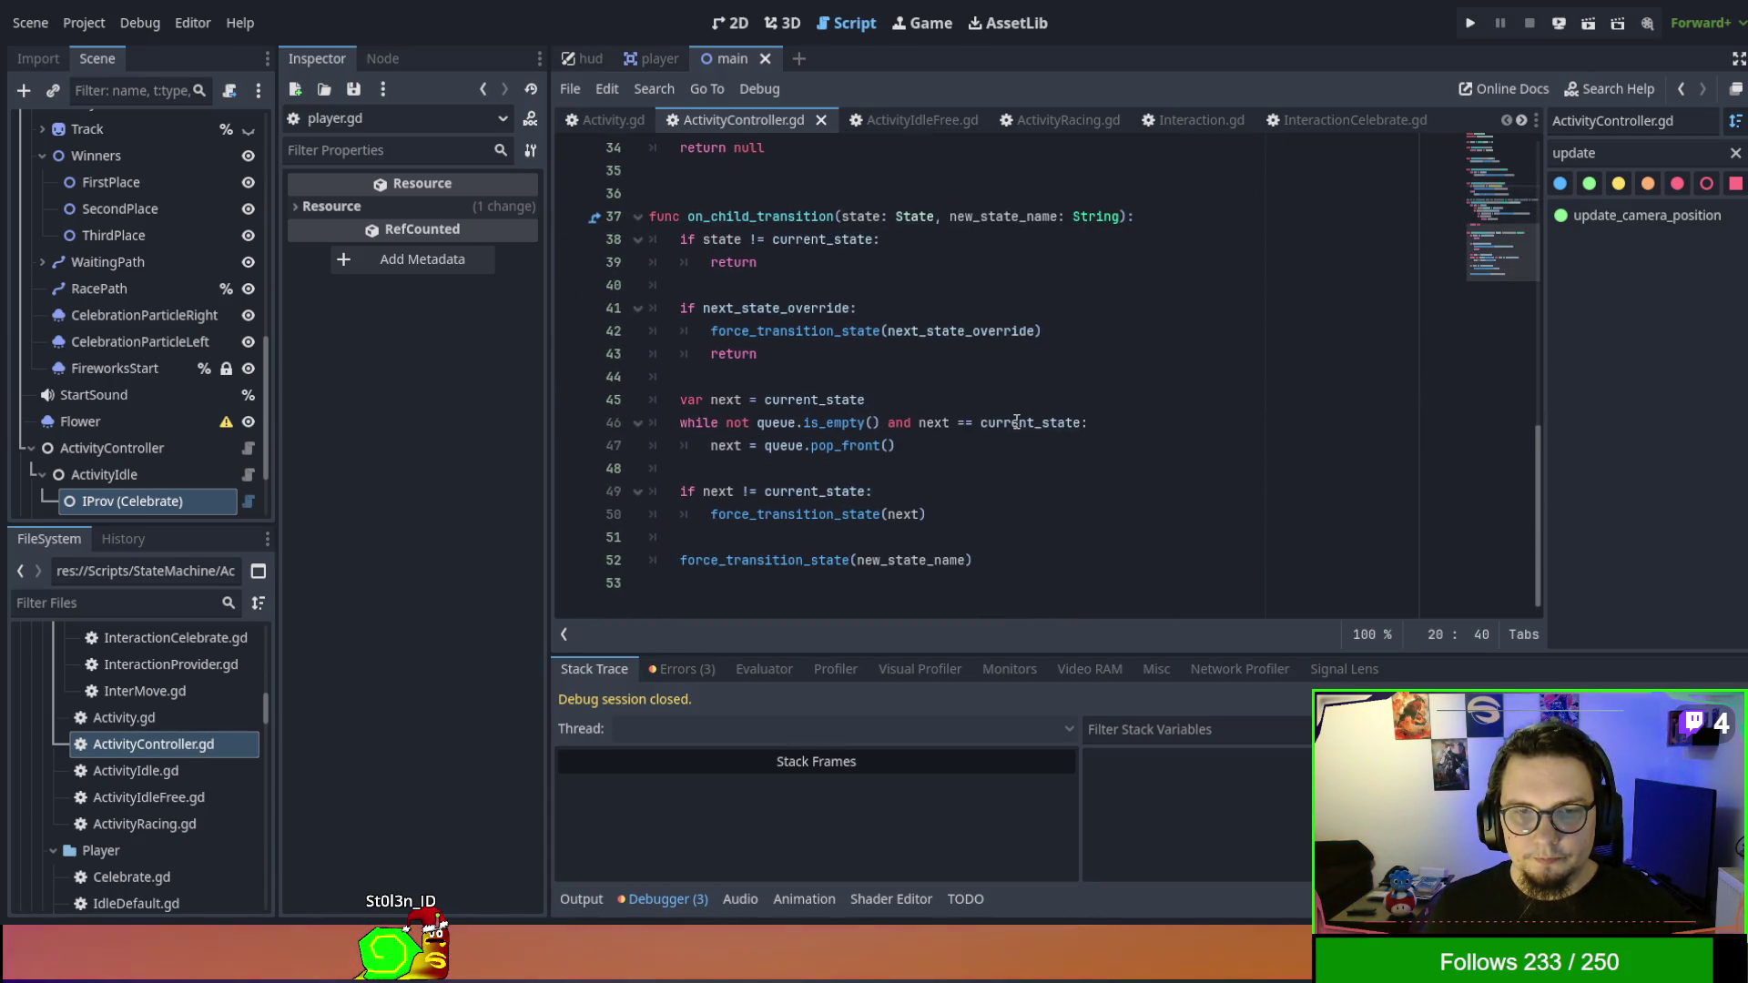
{"action": "scroll", "coordinate": [1017, 422], "scroll_direction": "up", "scroll_amount": 6}
{"action": "scroll", "coordinate": [1016, 421], "scroll_direction": "up", "scroll_amount": 6}
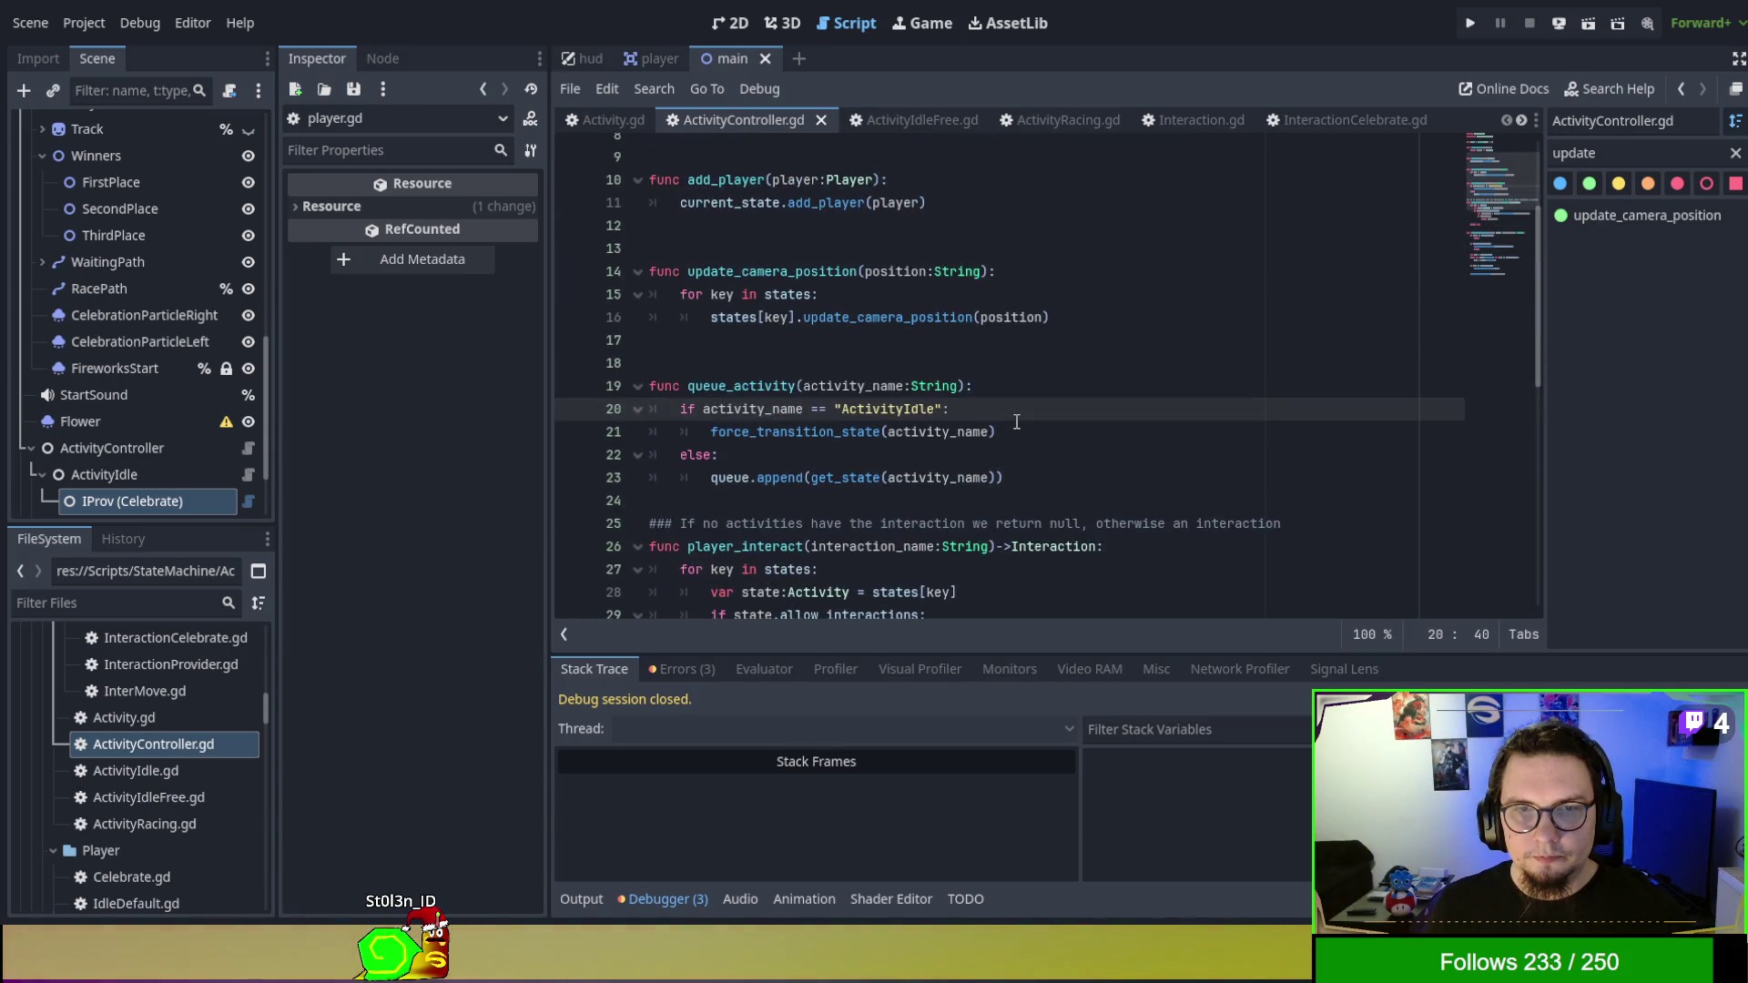
Filter methods for 'interac' to reach player_interact, then find get_interaction's definition in Activity.gd.
{"action": "left_click", "coordinate": [1620, 153]}
{"action": "type", "text": "interact"}
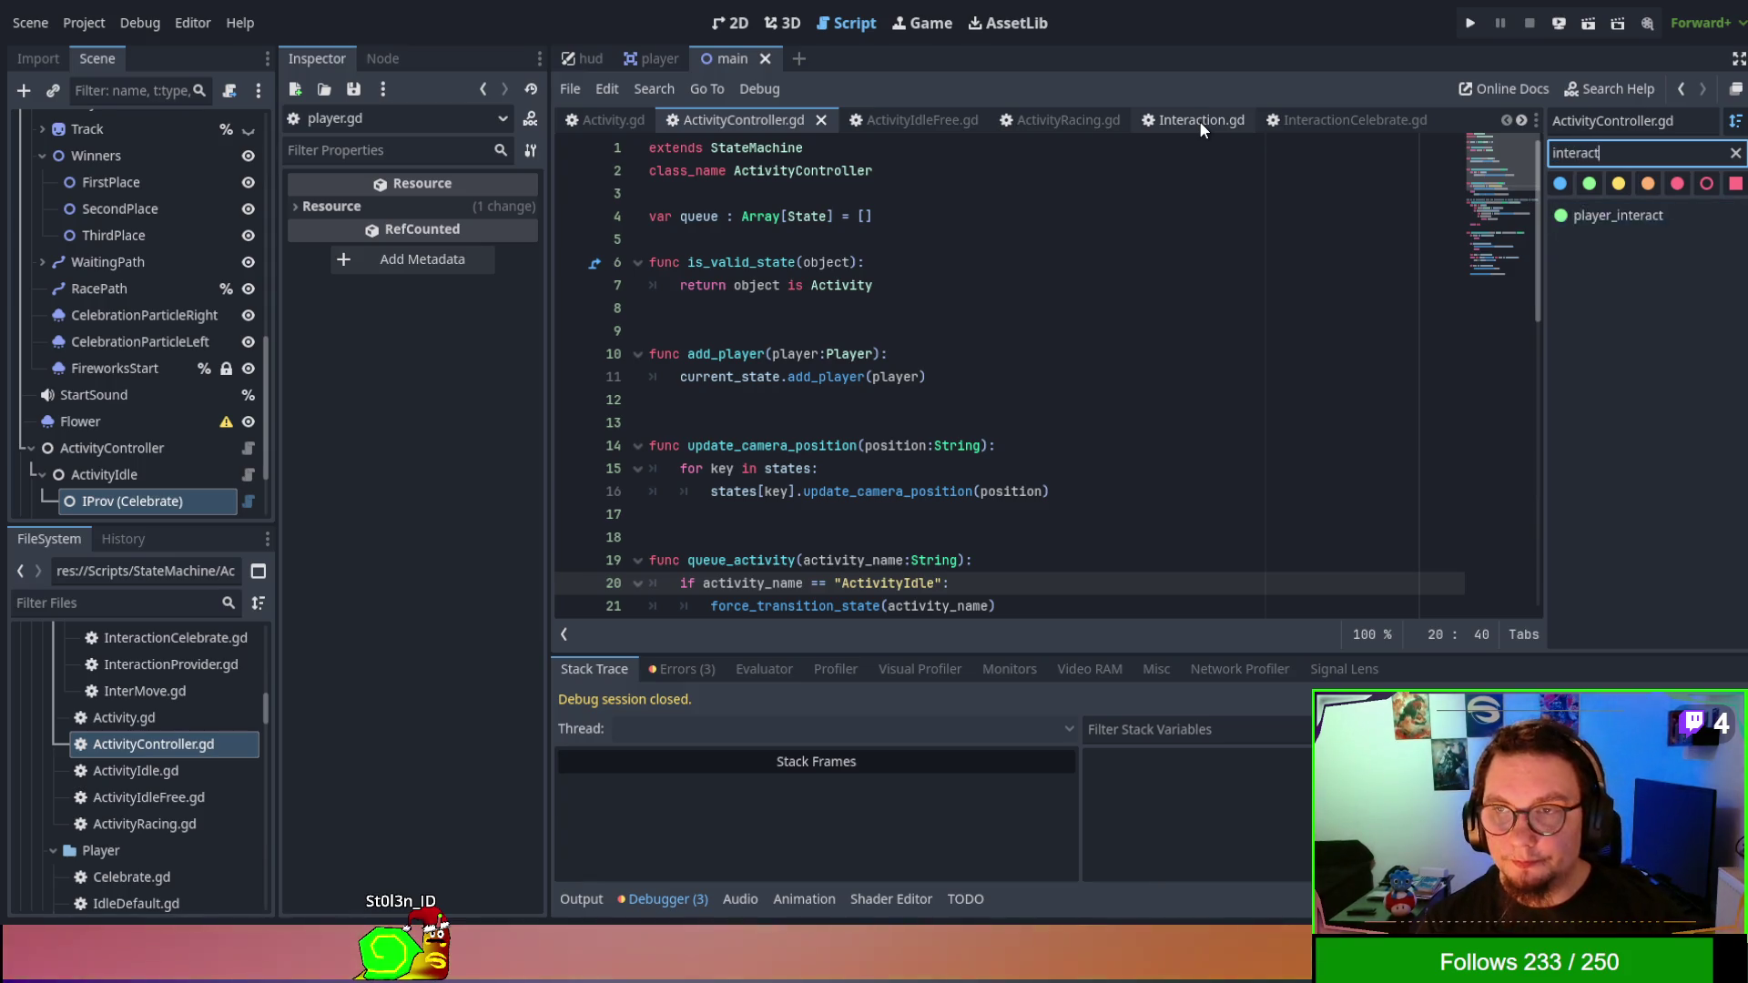
{"action": "key", "text": "BackSpace"}
{"action": "key", "text": "Return"}
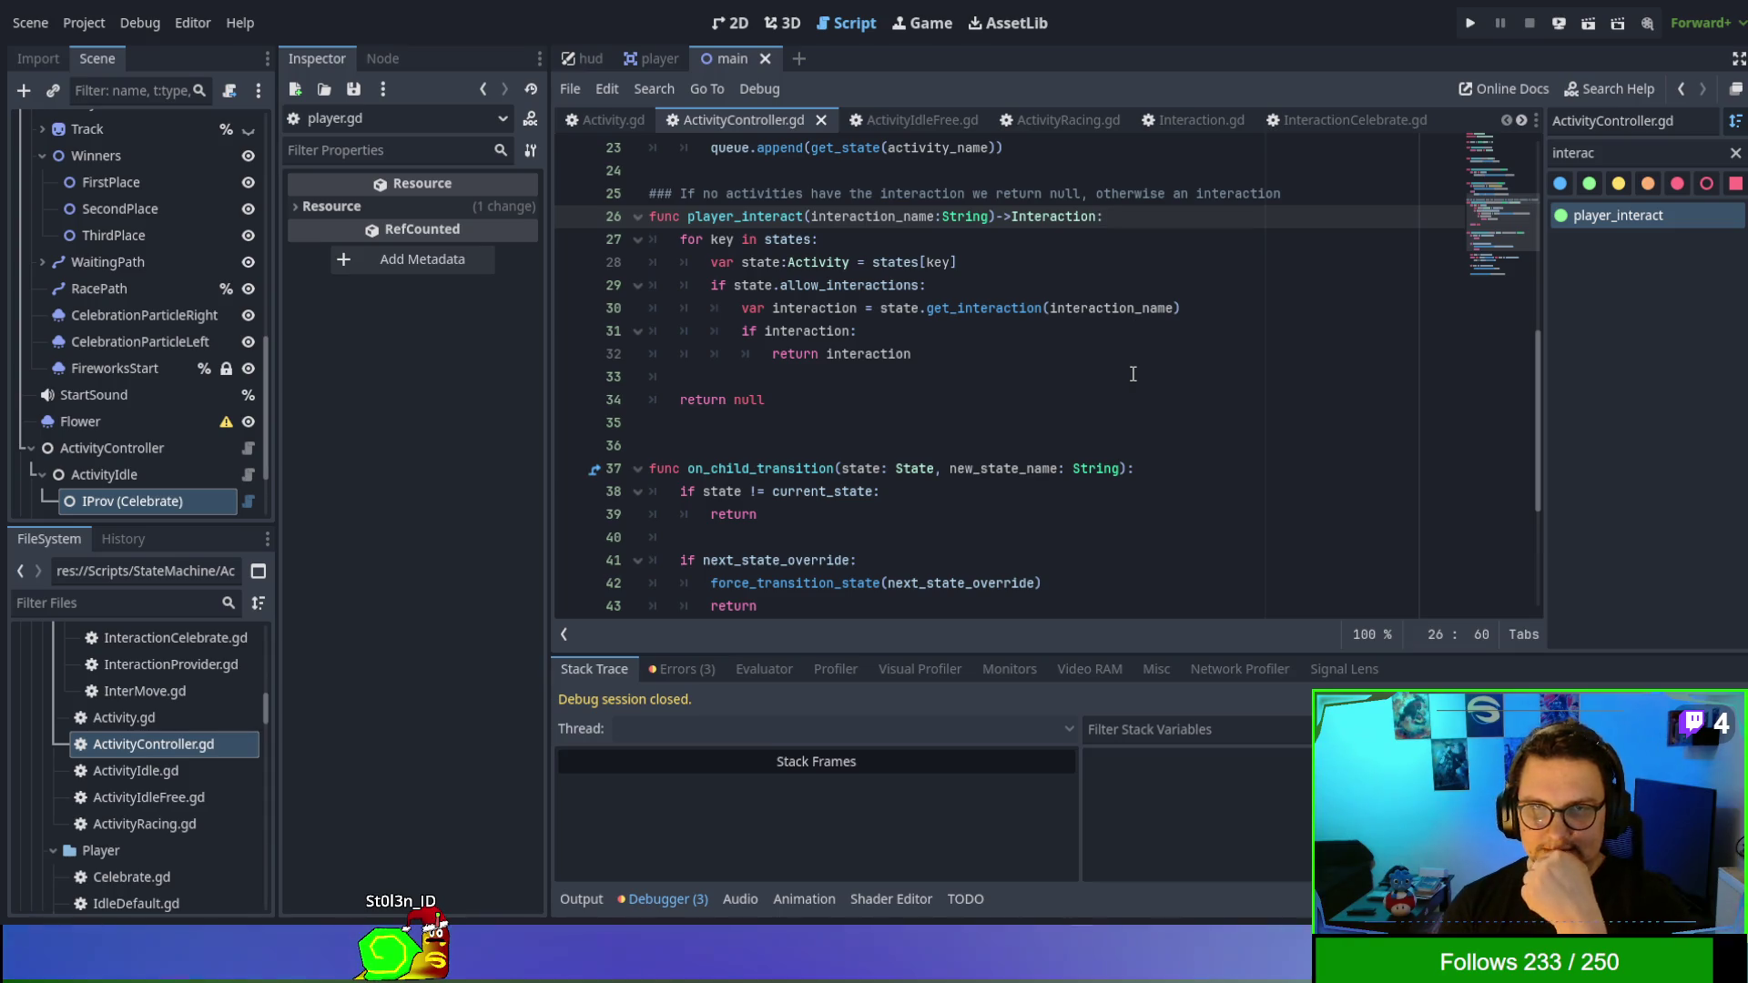
{"action": "double_click", "coordinate": [983, 308]}
{"action": "key", "text": "ctrl+c"}
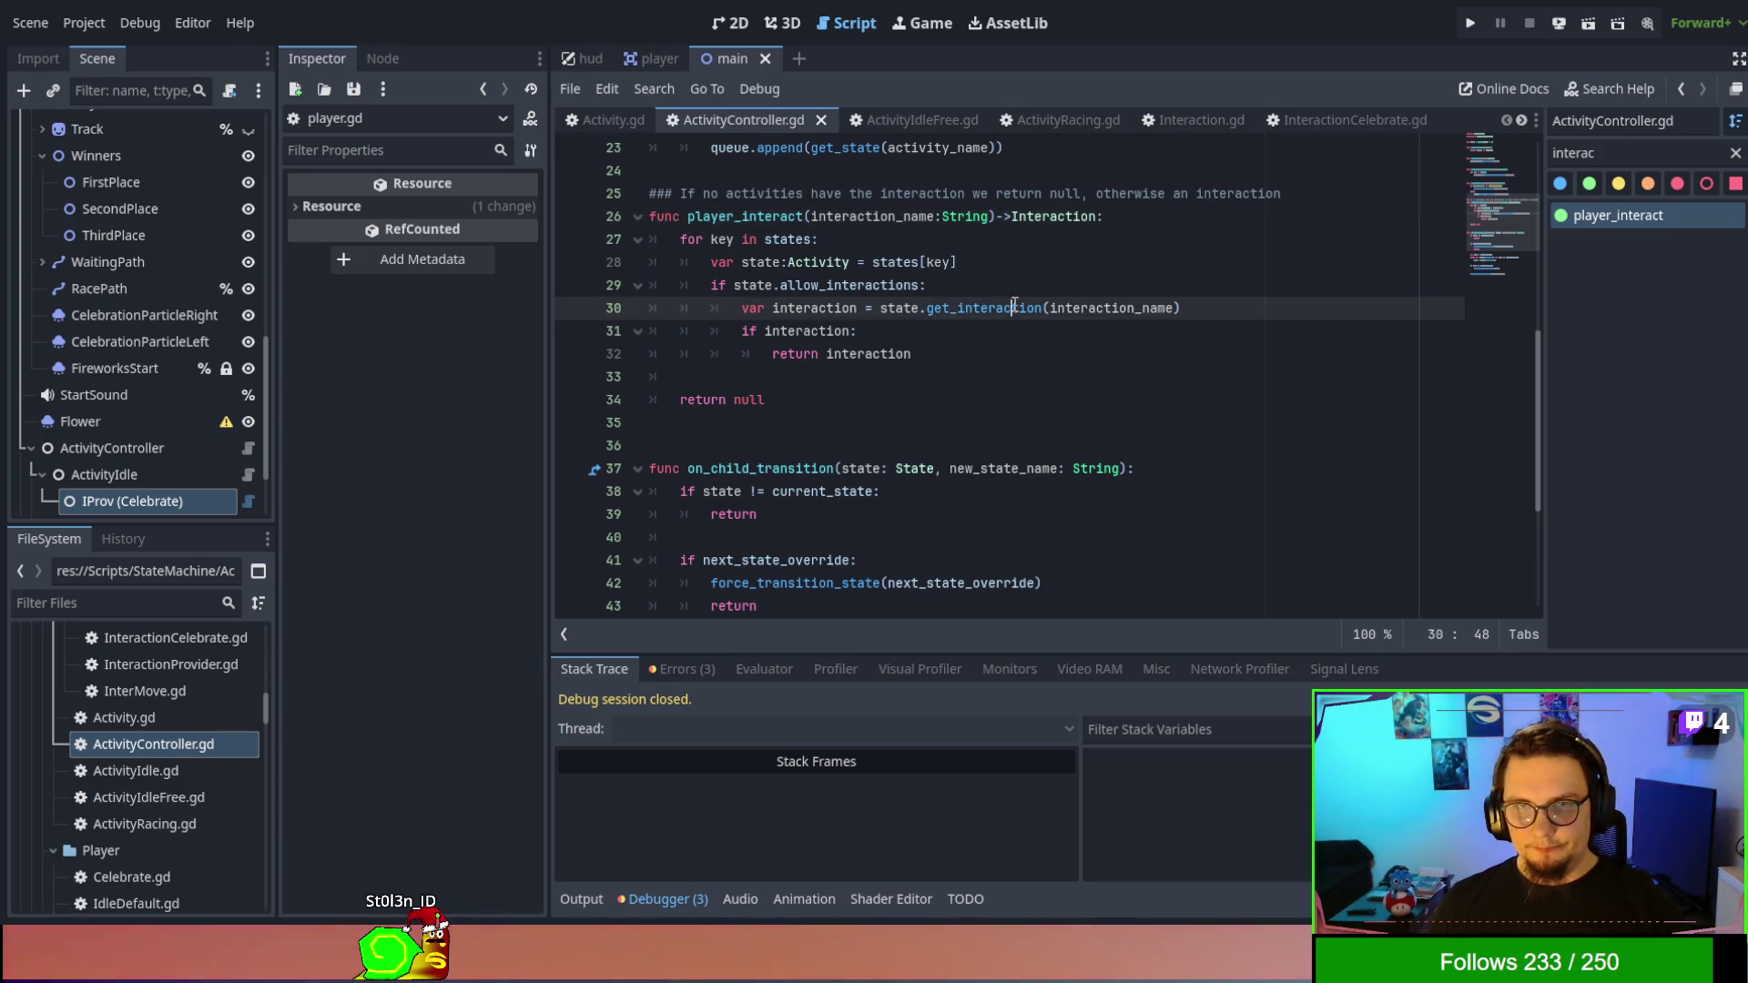
{"action": "left_click", "coordinate": [622, 121]}
{"action": "key", "text": "ctrl+f"}
{"action": "key", "text": "ctrl+v"}
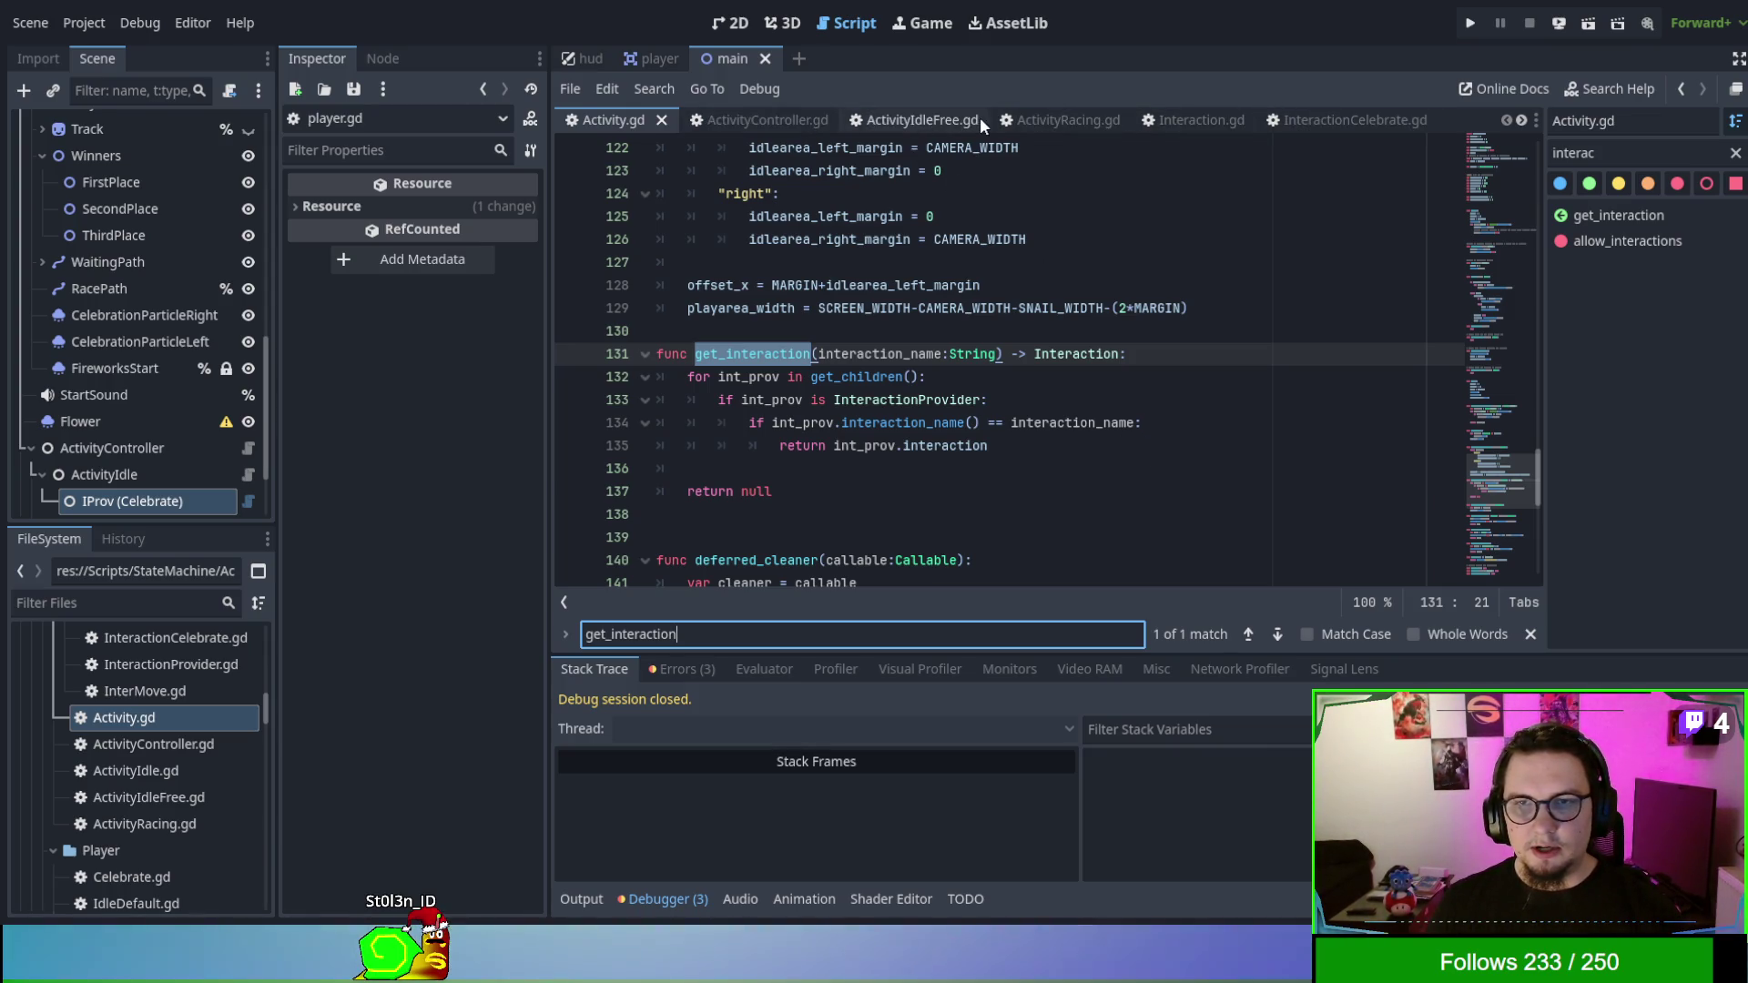
View the exported interaction property in InteractionProvider.gd and select the IProv (Celebrate) node.
{"action": "scroll", "coordinate": [979, 118], "scroll_direction": "down", "scroll_amount": 1}
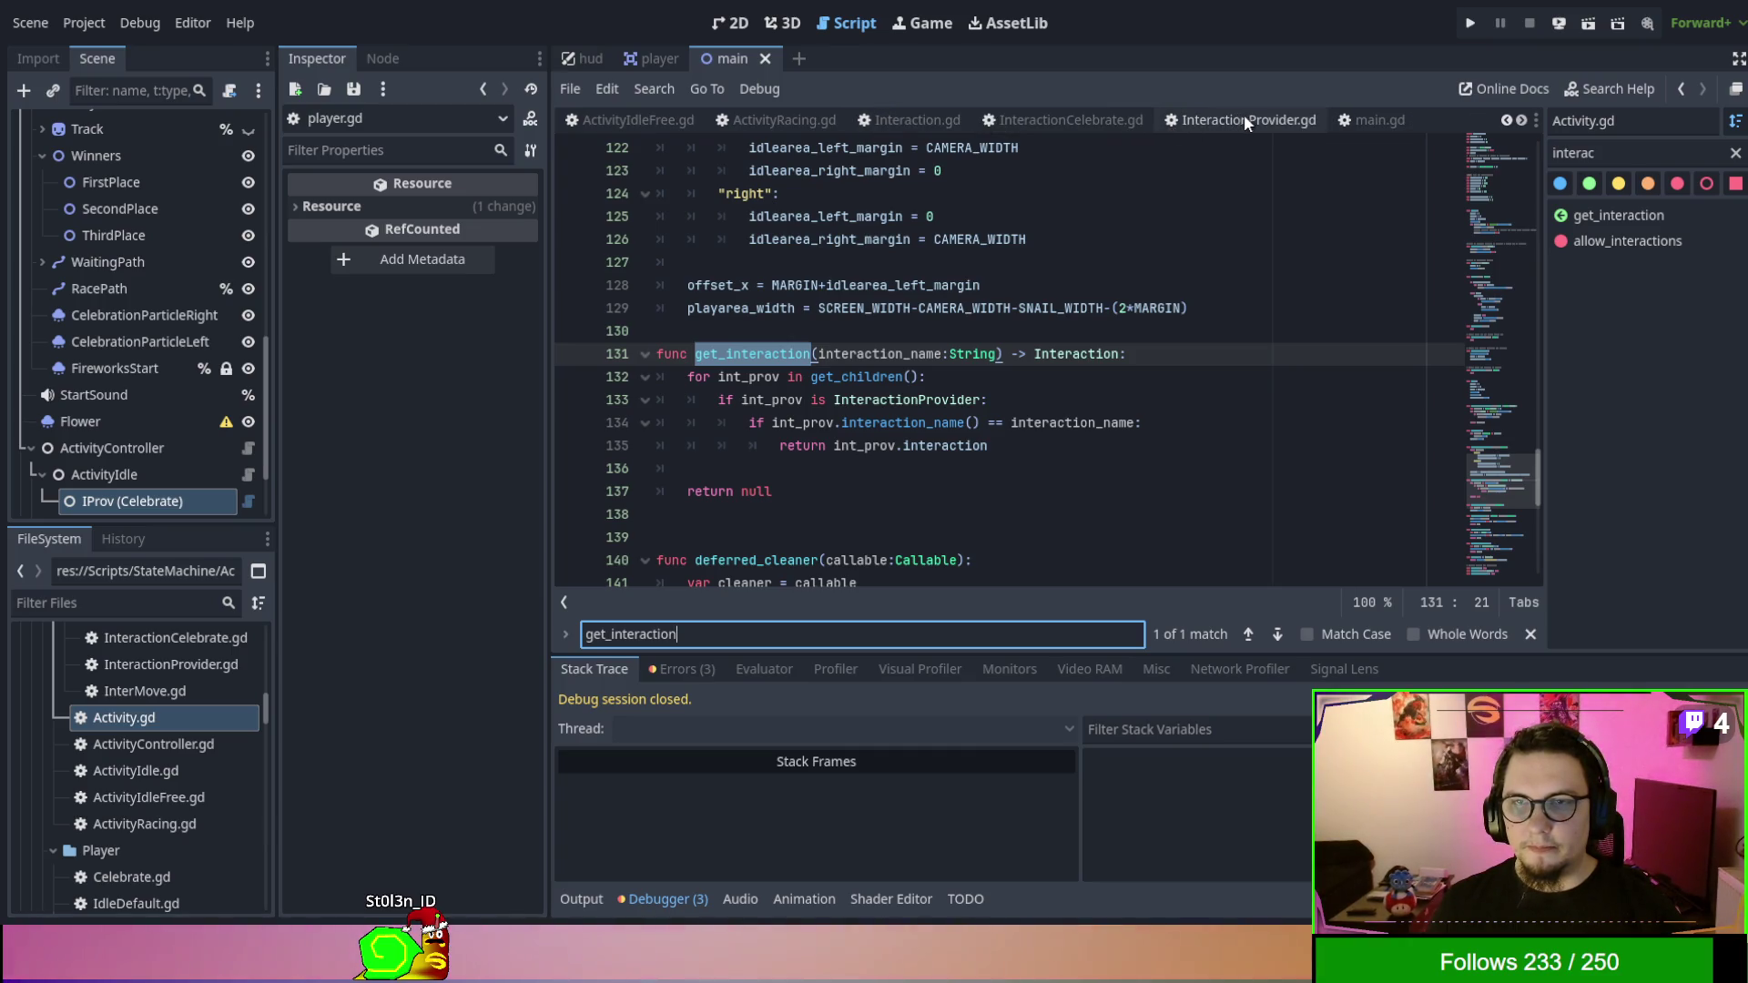
{"action": "scroll", "coordinate": [1243, 113], "scroll_direction": "down", "scroll_amount": 1}
{"action": "left_click", "coordinate": [1244, 113]}
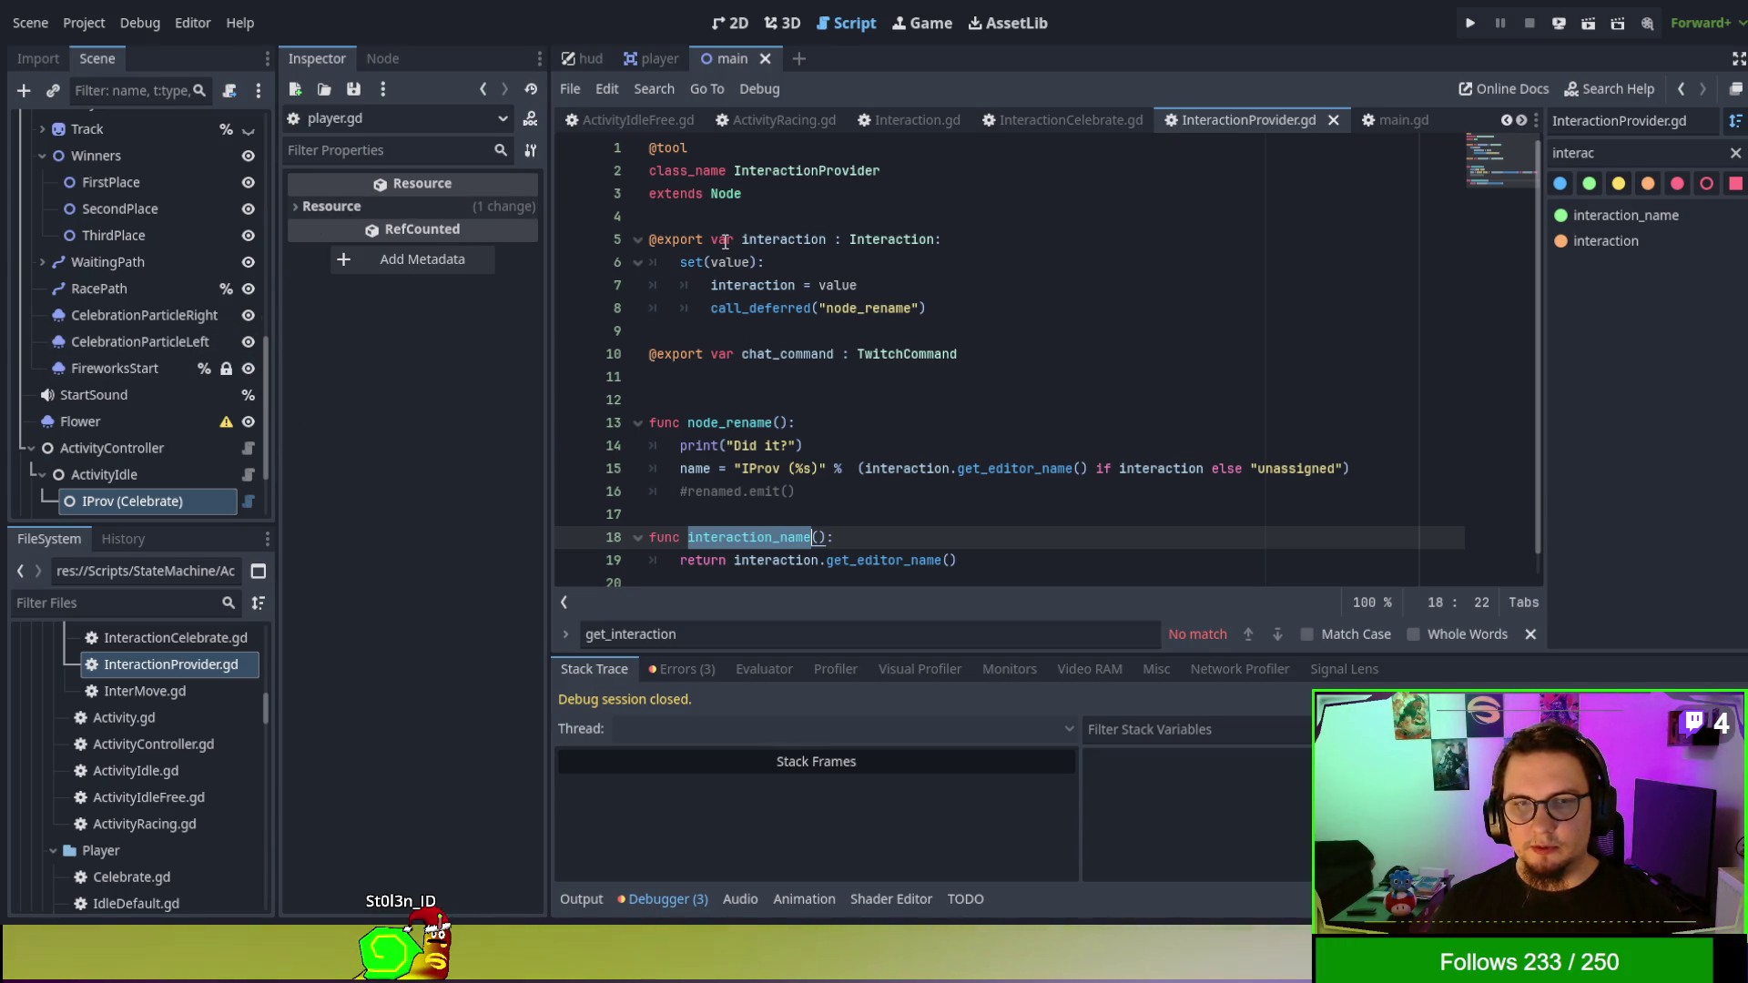
{"action": "double_click", "coordinate": [760, 240]}
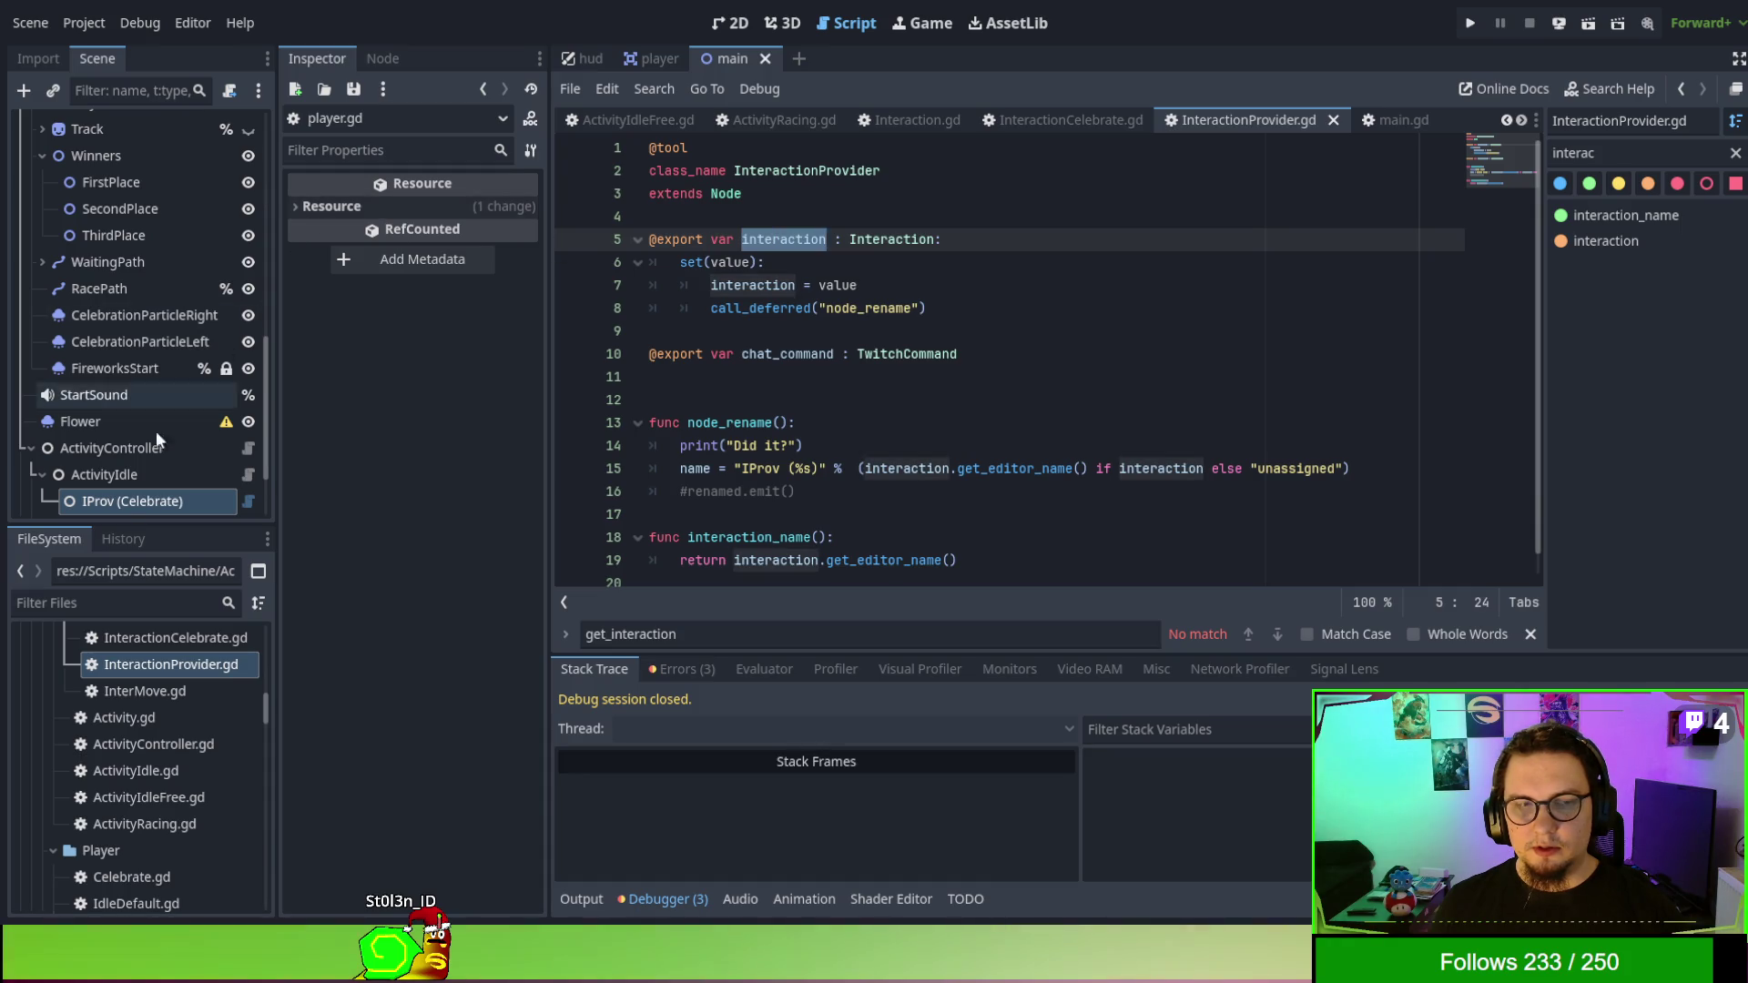
{"action": "left_click", "coordinate": [124, 502]}
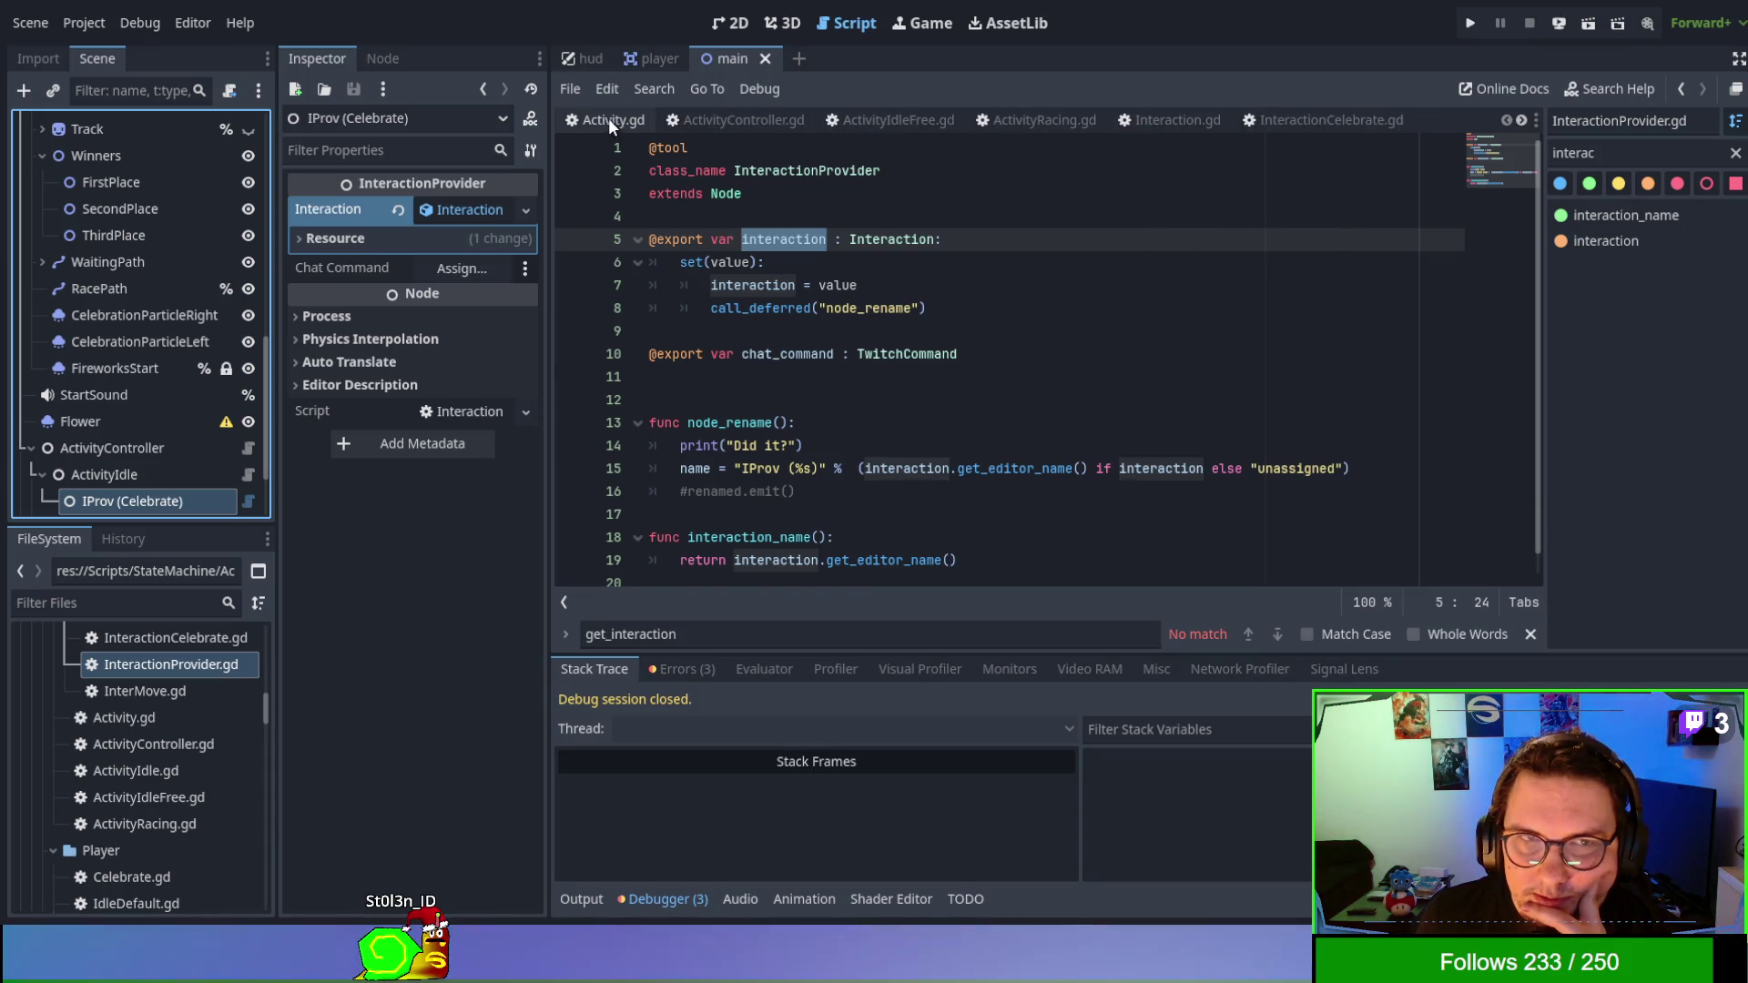
Make line 135 return int_prov.interaction.new() and run the game.
{"action": "key", "text": "alt+Left"}
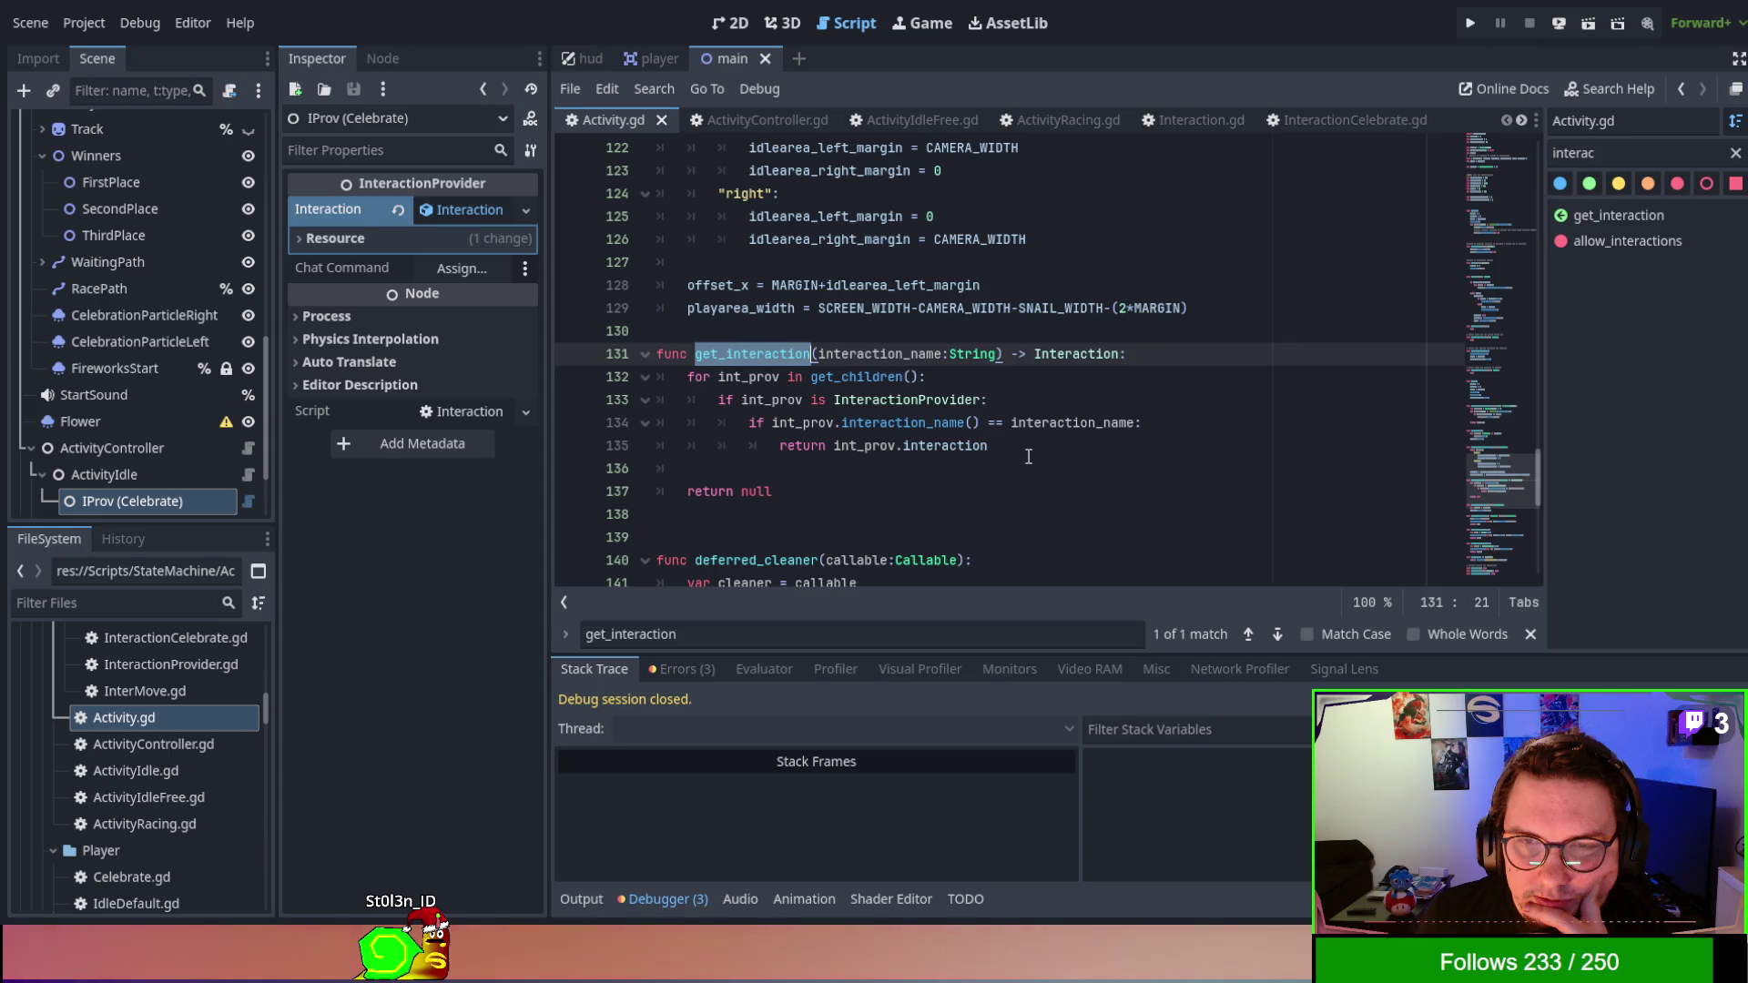
{"action": "left_click", "coordinate": [1027, 456]}
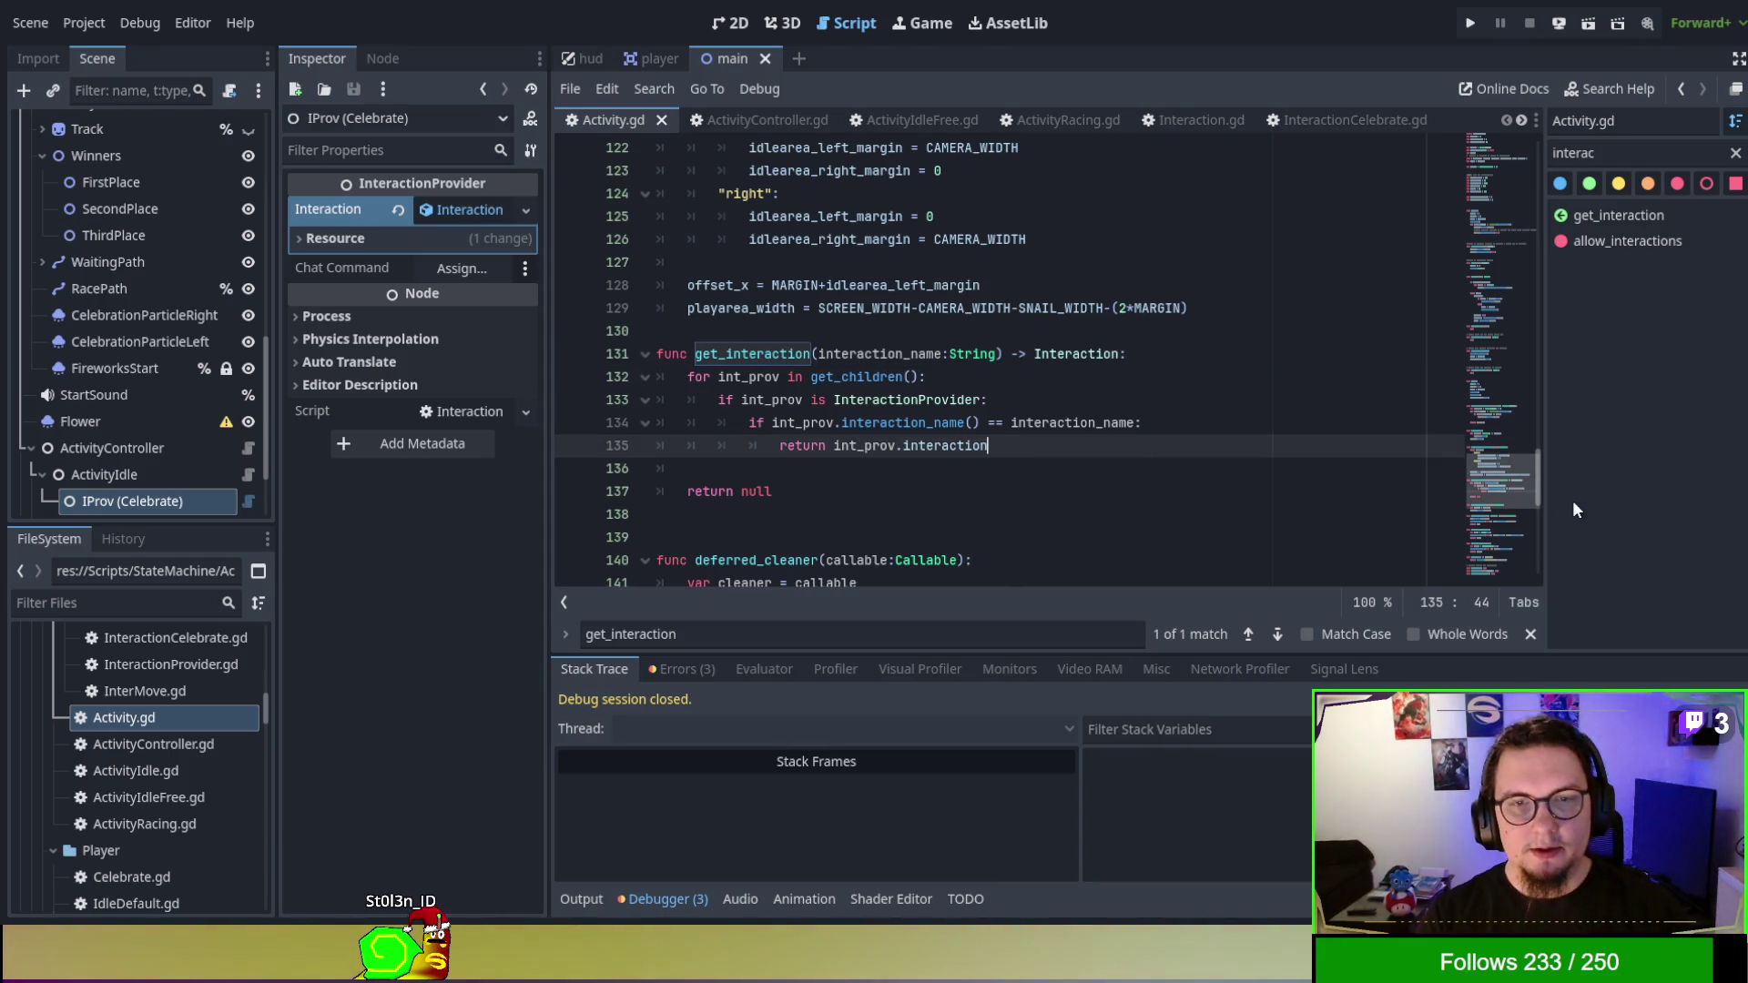
{"action": "type", "text": "."}
{"action": "type", "text": "new"}
{"action": "key", "text": "Return"}
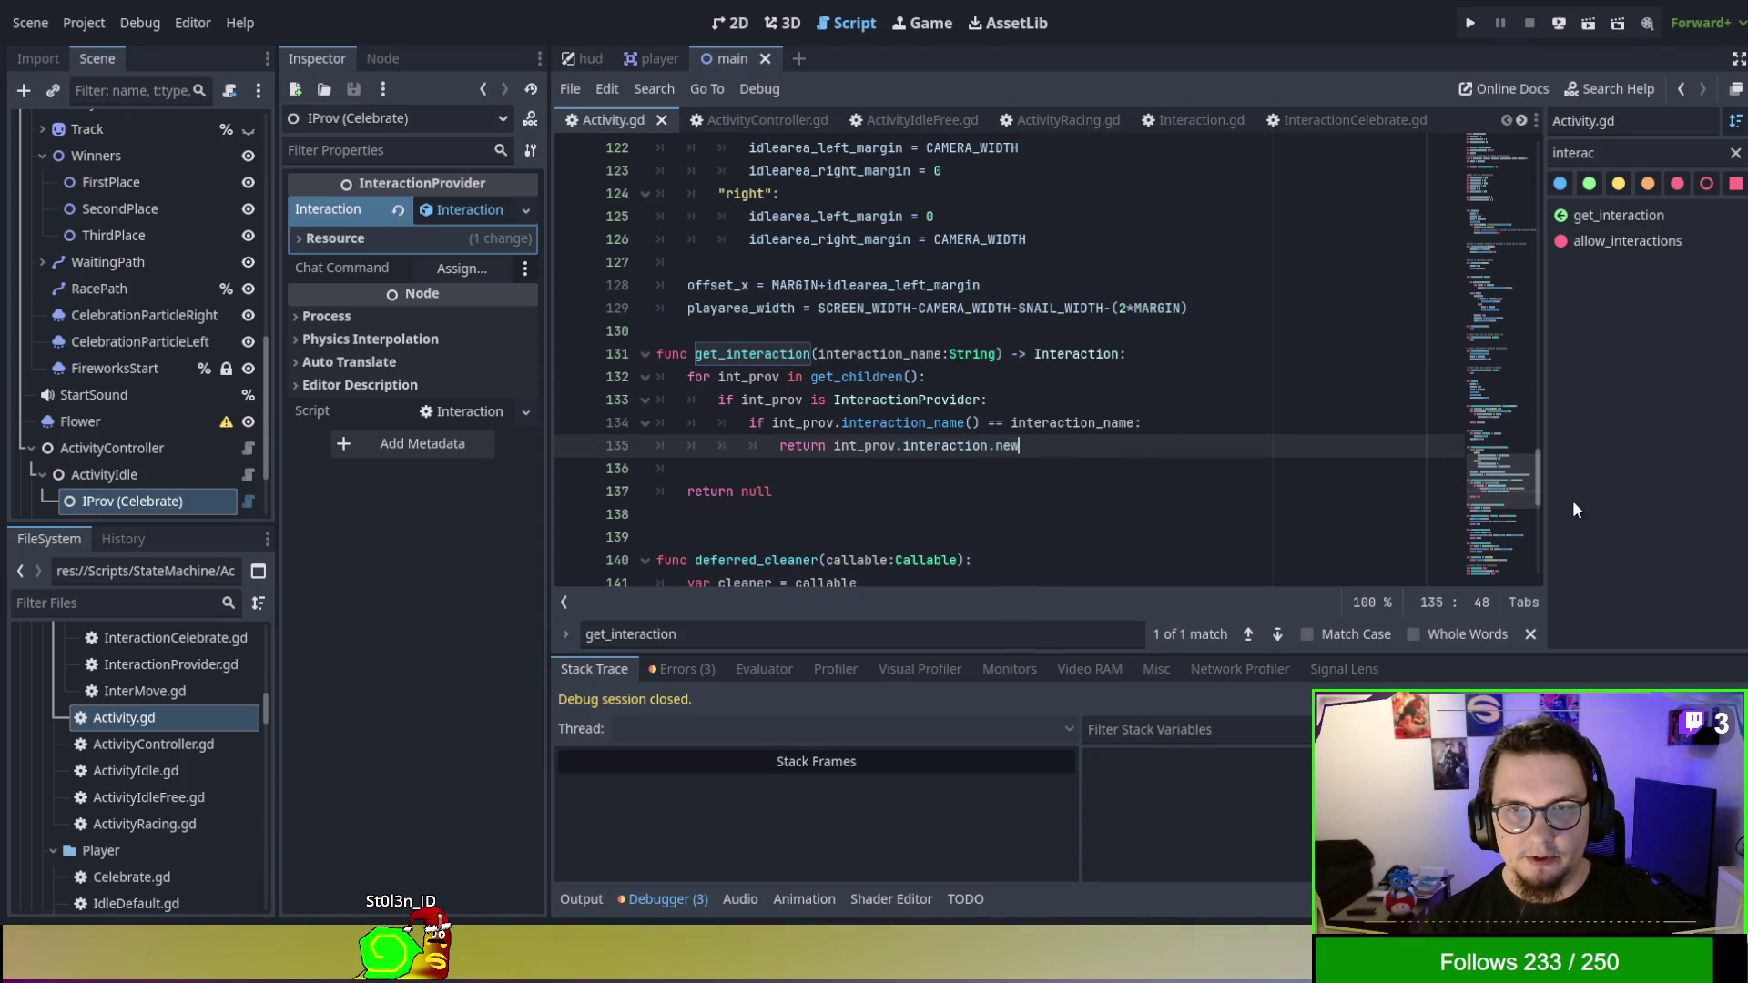
{"action": "left_click", "coordinate": [1062, 513]}
{"action": "key", "text": "F5"}
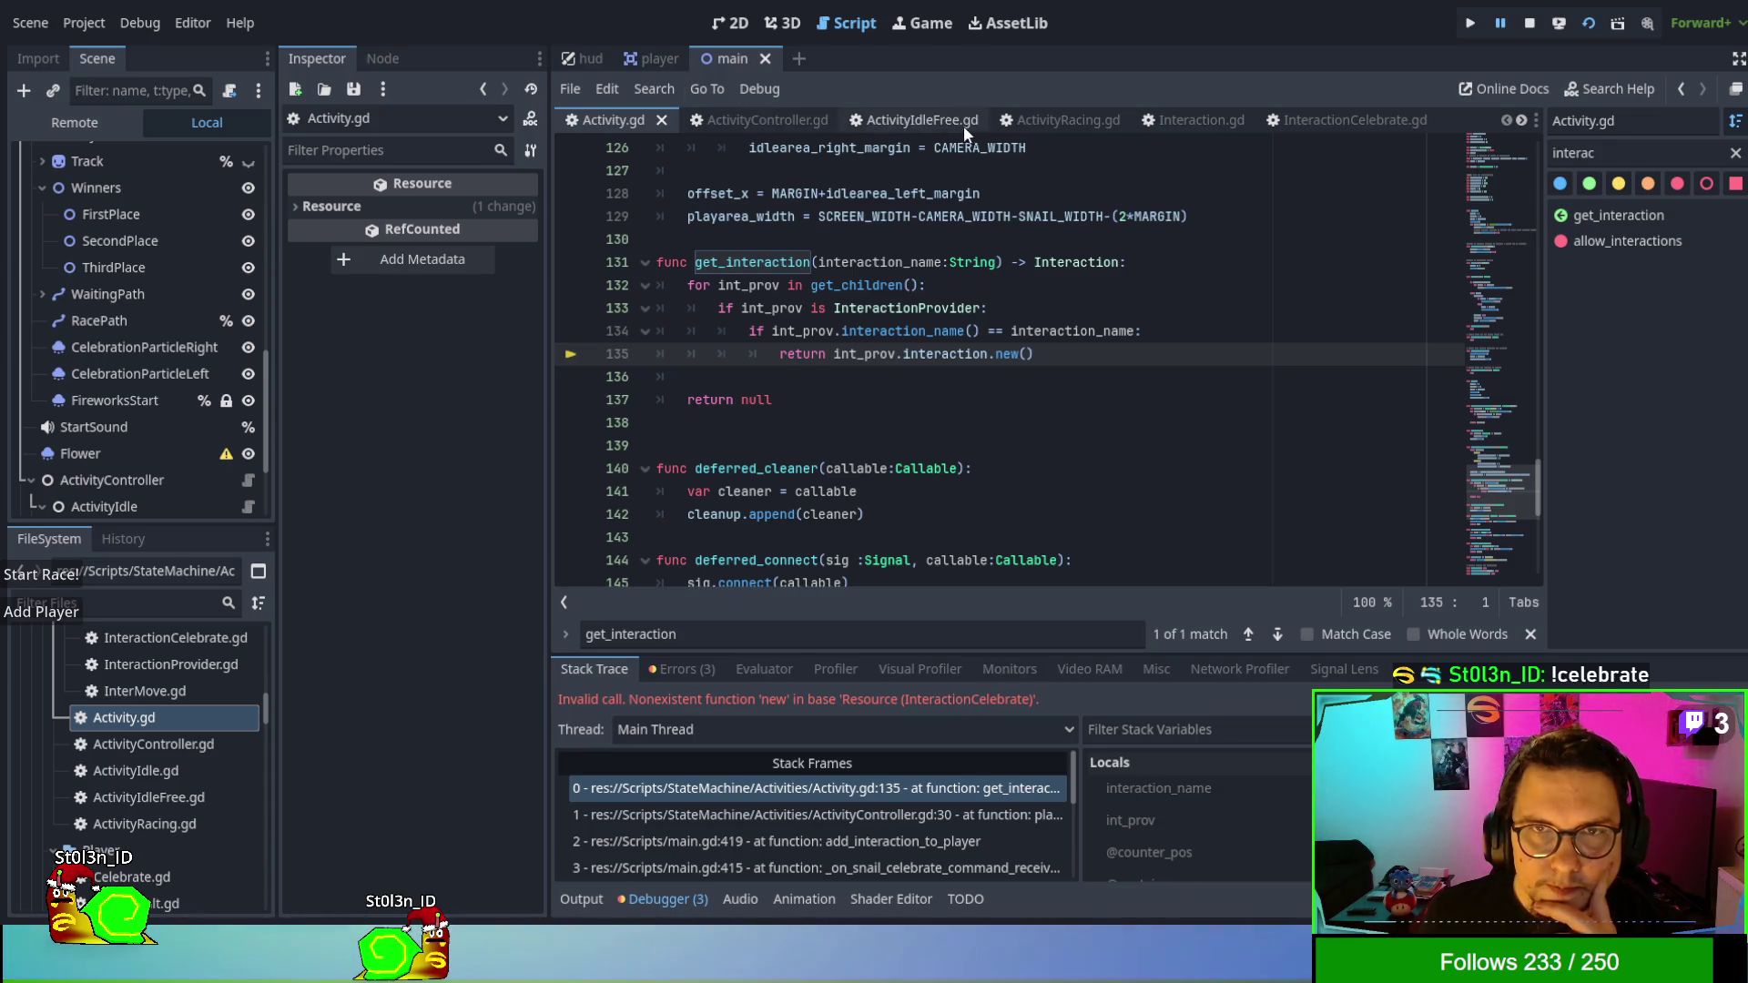
Replace new() with duplicate() on line 135 of Activity.gd and rerun the game.
{"action": "left_click", "coordinate": [1293, 125]}
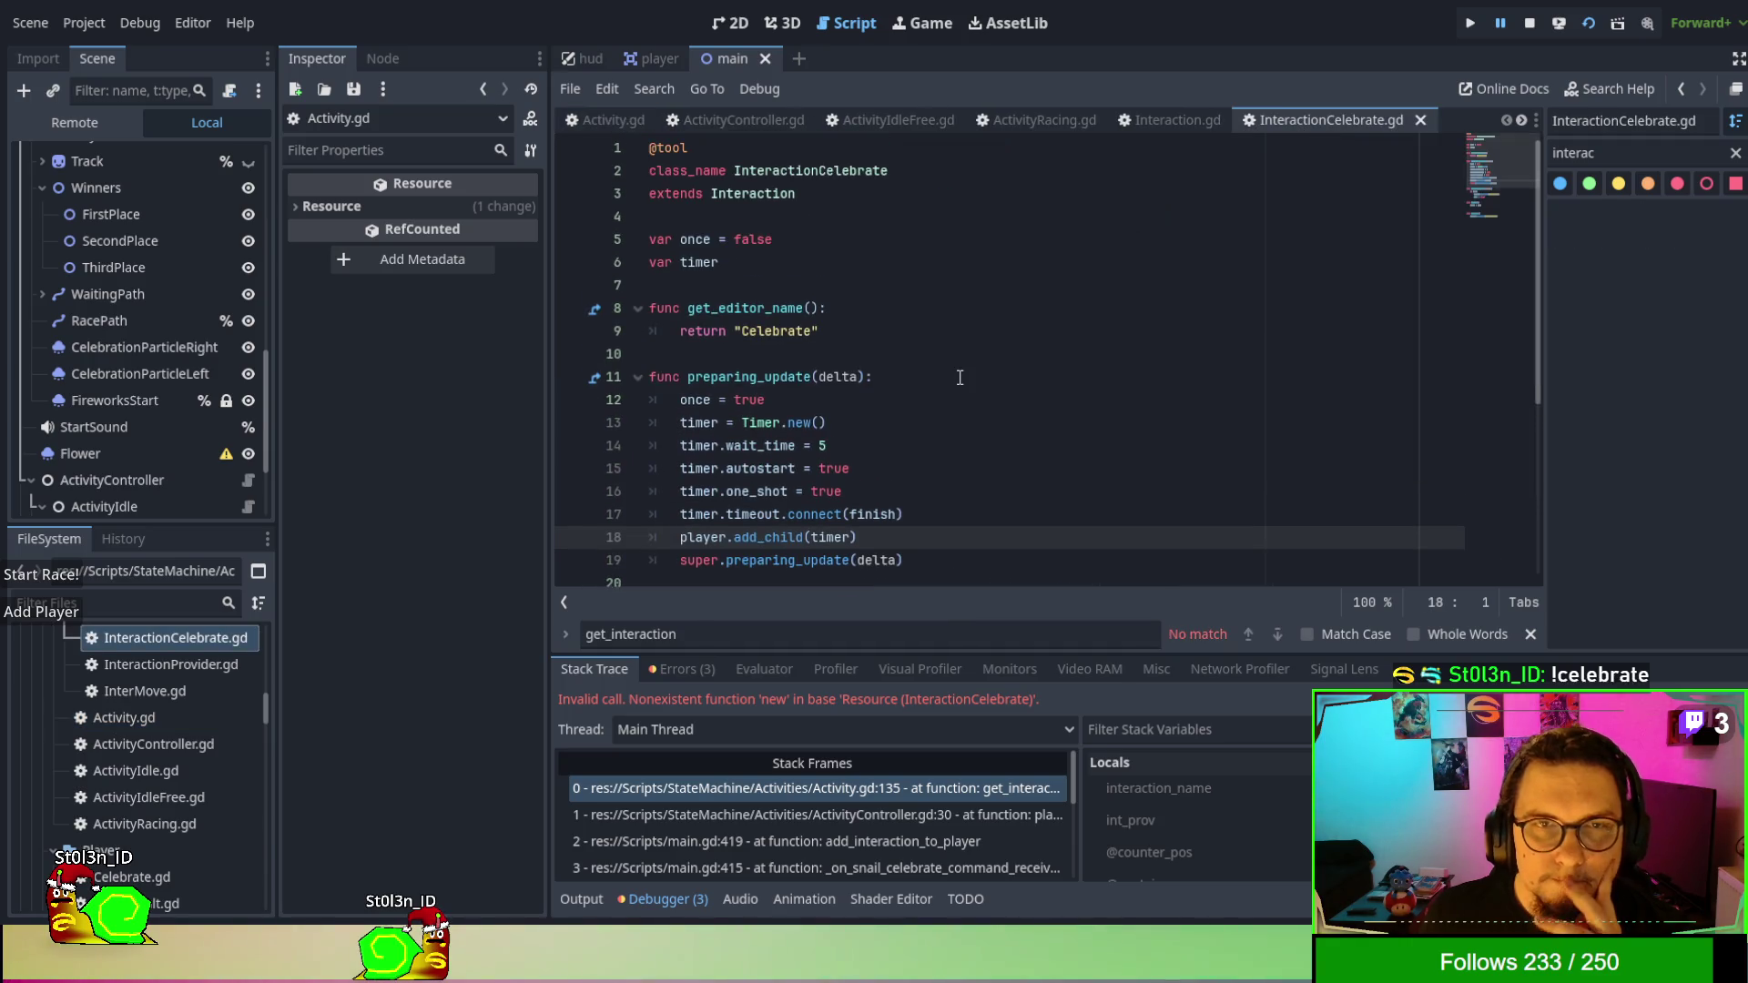
{"action": "scroll", "coordinate": [959, 376], "scroll_direction": "down", "scroll_amount": 1}
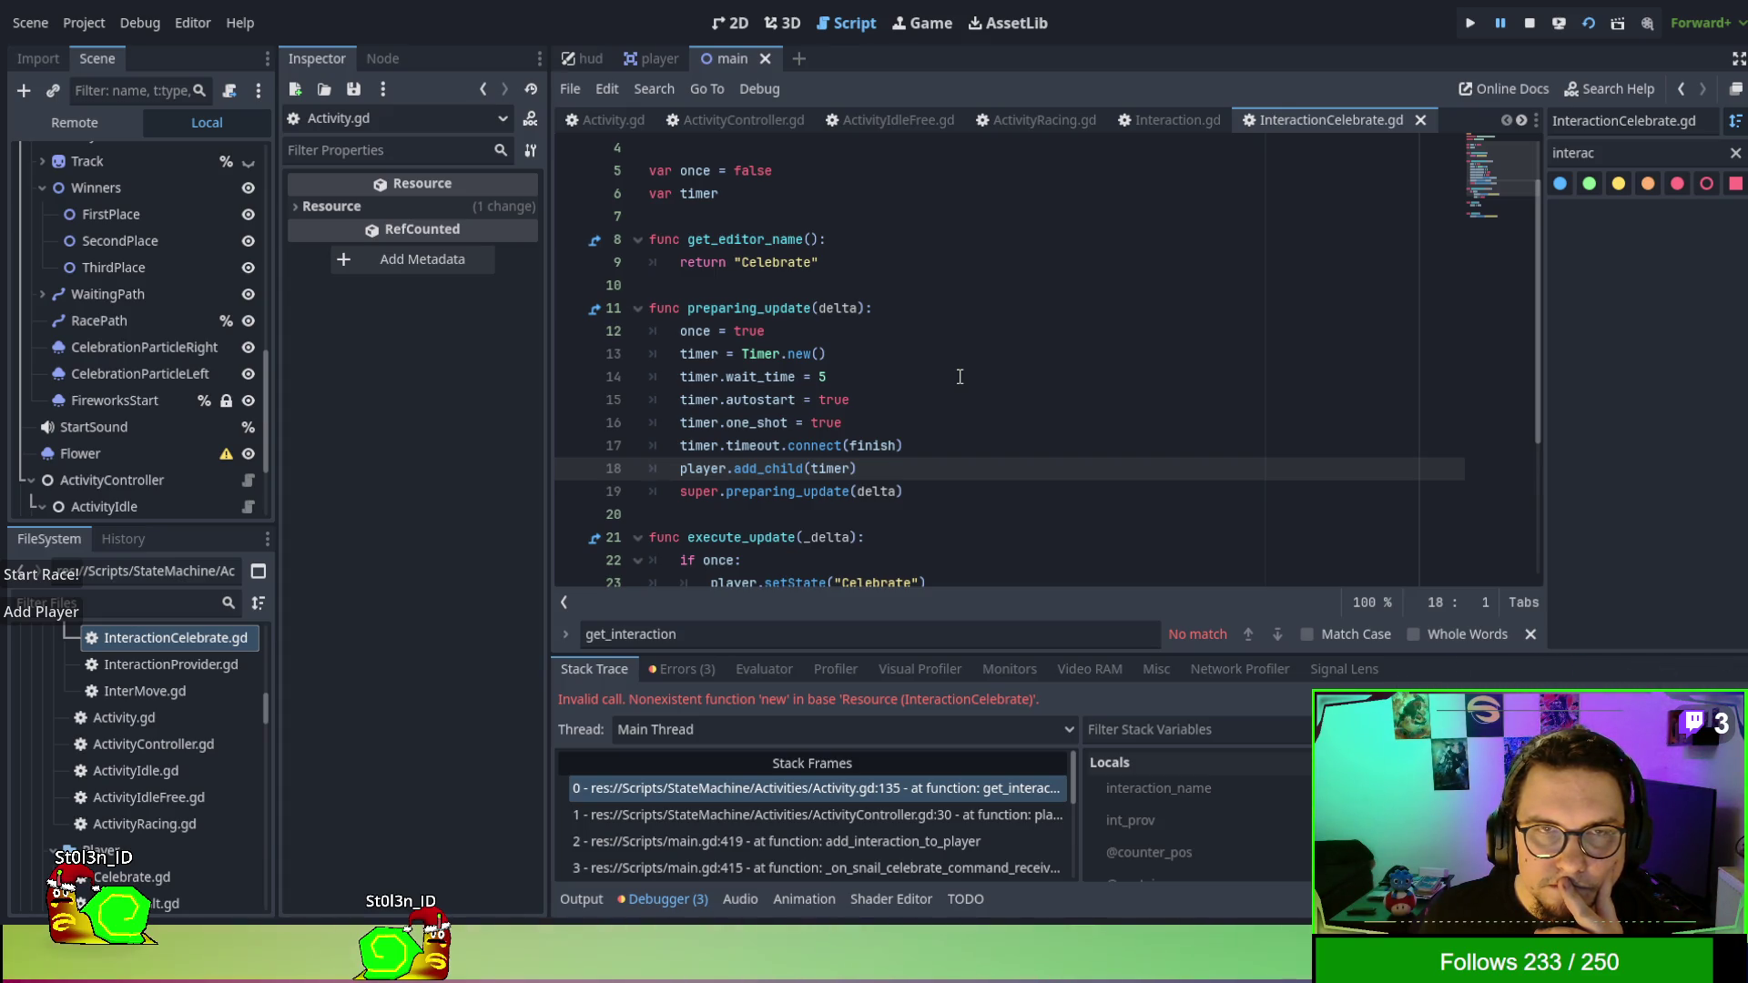
{"action": "left_click", "coordinate": [594, 120]}
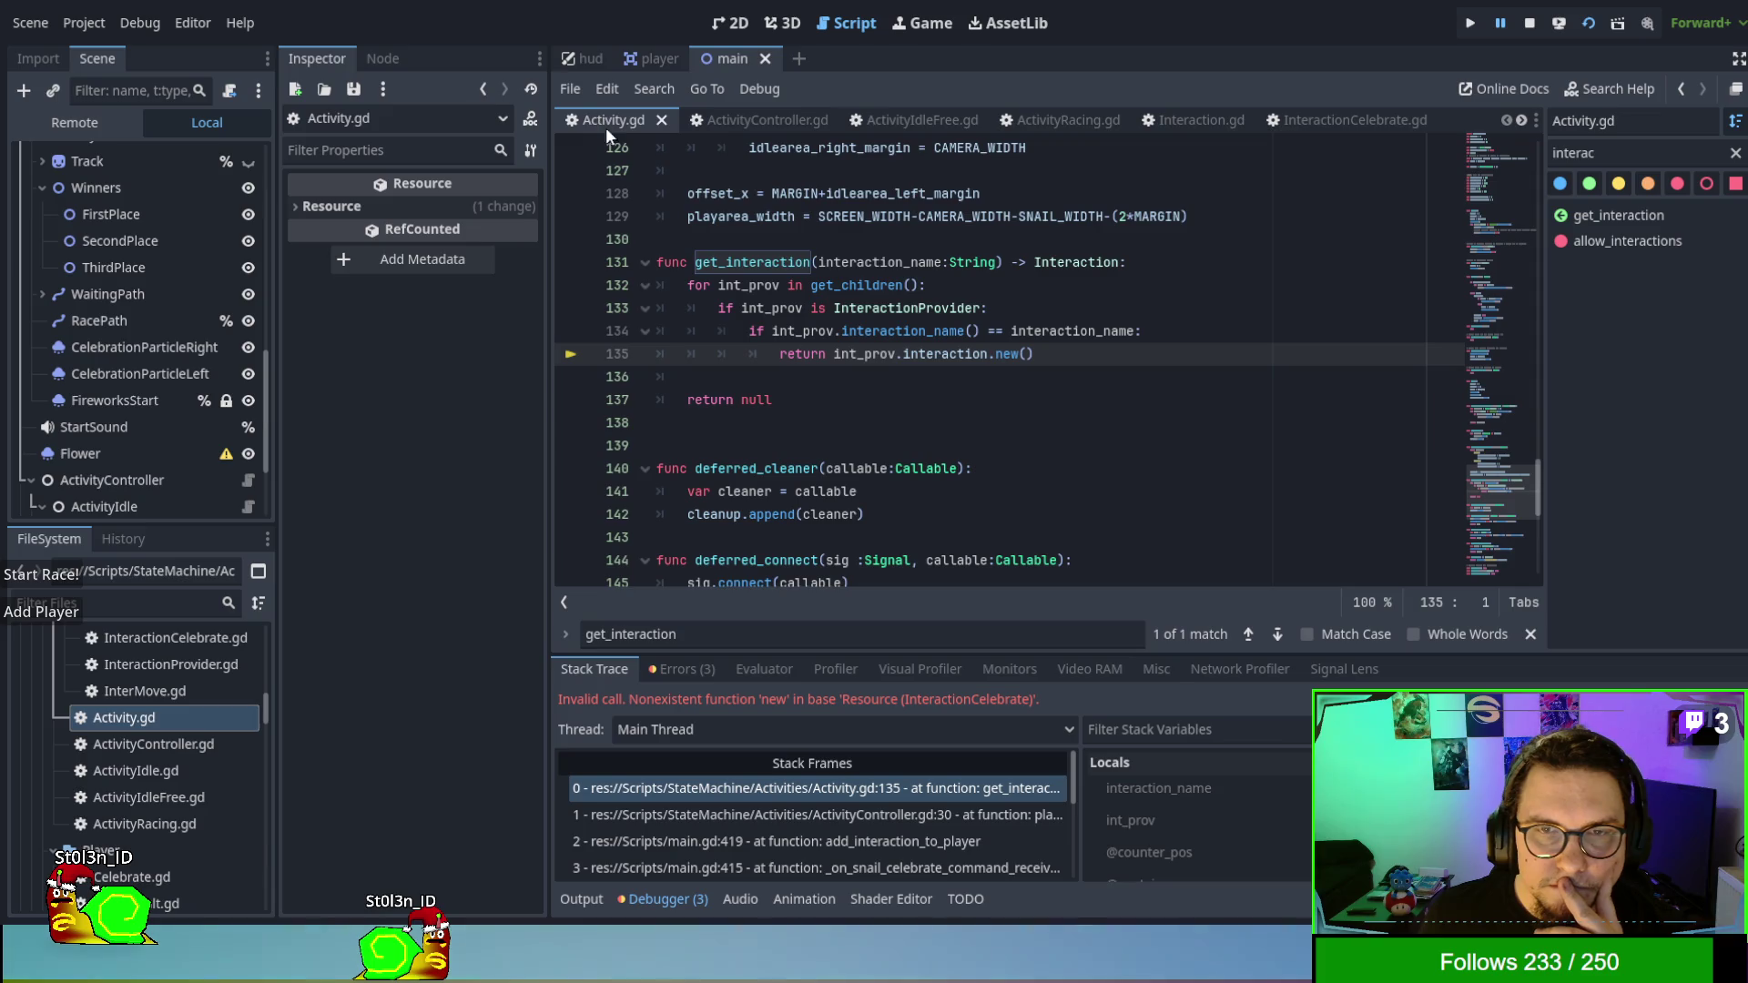
{"action": "left_click", "coordinate": [1006, 353]}
{"action": "double_click", "coordinate": [1006, 353]}
{"action": "type", "text": "dup"}
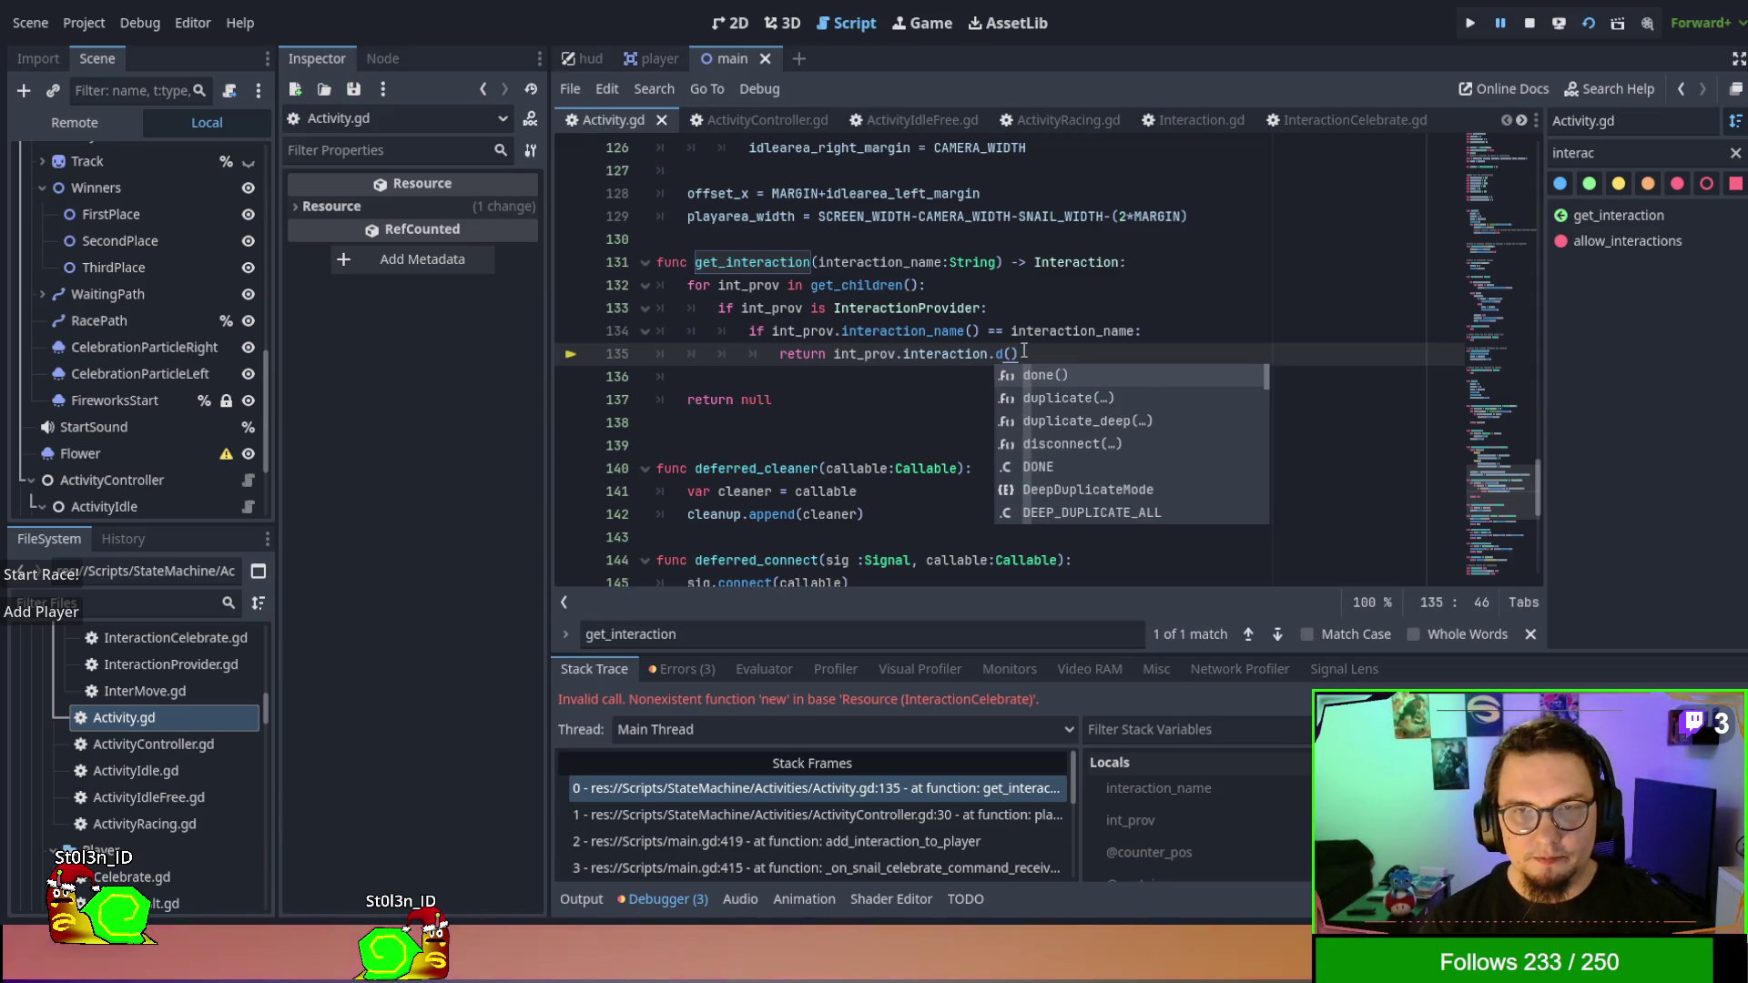
{"action": "key", "text": "Return"}
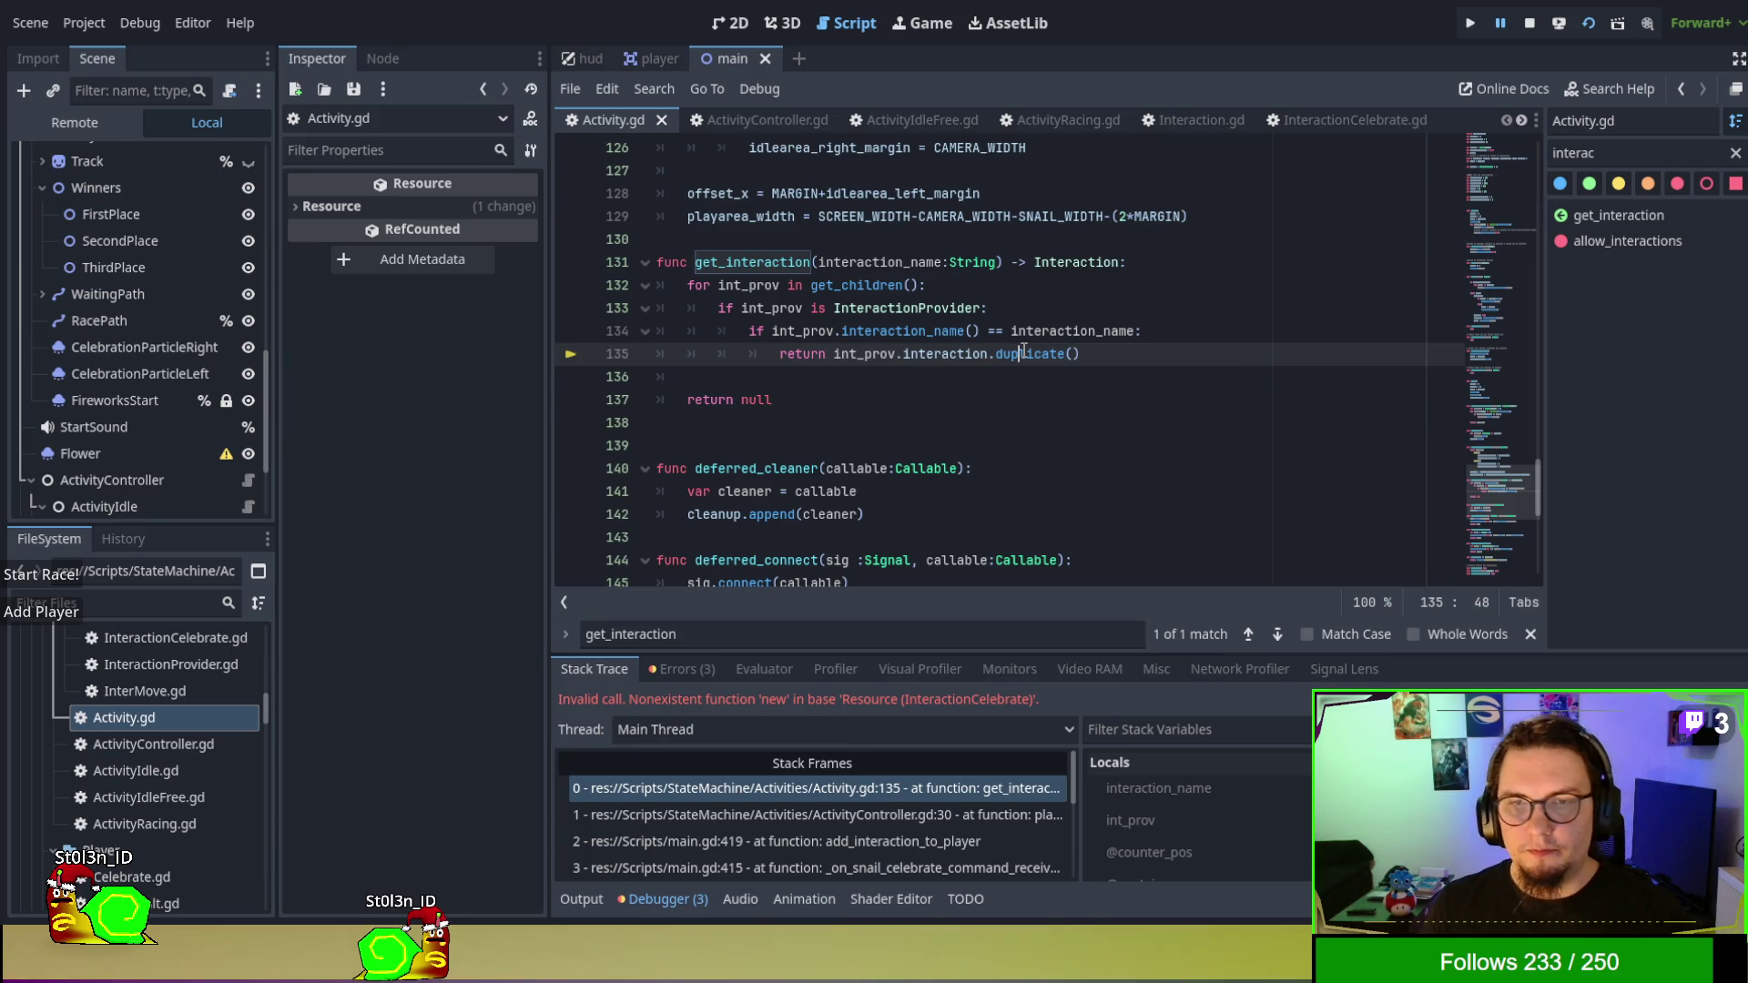
{"action": "key", "text": "F5"}
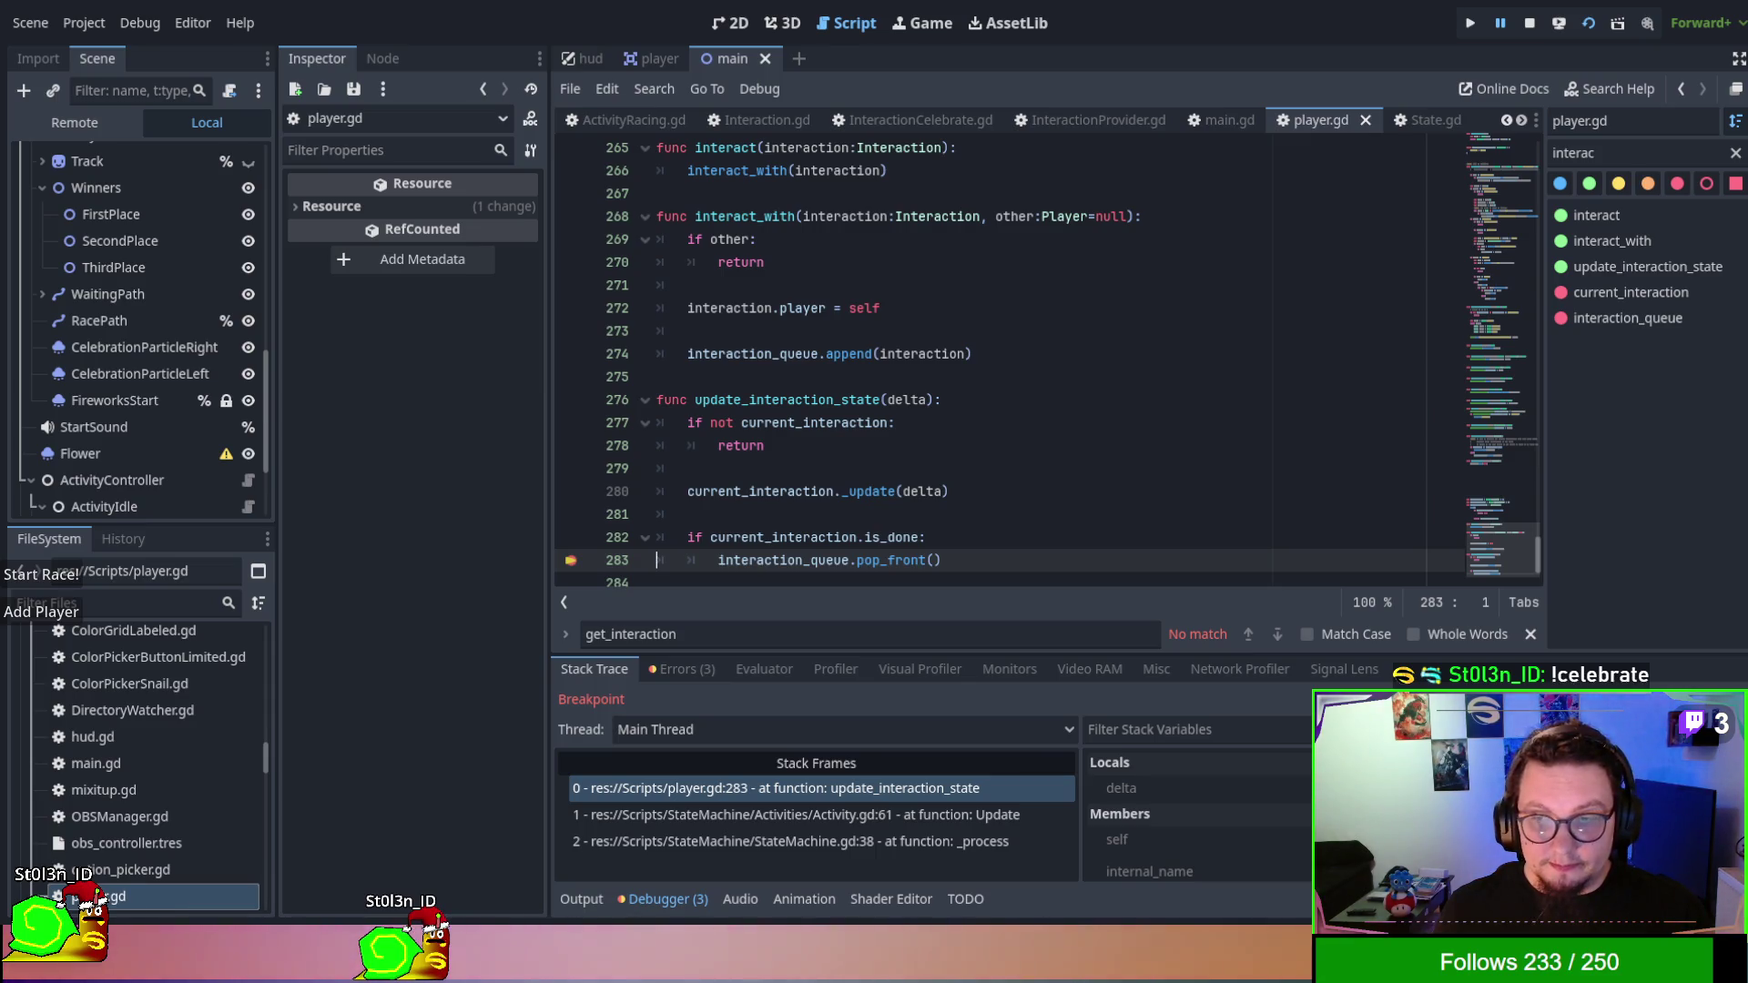
Resume past the player.gd line 283 breakpoint, remove it, and continue execution.
{"action": "key", "text": "F12"}
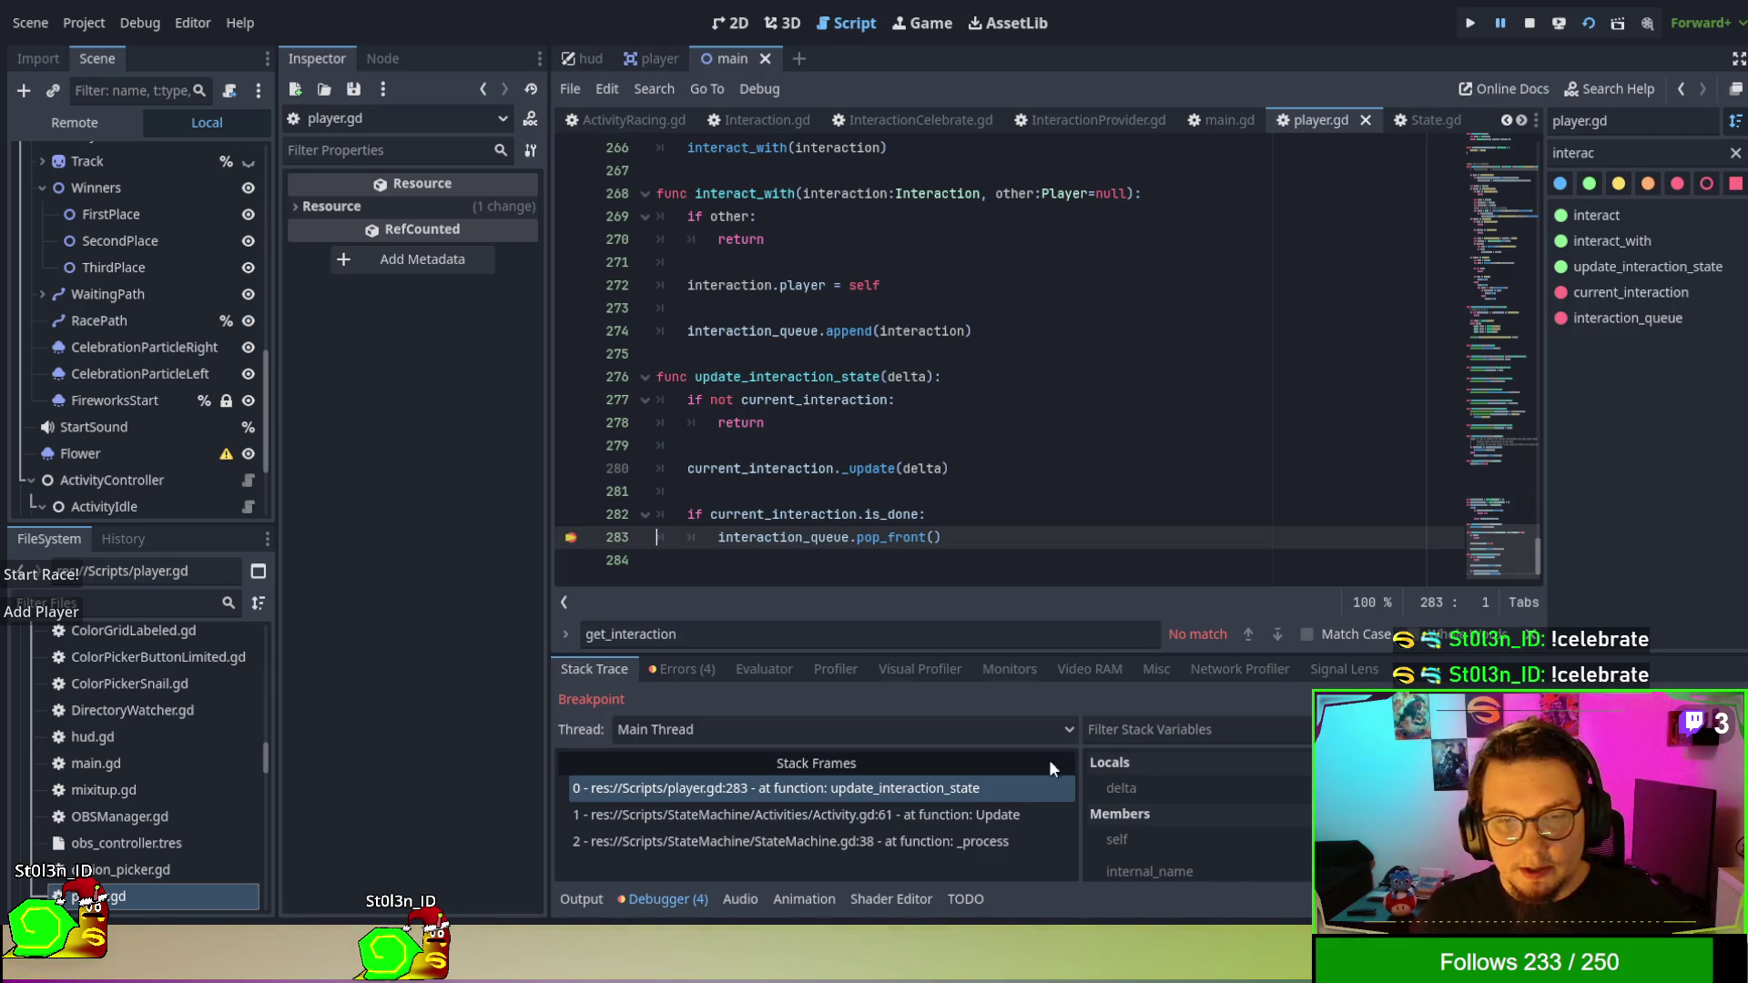
{"action": "left_click", "coordinate": [570, 537]}
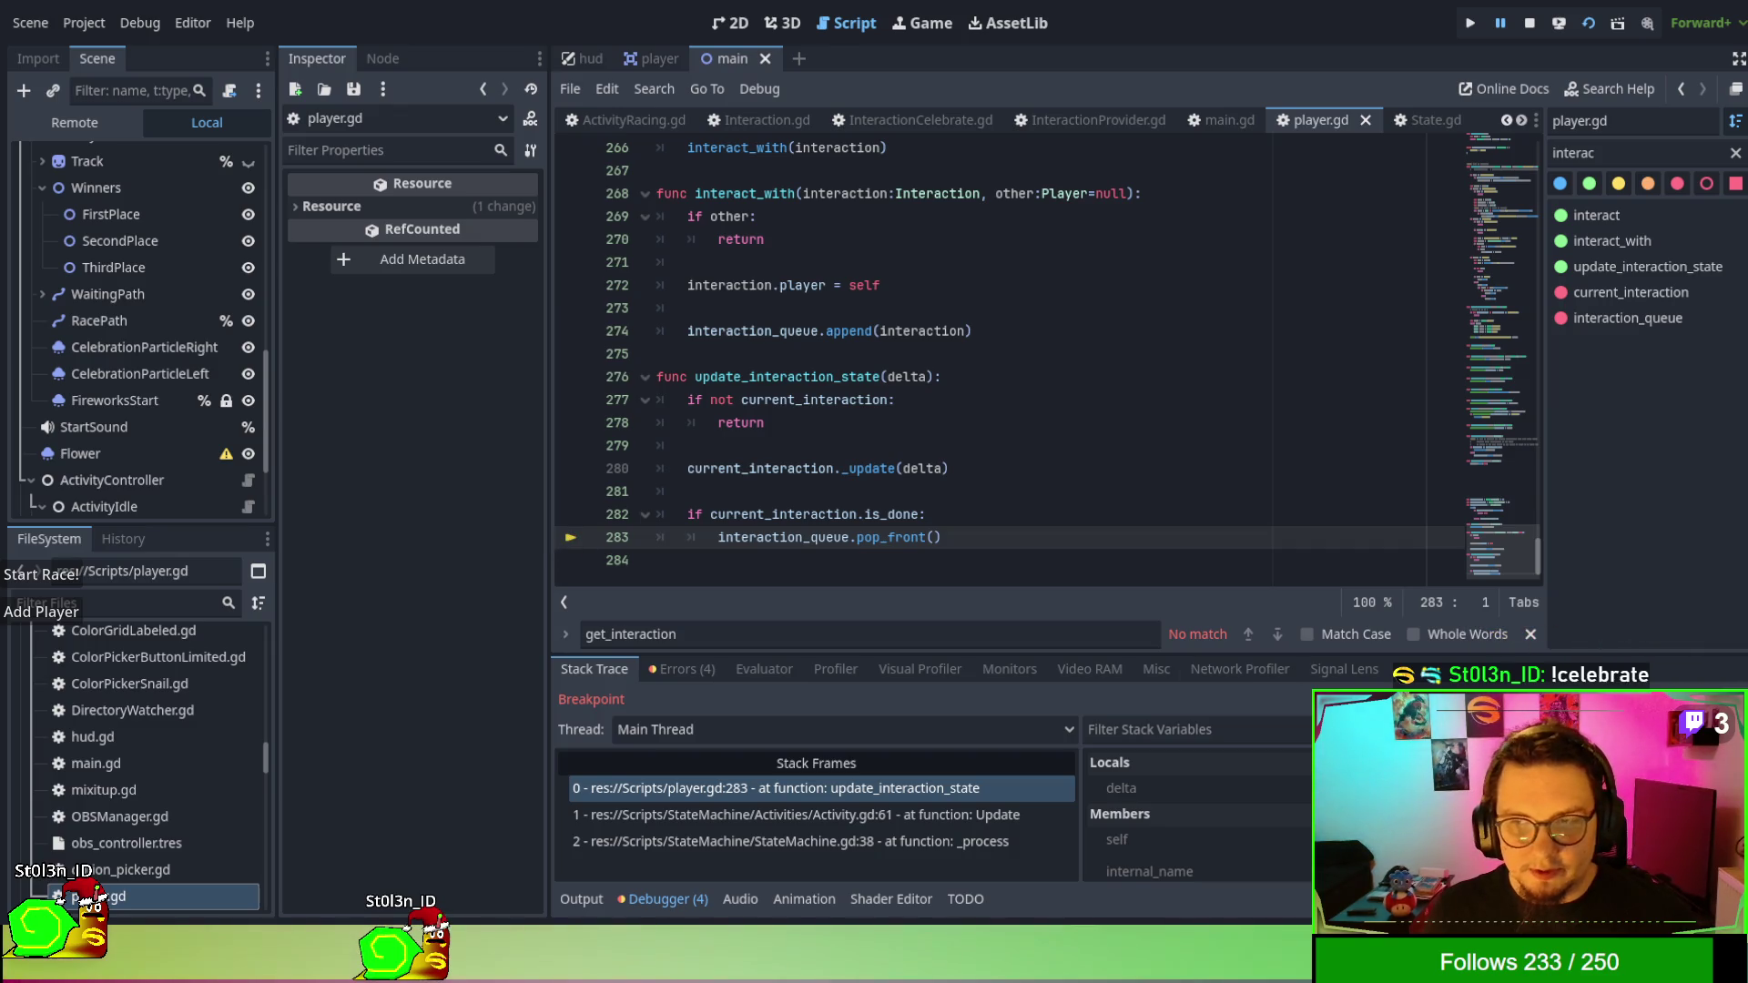
{"action": "key", "text": "F12"}
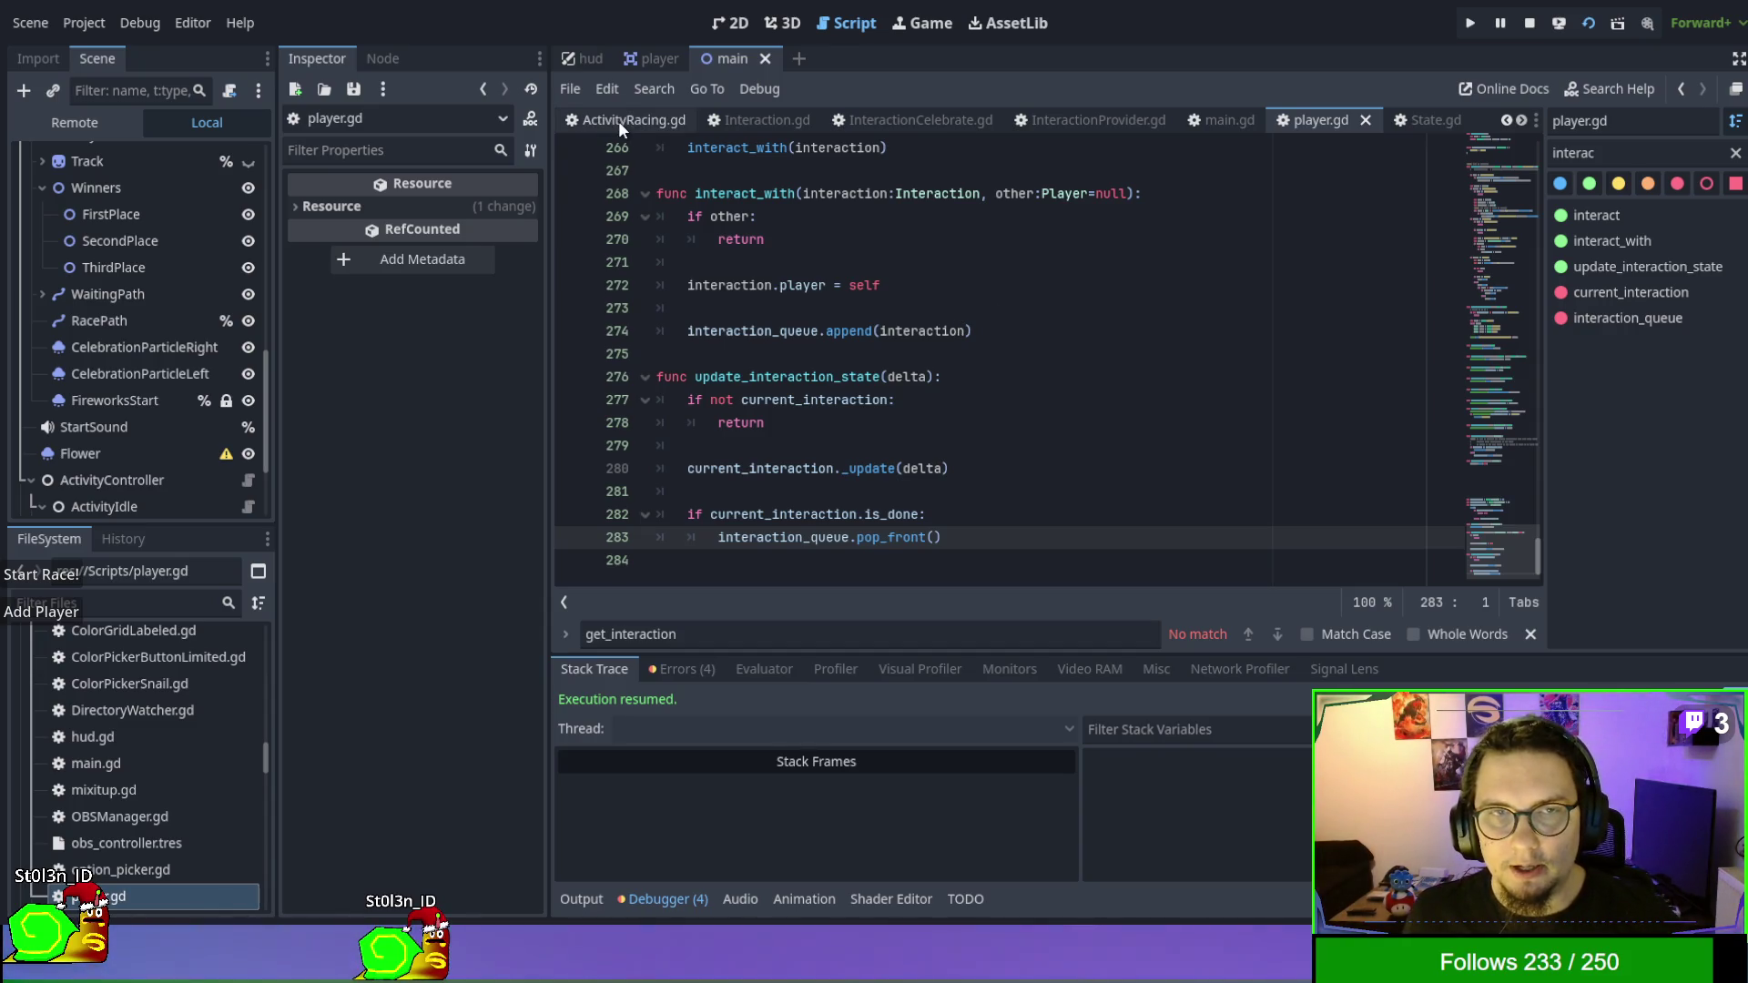
Follow the move_to call on line 36 of ActivityIdleFree to its definition in player.gd.
{"action": "scroll", "coordinate": [782, 117], "scroll_direction": "up", "scroll_amount": 3}
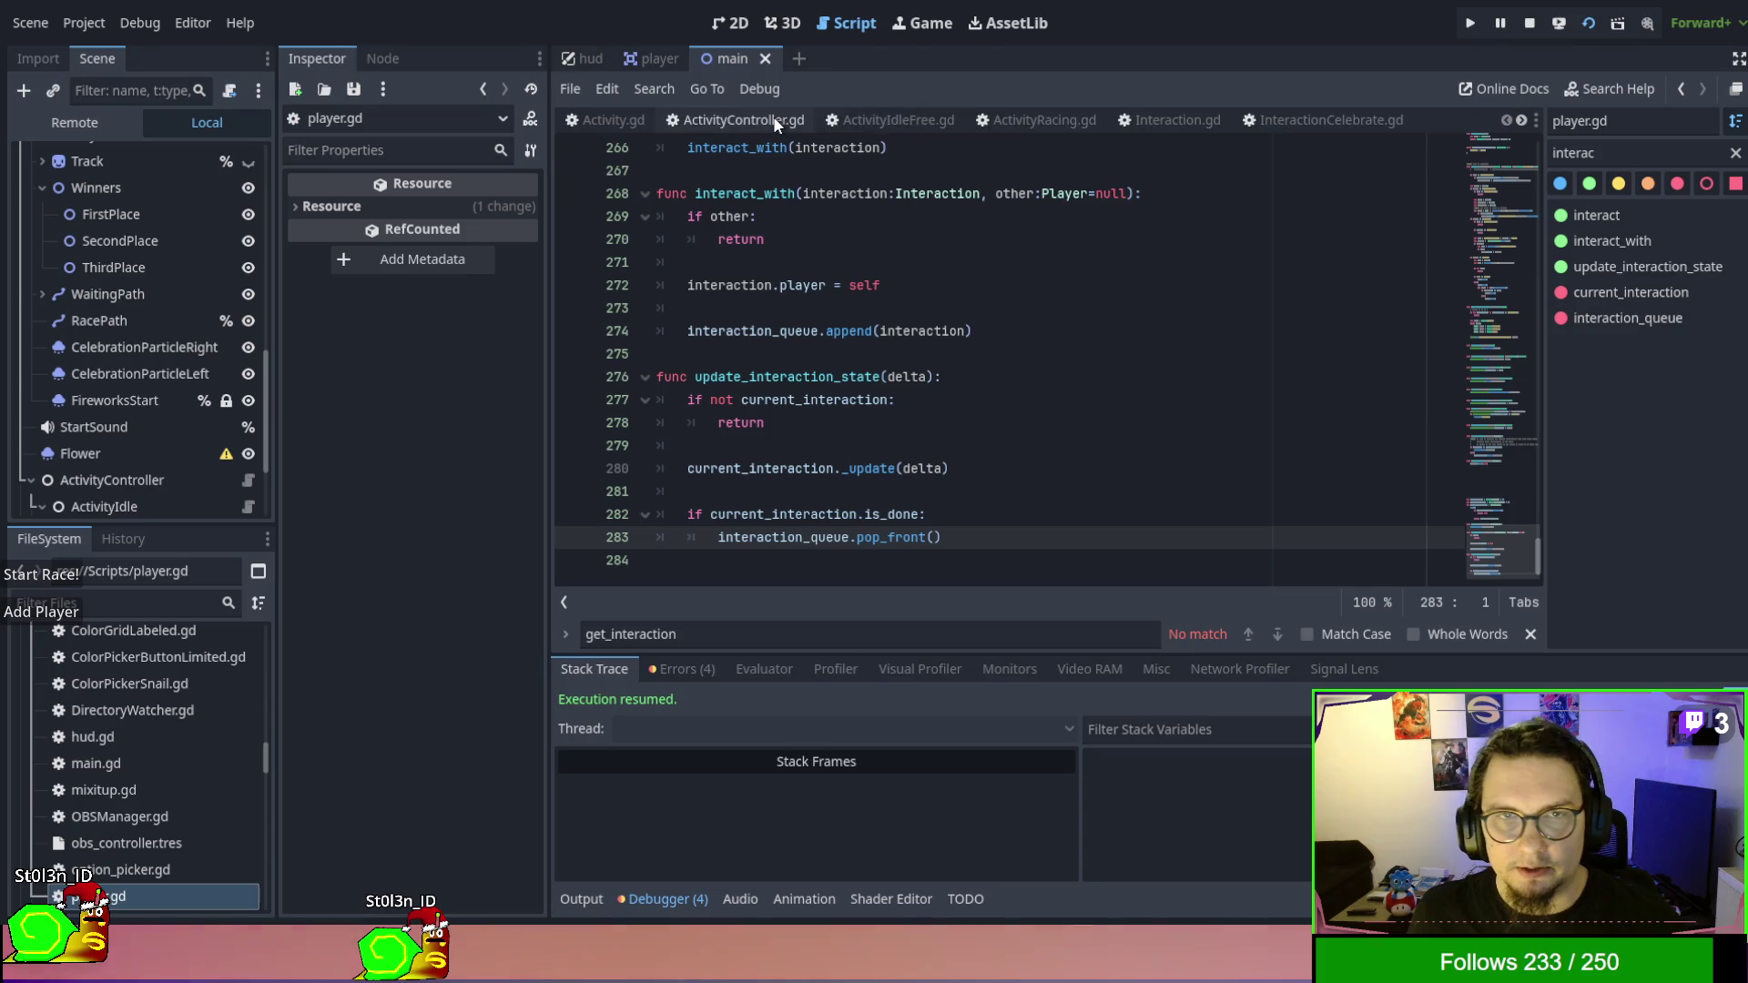
{"action": "left_click", "coordinate": [876, 116]}
{"action": "scroll", "coordinate": [1023, 440], "scroll_direction": "up", "scroll_amount": 1}
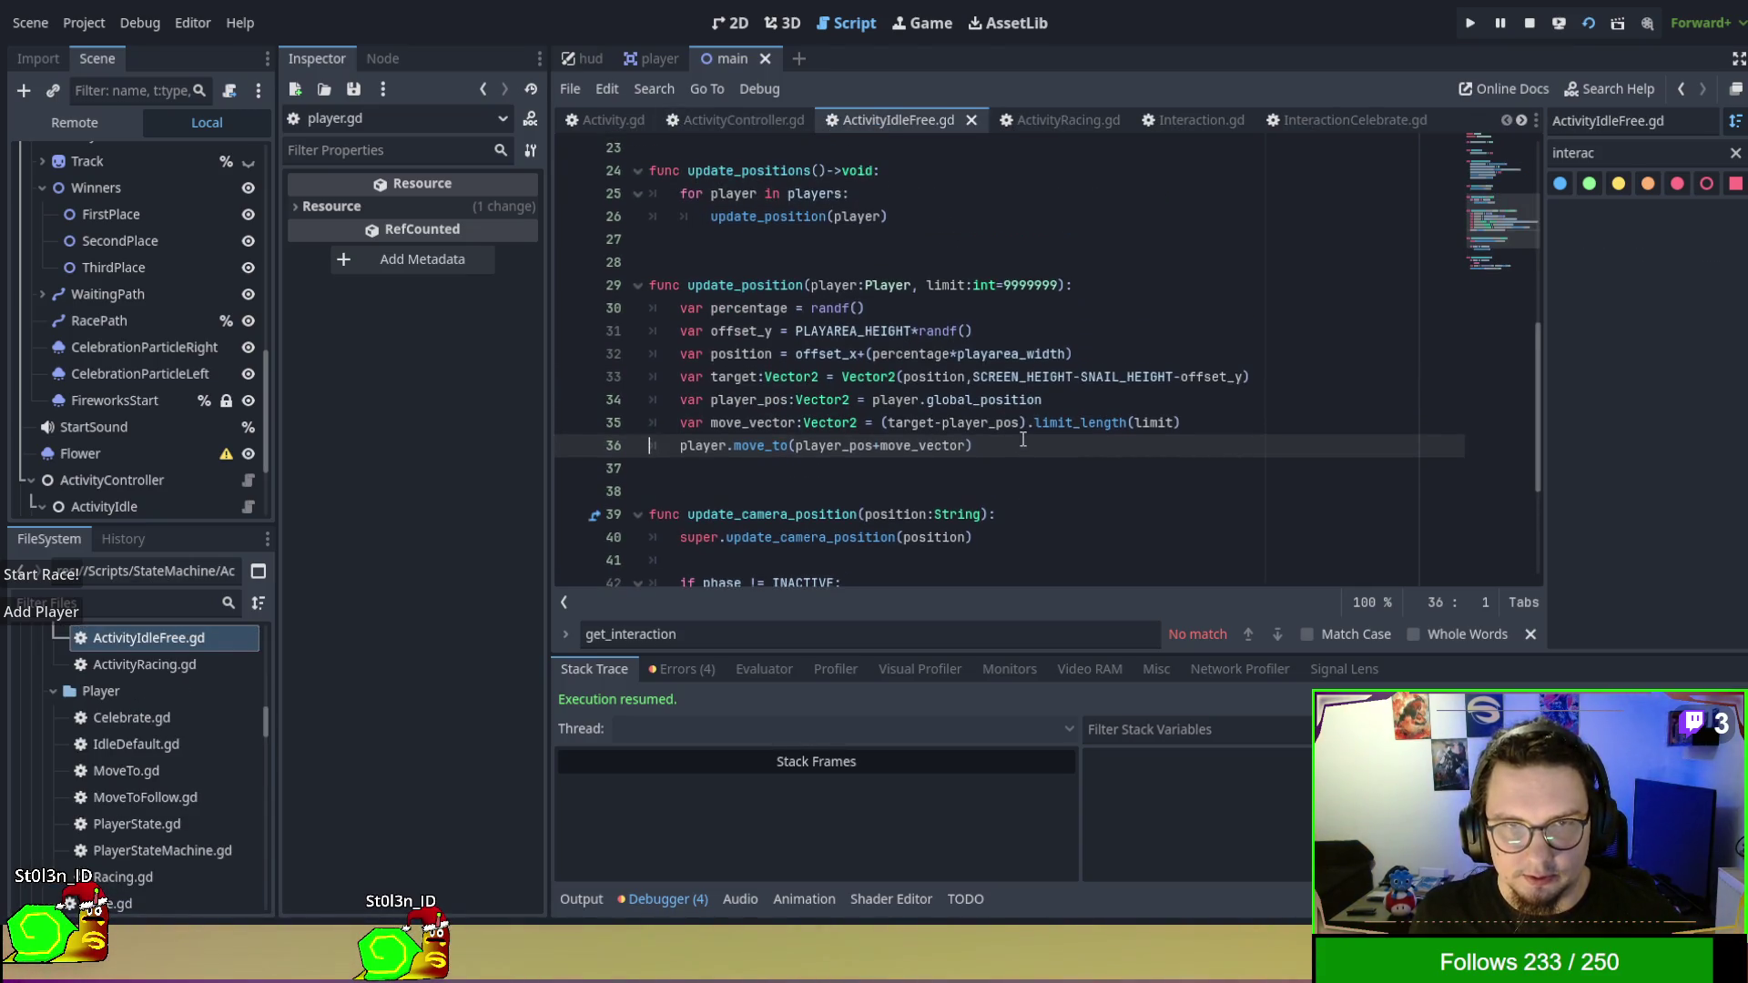
{"action": "double_click", "coordinate": [750, 446]}
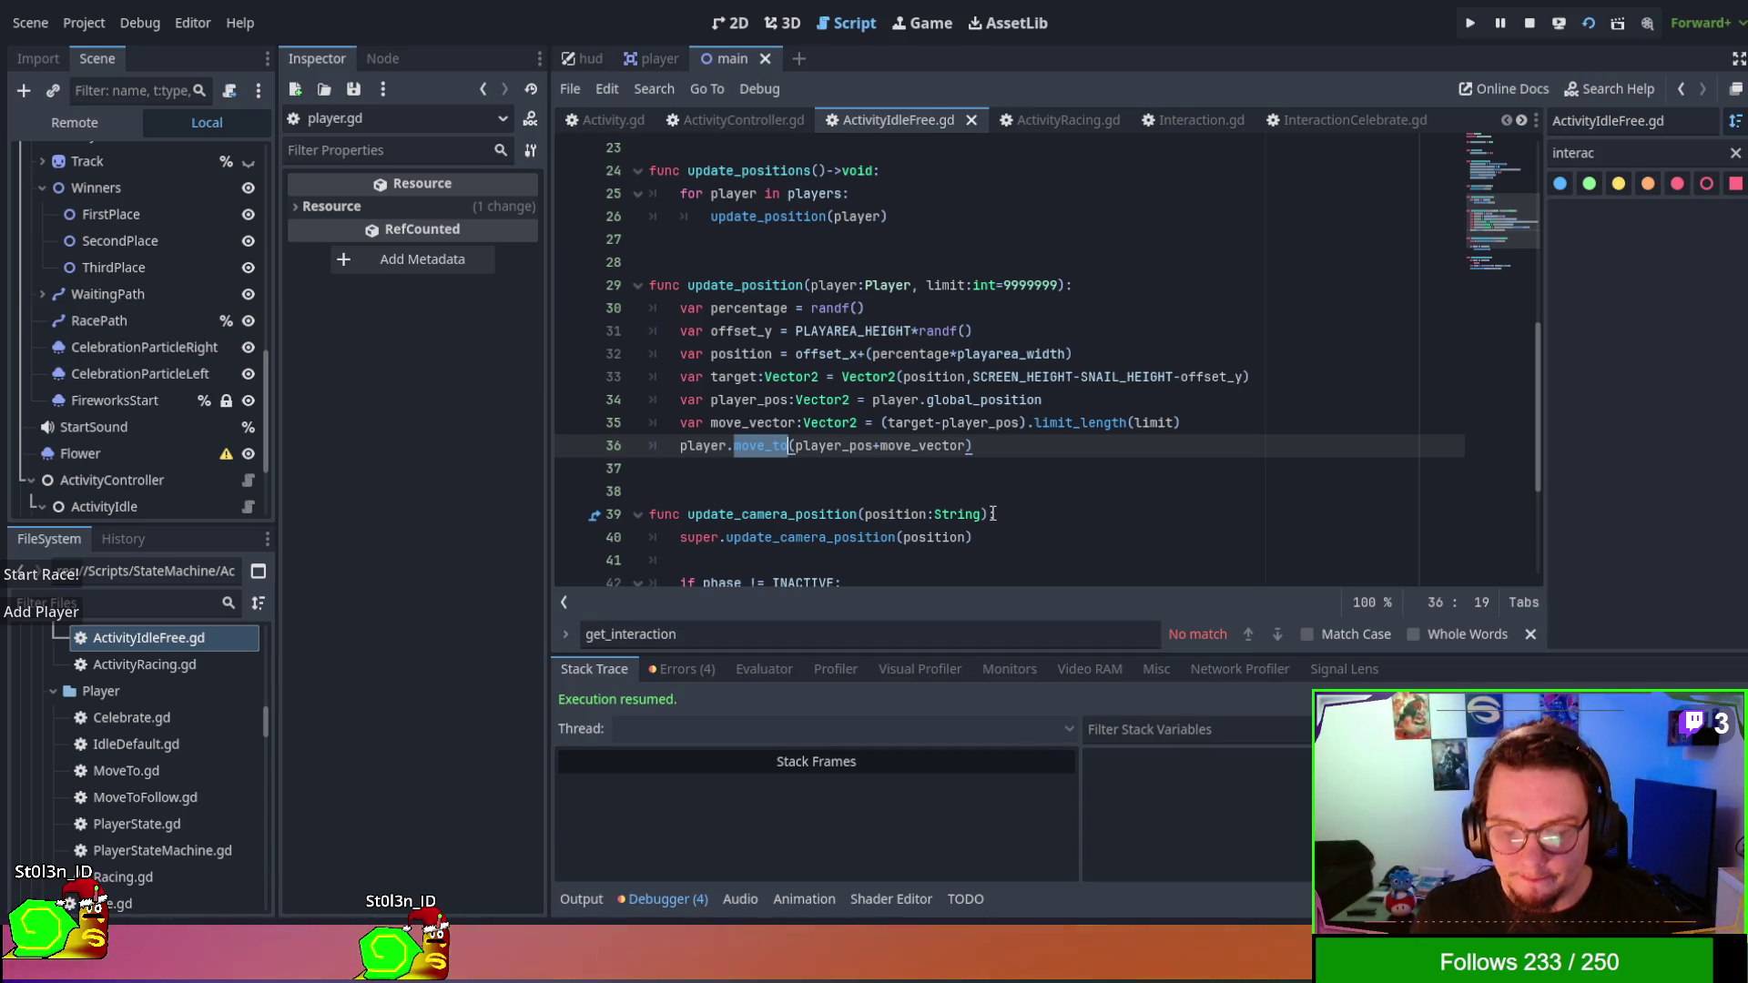
{"action": "left_click", "coordinate": [748, 446], "text": "ctrl"}
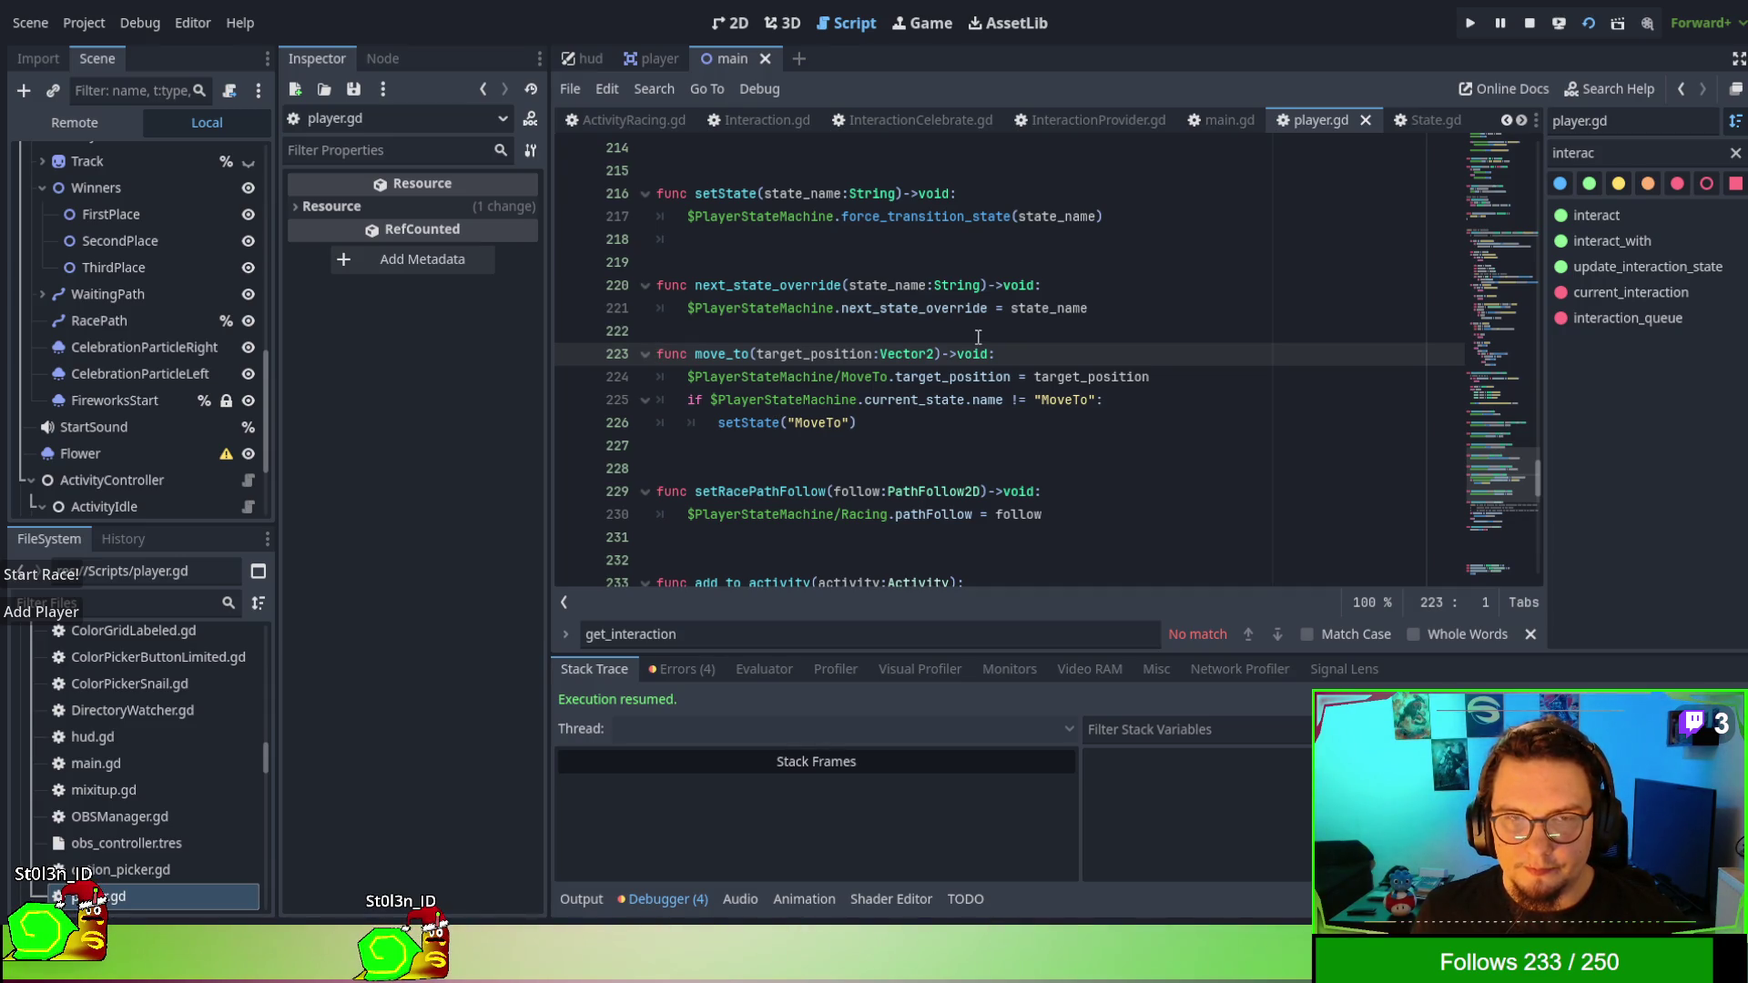
Open StateMachine.gd from the FileSystem dock.
{"action": "scroll", "coordinate": [113, 801], "scroll_direction": "down", "scroll_amount": 2}
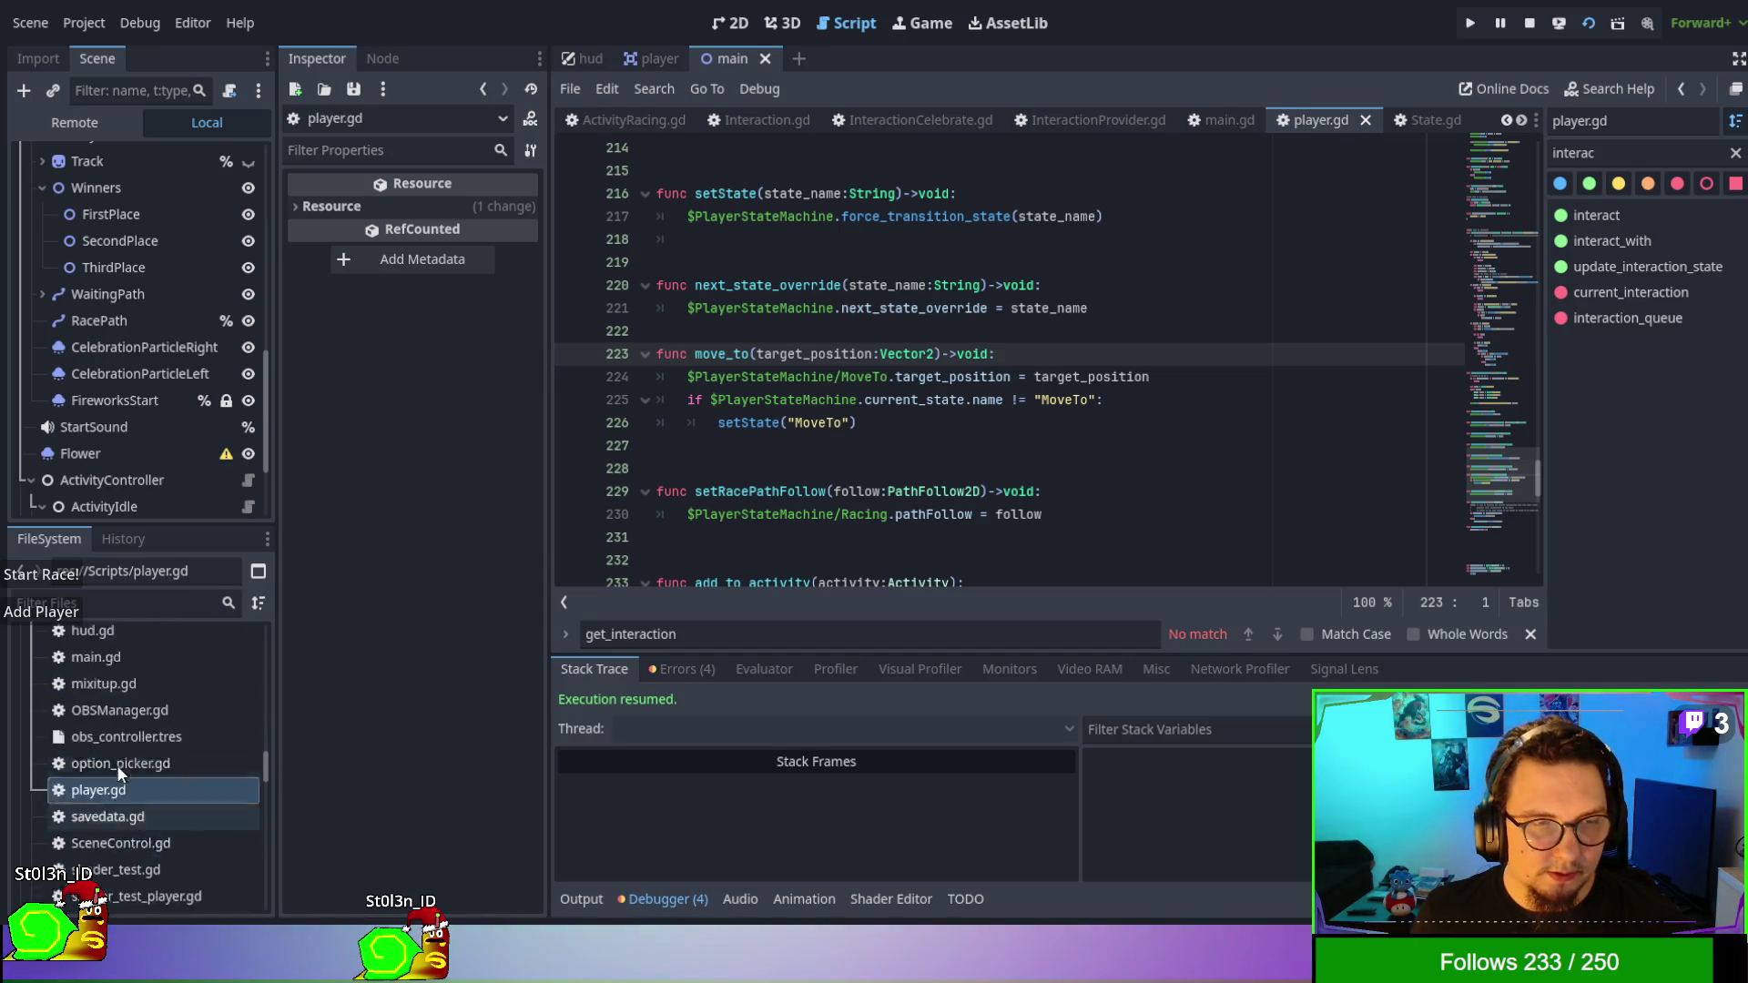
{"action": "scroll", "coordinate": [151, 729], "scroll_direction": "up", "scroll_amount": 5}
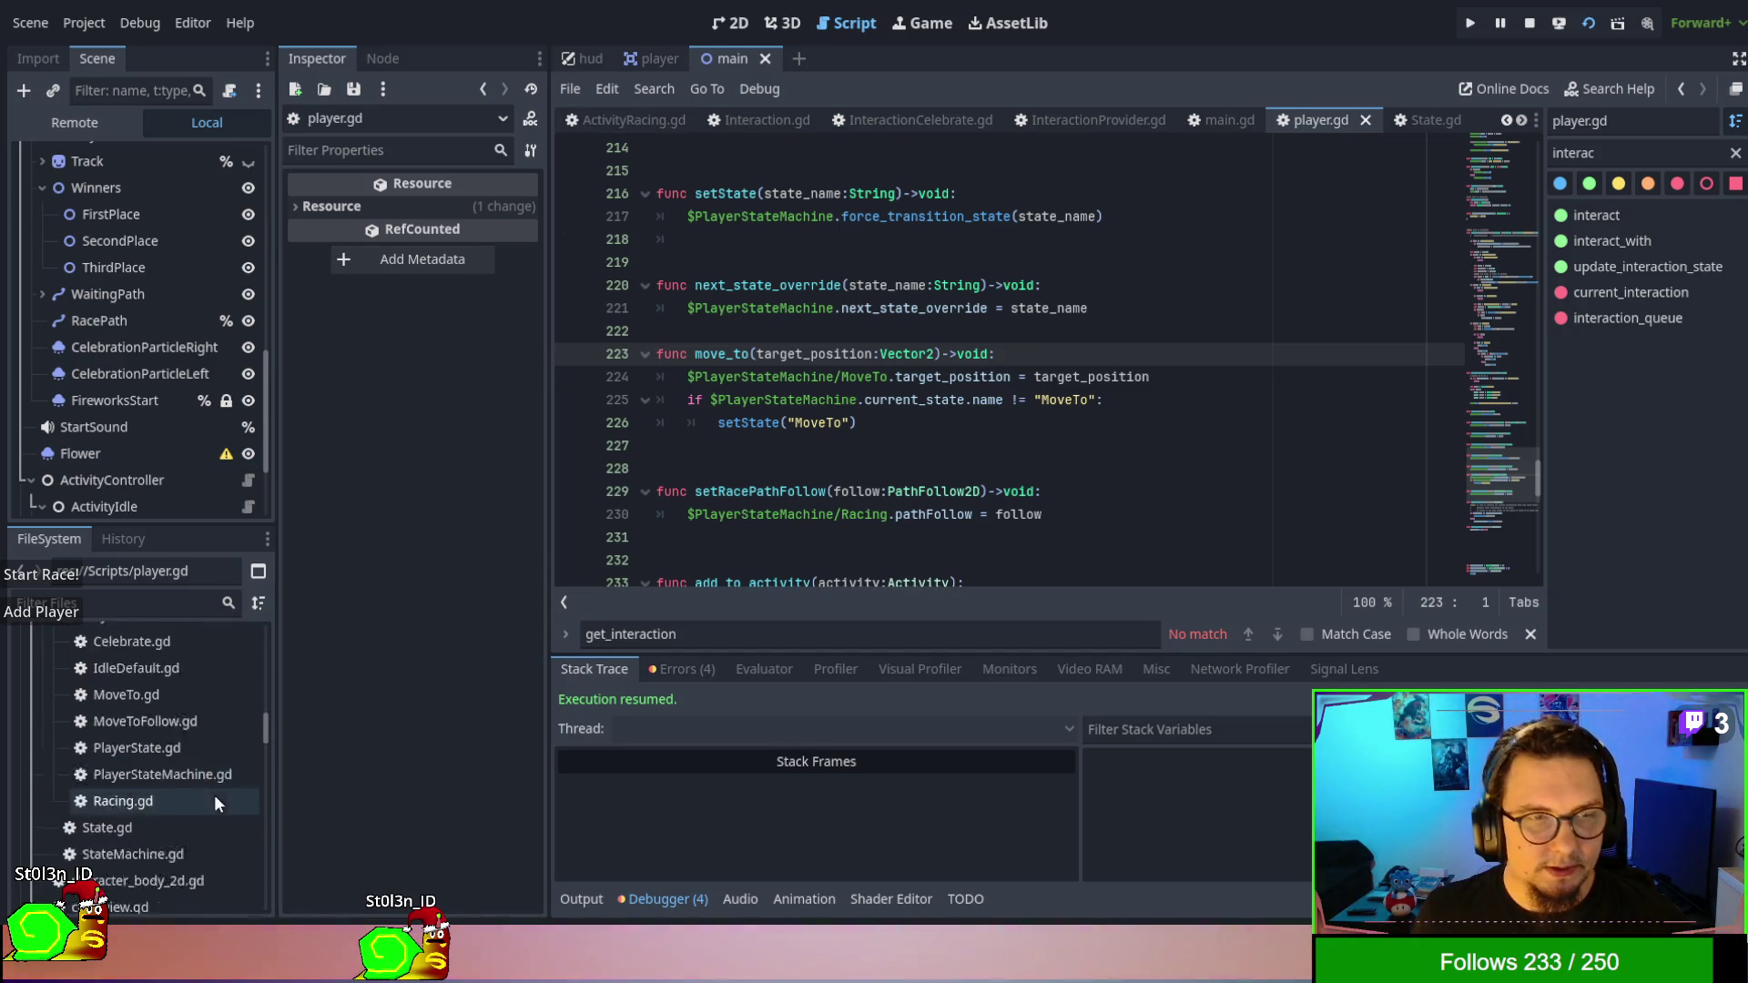
{"action": "scroll", "coordinate": [164, 819], "scroll_direction": "down", "scroll_amount": 3}
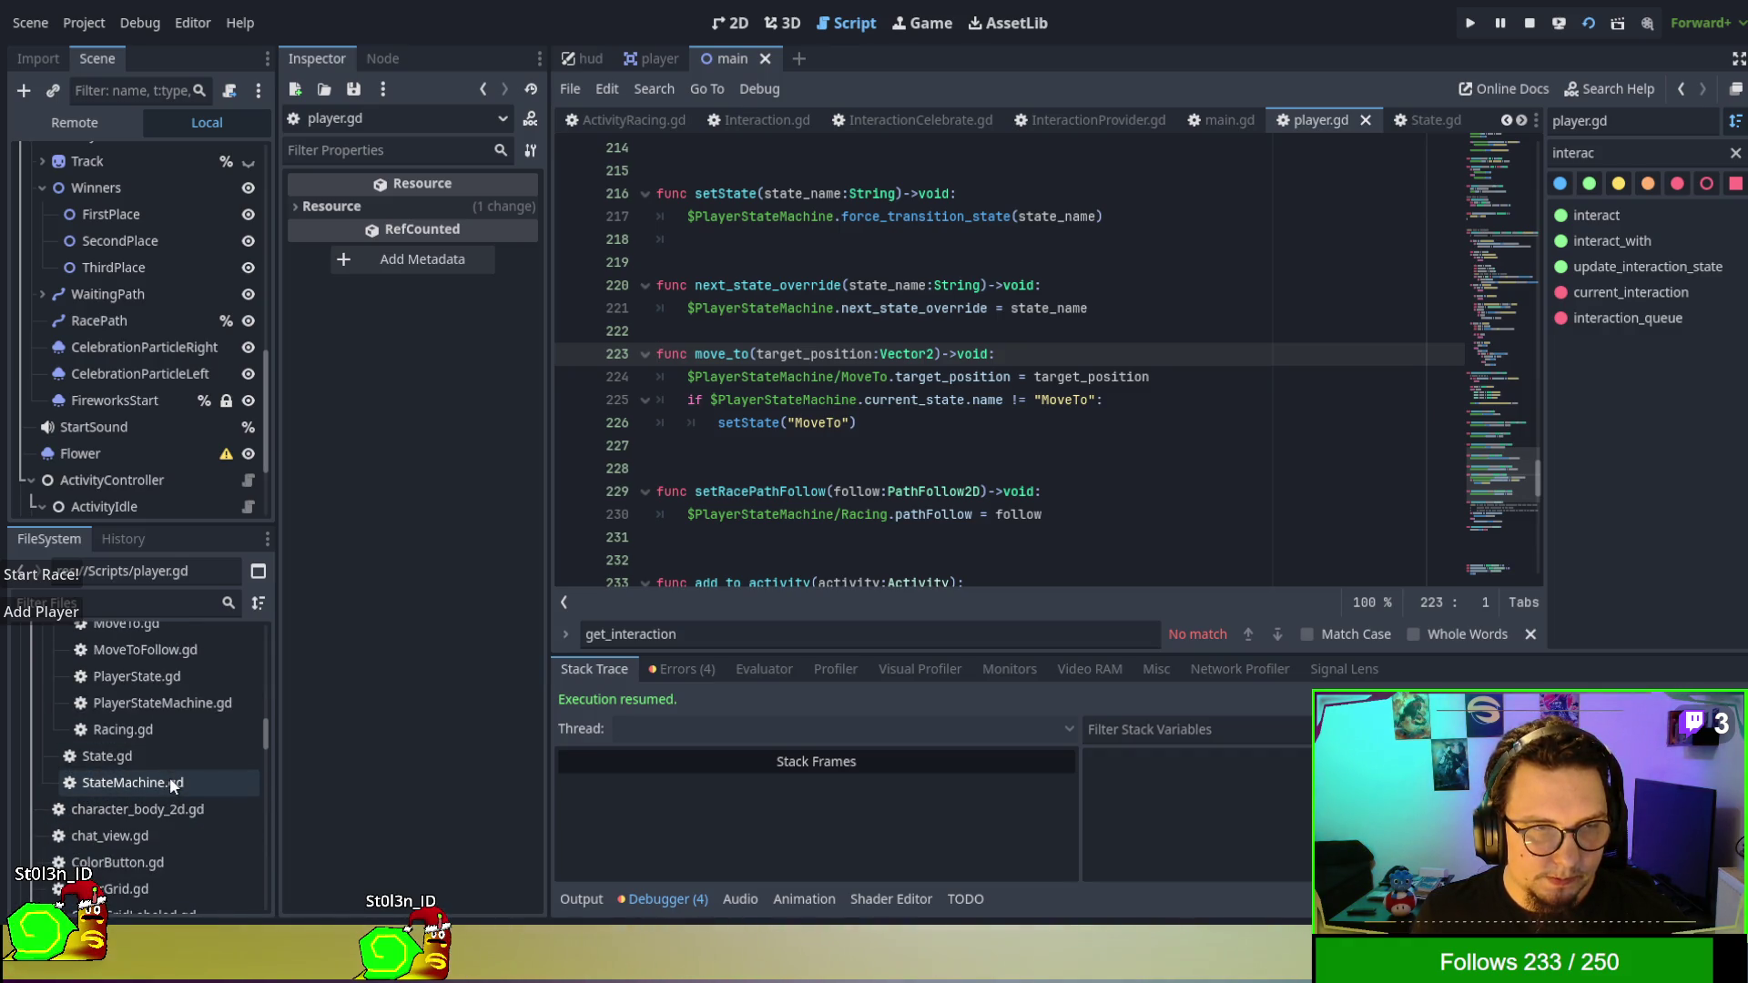
{"action": "double_click", "coordinate": [169, 783]}
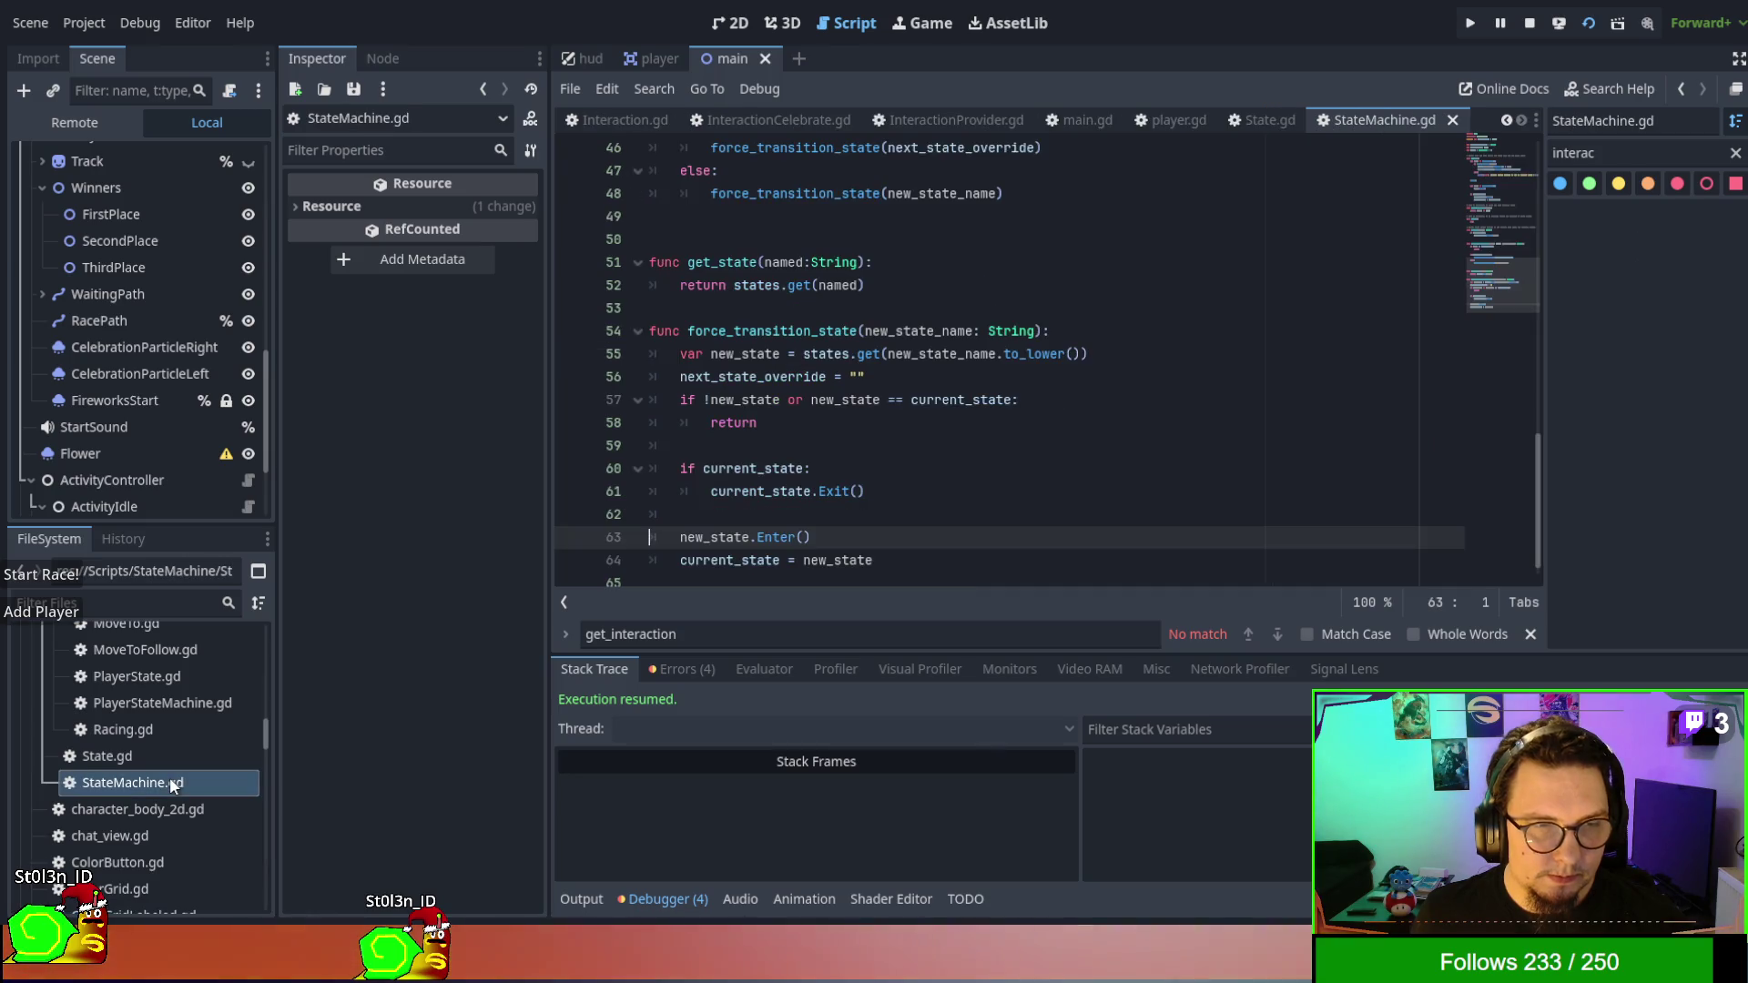
{"action": "double_click", "coordinate": [1602, 153]}
{"action": "type", "text": "n"}
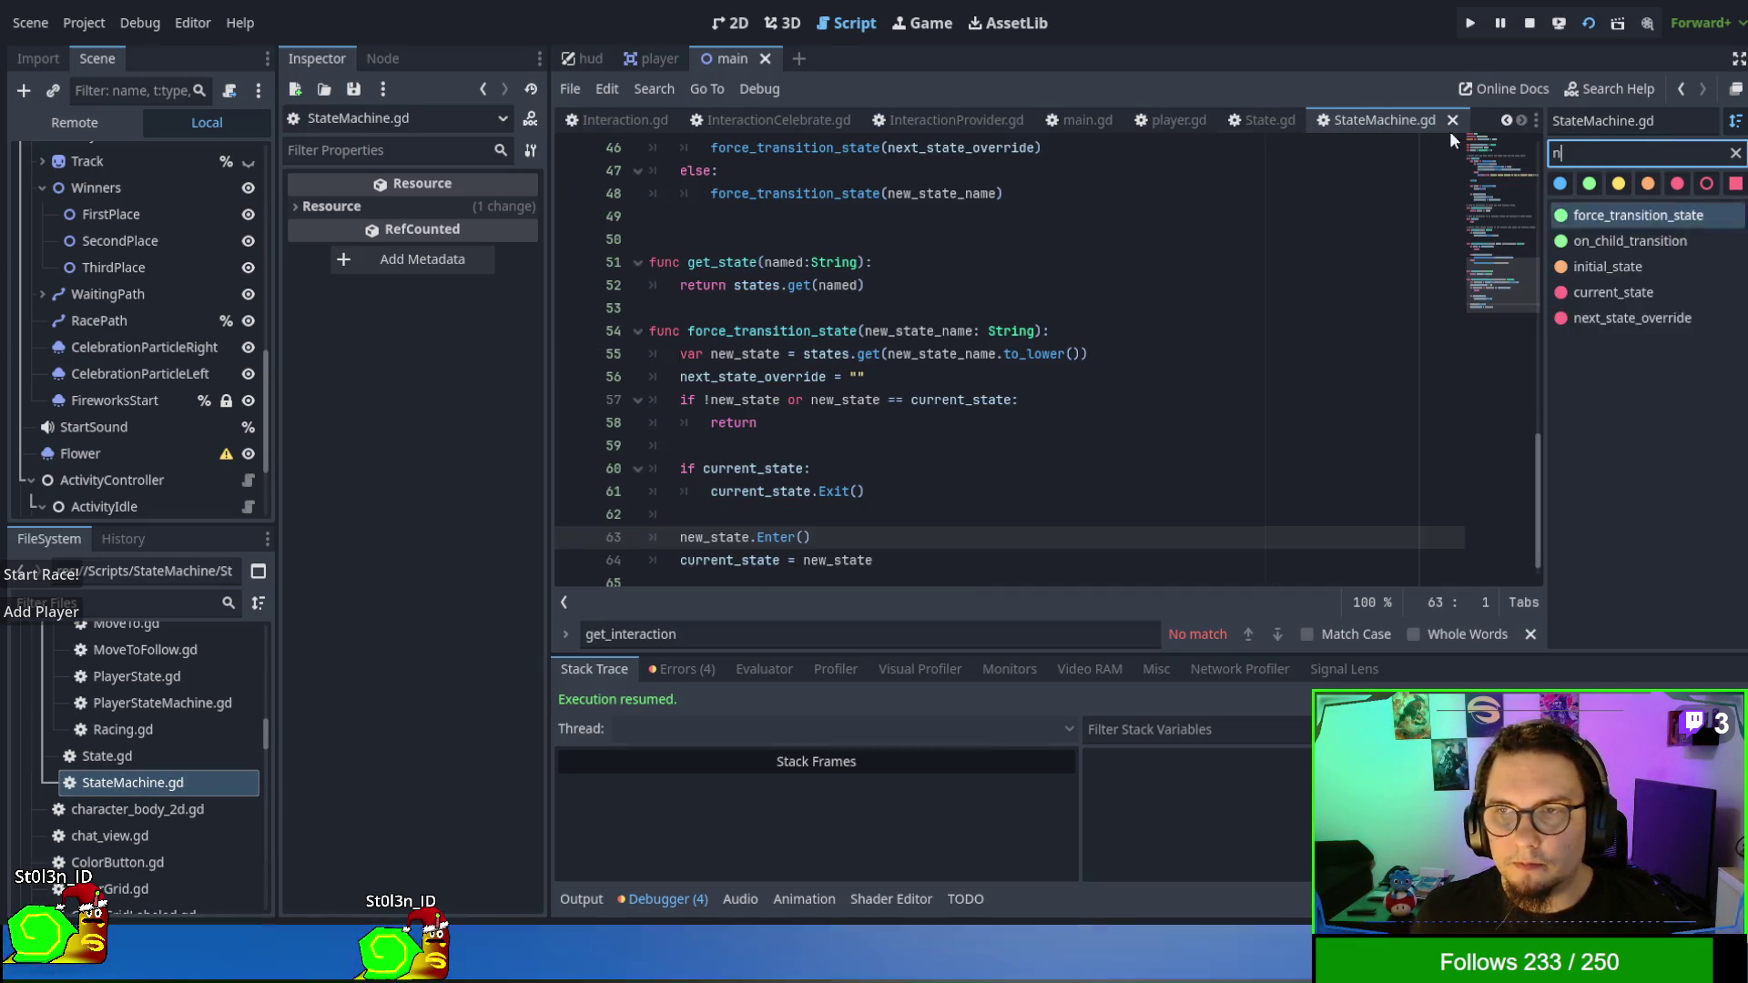
{"action": "type", "text": "ext"}
{"action": "left_click", "coordinate": [1625, 220]}
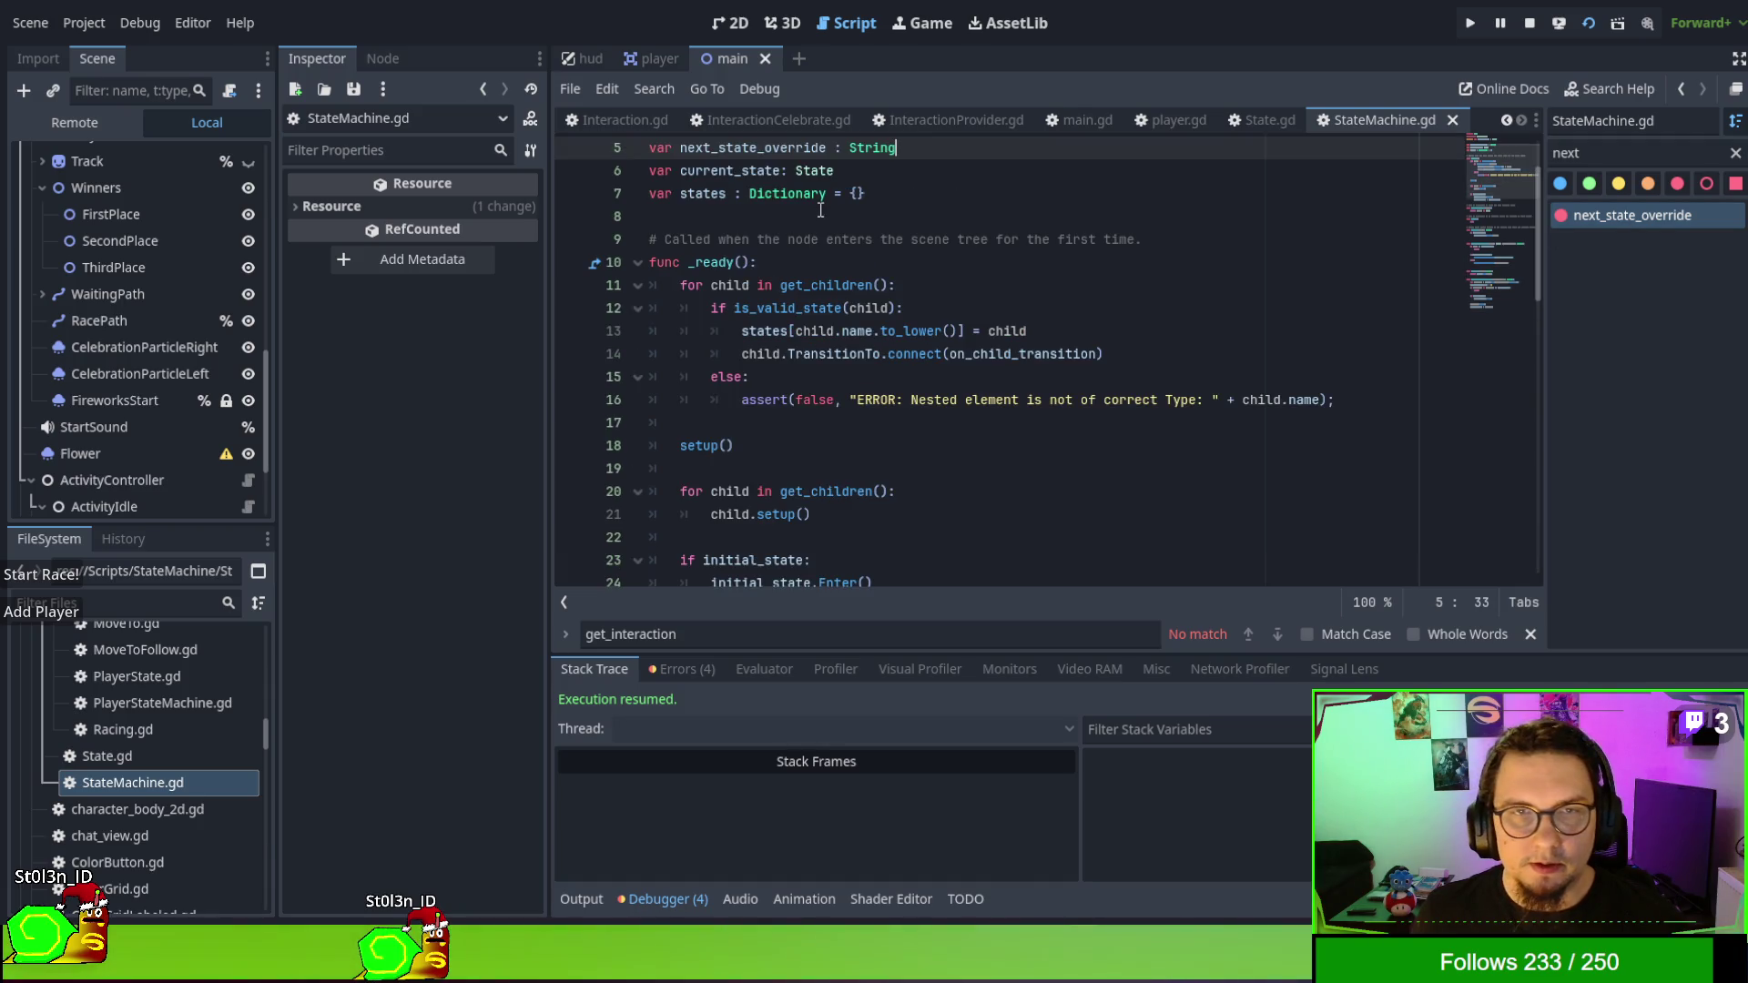
{"action": "left_click", "coordinate": [130, 769]}
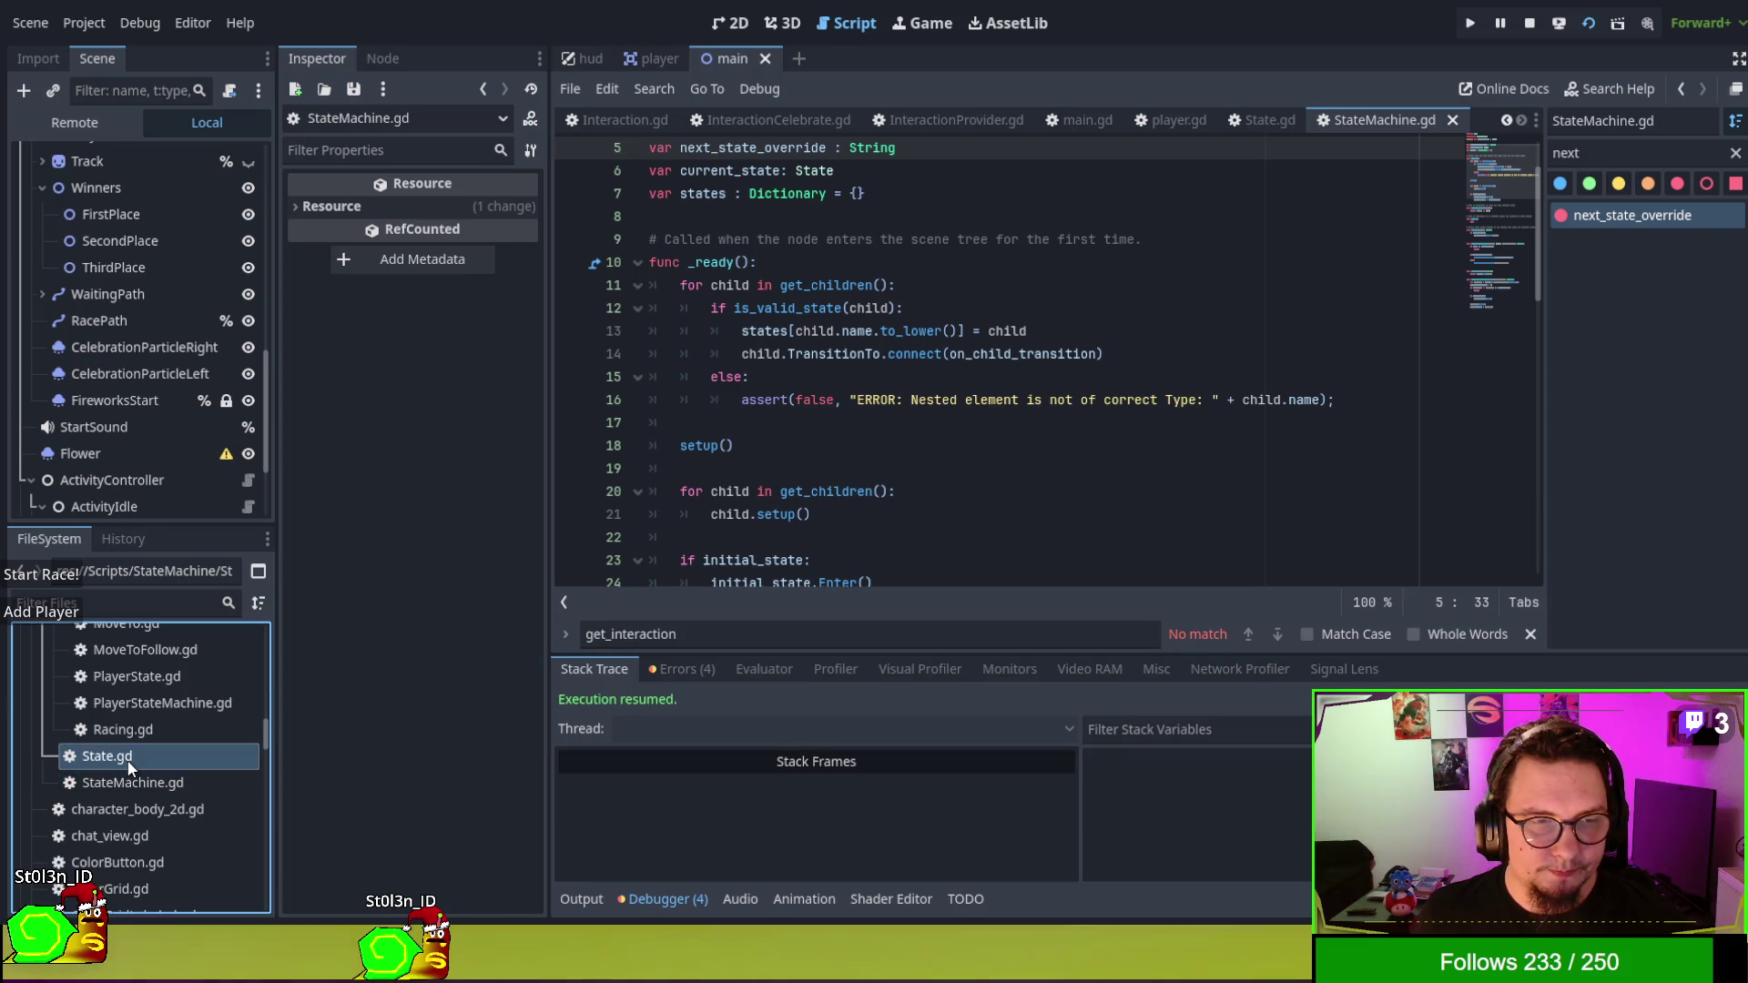
{"action": "double_click", "coordinate": [129, 768]}
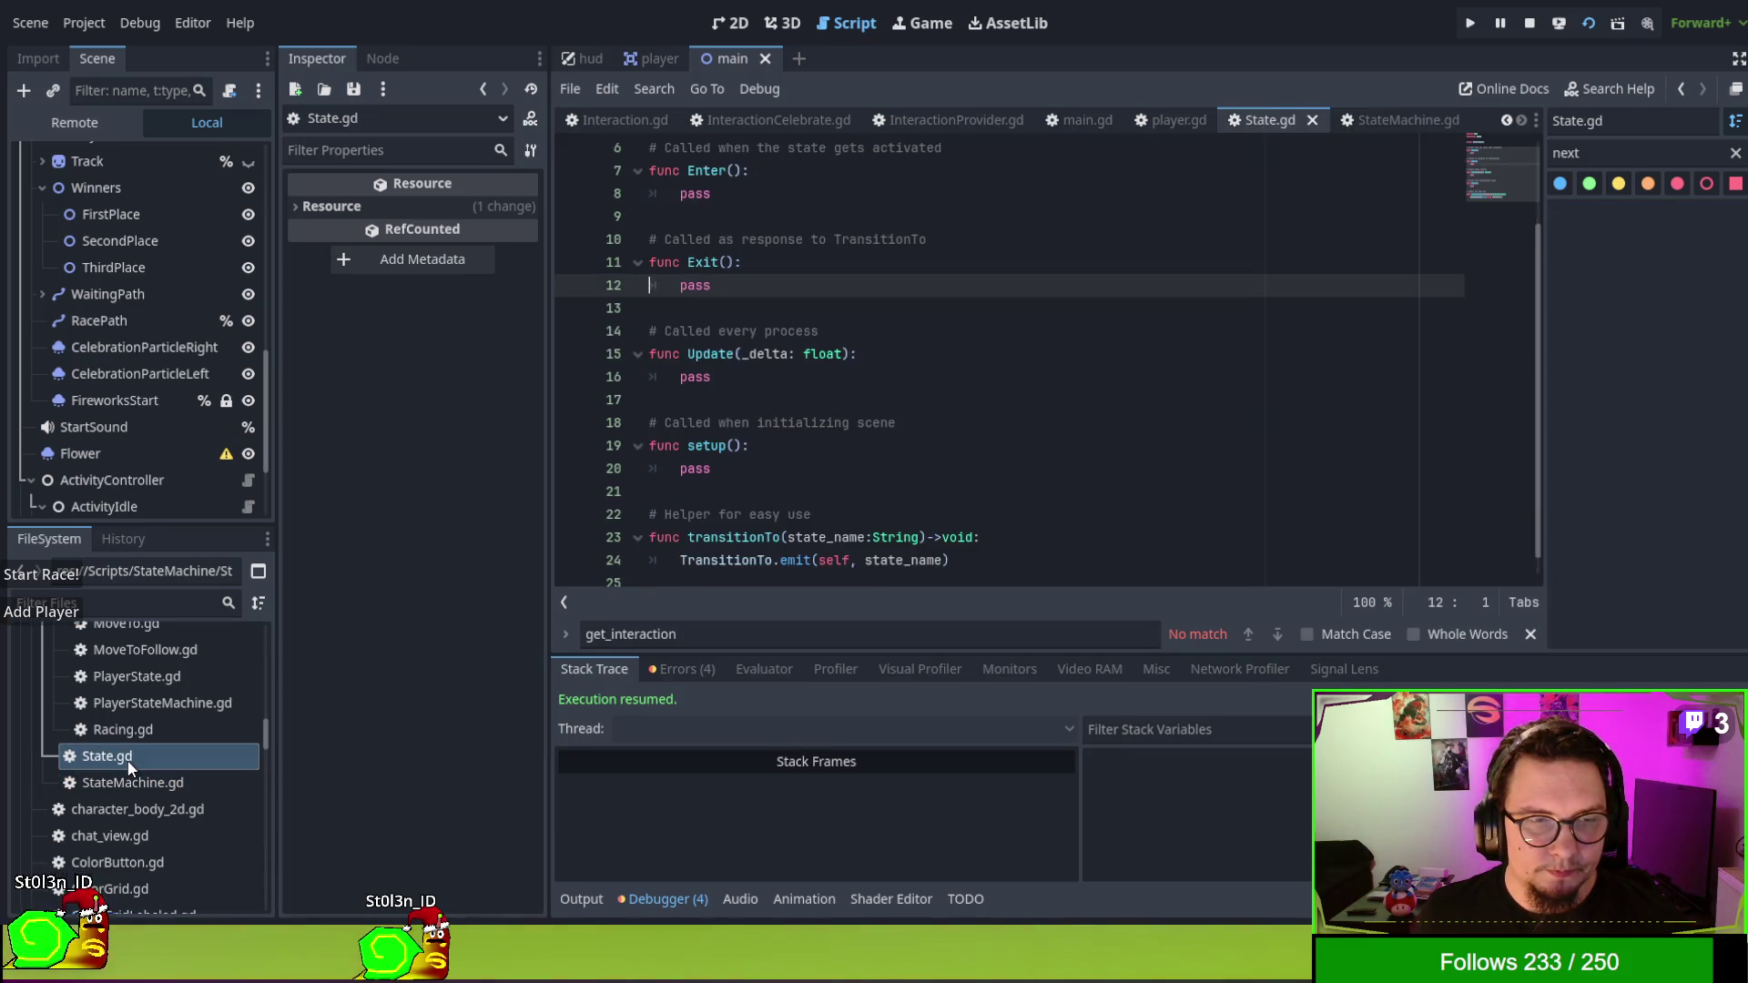
{"action": "left_click", "coordinate": [1630, 161]}
{"action": "scroll", "coordinate": [1077, 443], "scroll_direction": "down", "scroll_amount": 1}
{"action": "scroll", "coordinate": [1077, 443], "scroll_direction": "up", "scroll_amount": 2}
{"action": "scroll", "coordinate": [1077, 443], "scroll_direction": "down", "scroll_amount": 2}
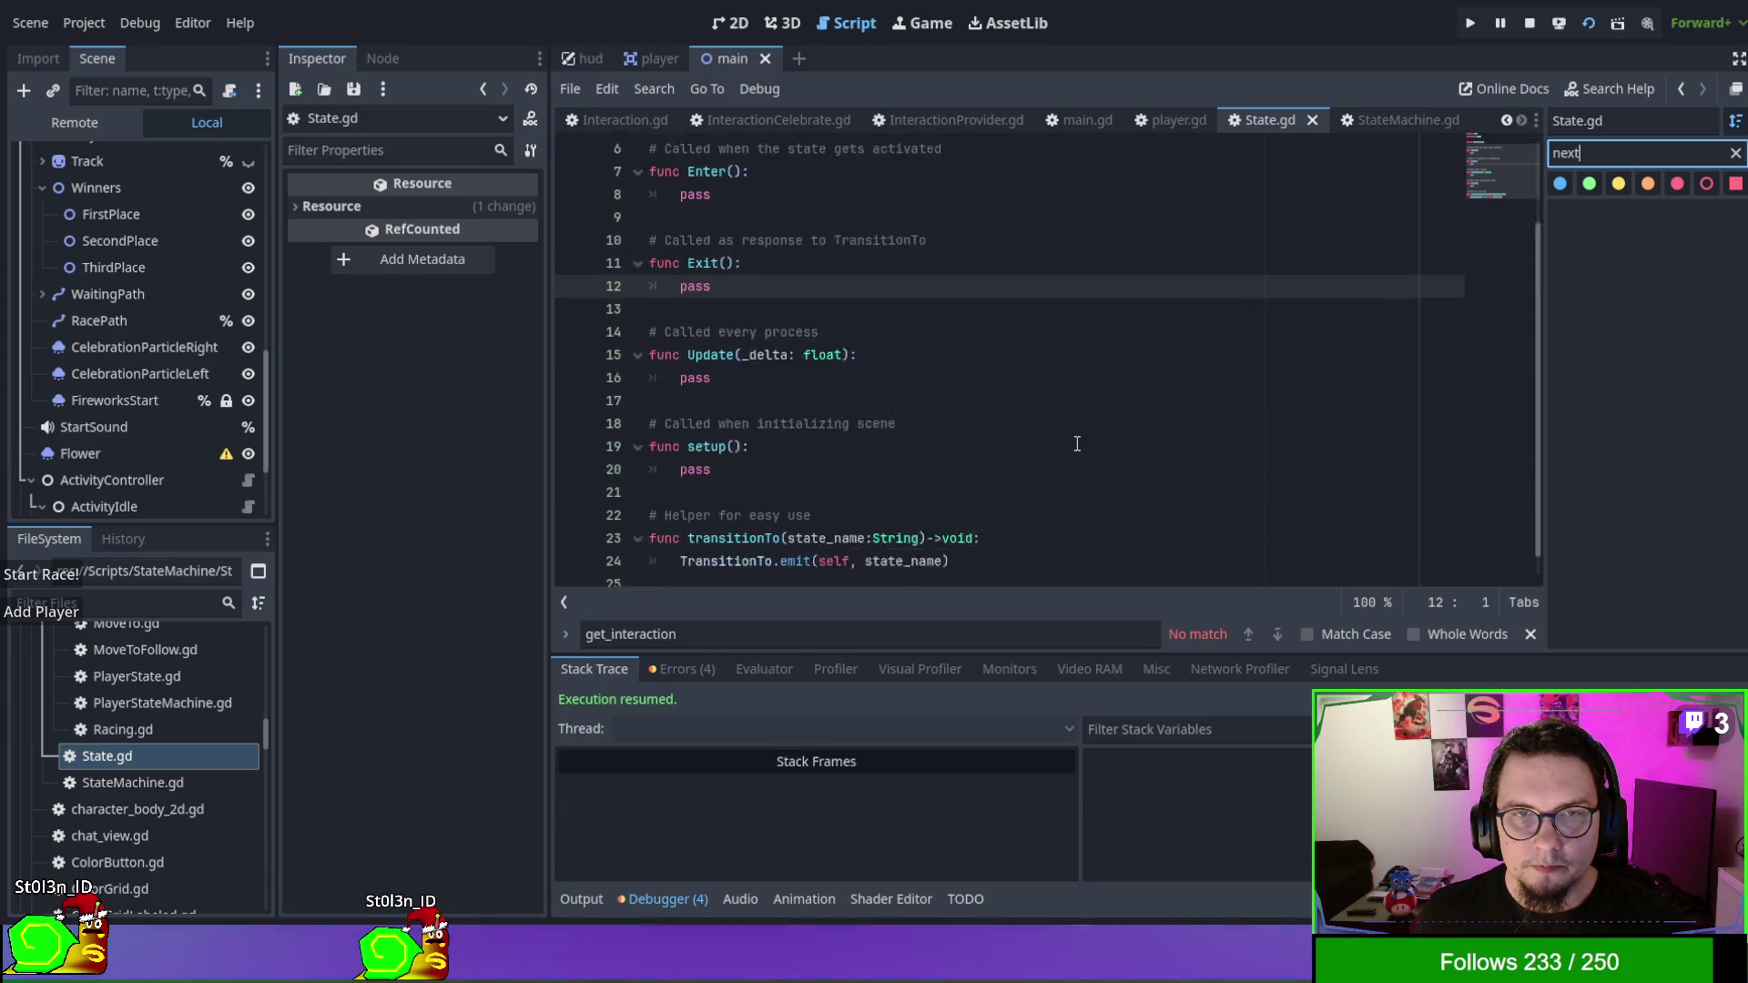
{"action": "scroll", "coordinate": [1077, 443], "scroll_direction": "down", "scroll_amount": 1}
{"action": "scroll", "coordinate": [1074, 444], "scroll_direction": "up", "scroll_amount": 2}
{"action": "scroll", "coordinate": [1065, 444], "scroll_direction": "down", "scroll_amount": 2}
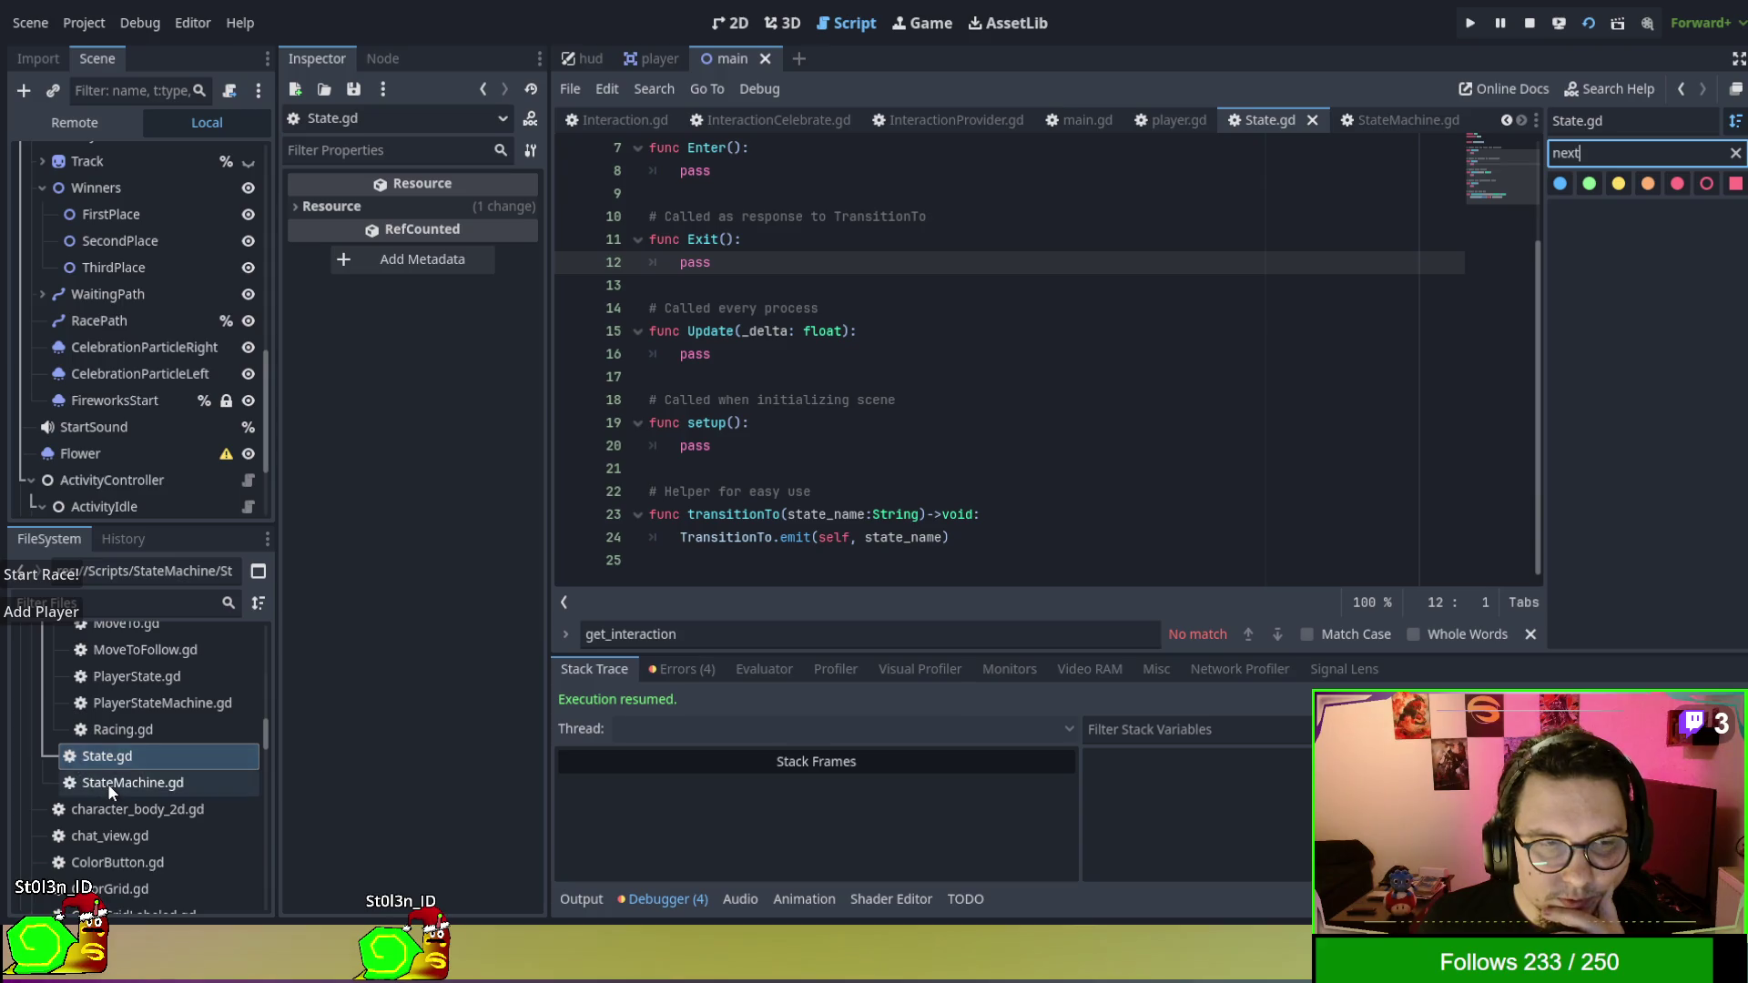
{"action": "left_click", "coordinate": [173, 783]}
{"action": "double_click", "coordinate": [178, 789]}
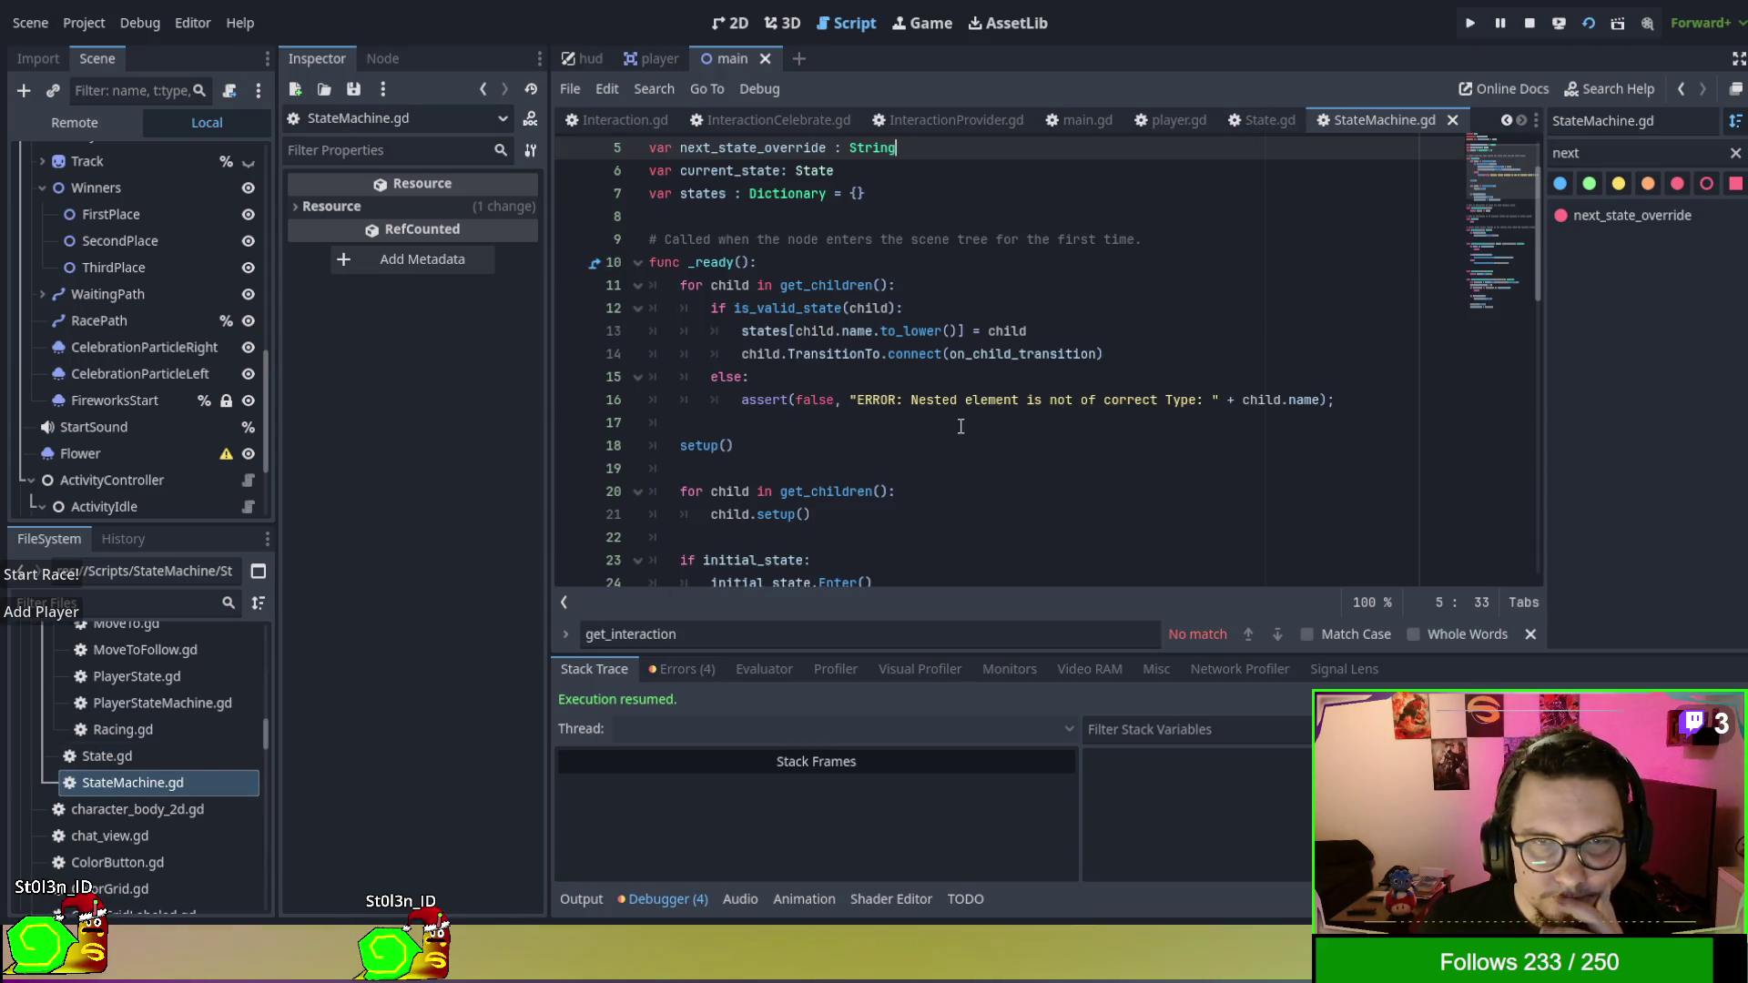
{"action": "scroll", "coordinate": [959, 425], "scroll_direction": "down", "scroll_amount": 4}
{"action": "scroll", "coordinate": [960, 426], "scroll_direction": "down", "scroll_amount": 5}
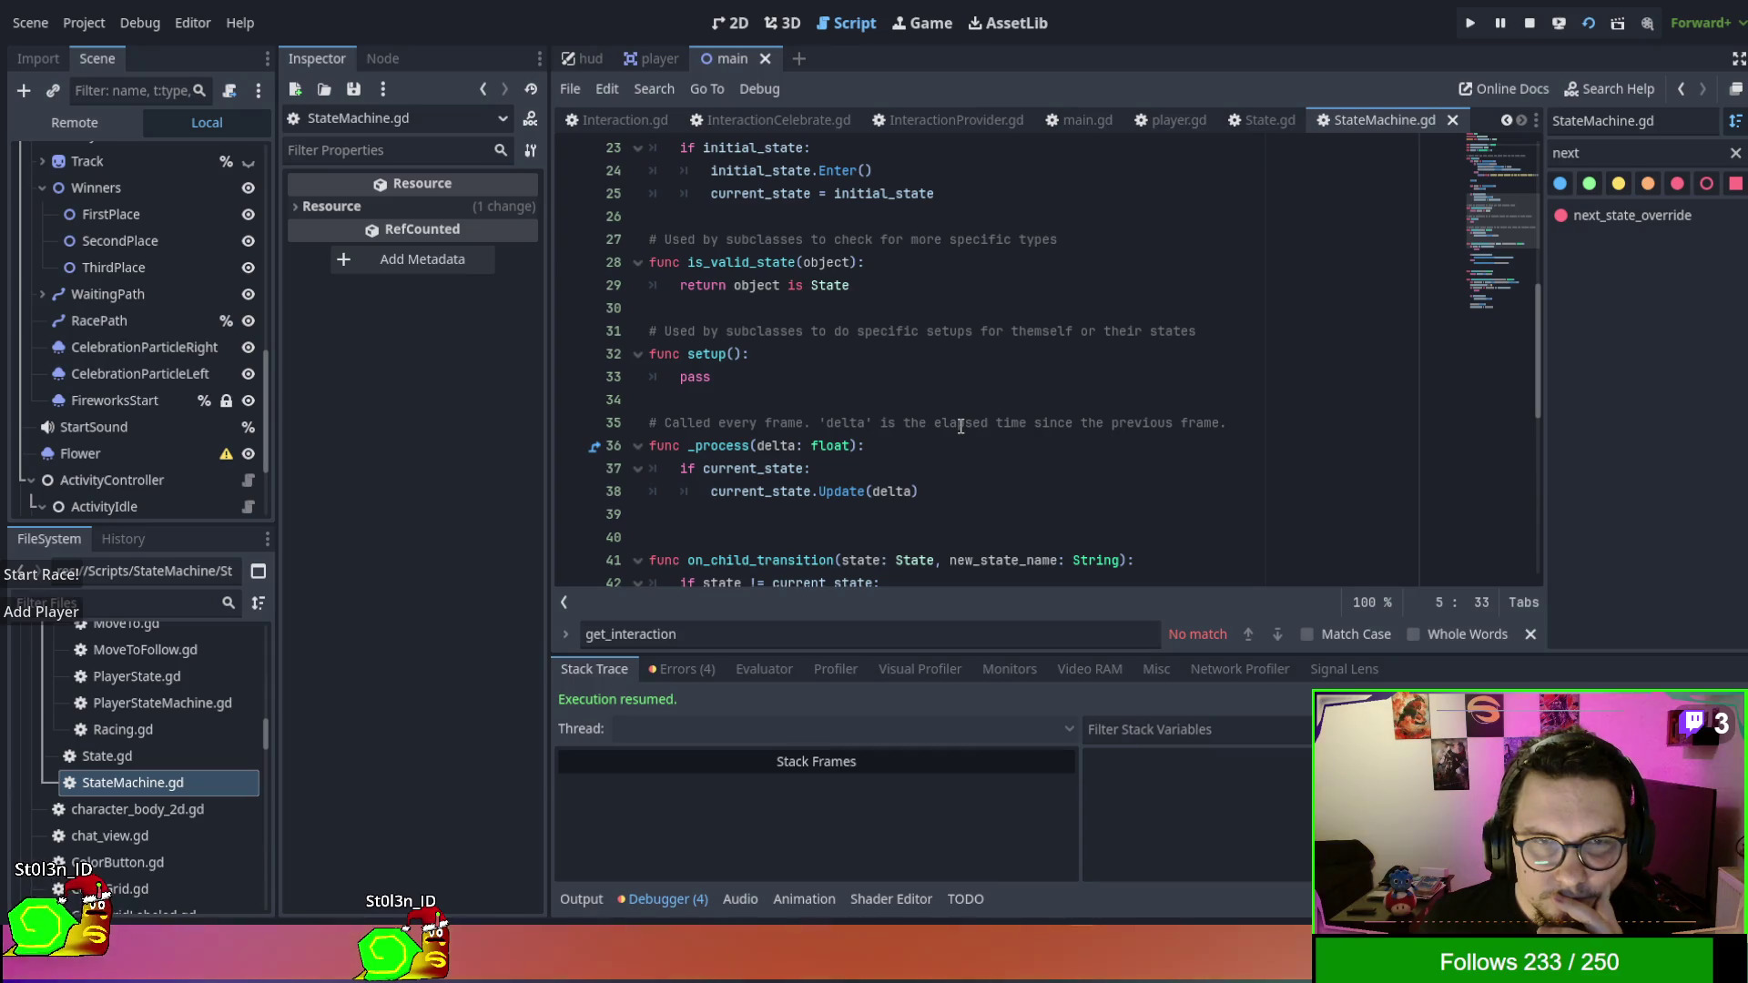
{"action": "scroll", "coordinate": [961, 426], "scroll_direction": "down", "scroll_amount": 3}
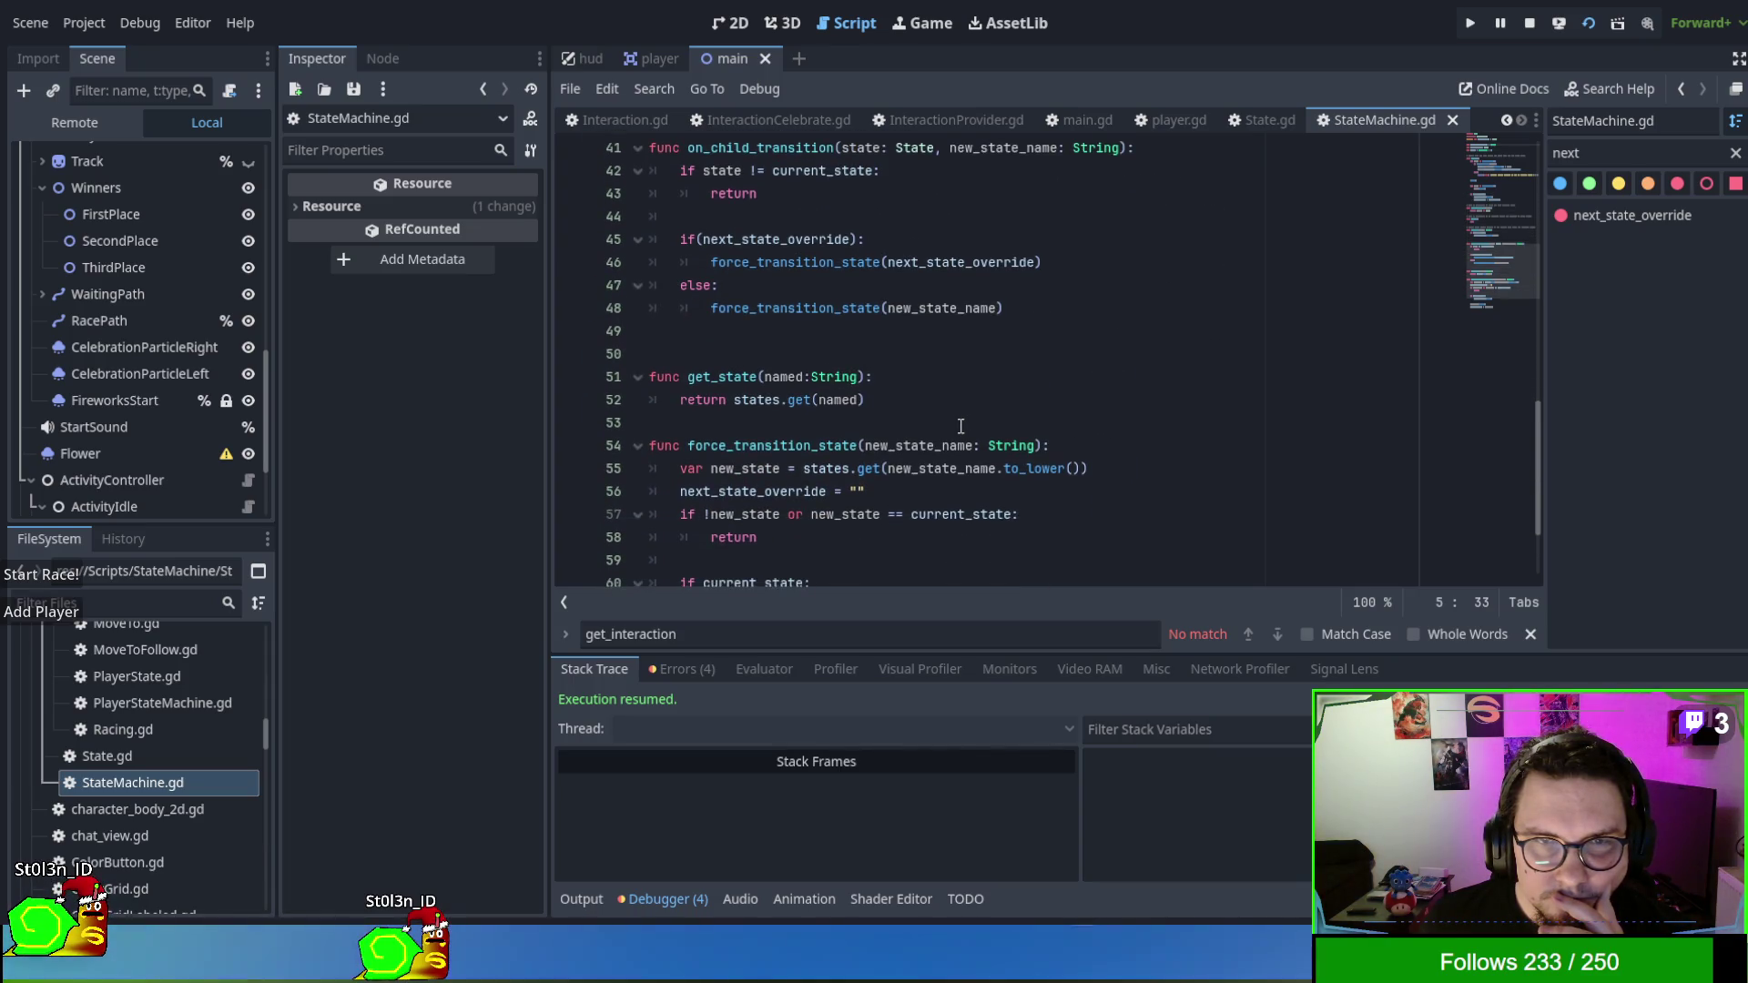
{"action": "scroll", "coordinate": [732, 310], "scroll_direction": "up", "scroll_amount": 1}
{"action": "double_click", "coordinate": [732, 310]}
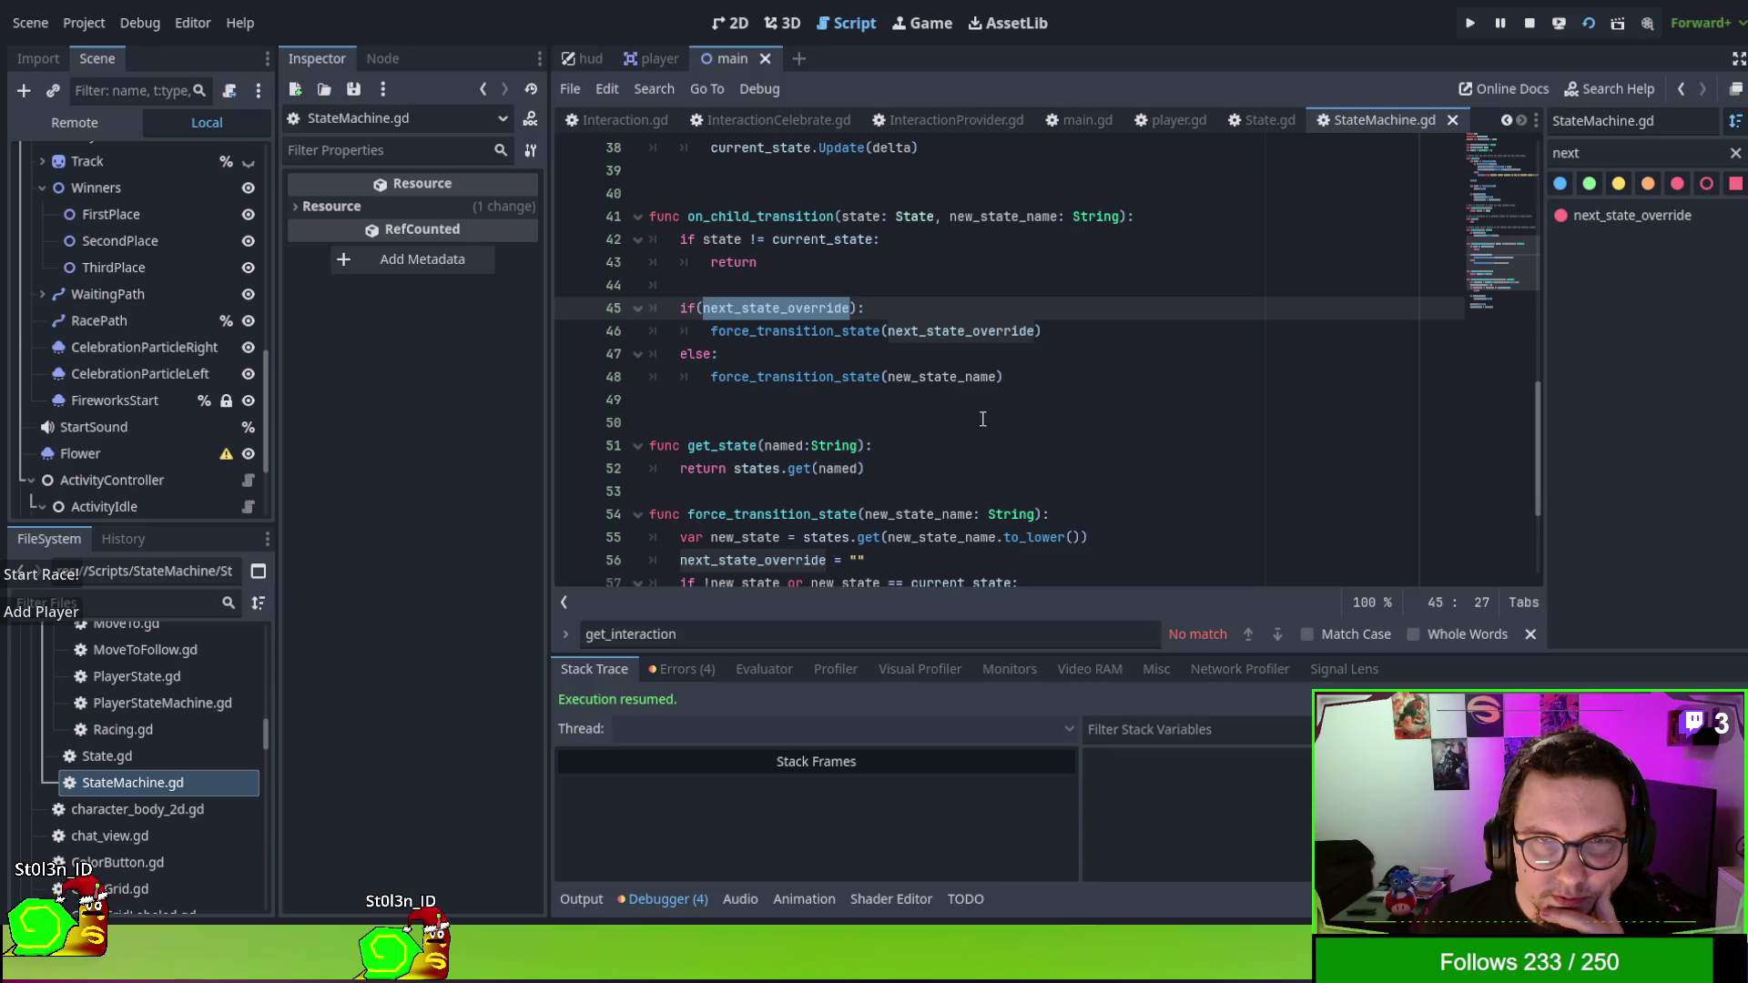
{"action": "scroll", "coordinate": [990, 432], "scroll_direction": "down", "scroll_amount": 3}
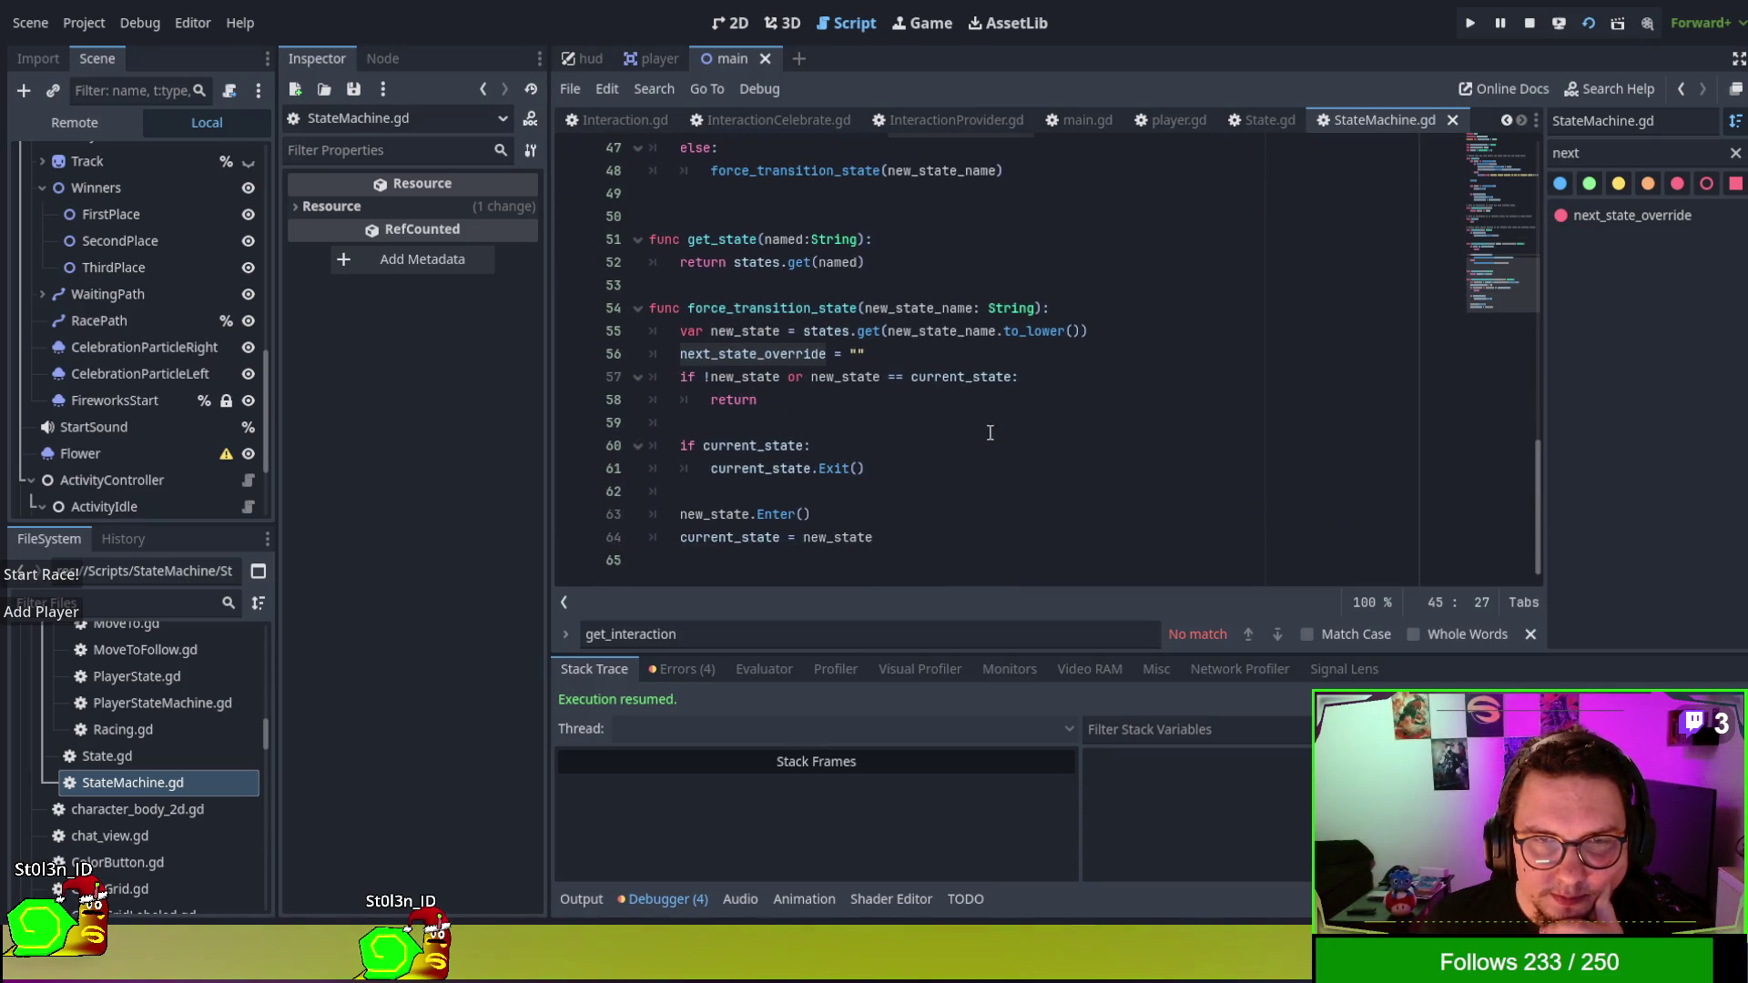
{"action": "left_click", "coordinate": [759, 309]}
{"action": "double_click", "coordinate": [759, 310]}
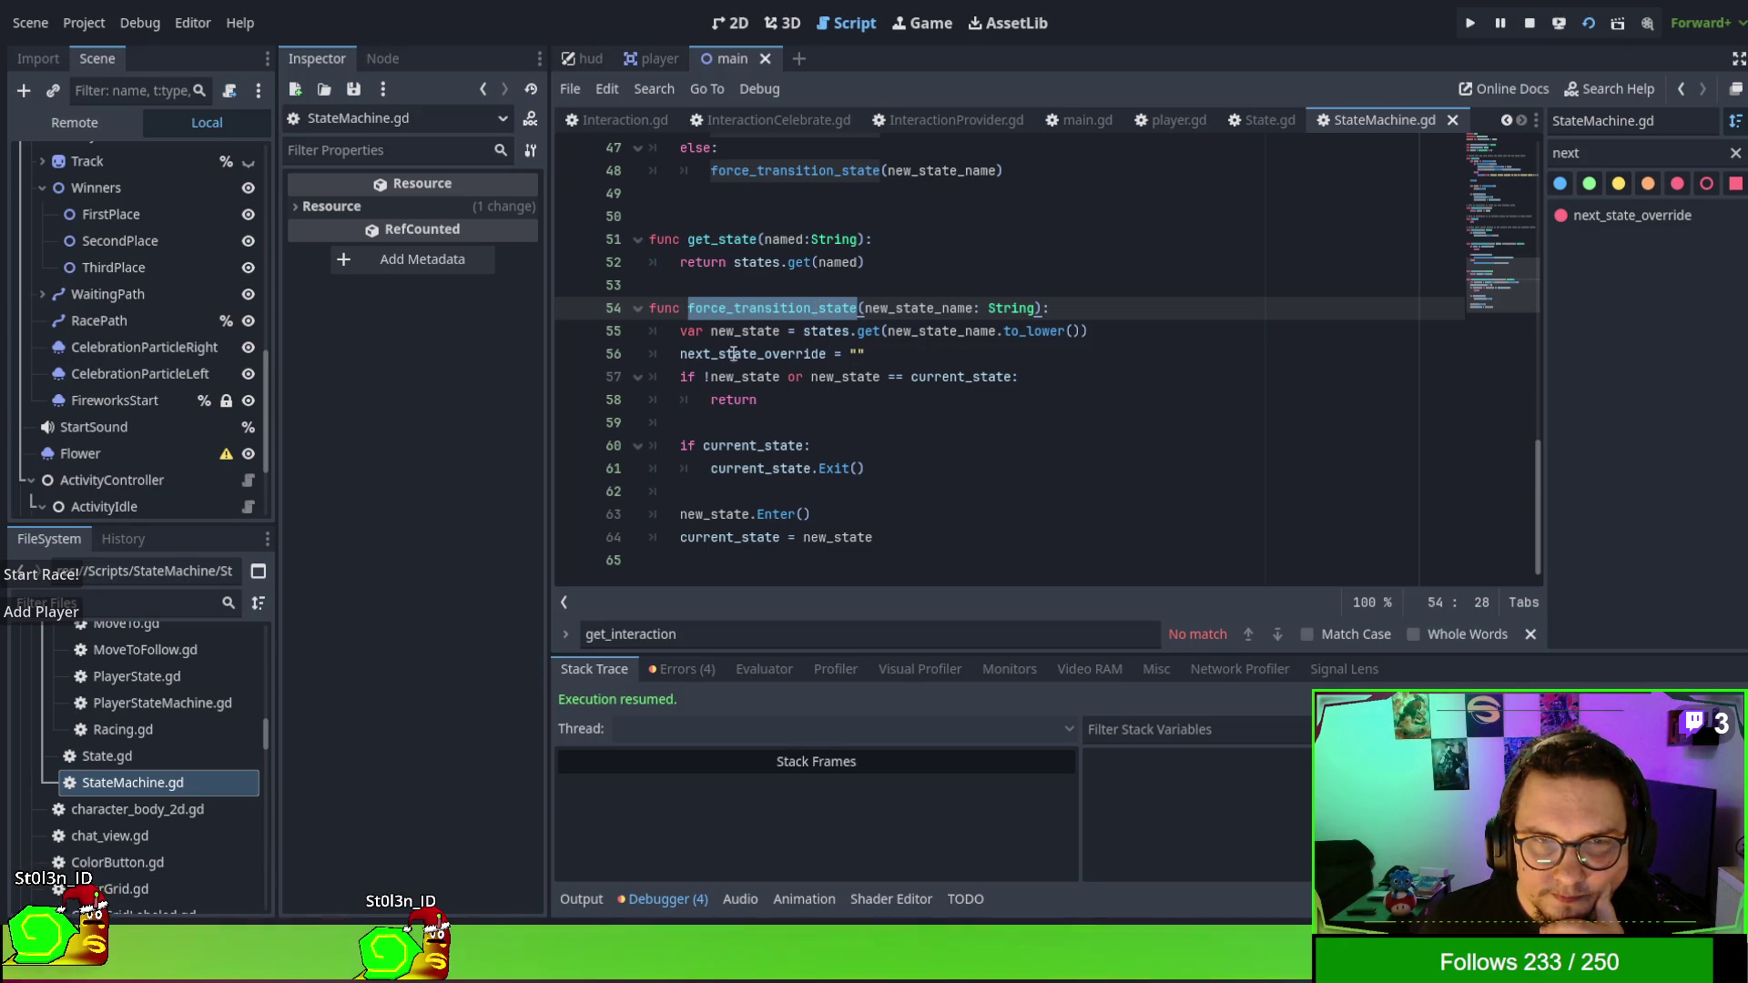
{"action": "scroll", "coordinate": [924, 500], "scroll_direction": "up", "scroll_amount": 3}
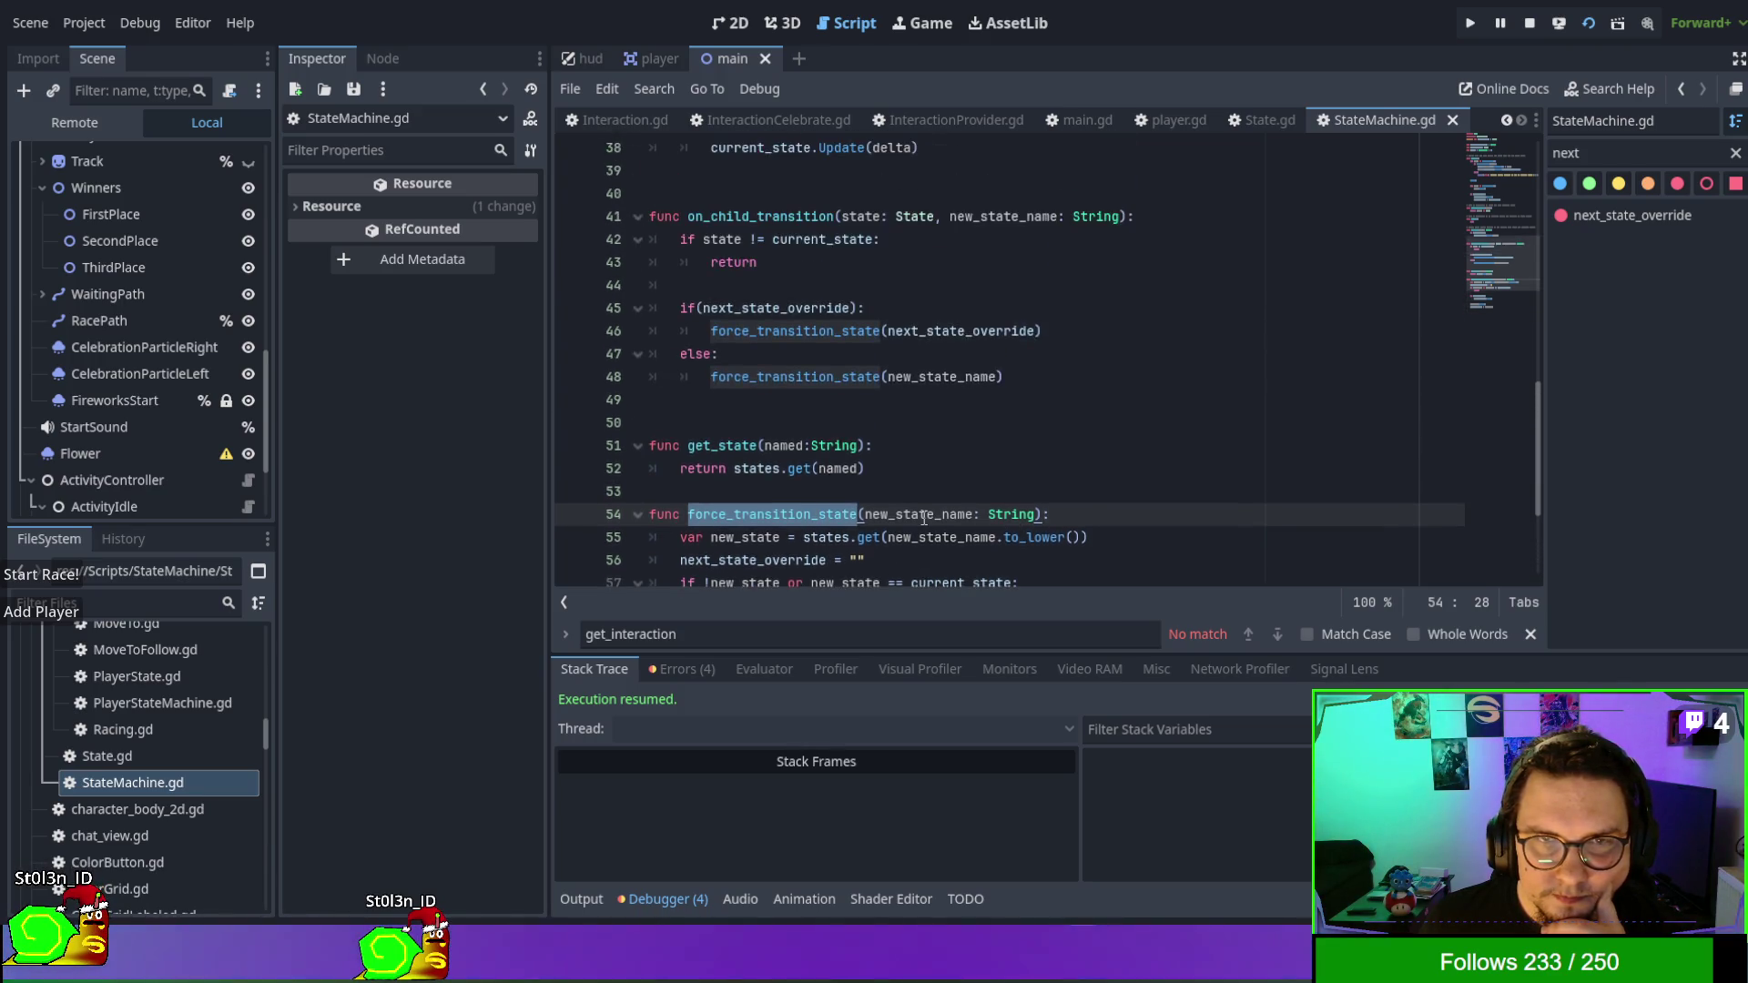
{"action": "scroll", "coordinate": [924, 500], "scroll_direction": "up", "scroll_amount": 4}
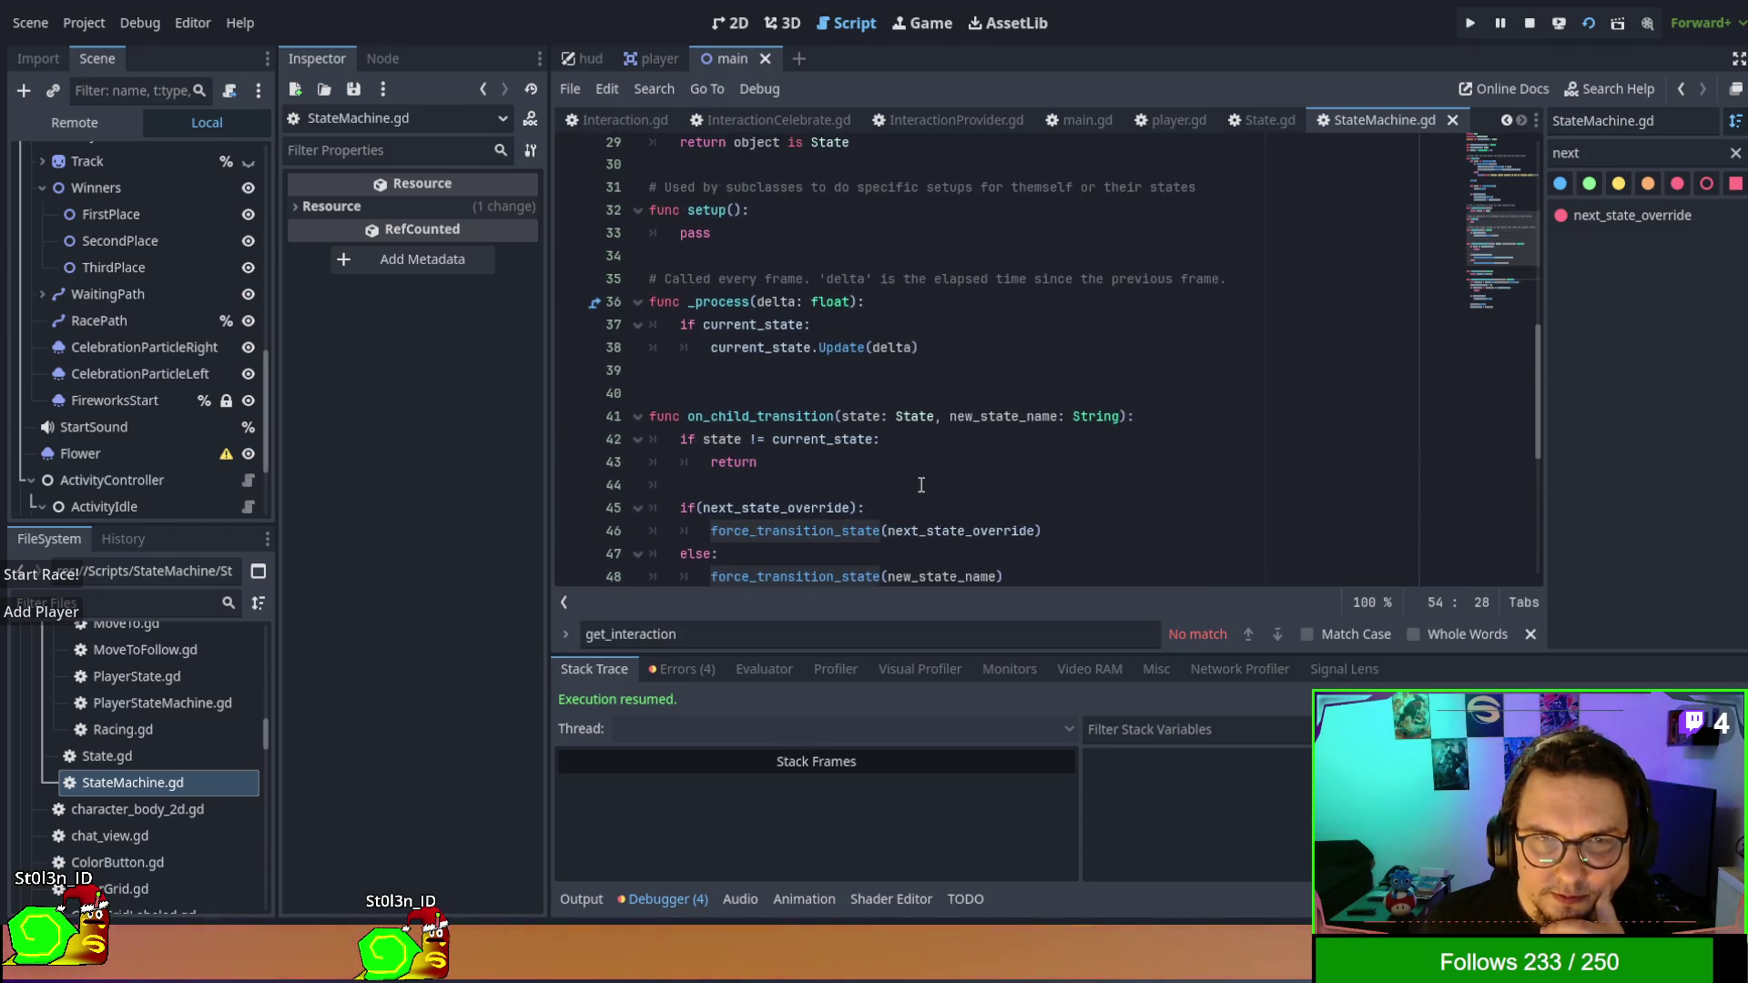
{"action": "scroll", "coordinate": [922, 483], "scroll_direction": "up", "scroll_amount": 8}
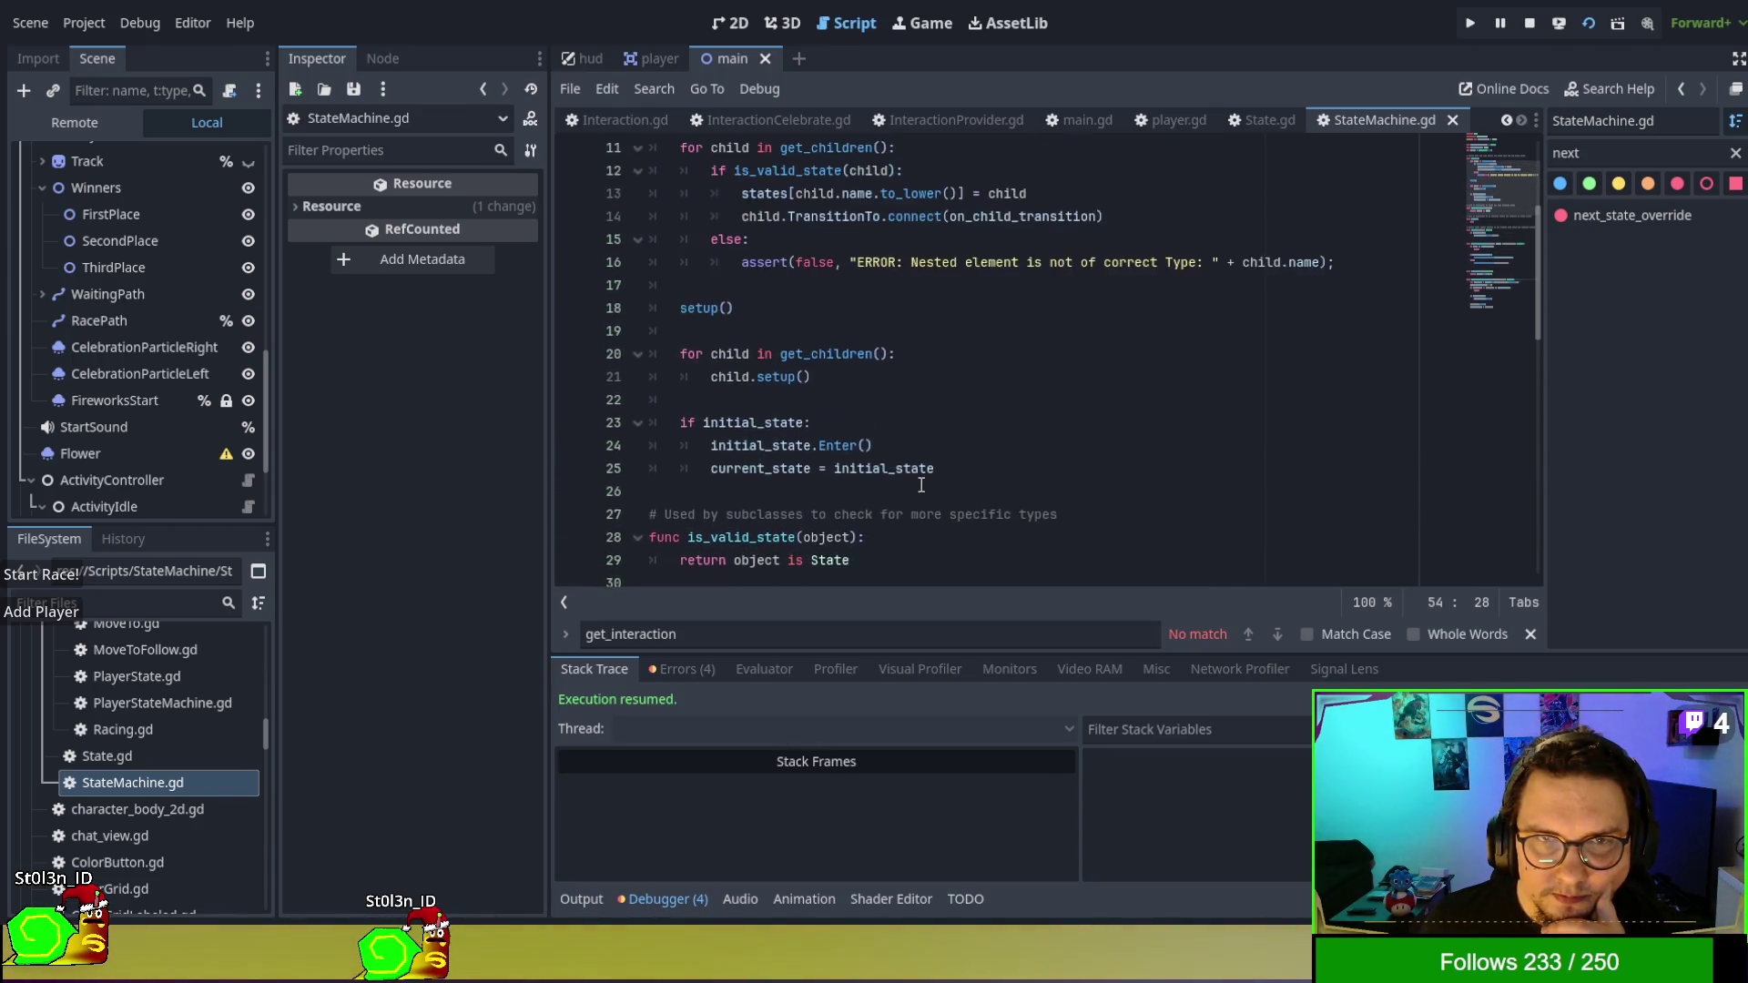
{"action": "scroll", "coordinate": [922, 485], "scroll_direction": "down", "scroll_amount": 9}
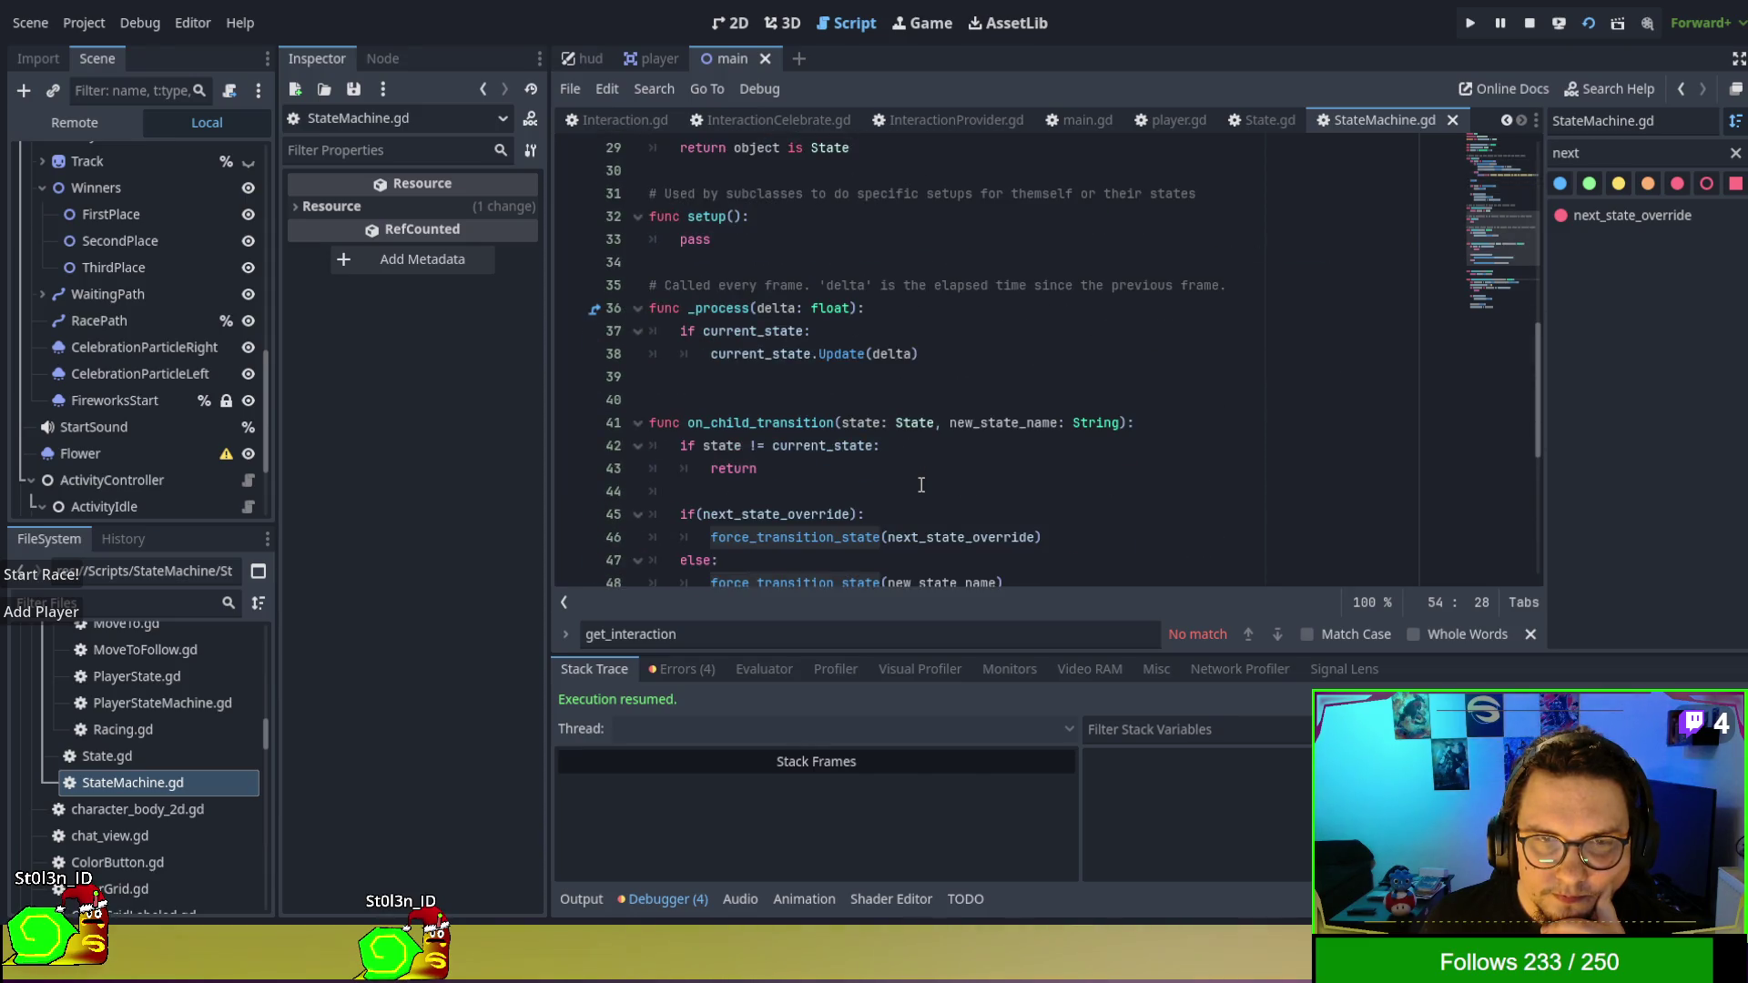
{"action": "scroll", "coordinate": [921, 483], "scroll_direction": "down", "scroll_amount": 1}
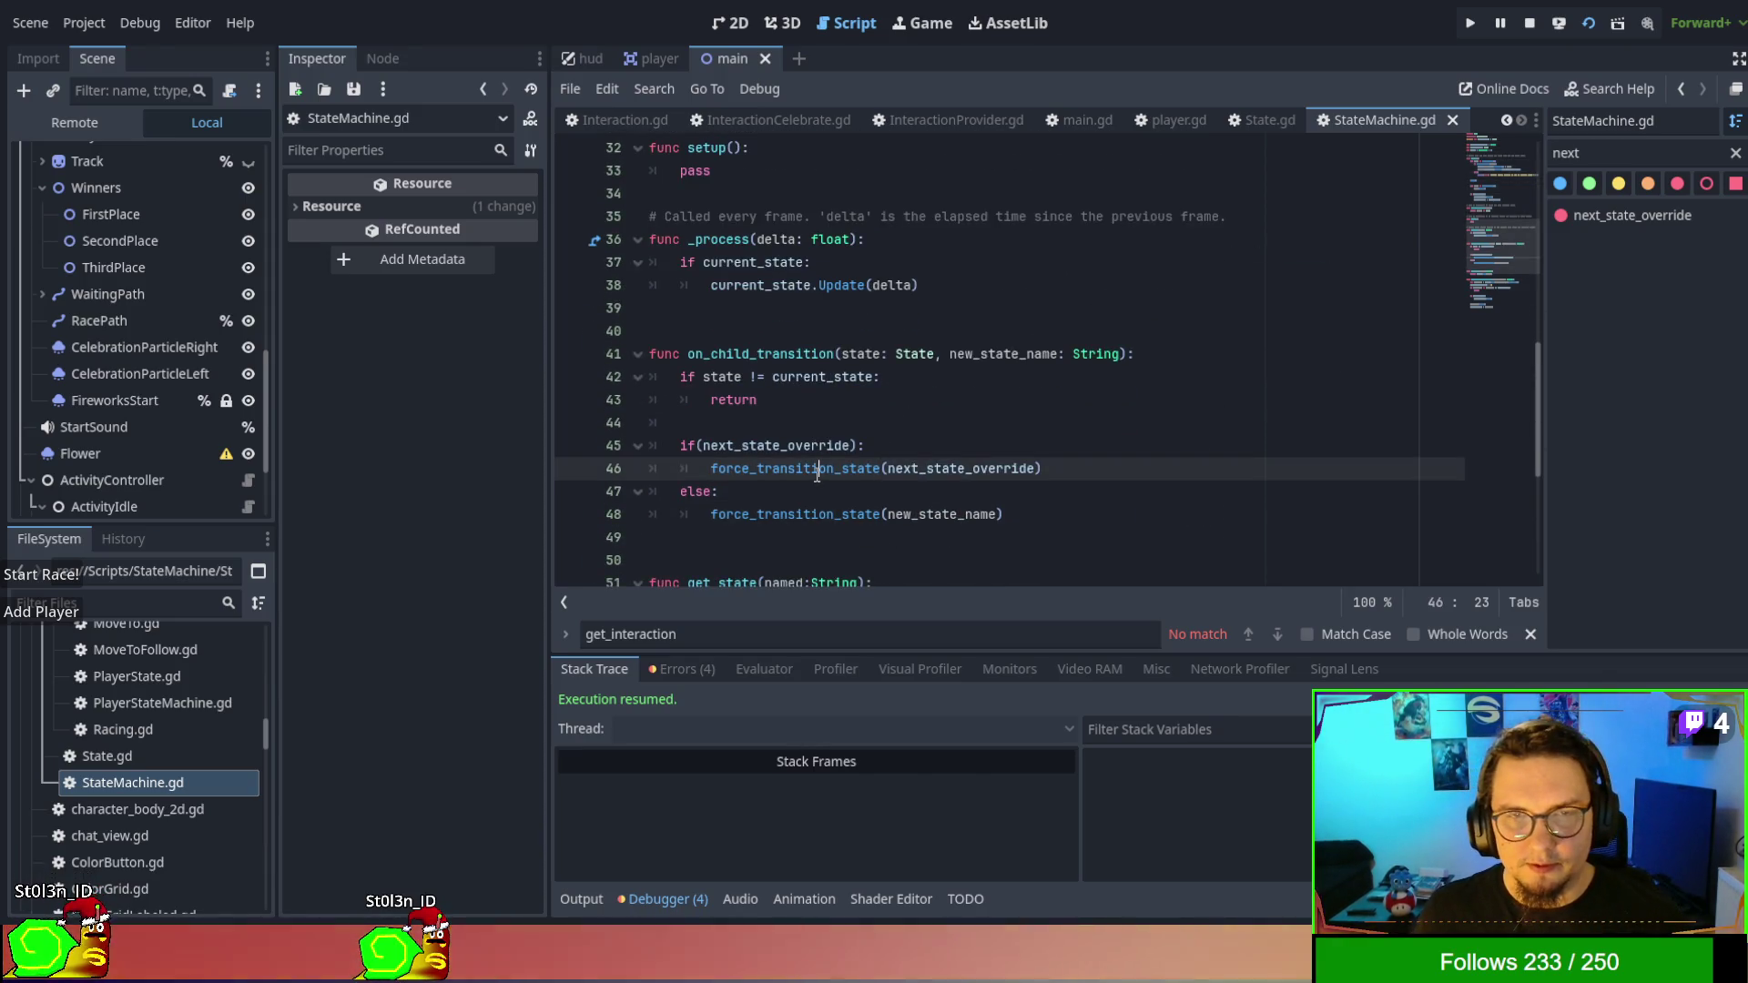
{"action": "double_click", "coordinate": [817, 470]}
{"action": "scroll", "coordinate": [1024, 401], "scroll_direction": "down", "scroll_amount": 2}
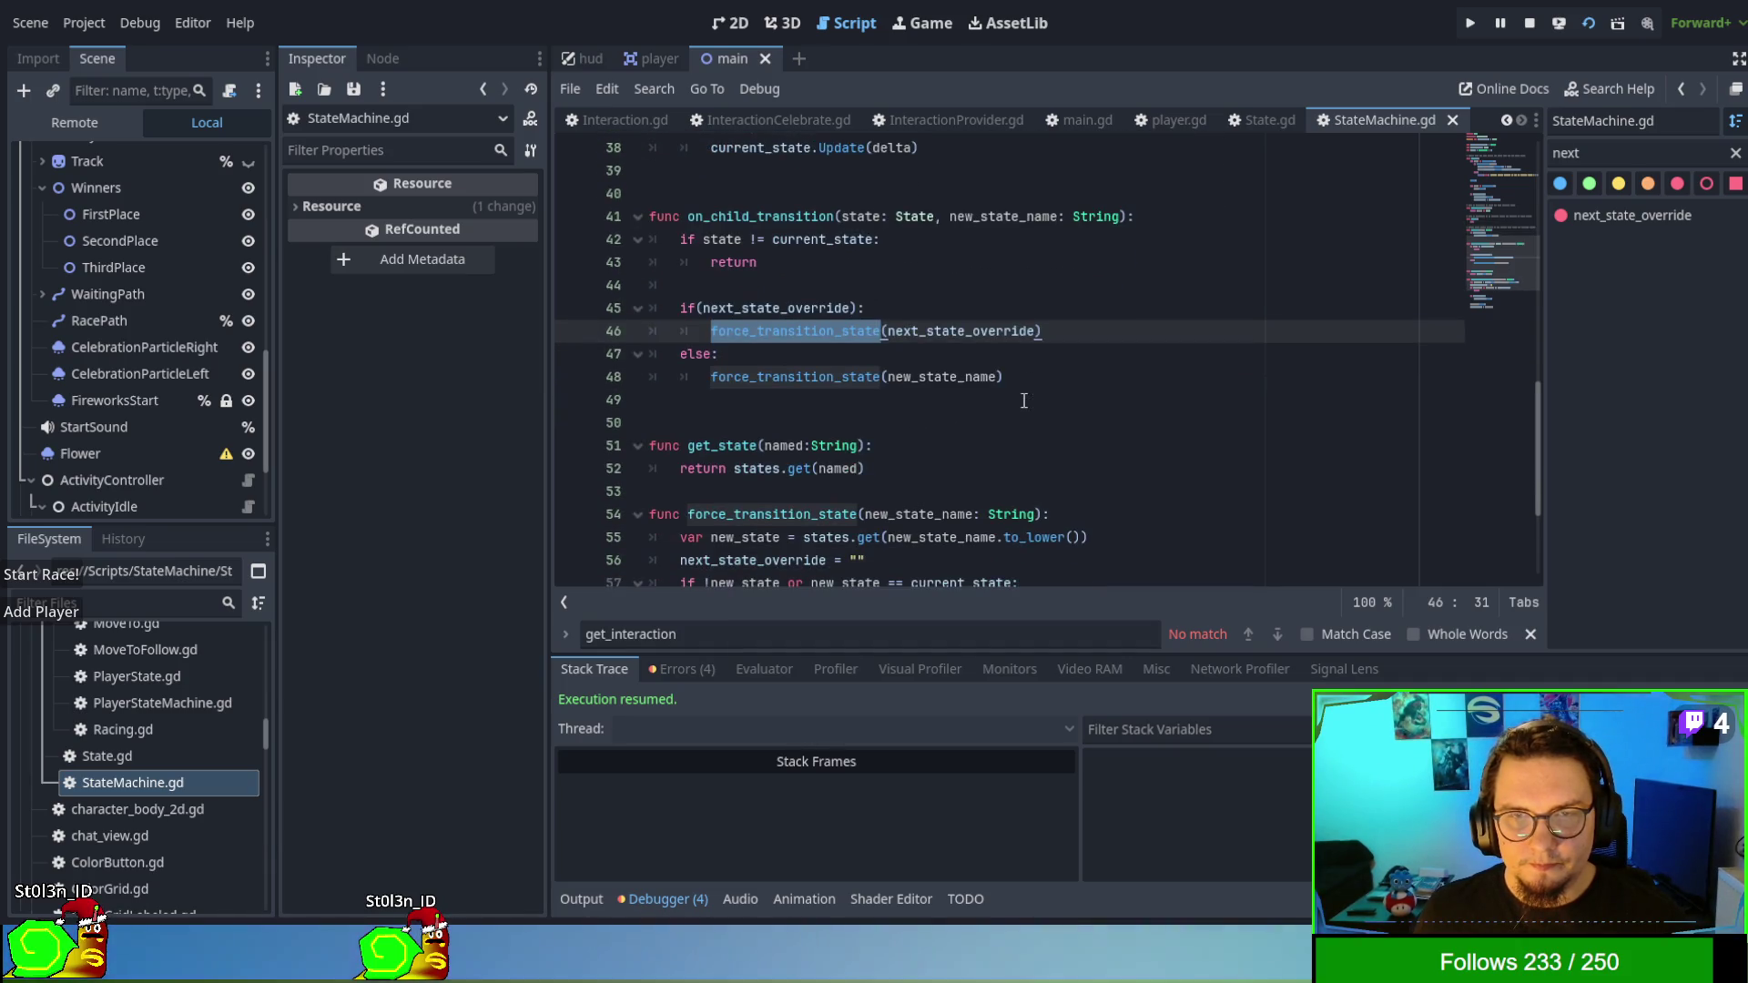
{"action": "double_click", "coordinate": [961, 332]}
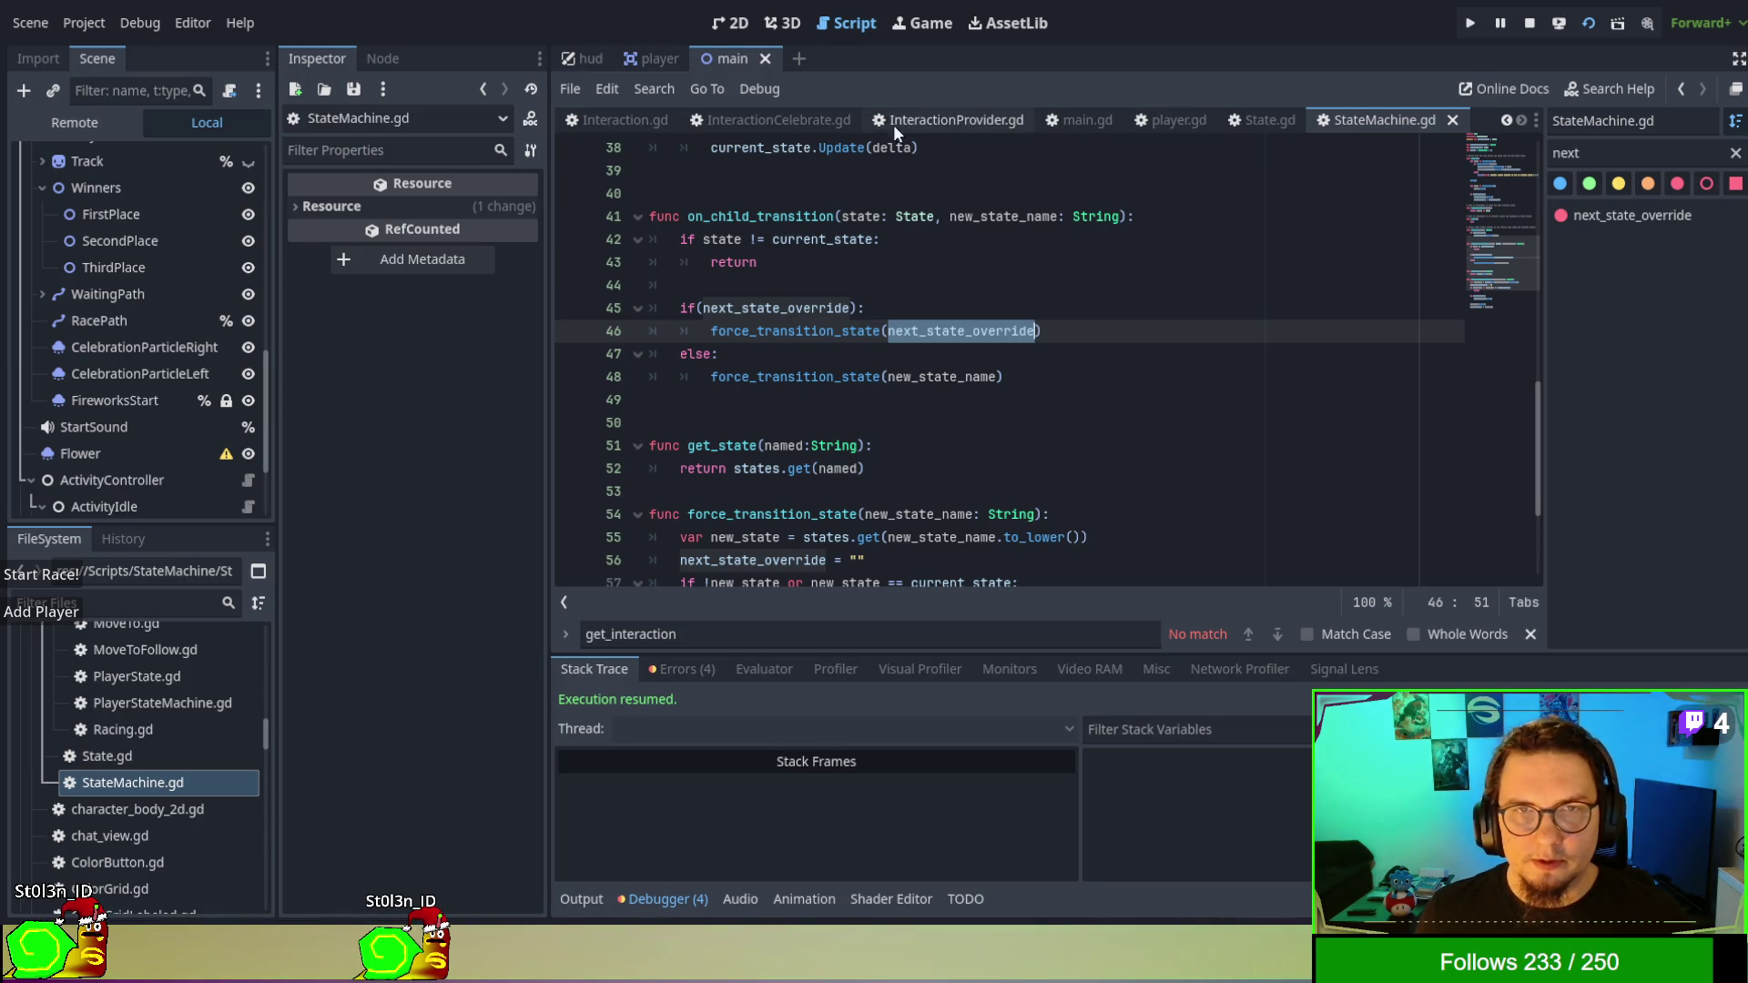
{"action": "scroll", "coordinate": [1085, 276], "scroll_direction": "down", "scroll_amount": 3}
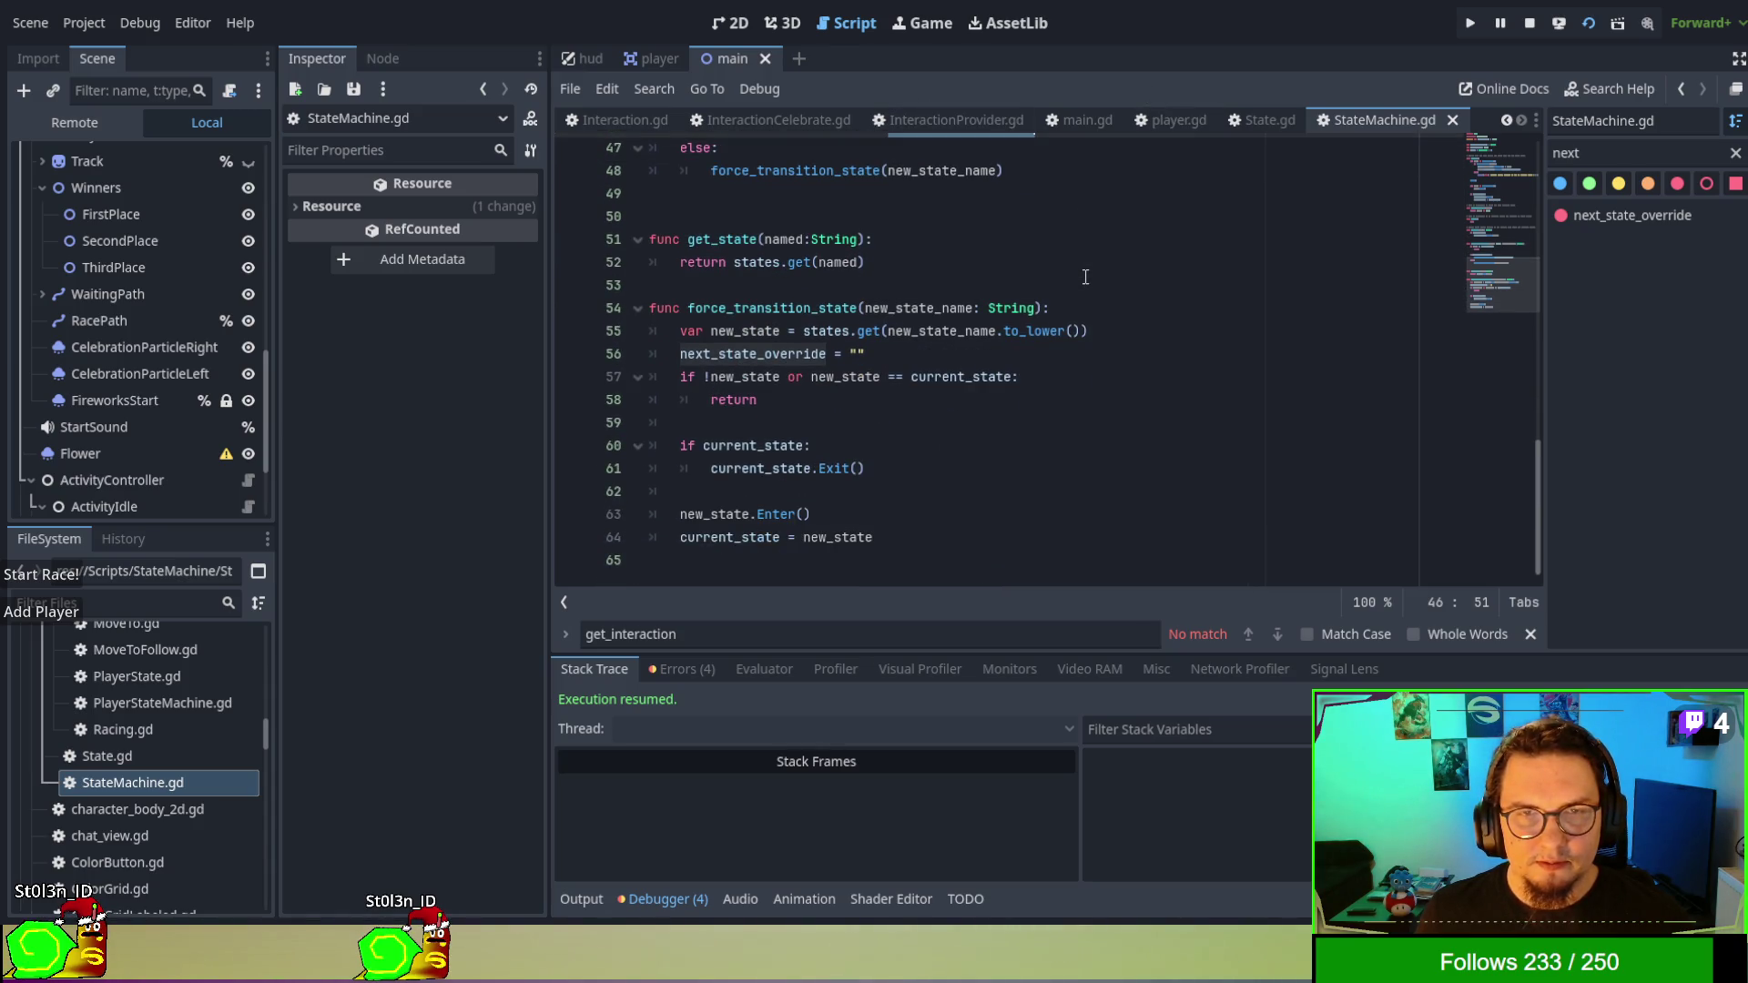
Glance at Interaction.gd, then show player.gd at setState, next_state_override and move_to.
{"action": "left_click", "coordinate": [603, 126]}
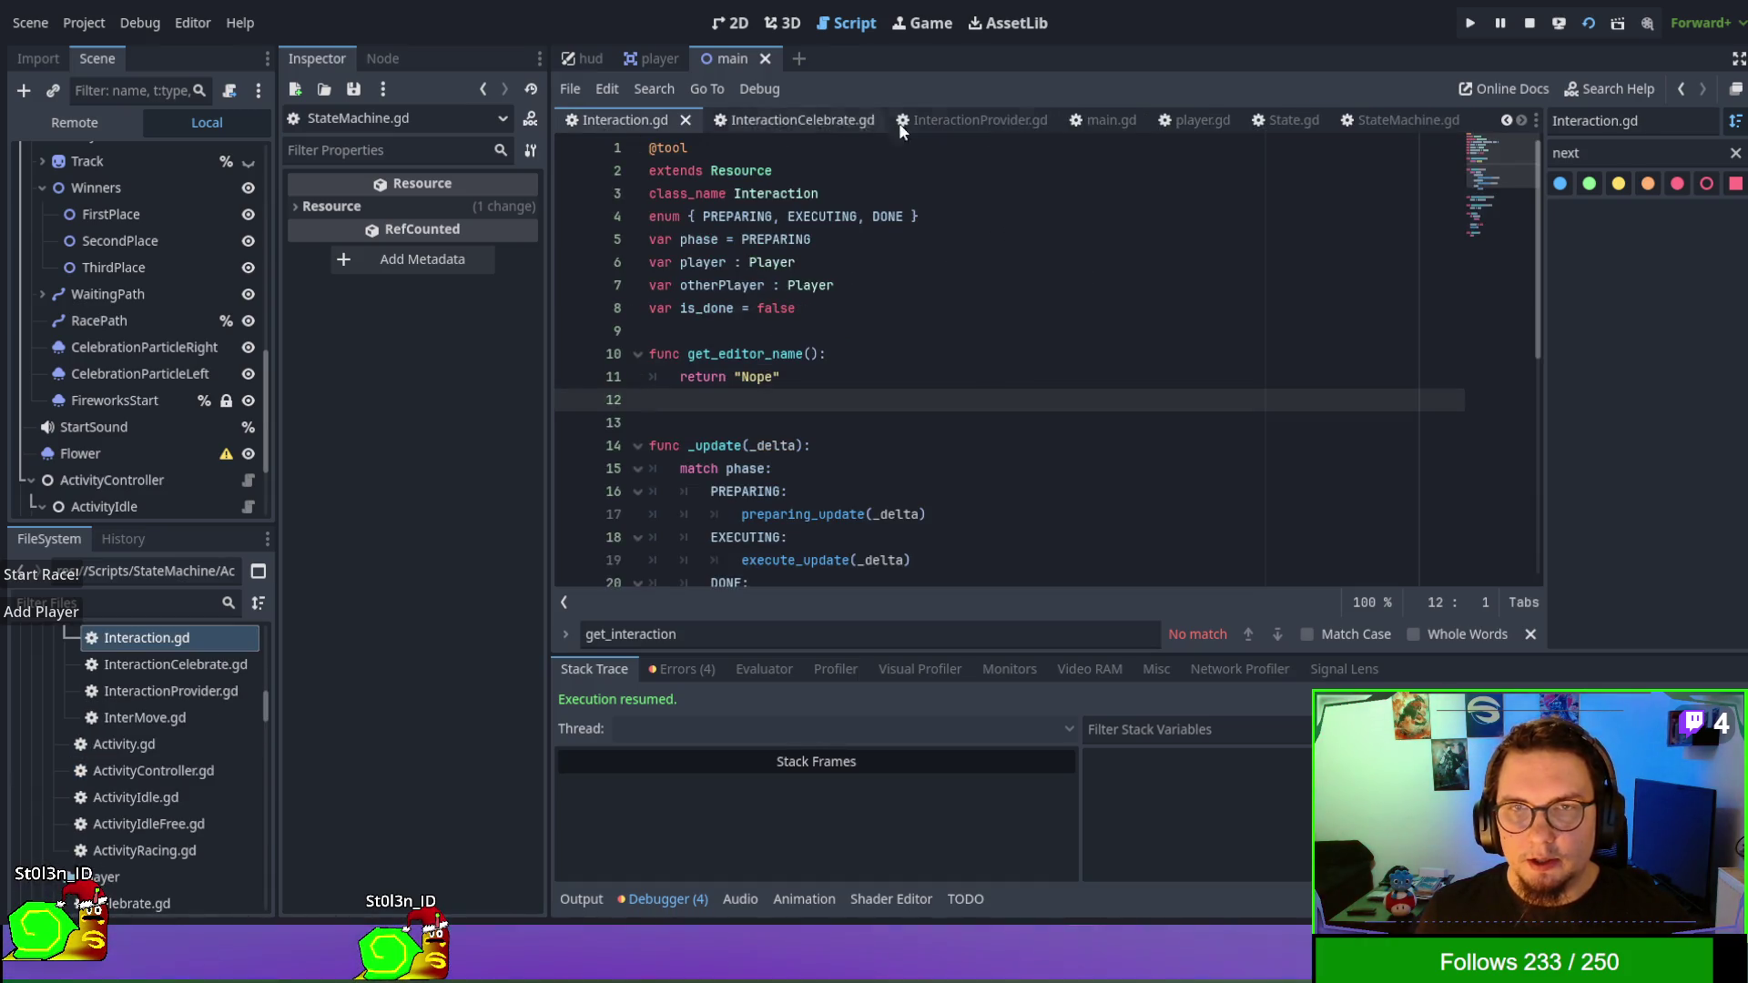
{"action": "scroll", "coordinate": [1092, 228], "scroll_direction": "down", "scroll_amount": 2}
{"action": "scroll", "coordinate": [1149, 137], "scroll_direction": "up", "scroll_amount": 2}
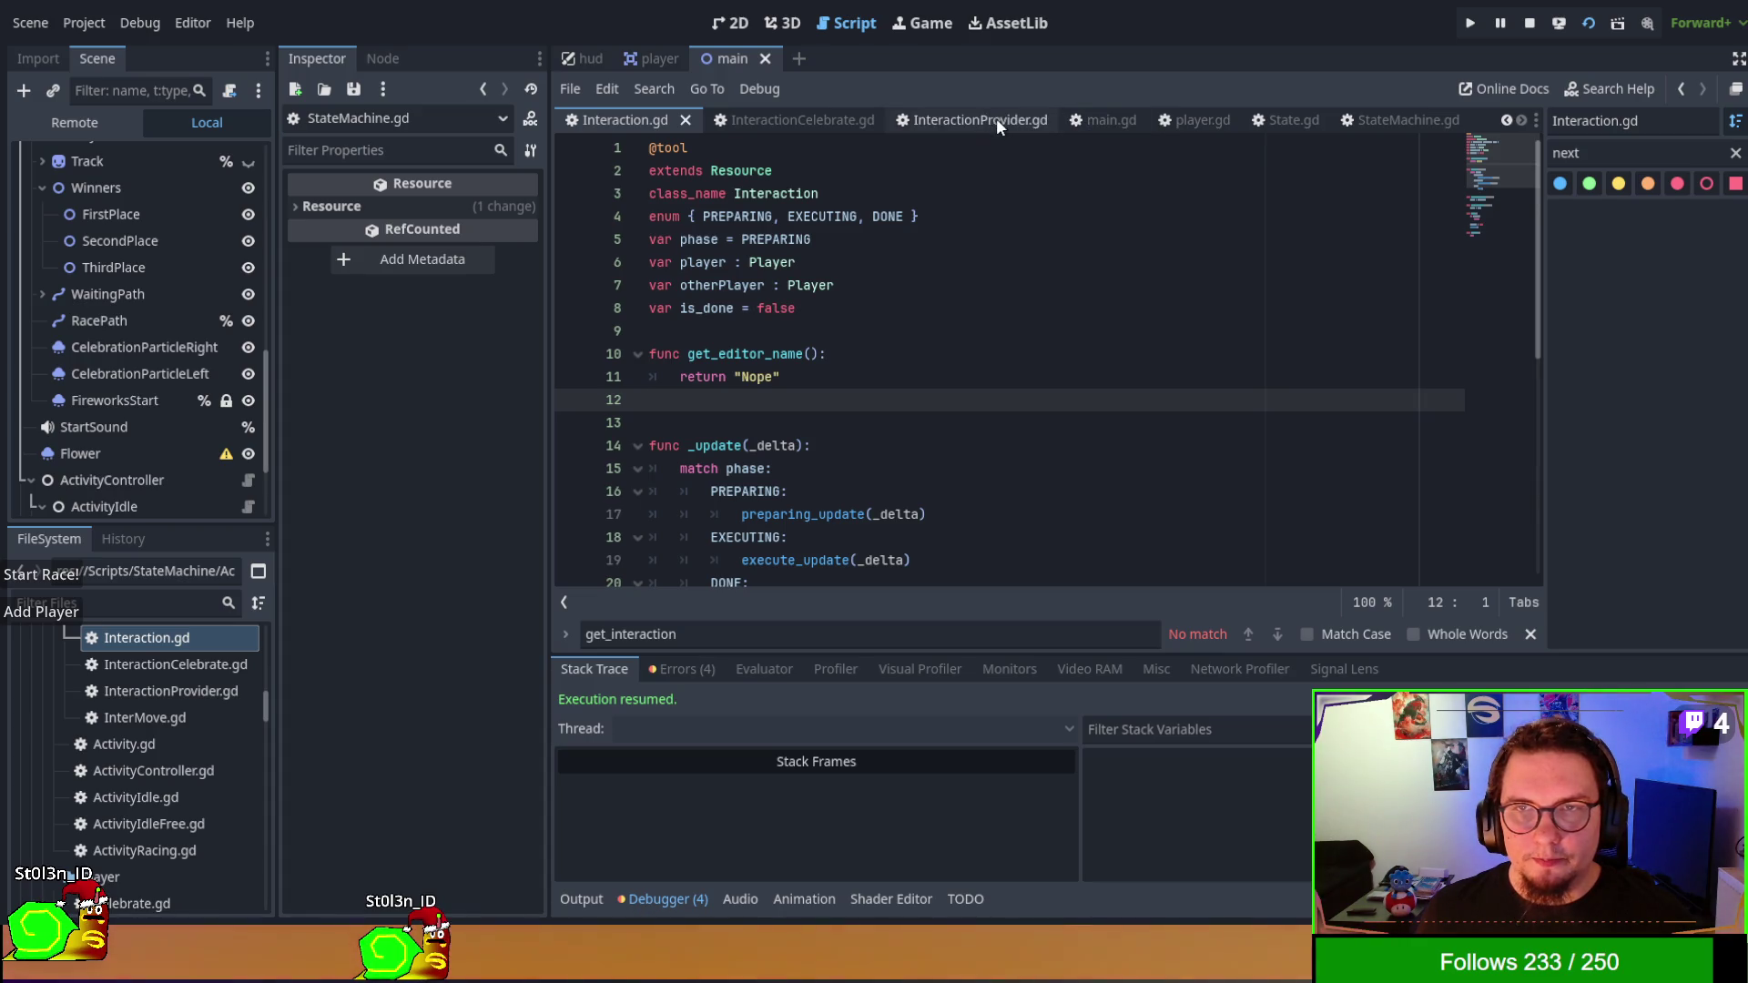
{"action": "left_click", "coordinate": [1197, 120]}
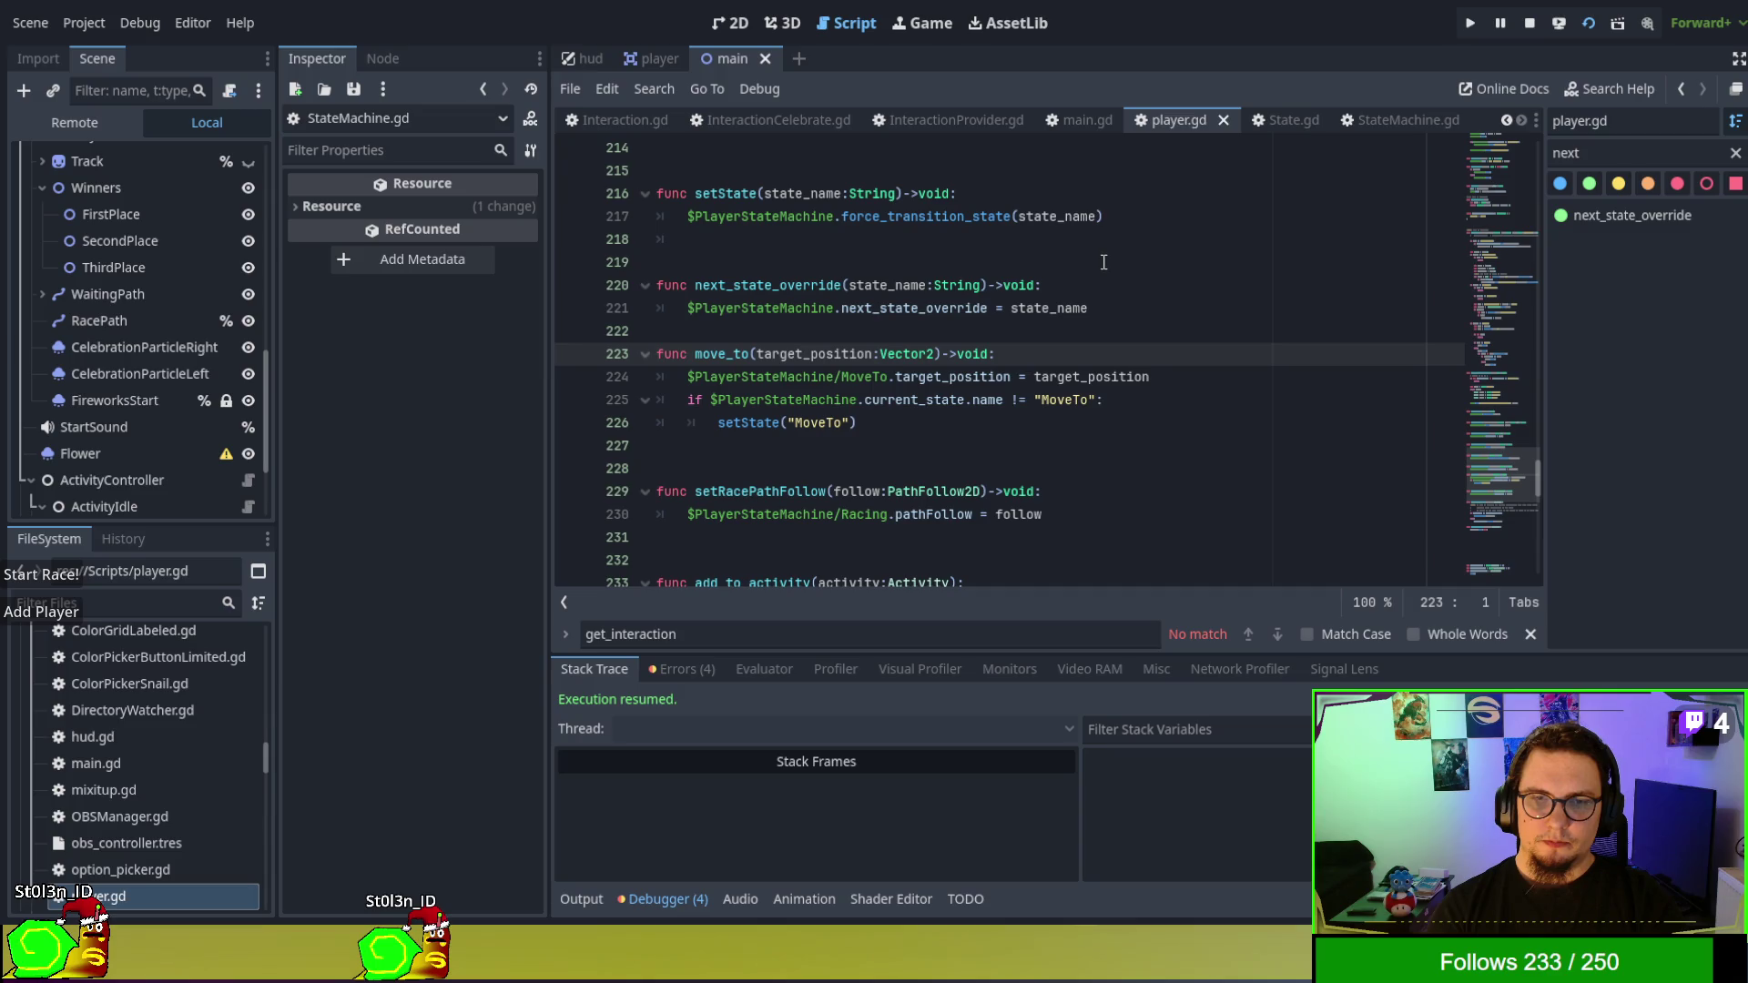
Declare a new function set_move_target(target_position:Vector2) above move_to in player.gd.
{"action": "key", "text": "Return"}
{"action": "key", "text": "Return"}
{"action": "key", "text": "Up"}
{"action": "key", "text": "Up"}
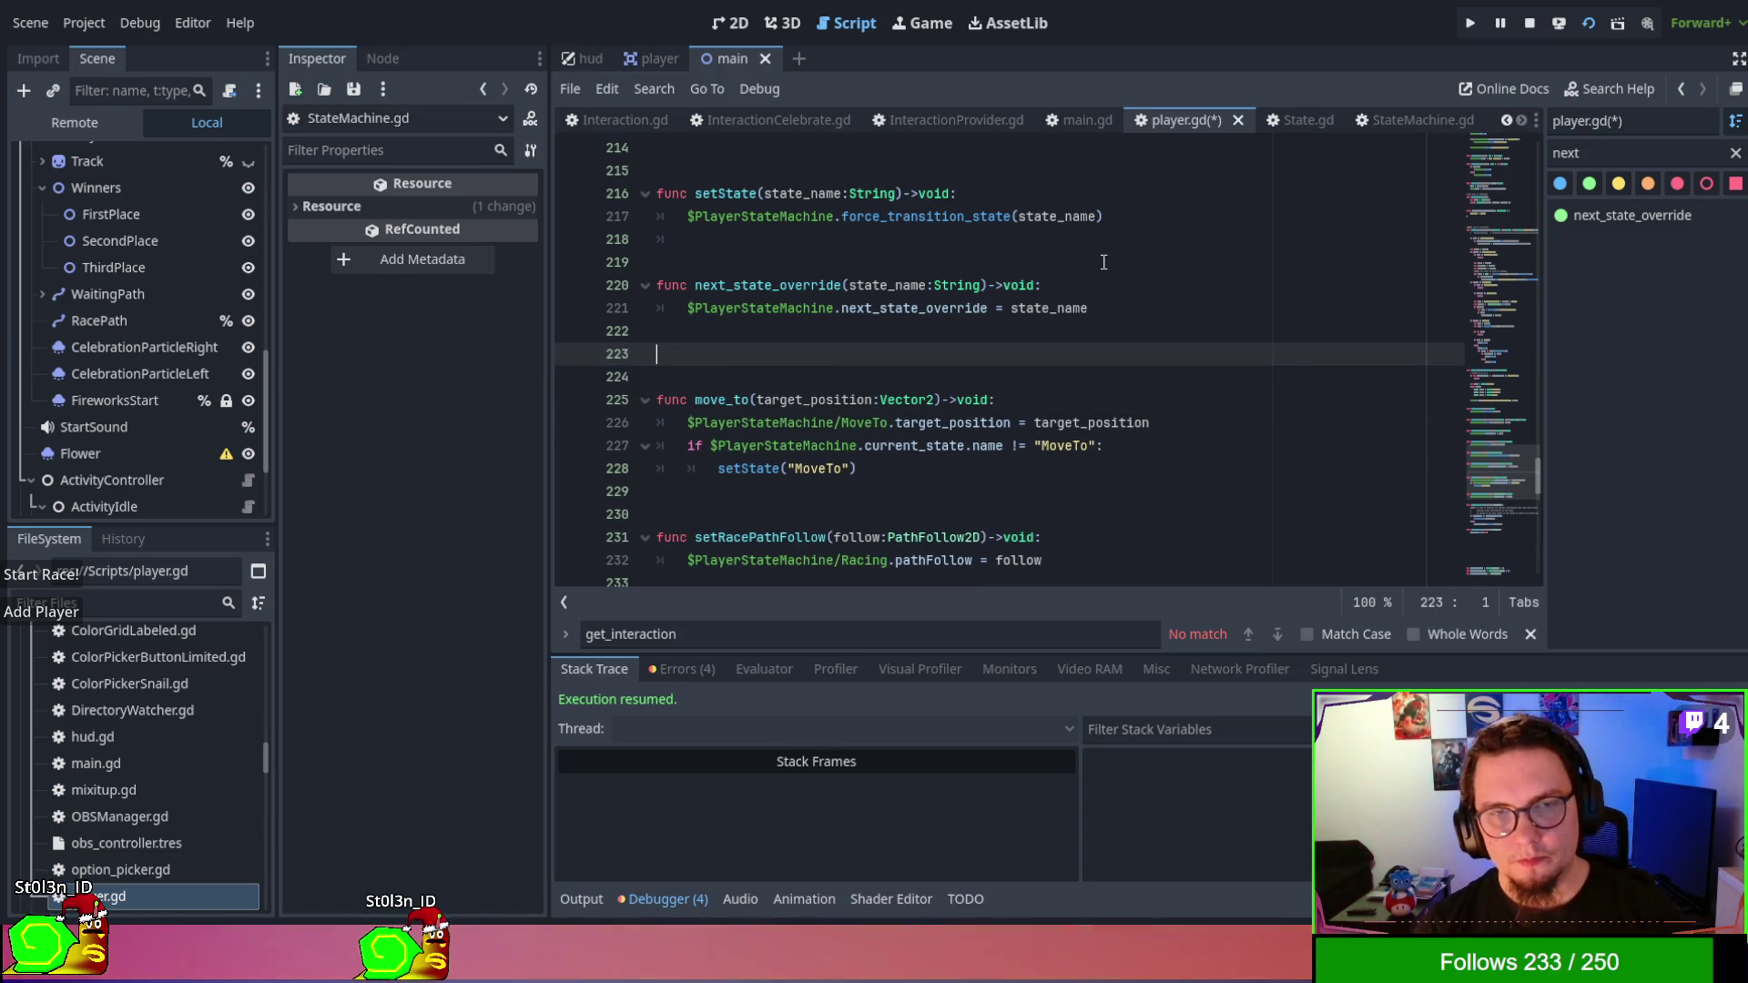
{"action": "type", "text": "func m"}
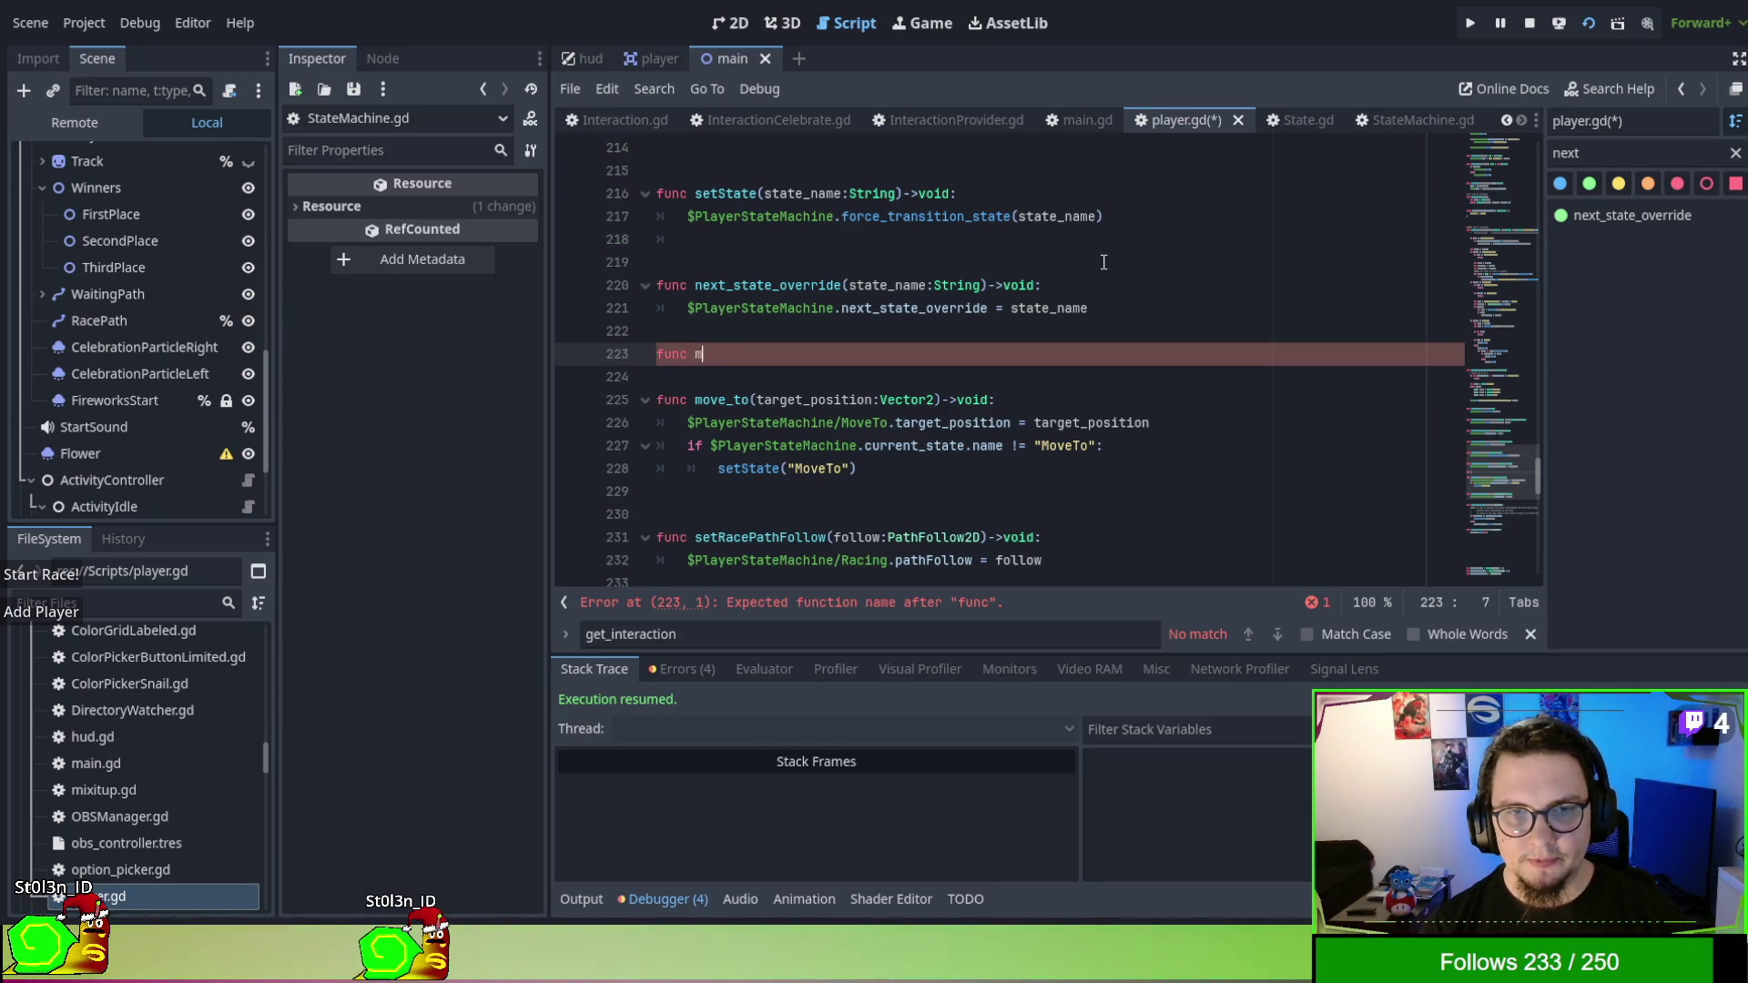
{"action": "type", "text": "ove"}
{"action": "key", "text": "BackSpace"}
{"action": "key", "text": "BackSpace"}
{"action": "type", "text": "set"}
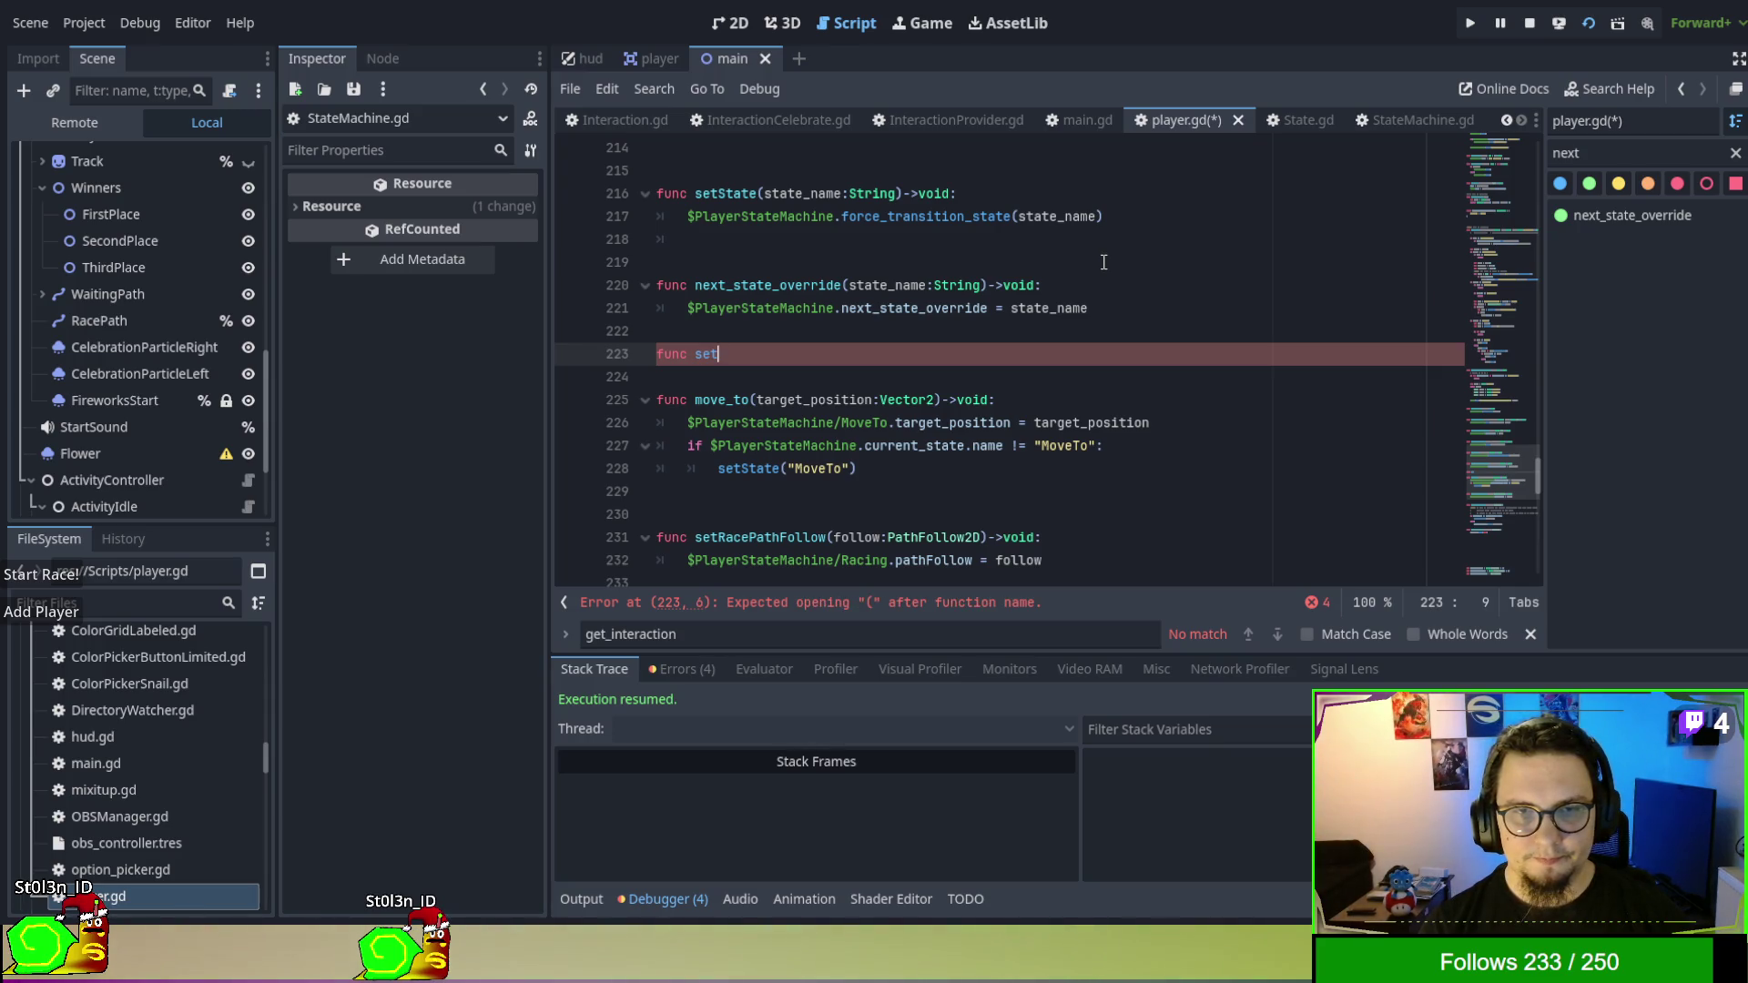
{"action": "type", "text": "_move_target("}
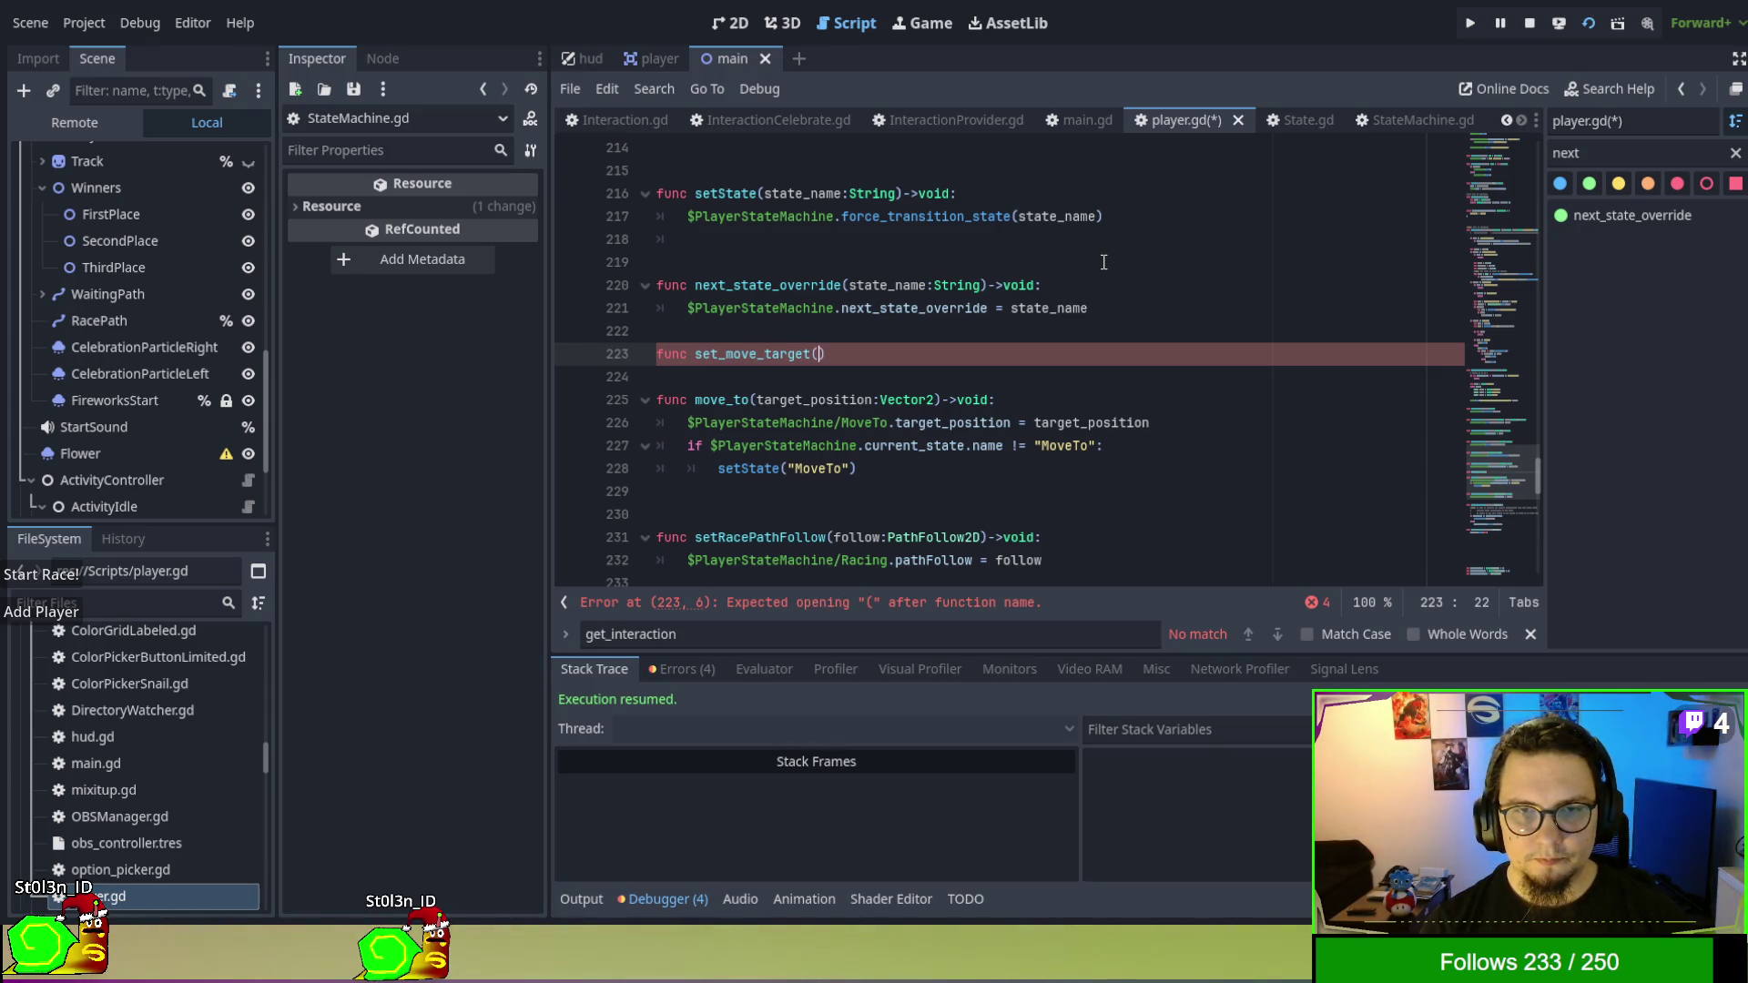
{"action": "type", "text": "target_posit"}
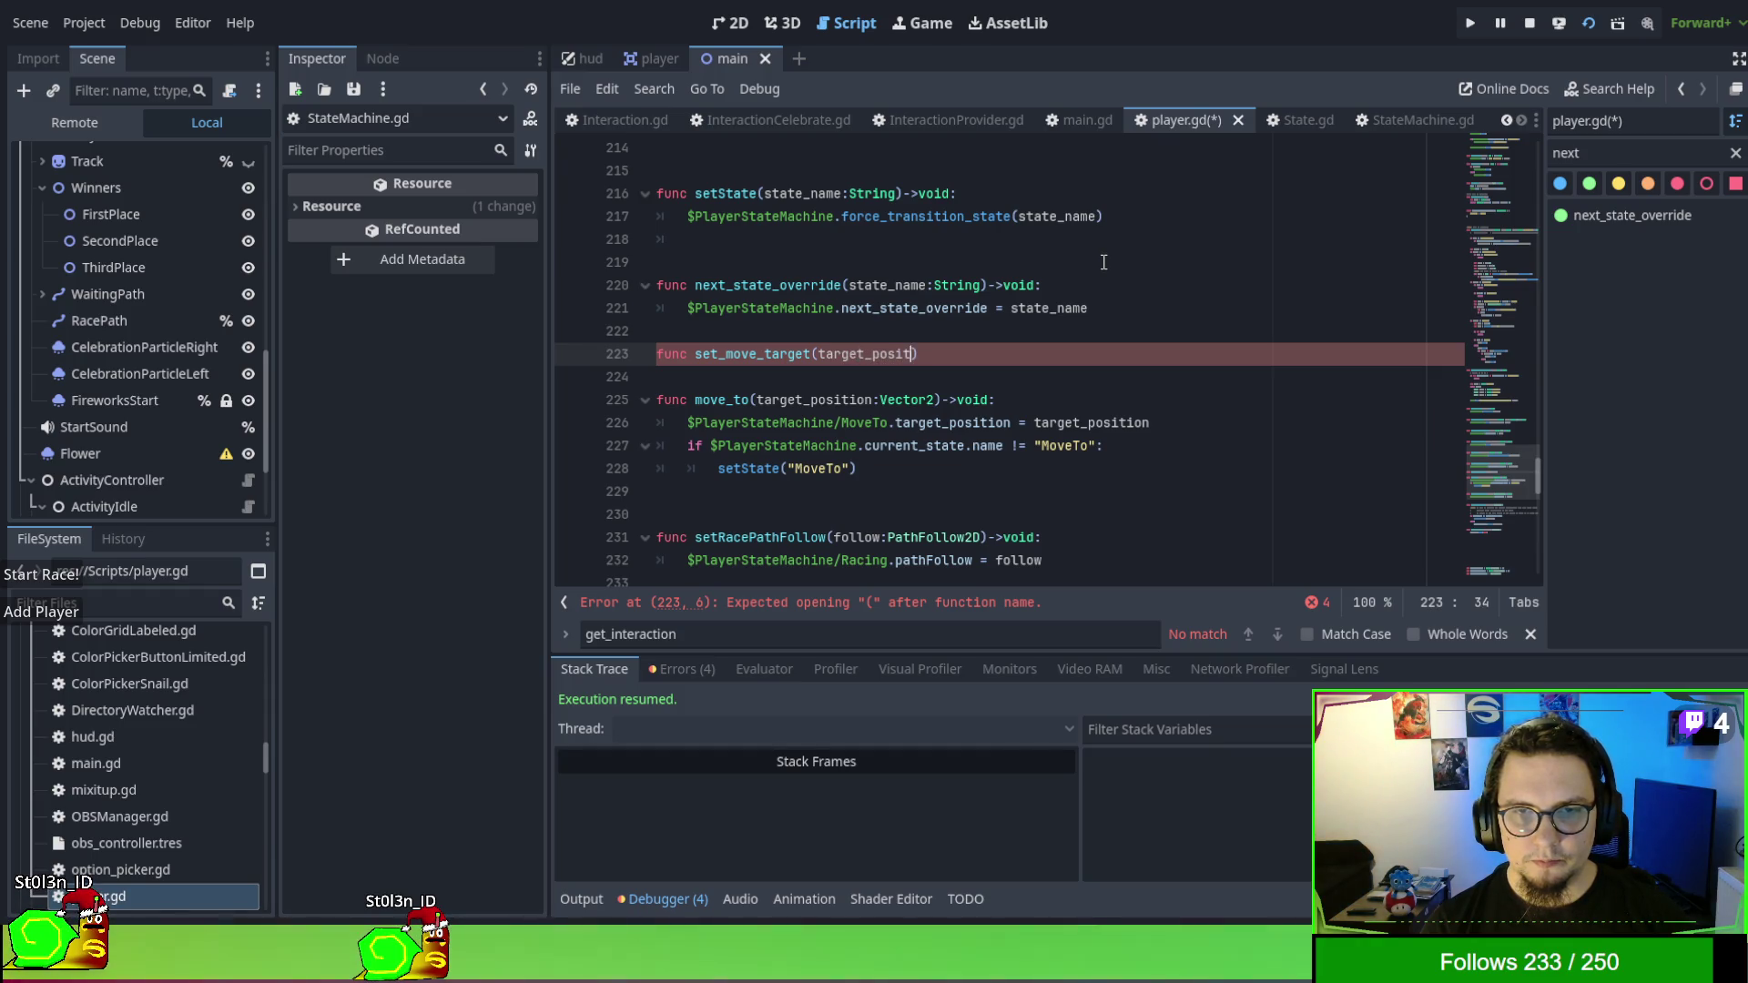
{"action": "type", "text": "ion:vec"}
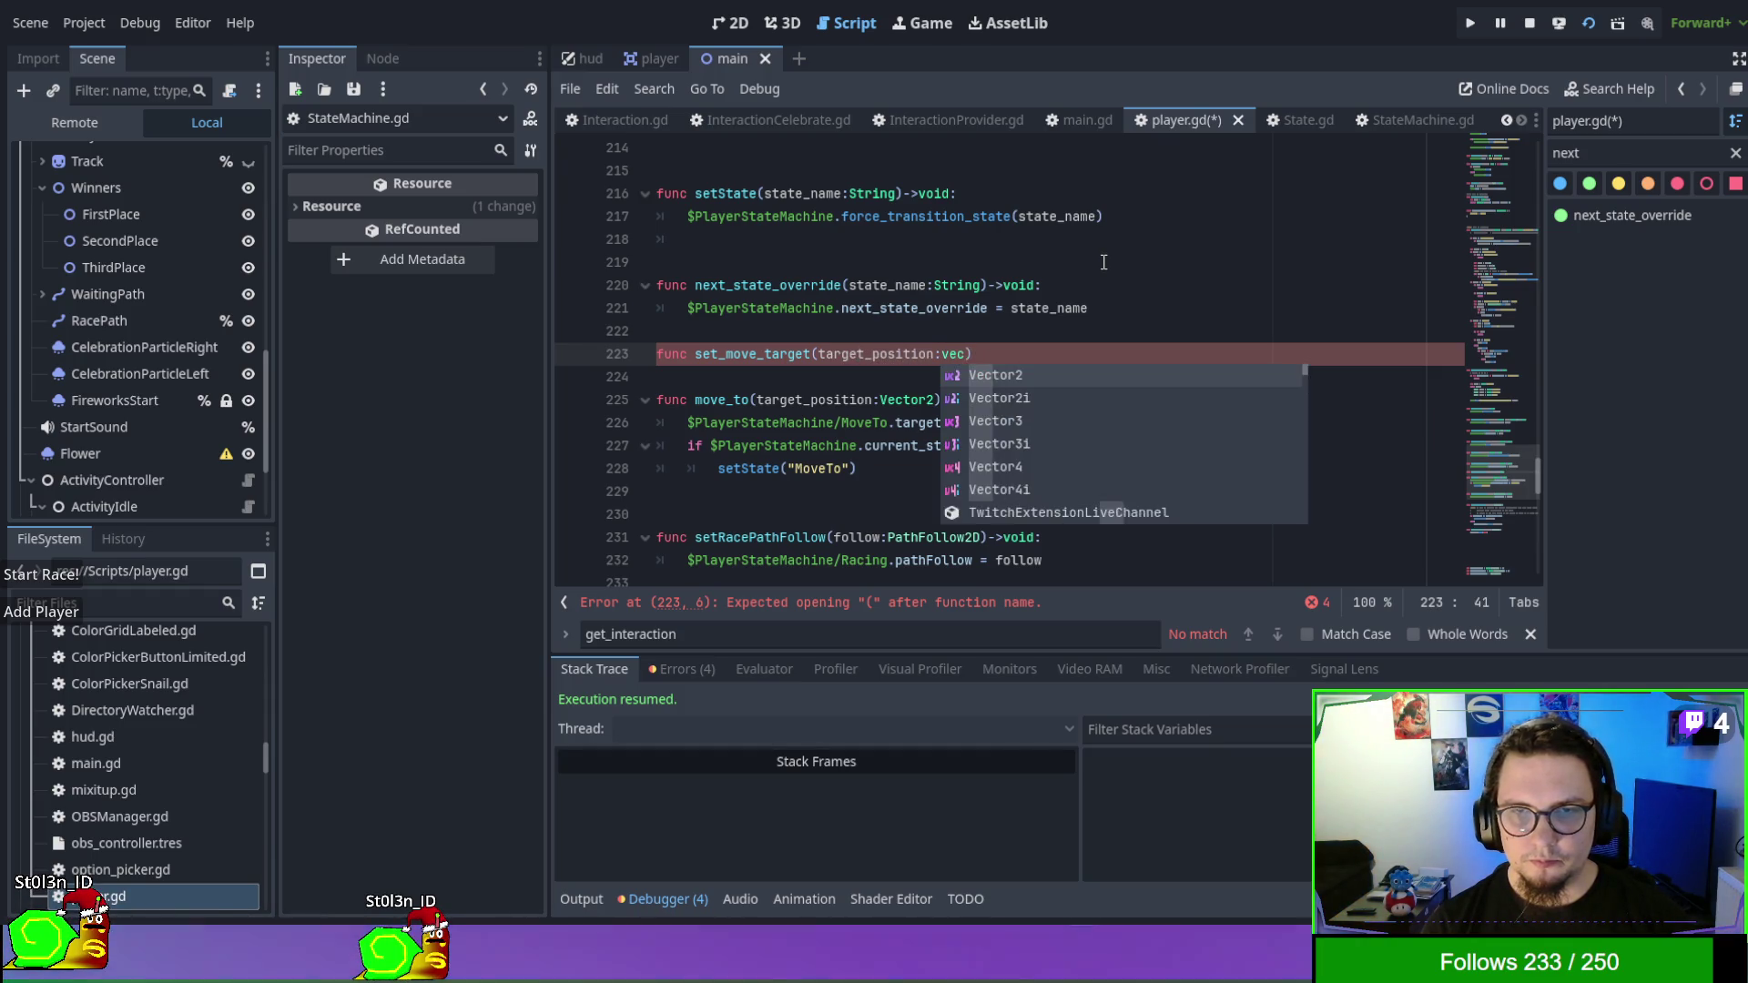
{"action": "key", "text": "BackSpace"}
{"action": "key", "text": "BackSpace"}
{"action": "key", "text": "BackSpace"}
{"action": "type", "text": "Vec"}
{"action": "key", "text": "Escape"}
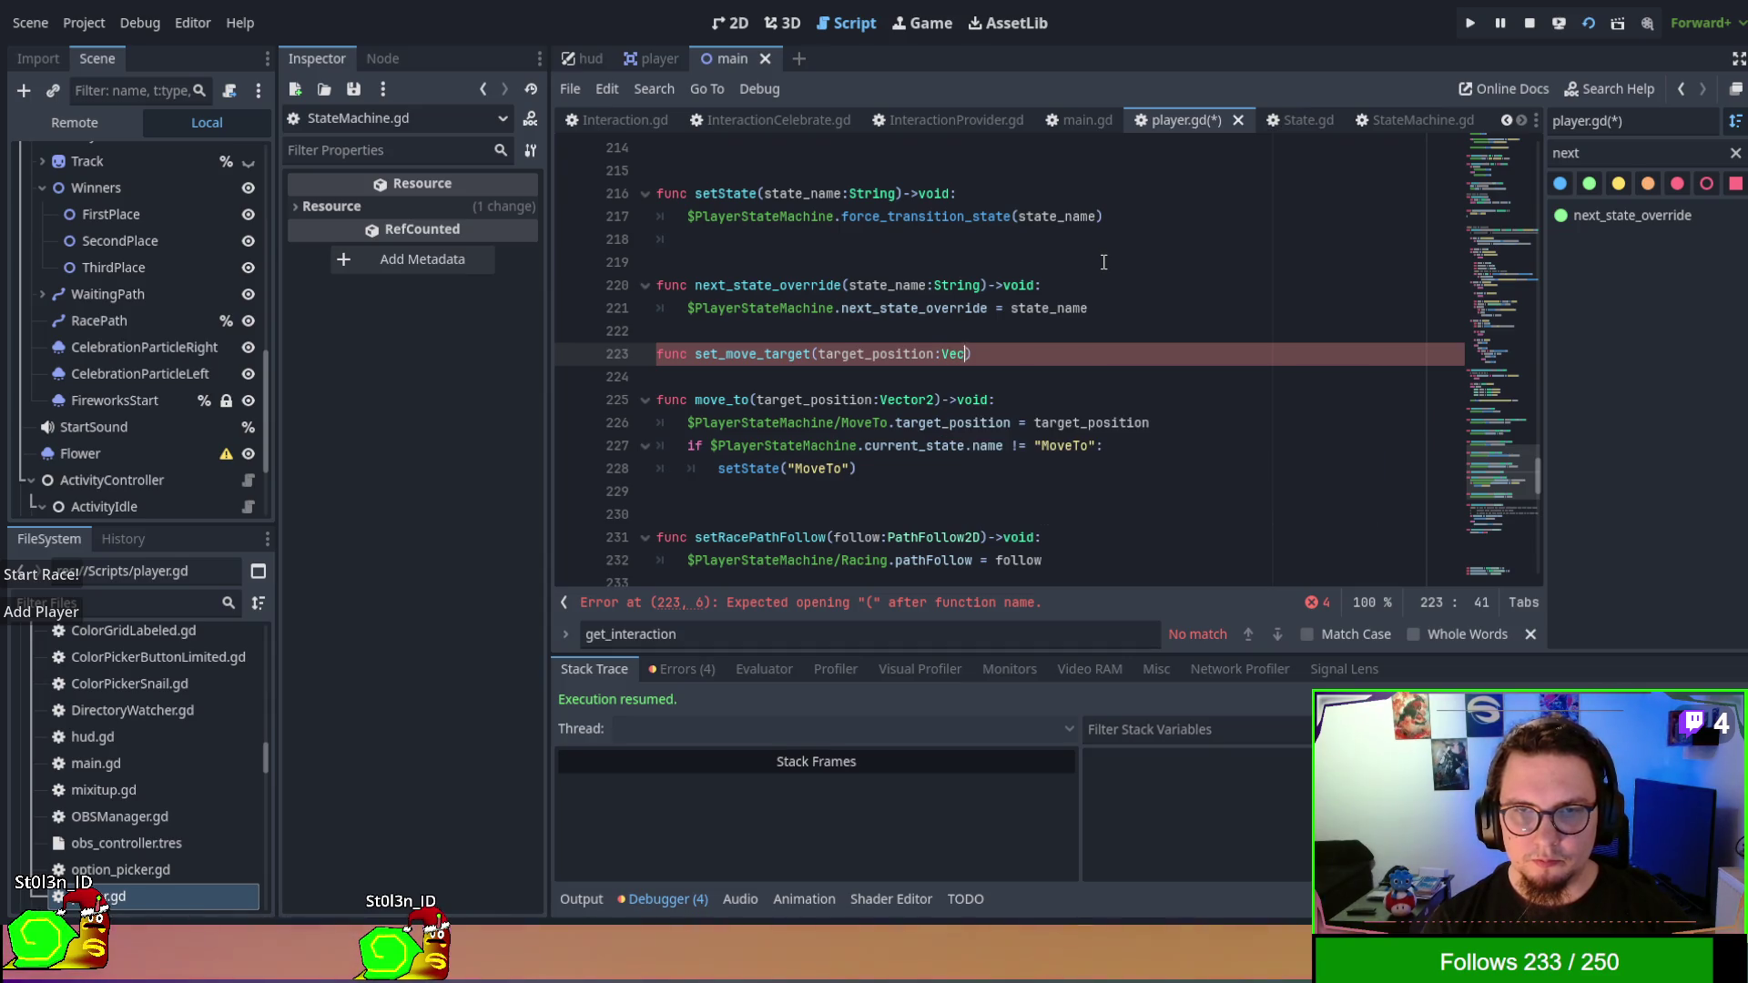
{"action": "type", "text": "tor2)"}
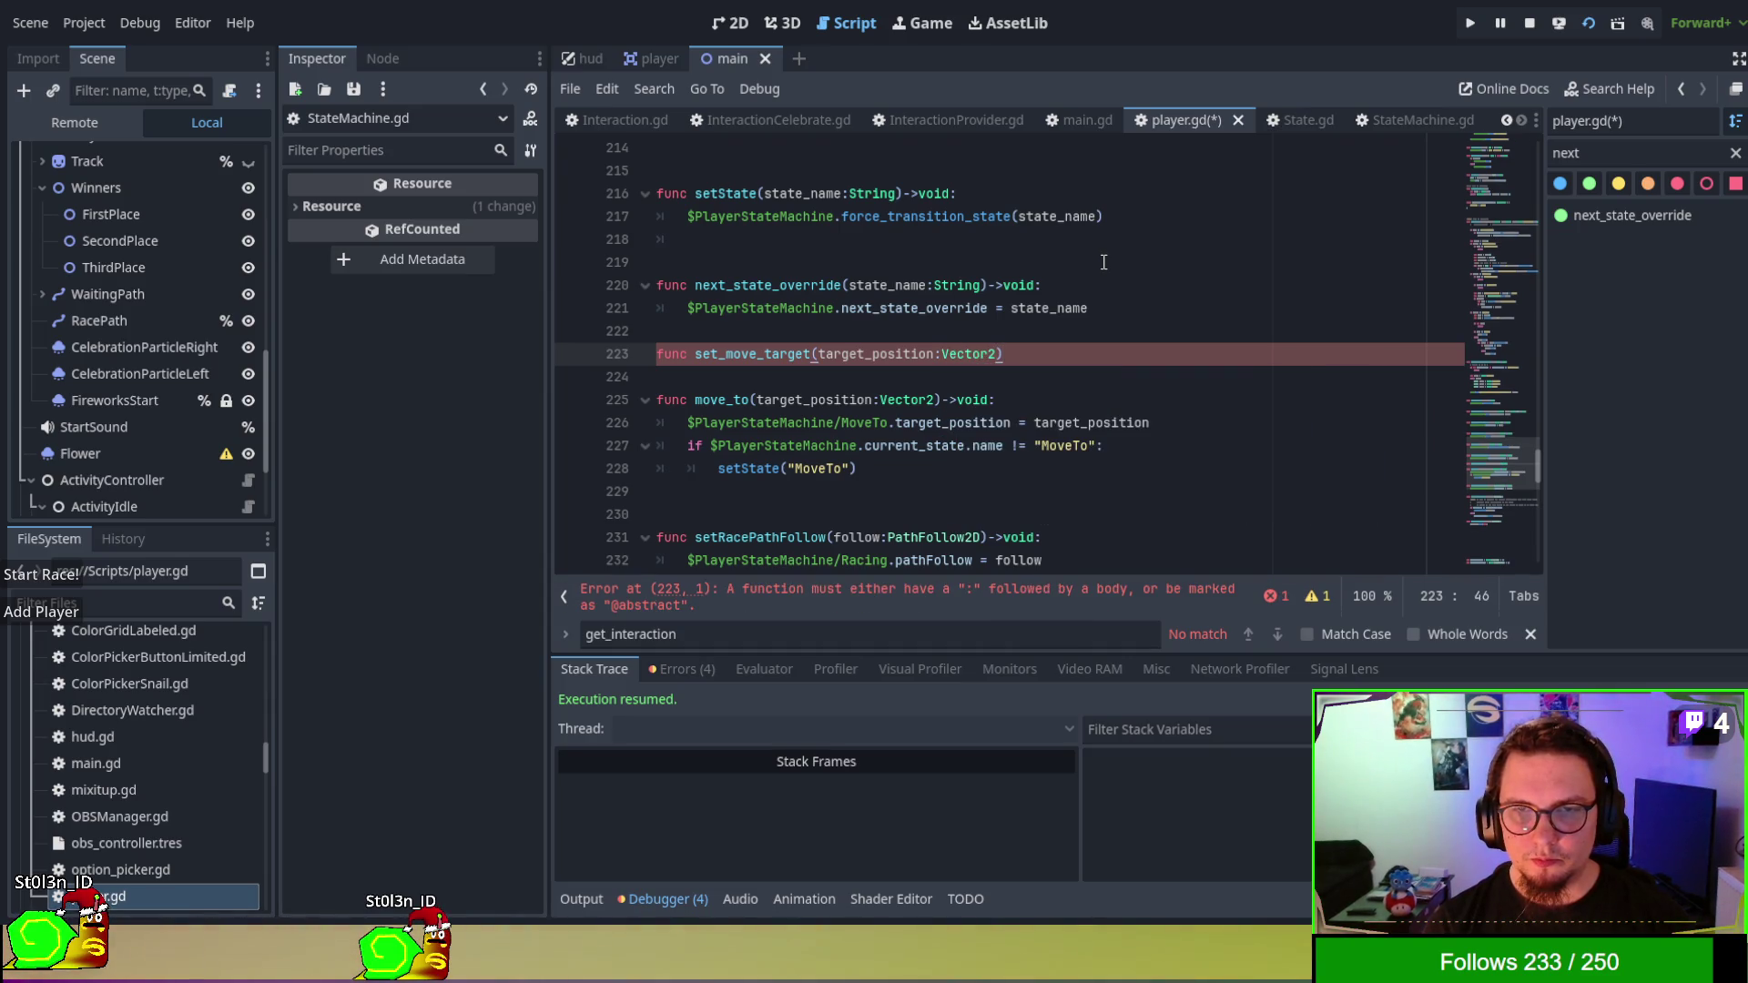
{"action": "key", "text": "Return"}
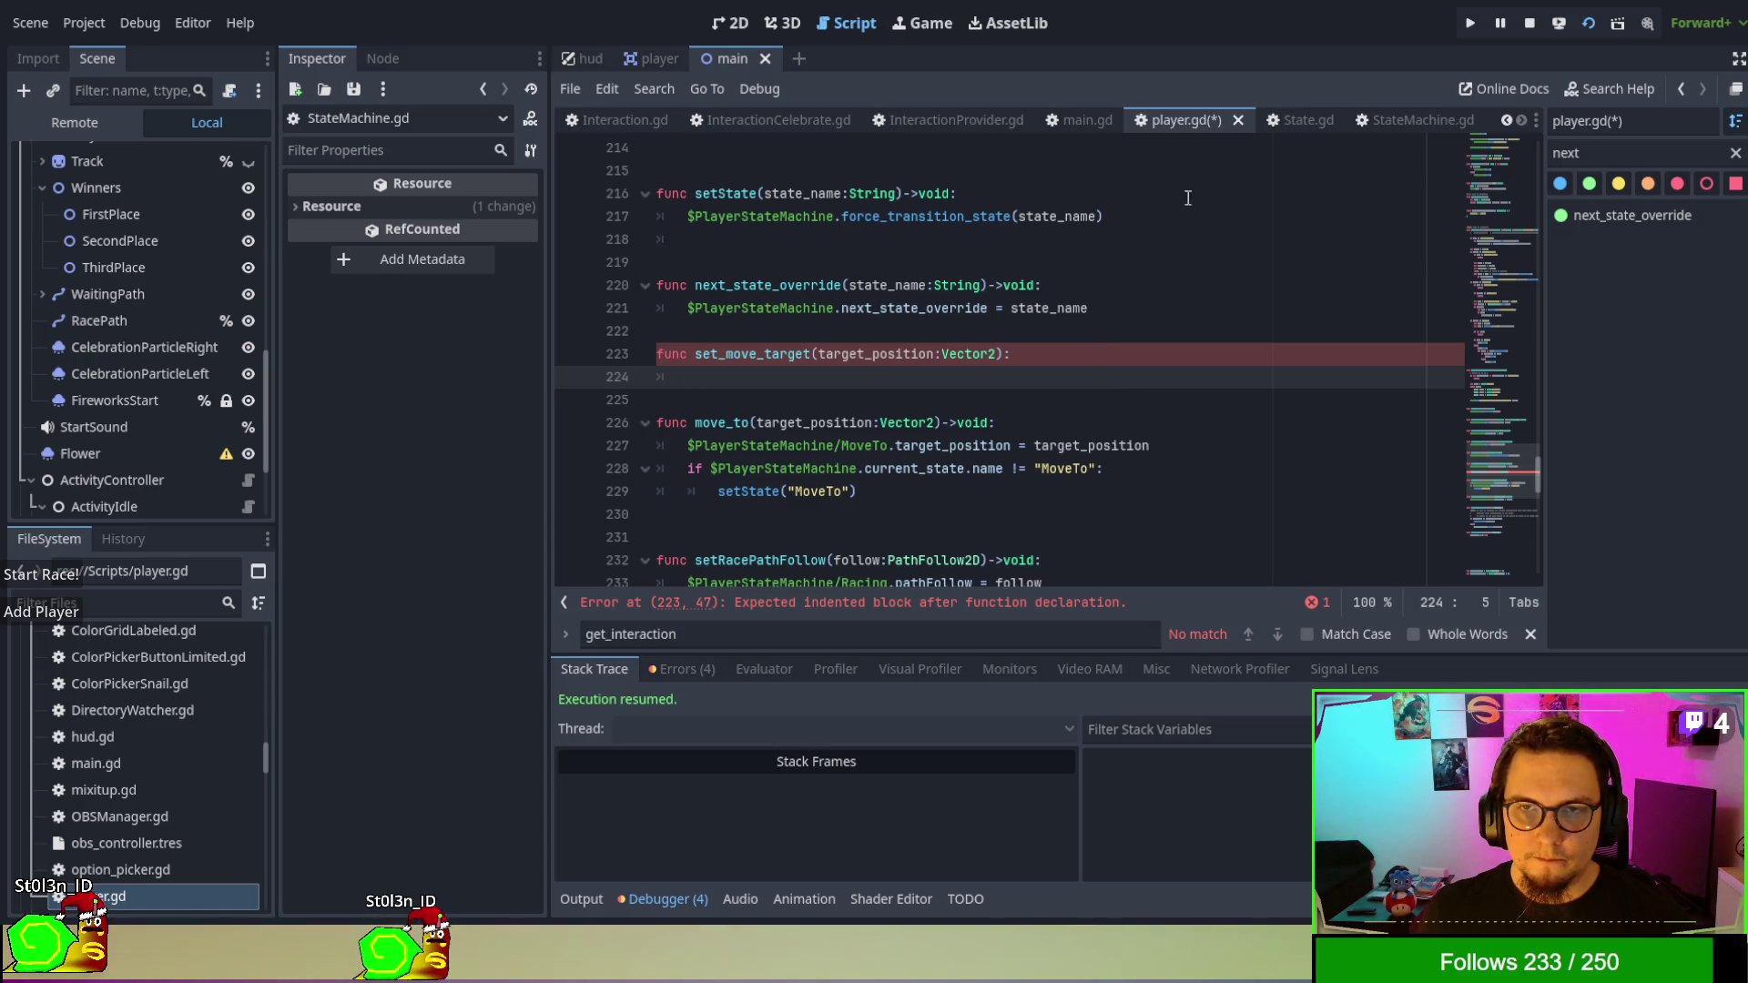
Move the MoveTo target assignment line from move_to into the set_move_target body.
{"action": "left_click", "coordinate": [1139, 472]}
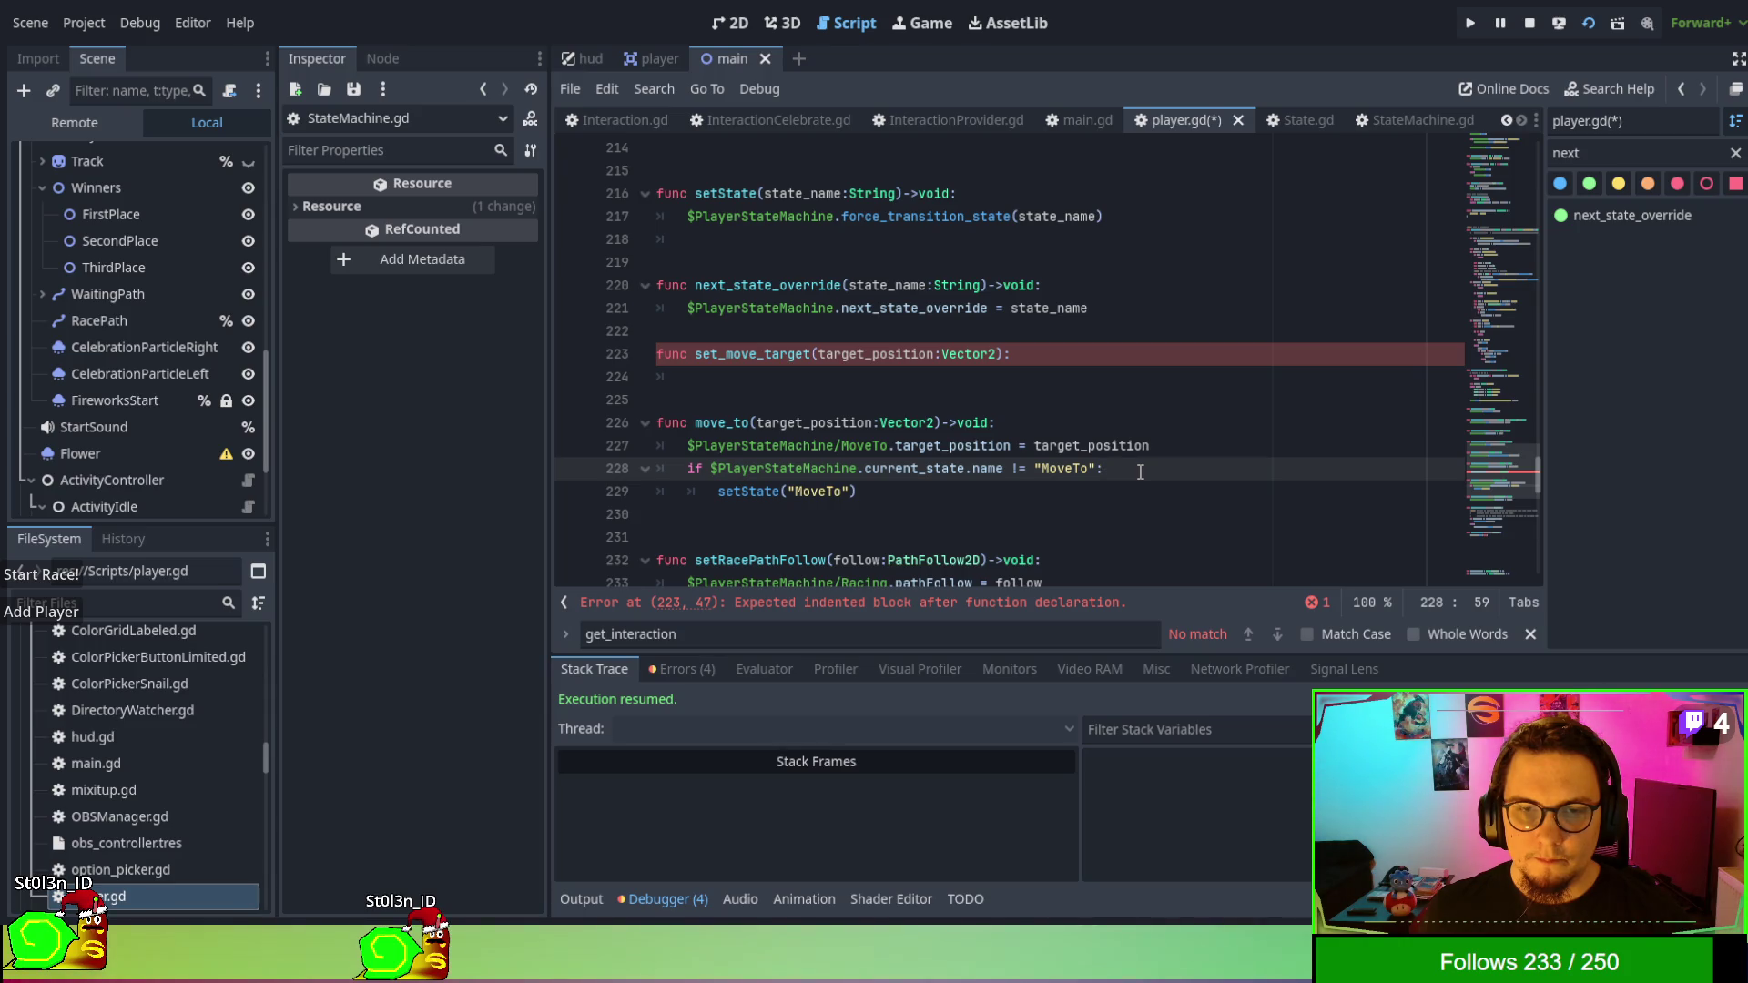
{"action": "left_click", "coordinate": [1183, 446]}
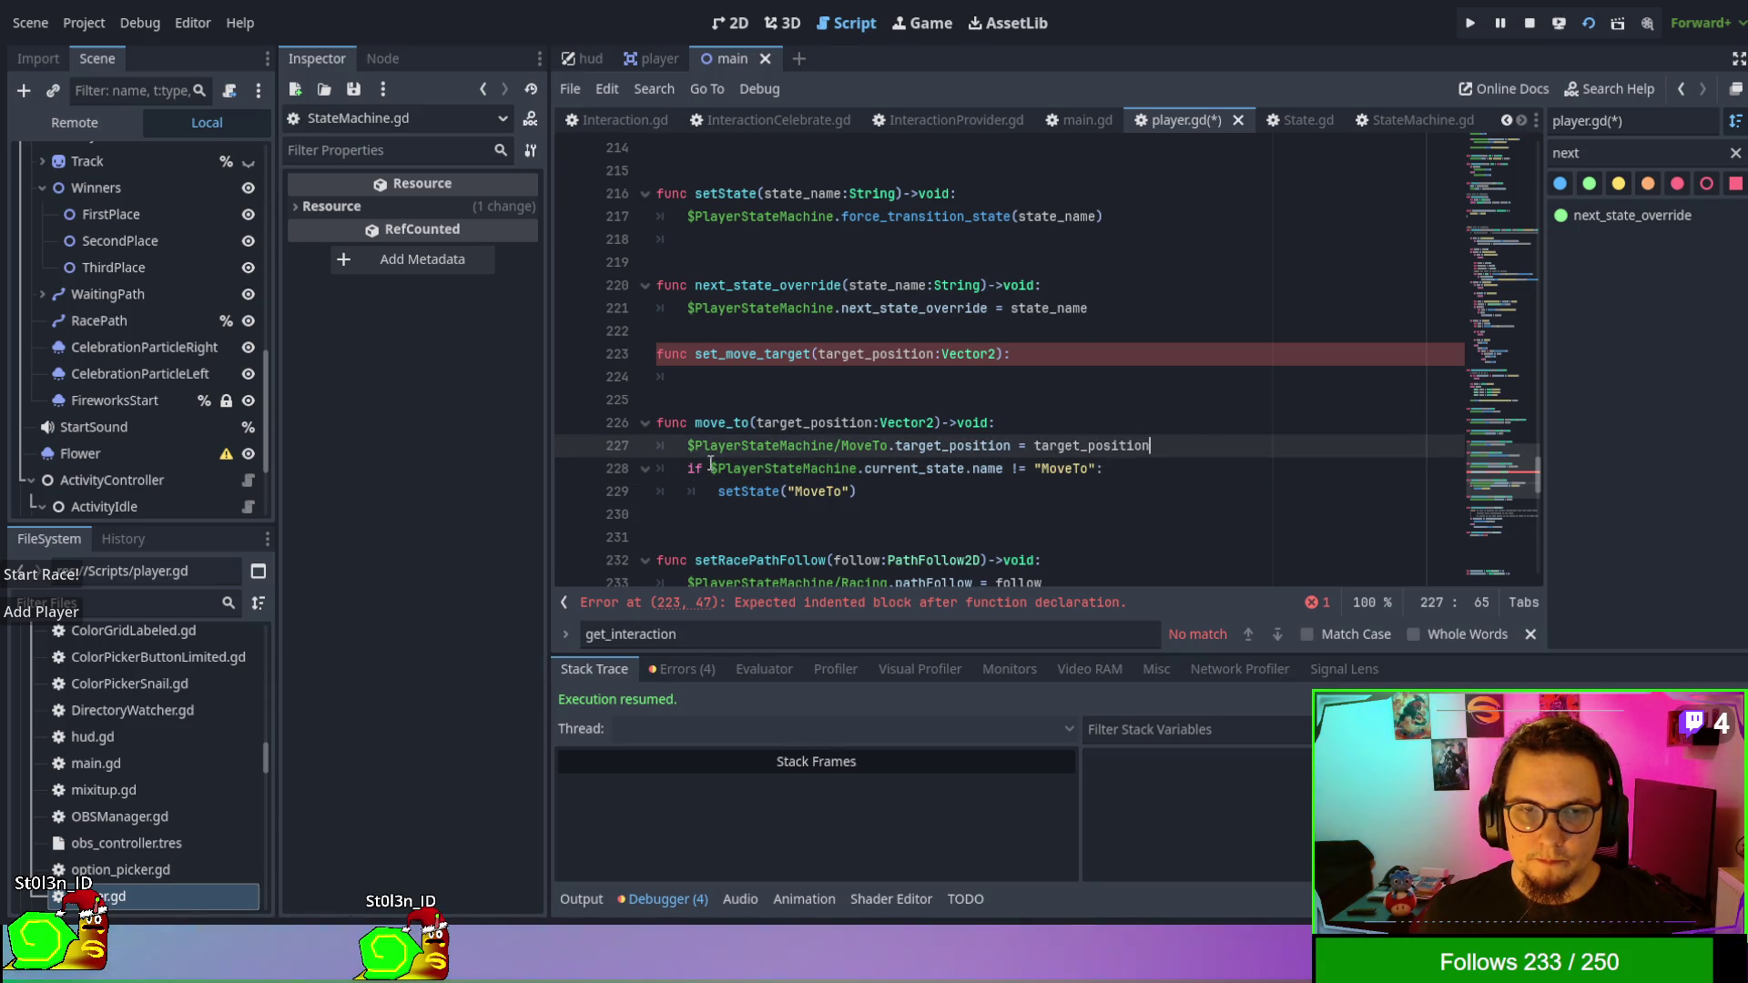
{"action": "key", "text": "shift+Home"}
{"action": "key", "text": "ctrl+x"}
{"action": "left_click", "coordinate": [733, 376]}
{"action": "key", "text": "ctrl+v"}
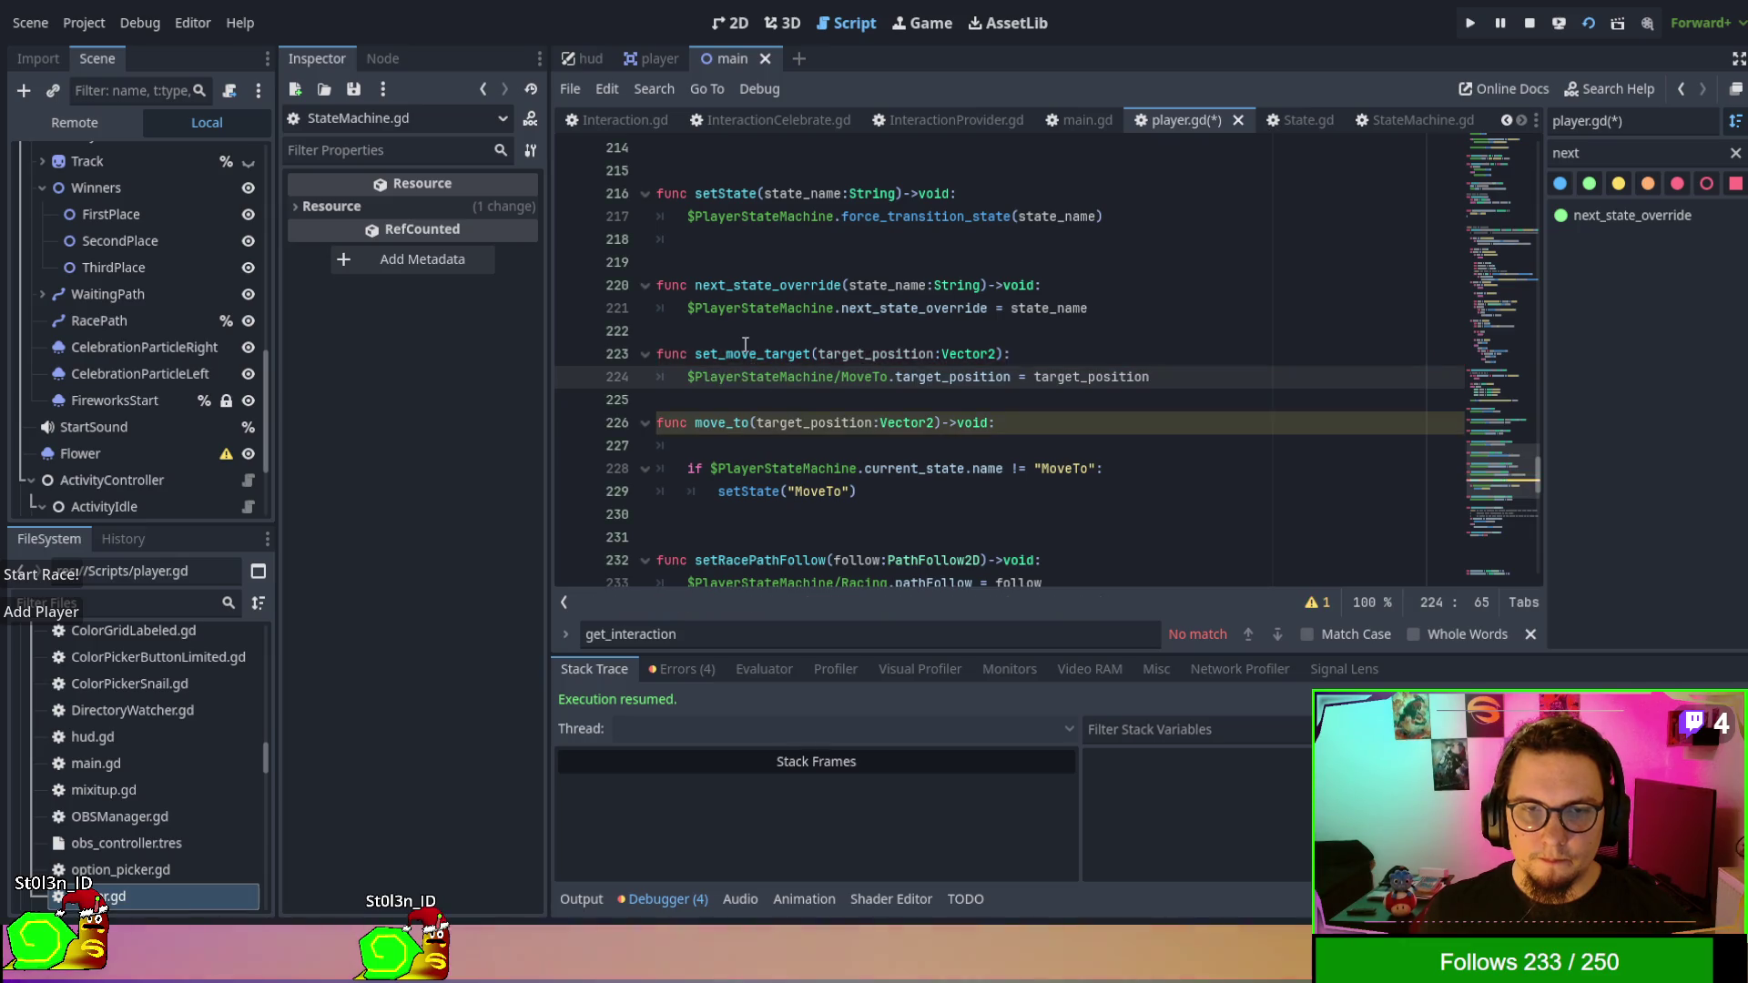
Call set_move_target(target_position) in move_to in its place, and save player.gd.
{"action": "double_click", "coordinate": [745, 346]}
{"action": "key", "text": "ctrl+c"}
{"action": "left_click", "coordinate": [745, 445]}
{"action": "key", "text": "ctrl+v"}
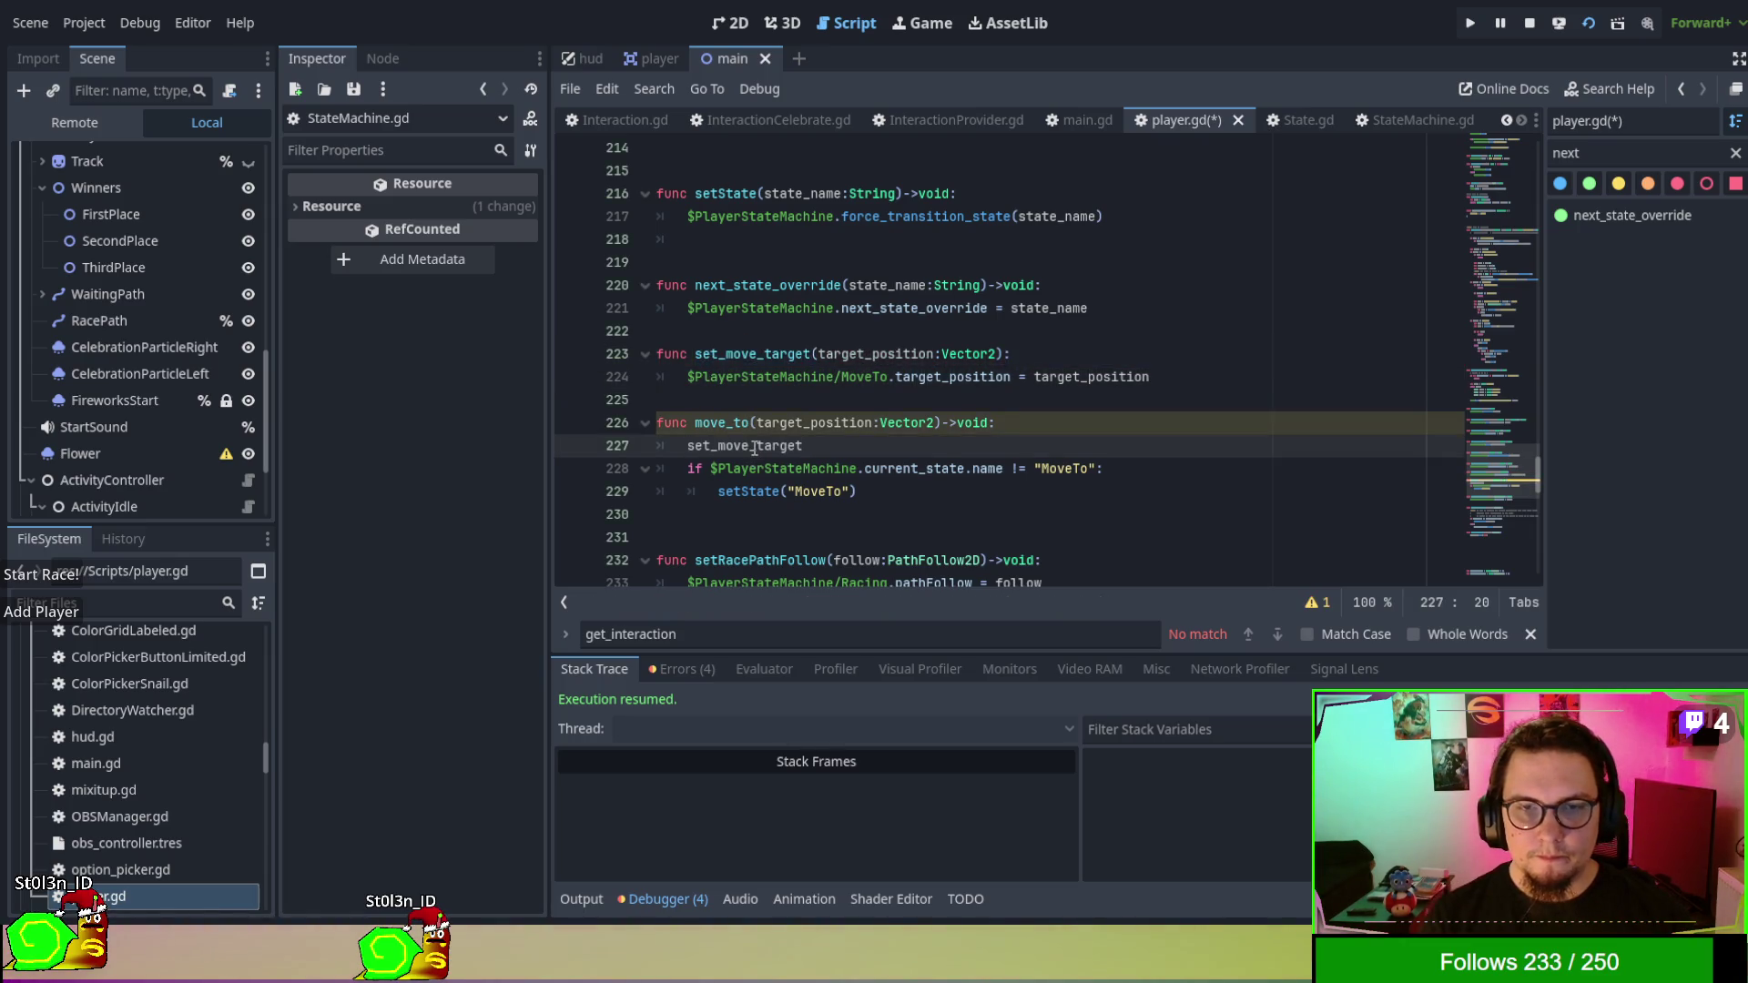
{"action": "type", "text": "(targ"}
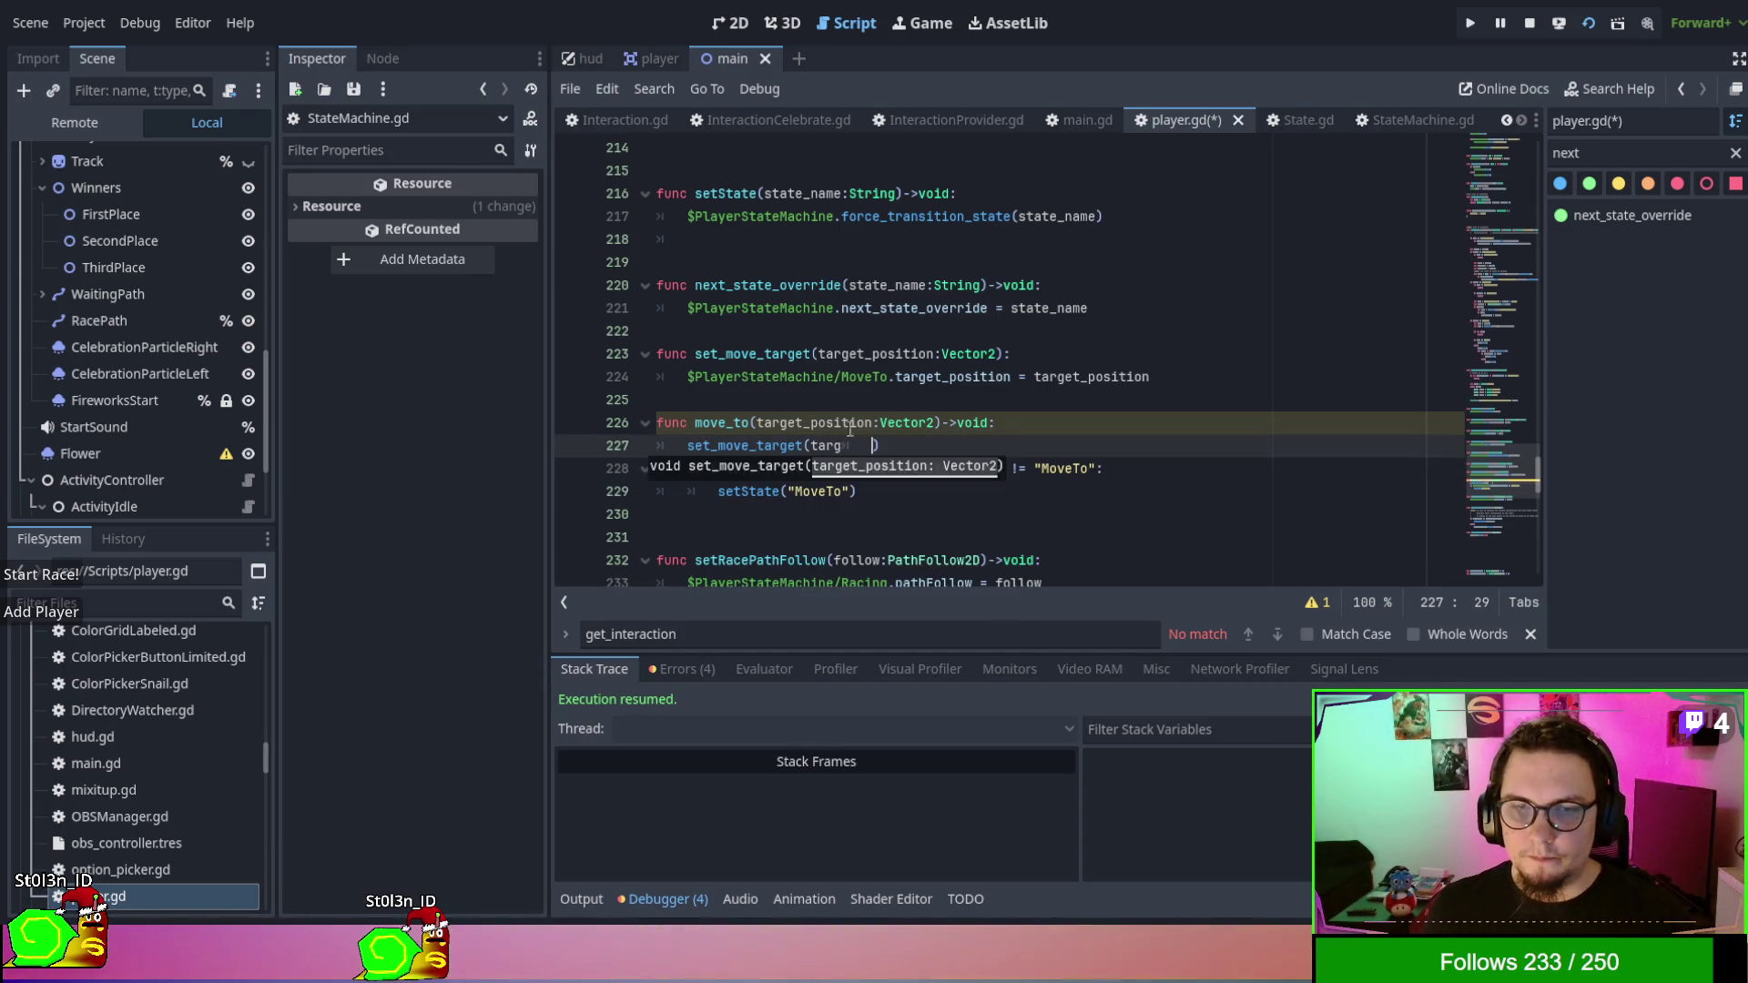
{"action": "left_click", "coordinate": [901, 468]}
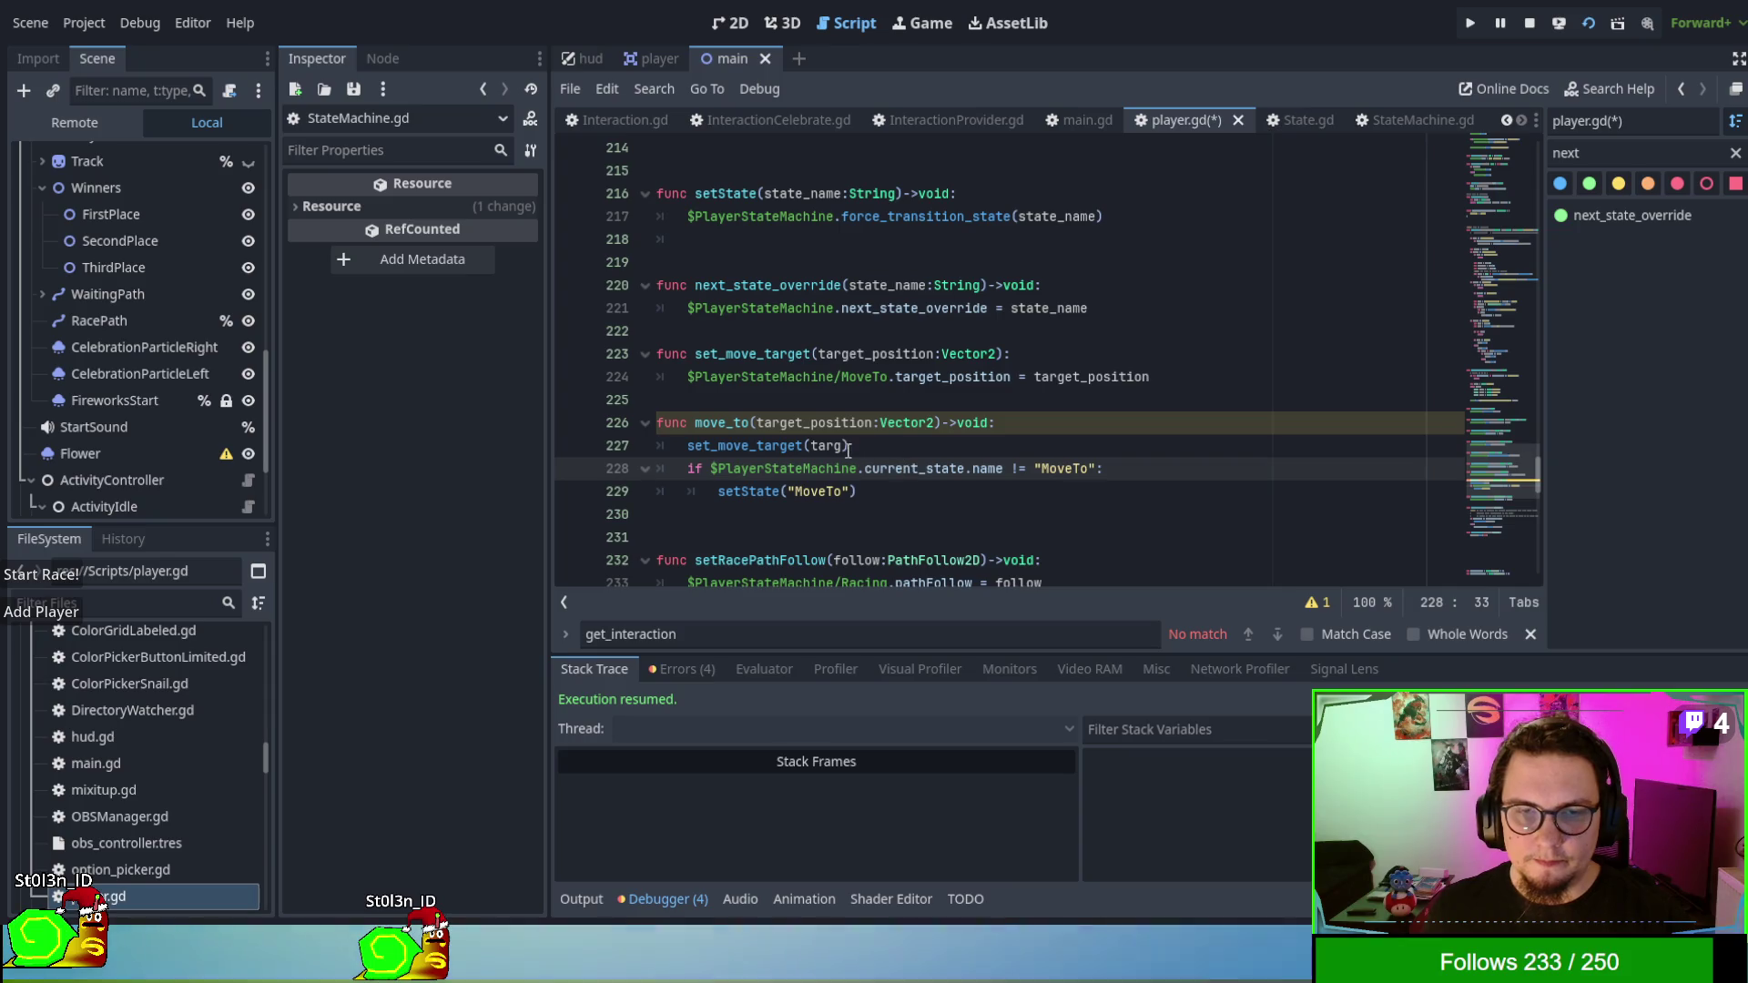
{"action": "key", "text": "Up"}
{"action": "type", "text": "etP"}
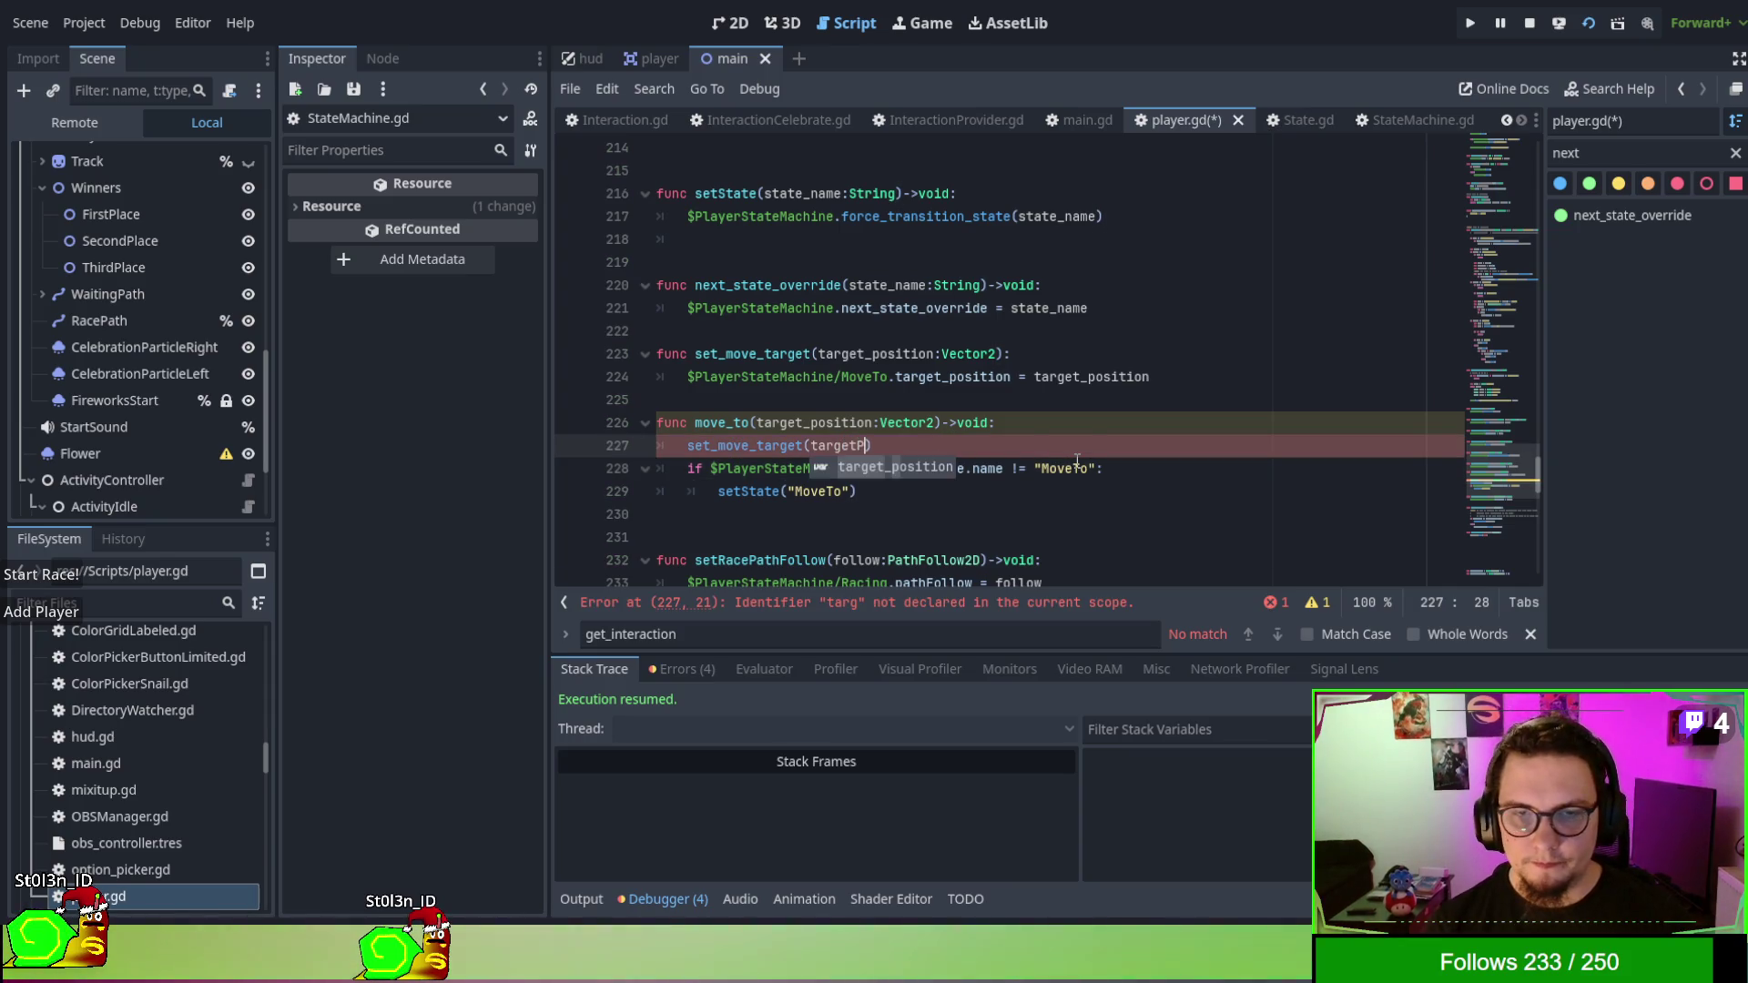
{"action": "key", "text": "Return"}
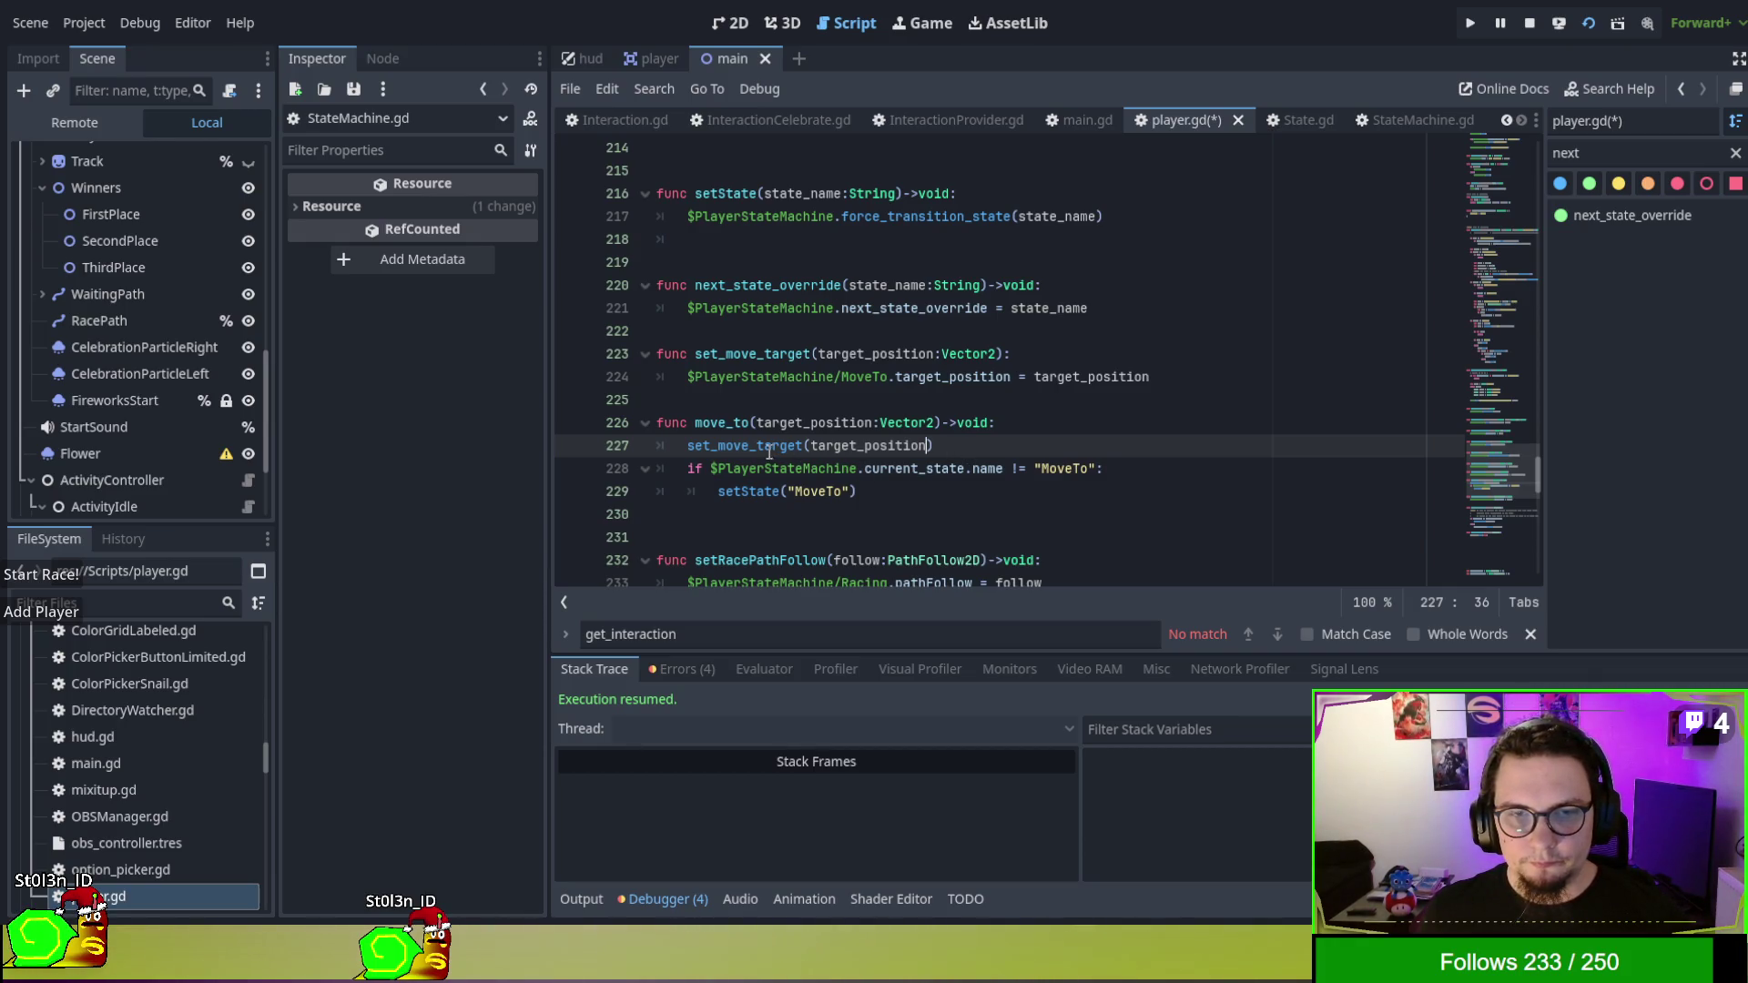
{"action": "double_click", "coordinate": [737, 355]}
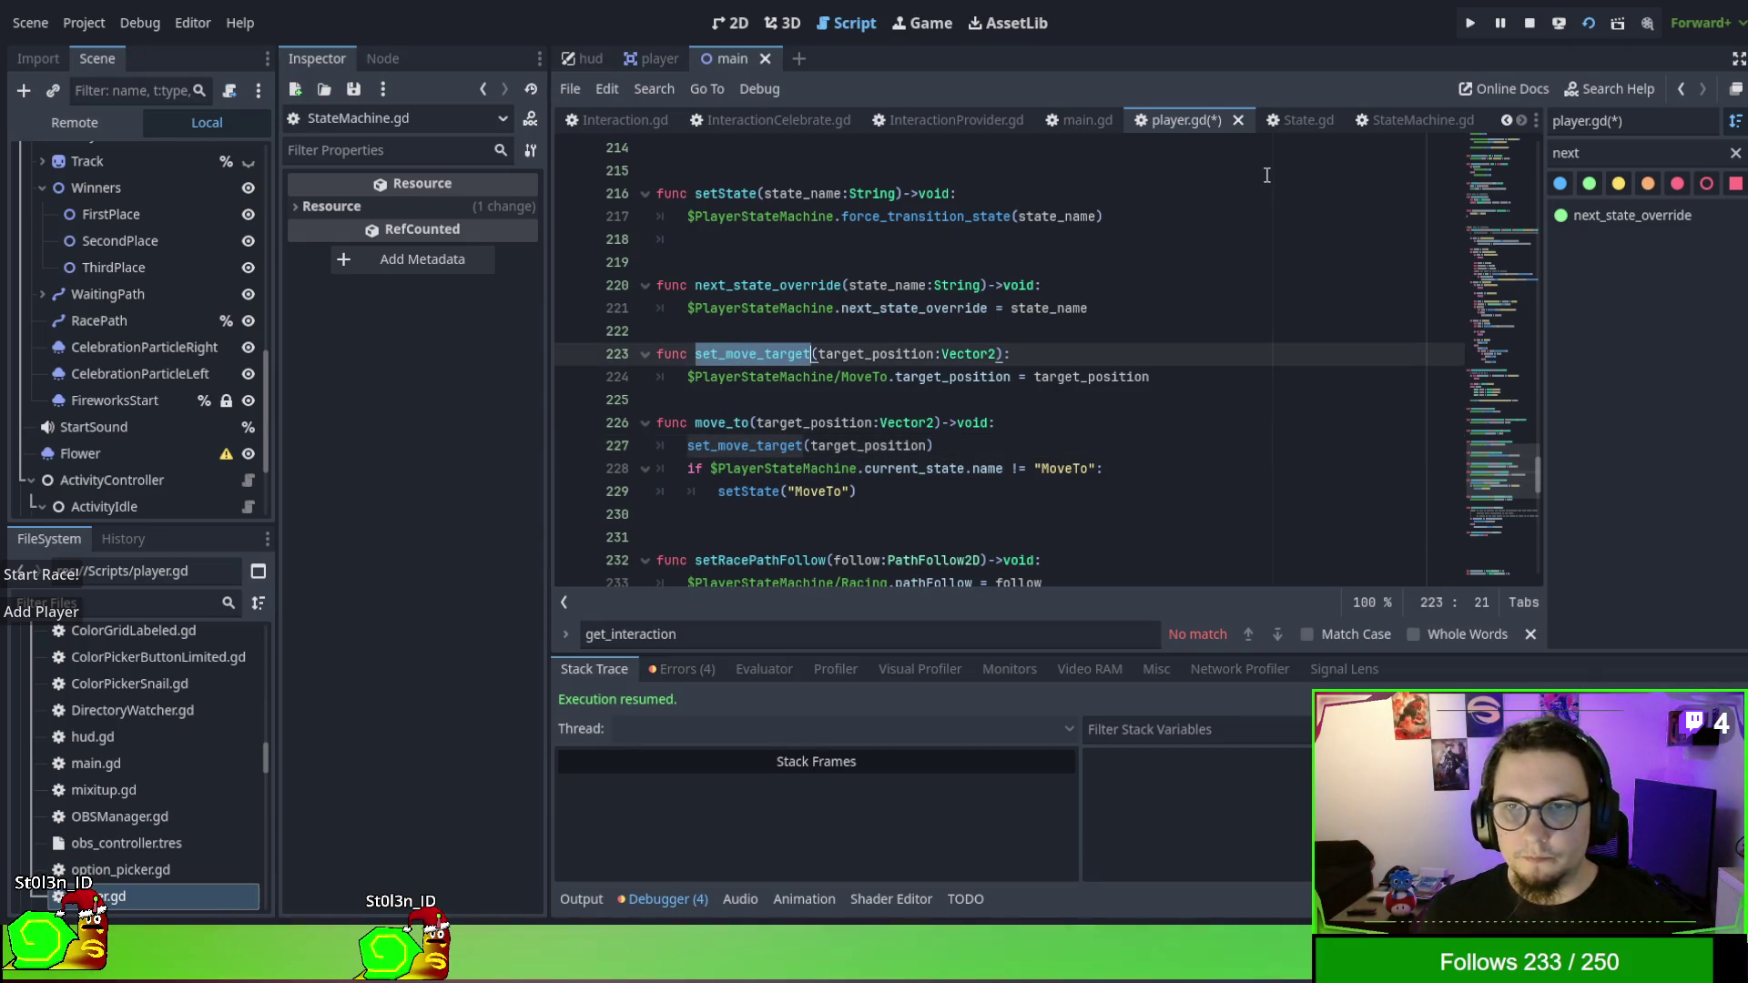
{"action": "key", "text": "ctrl+s"}
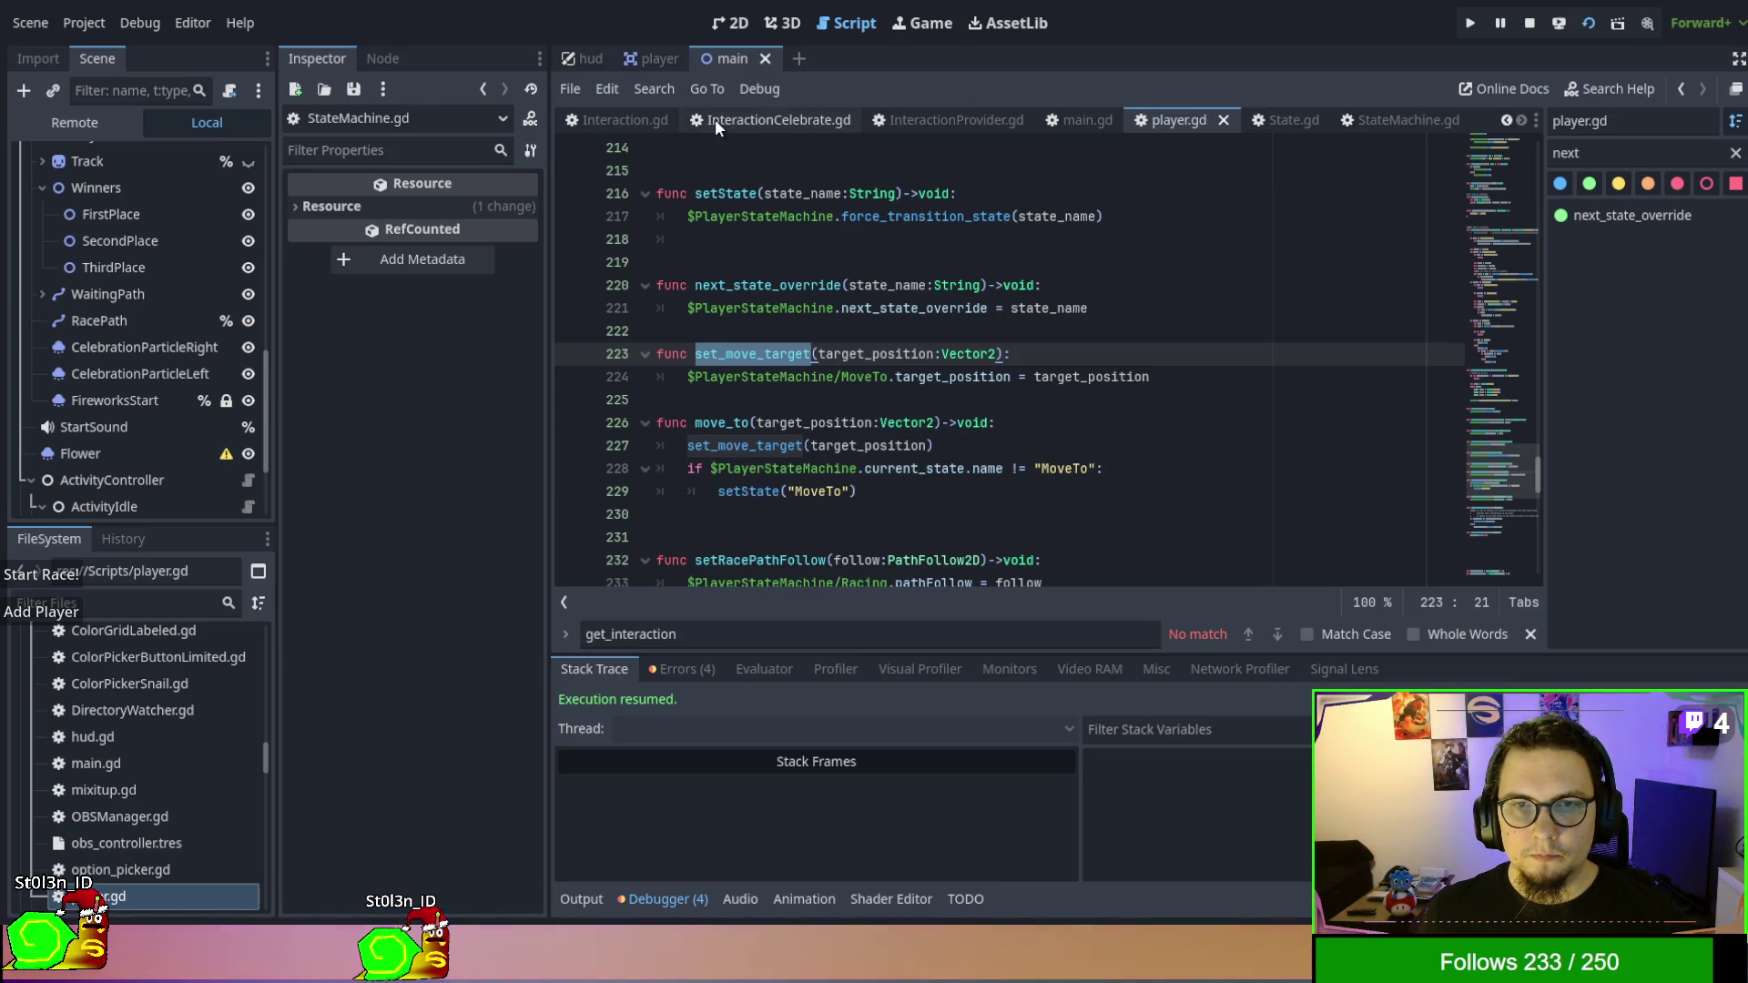
{"action": "scroll", "coordinate": [943, 124], "scroll_direction": "up", "scroll_amount": 3}
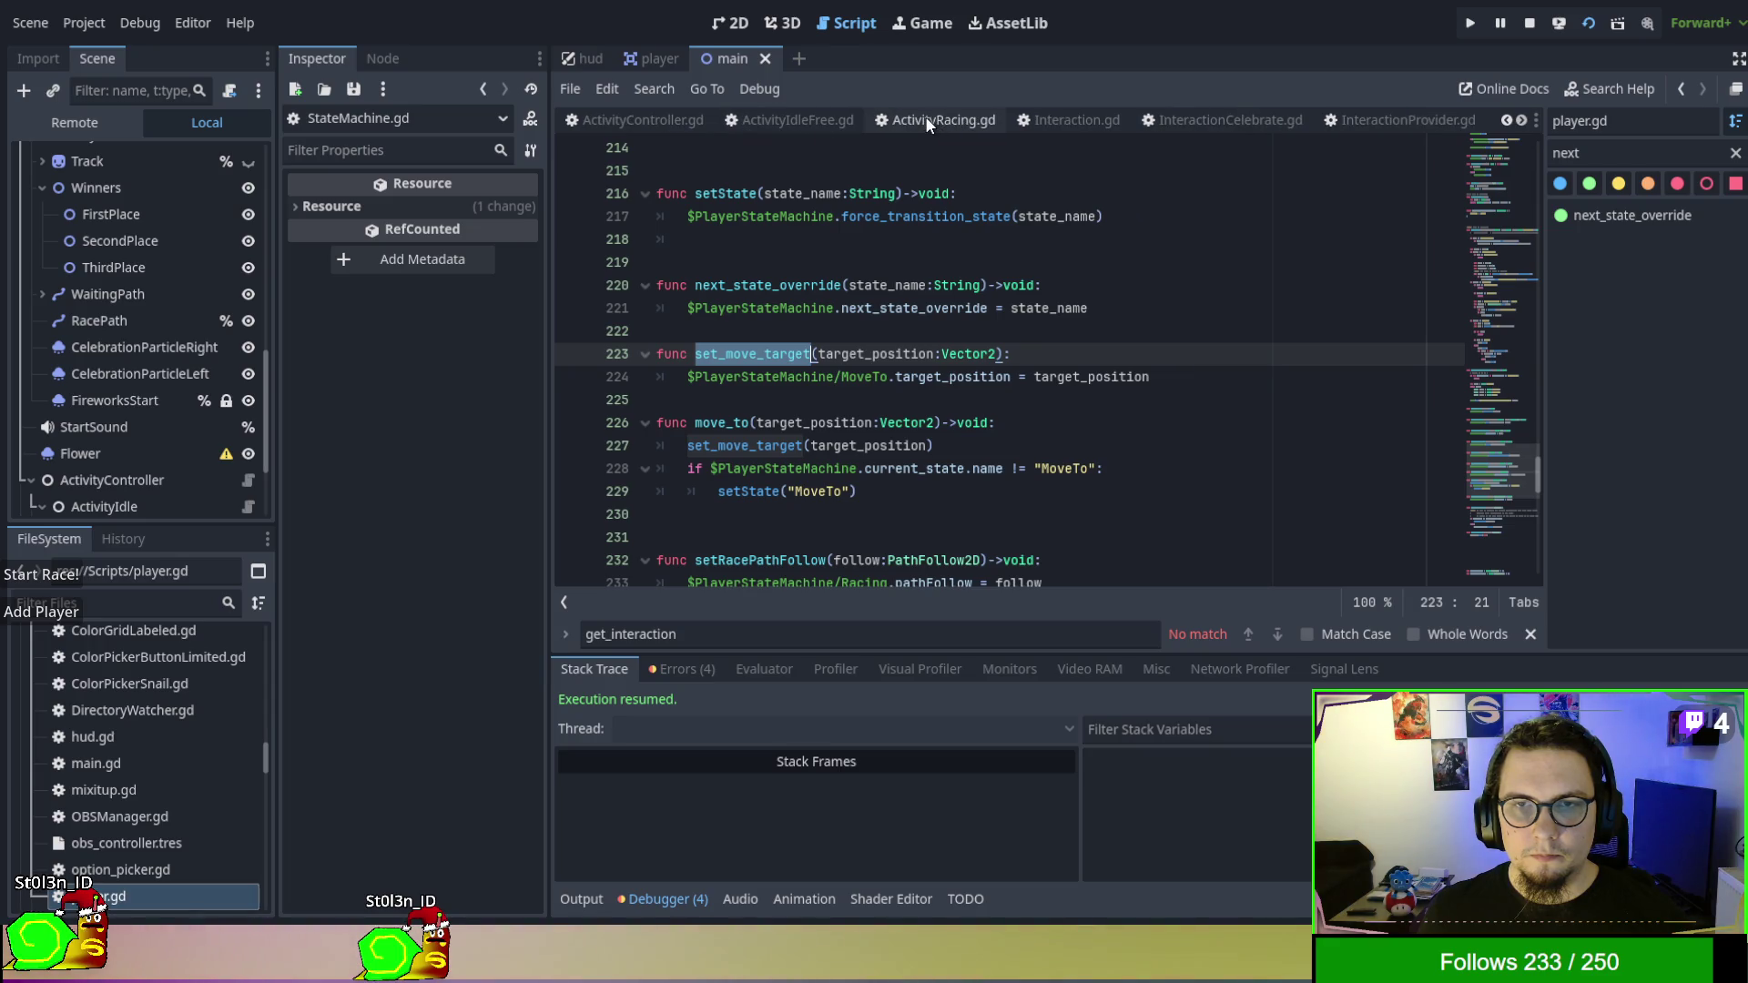
In ActivityIdleFree.gd, change the move_to call on line 36 to set_move_target.
{"action": "left_click", "coordinate": [760, 120]}
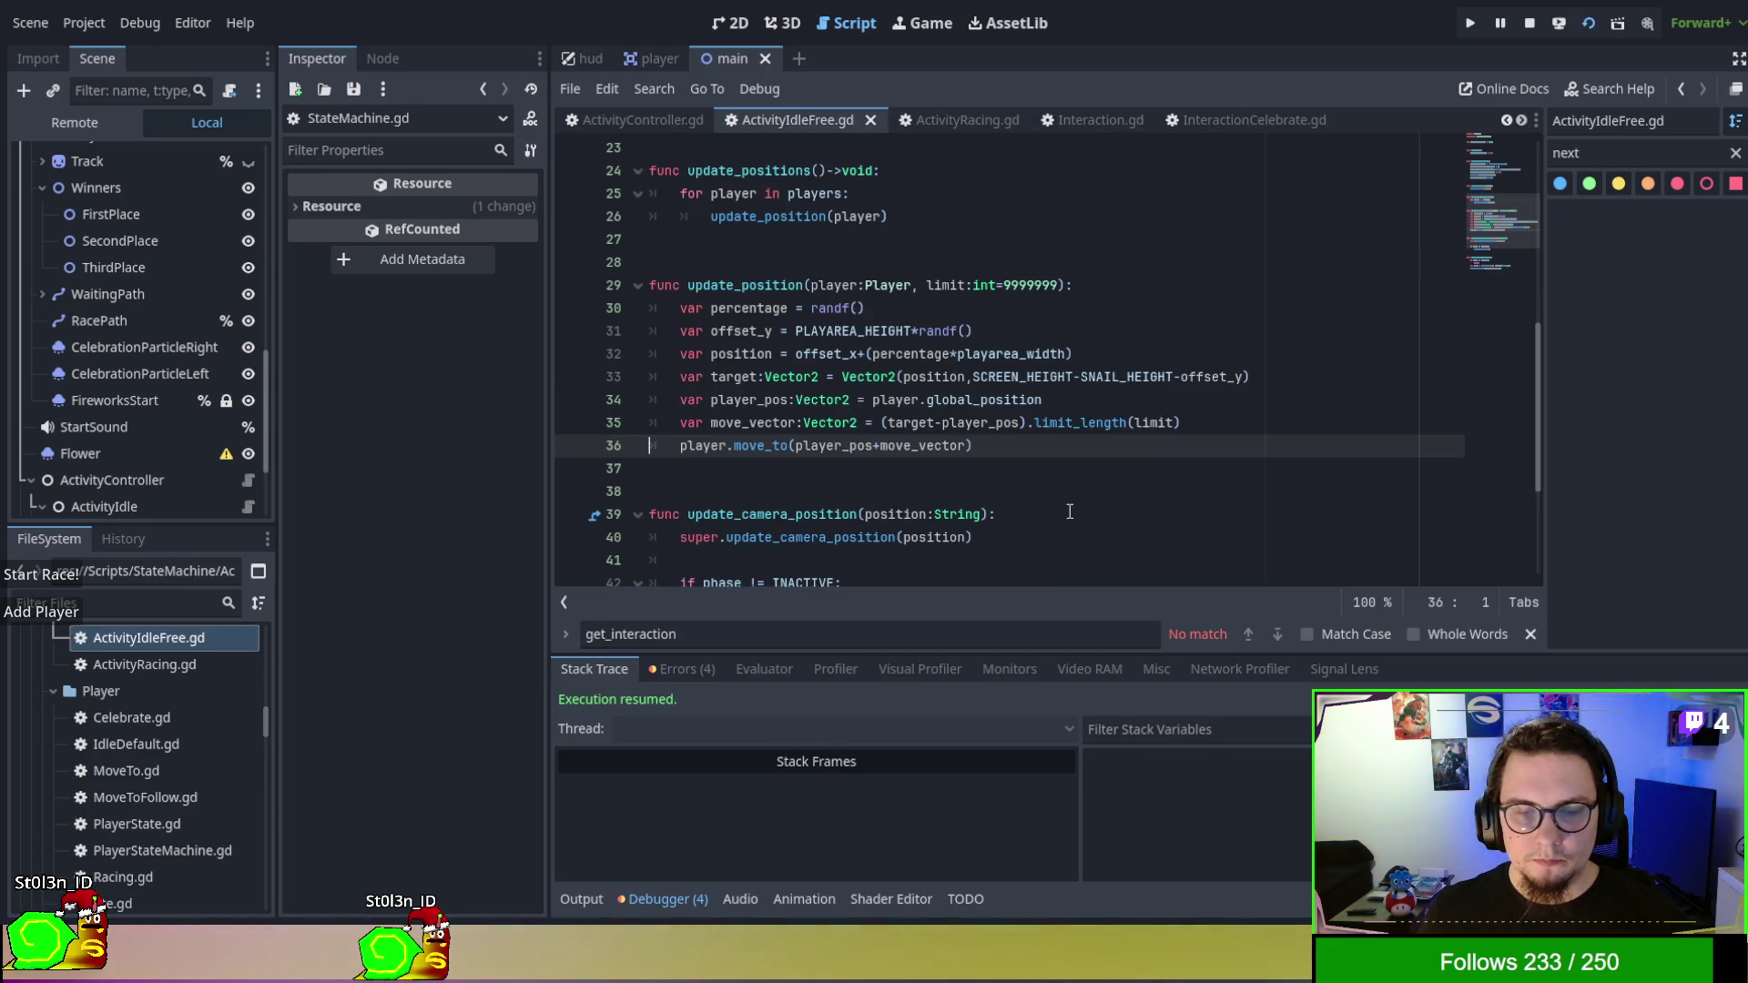
{"action": "double_click", "coordinate": [760, 445]}
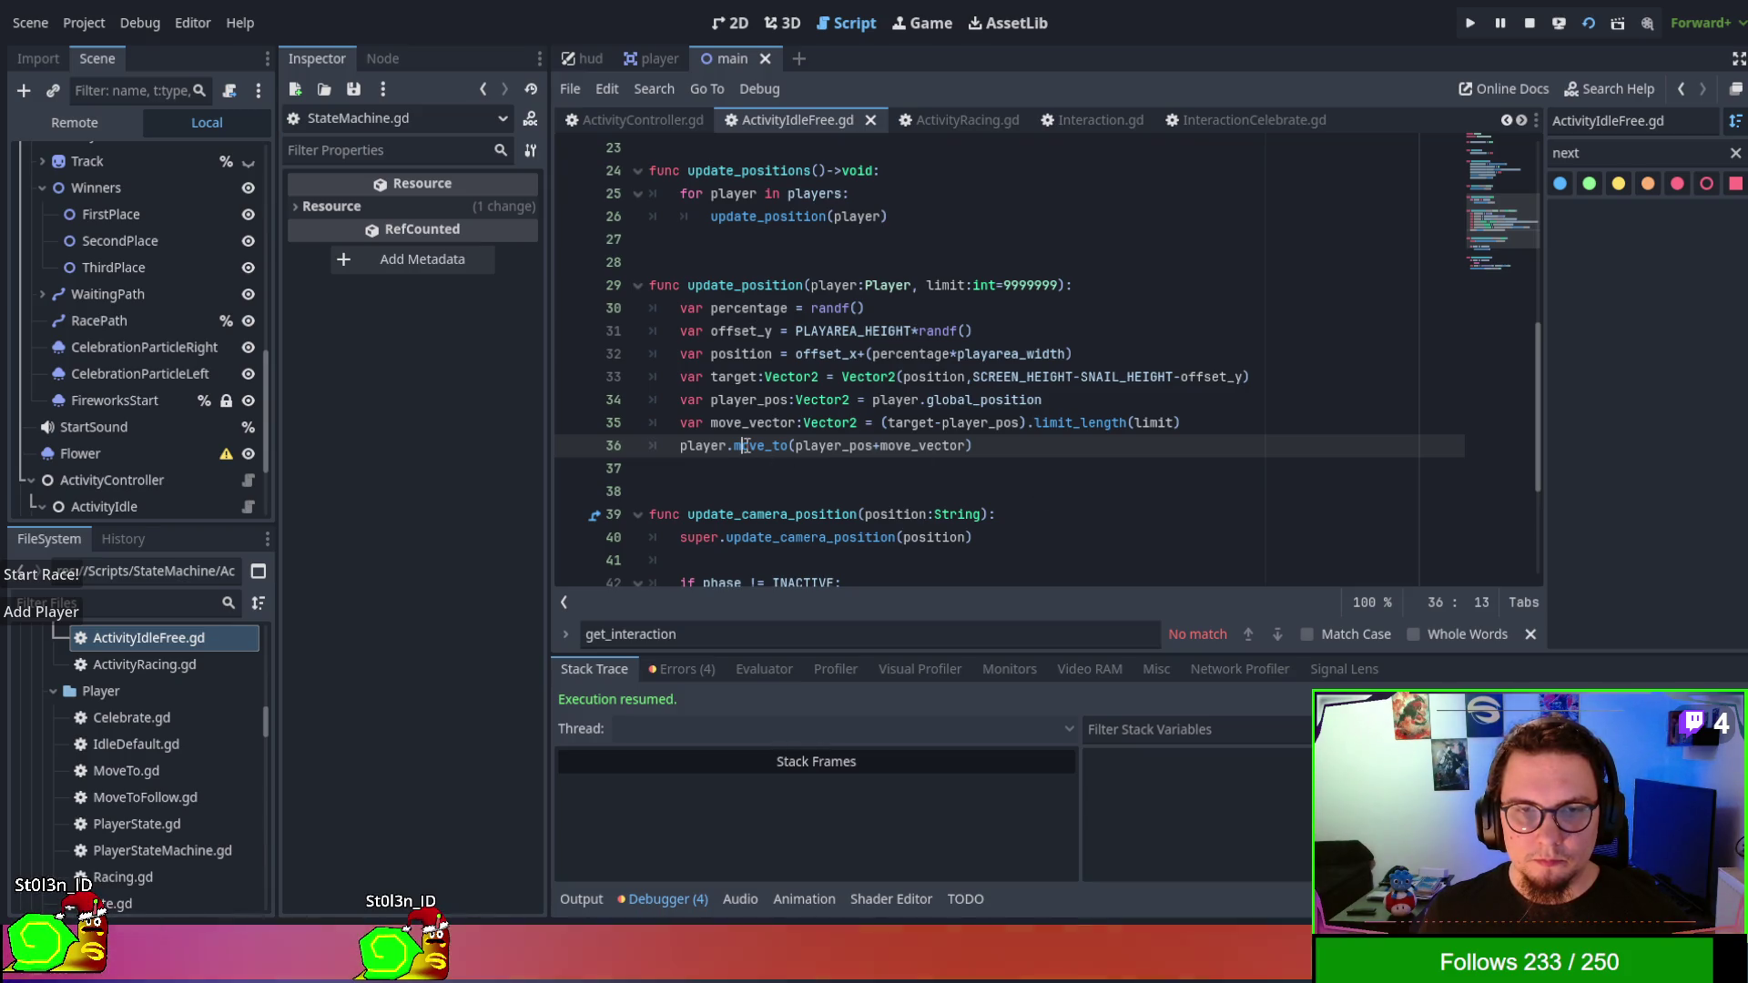
{"action": "type", "text": "set_move_target"}
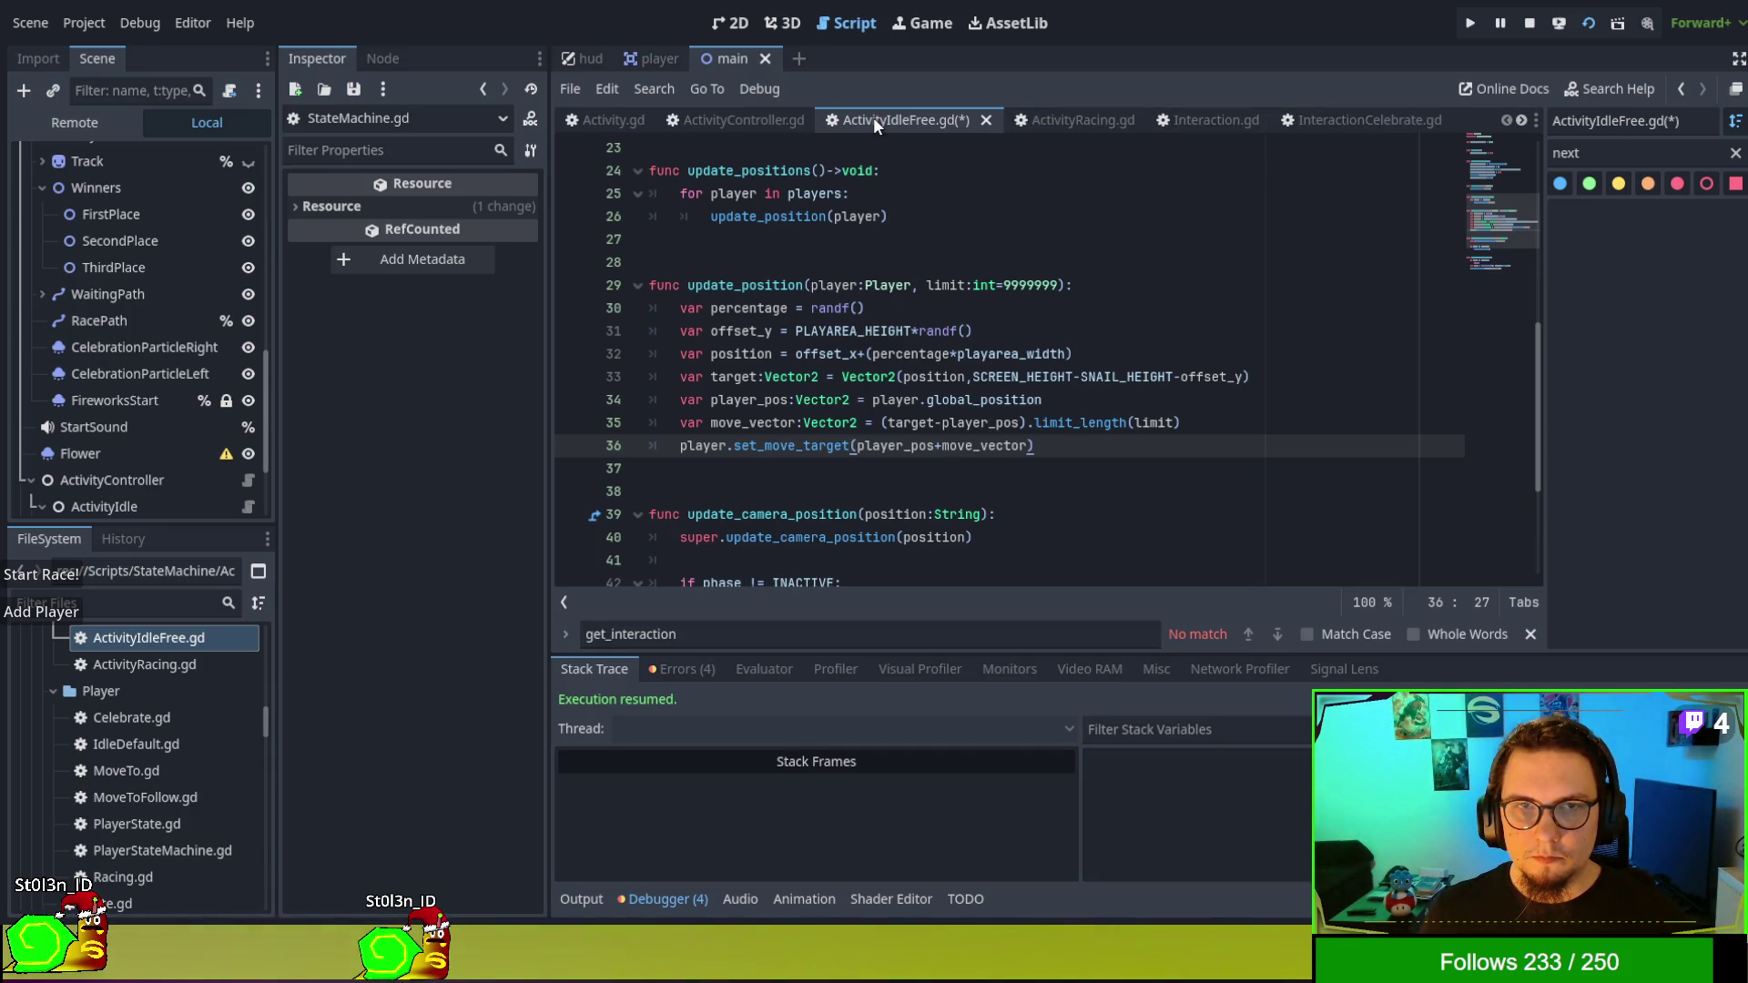
{"action": "scroll", "coordinate": [872, 117], "scroll_direction": "down", "scroll_amount": 4}
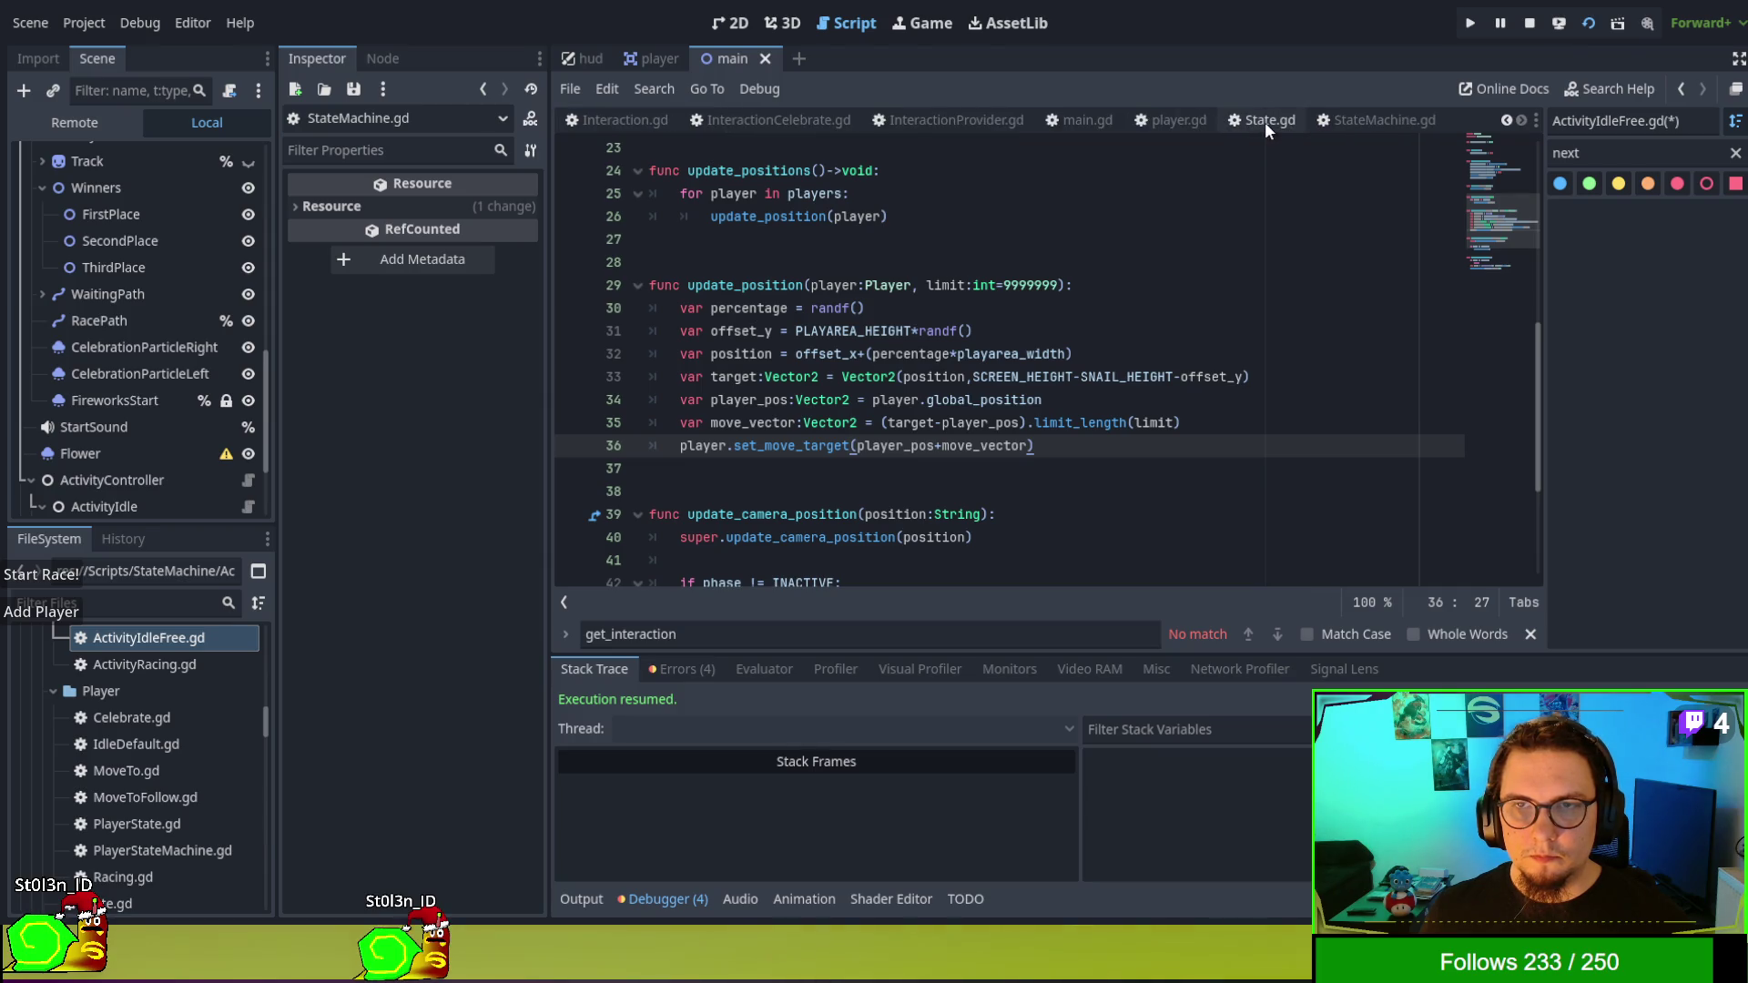
Check the next_state_override function in player.gd, then return to ActivityIdleFree.gd.
{"action": "left_click", "coordinate": [1168, 121]}
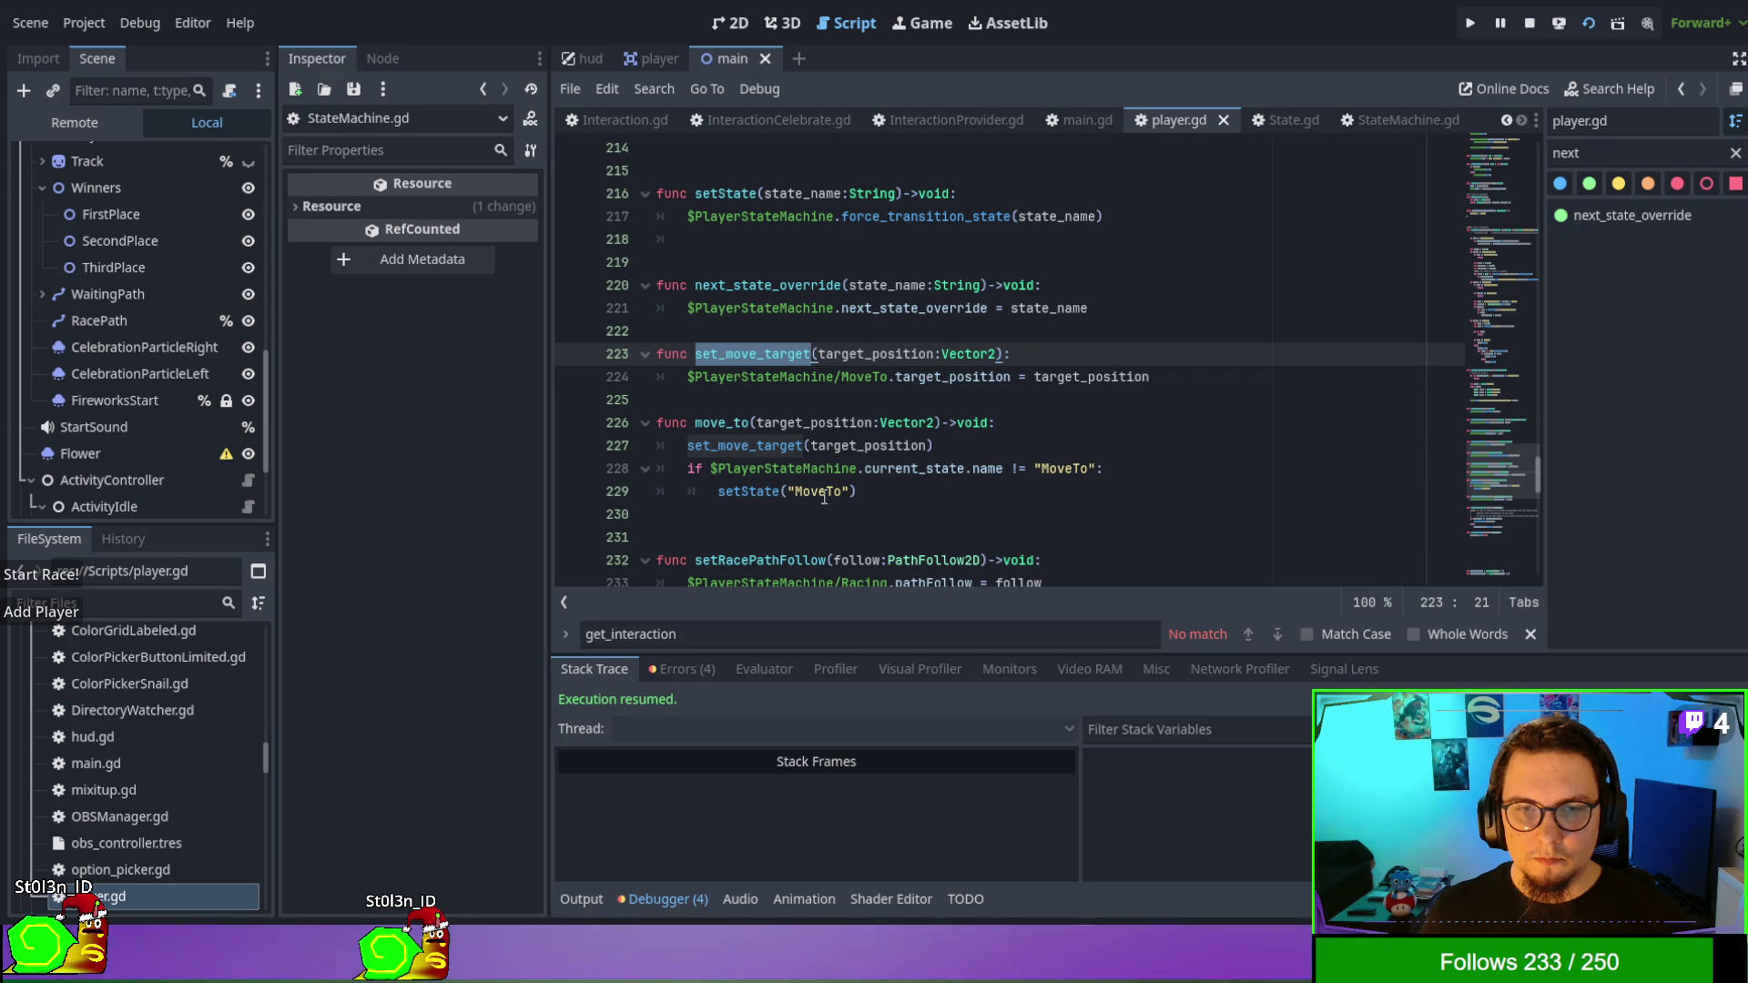
{"action": "scroll", "coordinate": [1120, 418], "scroll_direction": "down", "scroll_amount": 4}
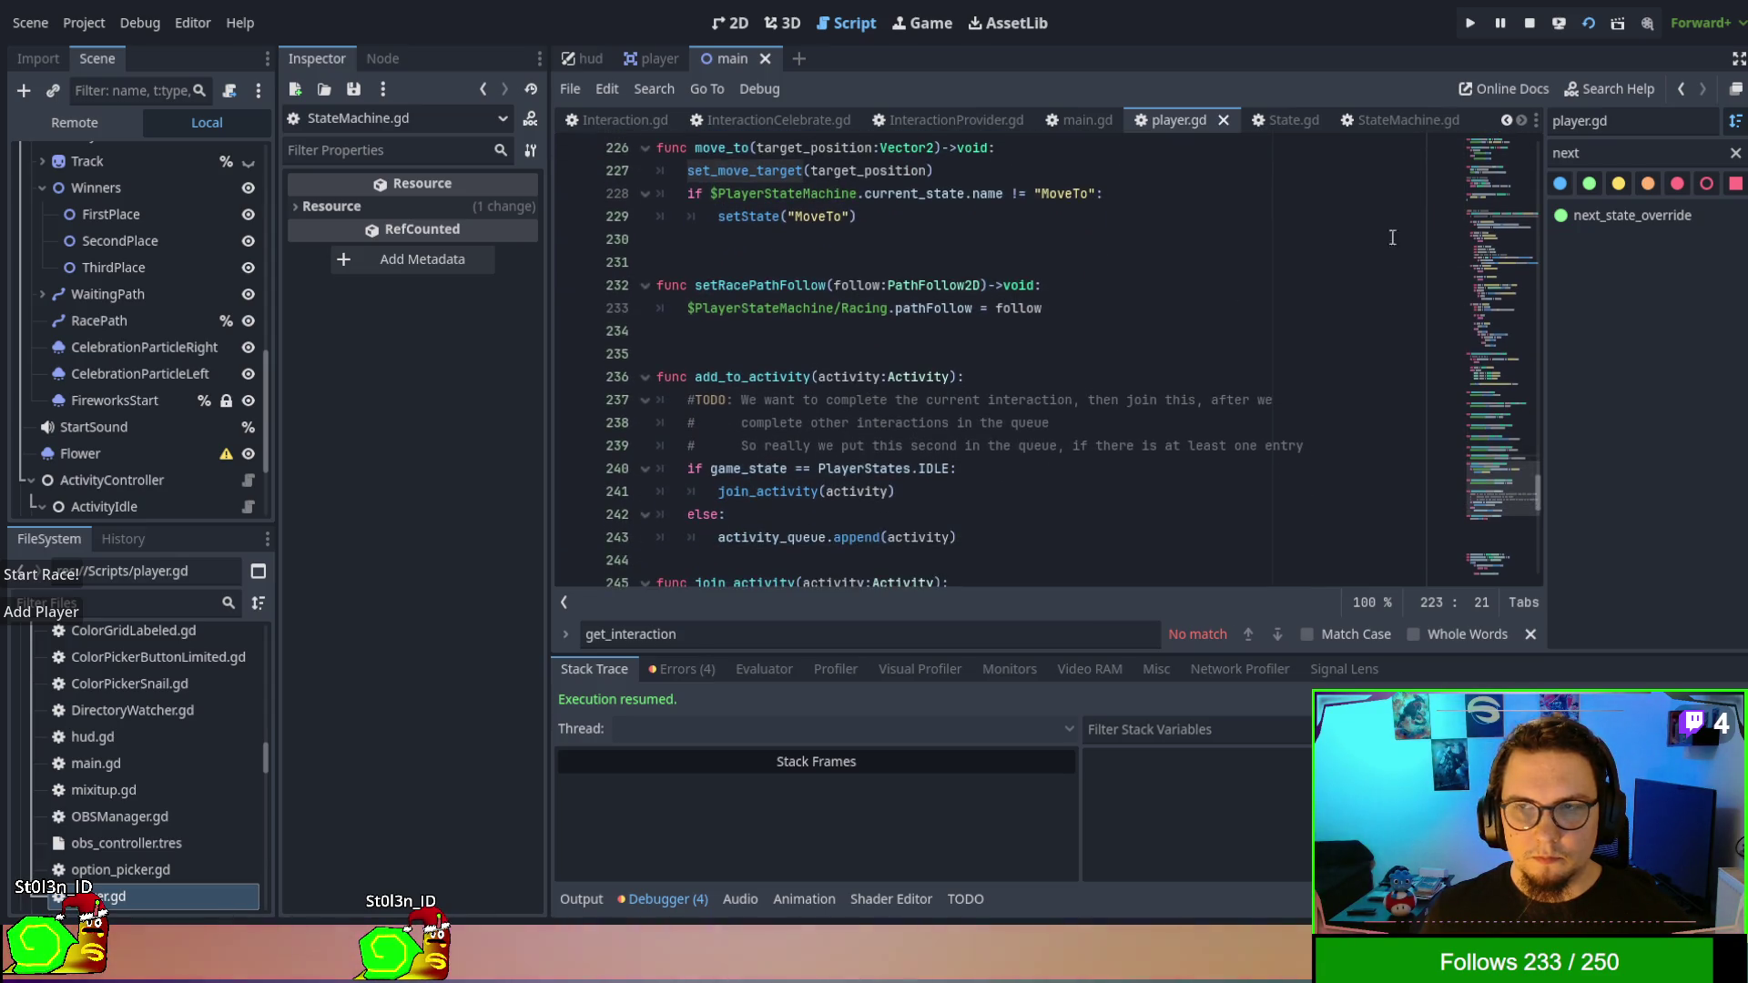
{"action": "left_click", "coordinate": [1614, 216]}
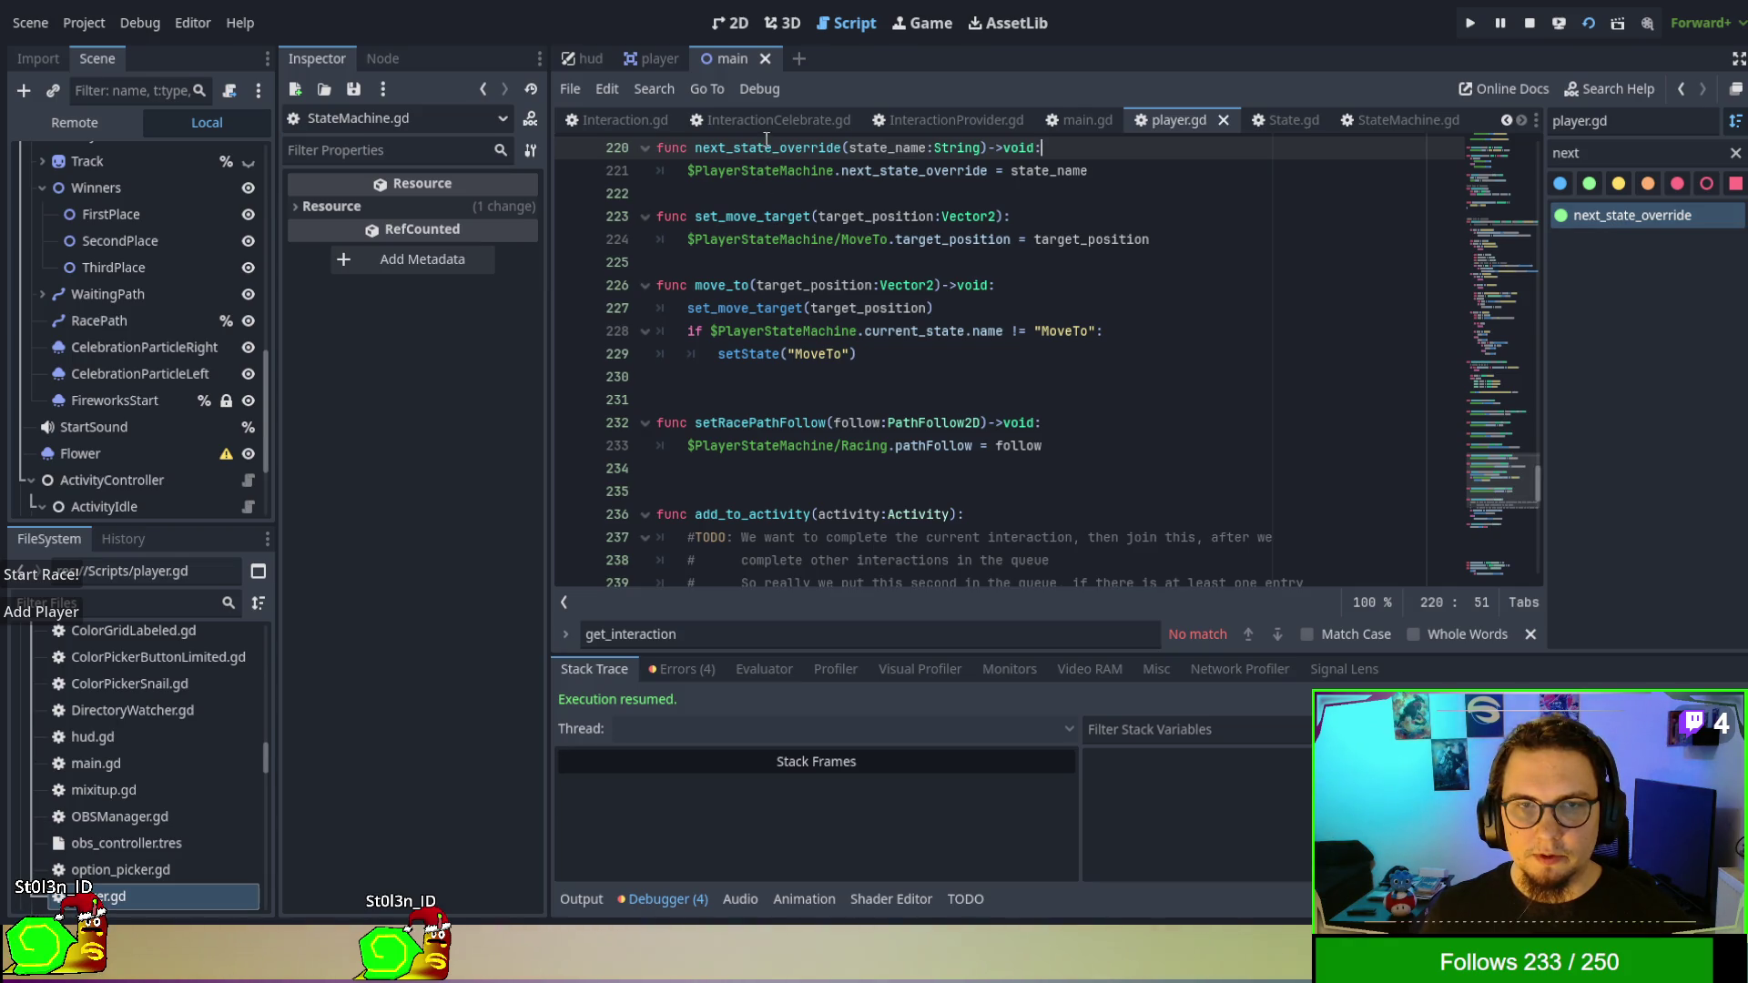
{"action": "scroll", "coordinate": [788, 147], "scroll_direction": "up", "scroll_amount": 2}
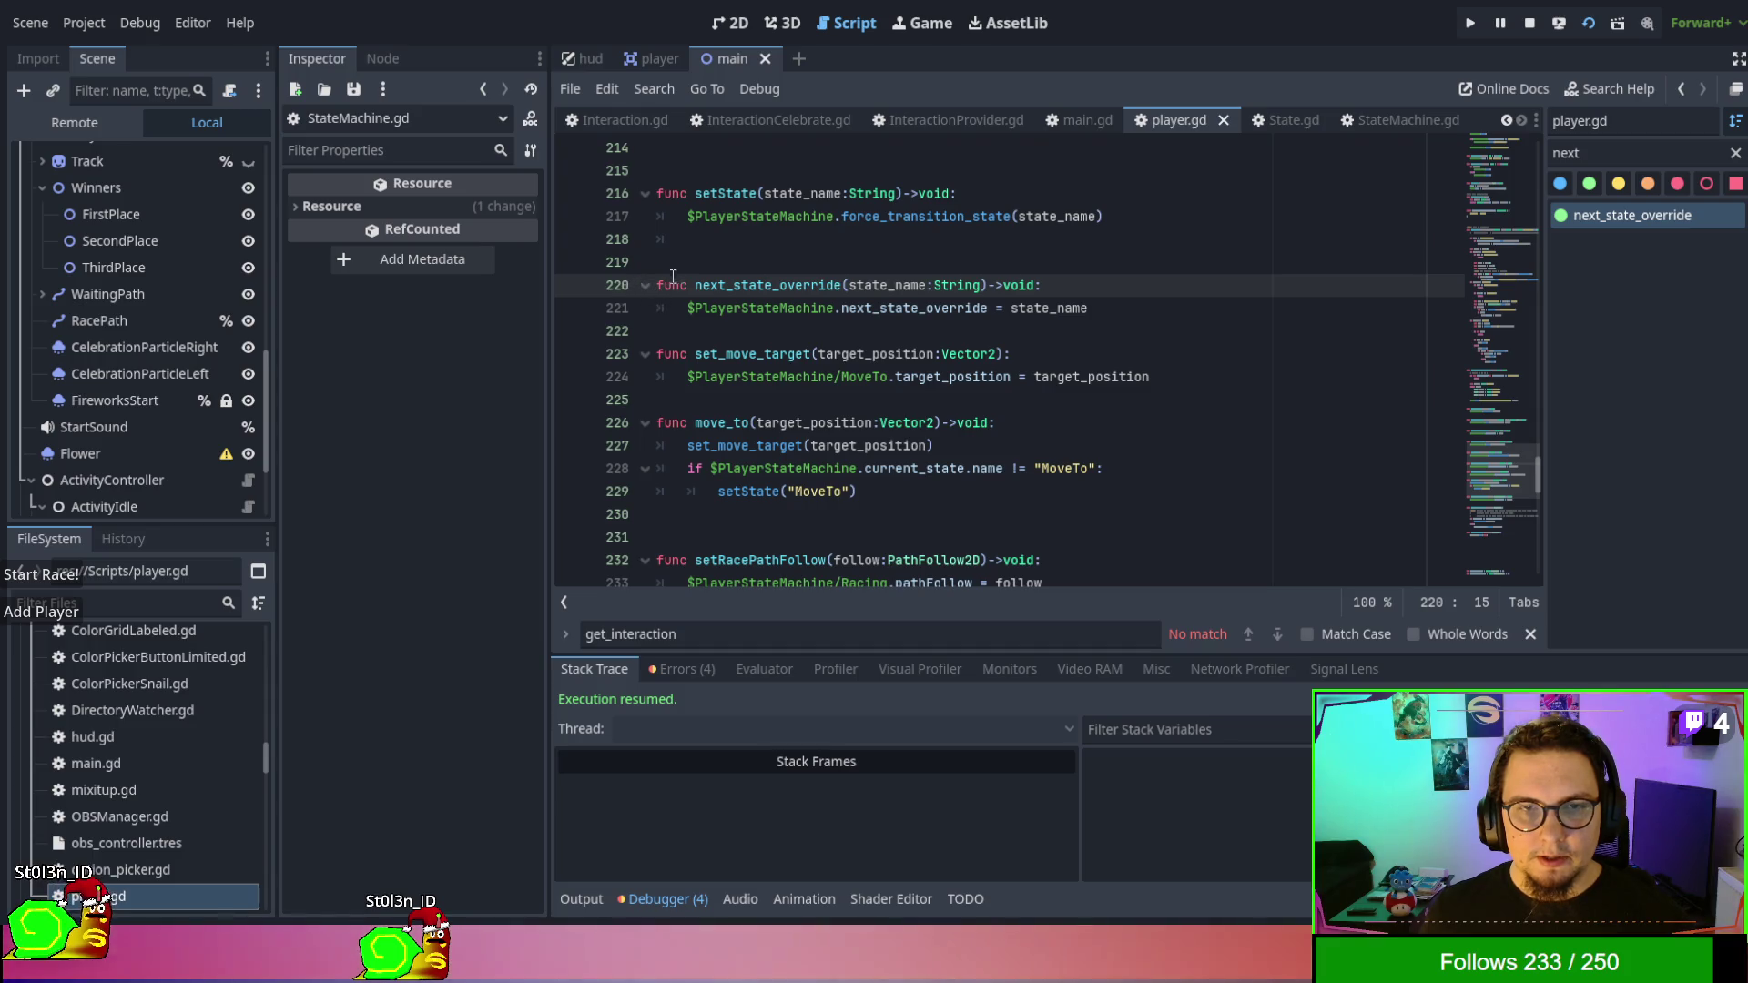
{"action": "double_click", "coordinate": [767, 285]}
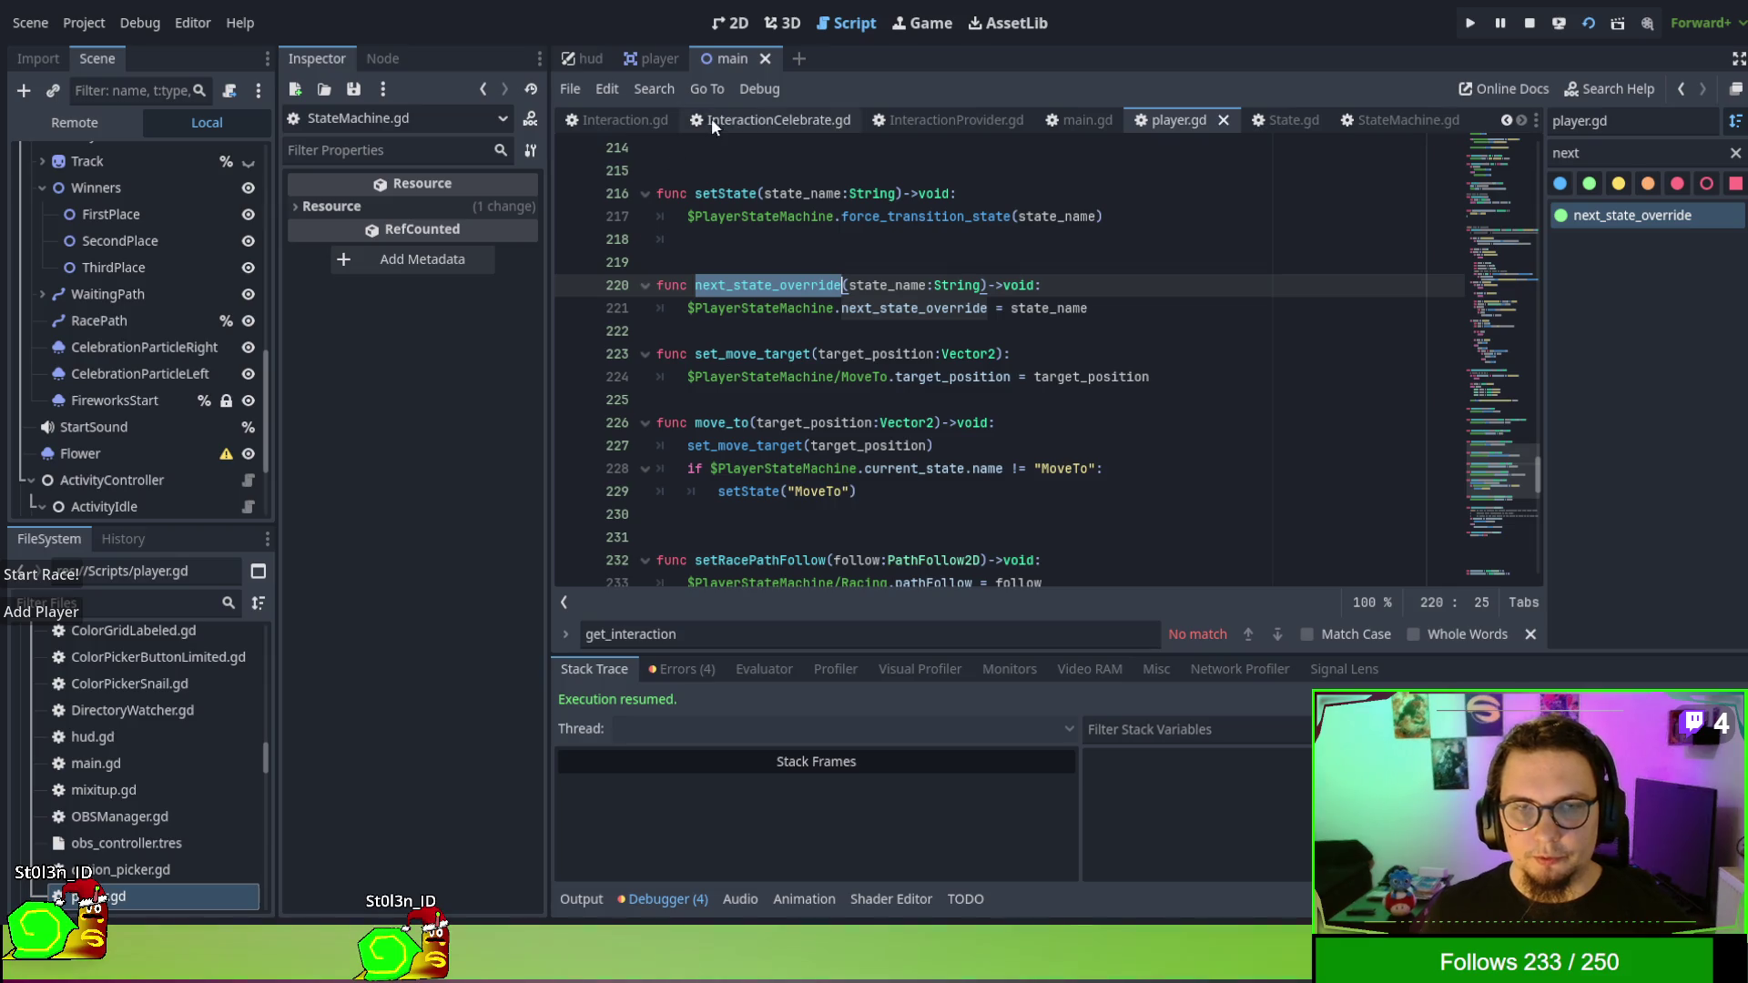
{"action": "scroll", "coordinate": [819, 121], "scroll_direction": "up", "scroll_amount": 2}
{"action": "scroll", "coordinate": [819, 120], "scroll_direction": "up", "scroll_amount": 2}
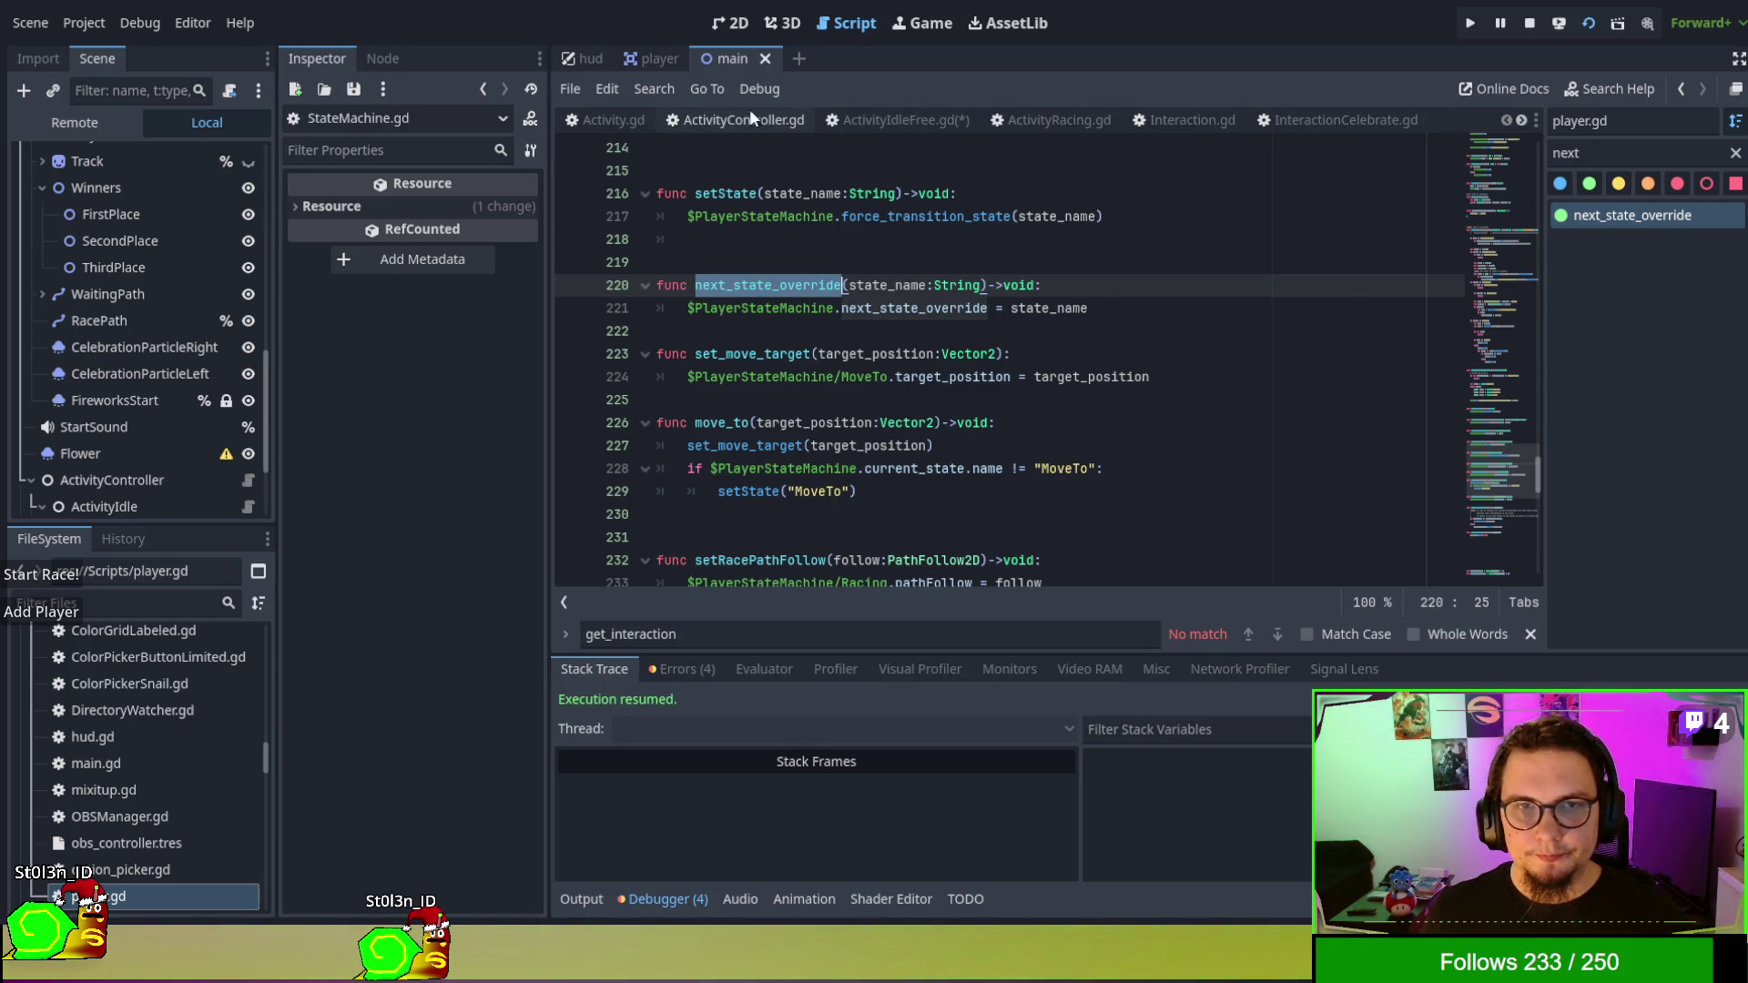
{"action": "left_click", "coordinate": [832, 123]}
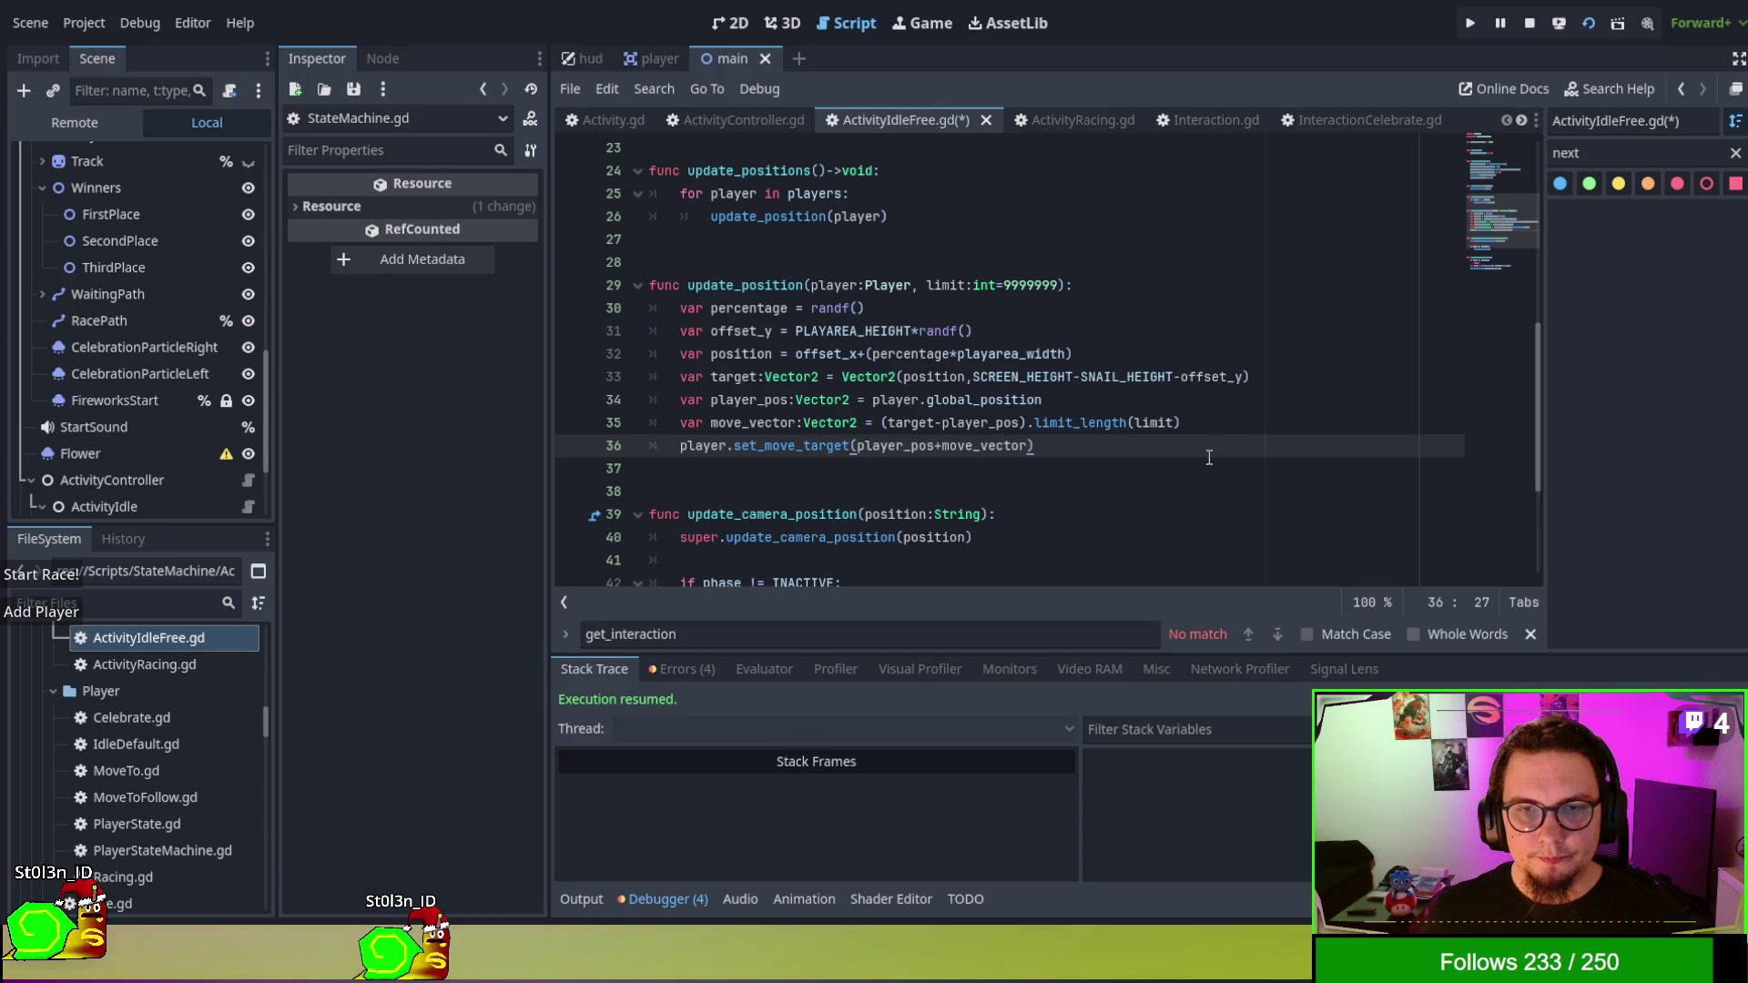
Add player.next_state_override("MoveTo") as line 37 of update_position, then save and run with F5.
{"action": "key", "text": "Return"}
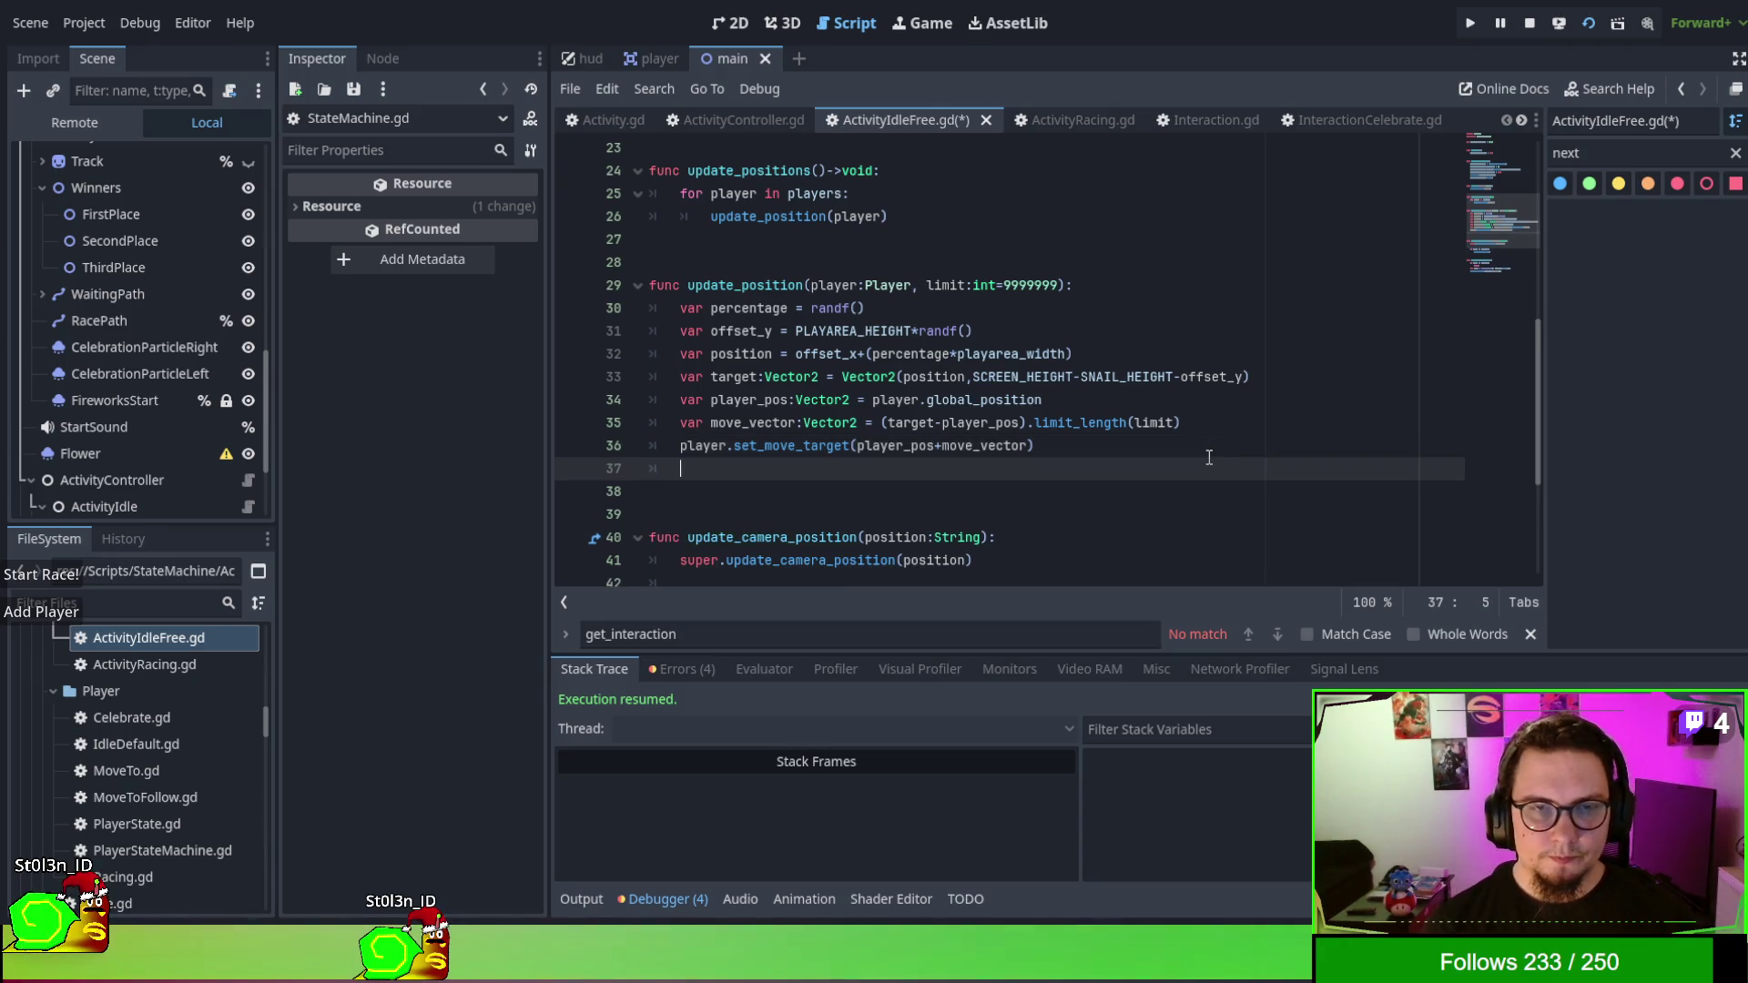
{"action": "type", "text": "player."}
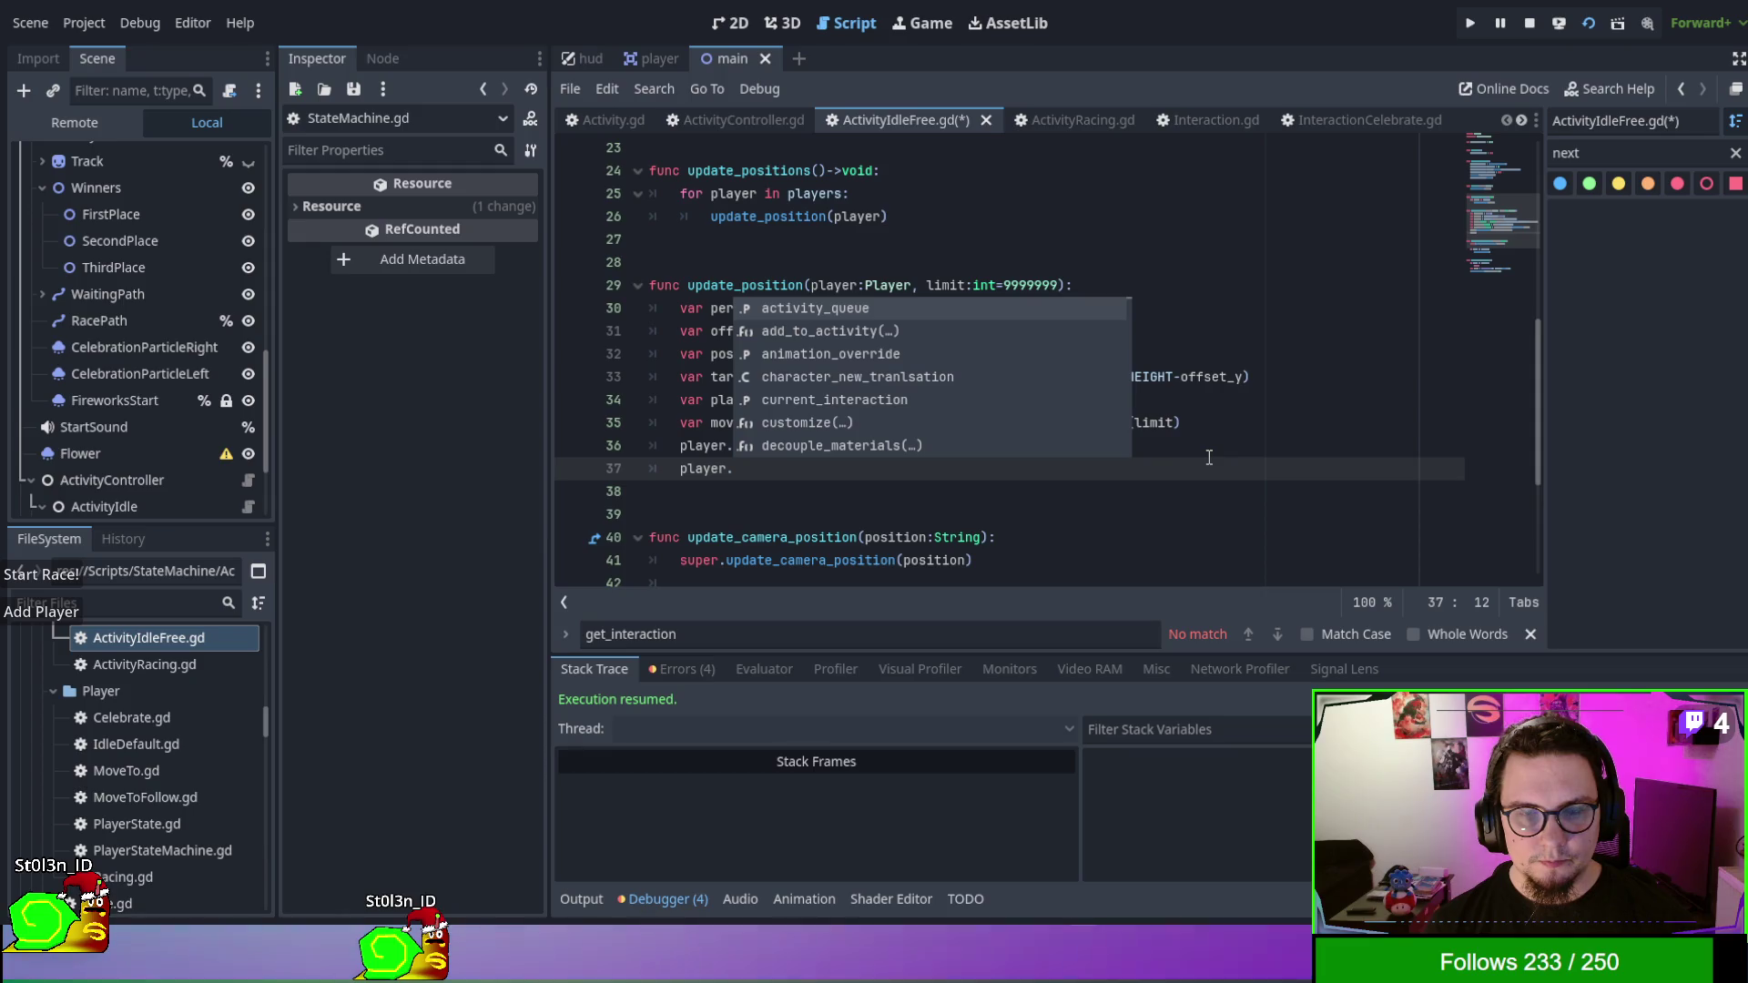
{"action": "type", "text": "next"}
{"action": "key", "text": "Return"}
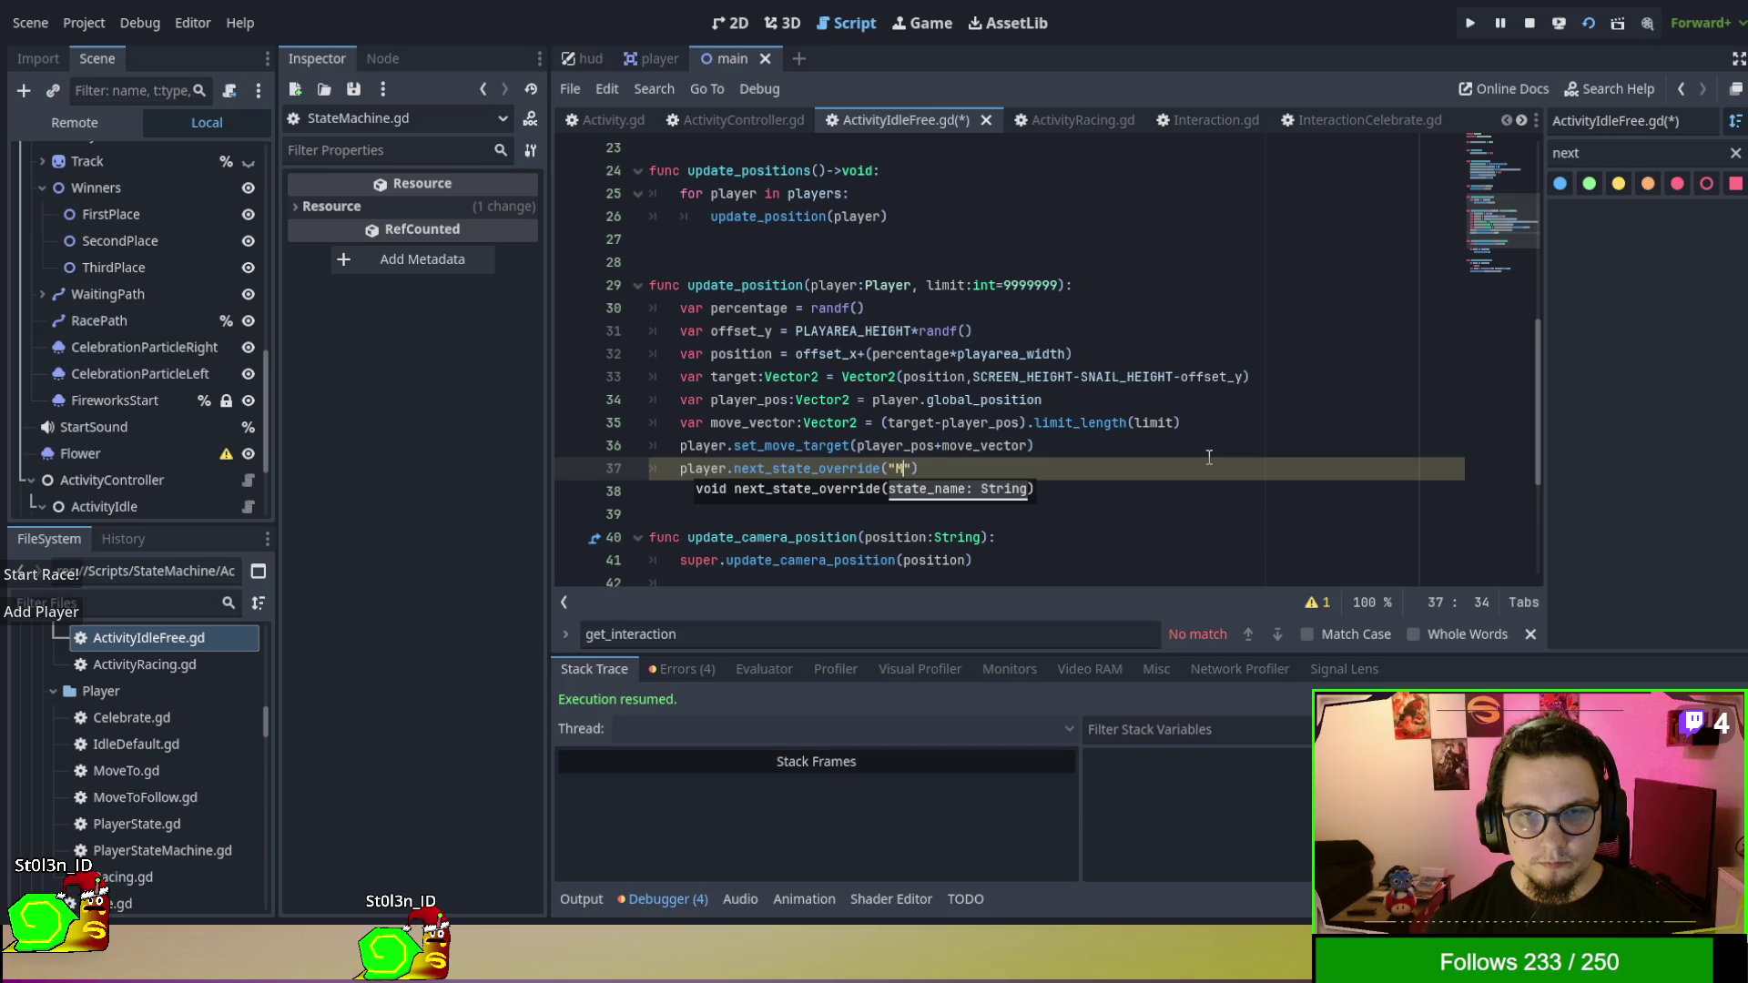
{"action": "type", "text": "oveTo"}
{"action": "key", "text": "Escape"}
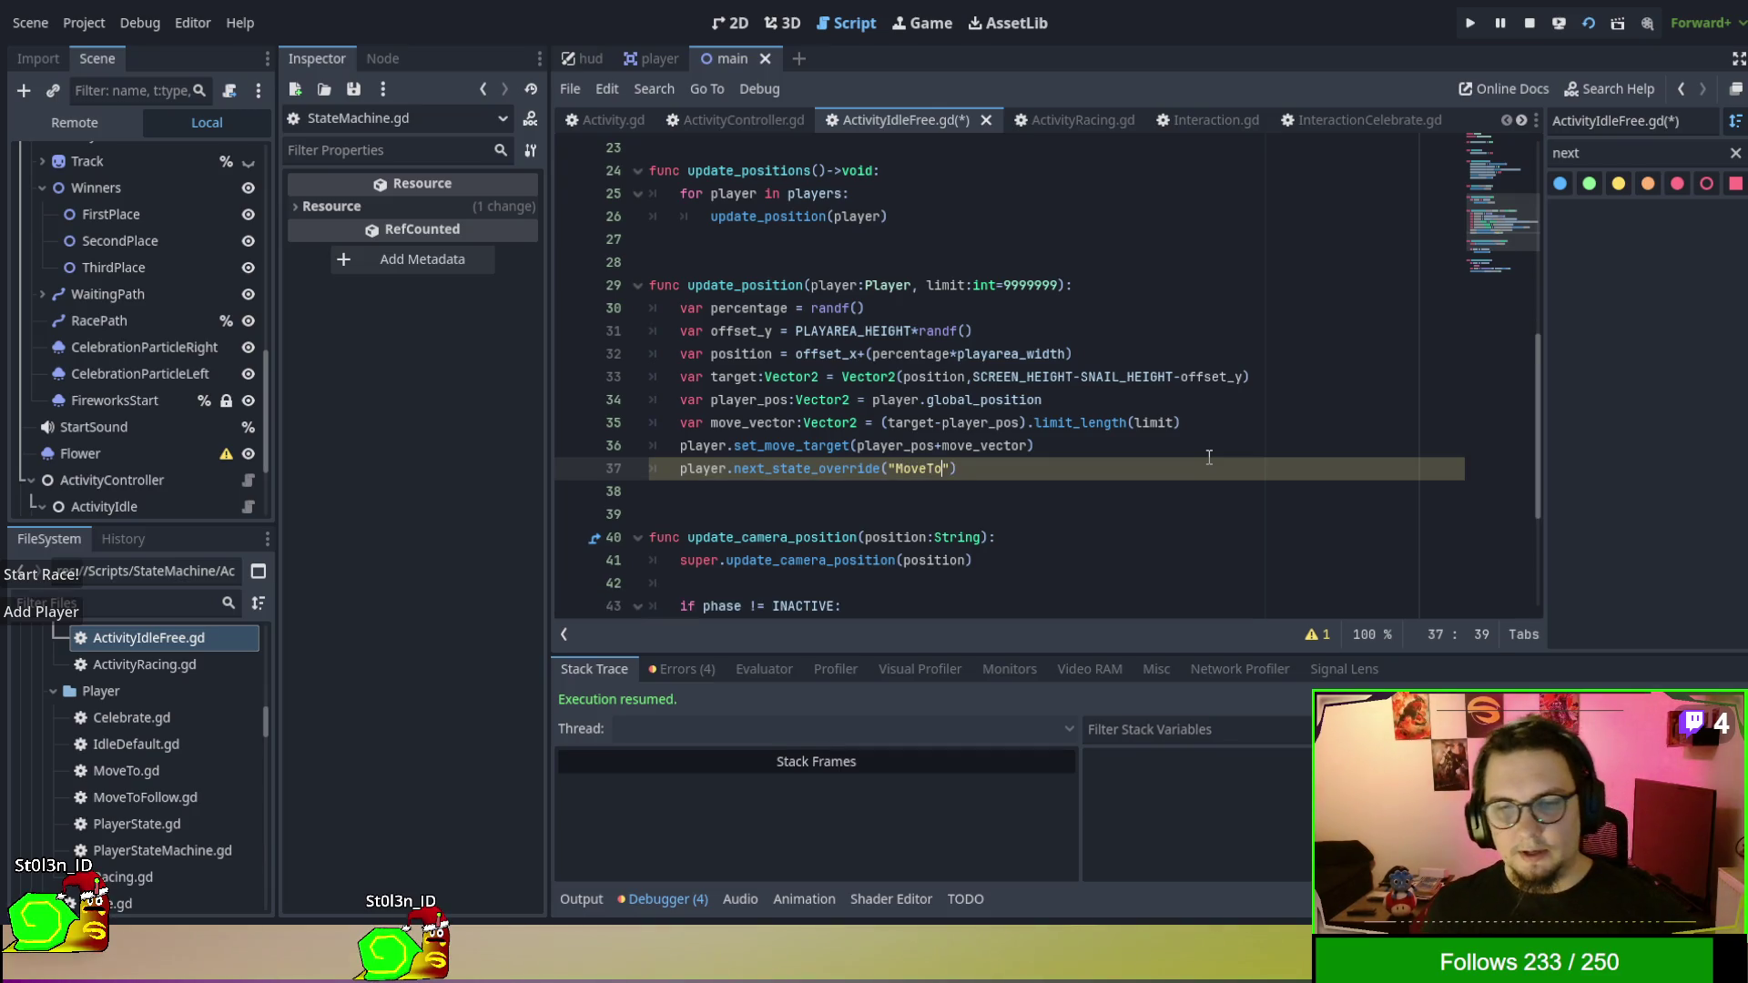
{"action": "key", "text": "F5"}
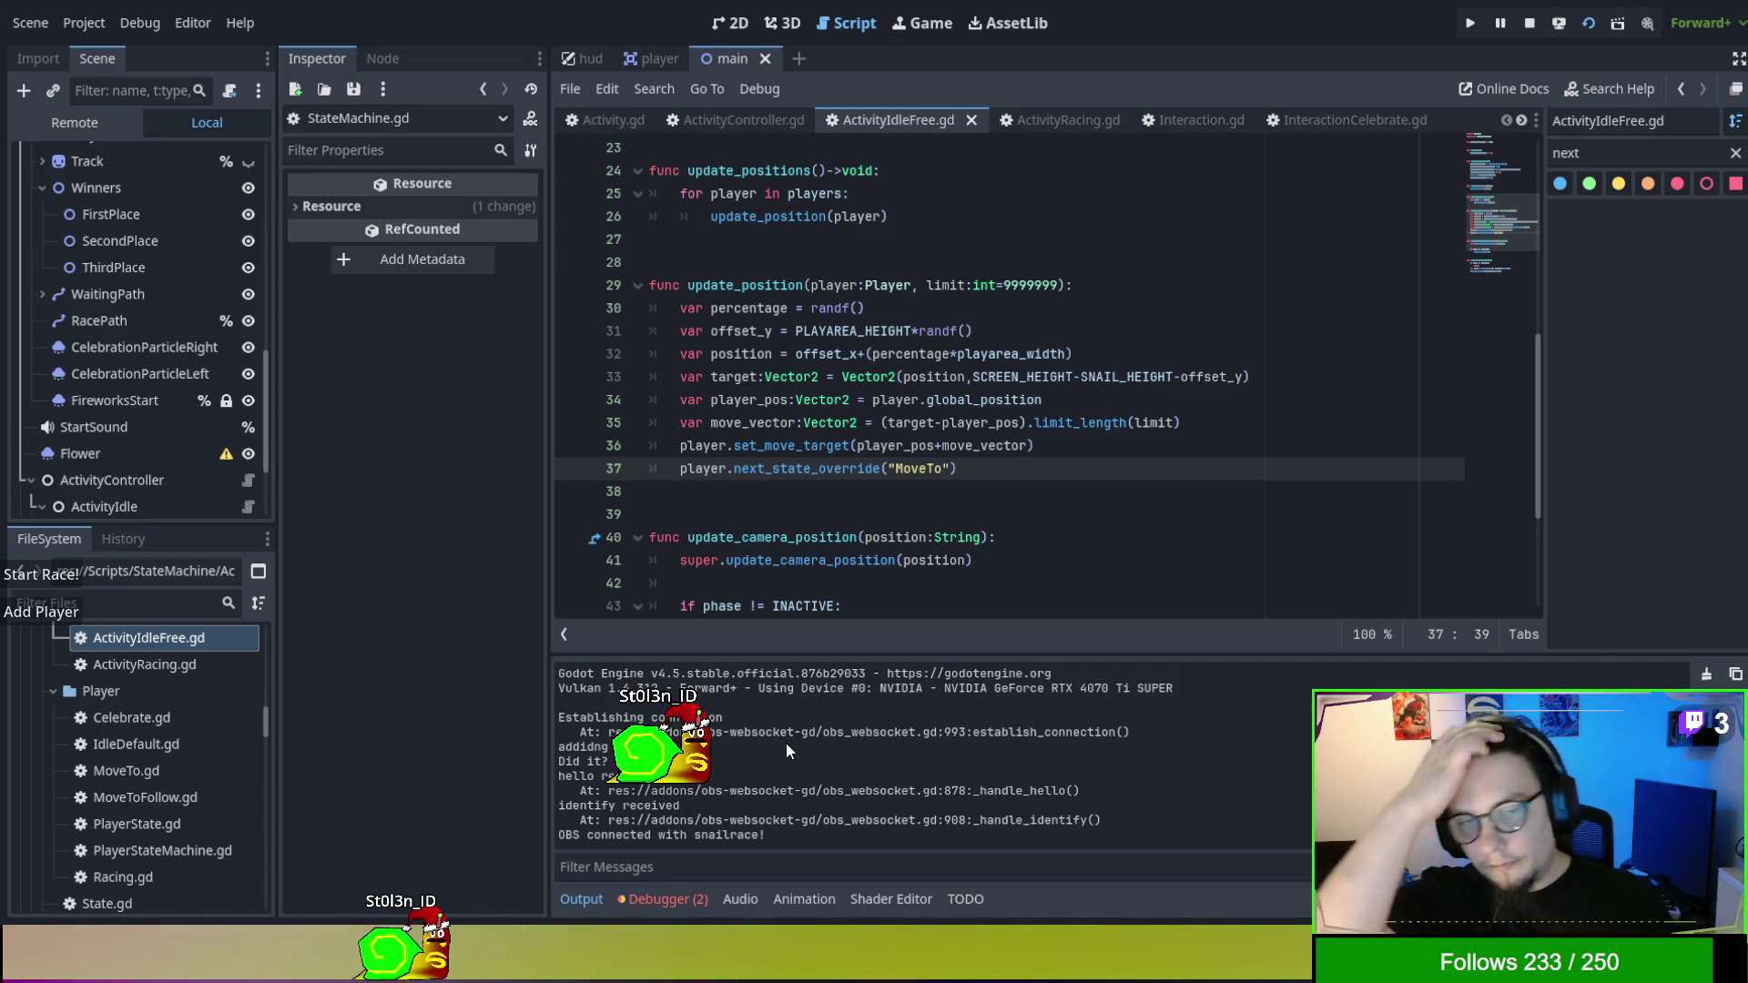
Stop the running game, switch to the main scene tab and open main.gd in the Script editor.
{"action": "key", "text": "ctrl+F4"}
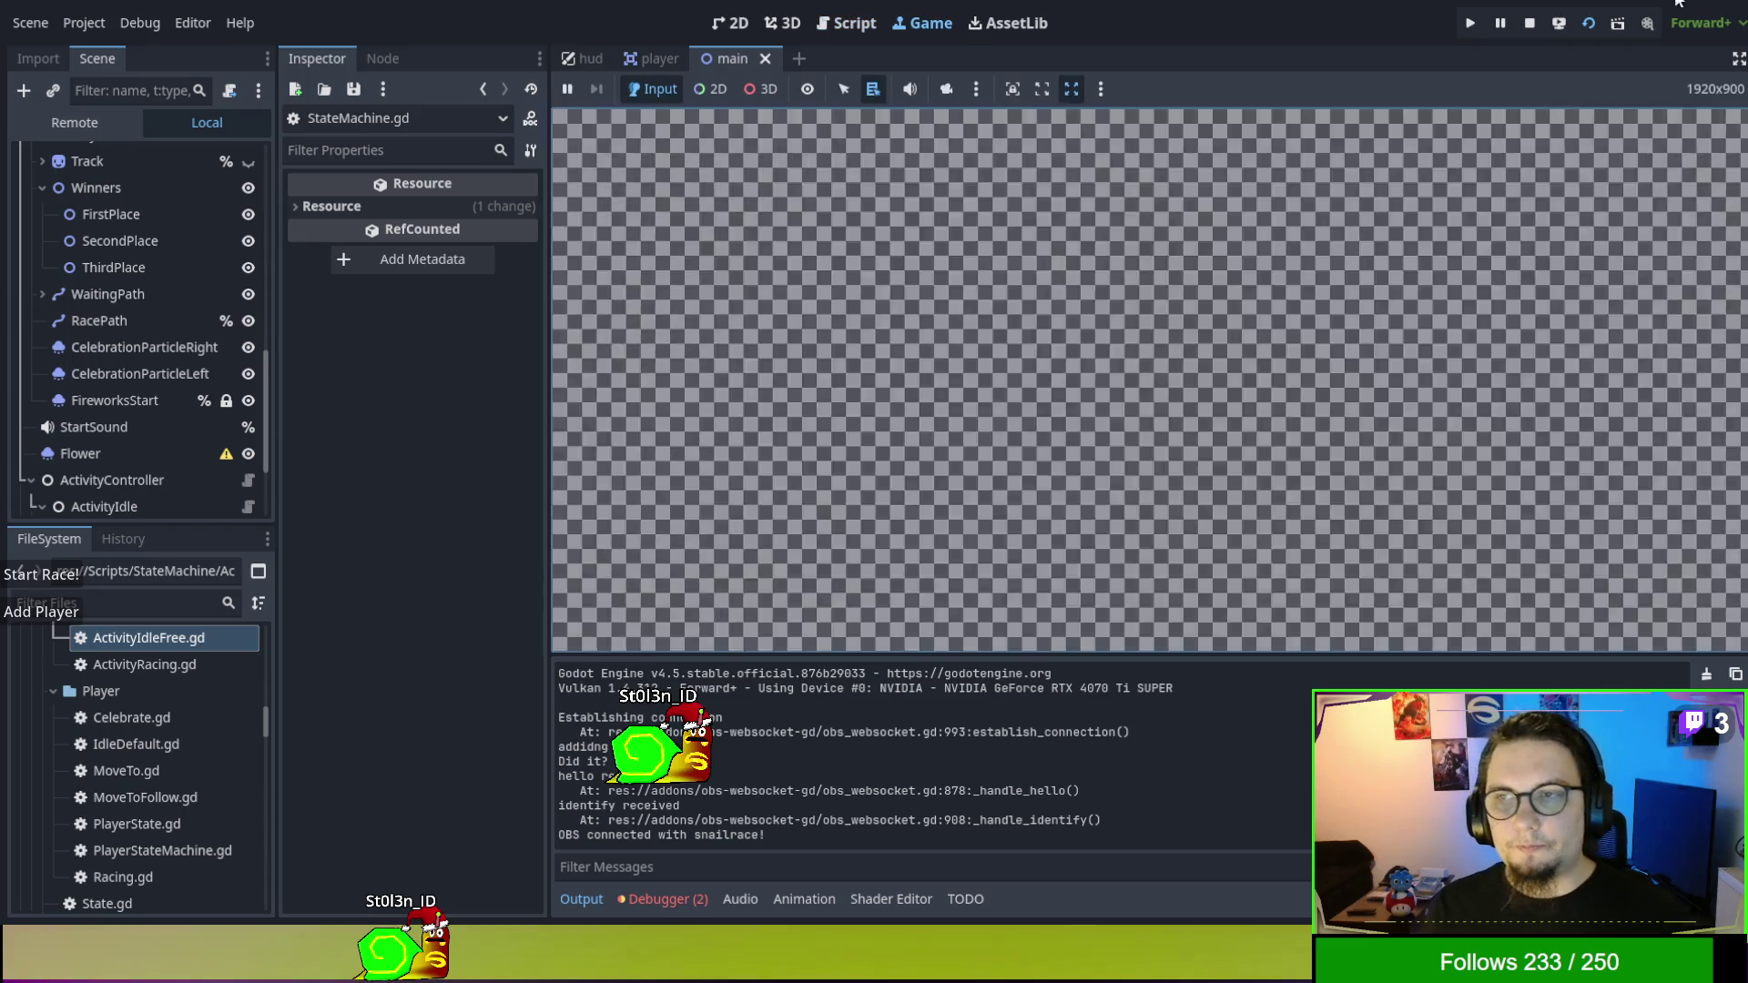
{"action": "left_click", "coordinate": [650, 59]}
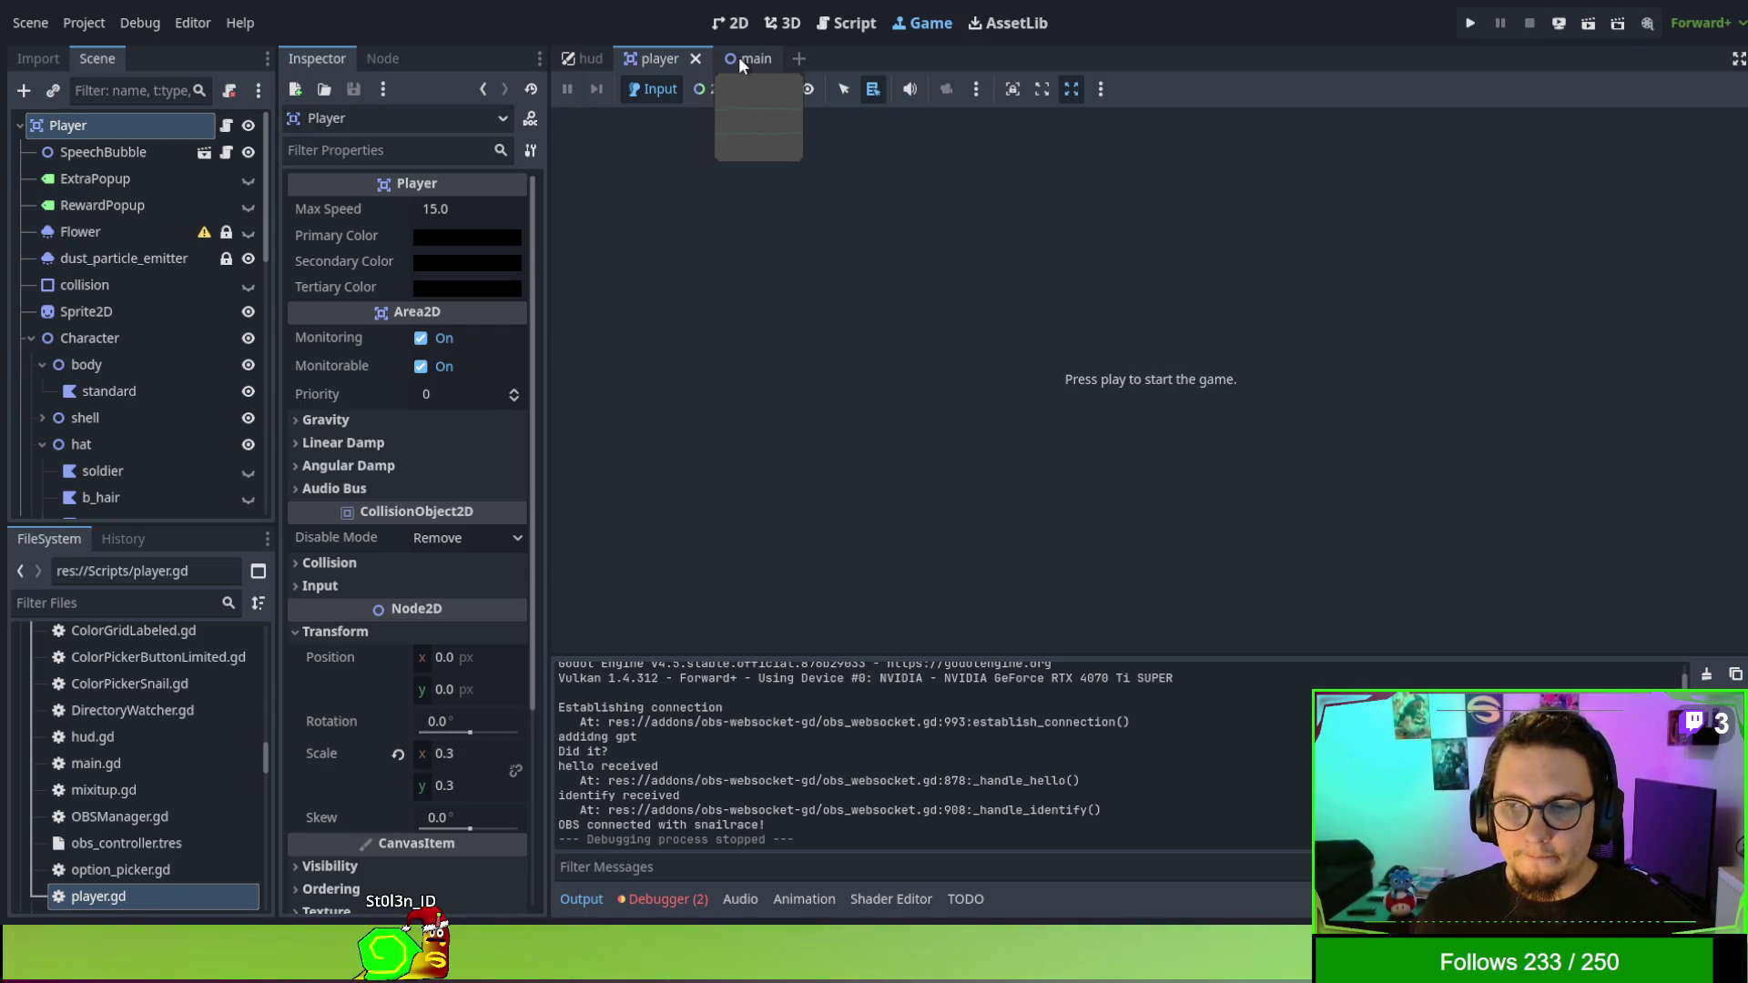
{"action": "left_click", "coordinate": [740, 57]}
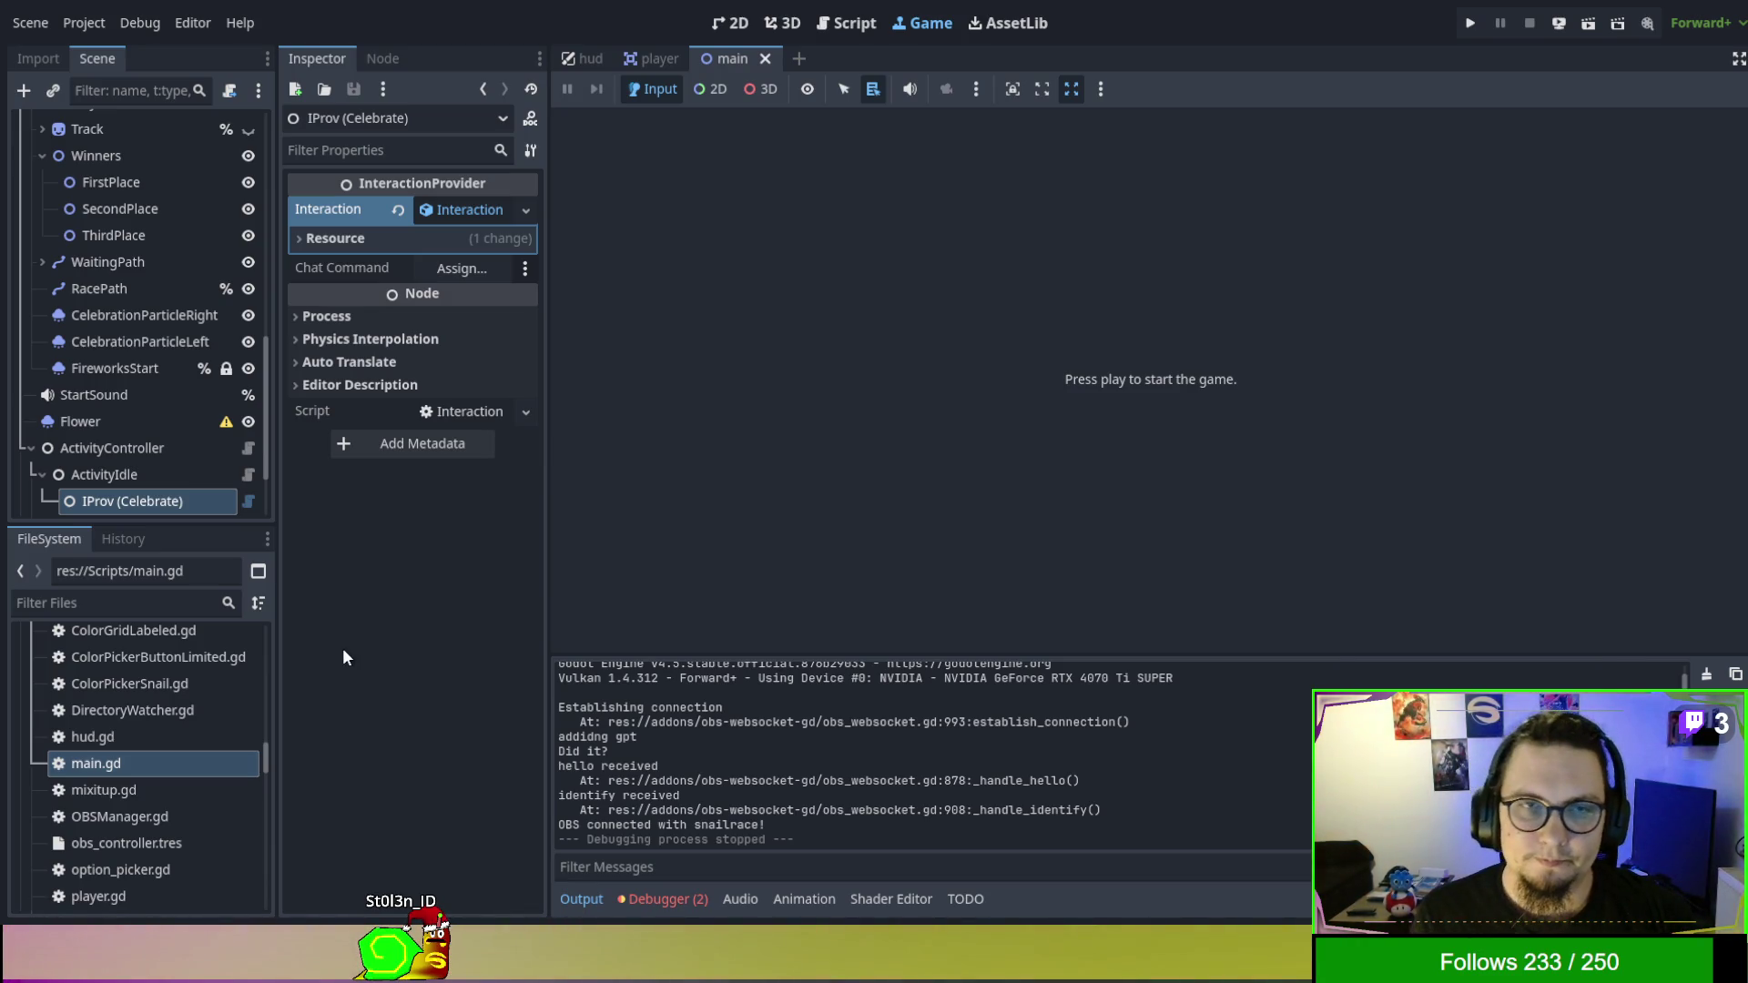
{"action": "mouse_move", "coordinate": [631, 64]}
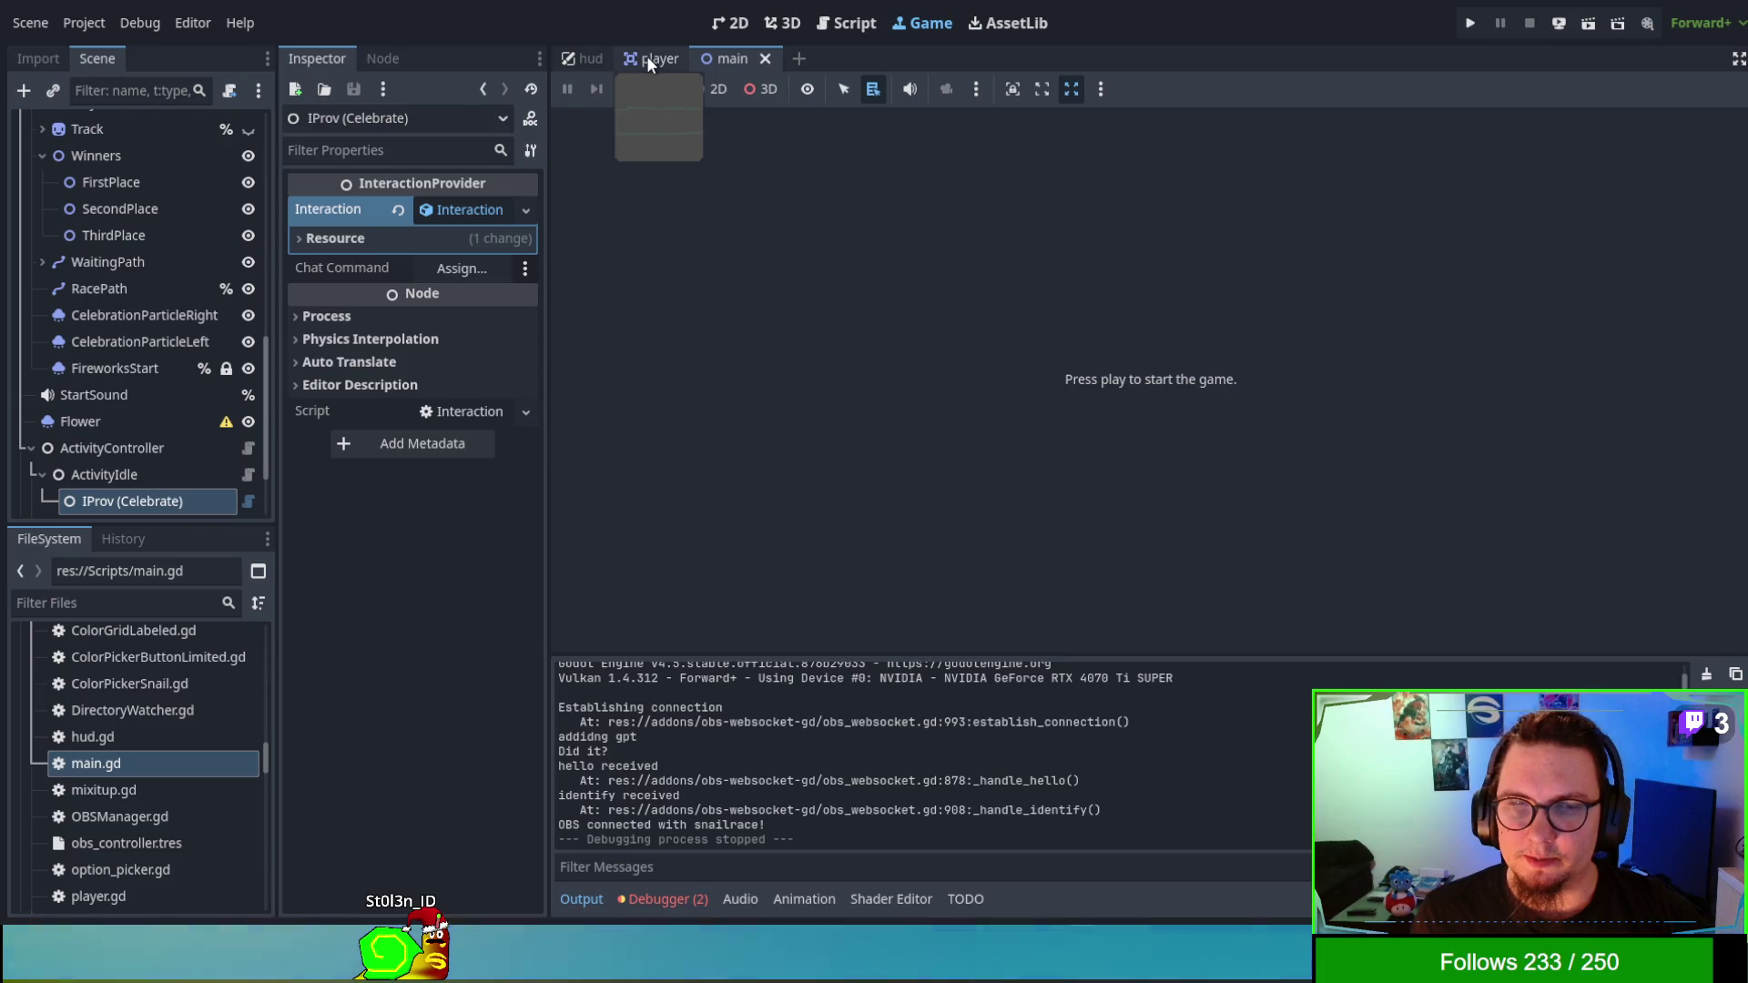
{"action": "left_click", "coordinate": [849, 24]}
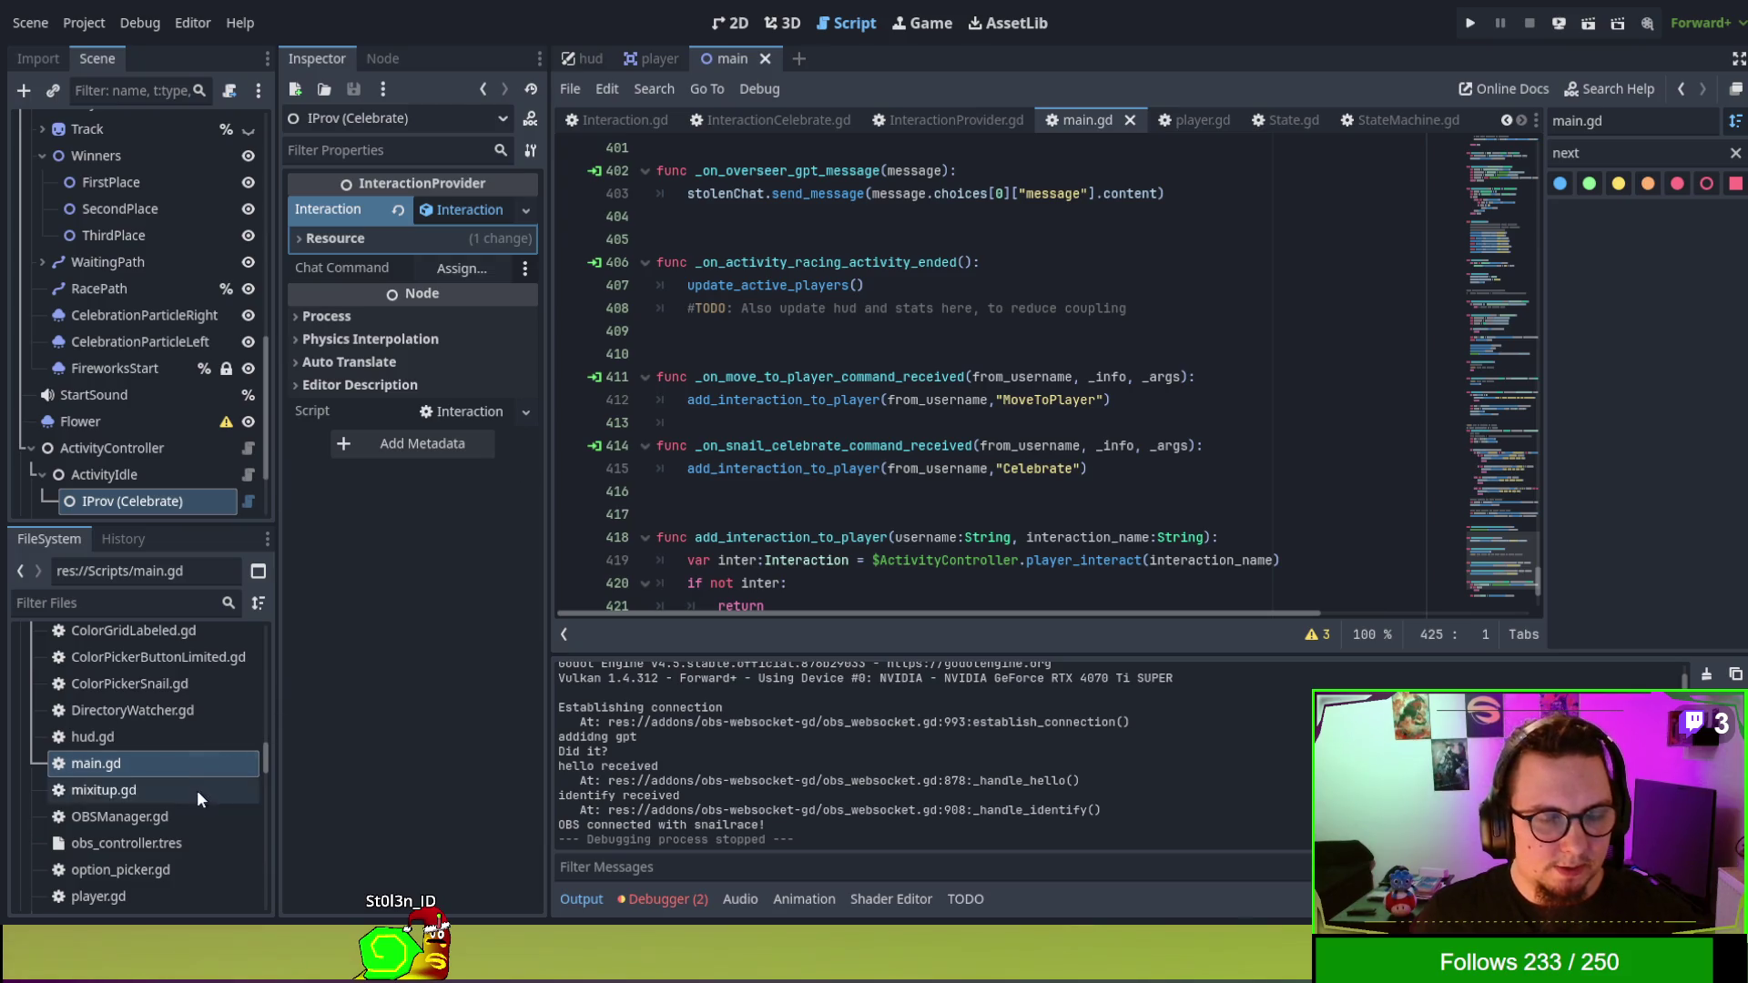
Comment out lines 36–37 of ActivityIdleFree.gd, the set_move_target and next_state_override("MoveTo") calls.
{"action": "scroll", "coordinate": [192, 787], "scroll_direction": "up", "scroll_amount": 5}
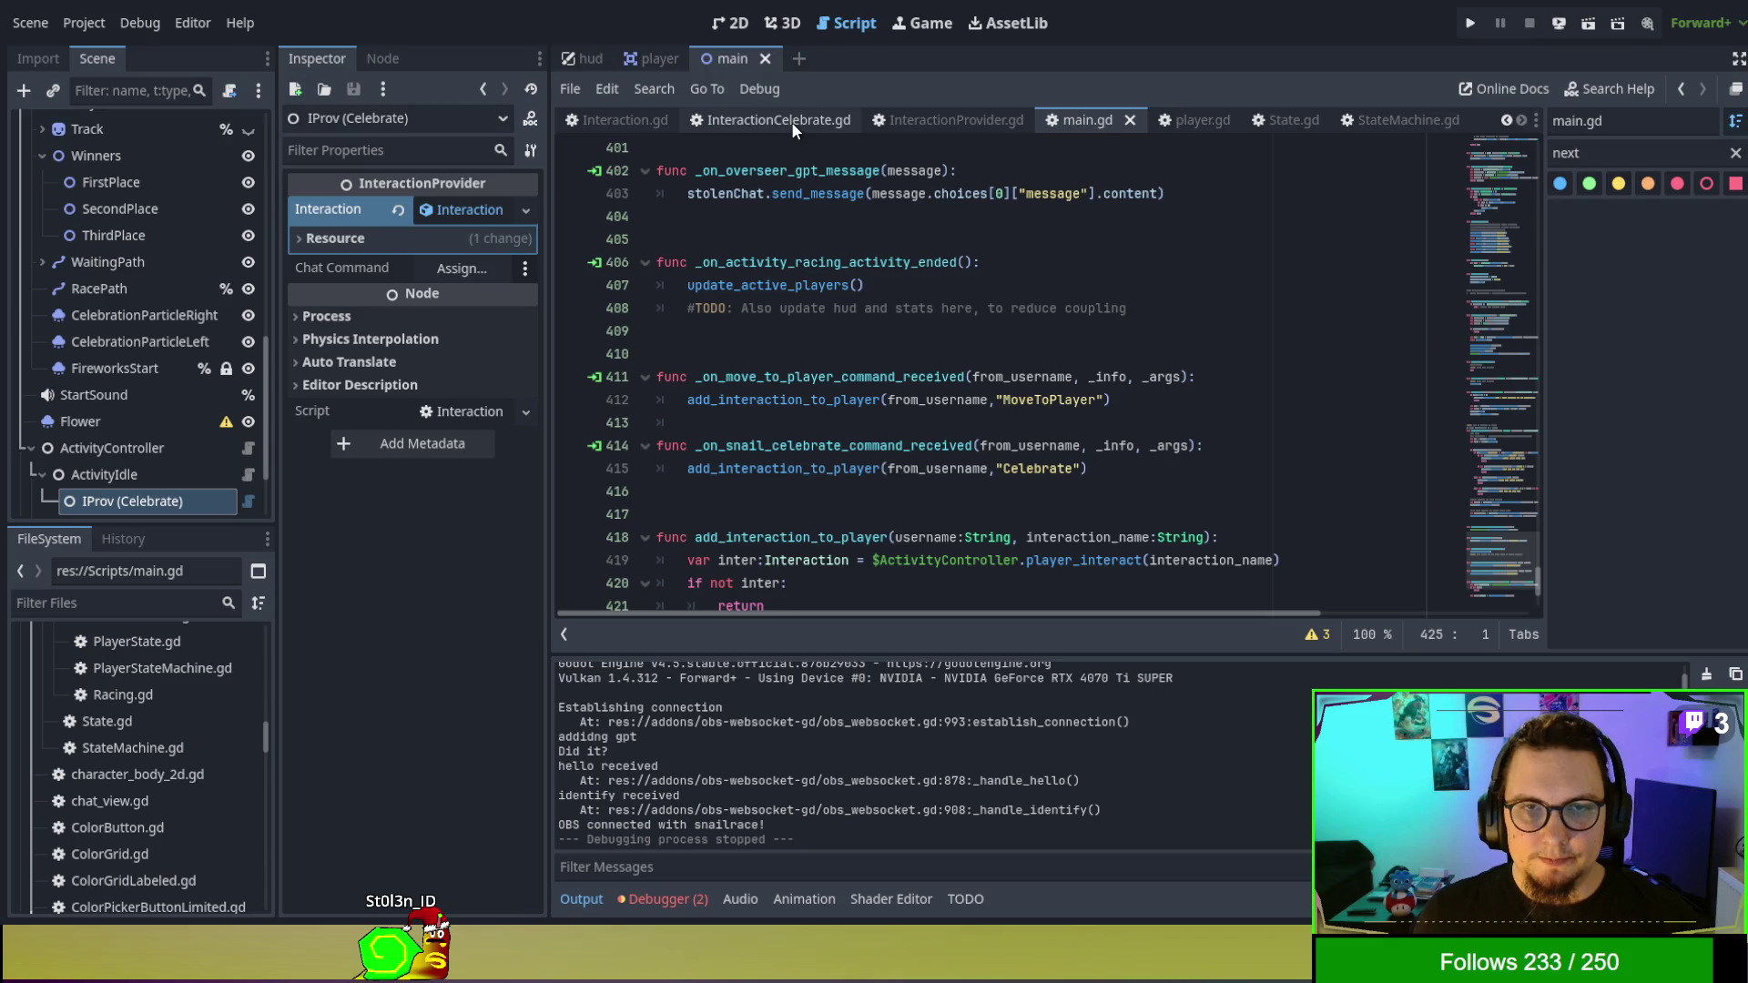
{"action": "scroll", "coordinate": [790, 120], "scroll_direction": "up", "scroll_amount": 3}
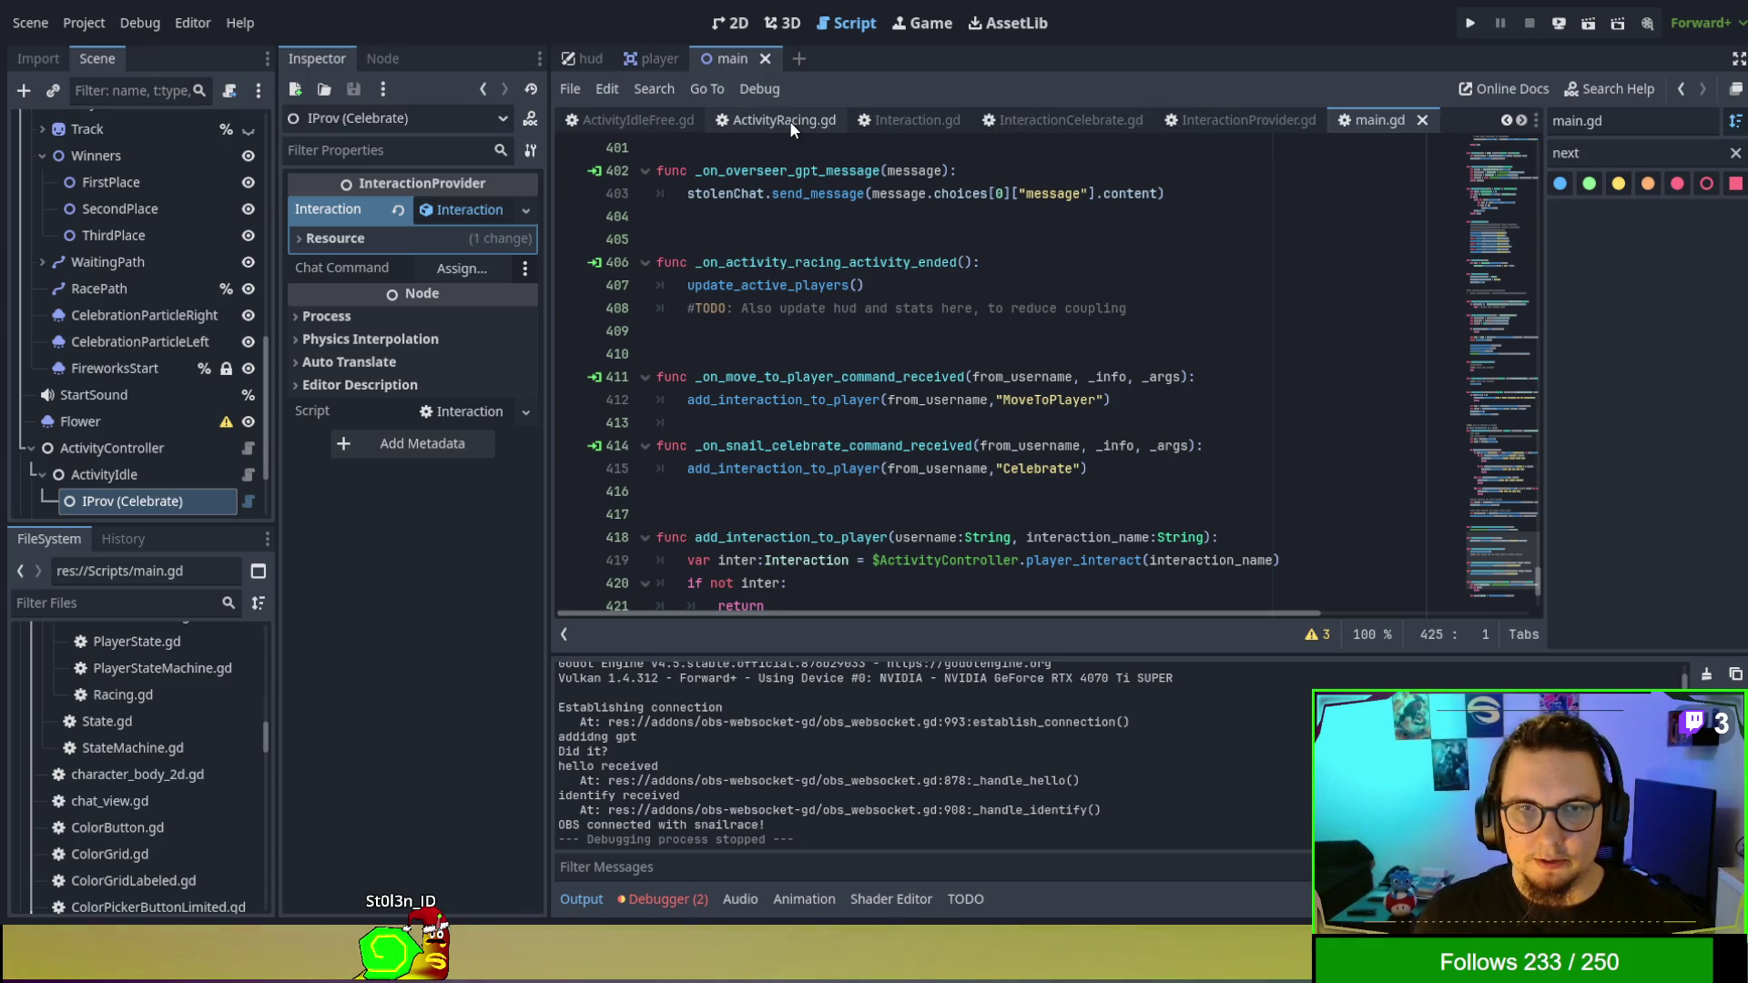
{"action": "left_click", "coordinate": [790, 120]}
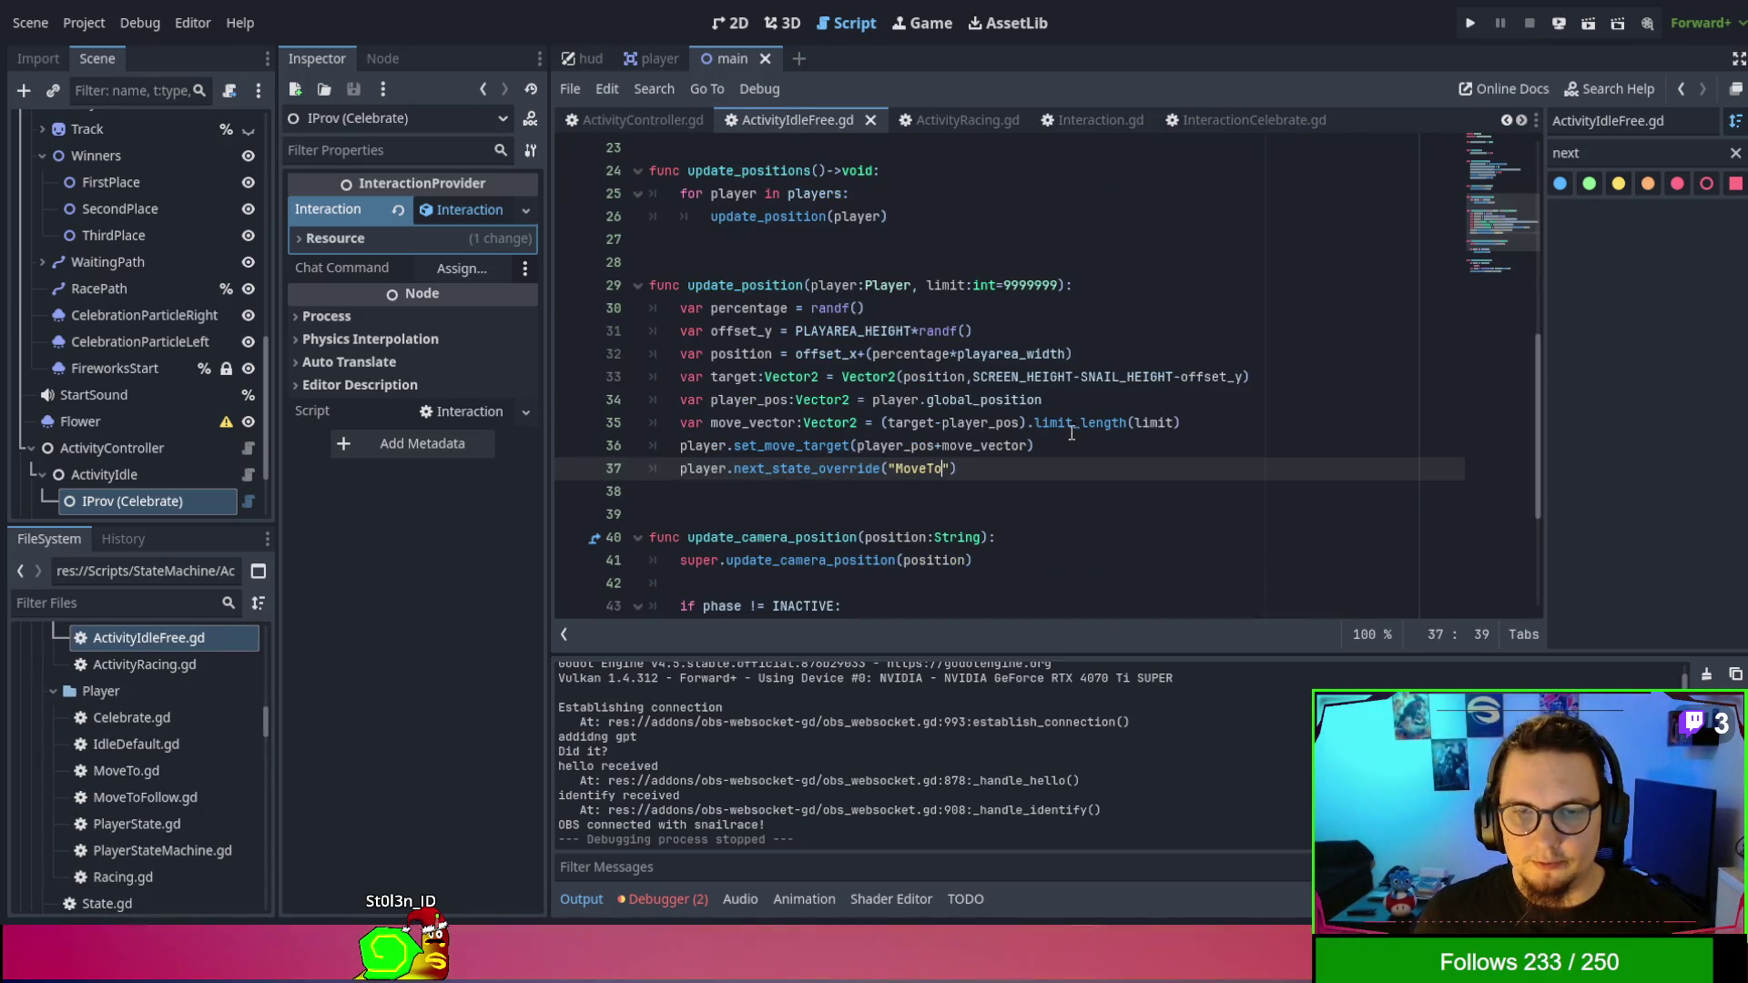
{"action": "left_click_drag", "start_coordinate": [683, 473], "coordinate": [1002, 474]}
{"action": "left_click", "coordinate": [671, 470]}
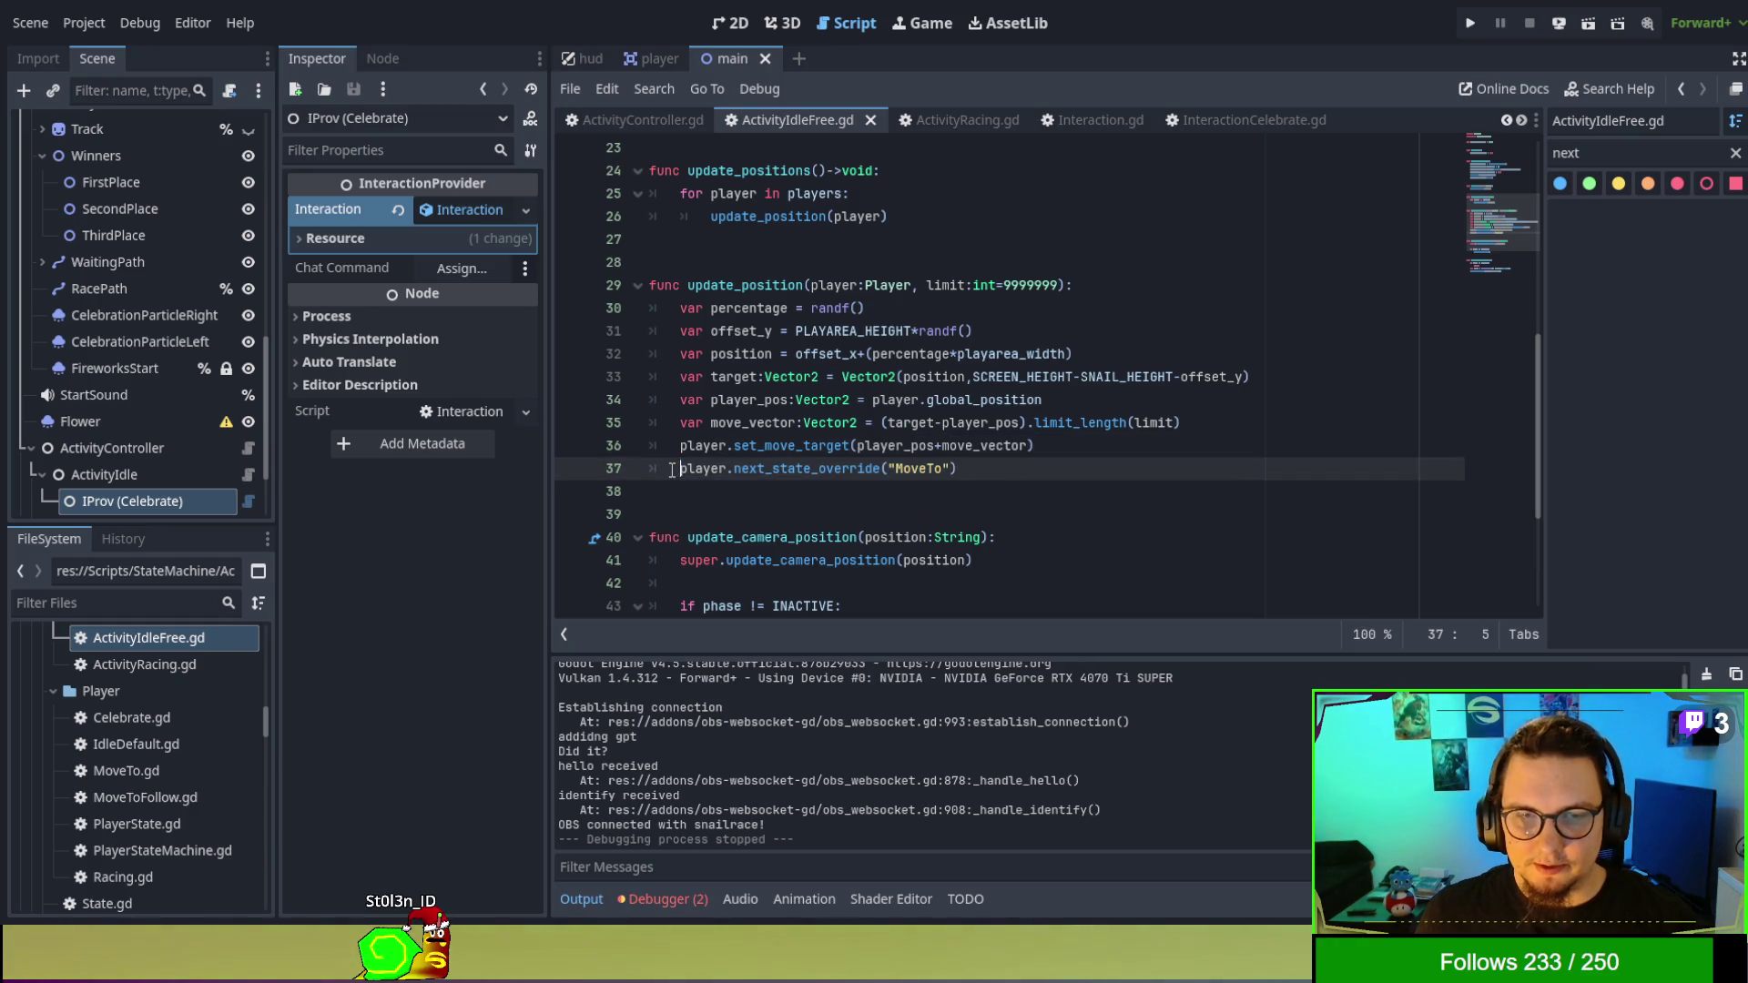
{"action": "key", "text": "ctrl+k"}
{"action": "key", "text": "Up"}
{"action": "key", "text": "ctrl+k"}
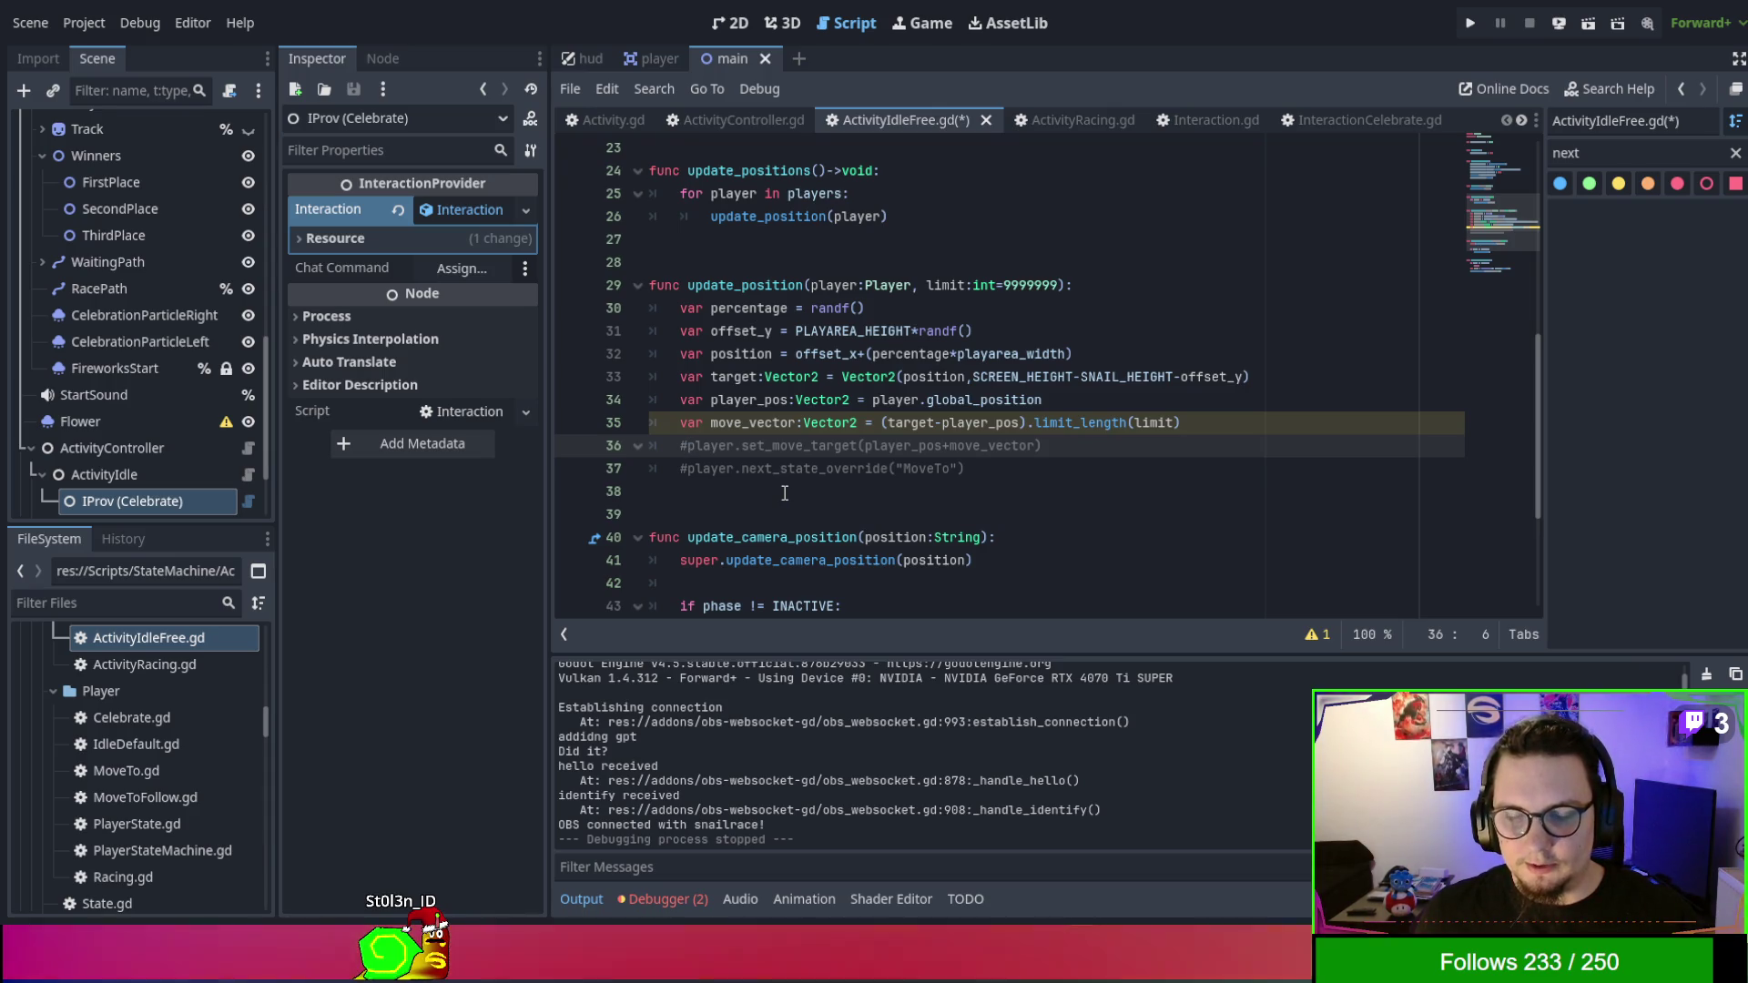
Write a line-38 TODO: 'Make random player use the interaction MoveTo -- no more direct statemachine calls', then save.
{"action": "left_click", "coordinate": [797, 500]}
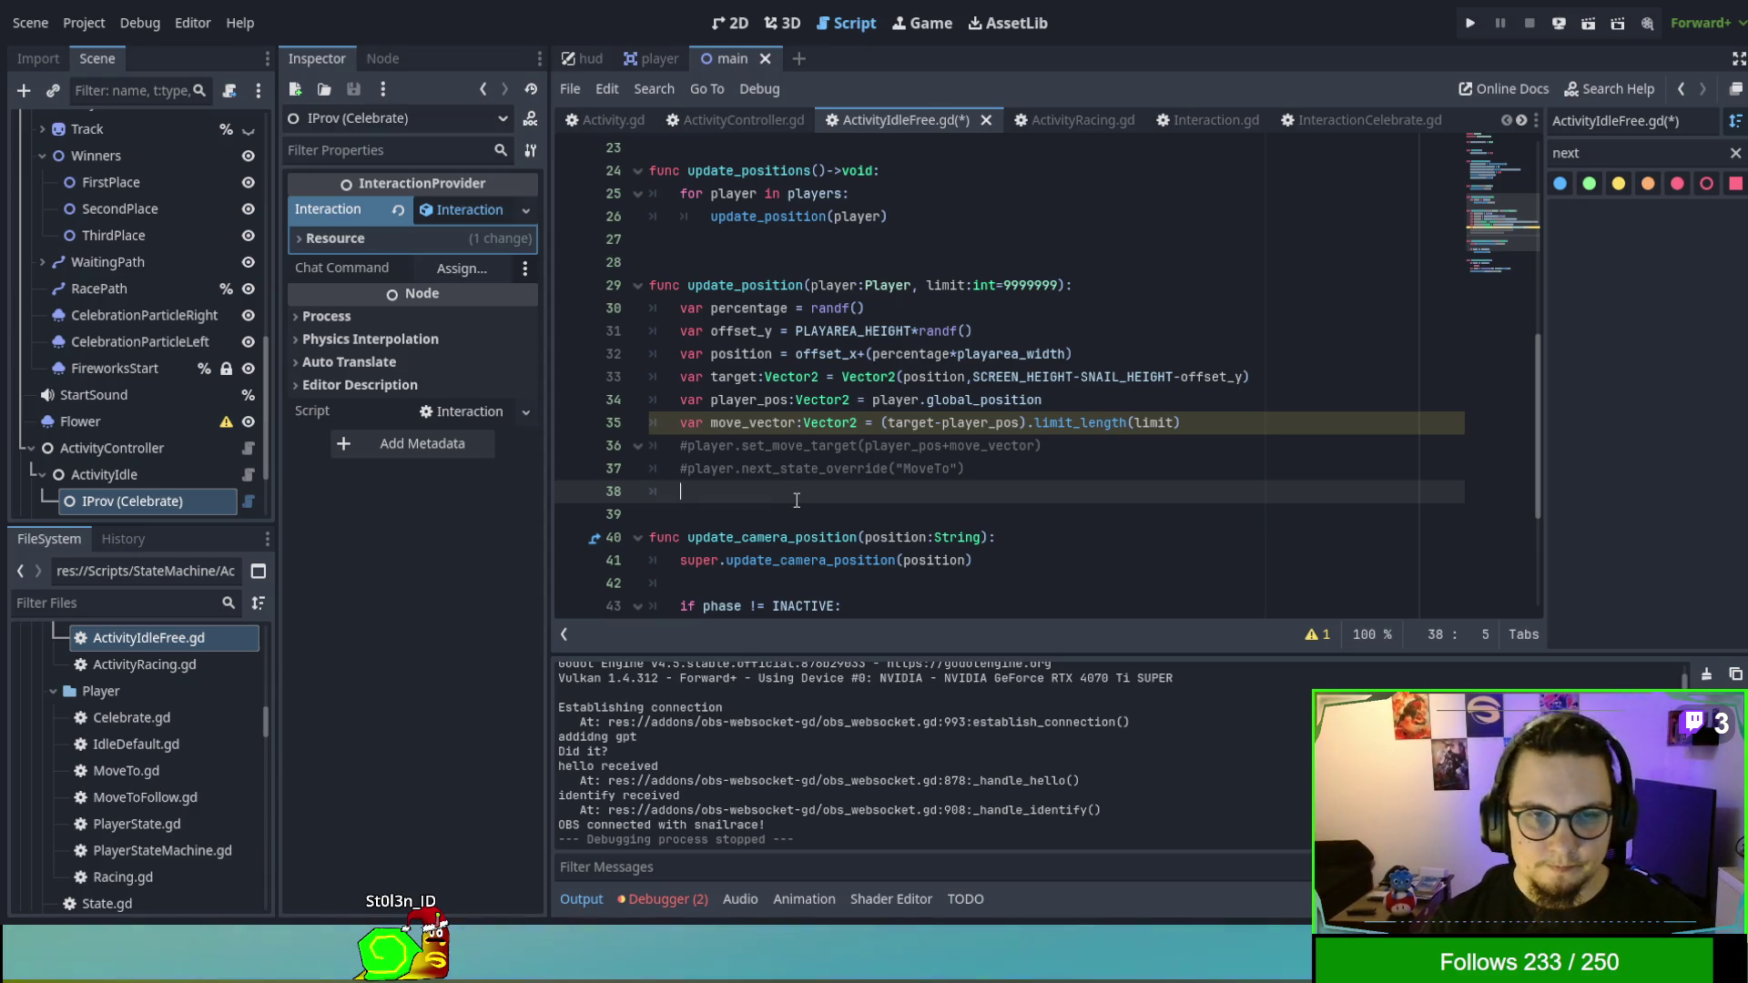
{"action": "type", "text": "$#"}
{"action": "key", "text": "Tab"}
{"action": "type", "text": "$"}
{"action": "key", "text": "Escape"}
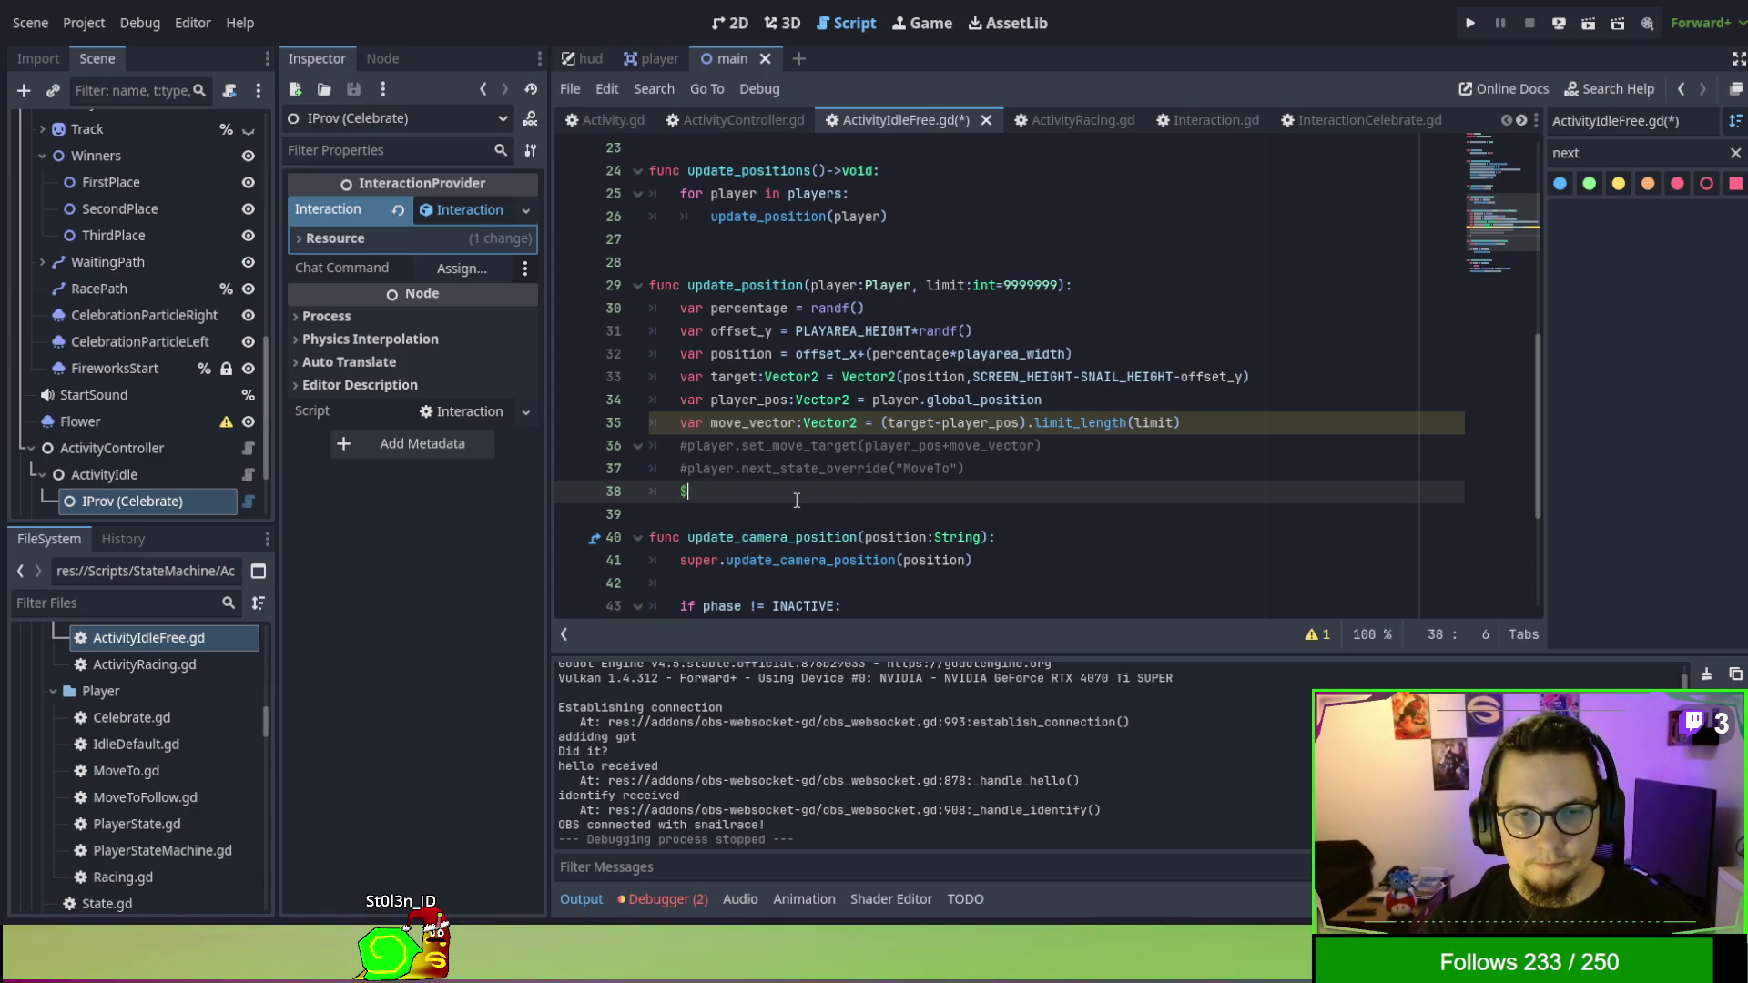
{"action": "type", "text": "O M"}
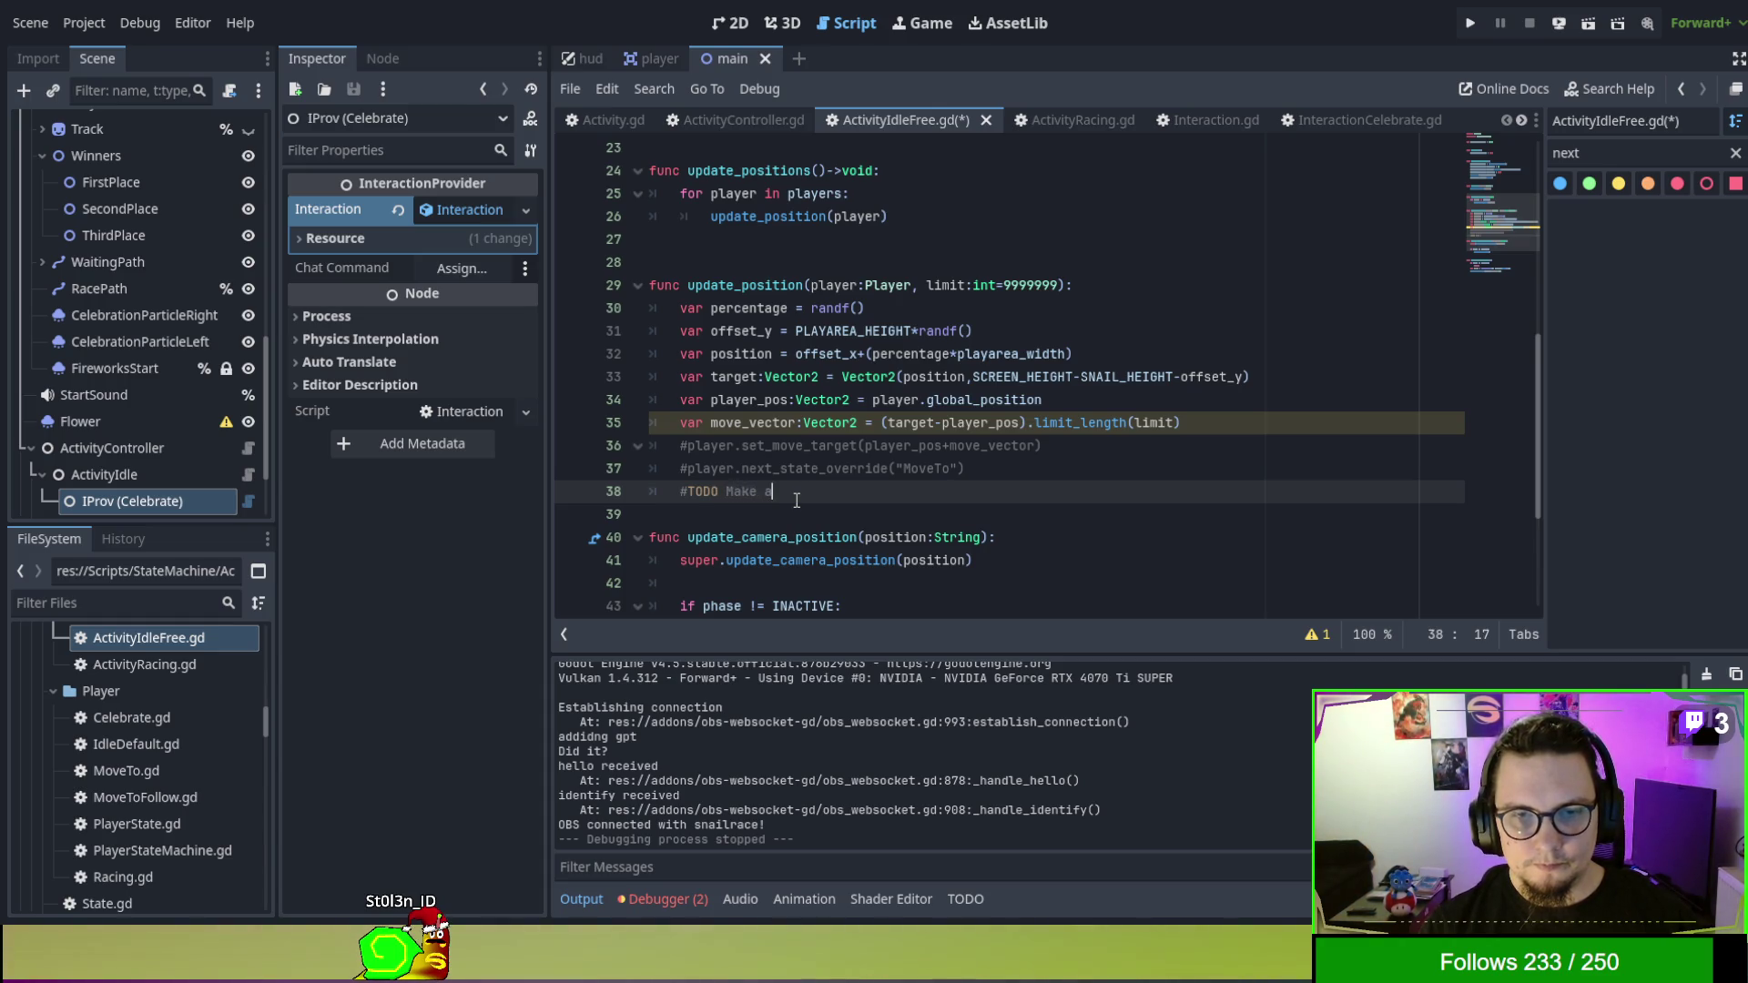
{"action": "type", "text": "ake random player use th"}
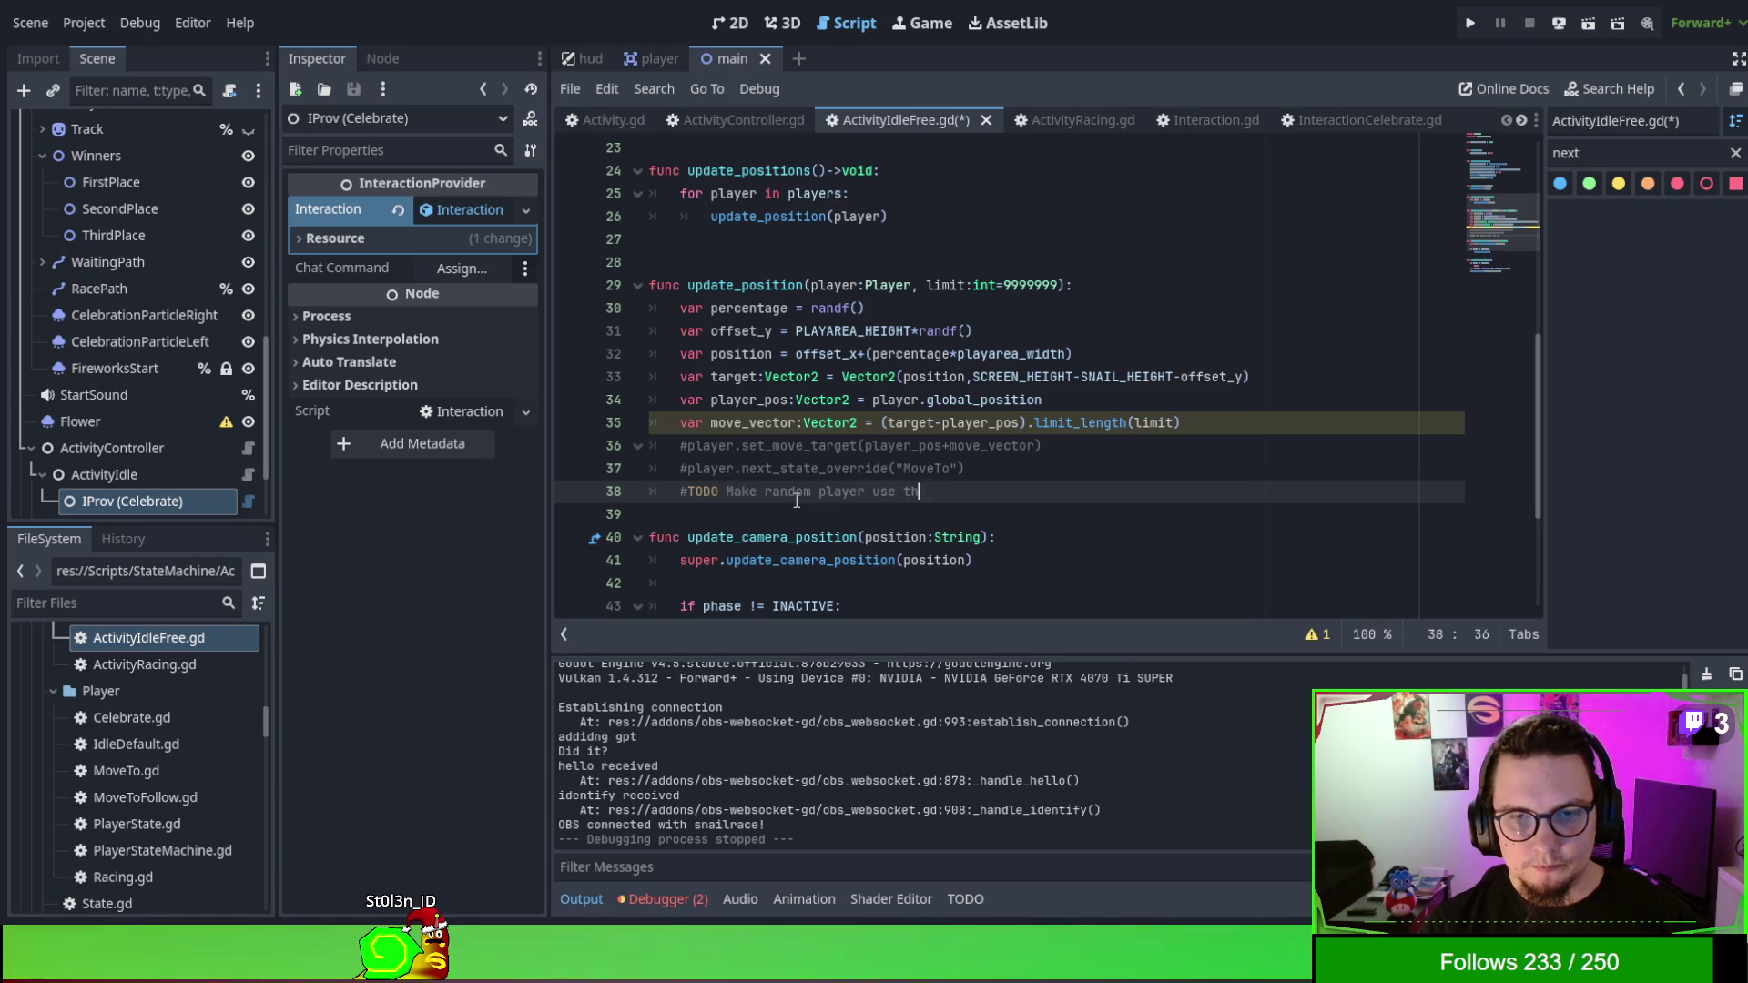
{"action": "type", "text": "e interaction M"}
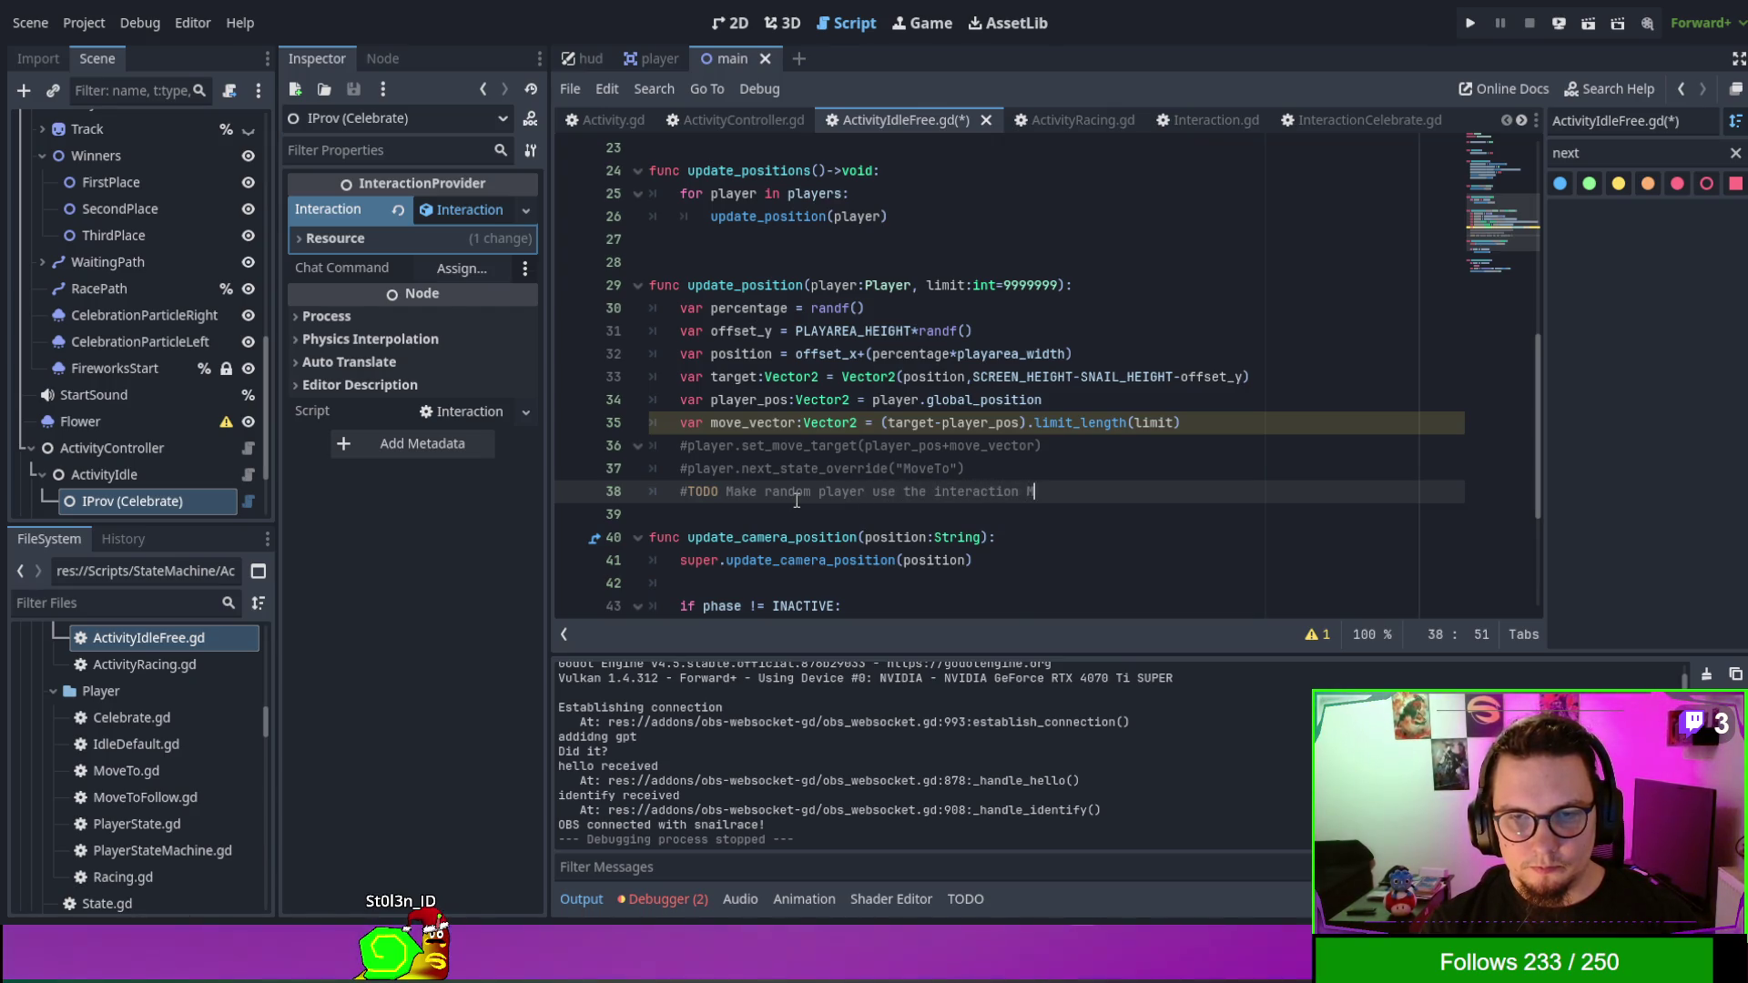
{"action": "type", "text": "oveTo "}
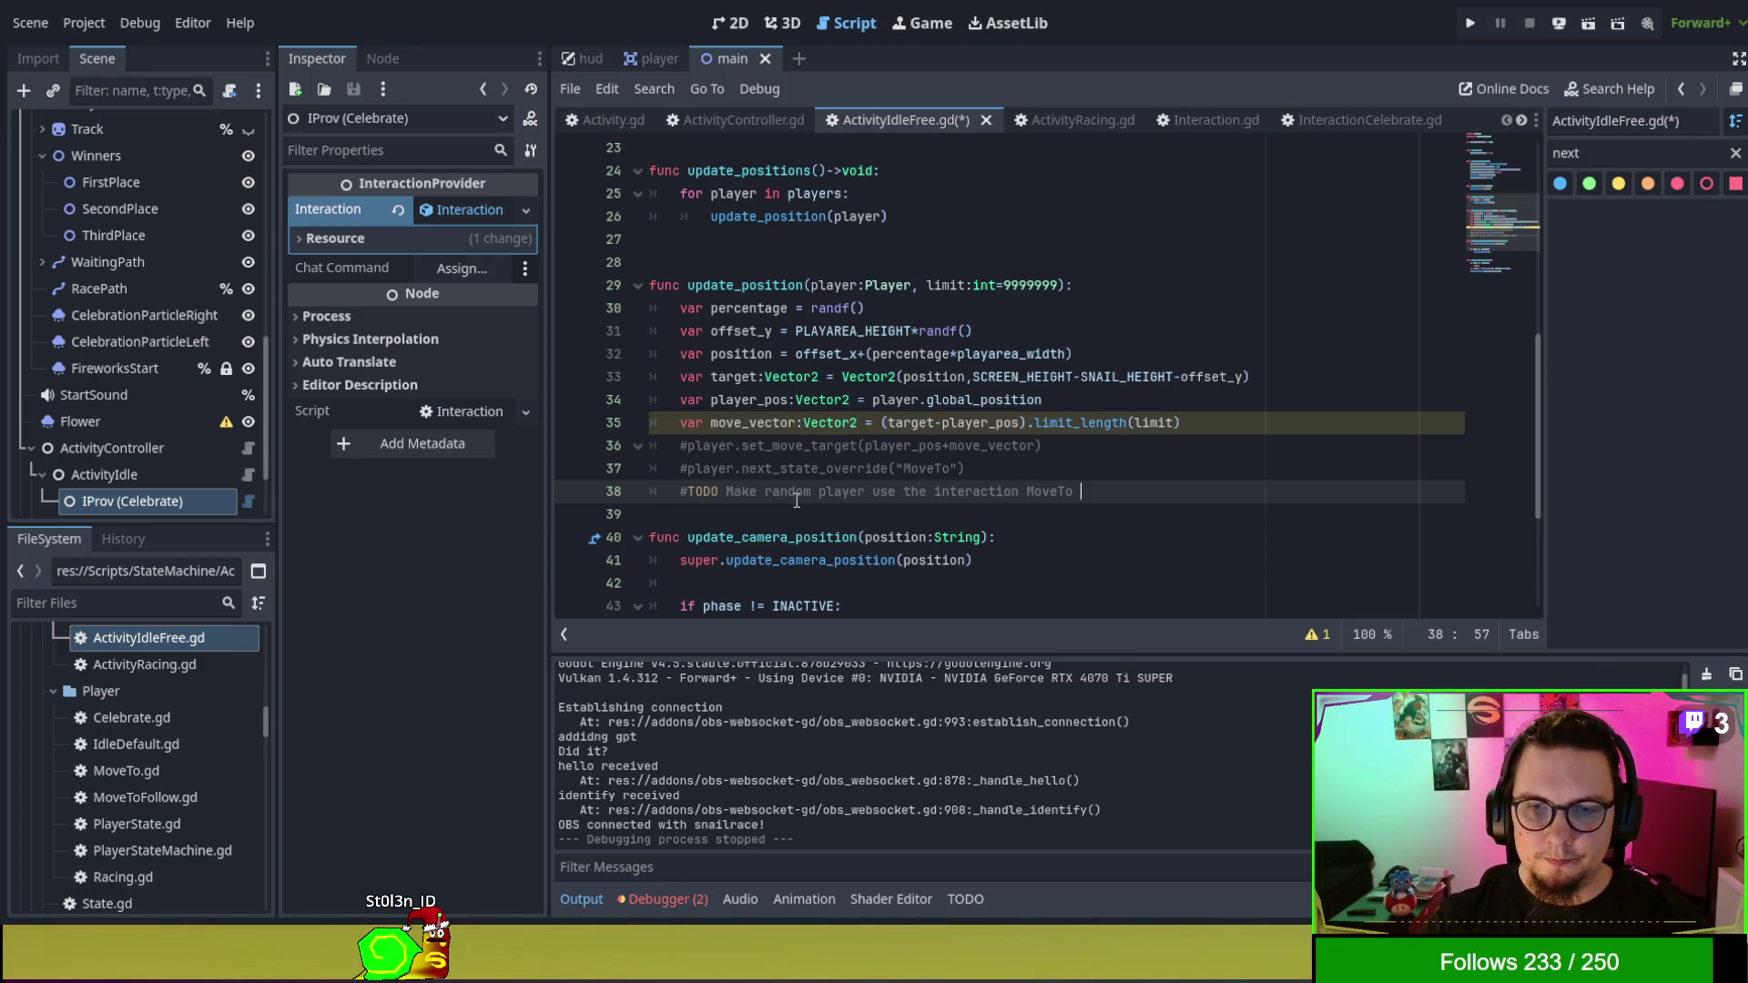
{"action": "type", "text": "-- no more"}
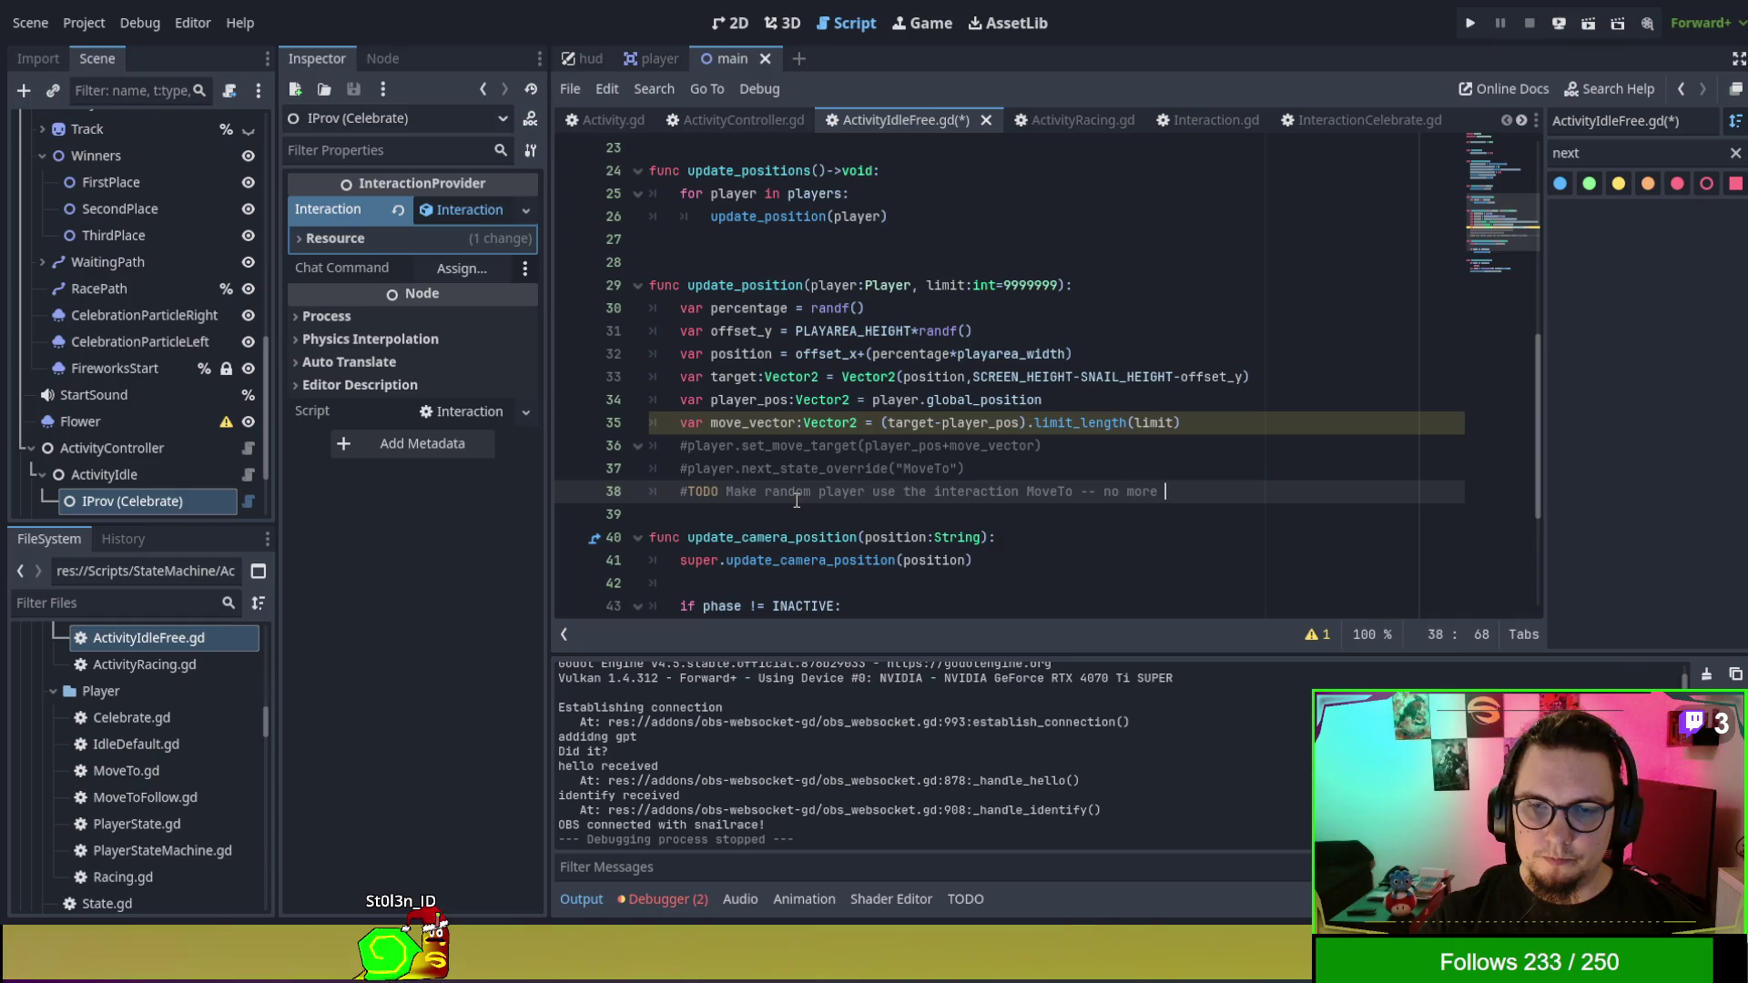
{"action": "type", "text": " direct statemachine "}
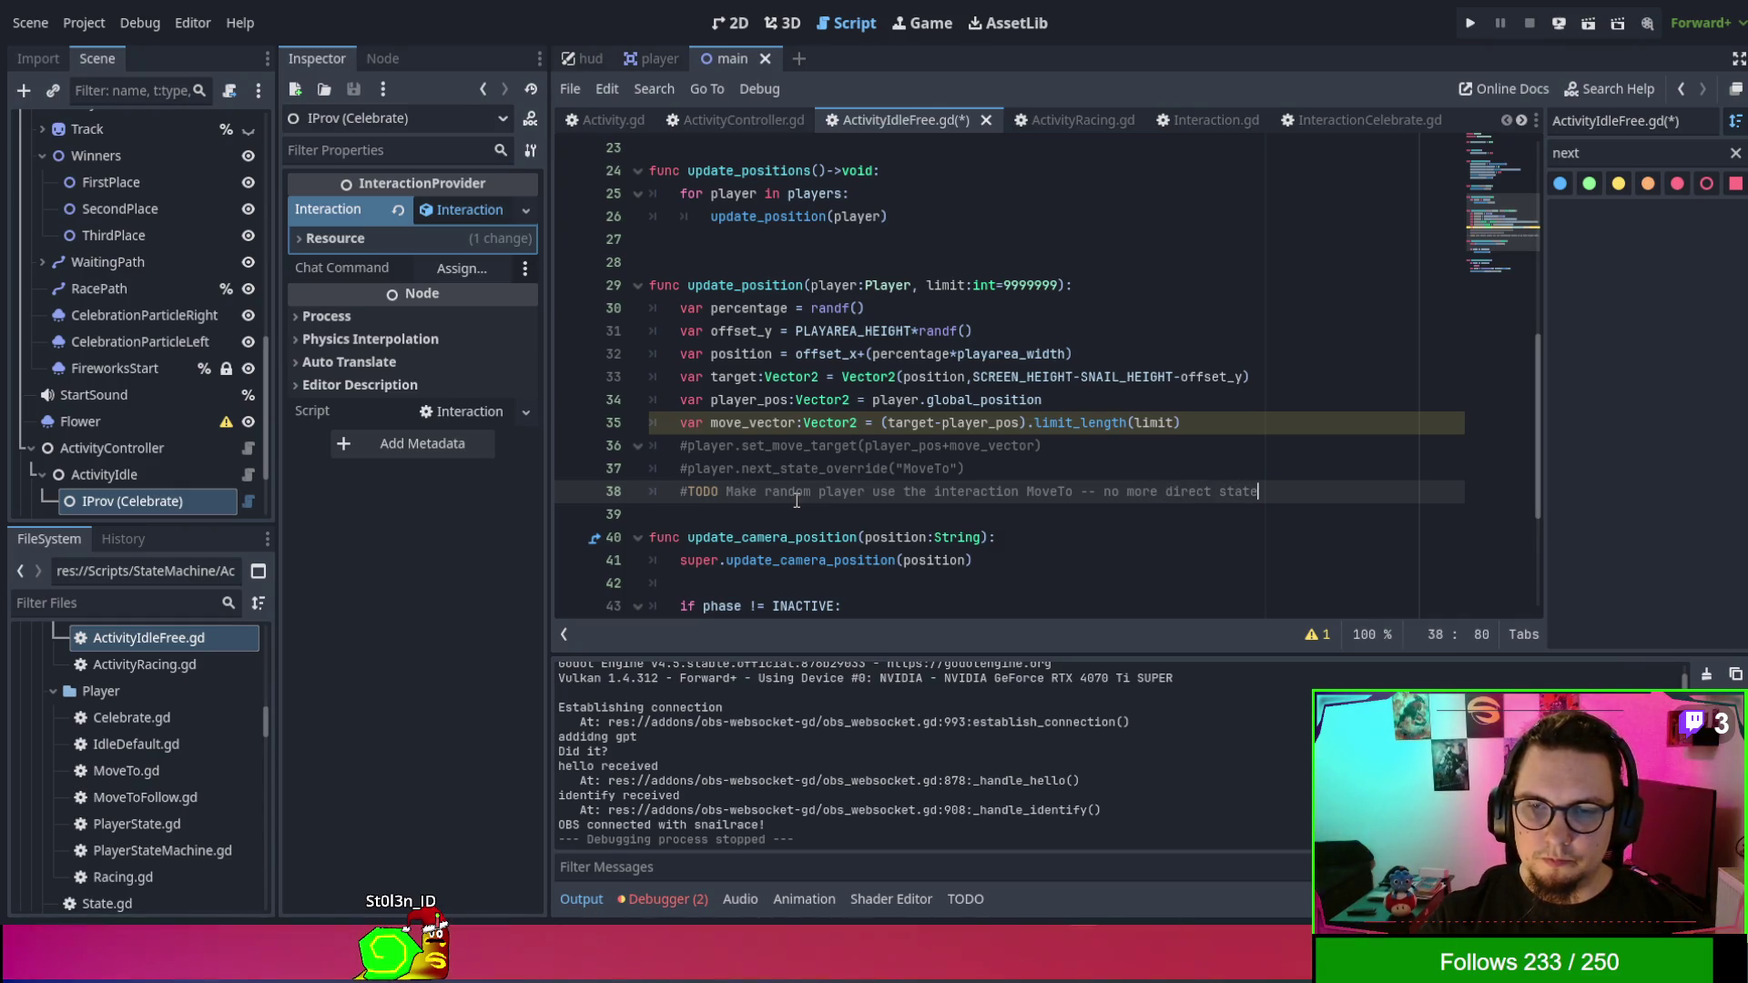
{"action": "type", "text": "calls"}
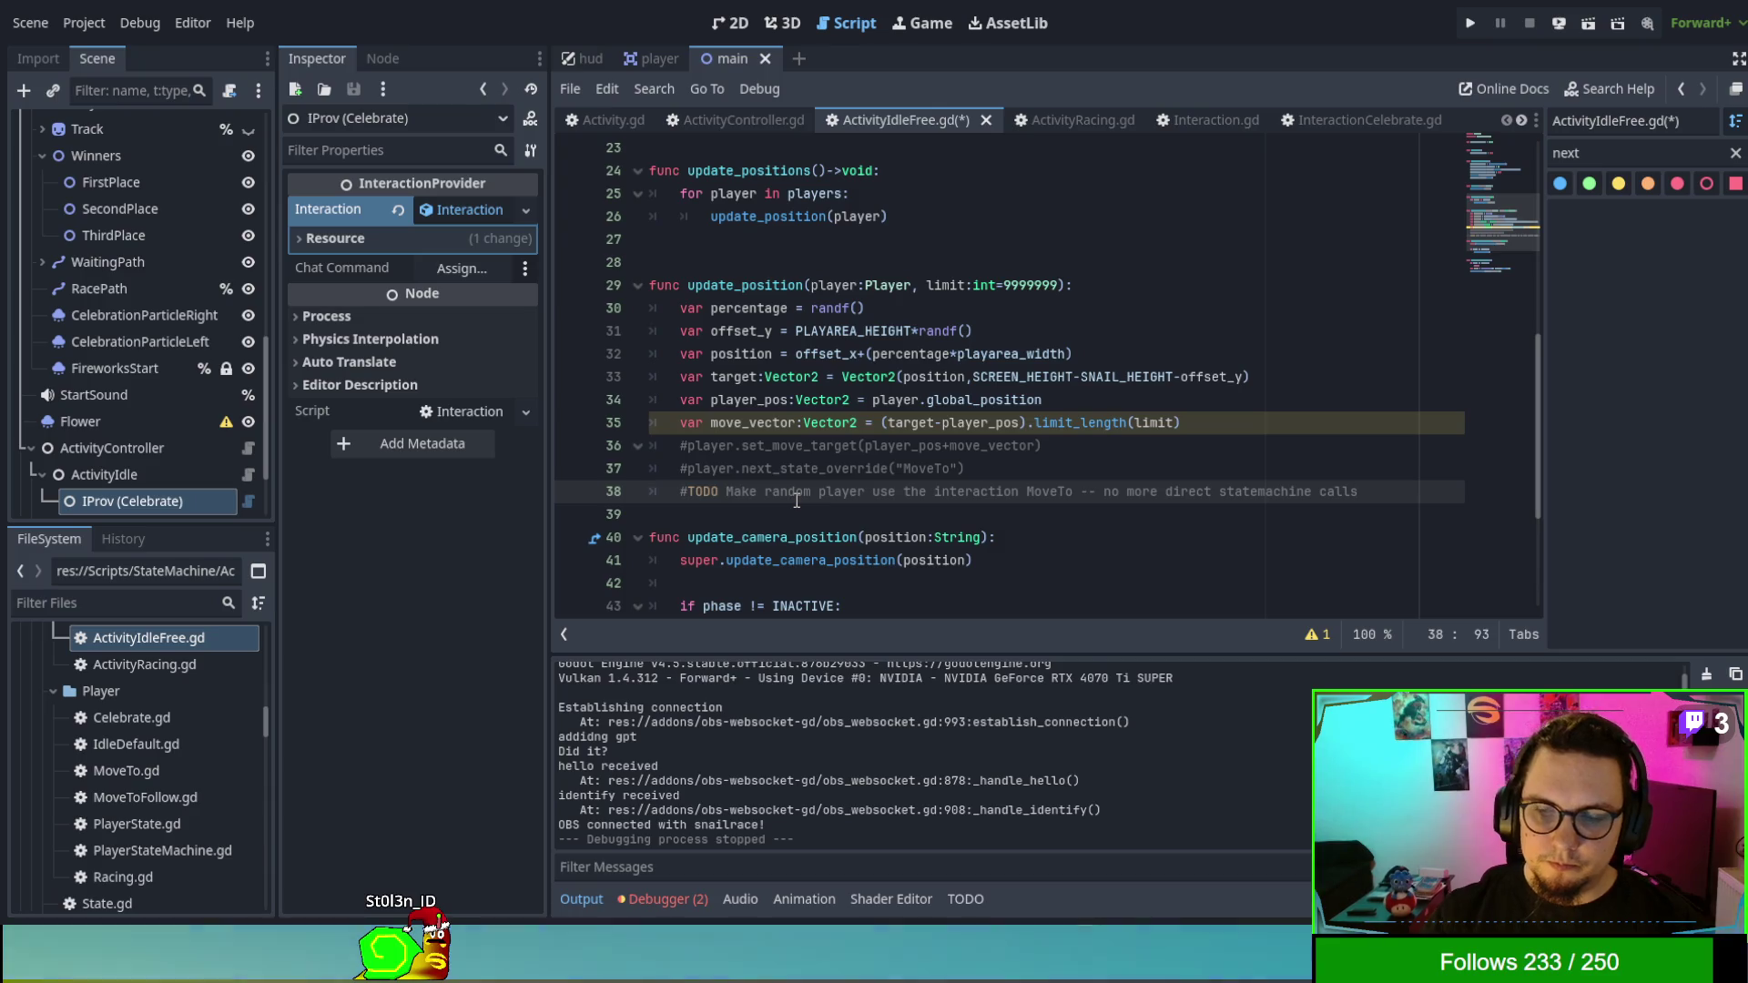
{"action": "key", "text": "ctrl+s"}
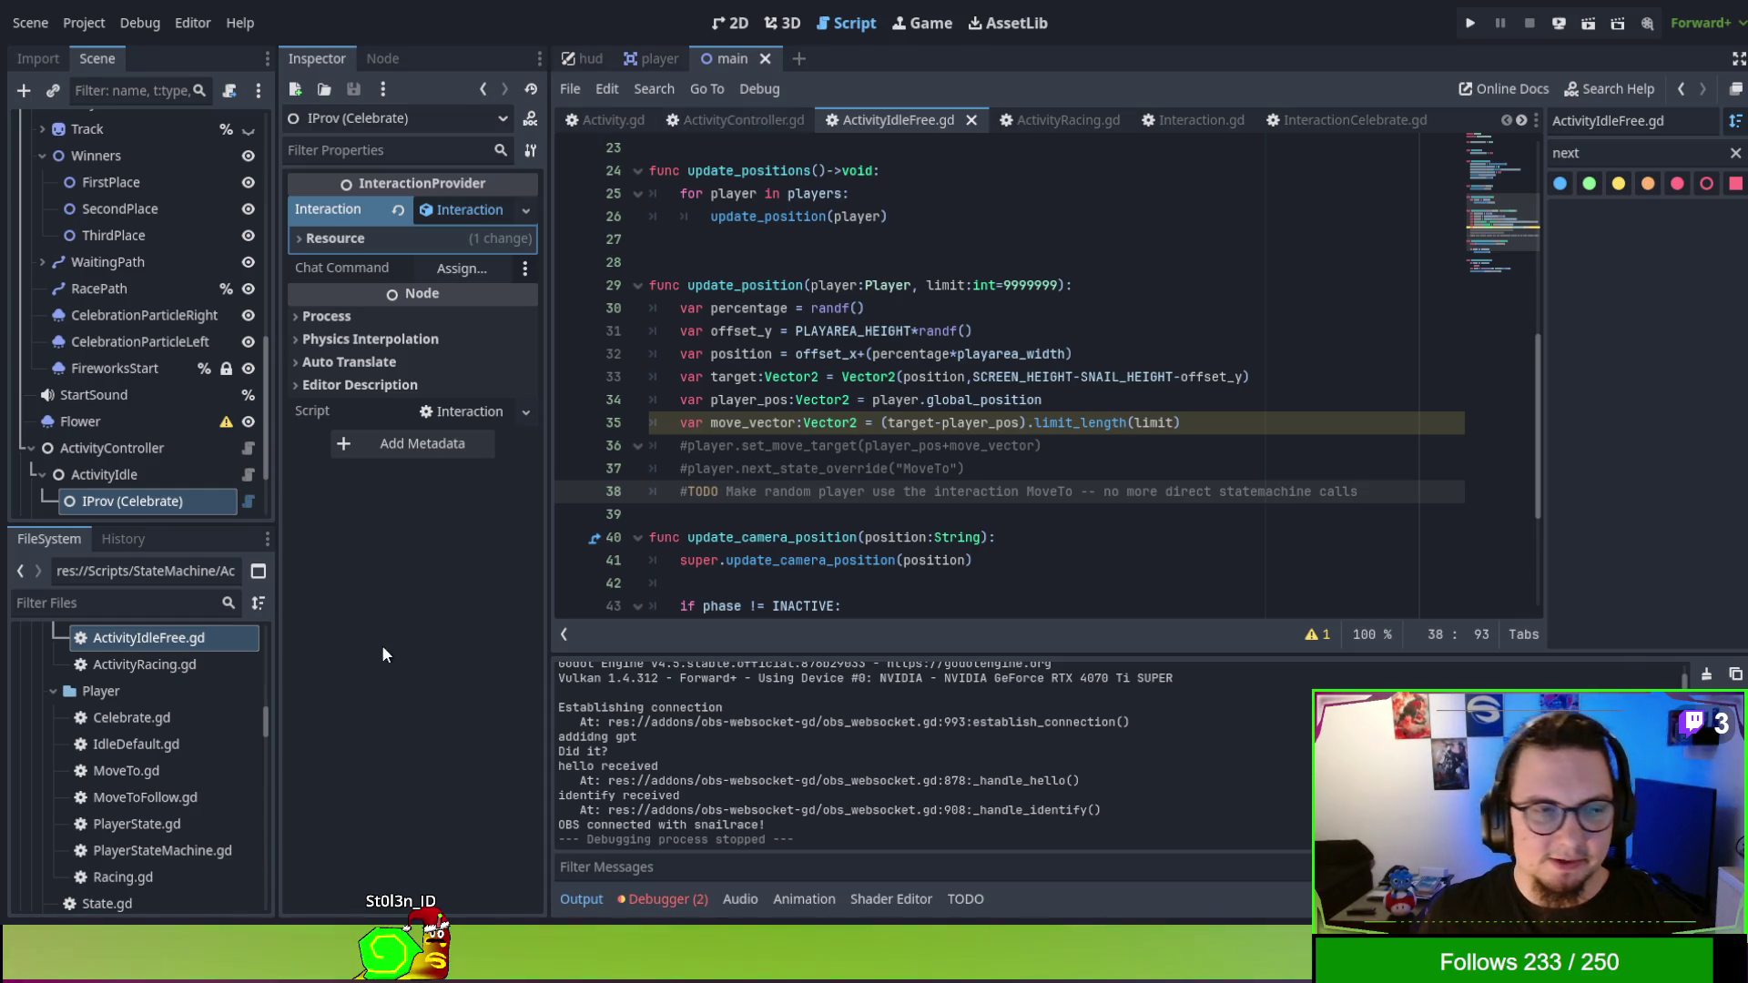
Look through the open scripts: ActivityRacing.gd, ActivityIdleFree.gd and InteractionProvider.gd.
{"action": "scroll", "coordinate": [177, 728], "scroll_direction": "up", "scroll_amount": 4}
{"action": "scroll", "coordinate": [177, 728], "scroll_direction": "up", "scroll_amount": 3}
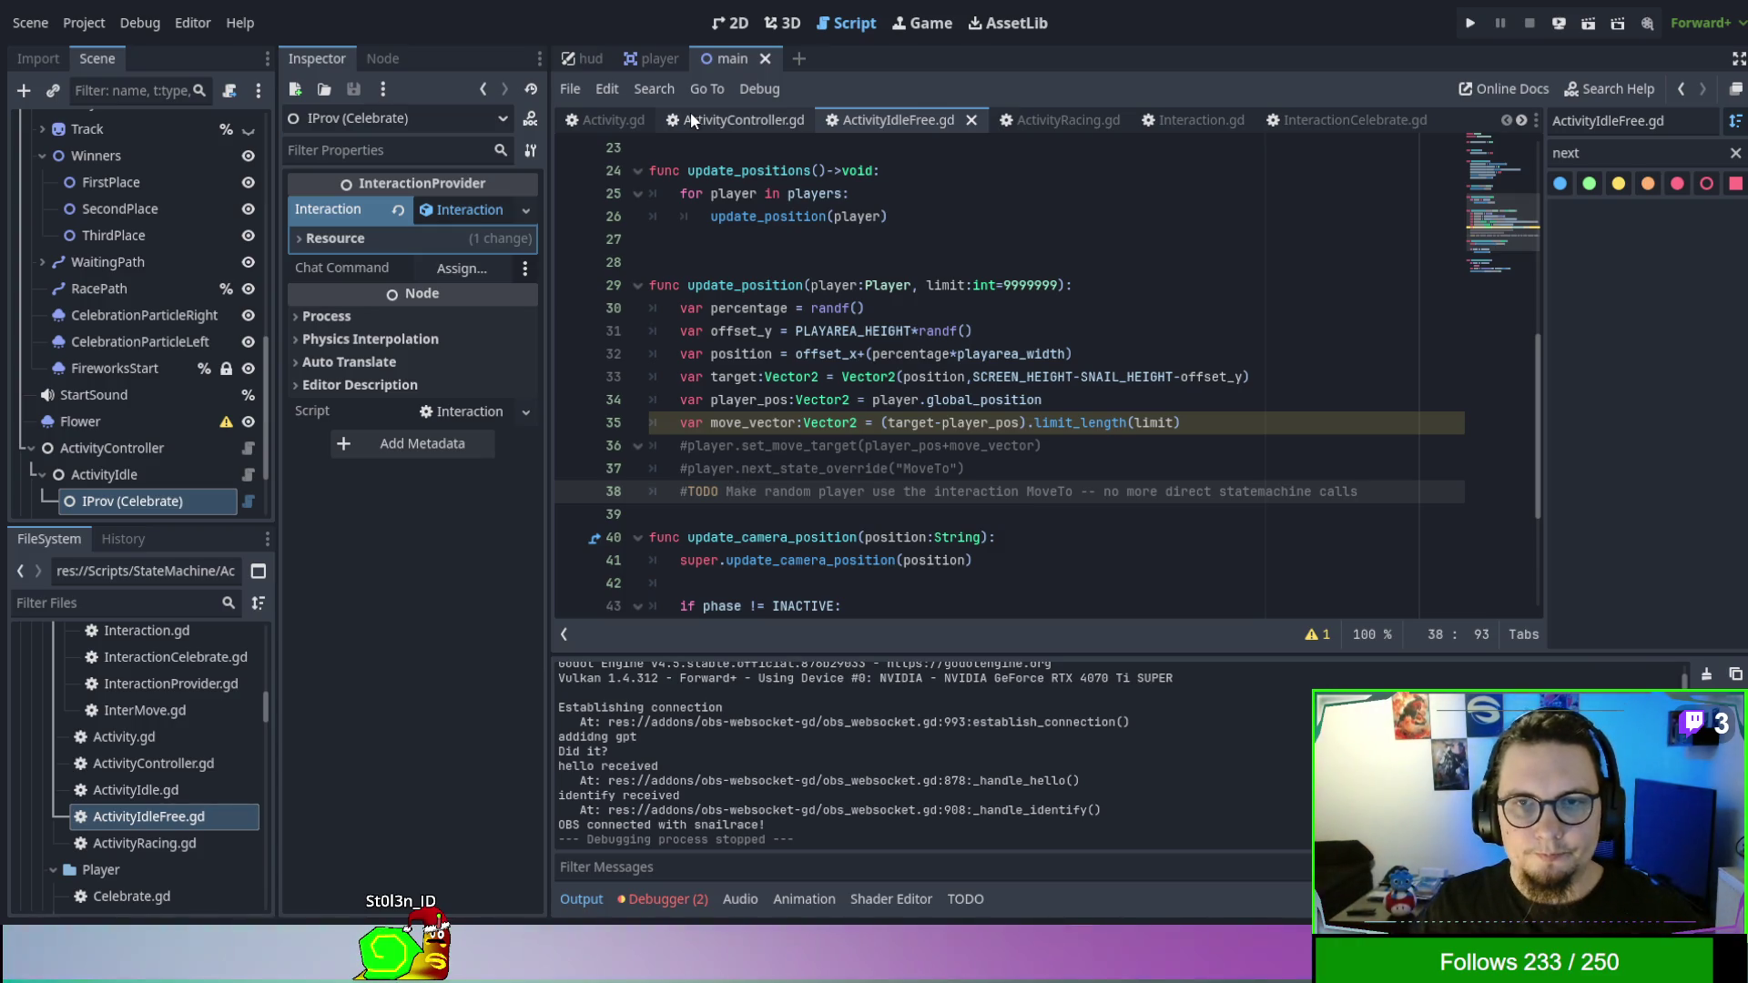
{"action": "left_click", "coordinate": [1062, 128]}
{"action": "left_click", "coordinate": [904, 118]}
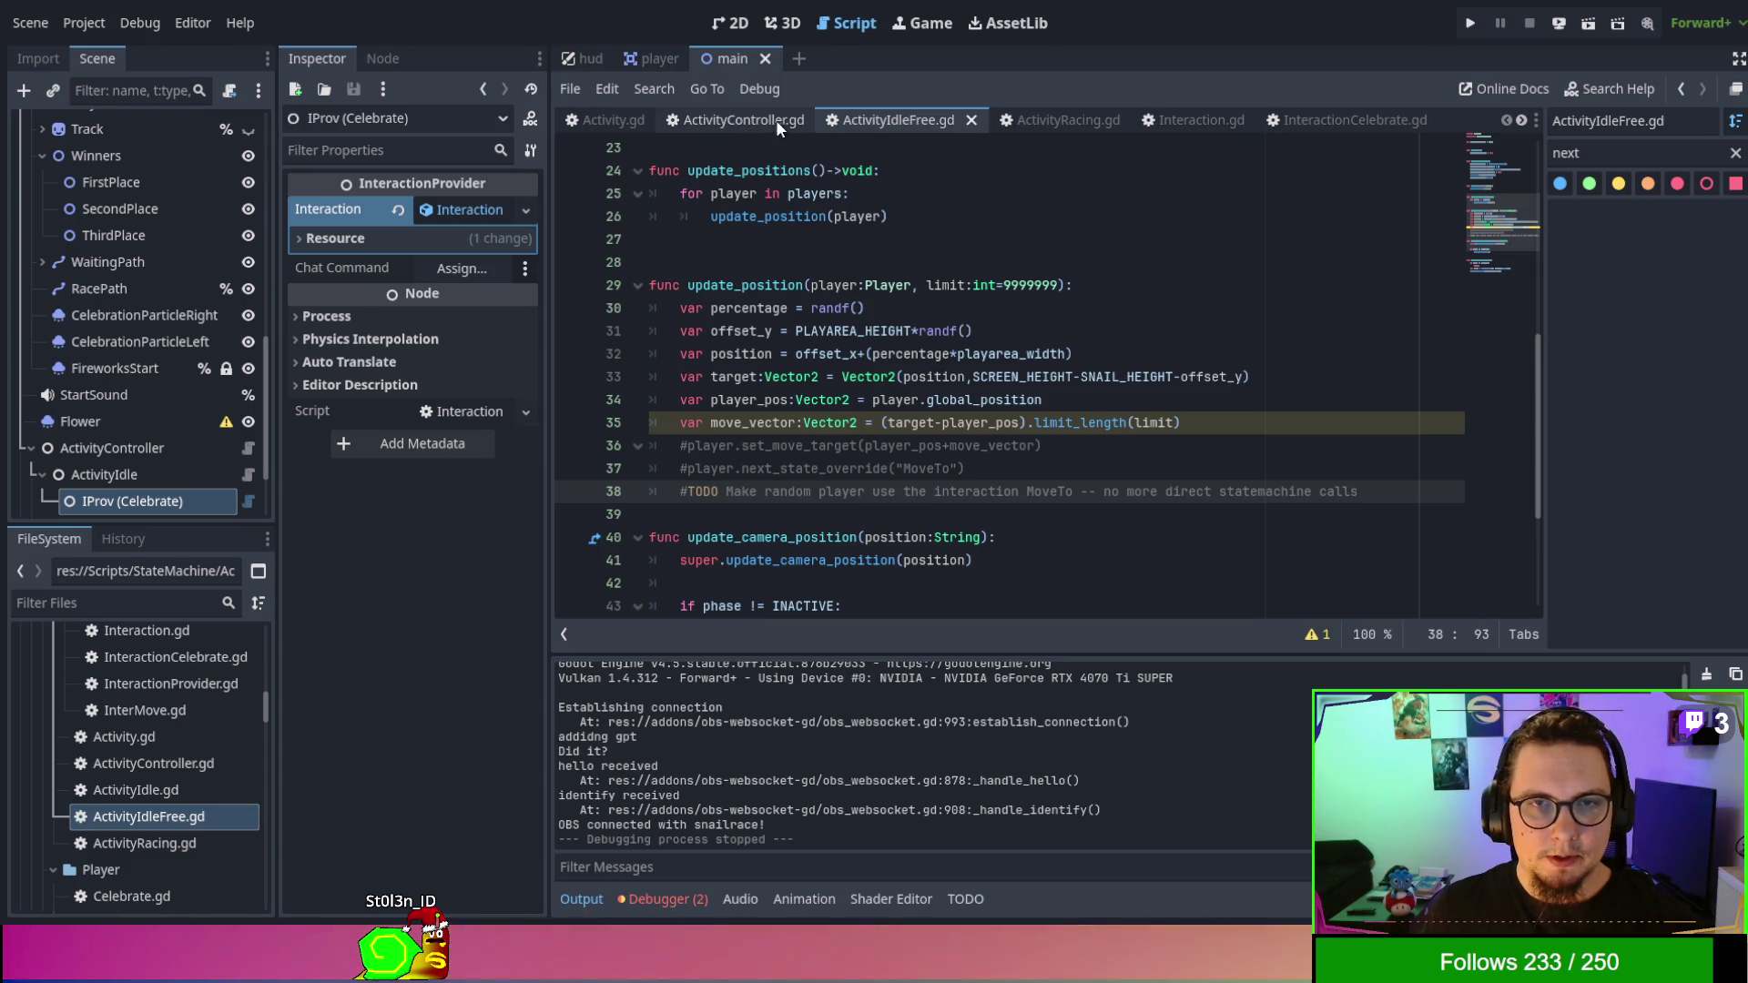
{"action": "key", "text": "alt+Left"}
{"action": "key", "text": "alt+Left"}
{"action": "key", "text": "alt+Left"}
{"action": "key", "text": "alt+Left"}
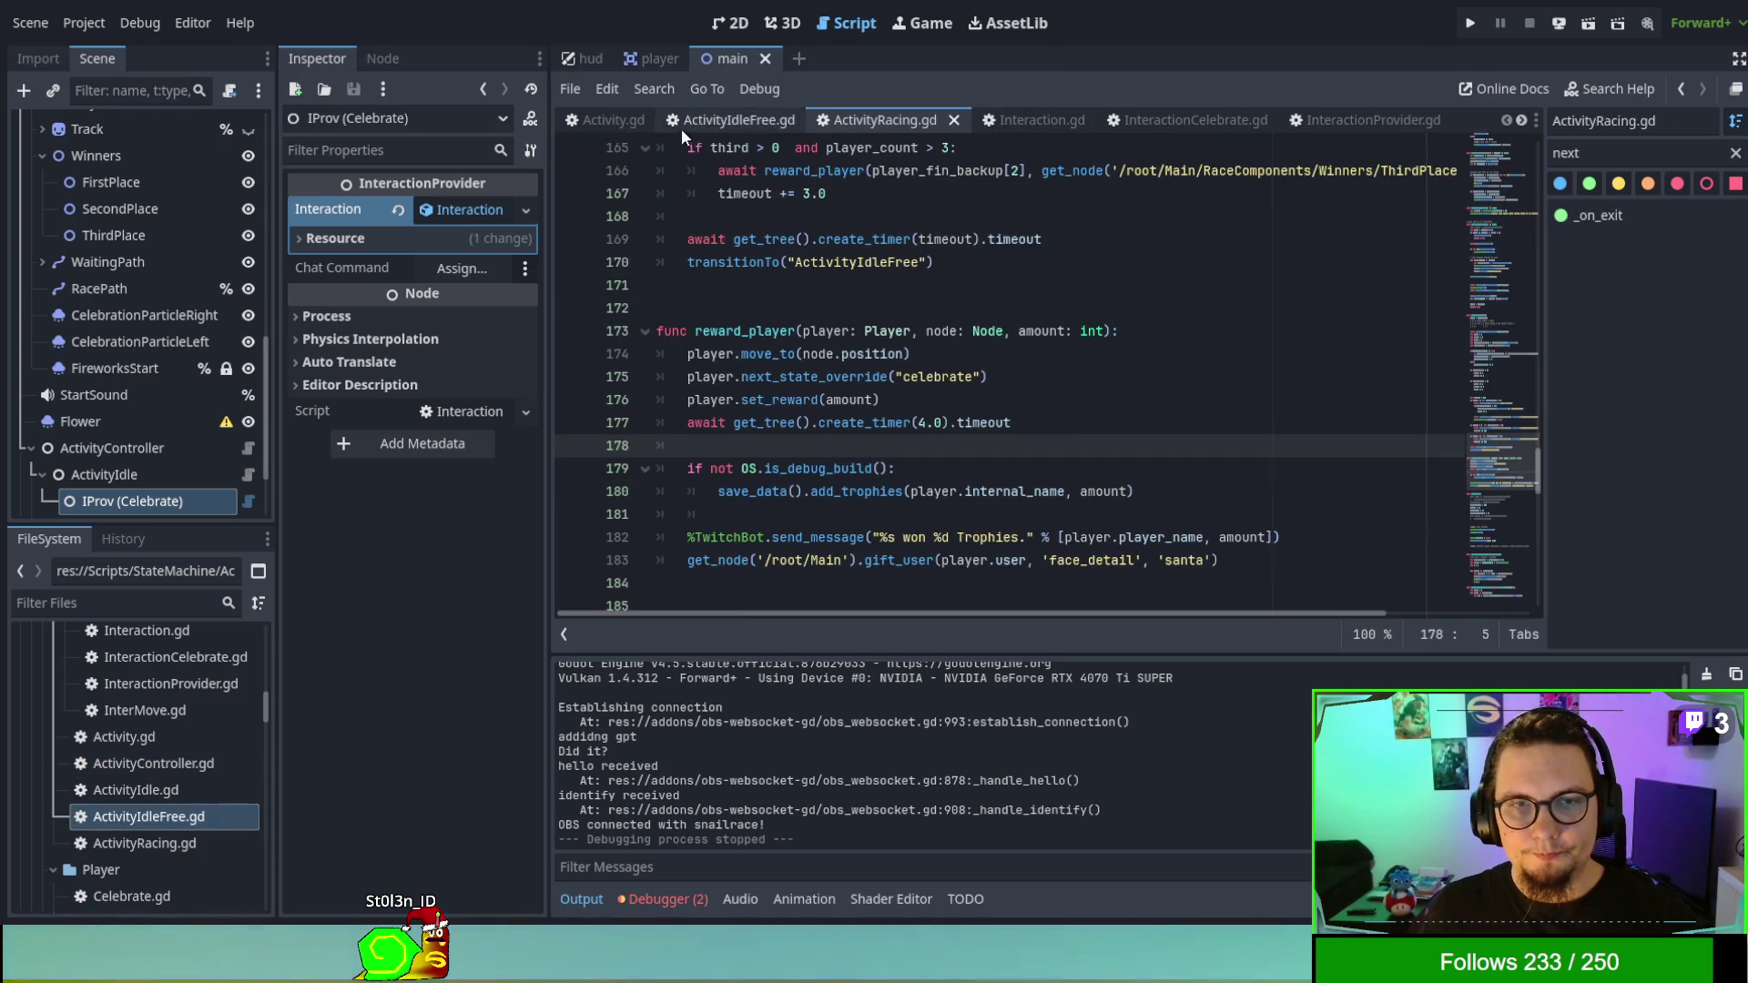
{"action": "left_click", "coordinate": [734, 129]}
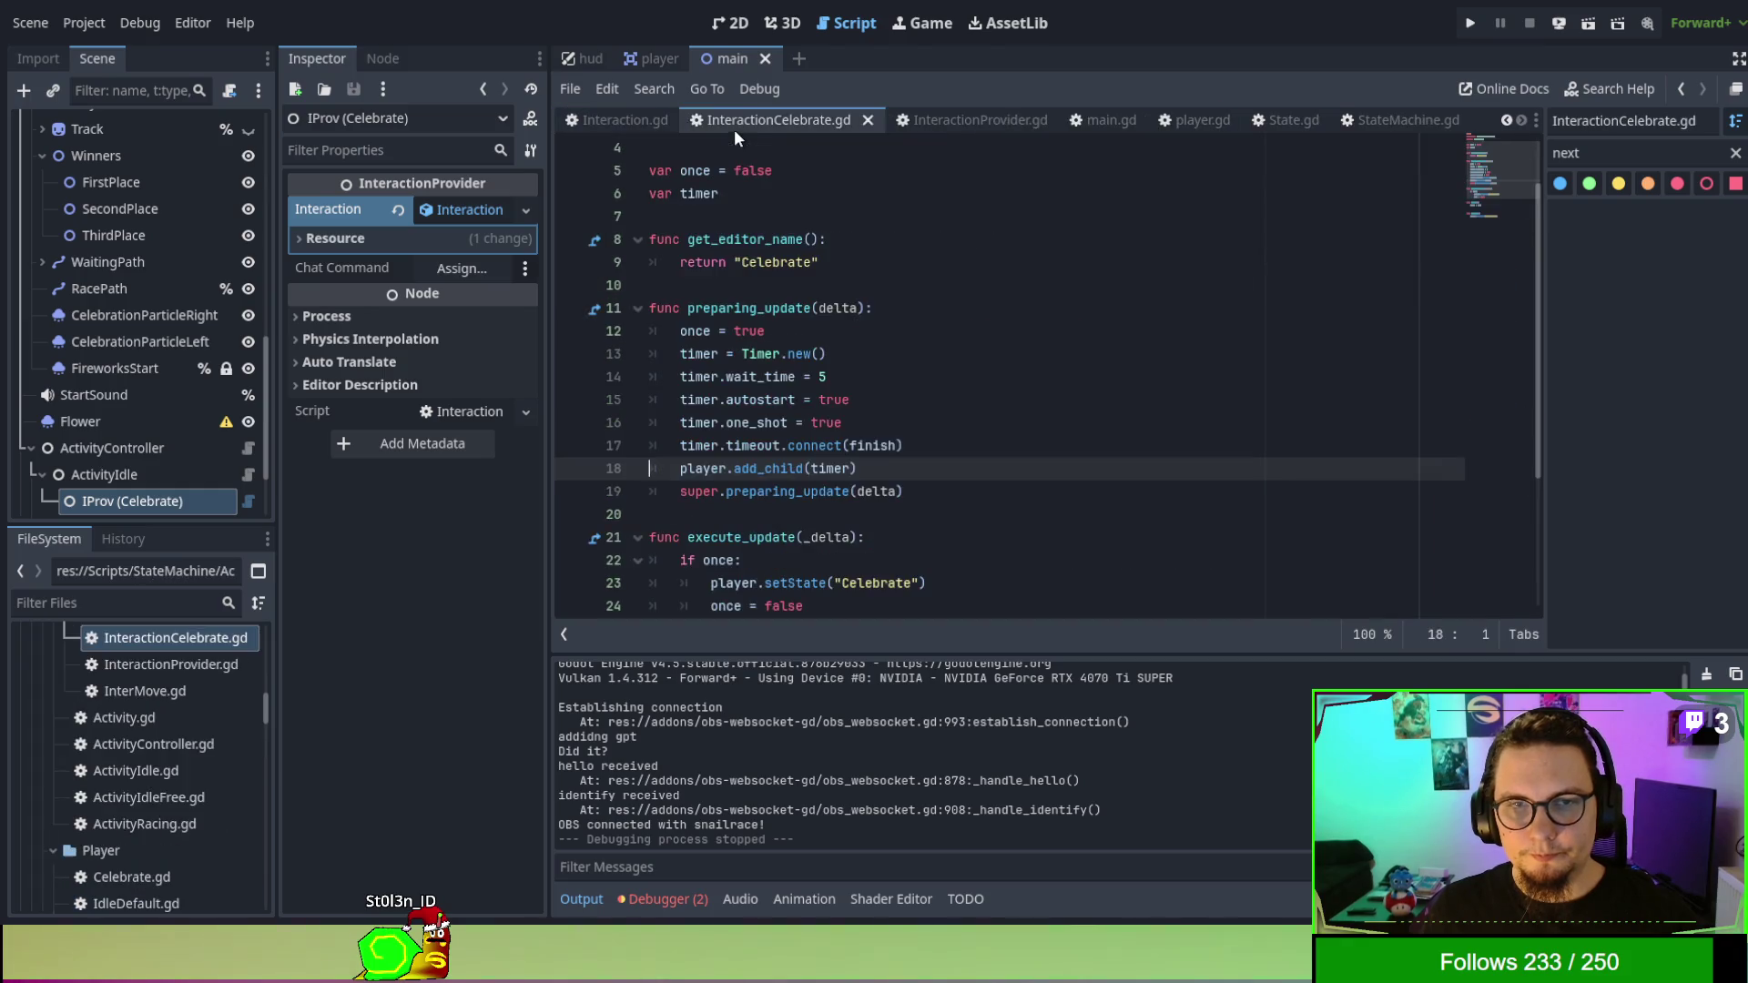
{"action": "left_click", "coordinate": [953, 124]}
Close main.gd, State.gd and StateMachine.gd, then switch to the player scene.
{"action": "left_click", "coordinate": [1117, 122]}
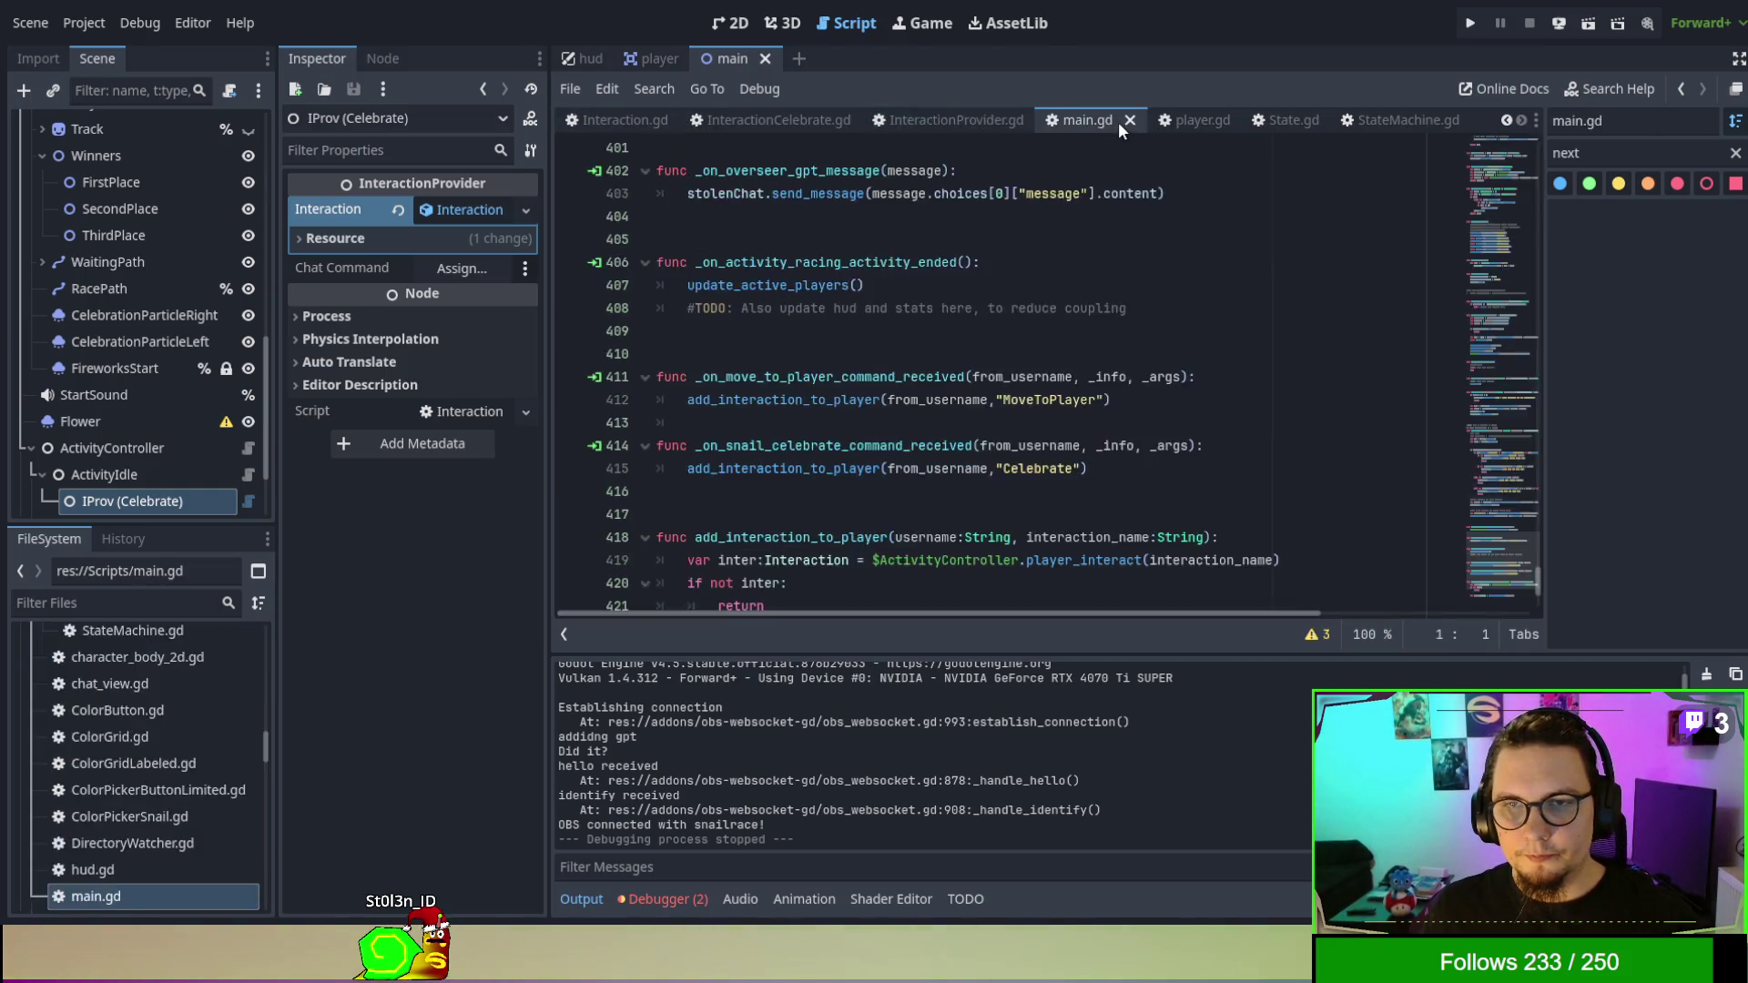
{"action": "key", "text": "ctrl+w"}
{"action": "left_click", "coordinate": [1095, 124]}
{"action": "left_click", "coordinate": [1198, 127]}
{"action": "left_click", "coordinate": [1223, 120]}
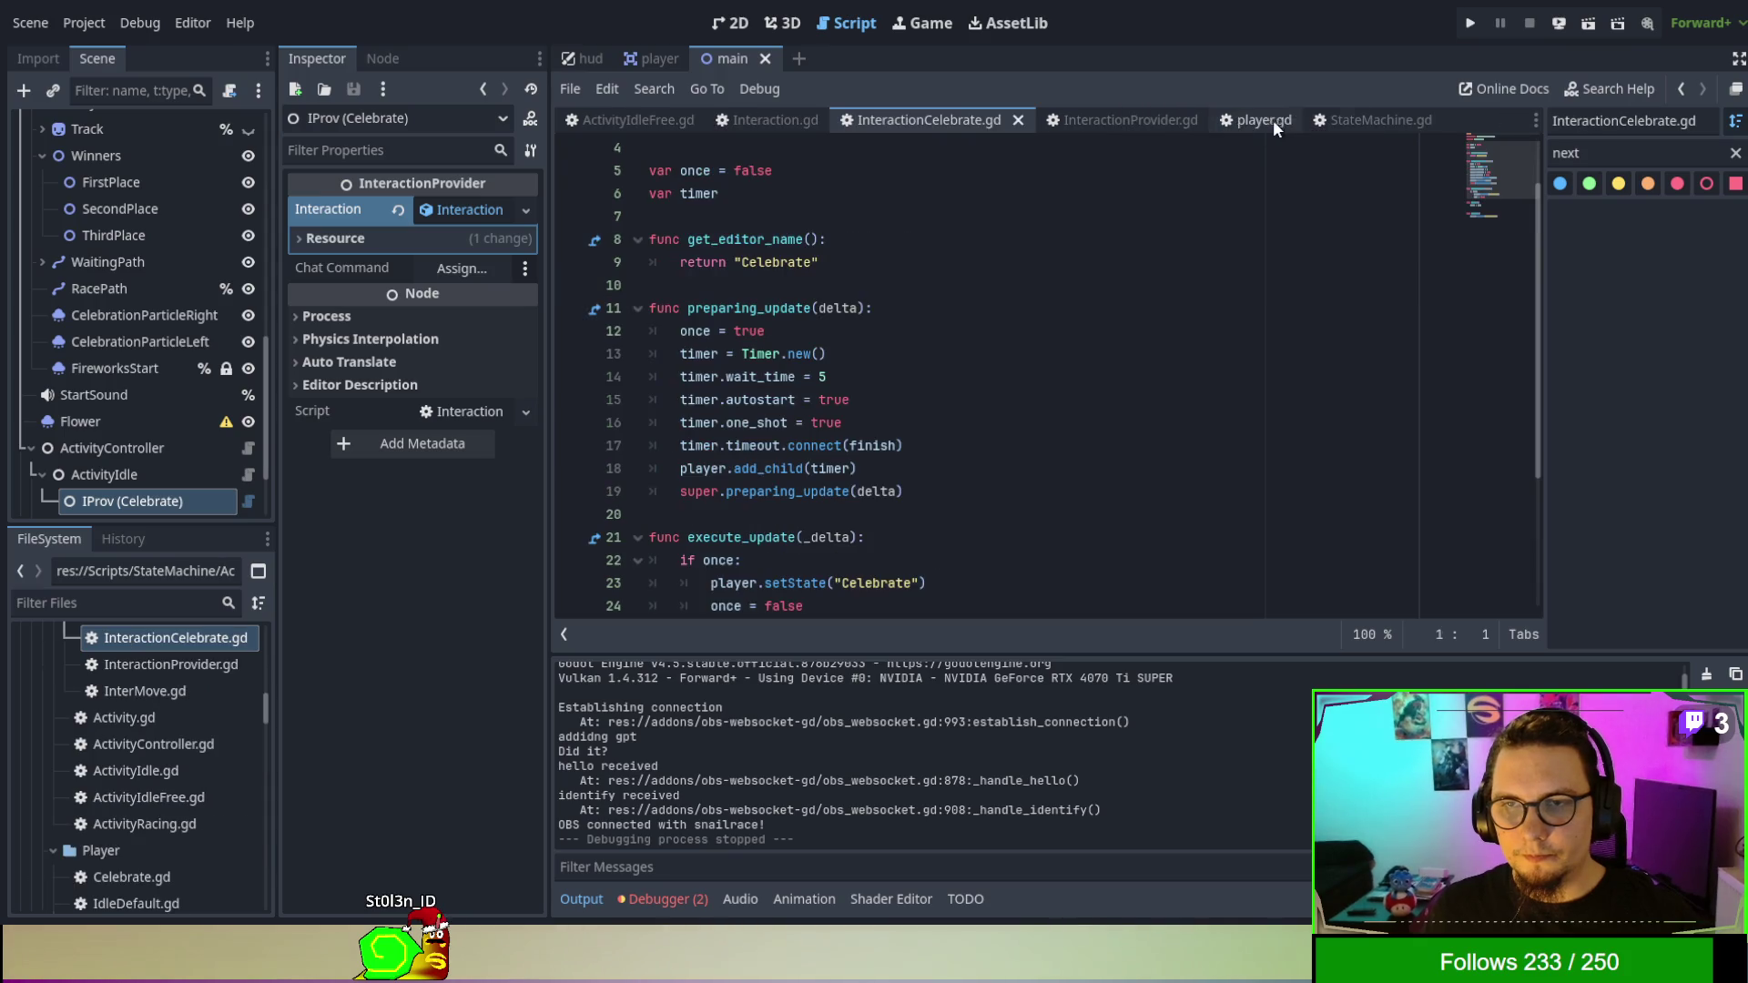
{"action": "left_click", "coordinate": [1434, 120]}
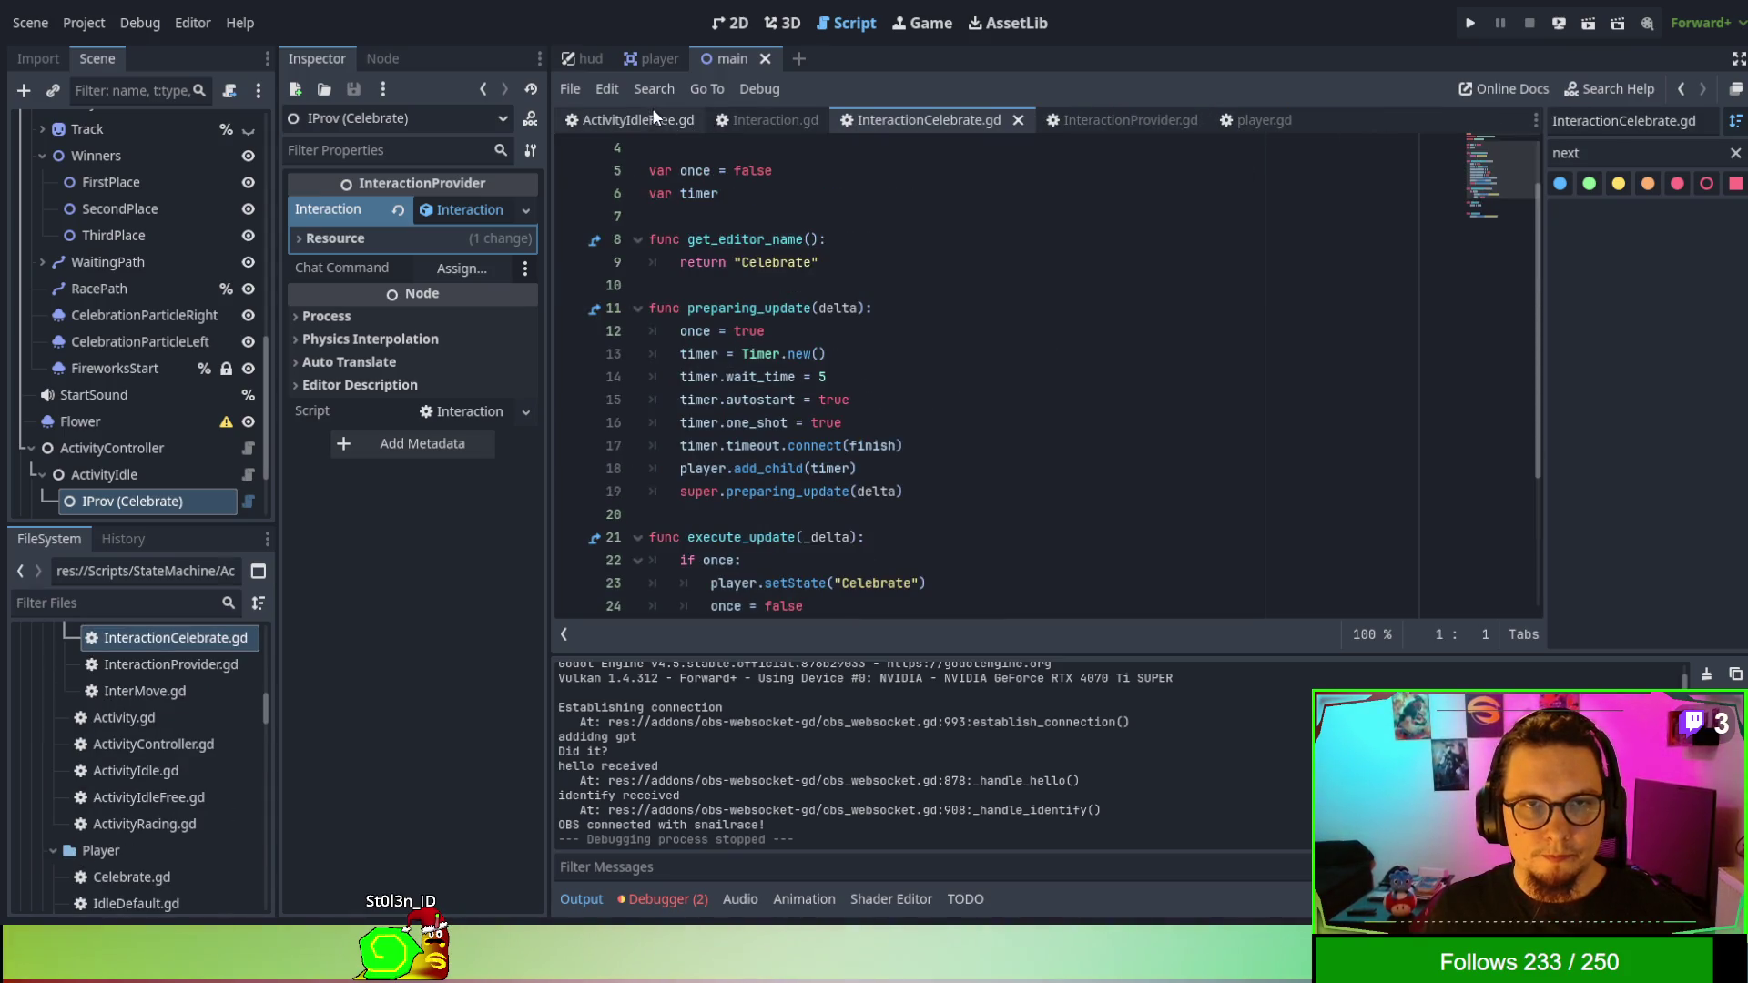
{"action": "left_click", "coordinate": [648, 58]}
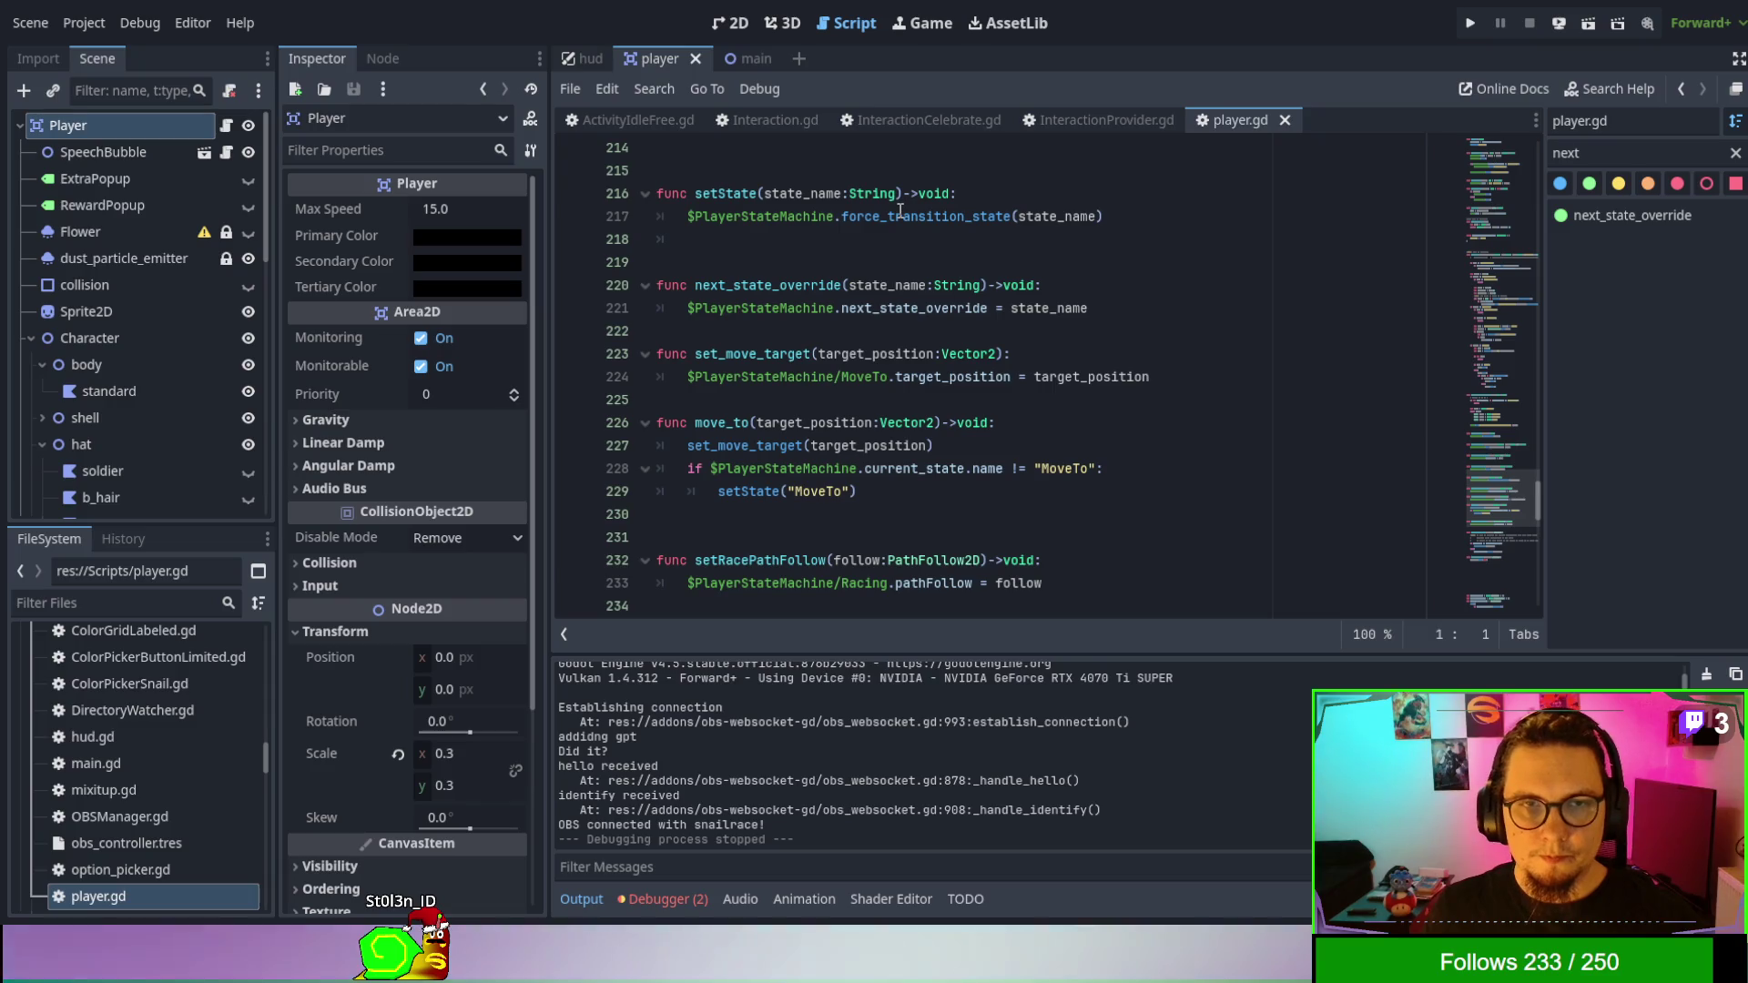
Open Celebrate.gd from the FileSystem, review its Enter and Exit code, and select the AnimationPlayer node.
{"action": "scroll", "coordinate": [133, 790], "scroll_direction": "up", "scroll_amount": 4}
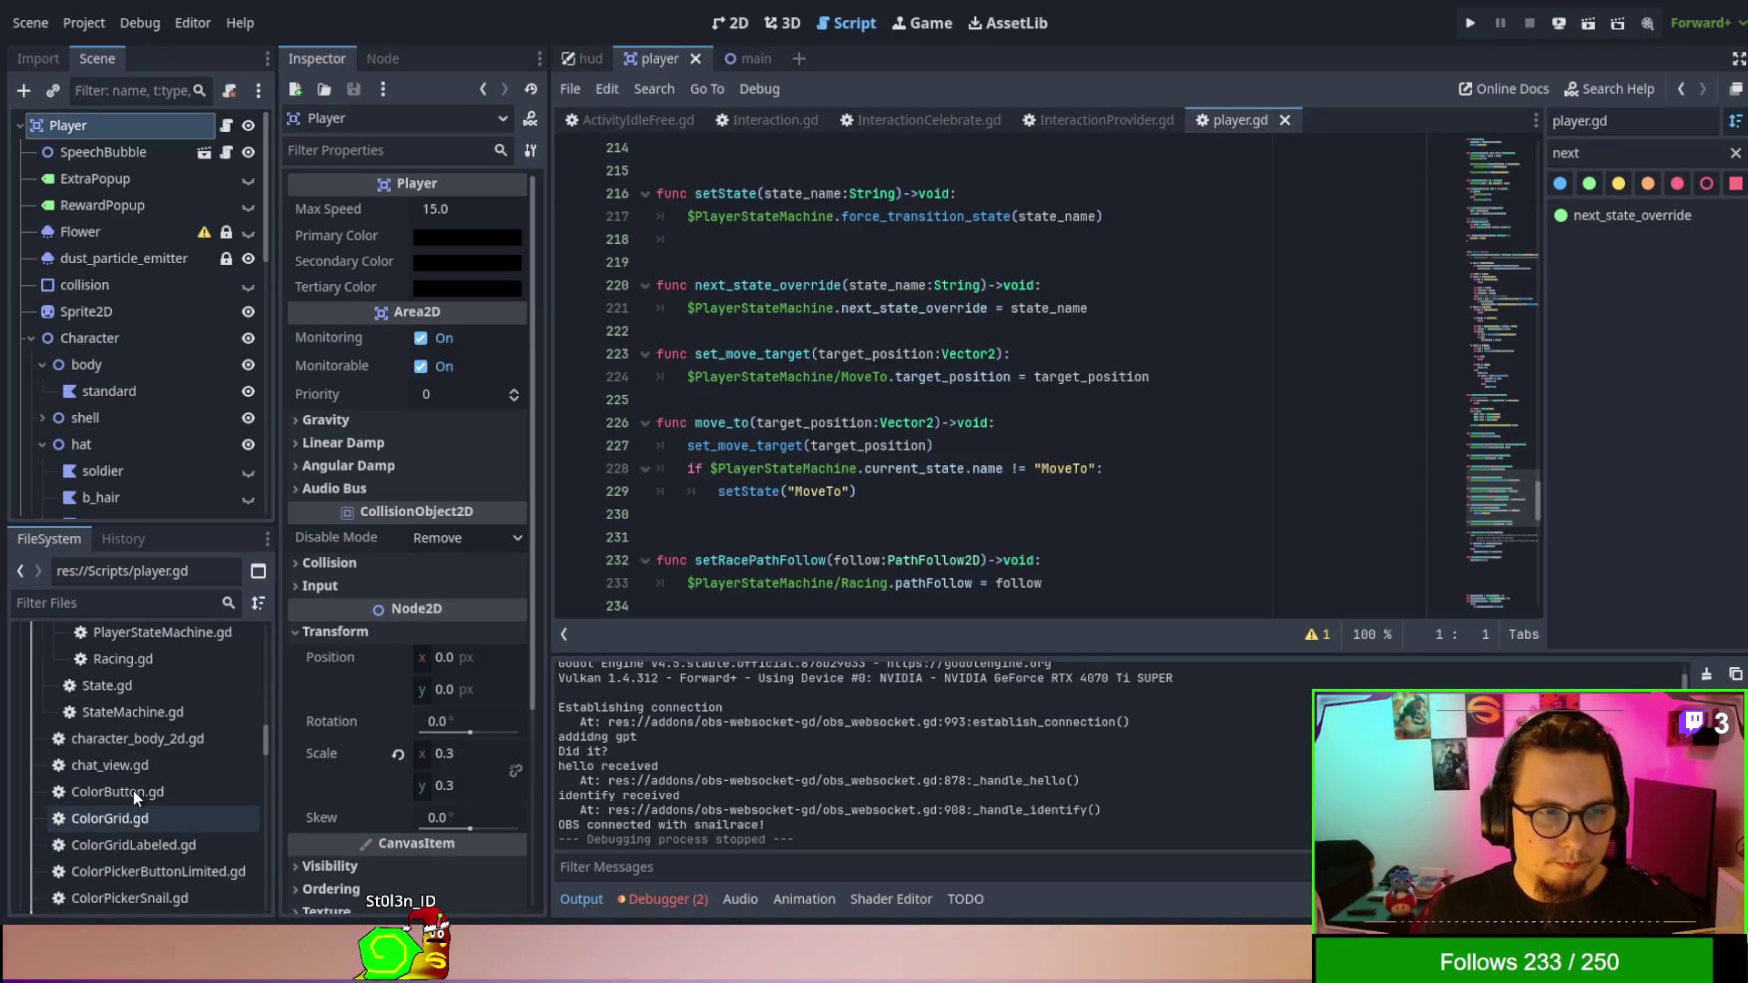
{"action": "scroll", "coordinate": [133, 790], "scroll_direction": "up", "scroll_amount": 4}
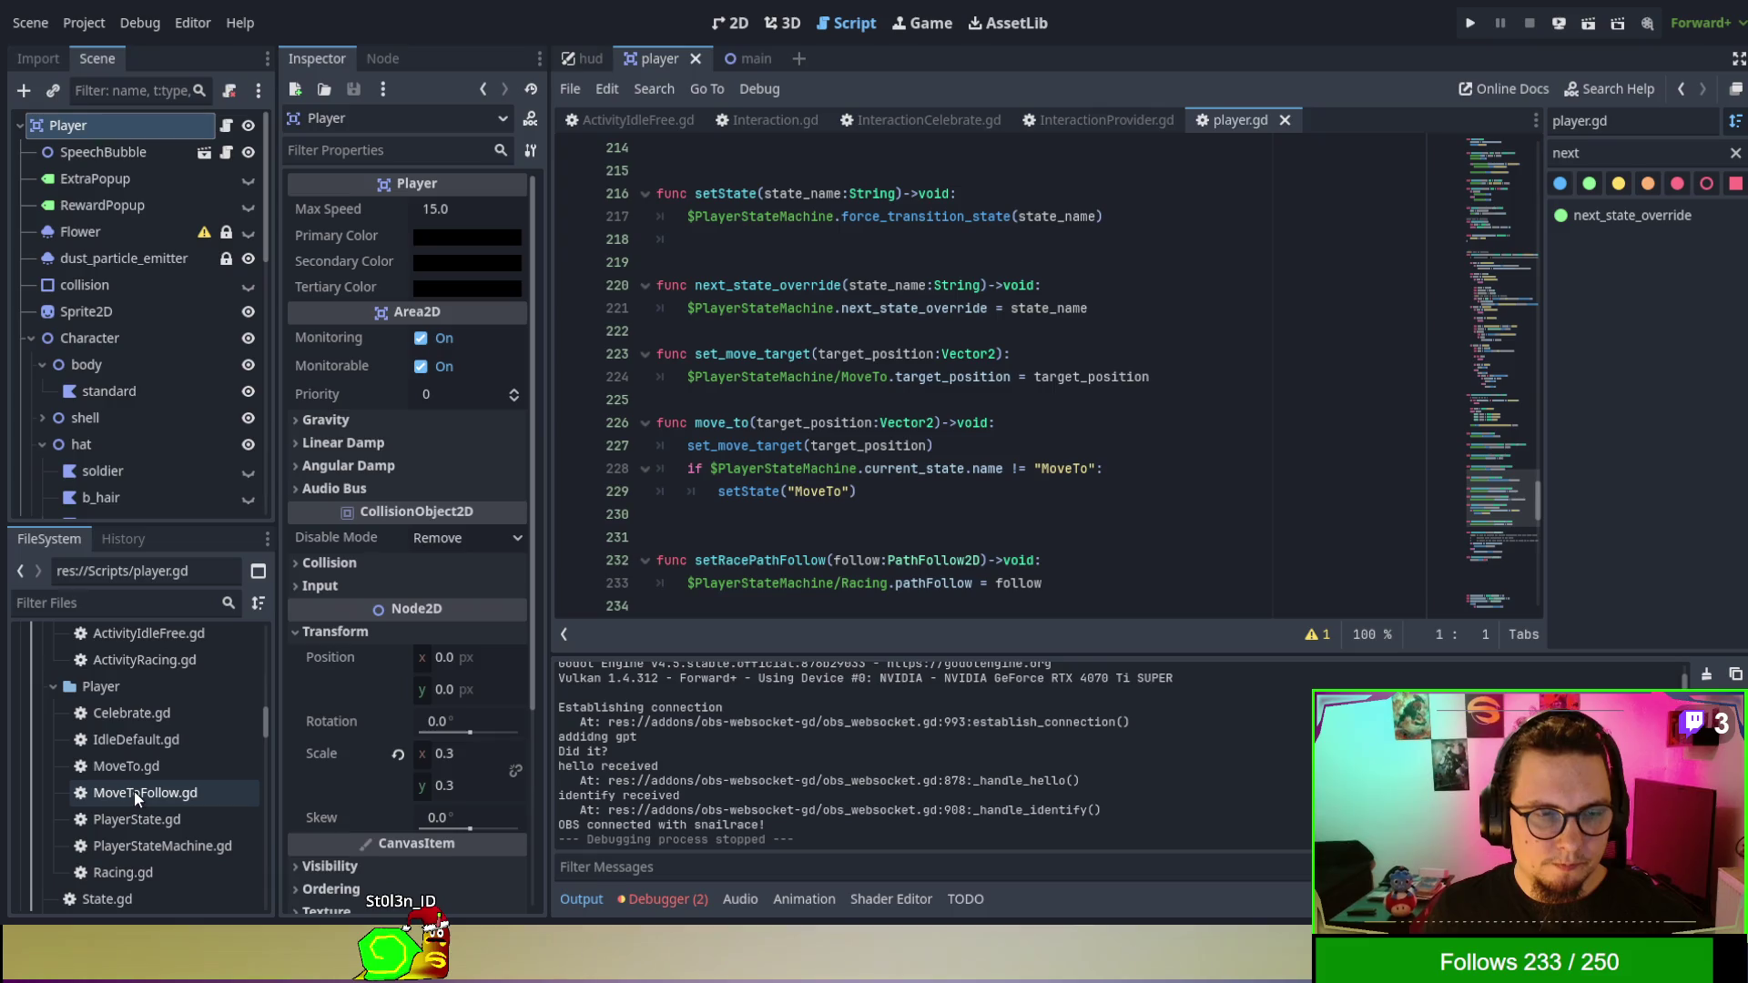
{"action": "scroll", "coordinate": [172, 795], "scroll_direction": "up", "scroll_amount": 1}
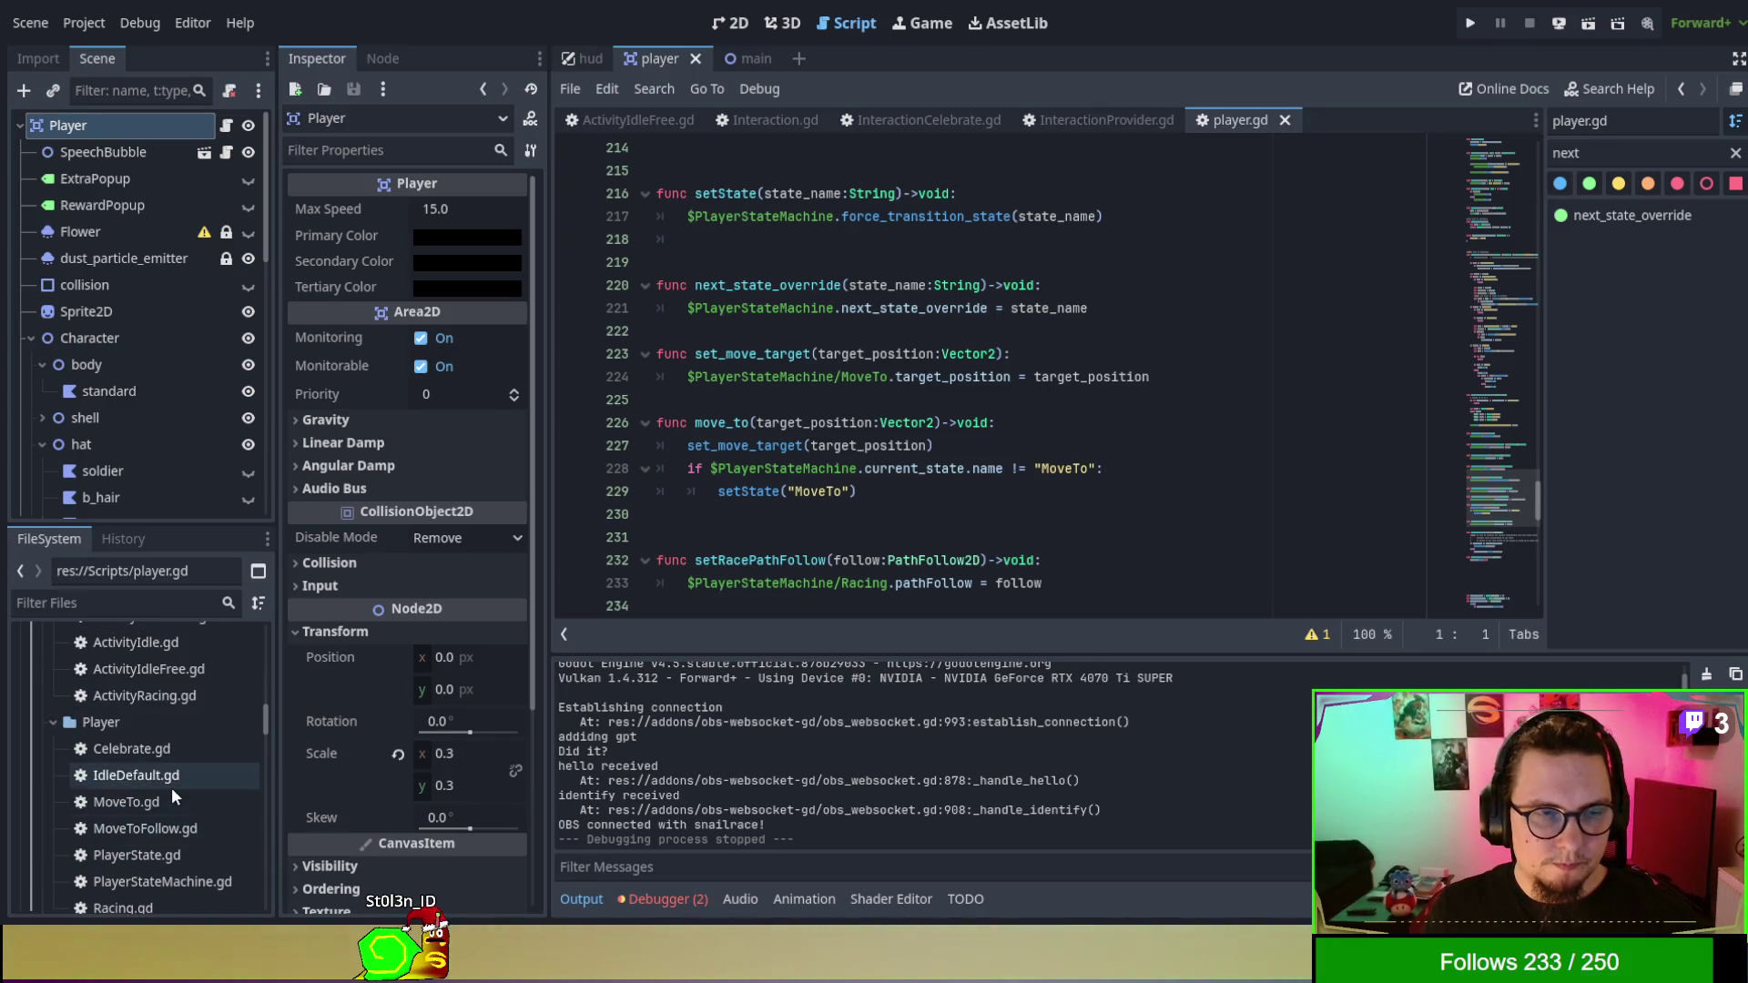
{"action": "scroll", "coordinate": [171, 787], "scroll_direction": "down", "scroll_amount": 3}
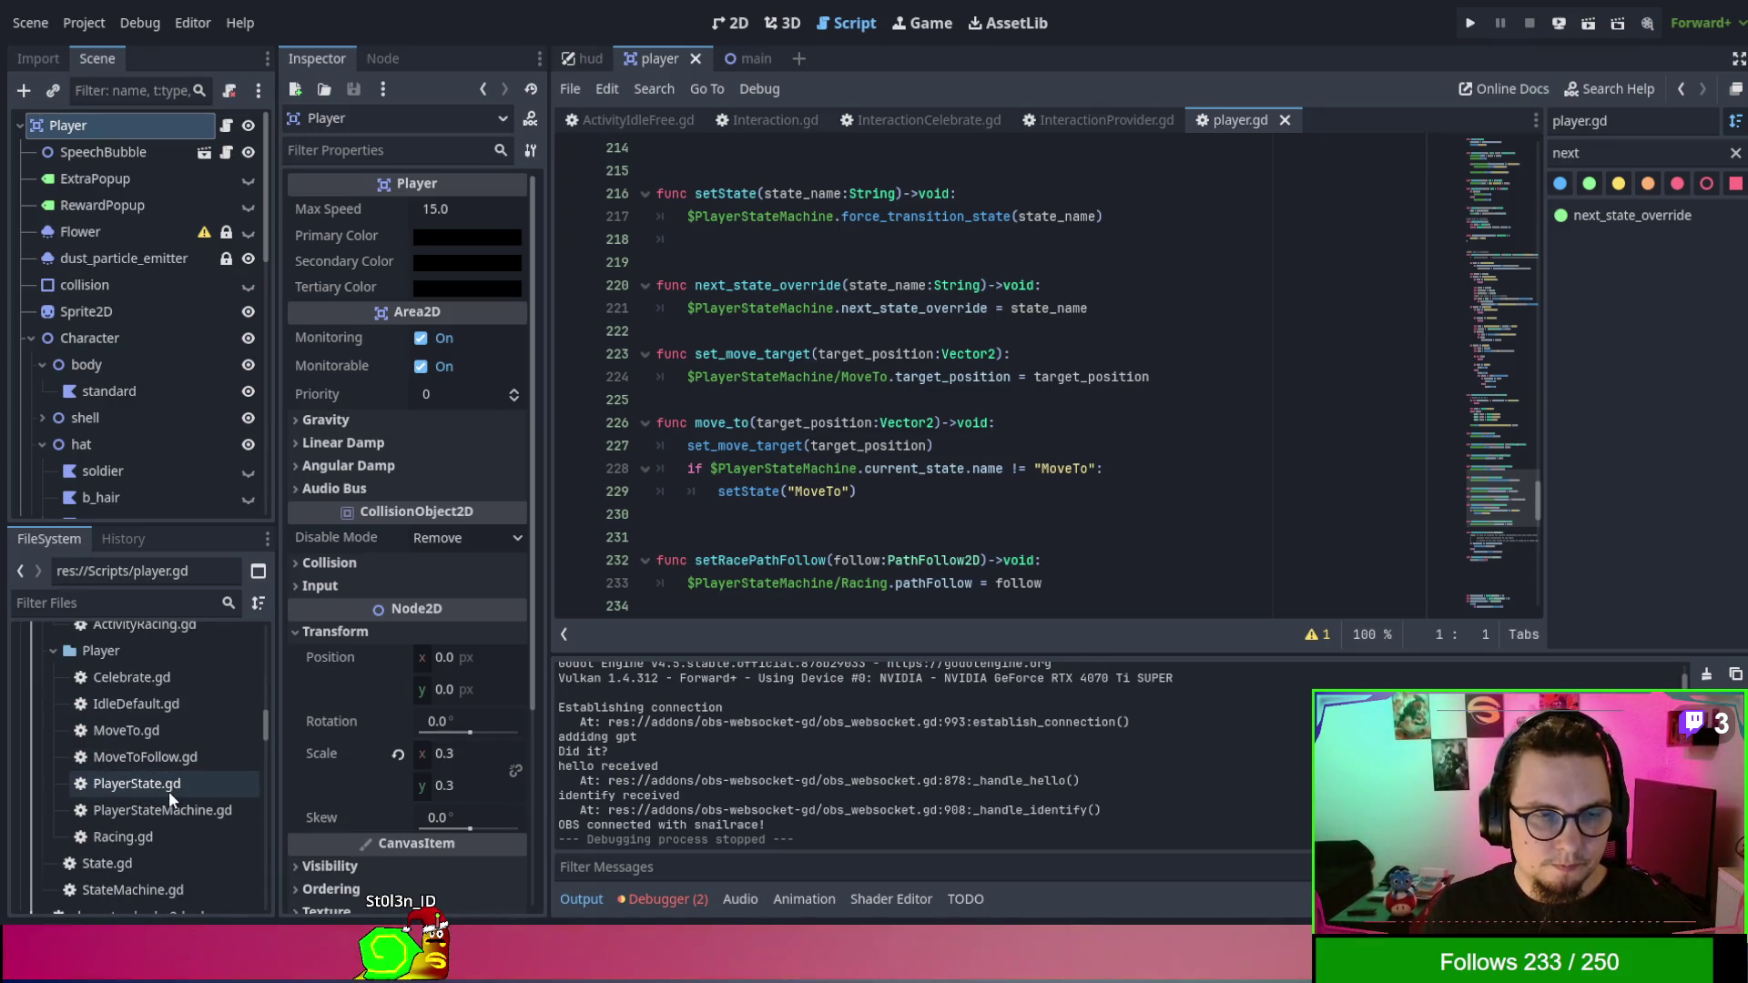
{"action": "double_click", "coordinate": [155, 681]}
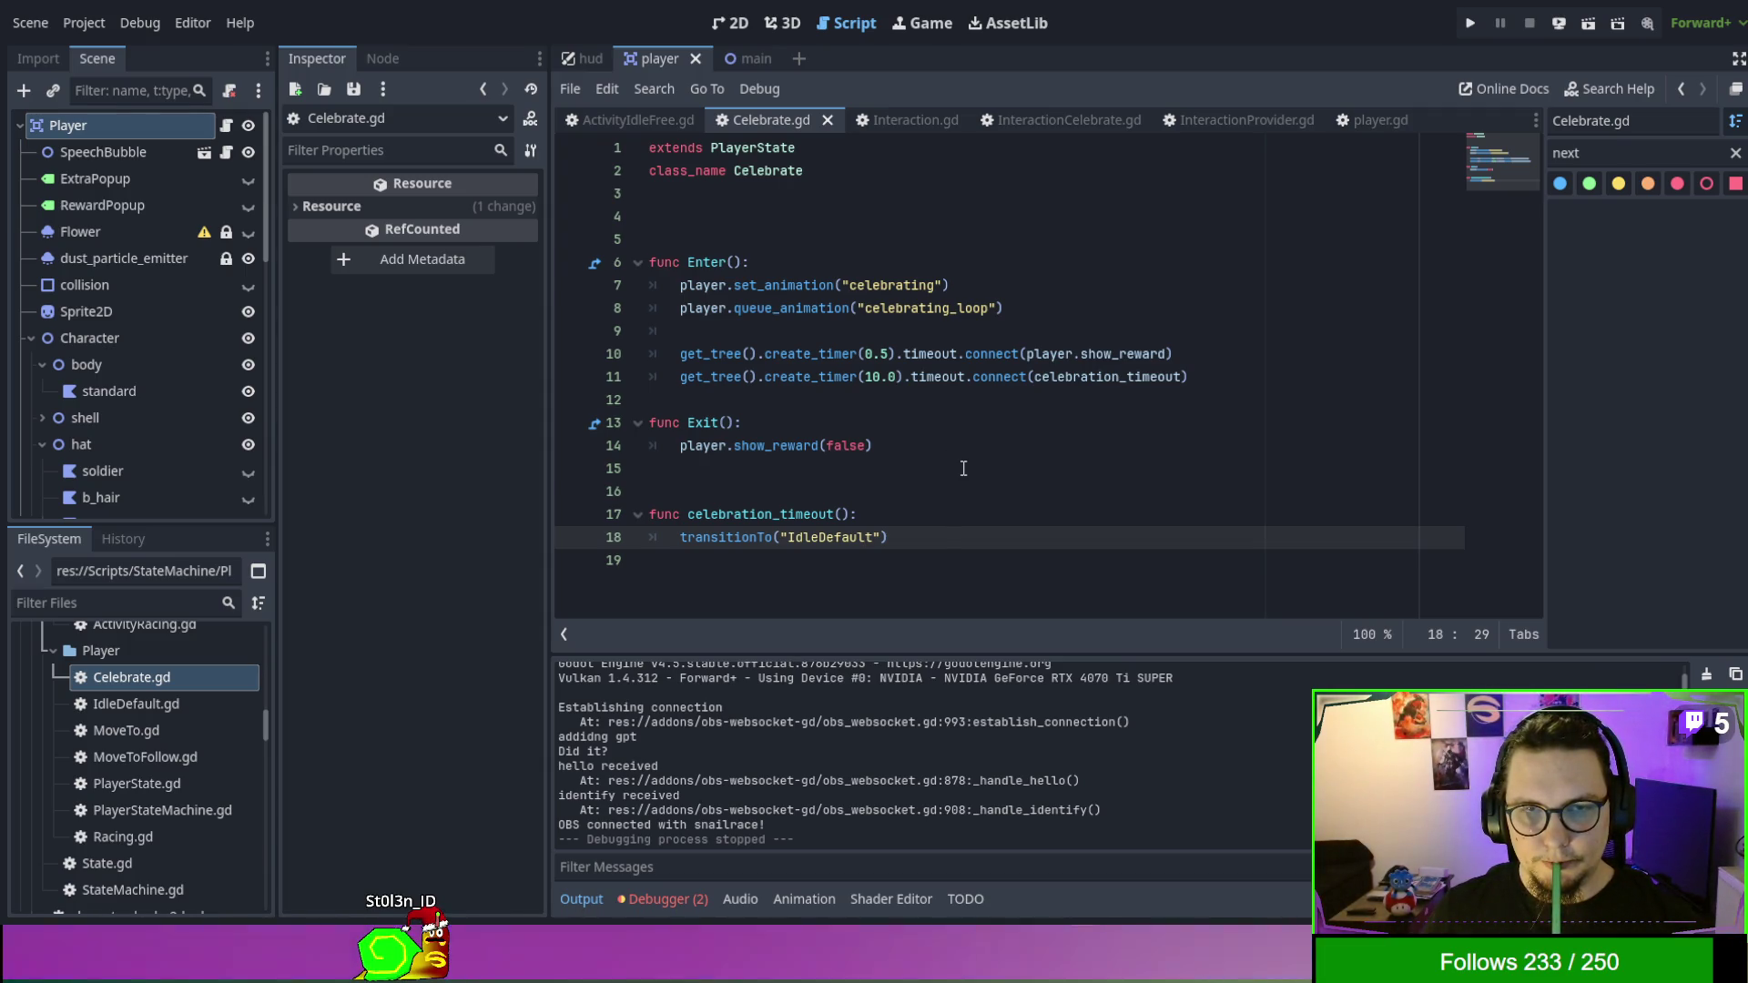
{"action": "left_click", "coordinate": [965, 424]}
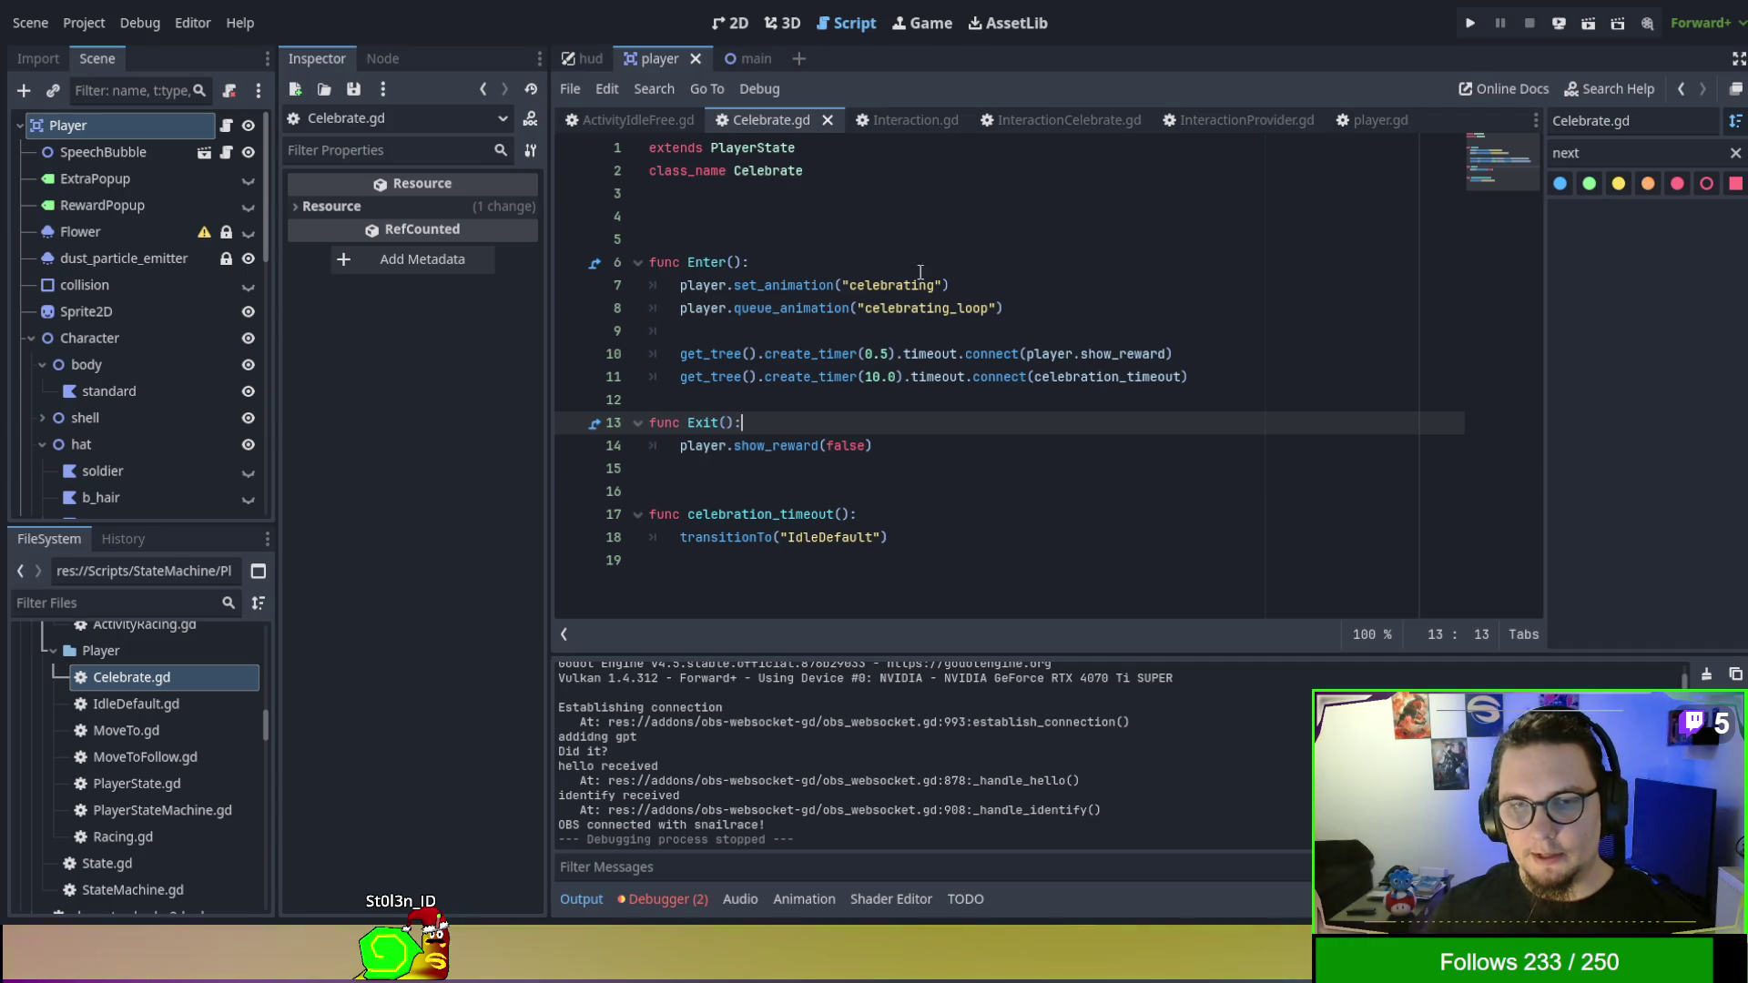
{"action": "double_click", "coordinate": [783, 285]}
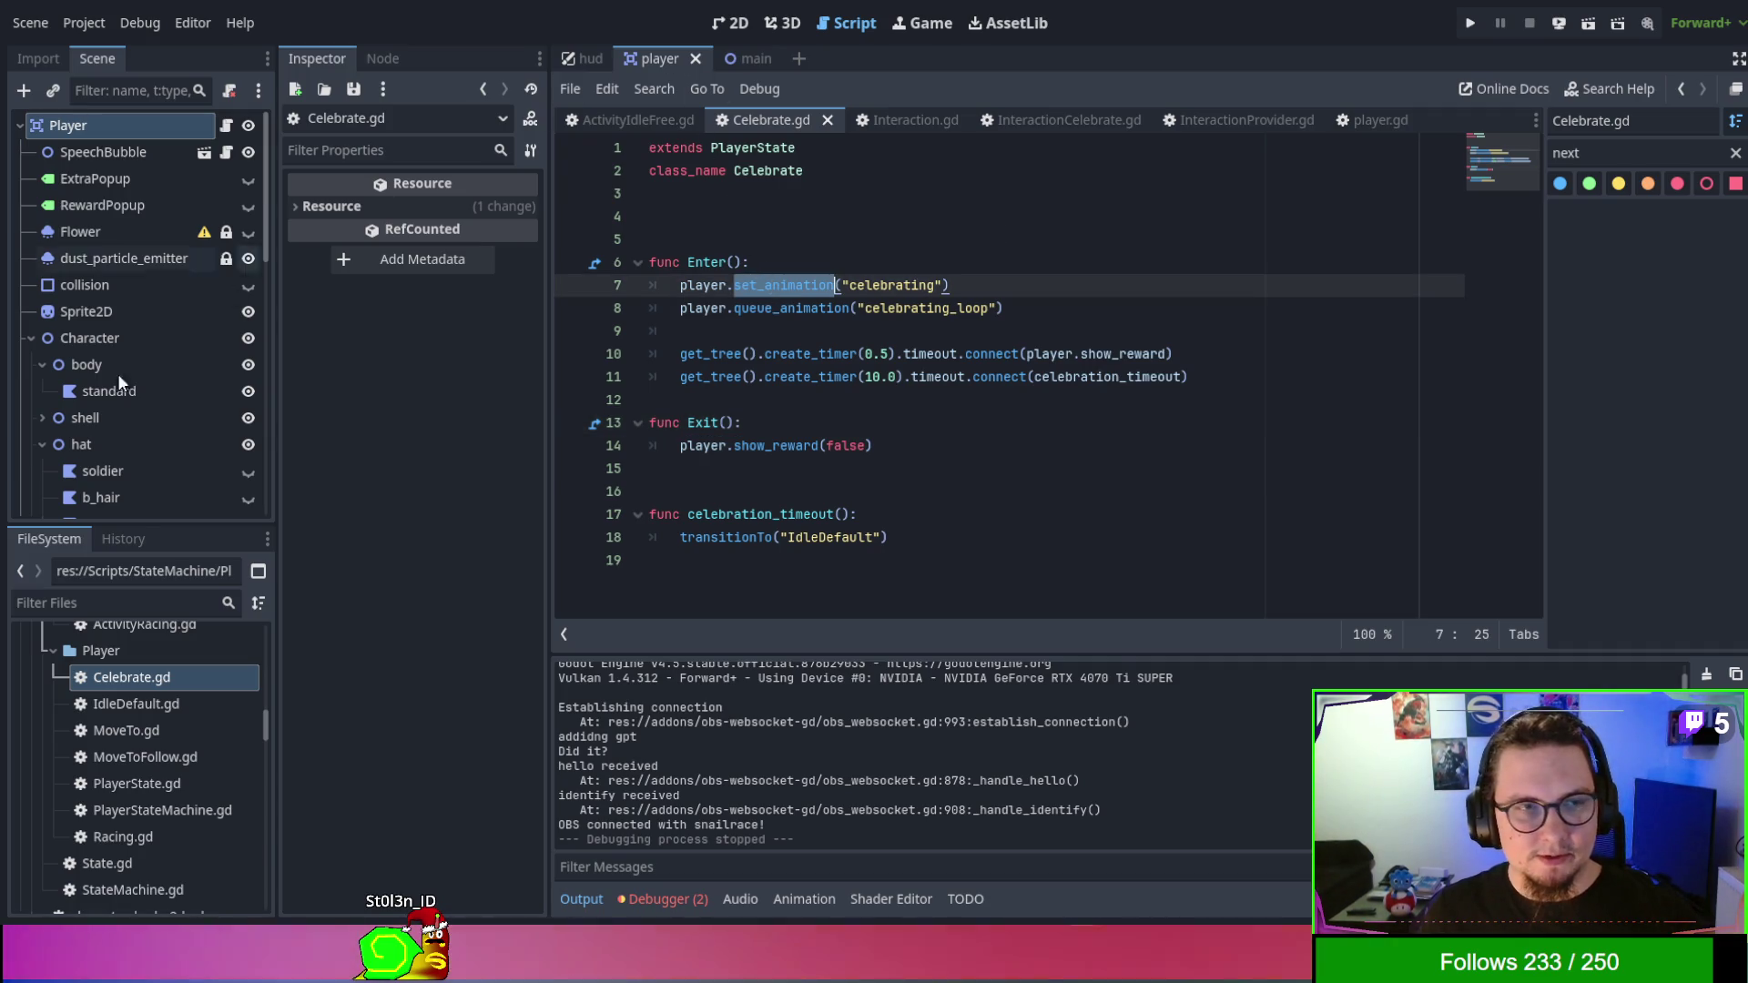
{"action": "scroll", "coordinate": [129, 363], "scroll_direction": "down", "scroll_amount": 10}
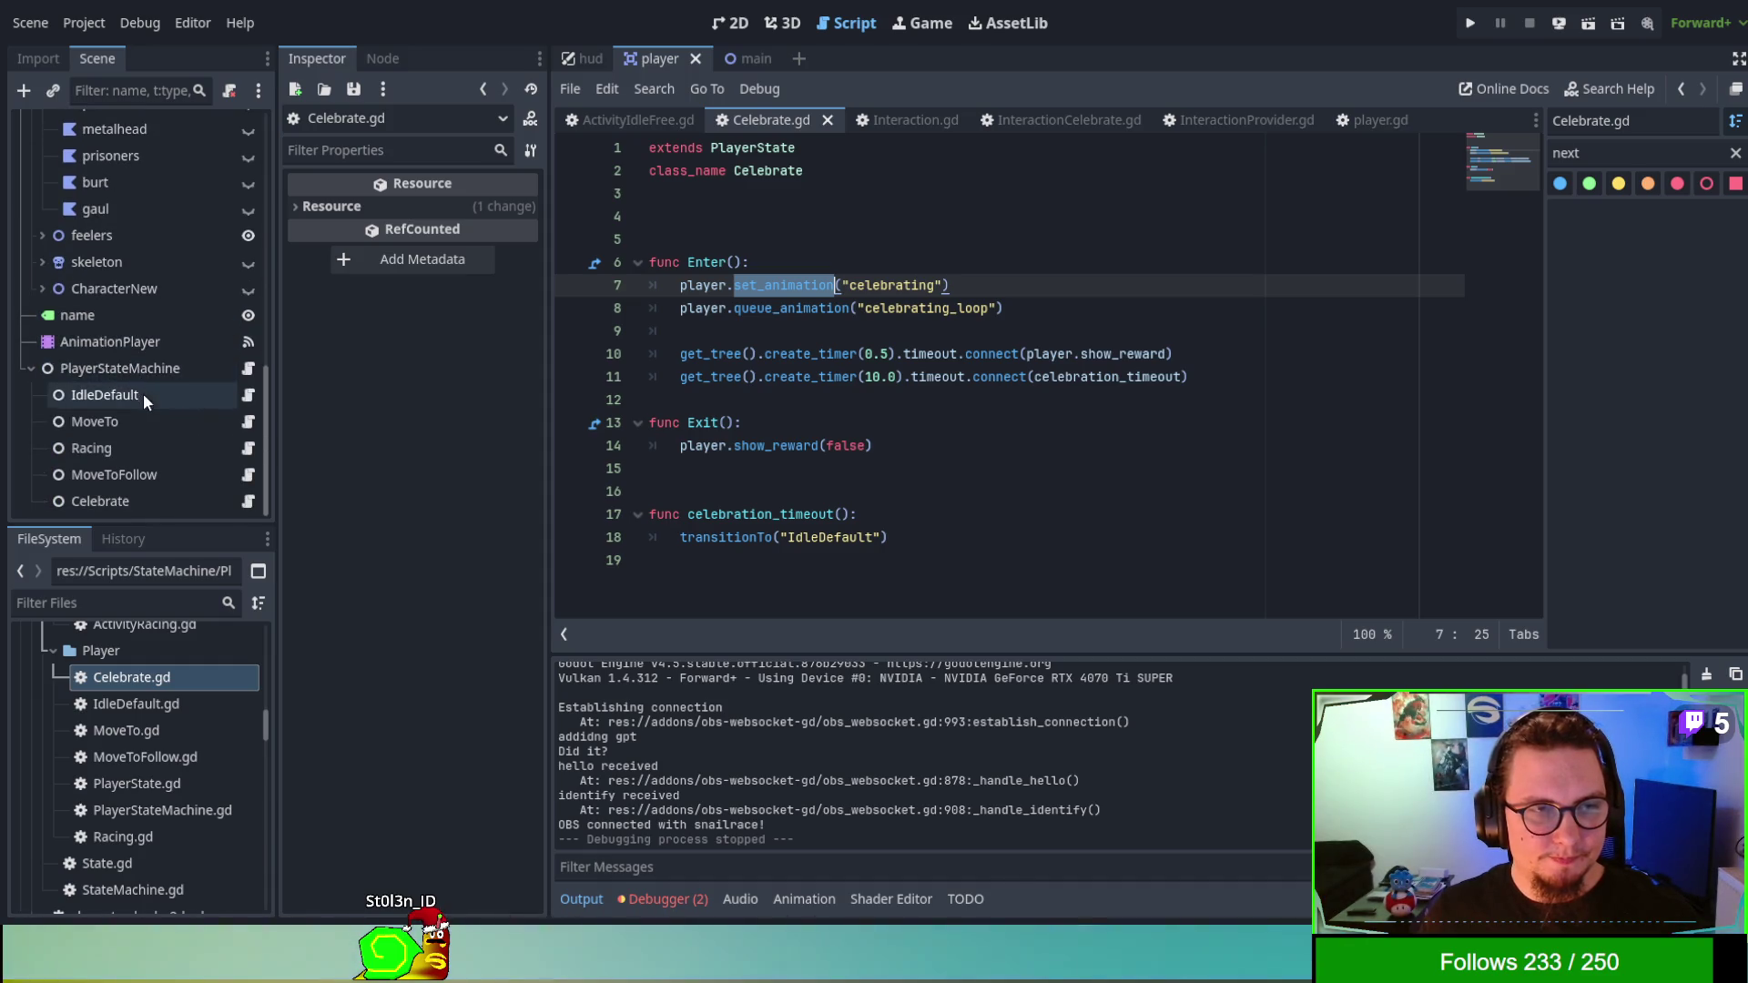
{"action": "left_click", "coordinate": [150, 342]}
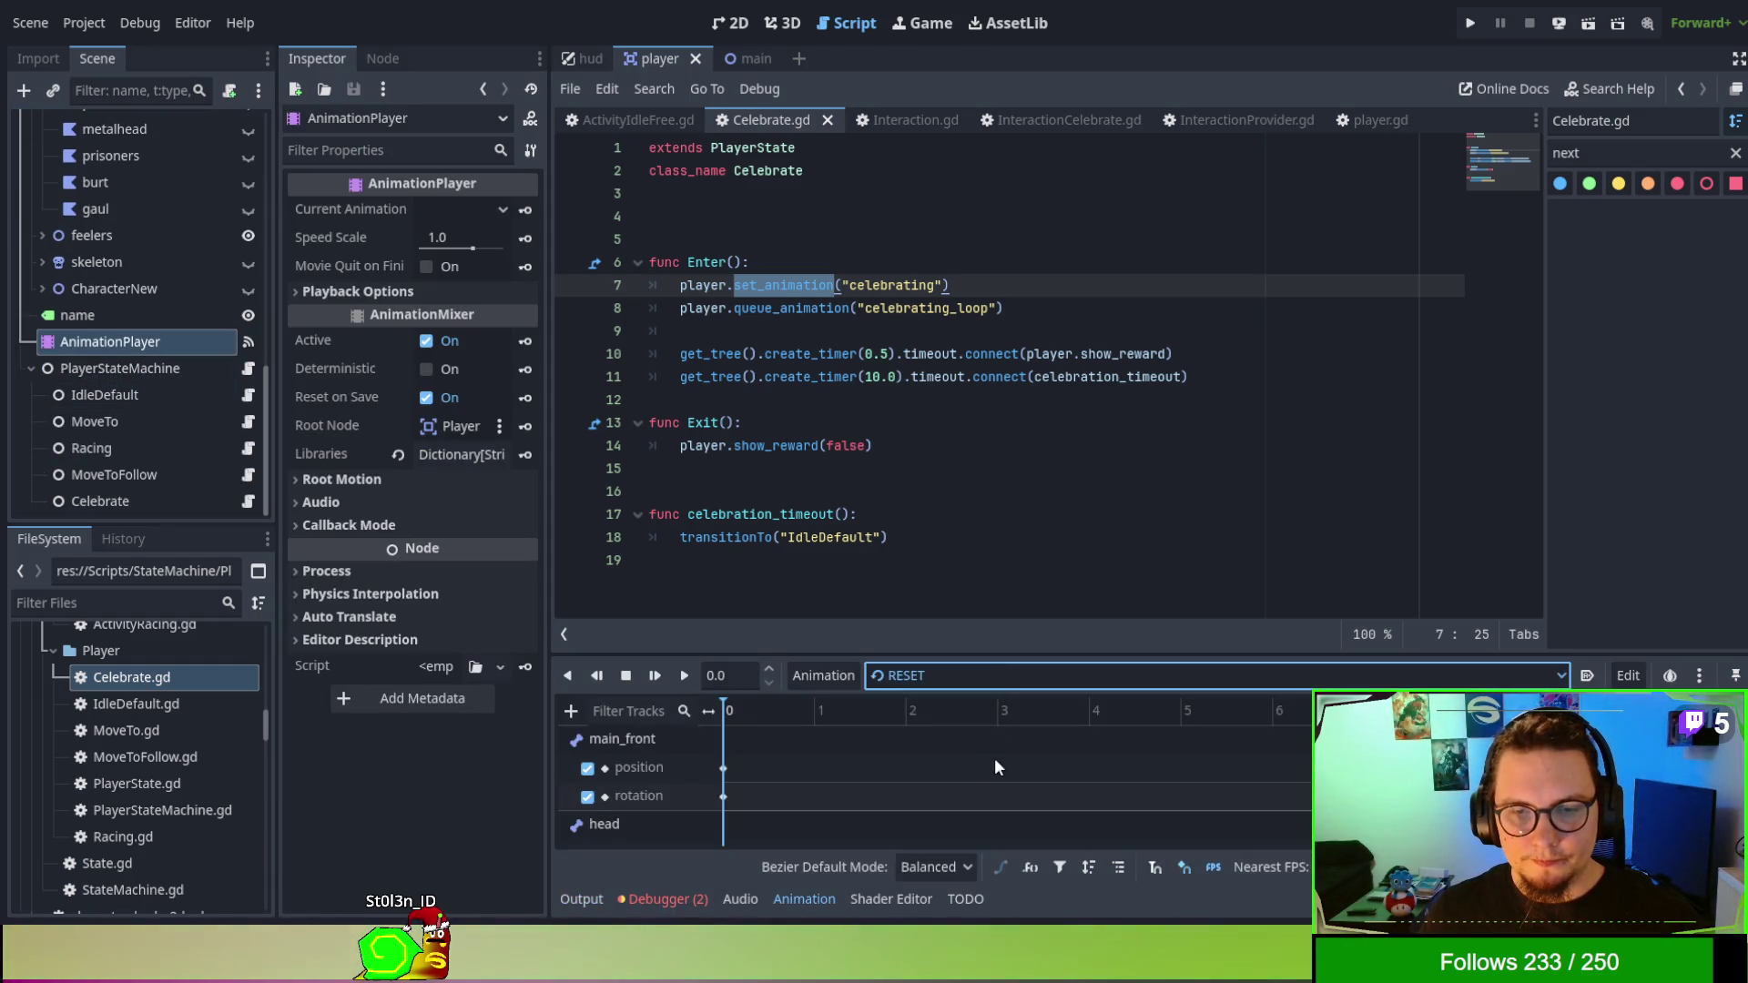
Inspect the celebrating and celebrating_loop animations, then run the scene with F6.
{"action": "left_click", "coordinate": [992, 674]}
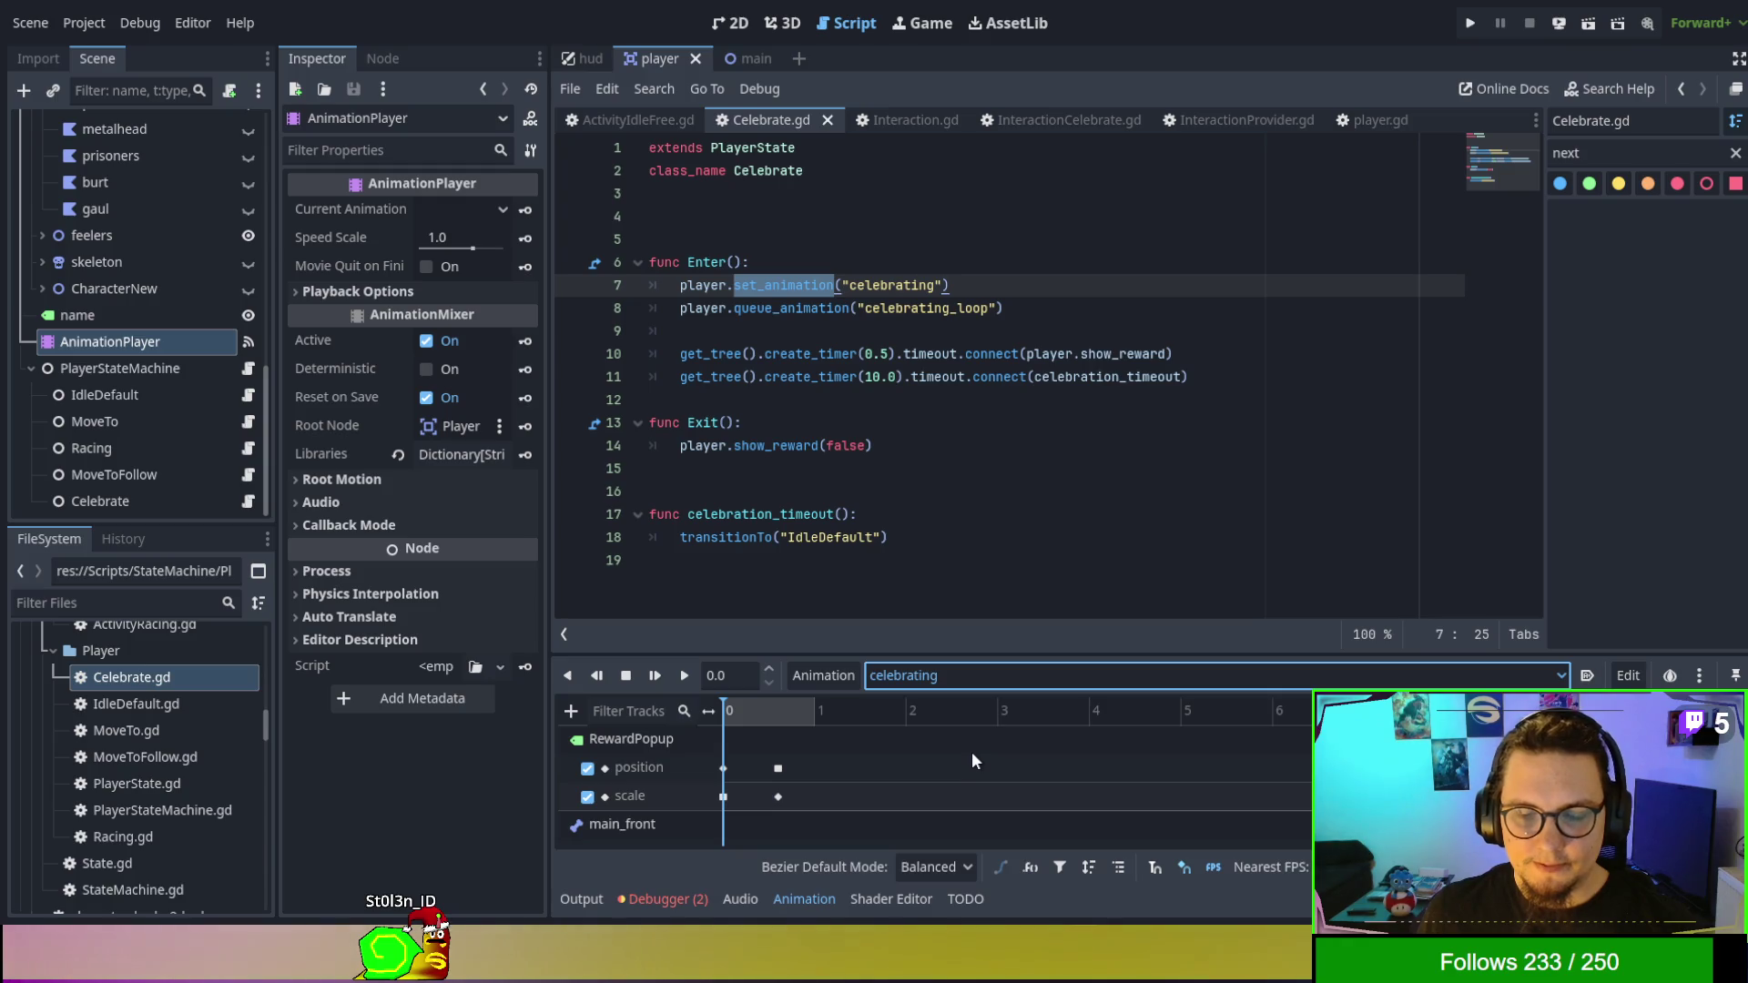
{"action": "key", "text": "Down"}
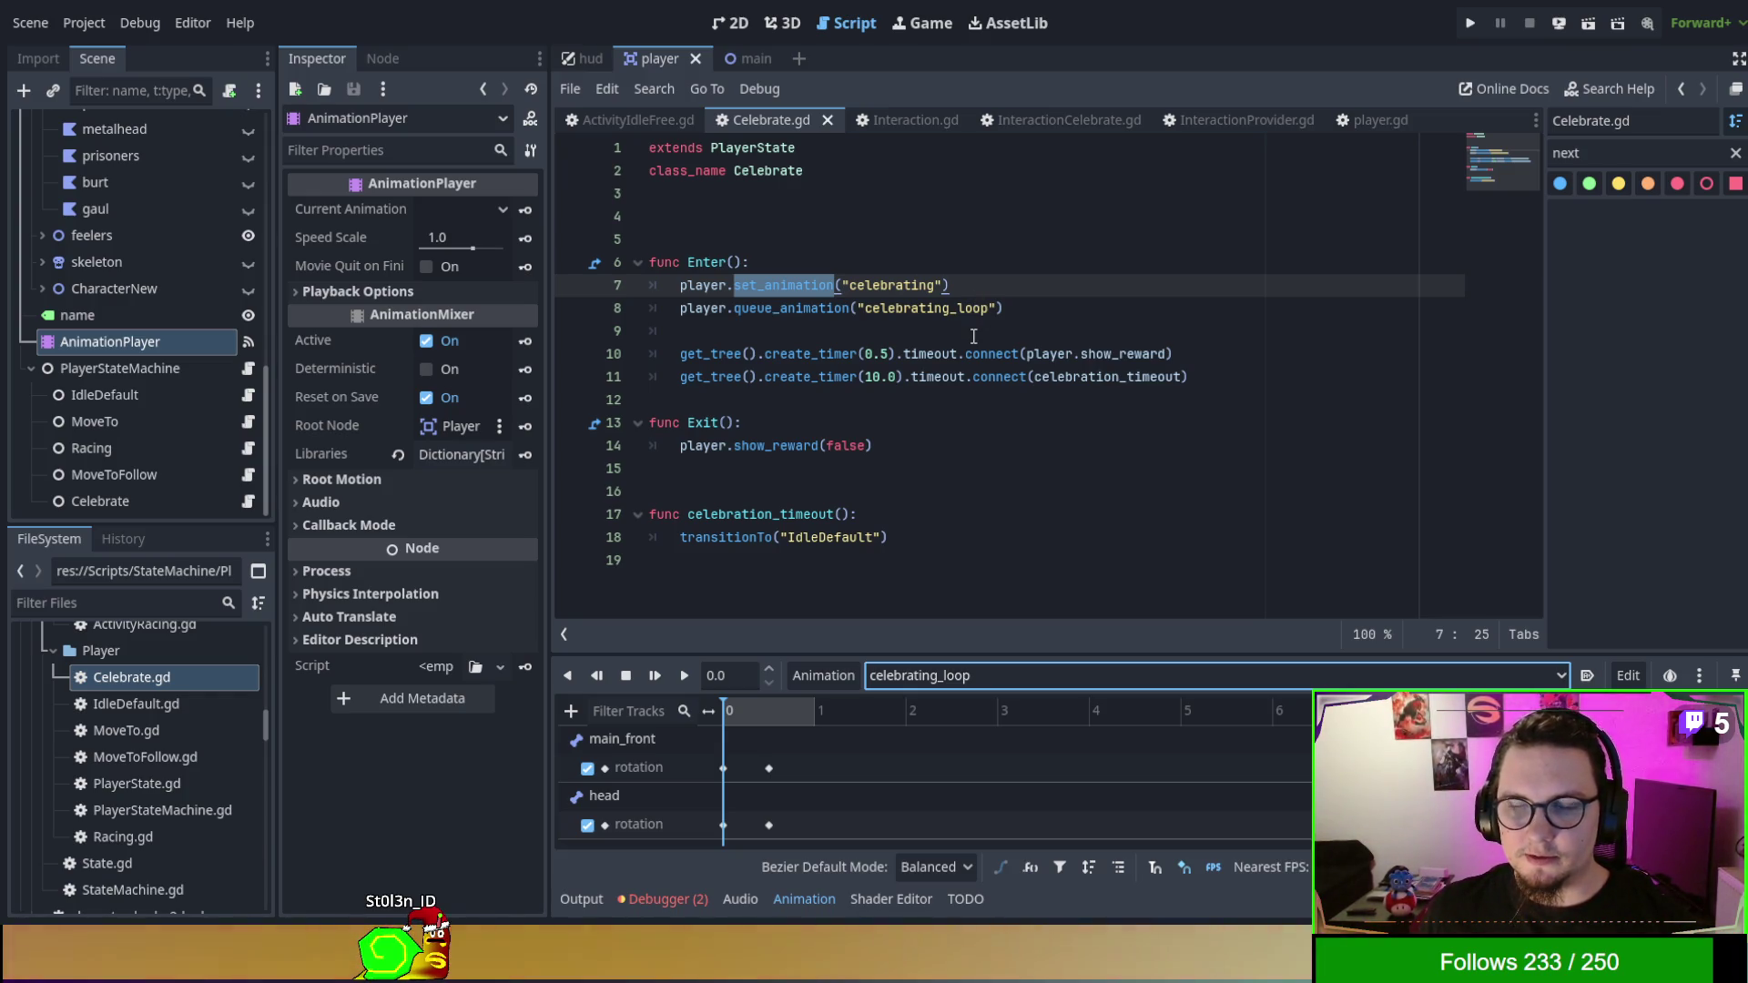
{"action": "left_click", "coordinate": [973, 336]}
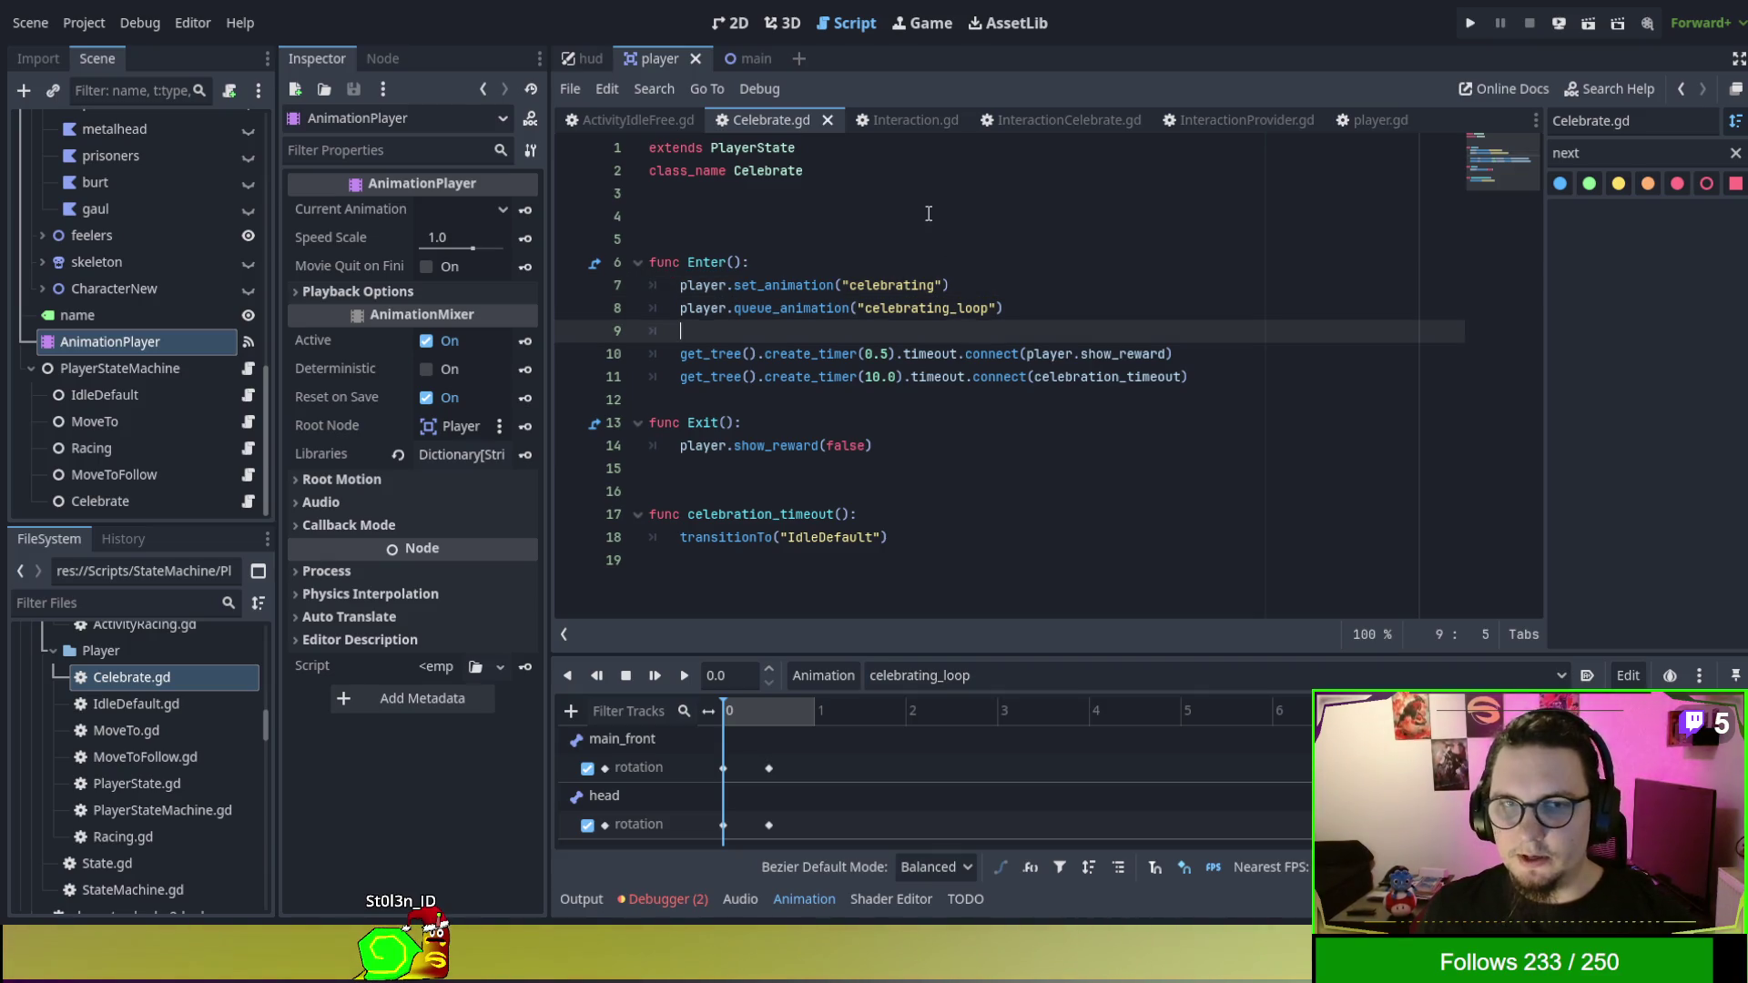
{"action": "key", "text": "F6"}
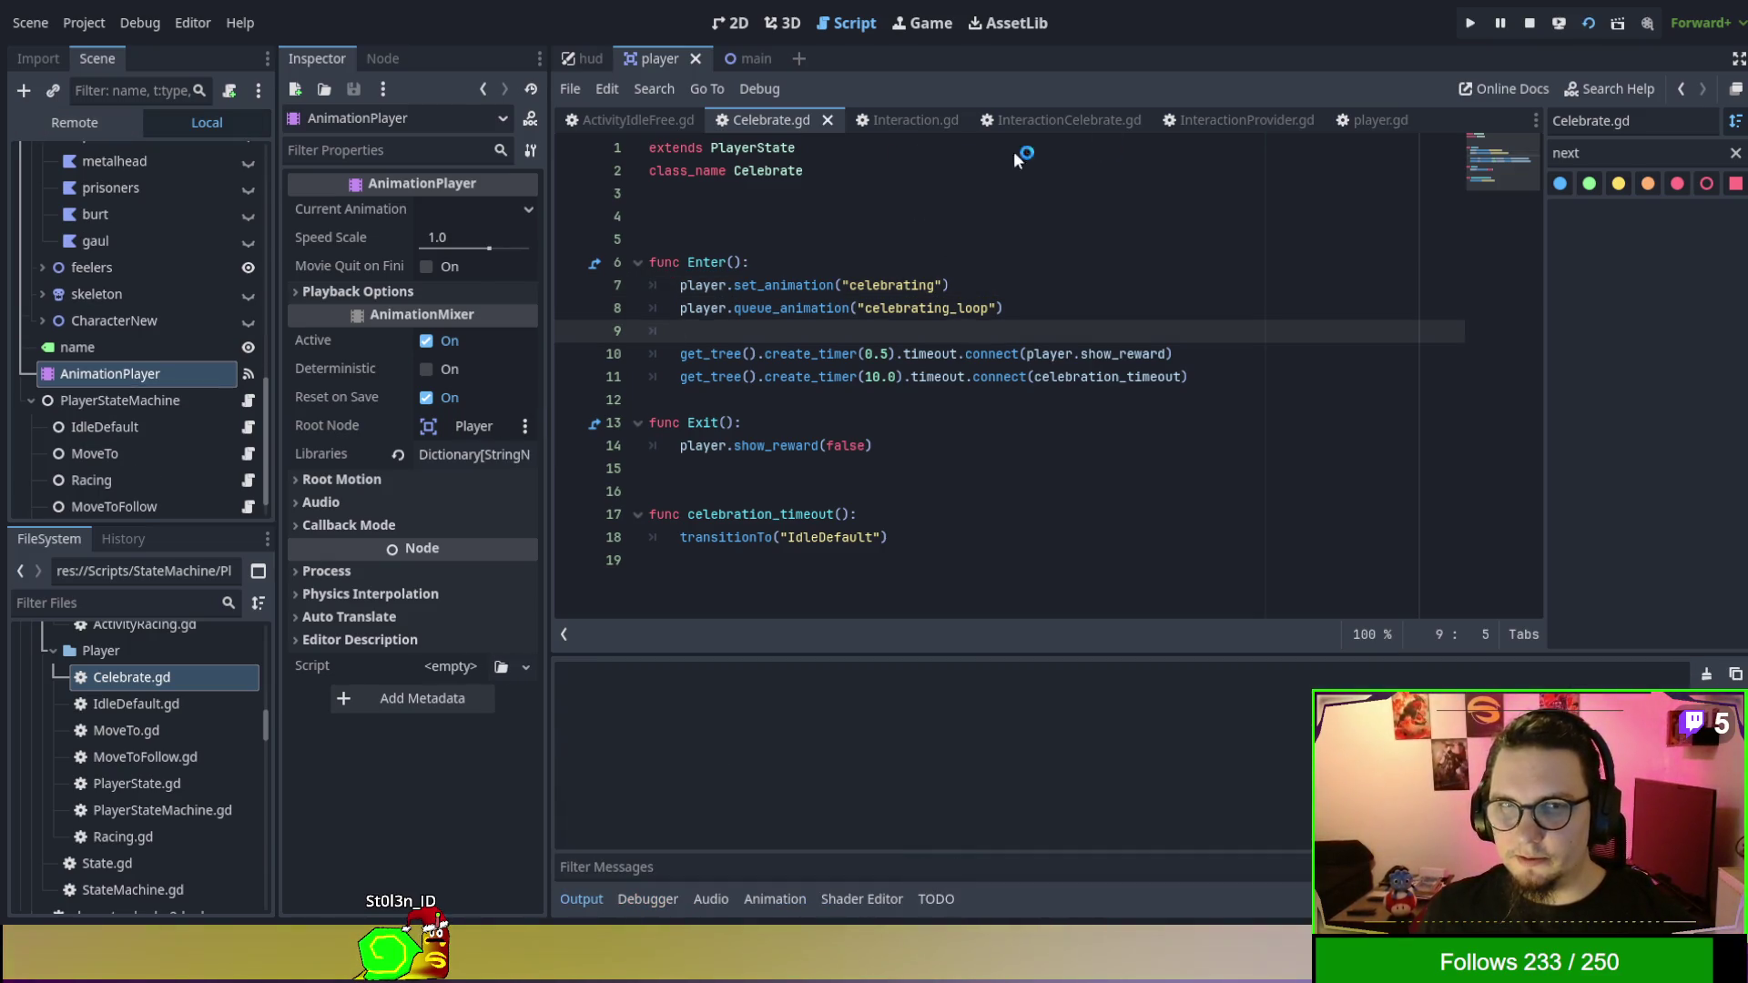
Run the main scene with F5, trigger !celebrate, stop with F8 and return to the player scene.
{"action": "left_click", "coordinate": [889, 35]}
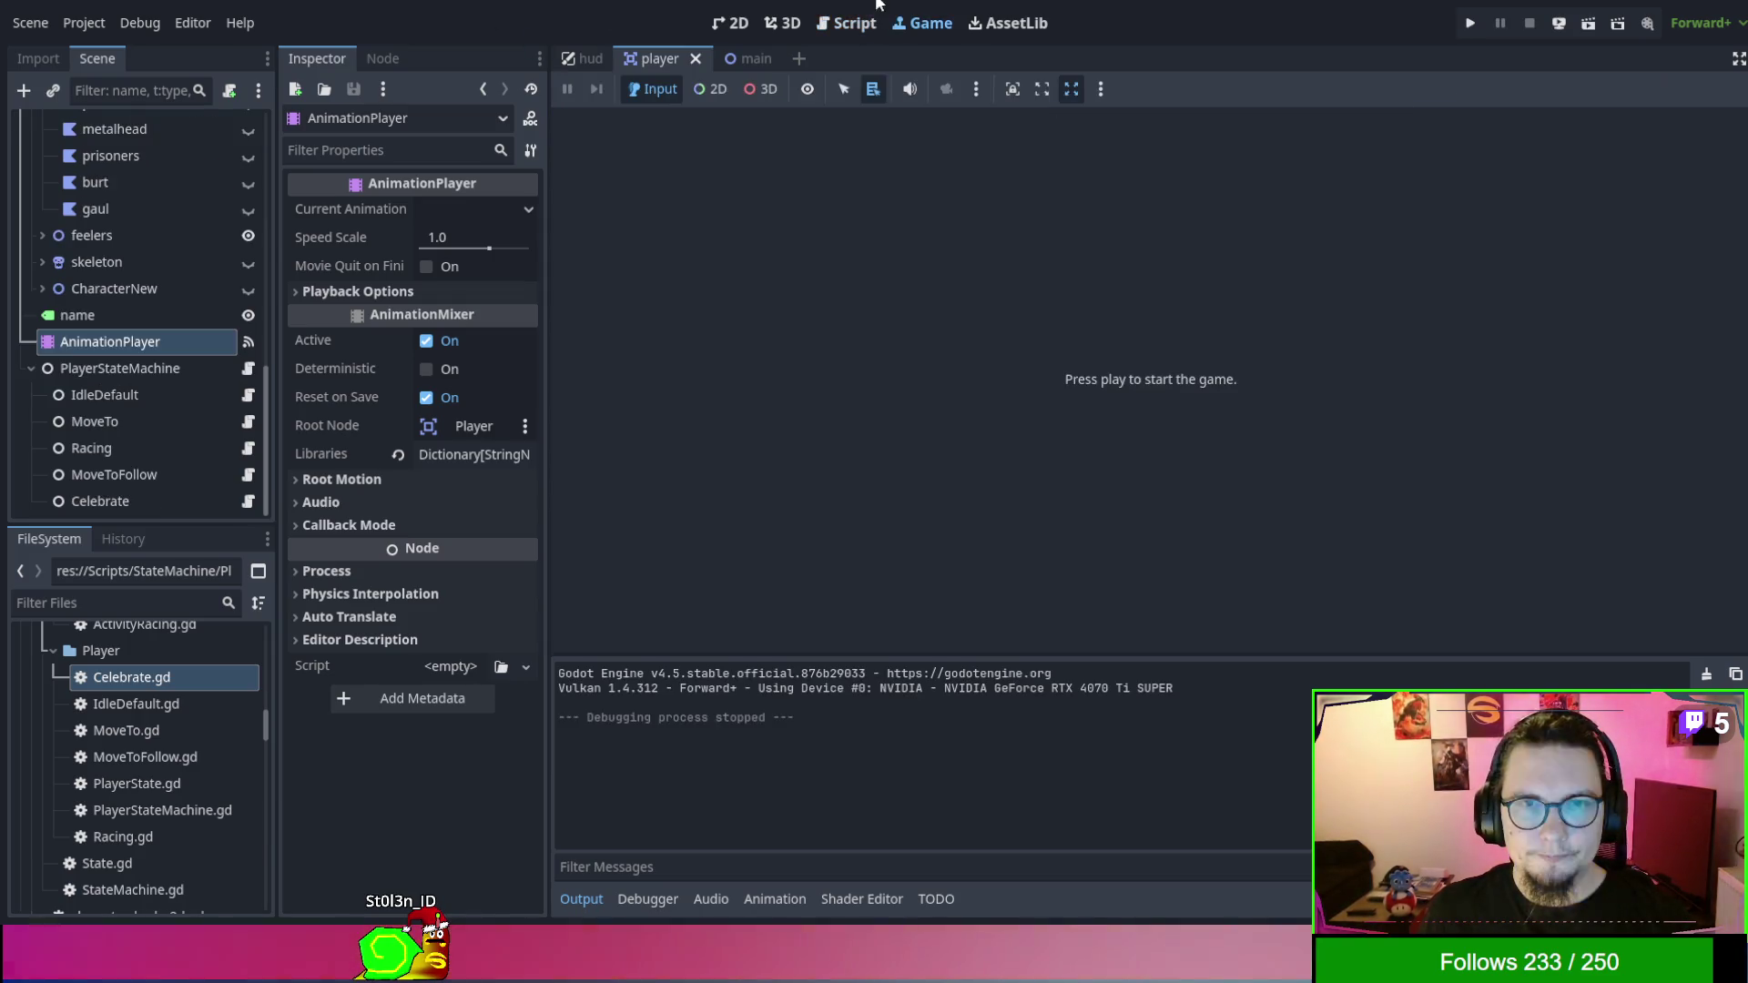
{"action": "left_click", "coordinate": [741, 58]}
{"action": "key", "text": "F5"}
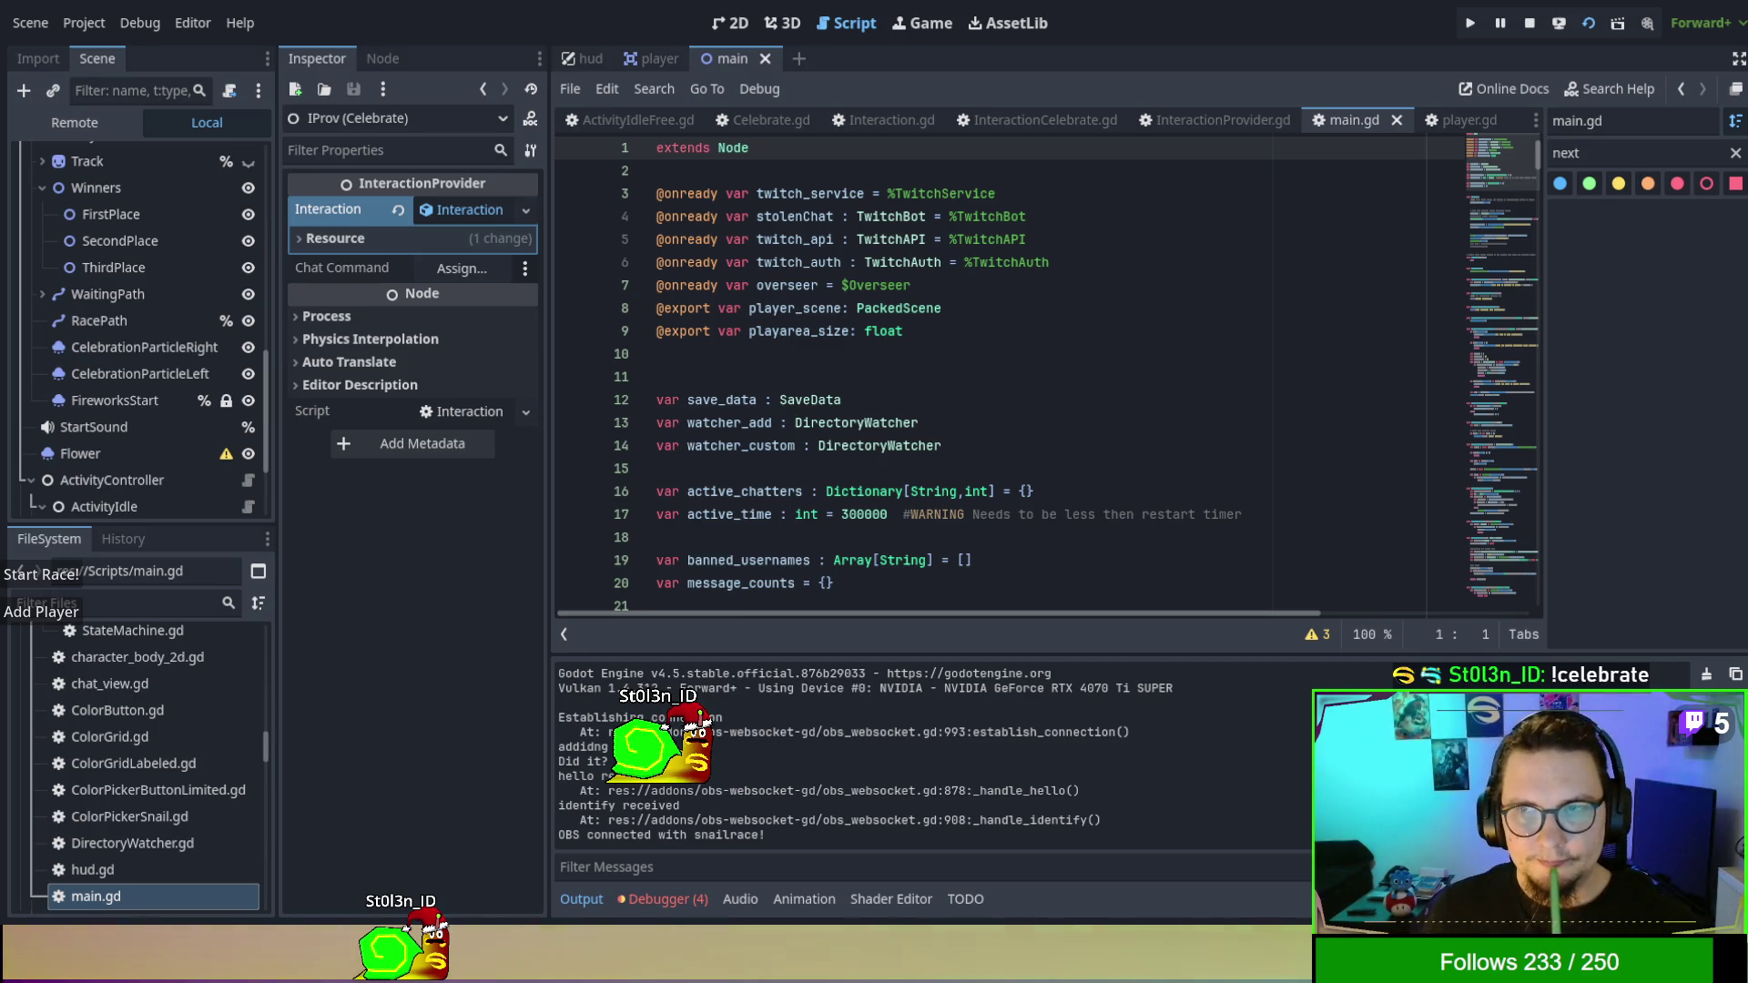
{"action": "key", "text": "F8"}
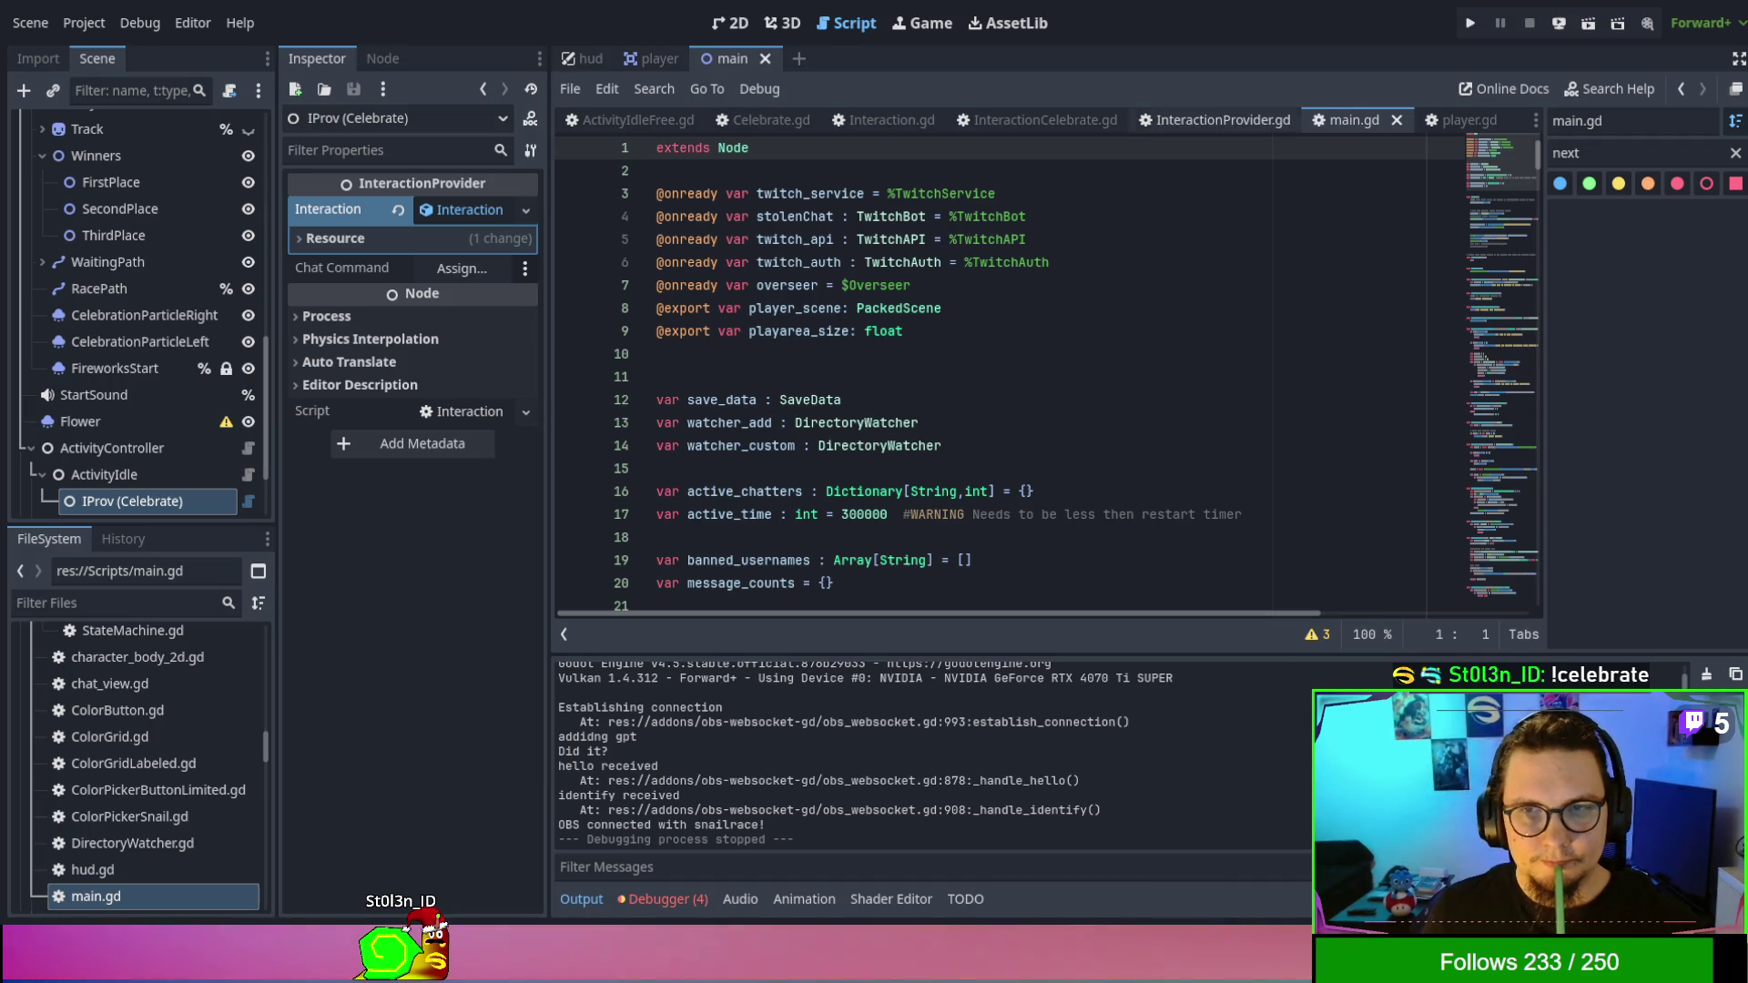
{"action": "left_click", "coordinate": [652, 57]}
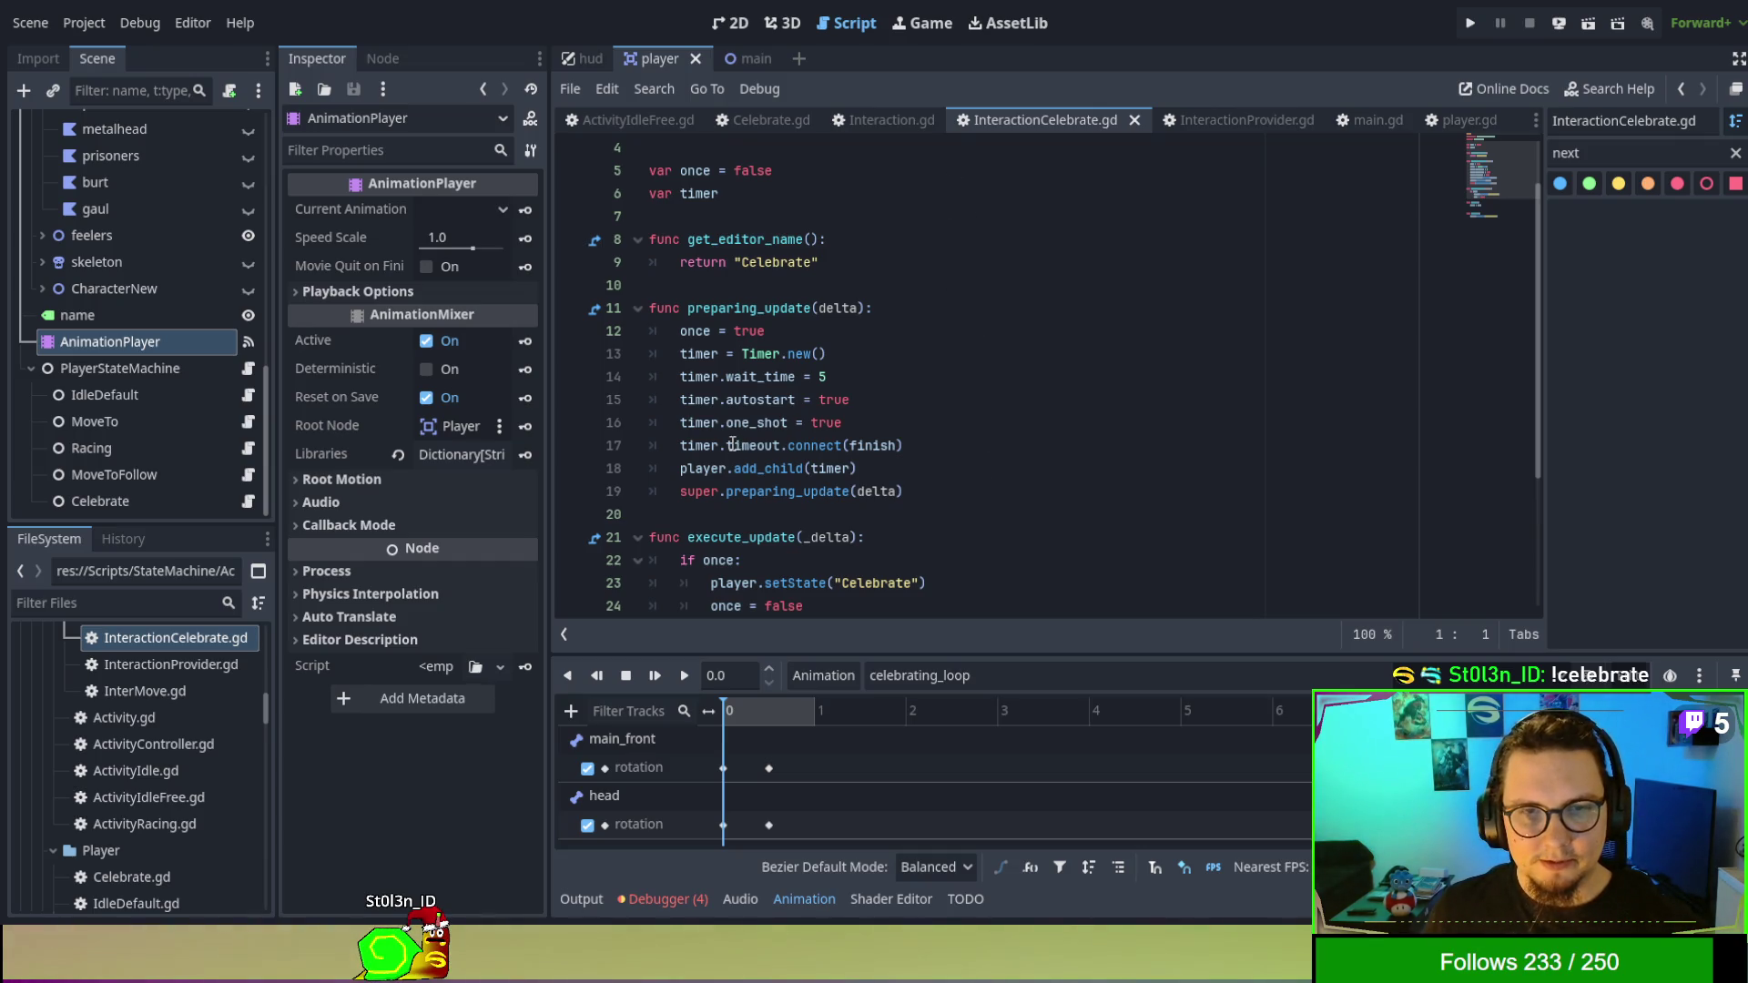
Review the timer setup lines and highlight every use of timer in InteractionCelebrate.gd.
{"action": "left_click", "coordinate": [816, 376]}
{"action": "left_click", "coordinate": [919, 423]}
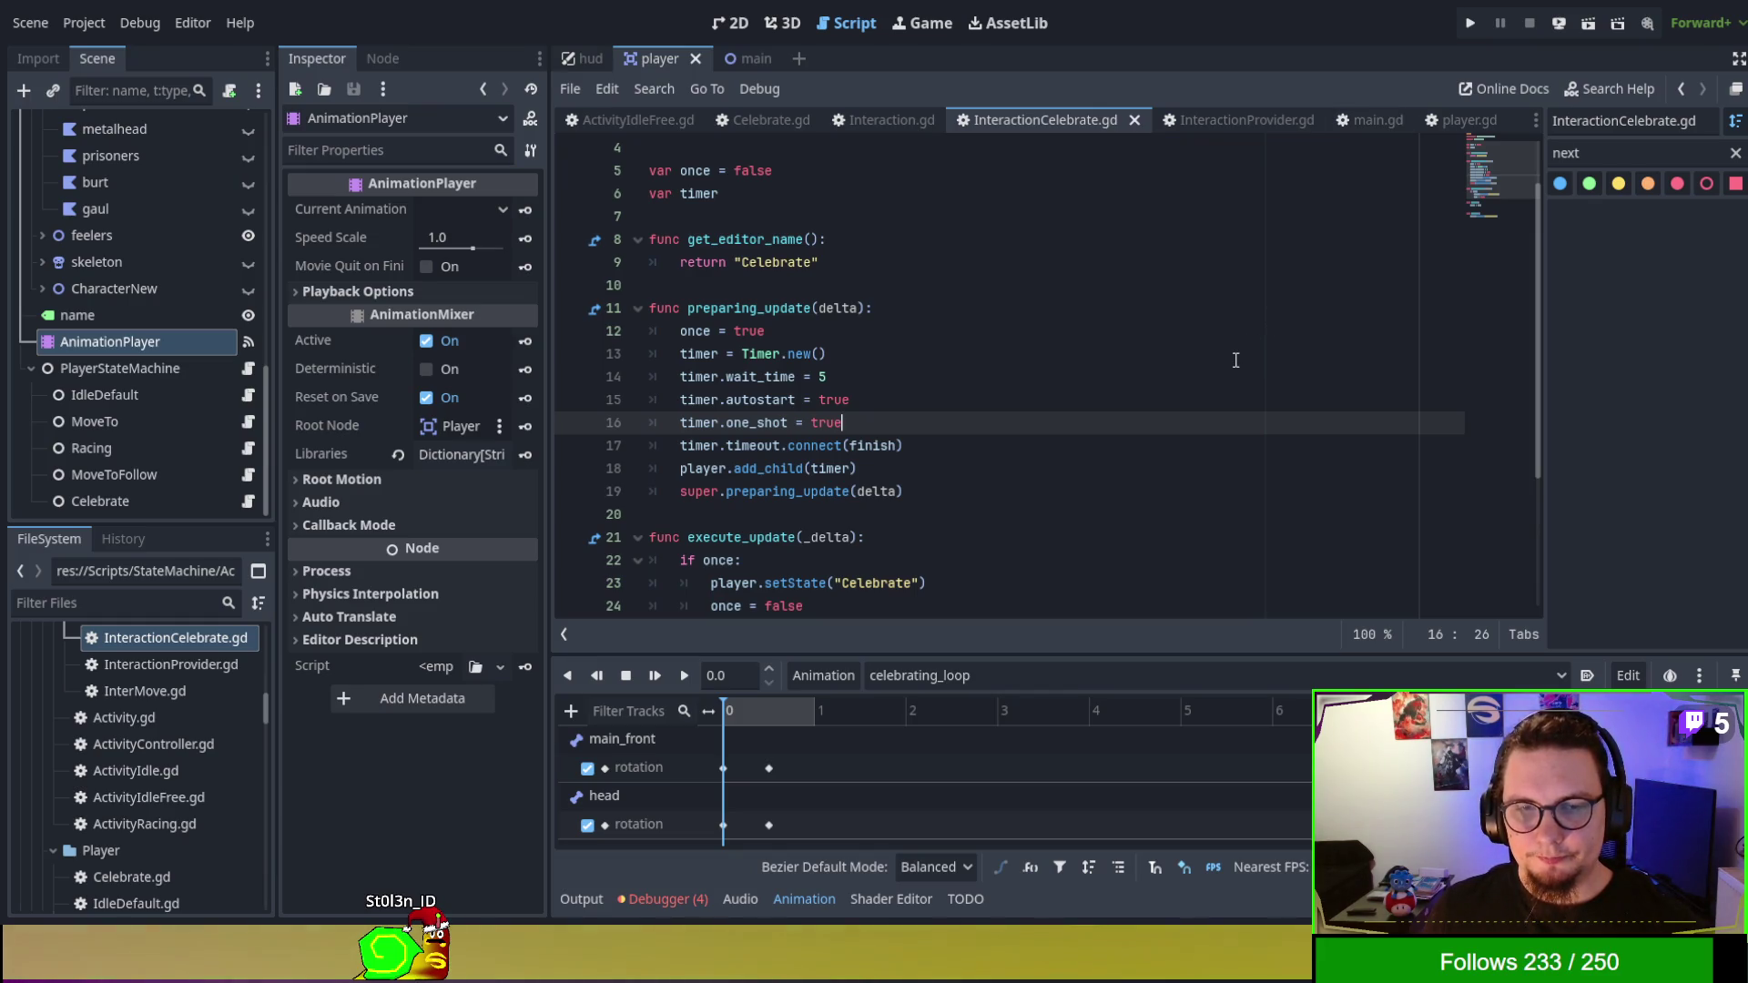
{"action": "double_click", "coordinate": [754, 445]}
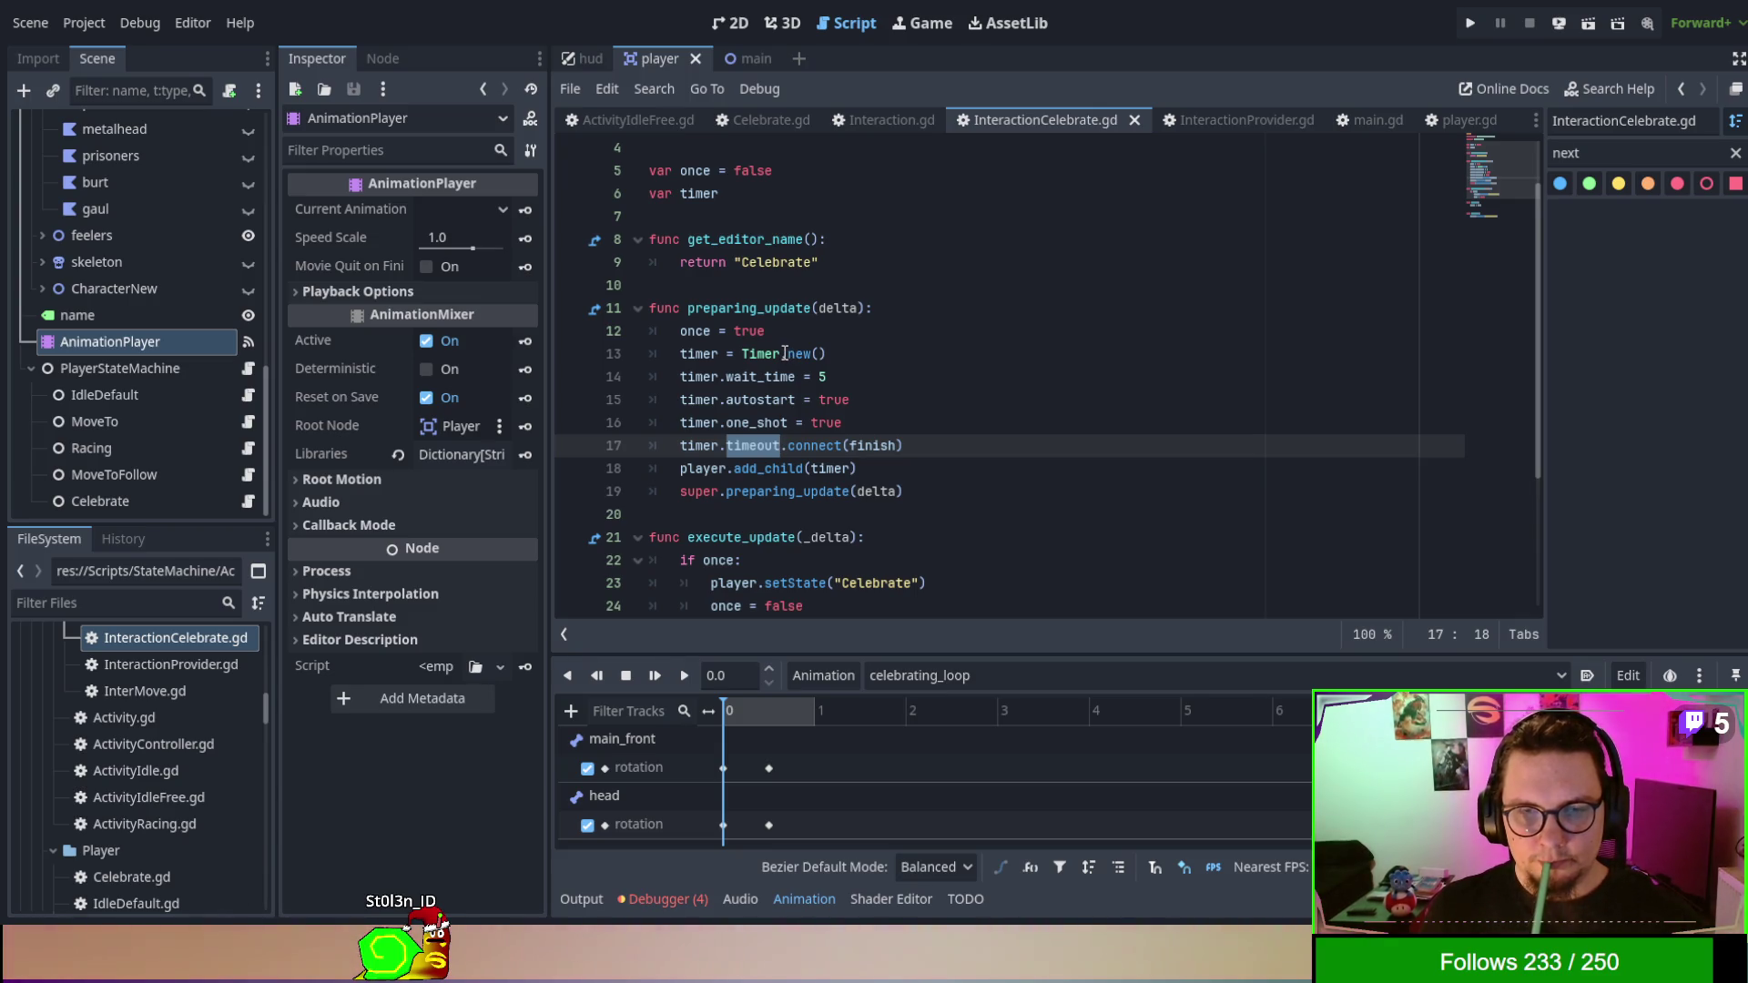
{"action": "left_click_drag", "start_coordinate": [742, 353], "coordinate": [866, 337]}
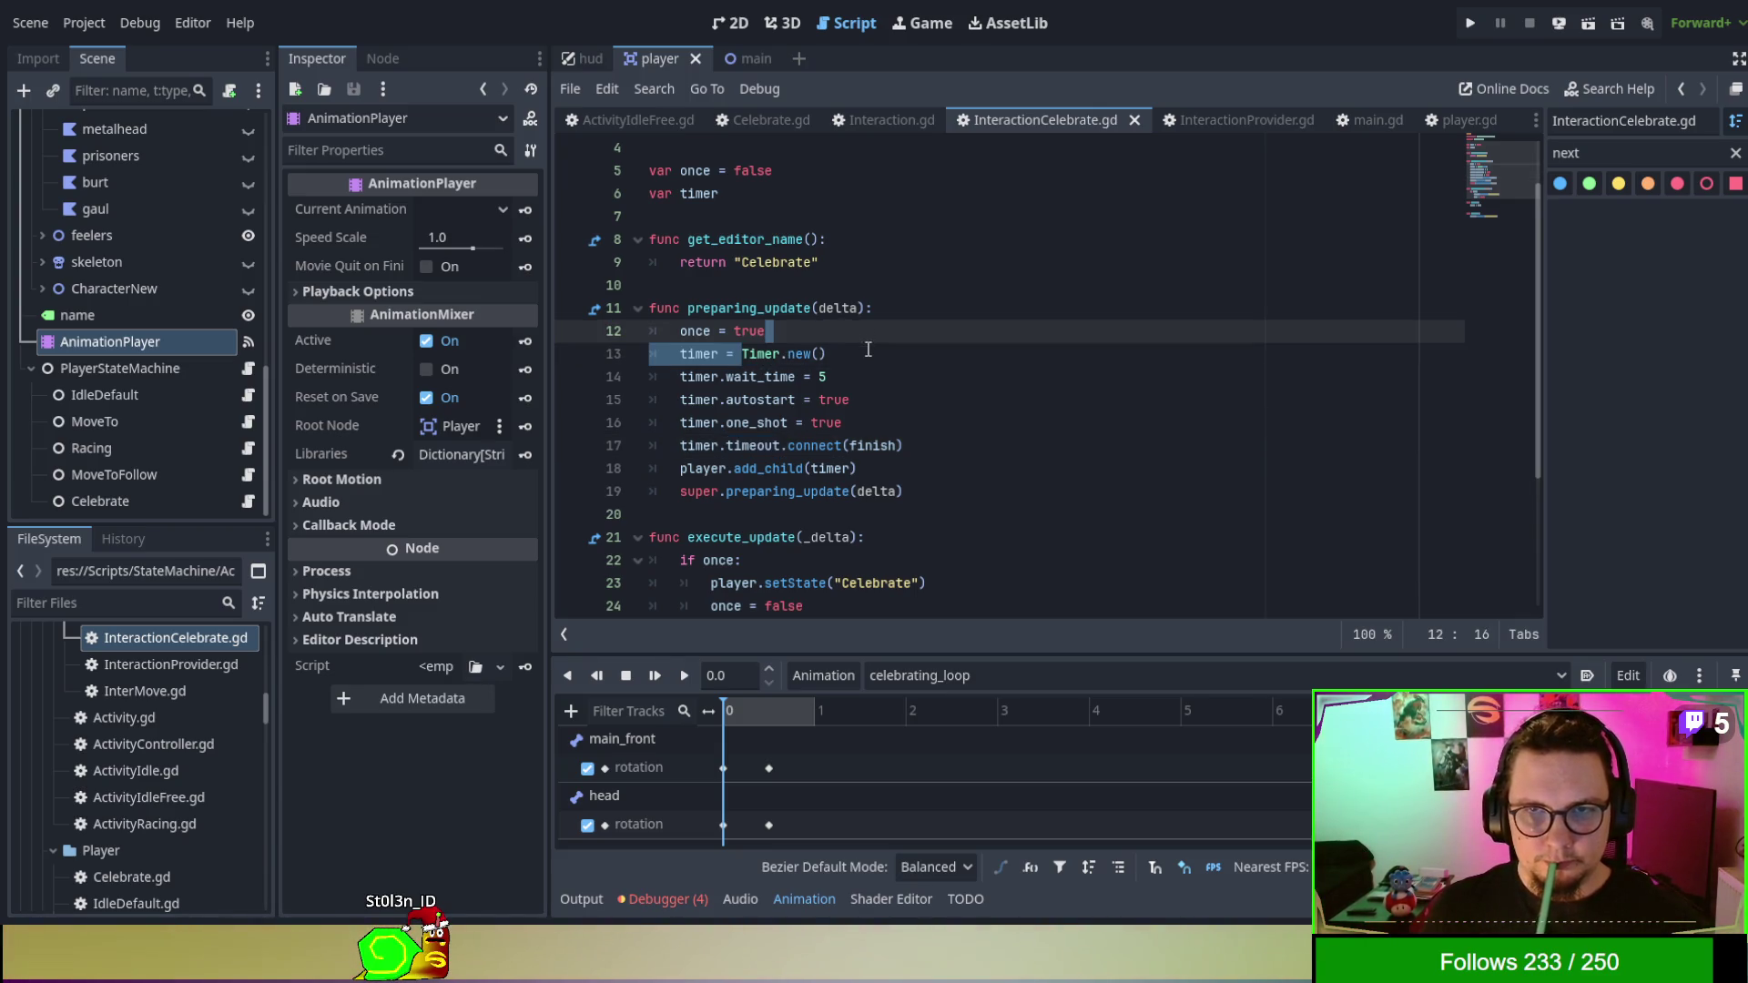
{"action": "left_click", "coordinate": [868, 349]}
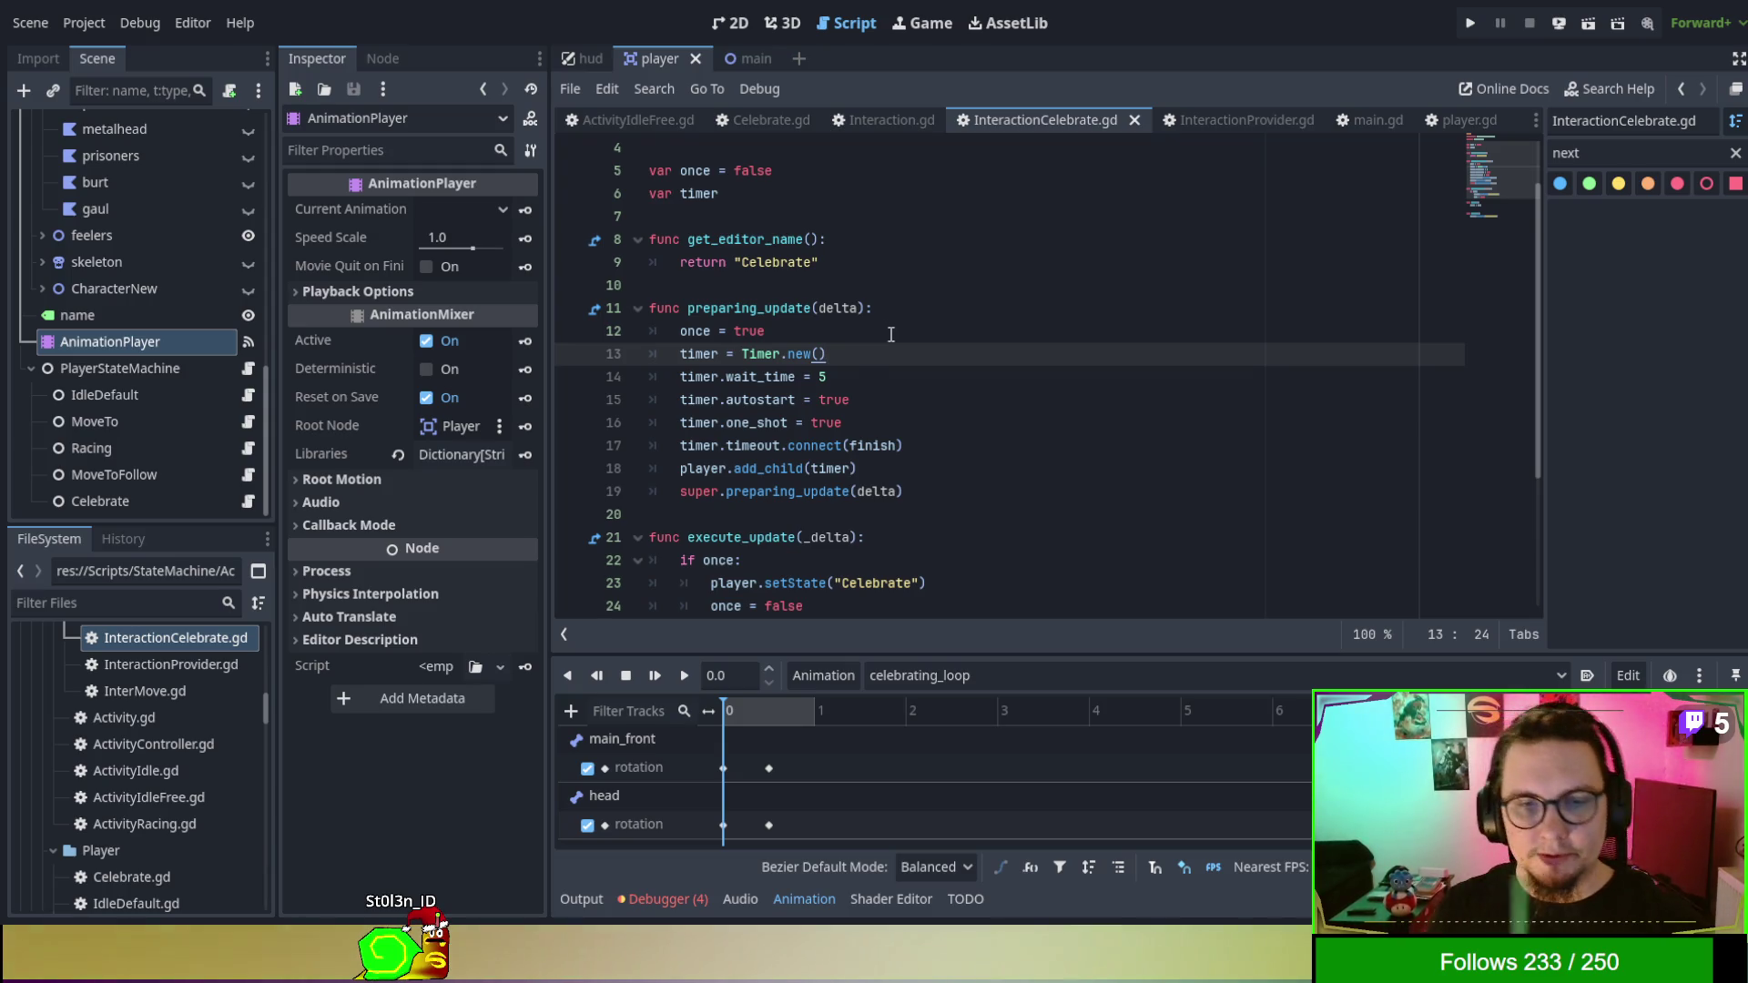
{"action": "scroll", "coordinate": [891, 334], "scroll_direction": "down", "scroll_amount": 2}
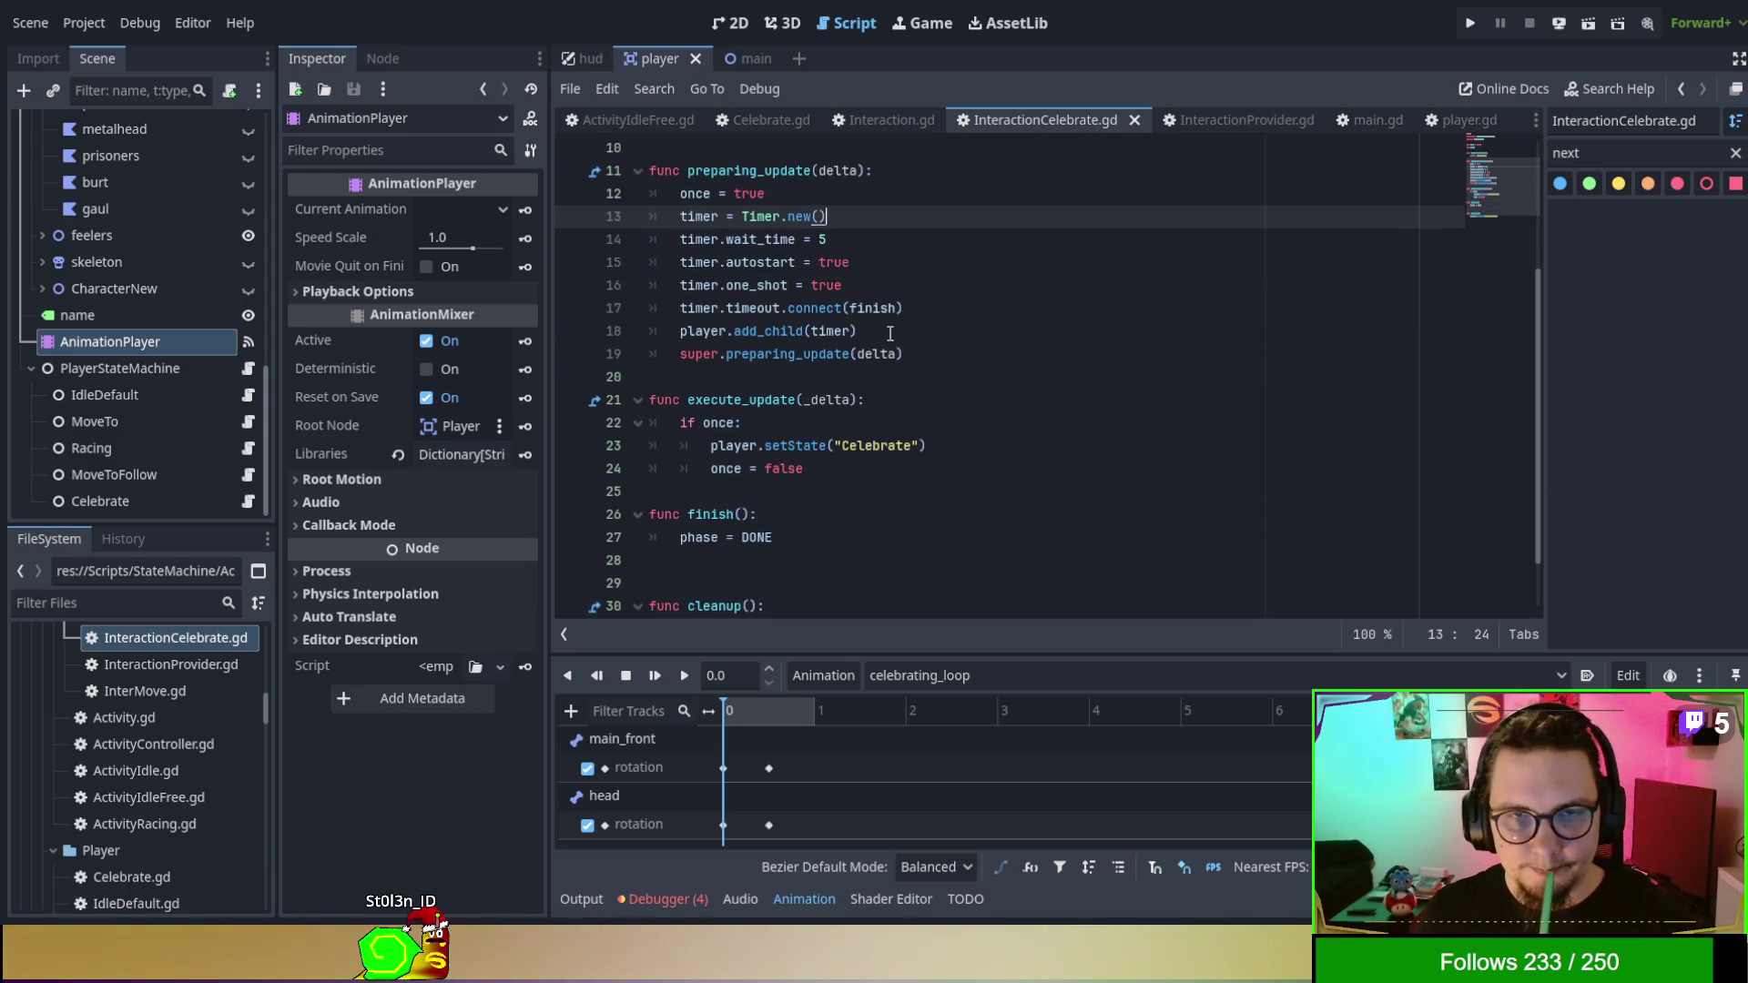
{"action": "double_click", "coordinate": [699, 215]}
{"action": "scroll", "coordinate": [992, 462], "scroll_direction": "down", "scroll_amount": 1}
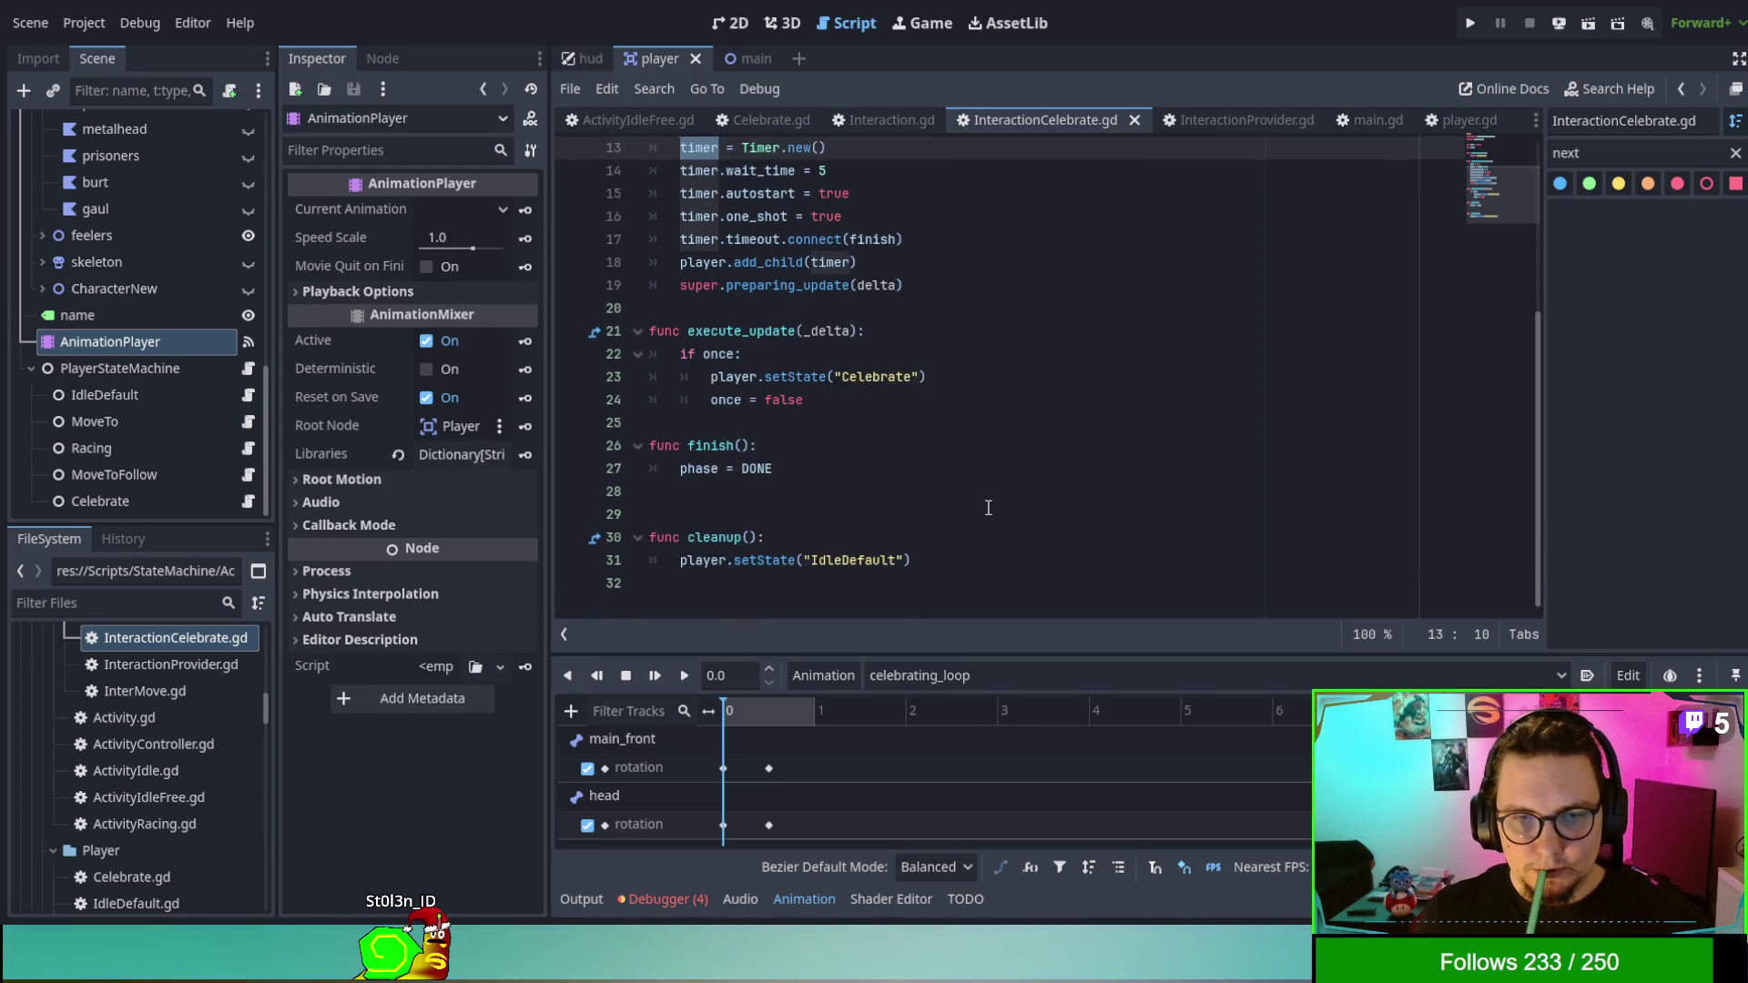
Add timer.queue_free() at the start of cleanup().
{"action": "left_click", "coordinate": [965, 537]}
{"action": "key", "text": "Return"}
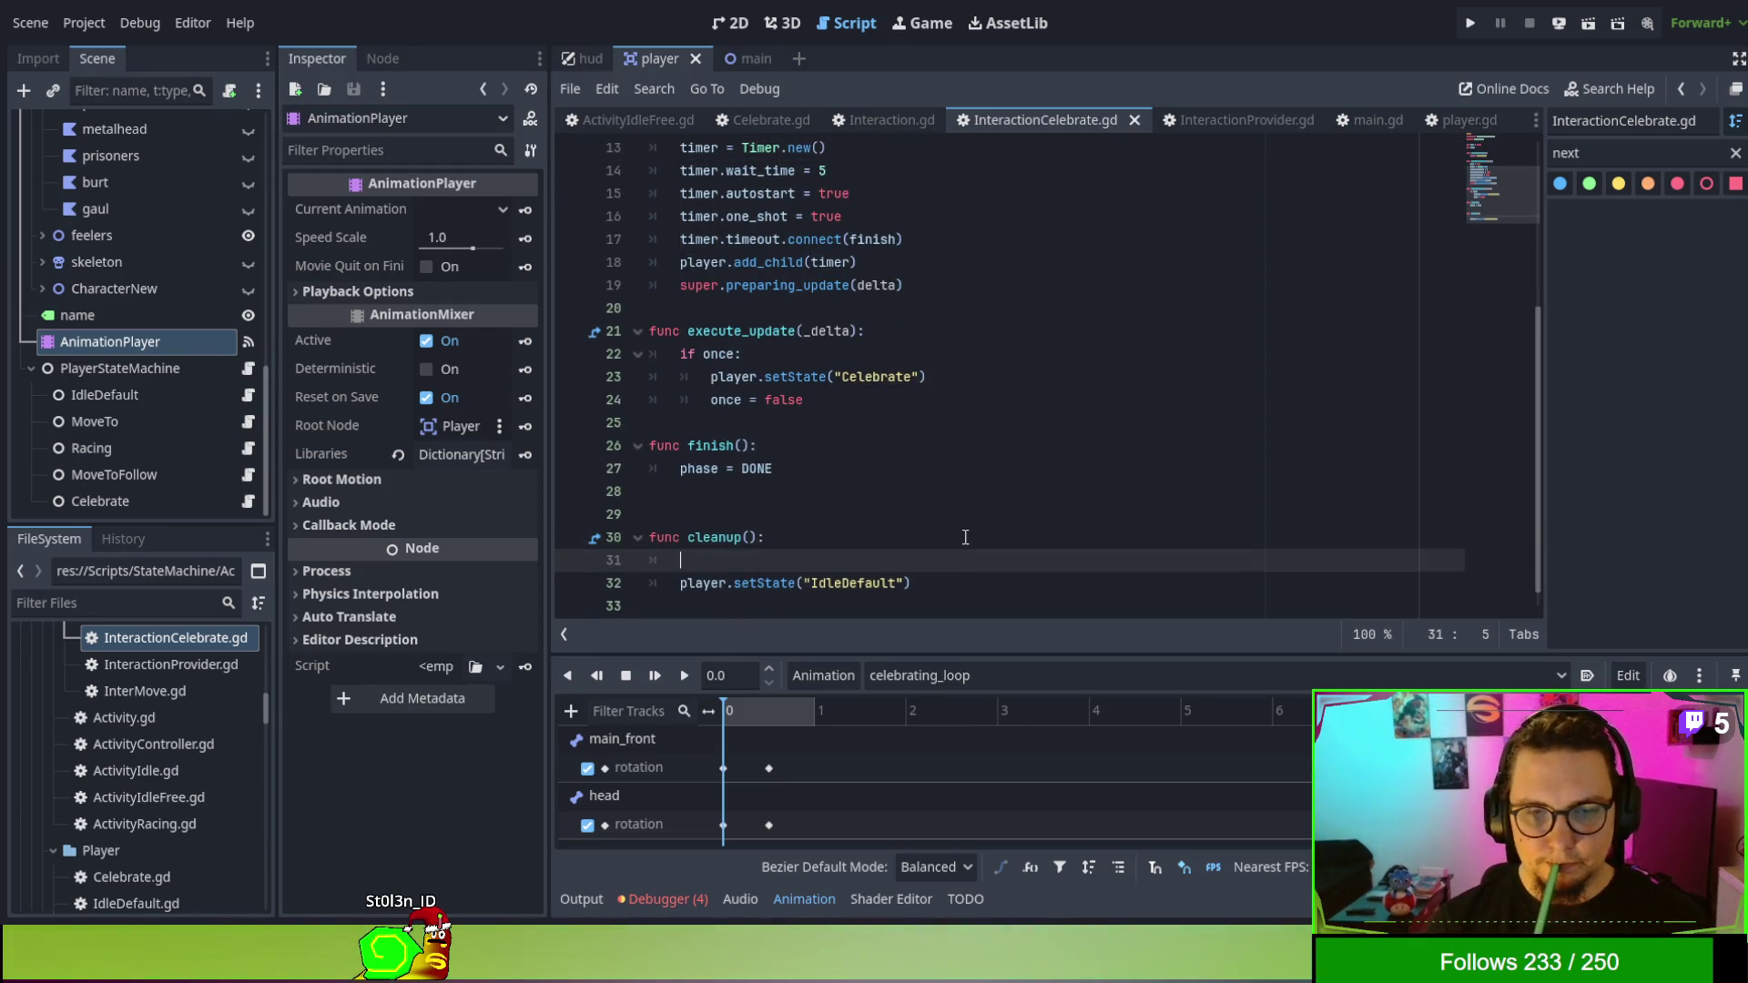
{"action": "type", "text": "timer.queue"}
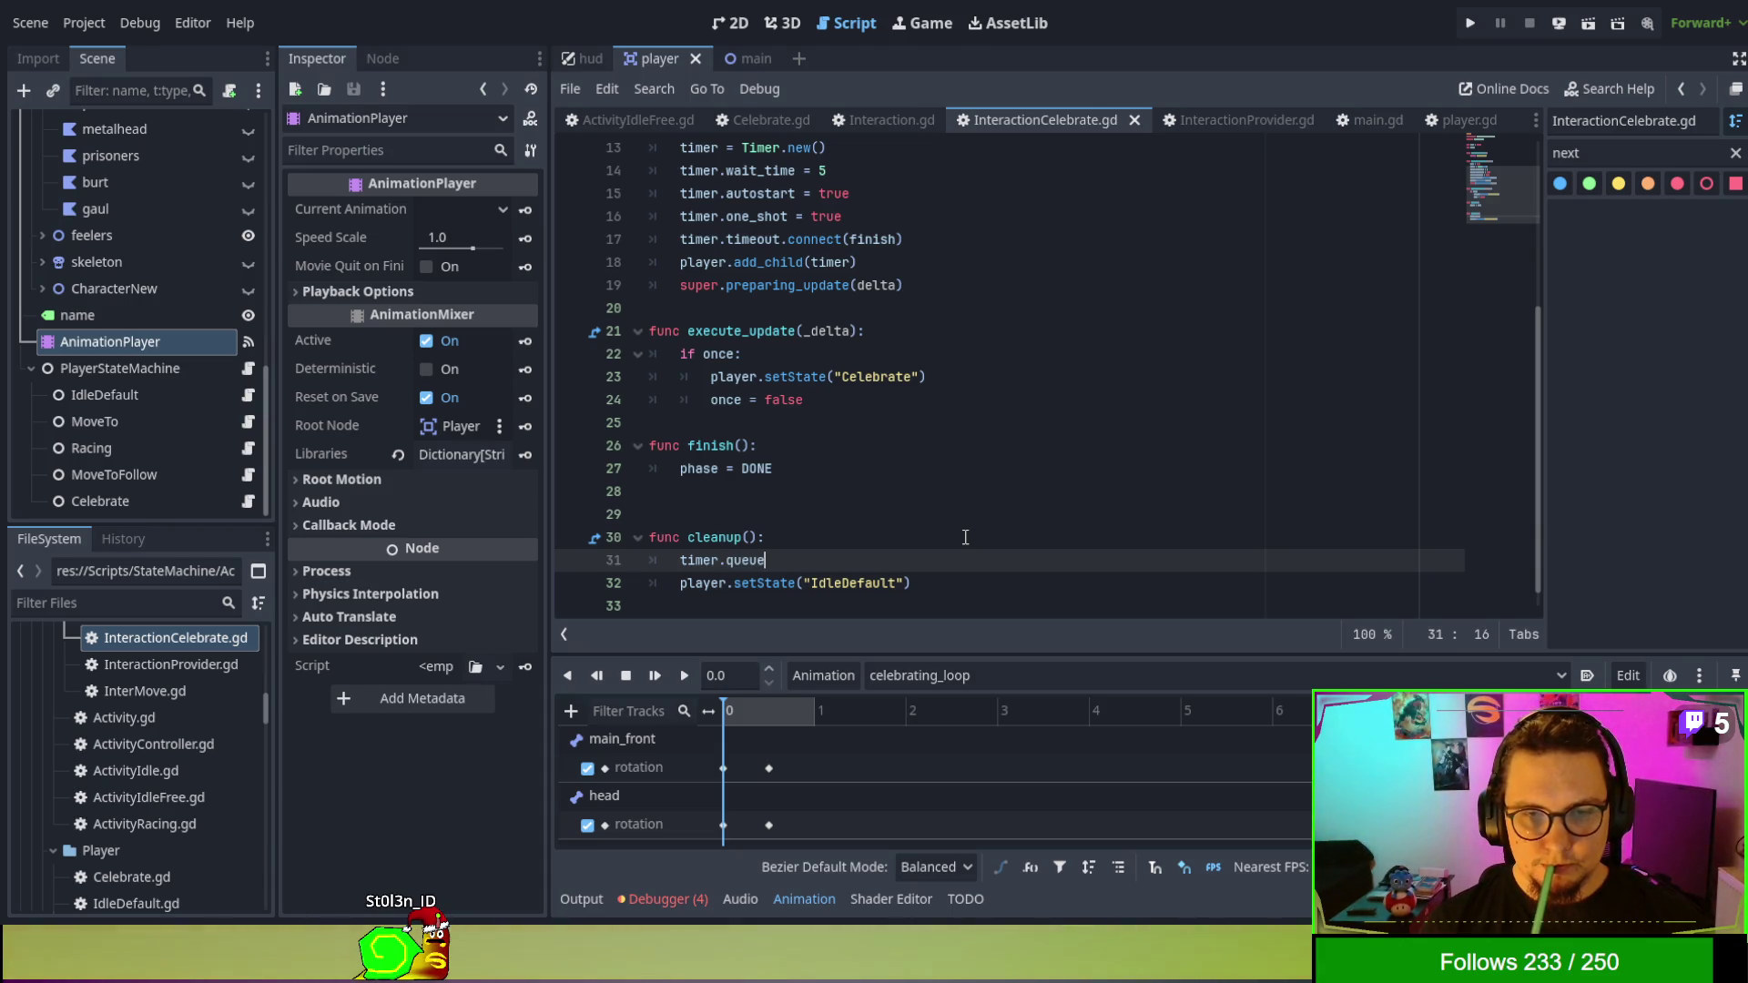
{"action": "type", "text": ")"}
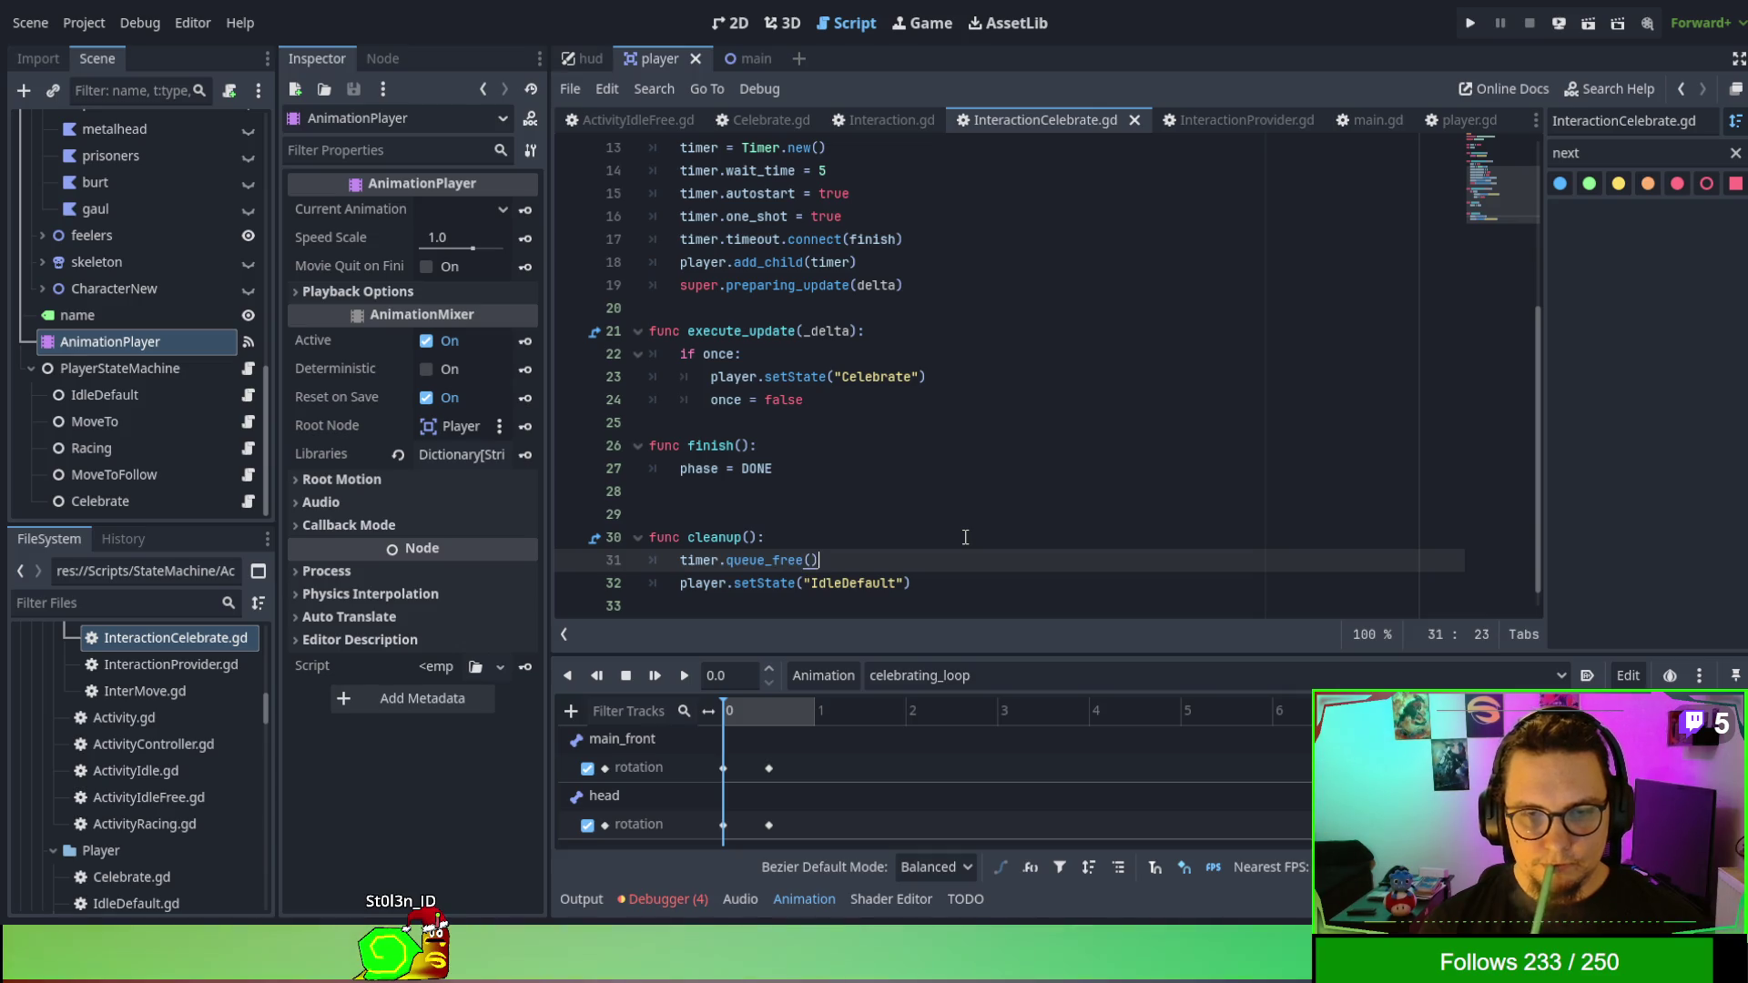
Change line 6 to var timer :Timer and save the script.
{"action": "scroll", "coordinate": [965, 537], "scroll_direction": "up", "scroll_amount": 4}
{"action": "scroll", "coordinate": [967, 536], "scroll_direction": "up", "scroll_amount": 1}
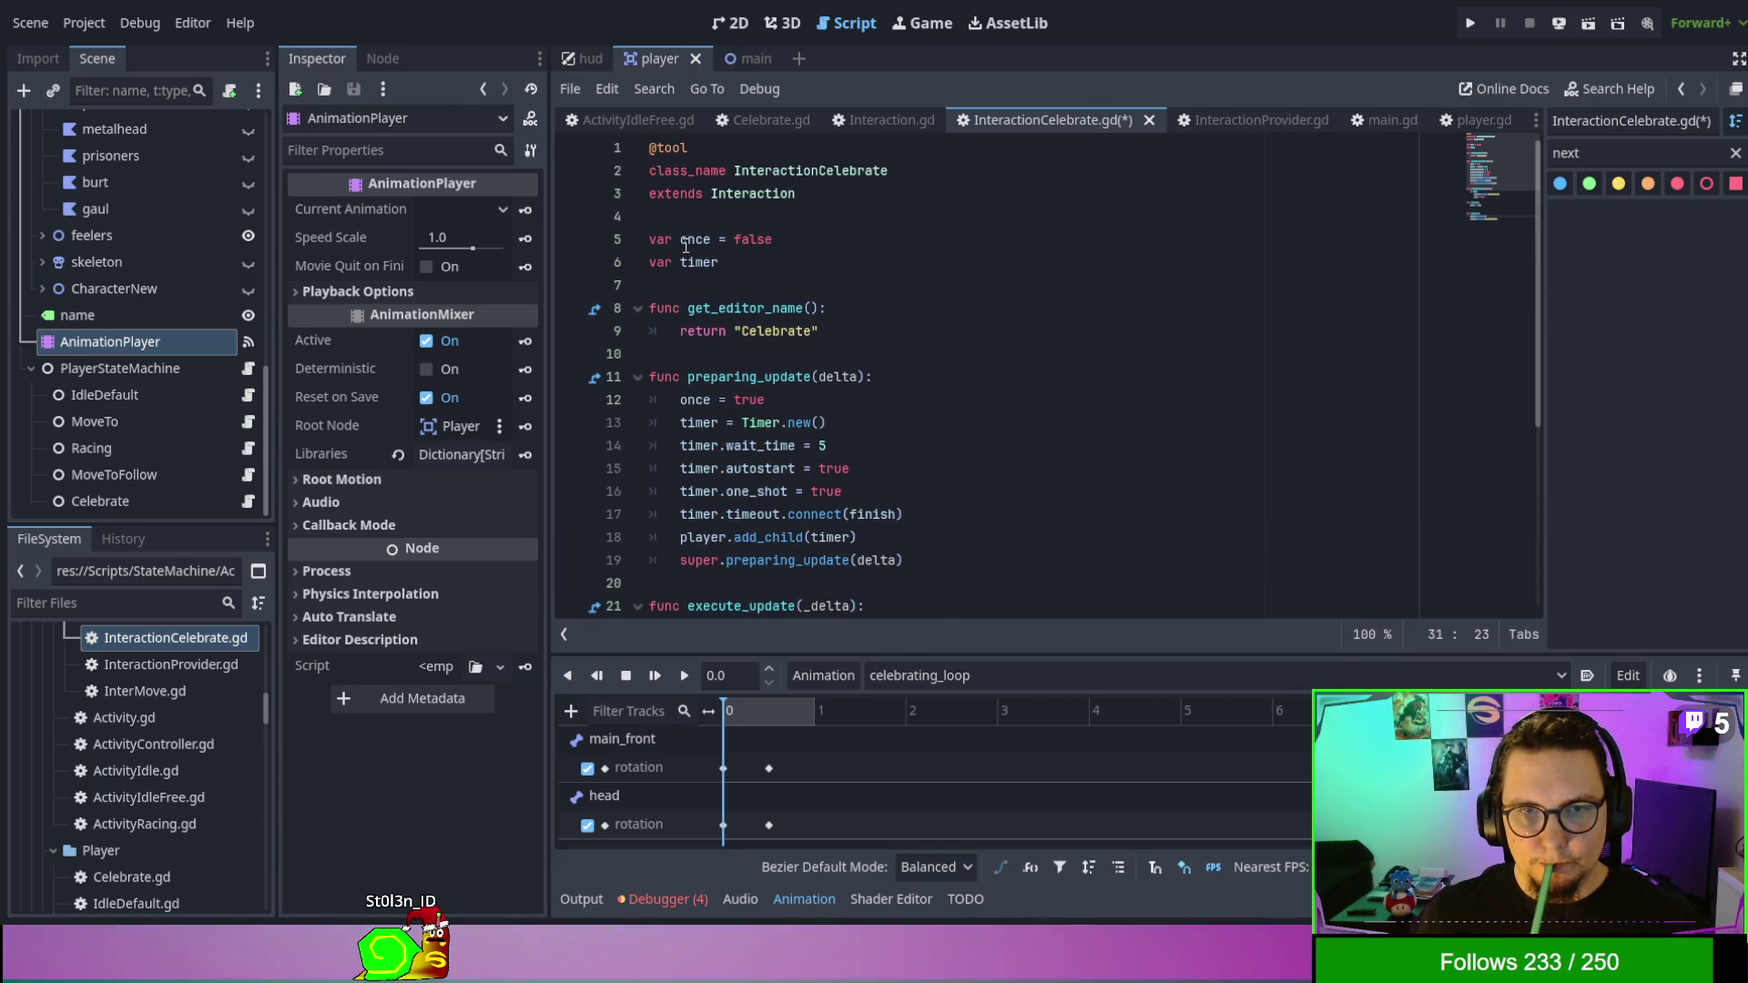
{"action": "left_click", "coordinate": [724, 262]}
{"action": "type", "text": ":ti"}
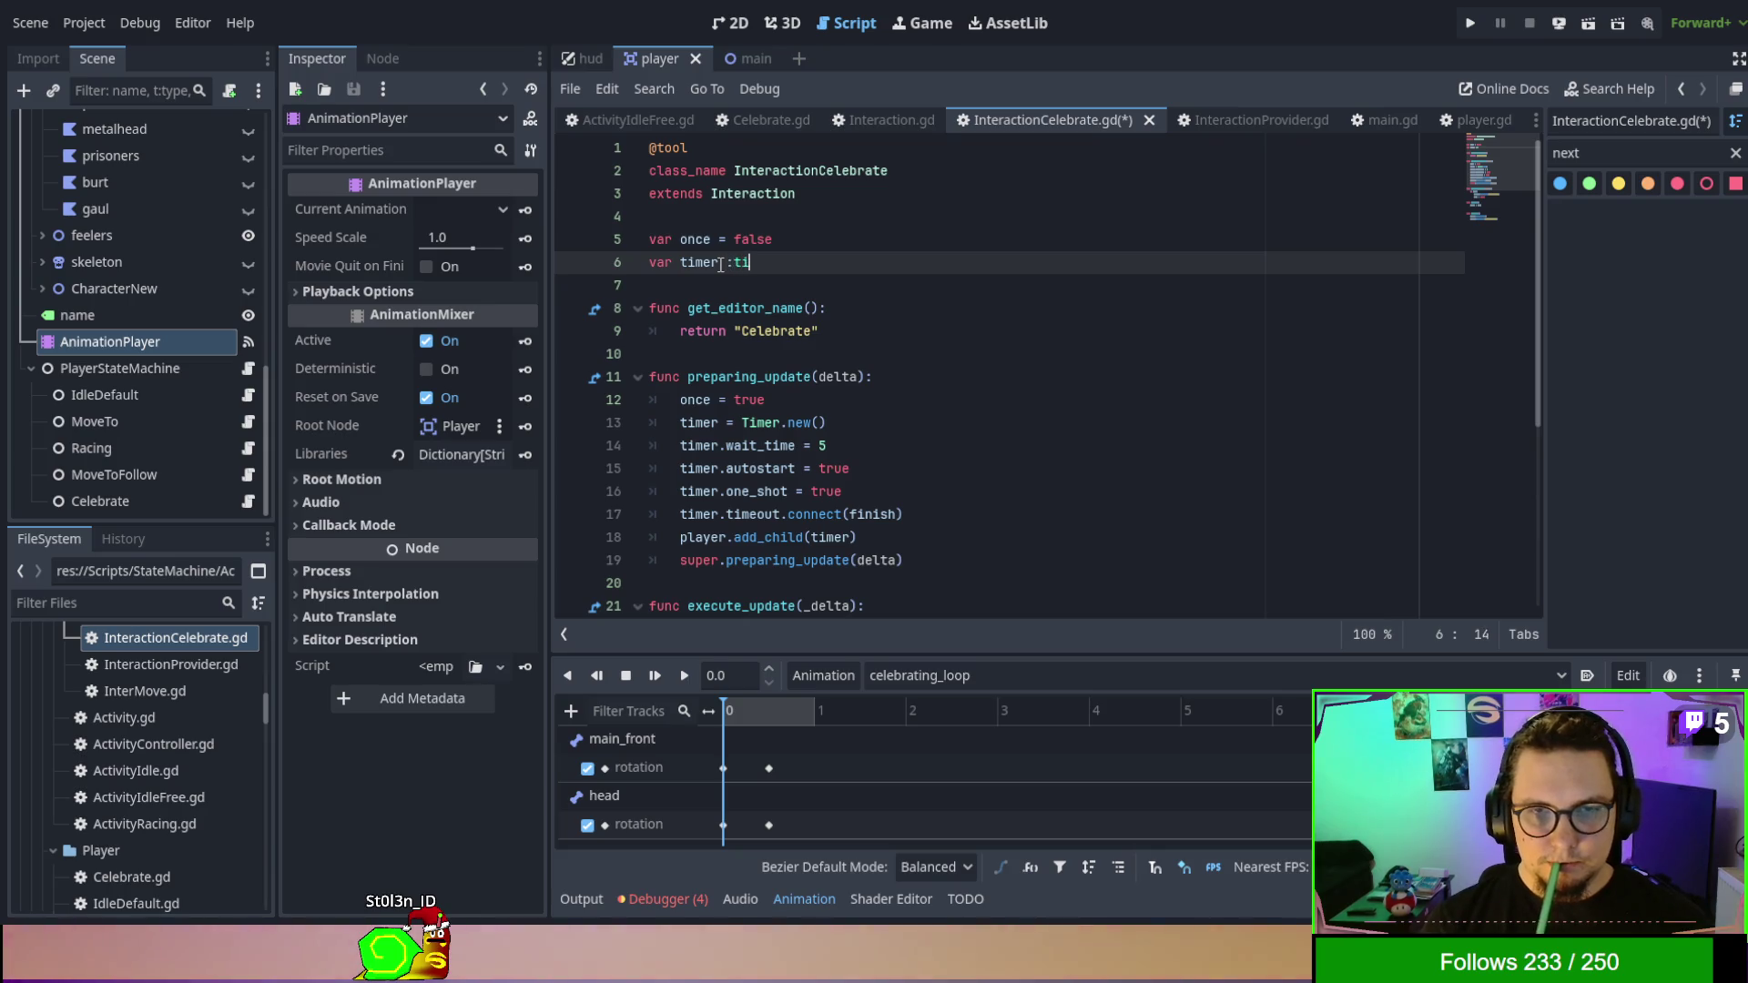
{"action": "type", "text": "mer"}
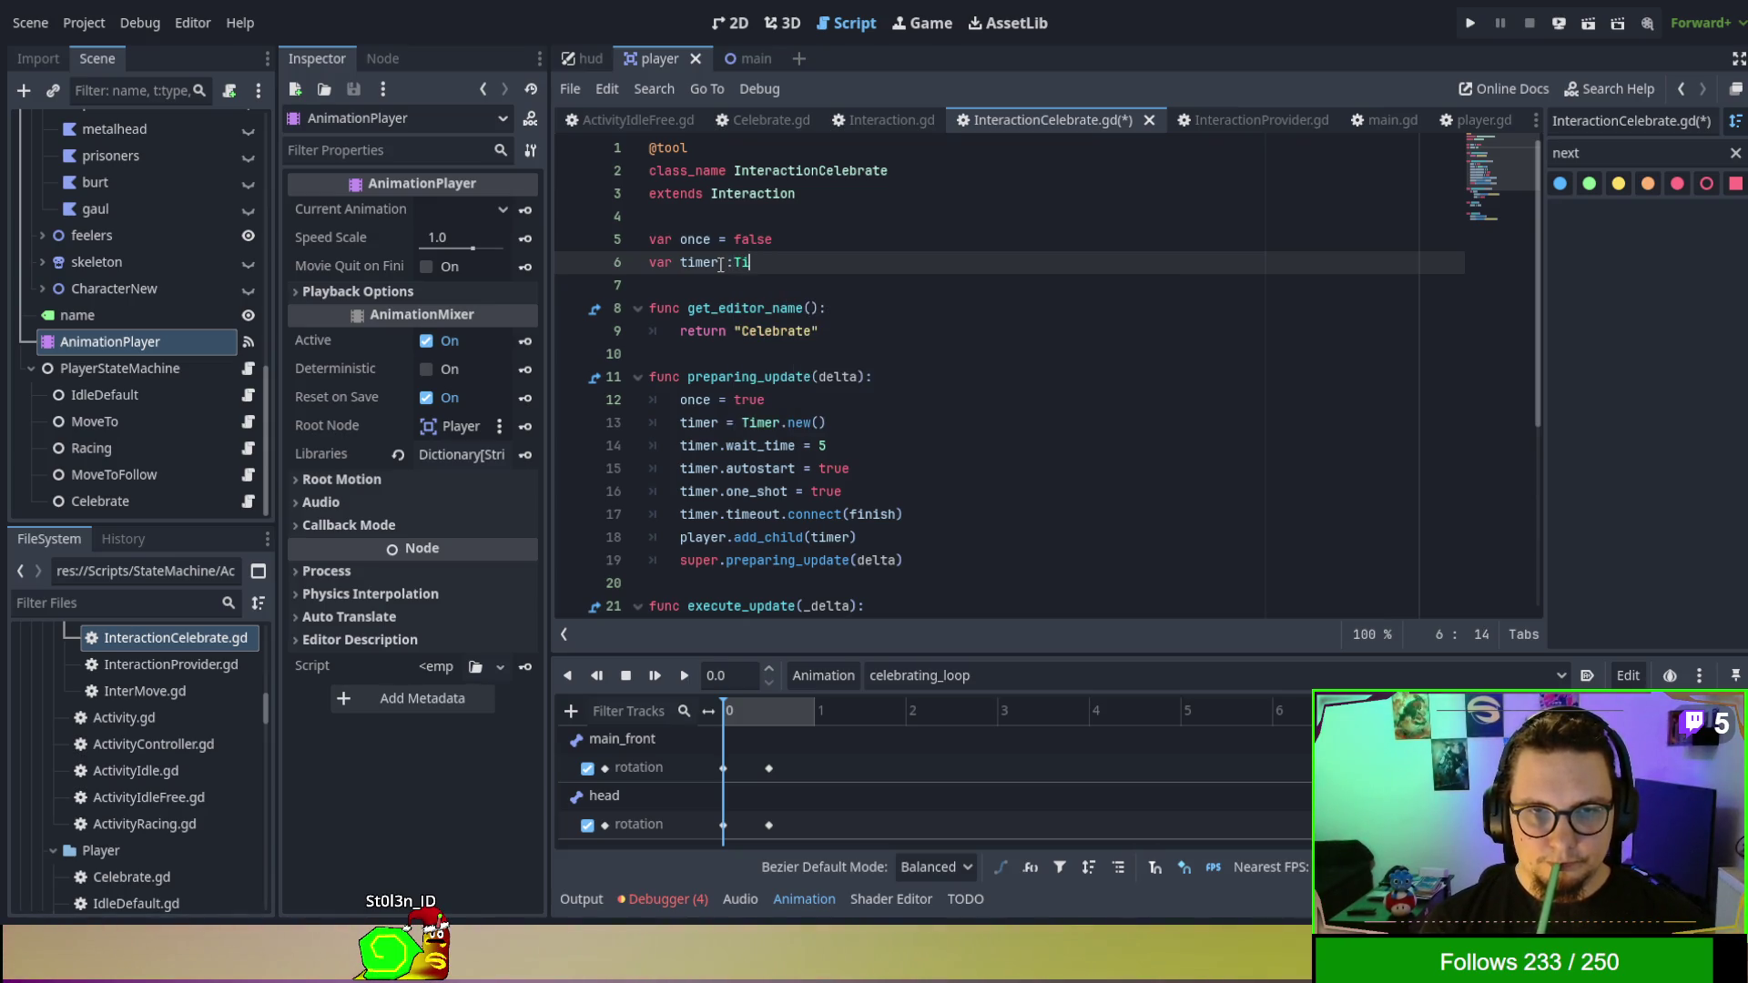
{"action": "key", "text": "ctrl+s"}
{"action": "left_click", "coordinate": [858, 216]}
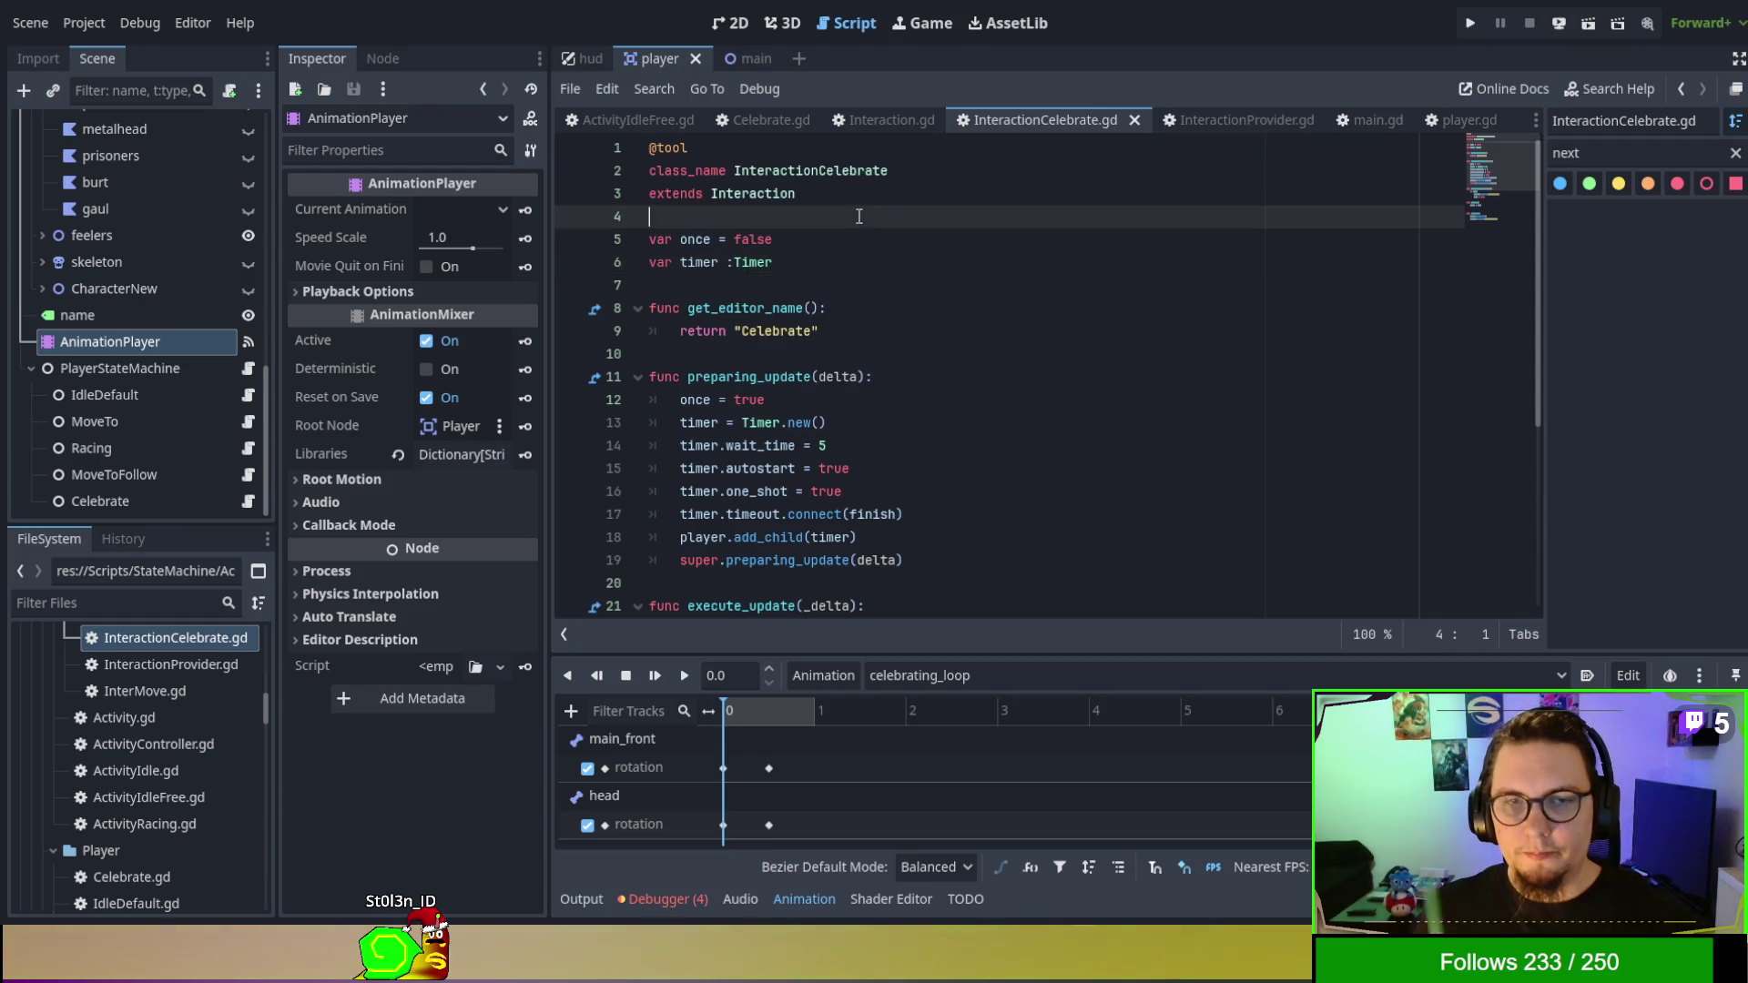
{"action": "scroll", "coordinate": [1208, 448], "scroll_direction": "down", "scroll_amount": 5}
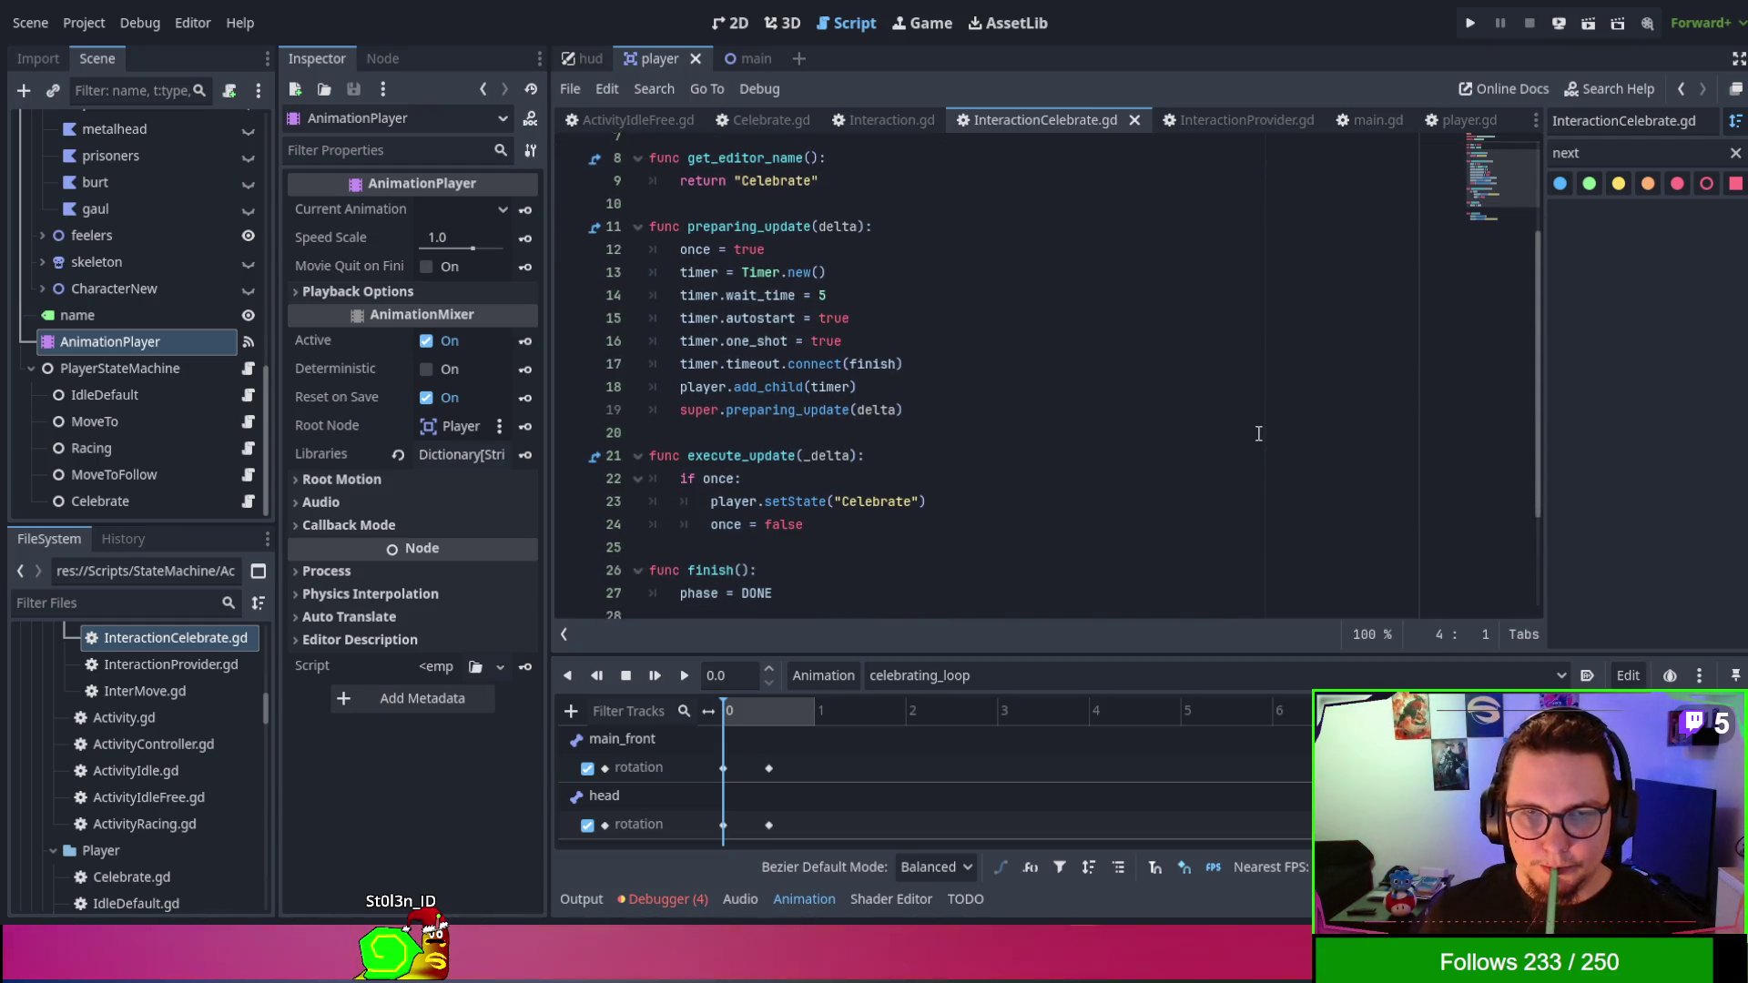
Duplicate the celebrating animation as celebrating_rewardless and delete its RewardPopup position and scale tracks.
{"action": "left_click", "coordinate": [1255, 428]}
{"action": "scroll", "coordinate": [1287, 418], "scroll_direction": "up", "scroll_amount": 1}
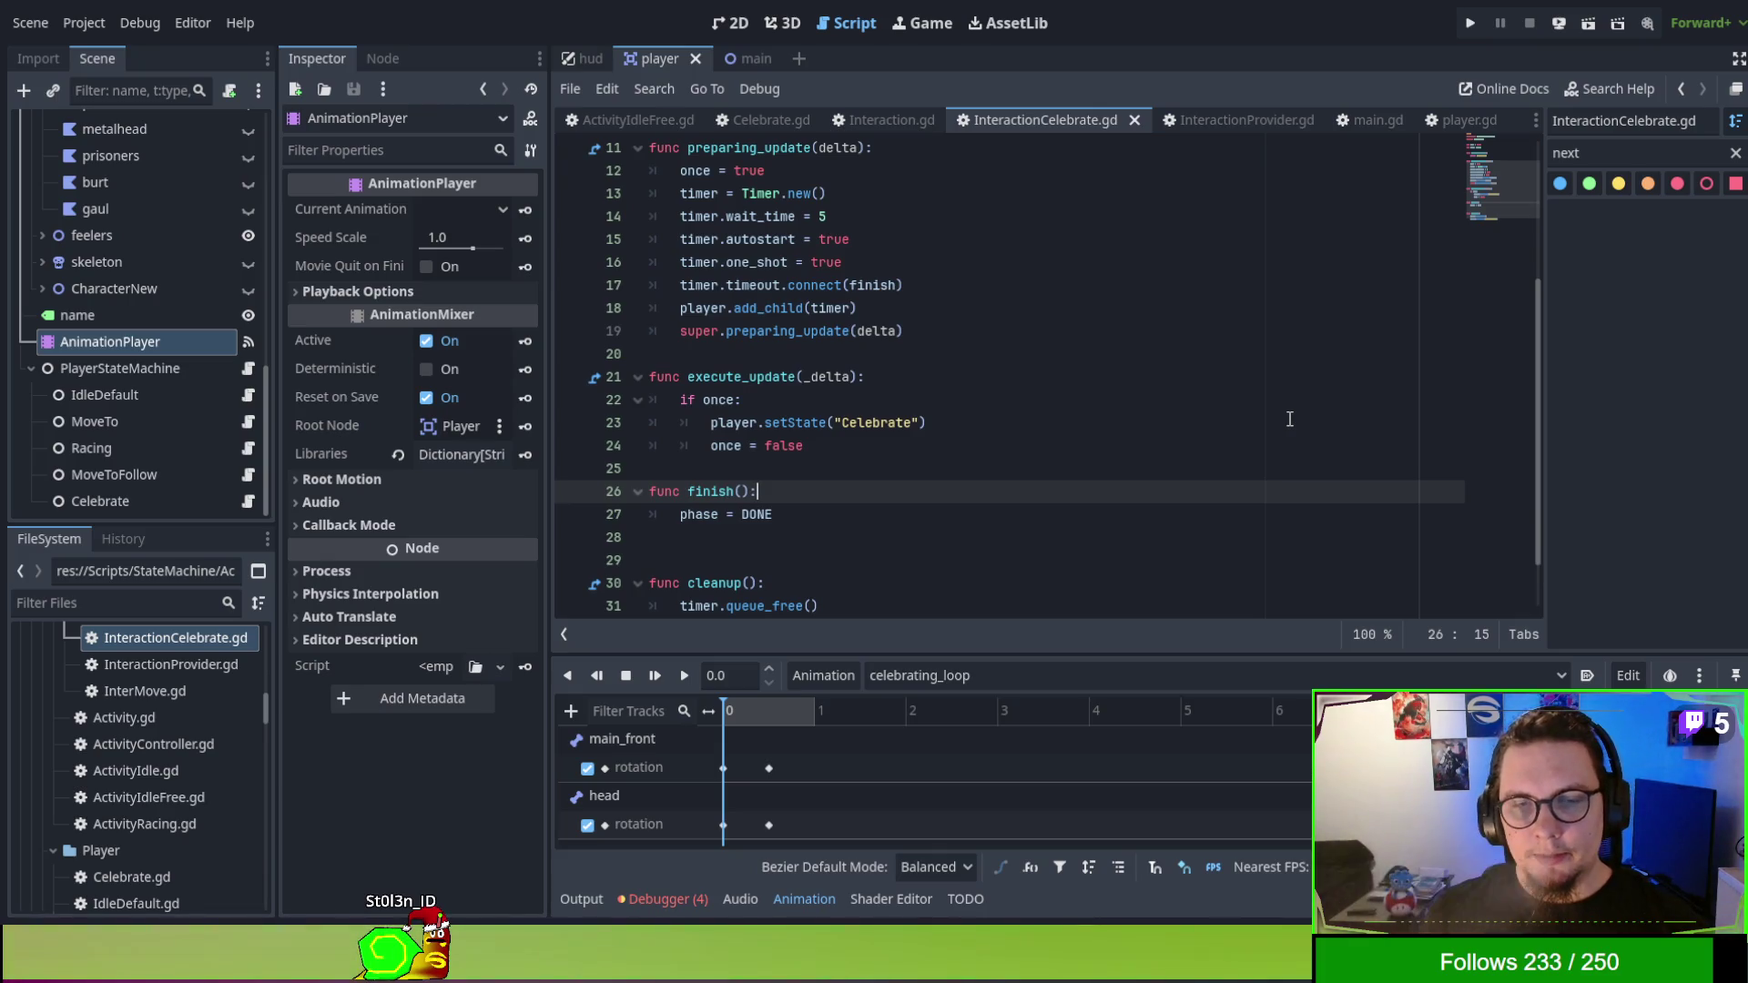
{"action": "scroll", "coordinate": [1291, 419], "scroll_direction": "up", "scroll_amount": 1}
{"action": "scroll", "coordinate": [1289, 420], "scroll_direction": "up", "scroll_amount": 2}
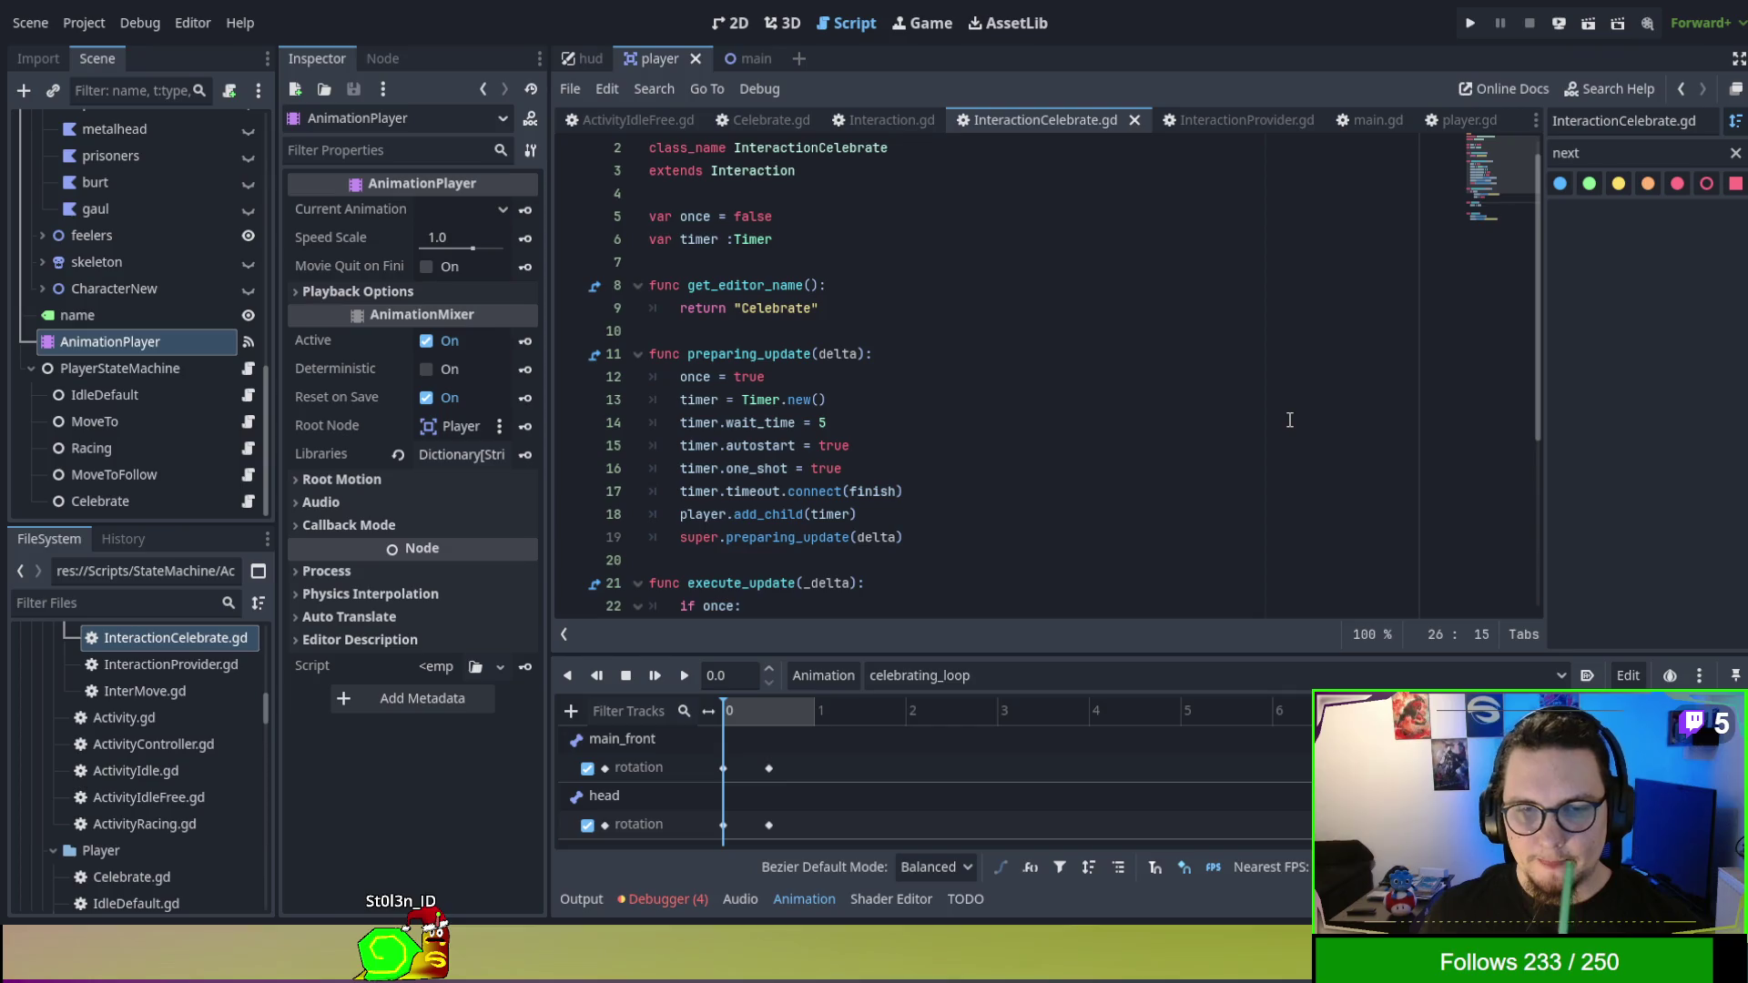
{"action": "scroll", "coordinate": [1289, 420], "scroll_direction": "down", "scroll_amount": 1}
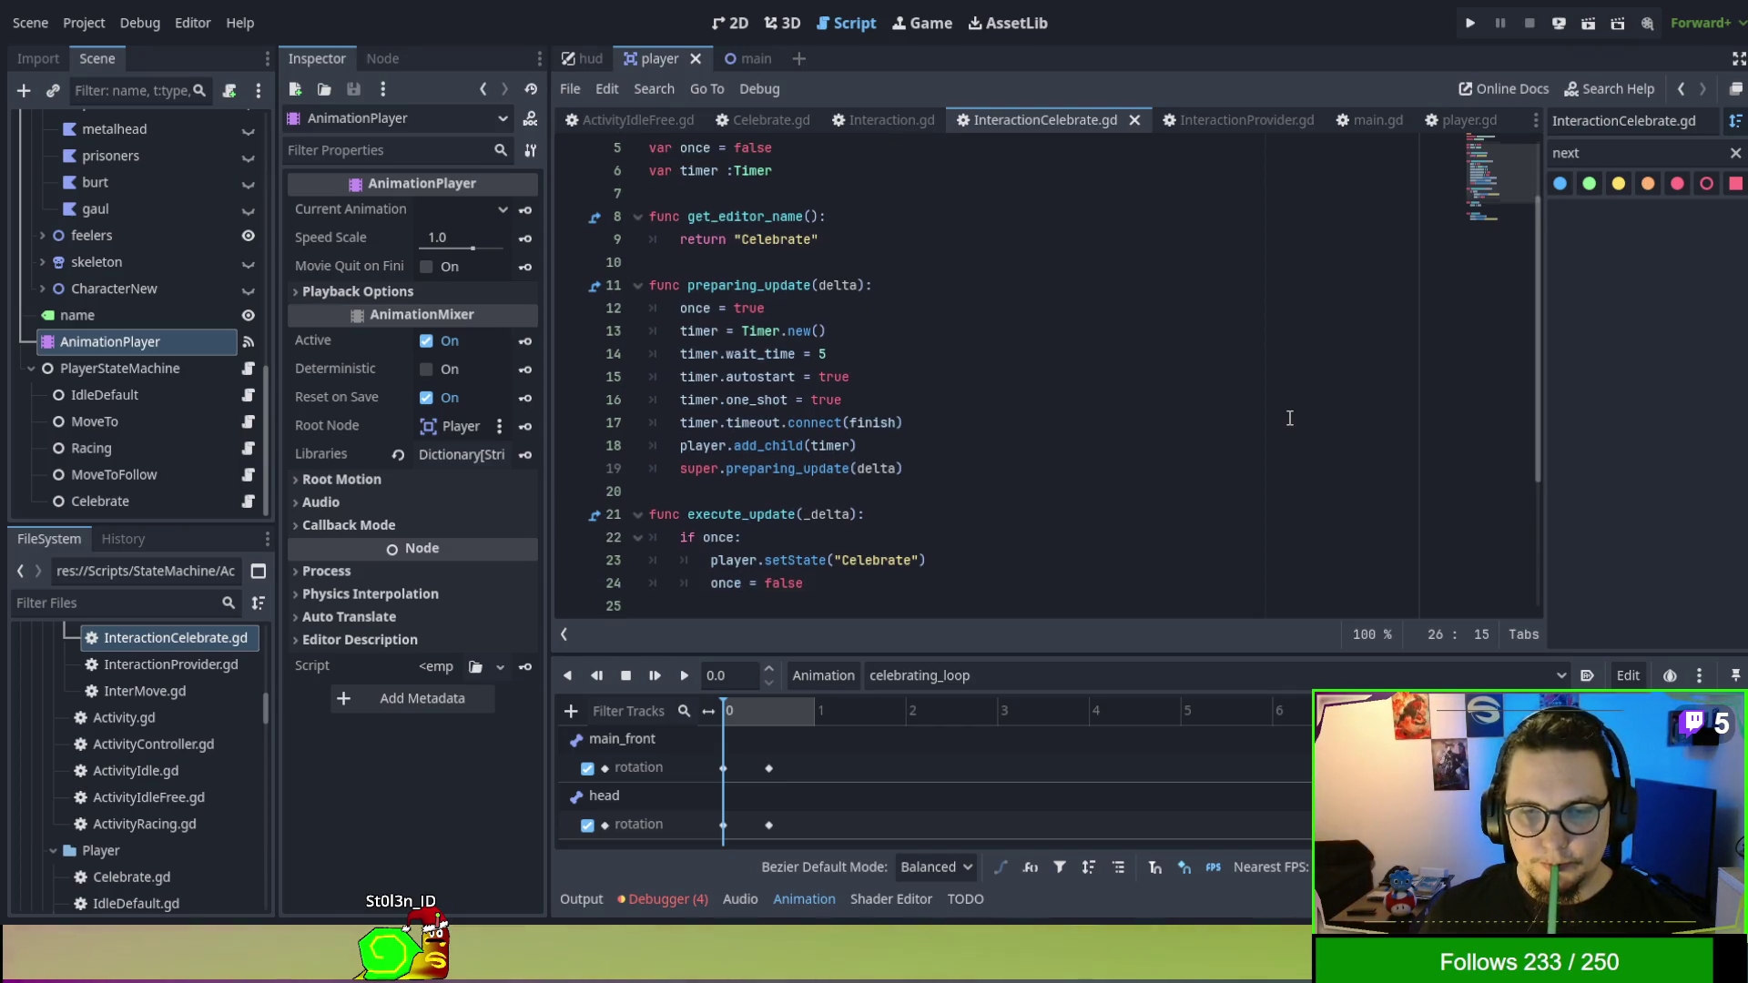
{"action": "scroll", "coordinate": [1289, 417], "scroll_direction": "down", "scroll_amount": 1}
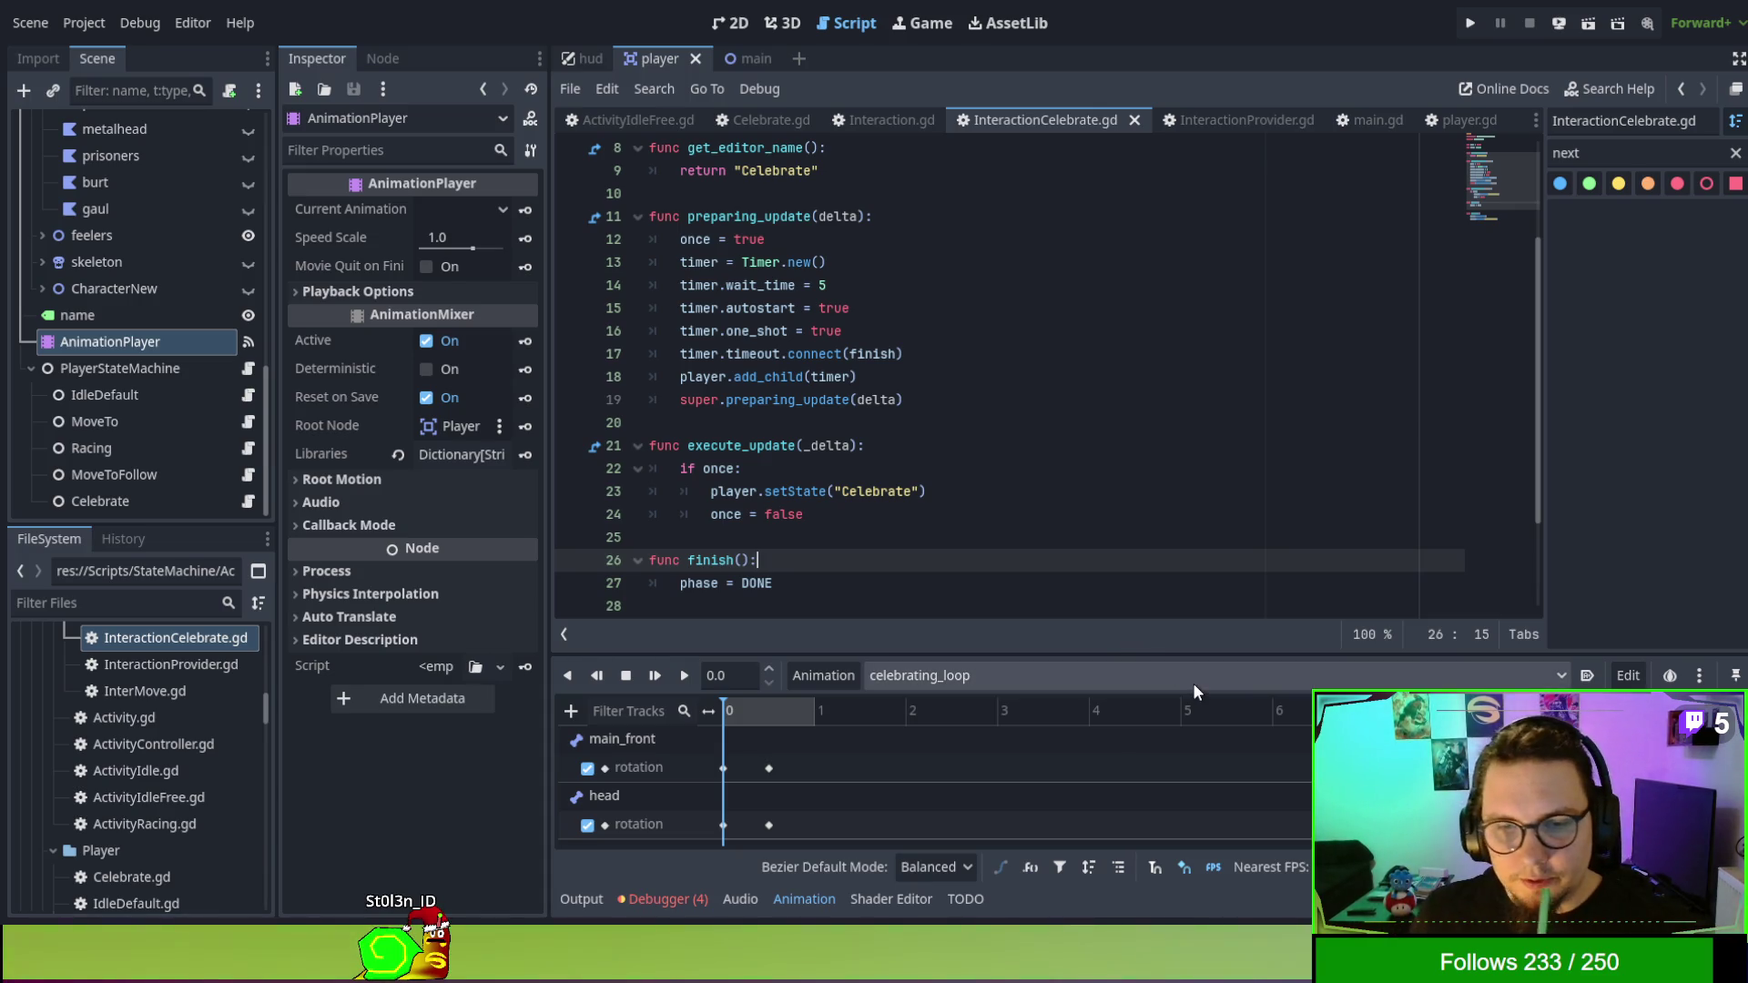
{"action": "key", "text": "Up"}
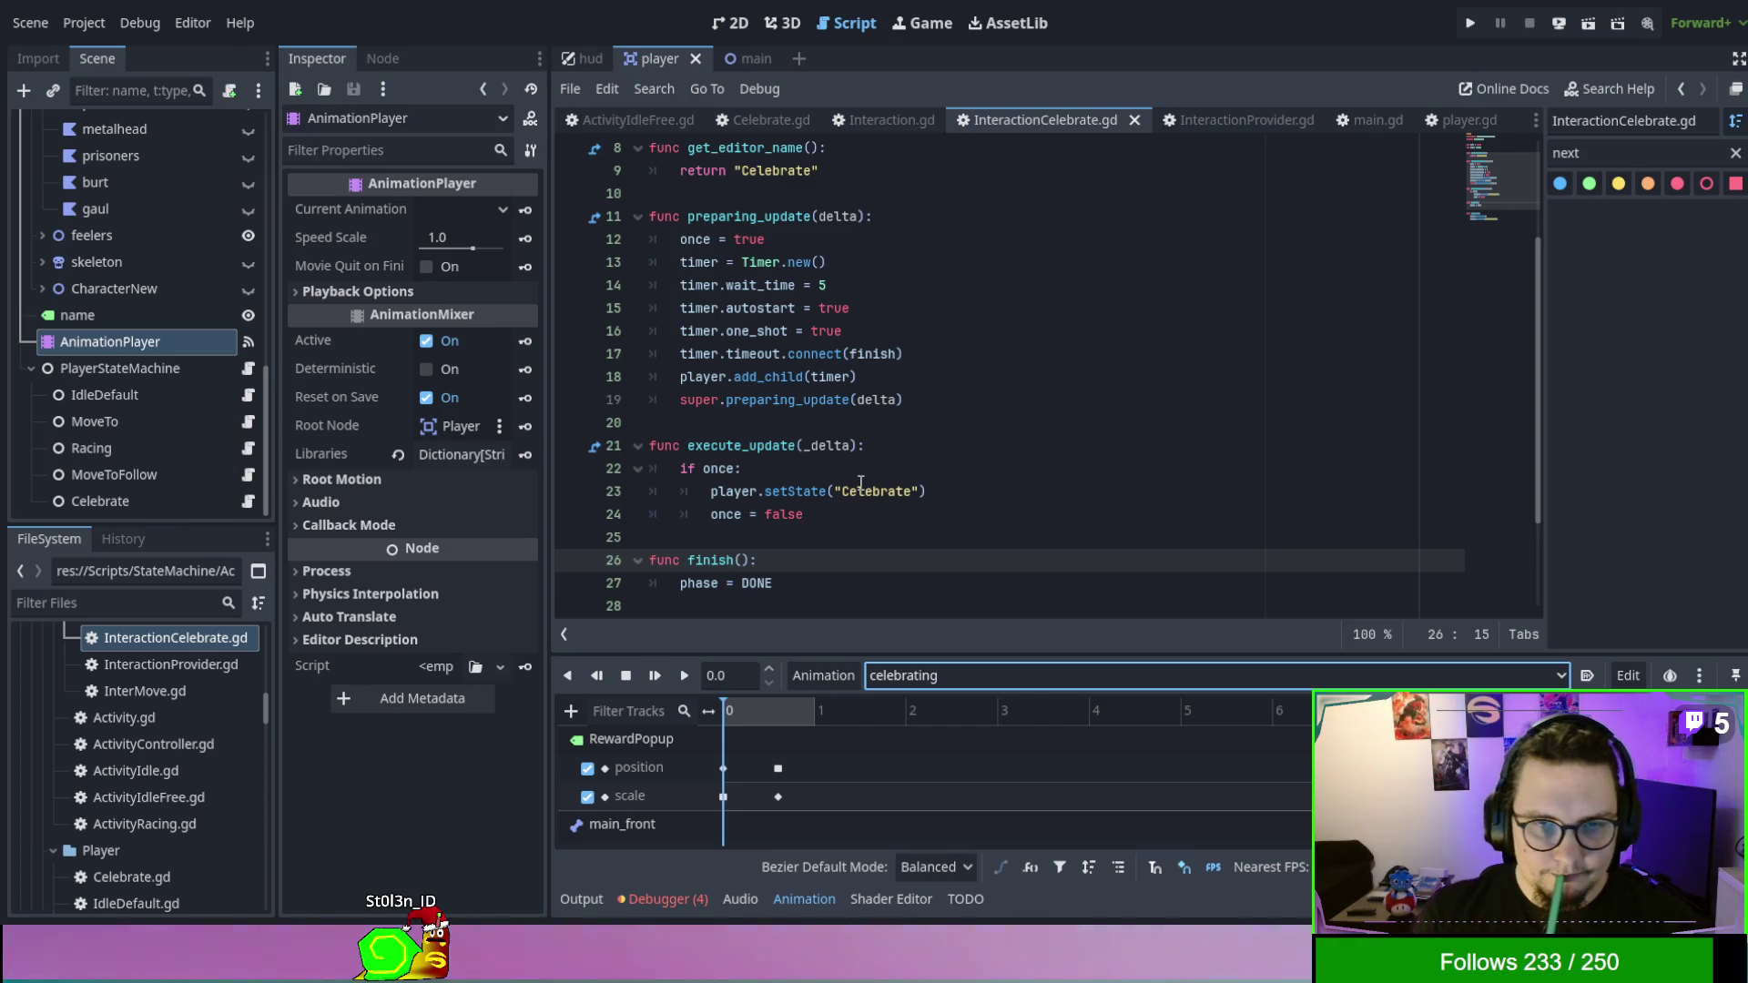
{"action": "scroll", "coordinate": [1060, 668], "scroll_direction": "down", "scroll_amount": 1}
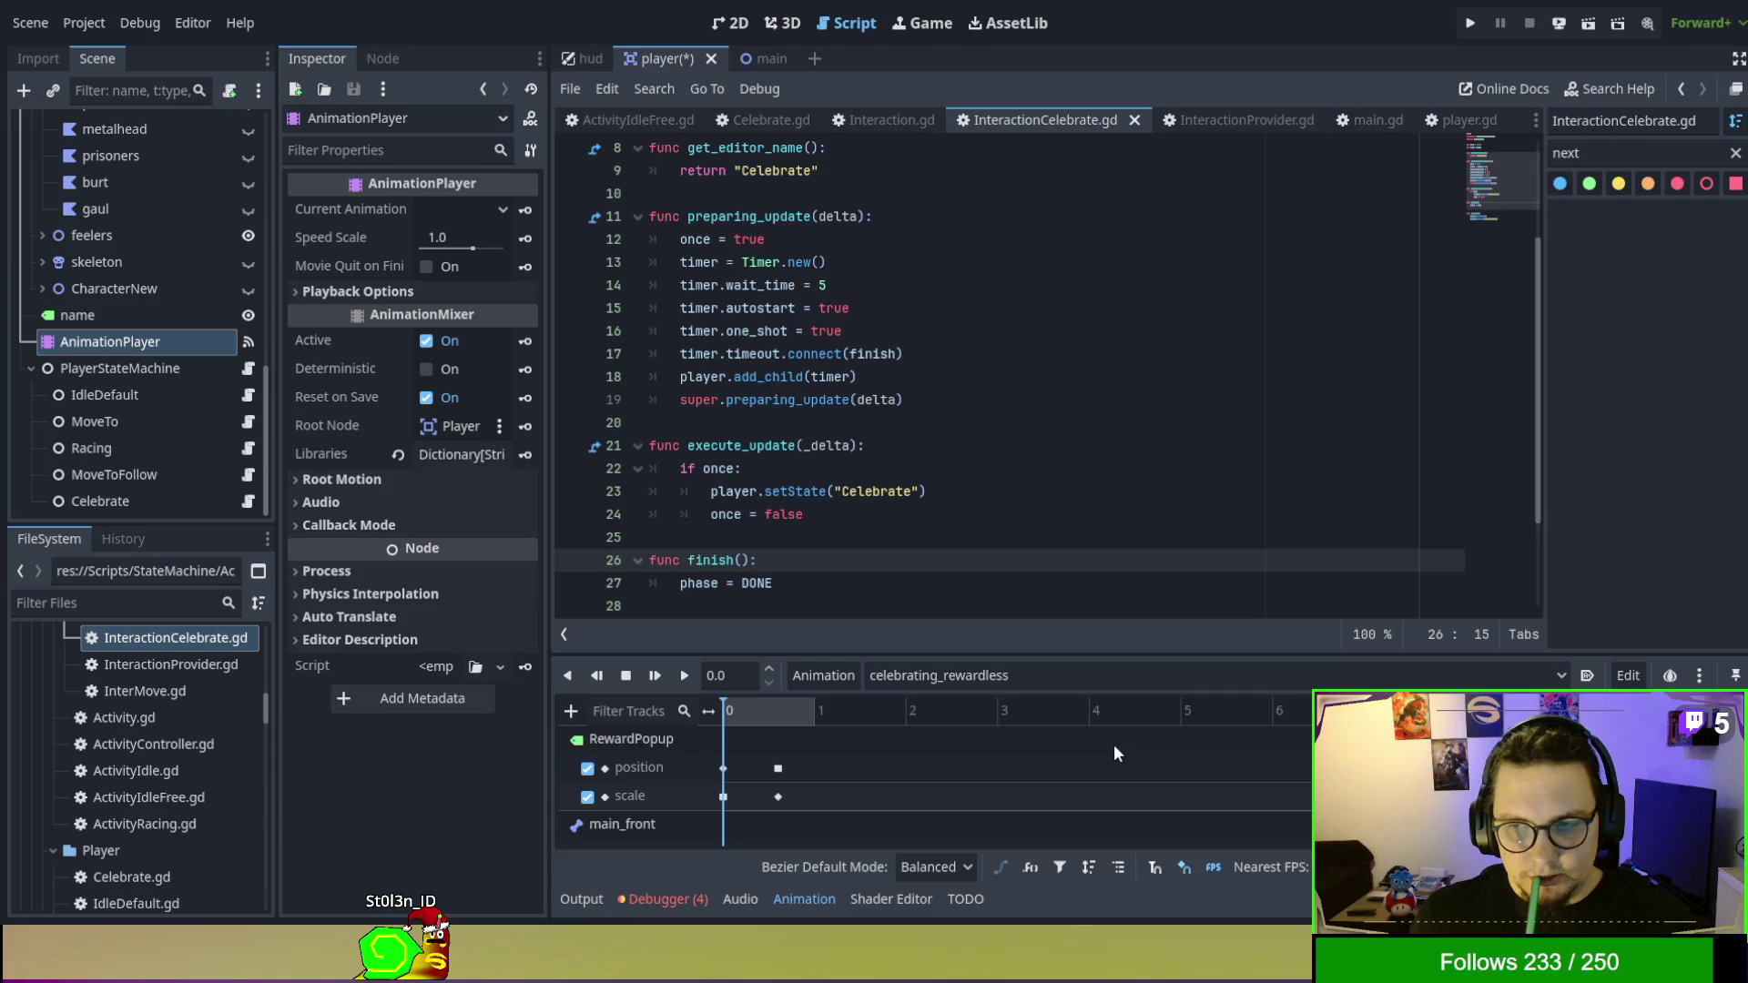
{"action": "left_click", "coordinate": [1112, 768]}
{"action": "key", "text": "Delete"}
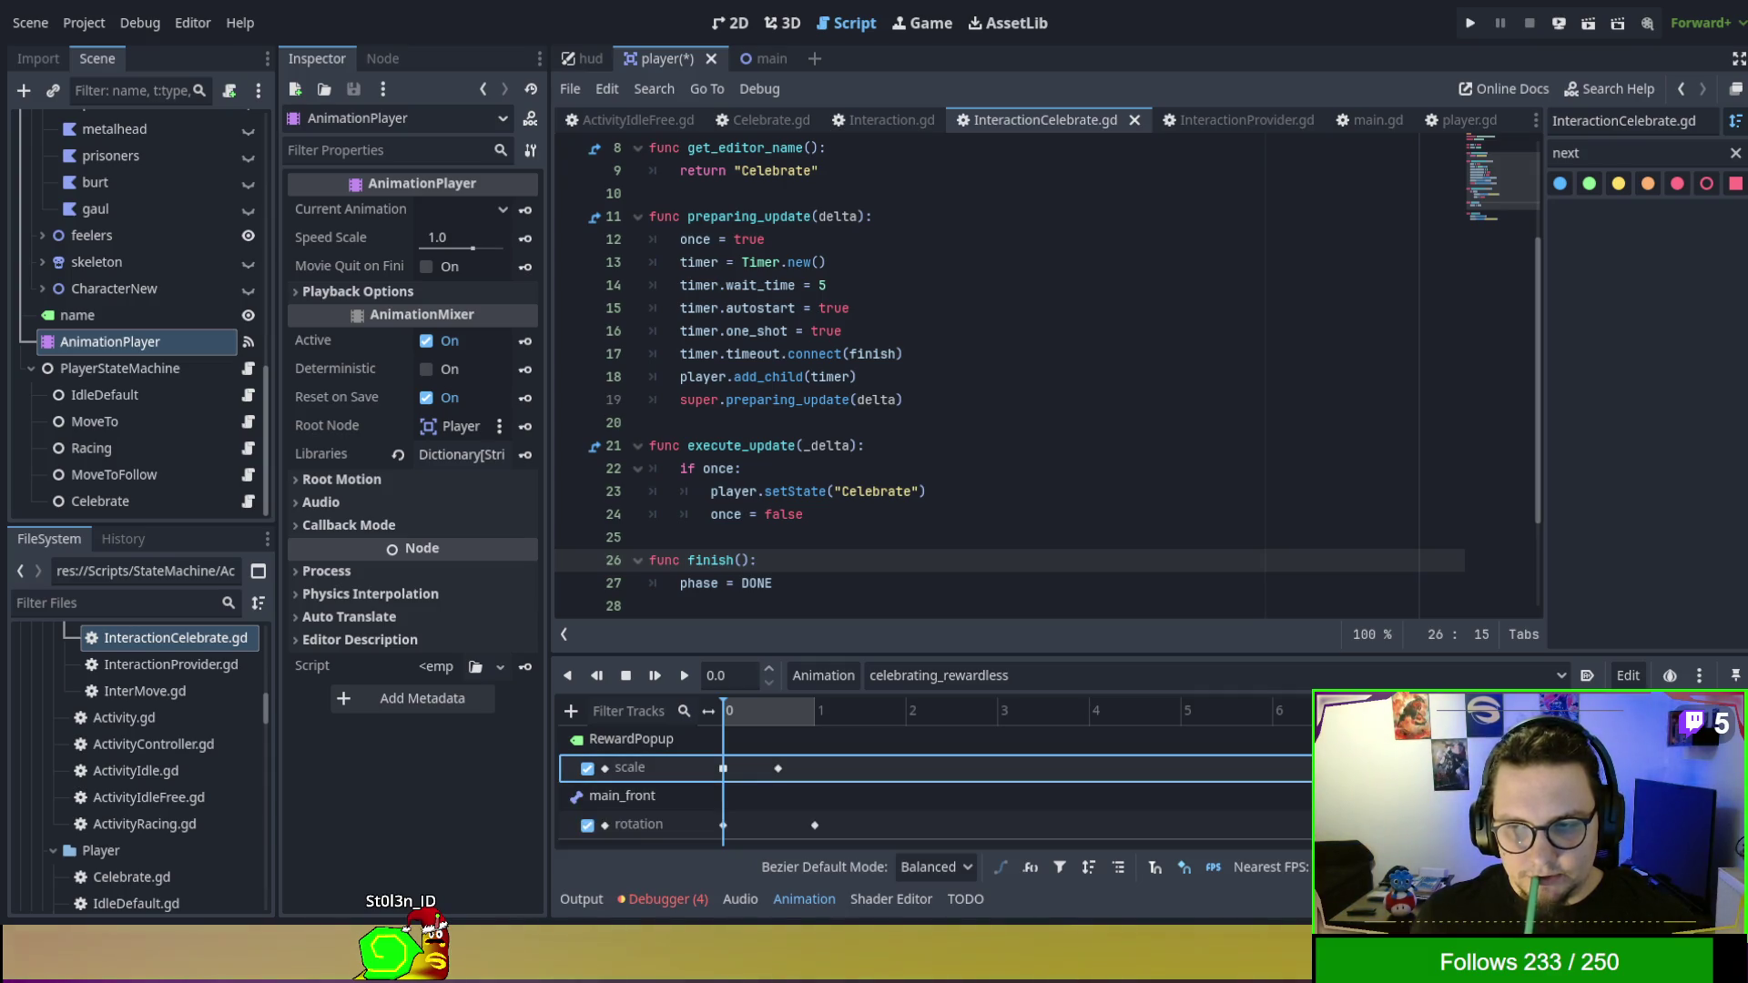
{"action": "key", "text": "Delete"}
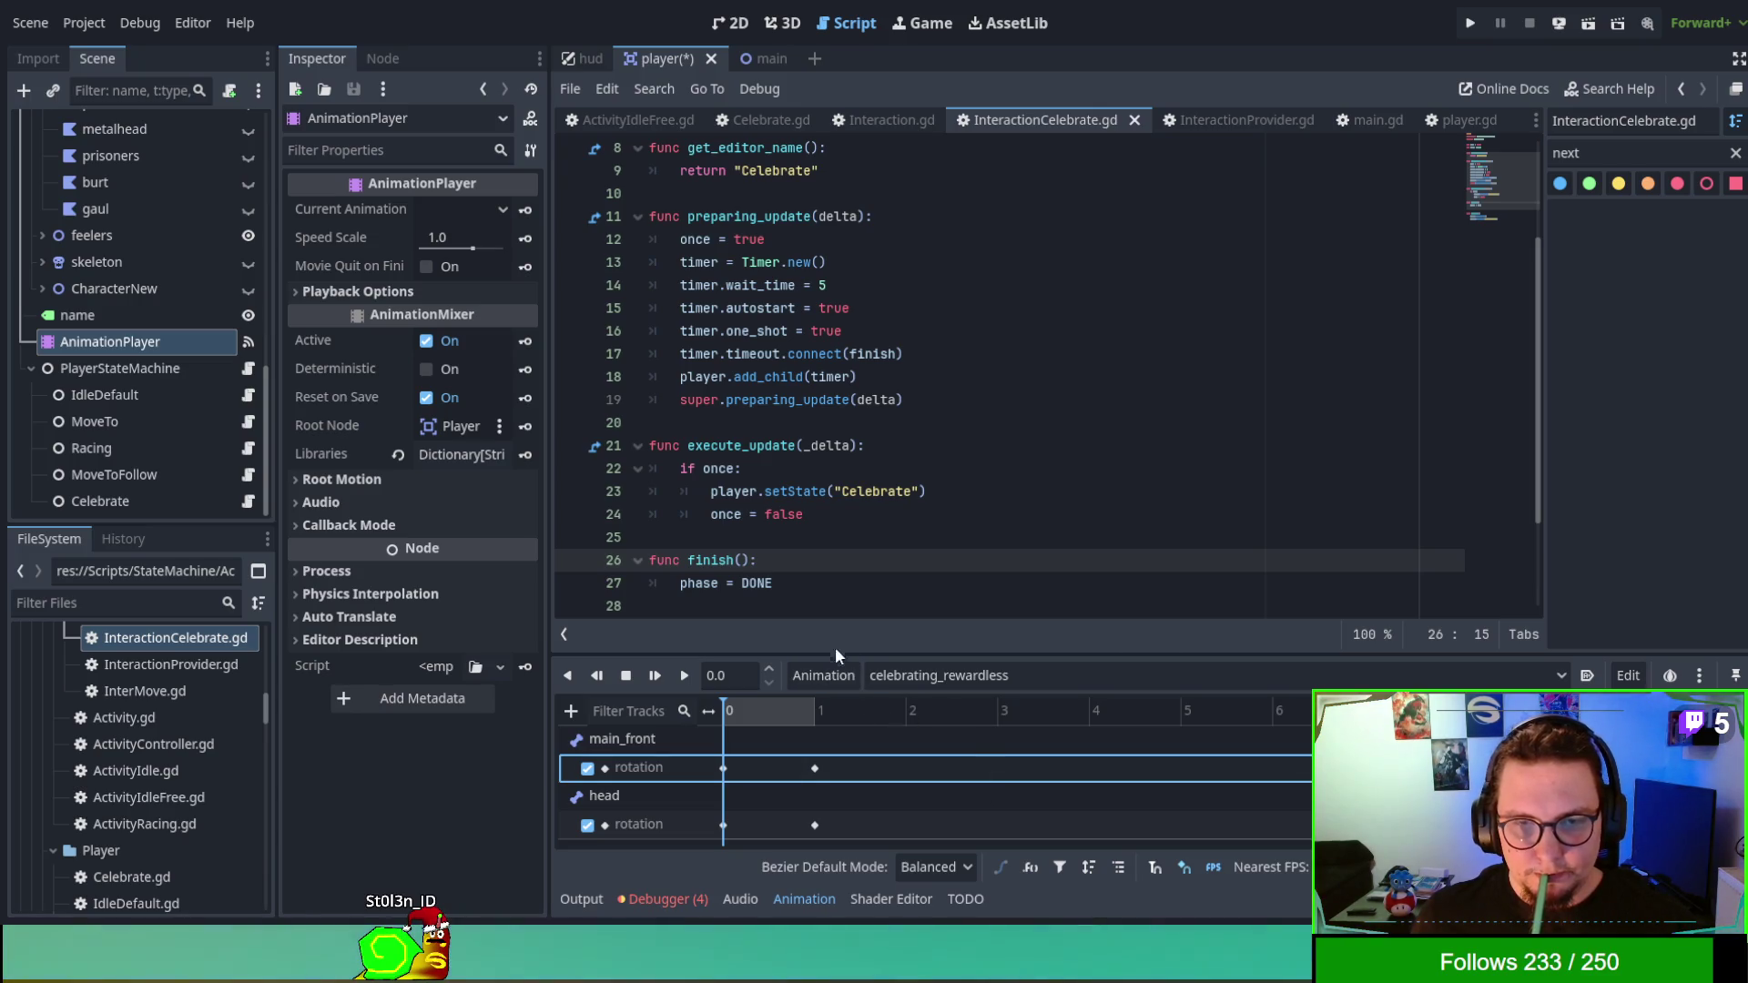
Duplicate Celebrate.gd as Celebrate_Rewarless.gd in the FileSystem dock.
{"action": "left_click", "coordinate": [1043, 267]}
{"action": "scroll", "coordinate": [198, 695], "scroll_direction": "up", "scroll_amount": 3}
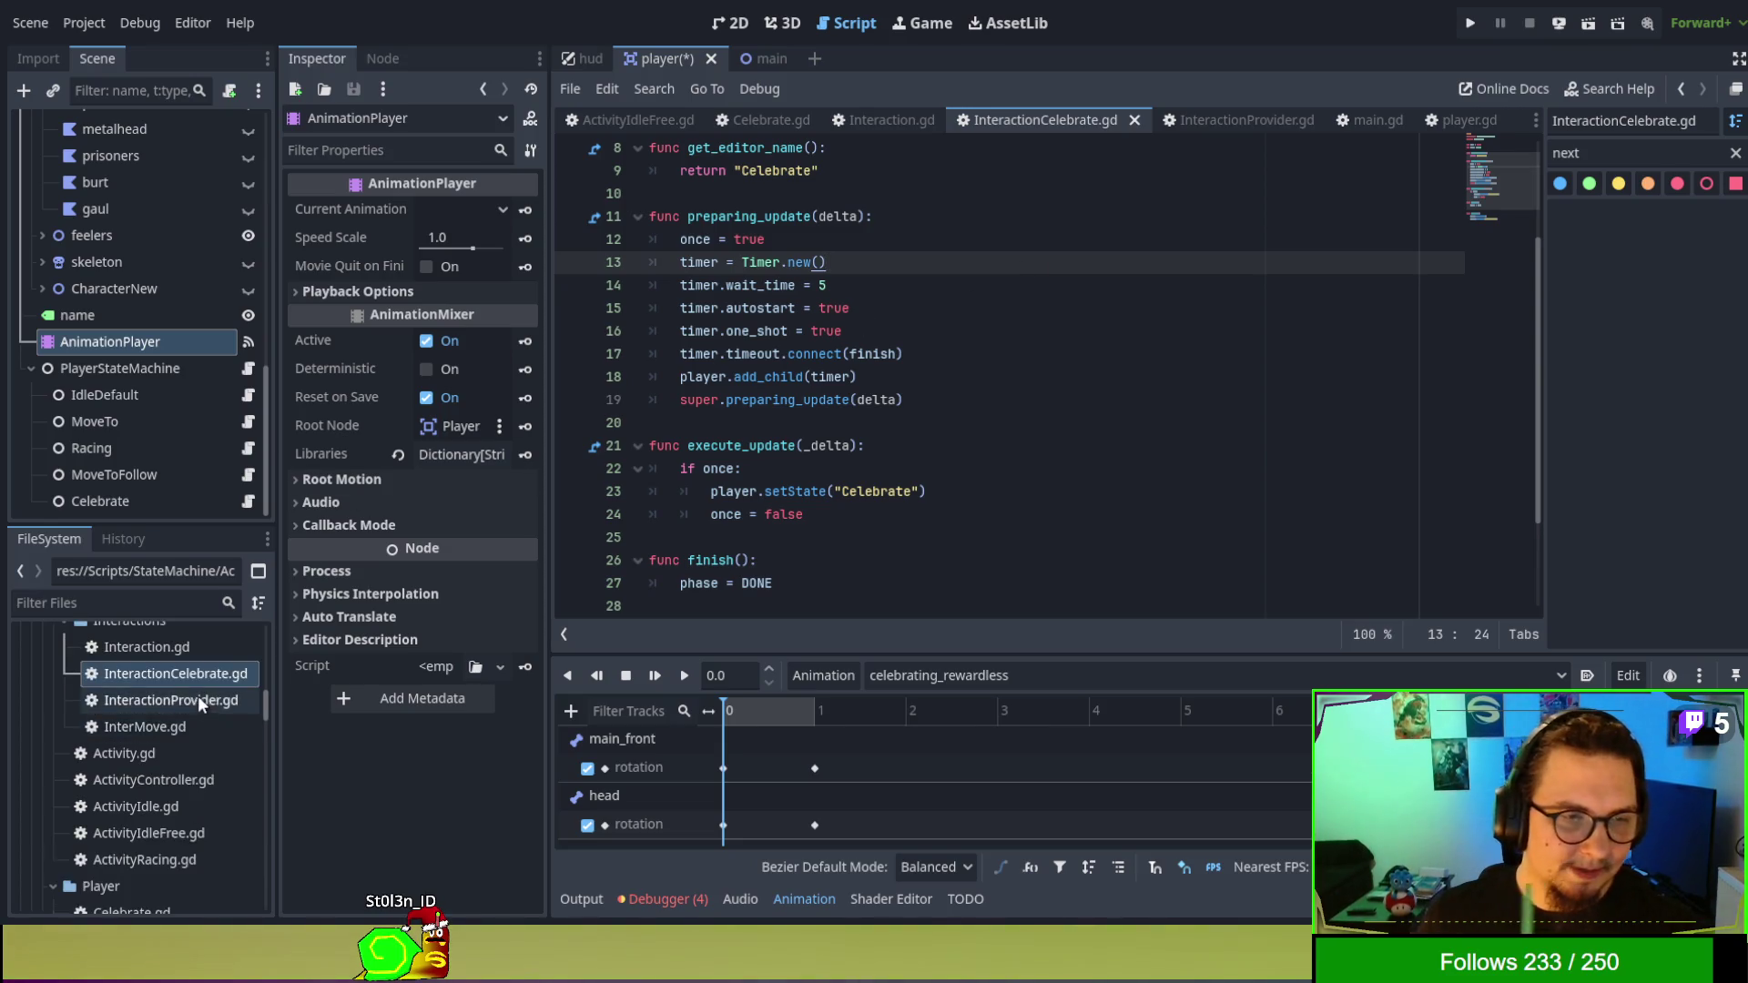
{"action": "scroll", "coordinate": [183, 707], "scroll_direction": "down", "scroll_amount": 5}
{"action": "scroll", "coordinate": [182, 707], "scroll_direction": "down", "scroll_amount": 3}
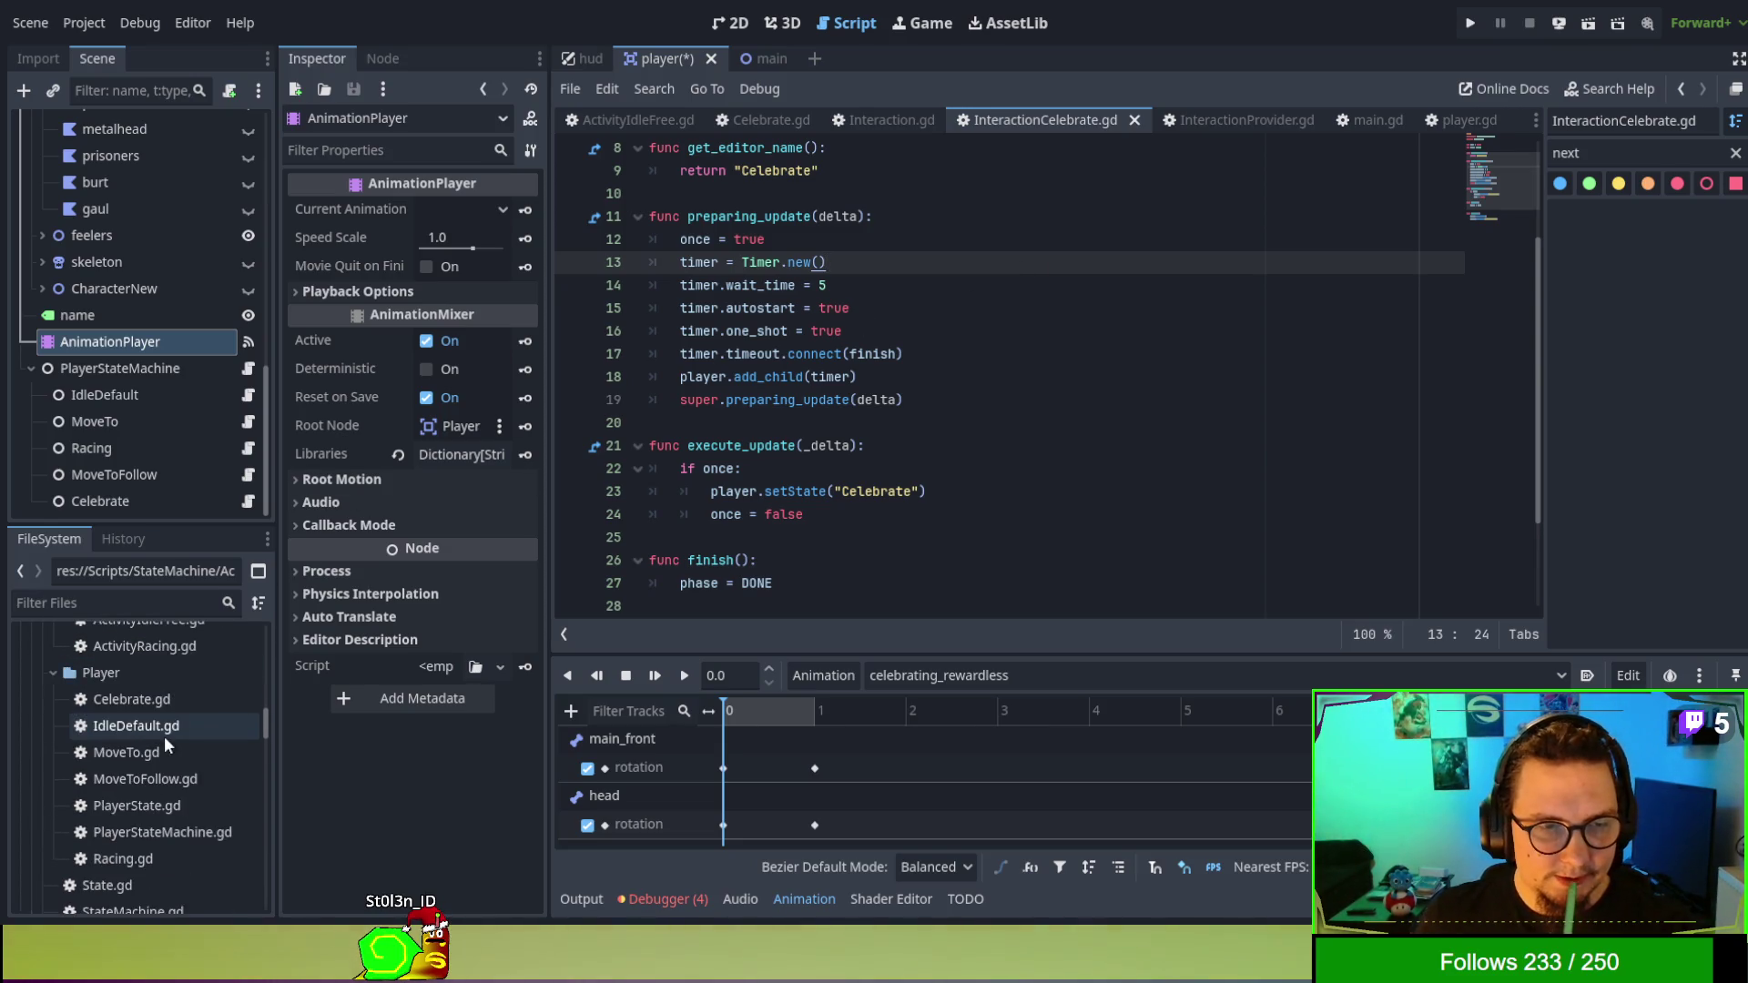
{"action": "left_click", "coordinate": [161, 702]}
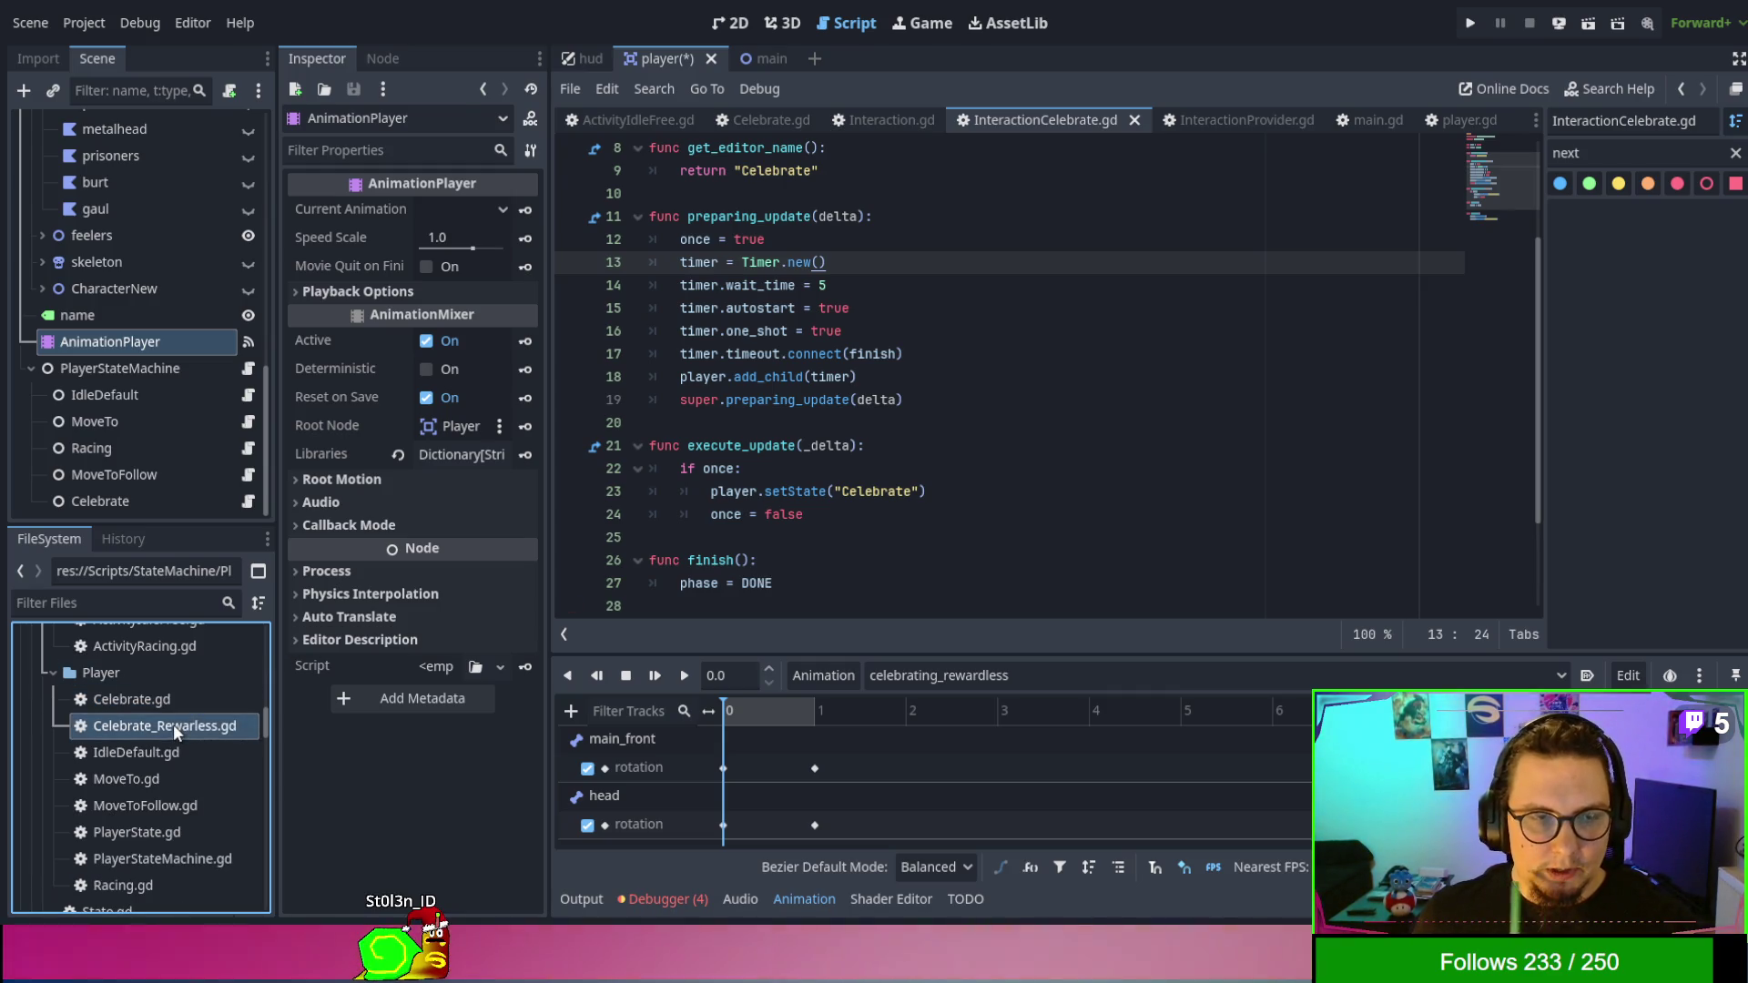
In Celebrate_Rewarless.gd, play celebrating_rewardless and delete the Exit and celebration_timeout functions.
{"action": "double_click", "coordinate": [173, 726]}
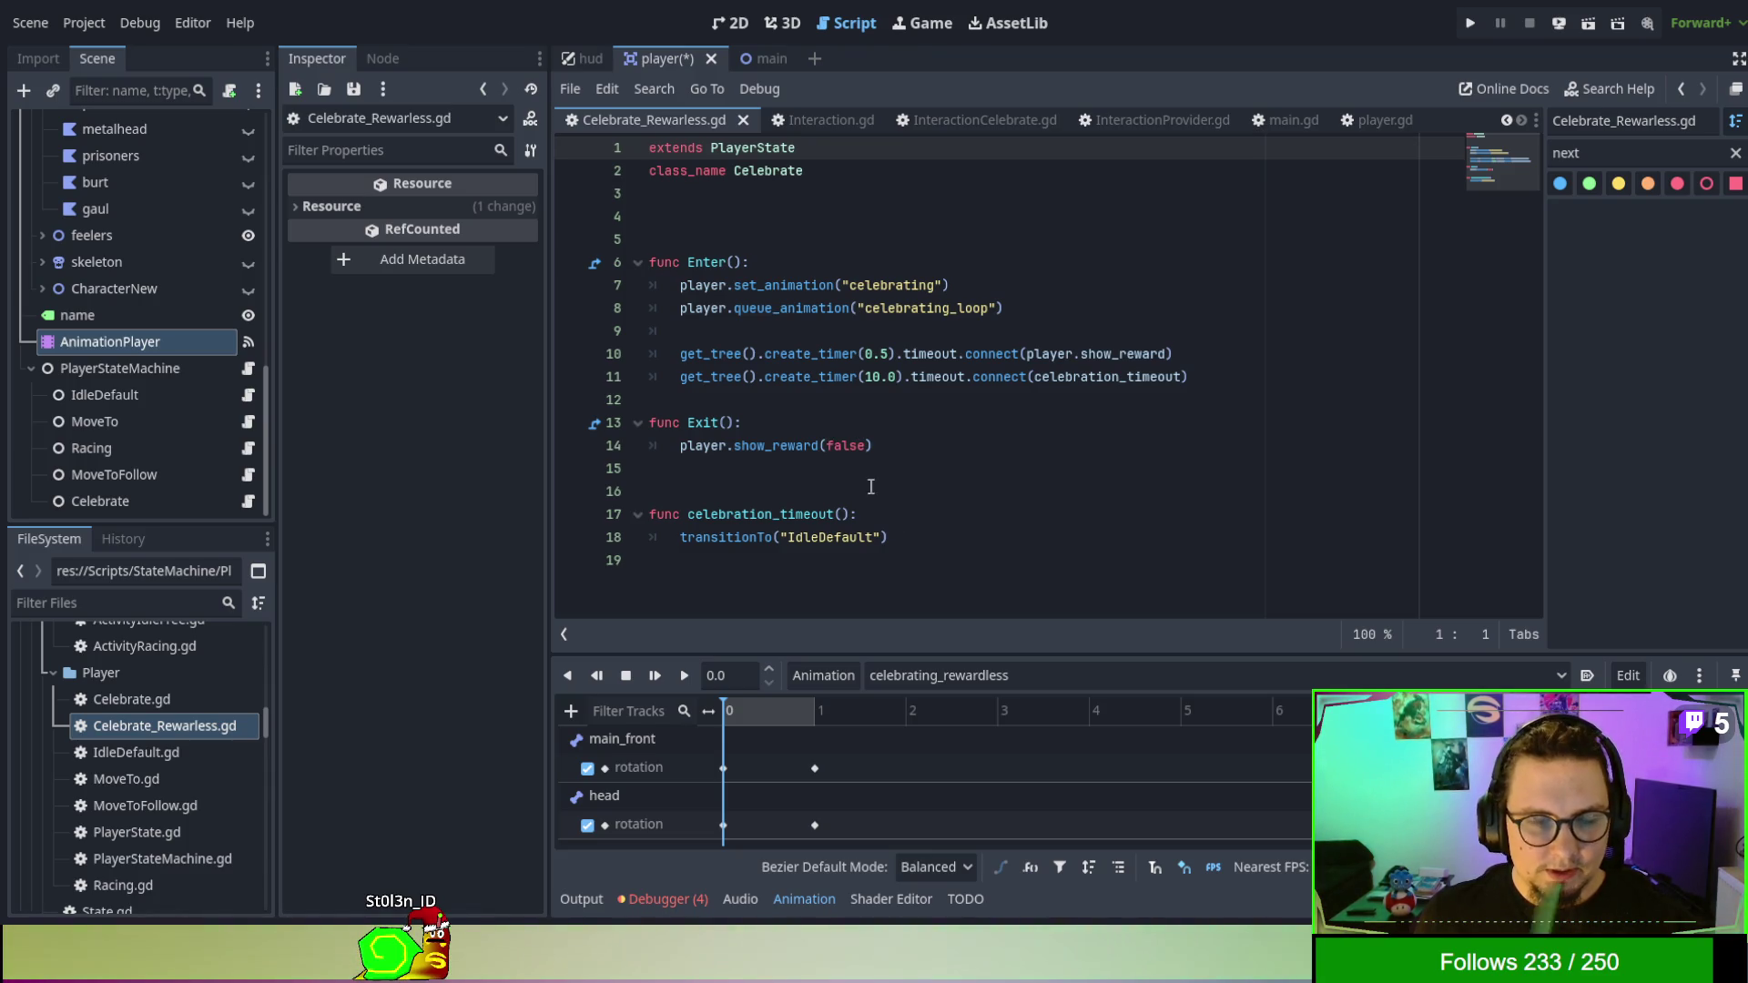
{"action": "mouse_move", "coordinate": [973, 598]}
{"action": "left_mouse_down"}
{"action": "mouse_move", "coordinate": [865, 237]}
{"action": "mouse_move", "coordinate": [782, 150]}
{"action": "mouse_move", "coordinate": [827, 175]}
{"action": "left_mouse_up"}
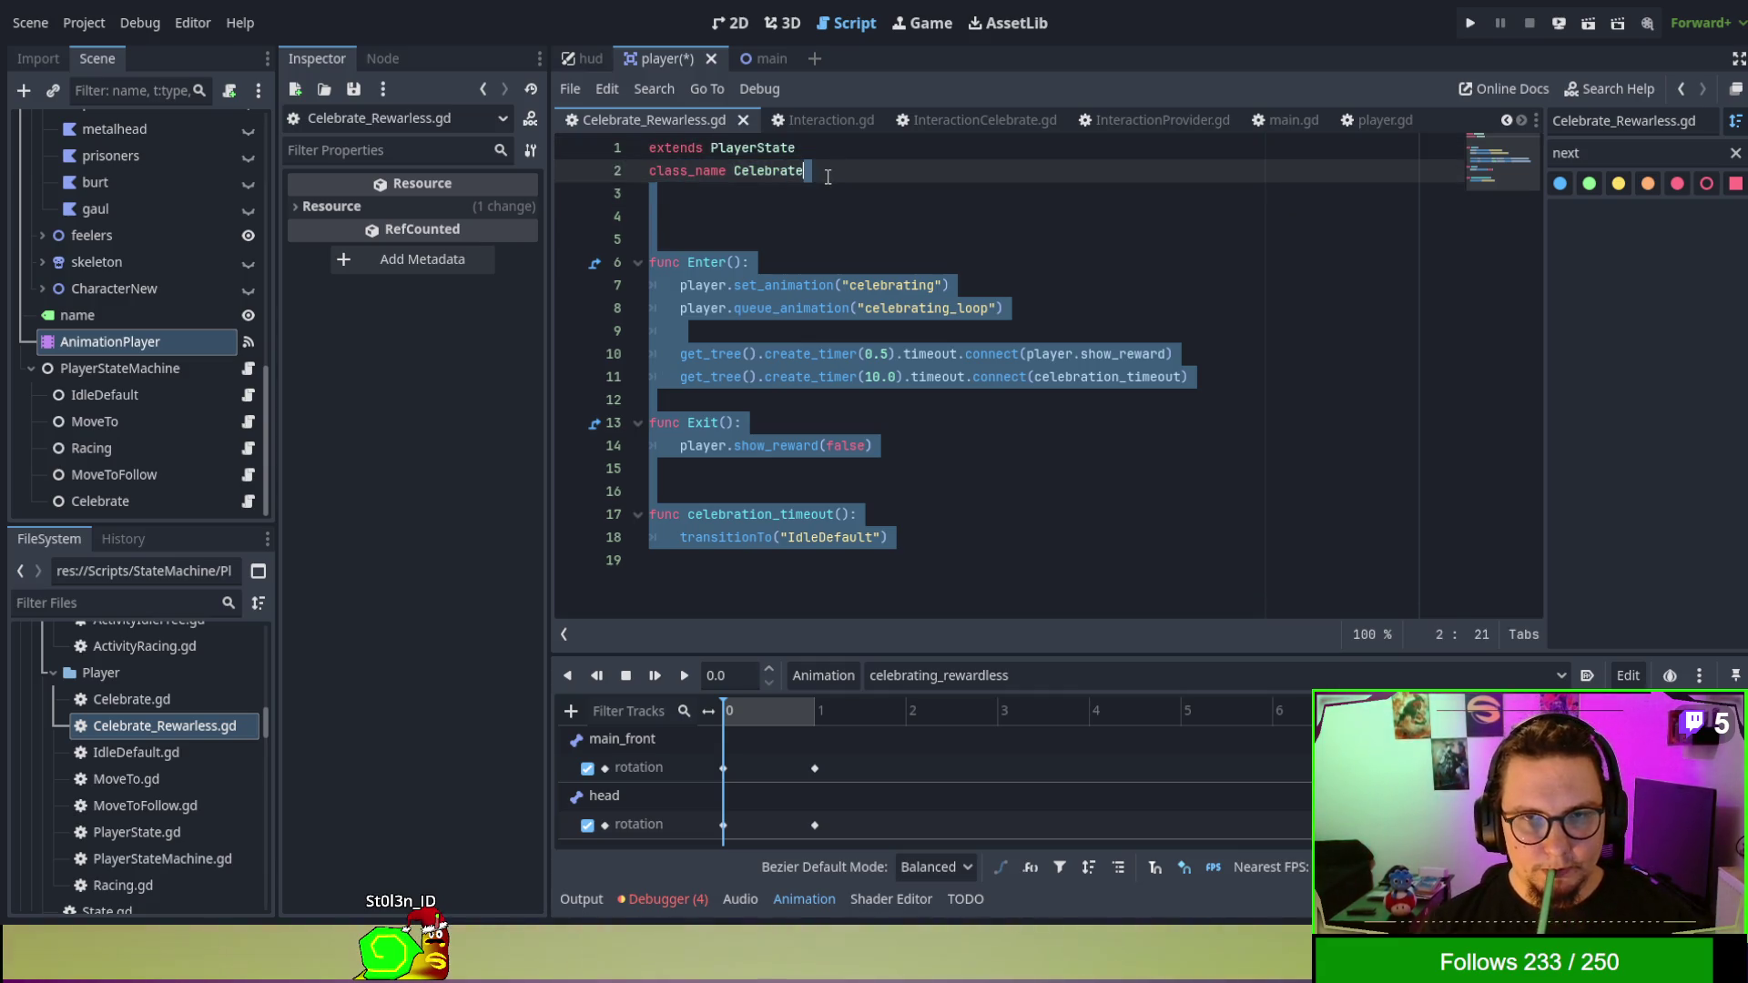
{"action": "left_click", "coordinate": [879, 346]}
{"action": "double_click", "coordinate": [892, 285]}
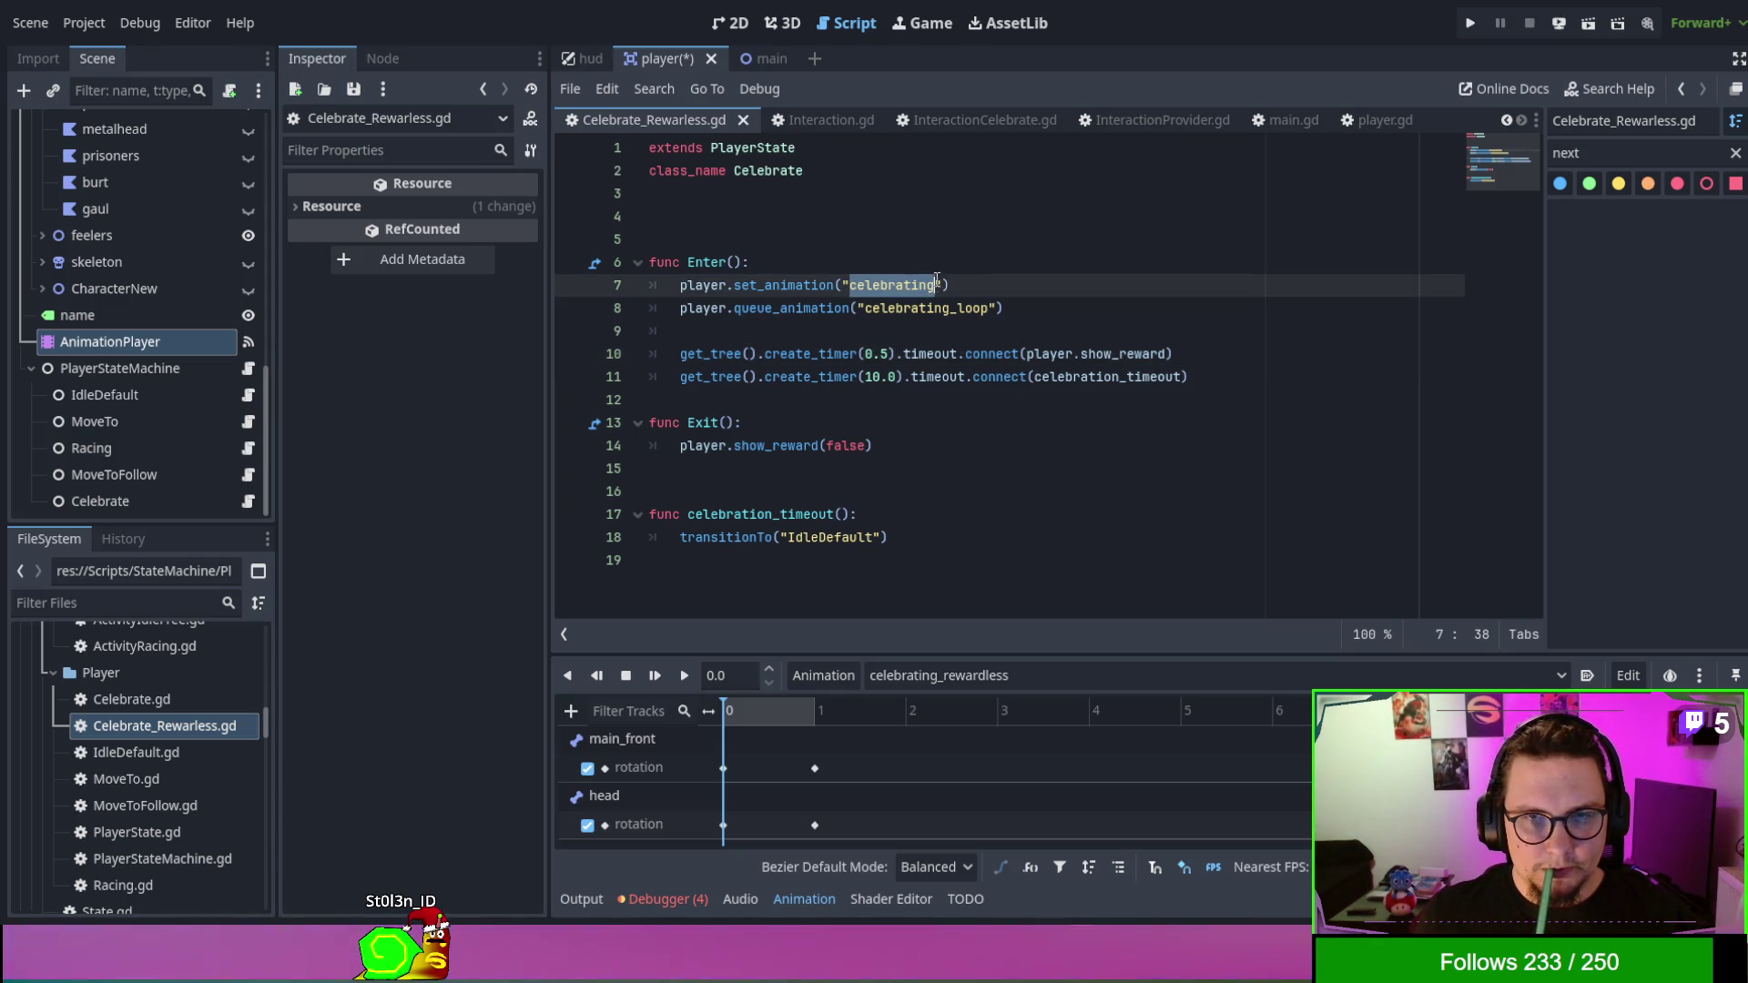
{"action": "key", "text": "Right"}
{"action": "type", "text": "_rewa"}
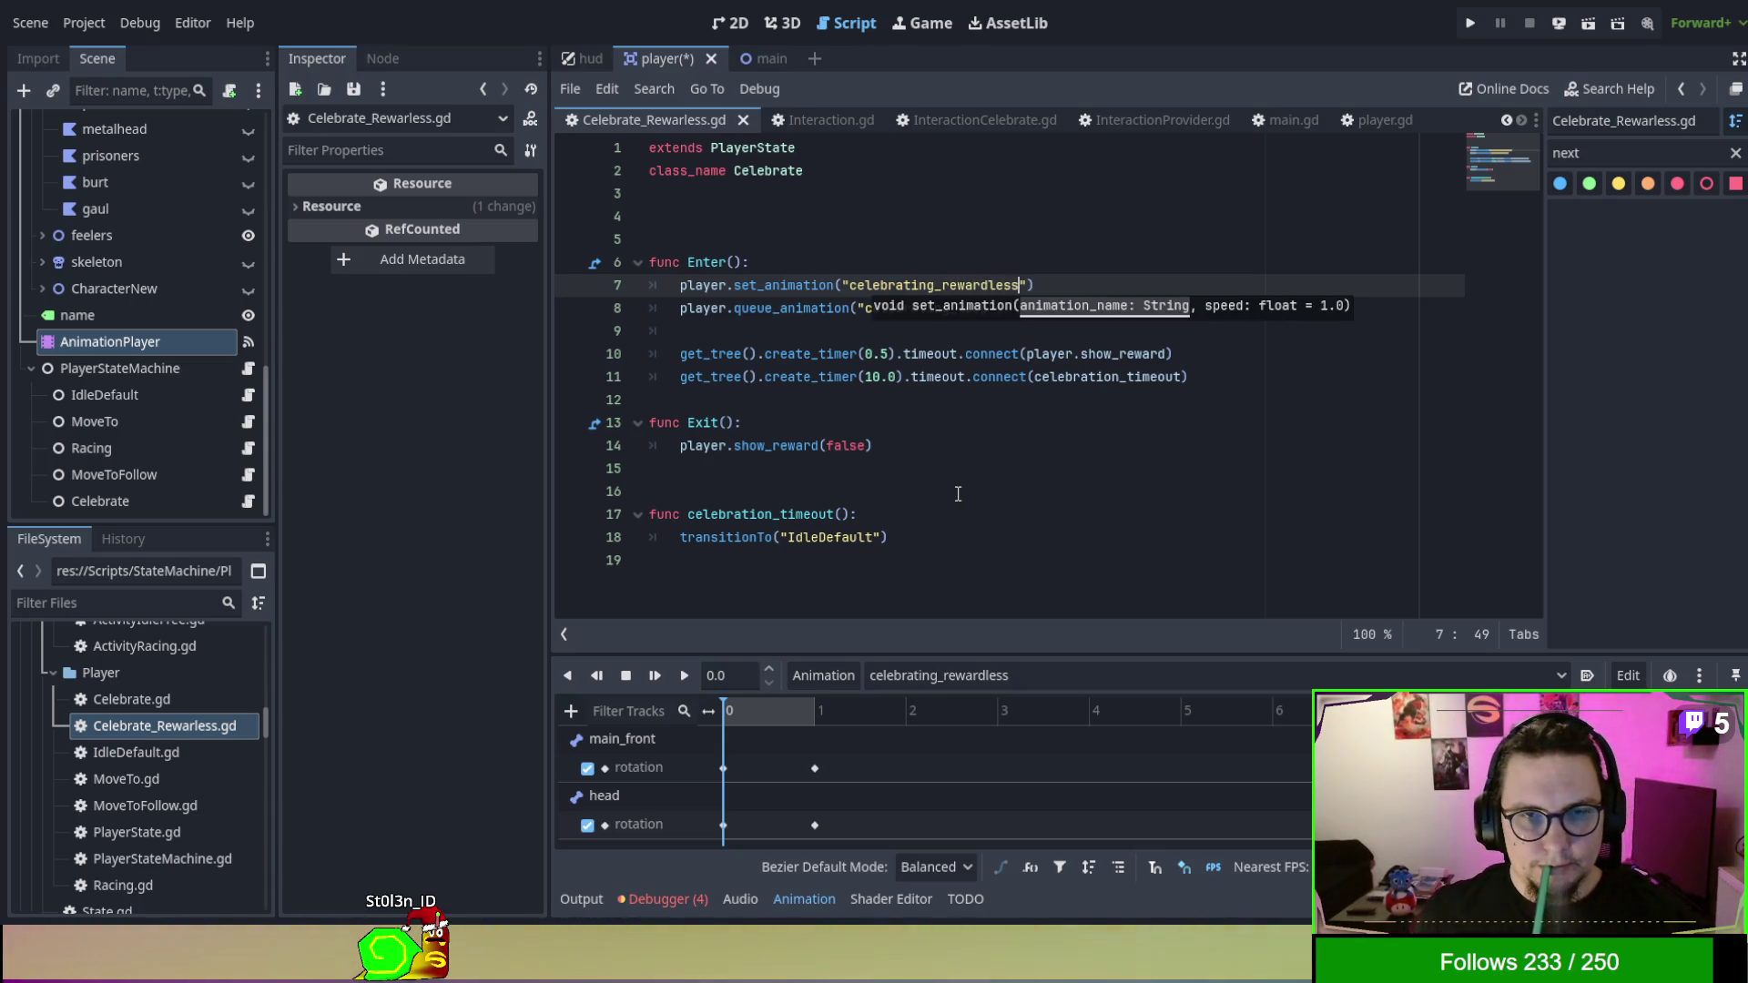
{"action": "left_click_drag", "start_coordinate": [963, 557], "coordinate": [691, 400]}
{"action": "key", "text": "BackSpace"}
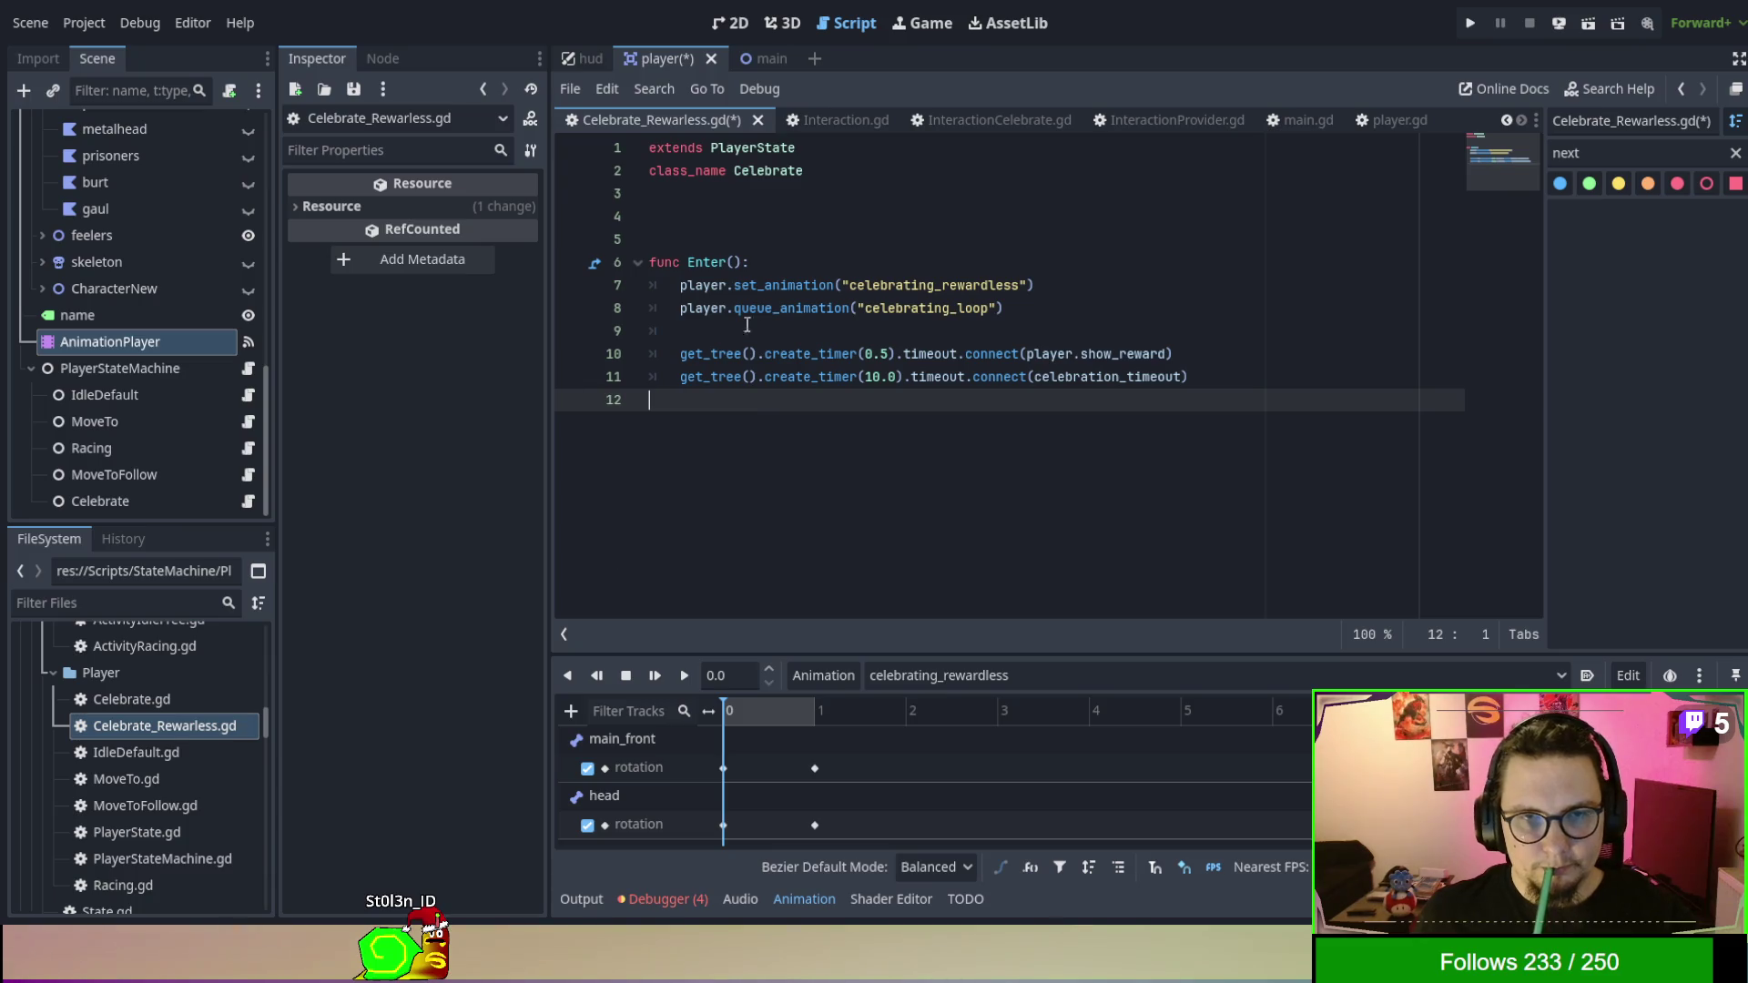
Make the script extend Celebrate with class_name Celebrate_Rewardless, then reopen Celebrate.gd.
{"action": "left_click", "coordinate": [800, 167]}
{"action": "double_click", "coordinate": [769, 170]}
{"action": "key", "text": "ctrl+c"}
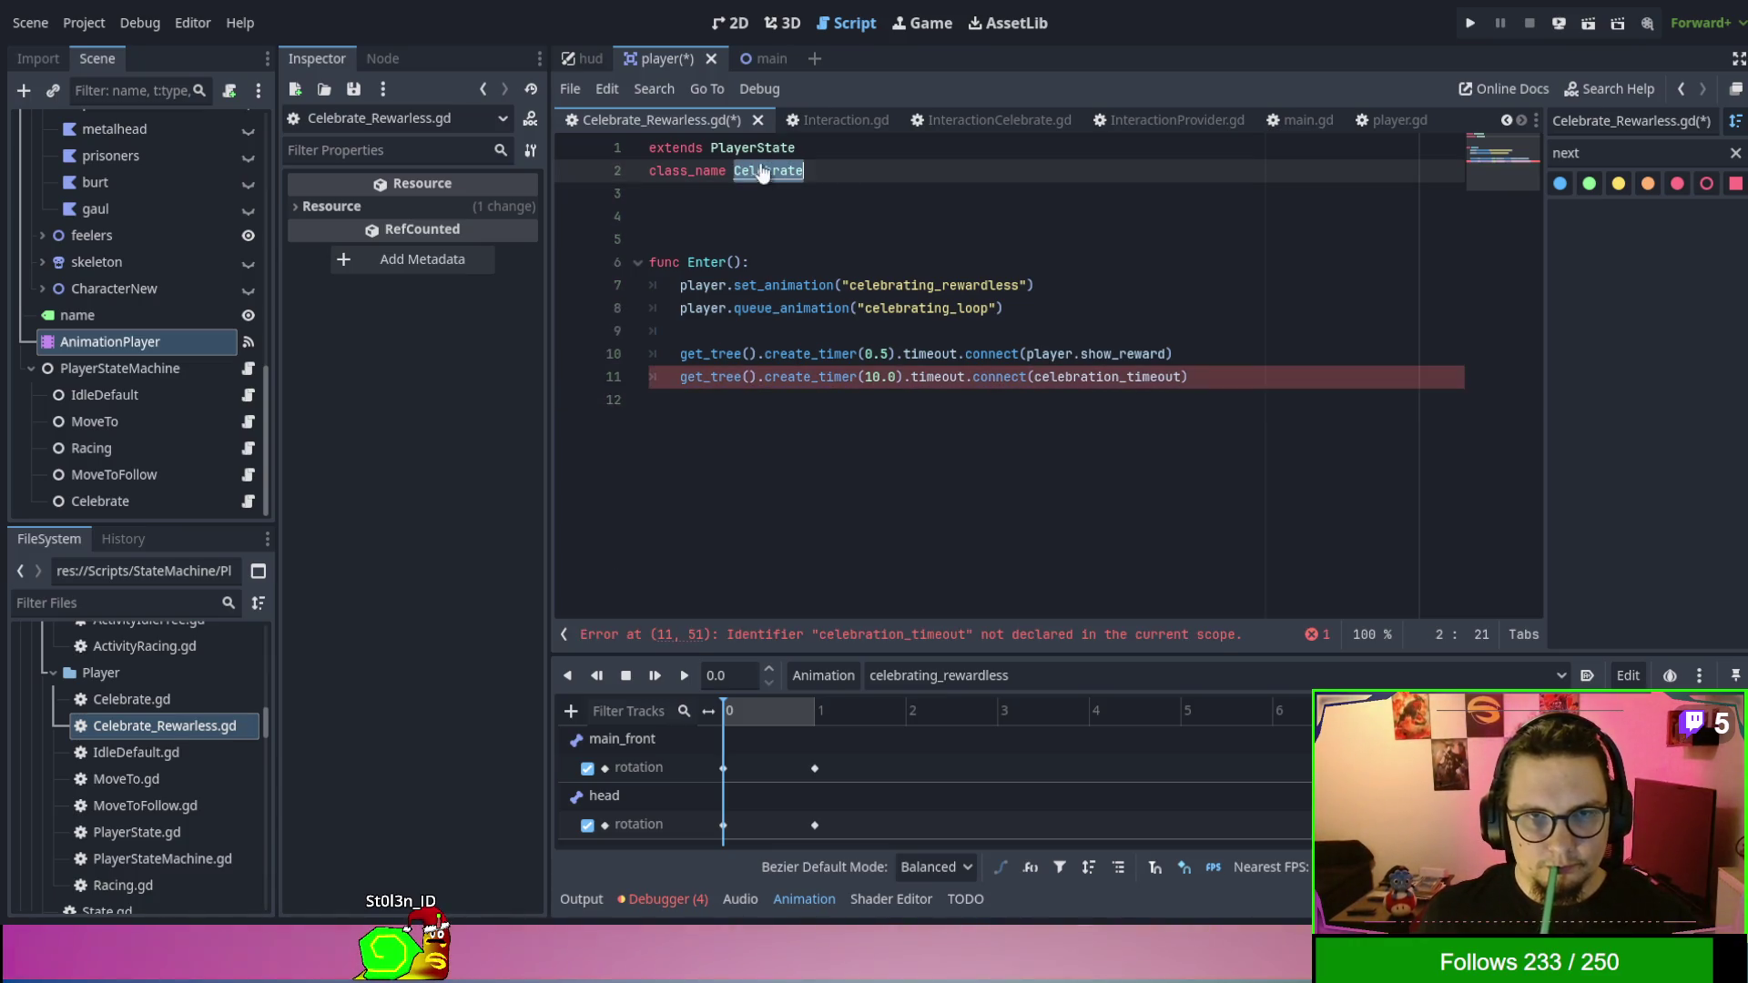
{"action": "left_click", "coordinate": [758, 148]}
{"action": "double_click", "coordinate": [758, 149]}
{"action": "key", "text": "ctrl+v"}
{"action": "left_click", "coordinate": [860, 175]}
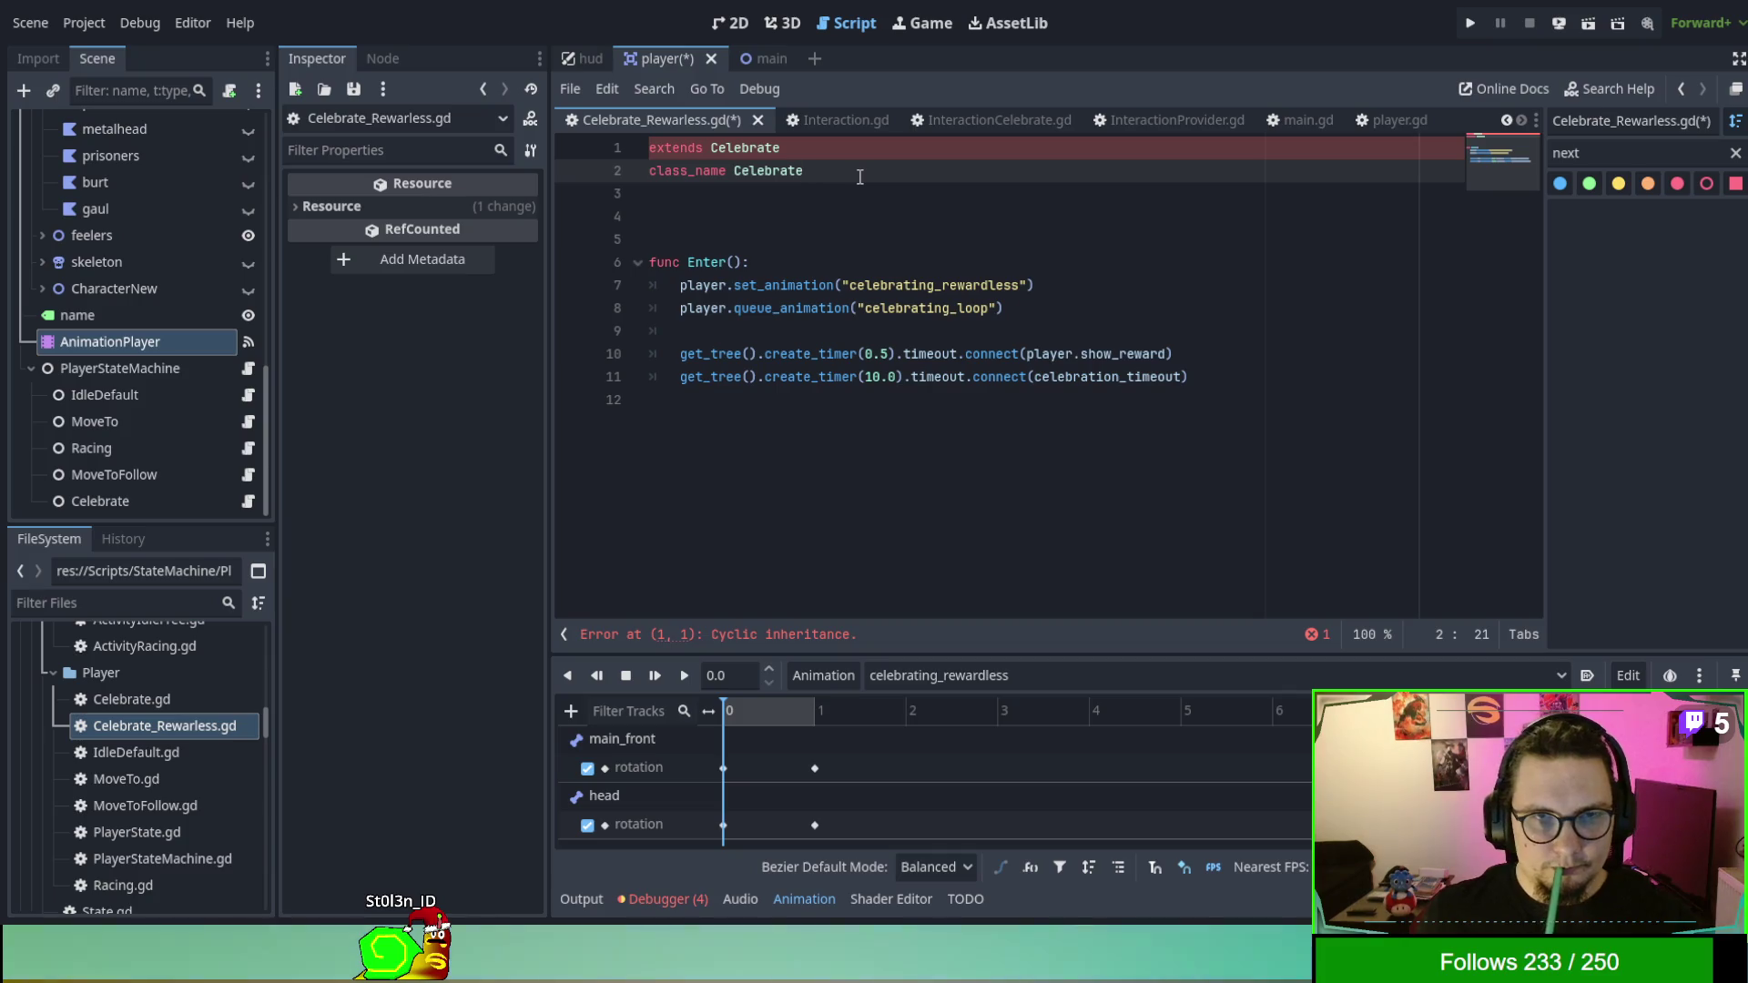
{"action": "type", "text": "_Rewardless"}
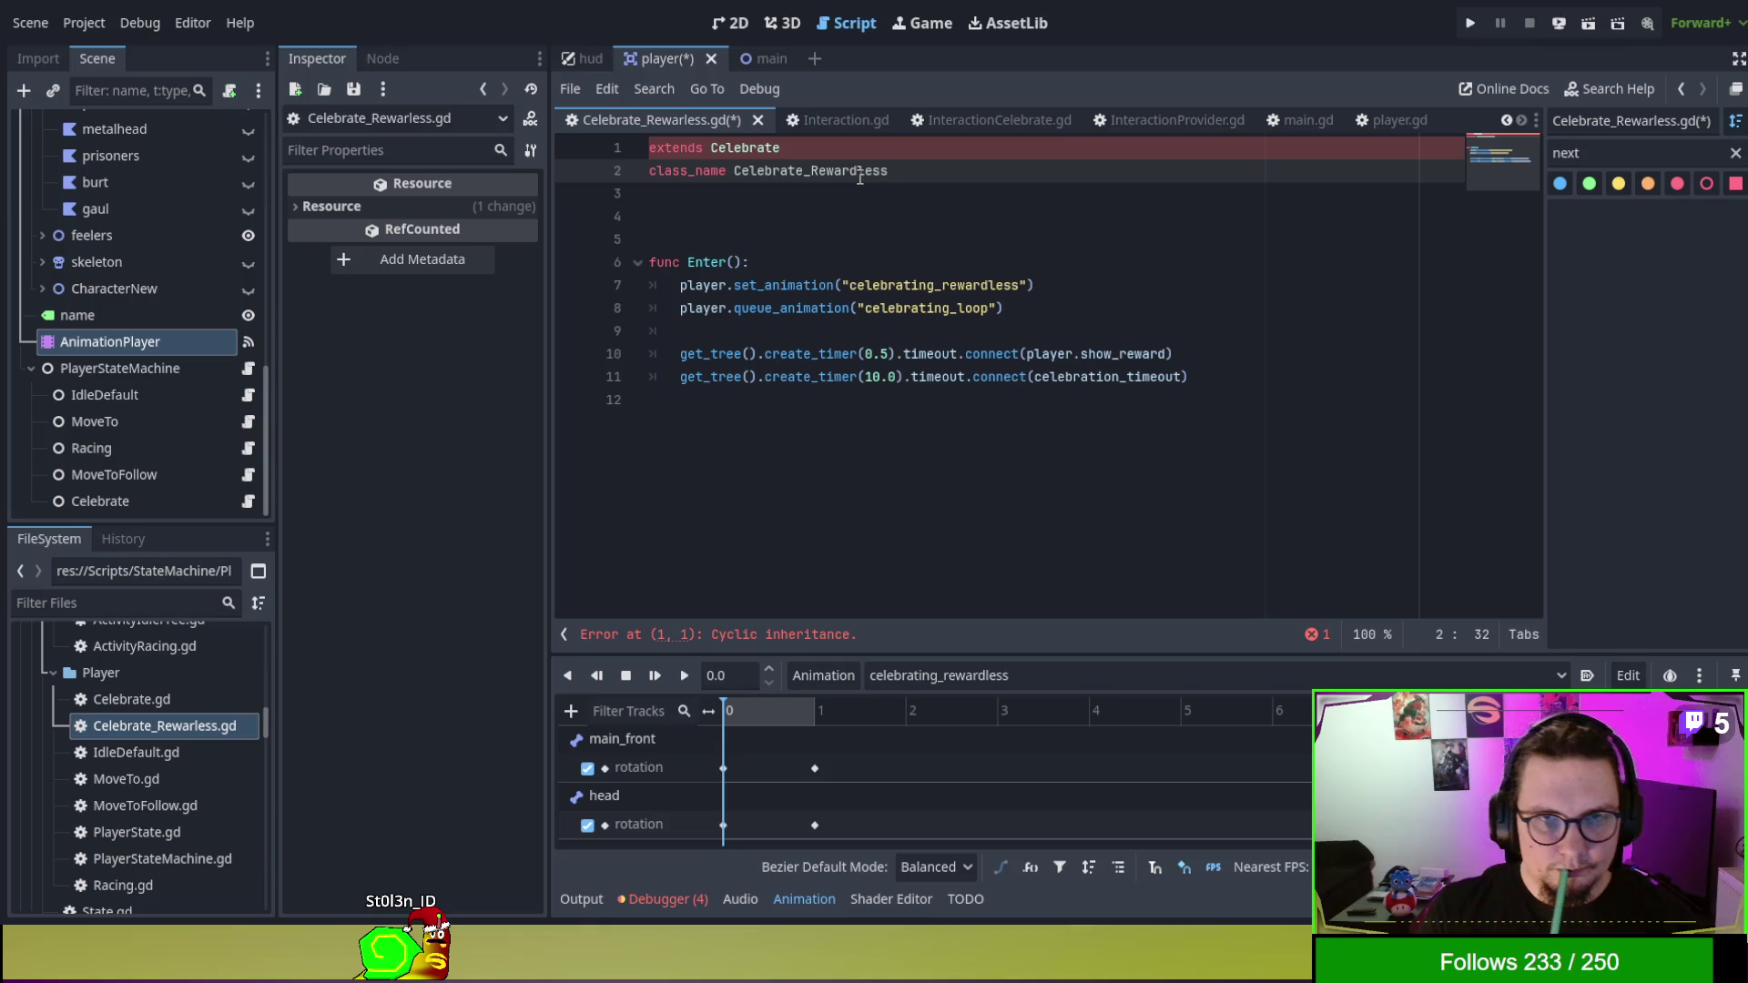
{"action": "left_click", "coordinate": [787, 263]}
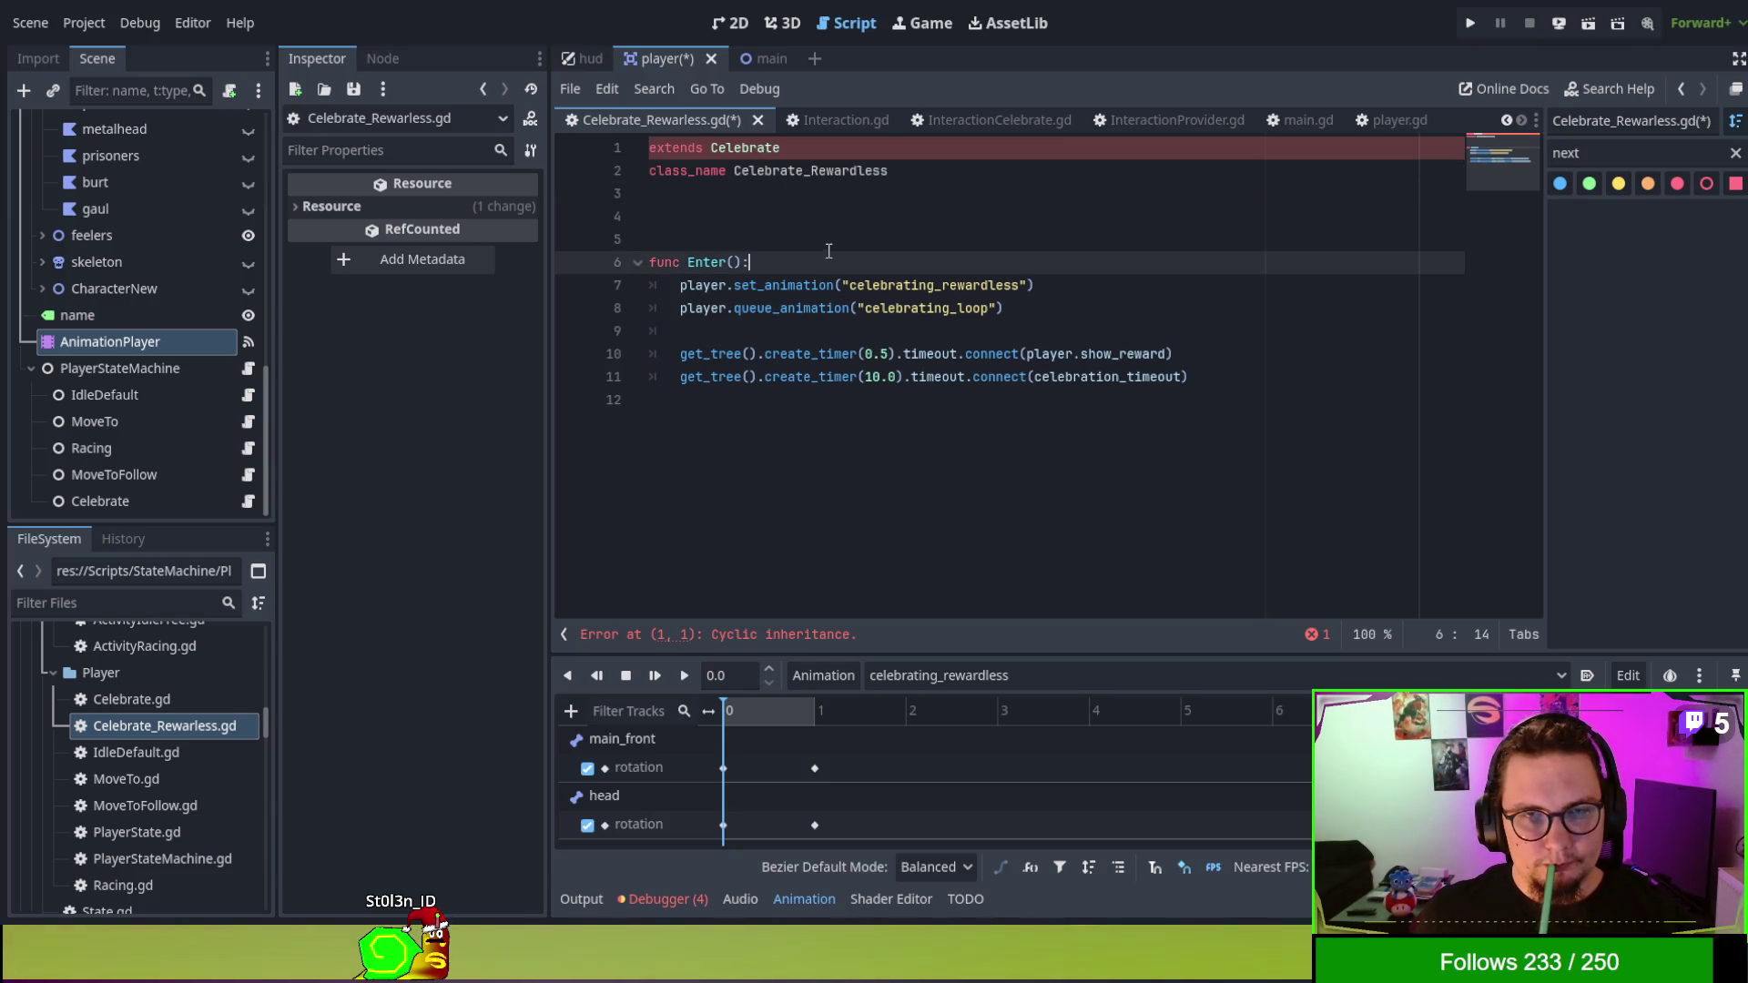
{"action": "double_click", "coordinate": [132, 699]}
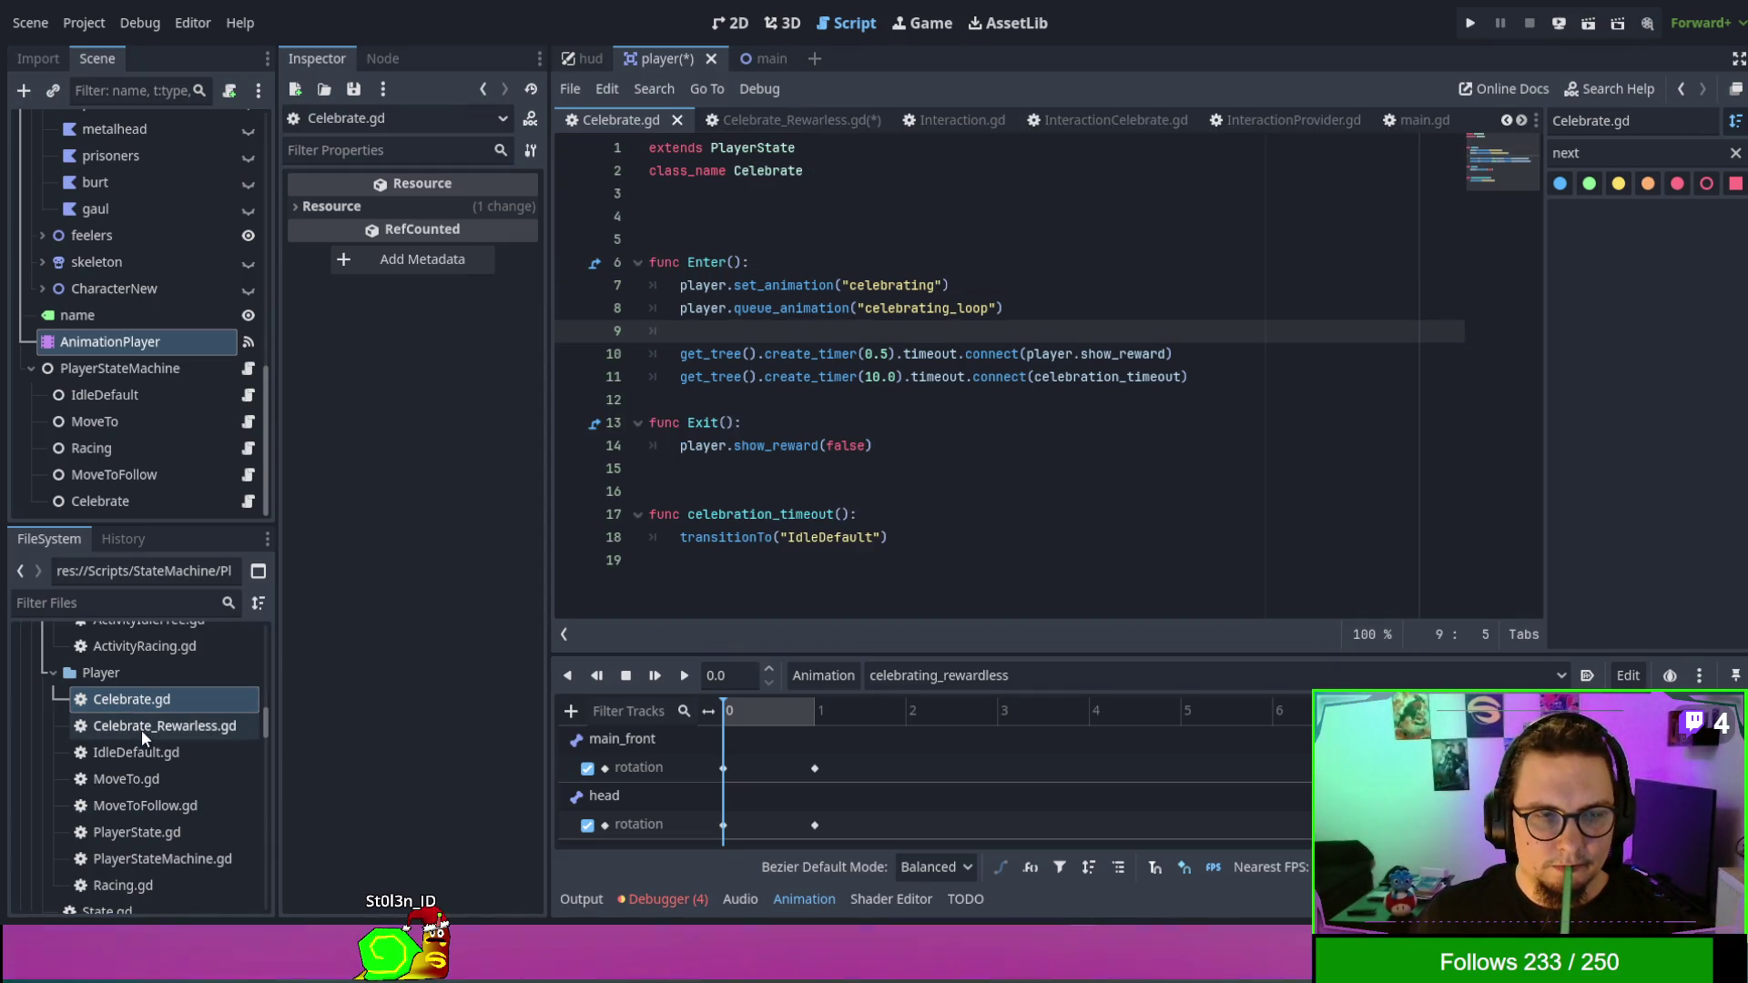
Reopen Celebrate_Rewarless.gd and save it, glancing back at Celebrate.gd.
{"action": "double_click", "coordinate": [140, 726]}
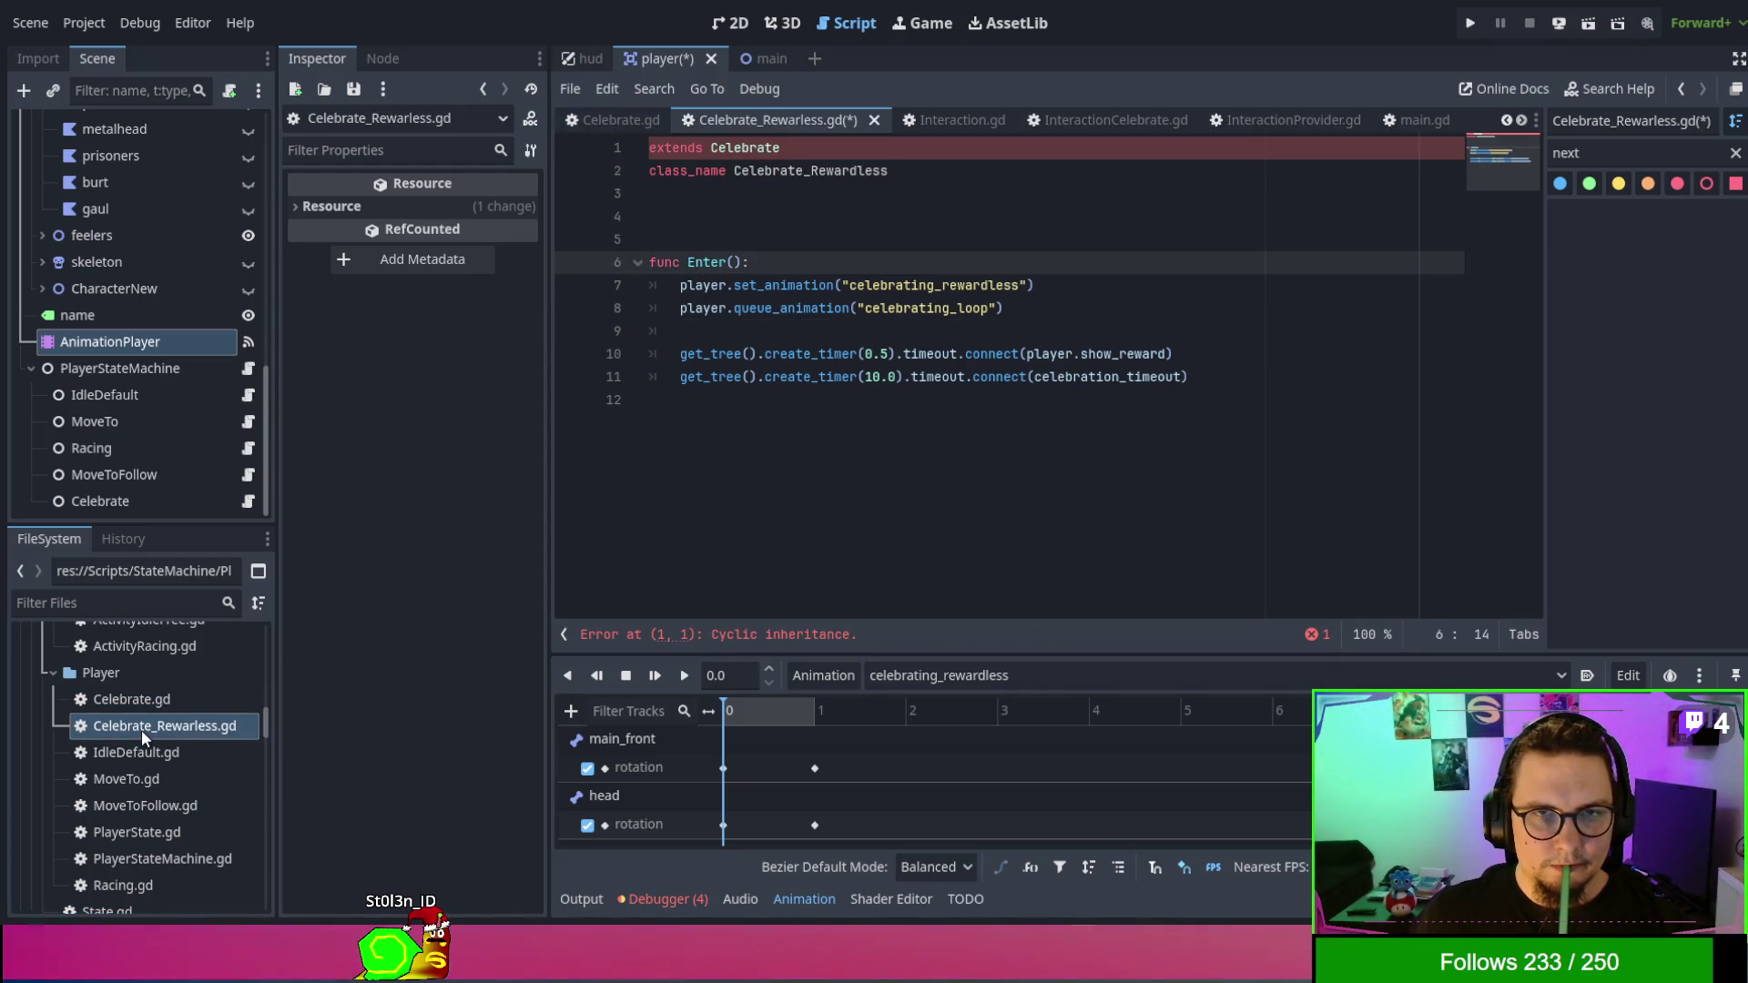
{"action": "left_click", "coordinate": [866, 218]}
{"action": "key", "text": "ctrl+s"}
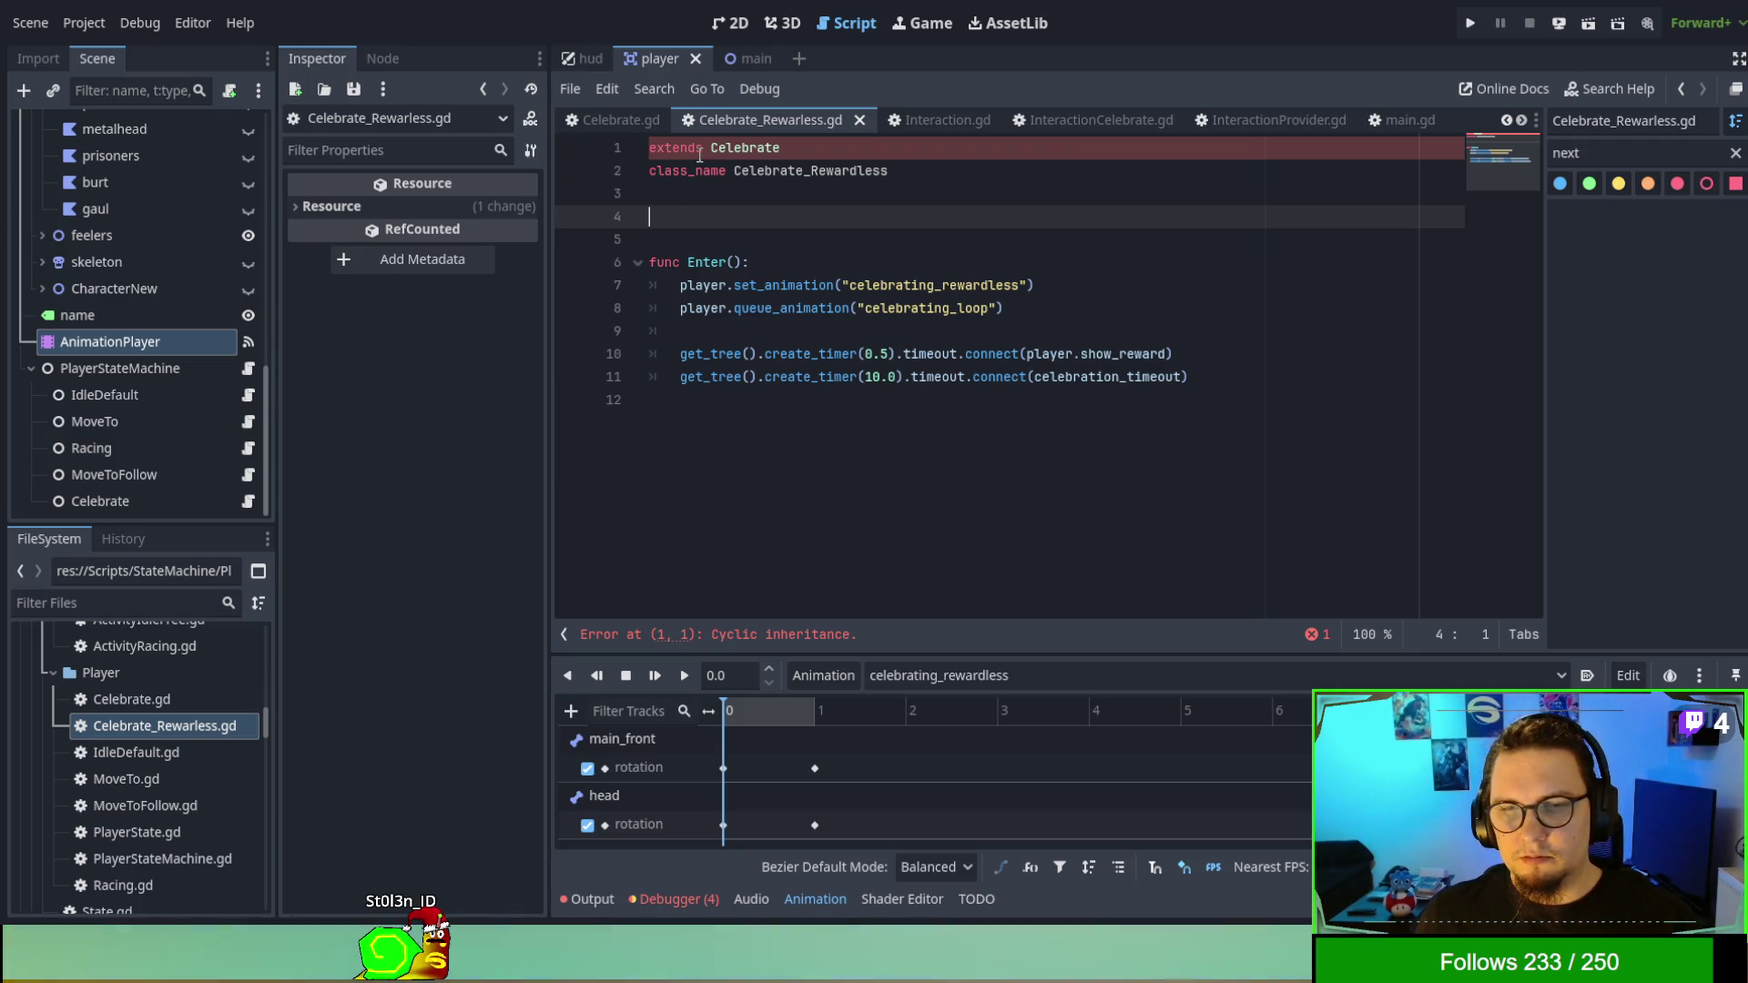
{"action": "left_click", "coordinate": [604, 118]}
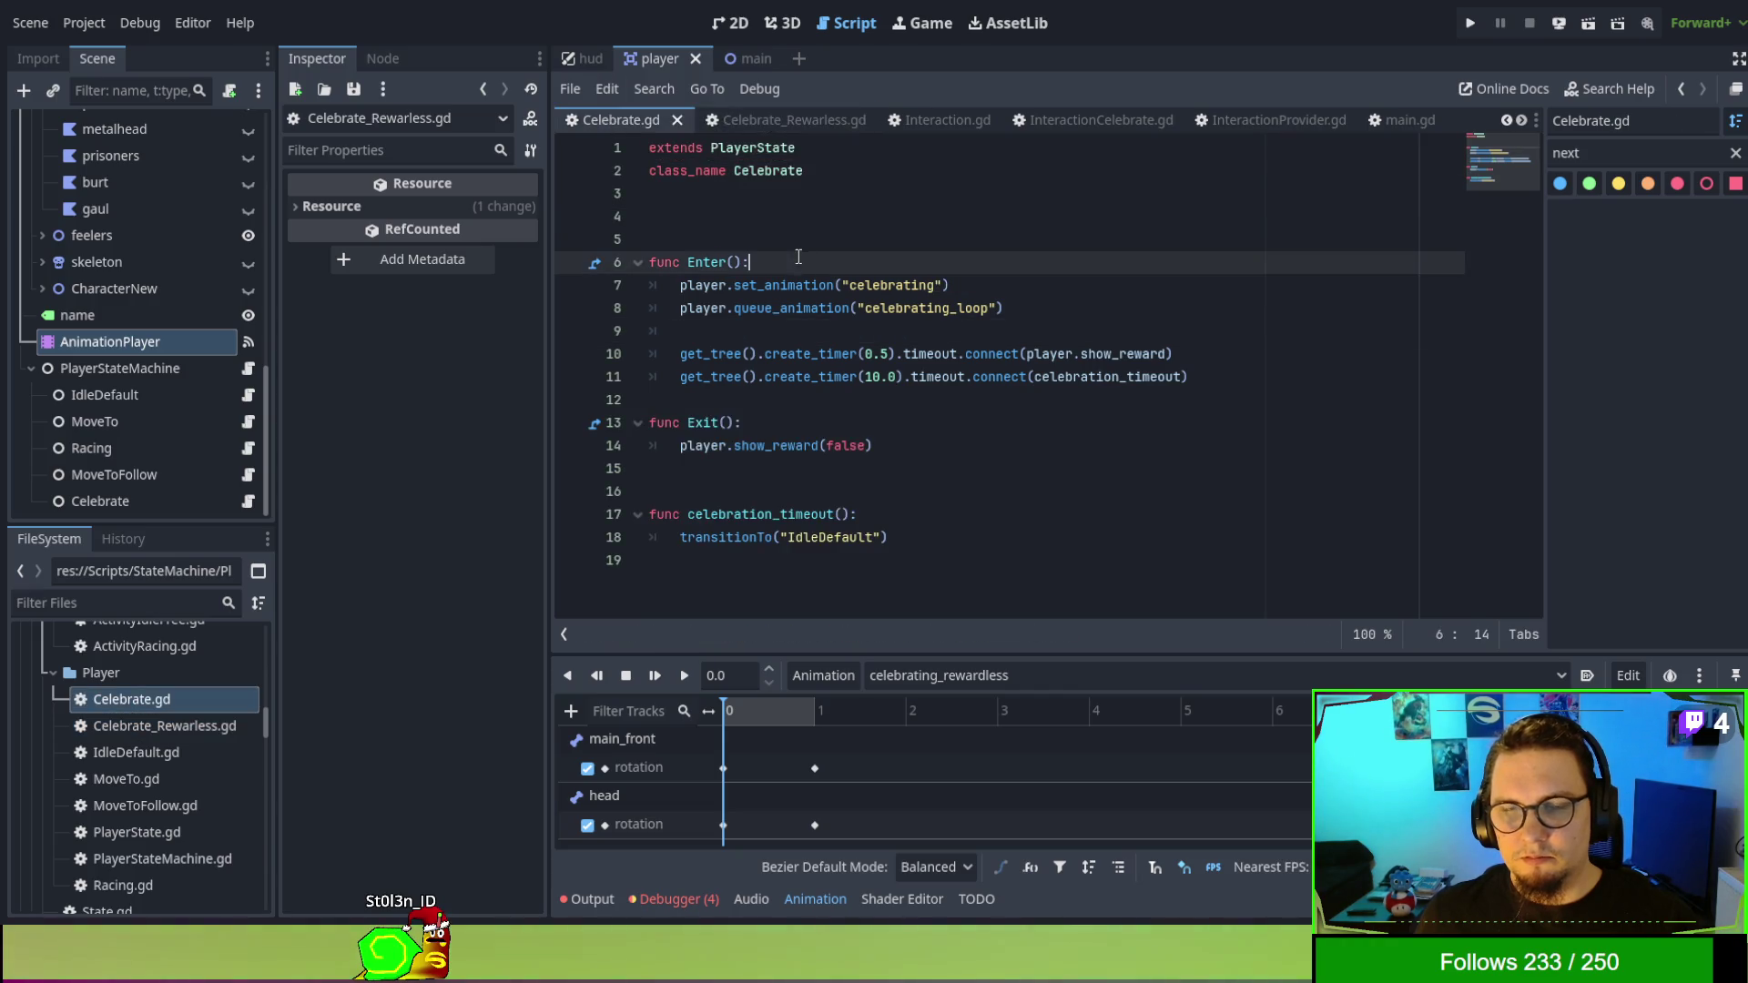
{"action": "left_click", "coordinate": [772, 118]}
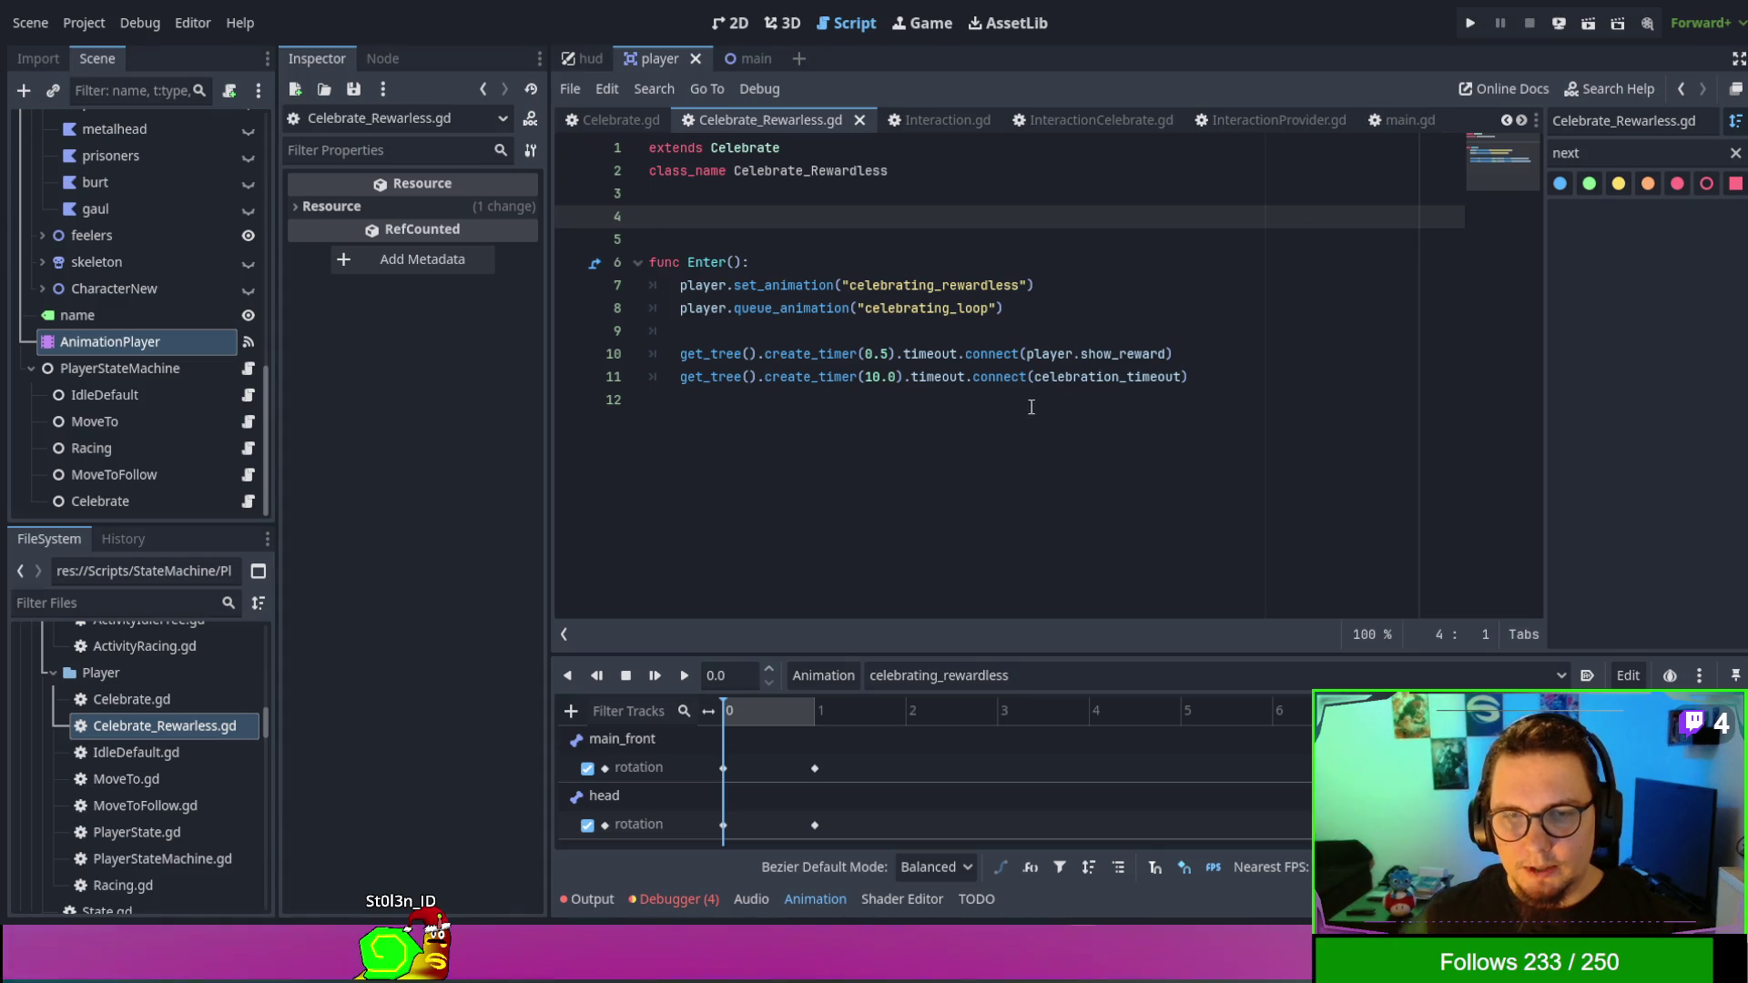
Shorten the celebration timer from 10.0 to 5.0 seconds, save, and return to InteractionCelebrate.gd.
{"action": "left_click", "coordinate": [873, 381]}
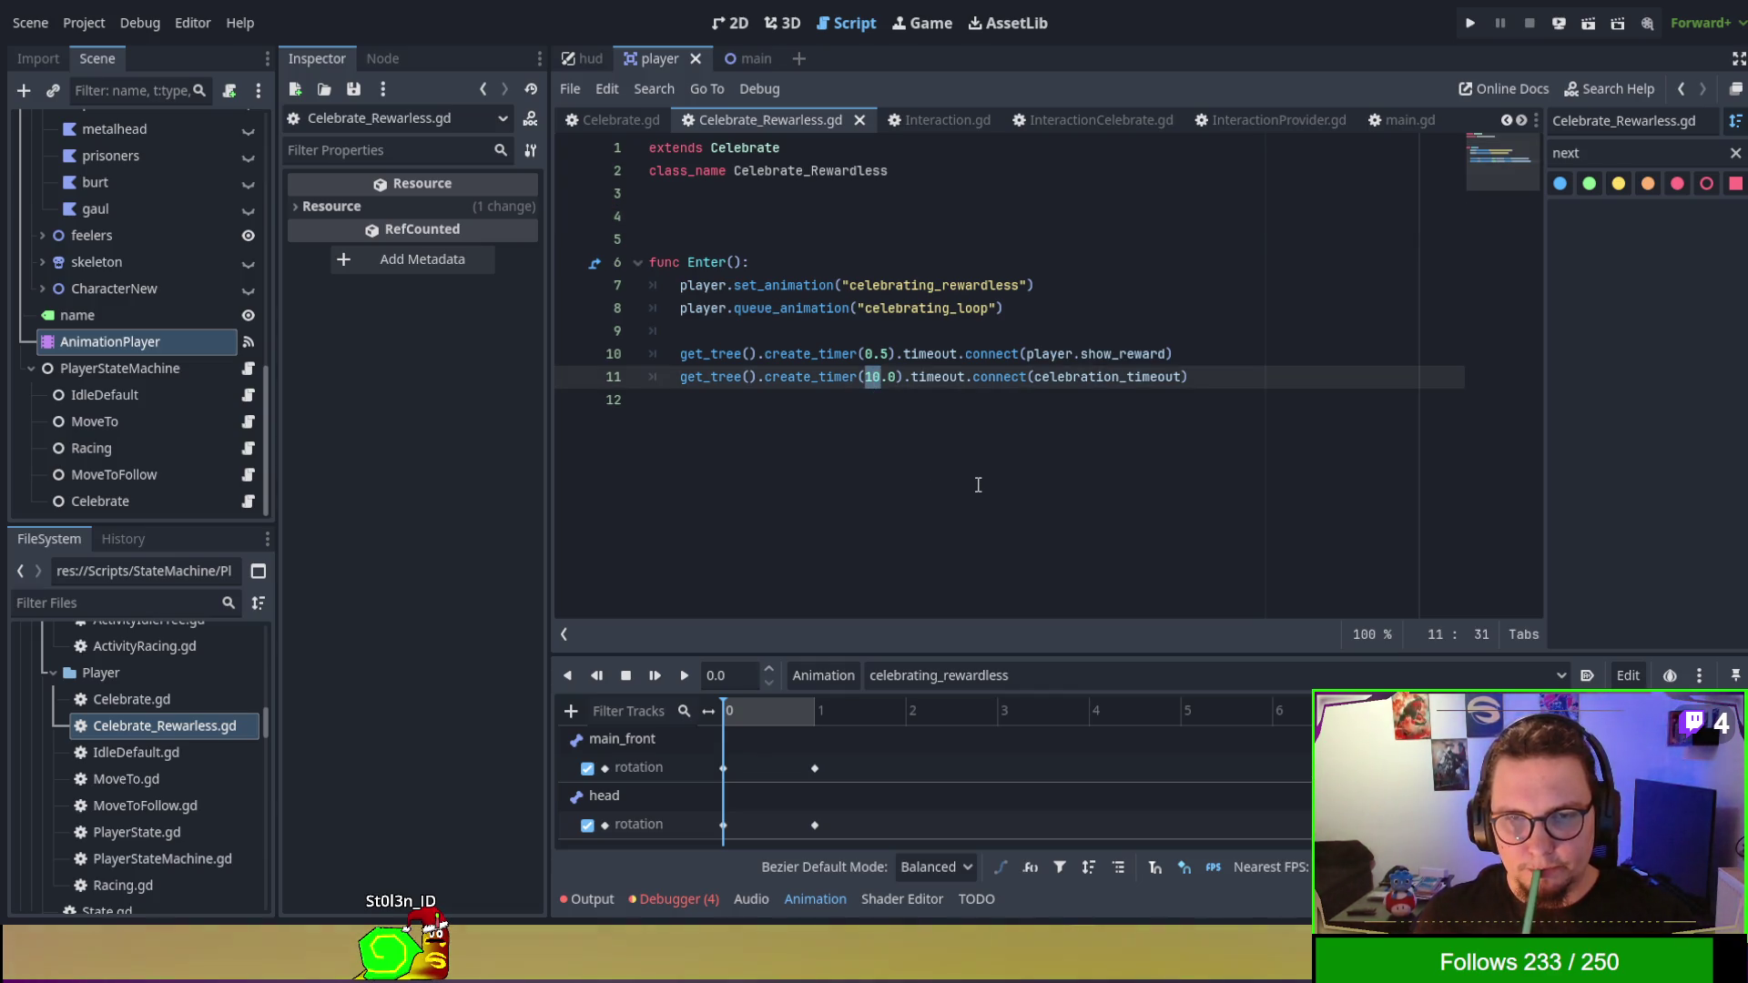
{"action": "type", "text": "5"}
{"action": "key", "text": "Up"}
{"action": "key", "text": "Up"}
{"action": "key", "text": "ctrl+s"}
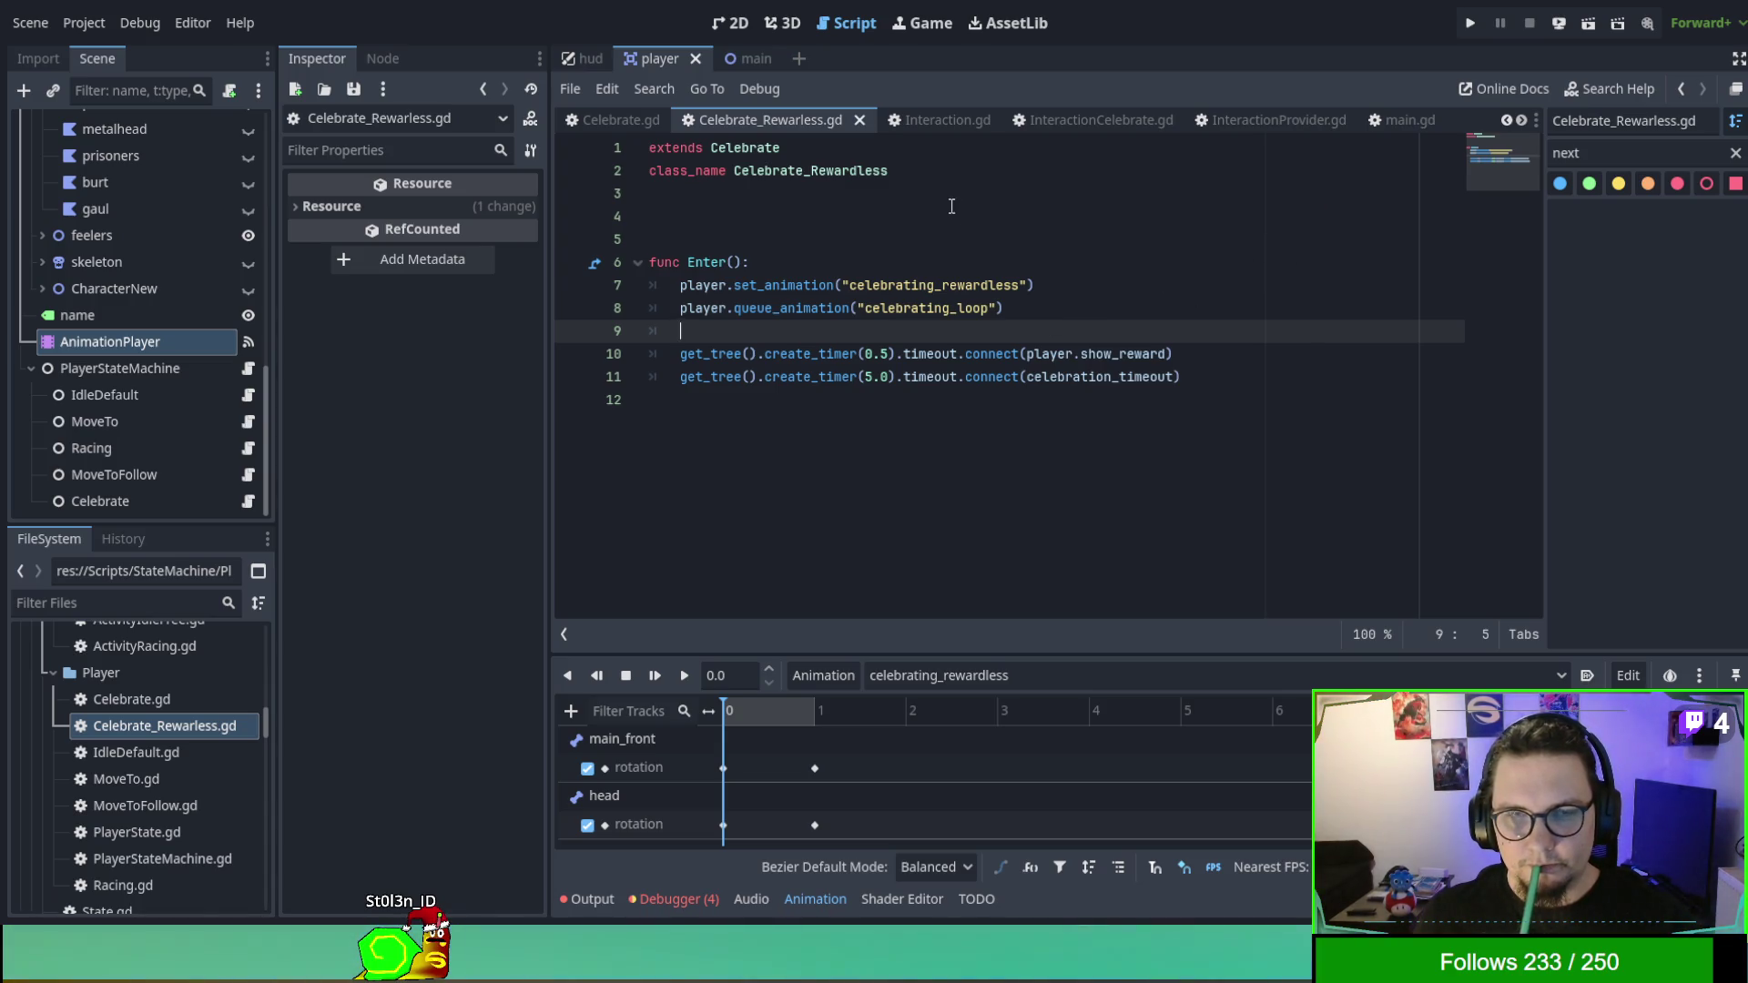
{"action": "left_click", "coordinate": [1128, 117]}
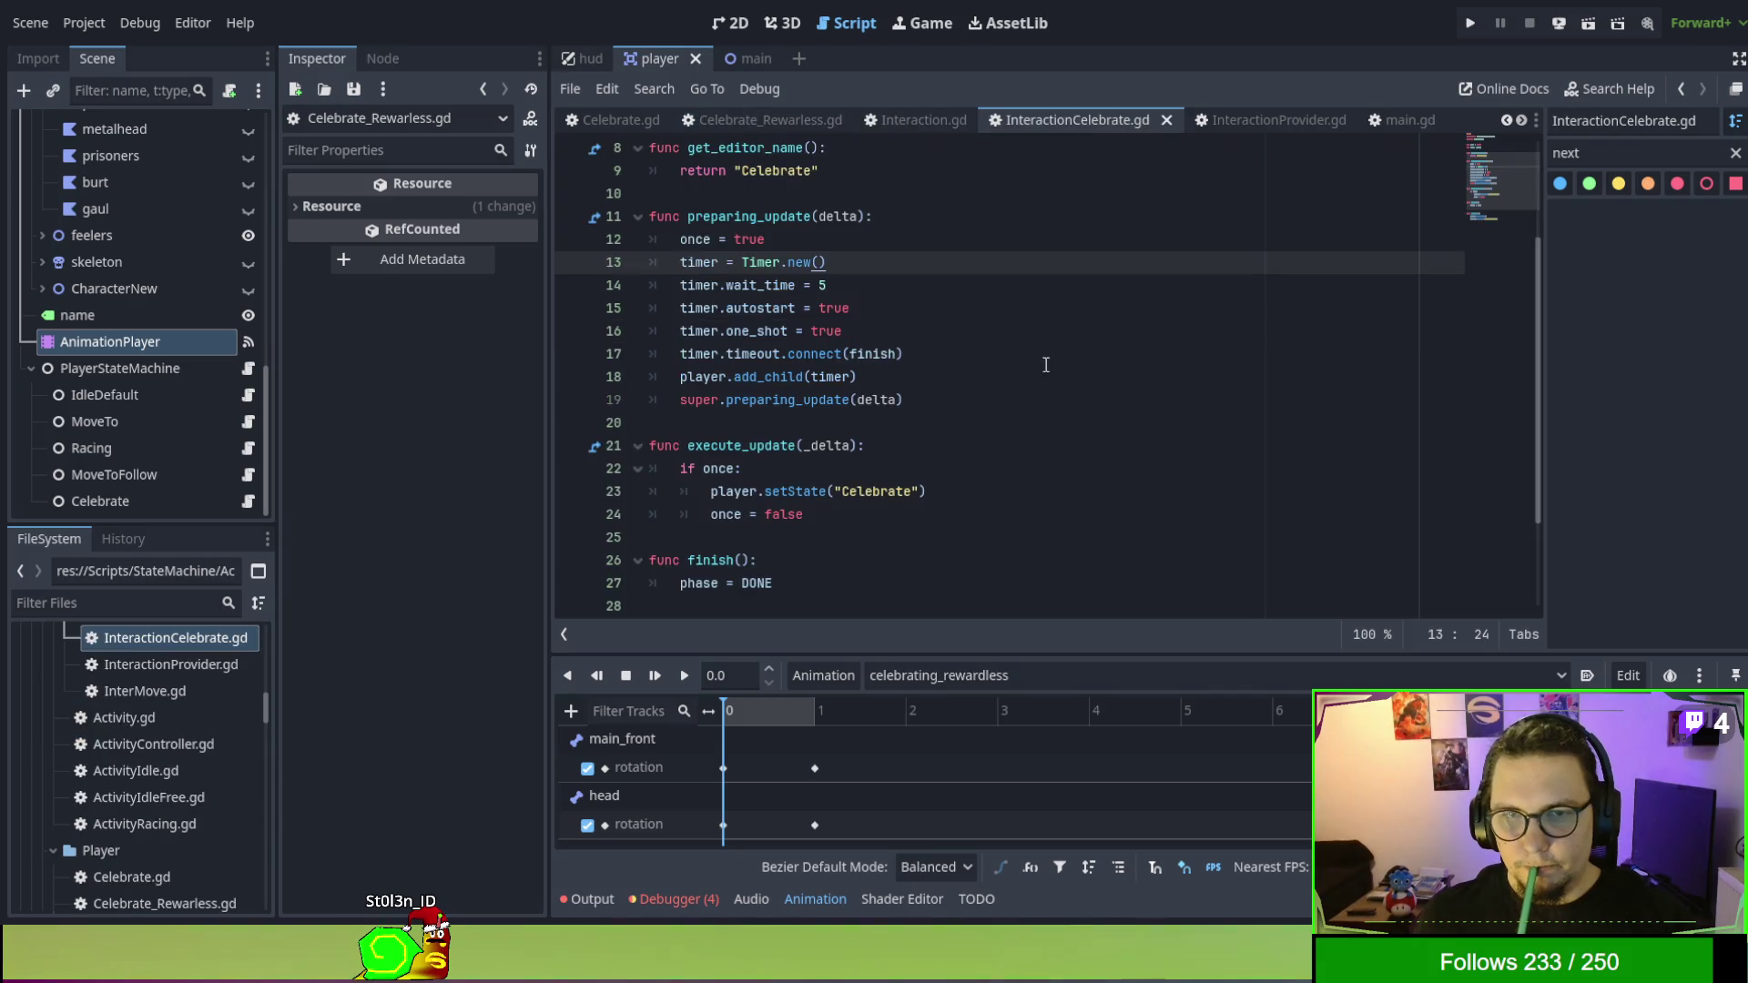
Set wait_time to 6, call setState("Celebrate_Rewardless"), and run the project.
{"action": "double_click", "coordinate": [819, 285]}
{"action": "type", "text": "6"}
{"action": "left_click", "coordinate": [1012, 264]}
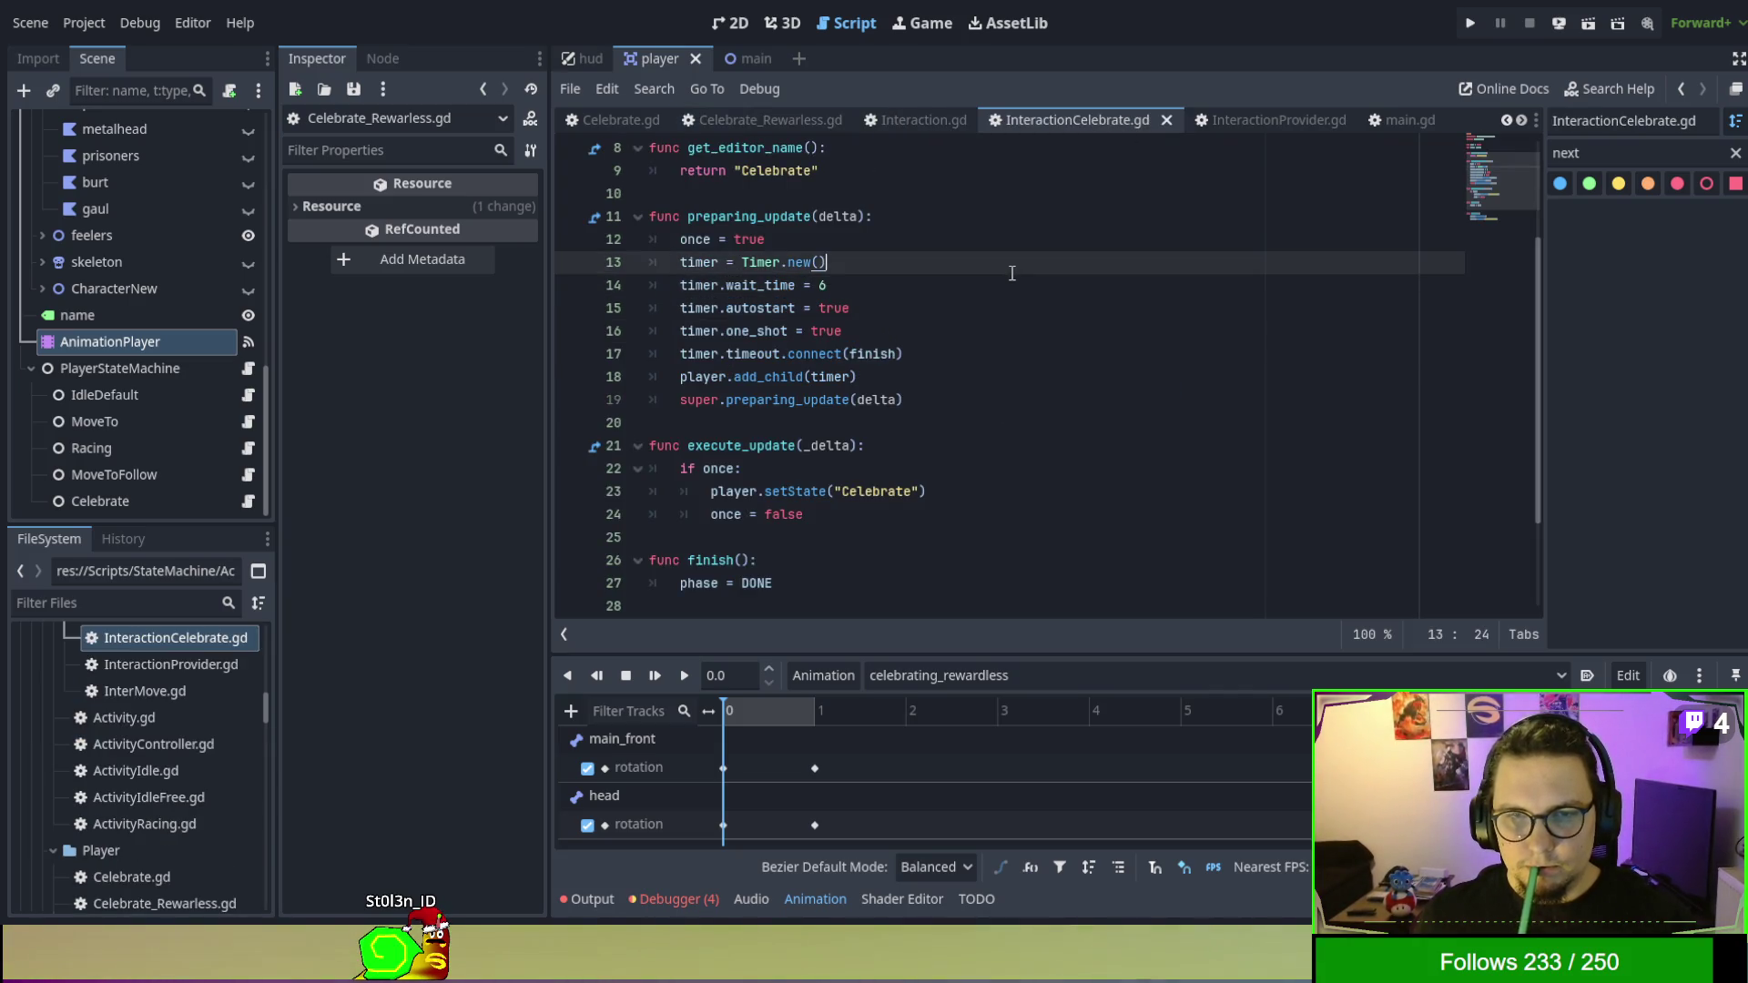
{"action": "left_click", "coordinate": [880, 197]}
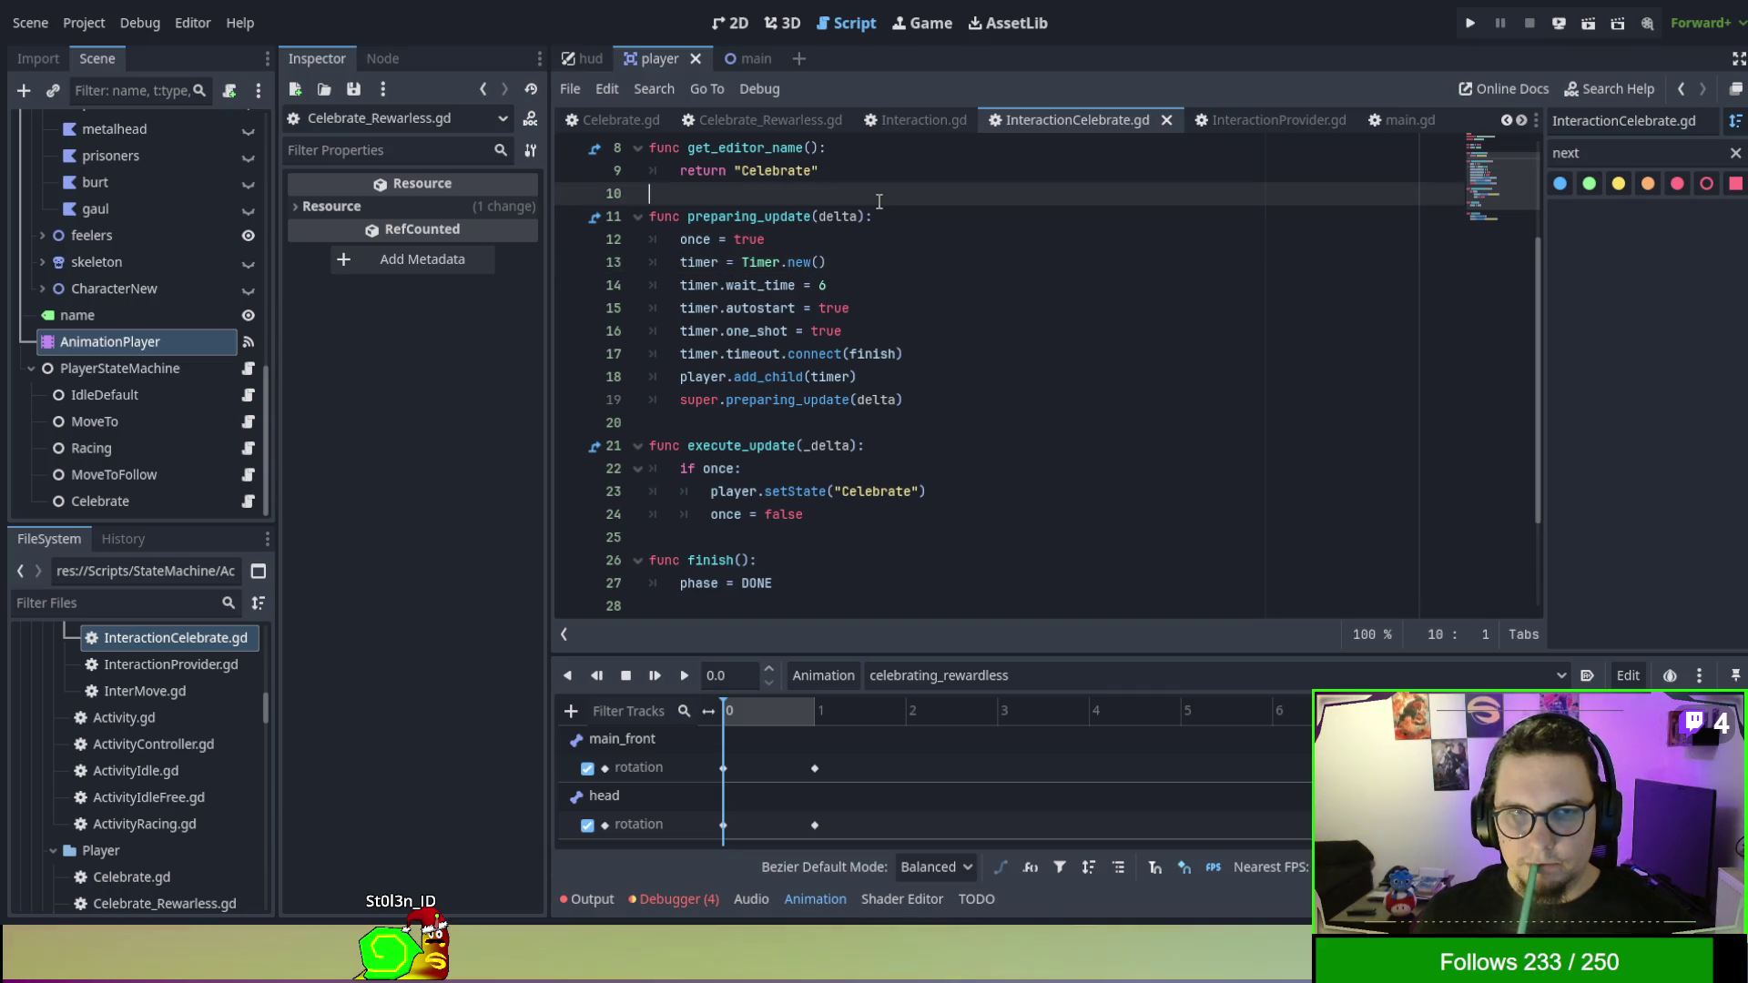
{"action": "left_click", "coordinate": [910, 492]}
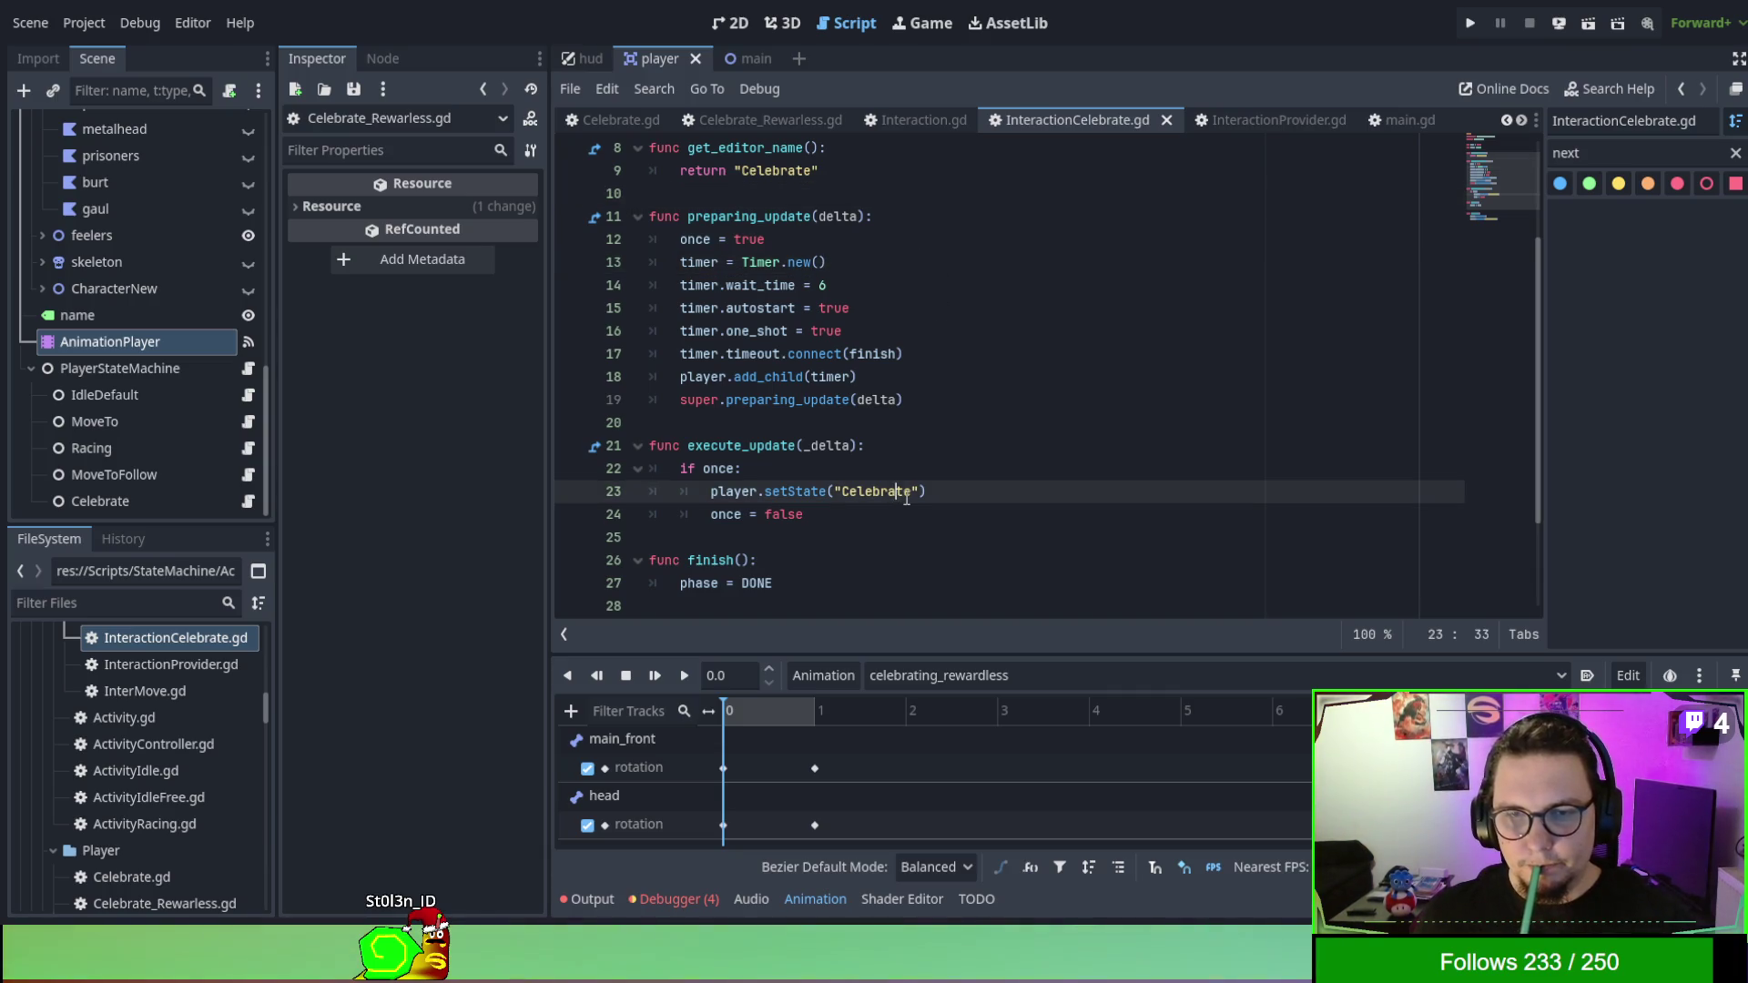
{"action": "type", "text": "_Rewardle"}
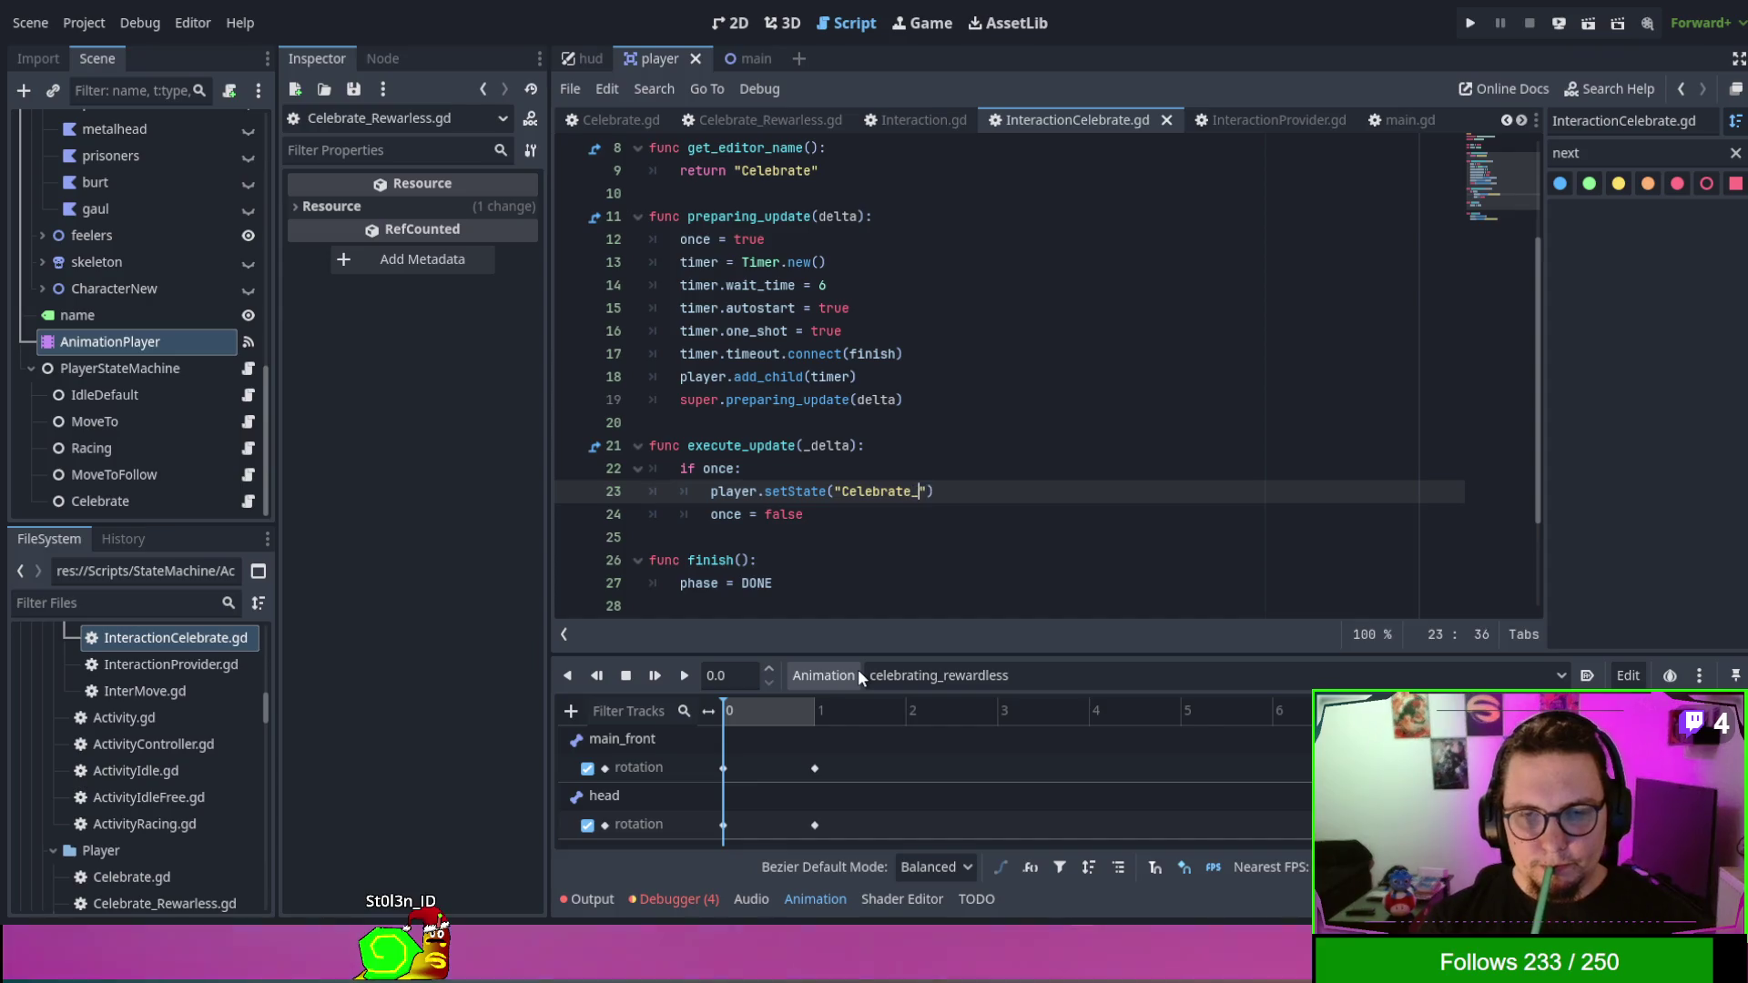
{"action": "type", "text": "ss"}
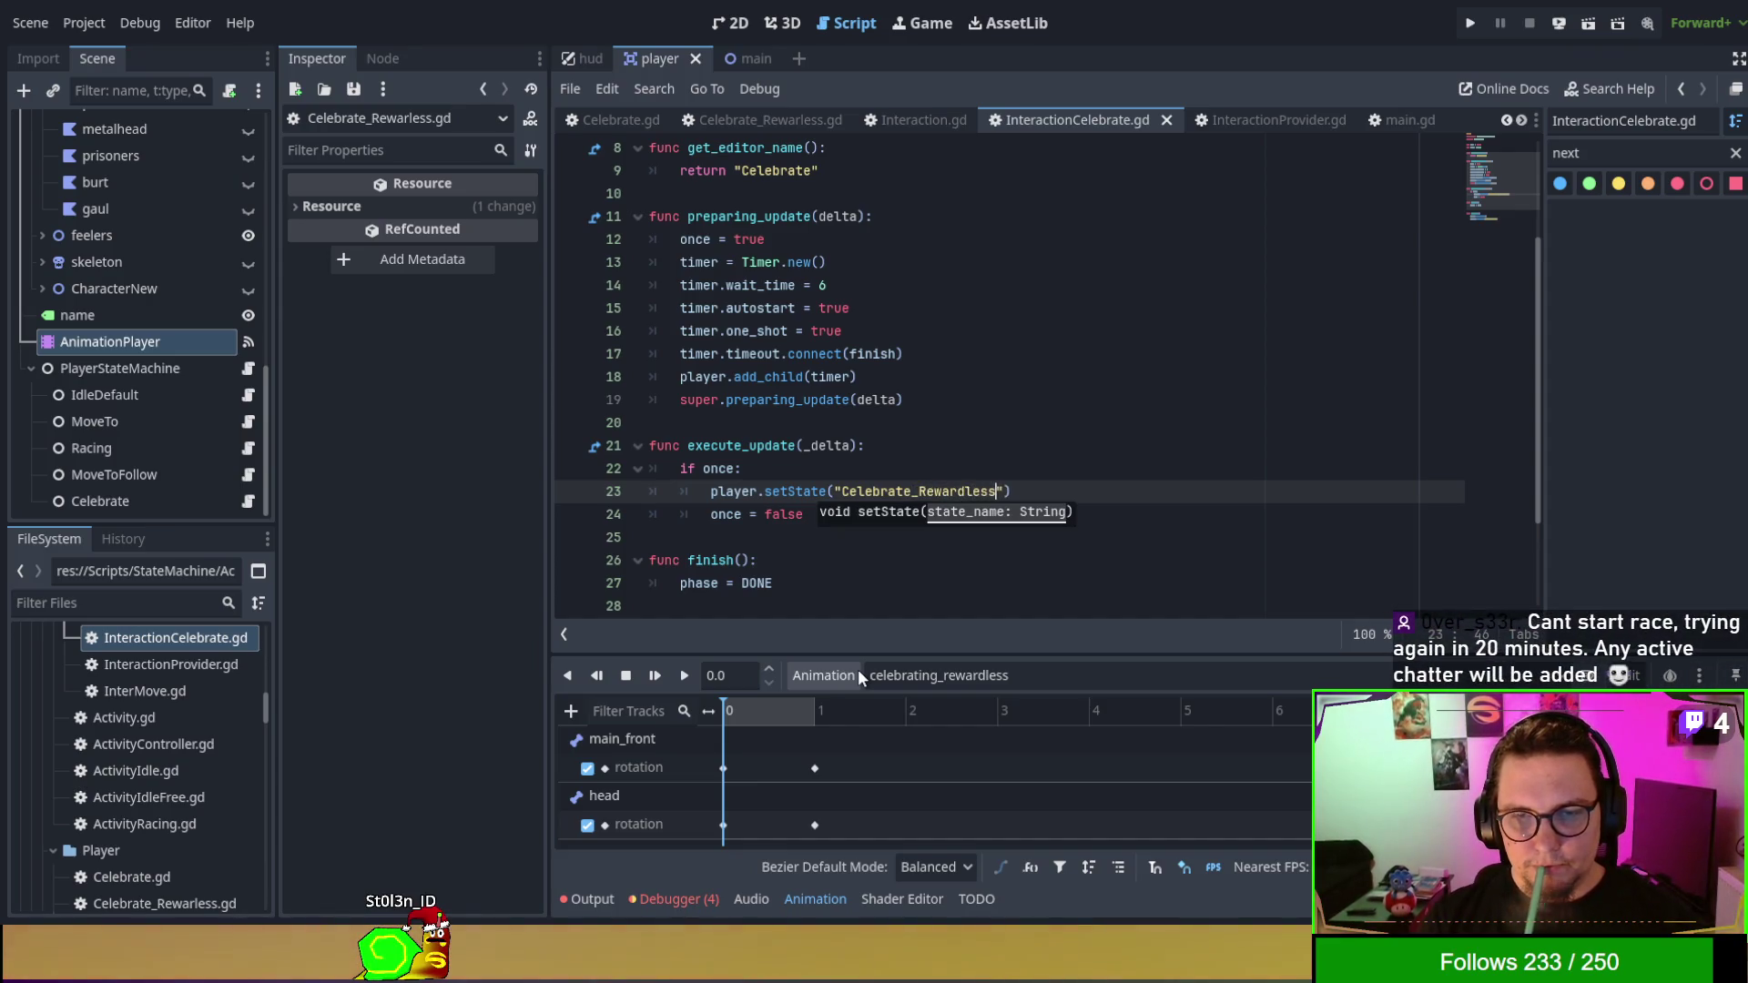
{"action": "left_click", "coordinate": [1470, 23]}
{"action": "left_click", "coordinate": [744, 58]}
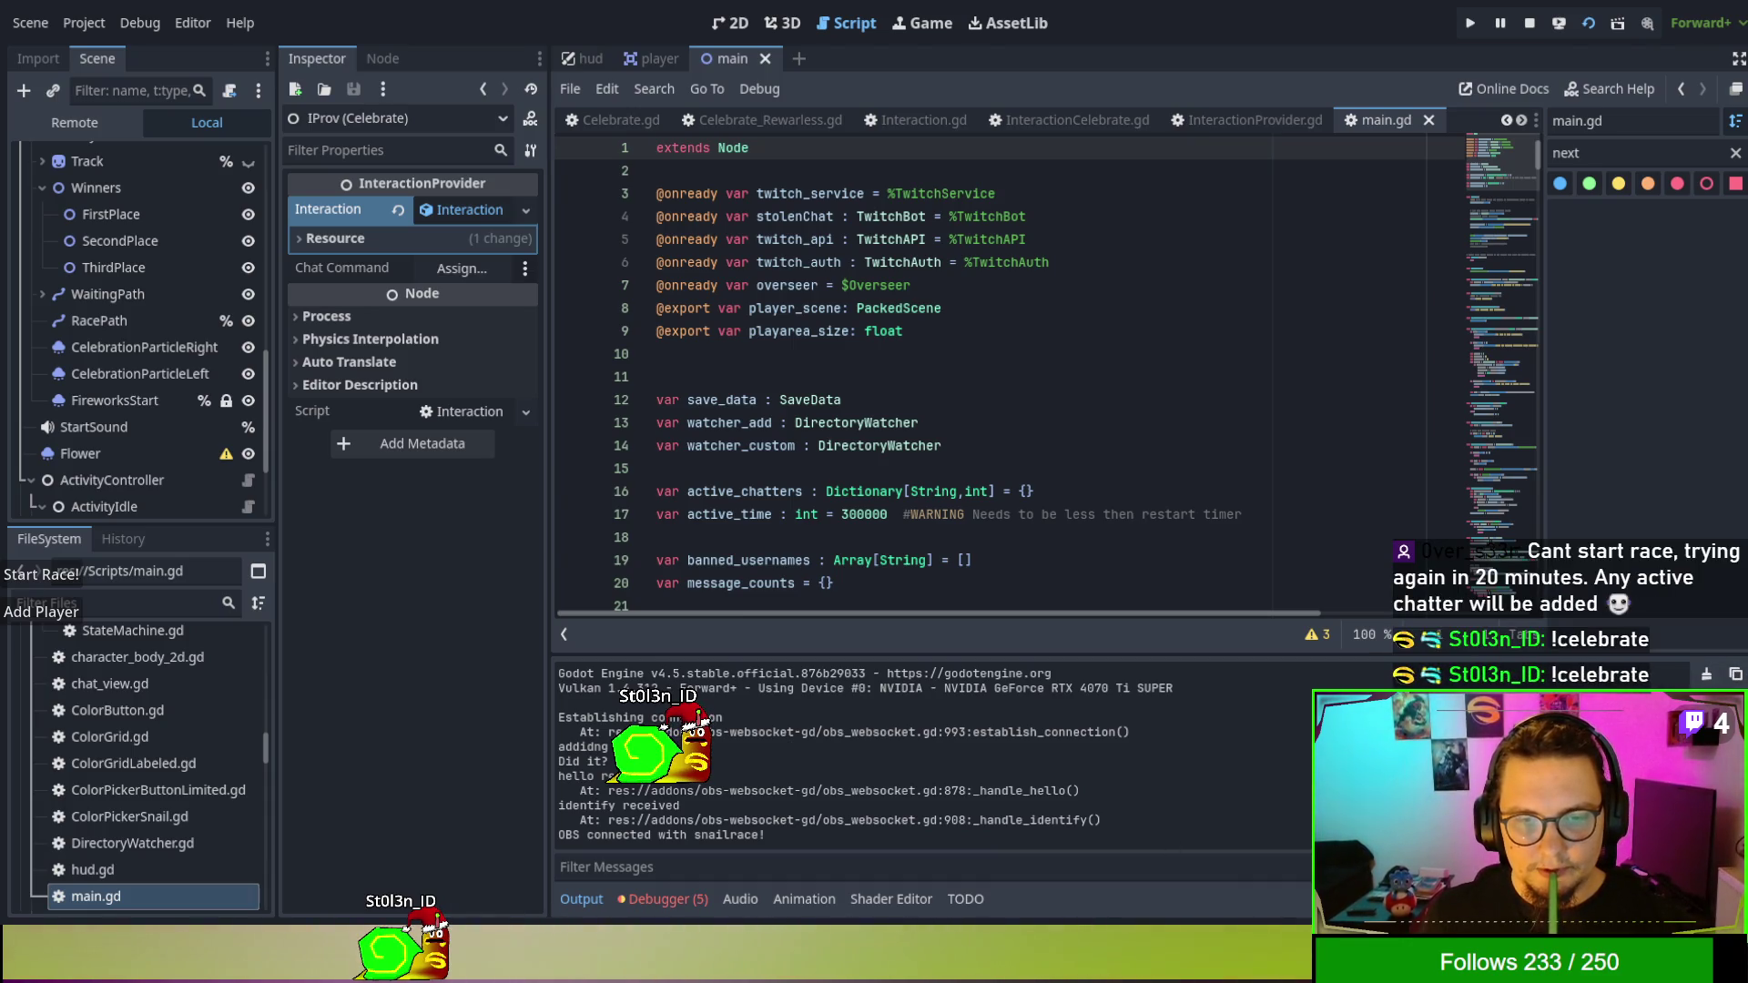
Show the Debugger's Errors list and rerun the project with F5.
{"action": "left_click", "coordinate": [673, 910]}
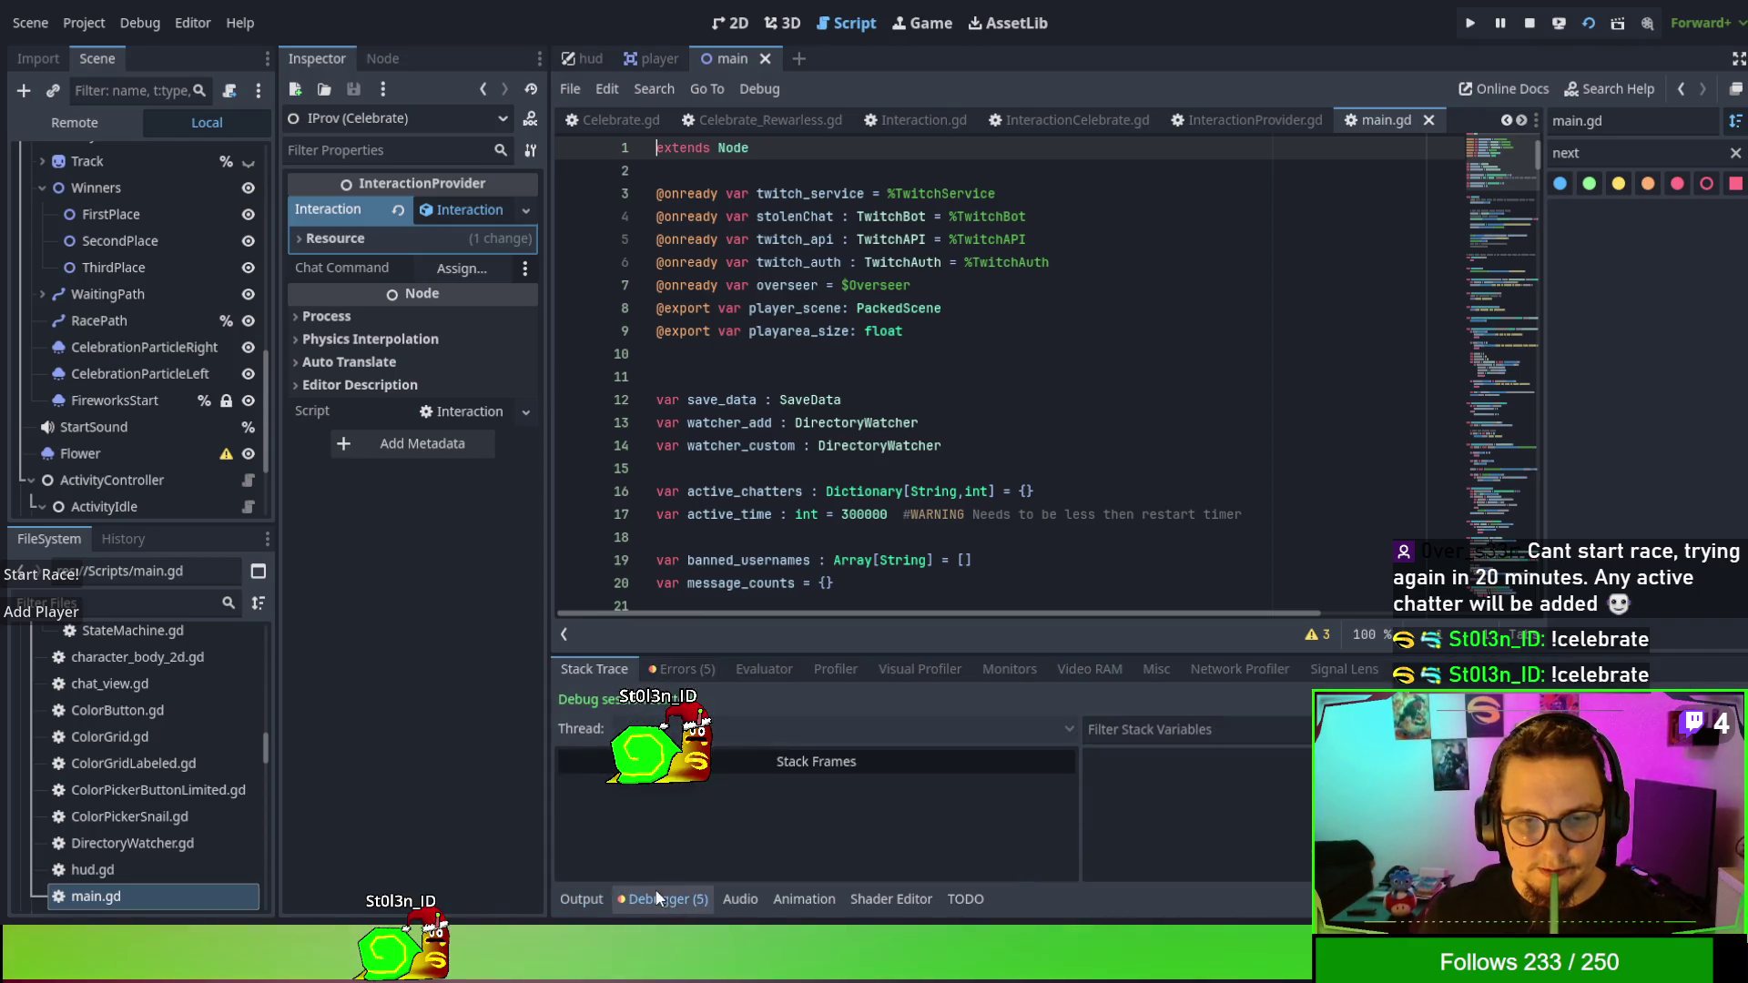
{"action": "left_click", "coordinate": [688, 669]}
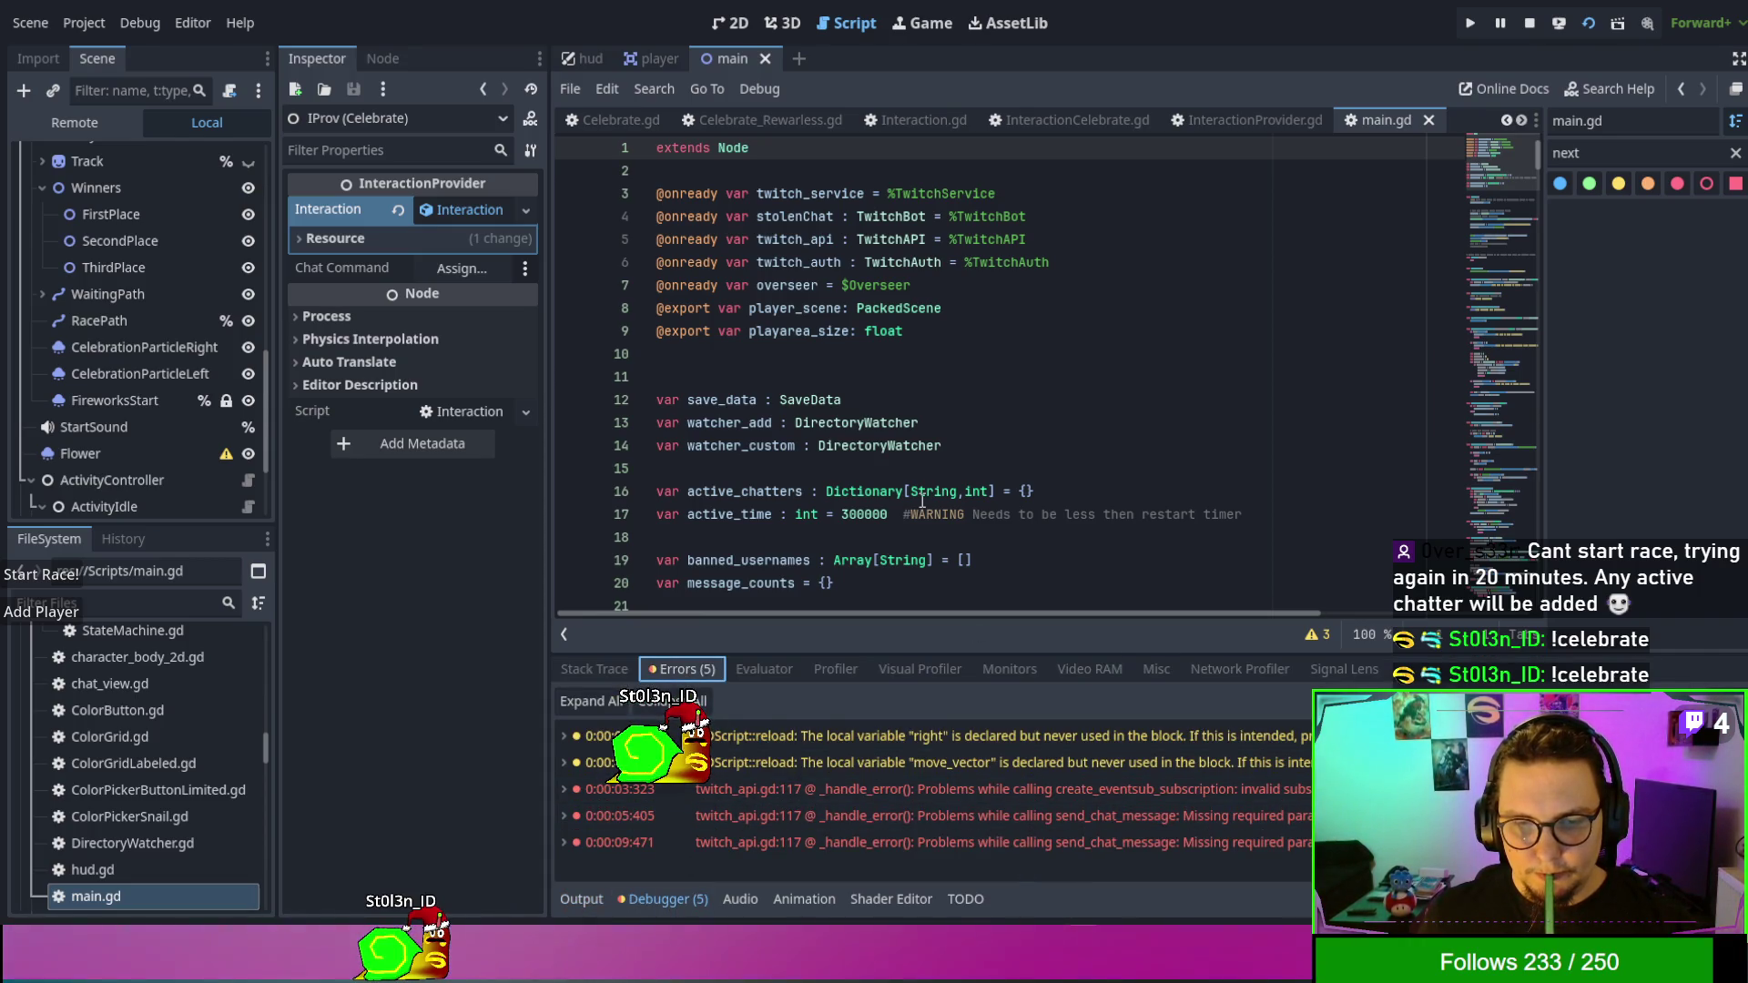
{"action": "left_click", "coordinate": [857, 400]}
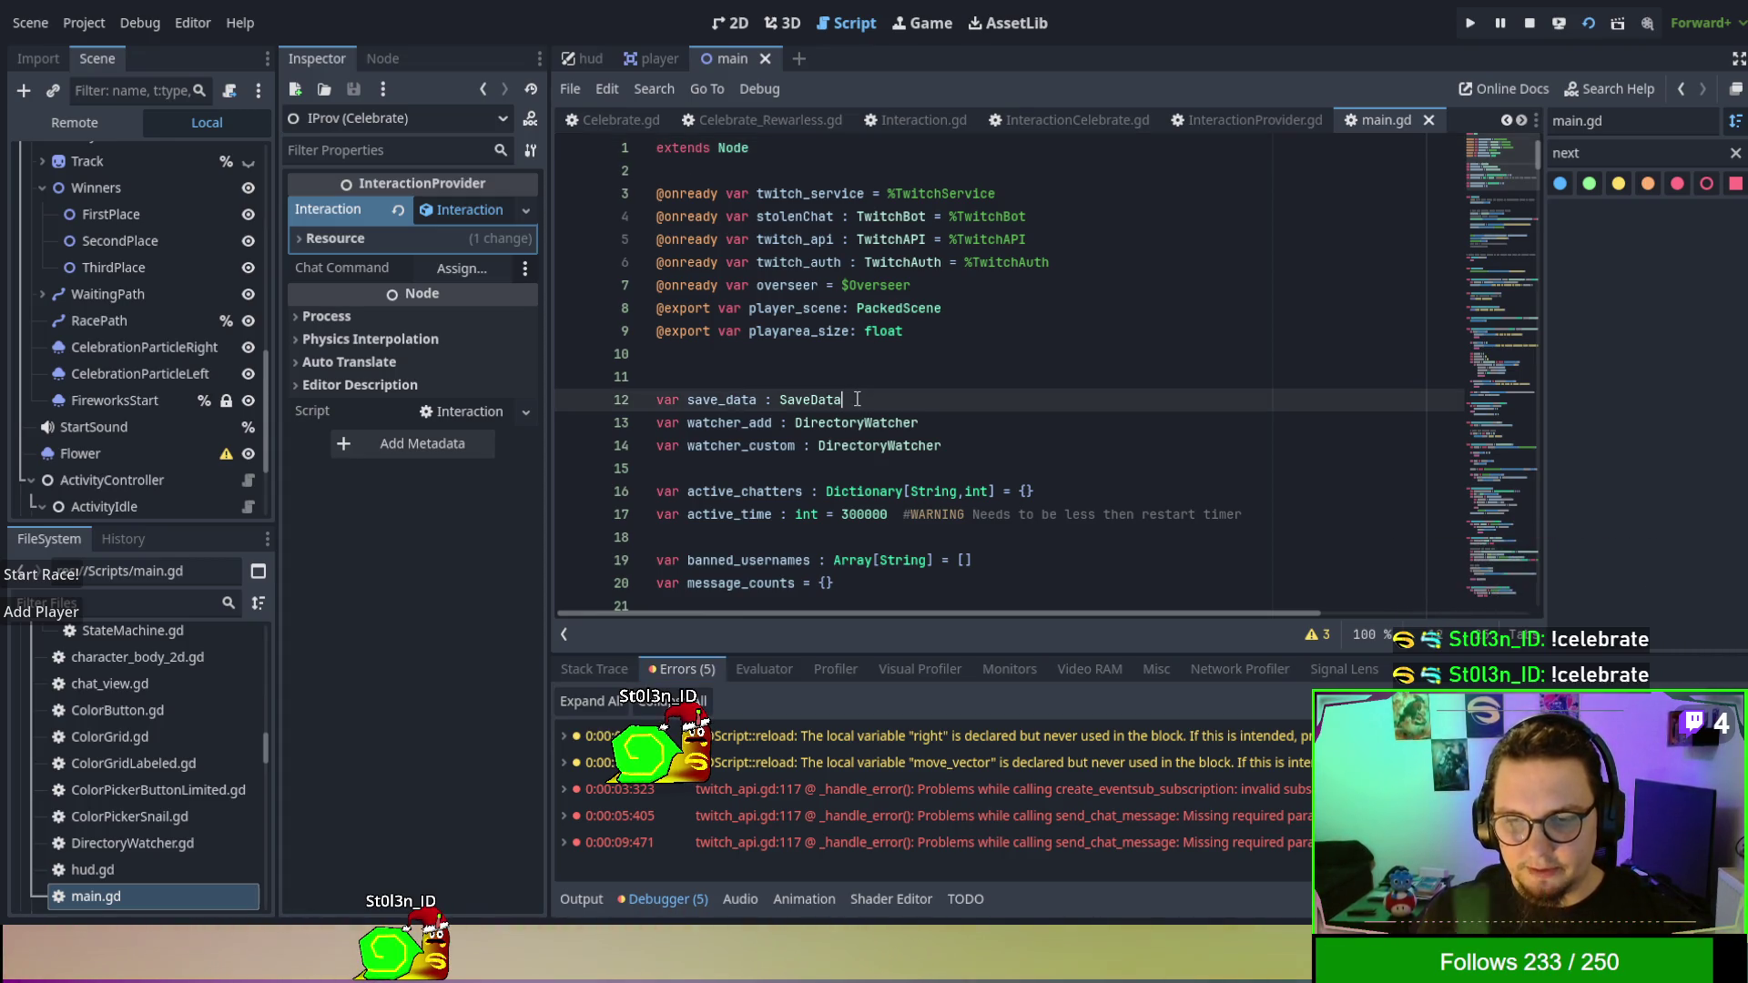
{"action": "key", "text": "F5"}
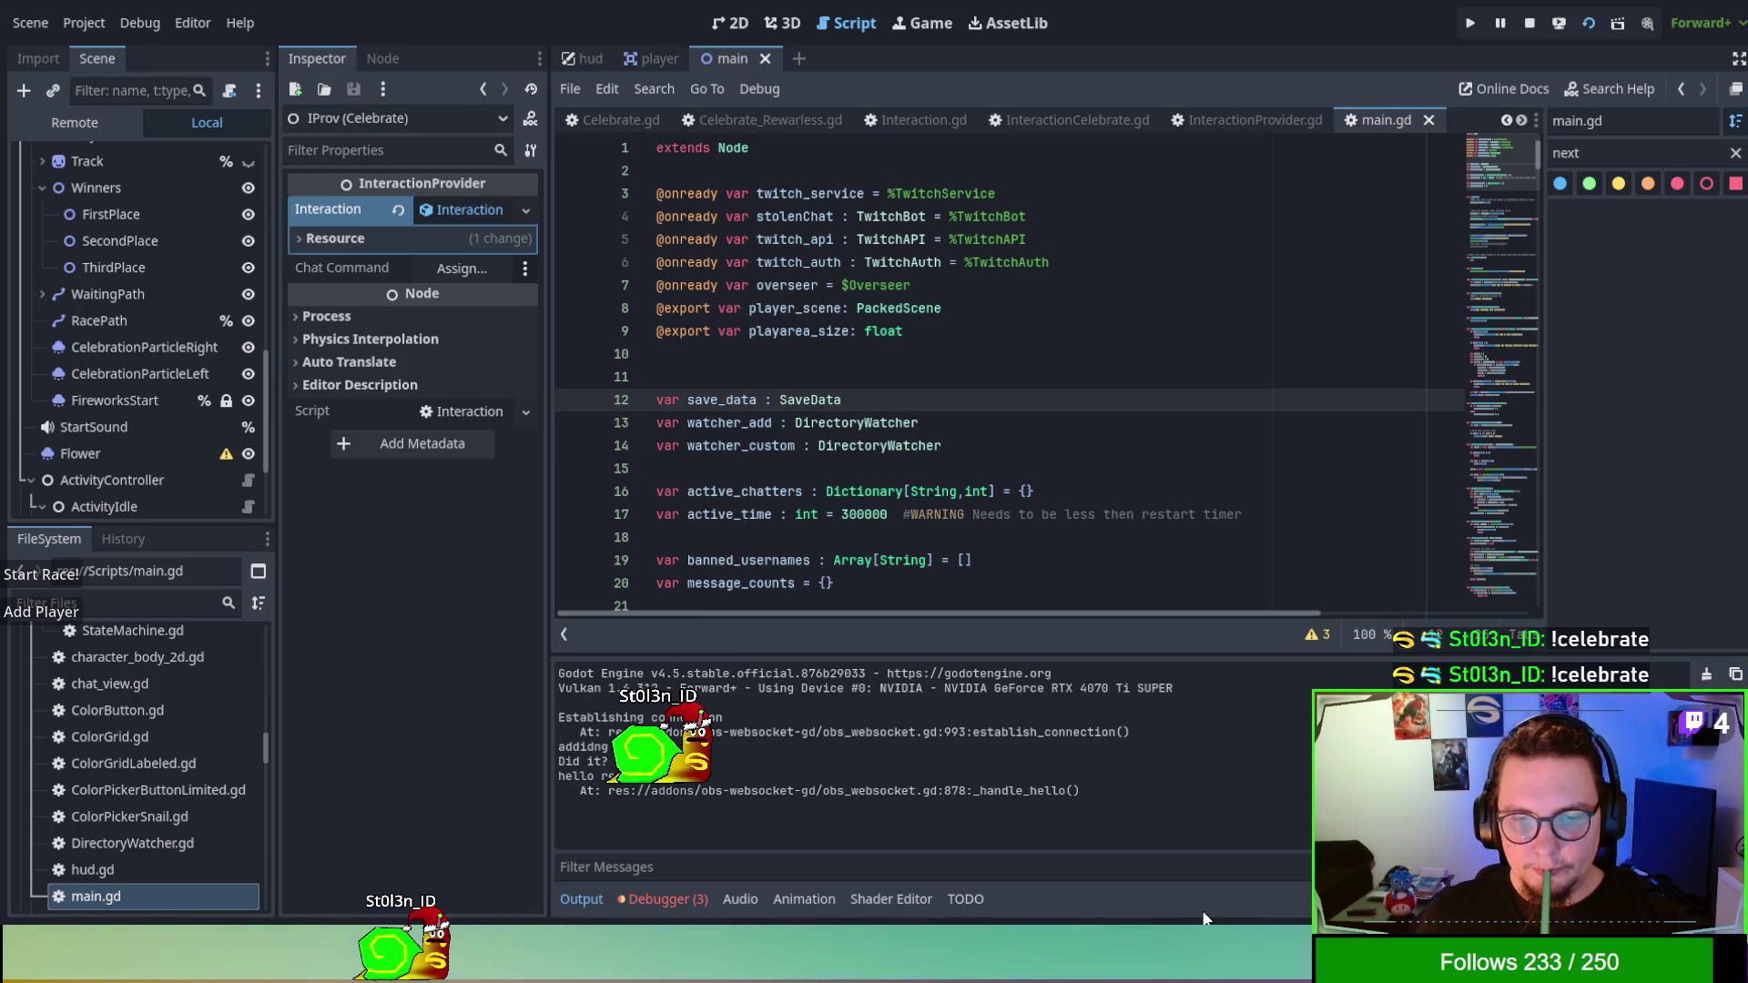
{"action": "left_click", "coordinate": [687, 903]}
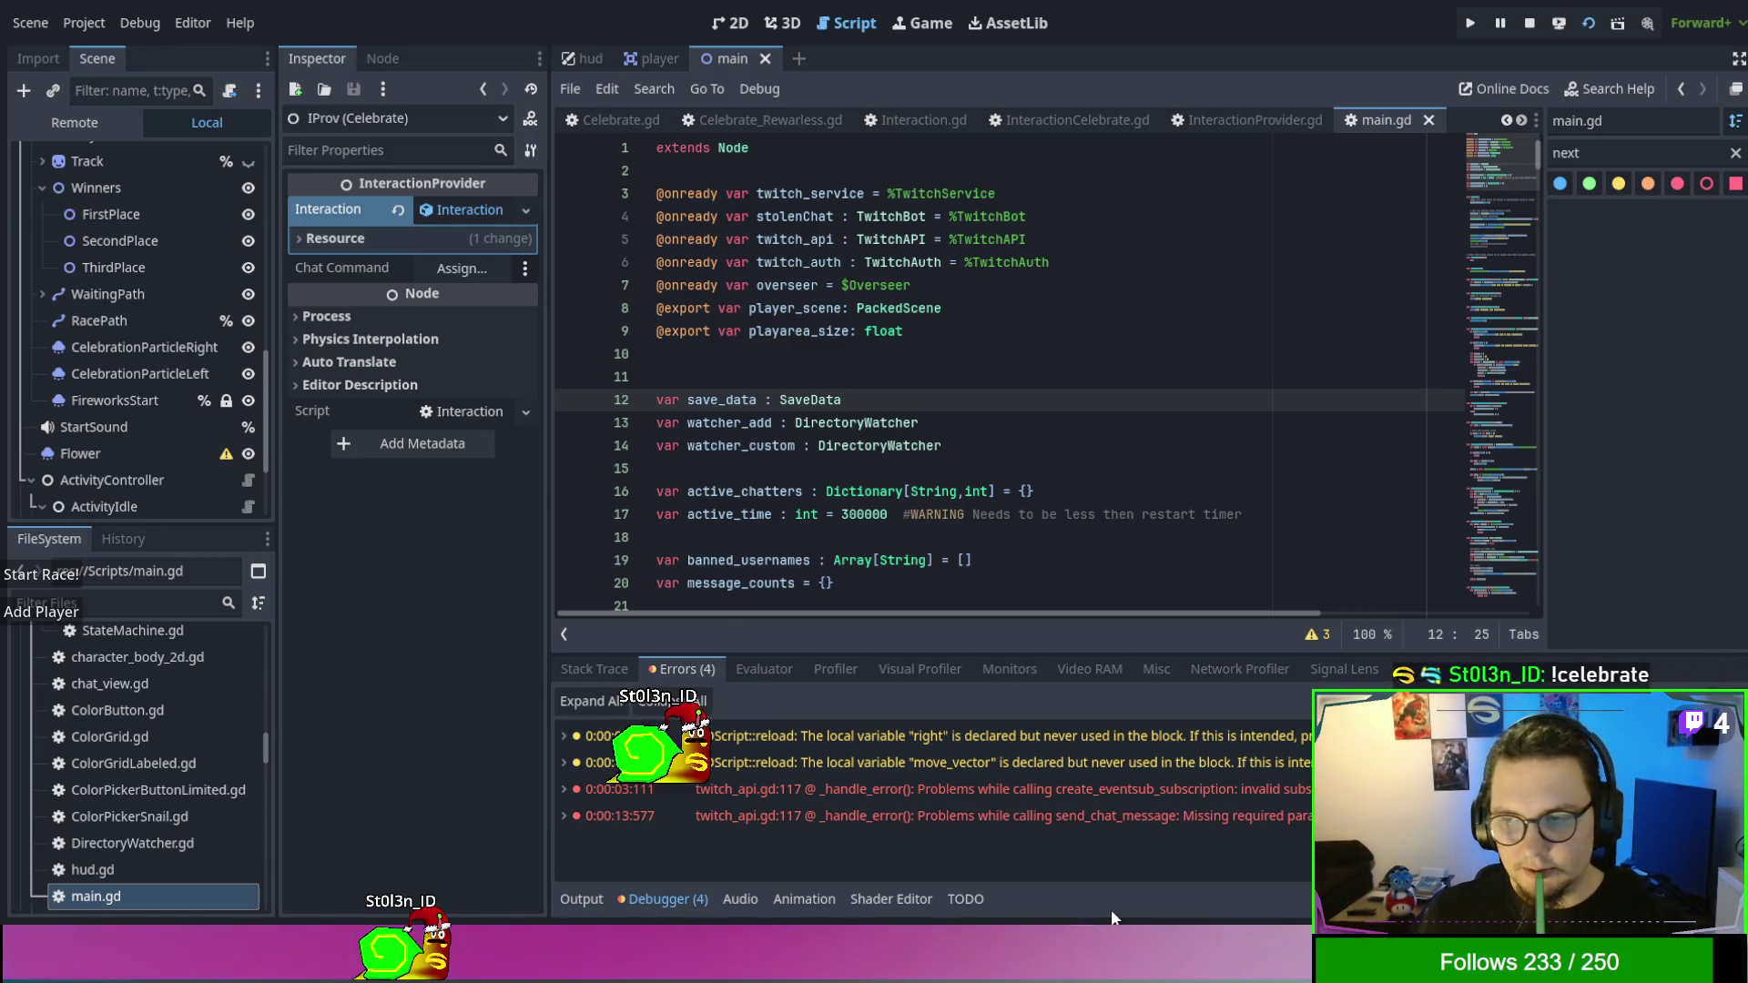
Trace the send_chat_message error to twitch_api.gd:117, close that script, and return to InteractionCelebrate.gd.
{"action": "double_click", "coordinate": [890, 812]}
{"action": "double_click", "coordinate": [889, 812]}
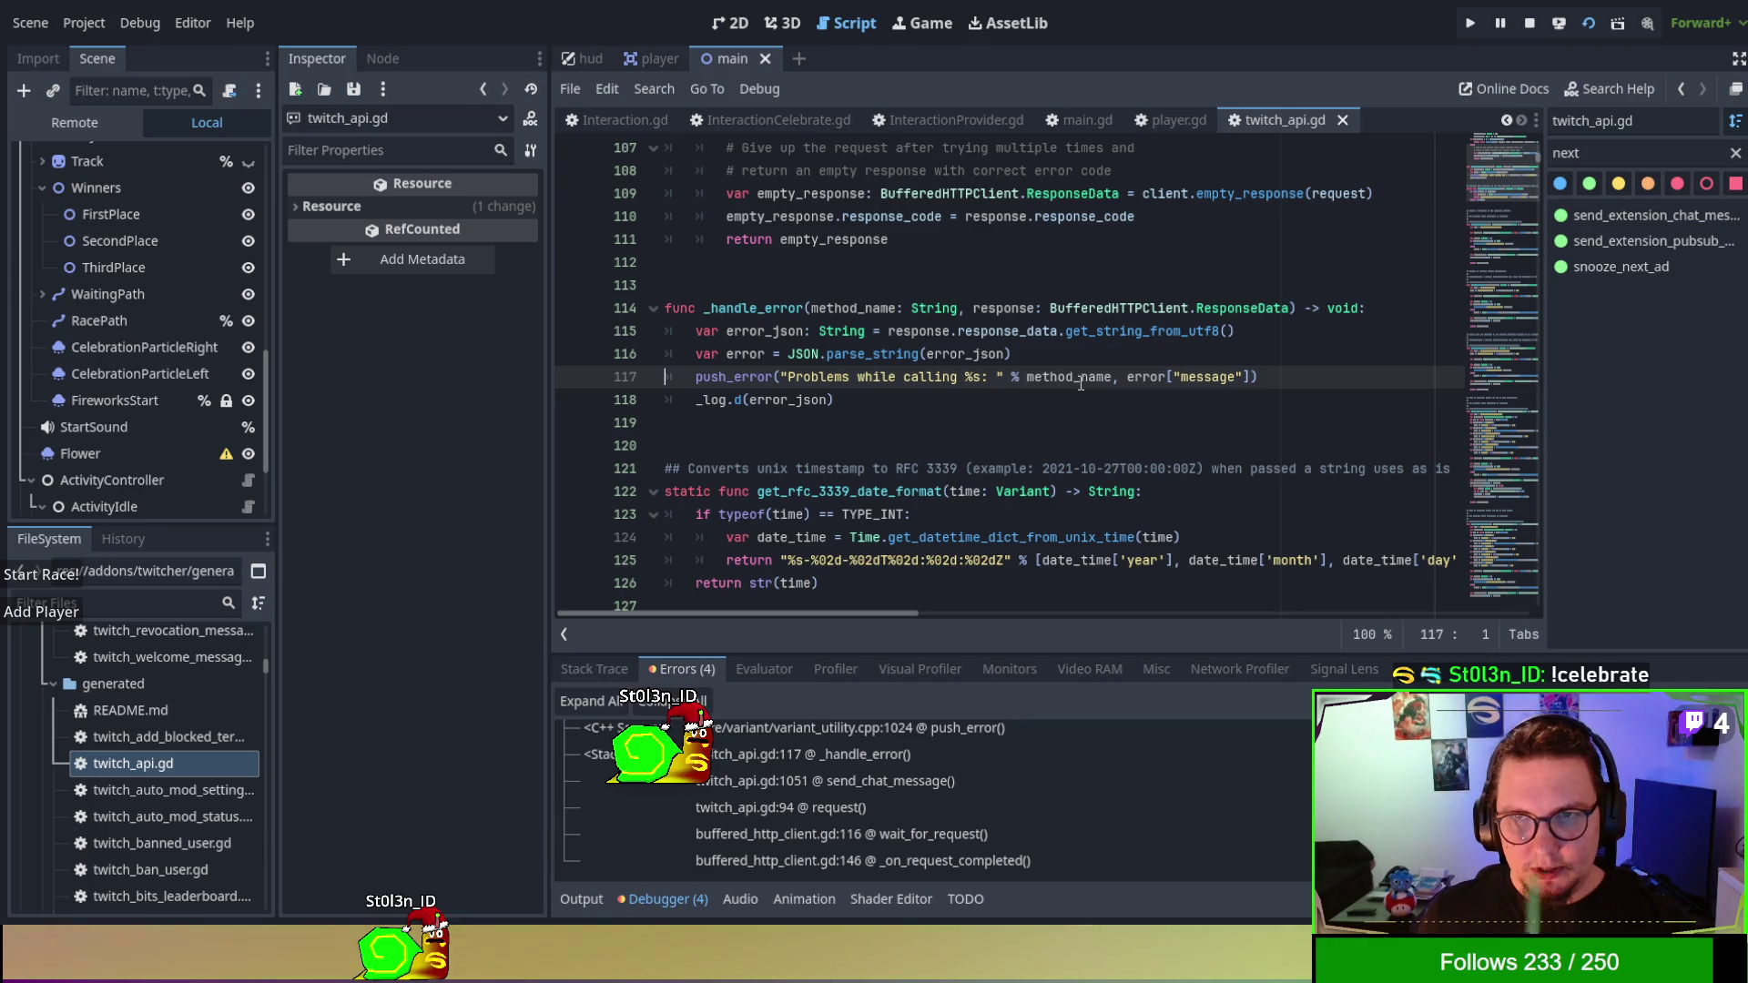
{"action": "left_click", "coordinate": [1342, 120]}
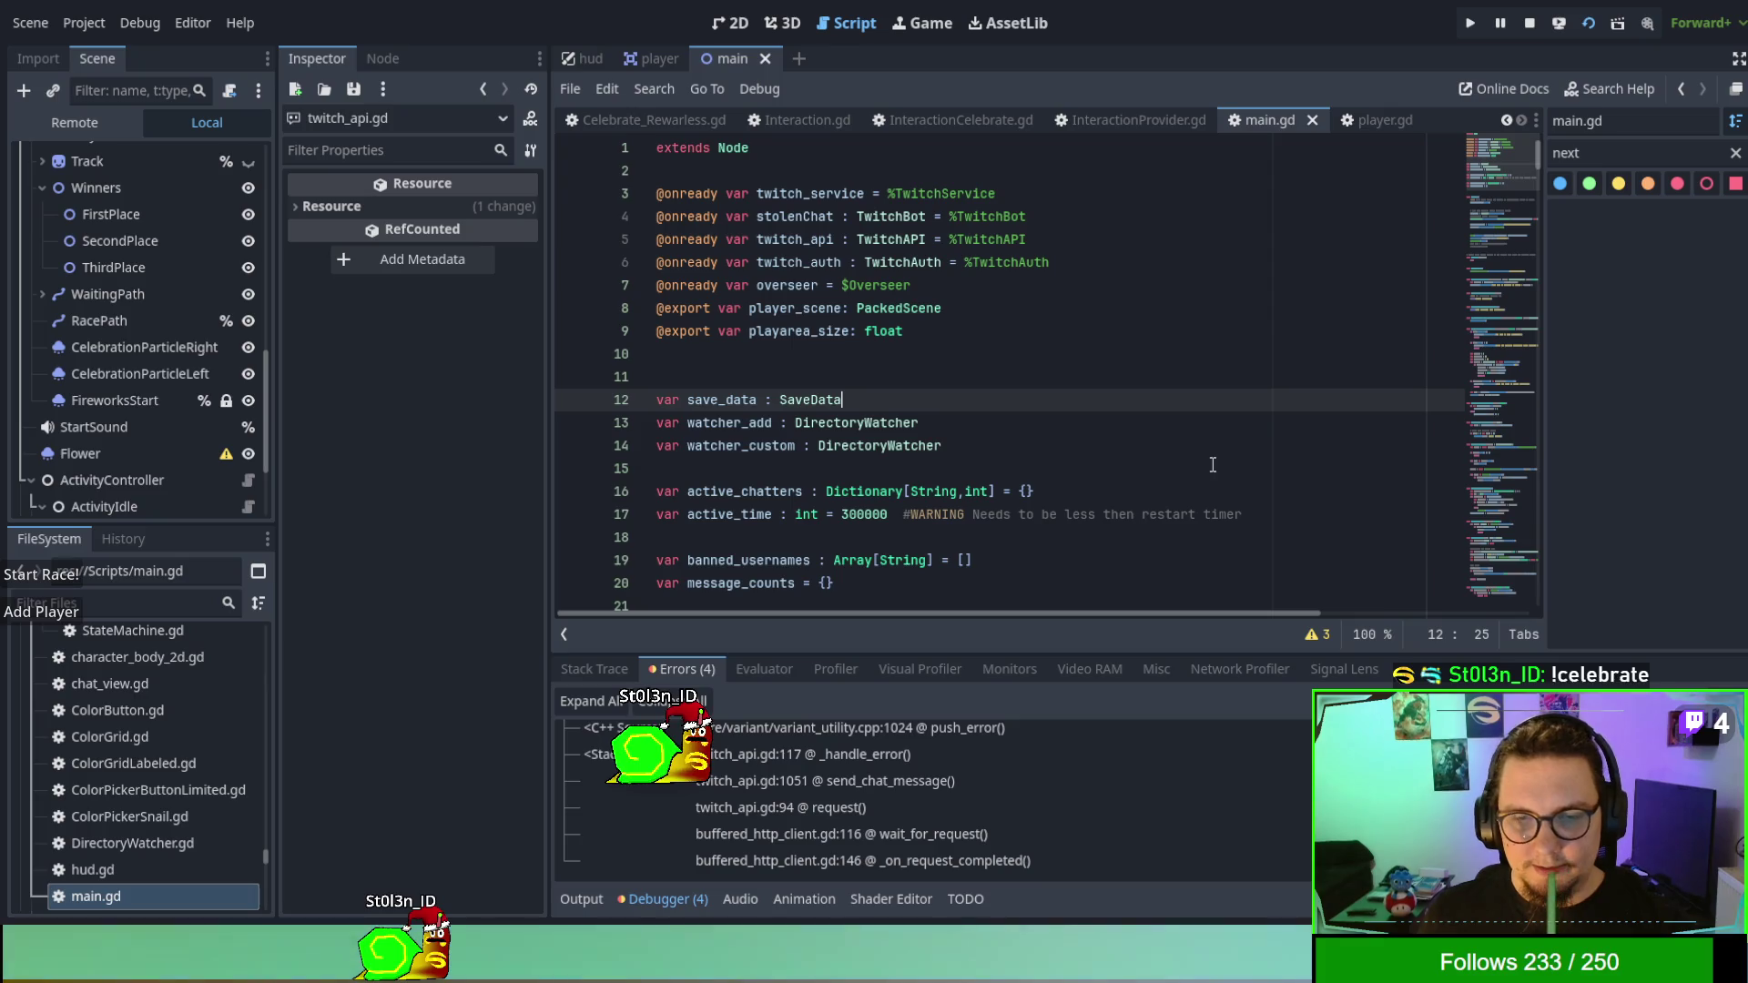
{"action": "left_click", "coordinate": [1085, 119]}
{"action": "left_click", "coordinate": [957, 123]}
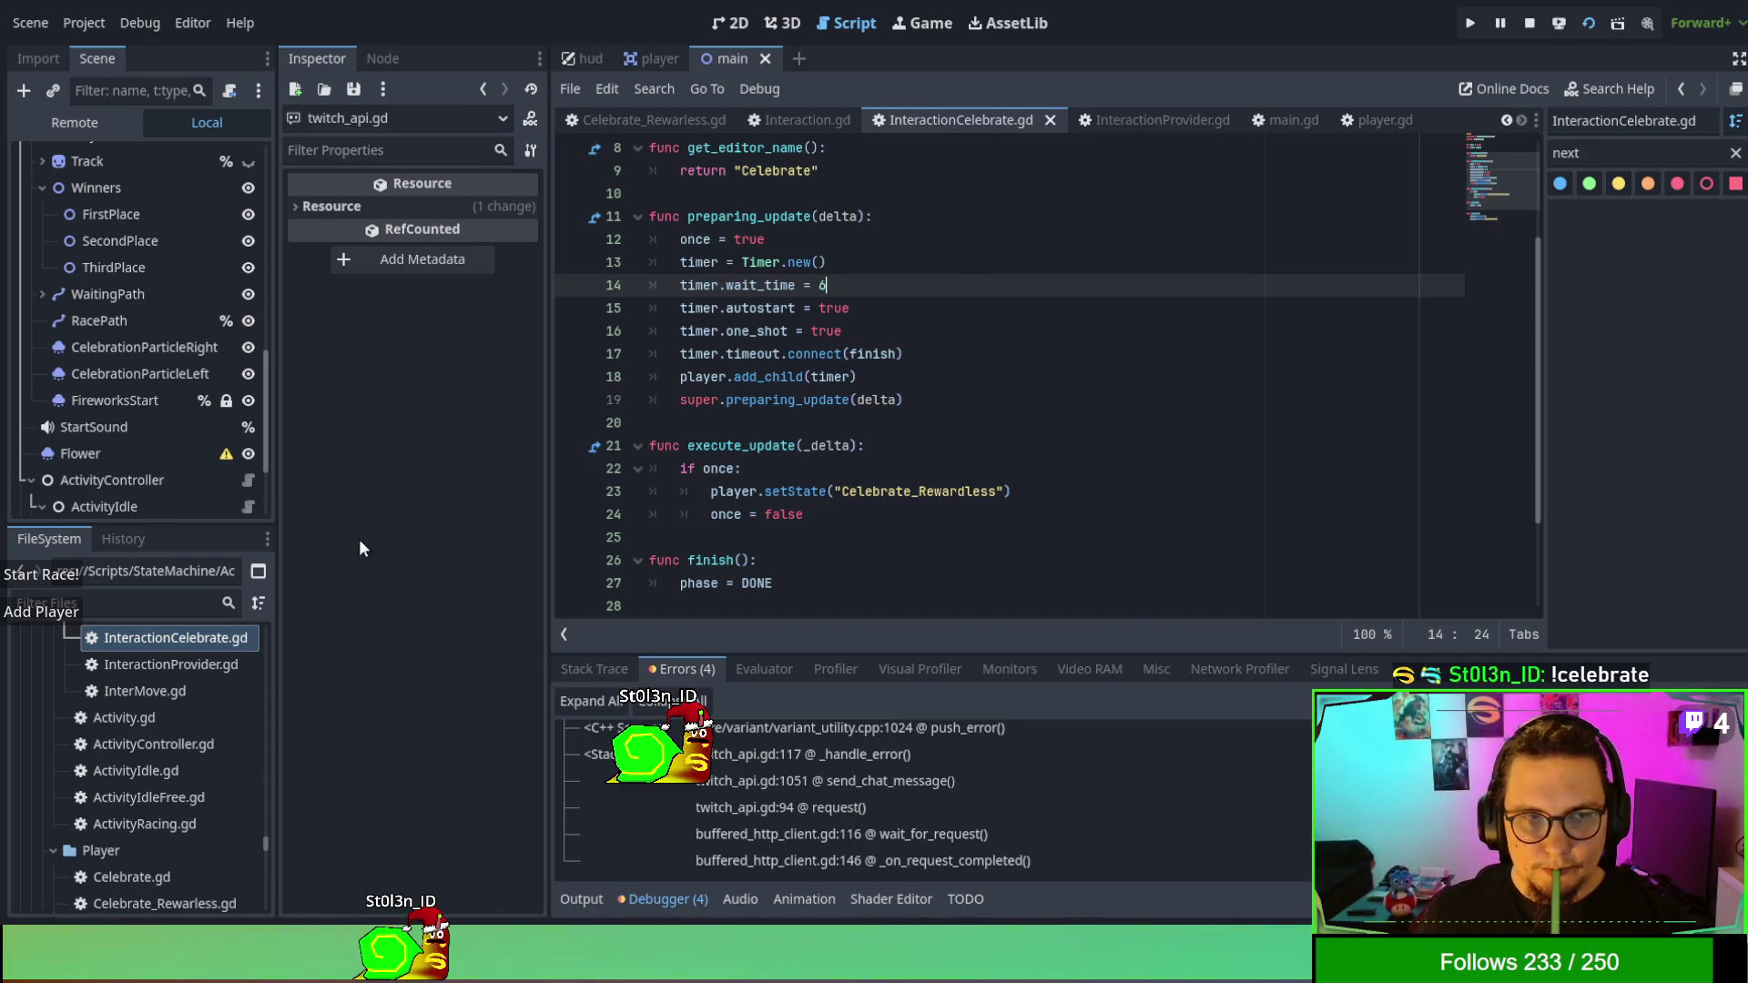
In the player scene, undo to restore the Celebrate_Rewardless state under PlayerStateMachine.
{"action": "scroll", "coordinate": [127, 378], "scroll_direction": "down", "scroll_amount": 4}
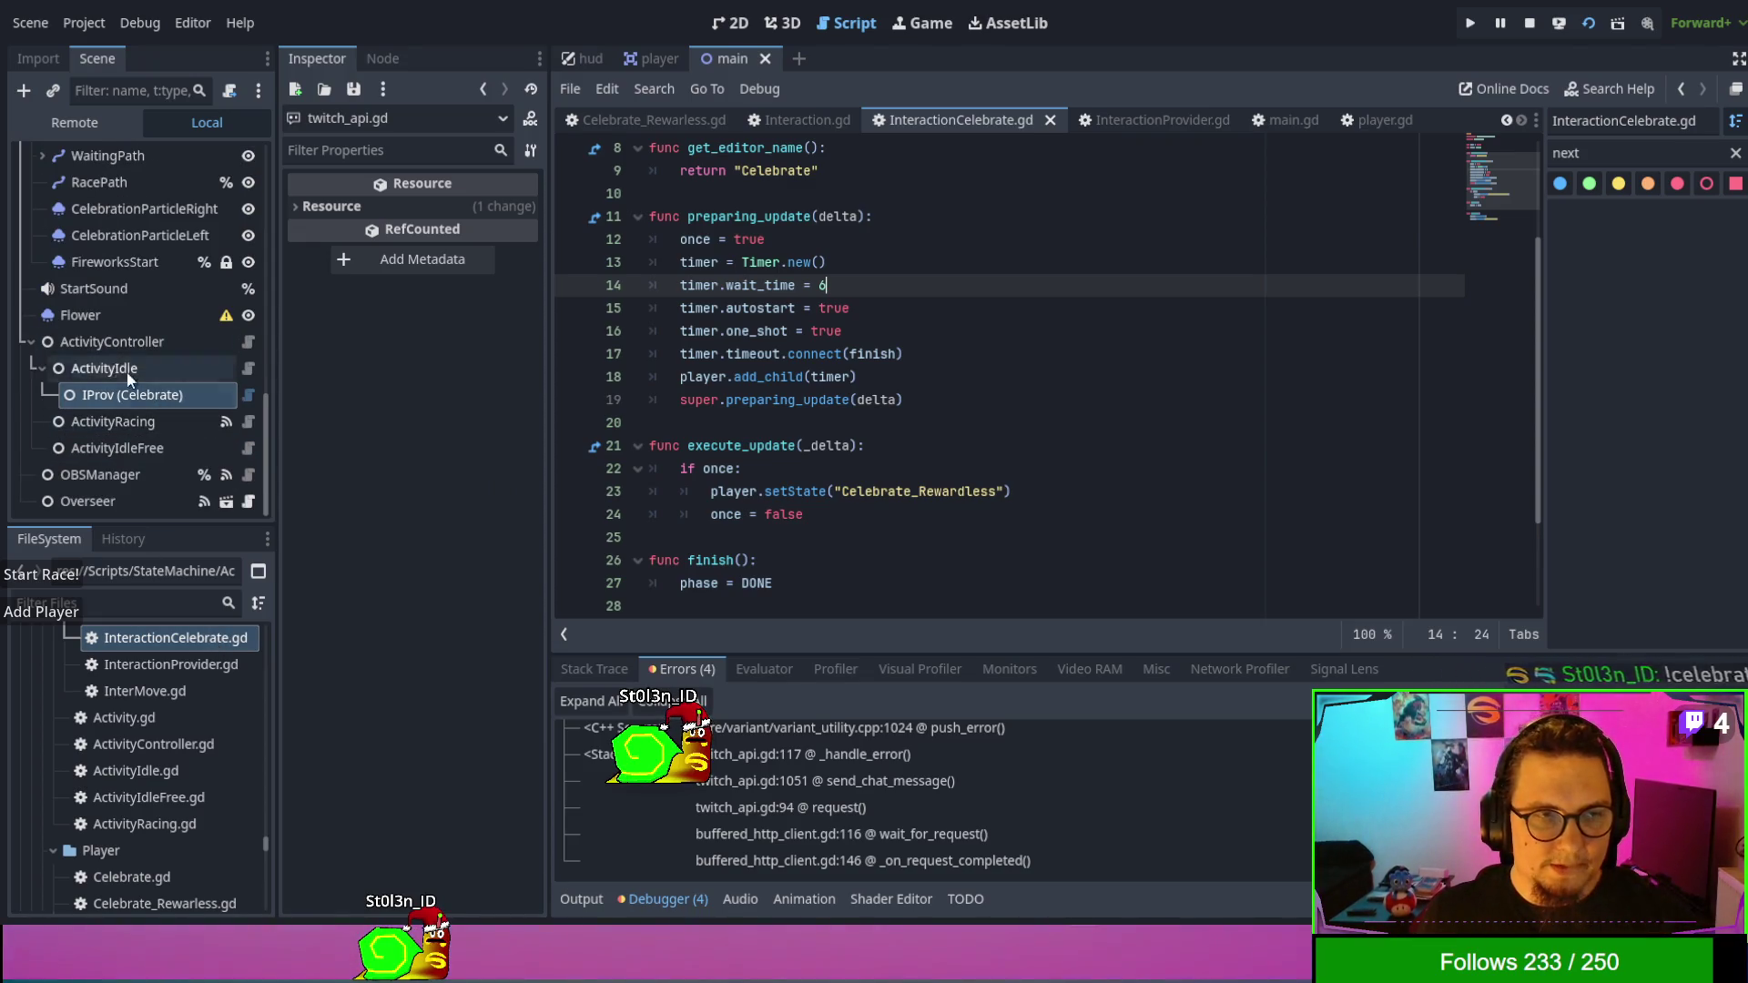
{"action": "left_click", "coordinate": [646, 59]}
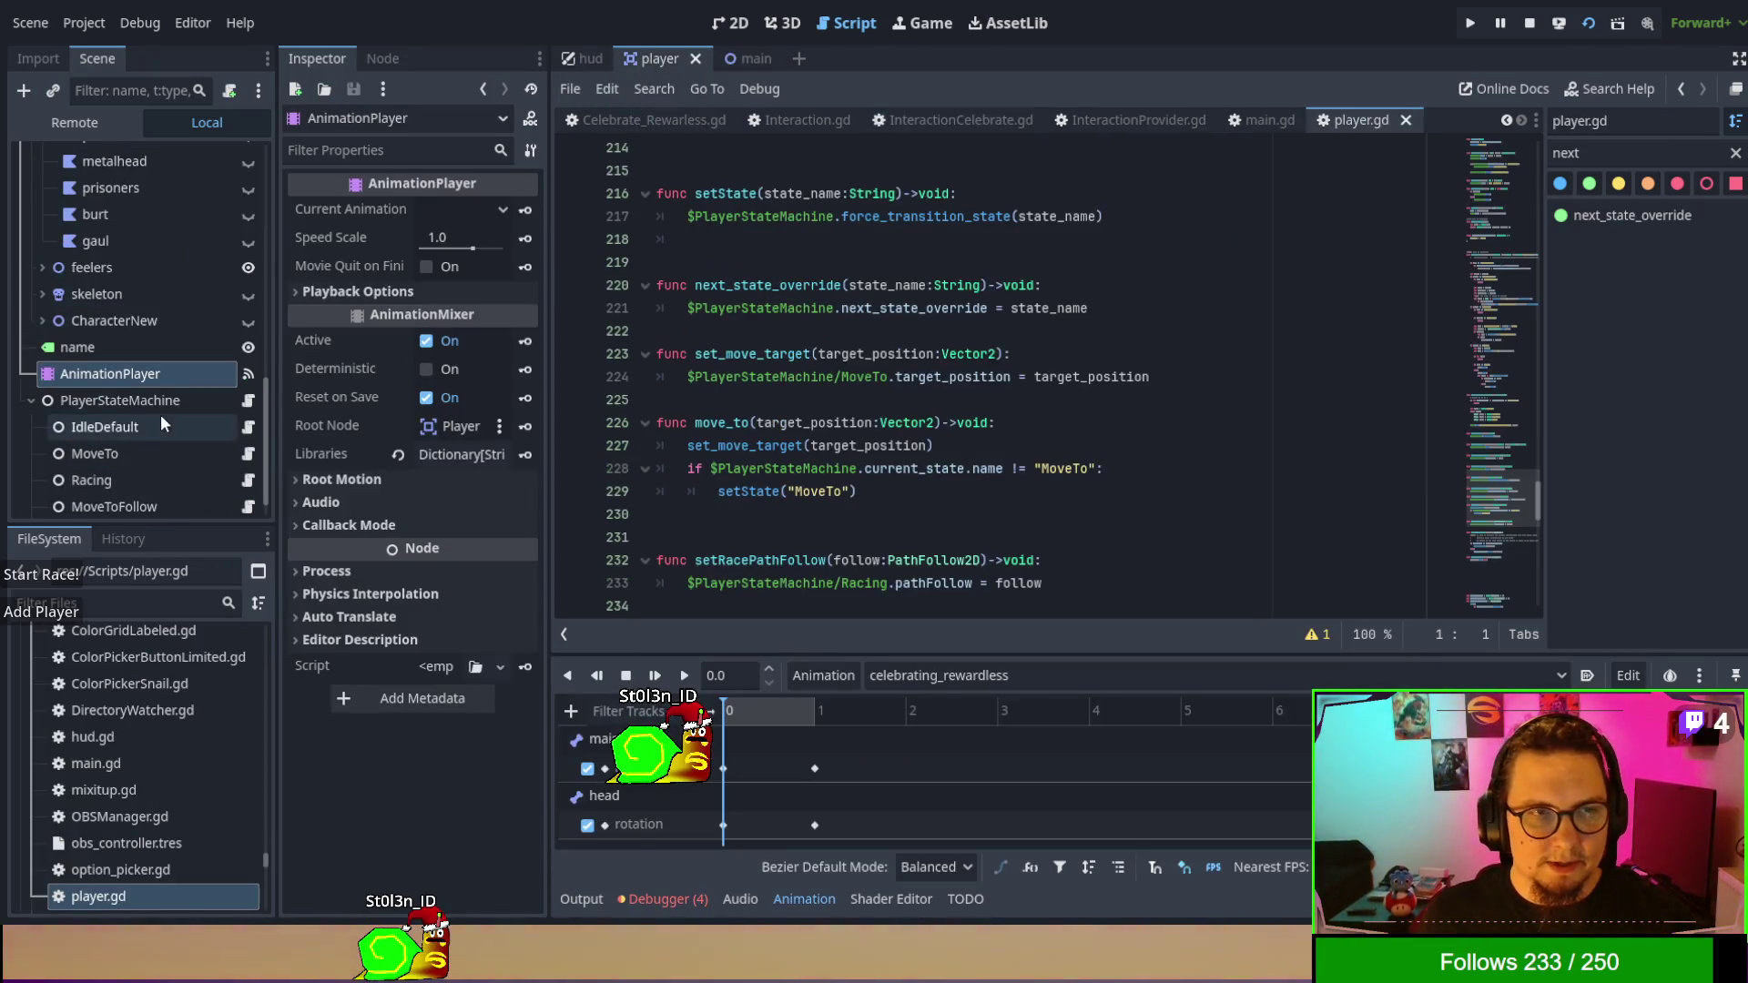
{"action": "scroll", "coordinate": [161, 414], "scroll_direction": "down", "scroll_amount": 1}
{"action": "scroll", "coordinate": [114, 692], "scroll_direction": "up", "scroll_amount": 3}
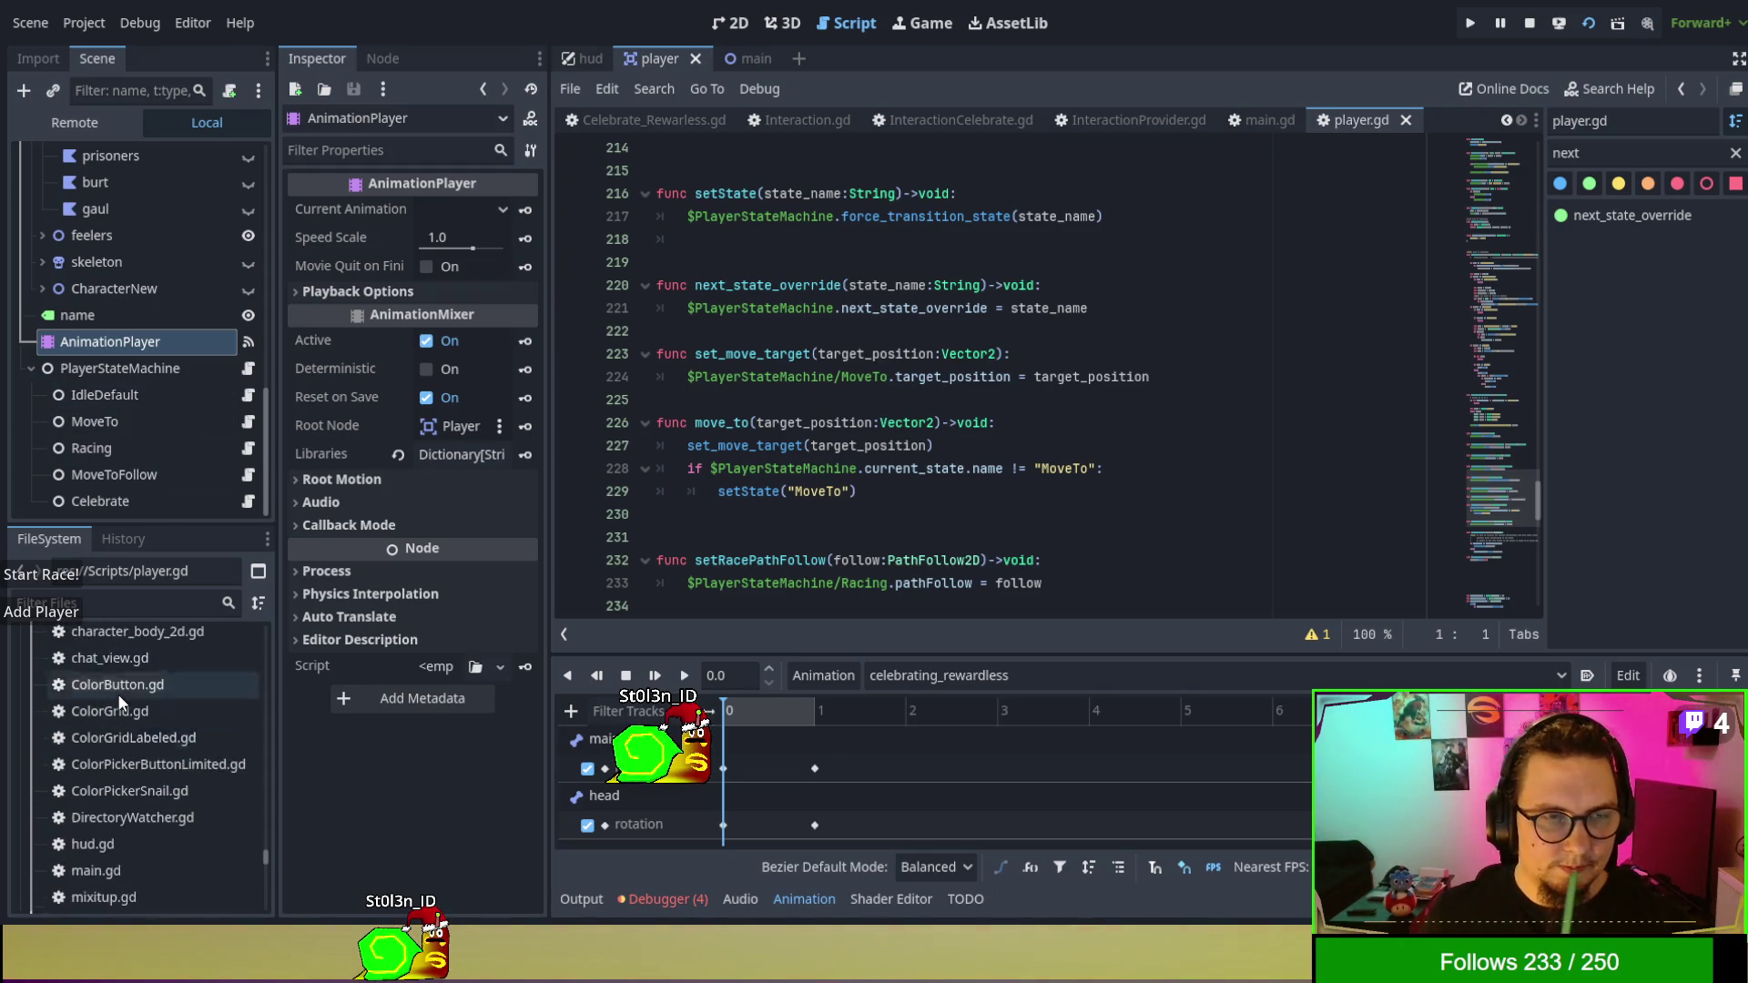
{"action": "scroll", "coordinate": [118, 701], "scroll_direction": "up", "scroll_amount": 6}
{"action": "left_click", "coordinate": [135, 370]}
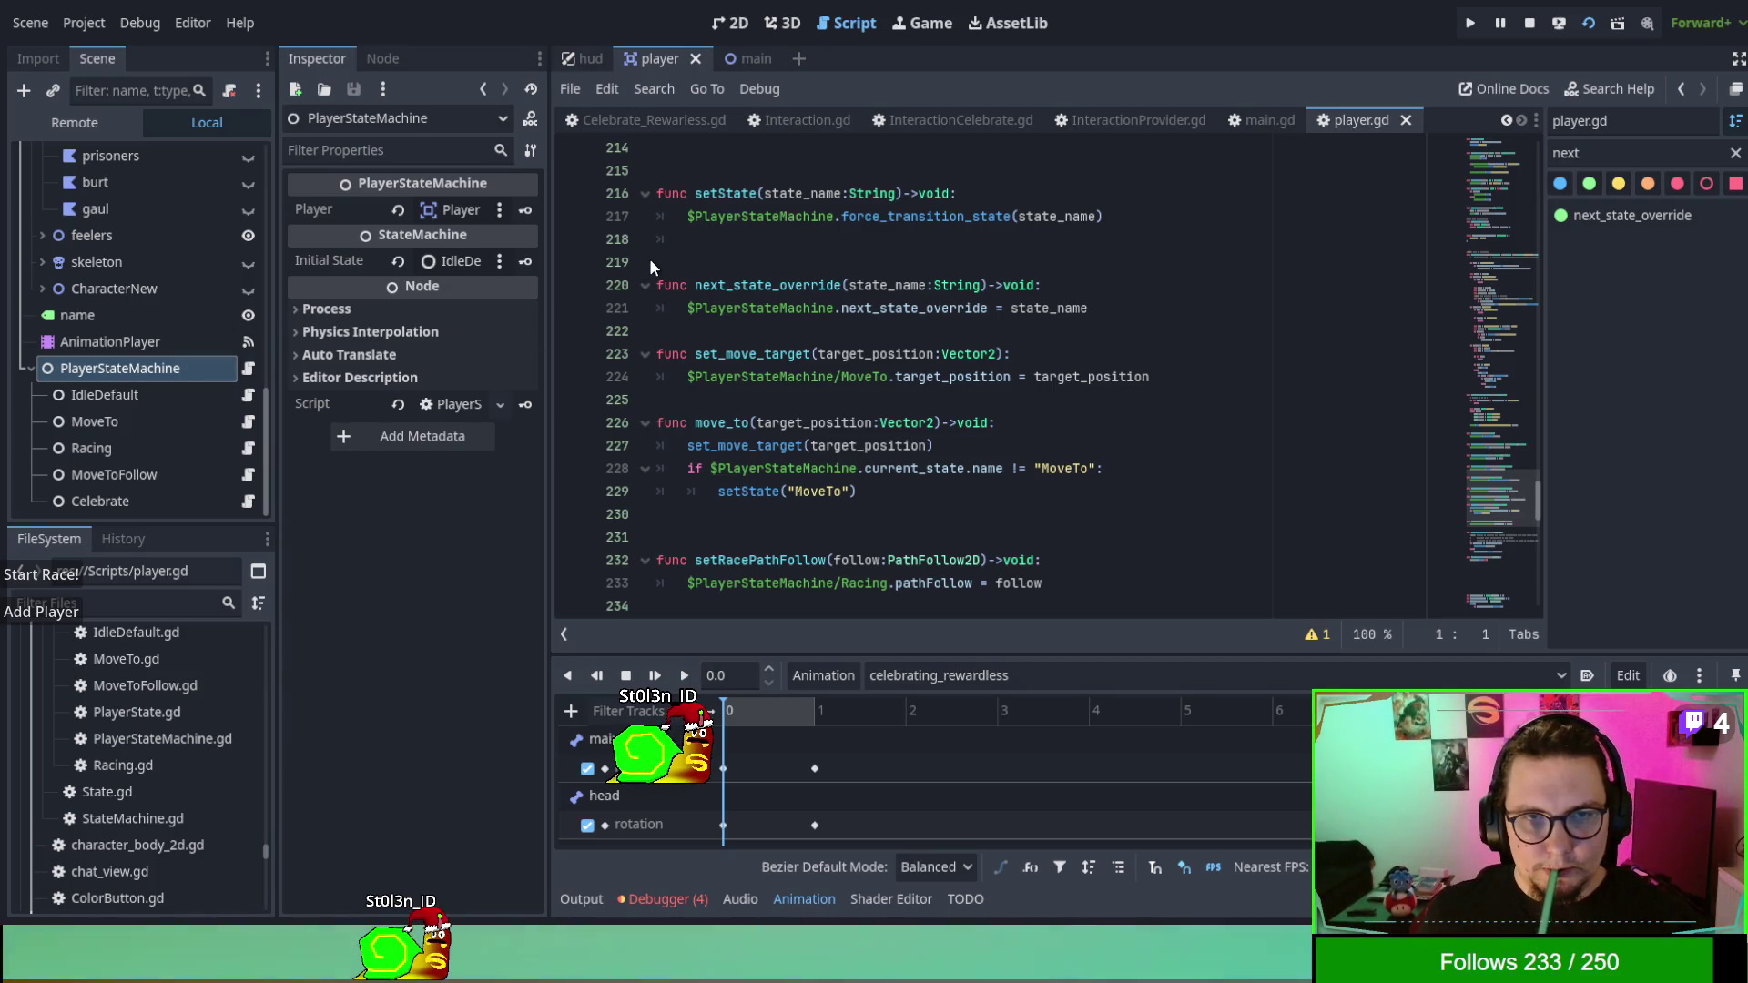
{"action": "key", "text": "ctrl+z"}
{"action": "left_click", "coordinate": [976, 447]}
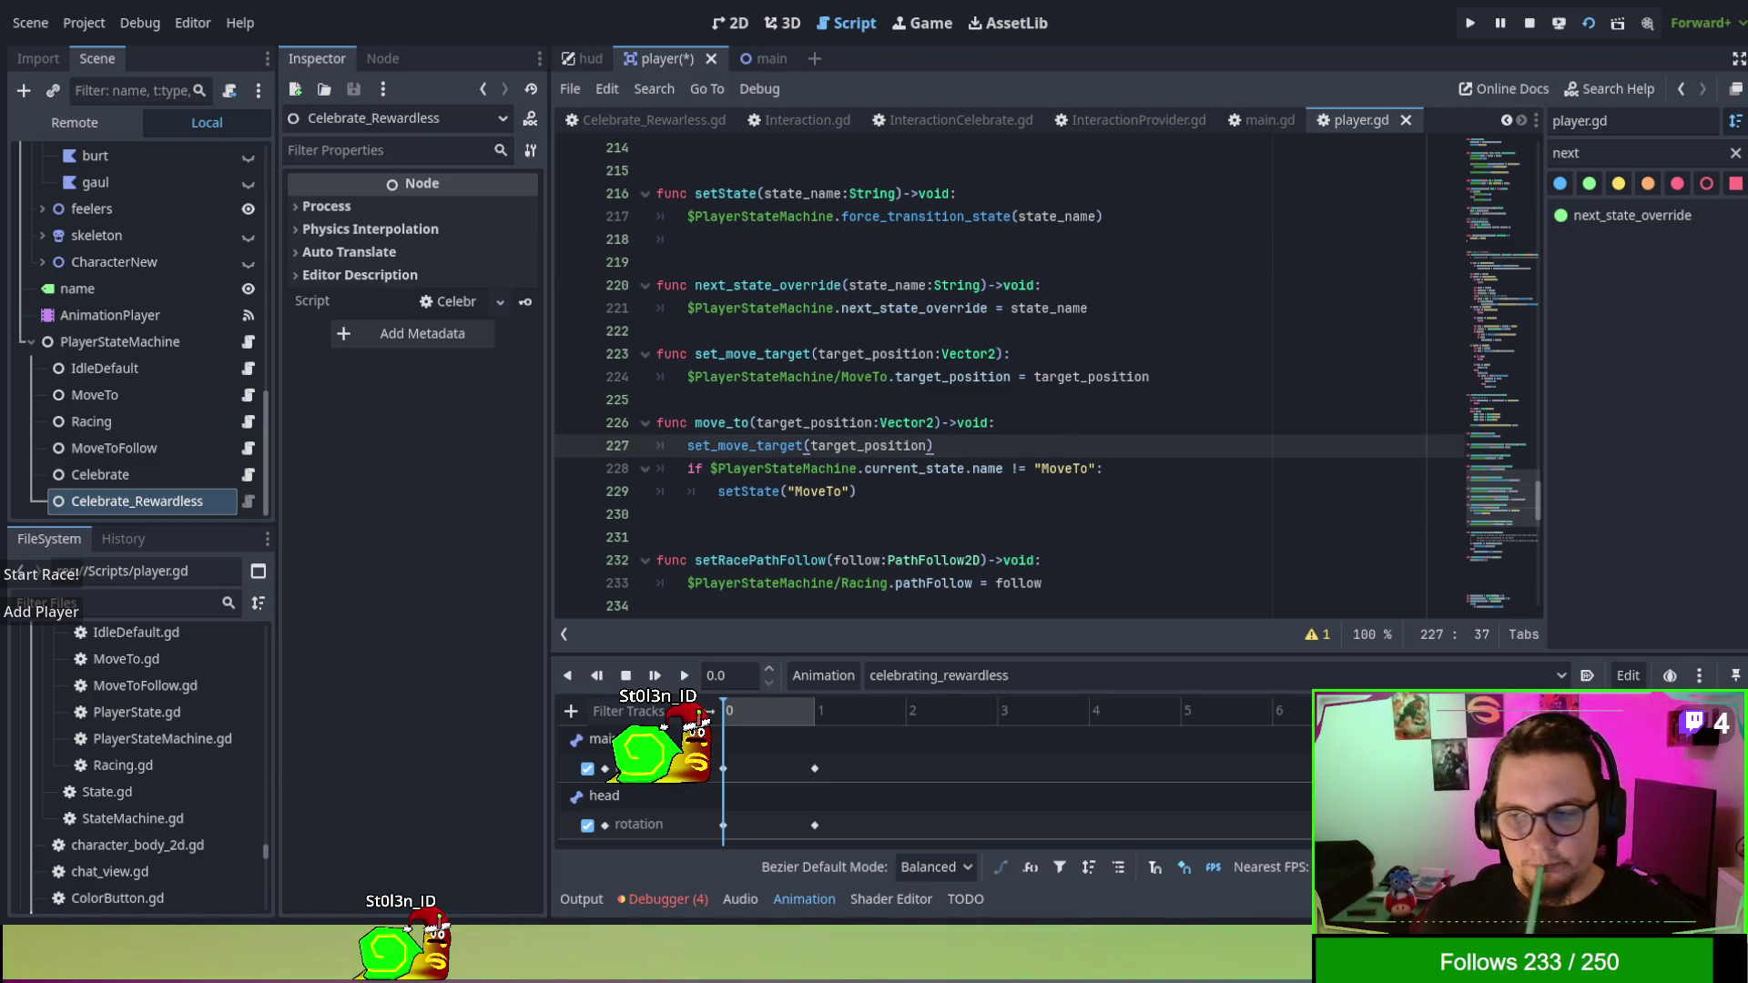
{"action": "left_click", "coordinate": [1020, 354]}
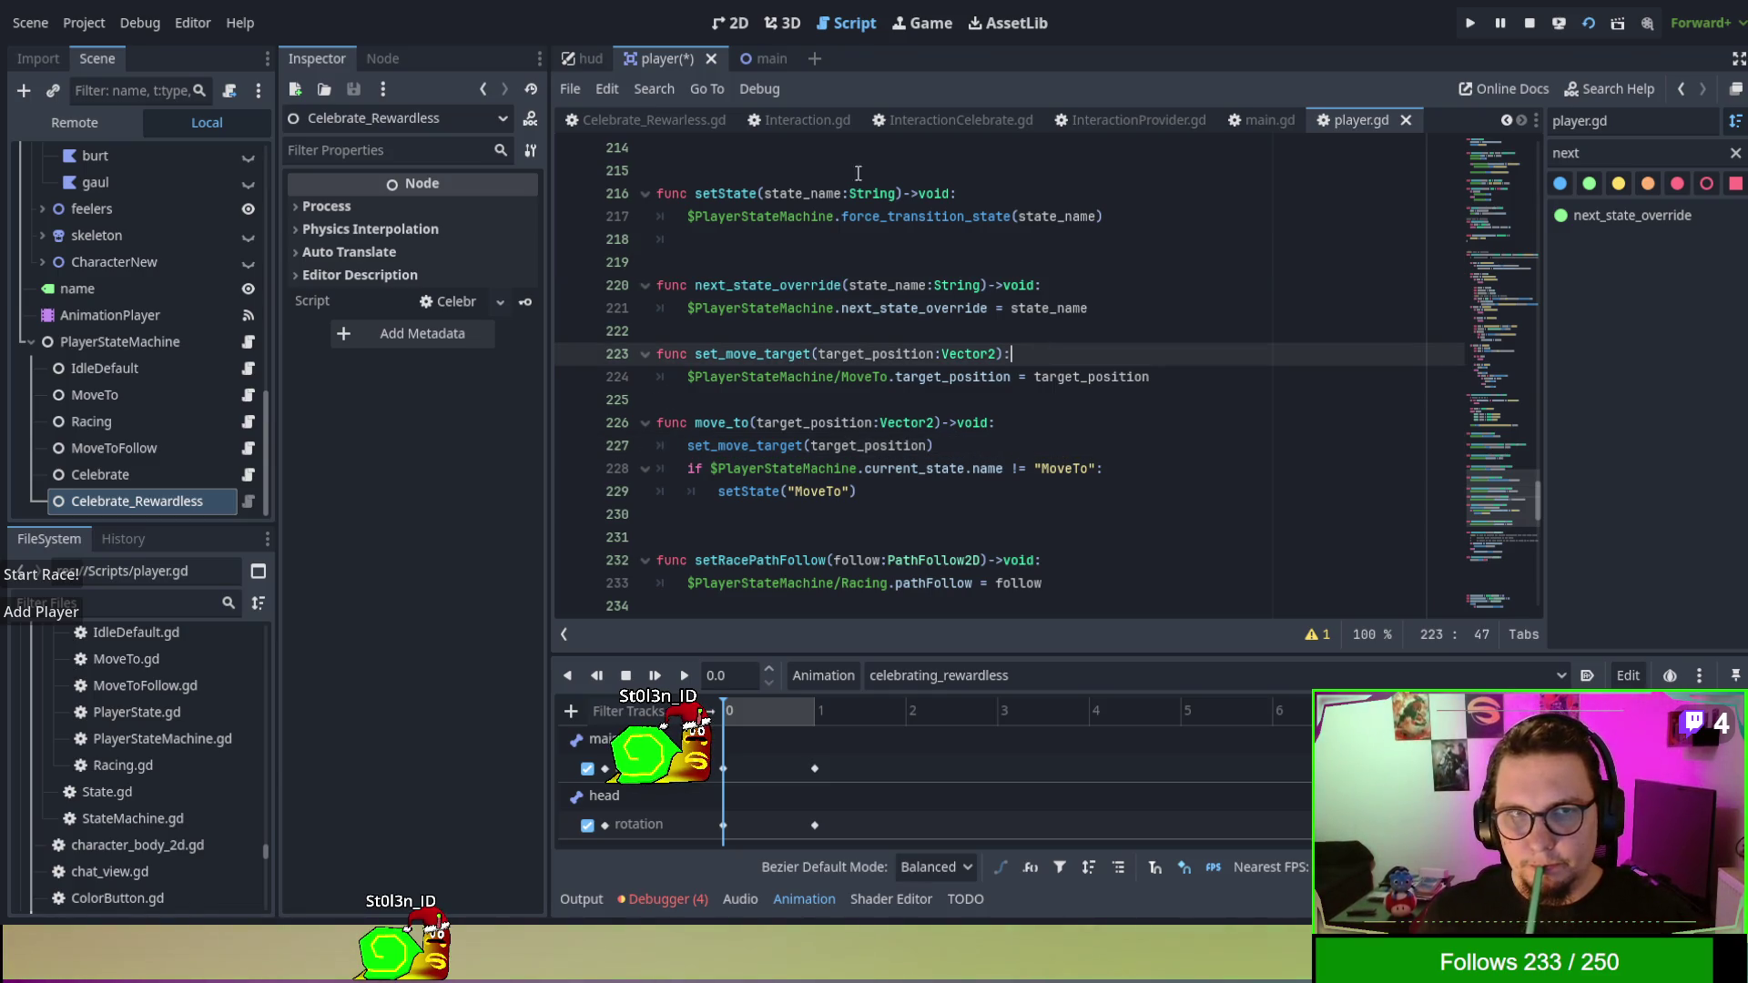
Stop the running game with F8 and show the celebrating_rewardless animation tracks.
{"action": "left_click", "coordinate": [765, 58]}
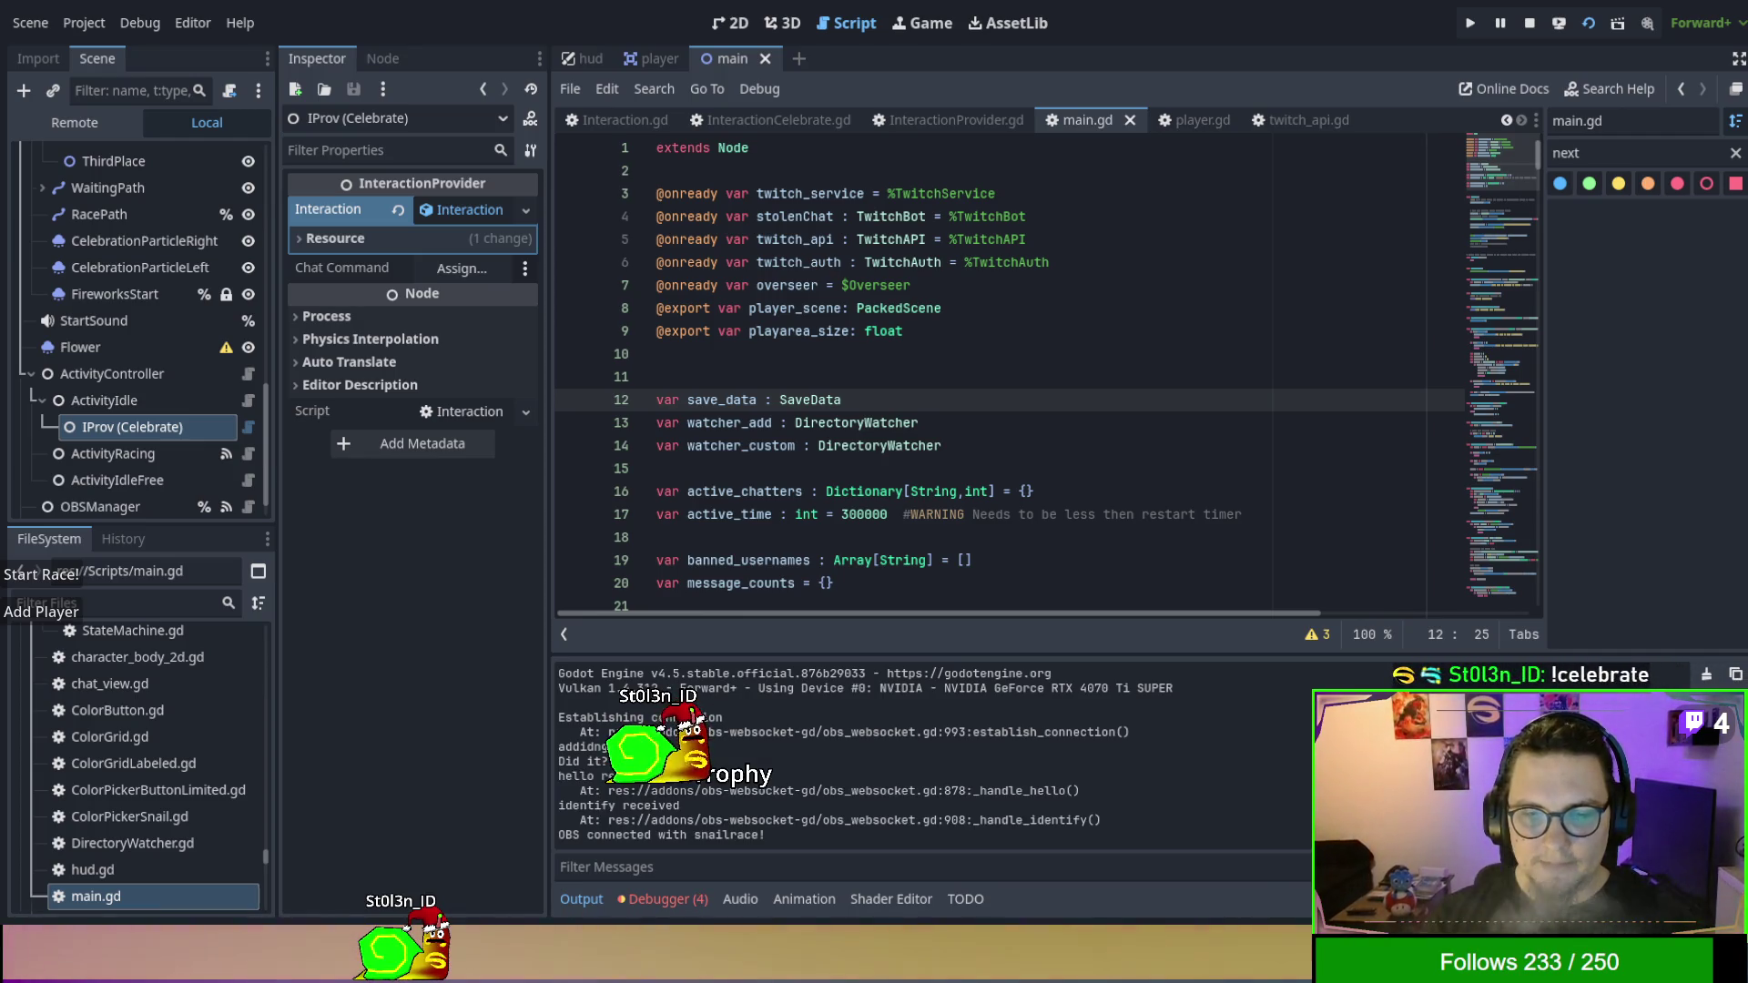
{"action": "key", "text": "F8"}
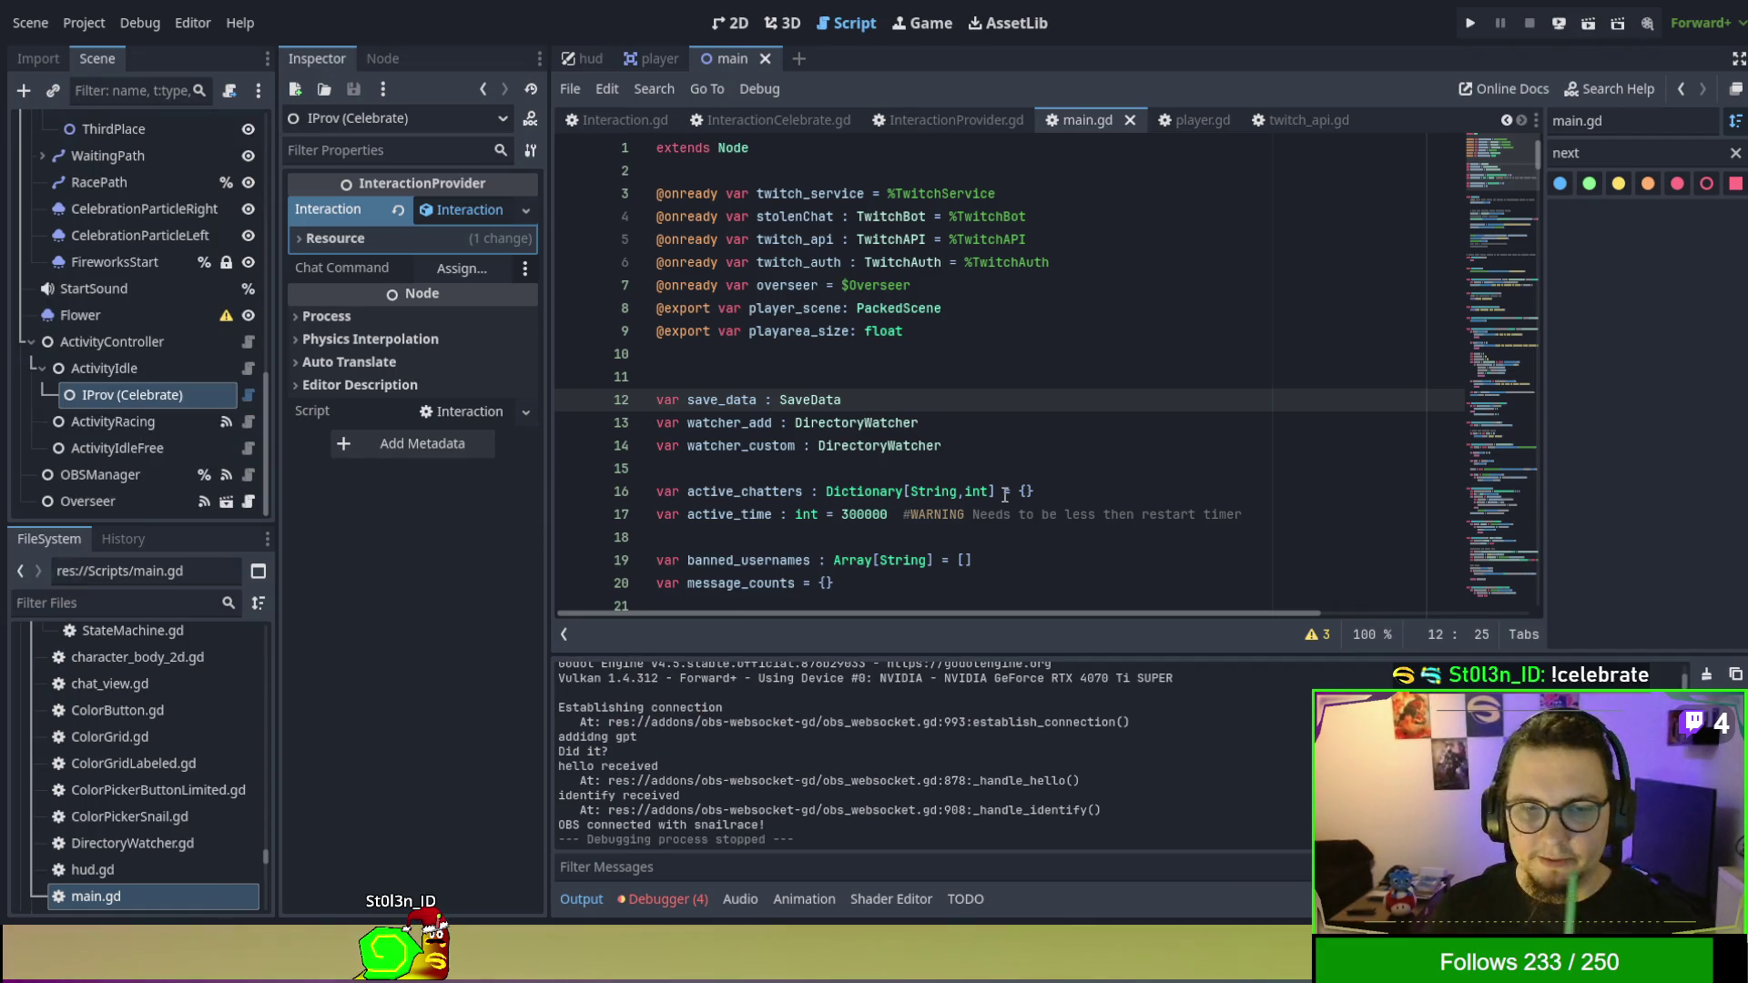
{"action": "left_click", "coordinate": [652, 58]}
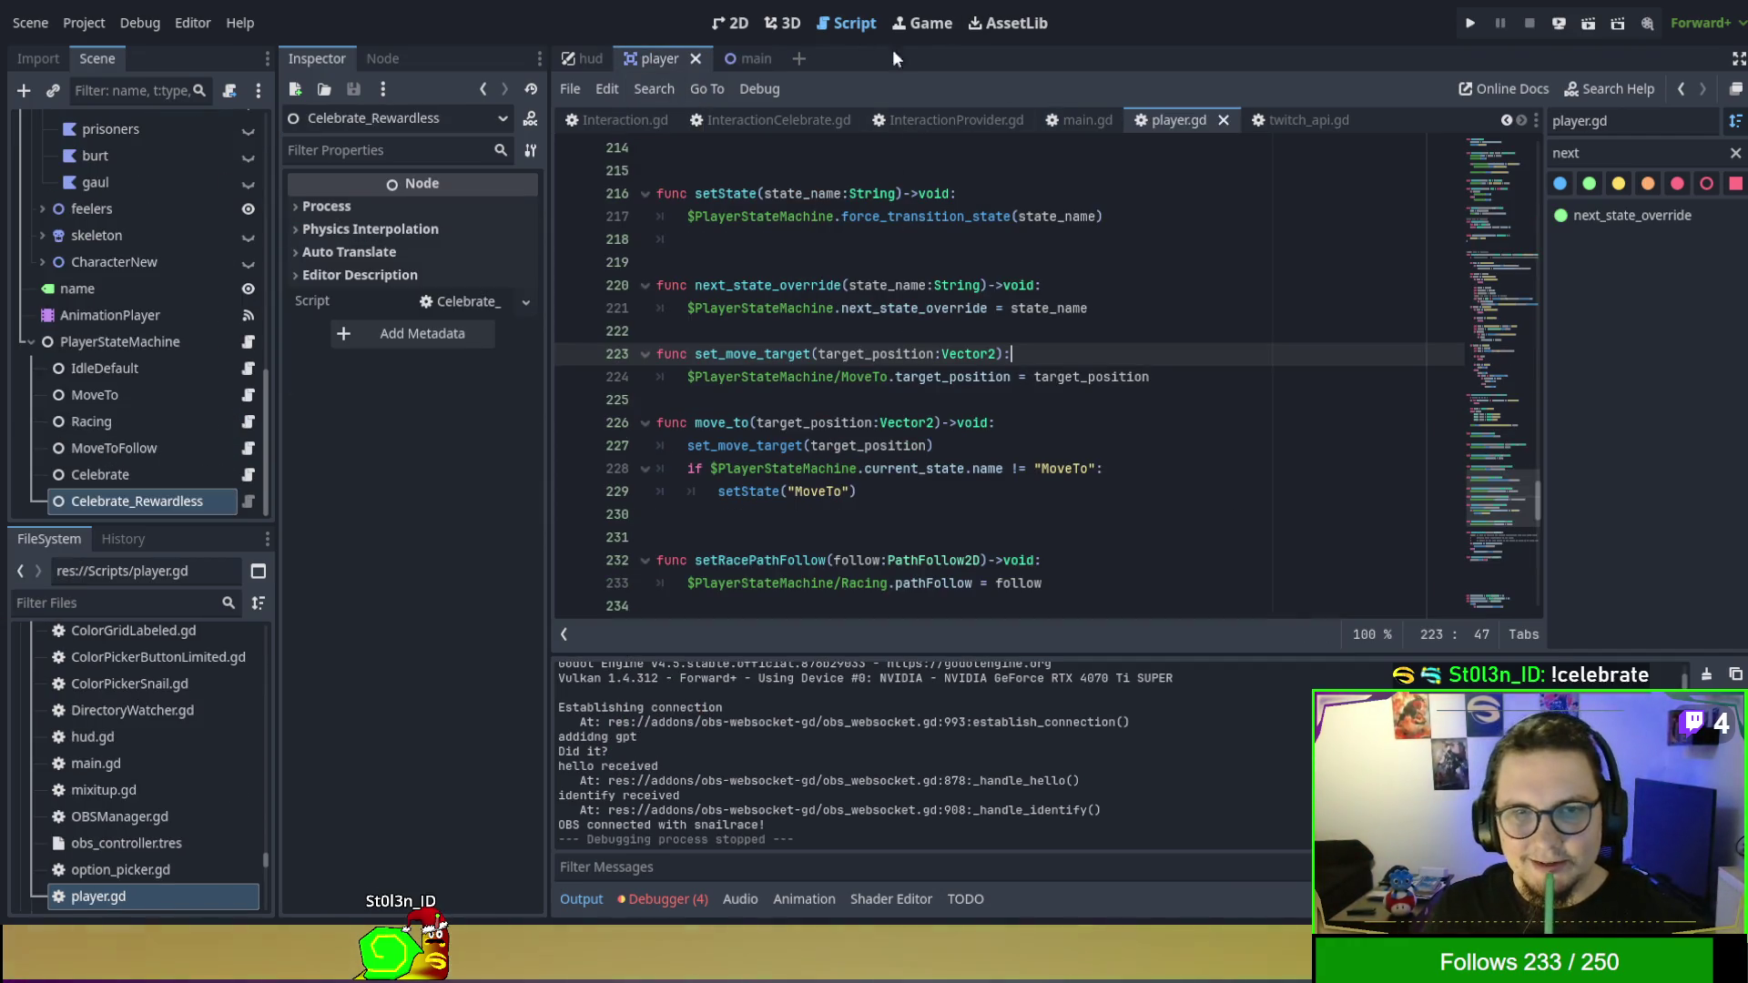
{"action": "left_click", "coordinate": [155, 314]}
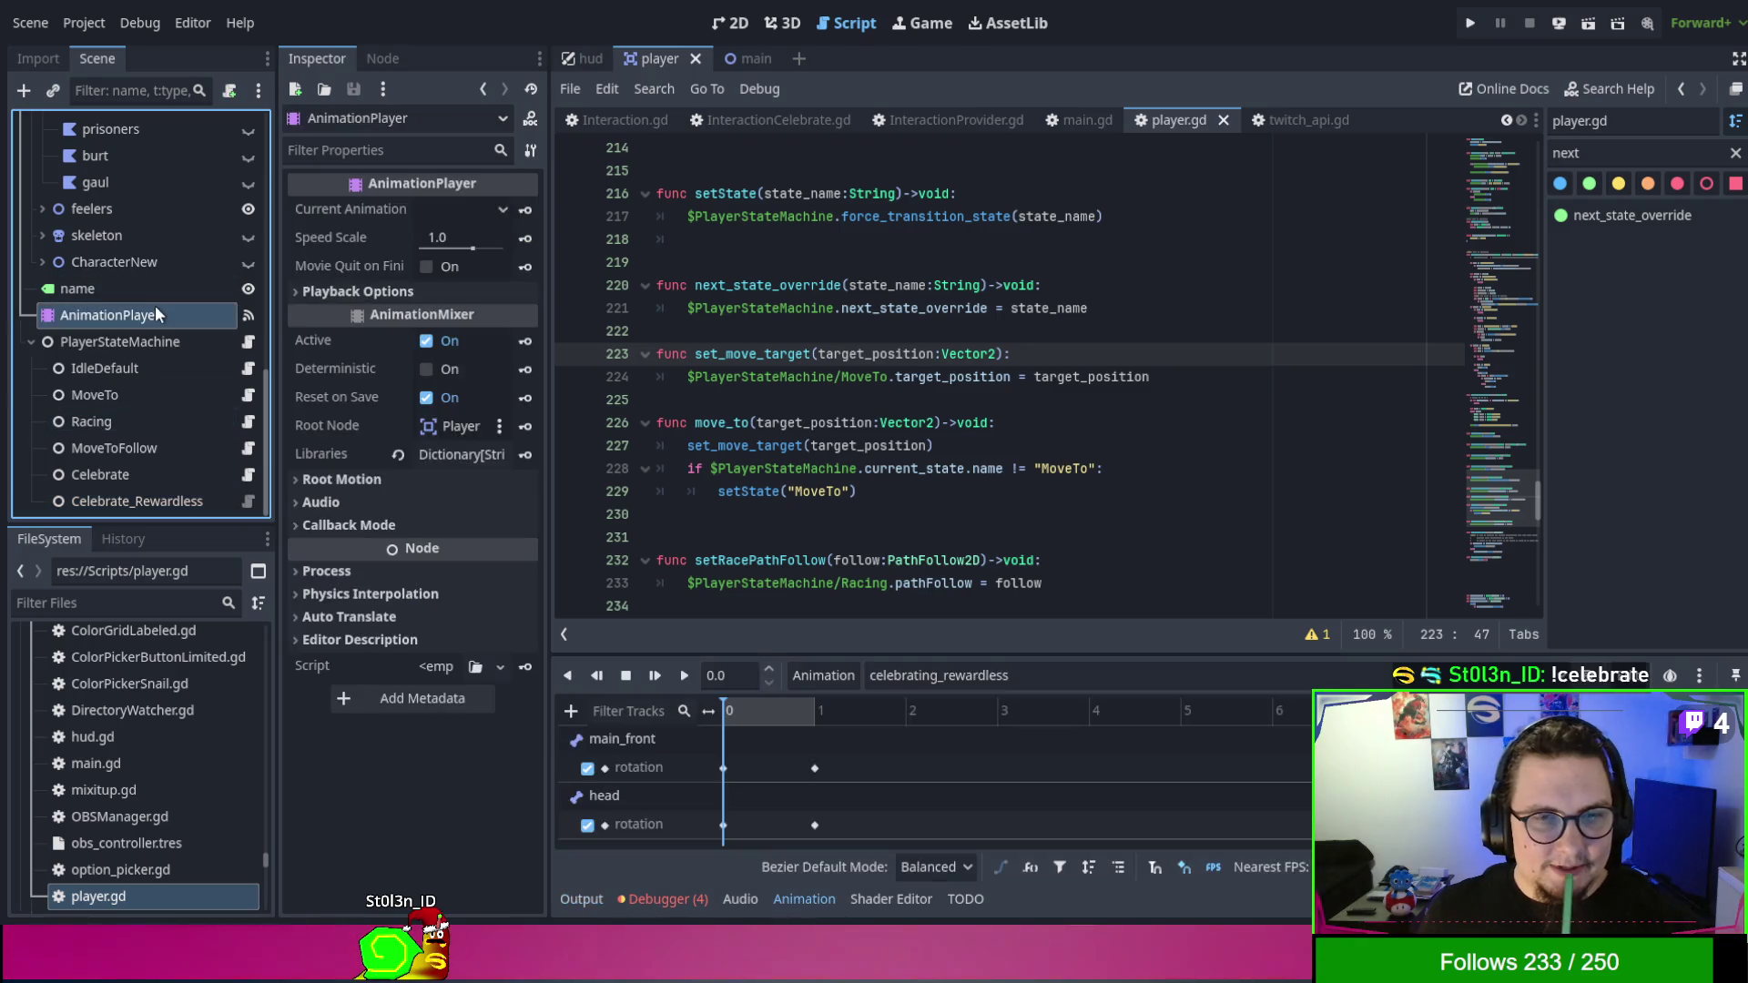
{"action": "scroll", "coordinate": [1202, 799], "scroll_direction": "down", "scroll_amount": 5}
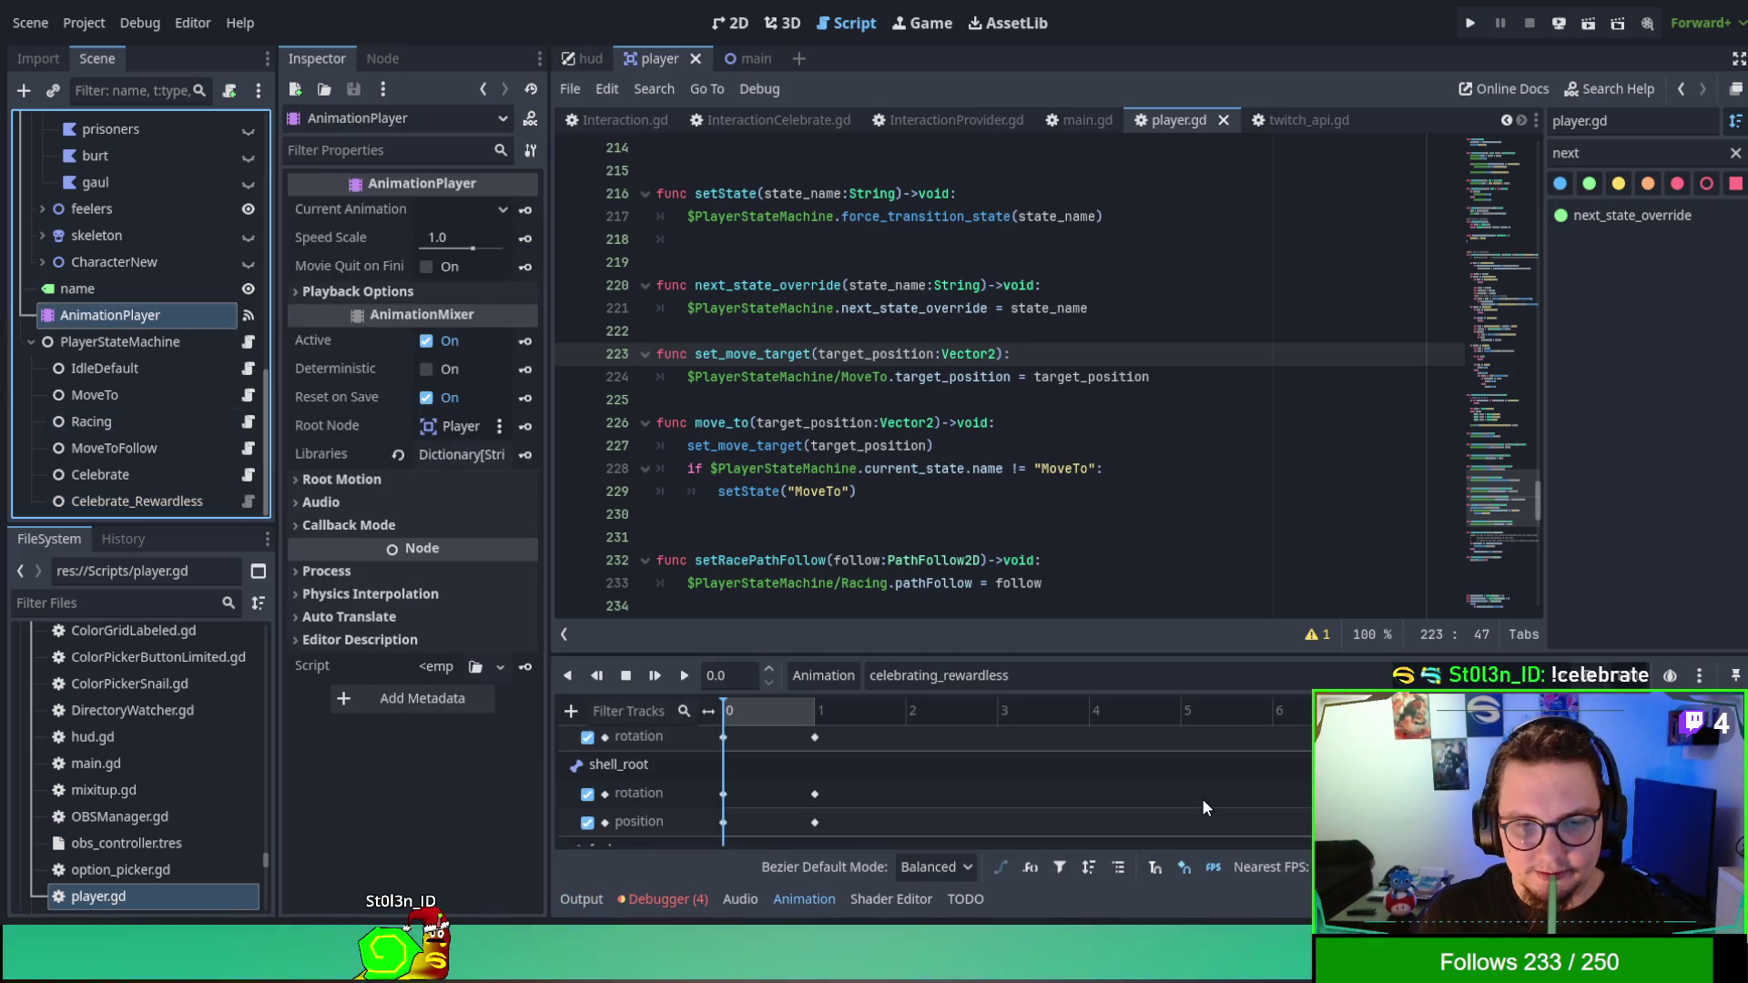
Inspect the ExtraPopup position and scale tracks of celebrating_rewardless, then return to the main scene.
{"action": "scroll", "coordinate": [1202, 808], "scroll_direction": "down", "scroll_amount": 5}
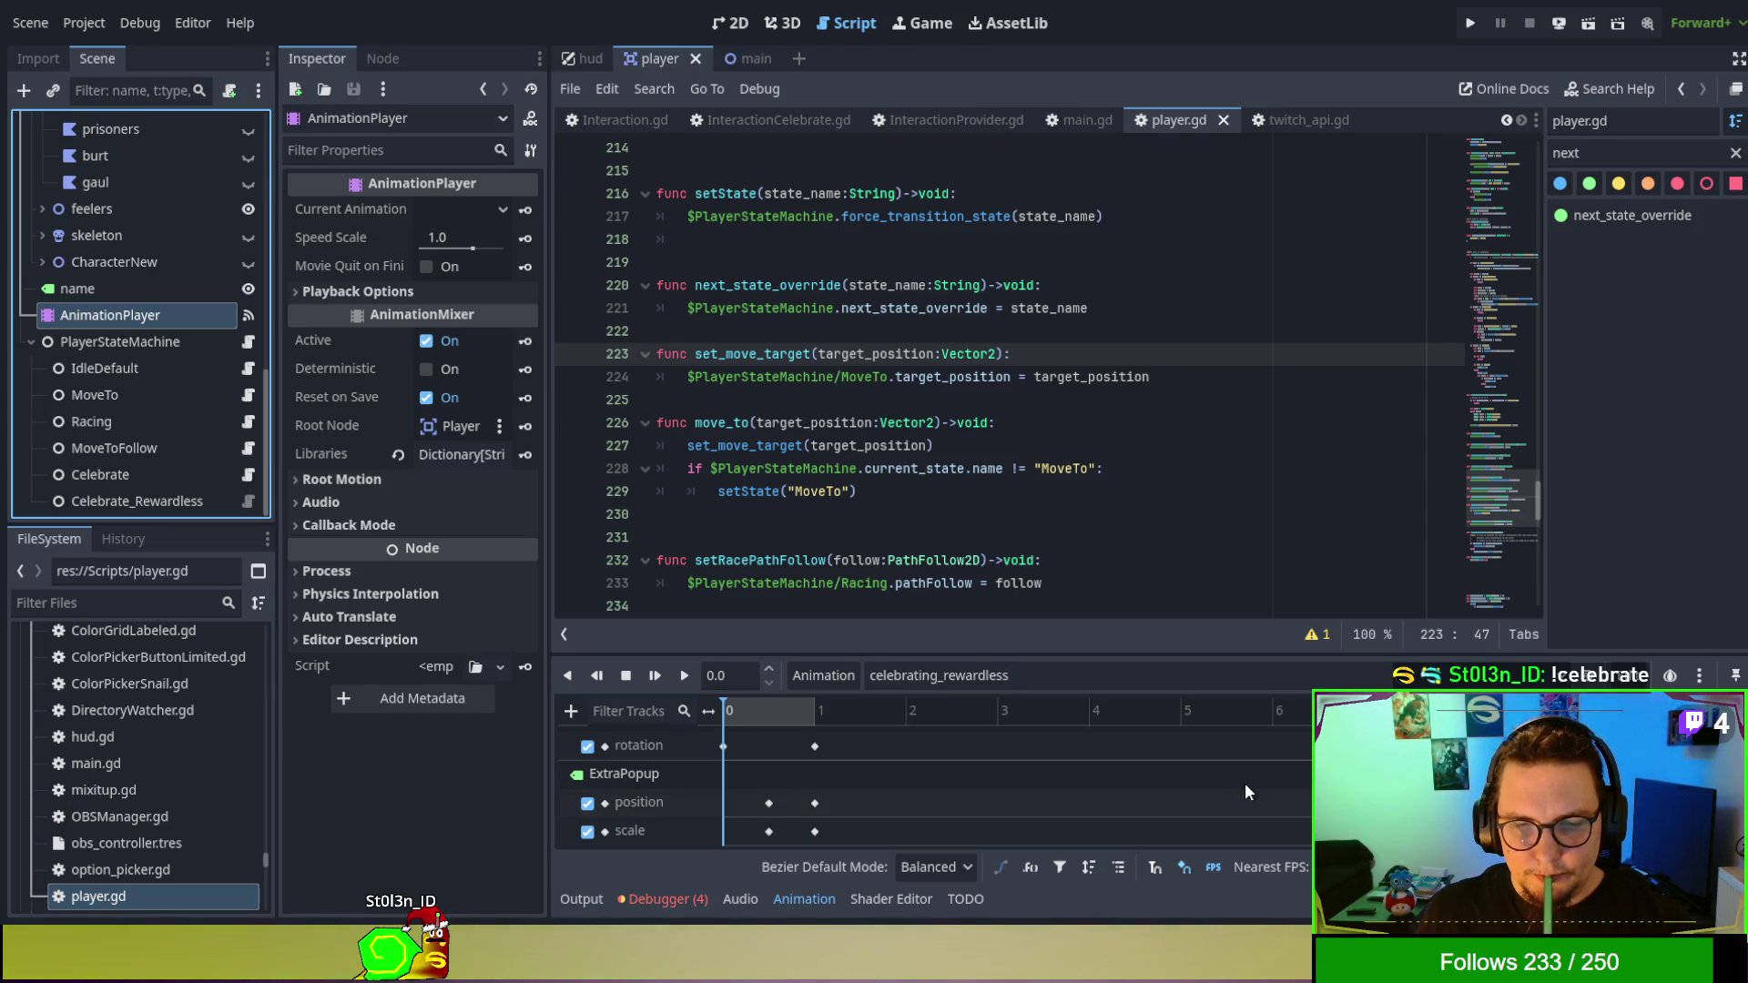
{"action": "scroll", "coordinate": [1292, 783], "scroll_direction": "up", "scroll_amount": 5}
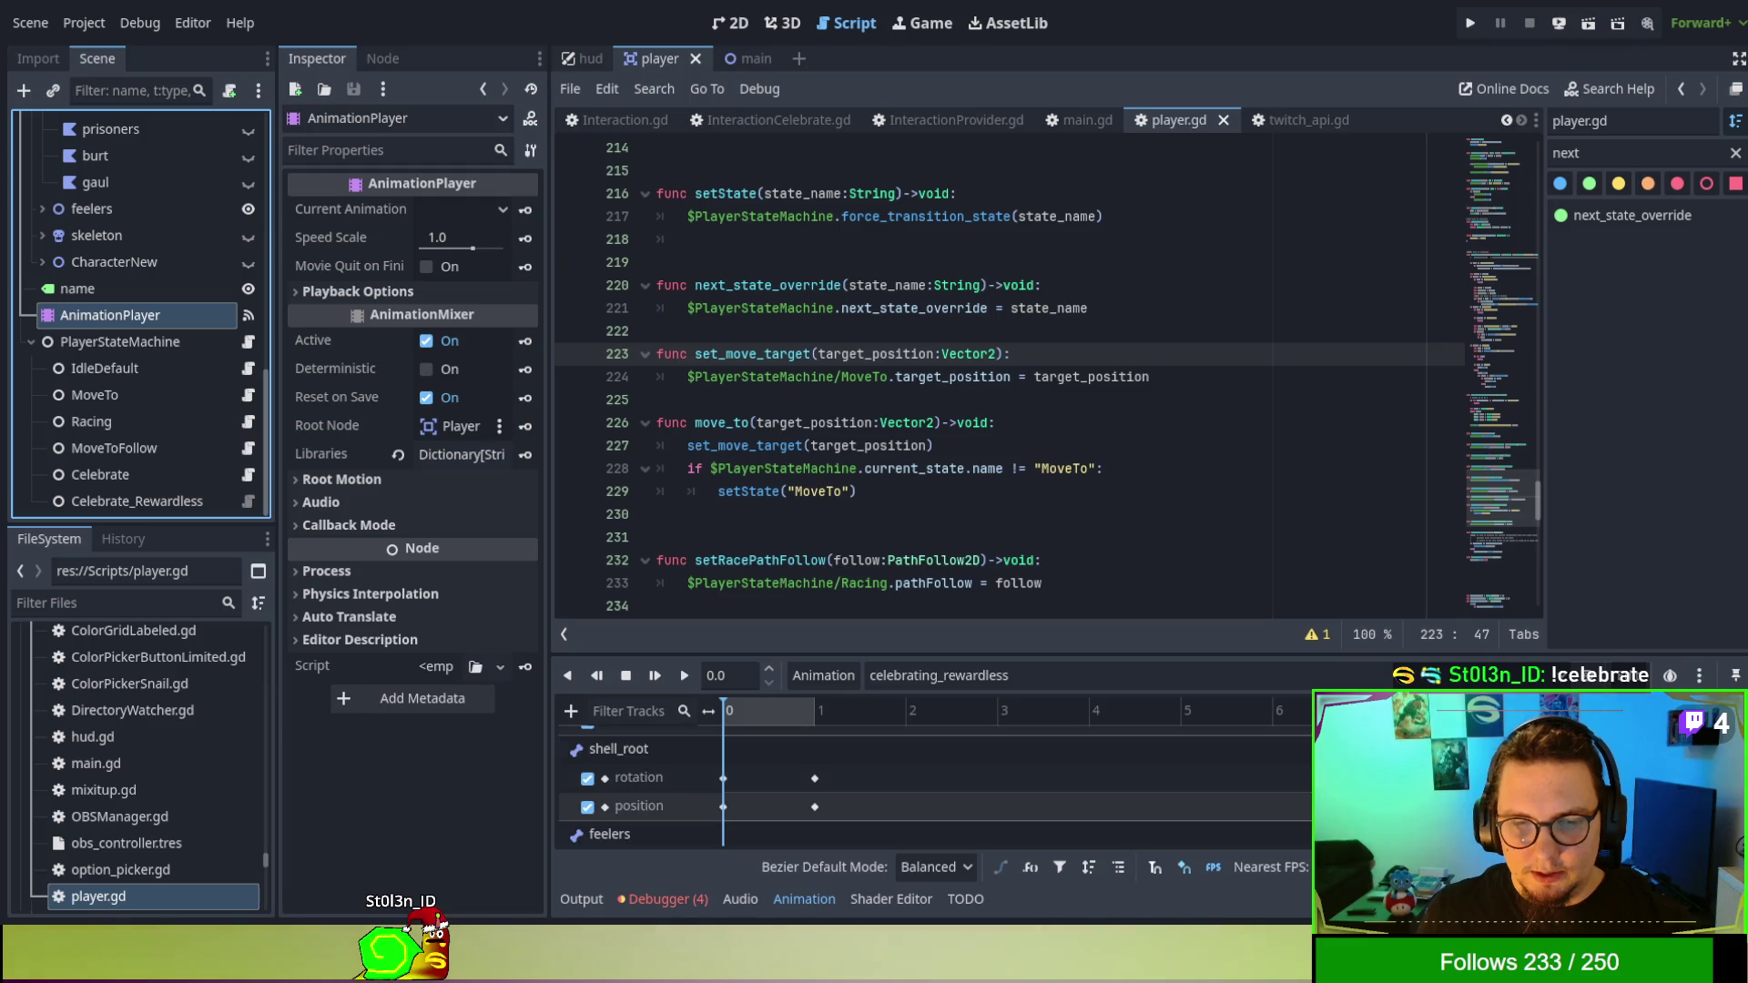
{"action": "scroll", "coordinate": [1001, 788], "scroll_direction": "down", "scroll_amount": 5}
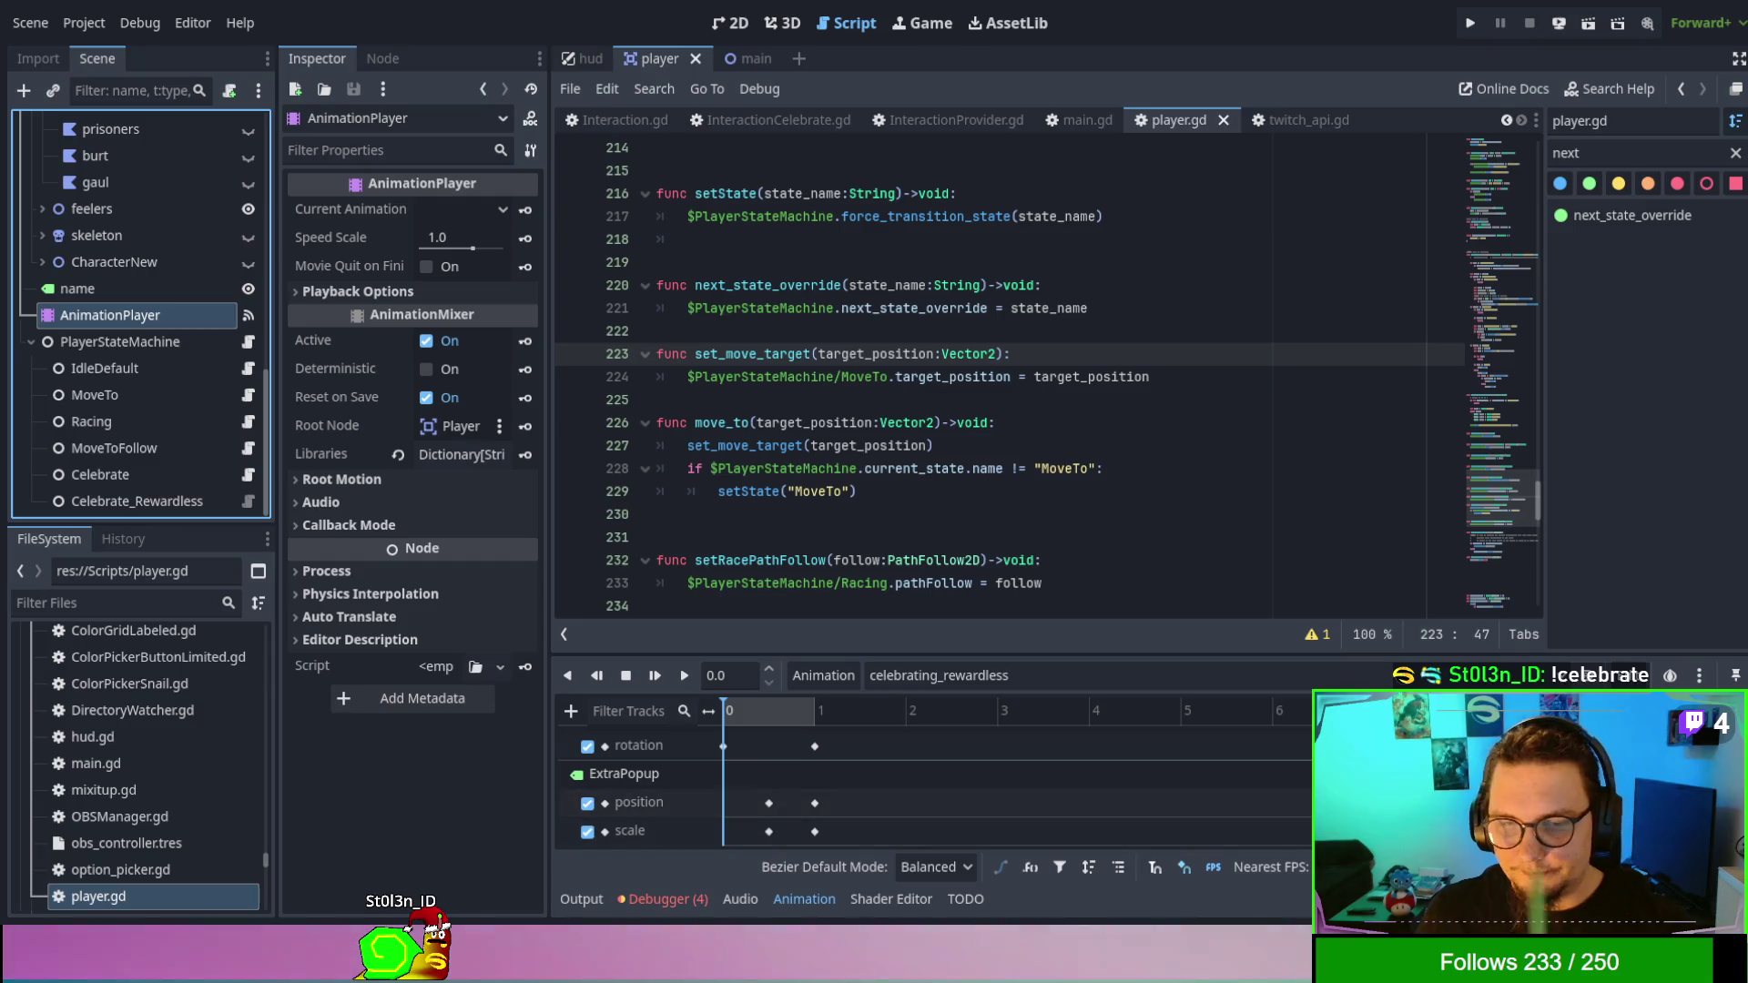
{"action": "scroll", "coordinate": [1001, 788], "scroll_direction": "up", "scroll_amount": 3}
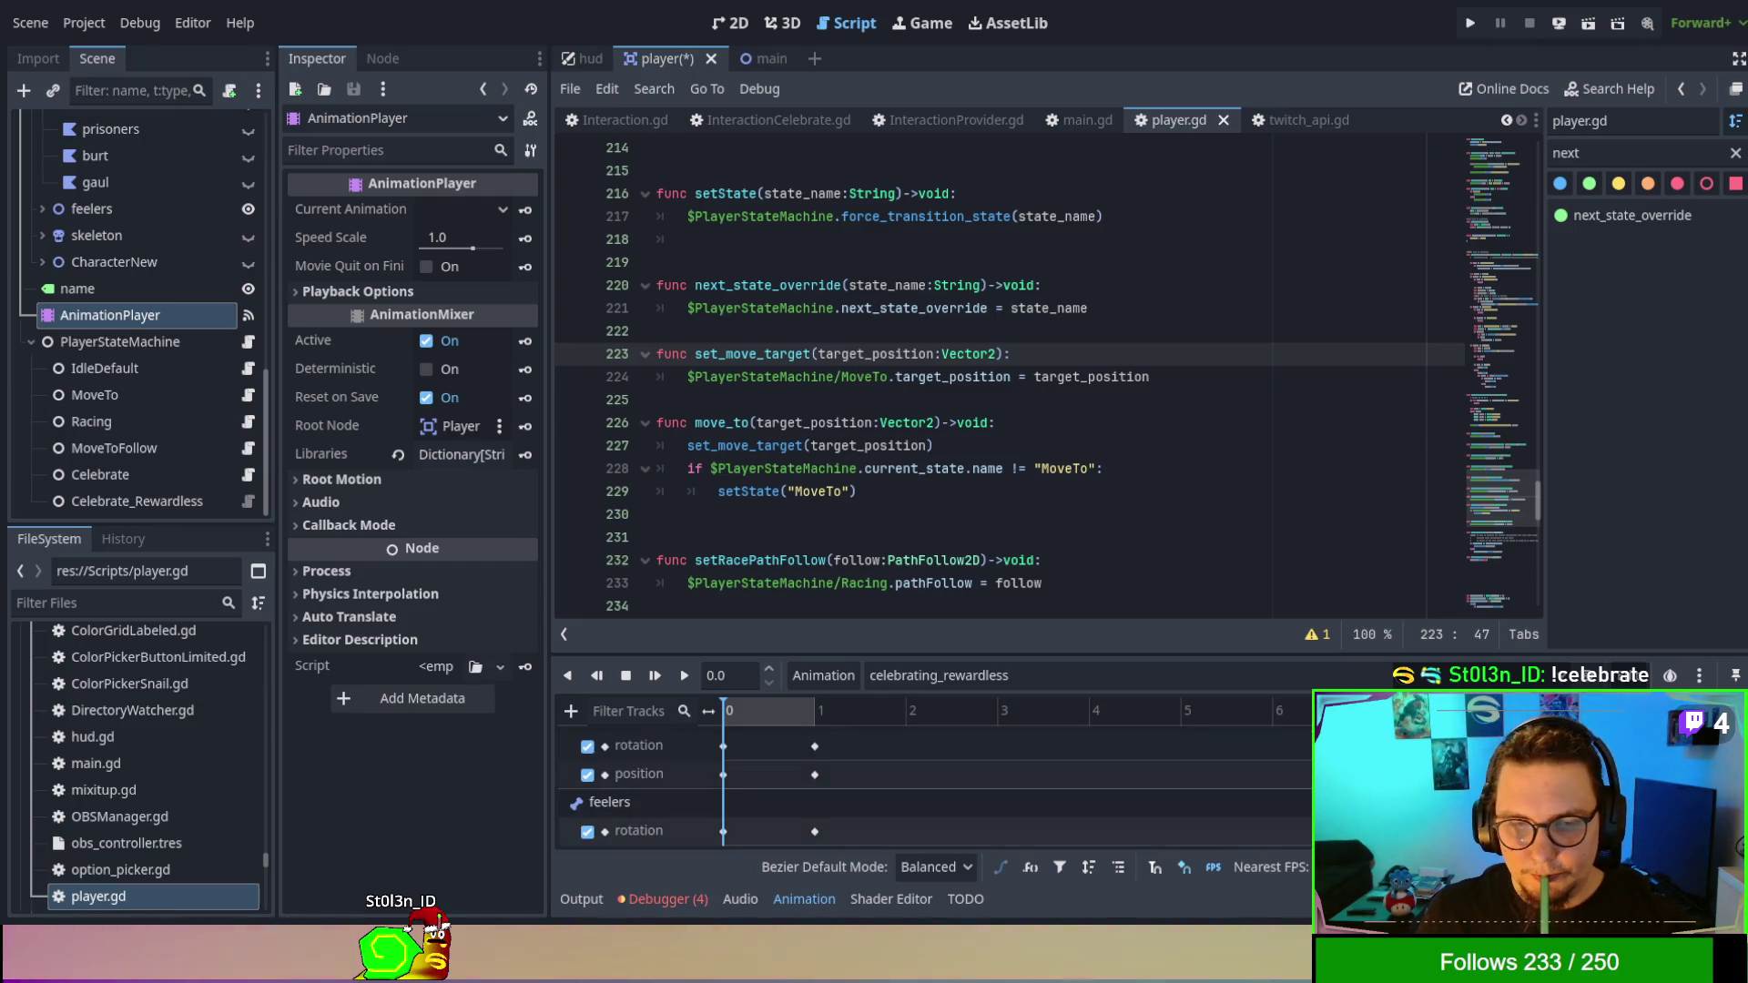
{"action": "scroll", "coordinate": [987, 748], "scroll_direction": "up", "scroll_amount": 2}
{"action": "left_click", "coordinate": [1009, 407]}
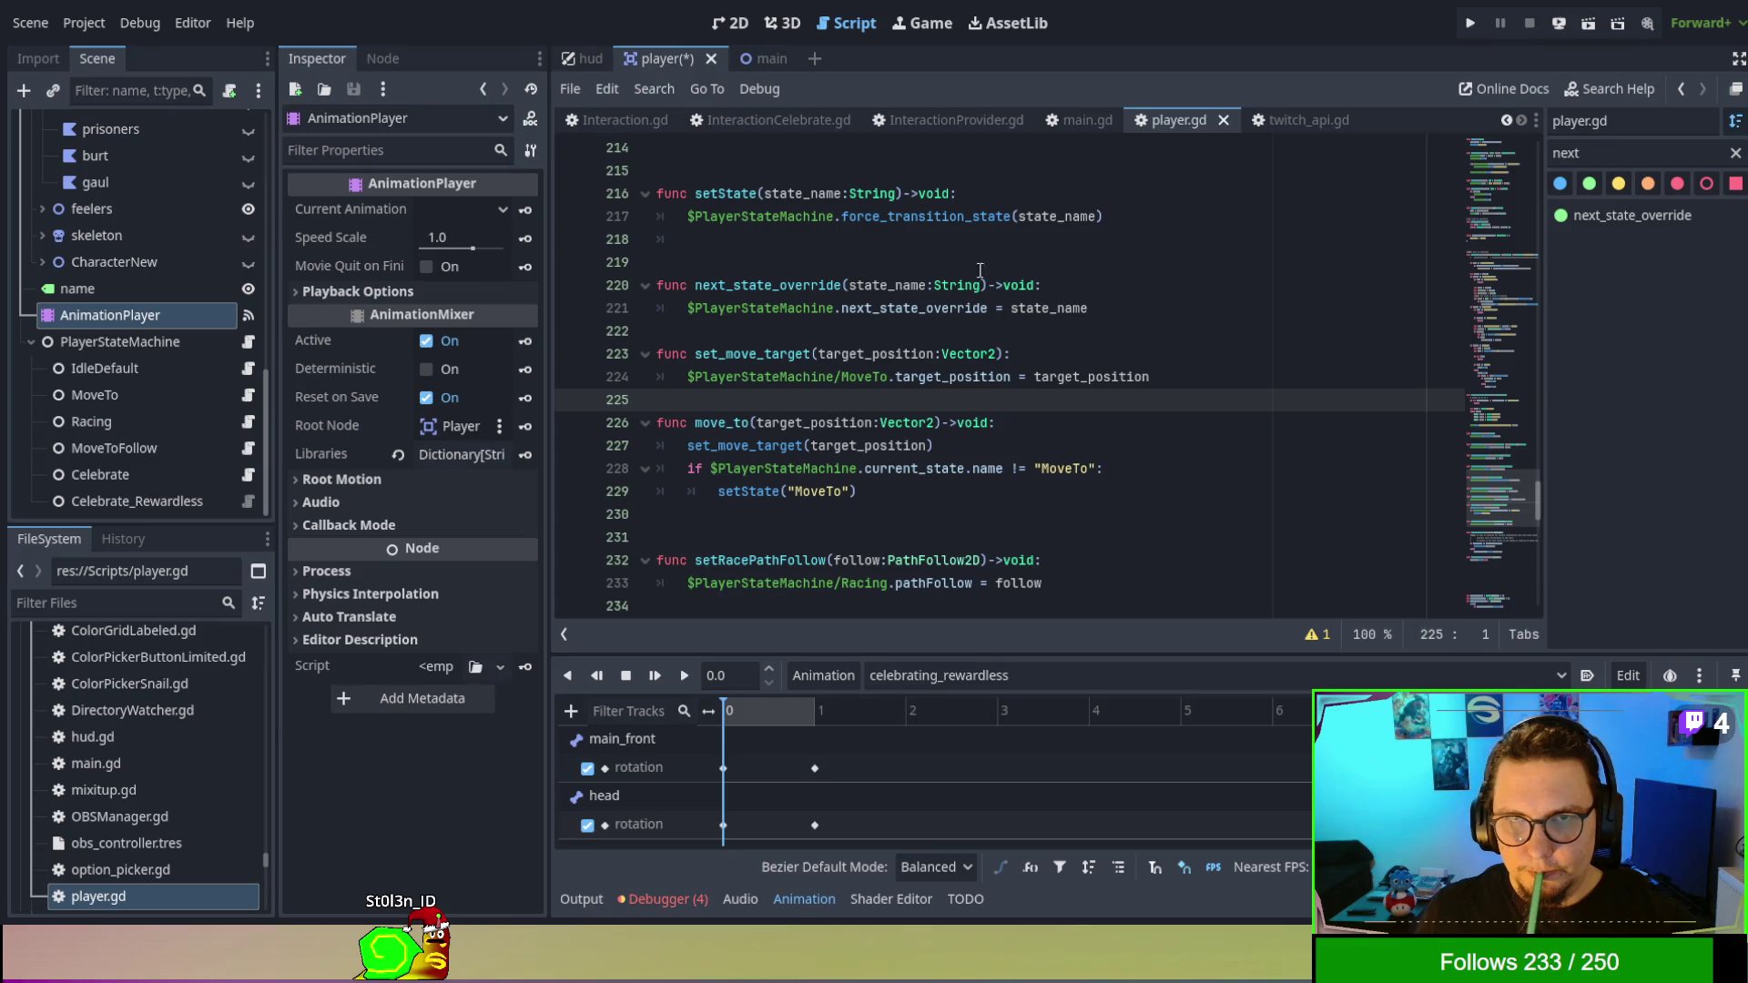
{"action": "left_click", "coordinate": [759, 58]}
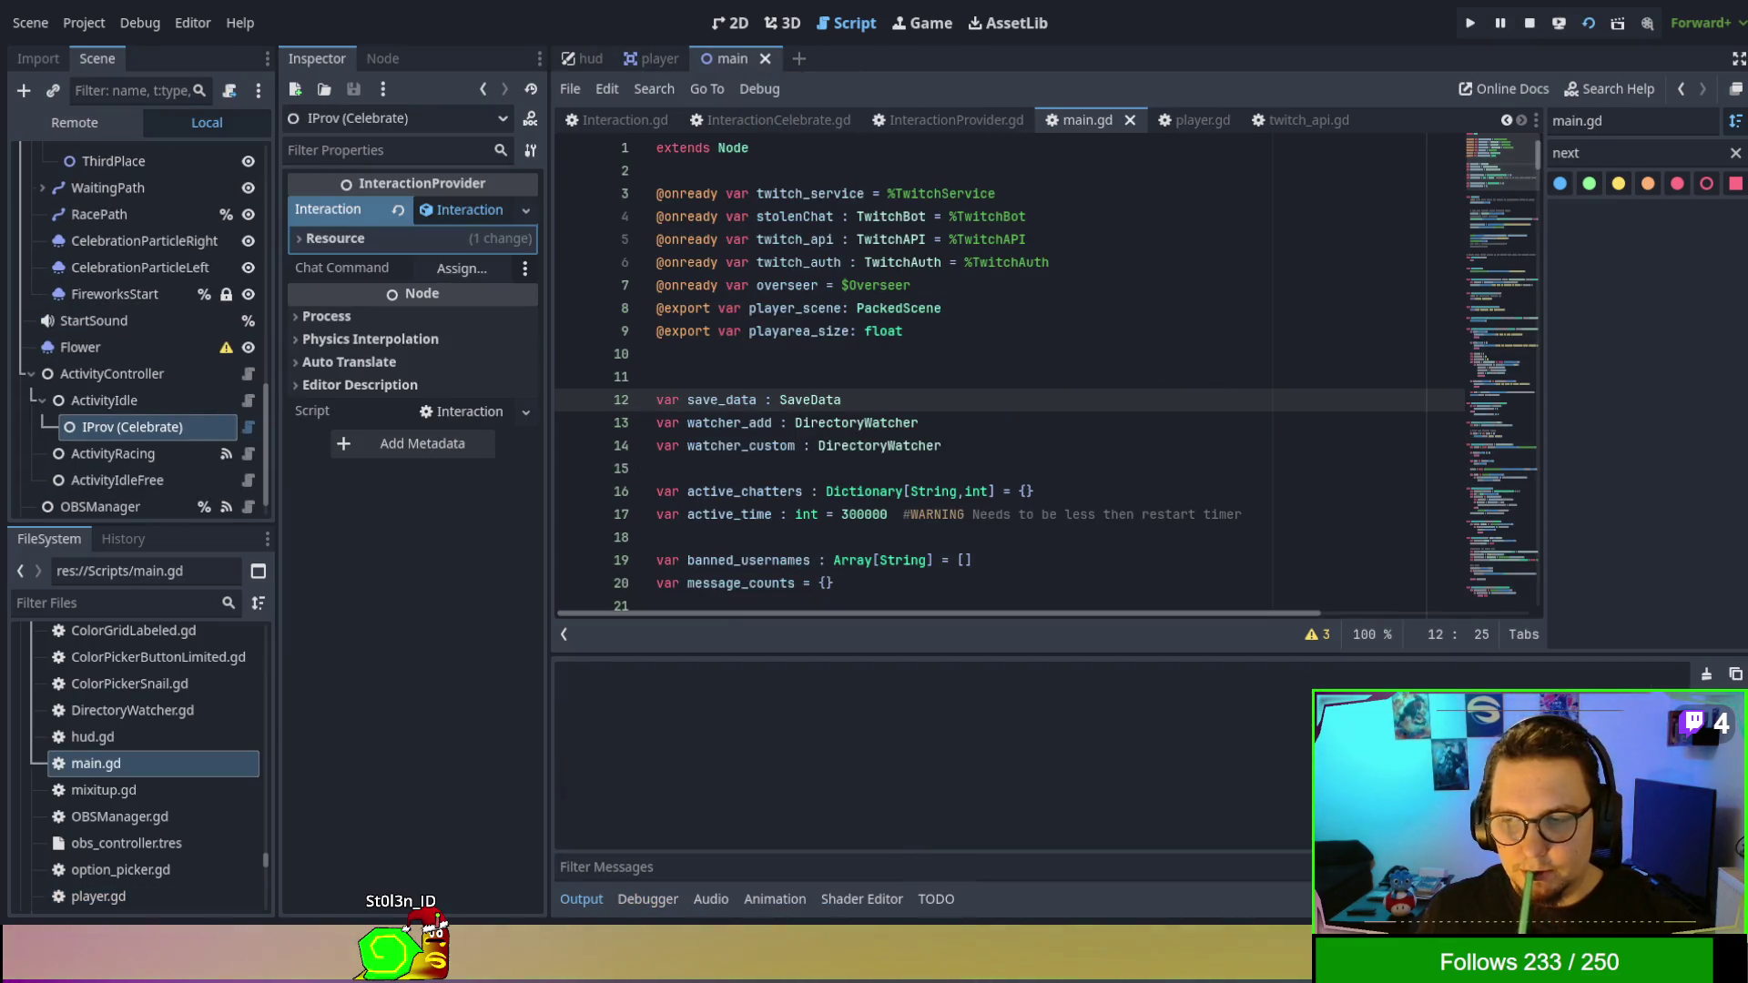
Run the game with F5, stop it with F8, and scroll main.gd down to add_interaction_to_player.
{"action": "key", "text": "F5"}
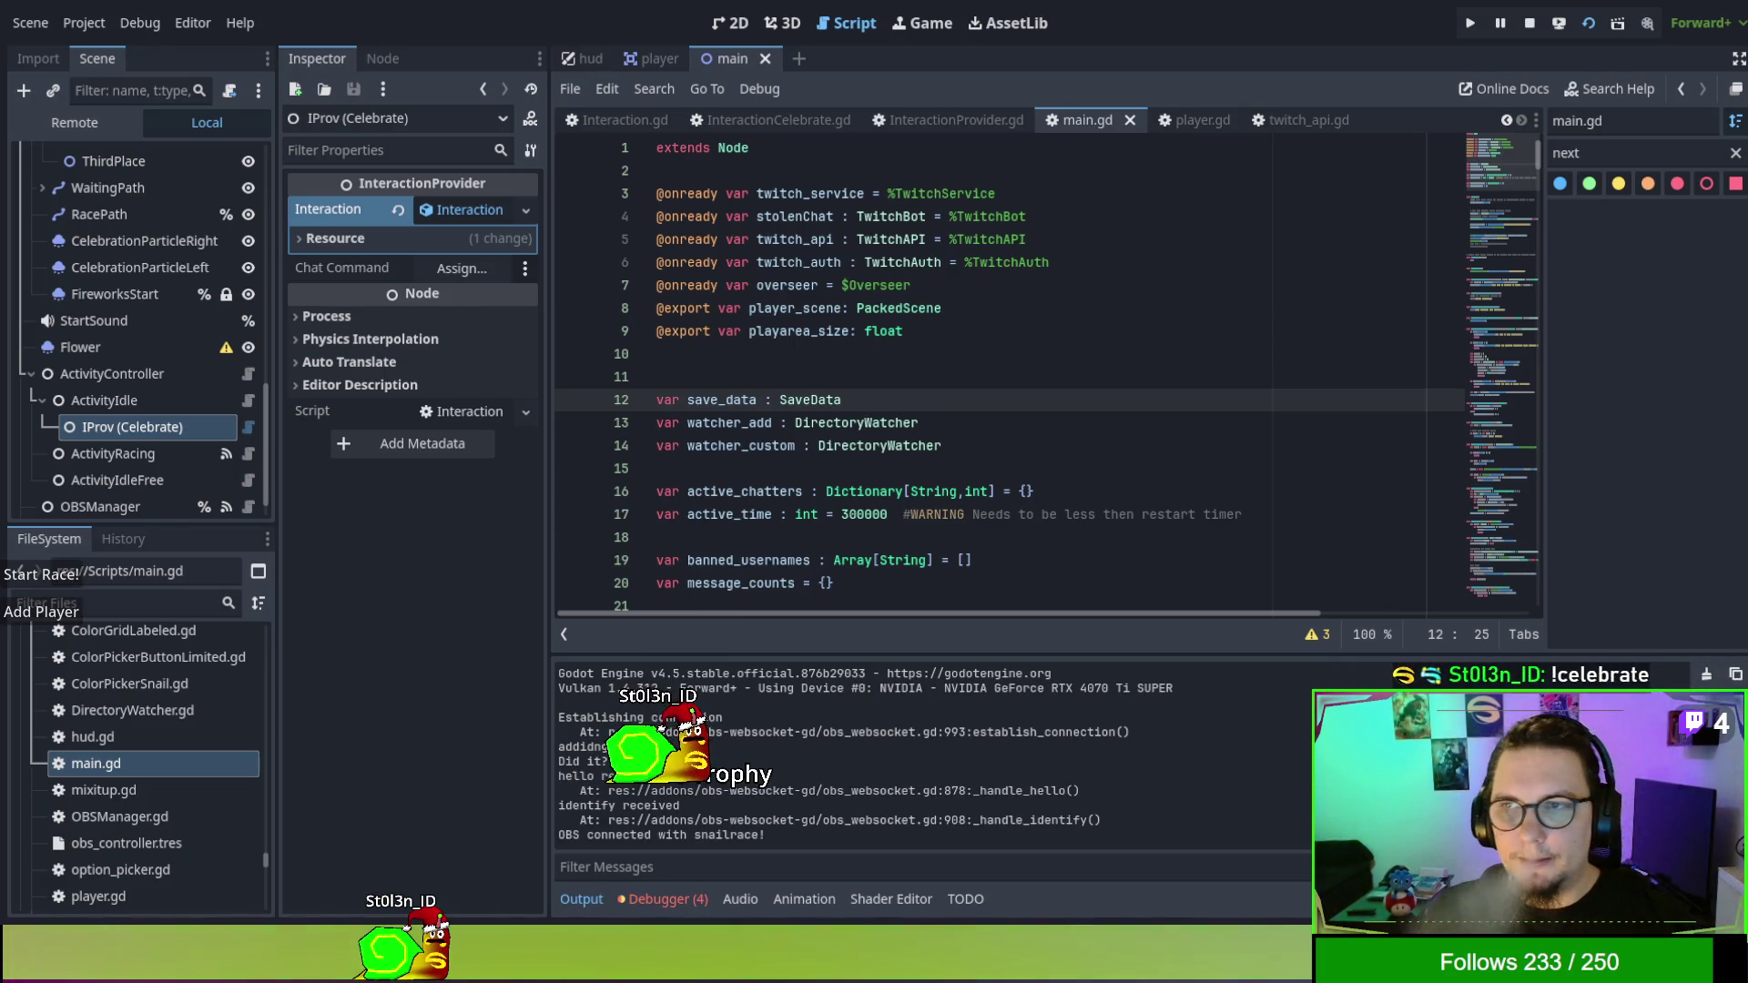
{"action": "key", "text": "F8"}
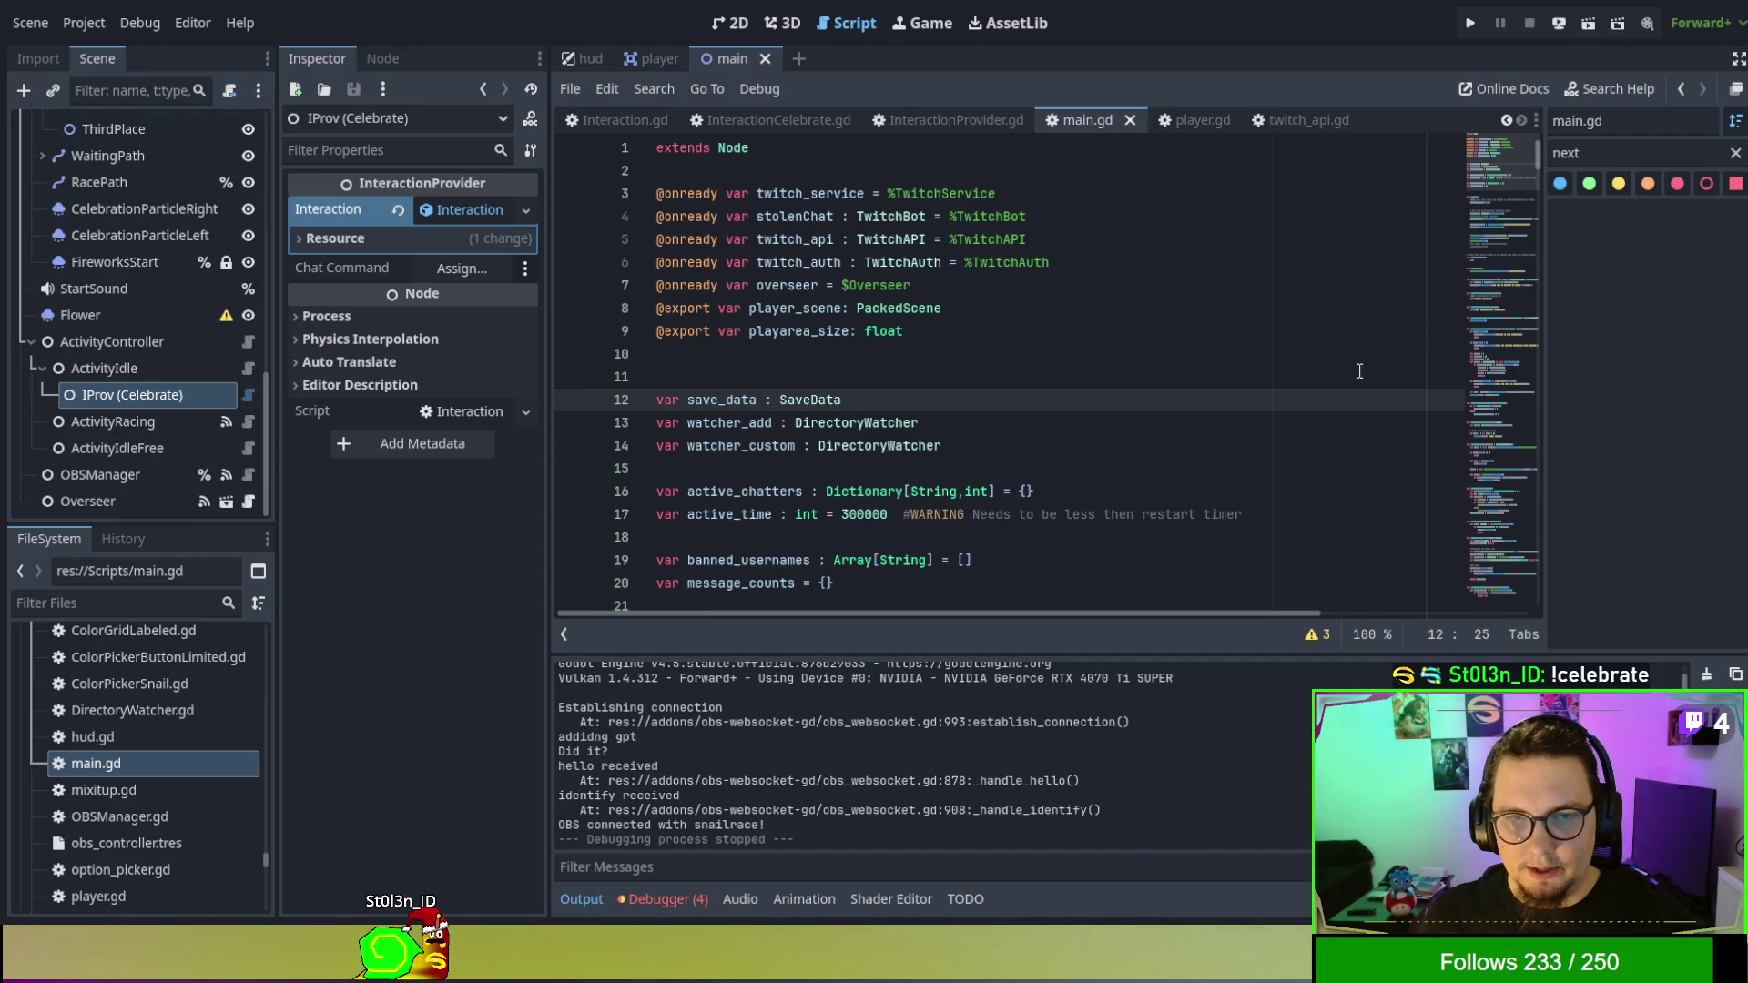
{"action": "scroll", "coordinate": [1359, 371], "scroll_direction": "down", "scroll_amount": 15}
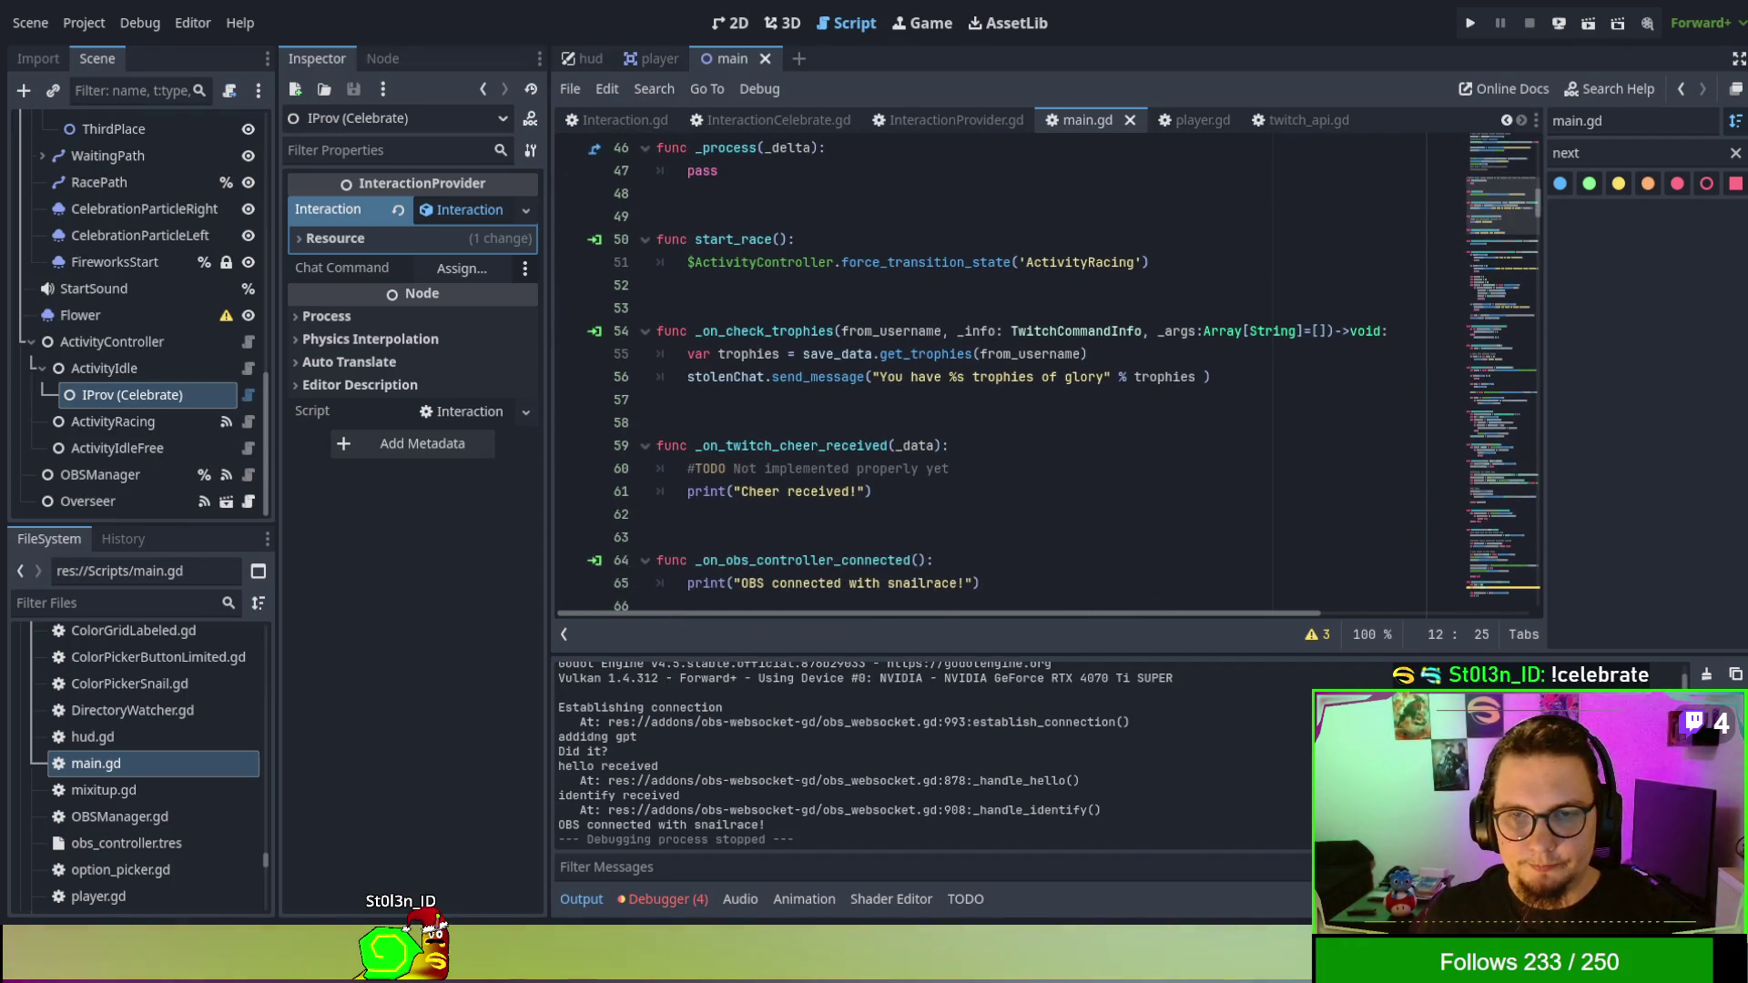
{"action": "scroll", "coordinate": [1001, 364], "scroll_direction": "down", "scroll_amount": 4}
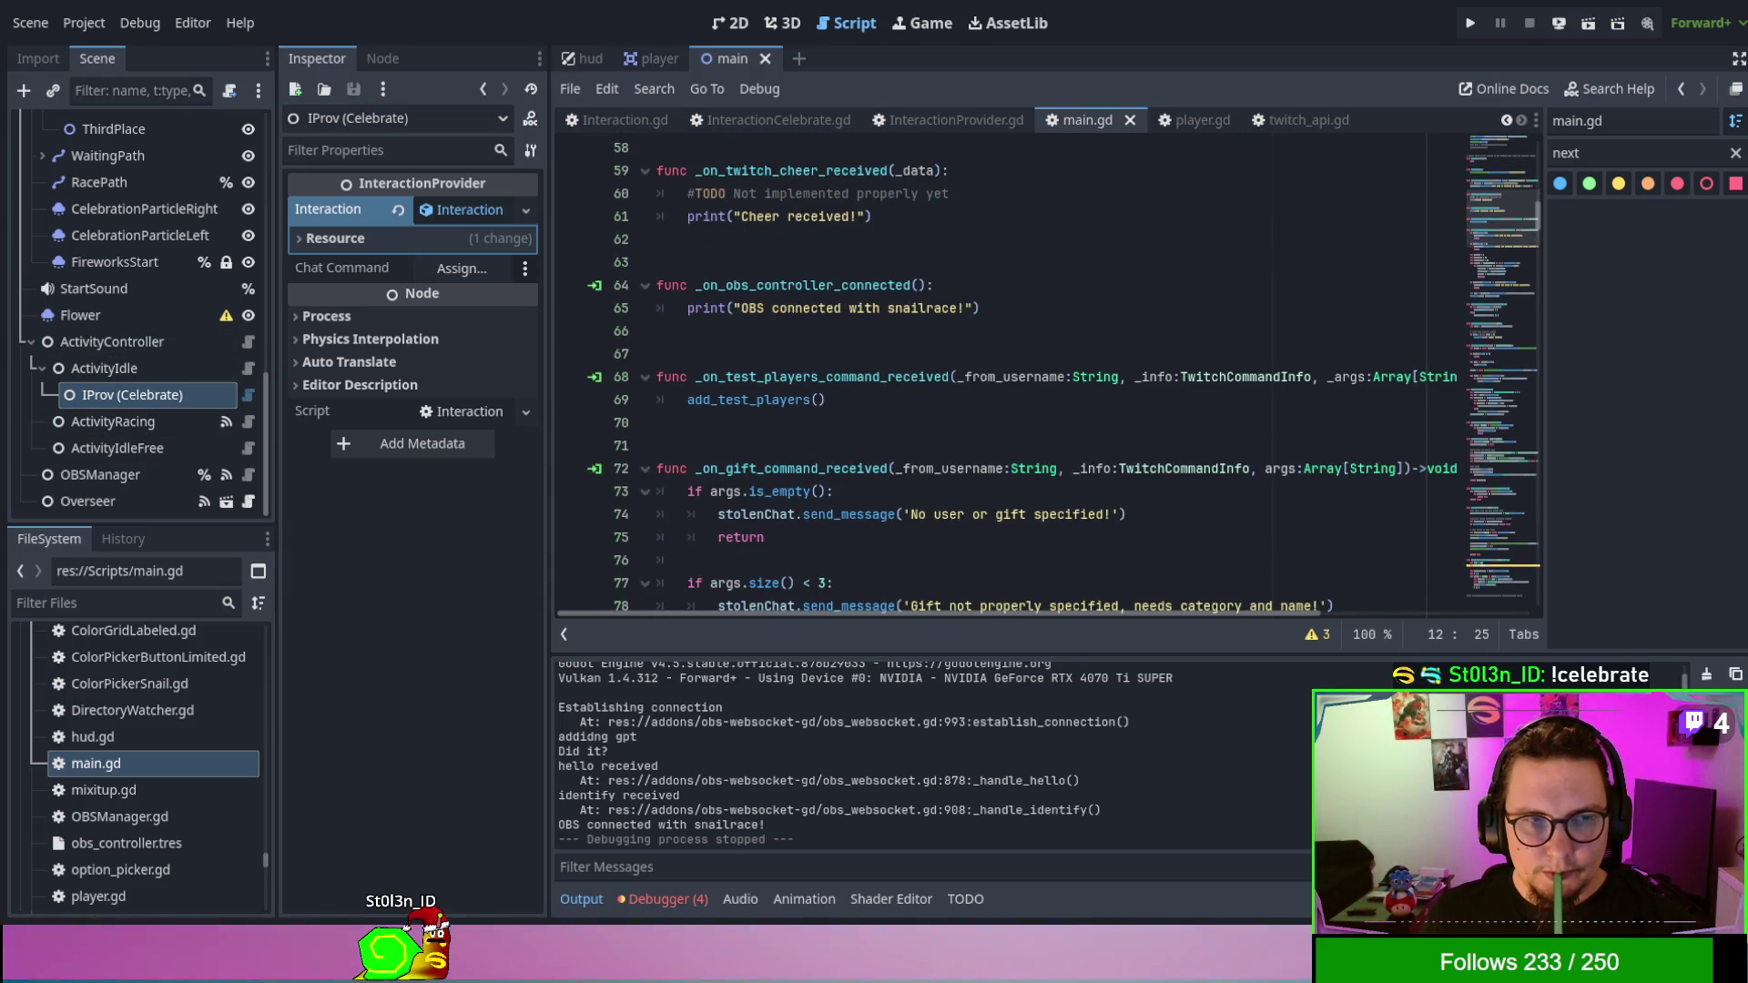
{"action": "scroll", "coordinate": [1001, 373], "scroll_direction": "down", "scroll_amount": 1}
{"action": "scroll", "coordinate": [1001, 373], "scroll_direction": "down", "scroll_amount": 12}
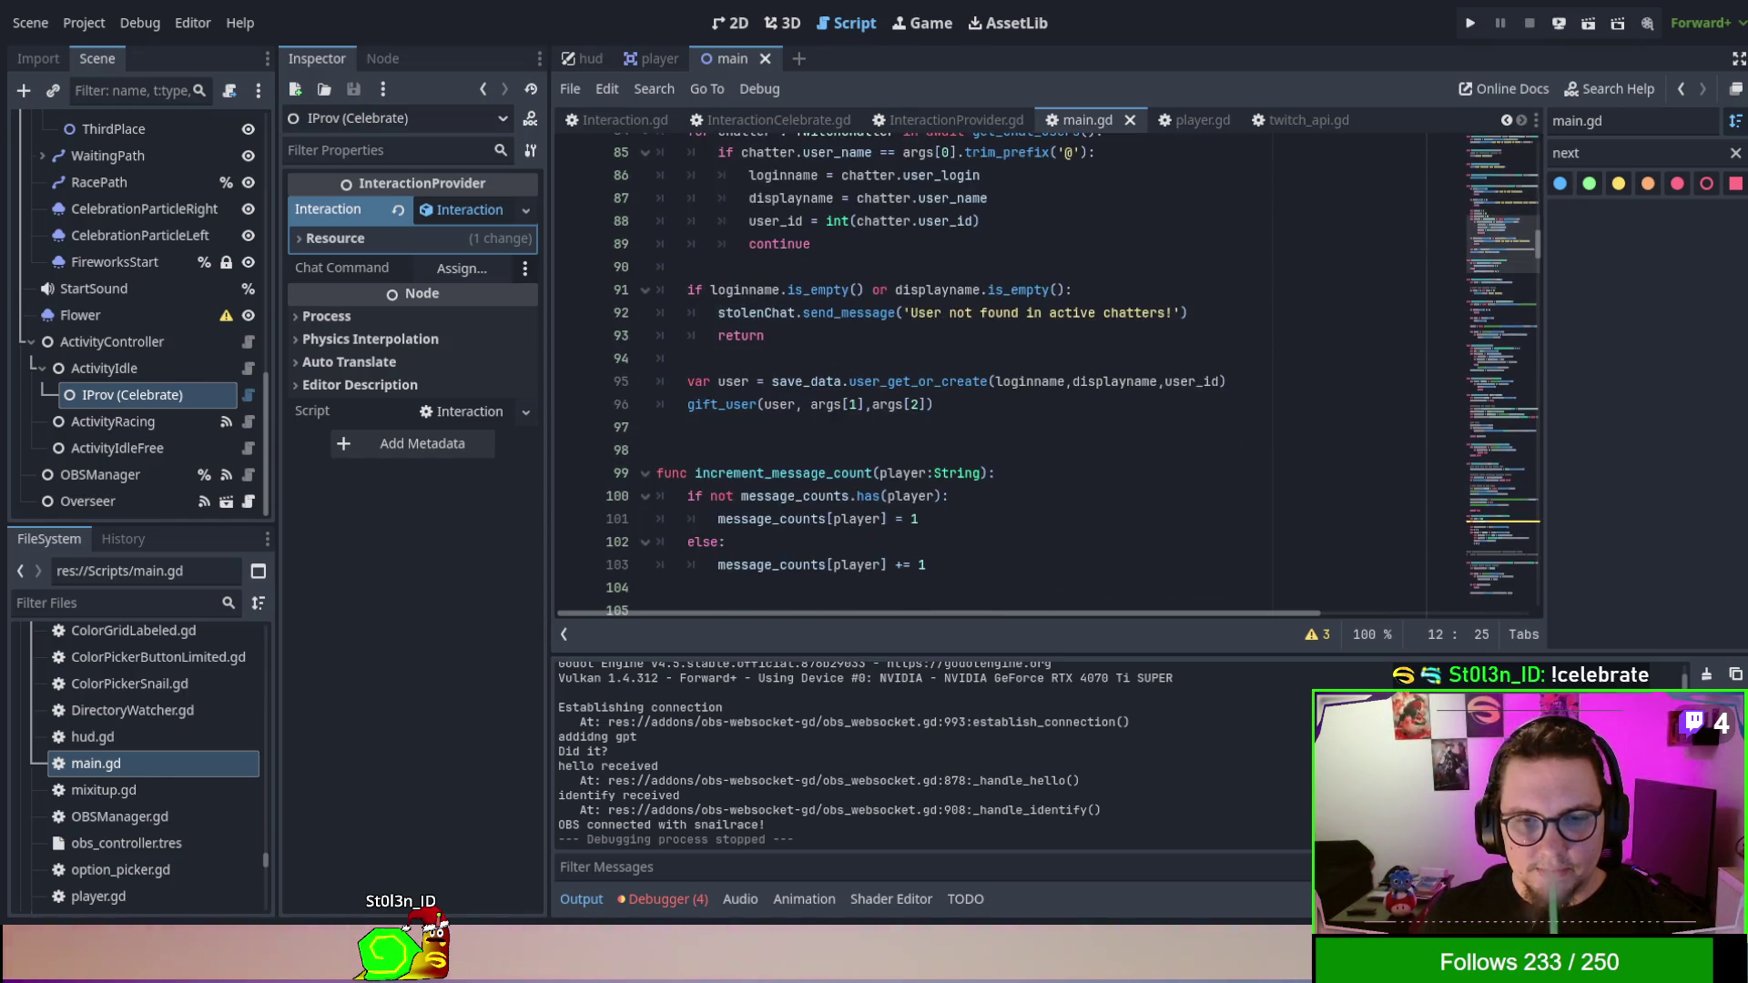
{"action": "left_click_drag", "start_coordinate": [1502, 264], "coordinate": [1544, 620]}
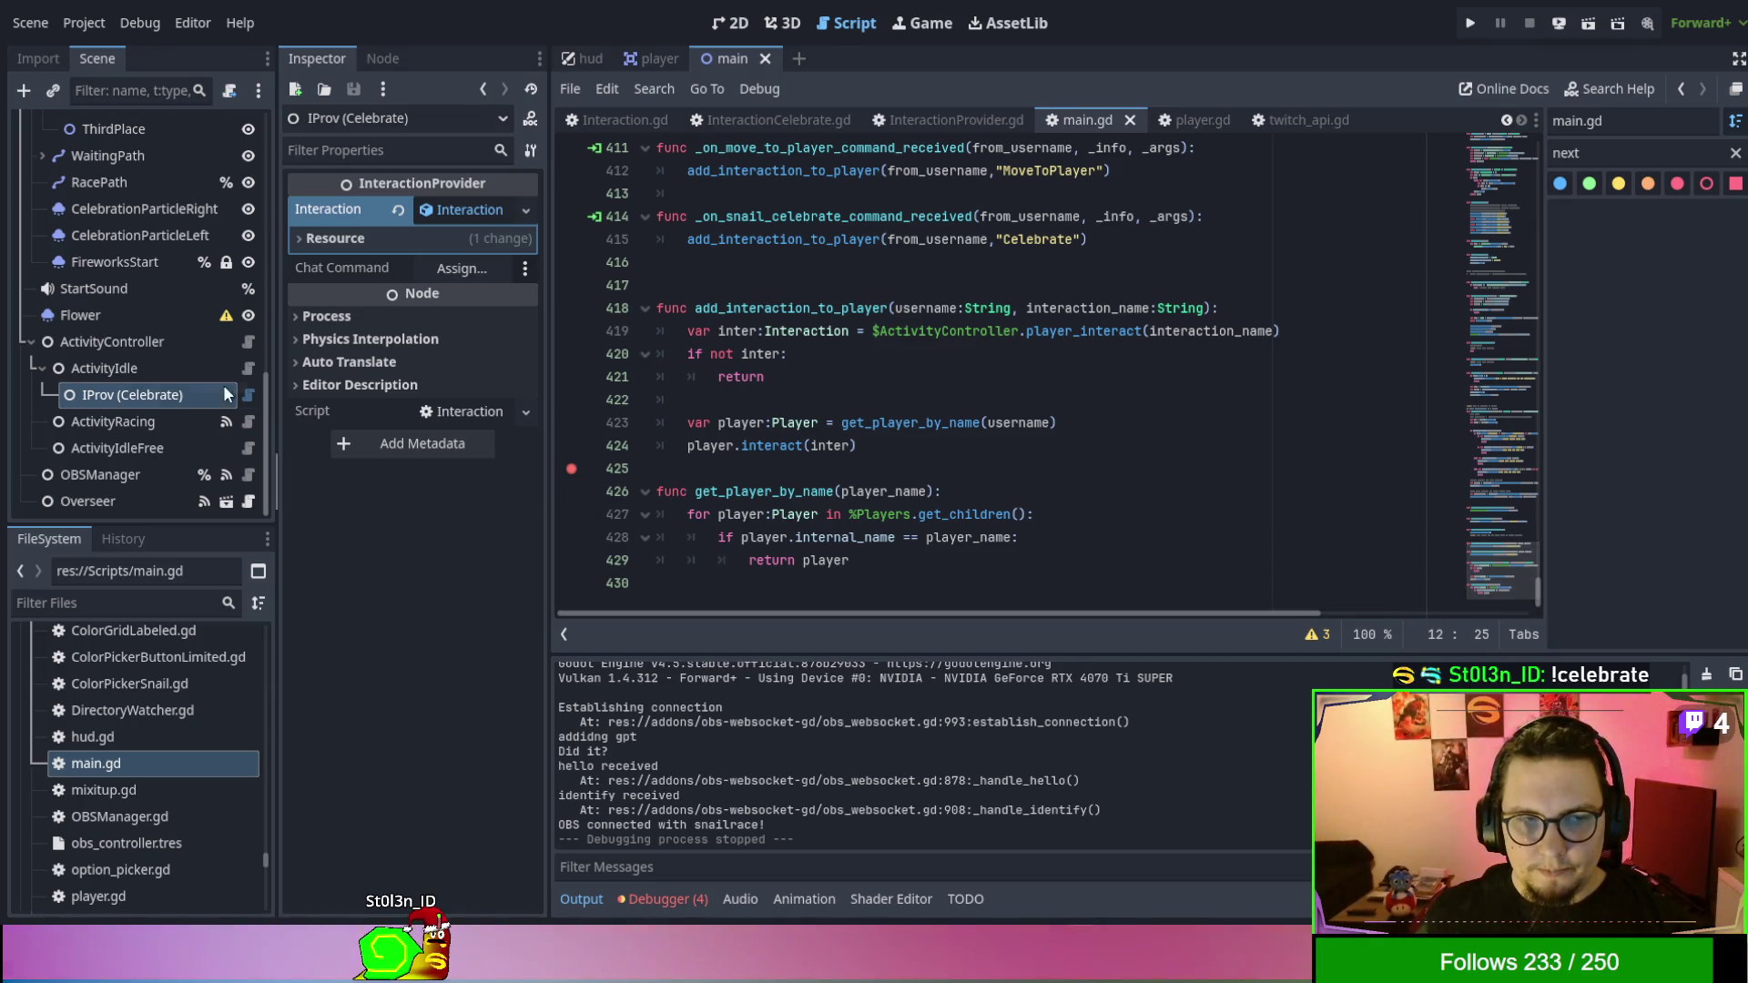
{"action": "key", "text": "ctrl+shift+Tab"}
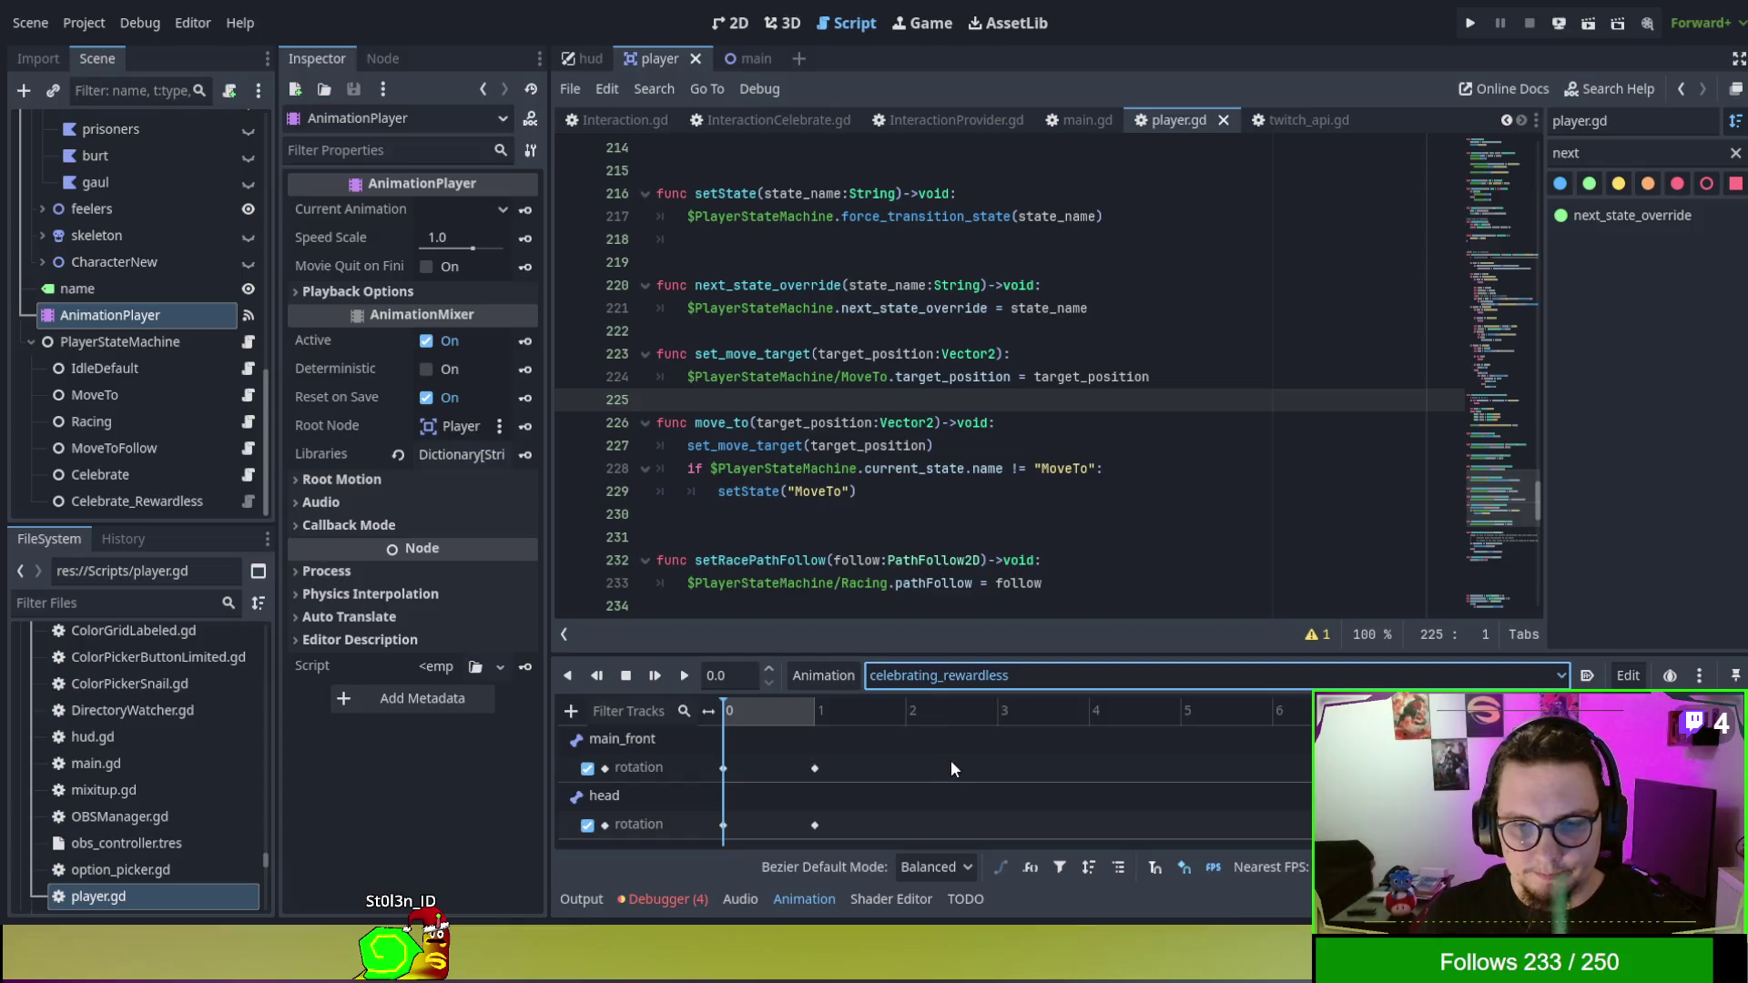
Switch to the celebrating animation and scroll through its RewardPopup, feelers and ExtraPopup tracks.
{"action": "scroll", "coordinate": [947, 774], "scroll_direction": "down", "scroll_amount": 5}
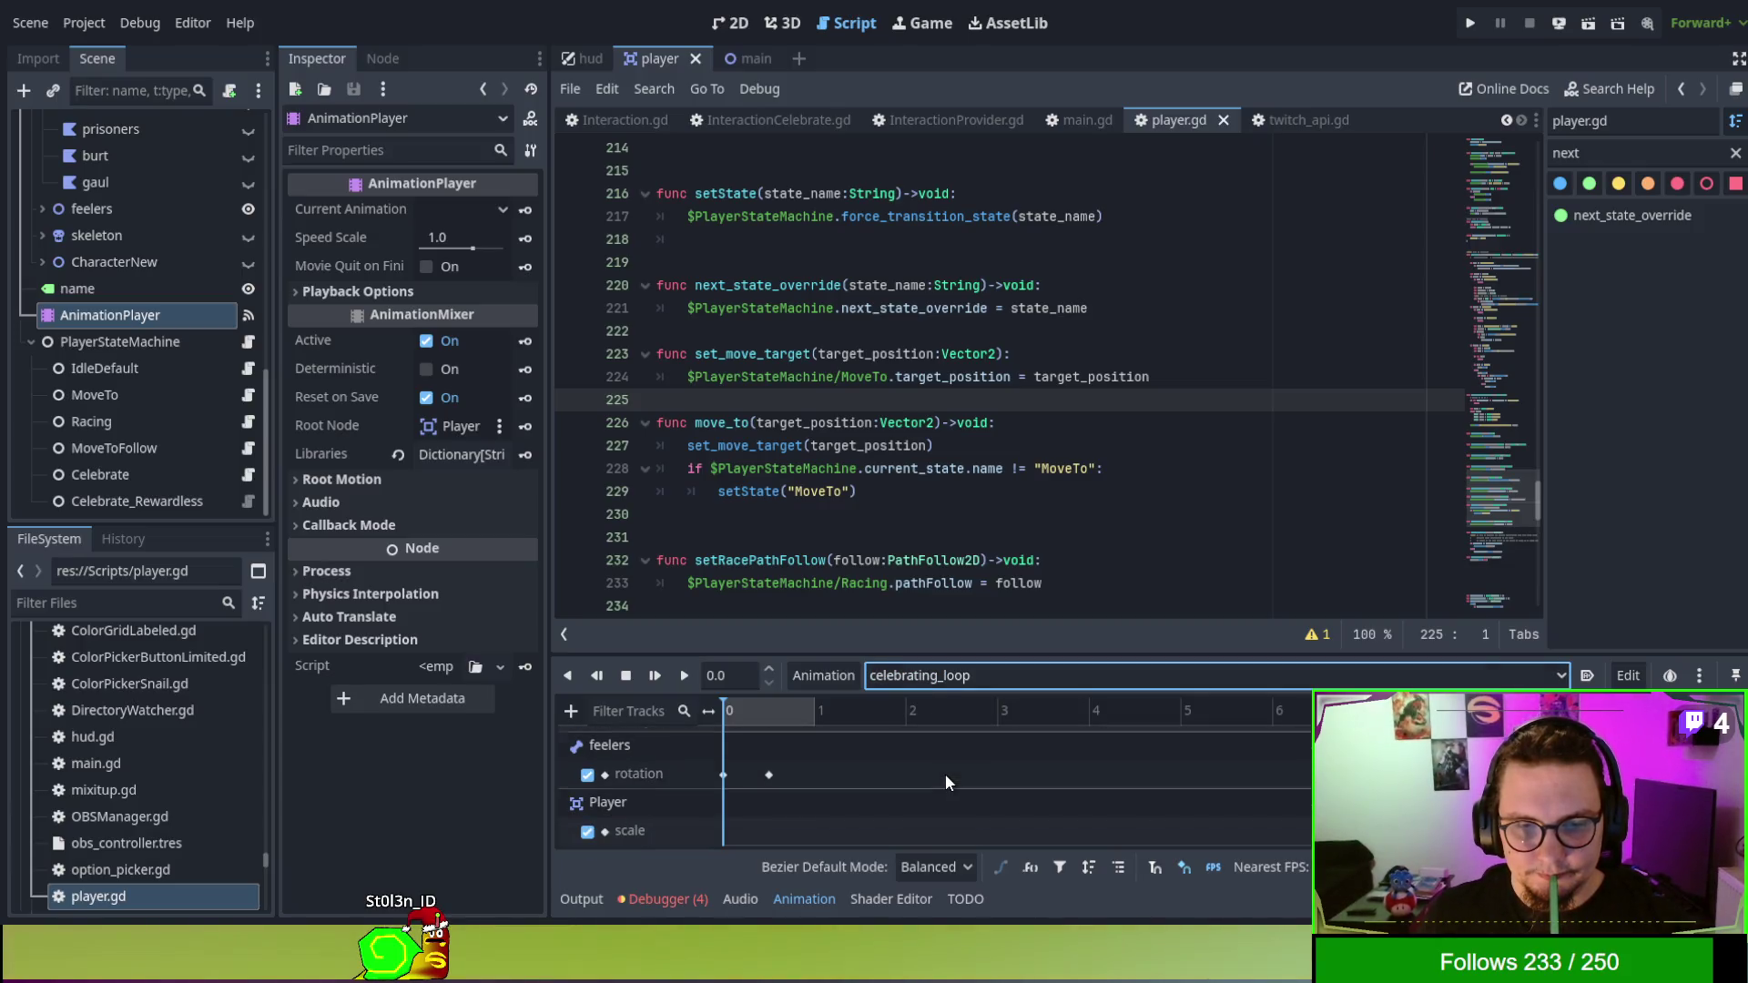
{"action": "scroll", "coordinate": [947, 781], "scroll_direction": "down", "scroll_amount": 1}
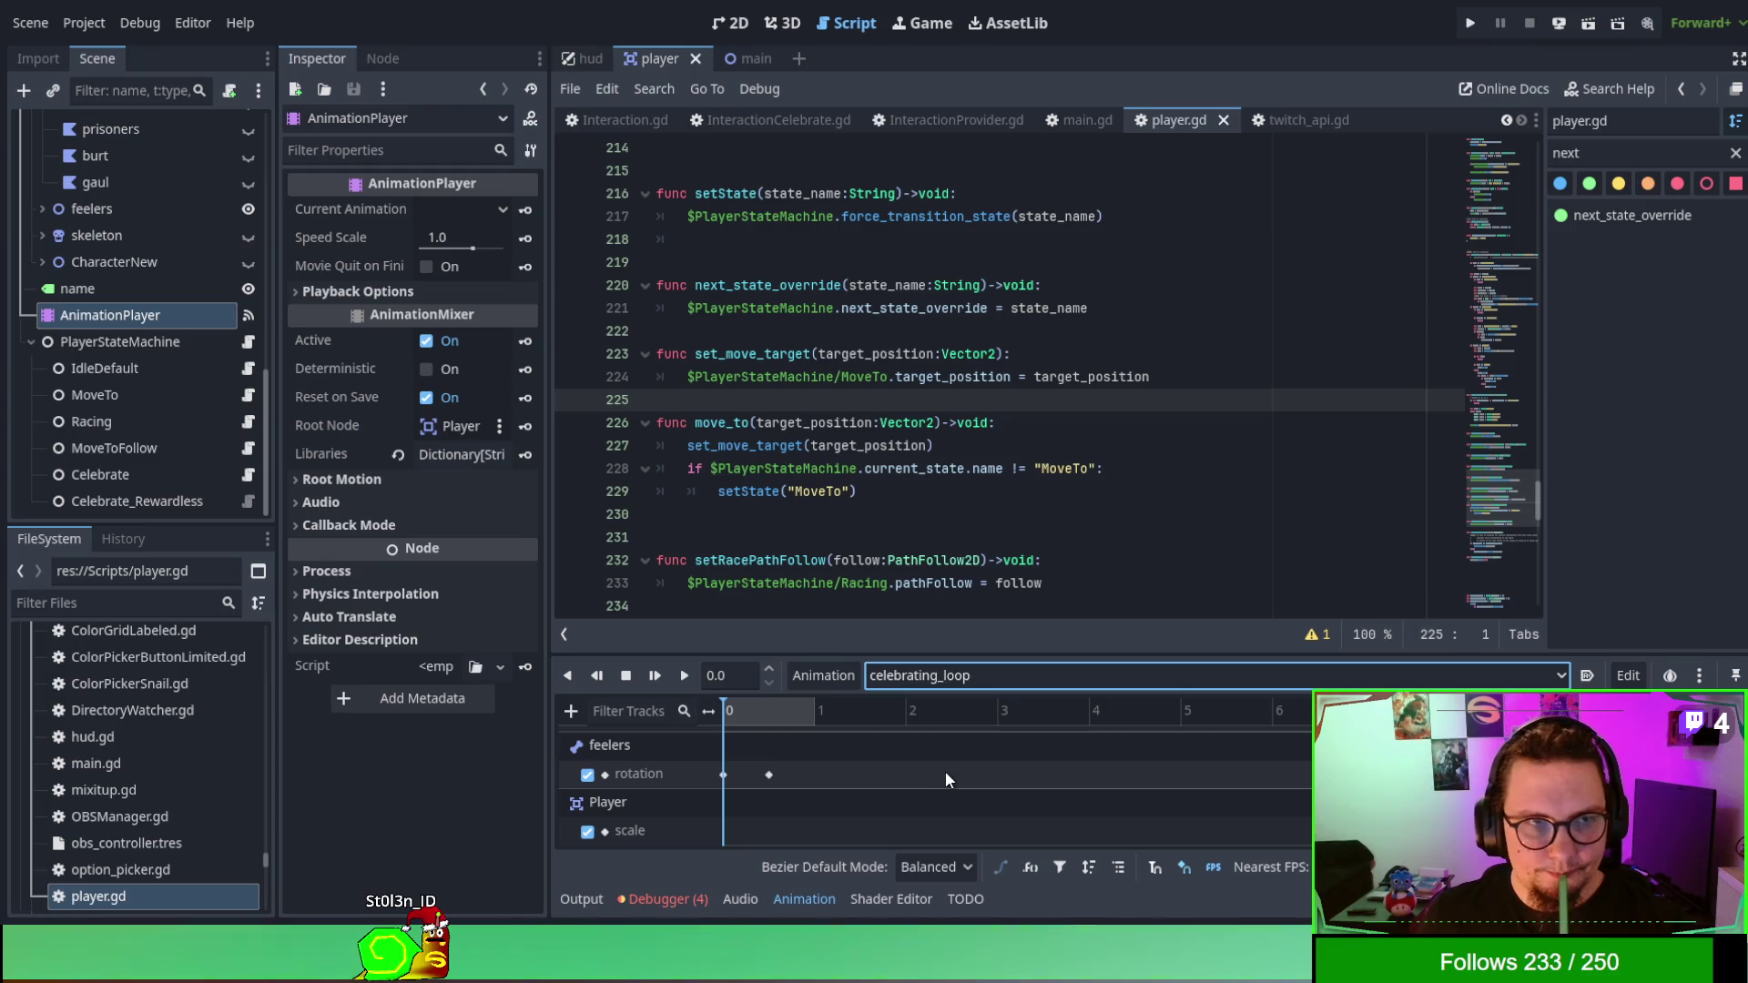
{"action": "scroll", "coordinate": [945, 772], "scroll_direction": "up", "scroll_amount": 3}
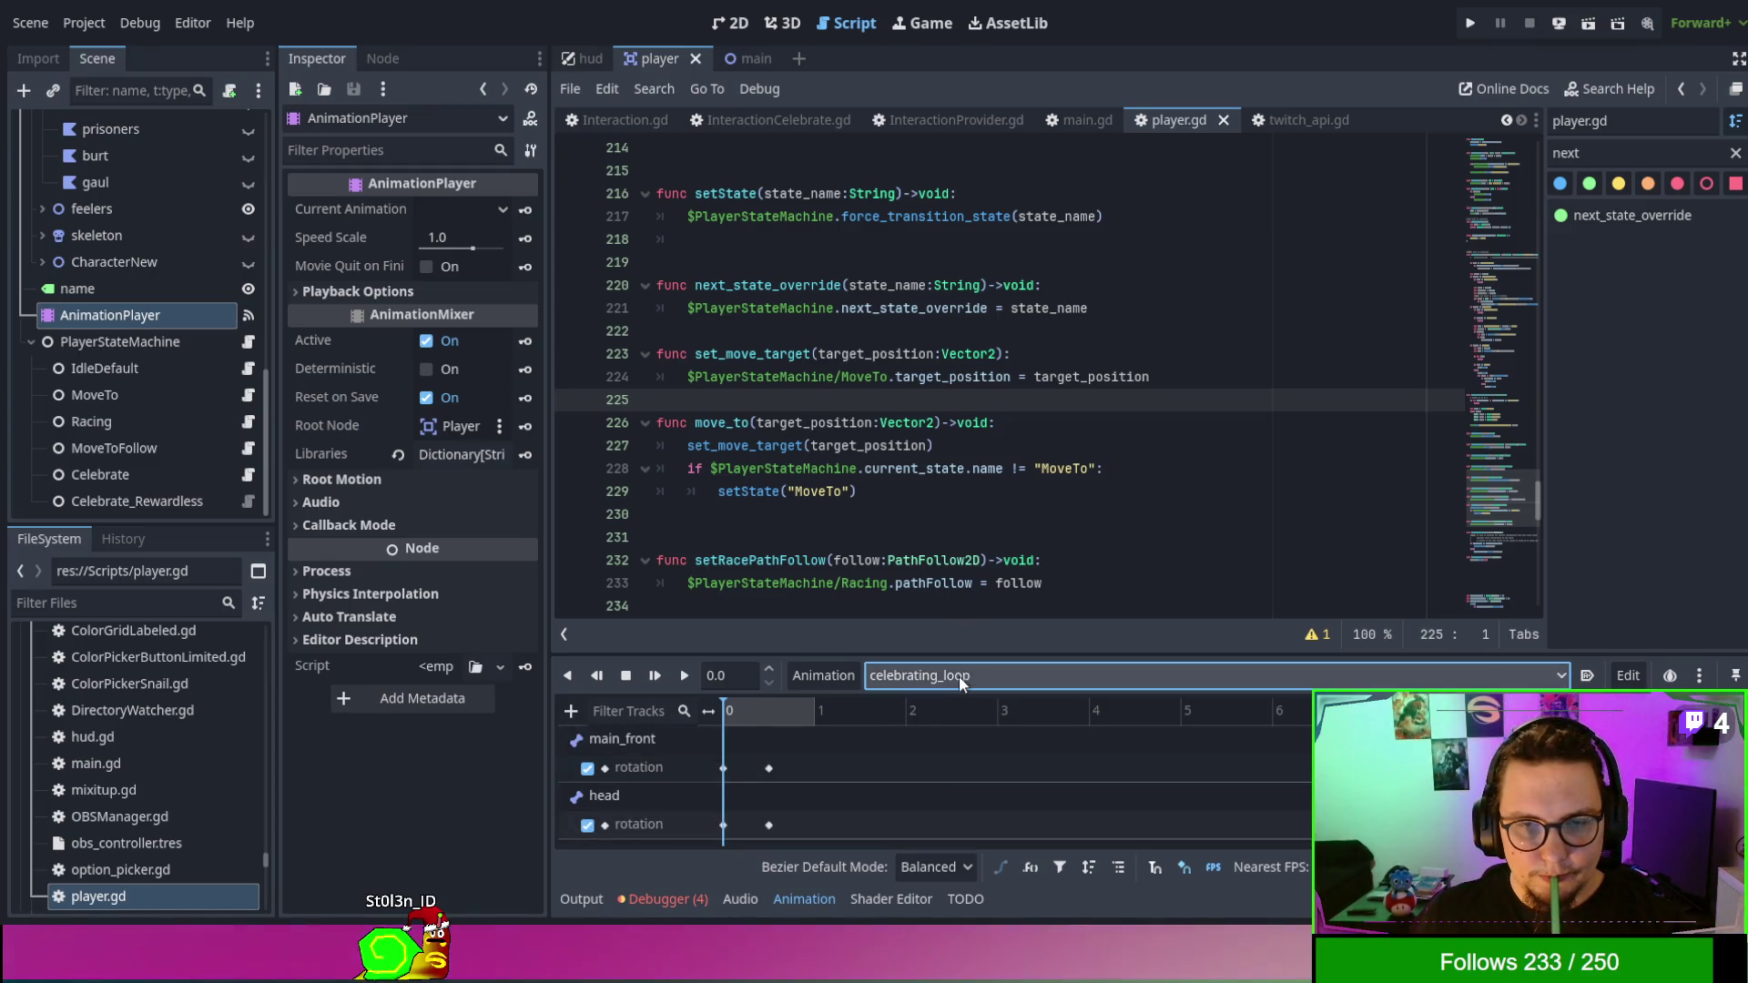
{"action": "key", "text": "Up"}
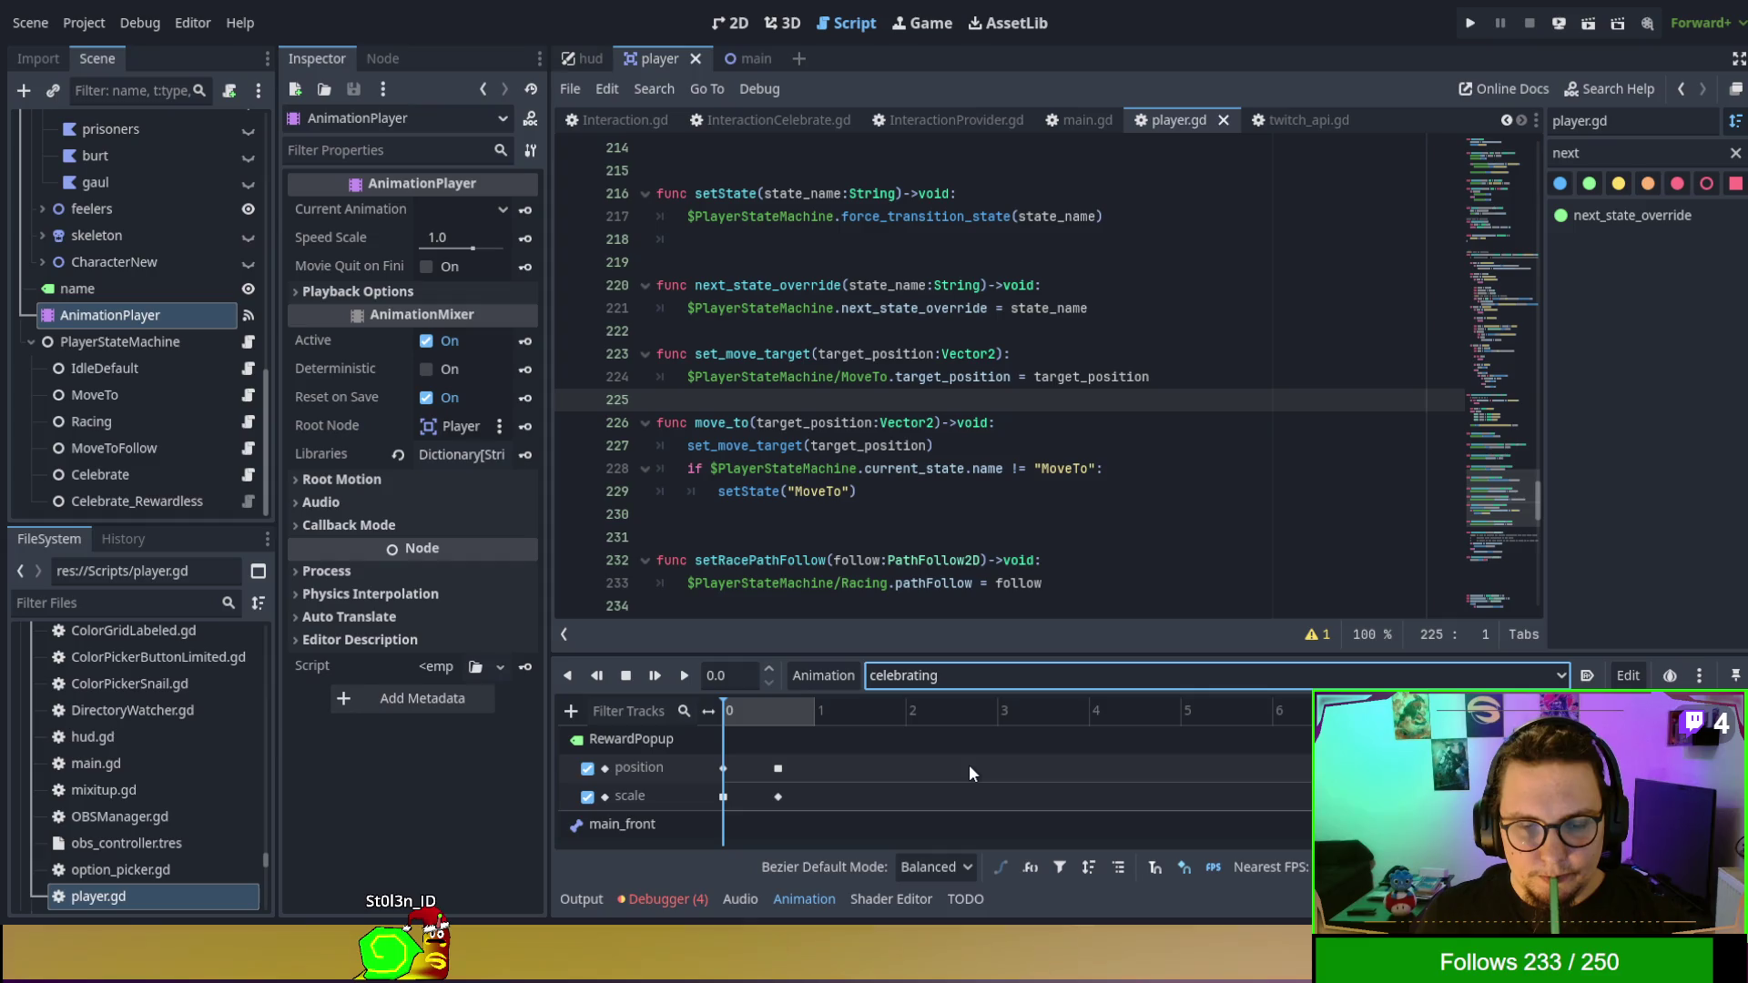
{"action": "scroll", "coordinate": [968, 769], "scroll_direction": "down", "scroll_amount": 4}
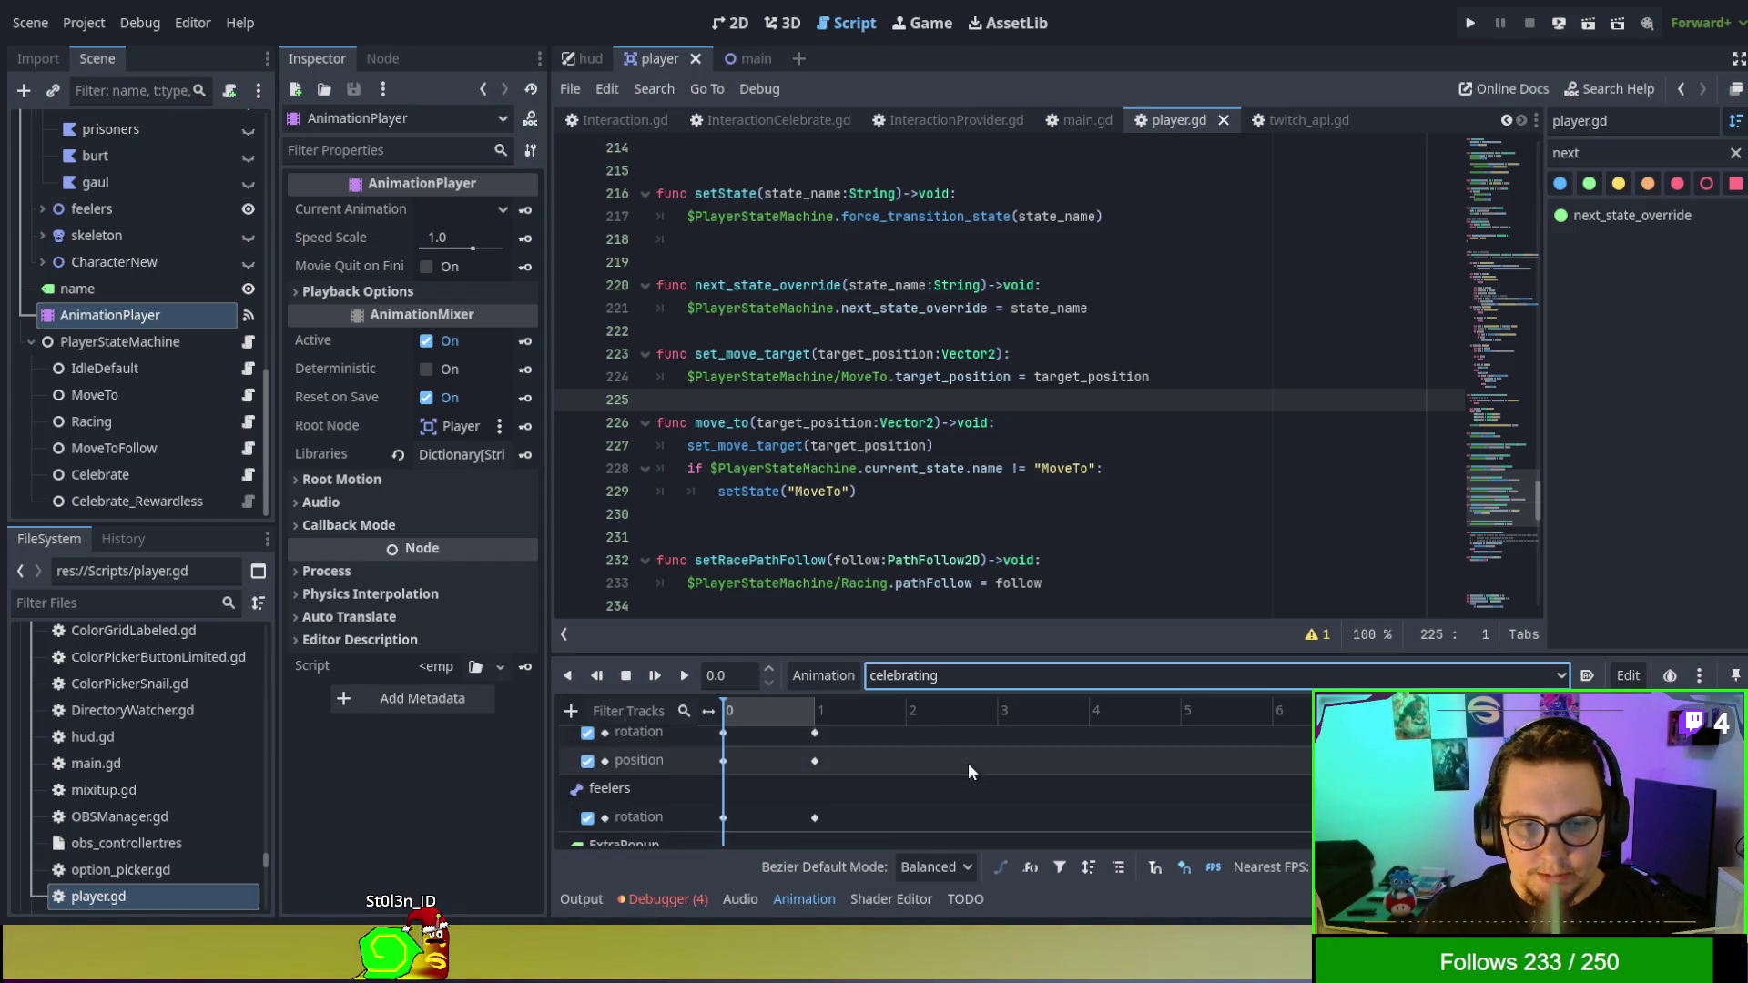
{"action": "scroll", "coordinate": [968, 762], "scroll_direction": "down", "scroll_amount": 3}
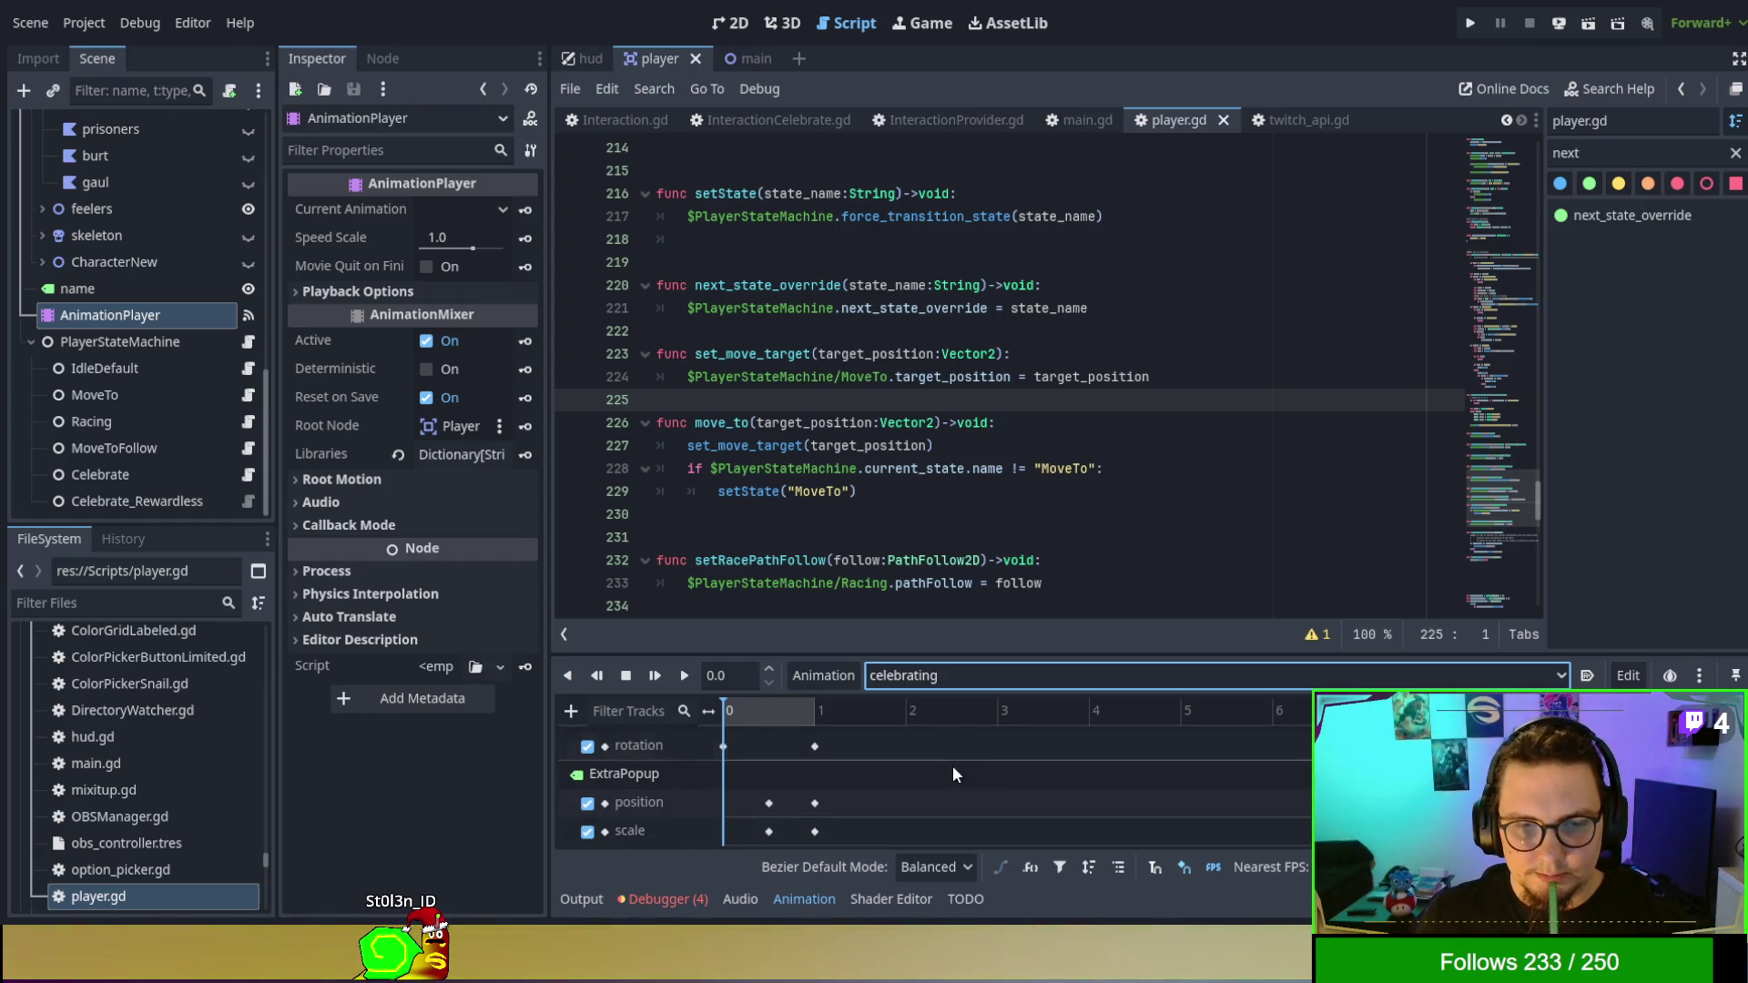
{"action": "scroll", "coordinate": [953, 774], "scroll_direction": "down", "scroll_amount": 4}
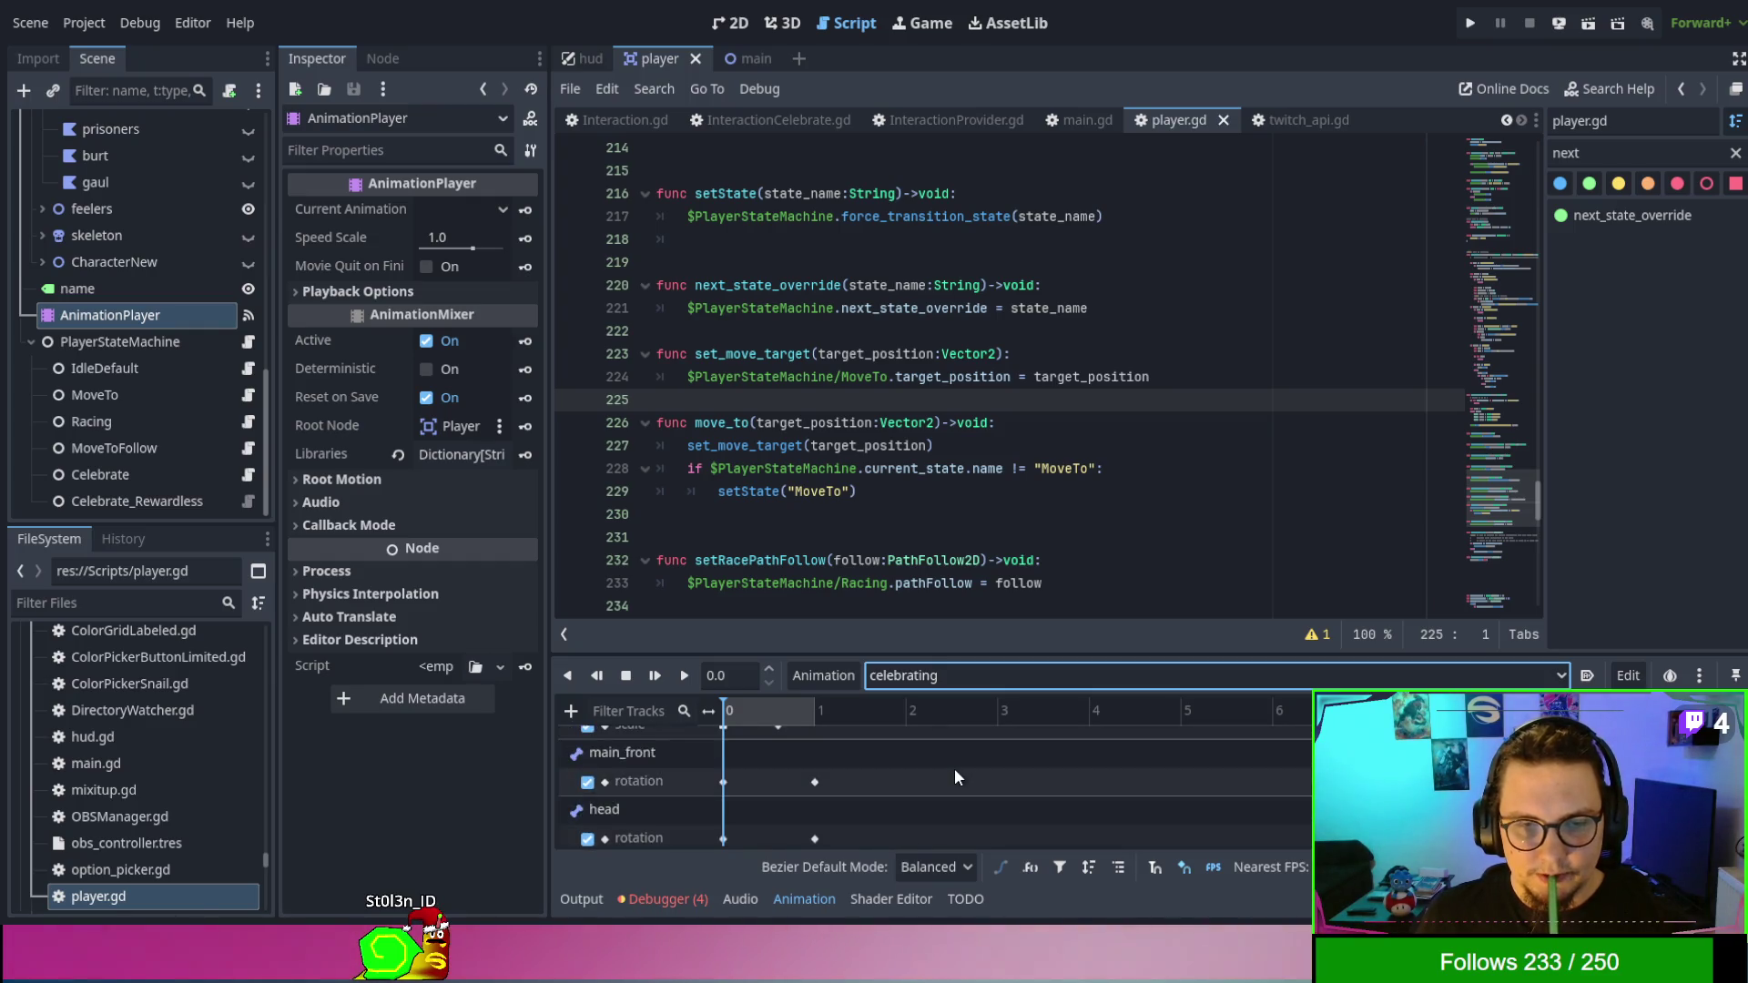
{"action": "scroll", "coordinate": [954, 769], "scroll_direction": "up", "scroll_amount": 2}
{"action": "scroll", "coordinate": [953, 766], "scroll_direction": "up", "scroll_amount": 2}
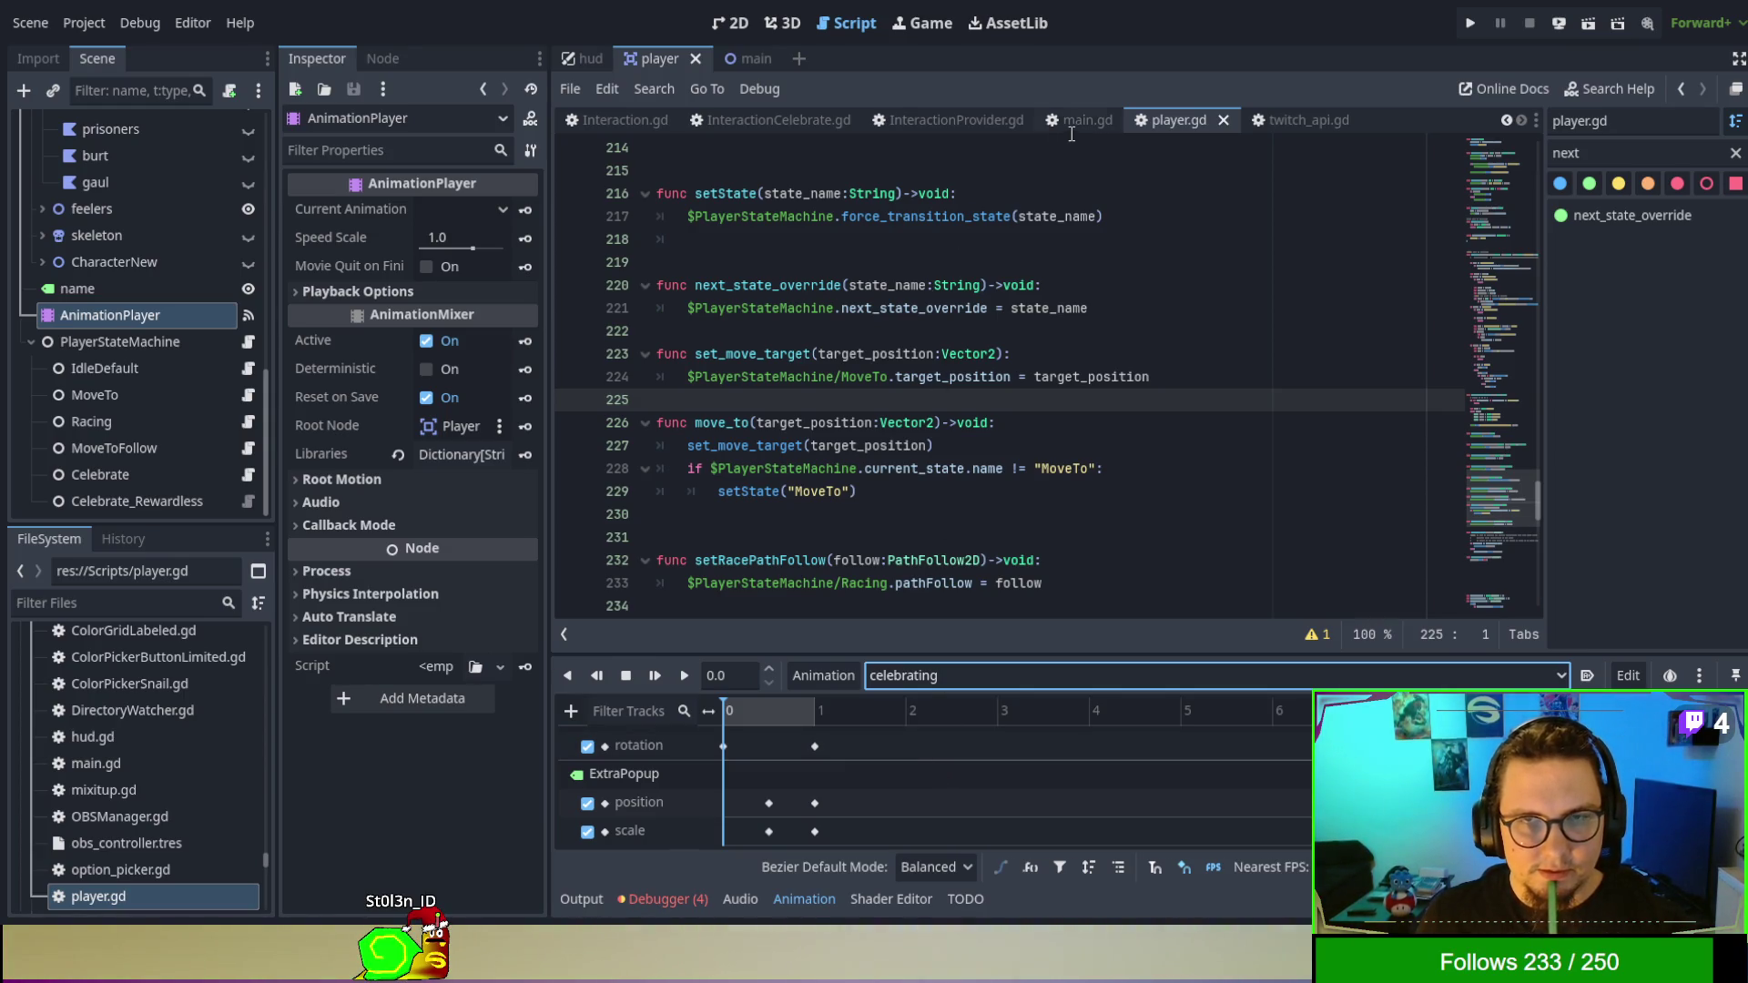
{"action": "scroll", "coordinate": [812, 122], "scroll_direction": "up", "scroll_amount": 3}
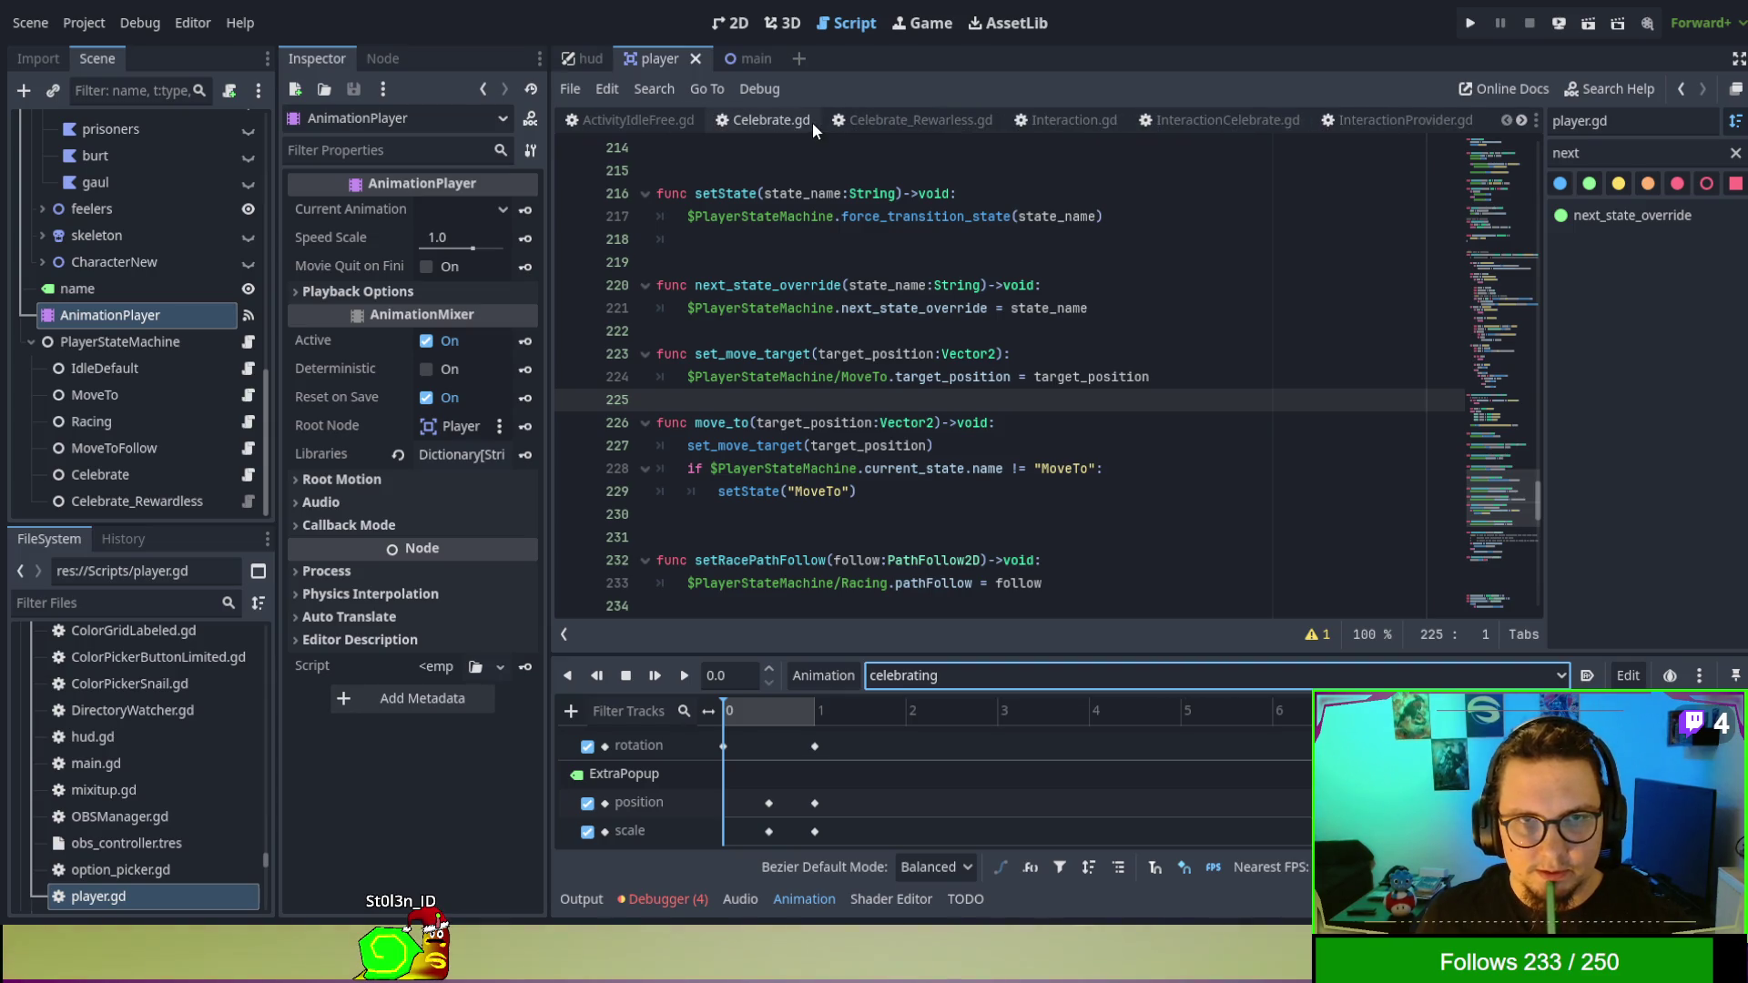
Copy the player.show_reward(false) line from Celebrate.gd's Exit function.
{"action": "left_click", "coordinate": [1204, 116]}
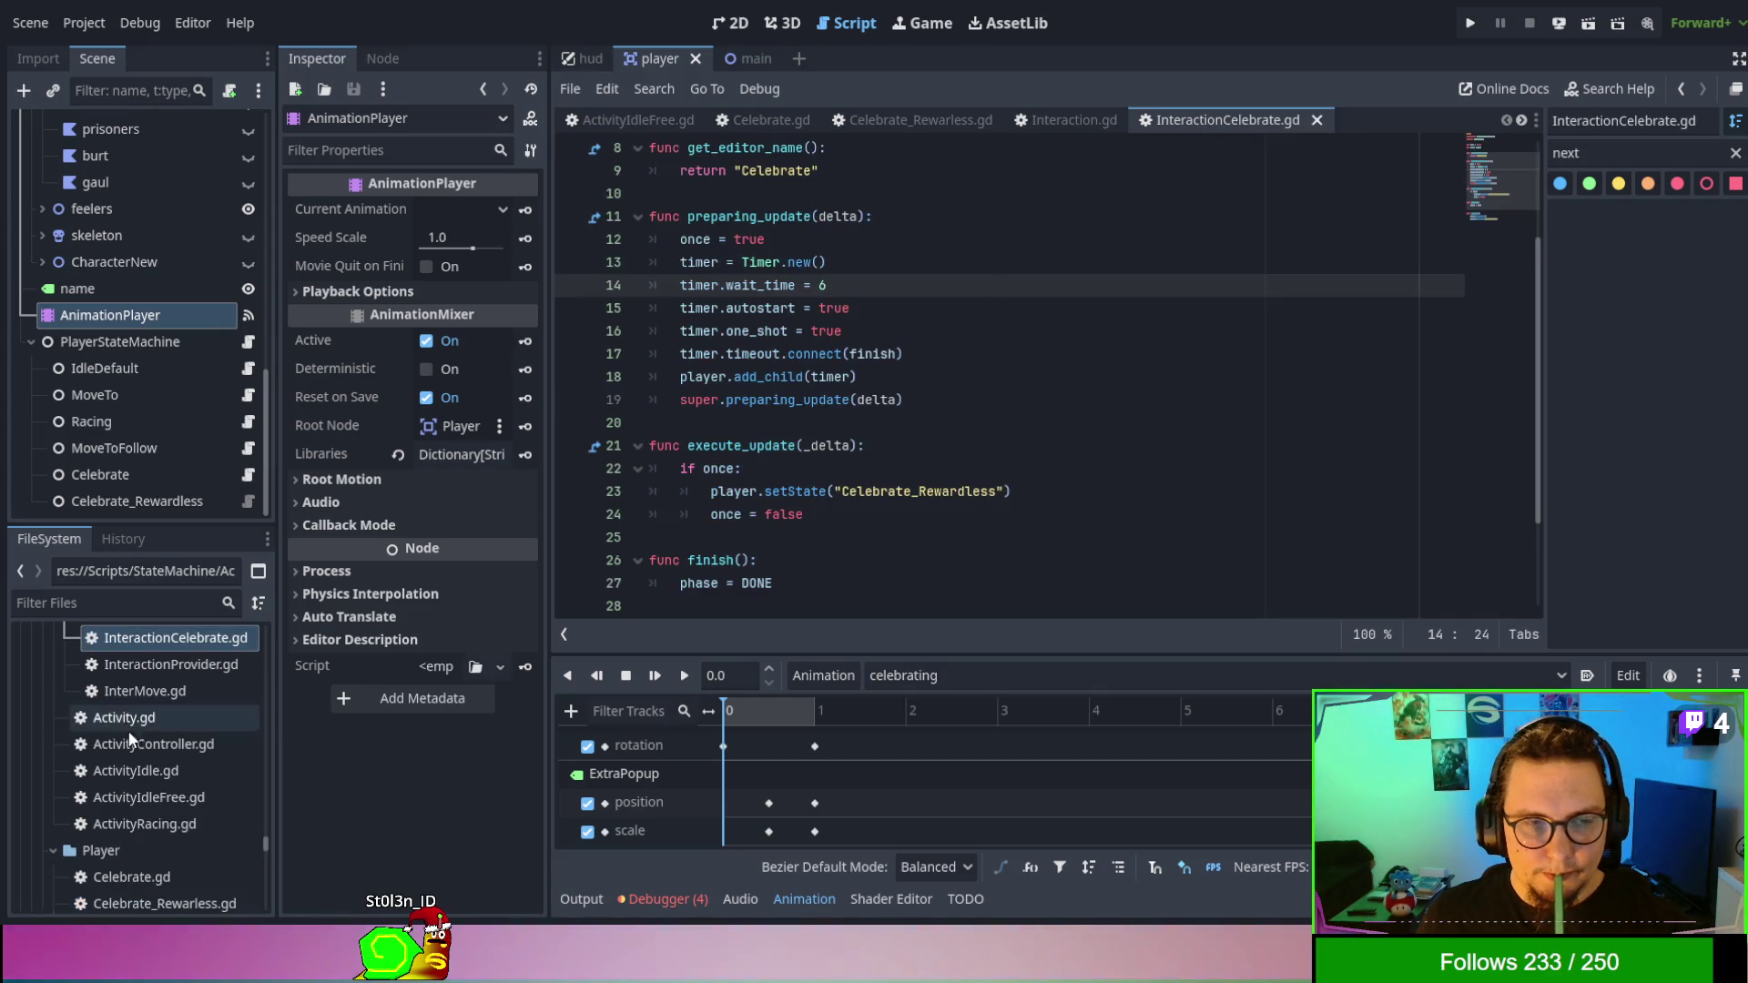
{"action": "left_click", "coordinate": [171, 503]}
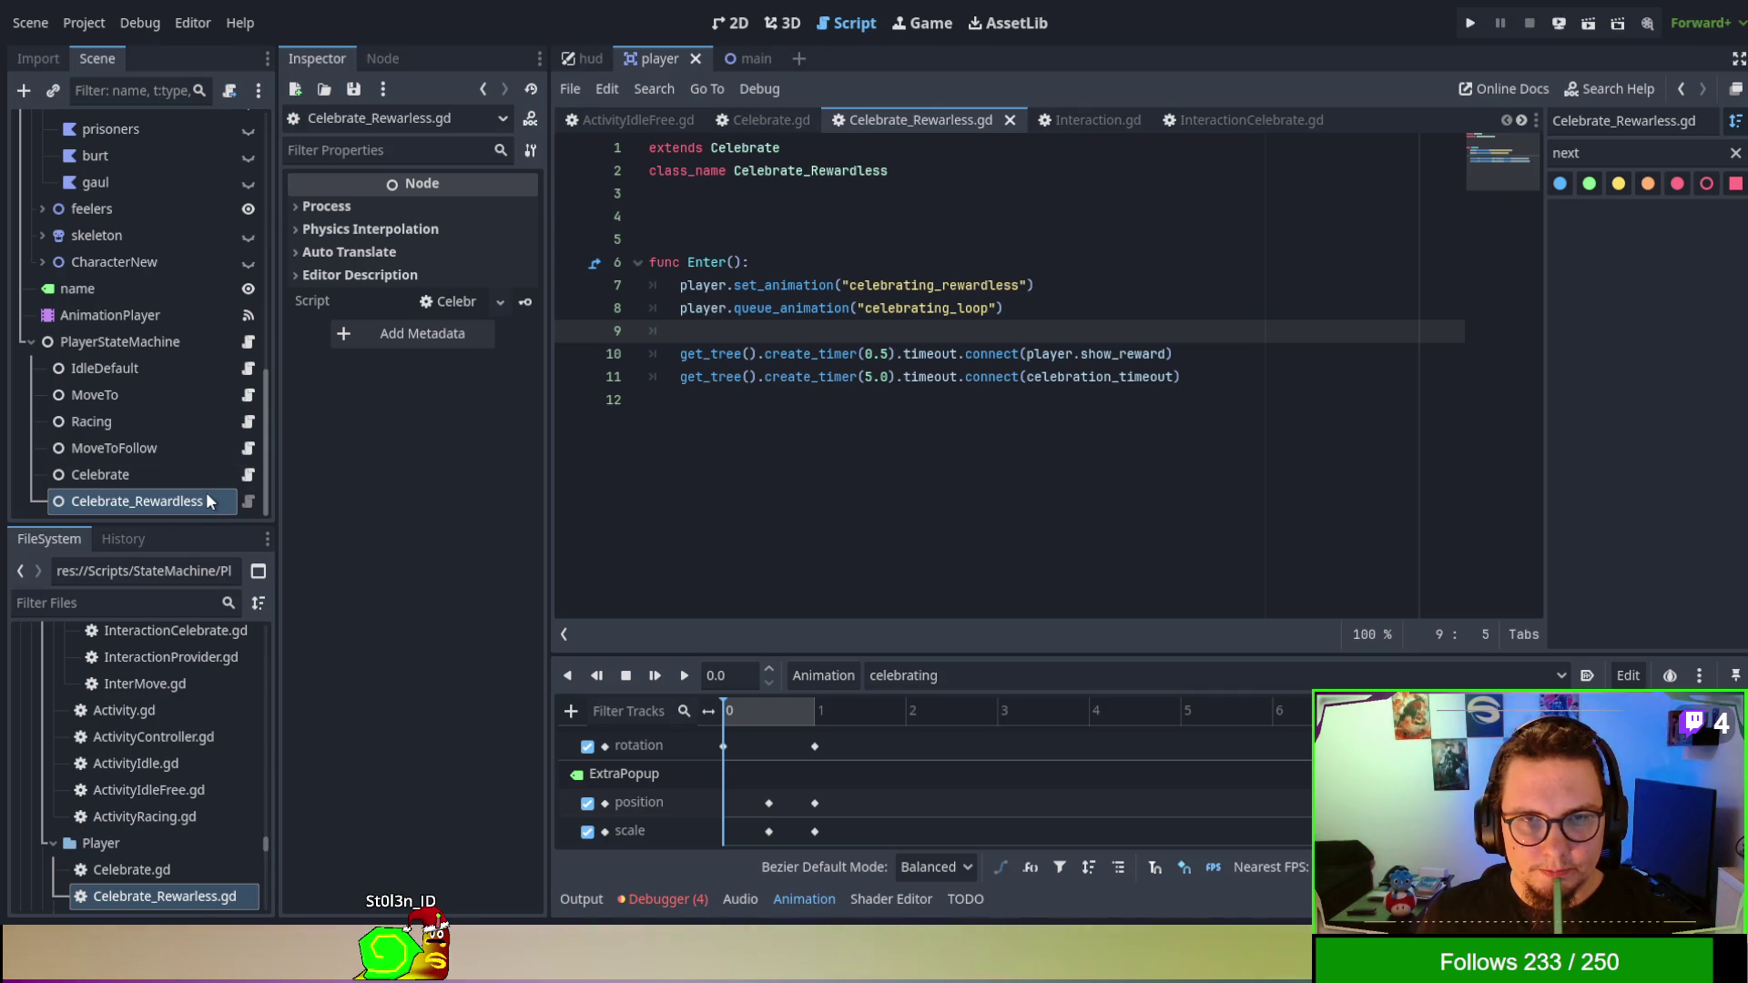
{"action": "left_click", "coordinate": [251, 473]}
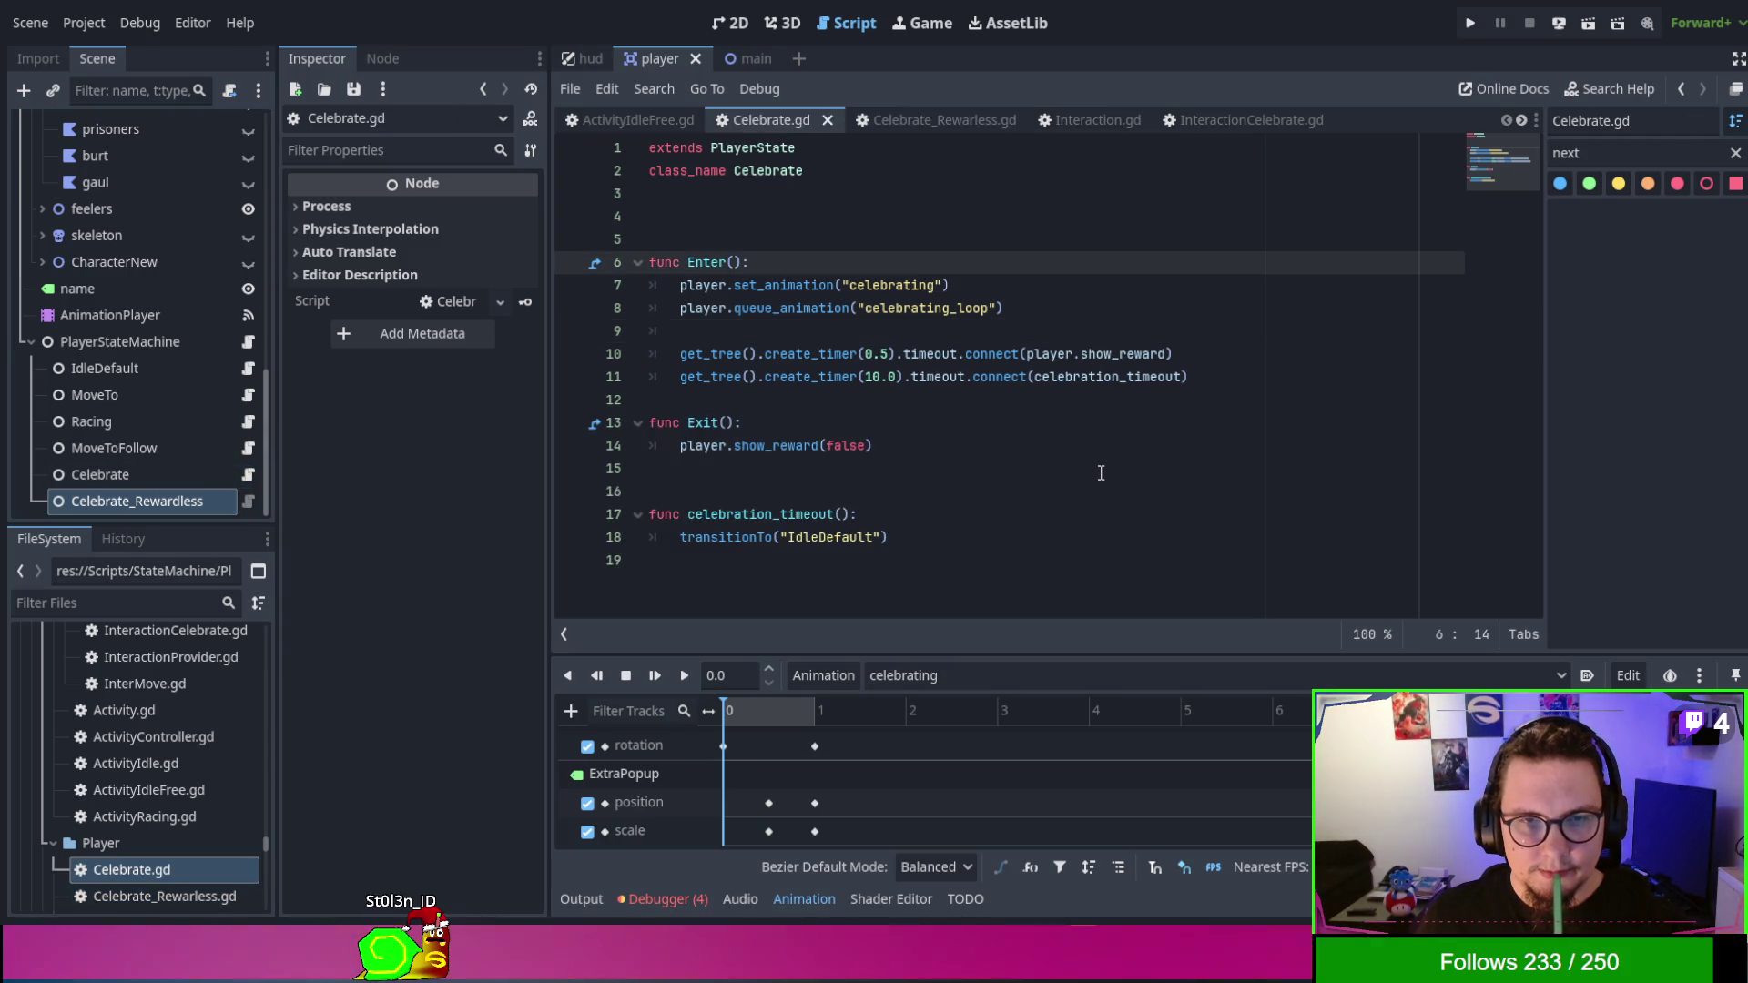
{"action": "double_click", "coordinate": [819, 445]}
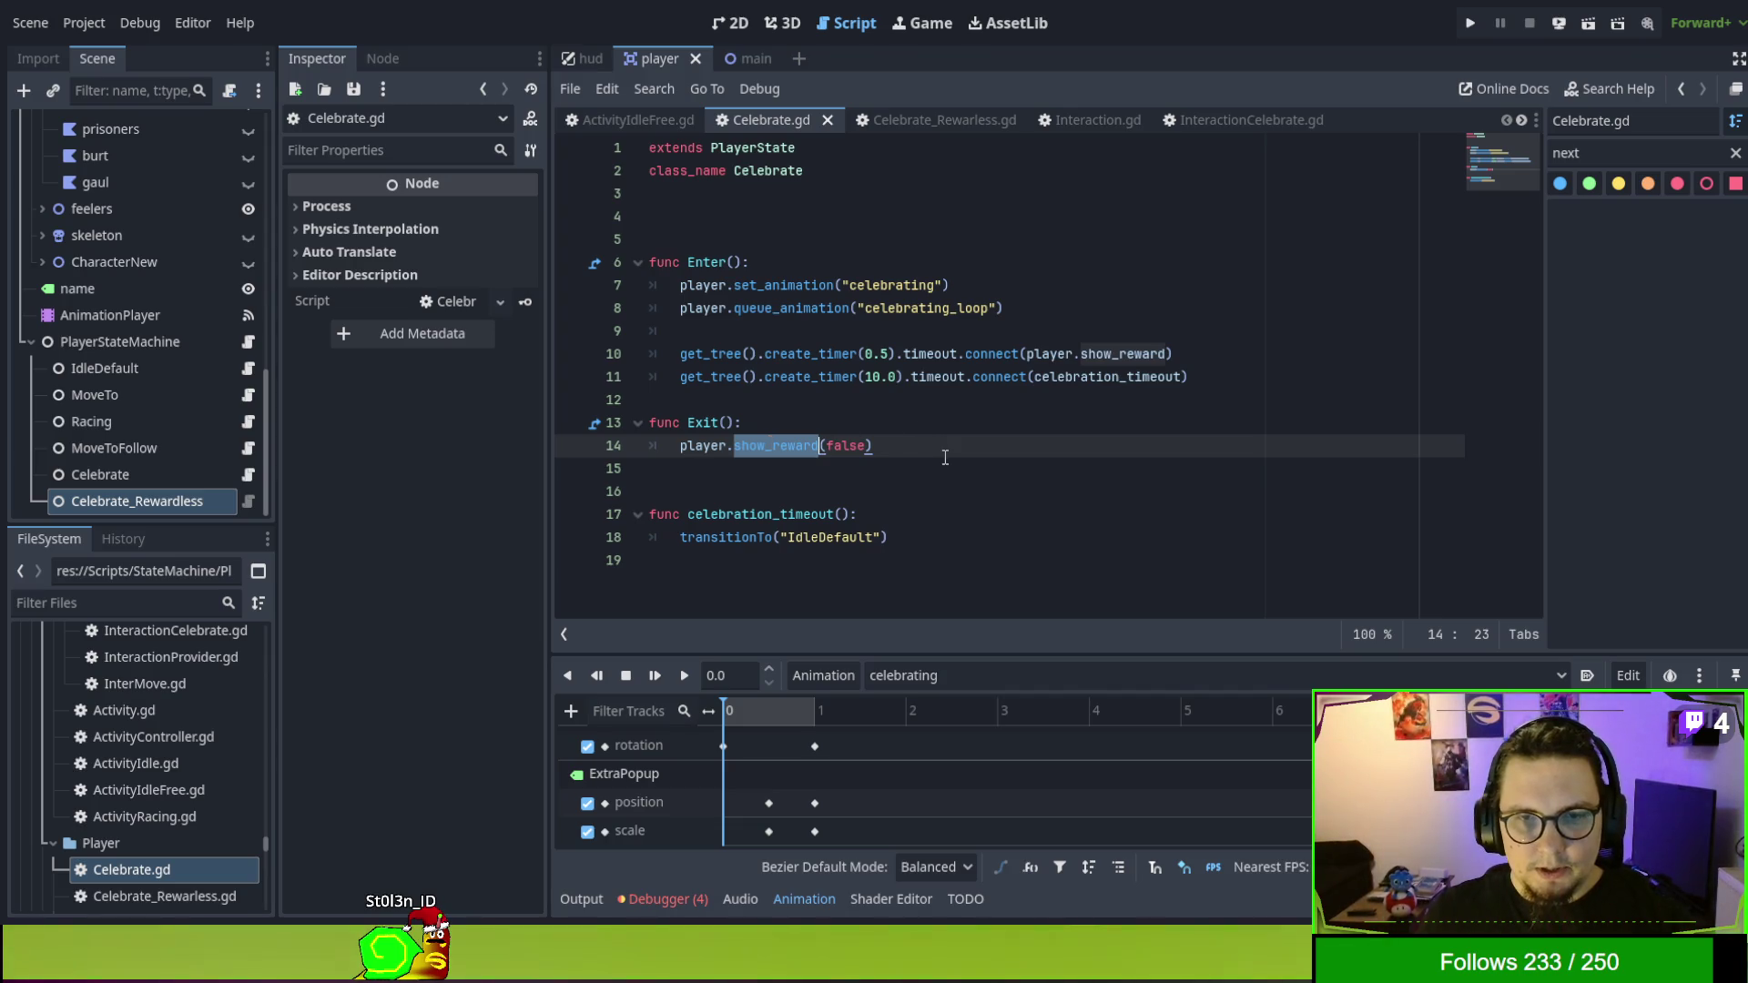
{"action": "left_click_drag", "start_coordinate": [941, 450], "coordinate": [926, 434]}
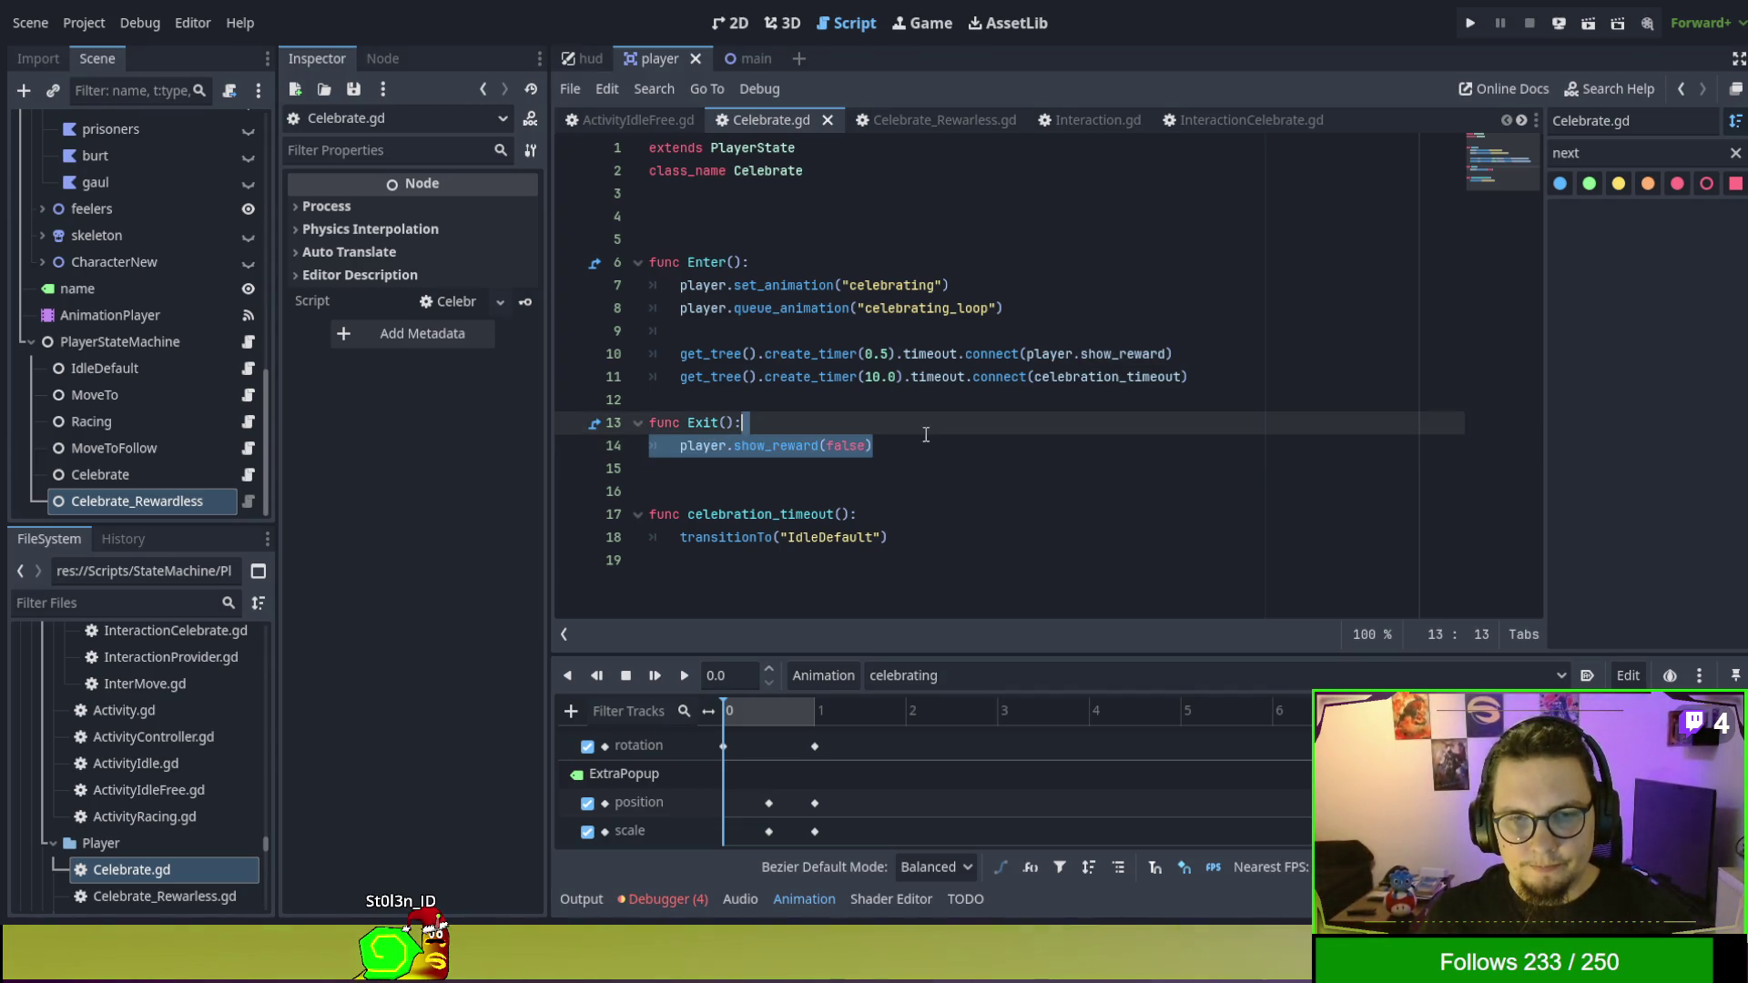
{"action": "key", "text": "ctrl+c"}
Paste player.show_reward(false) into Celebrate_Rewarless.gd's Enter and jump to show_reward's definition in player.gd.
{"action": "left_click", "coordinate": [1071, 309]}
{"action": "key", "text": "ctrl+v"}
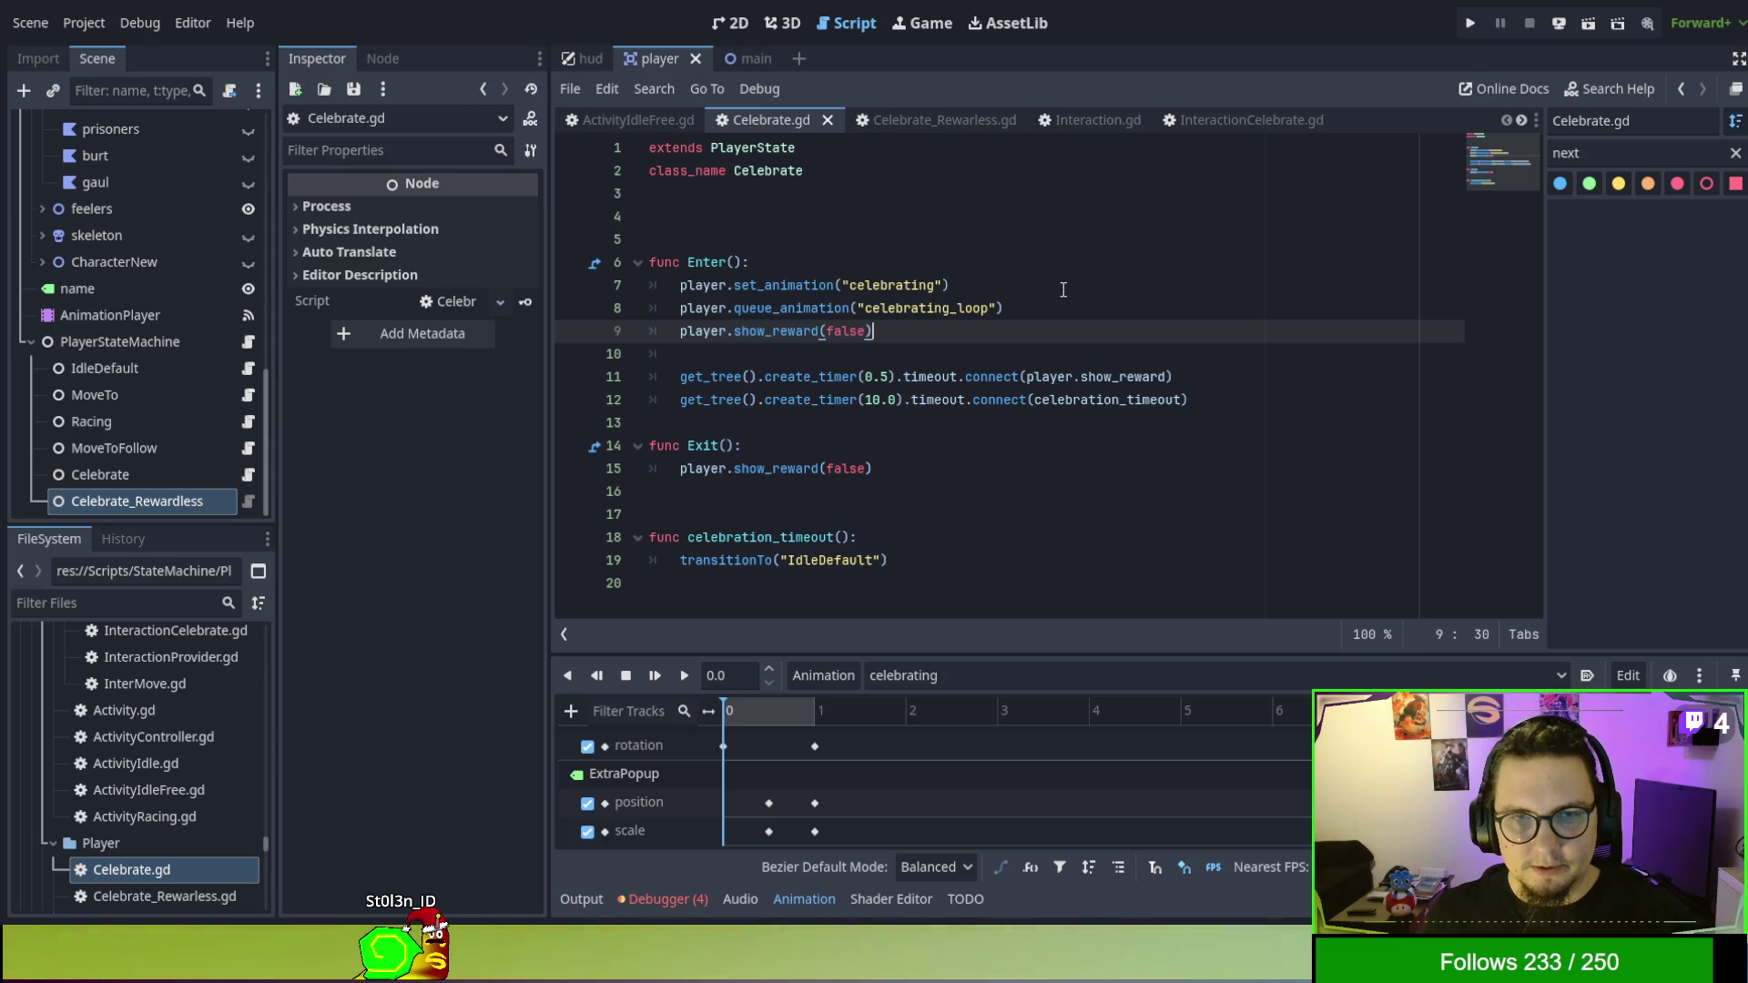
{"action": "key", "text": "ctrl+z"}
{"action": "left_click", "coordinate": [940, 125]}
{"action": "key", "text": "Return"}
{"action": "key", "text": "ctrl+v"}
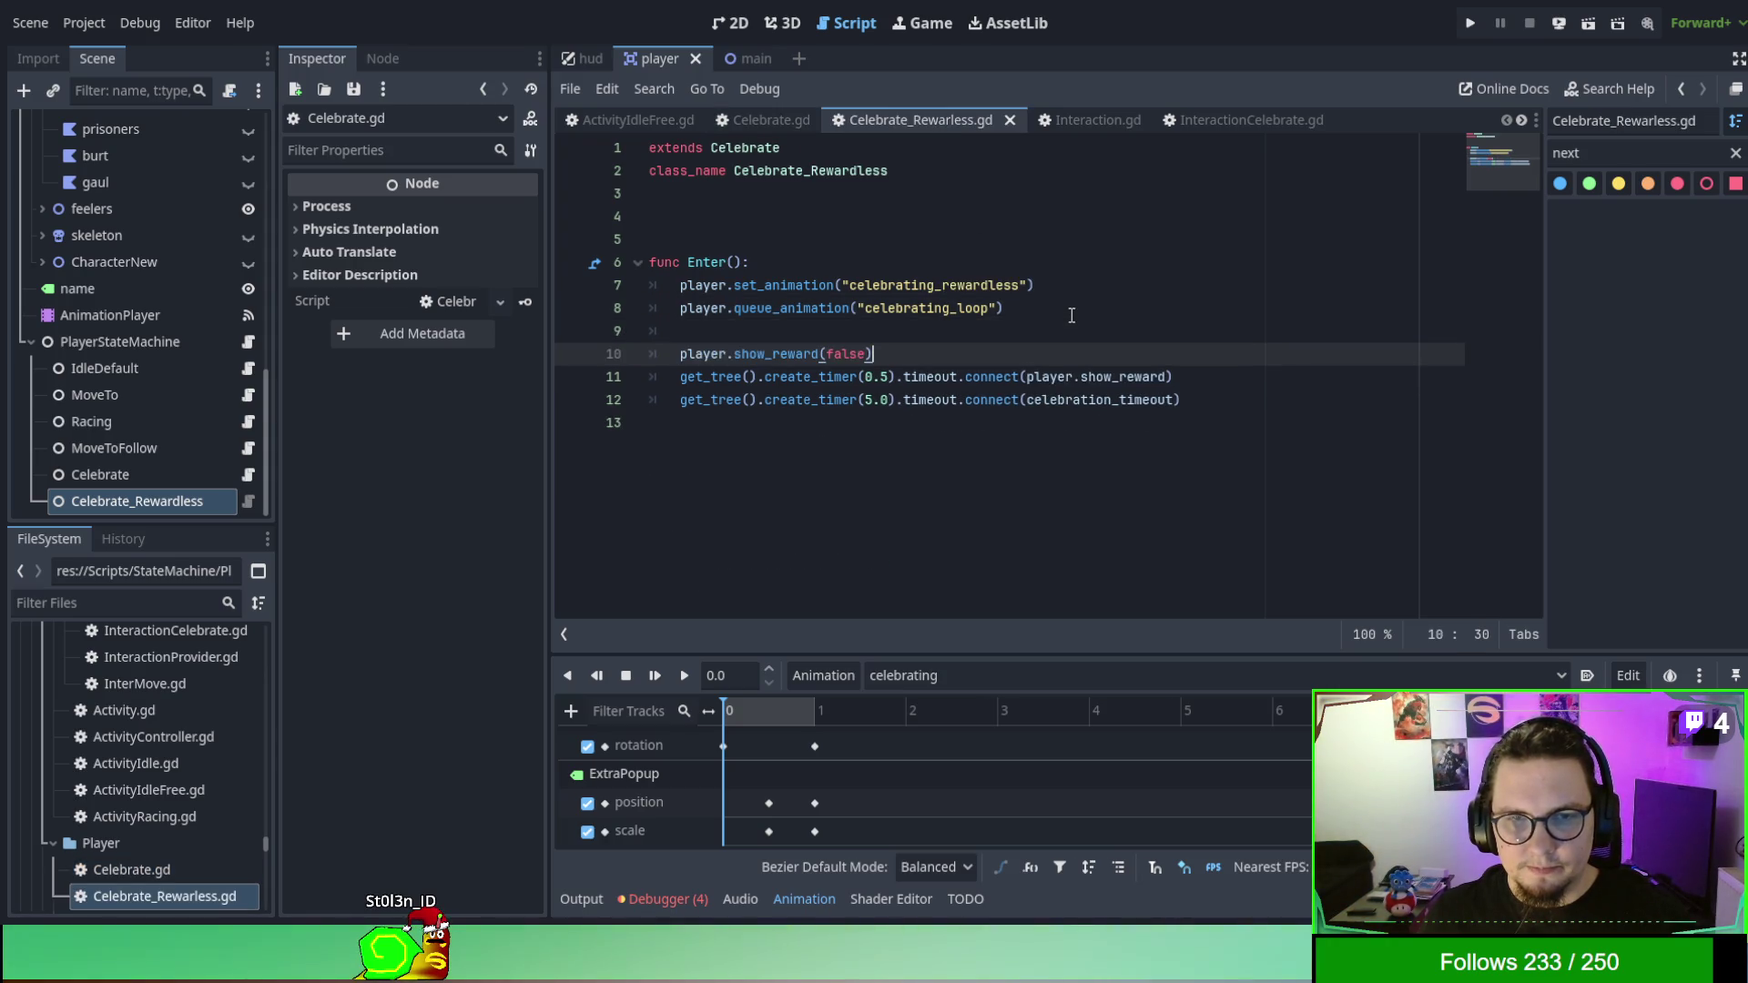
{"action": "key", "text": "Return"}
{"action": "left_click", "coordinate": [788, 361]}
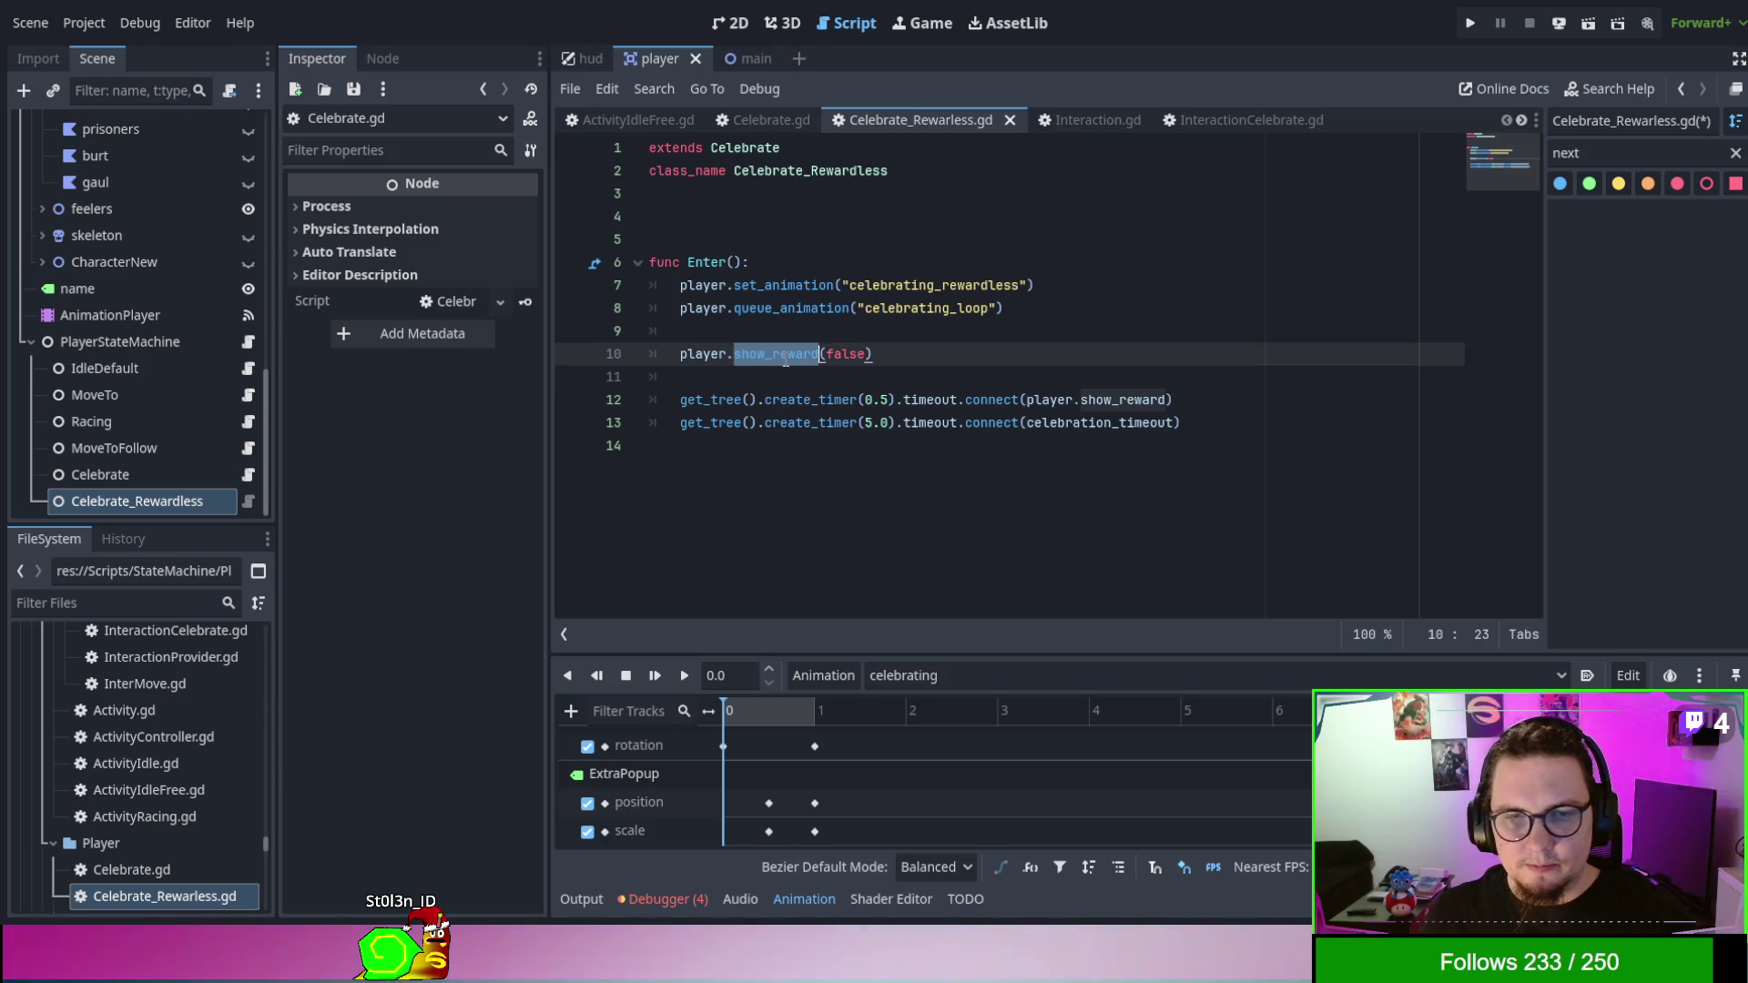
{"action": "left_click", "coordinate": [788, 361], "text": "ctrl"}
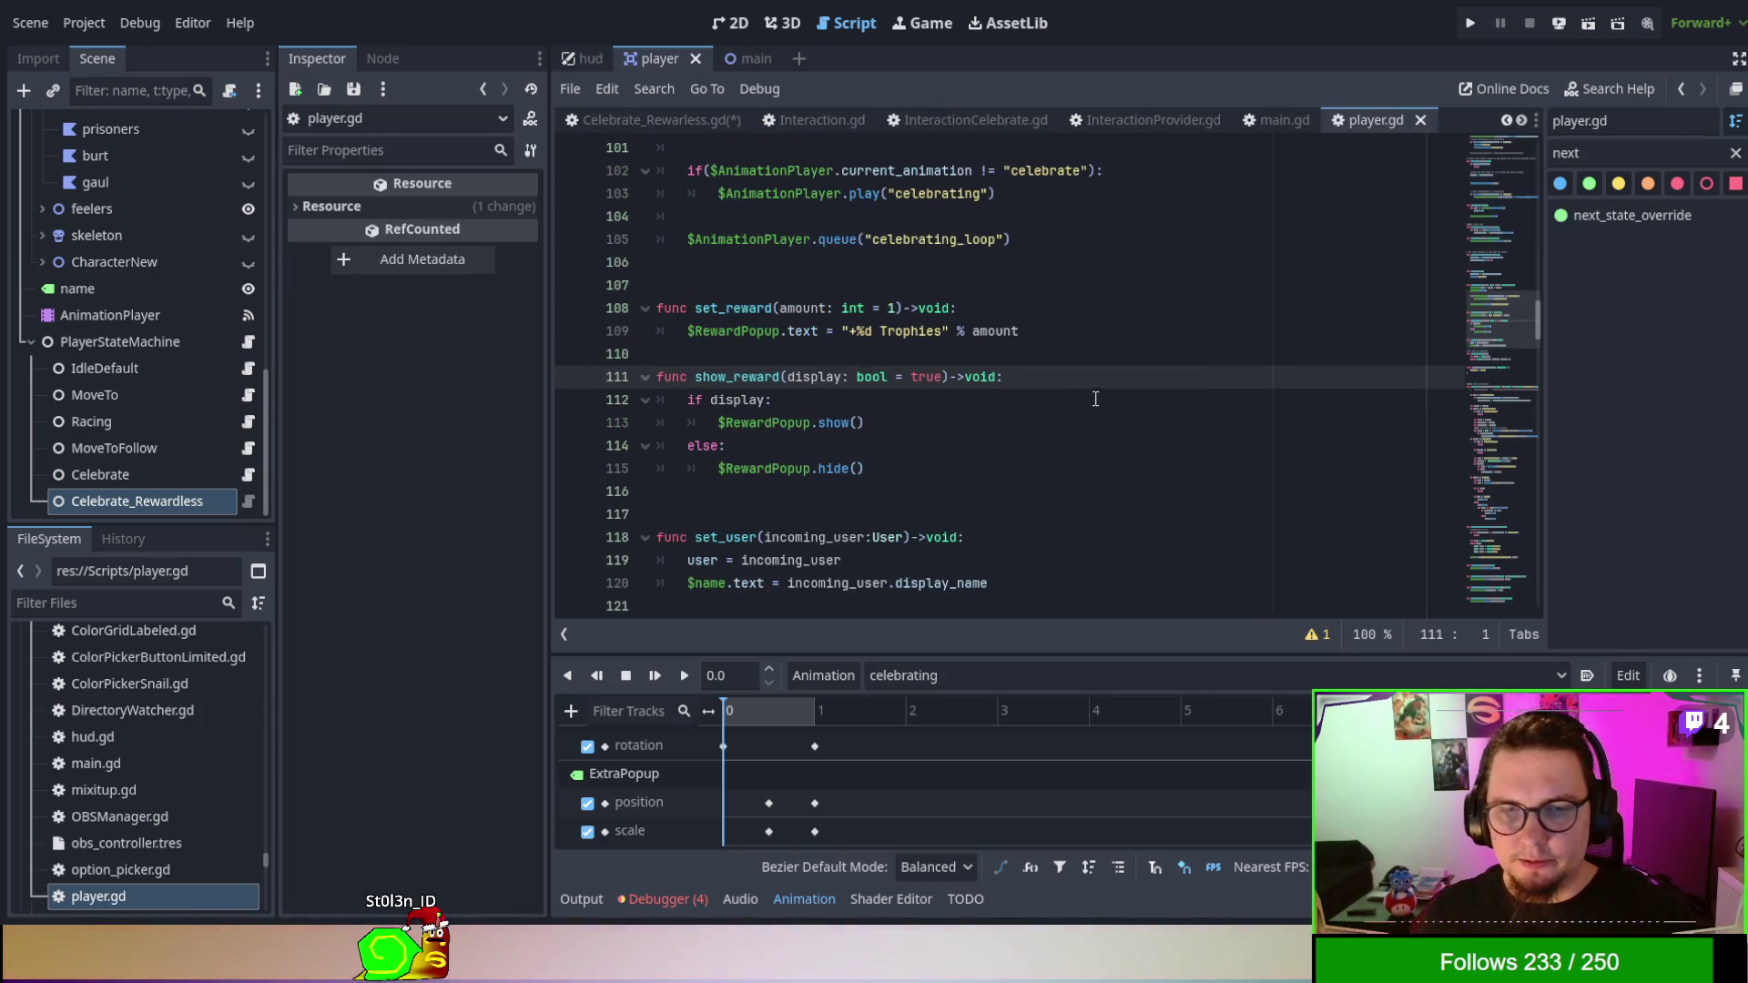
Search all project files for show_reward (4 matches in 3 files) and open the Celebrate_Rewarless.gd match.
{"action": "double_click", "coordinate": [728, 376]}
{"action": "key", "text": "ctrl+f"}
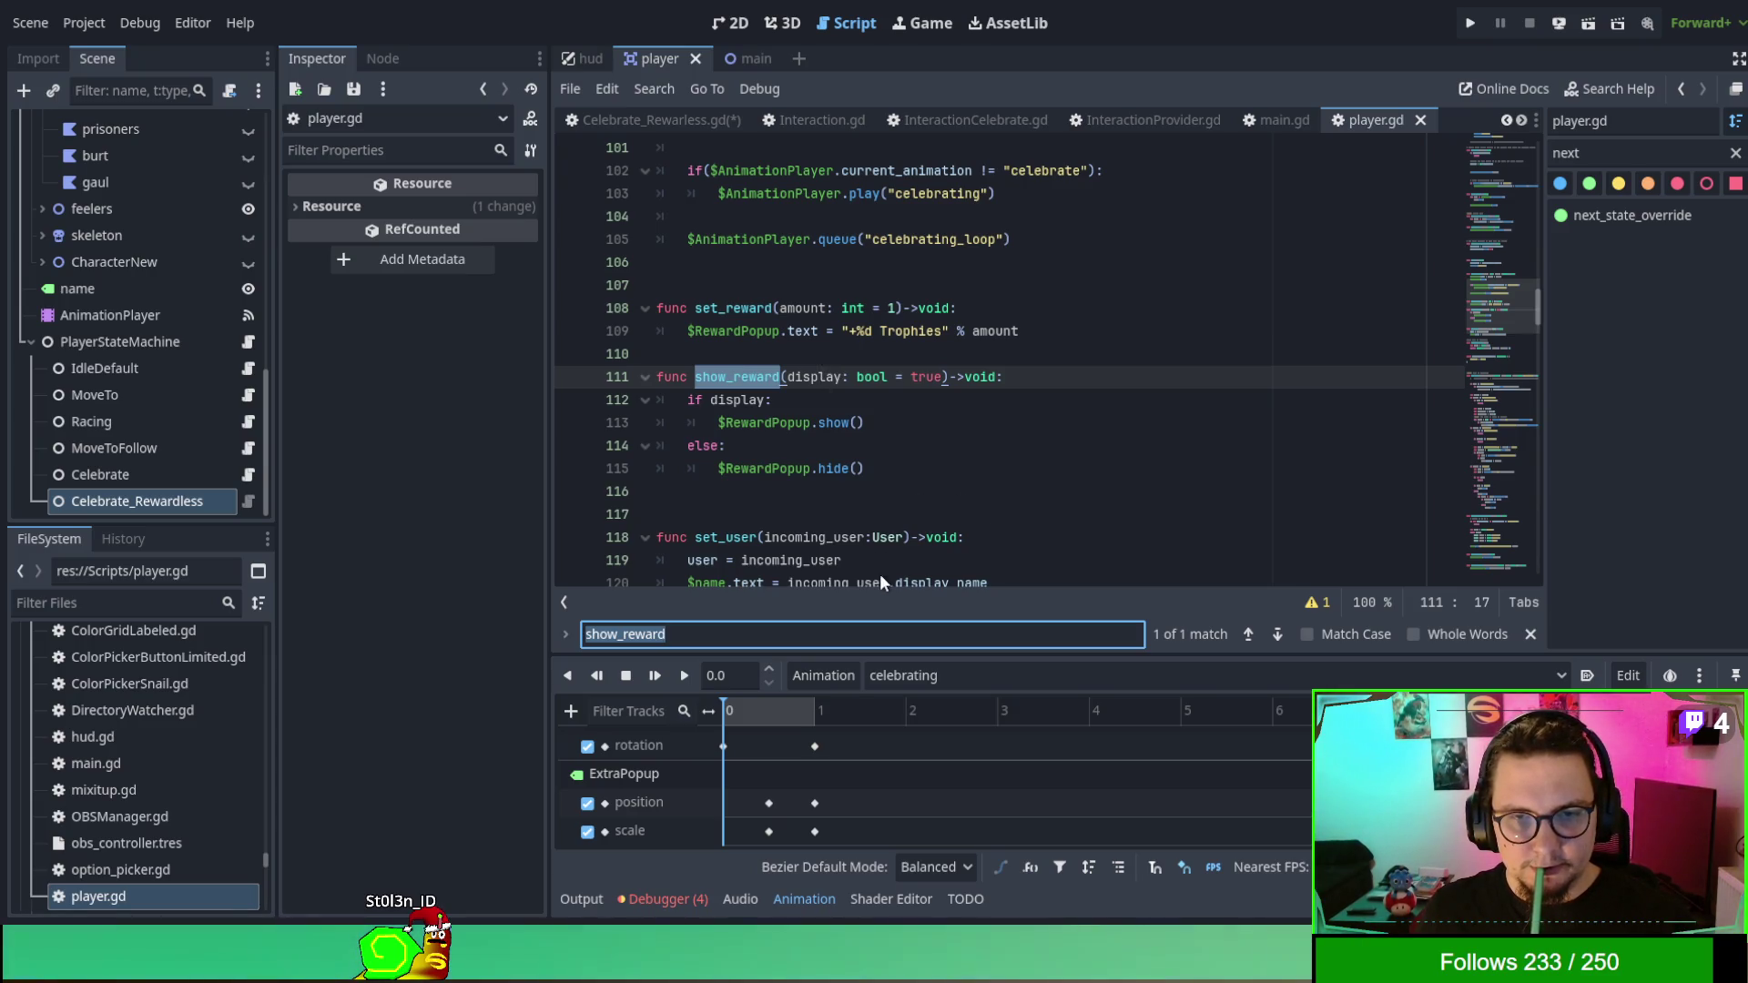
{"action": "key", "text": "ctrl+shift+f"}
{"action": "key", "text": "Return"}
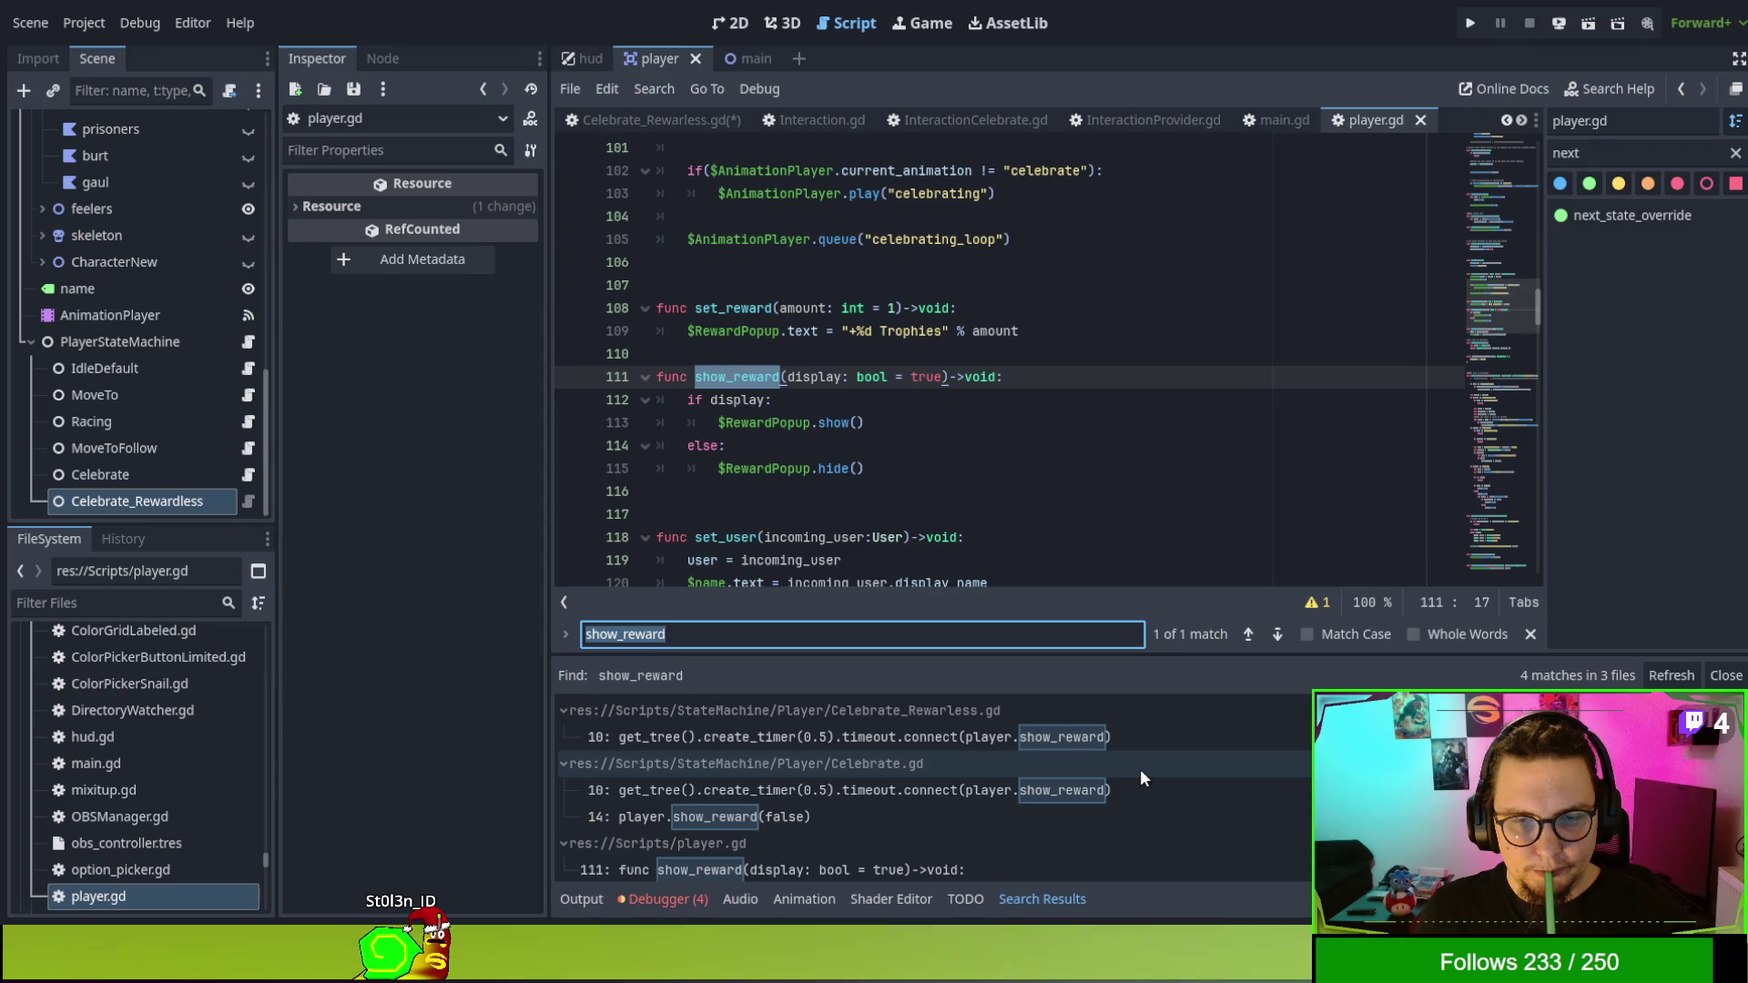
{"action": "left_click", "coordinate": [1053, 739]}
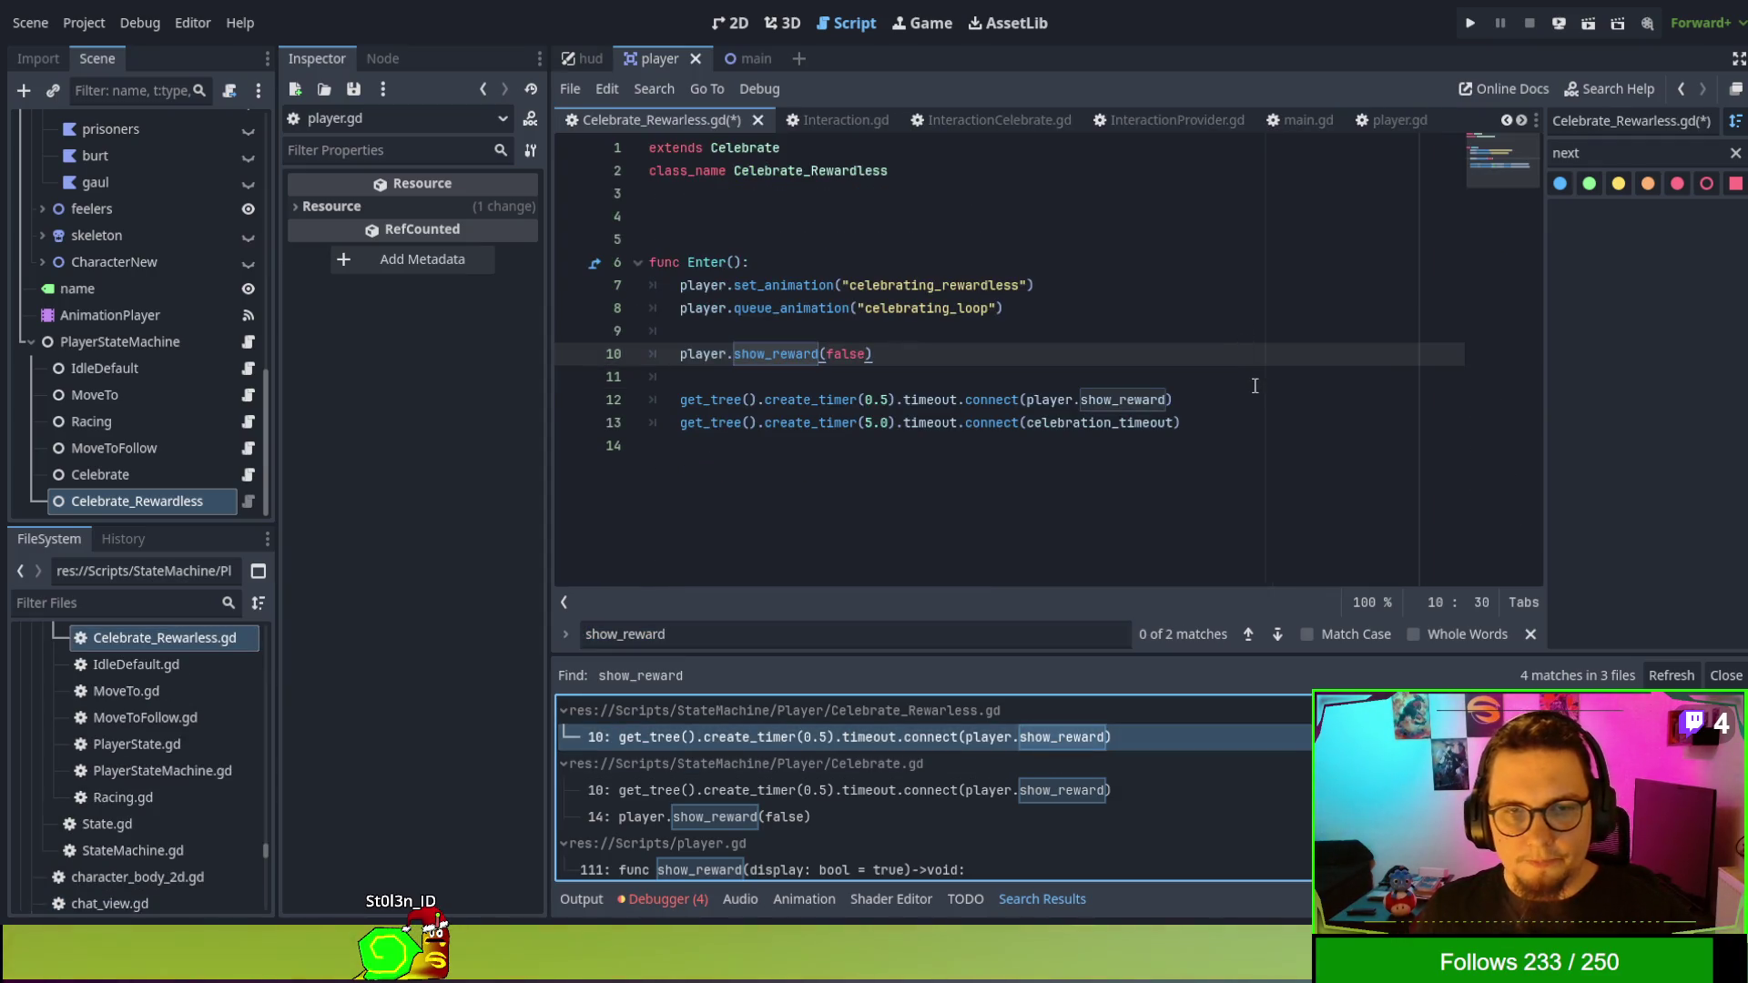
Delete the 0.5 s show_reward timer line and the show_reward(false) line from Enter, tidying indentation.
{"action": "left_click_drag", "start_coordinate": [1253, 395], "coordinate": [1248, 382]}
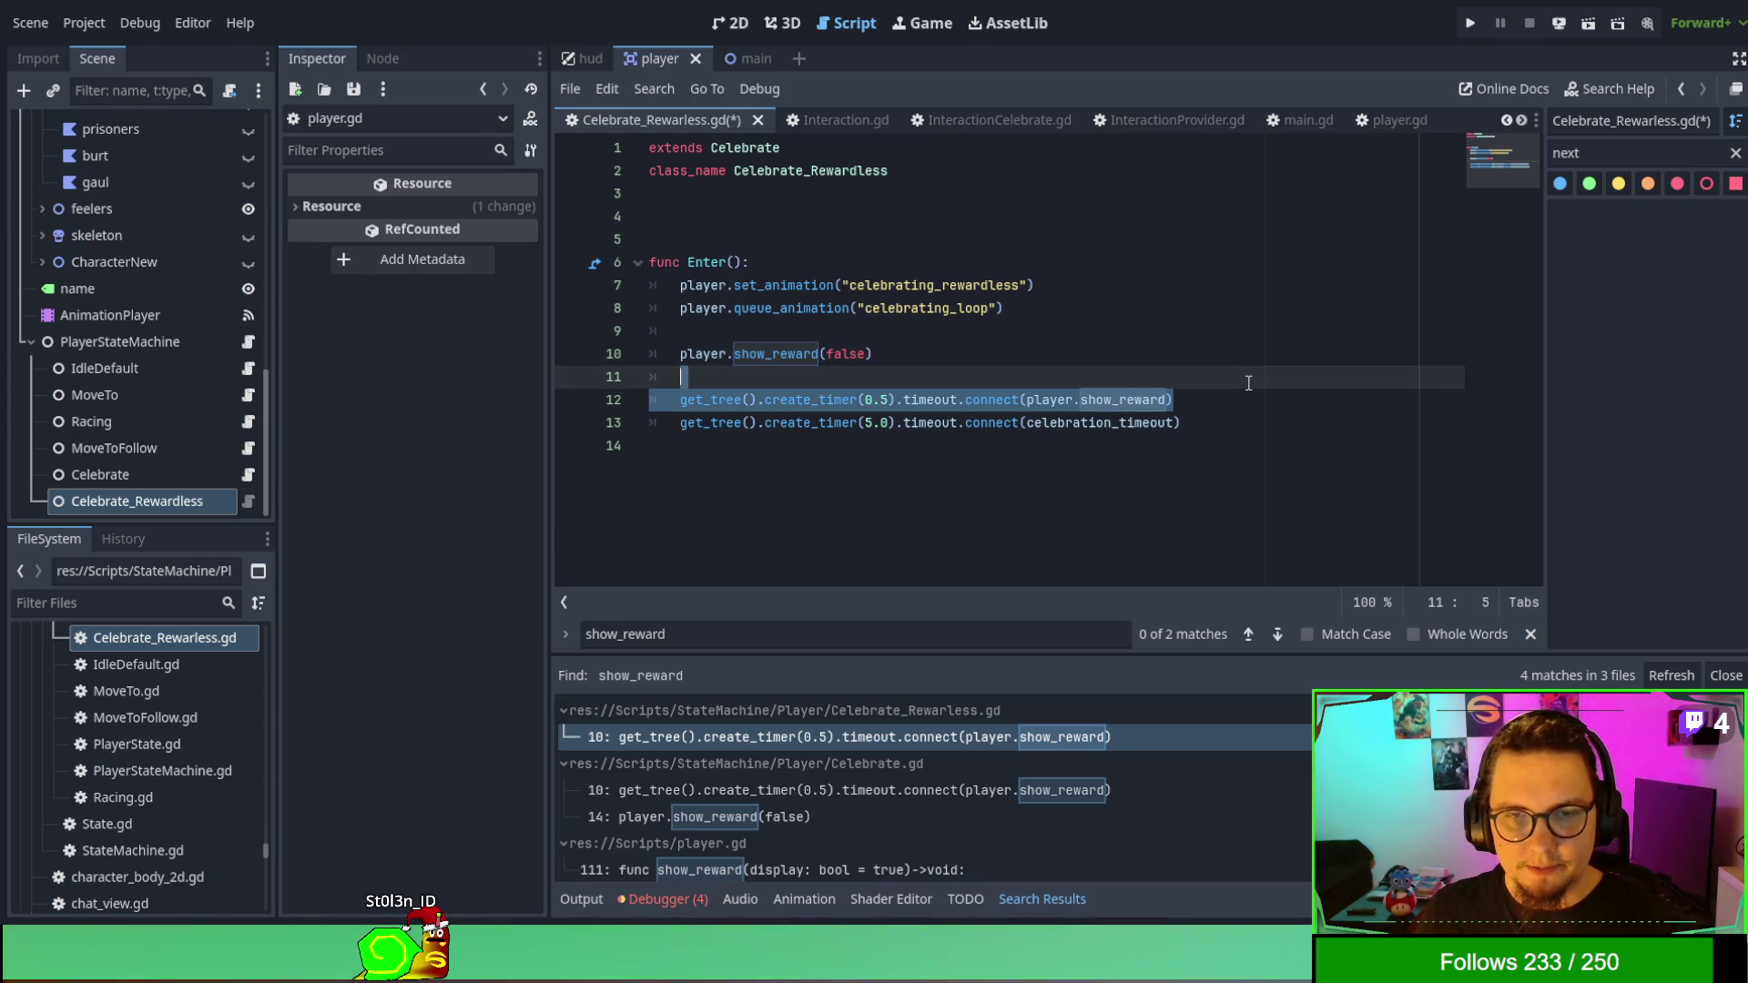
{"action": "key", "text": "BackSpace"}
{"action": "left_click_drag", "start_coordinate": [1073, 357], "coordinate": [1084, 328]}
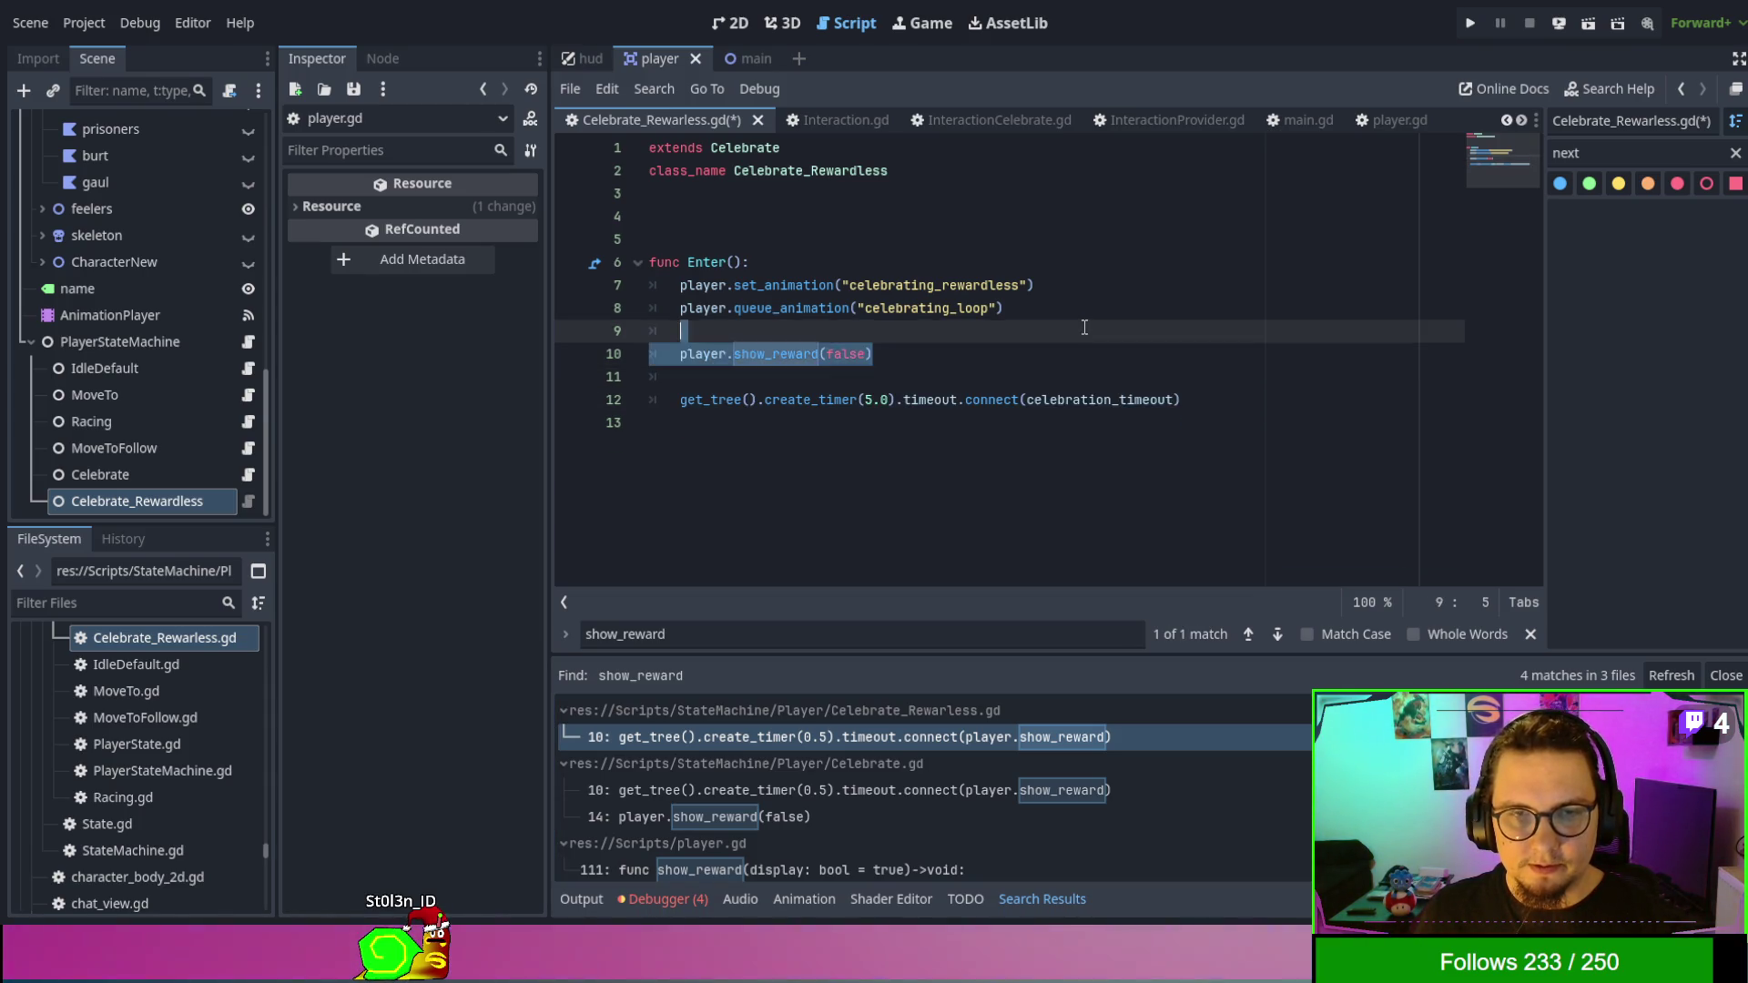
{"action": "key", "text": "BackSpace"}
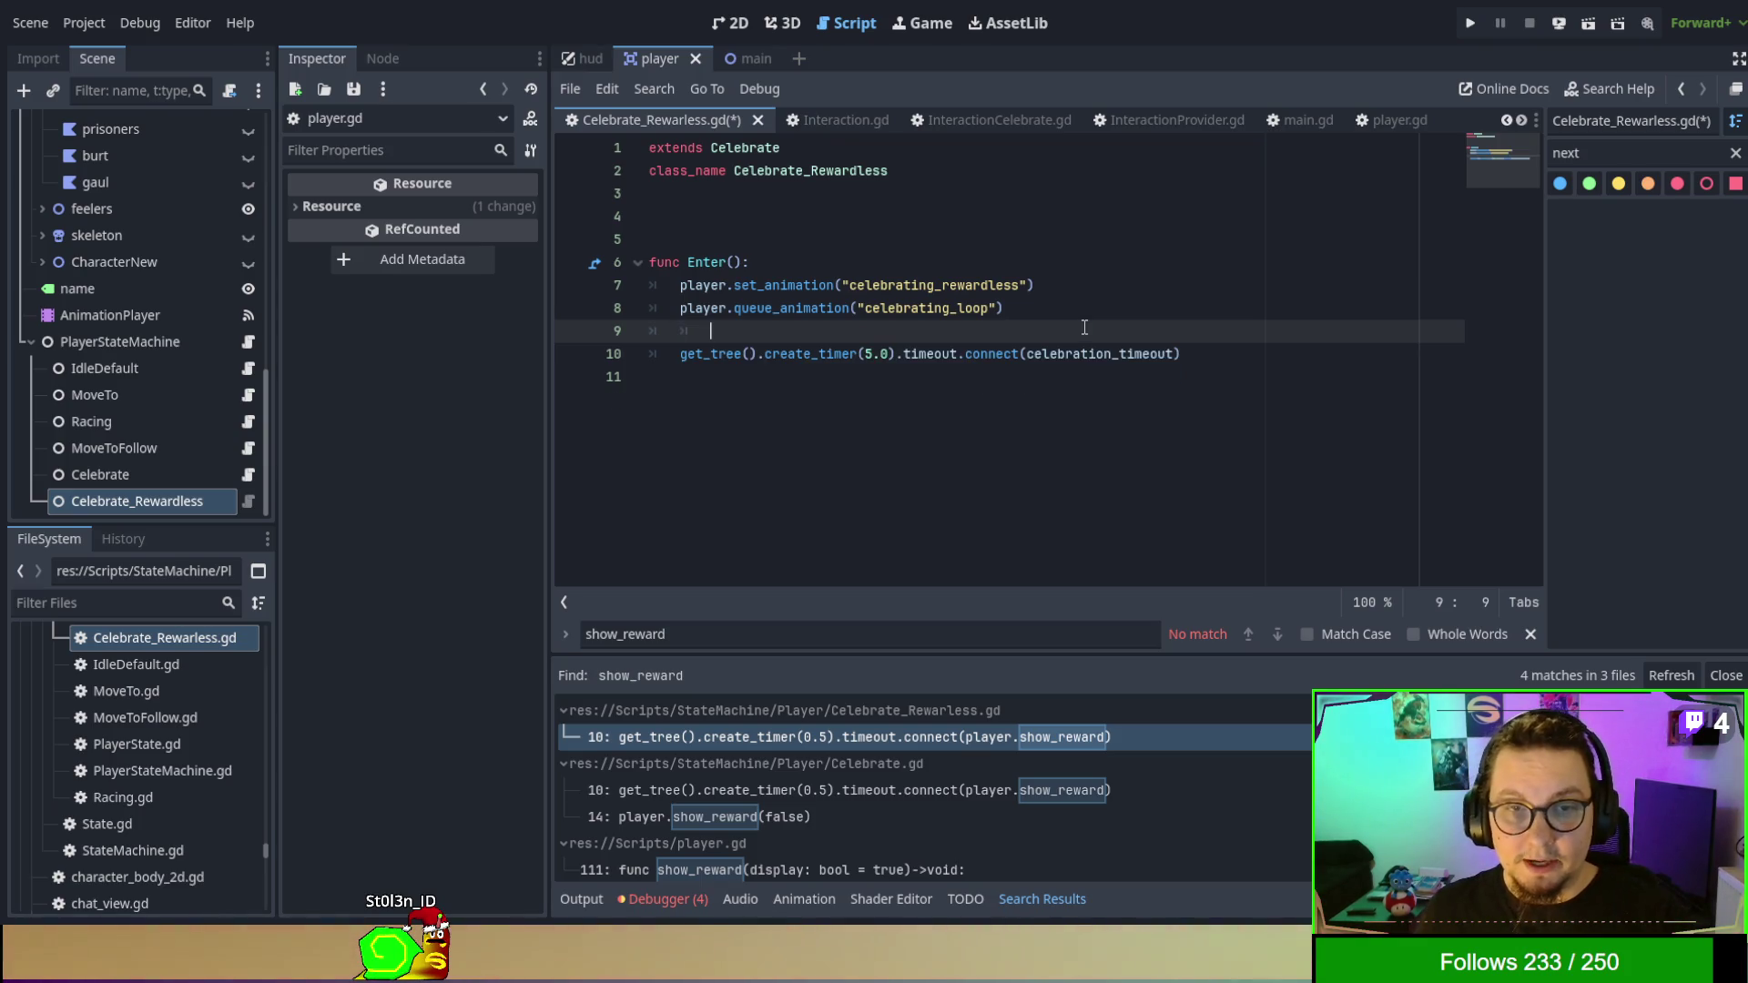
{"action": "key", "text": "Delete"}
{"action": "key", "text": "BackSpace"}
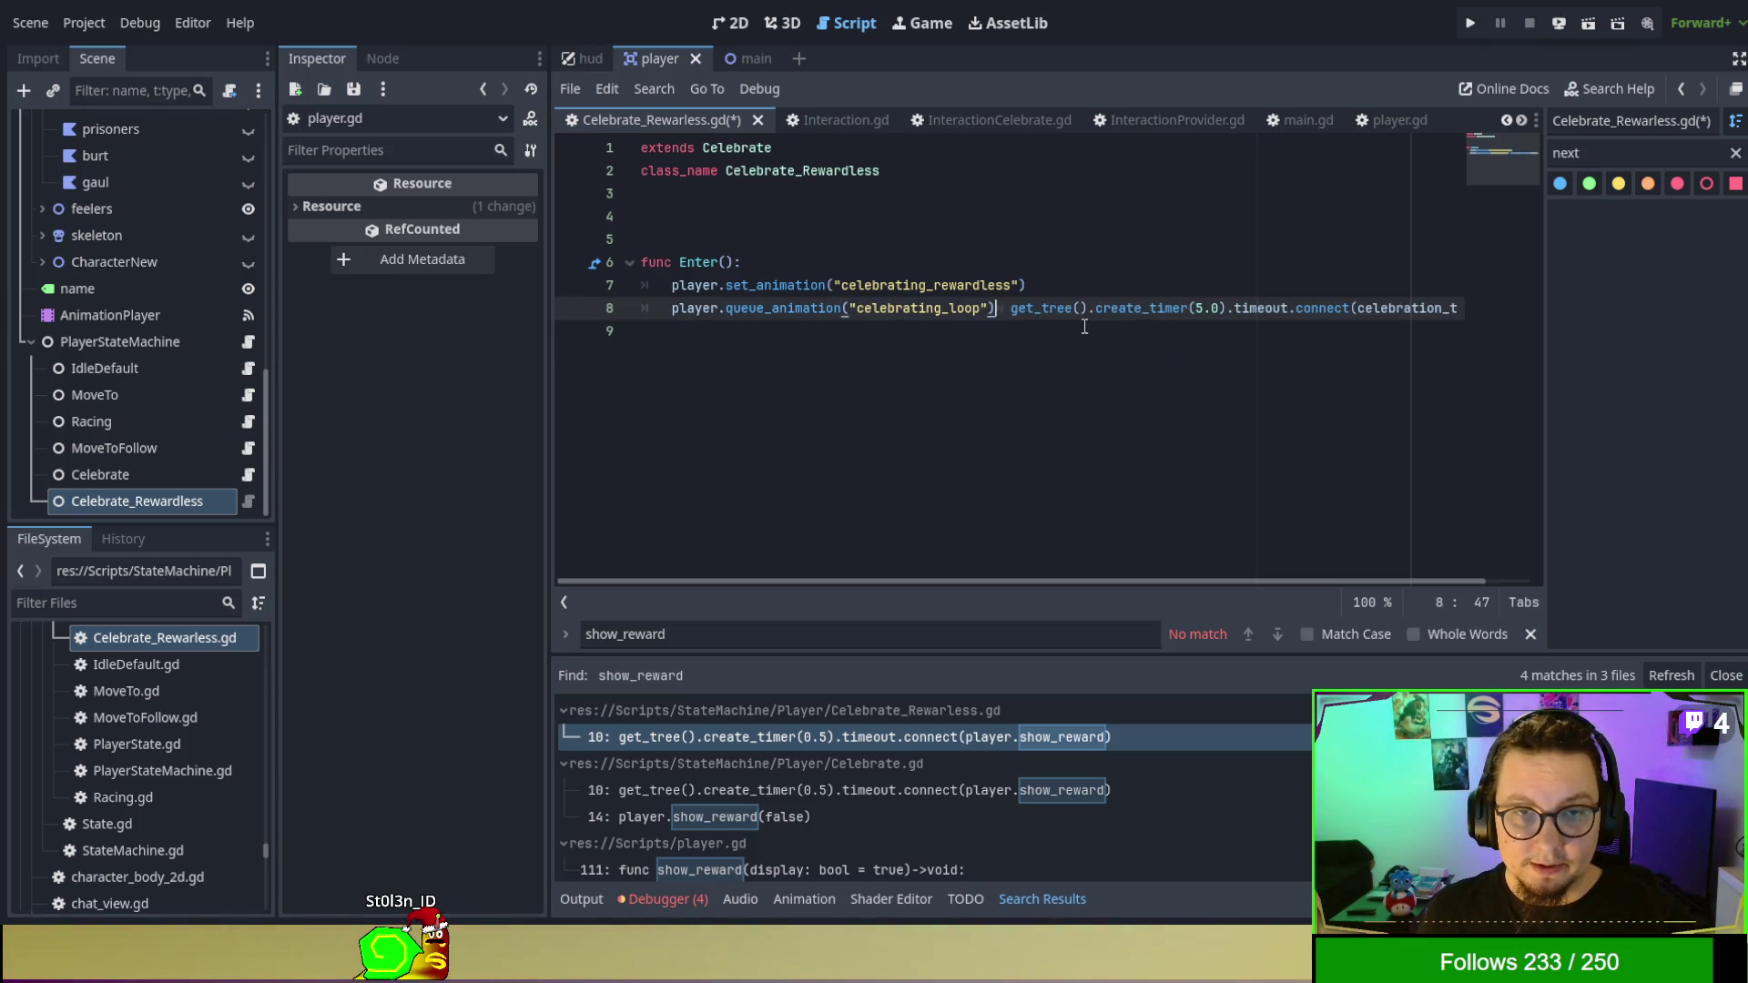
{"action": "key", "text": "BackSpace"}
{"action": "key", "text": "Return"}
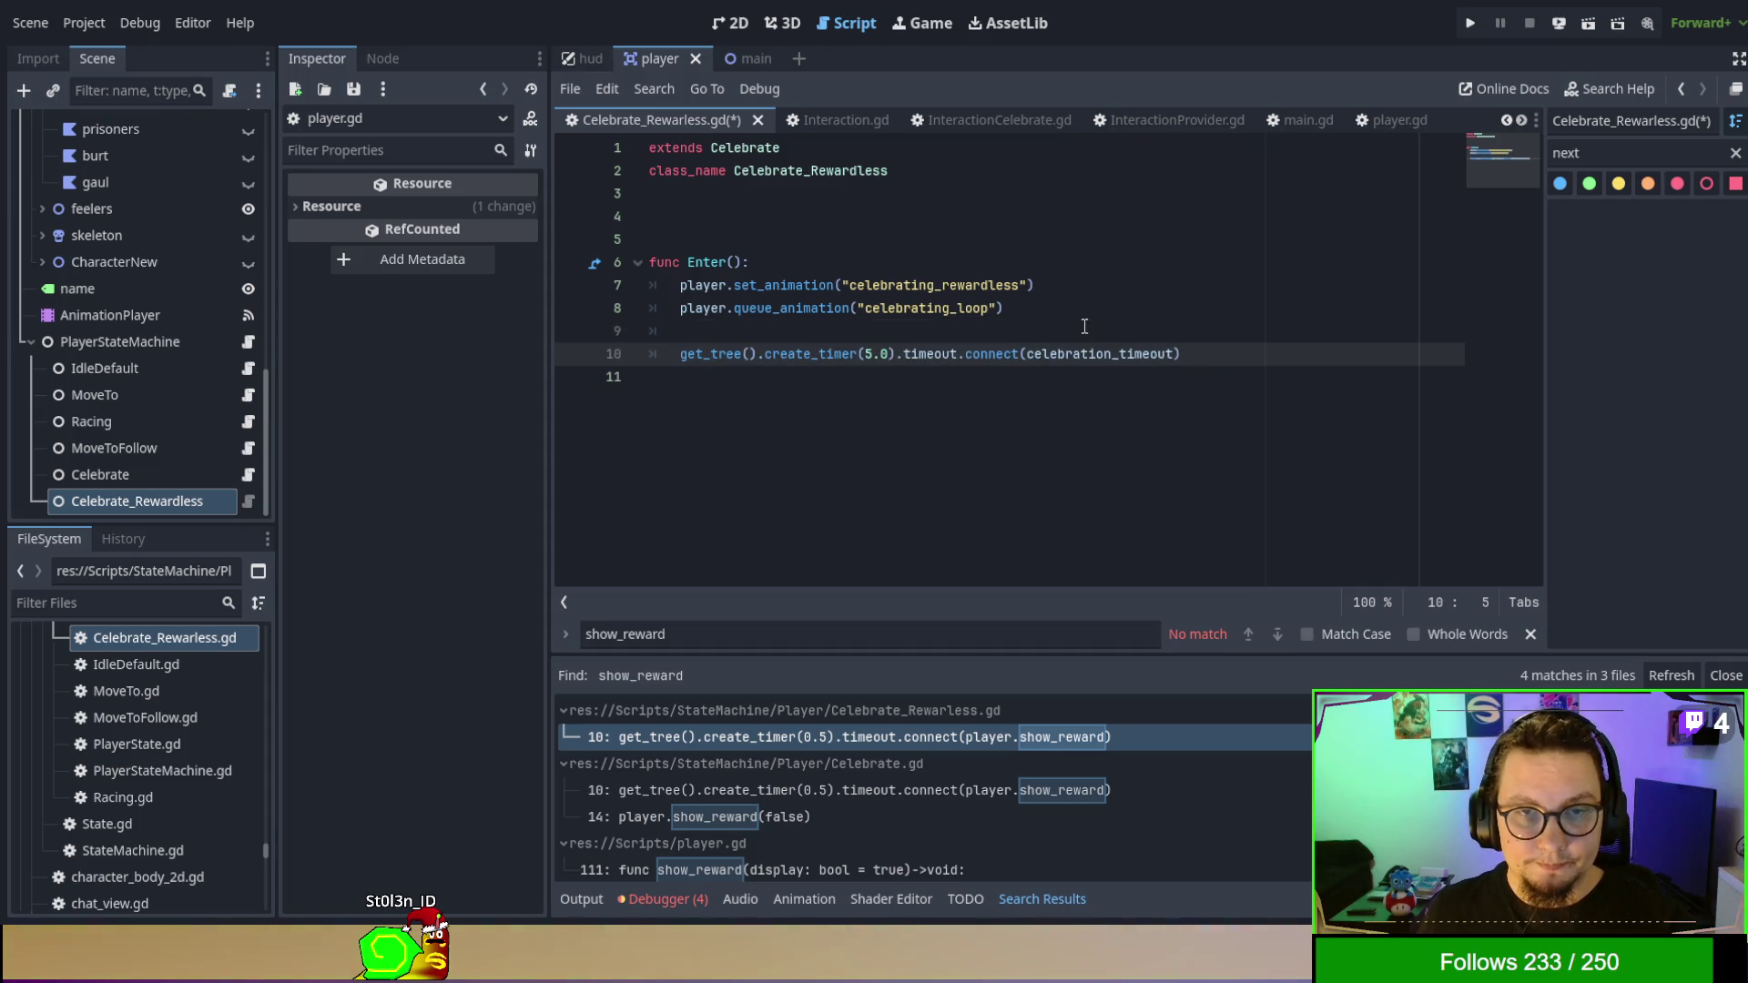
{"action": "key", "text": "Up"}
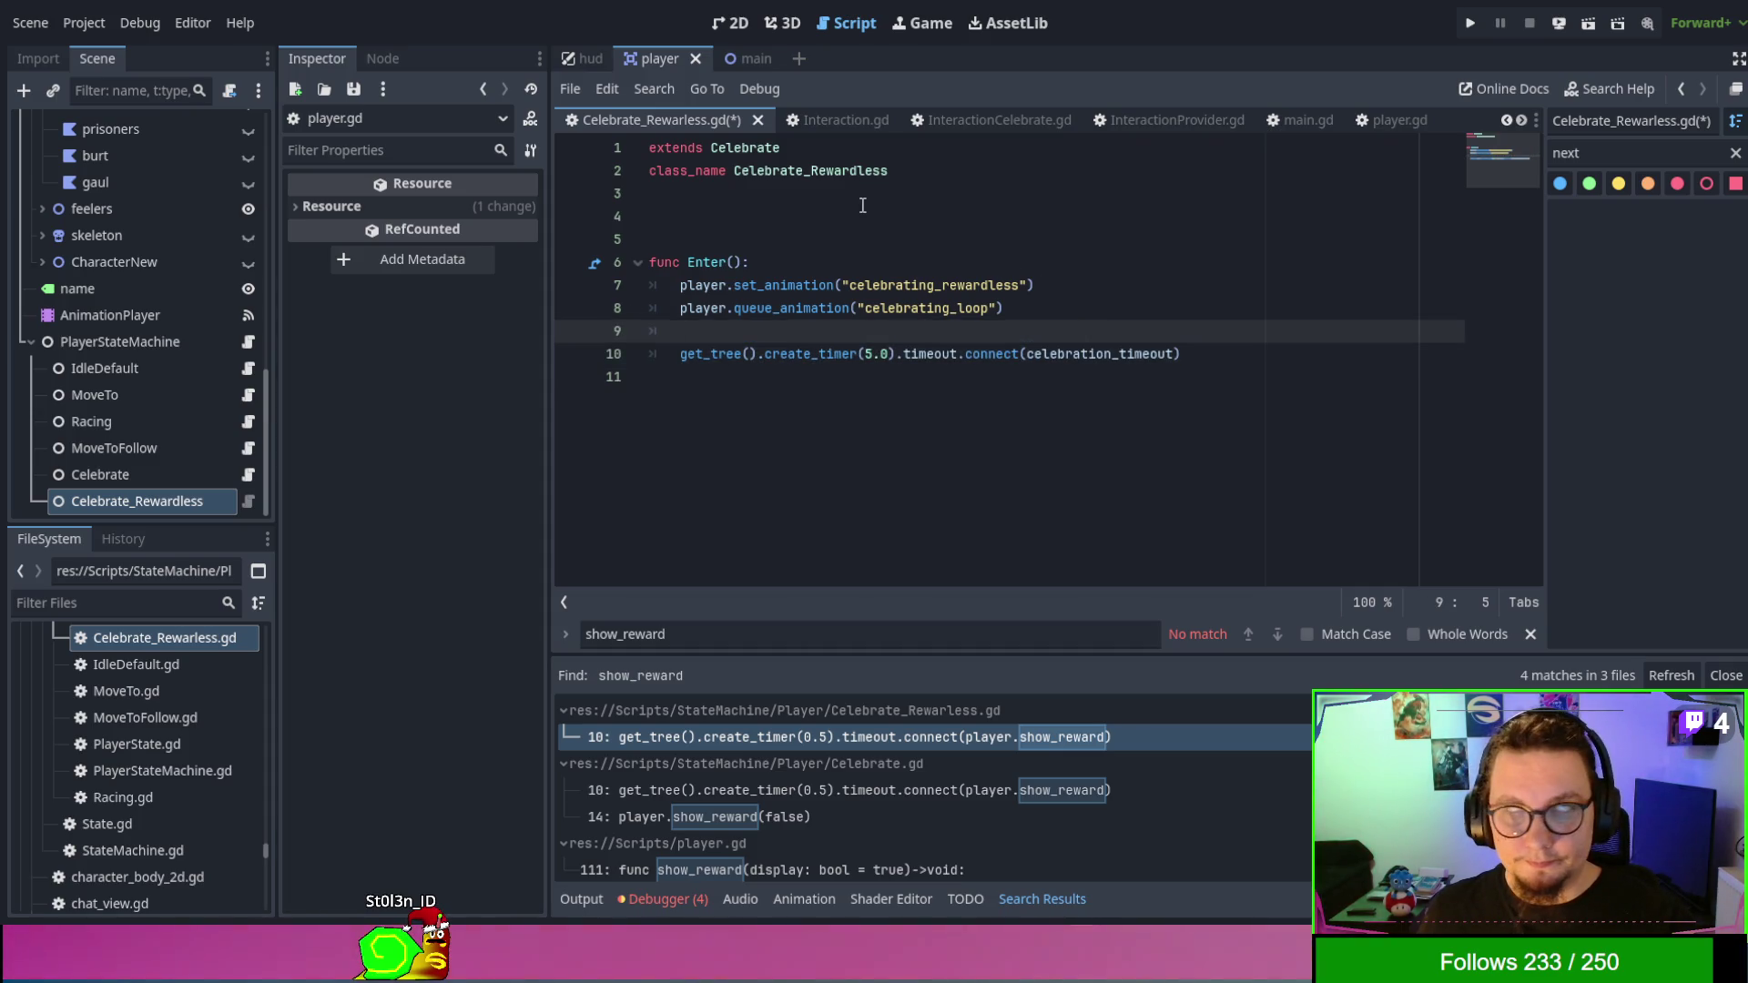
Save and run the scene, stop it, then launch the main scene to test the change.
{"action": "key", "text": "F6"}
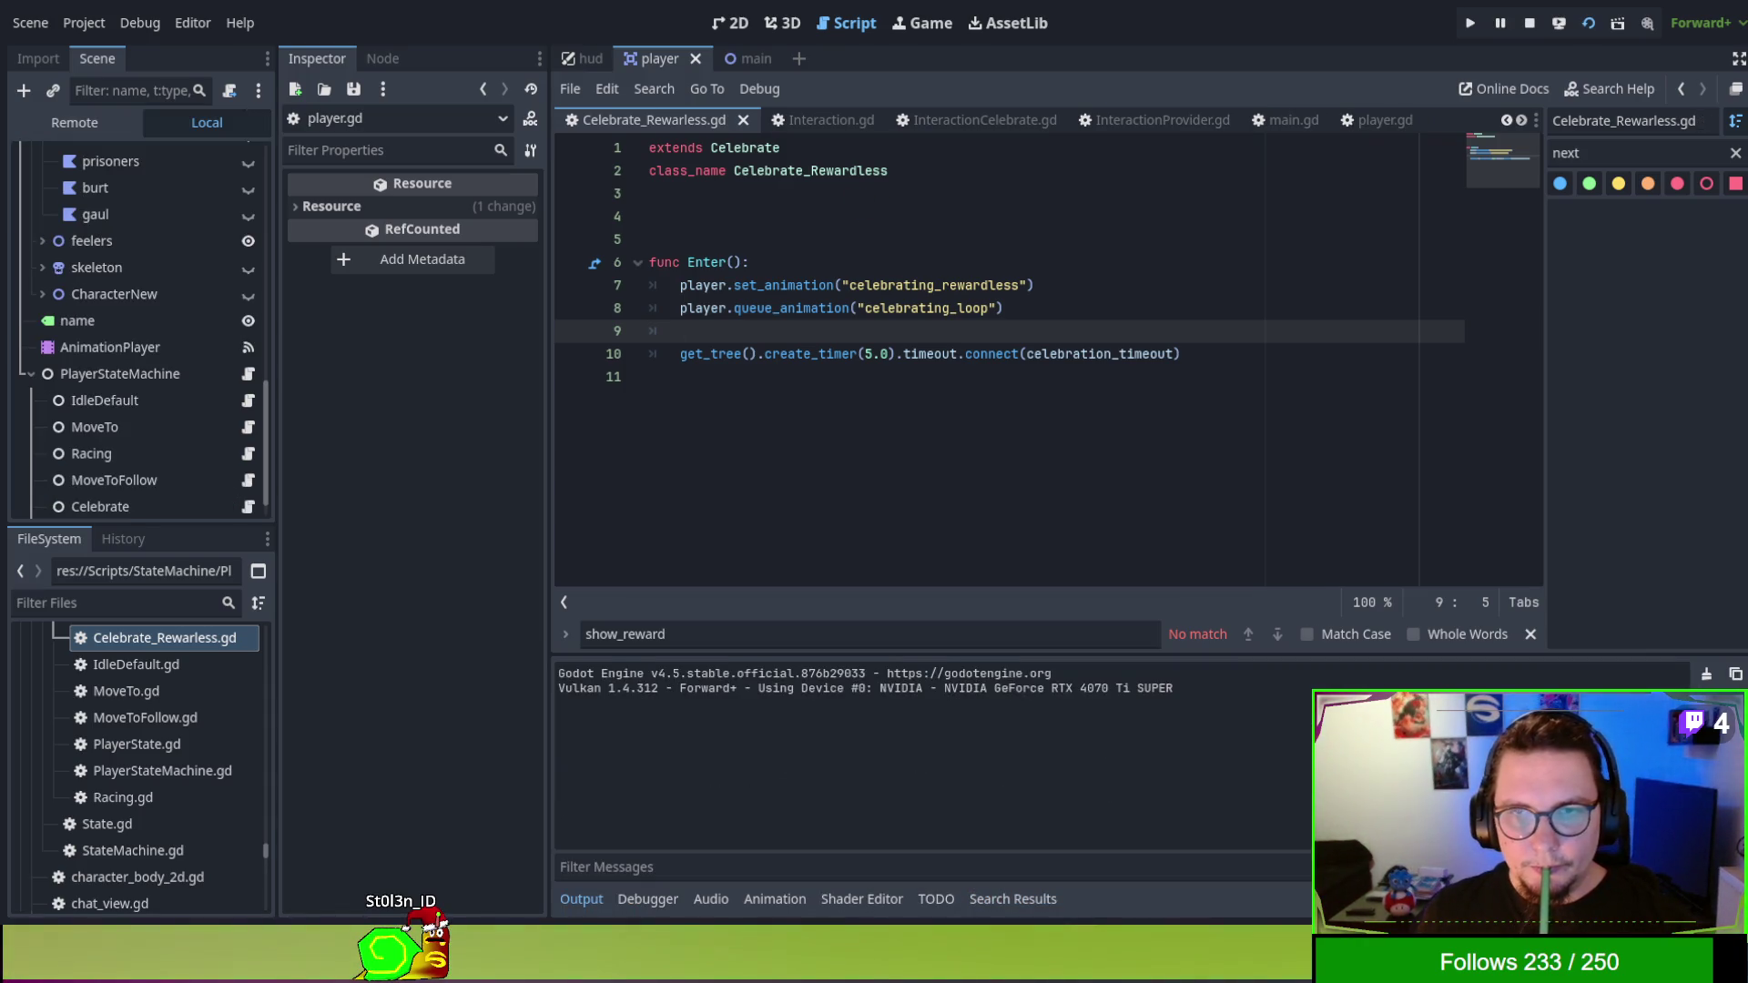
{"action": "key", "text": "F8"}
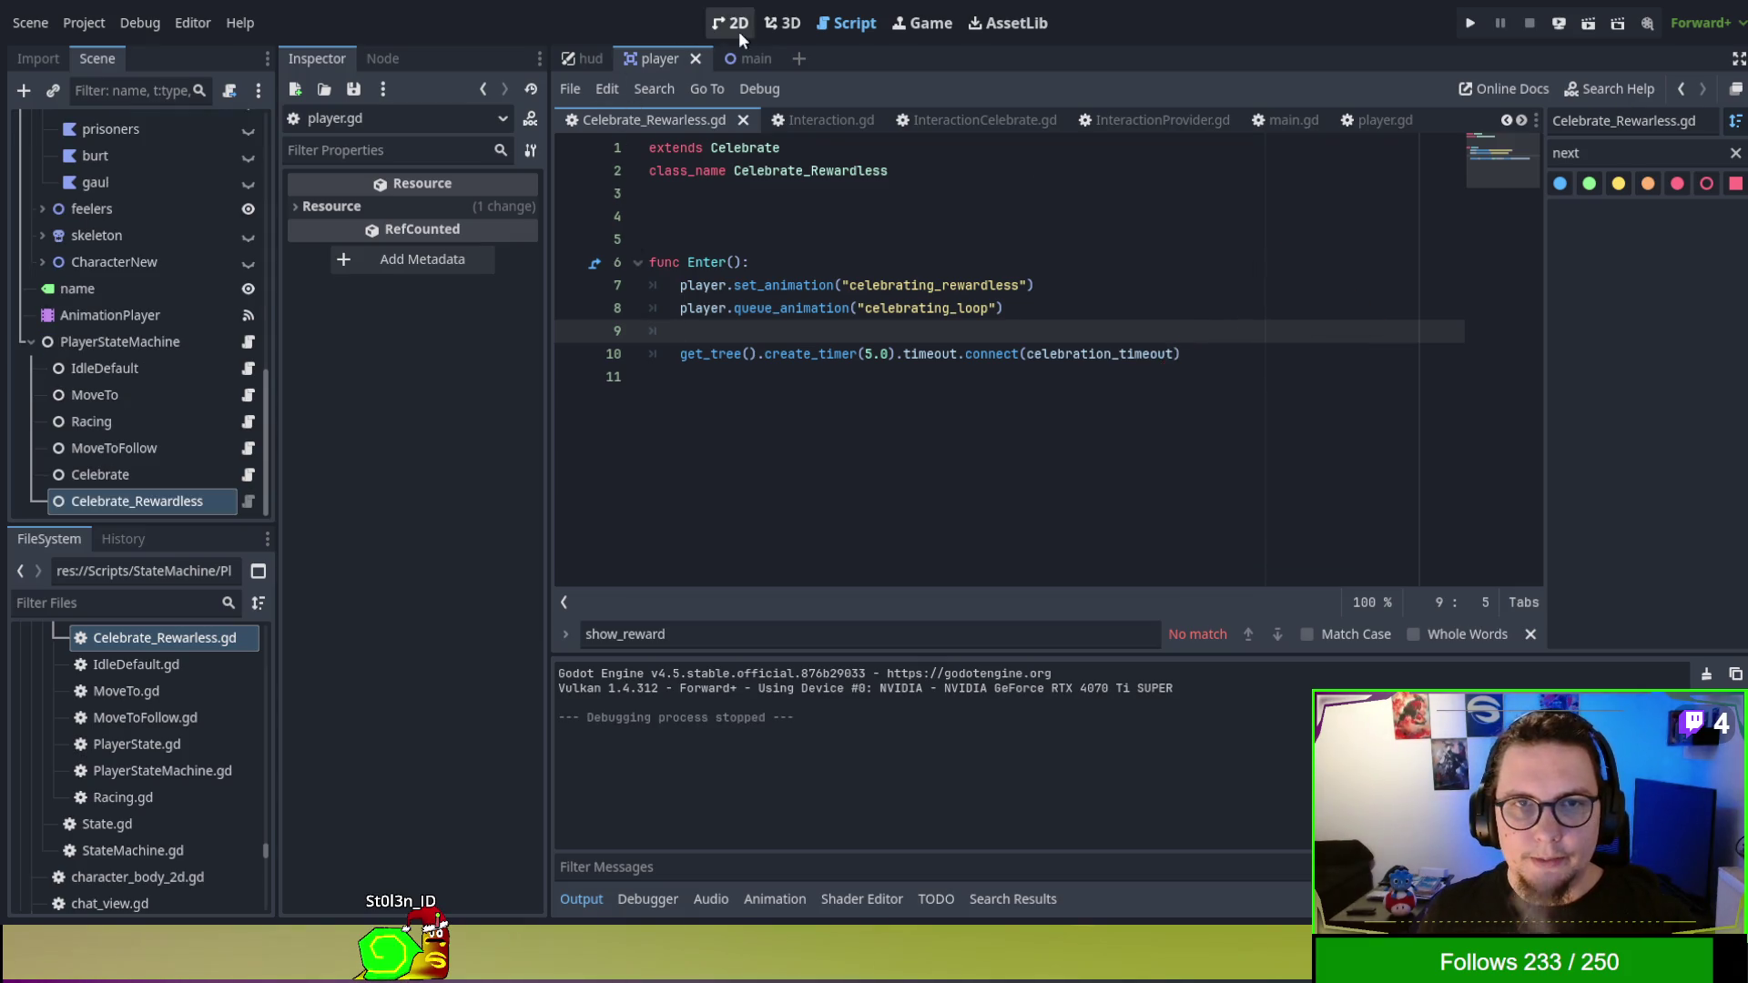
{"action": "left_click", "coordinate": [754, 57]}
{"action": "key", "text": "F5"}
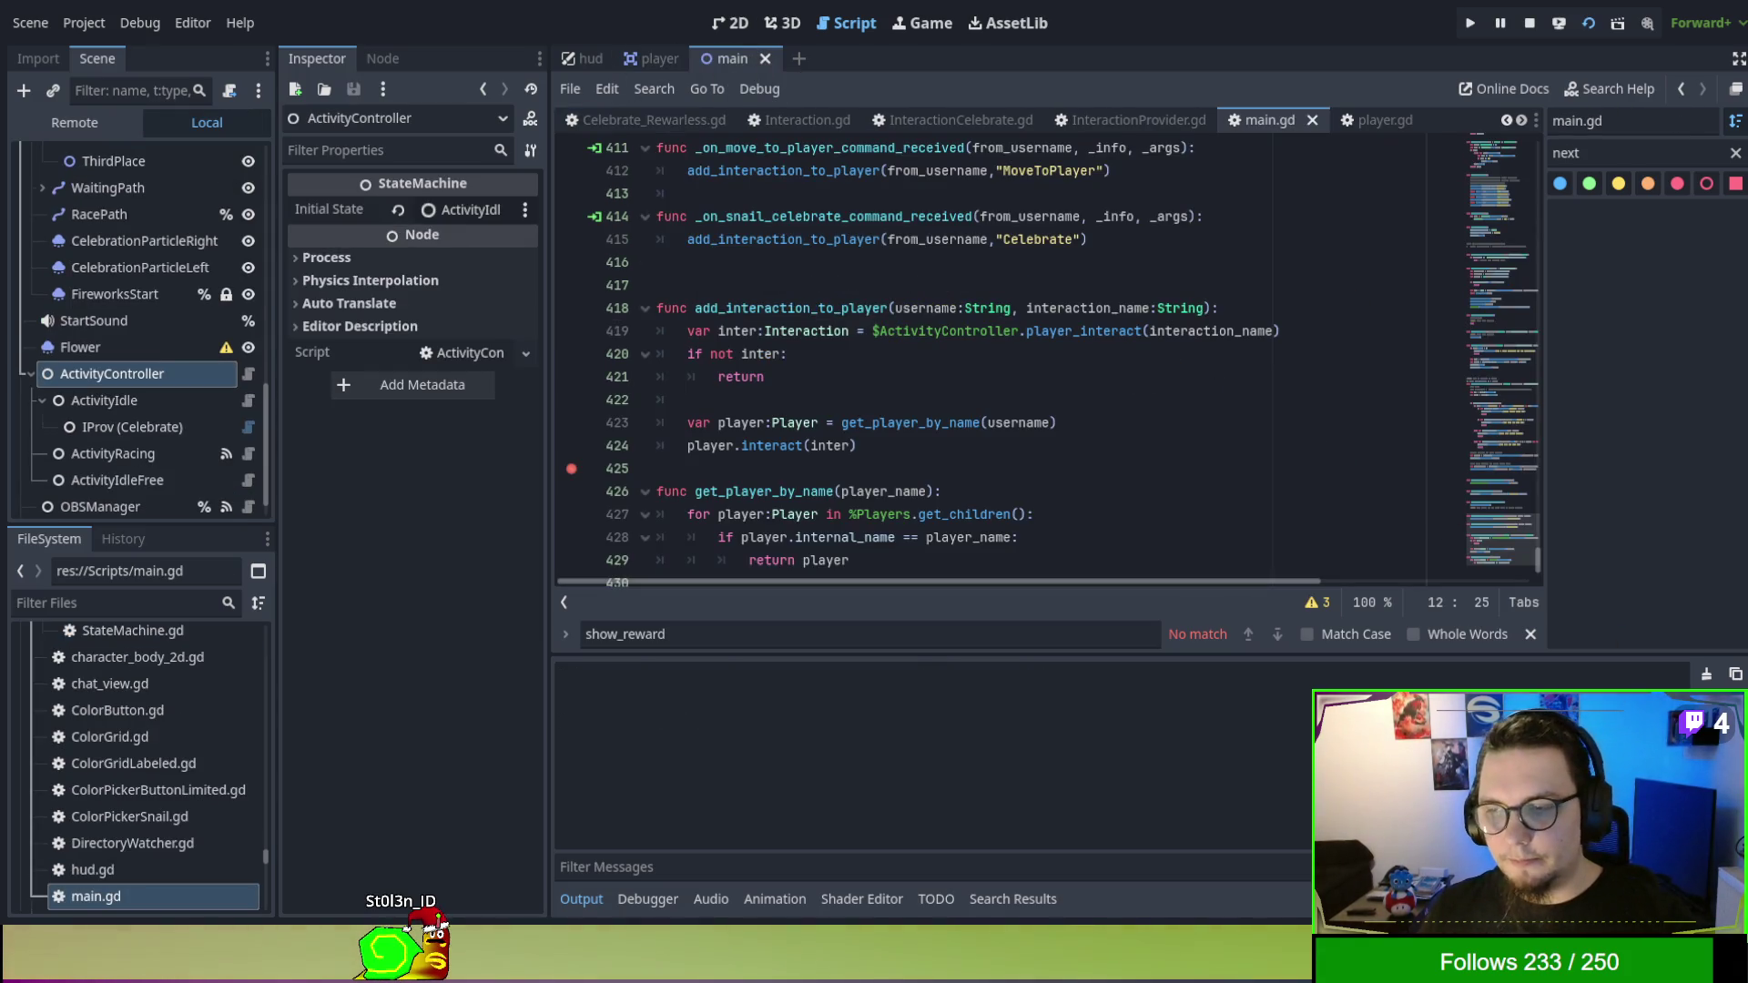
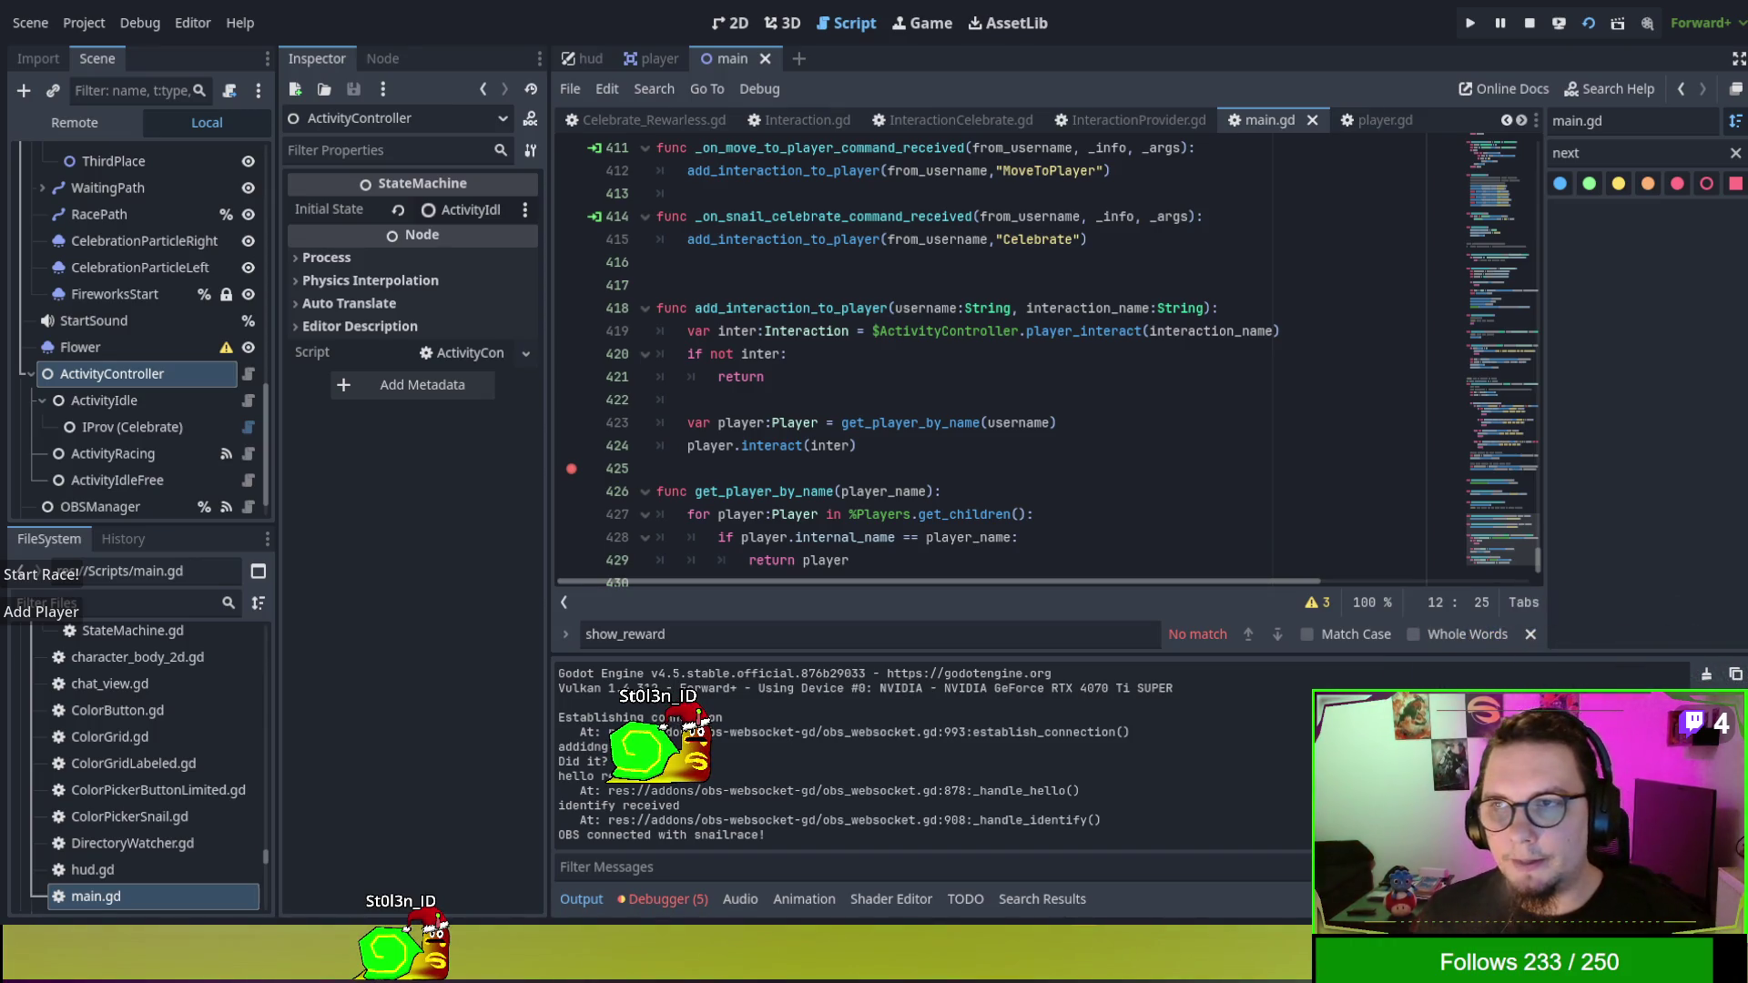
Stop the running game and open InteractionCelebrate.gd from Activities/Interactions in the FileSystem dock.
{"action": "key", "text": "F8"}
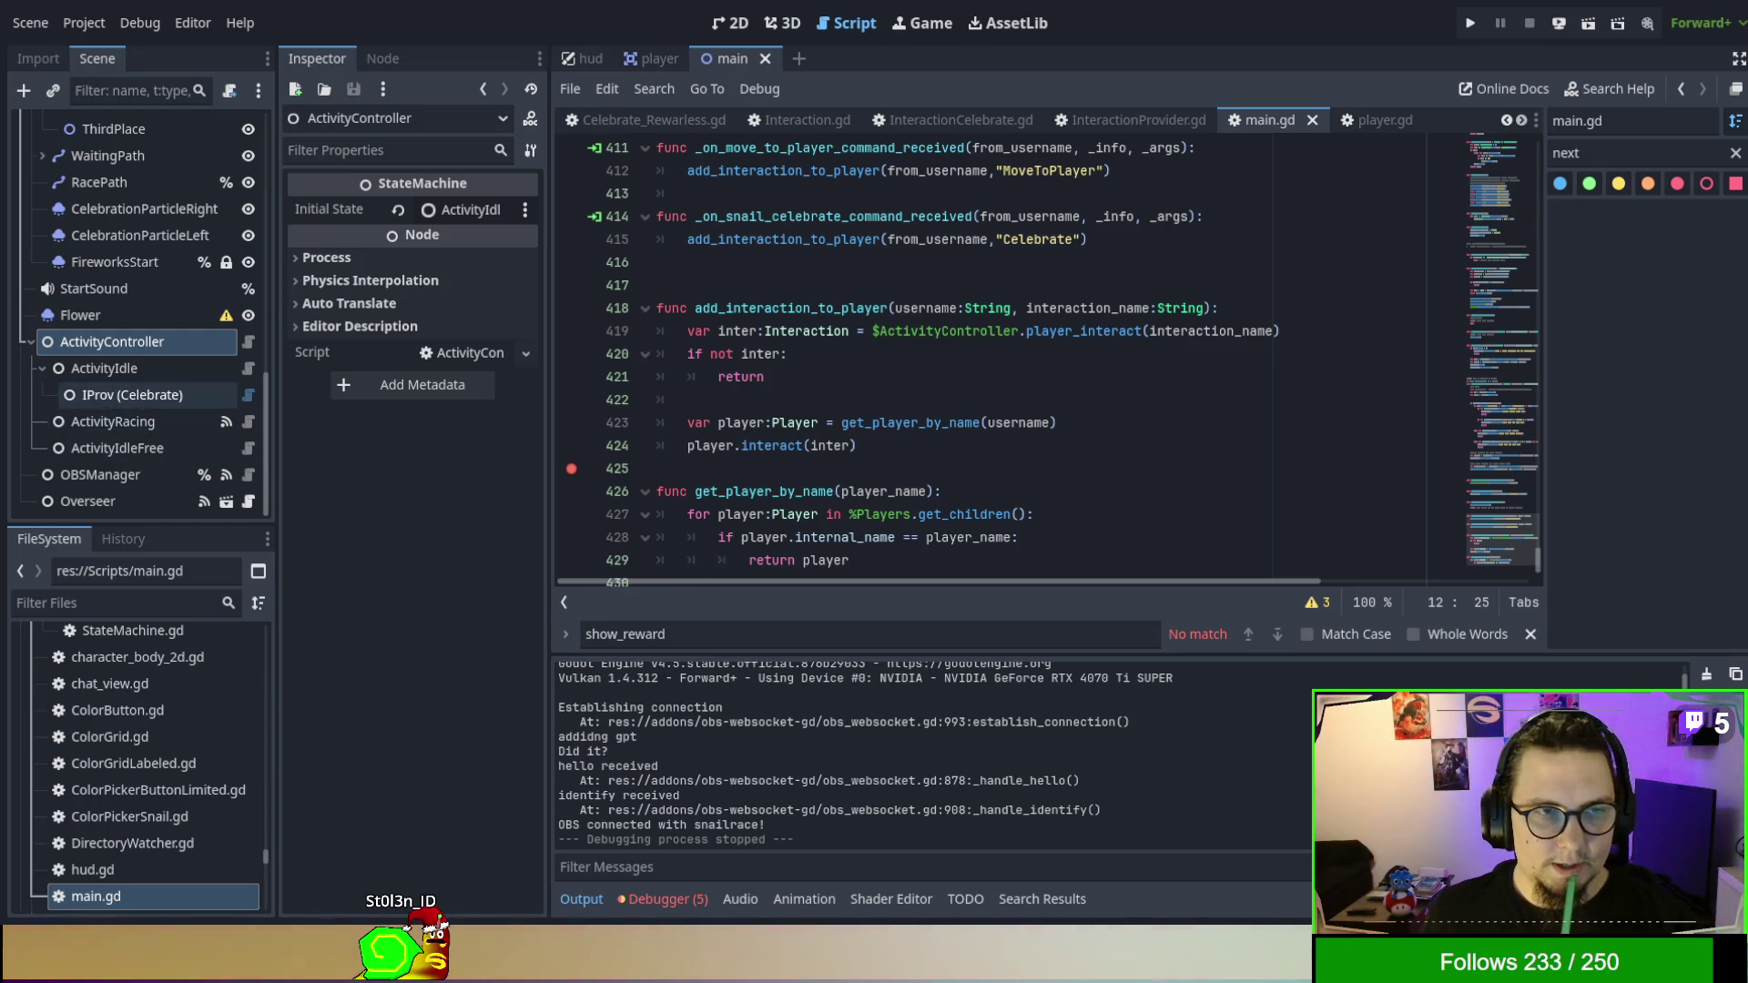
{"action": "scroll", "coordinate": [137, 713], "scroll_direction": "up", "scroll_amount": 5}
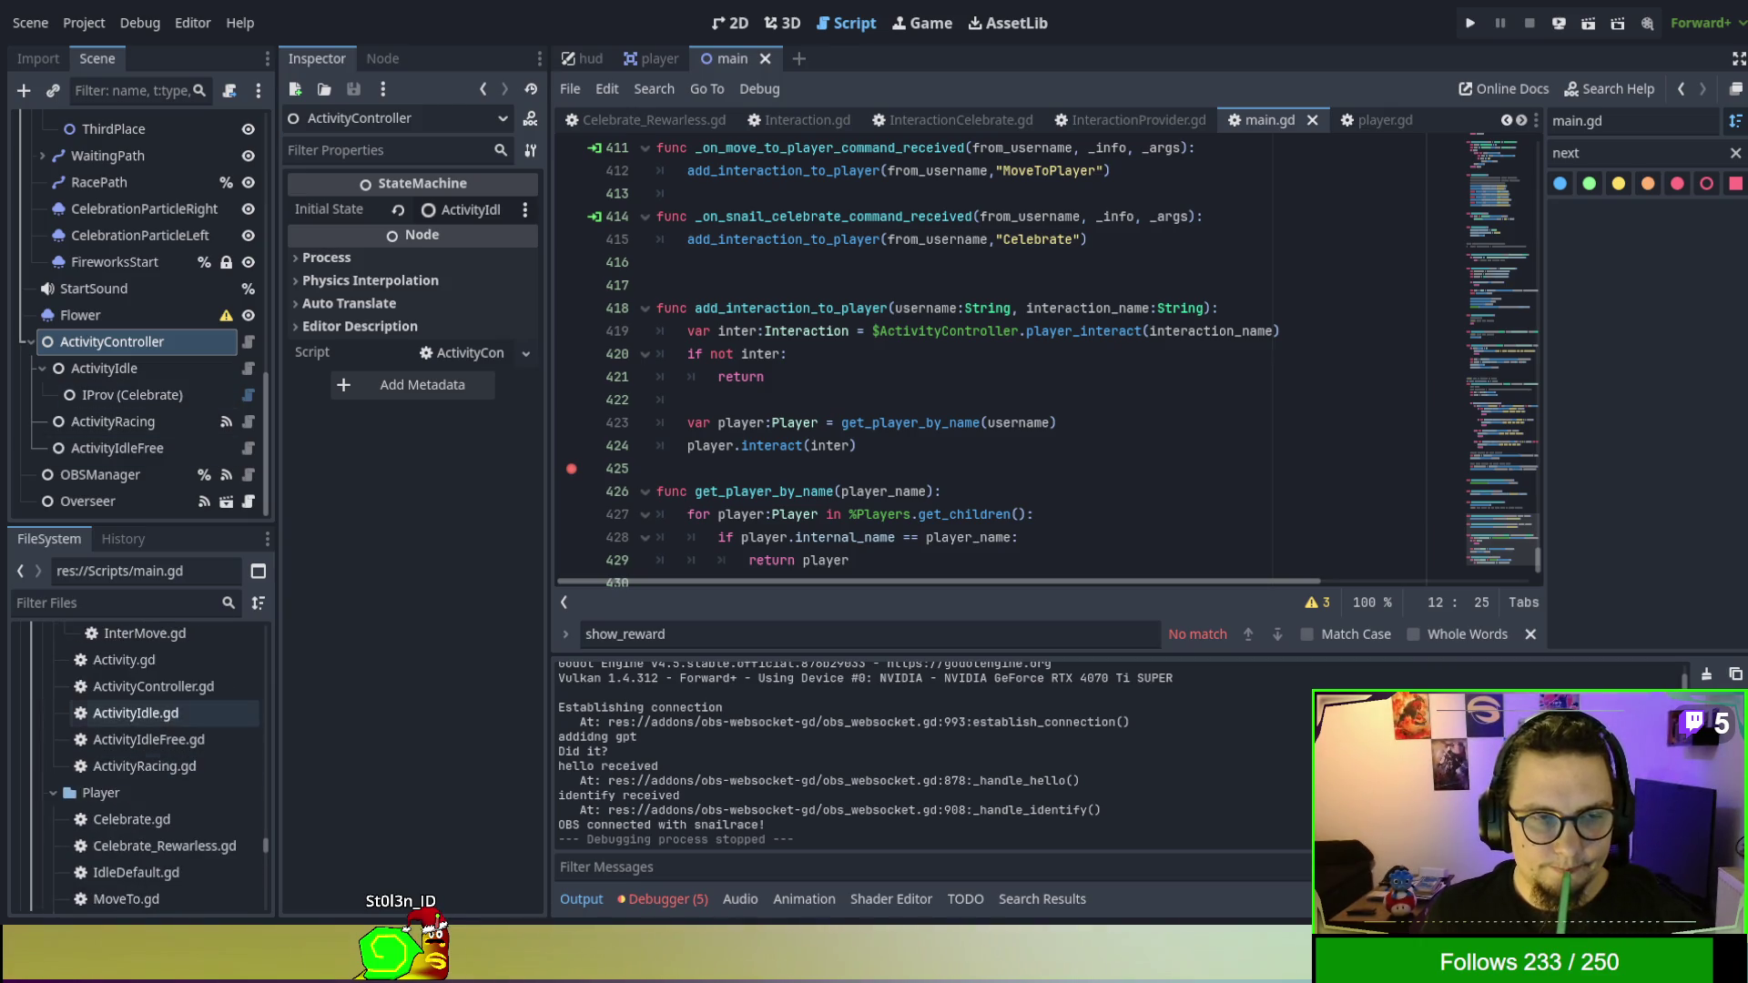
{"action": "scroll", "coordinate": [137, 729], "scroll_direction": "up", "scroll_amount": 3}
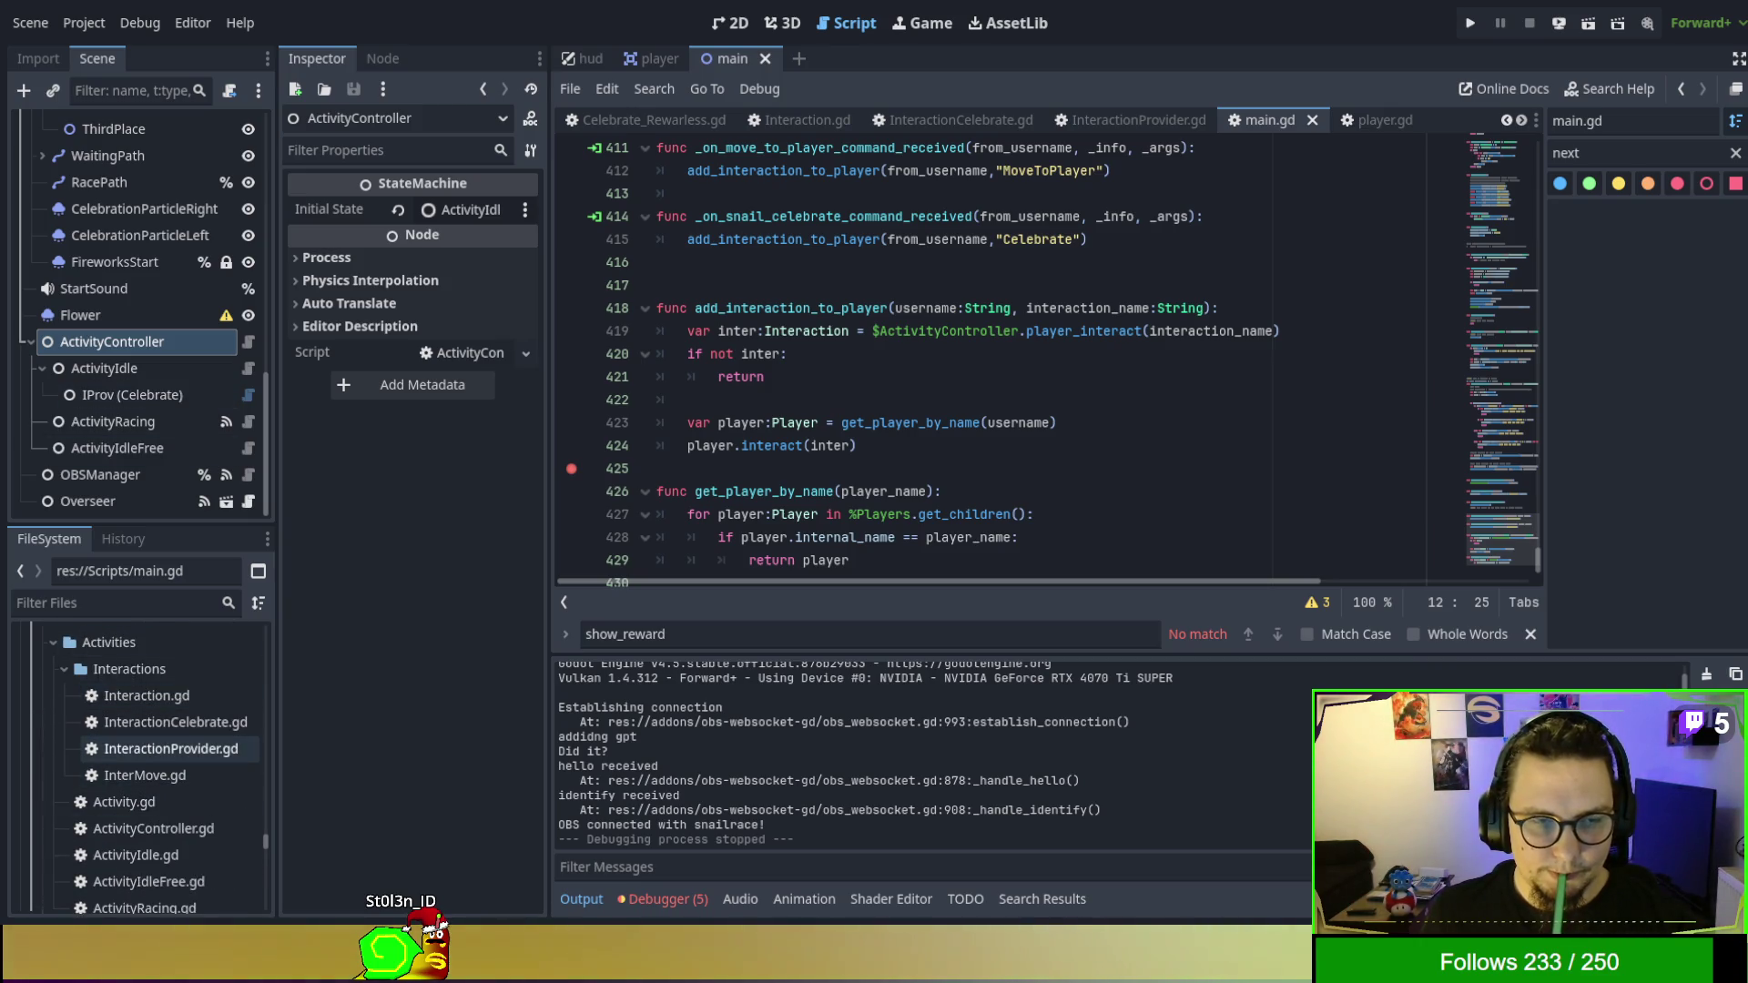
{"action": "double_click", "coordinate": [144, 728]}
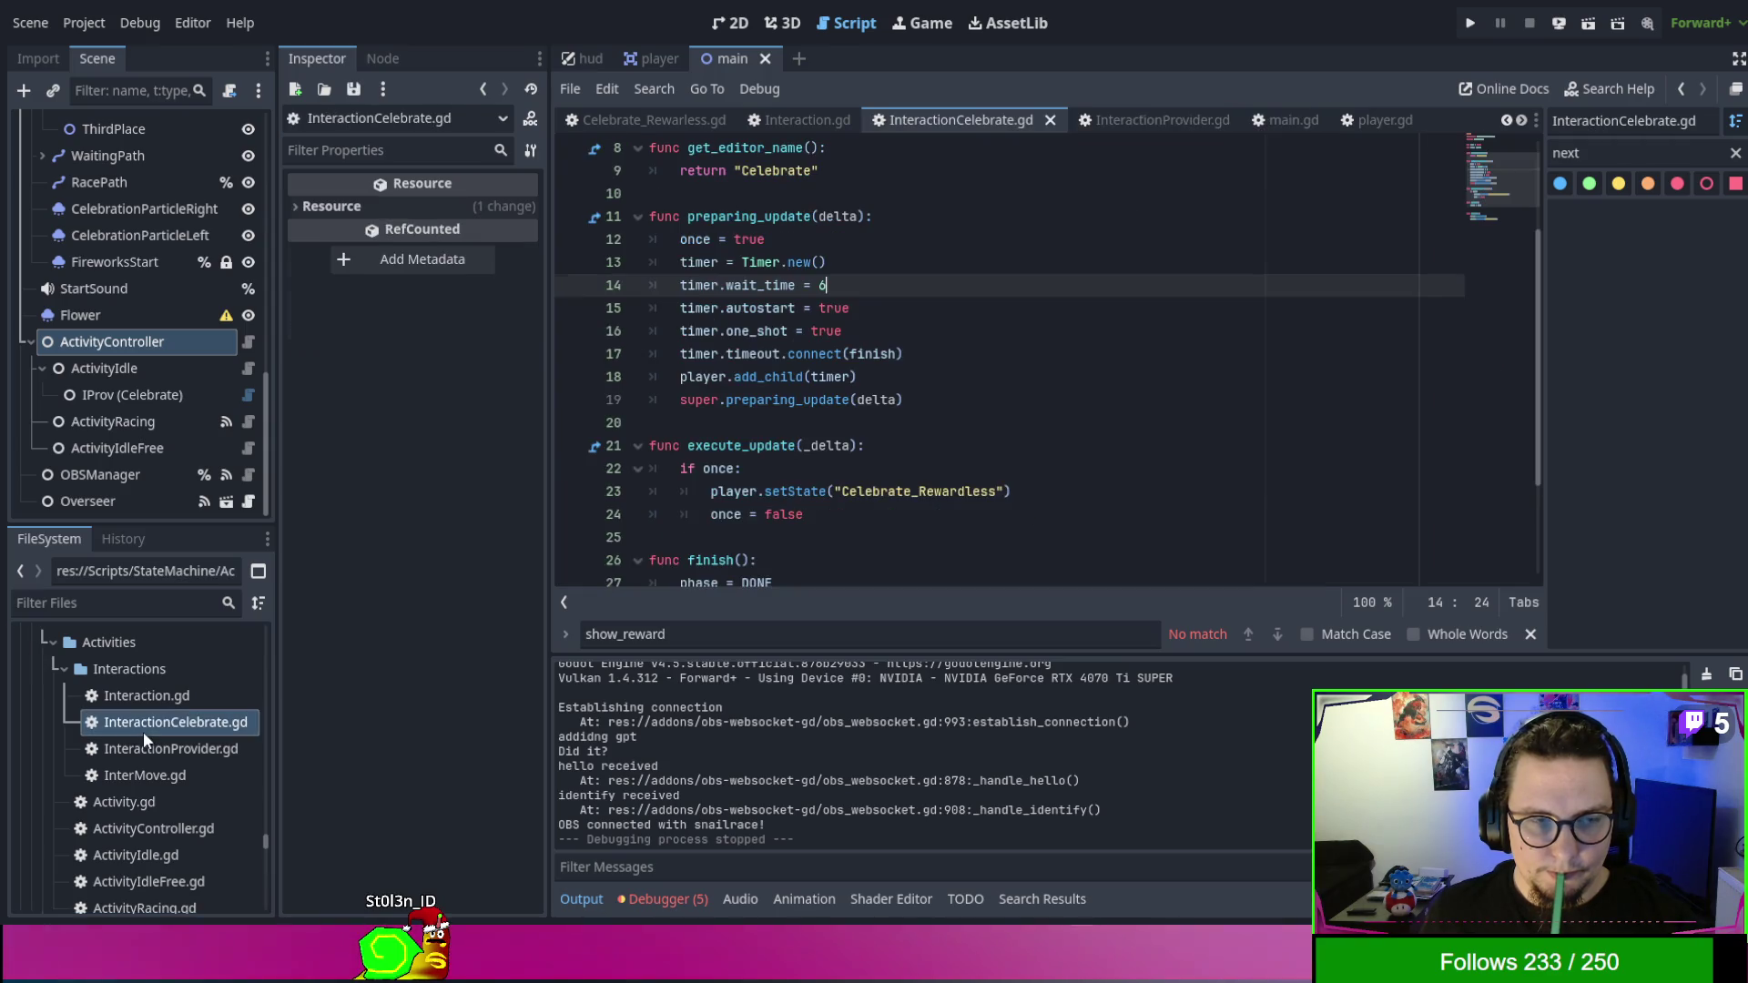
Scroll InteractionCelebrate.gd back to the top, then bring up the Interaction.gd script.
{"action": "scroll", "coordinate": [1096, 529], "scroll_direction": "up", "scroll_amount": 1}
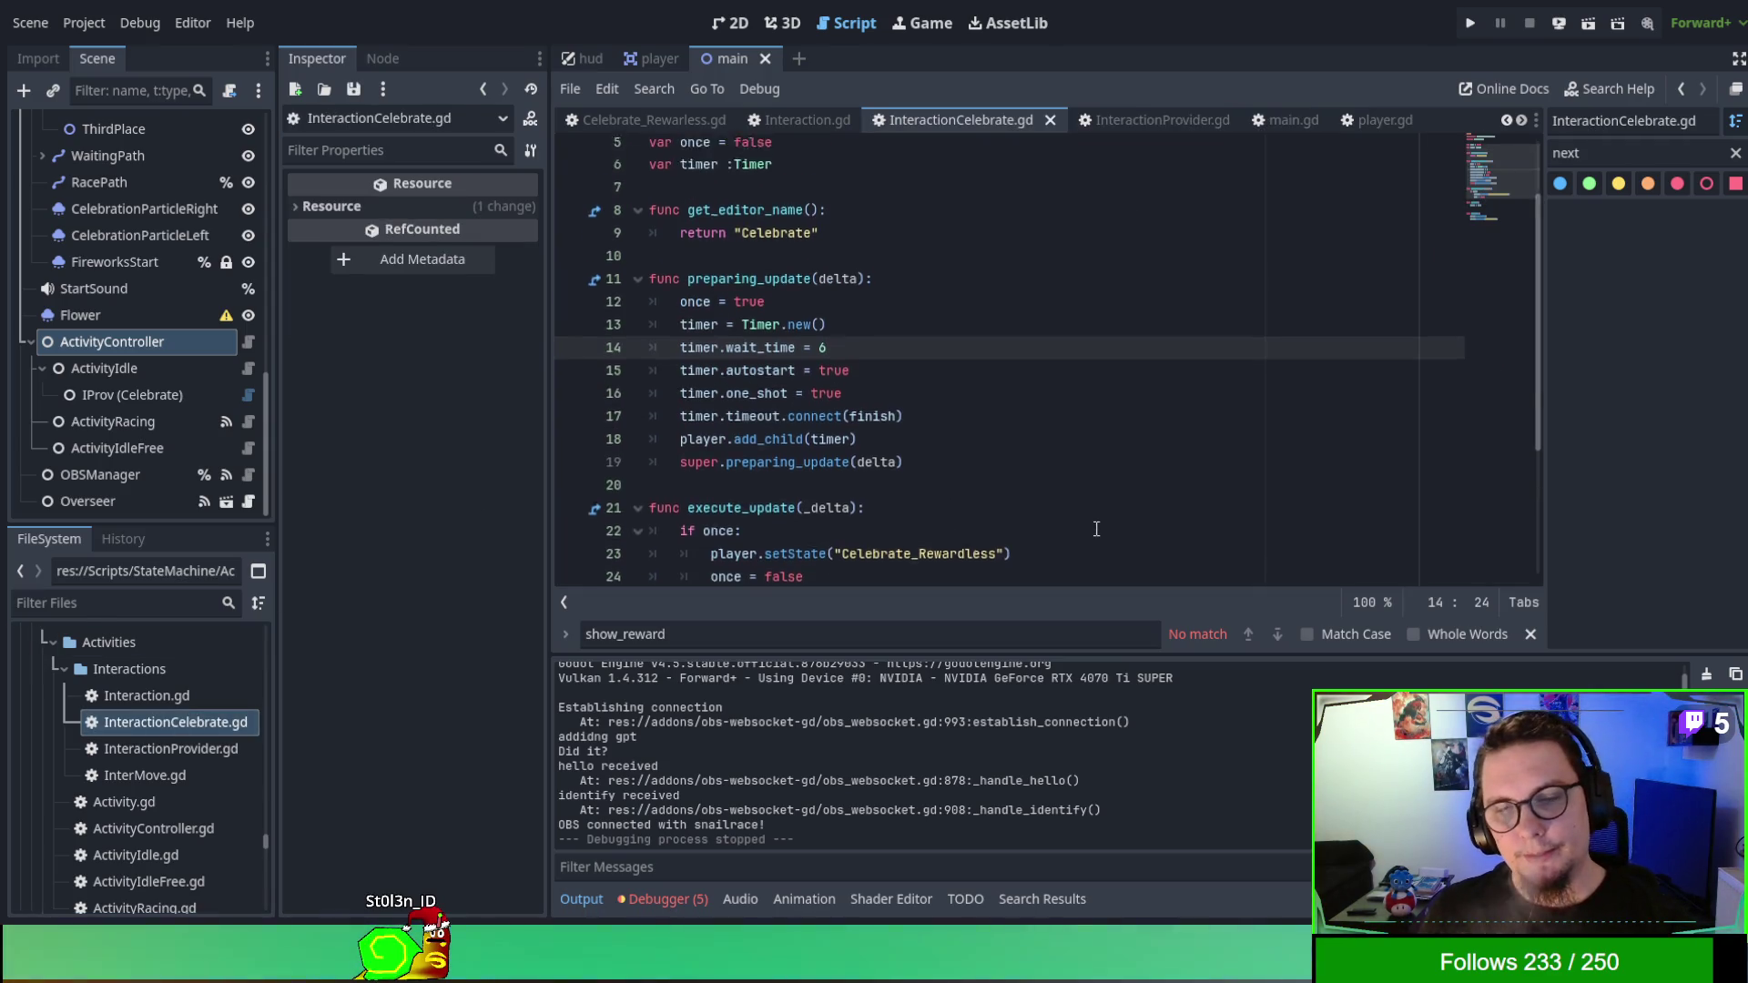
{"action": "scroll", "coordinate": [1096, 529], "scroll_direction": "up", "scroll_amount": 2}
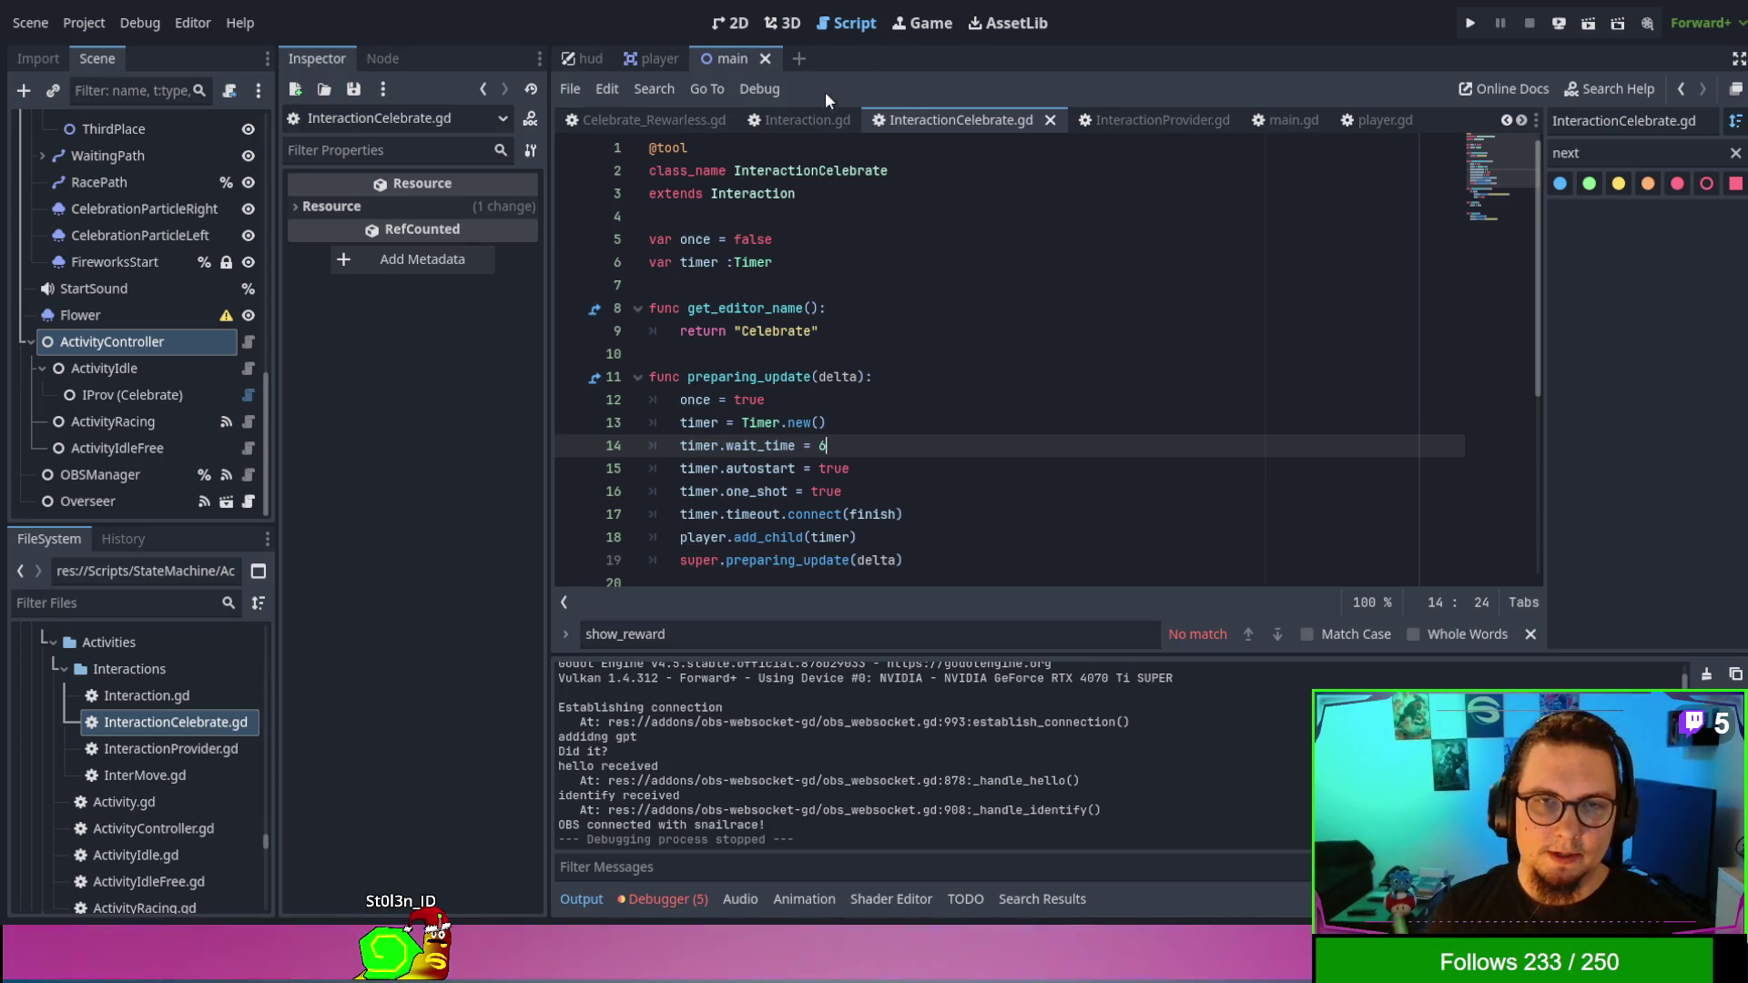
{"action": "left_click", "coordinate": [807, 124]}
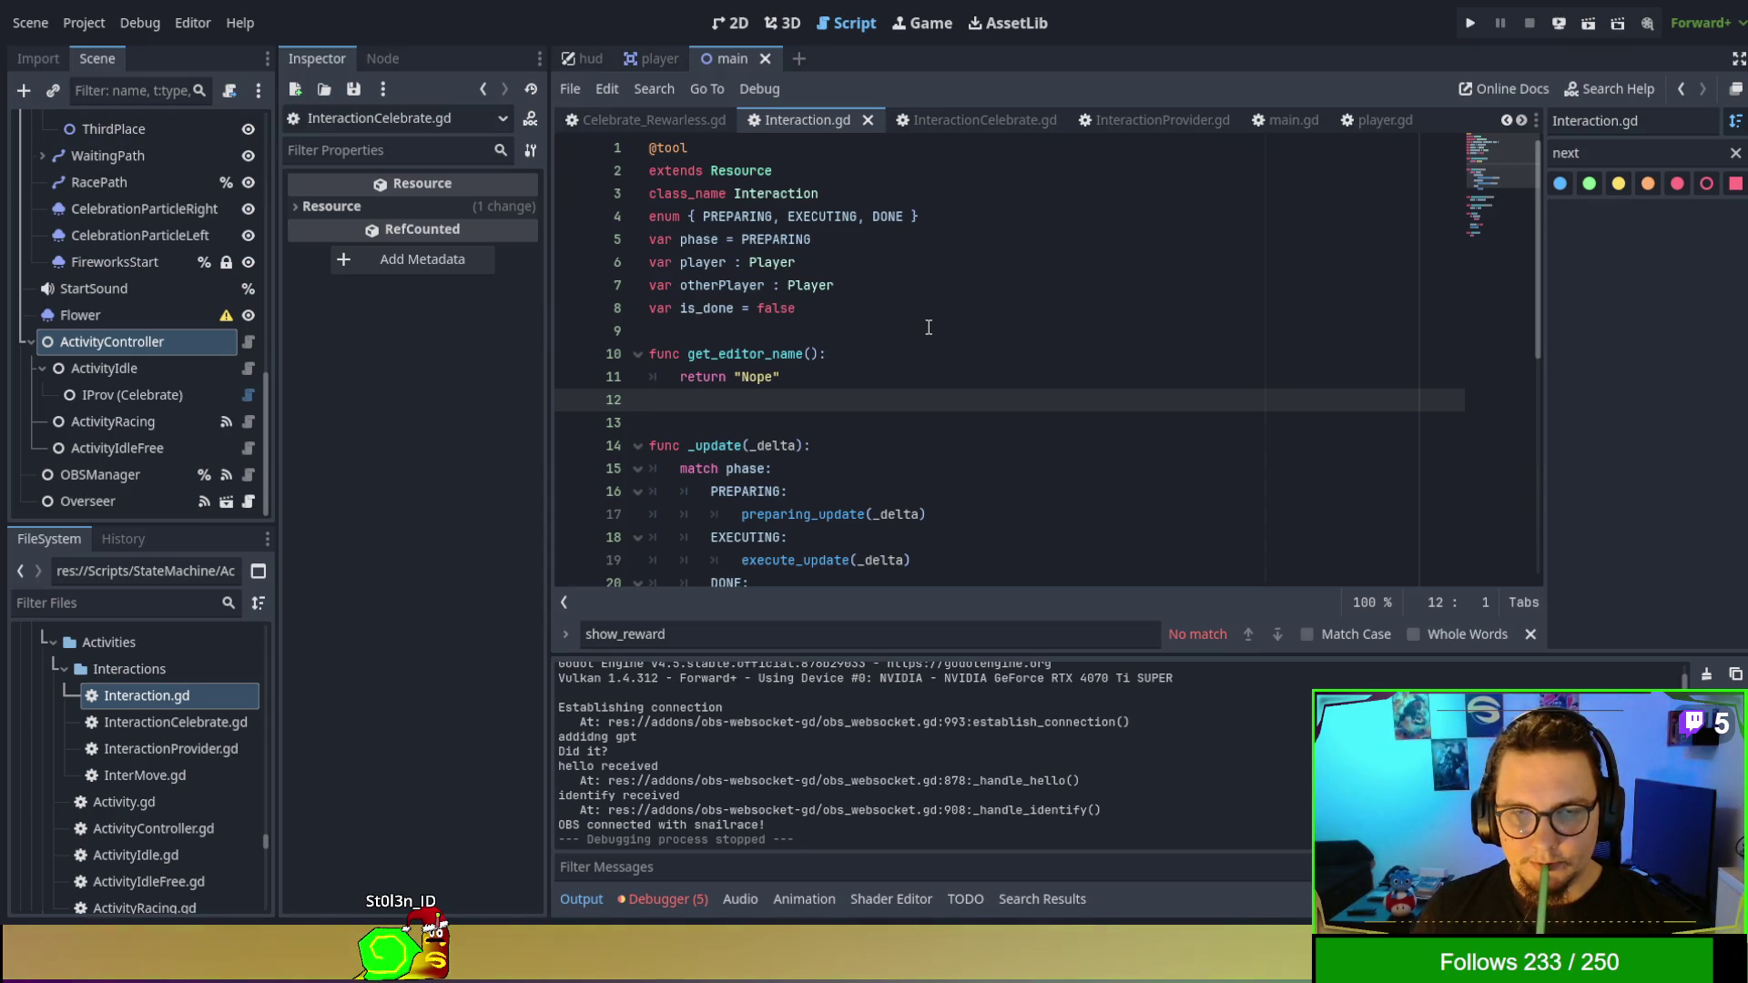
Read through Interaction.gd's phase enum and its preparing and execute update functions.
{"action": "scroll", "coordinate": [928, 327], "scroll_direction": "down", "scroll_amount": 2}
{"action": "scroll", "coordinate": [928, 327], "scroll_direction": "up", "scroll_amount": 1}
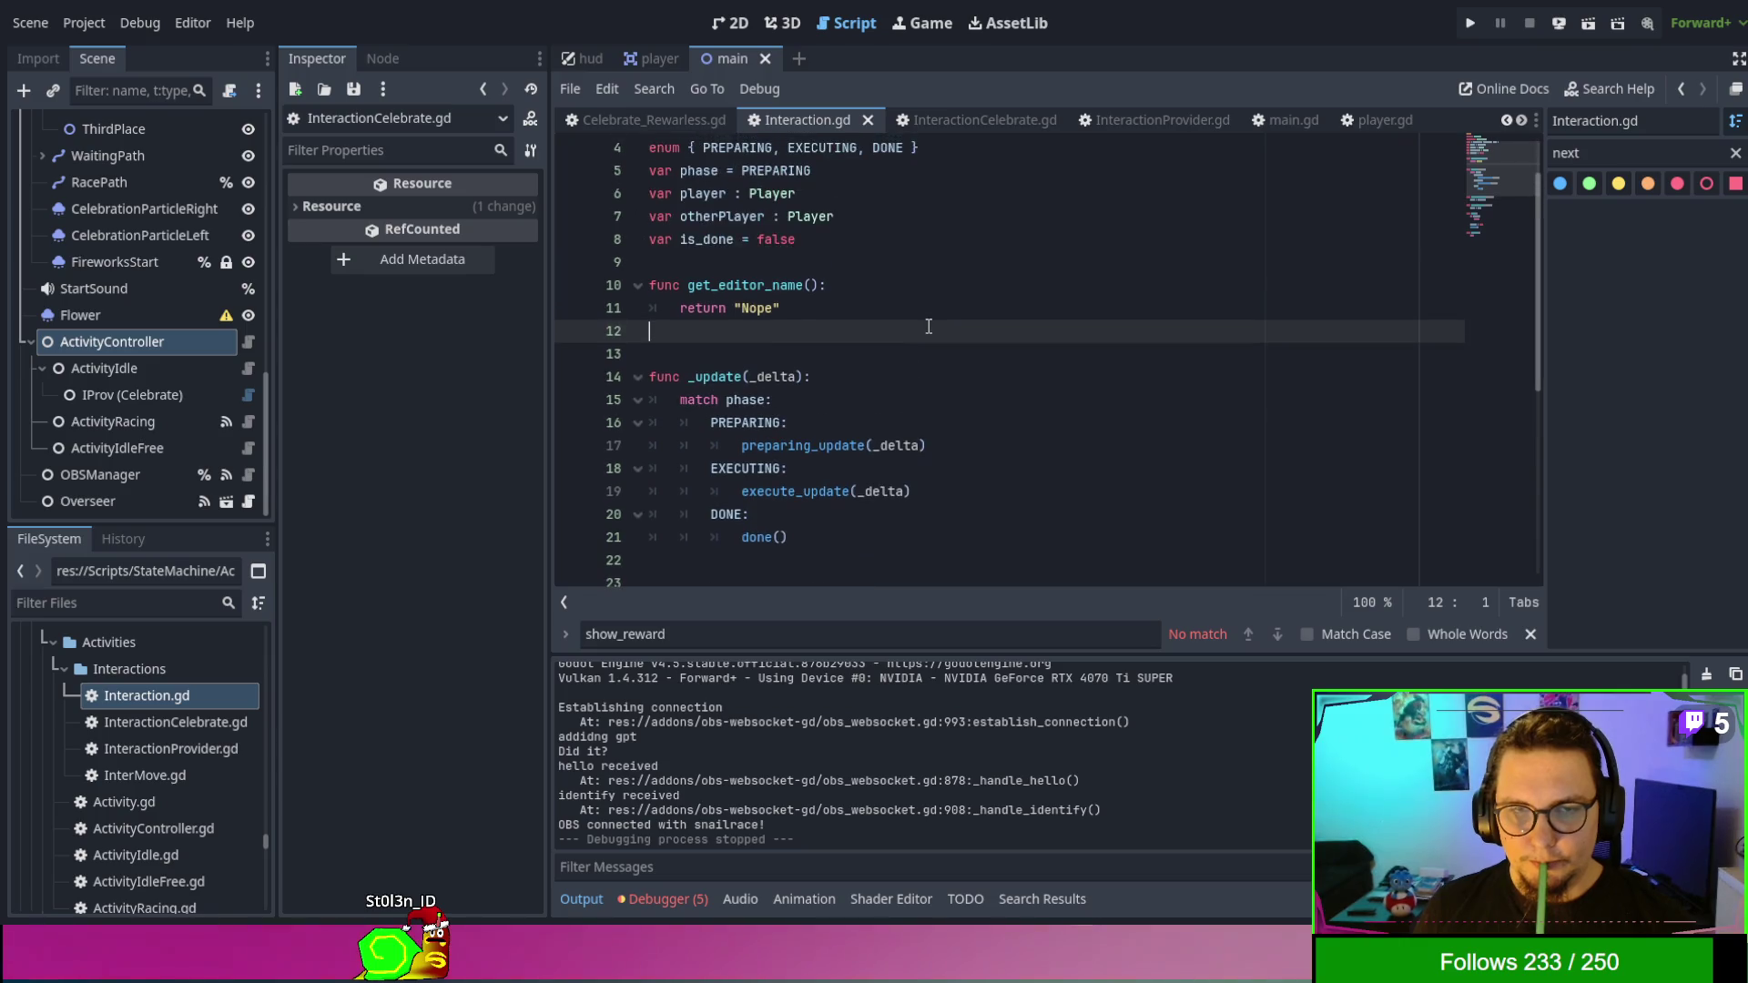
{"action": "scroll", "coordinate": [929, 327], "scroll_direction": "up", "scroll_amount": 2}
{"action": "scroll", "coordinate": [929, 326], "scroll_direction": "down", "scroll_amount": 2}
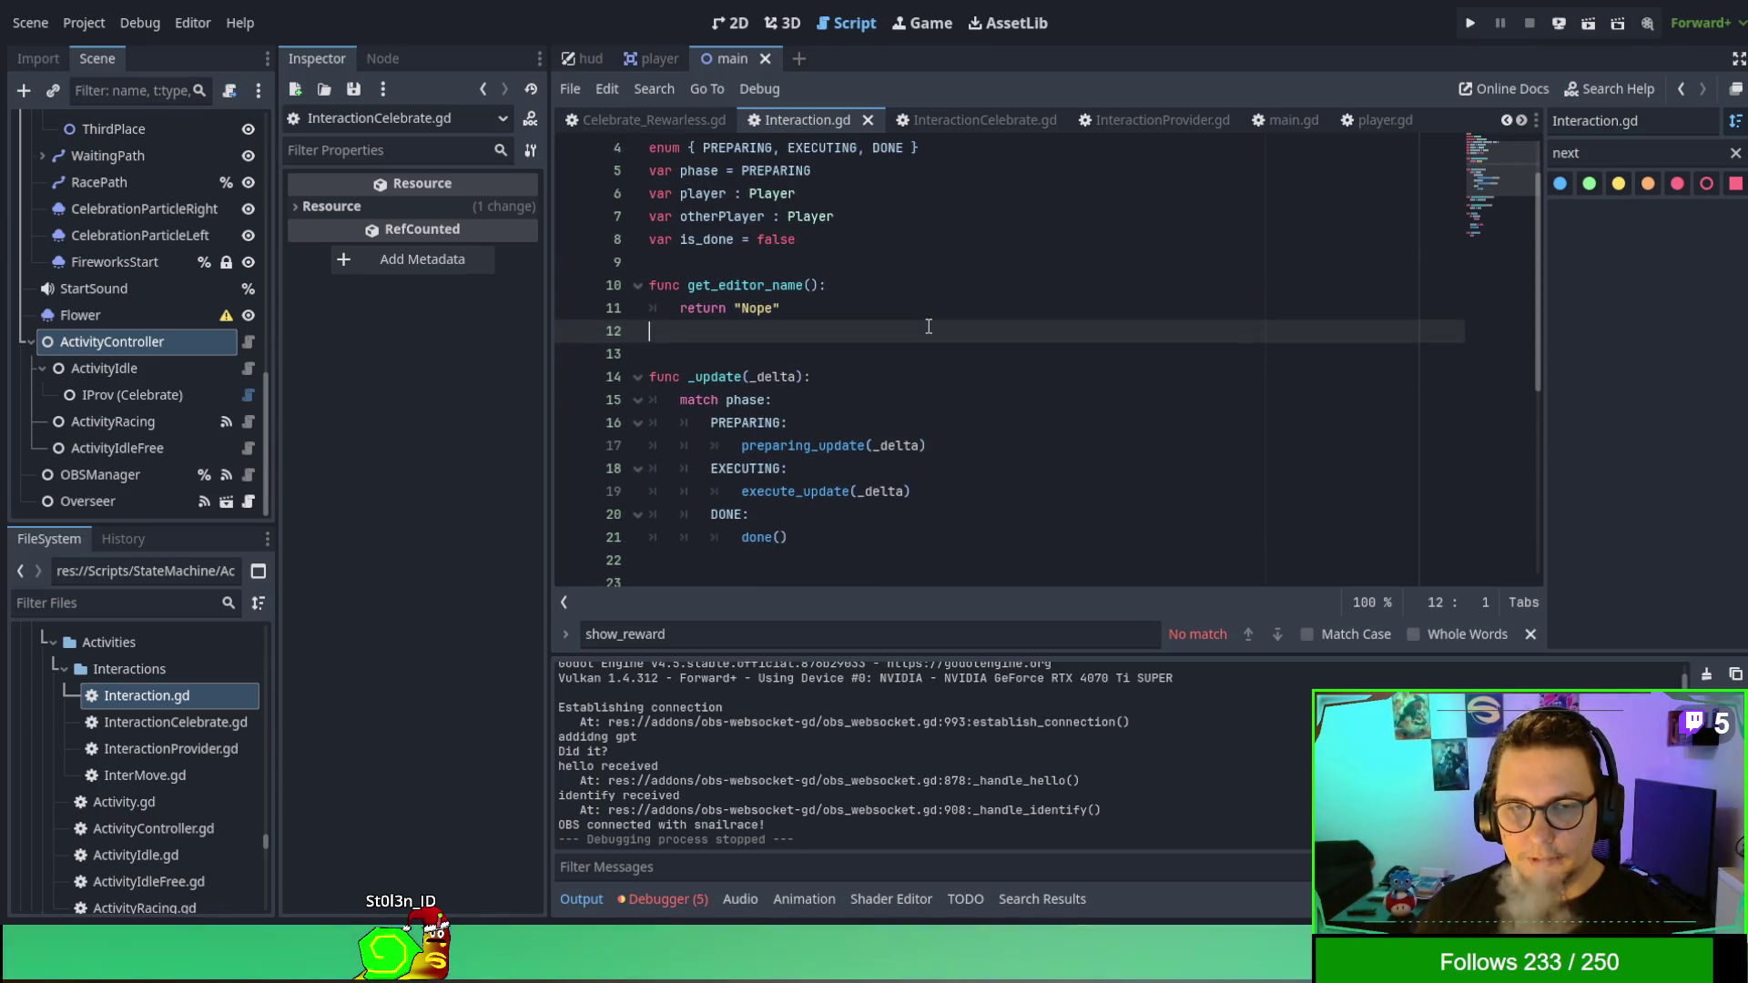
{"action": "scroll", "coordinate": [928, 327], "scroll_direction": "down", "scroll_amount": 1}
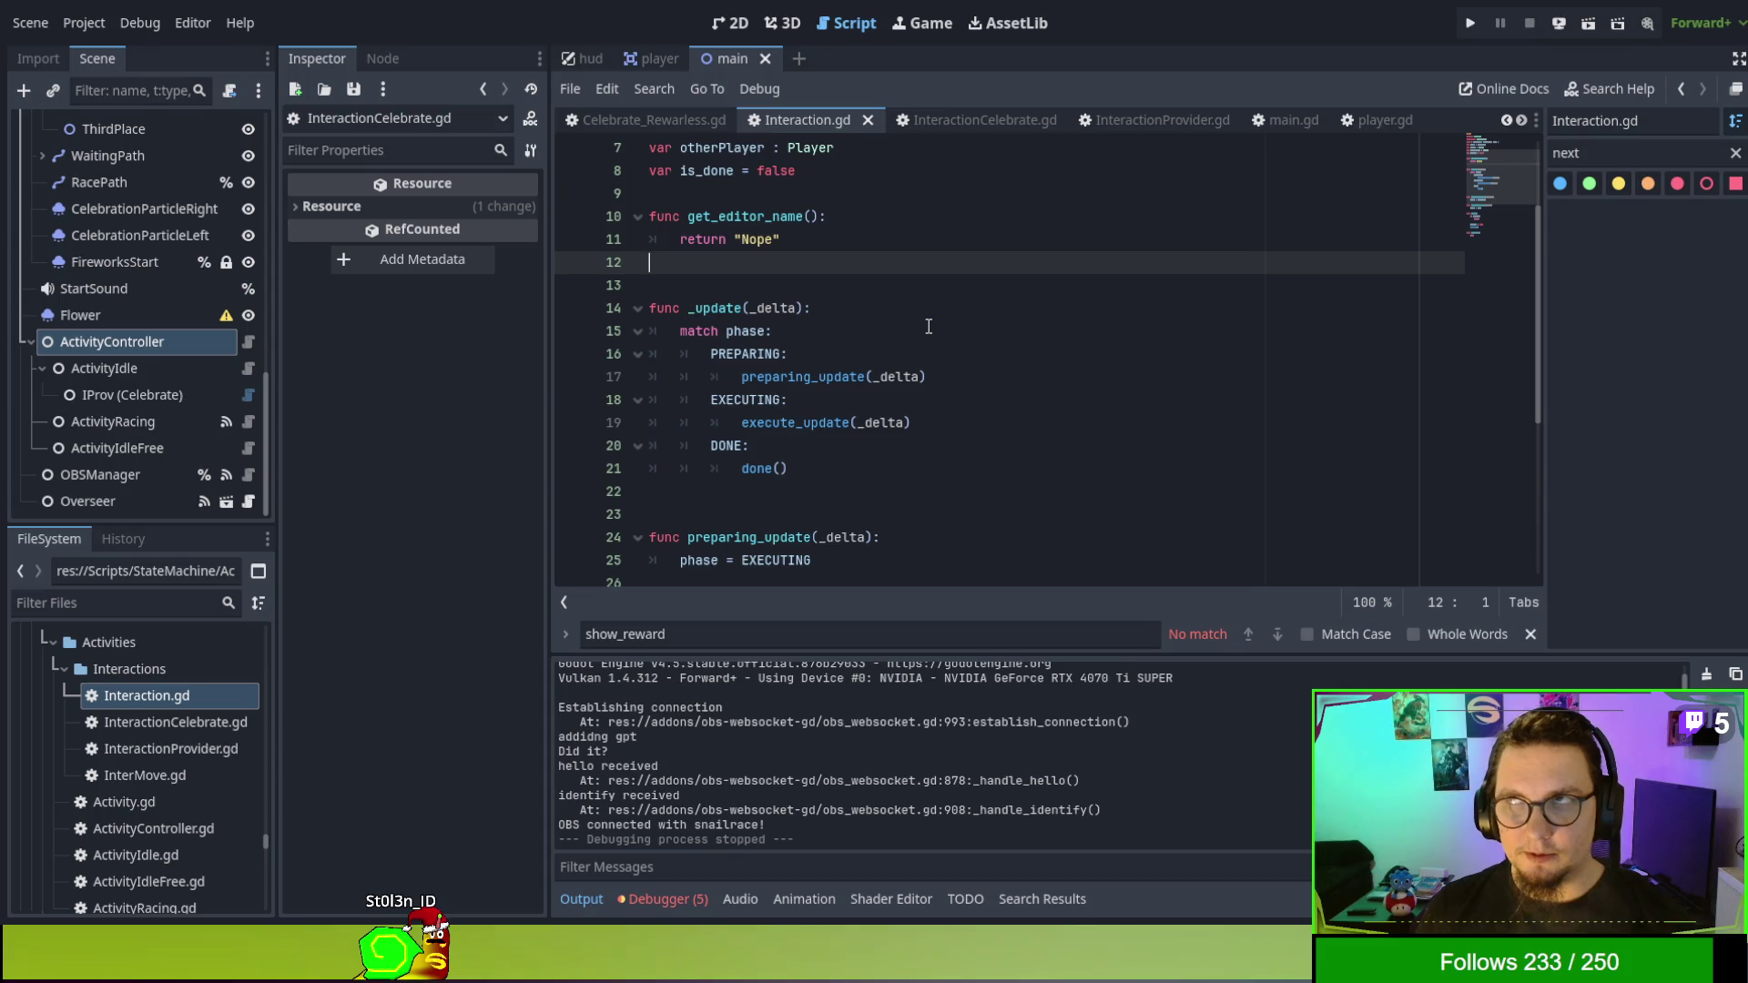
{"action": "scroll", "coordinate": [929, 327], "scroll_direction": "up", "scroll_amount": 1}
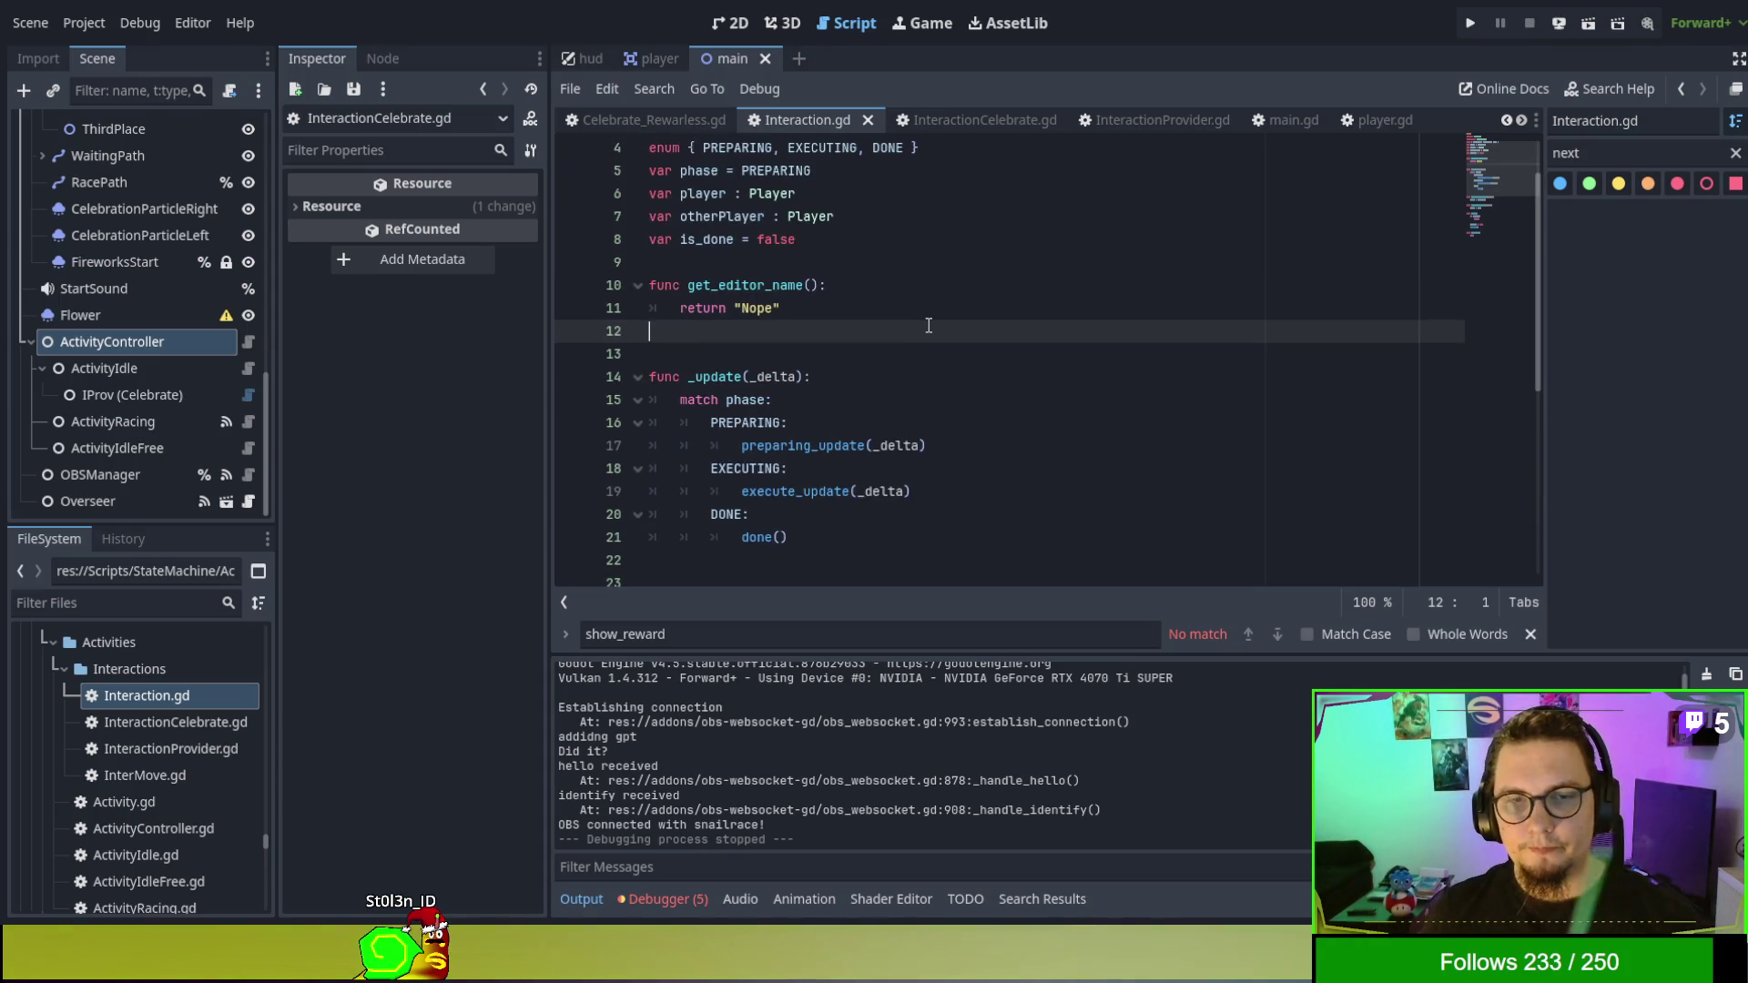
{"action": "scroll", "coordinate": [928, 325], "scroll_direction": "down", "scroll_amount": 1}
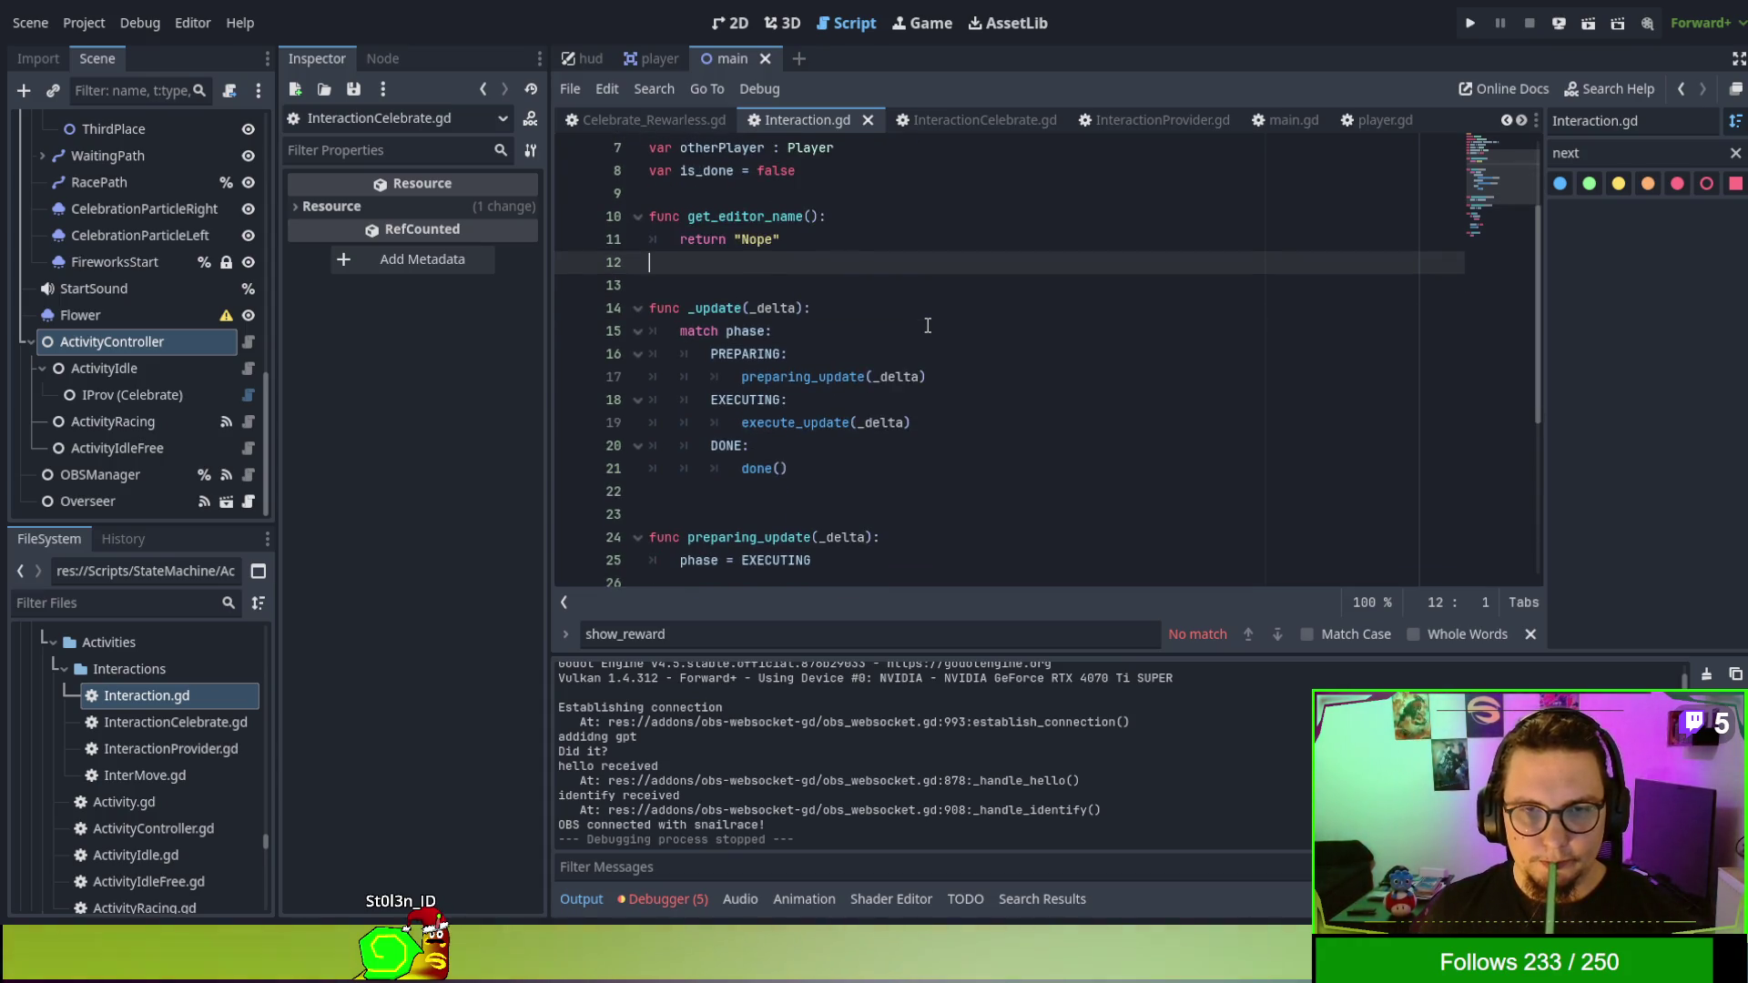
{"action": "scroll", "coordinate": [928, 326], "scroll_direction": "down", "scroll_amount": 1}
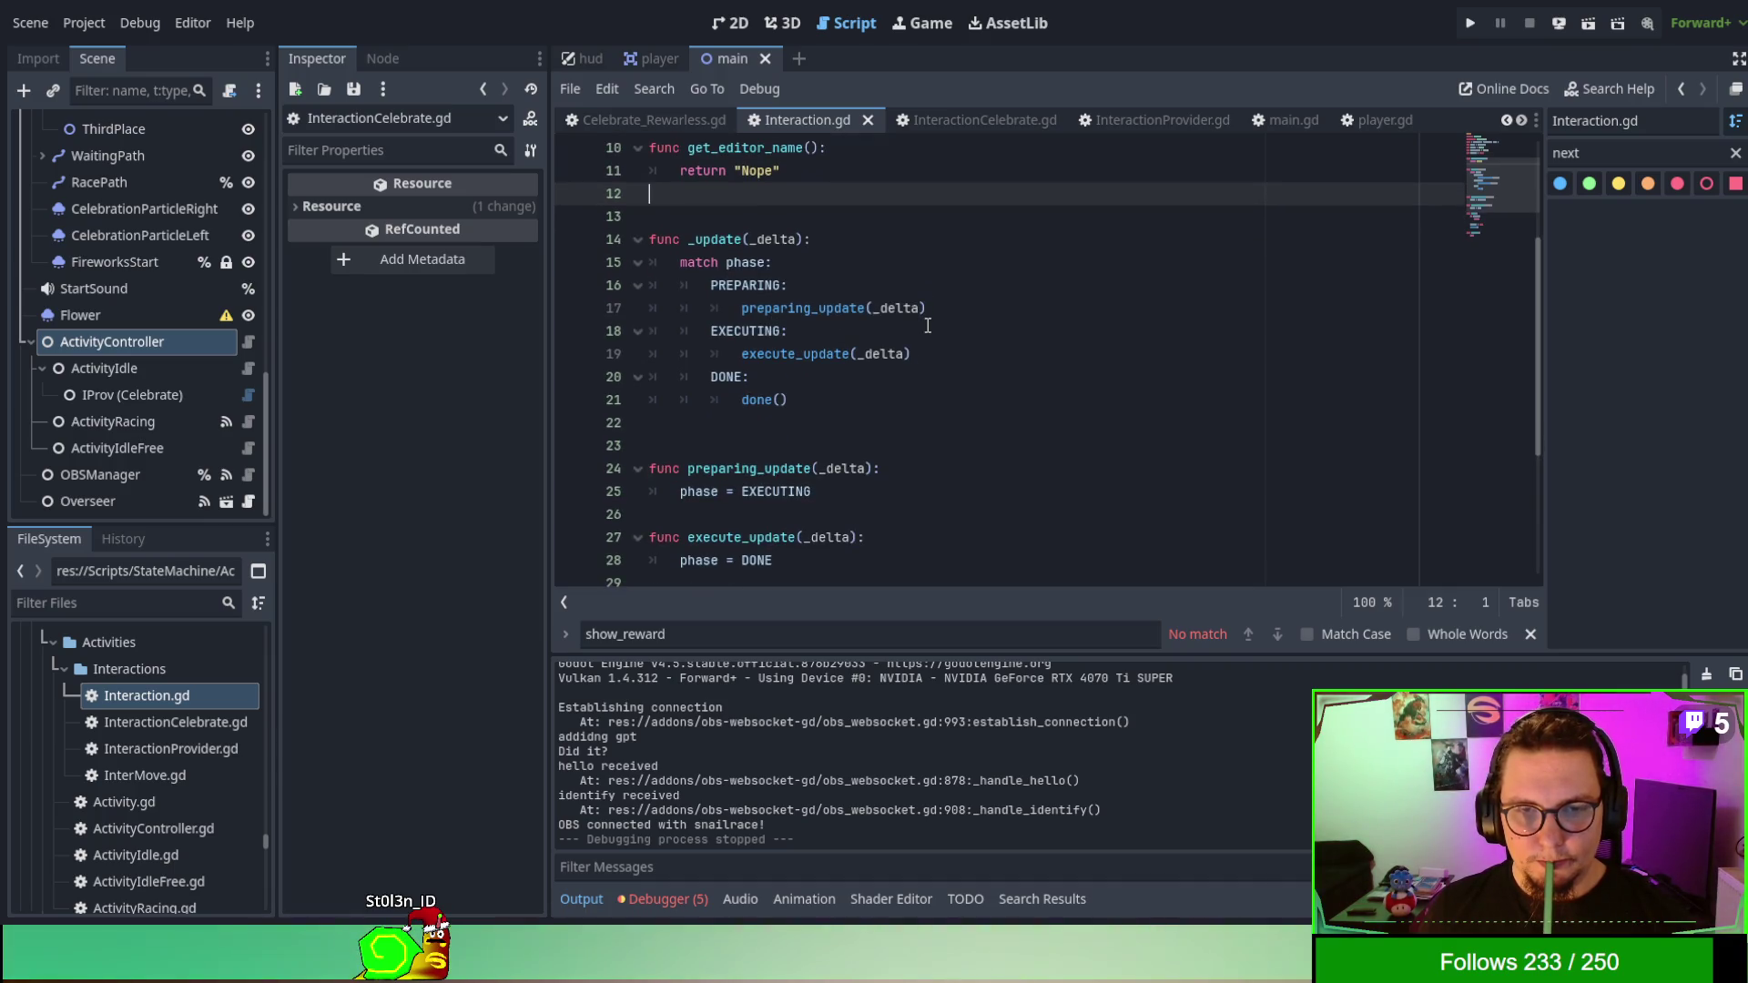
{"action": "scroll", "coordinate": [926, 404], "scroll_direction": "down", "scroll_amount": 2}
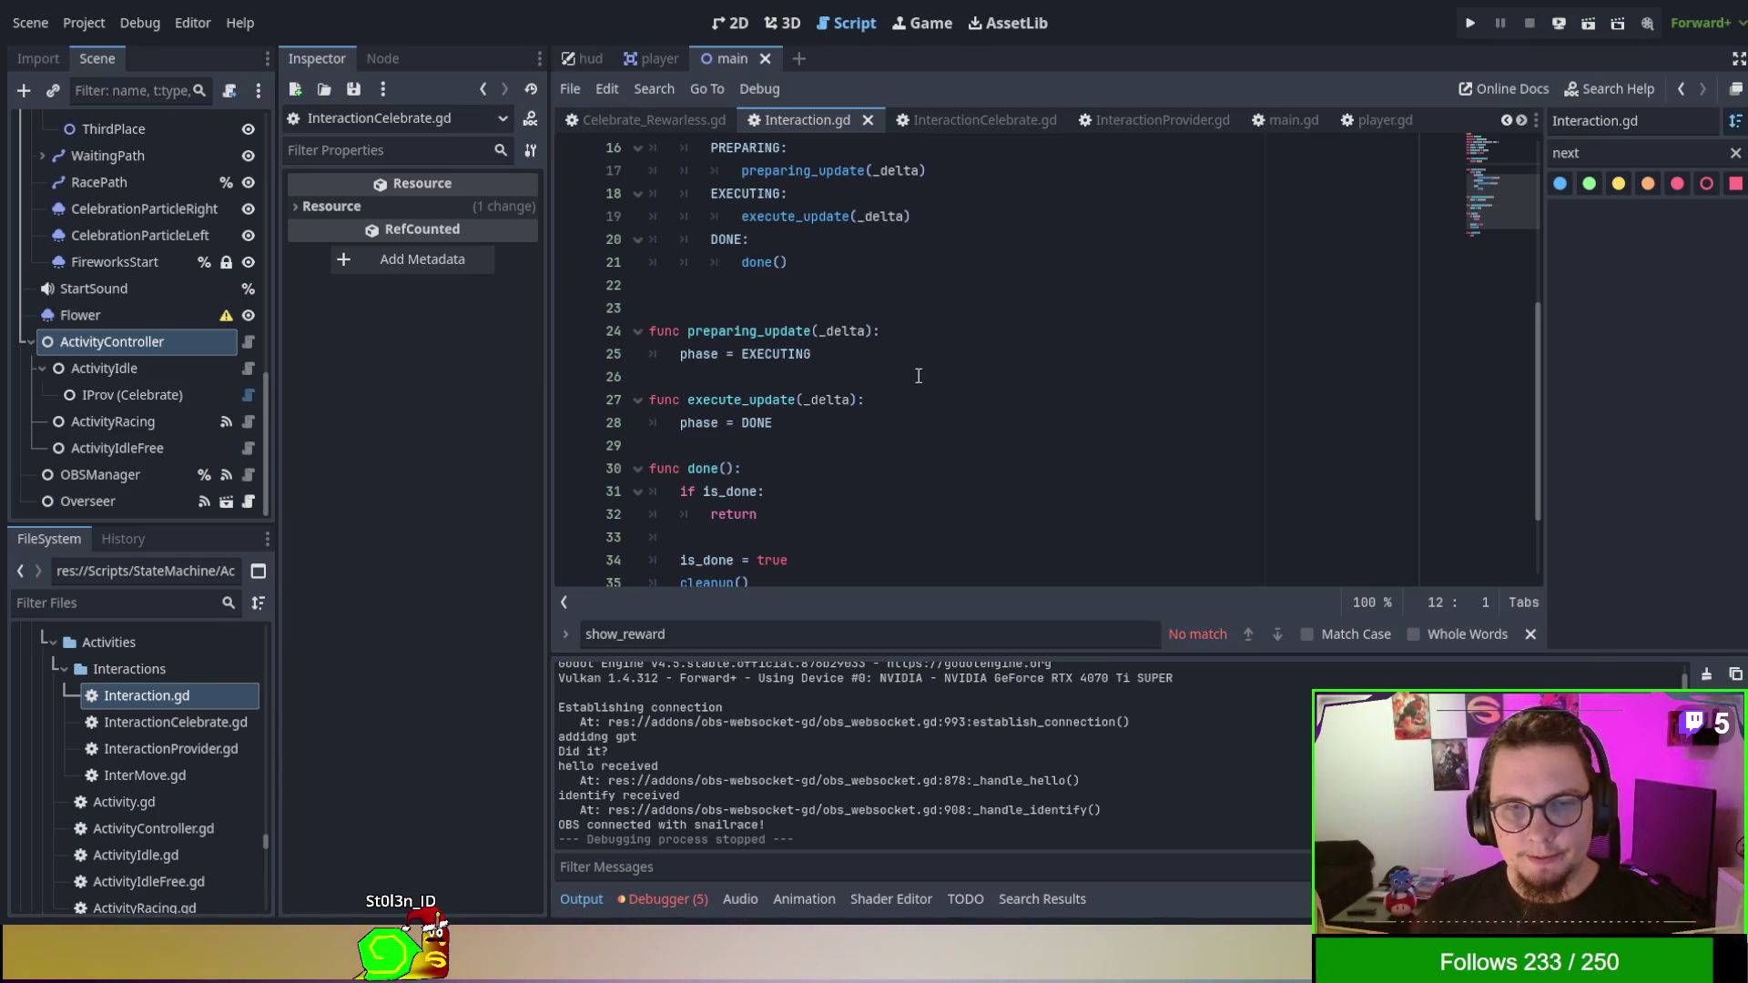
{"action": "scroll", "coordinate": [918, 368], "scroll_direction": "up", "scroll_amount": 1}
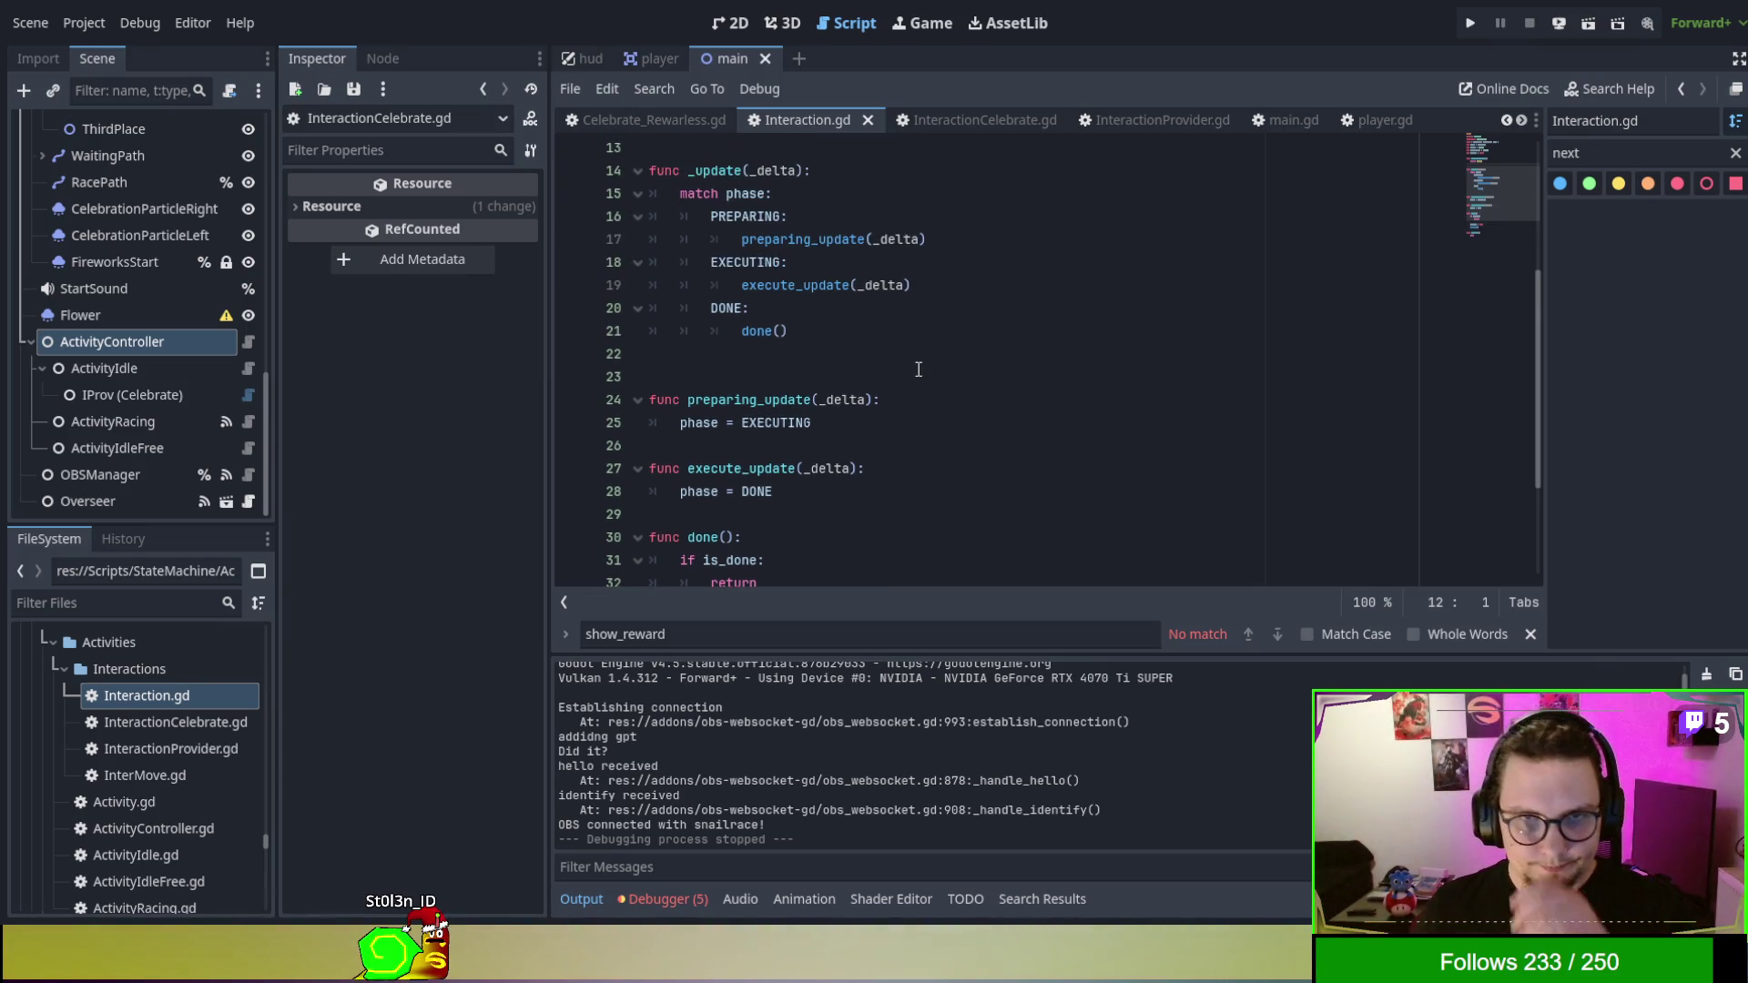
Compare with InteractionCelebrate.gd's phase-update code and timer setup lines.
{"action": "left_click", "coordinate": [952, 125]}
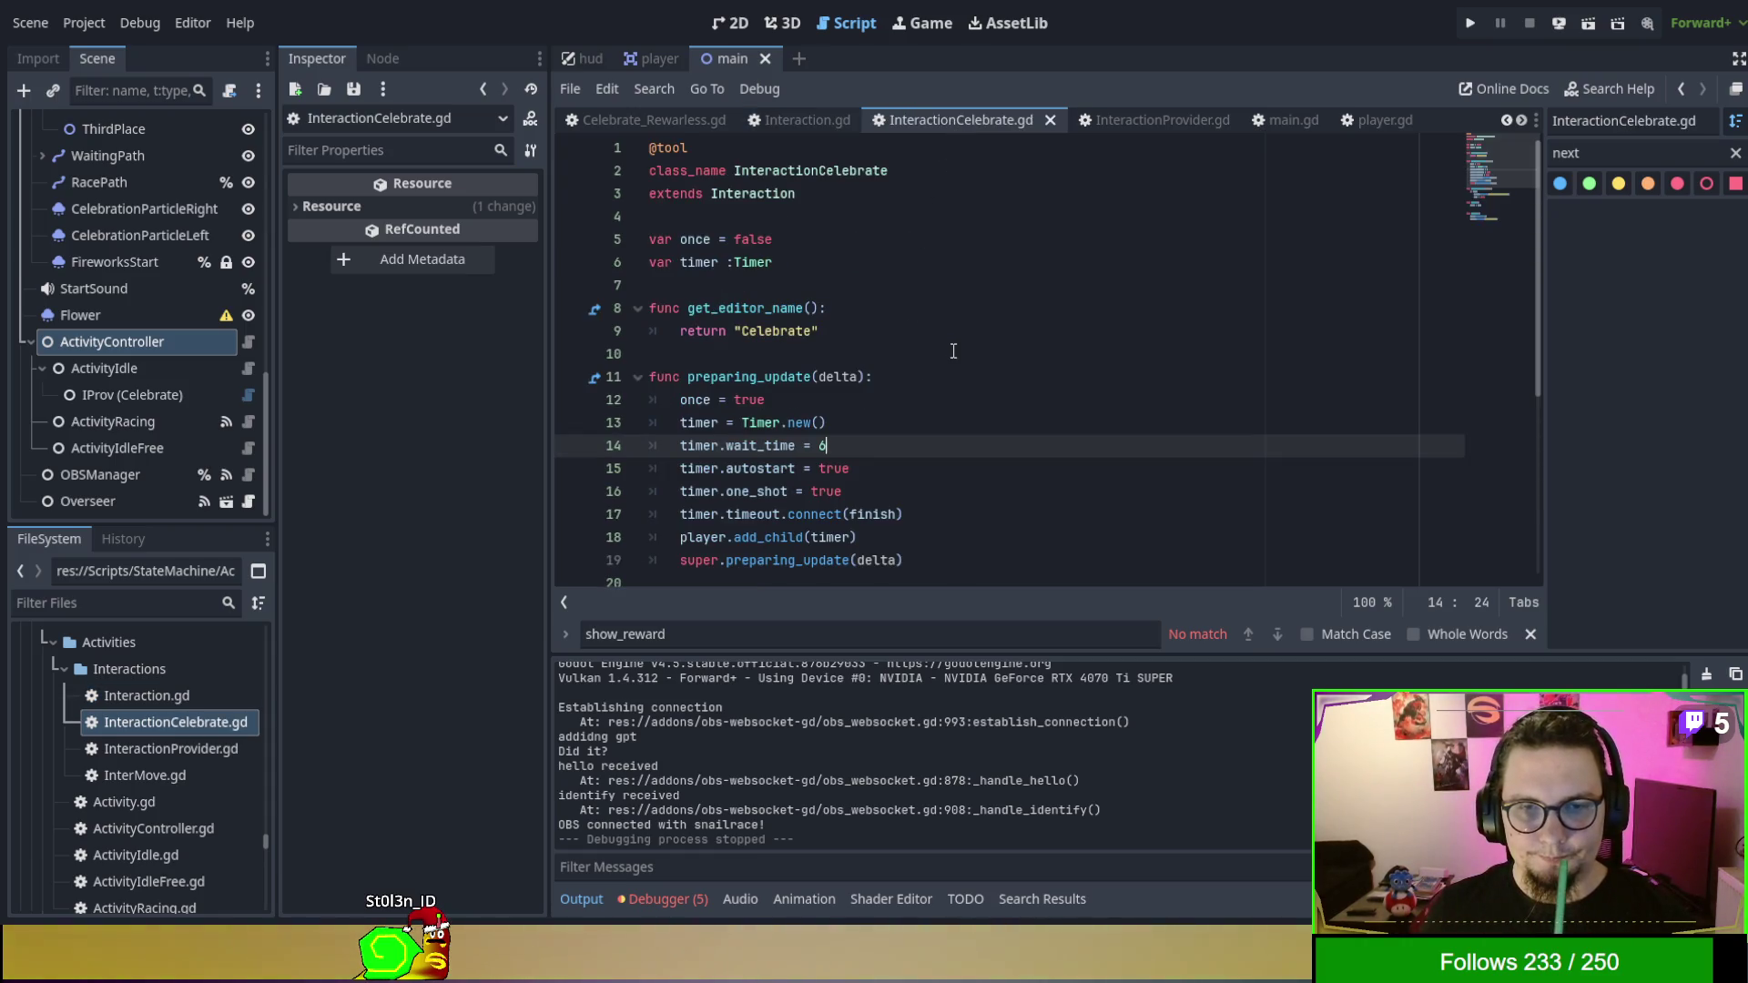
{"action": "key", "text": "Up"}
{"action": "key", "text": "Up"}
{"action": "key", "text": "Up"}
{"action": "scroll", "coordinate": [949, 346], "scroll_direction": "down", "scroll_amount": 1}
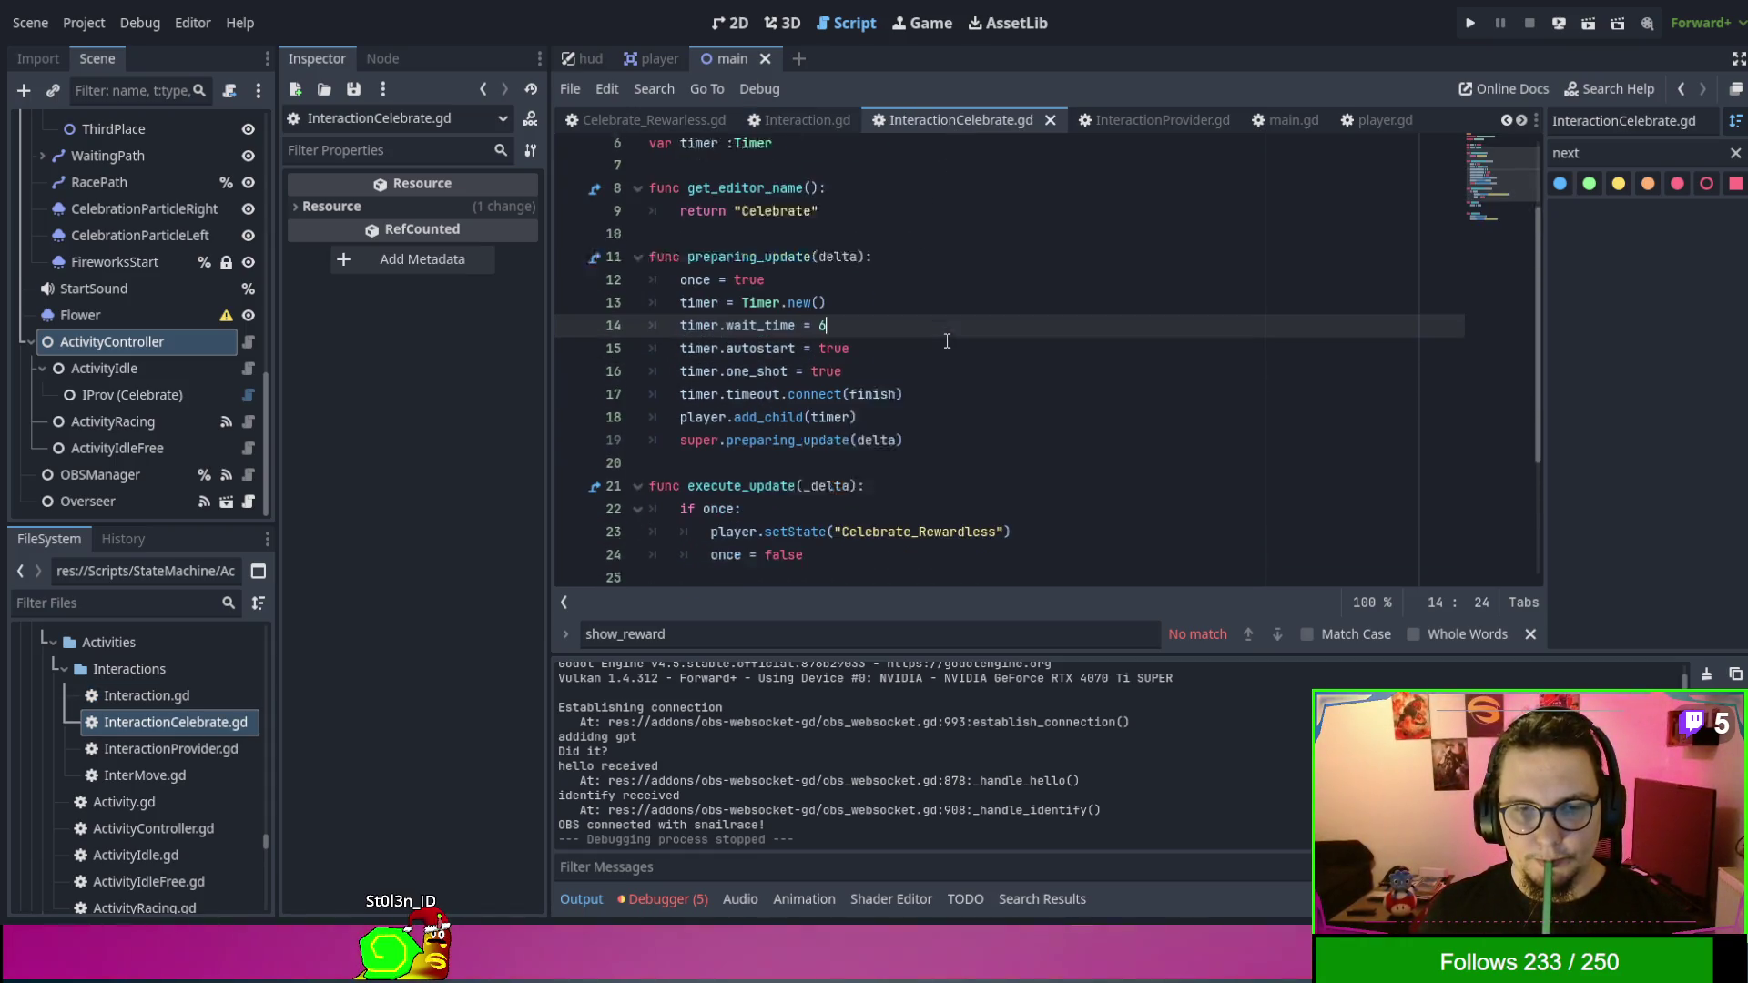
{"action": "scroll", "coordinate": [947, 341], "scroll_direction": "down", "scroll_amount": 2}
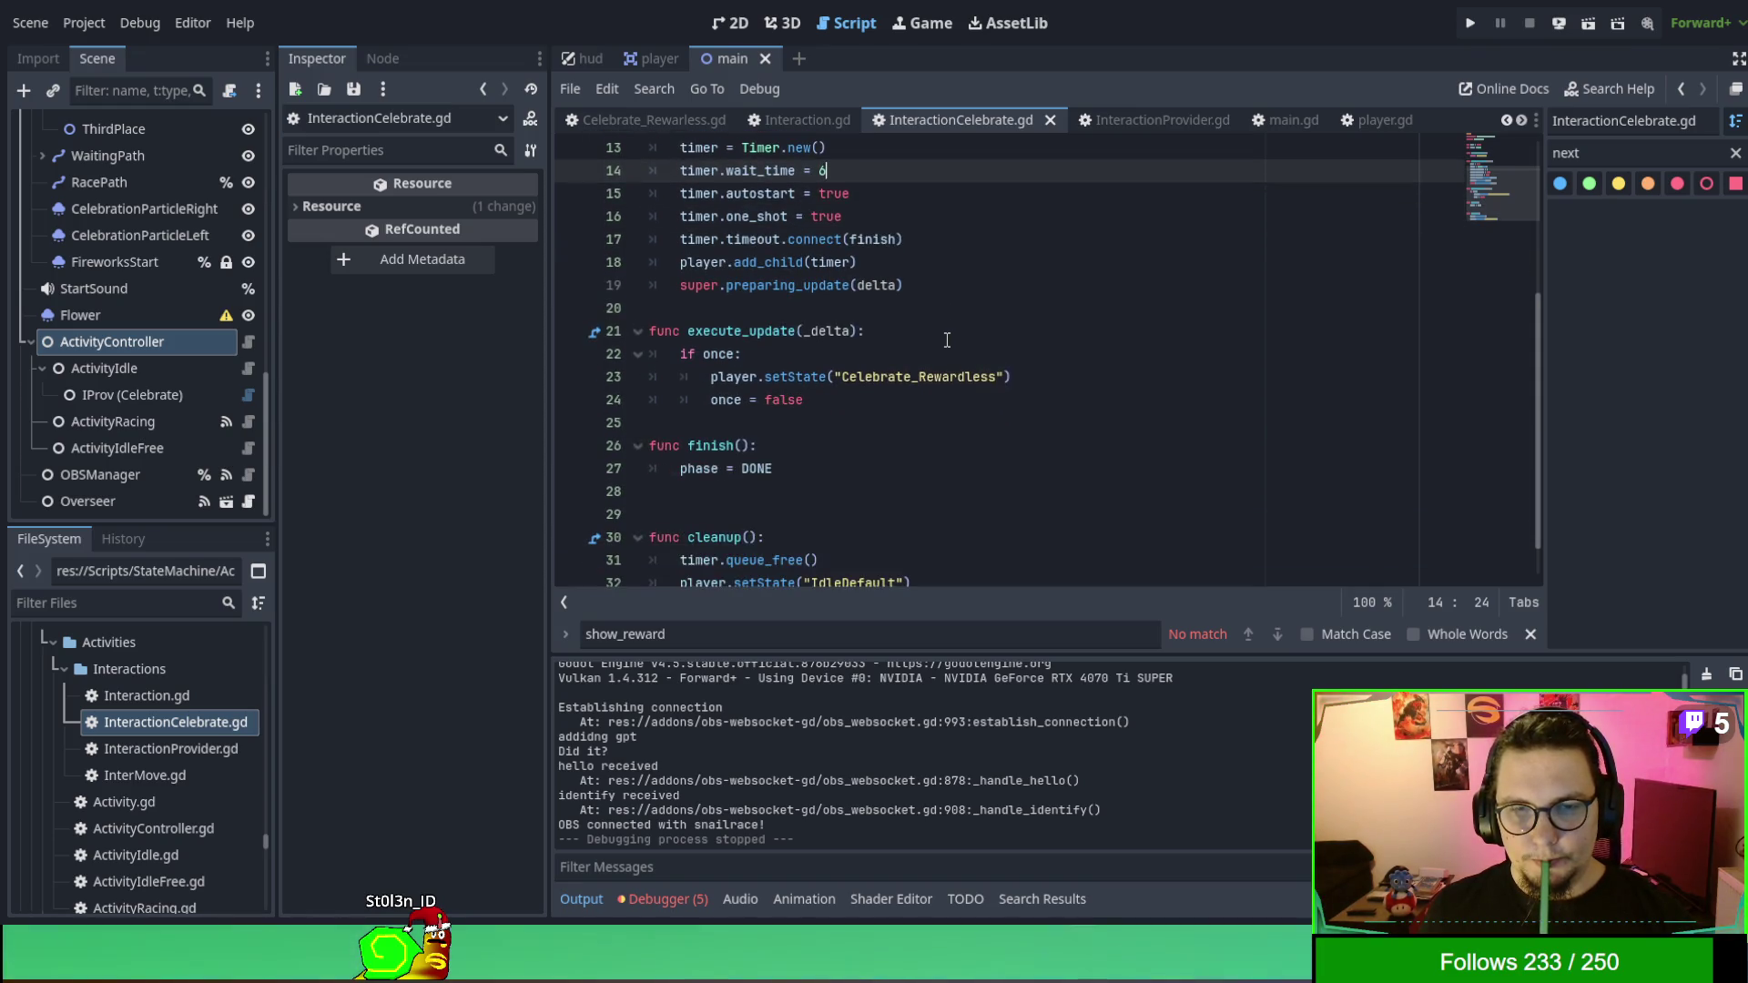
{"action": "scroll", "coordinate": [947, 339], "scroll_direction": "up", "scroll_amount": 1}
{"action": "scroll", "coordinate": [946, 339], "scroll_direction": "up", "scroll_amount": 3}
{"action": "left_click_drag", "start_coordinate": [947, 417], "coordinate": [940, 374]}
{"action": "left_click", "coordinate": [899, 403]}
Return to Interaction.gd with the caret after phase = EXECUTING in preparing_update.
{"action": "left_click", "coordinate": [810, 120]}
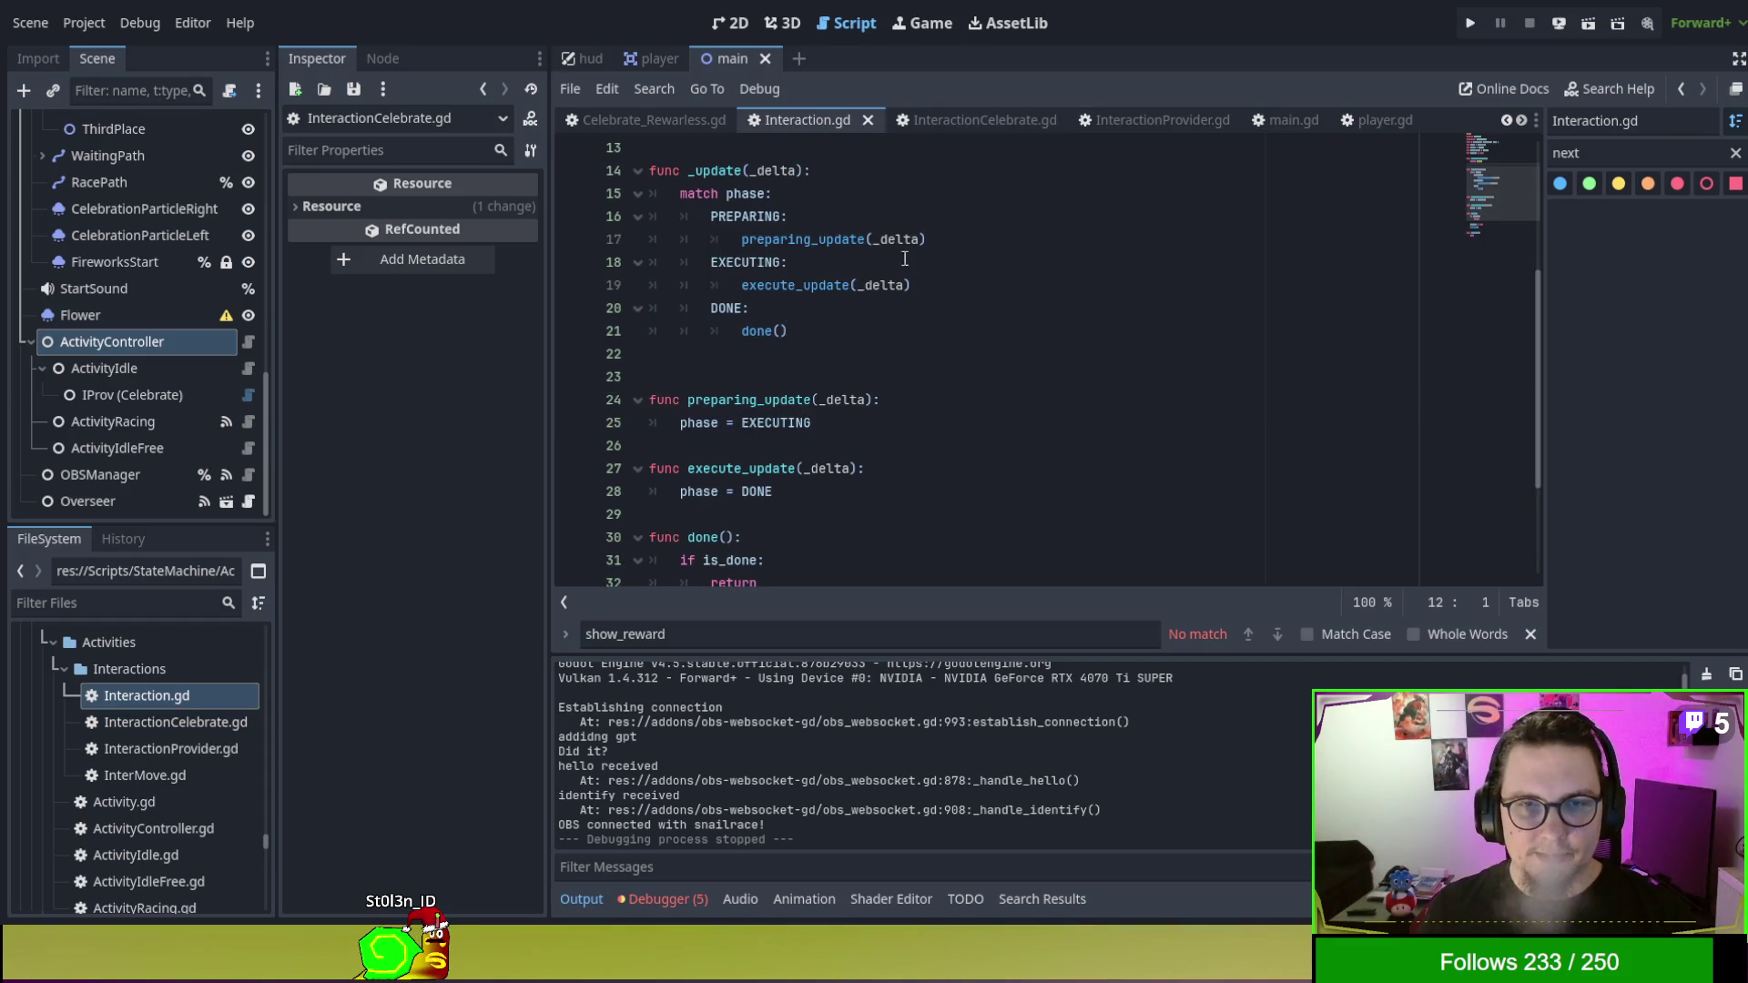
{"action": "left_click", "coordinate": [931, 237]}
{"action": "left_click", "coordinate": [874, 424]}
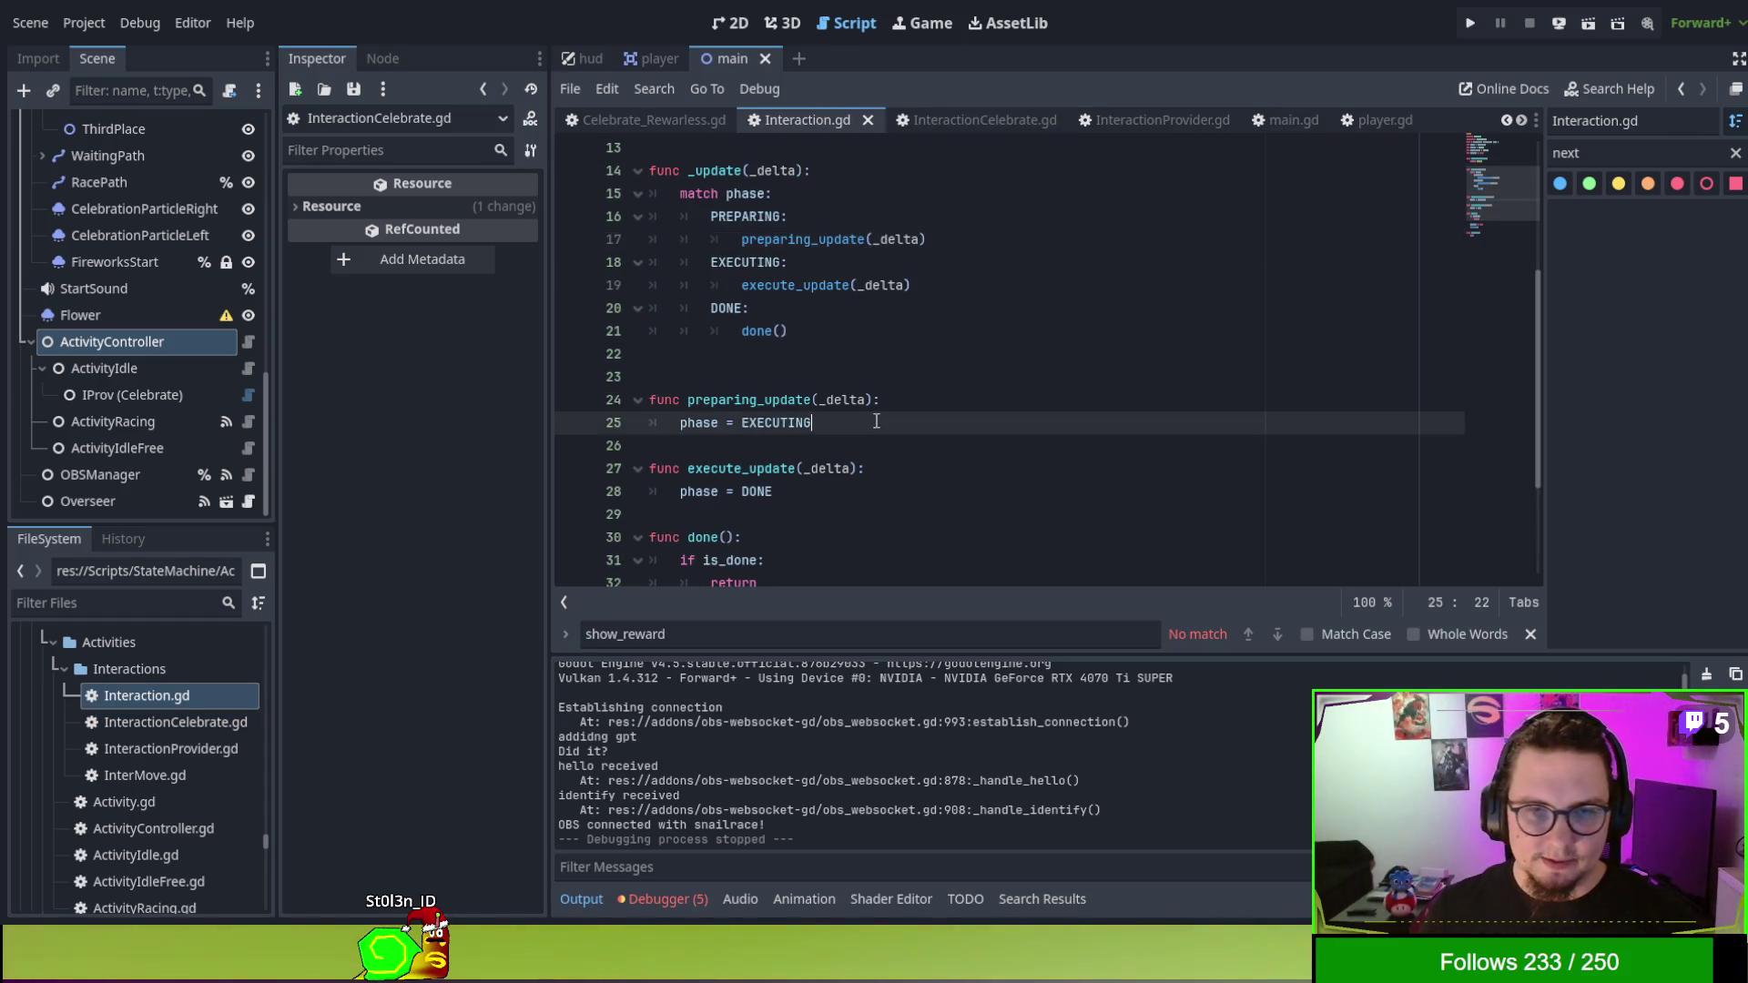
Add an _on_preparing_update(delta) hook call in preparing_update and fix its delta parameter.
{"action": "key", "text": "Return"}
{"action": "type", "text": "_"}
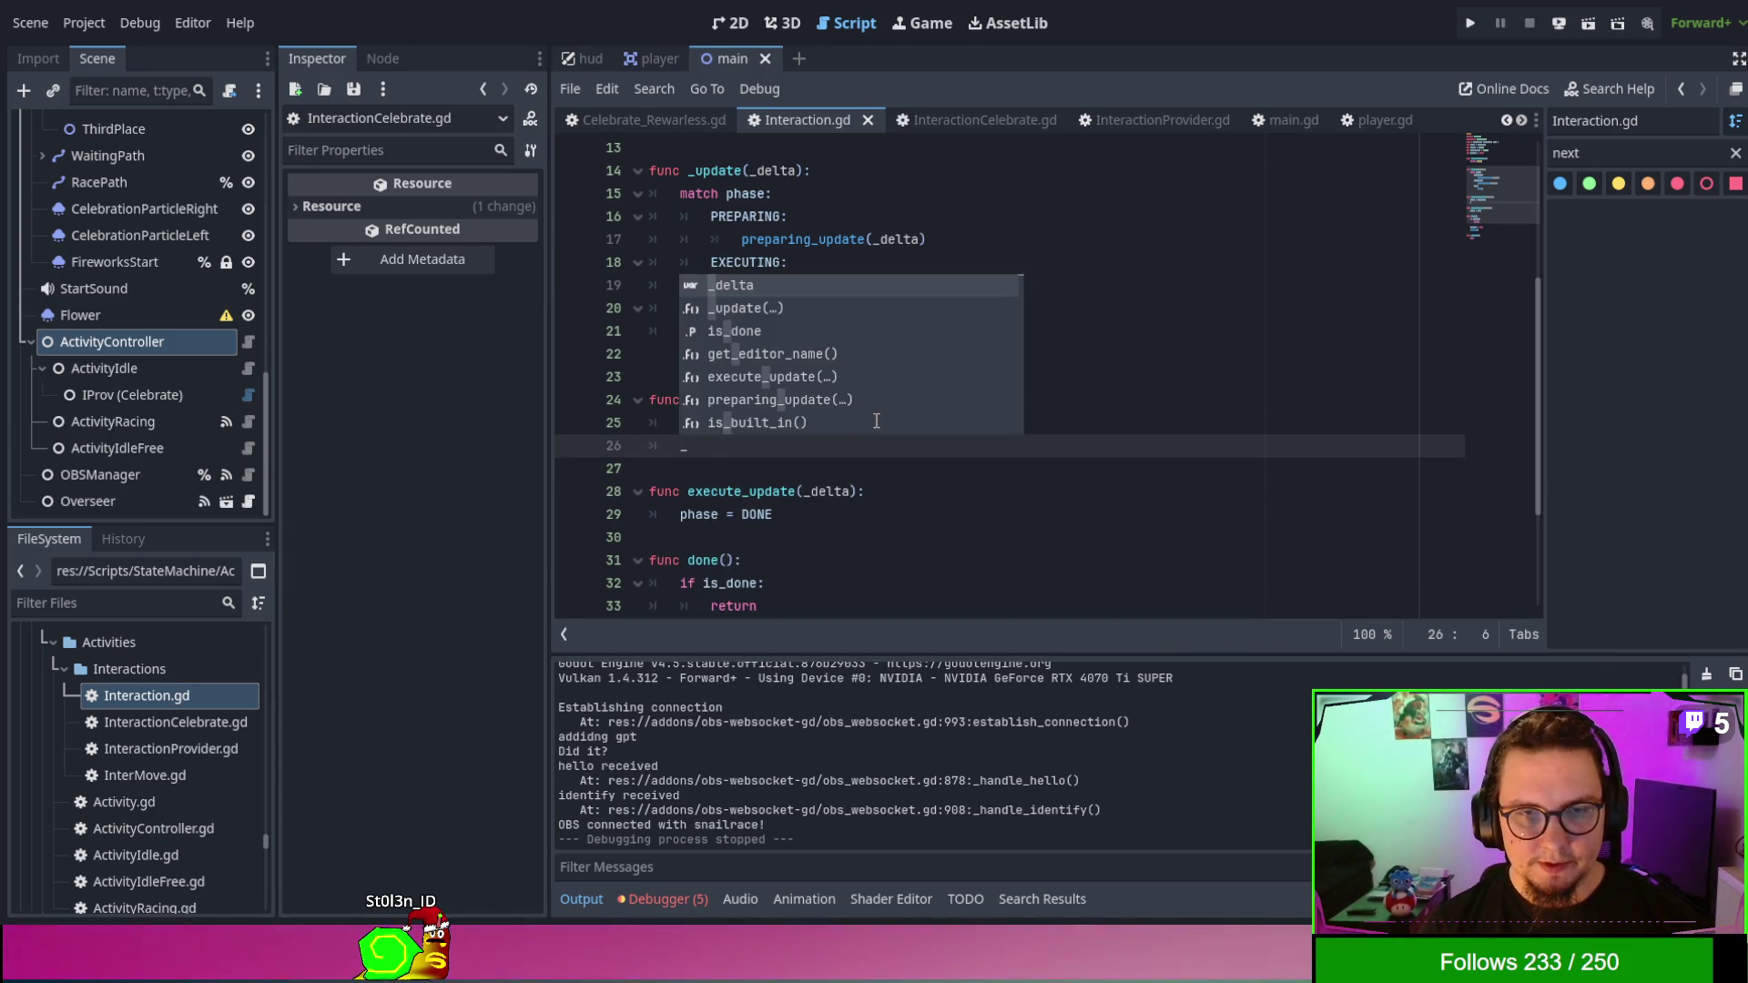
{"action": "key", "text": "Escape"}
{"action": "type", "text": "on_"}
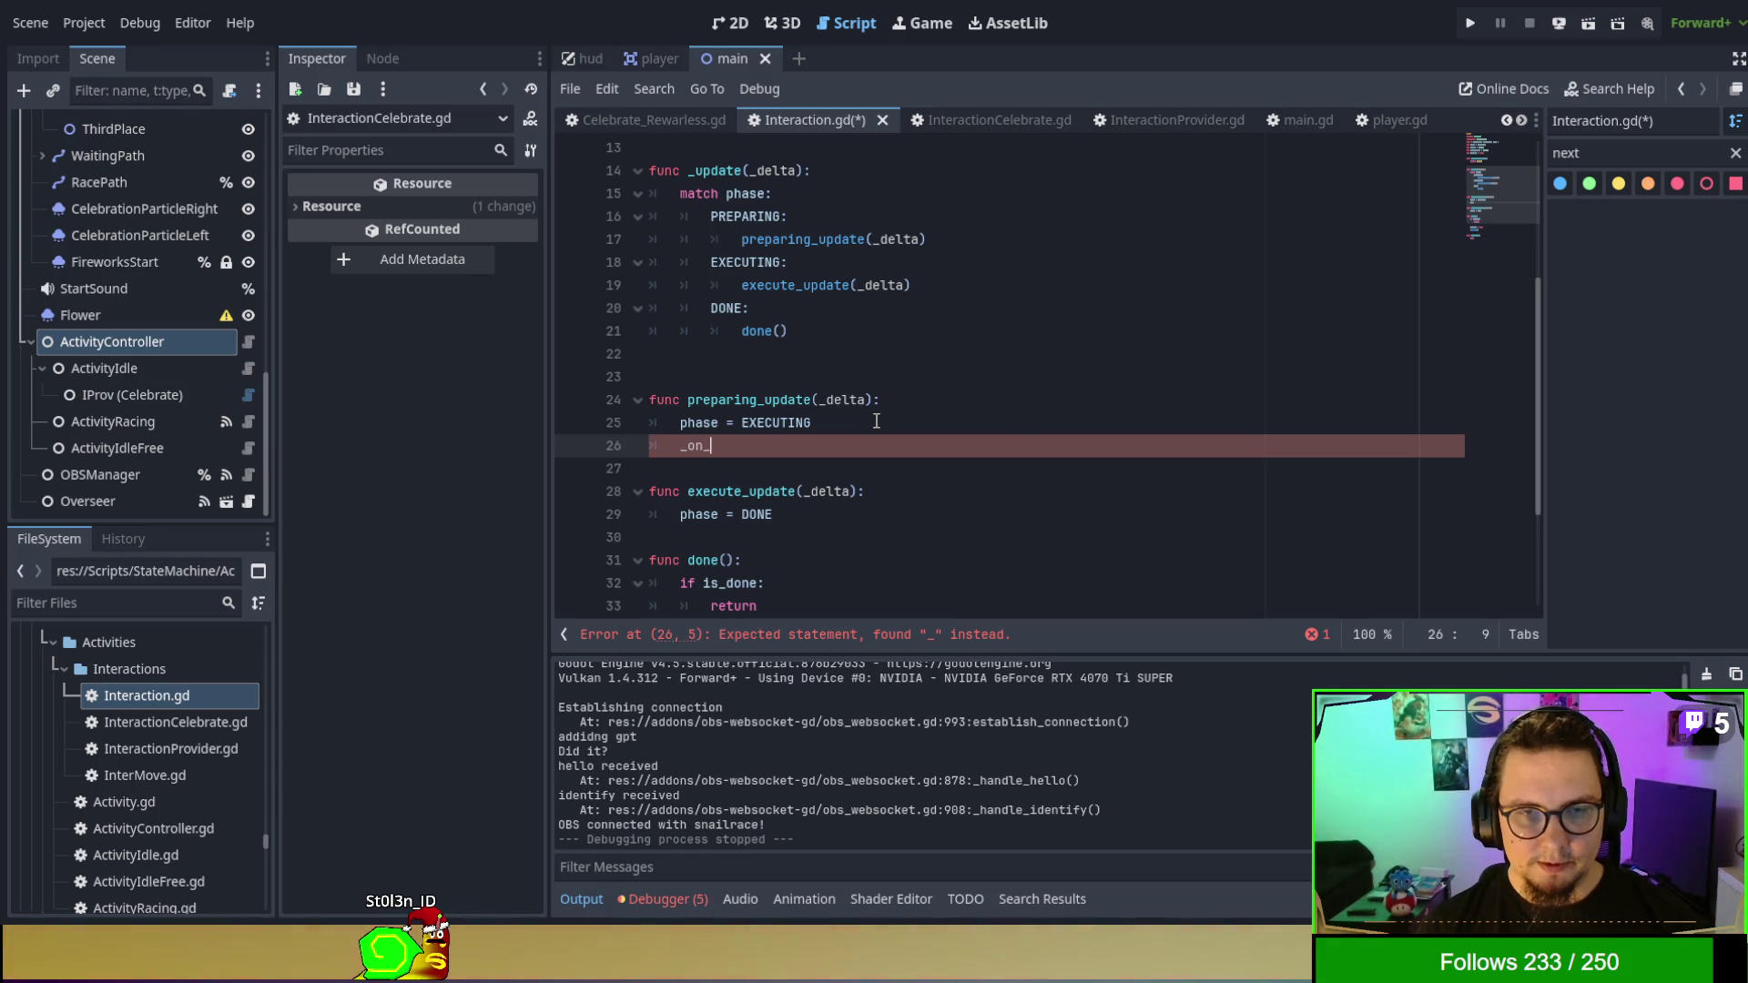
{"action": "type", "text": "preparing_up"}
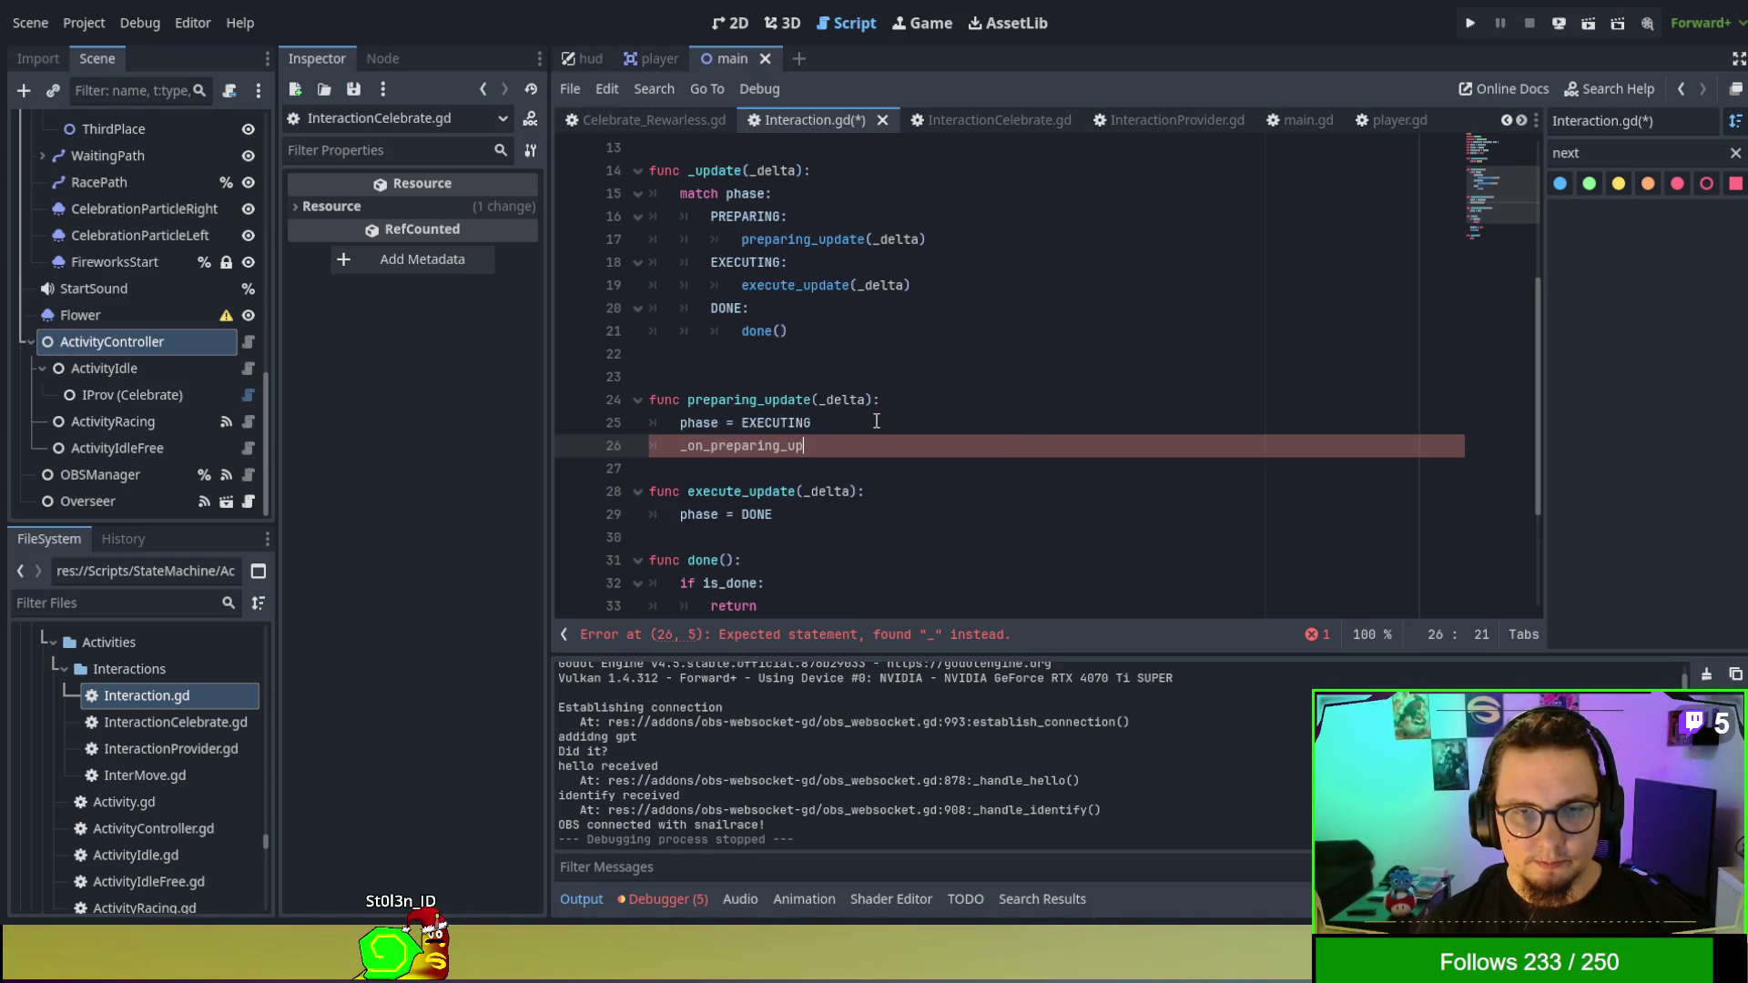
{"action": "type", "text": "datee("}
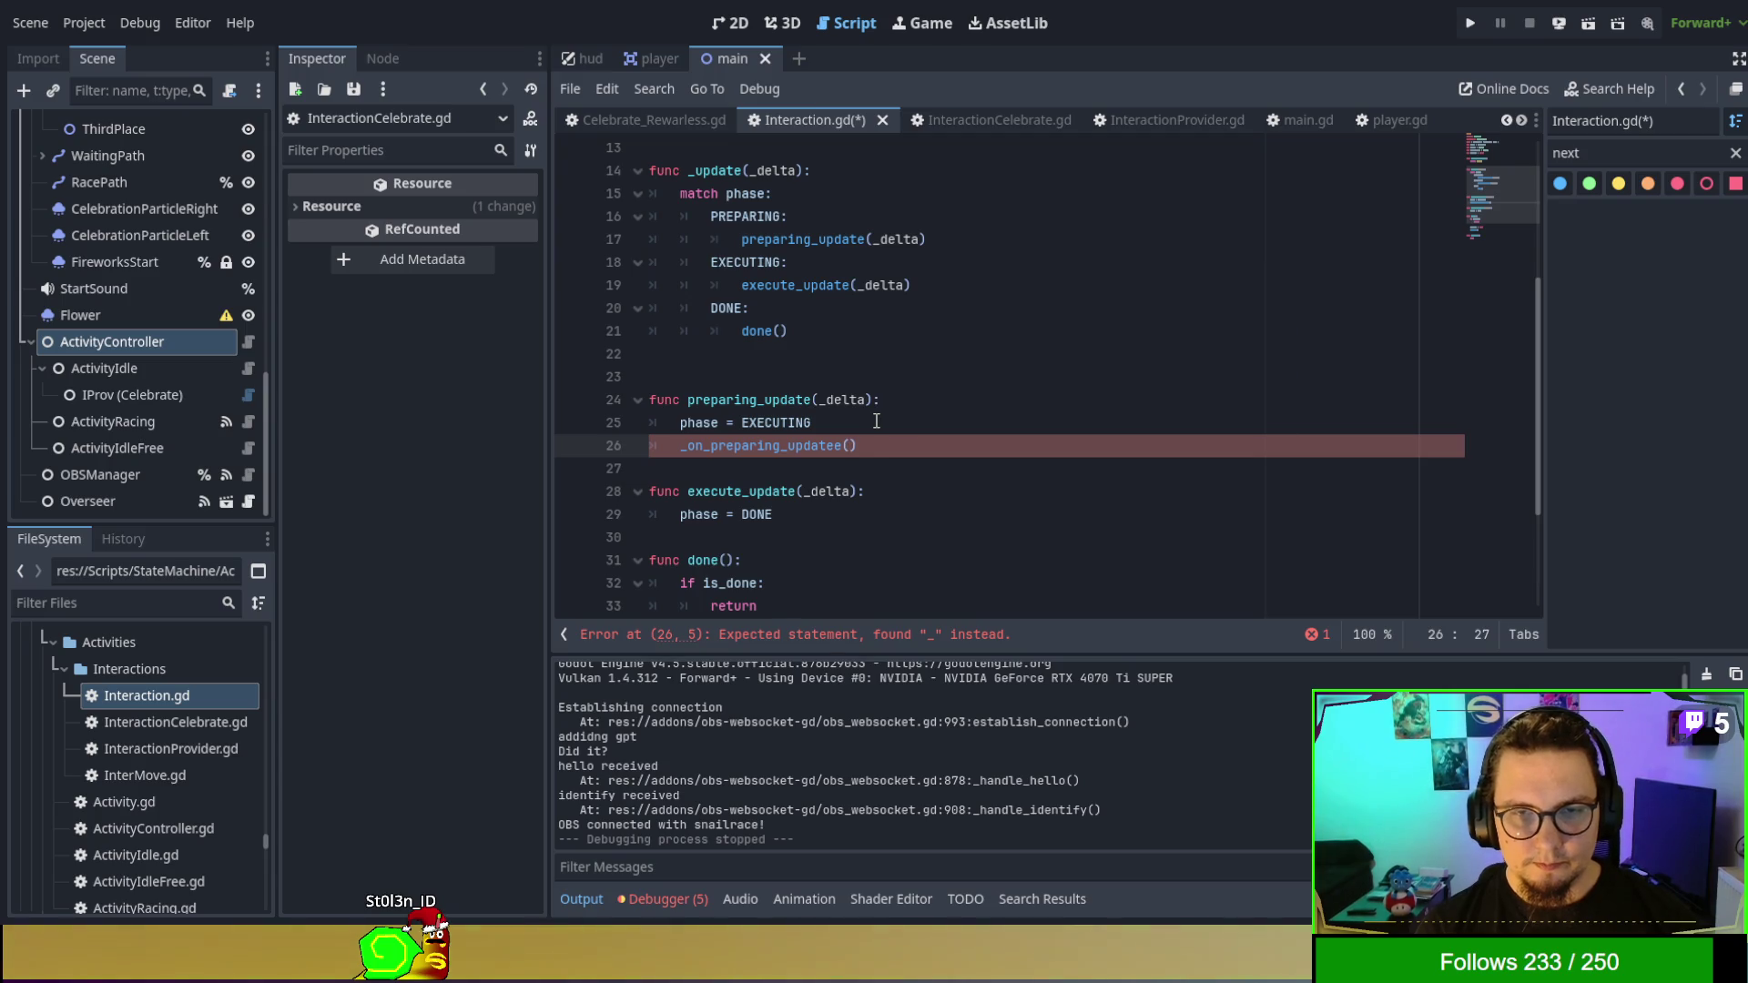
{"action": "type", "text": "deltaa"}
{"action": "left_click", "coordinate": [817, 400]}
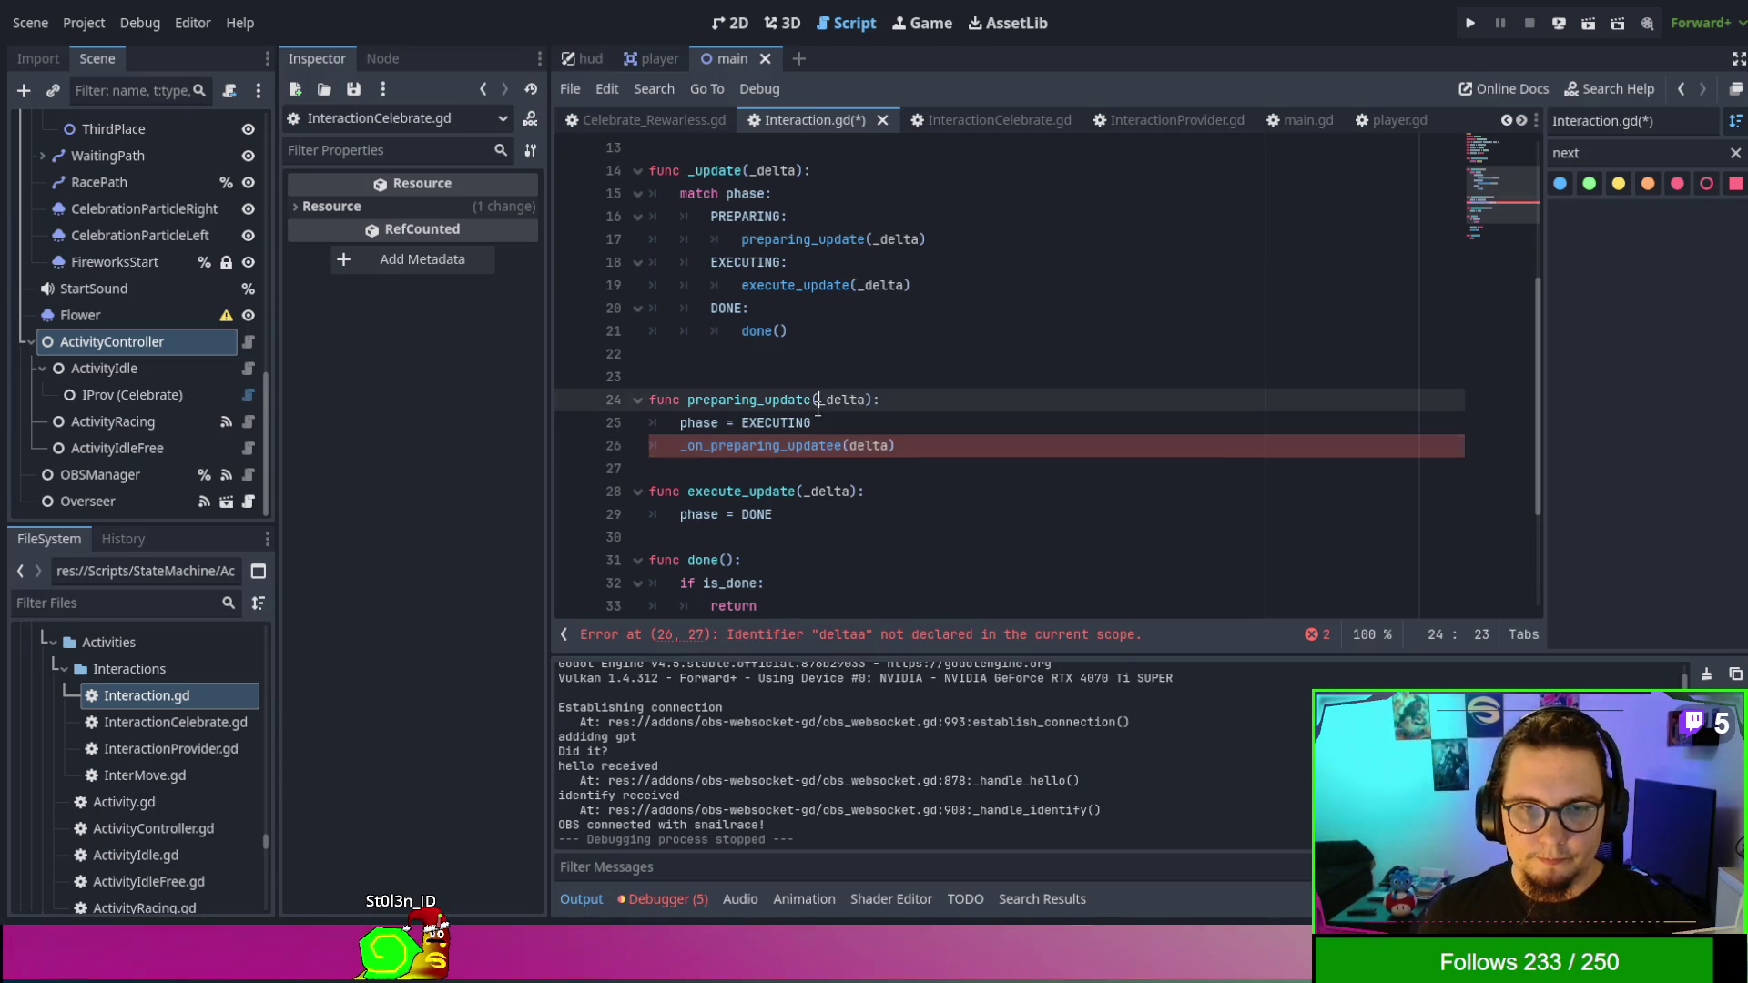
{"action": "key", "text": "Delete"}
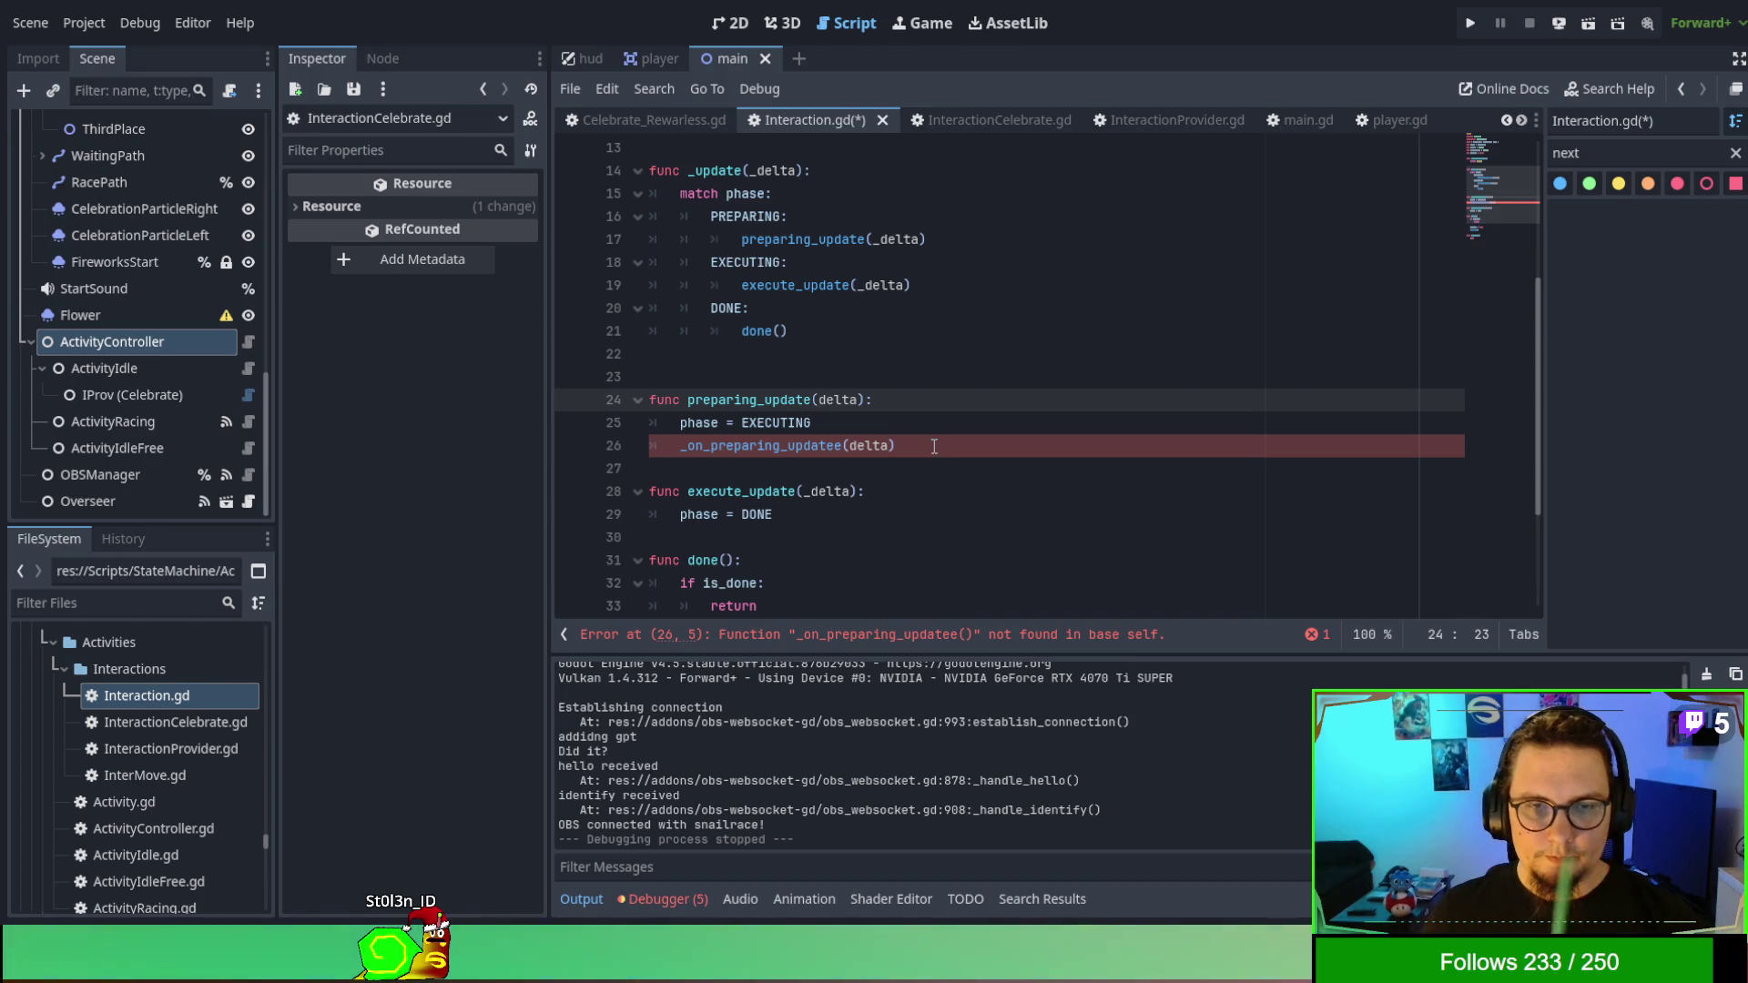
{"action": "left_click", "coordinate": [933, 446]}
{"action": "key", "text": "shift+Up"}
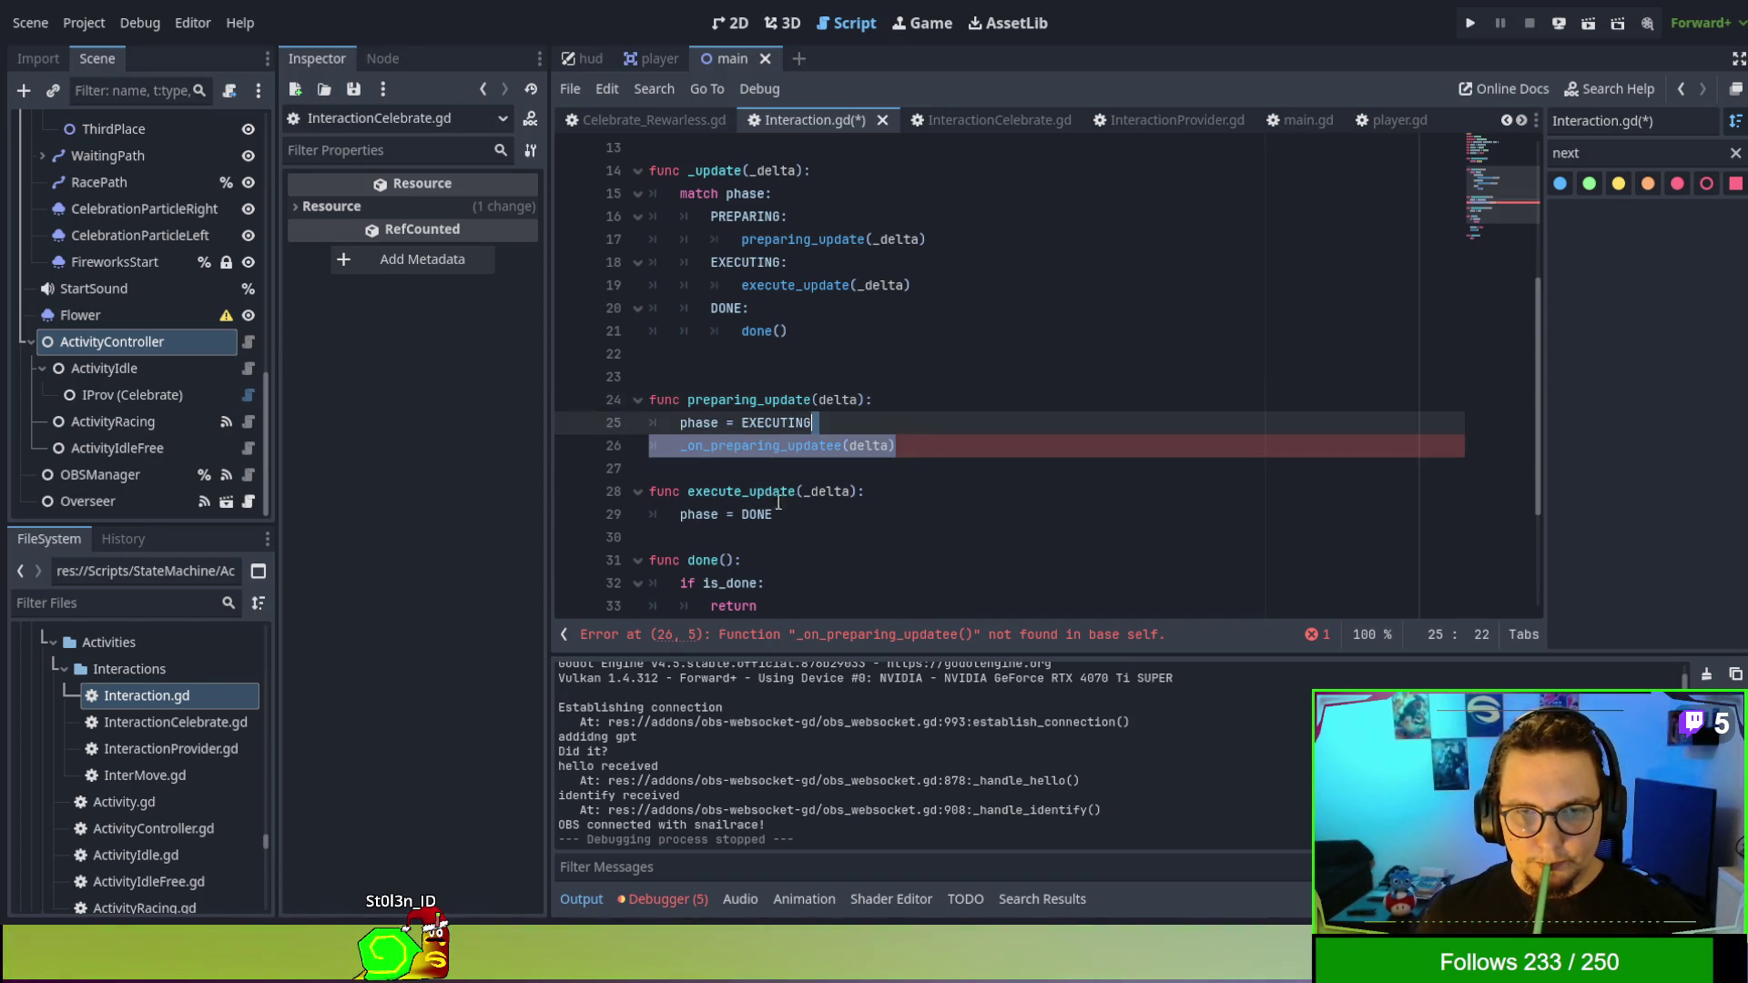
Add an _on_execute_update(delta) hook call inside execute_update.
{"action": "double_click", "coordinate": [778, 503]}
{"action": "left_click", "coordinate": [837, 526]}
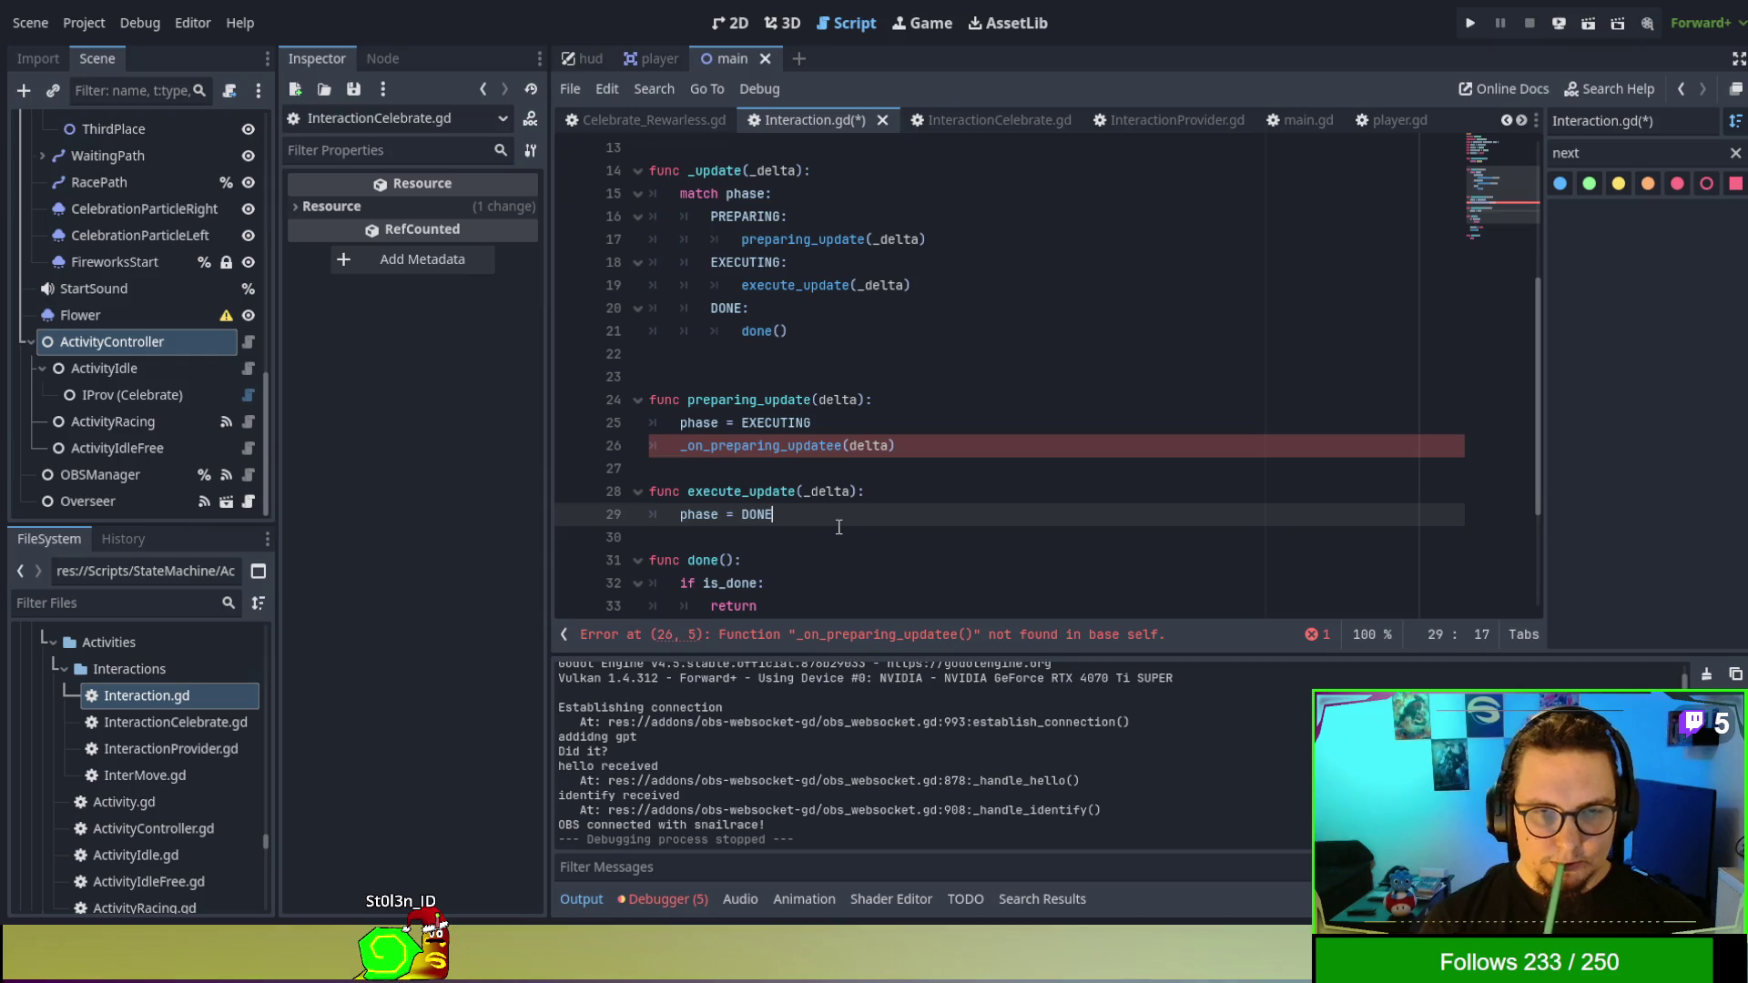
{"action": "key", "text": "Return"}
{"action": "type", "text": "_on"}
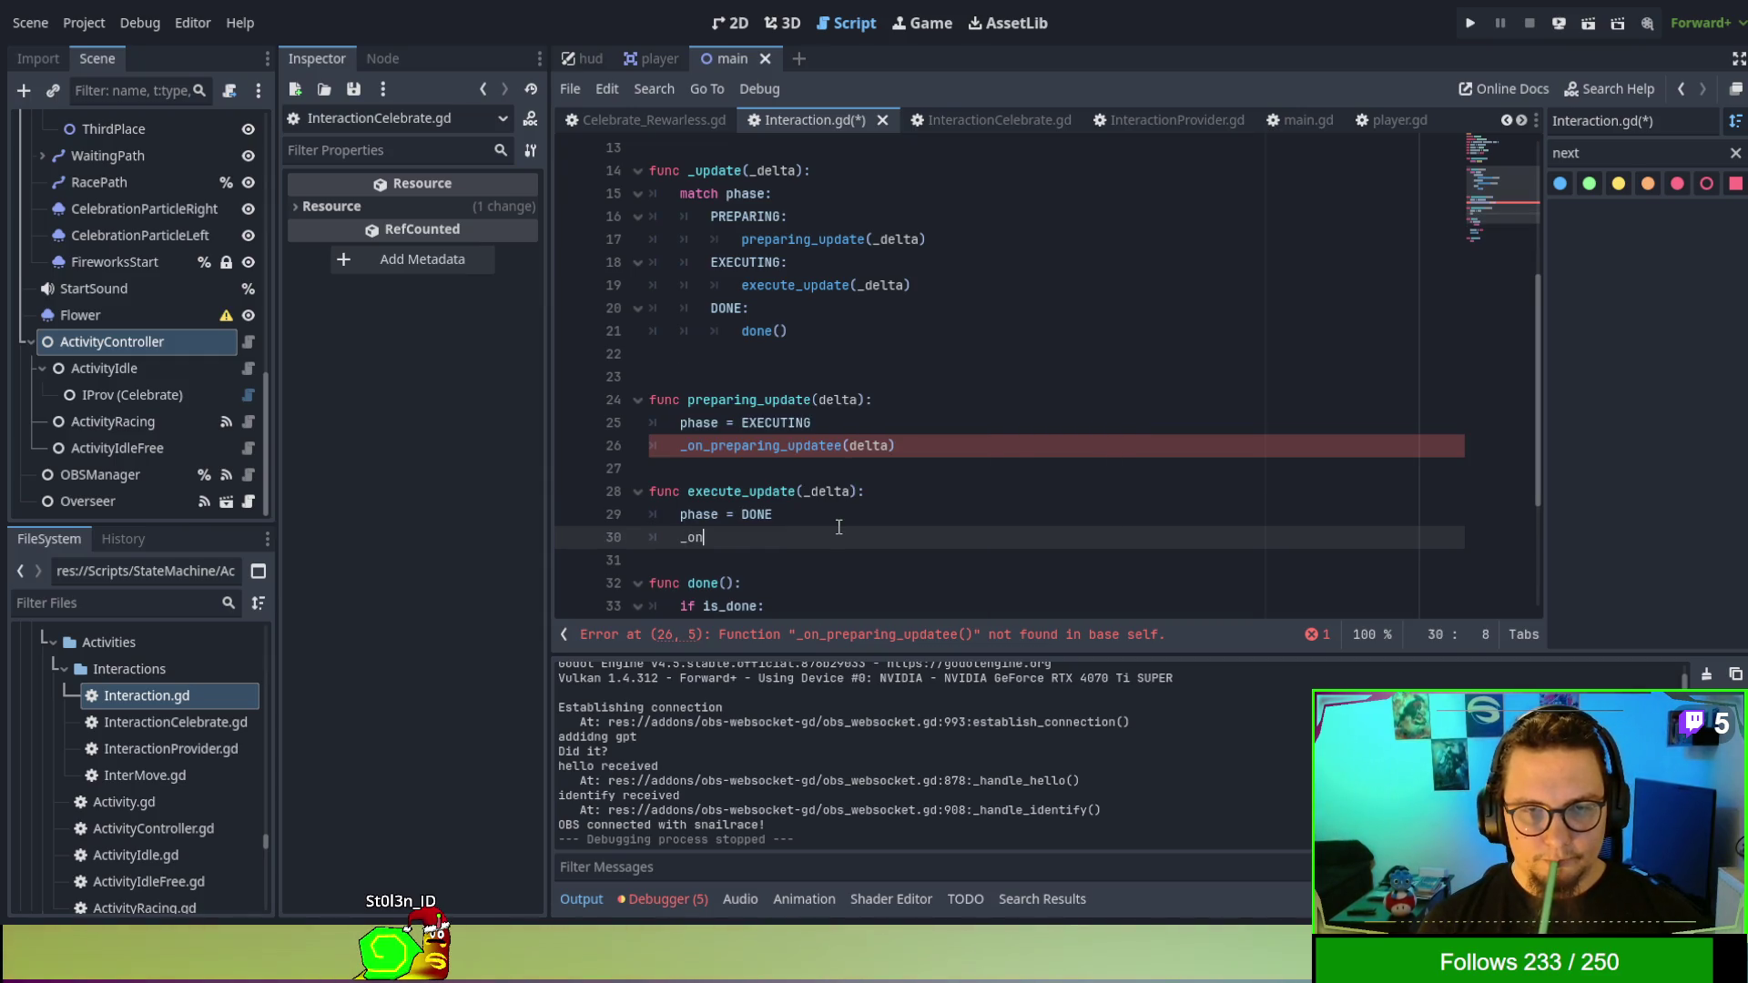
{"action": "type", "text": "_execute_"}
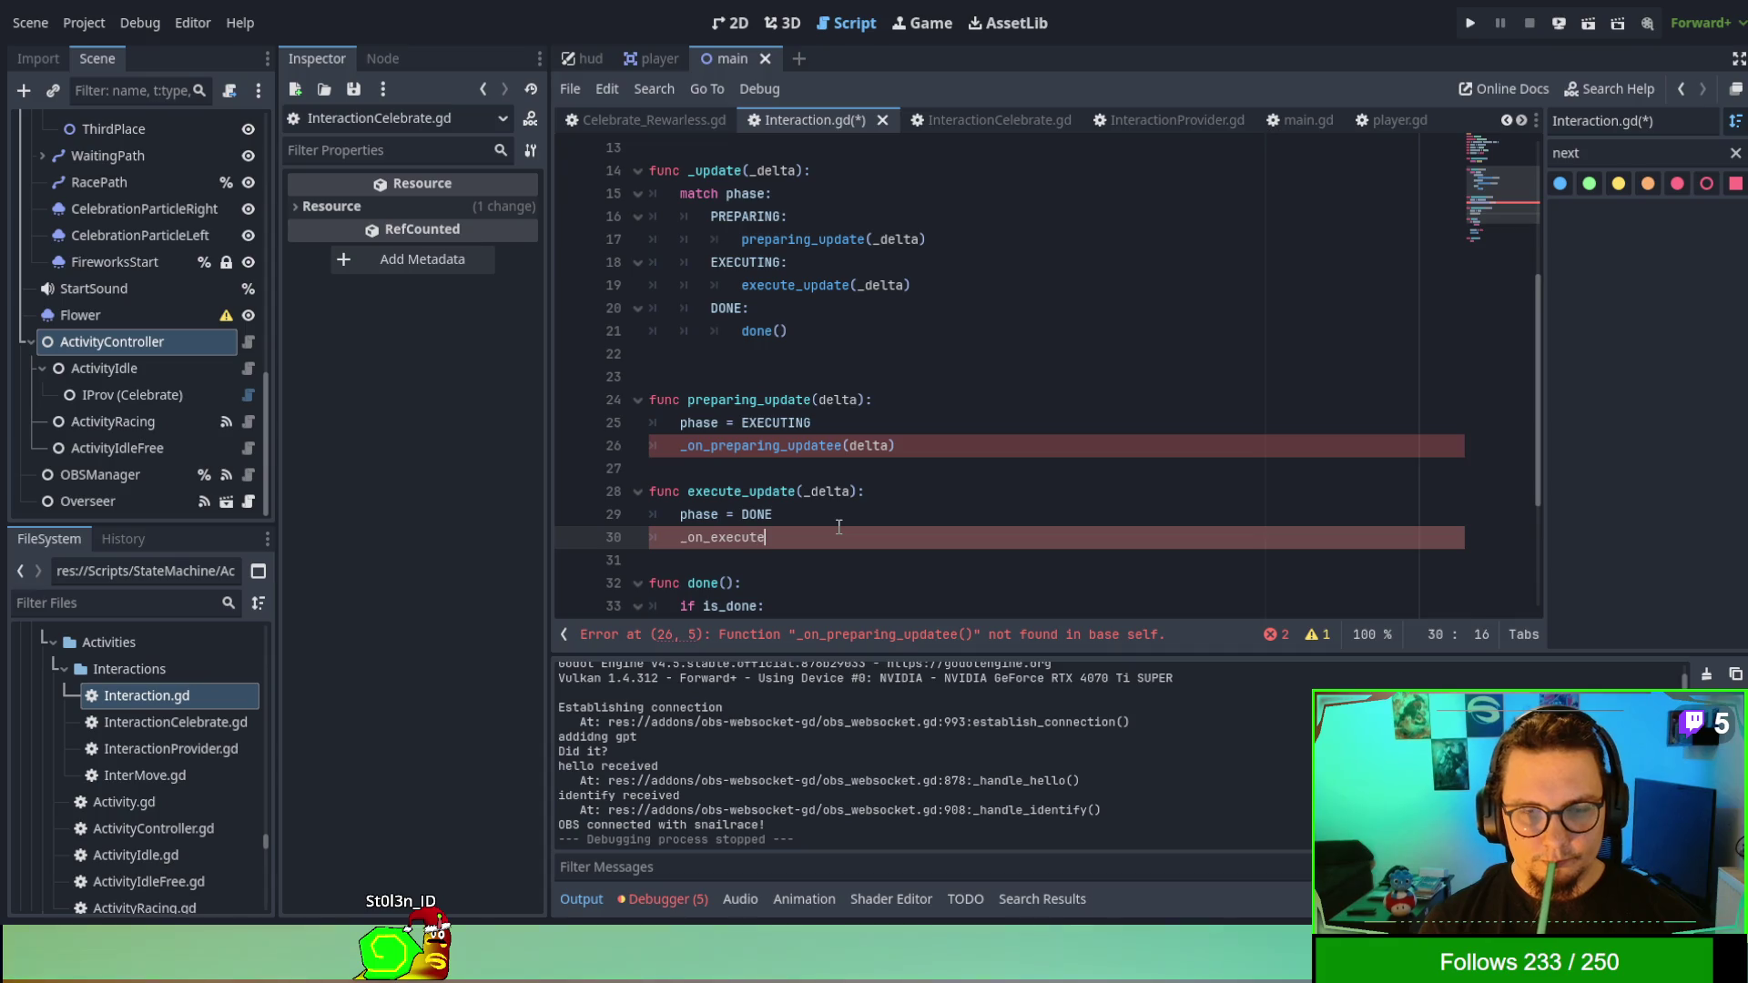
{"action": "type", "text": "update(delta"}
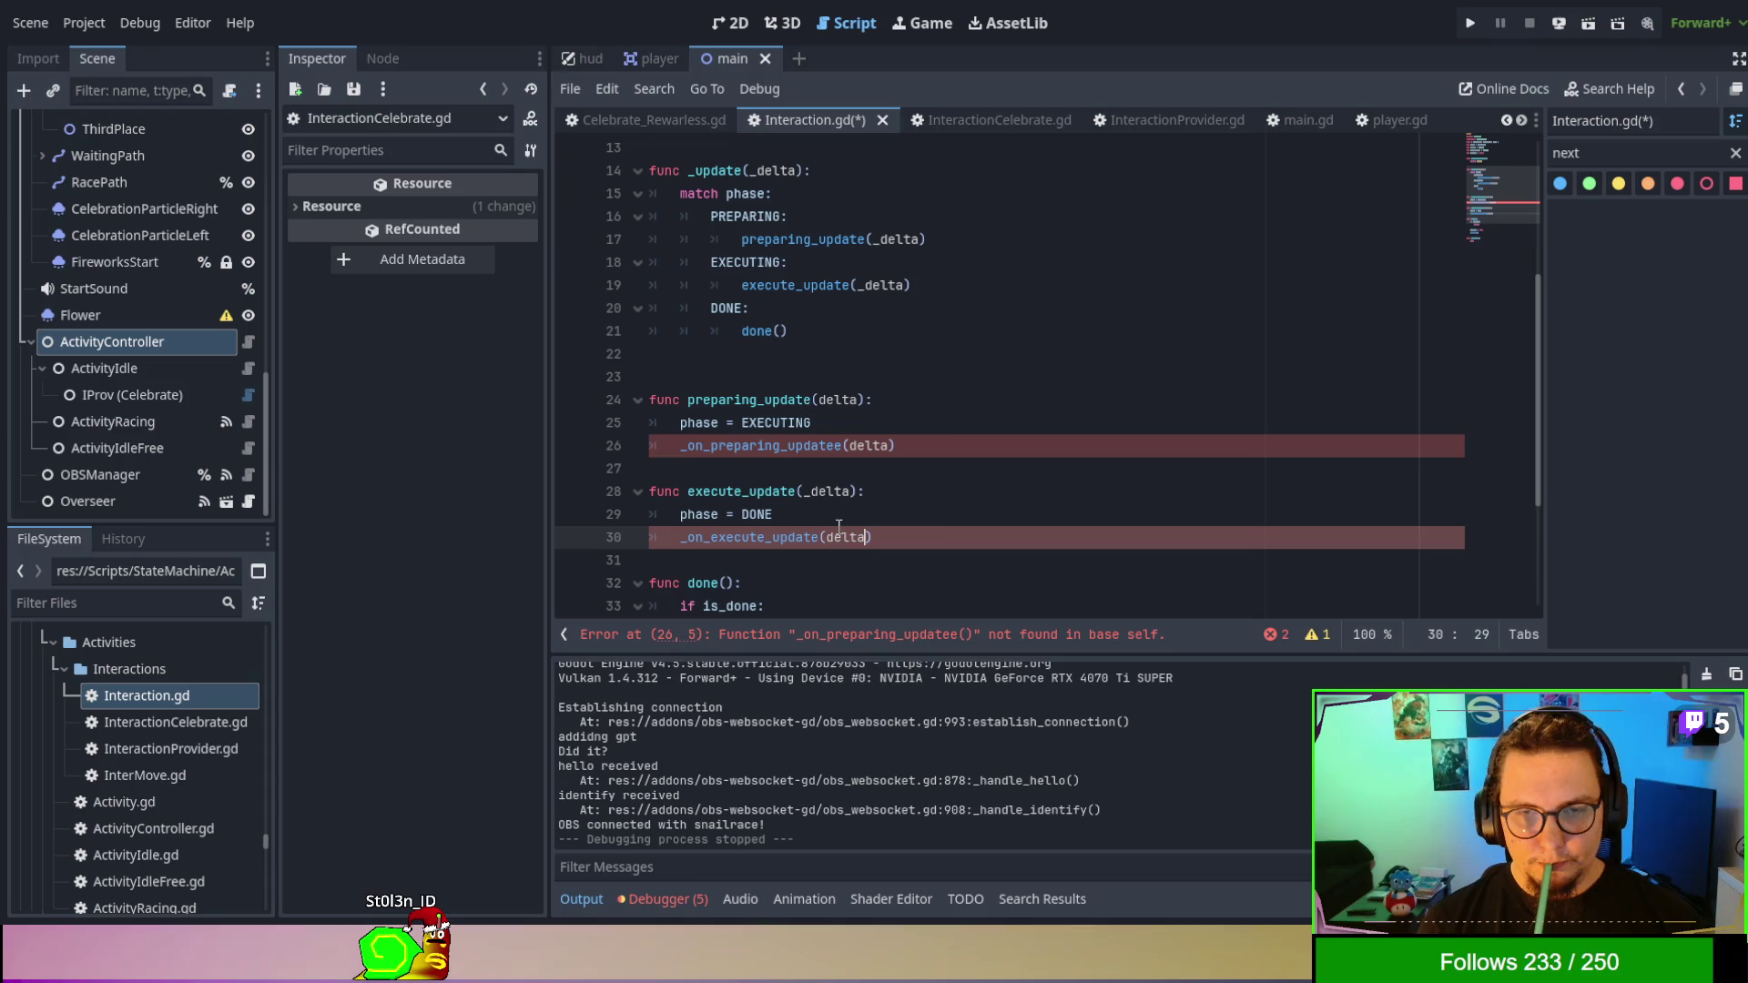
{"action": "left_click", "coordinate": [794, 492]}
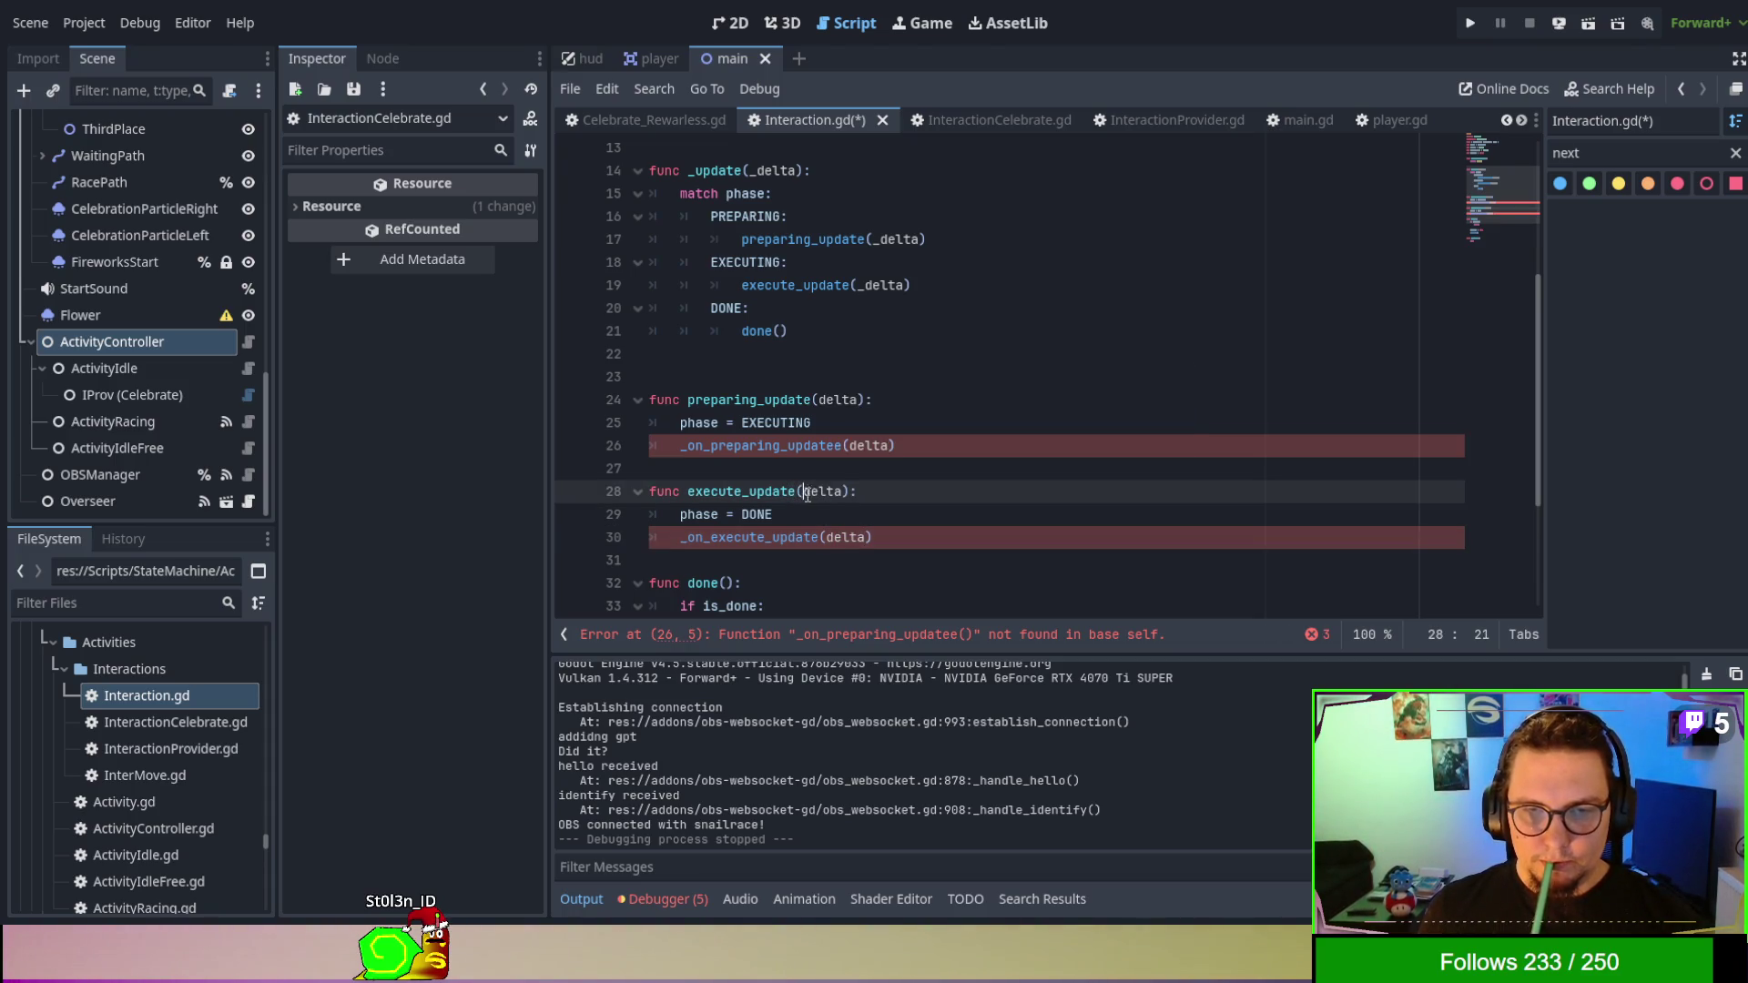
{"action": "scroll", "coordinate": [856, 479], "scroll_direction": "down", "scroll_amount": 1}
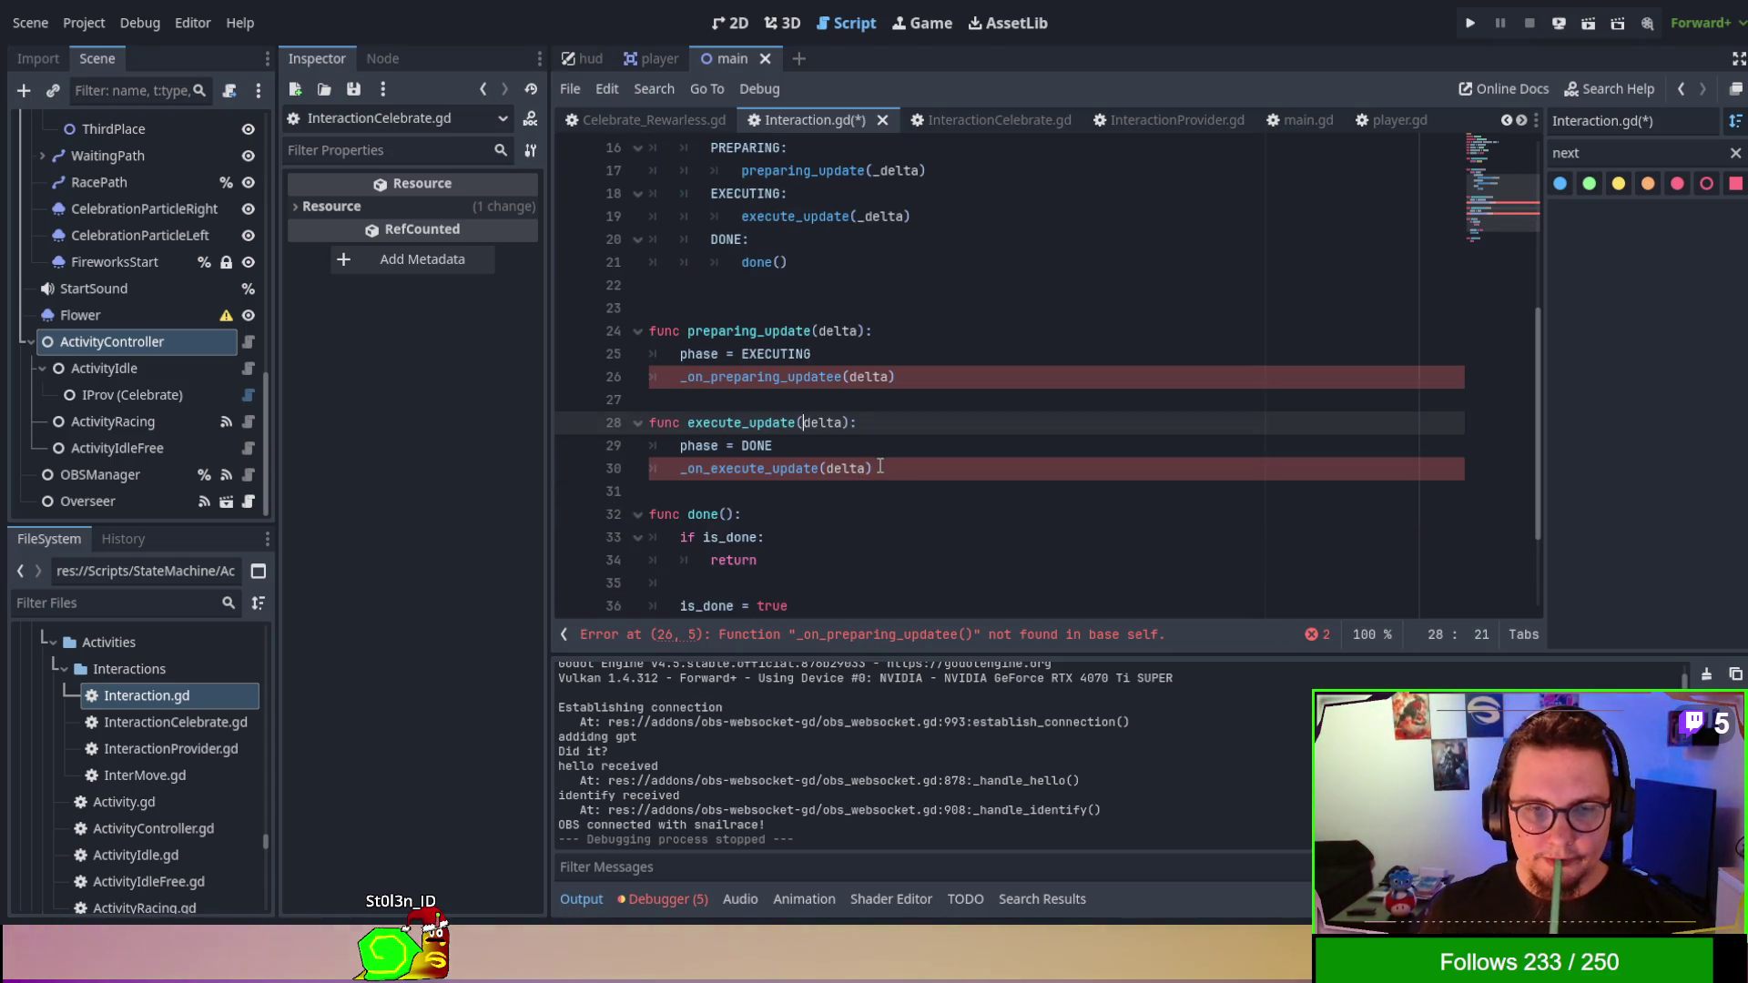
Move the phase = DONE and phase = EXECUTING lines below their hook calls.
{"action": "left_click", "coordinate": [933, 452]}
{"action": "key", "text": "ctrl+shift+k"}
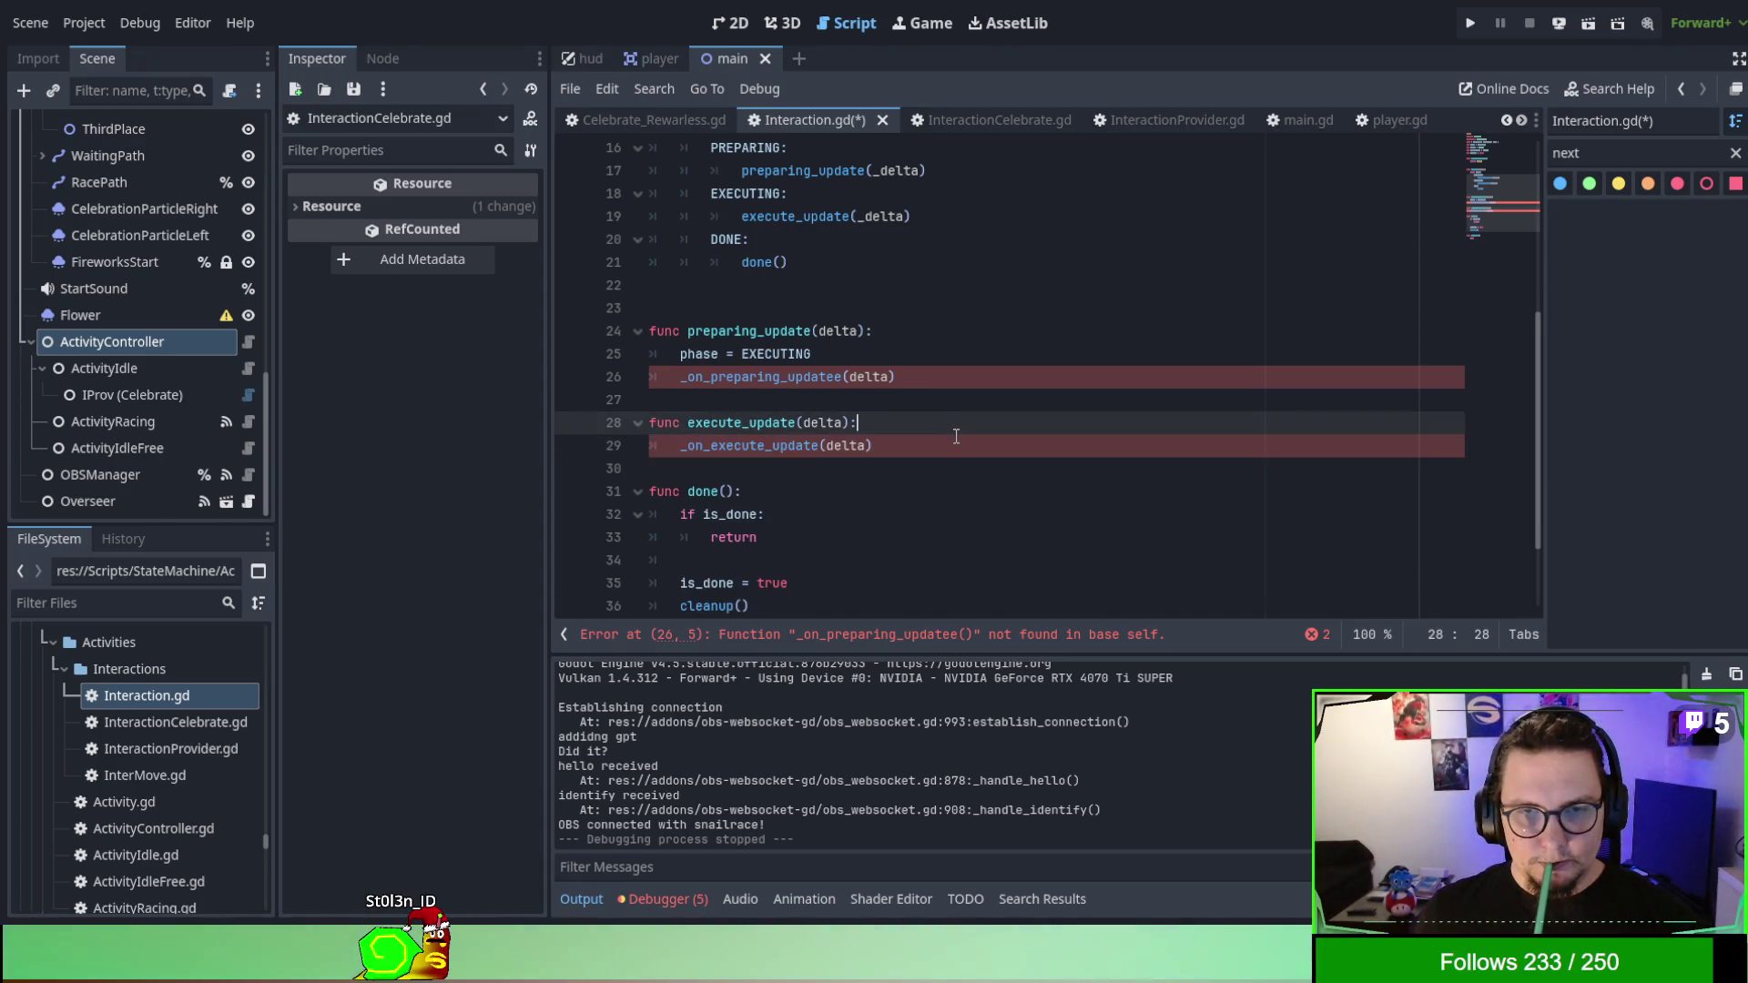
{"action": "key", "text": "ctrl+z"}
{"action": "left_click", "coordinate": [957, 354]}
{"action": "key", "text": "ctrl+shift+k"}
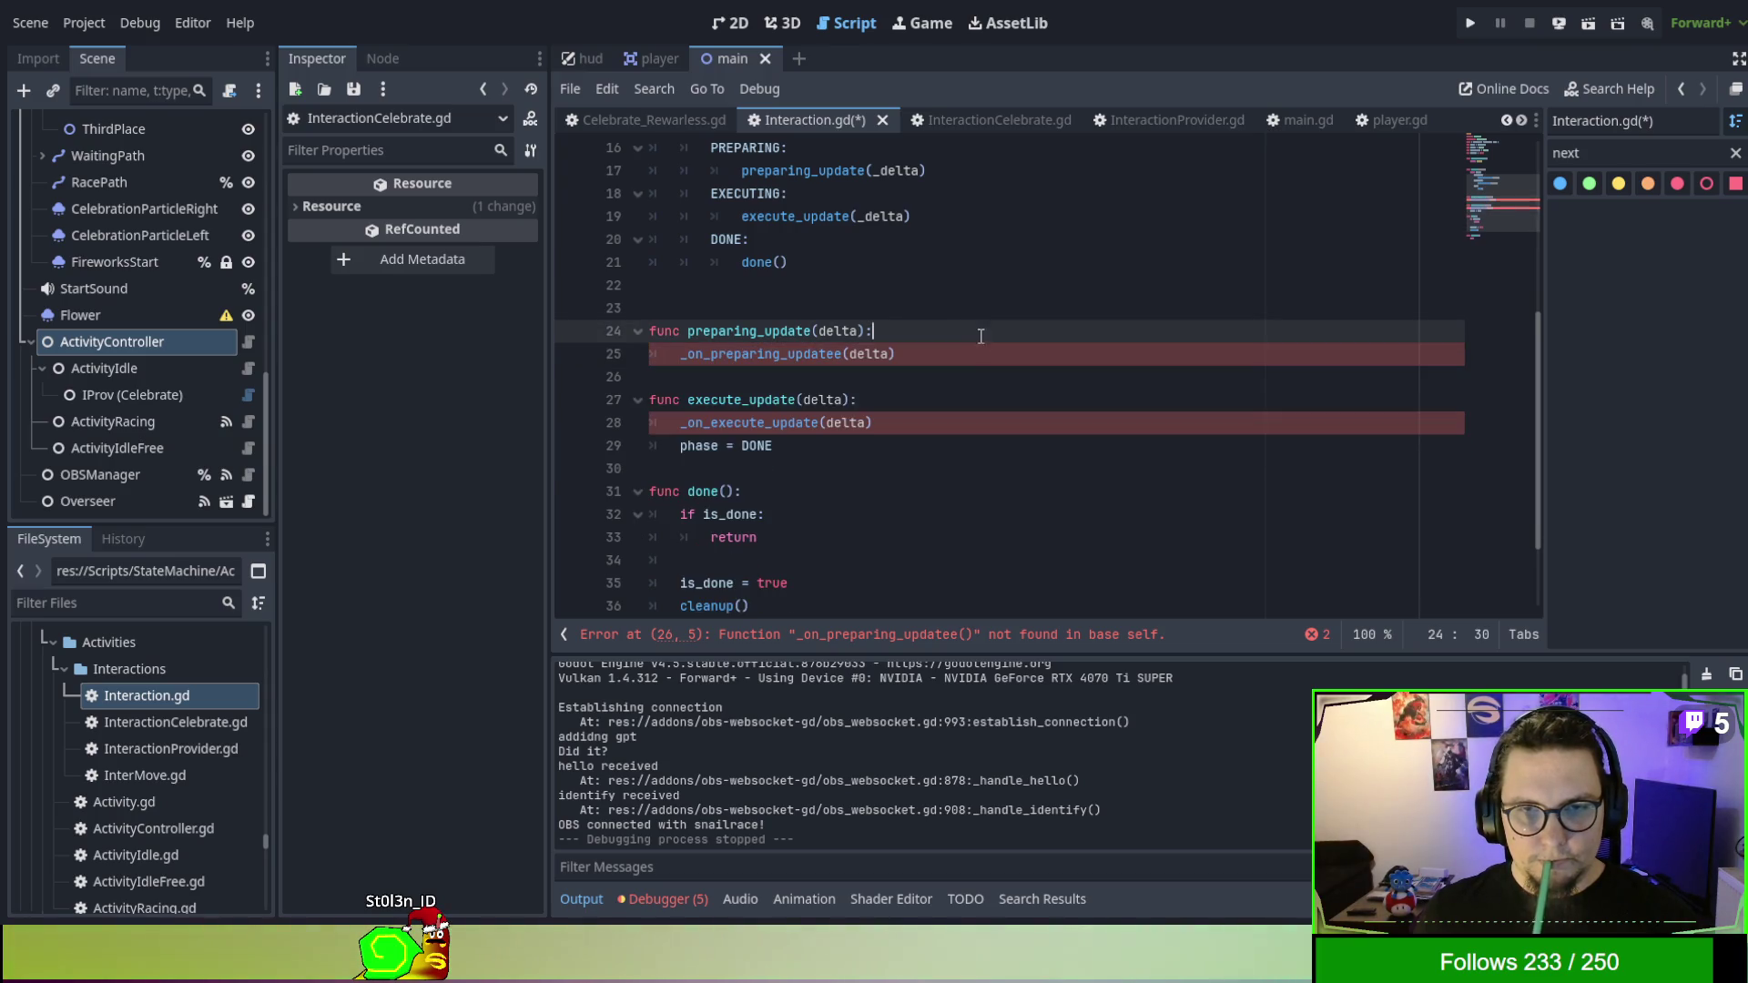
{"action": "key", "text": "ctrl+z"}
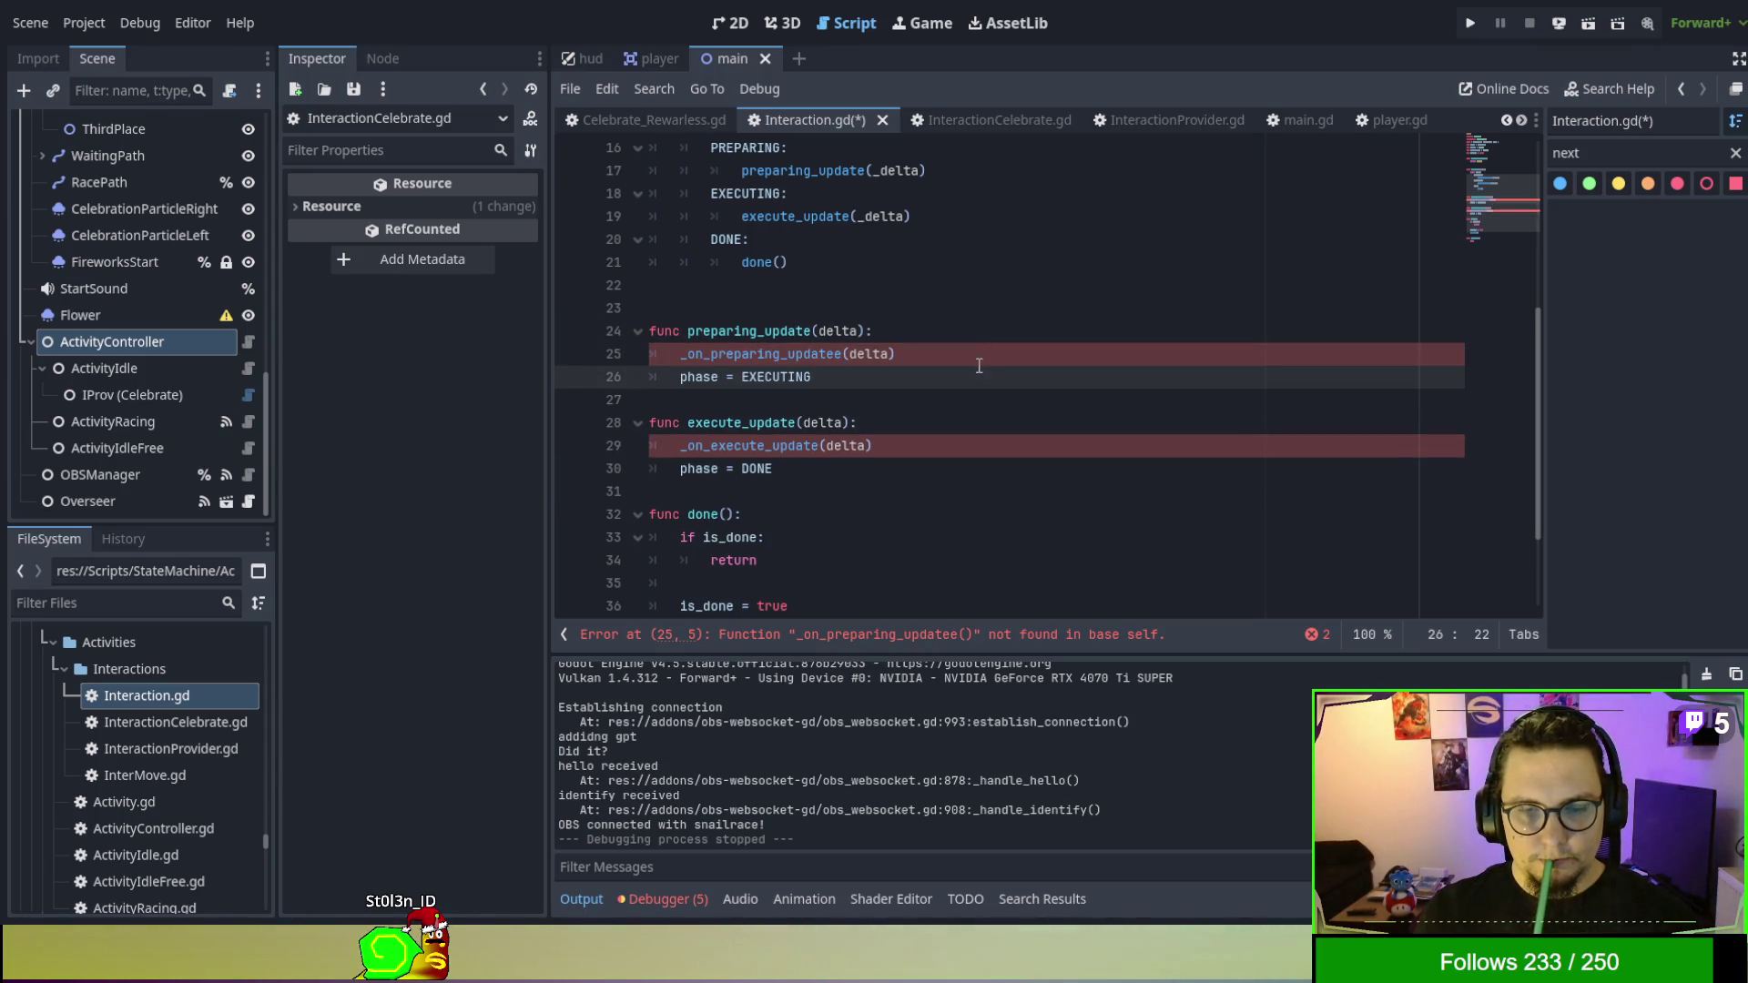
Correct the misspelled _on_preparing_updatee to _on_preparing_update.
{"action": "left_click", "coordinate": [834, 355]}
{"action": "key", "text": "BackSpace"}
{"action": "left_click", "coordinate": [971, 471]}
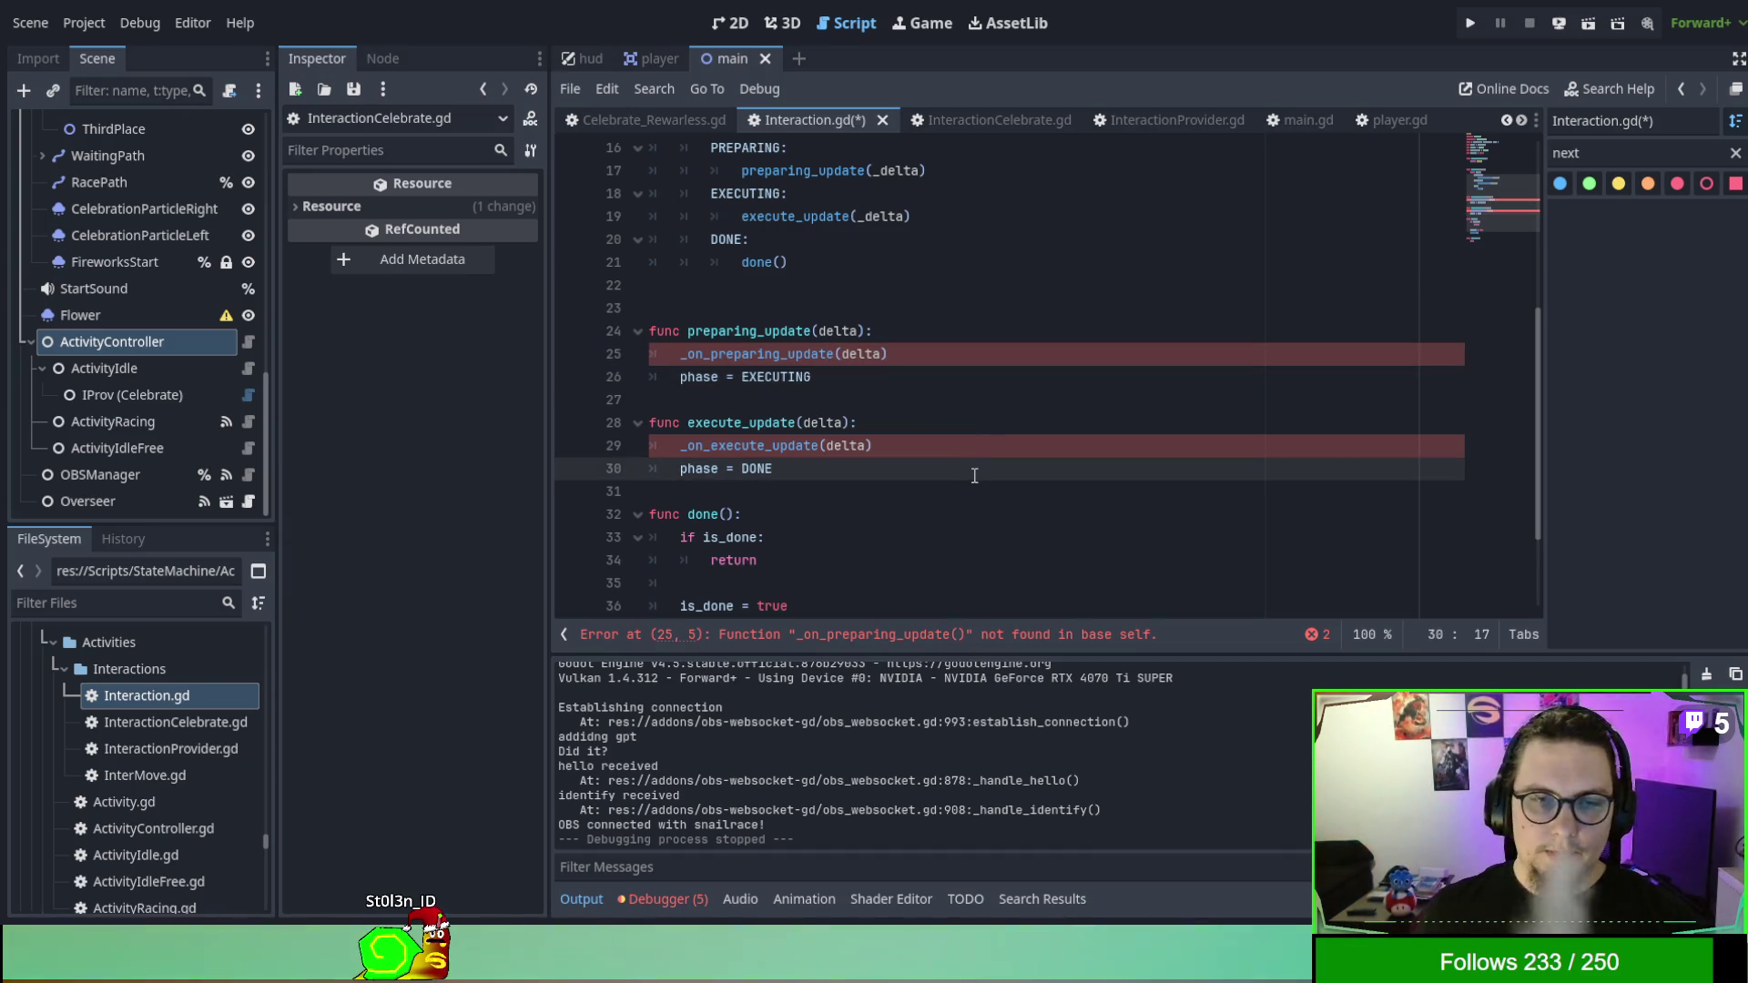
{"action": "scroll", "coordinate": [973, 475], "scroll_direction": "up", "scroll_amount": 1}
{"action": "scroll", "coordinate": [973, 474], "scroll_direction": "up", "scroll_amount": 2}
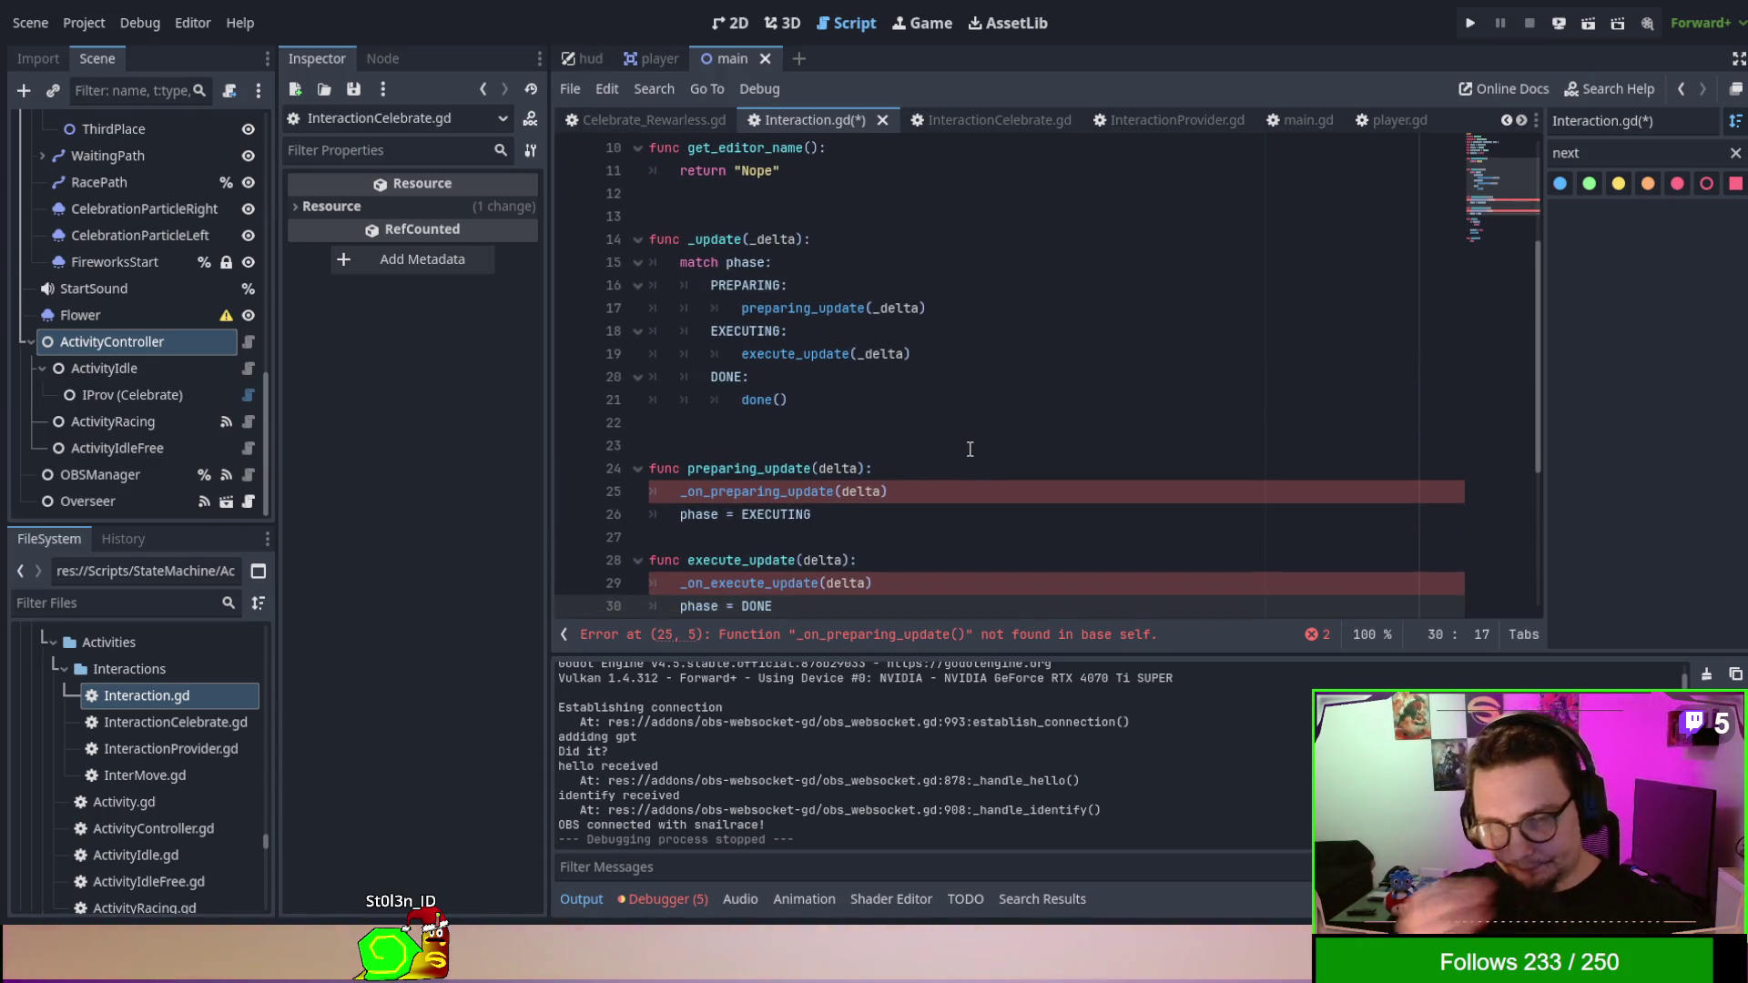
In InteractionCelebrate.gd, rename preparing_update to _on_start_preparing(delta) and delete the once = true line.
{"action": "left_click", "coordinate": [1016, 122]}
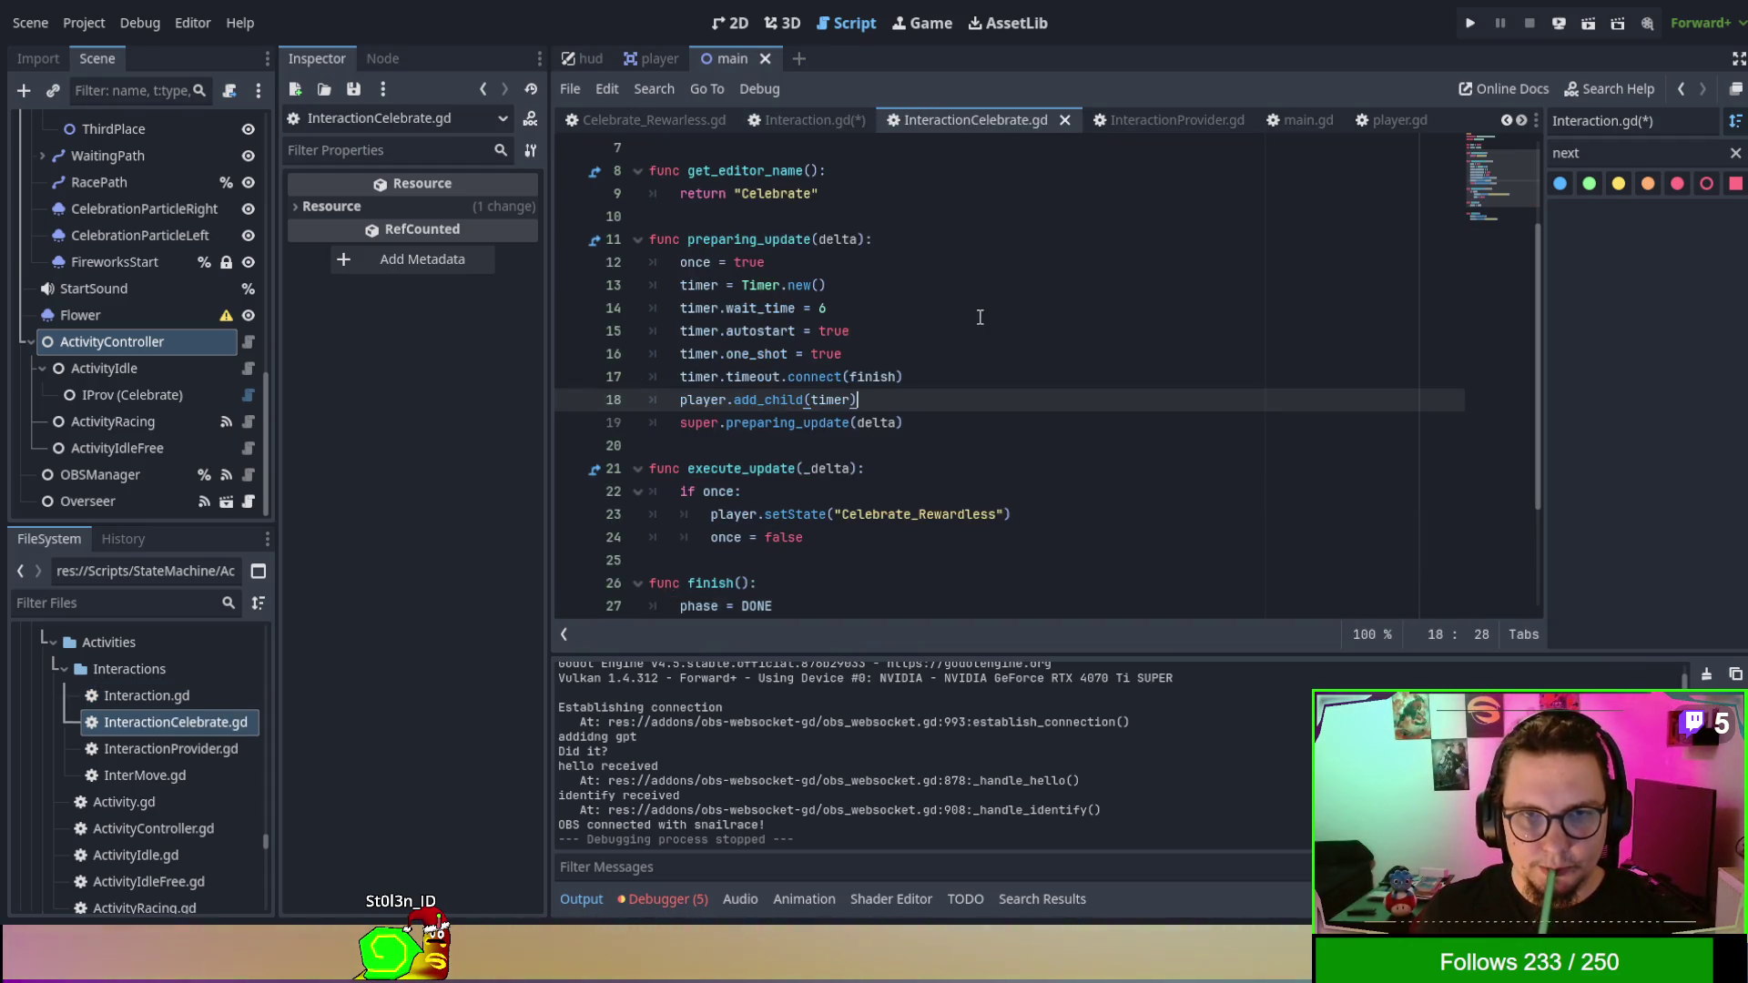
{"action": "double_click", "coordinate": [749, 238]}
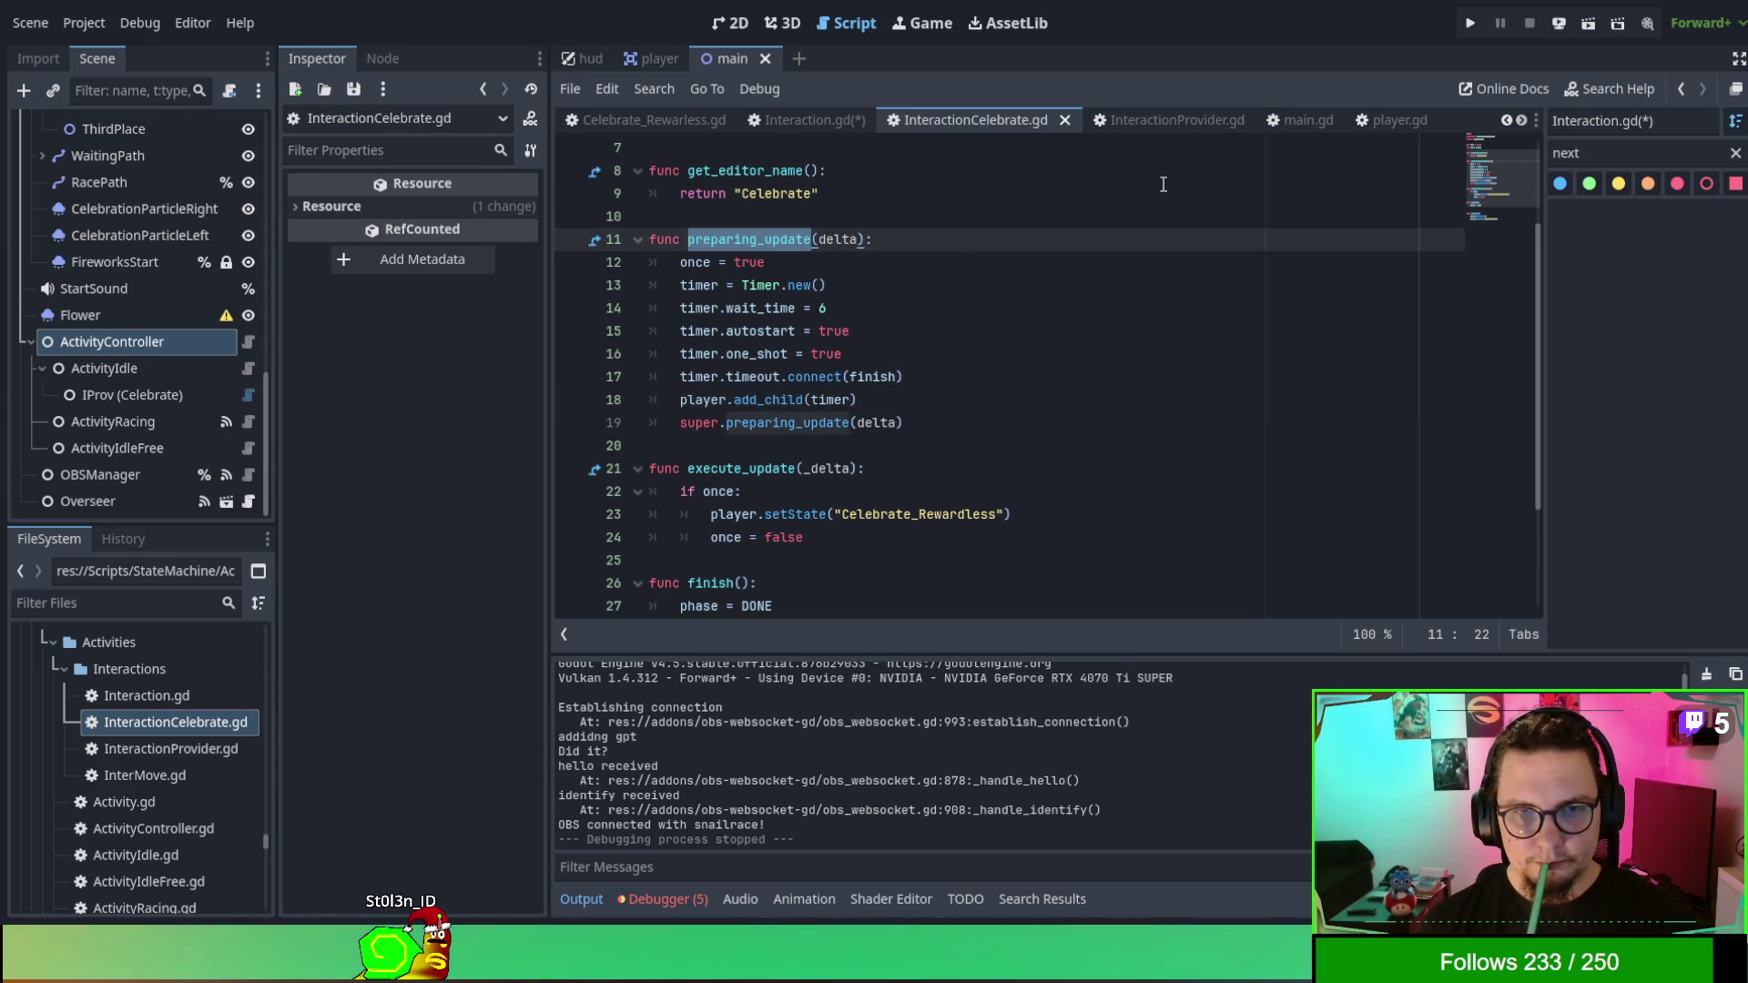
{"action": "type", "text": "_on_start_r"}
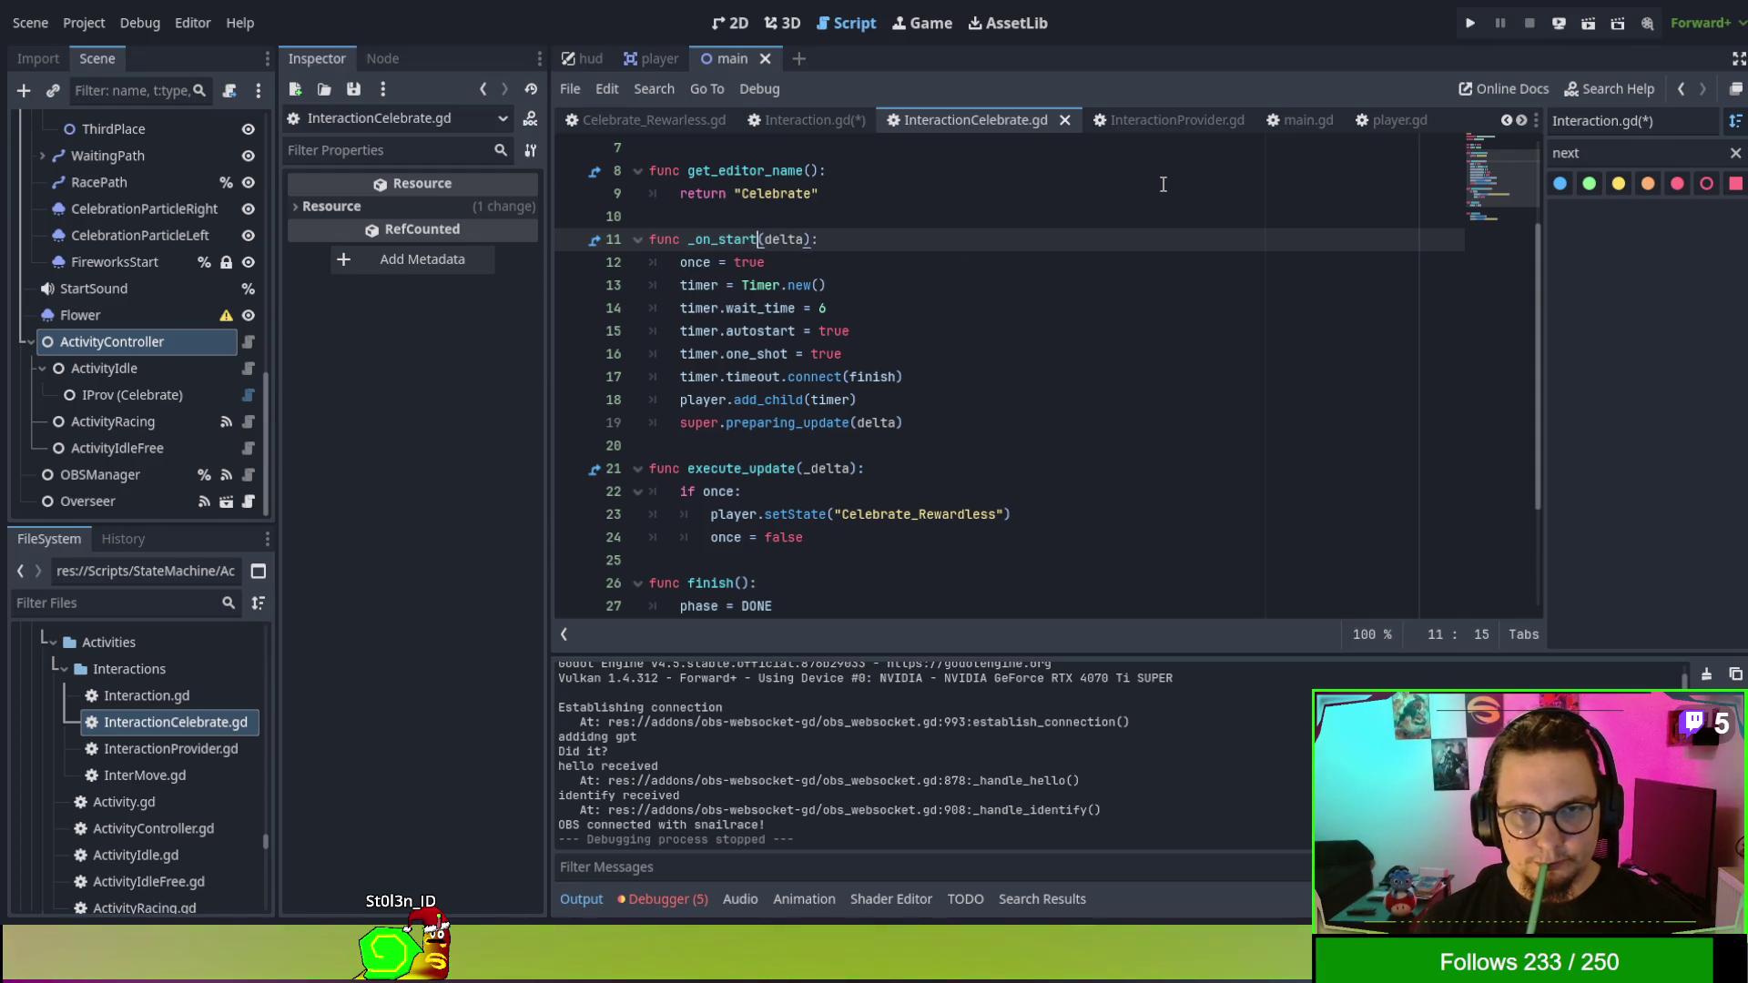
{"action": "key", "text": "BackSpace"}
{"action": "type", "text": "prepa"}
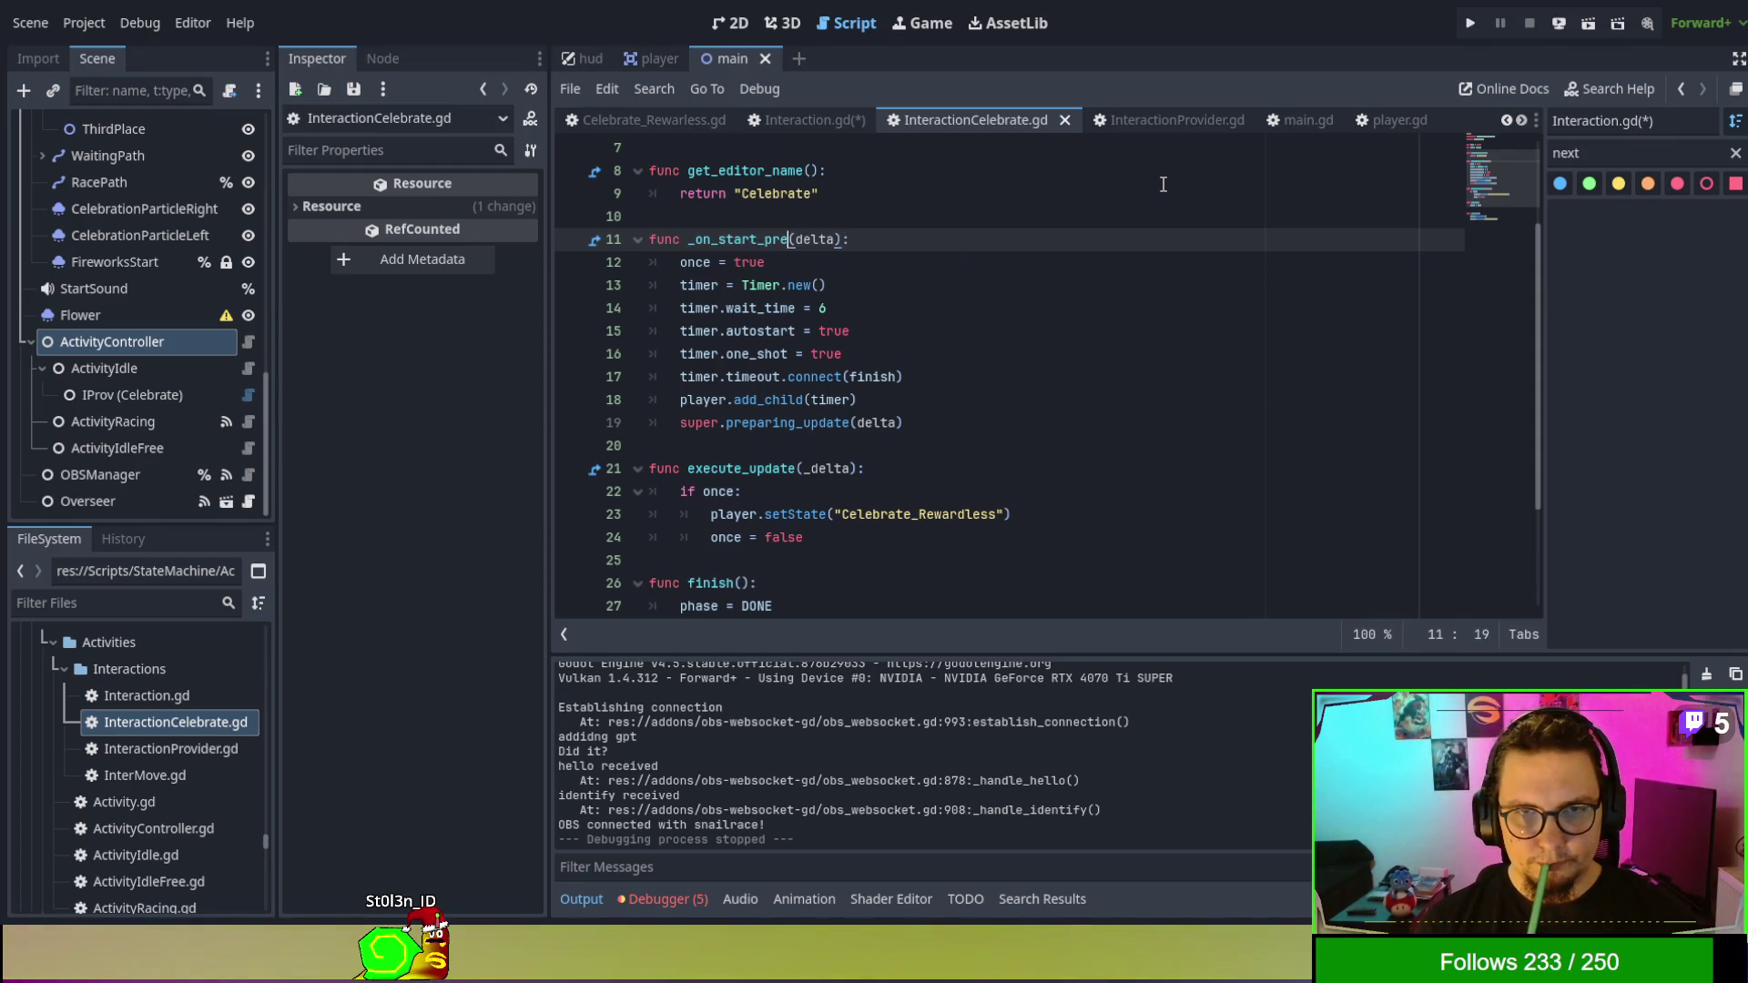
{"action": "type", "text": "ring"}
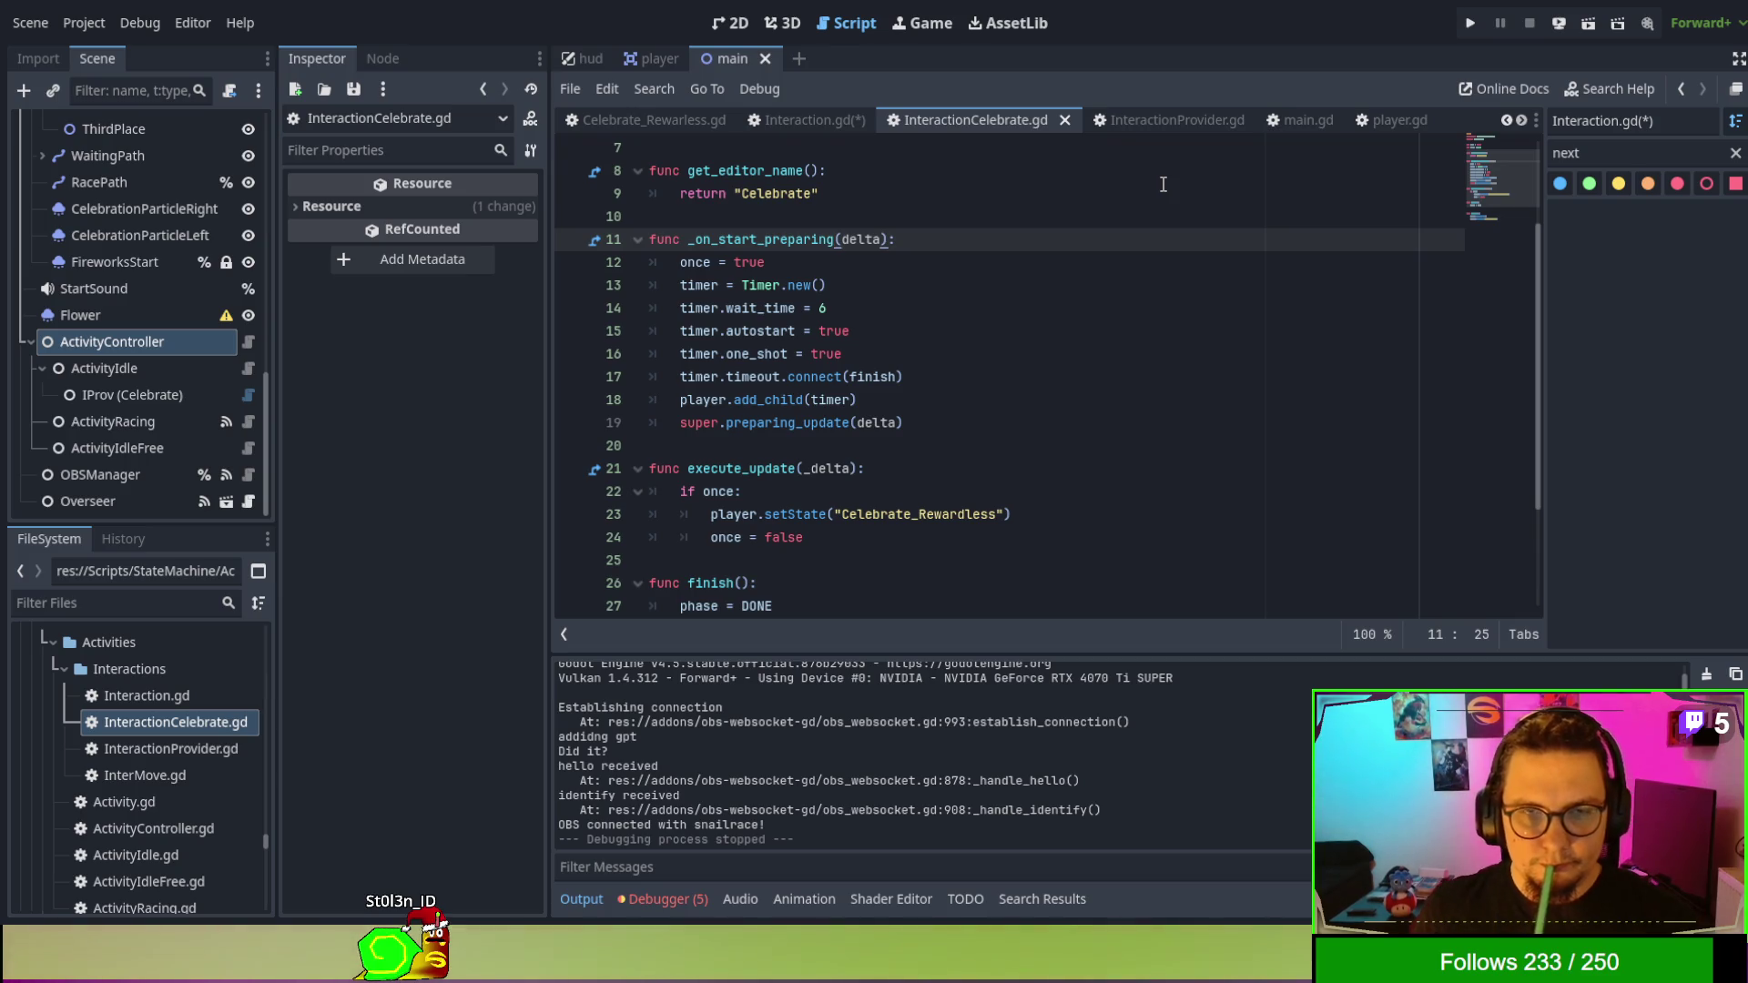
{"action": "left_click_drag", "start_coordinate": [1001, 262], "coordinate": [1008, 245]}
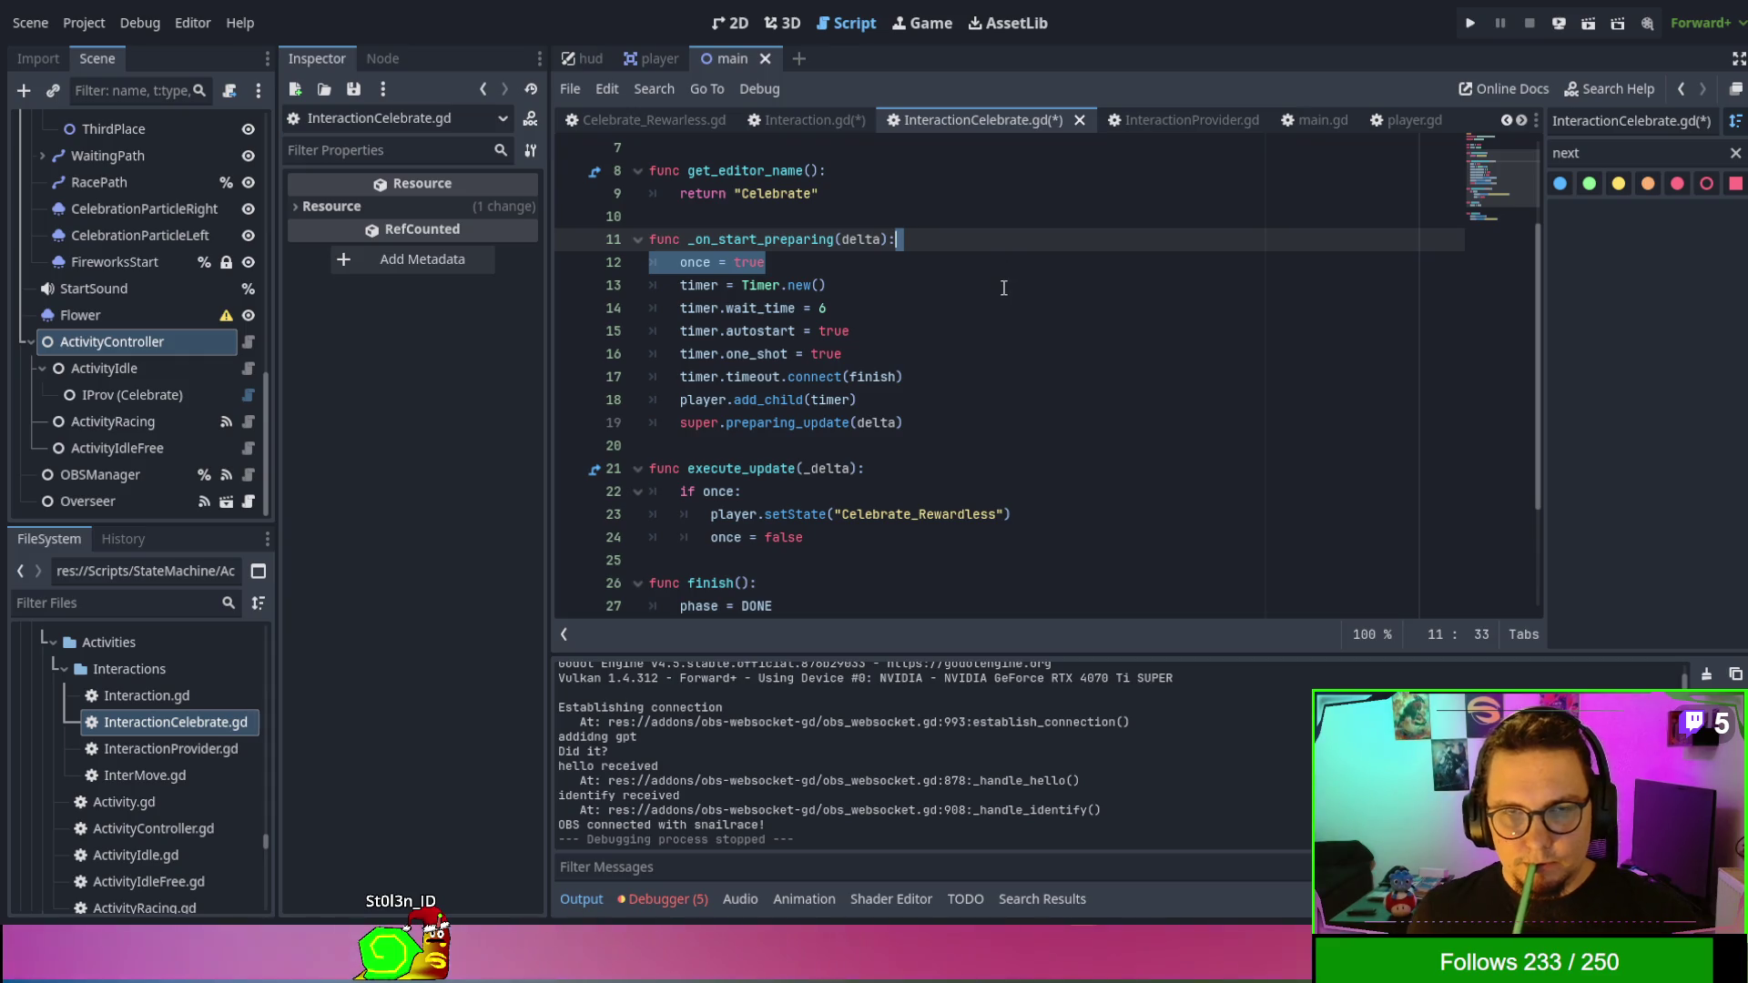
{"action": "key", "text": "BackSpace"}
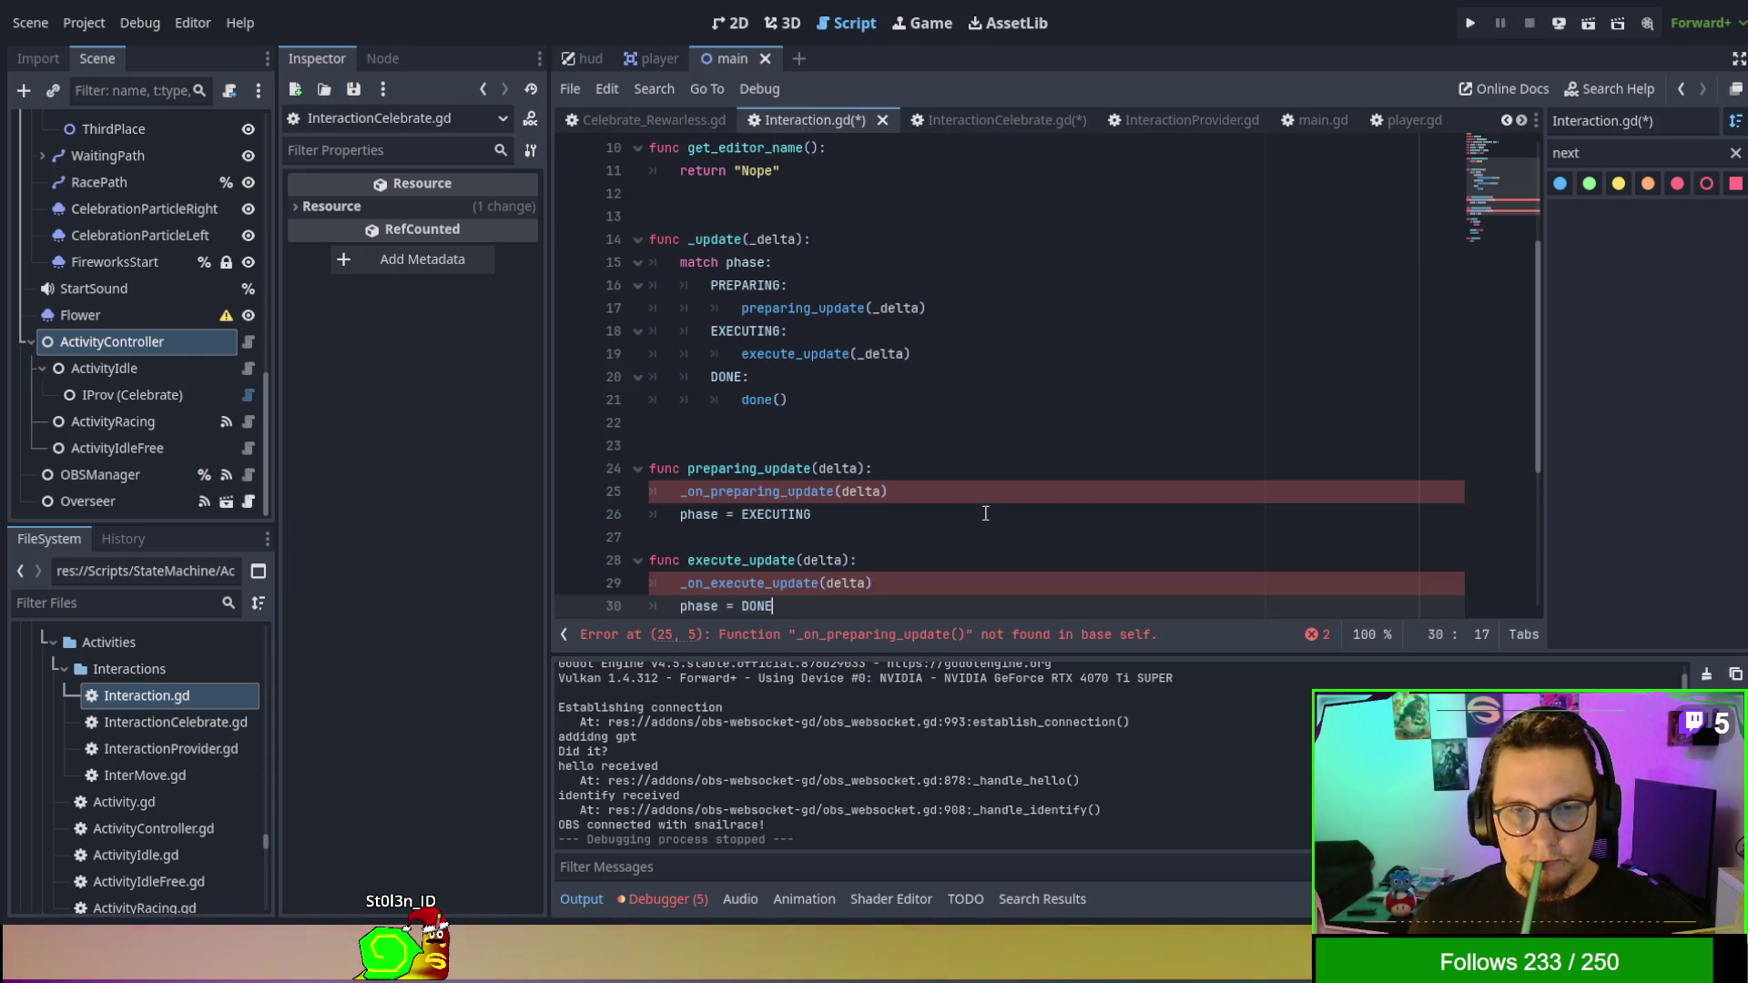
Add an _on_start_preparing() call followed by once = true inside preparing_update.
{"action": "left_click", "coordinate": [977, 499]}
{"action": "left_click", "coordinate": [967, 469]}
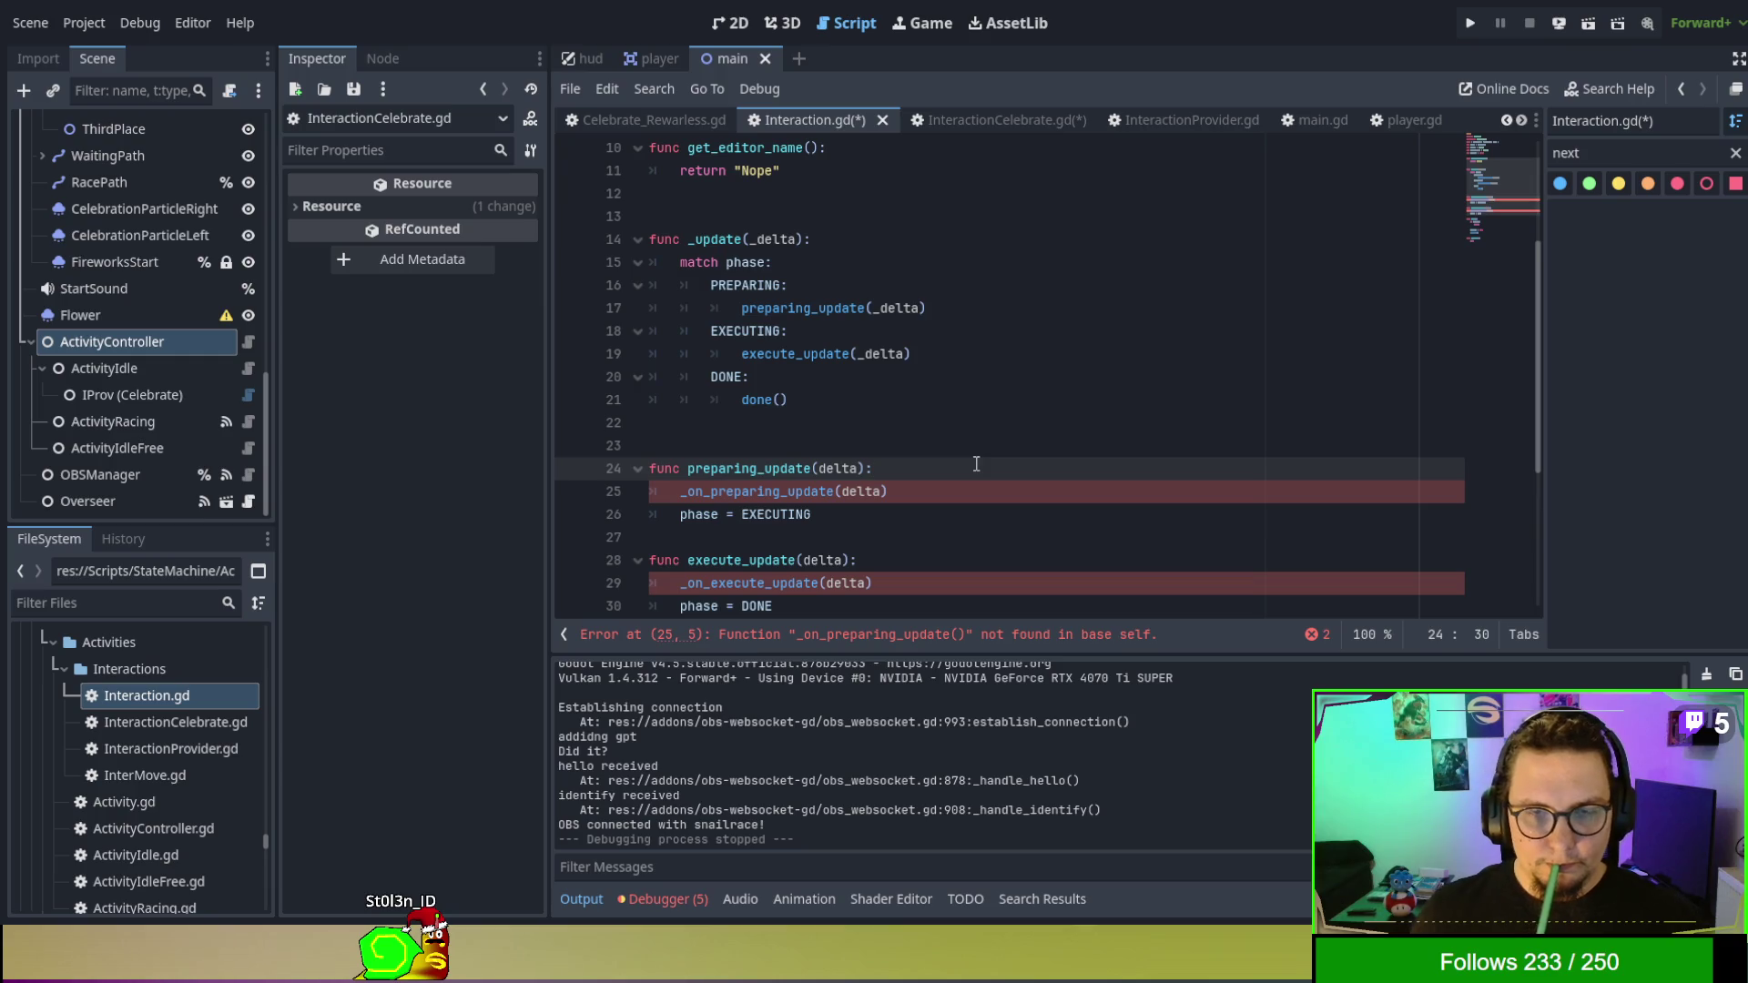
{"action": "key", "text": "Return"}
{"action": "type", "text": "_on_sta"}
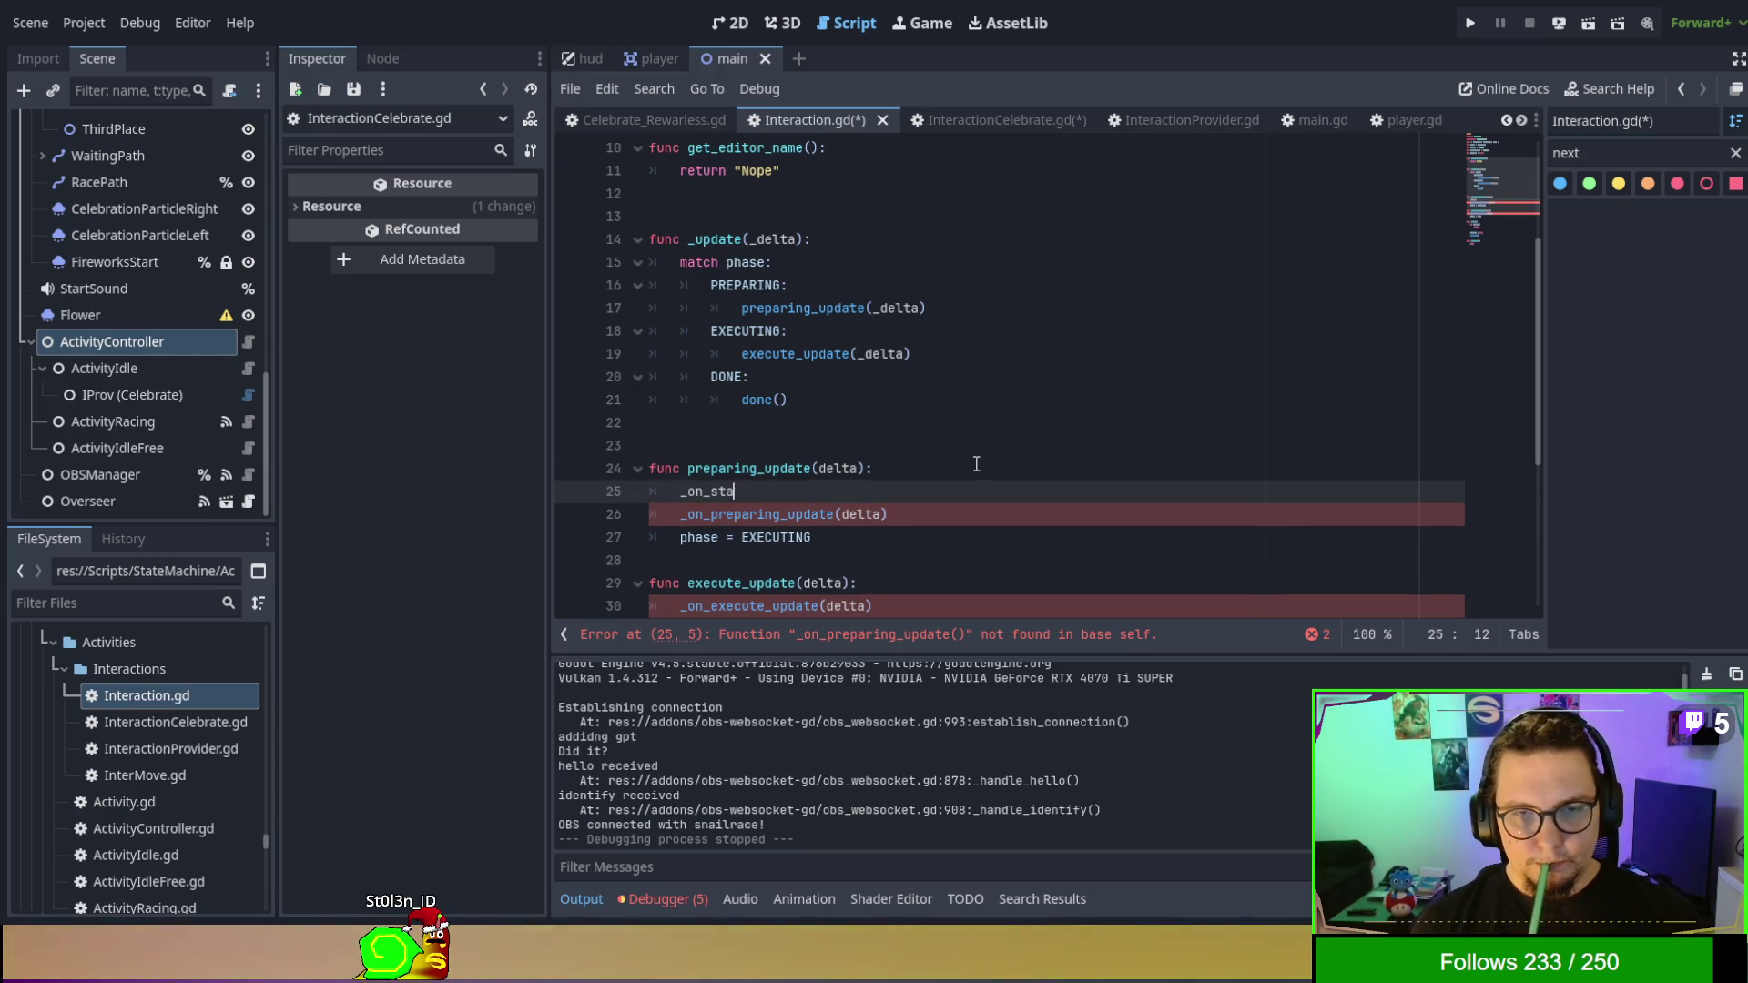
{"action": "type", "text": "rt_preparing("}
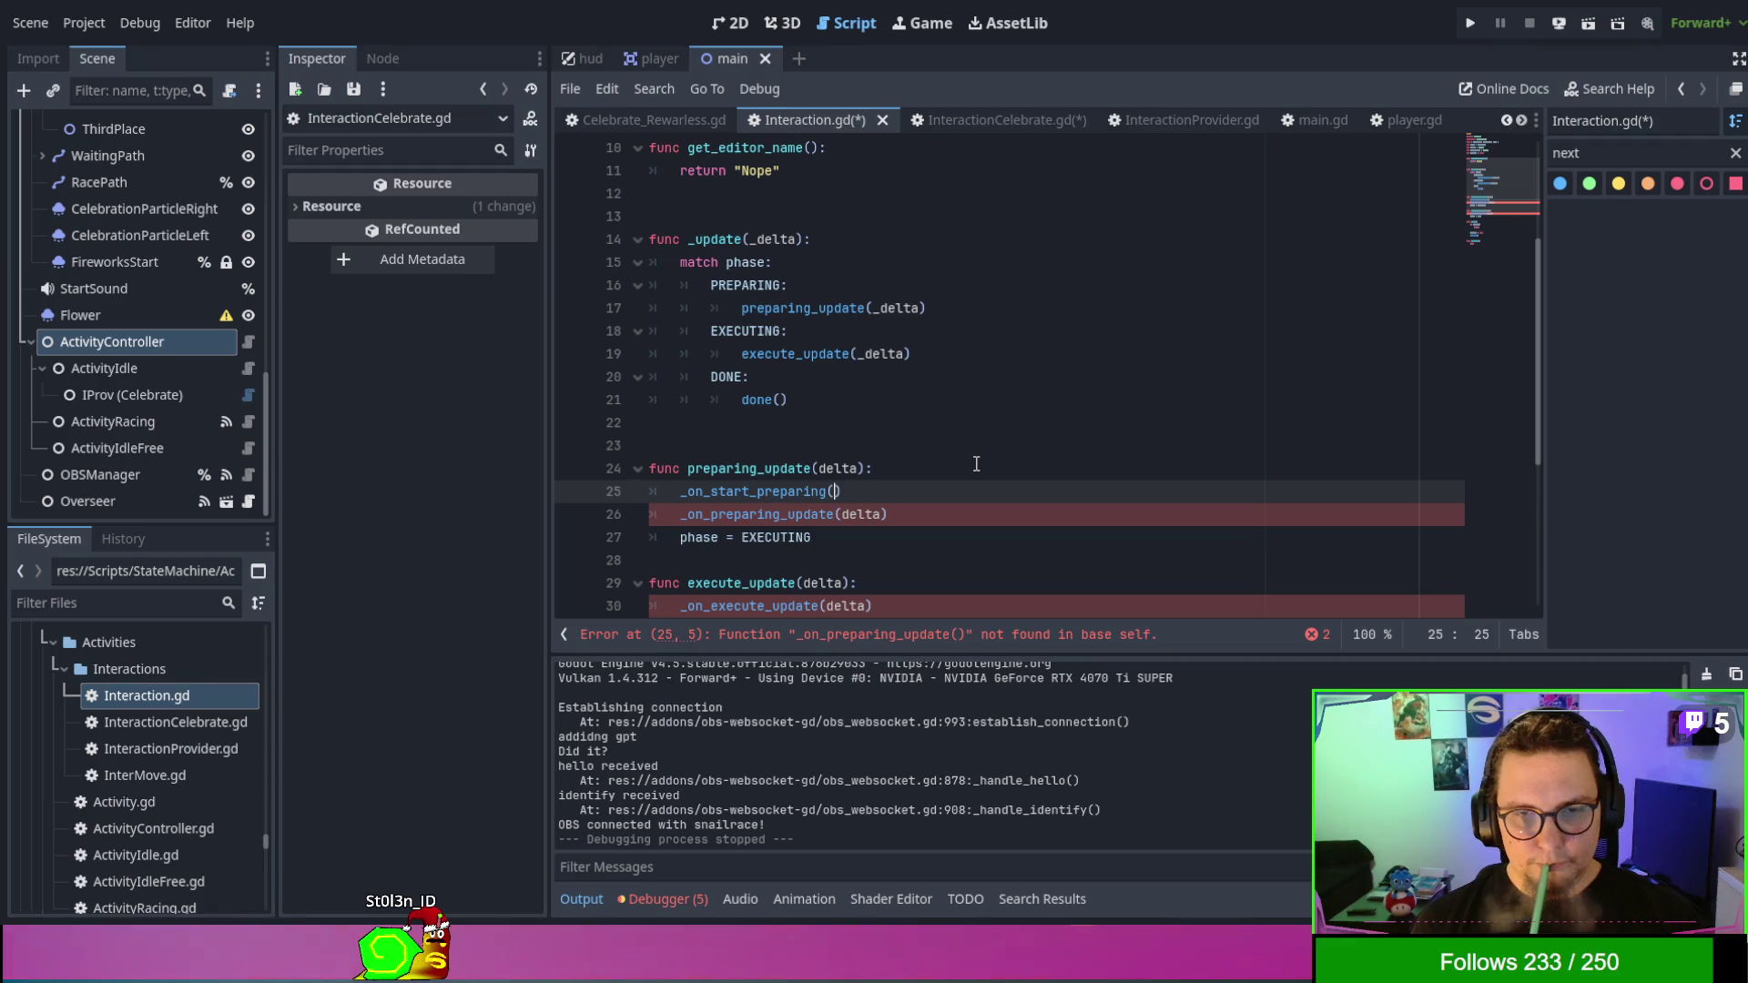
{"action": "type", "text": ")"}
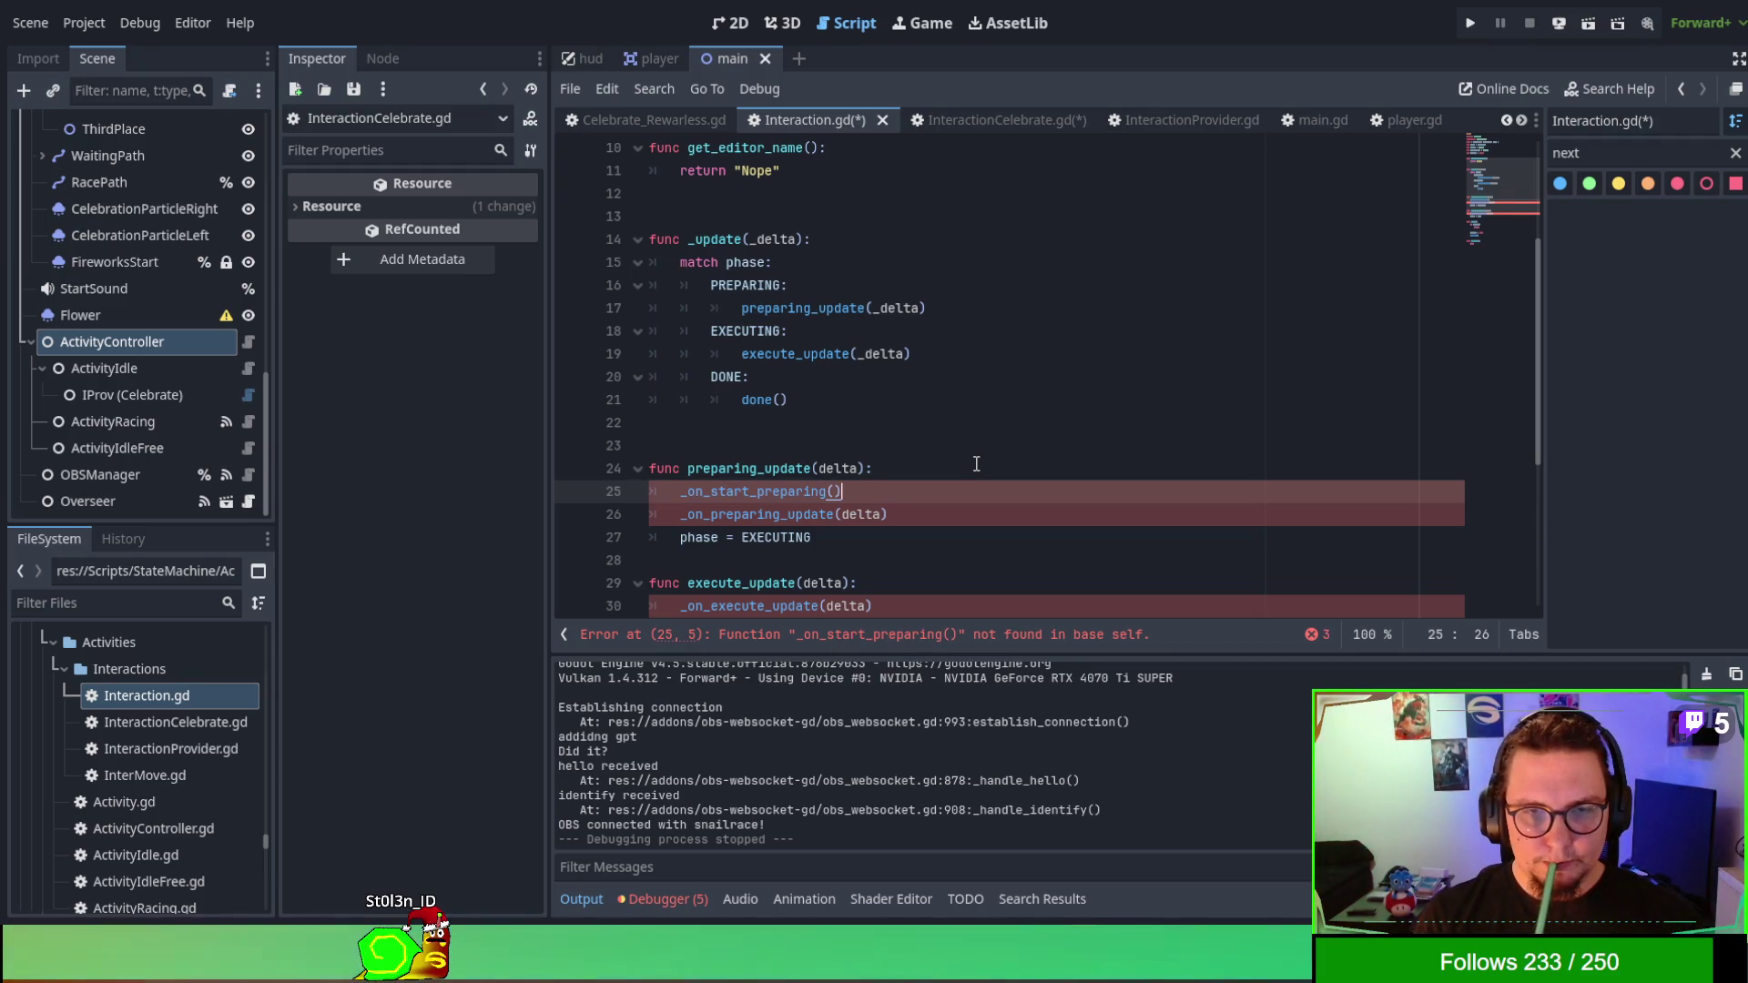
{"action": "key", "text": "Return"}
{"action": "type", "text": "once = true"}
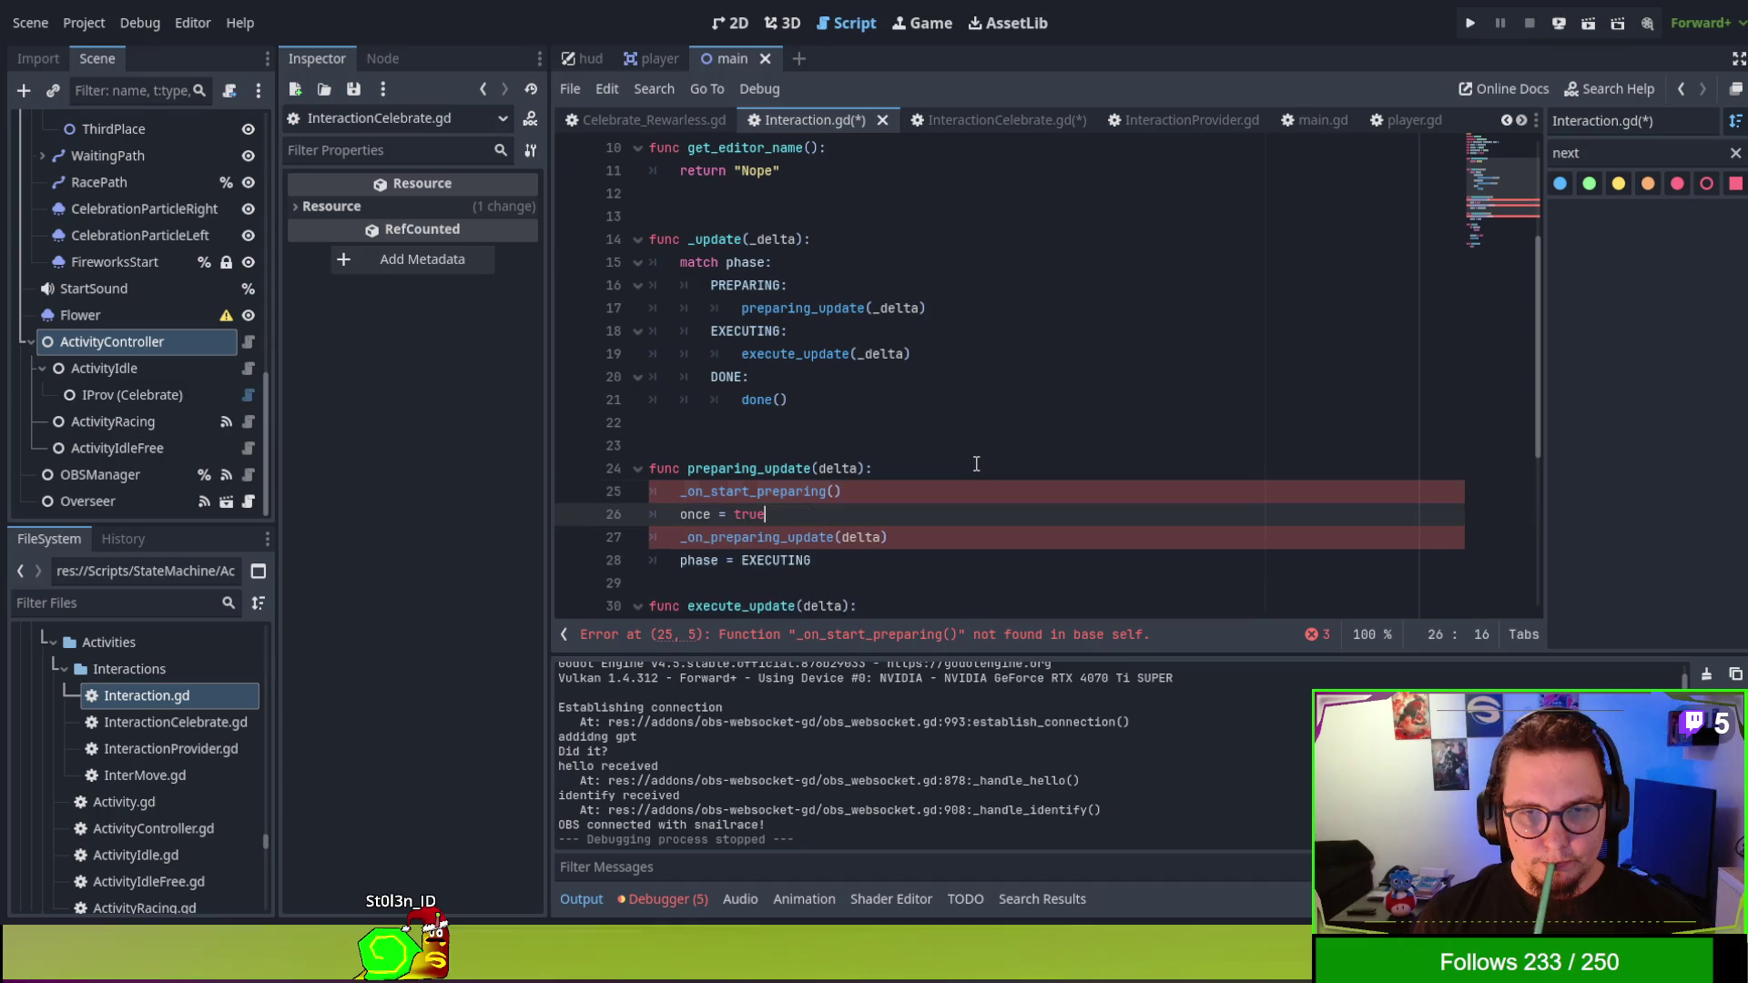
Wrap both lines under an 'if not once:' guard, then return to InteractionCelebrate.gd.
{"action": "left_click", "coordinate": [680, 492]}
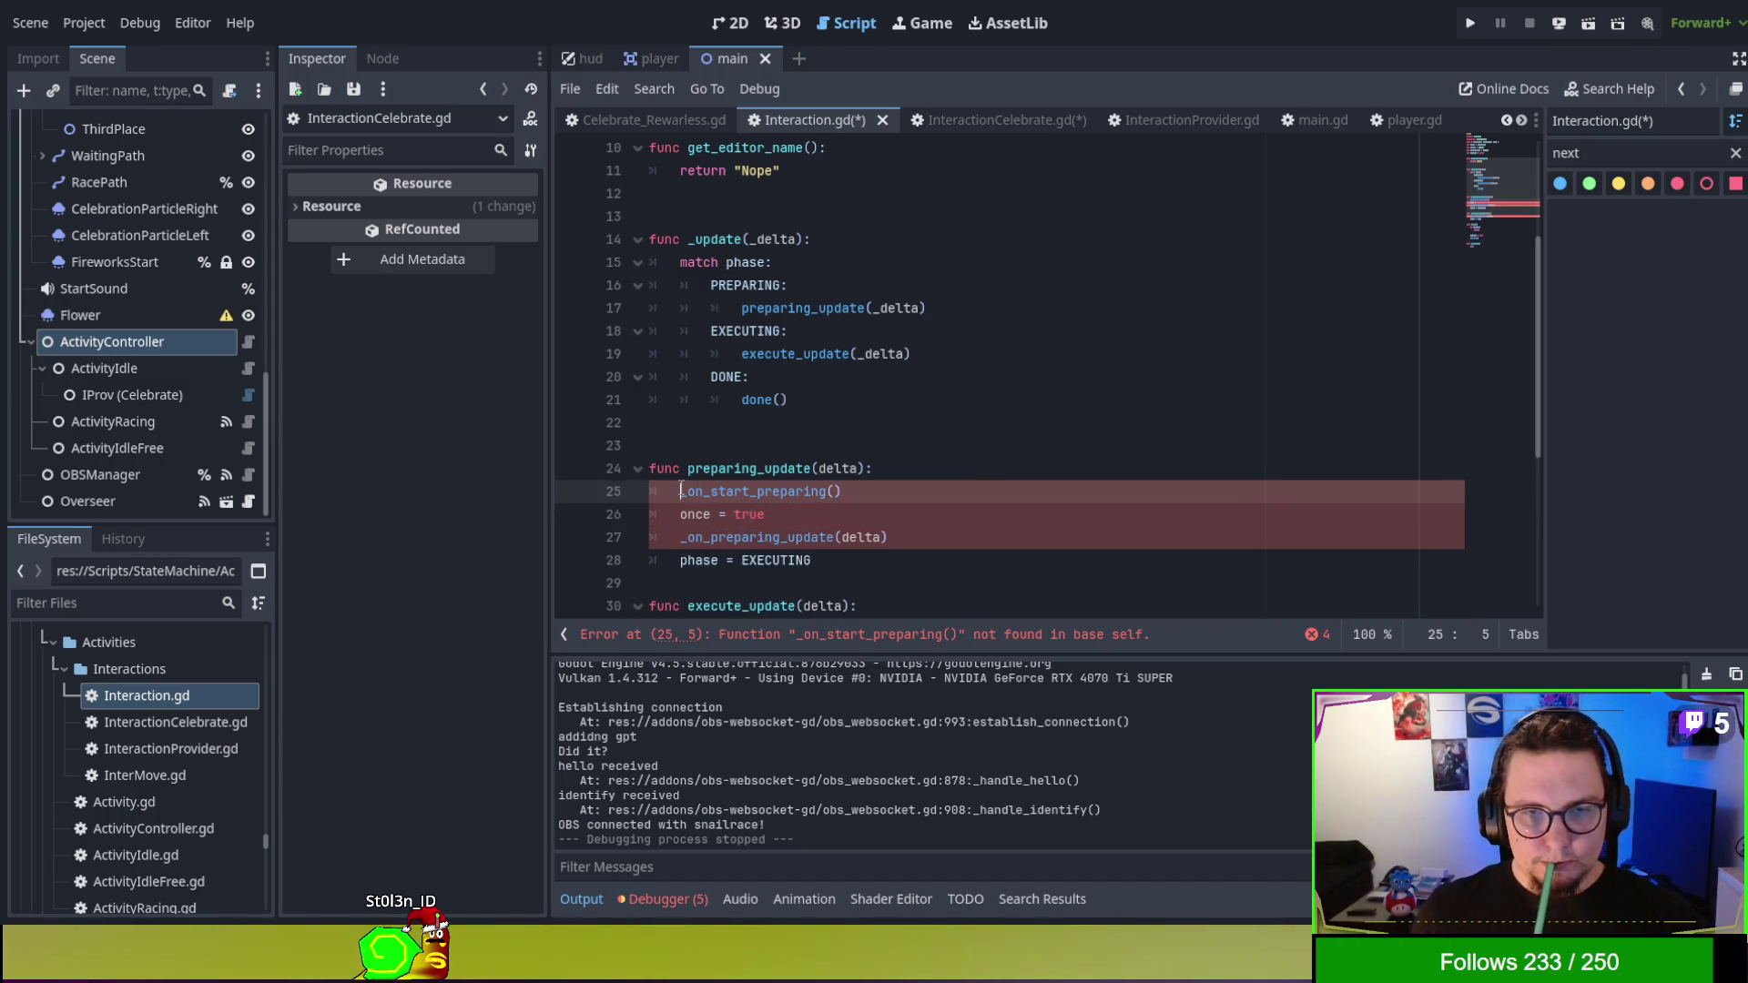
{"action": "type", "text": "if not onc"}
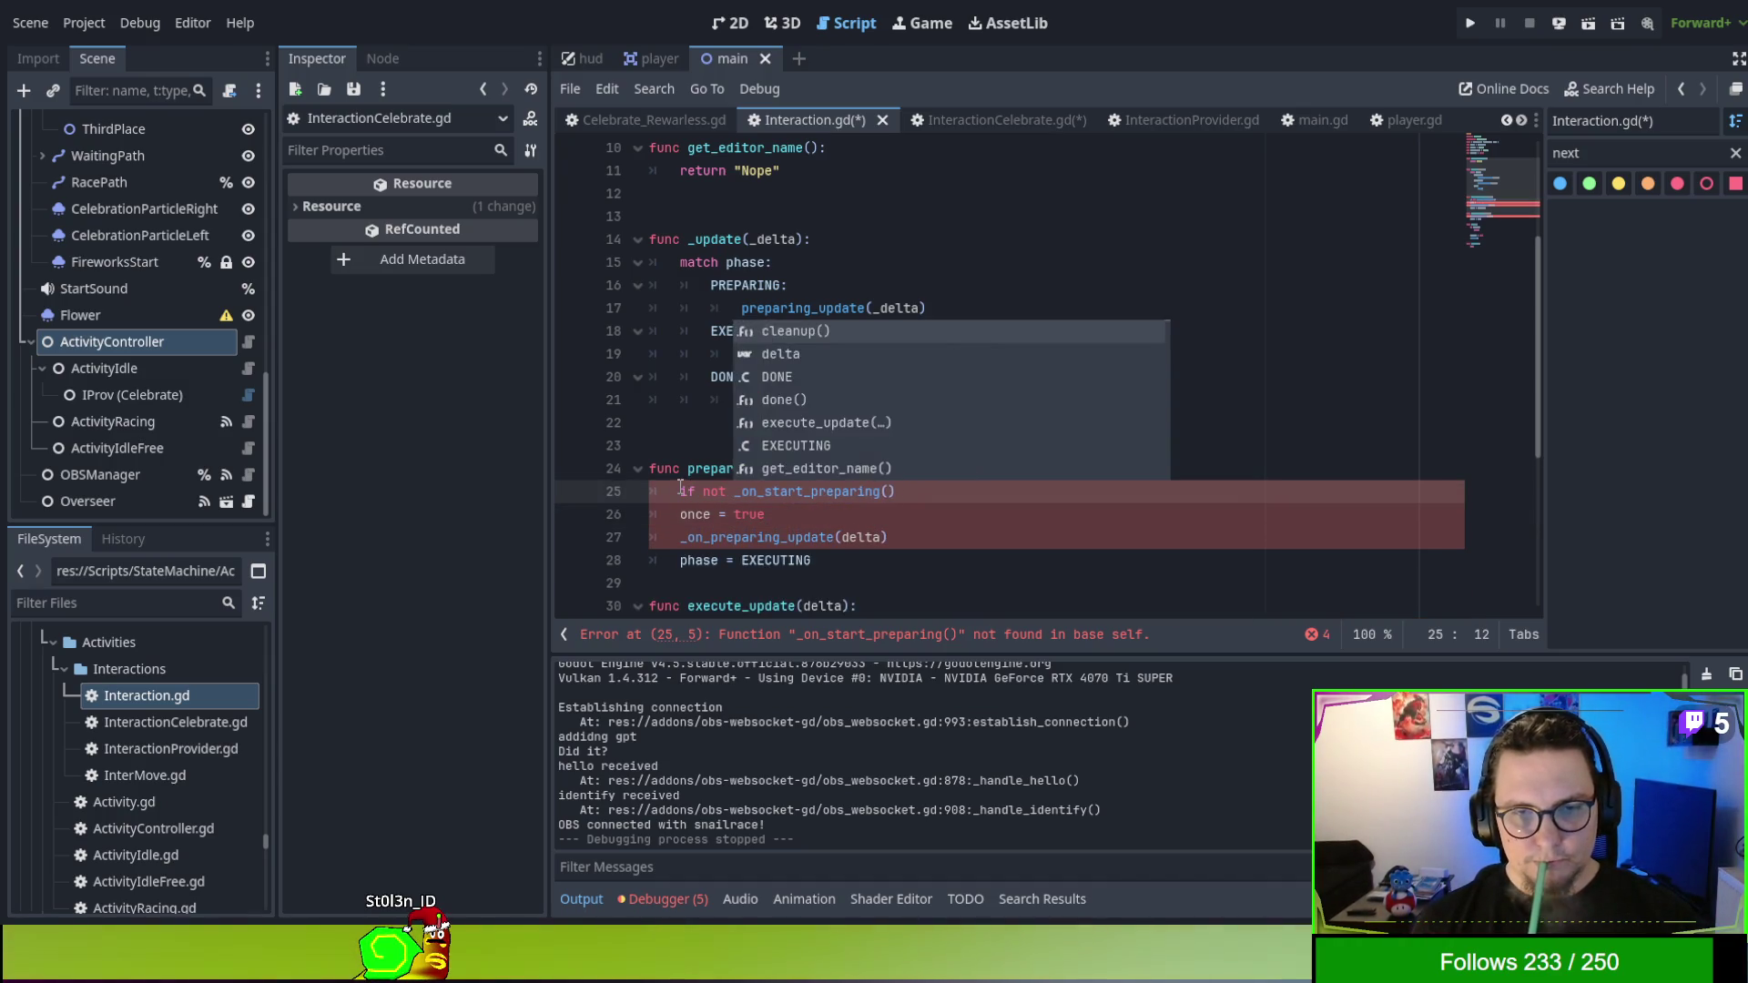
{"action": "type", "text": "e:"}
{"action": "key", "text": "Return"}
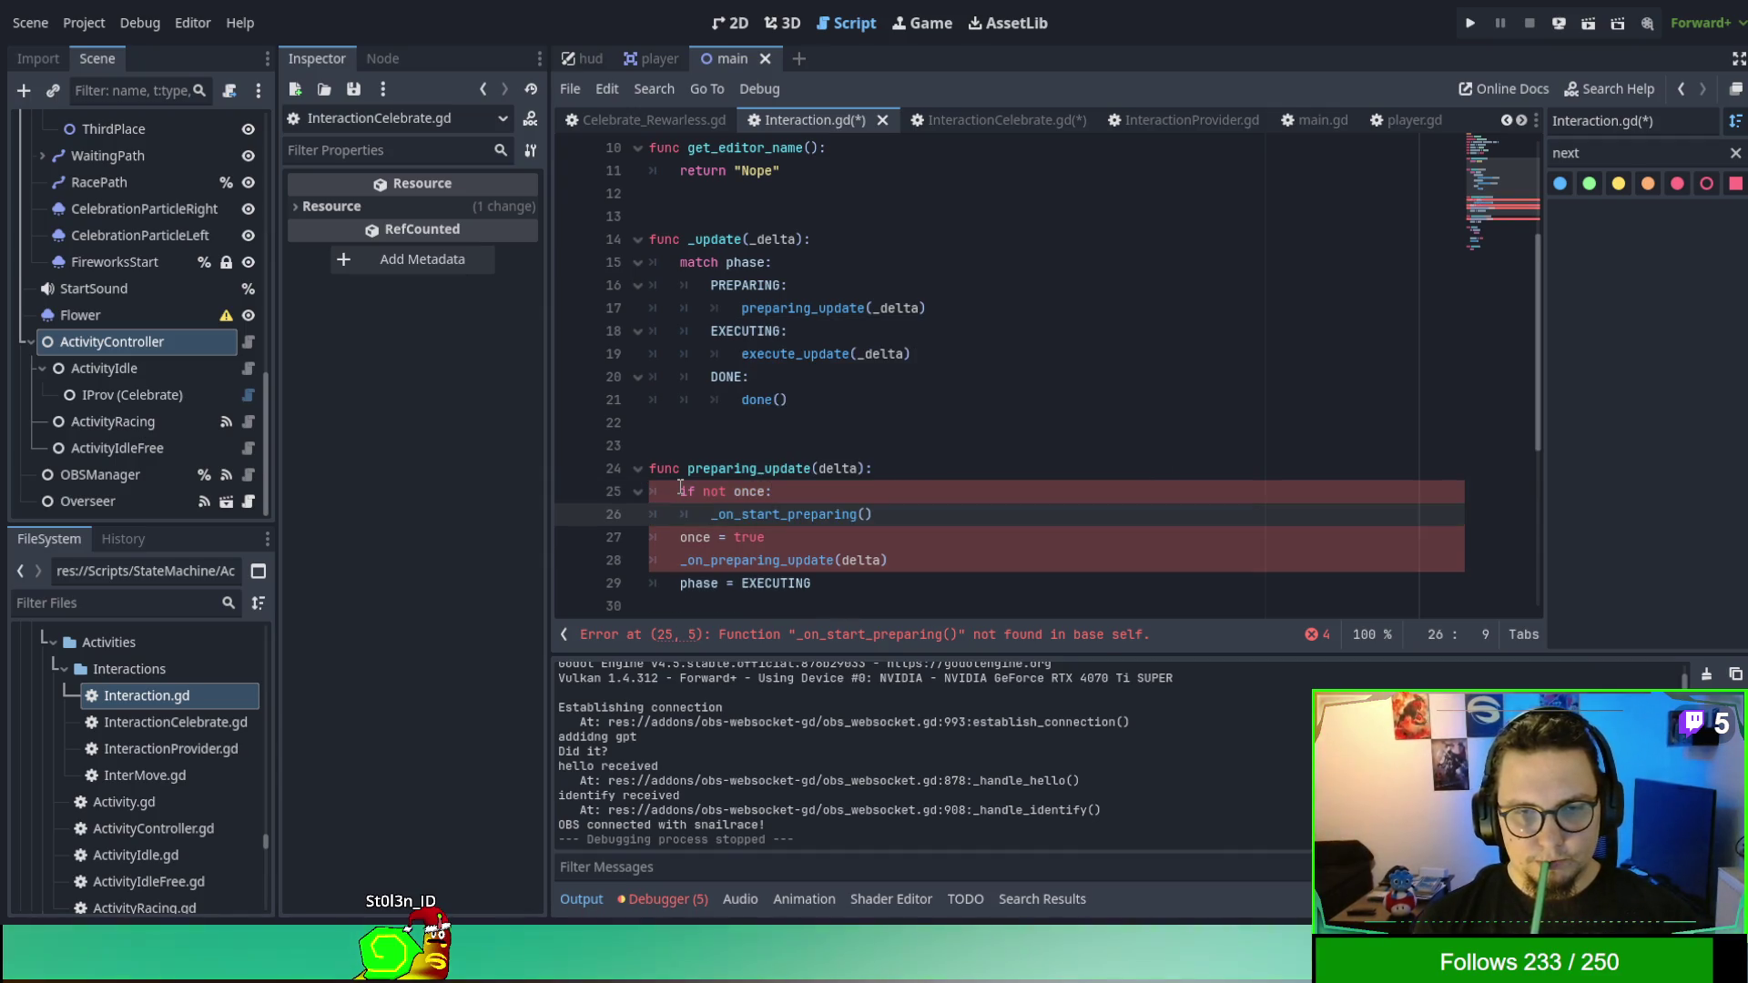
{"action": "key", "text": "Down"}
{"action": "key", "text": "Tab"}
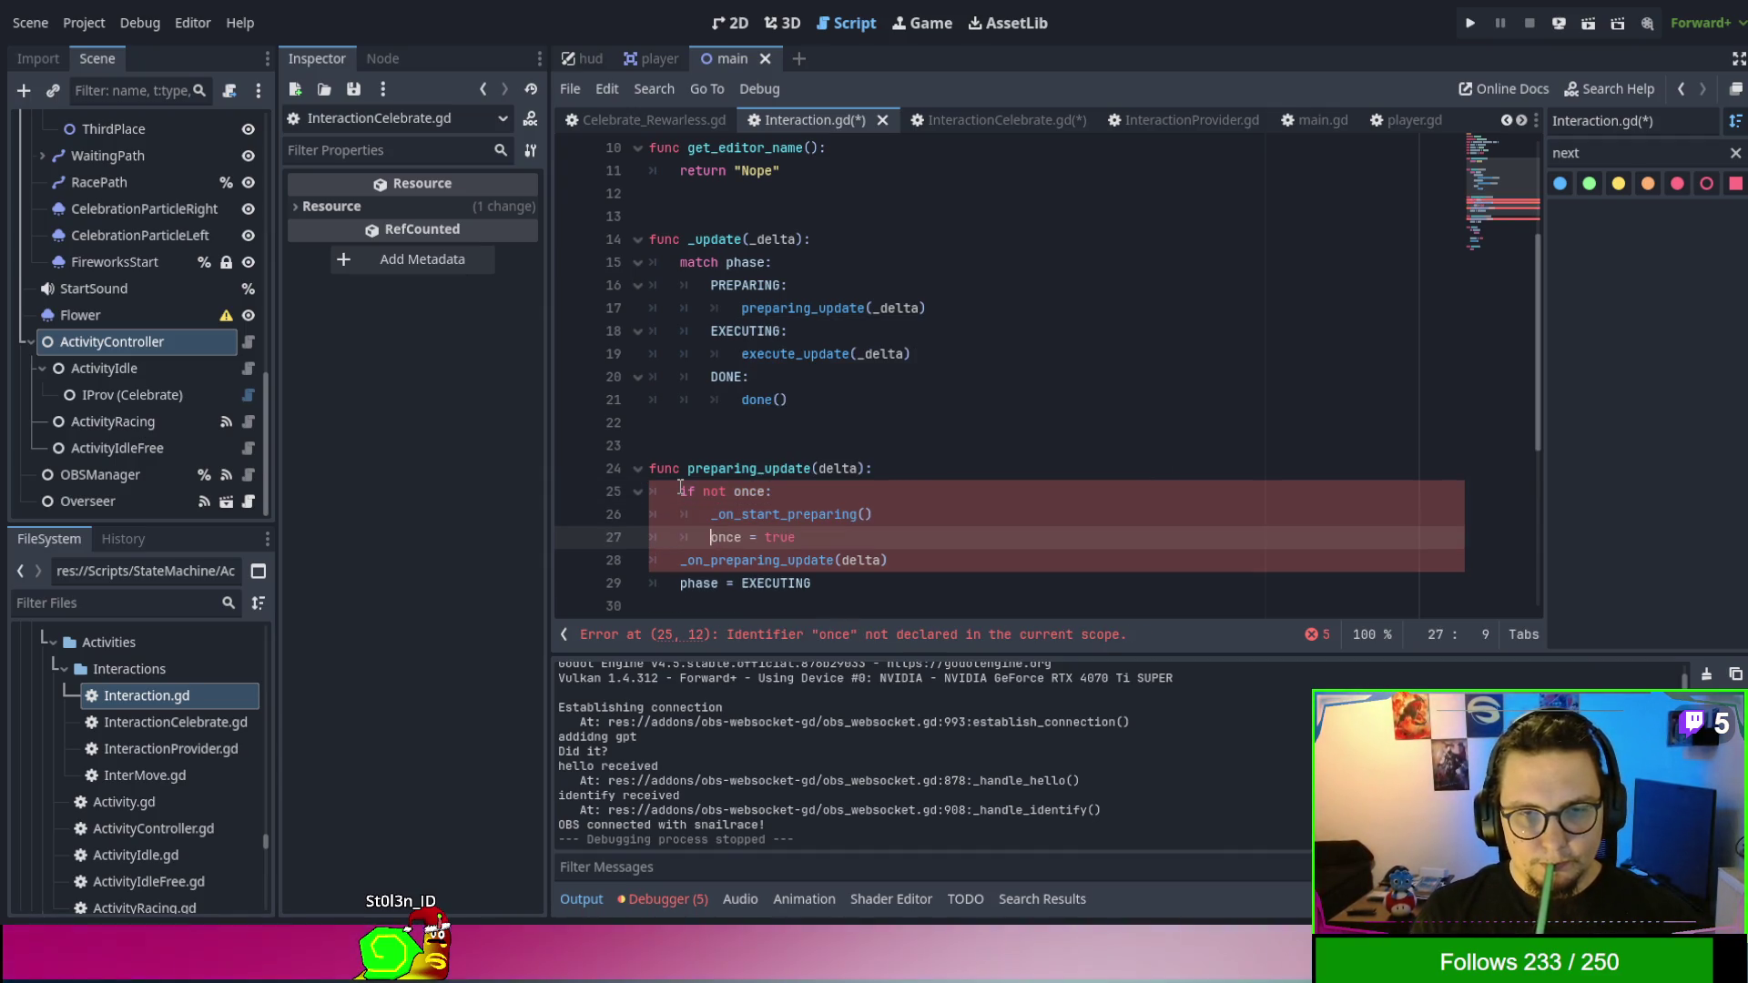
{"action": "scroll", "coordinate": [859, 499], "scroll_direction": "down", "scroll_amount": 1}
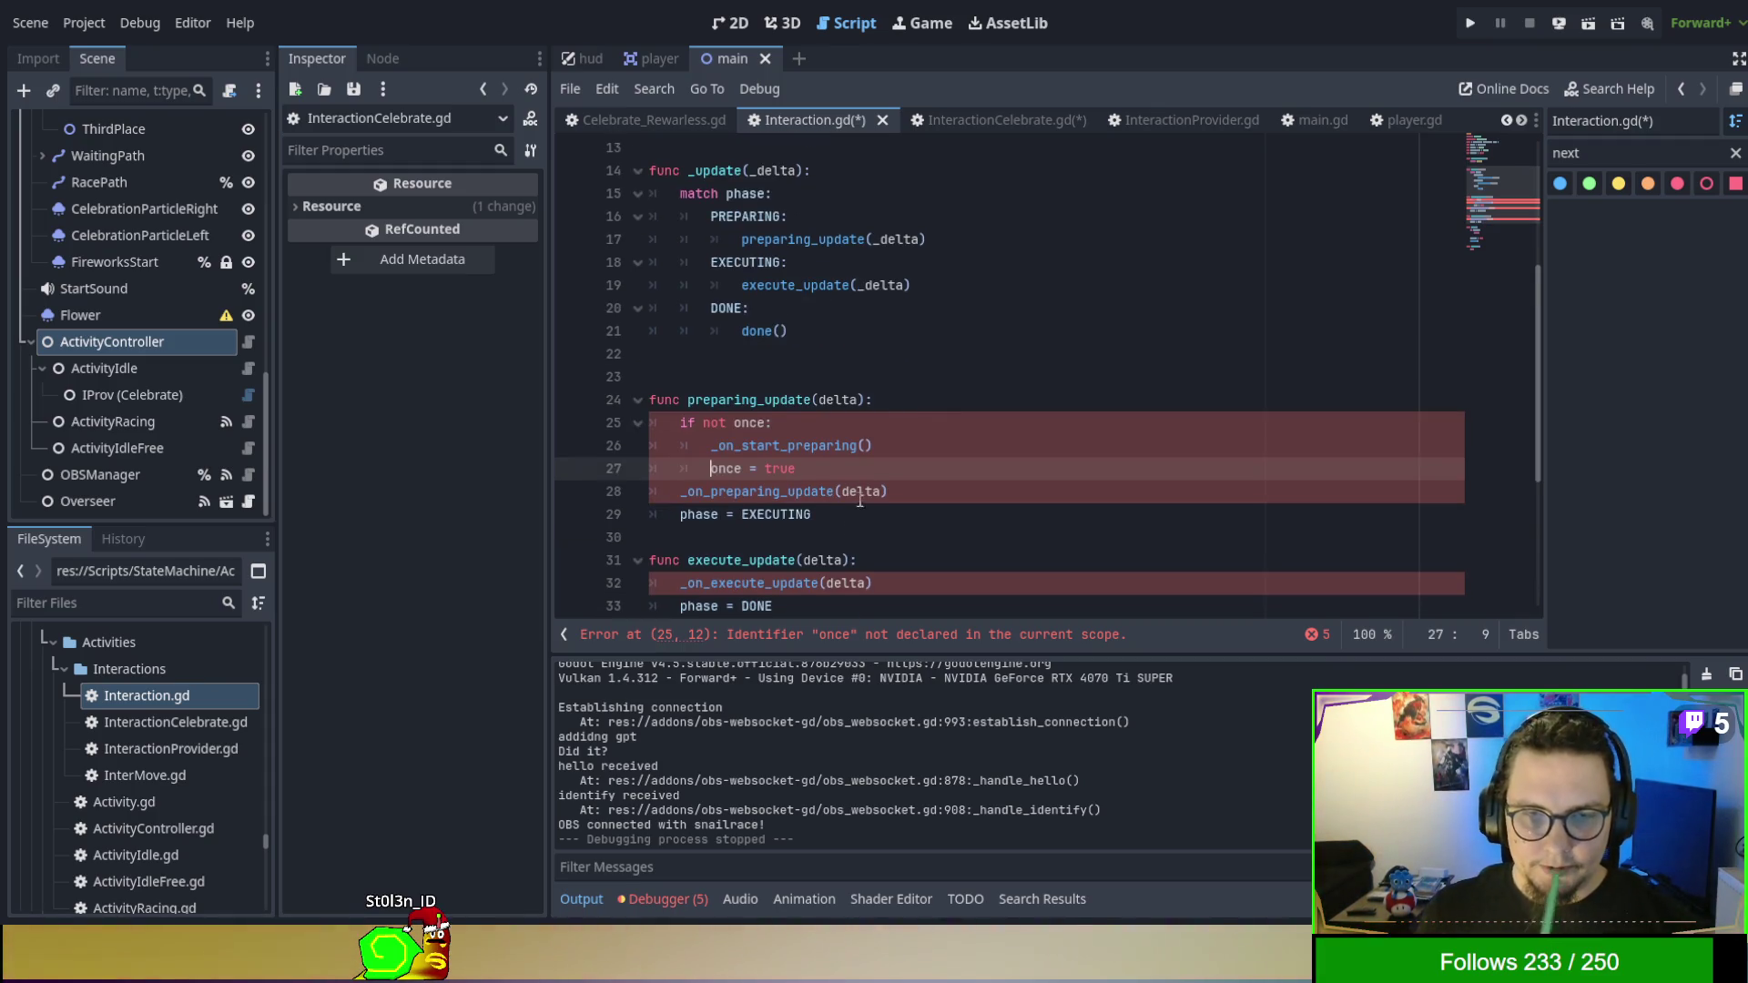
{"action": "key", "text": "Return"}
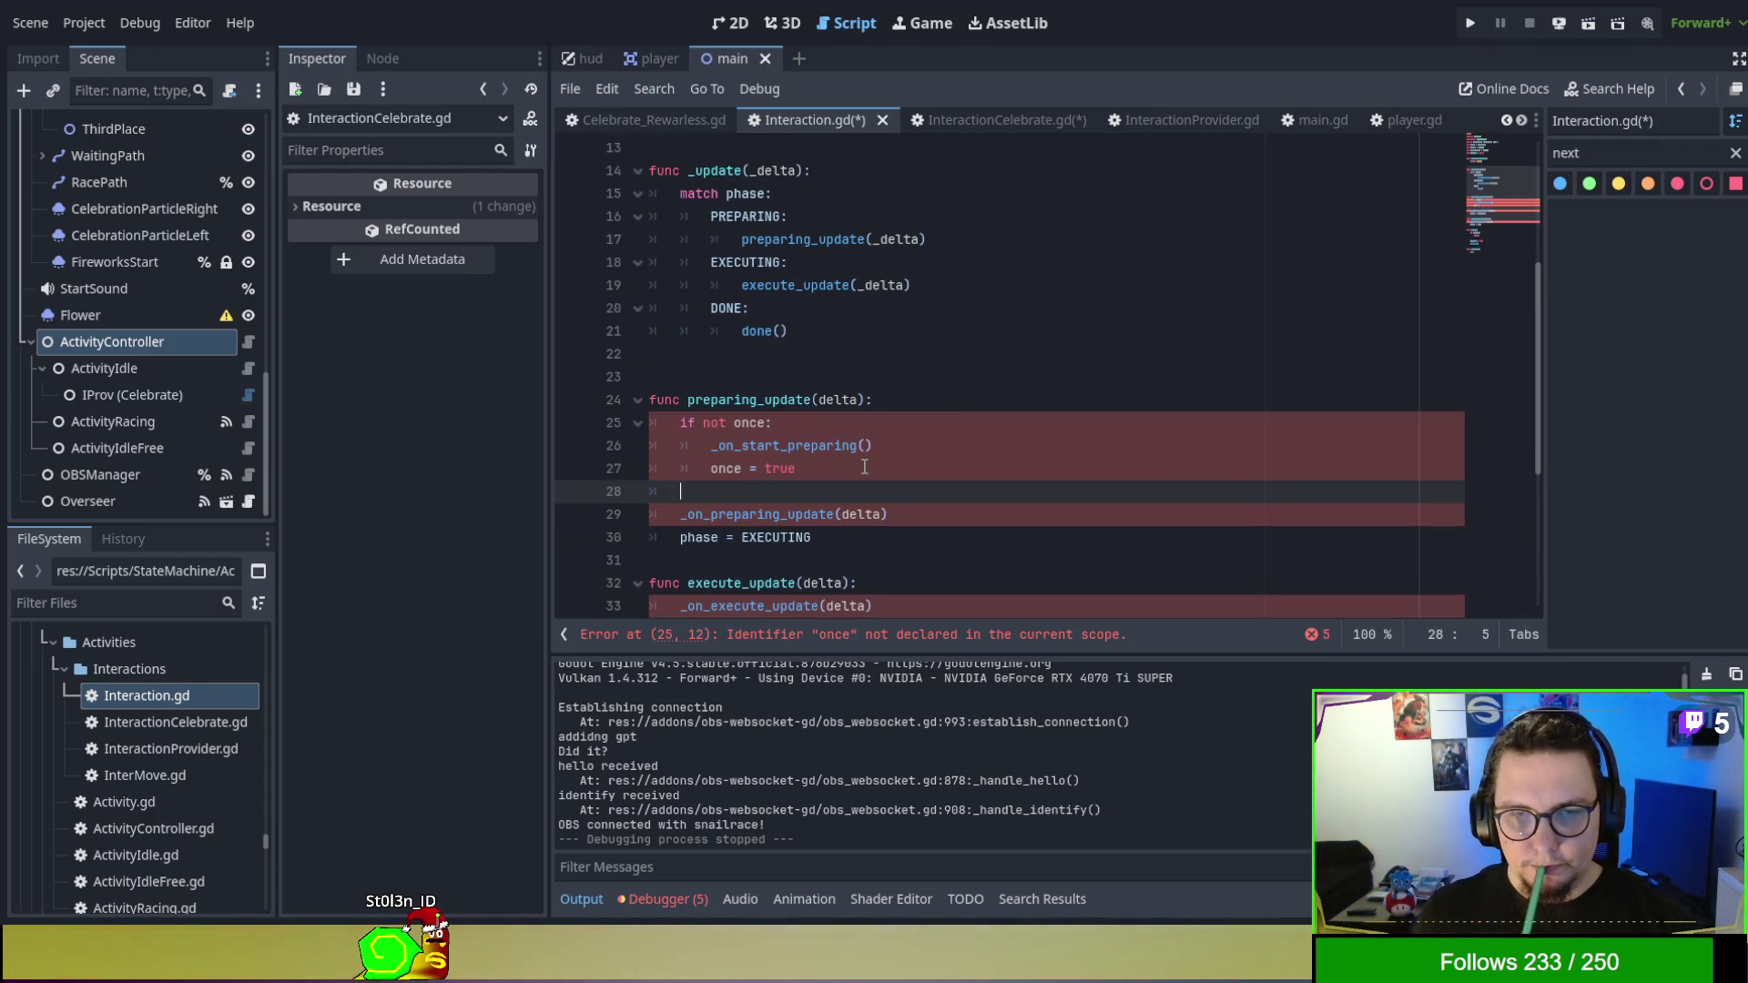
{"action": "left_click", "coordinate": [993, 114]}
{"action": "scroll", "coordinate": [928, 454], "scroll_direction": "up", "scroll_amount": 2}
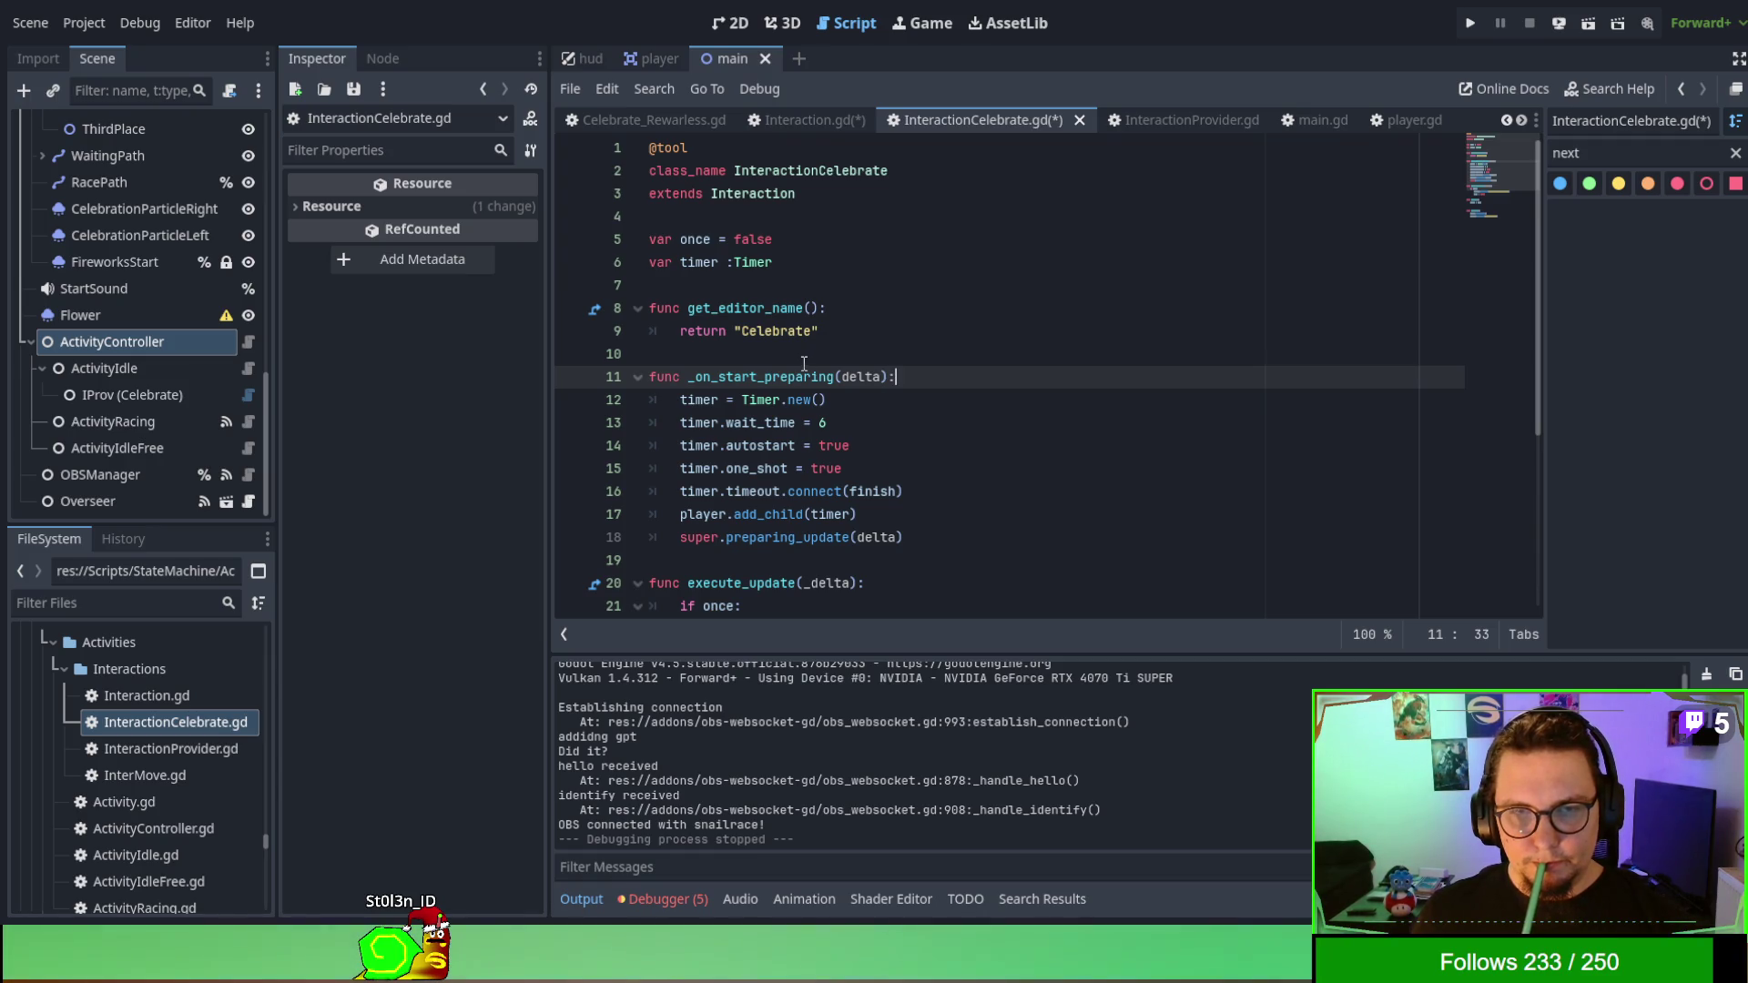
Delete the super.preparing_update call from InteractionCelebrate.gd.
{"action": "left_click_drag", "start_coordinate": [915, 541], "coordinate": [914, 520]}
{"action": "key", "text": "Delete"}
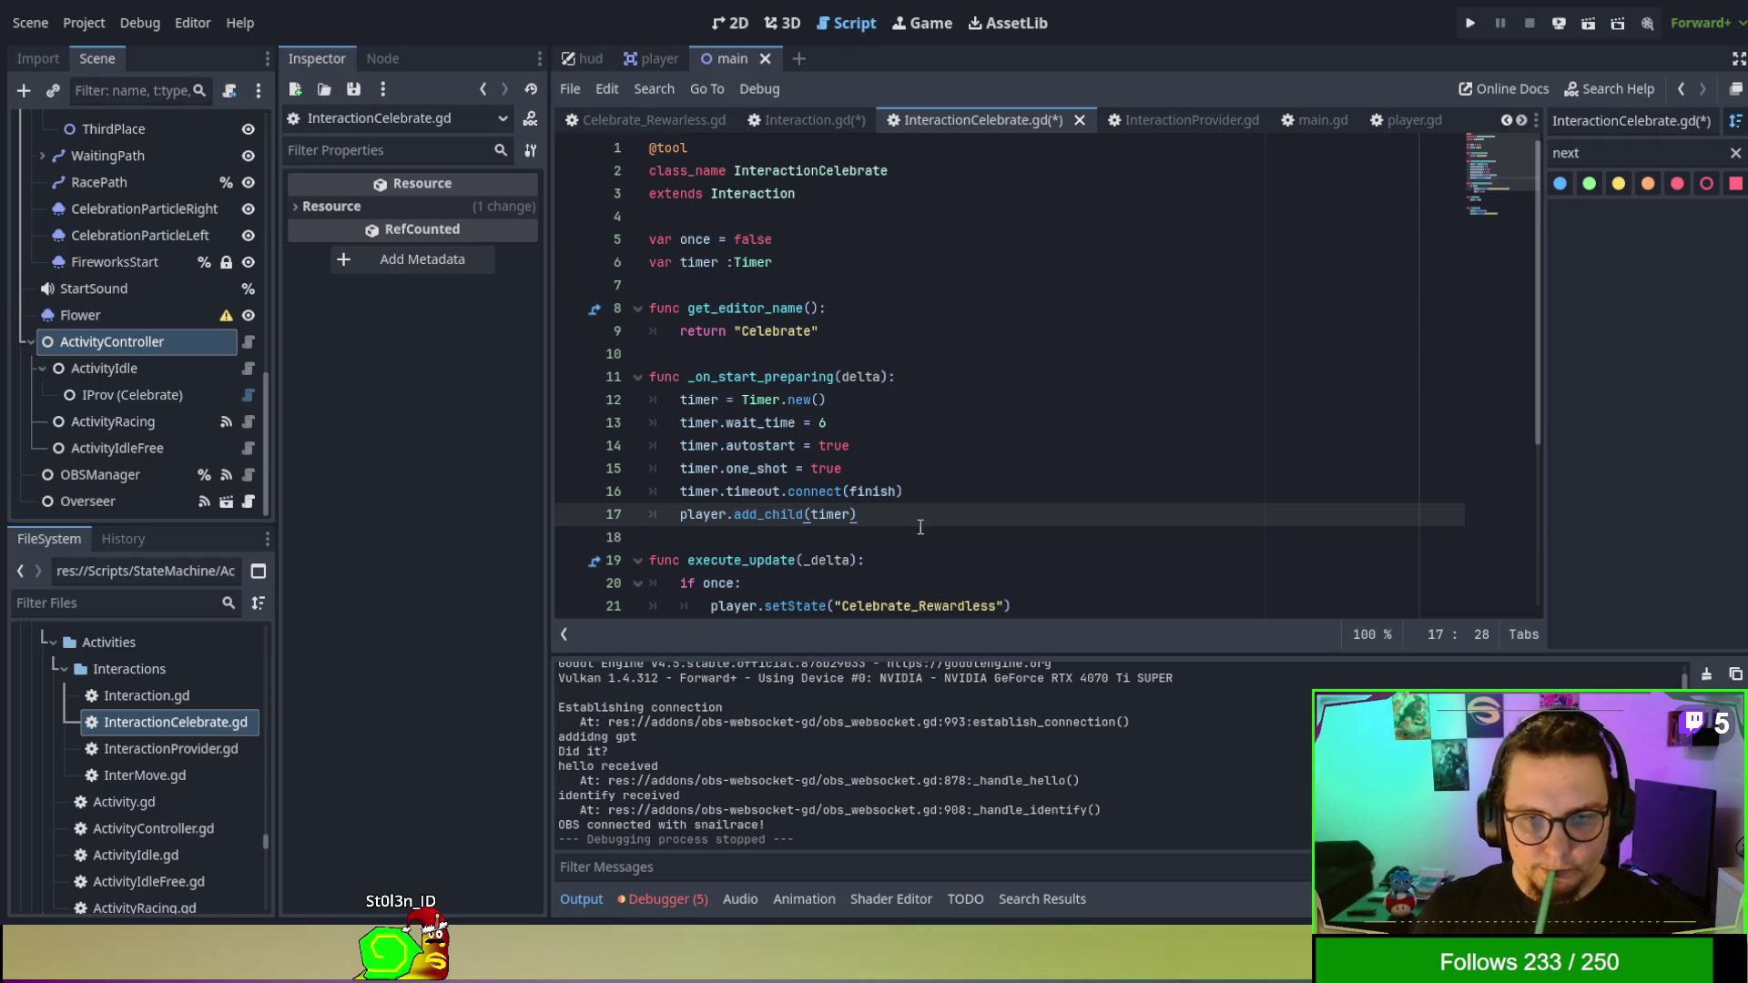
{"action": "scroll", "coordinate": [910, 521], "scroll_direction": "down", "scroll_amount": 4}
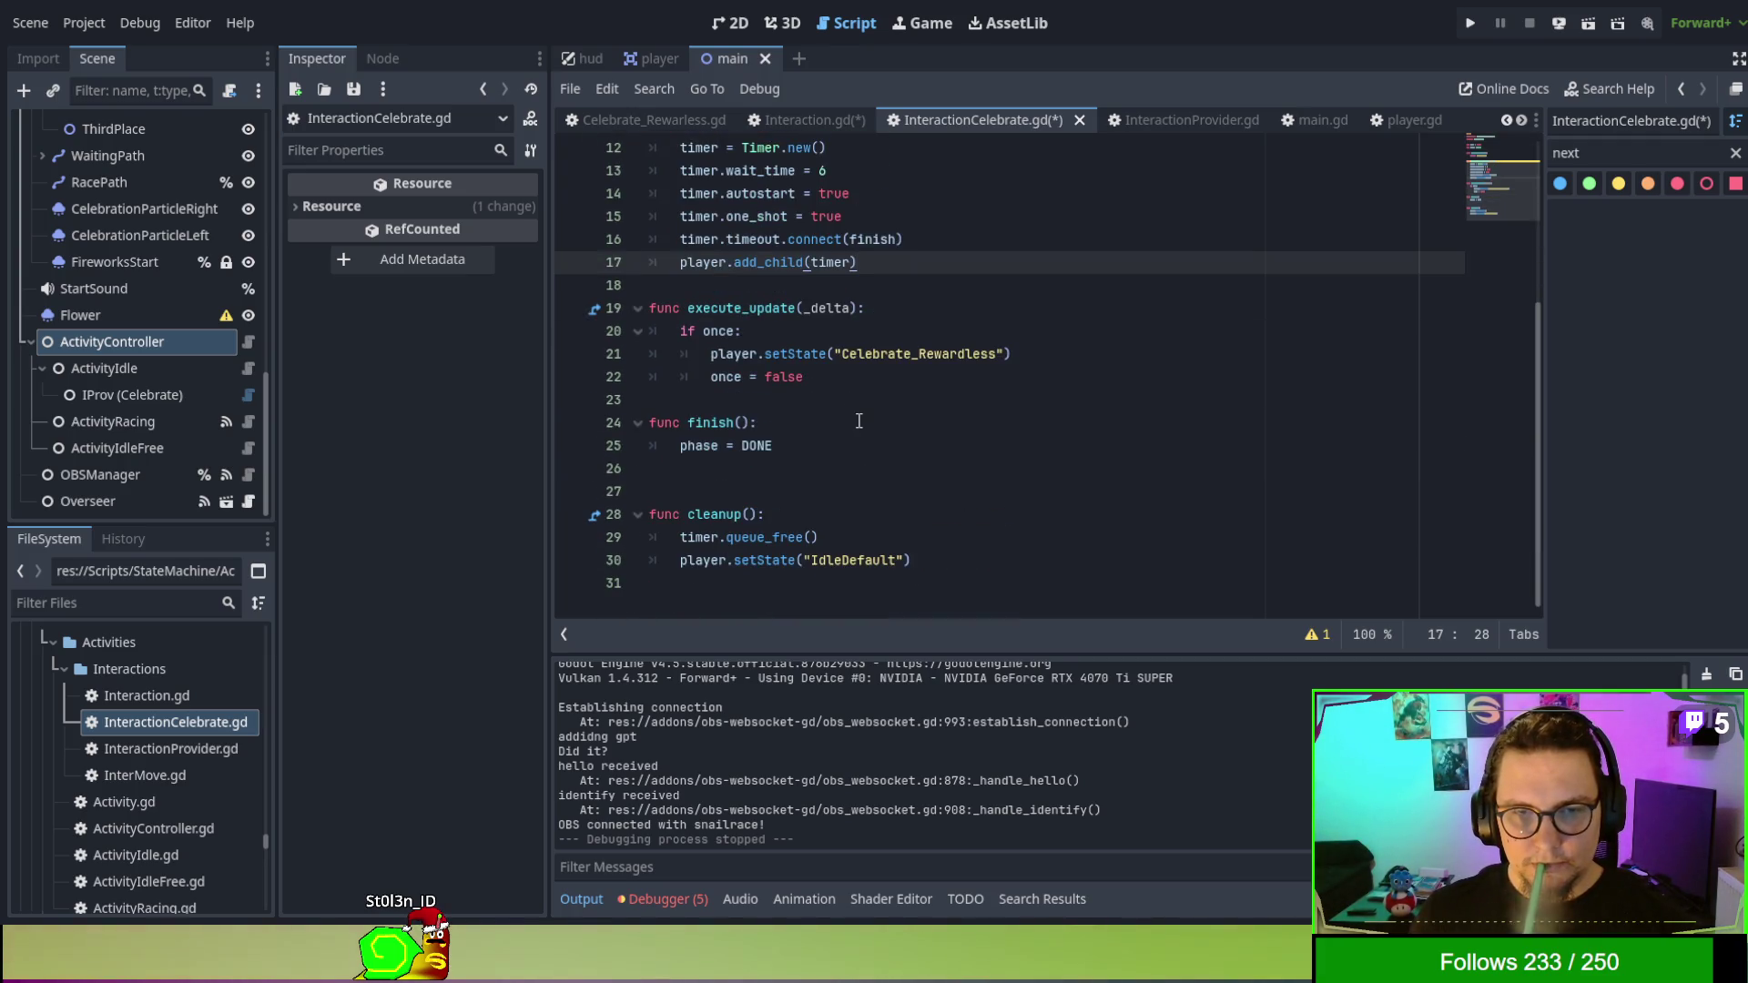
{"action": "scroll", "coordinate": [862, 422], "scroll_direction": "up", "scroll_amount": 4}
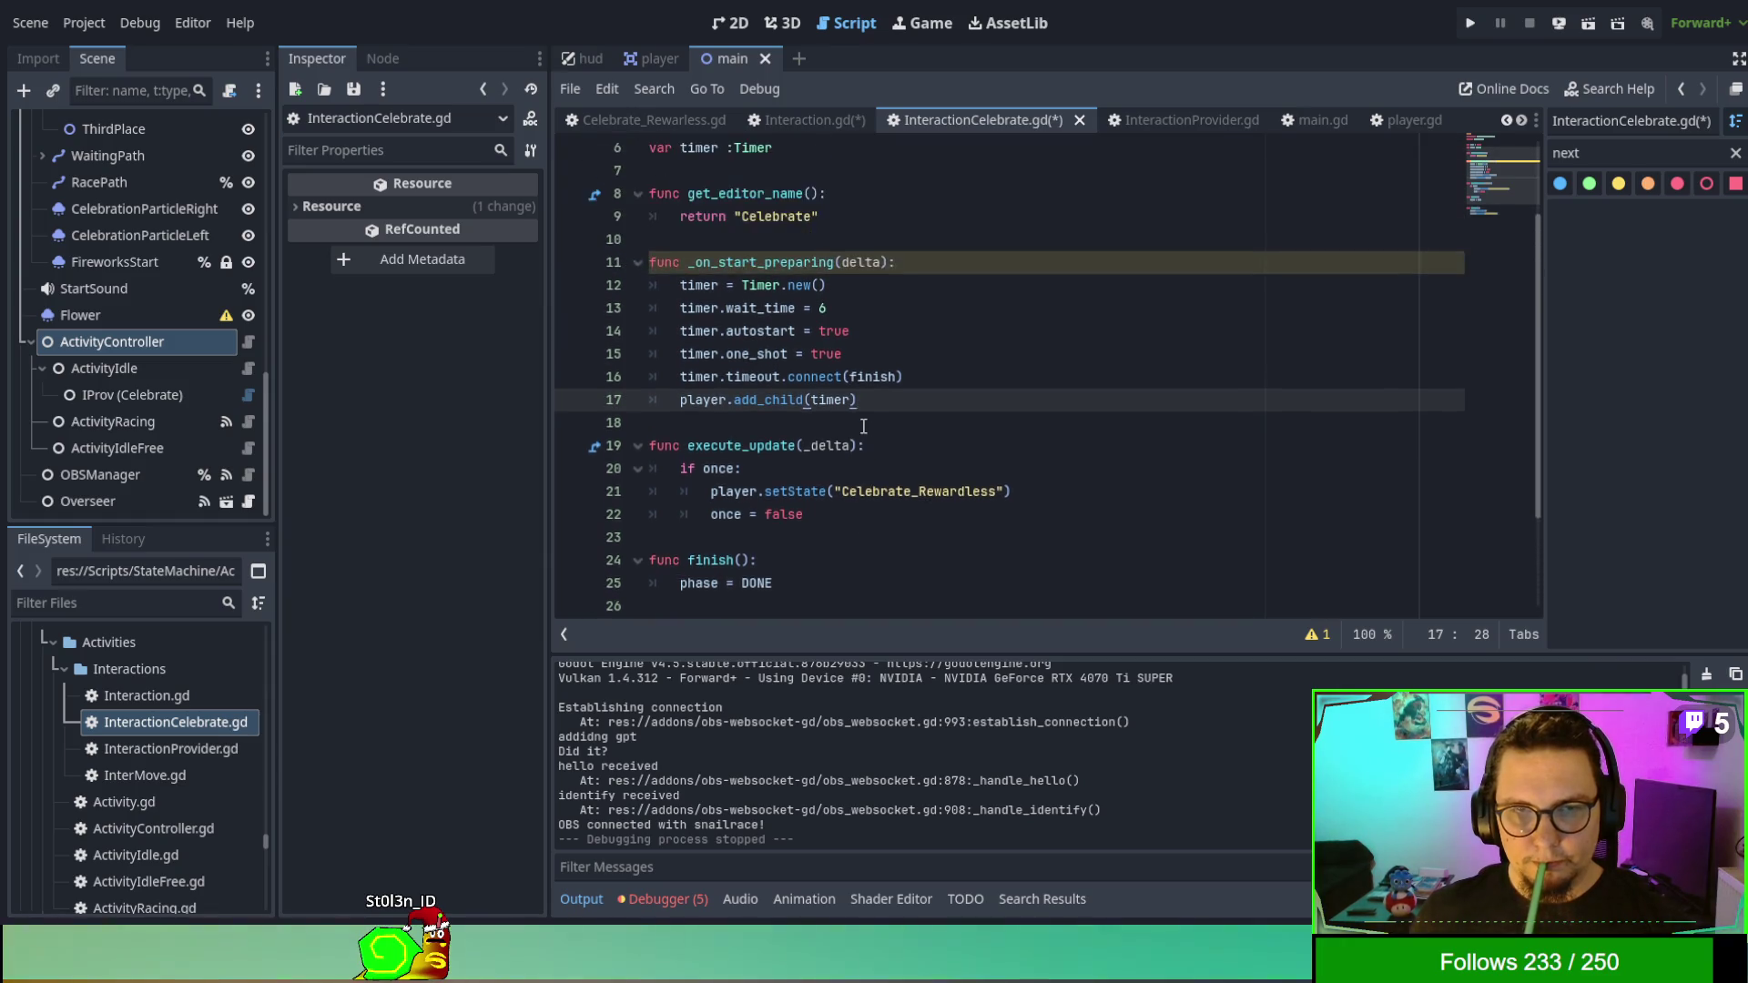
Save the scripts and rename _on_start_preparing's delta parameter to _delta.
{"action": "double_click", "coordinate": [796, 382]}
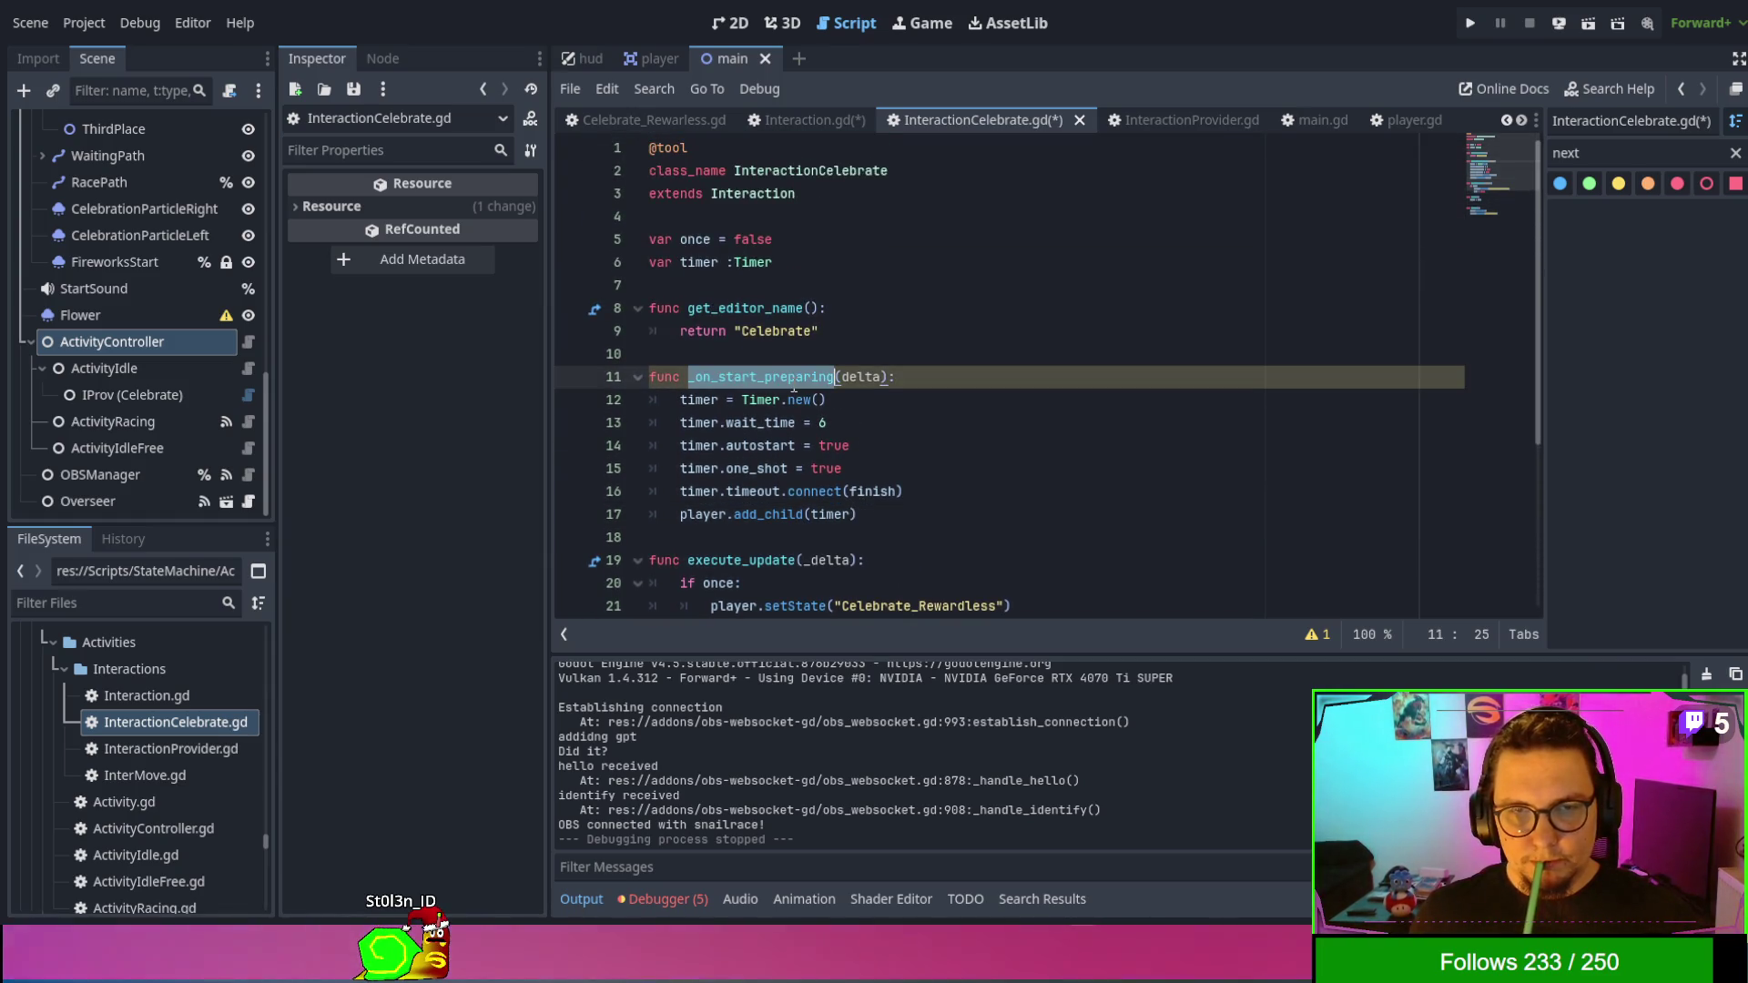
{"action": "left_click", "coordinate": [921, 426]}
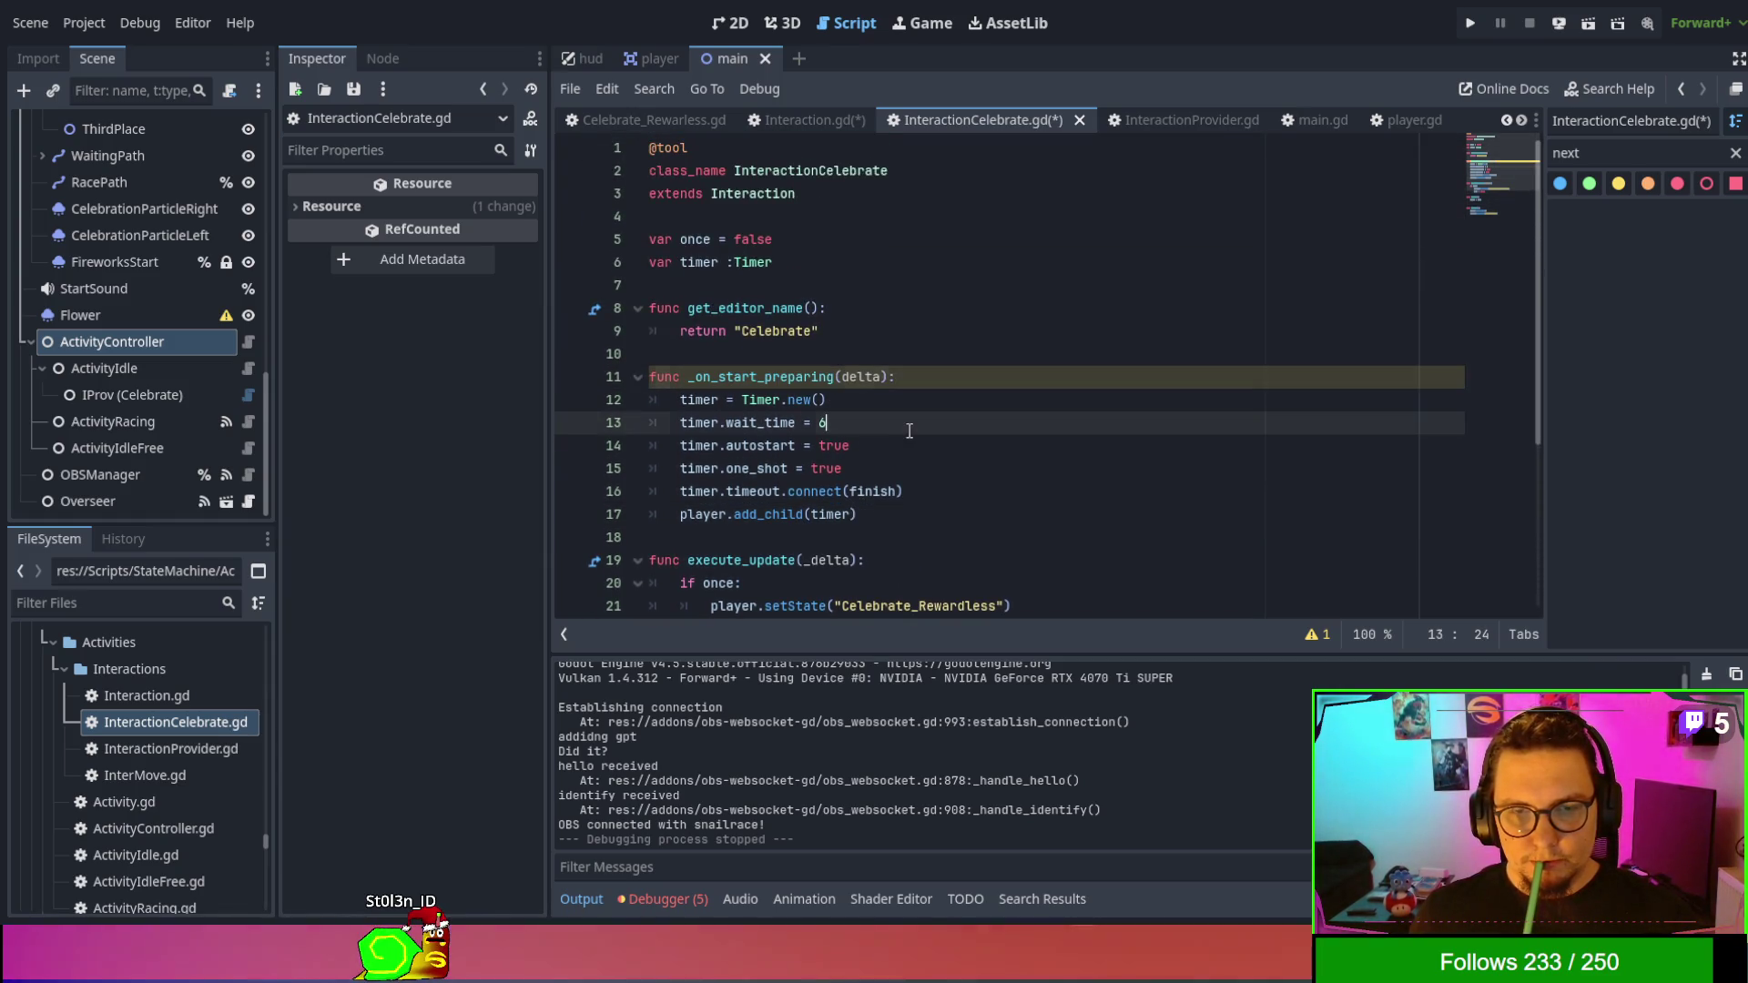
{"action": "left_click", "coordinate": [748, 378]}
{"action": "key", "text": "ctrl+s"}
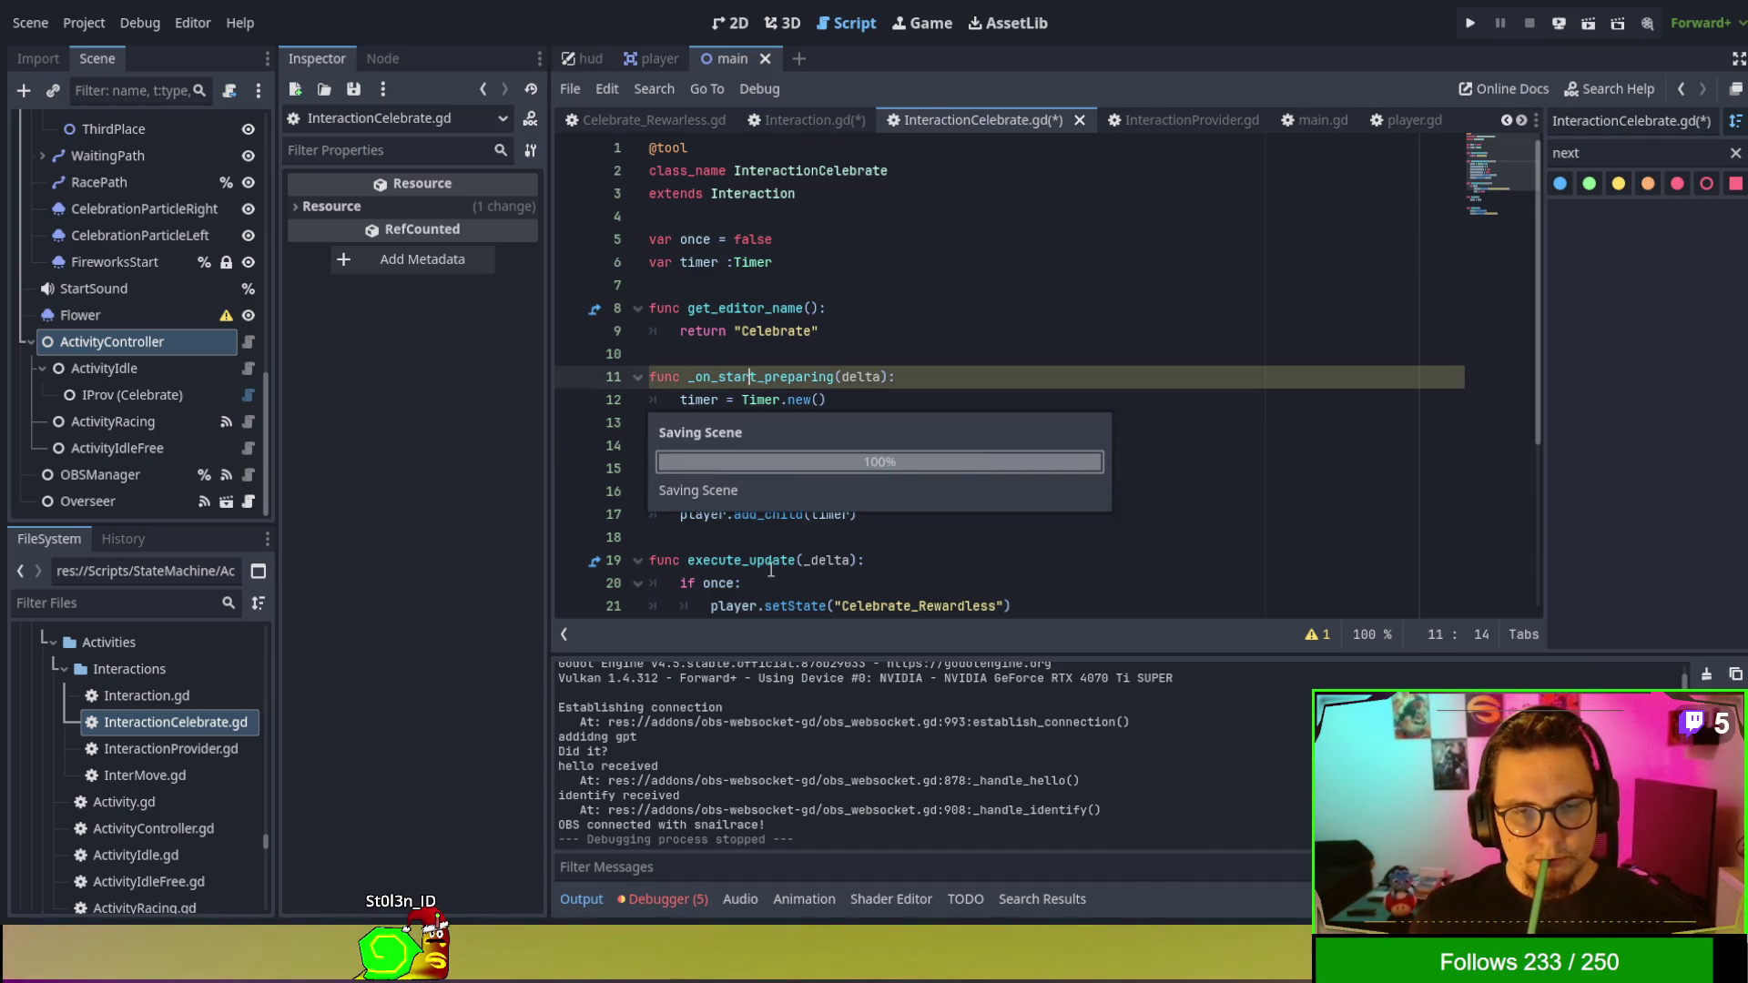
{"action": "left_click", "coordinate": [1320, 636]}
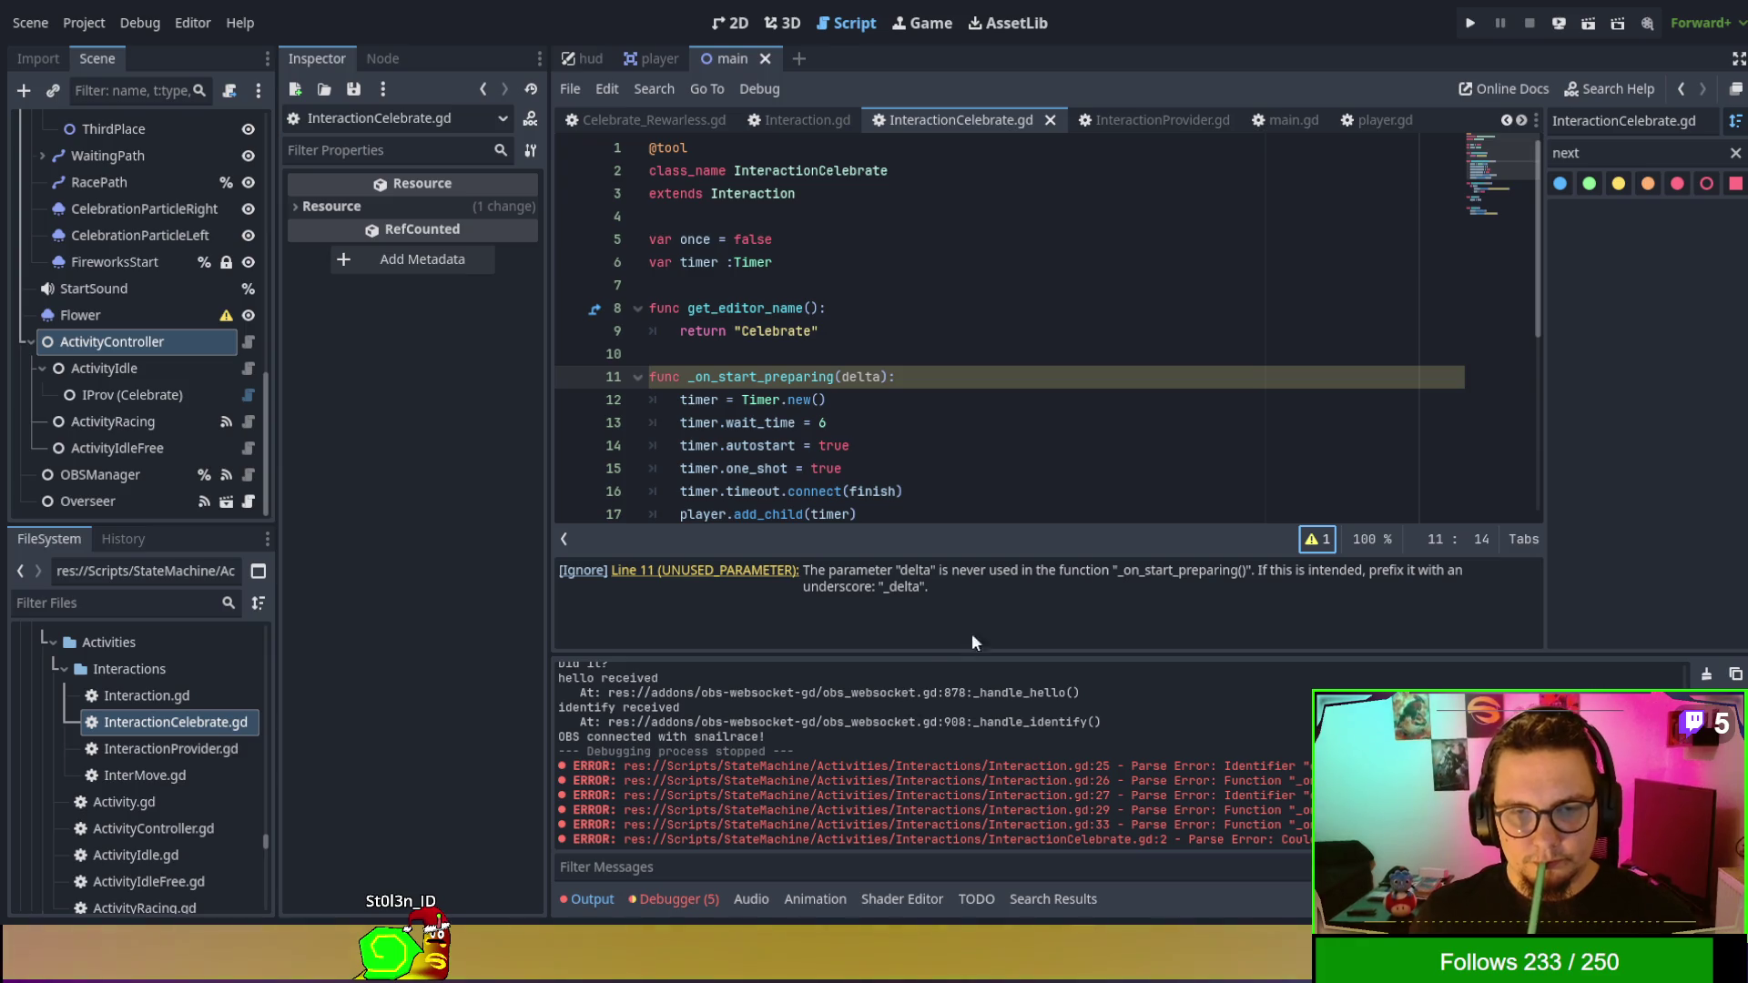
{"action": "left_click", "coordinate": [842, 378]}
{"action": "type", "text": "_"}
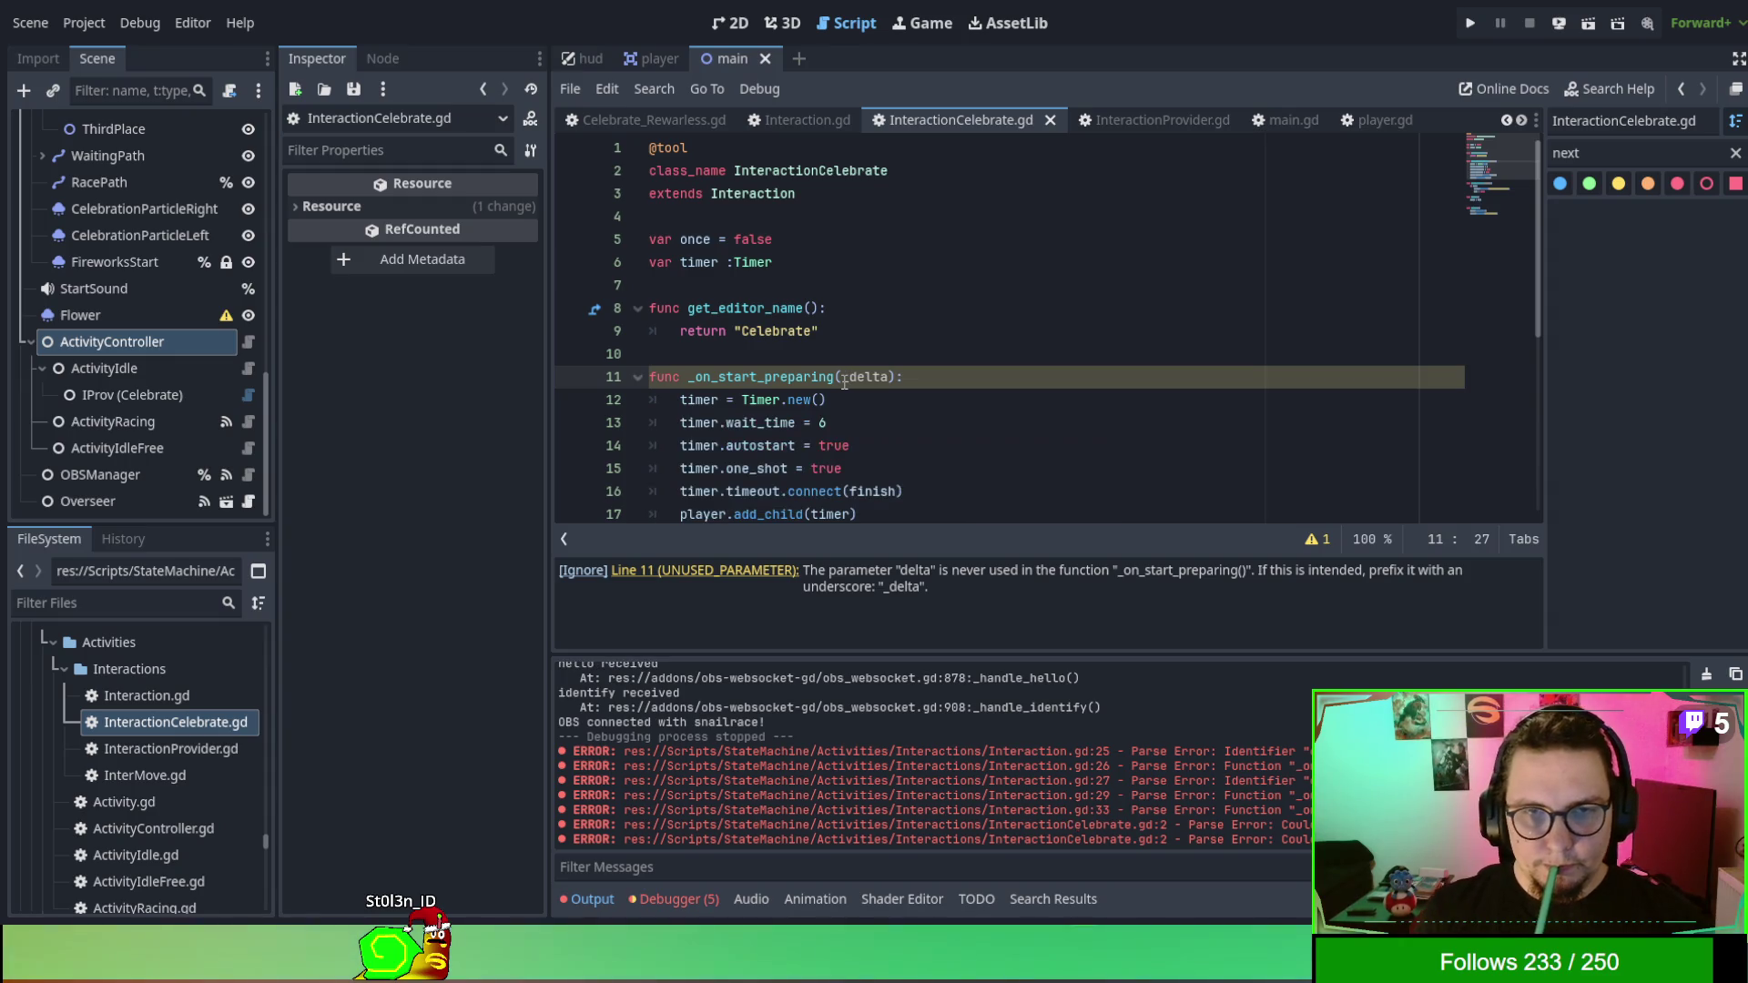
In Interaction.gd, remove extra blank lines and position on blank line 23.
{"action": "left_click", "coordinate": [653, 121]}
{"action": "left_click", "coordinate": [813, 121]}
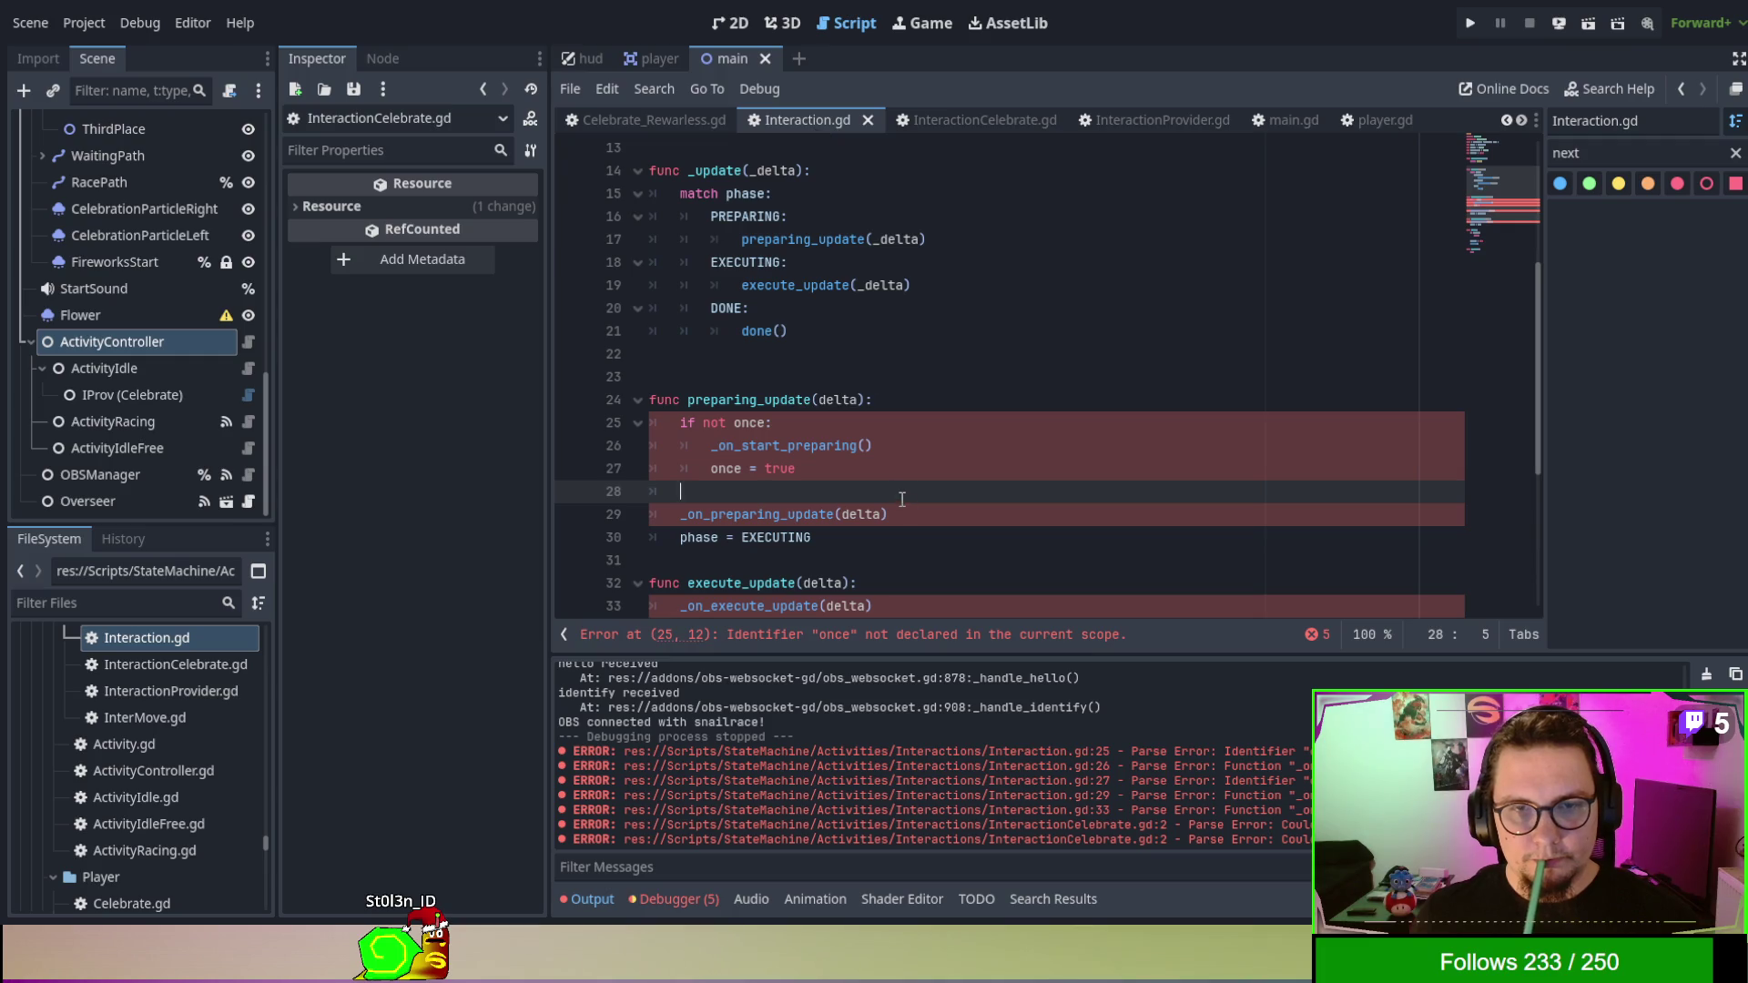
{"action": "key", "text": "BackSpace"}
{"action": "key", "text": "BackSpace"}
{"action": "key", "text": "BackSpace"}
{"action": "scroll", "coordinate": [820, 488], "scroll_direction": "down", "scroll_amount": 3}
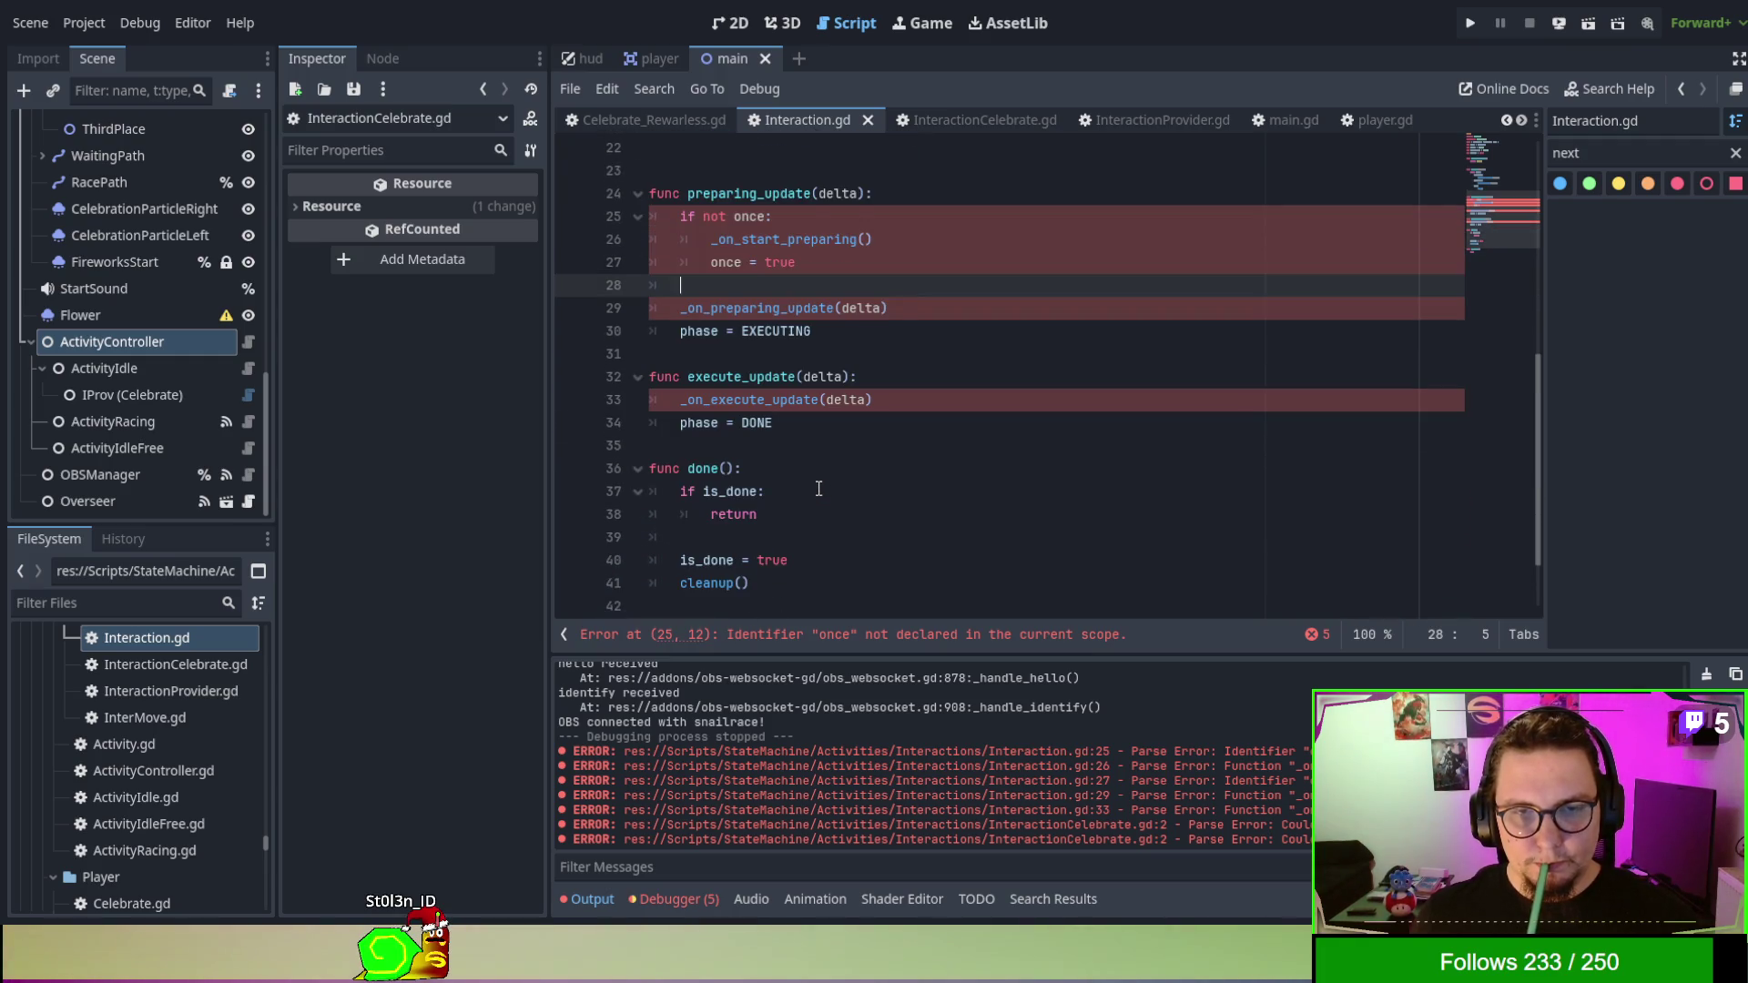
{"action": "scroll", "coordinate": [800, 516], "scroll_direction": "up", "scroll_amount": 3}
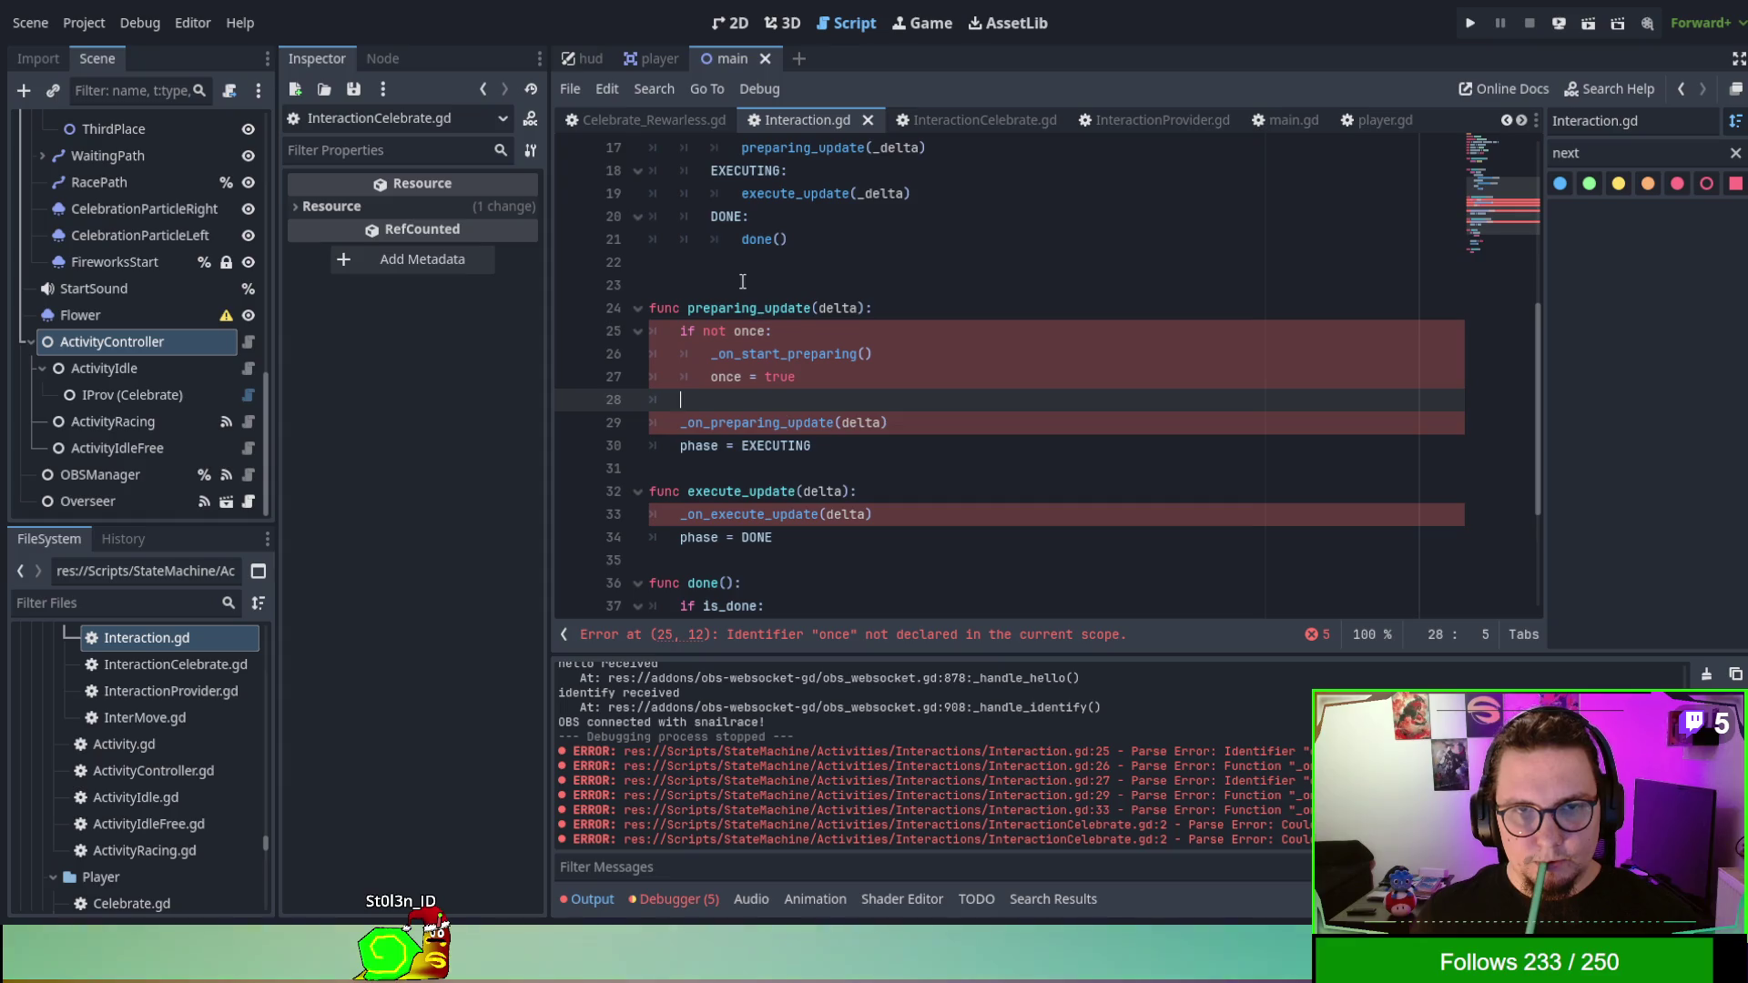
{"action": "left_click", "coordinate": [1031, 293]}
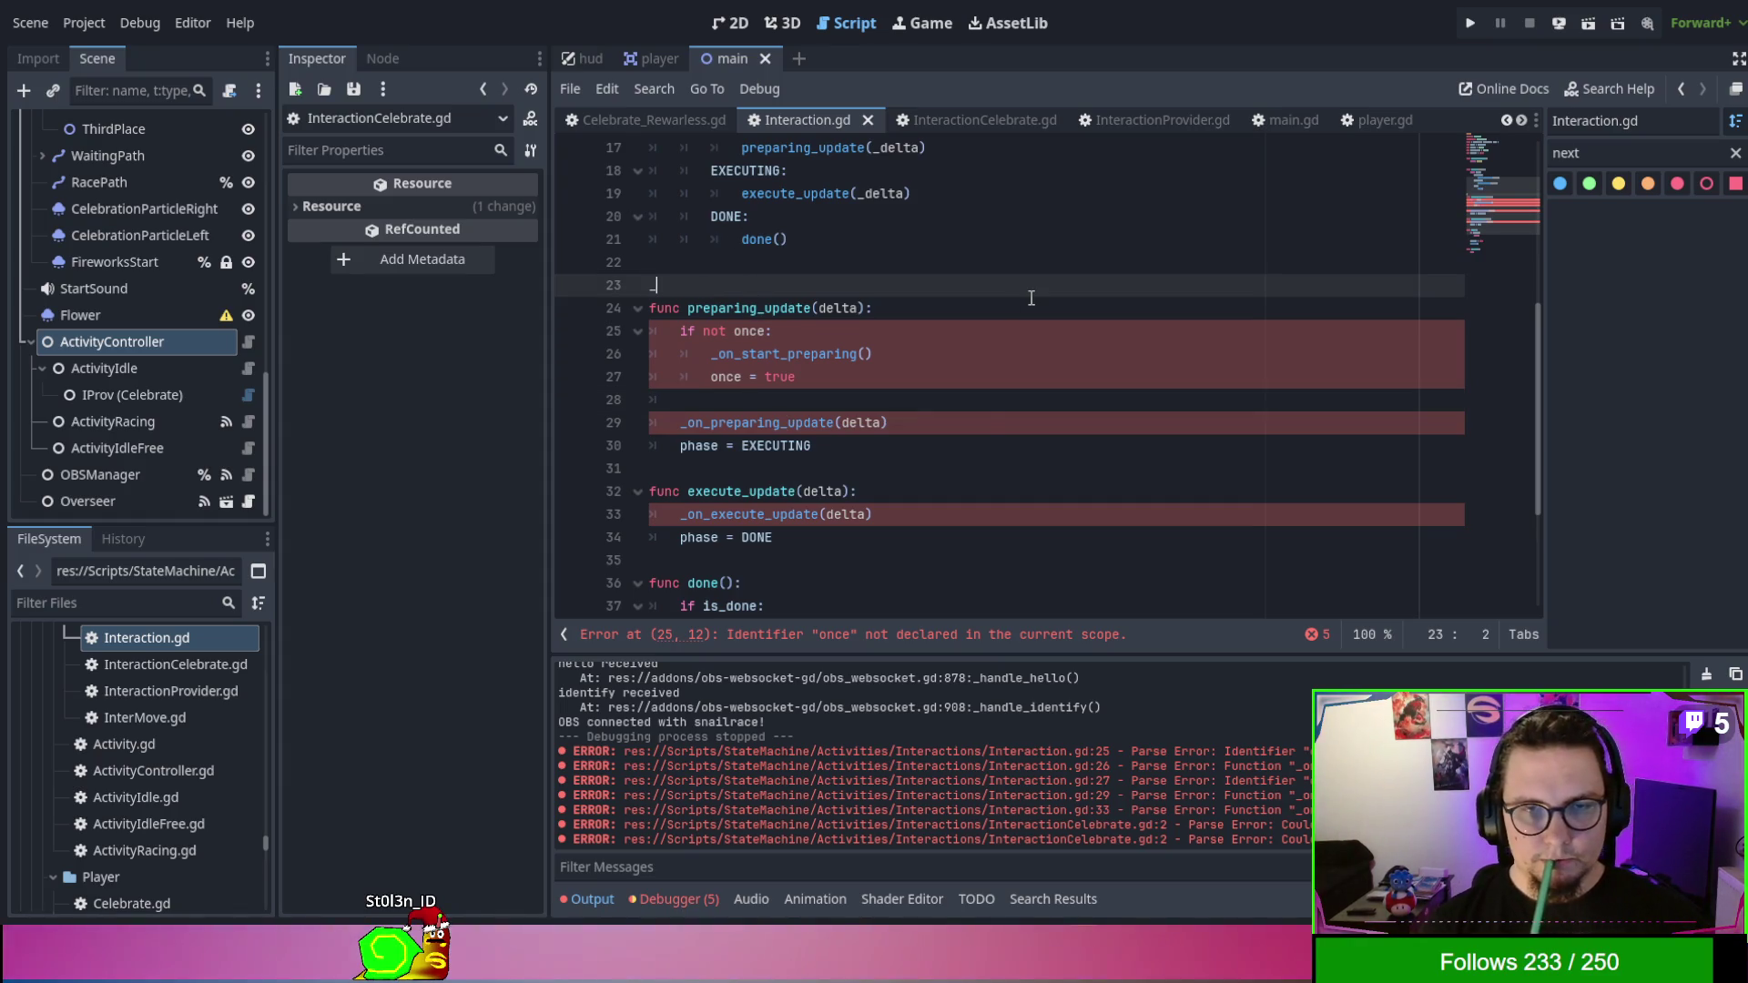
{"action": "type", "text": "_"}
{"action": "key", "text": "BackSpace"}
Type a 'func _on_start_preparing(): pass' stub and begin the preparing and execute stubs.
{"action": "type", "text": "func _"}
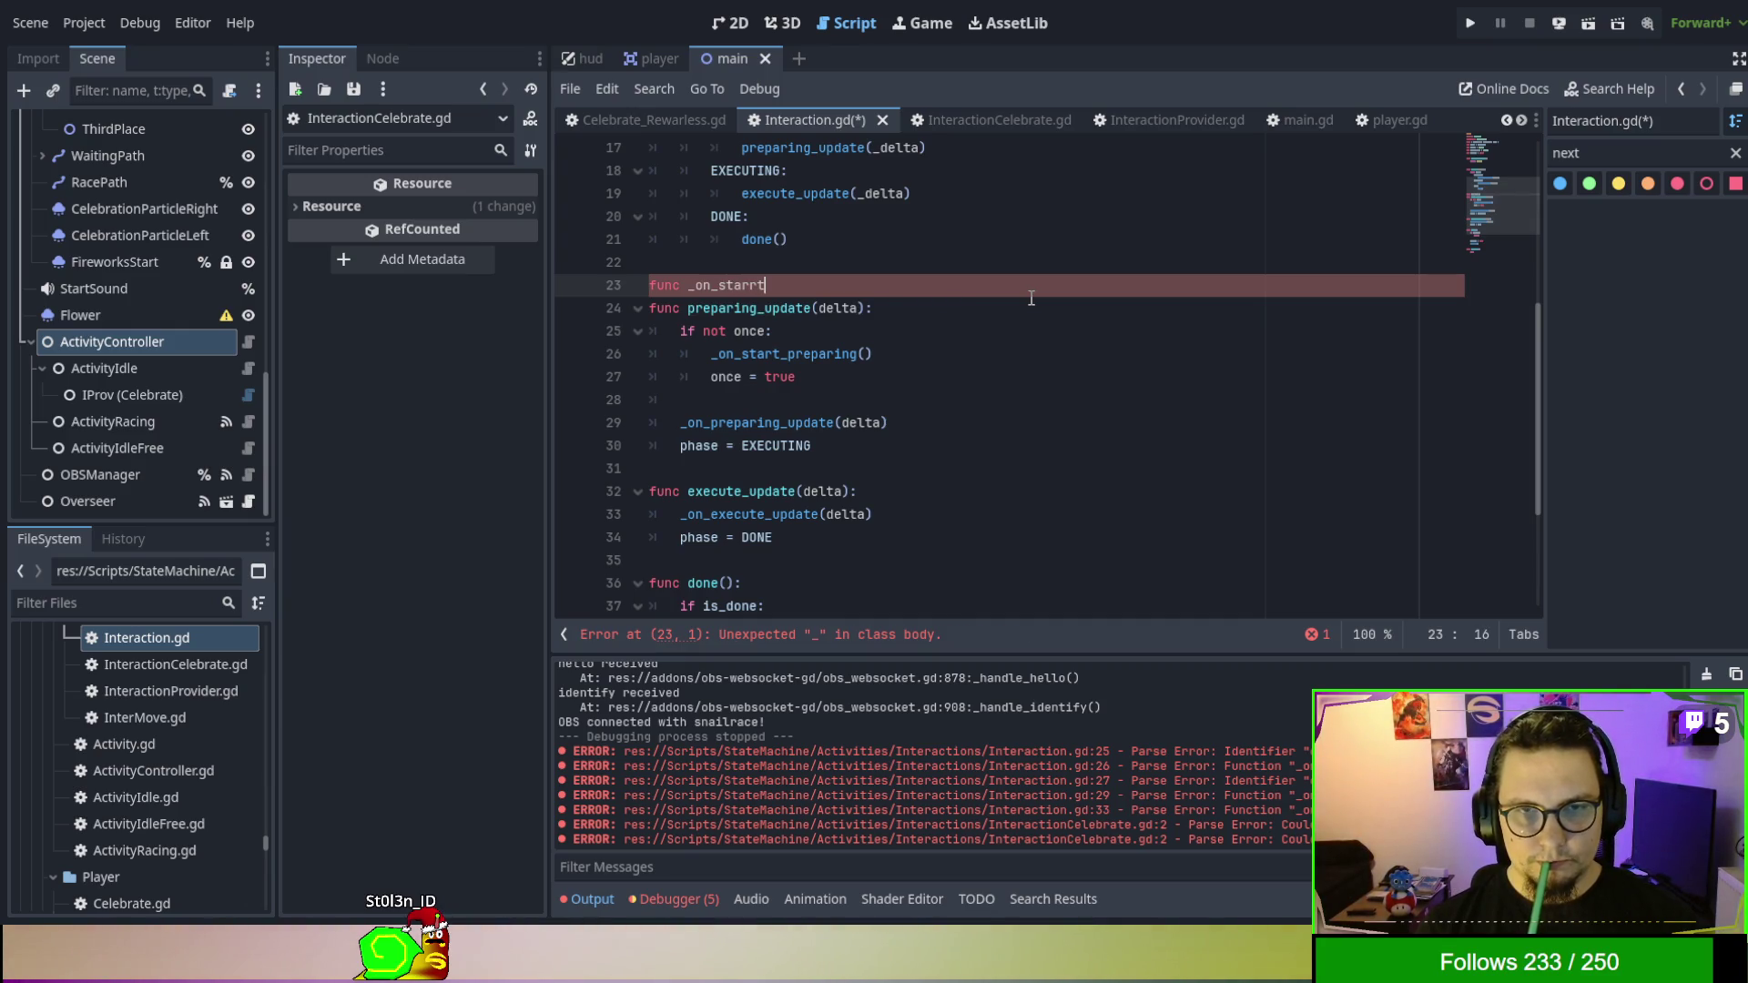
{"action": "key", "text": "BackSpace"}
{"action": "type", "text": "t_prepar"}
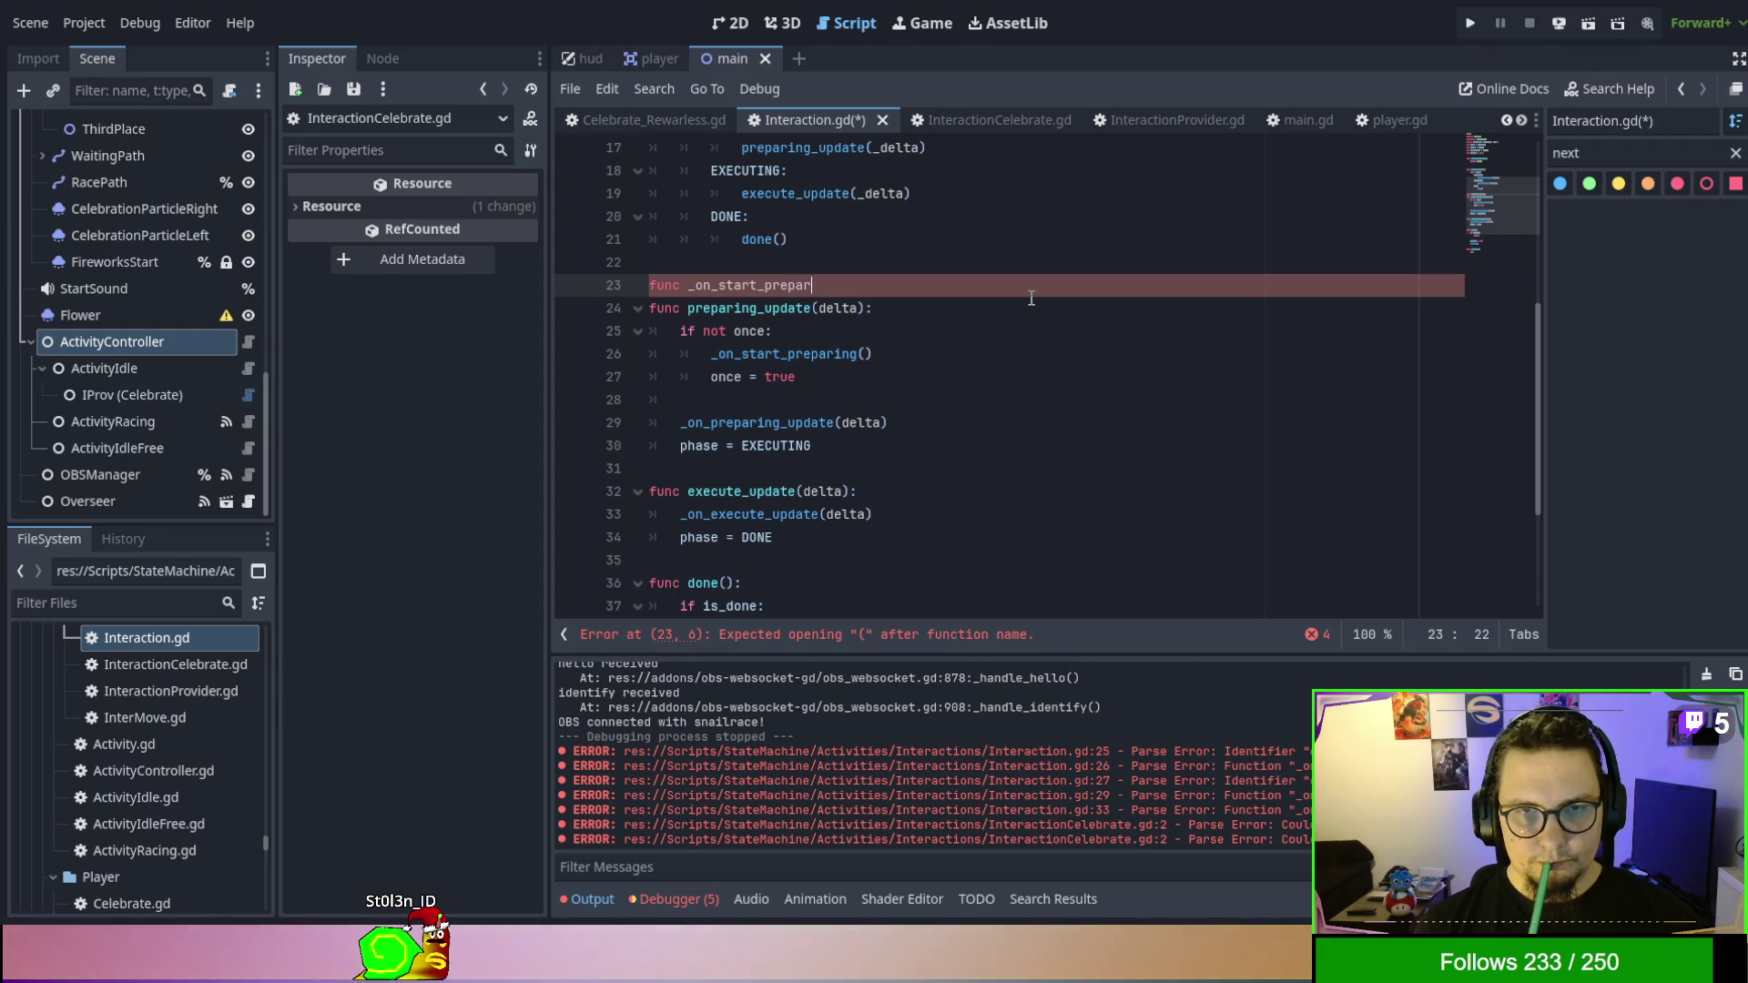
{"action": "type", "text": "ing("}
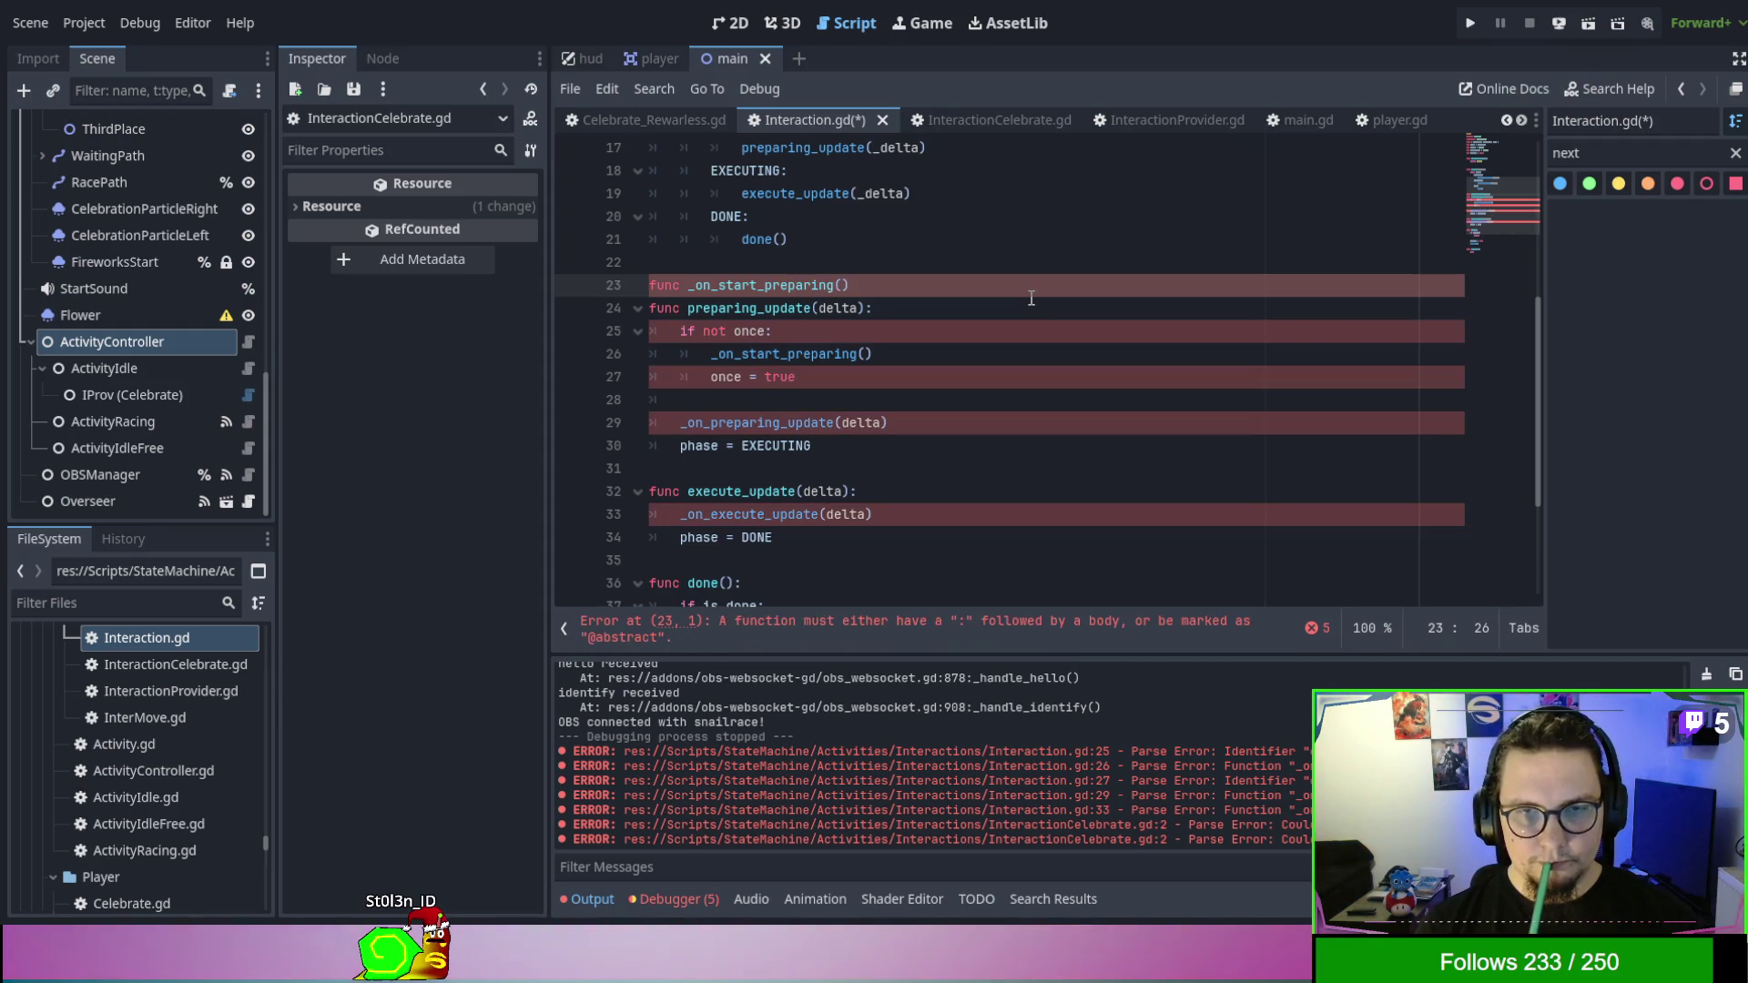
{"action": "type", "text": "): pass"}
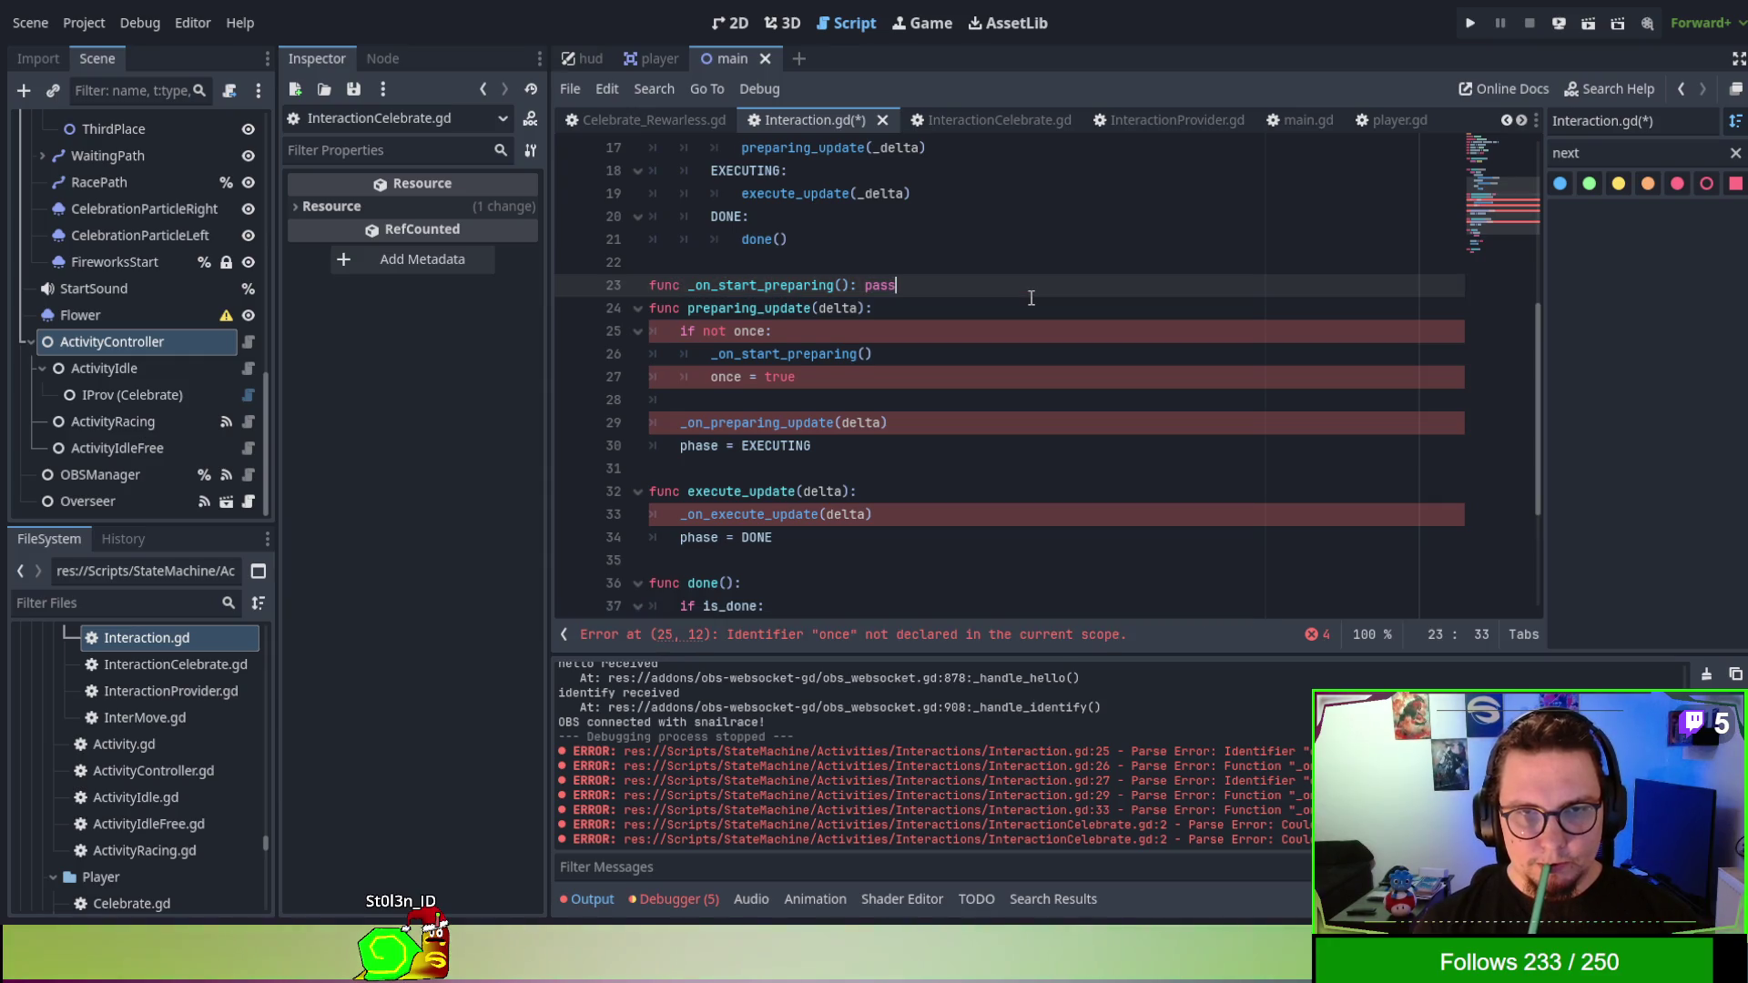
{"action": "key", "text": "Return"}
{"action": "type", "text": "func "}
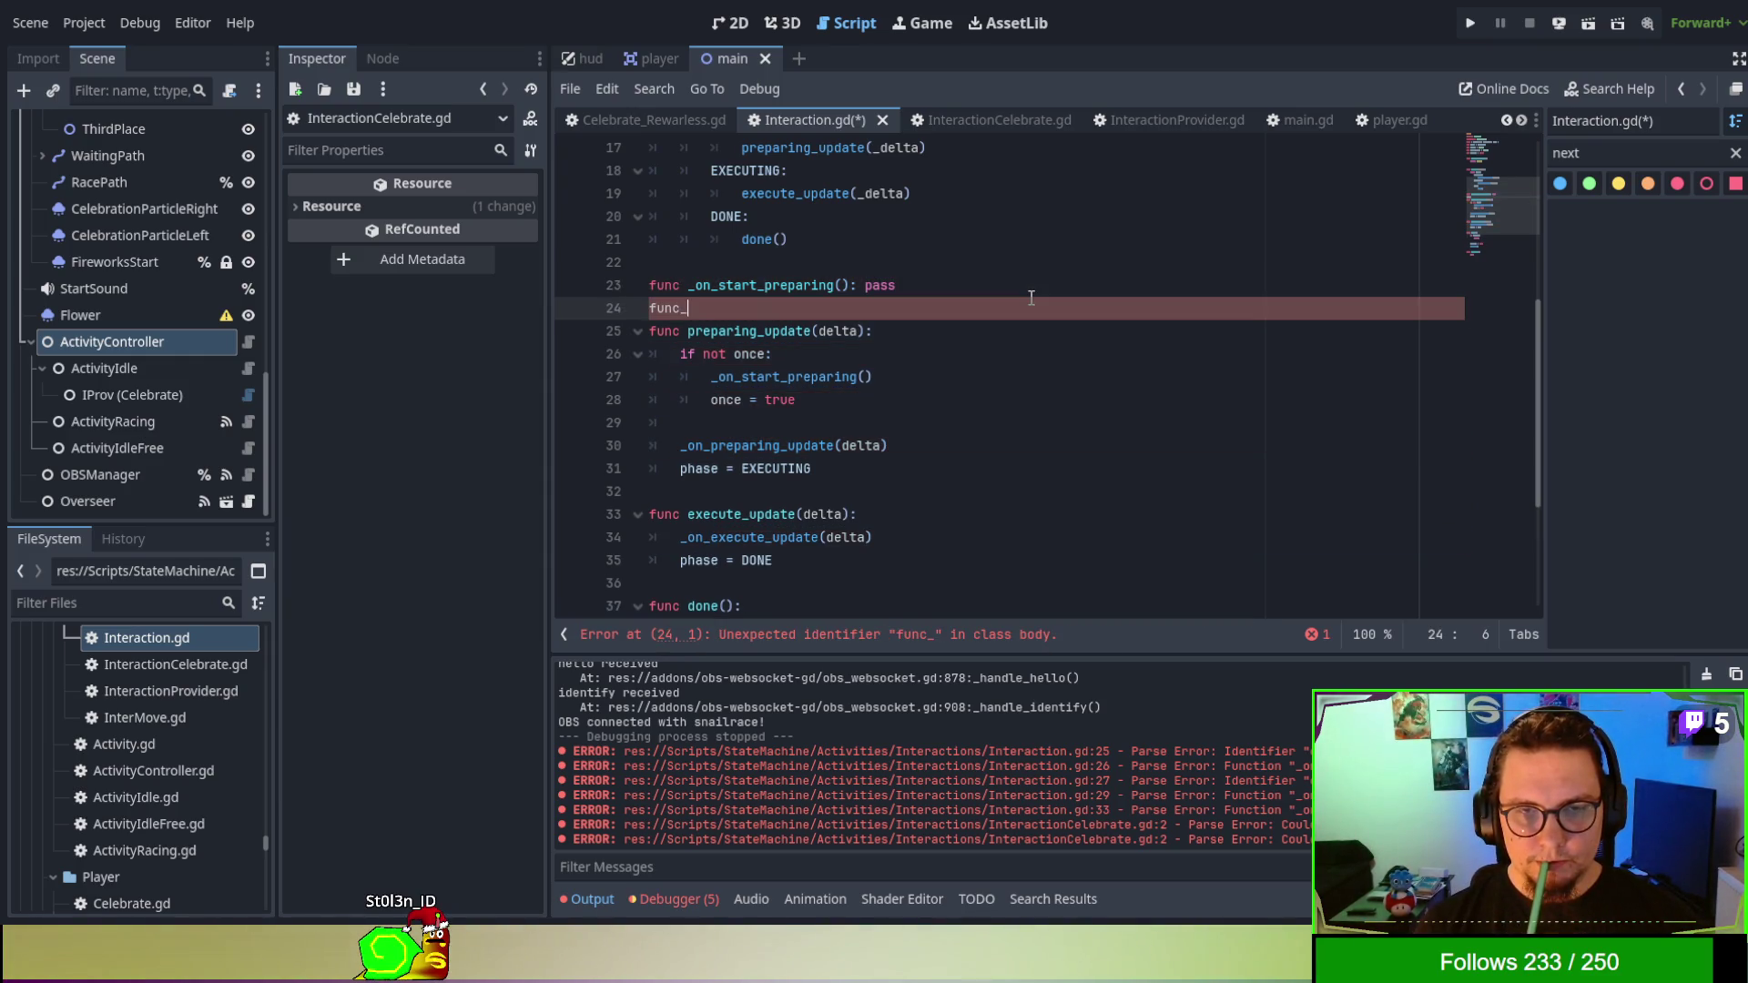
{"action": "type", "text": "_"}
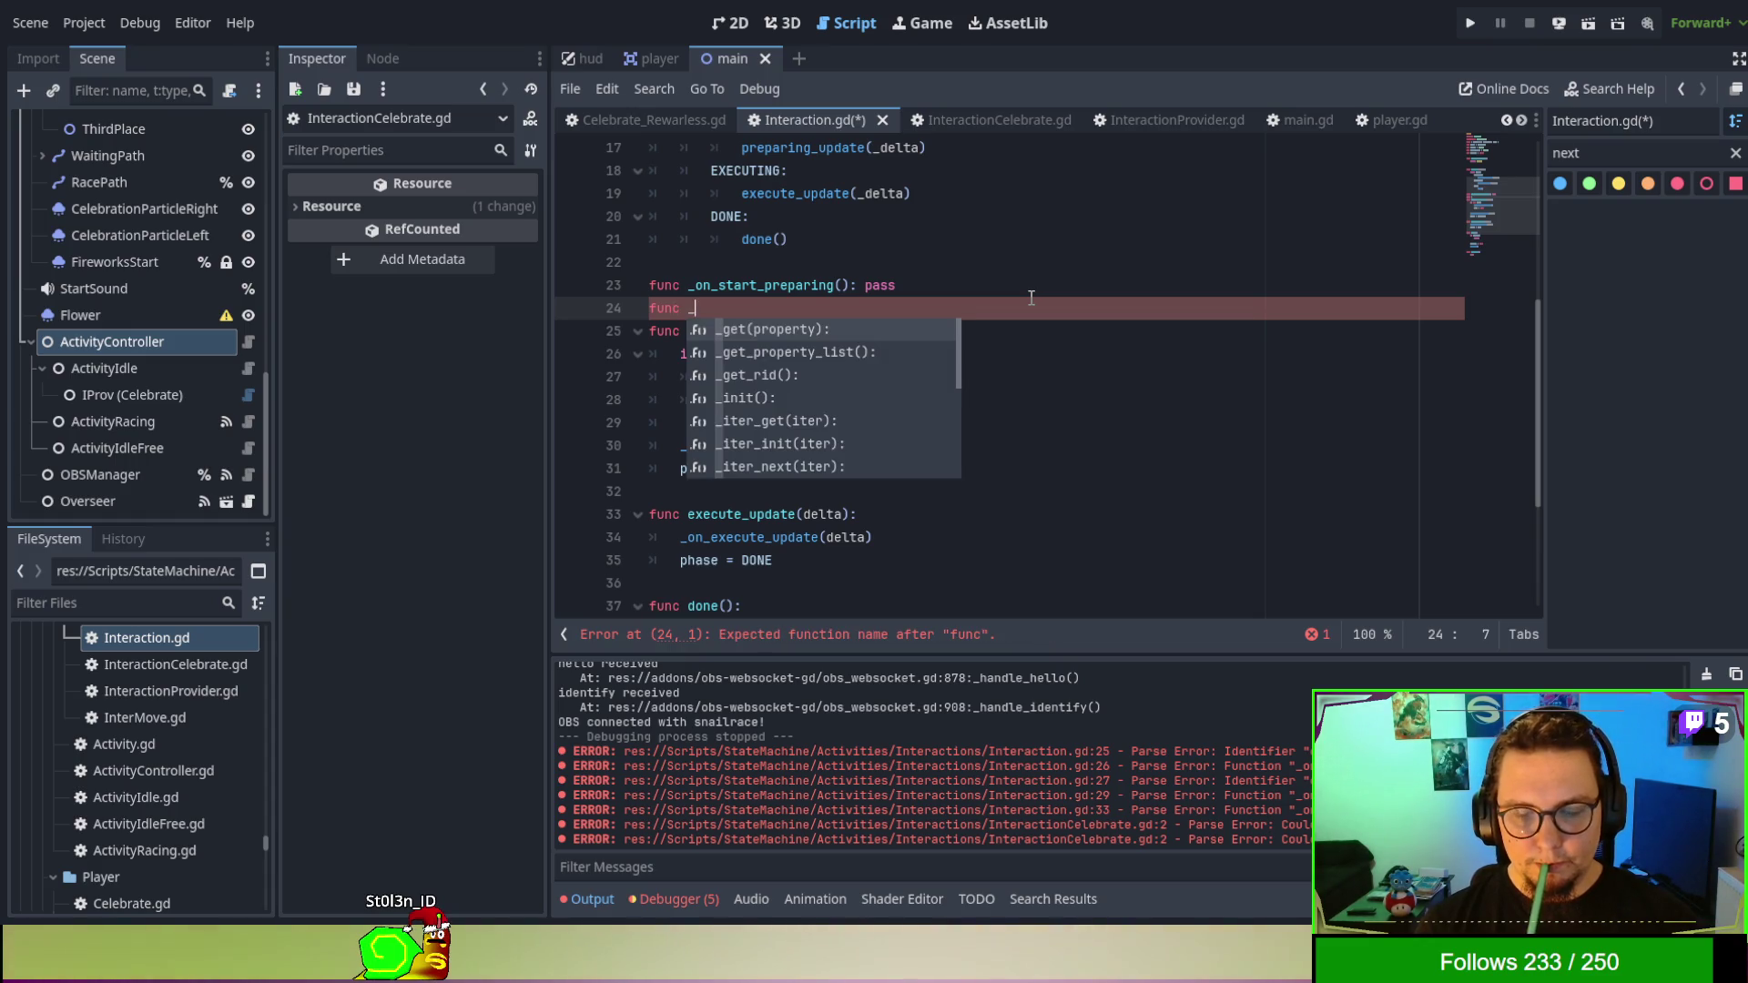
{"action": "type", "text": "on_"}
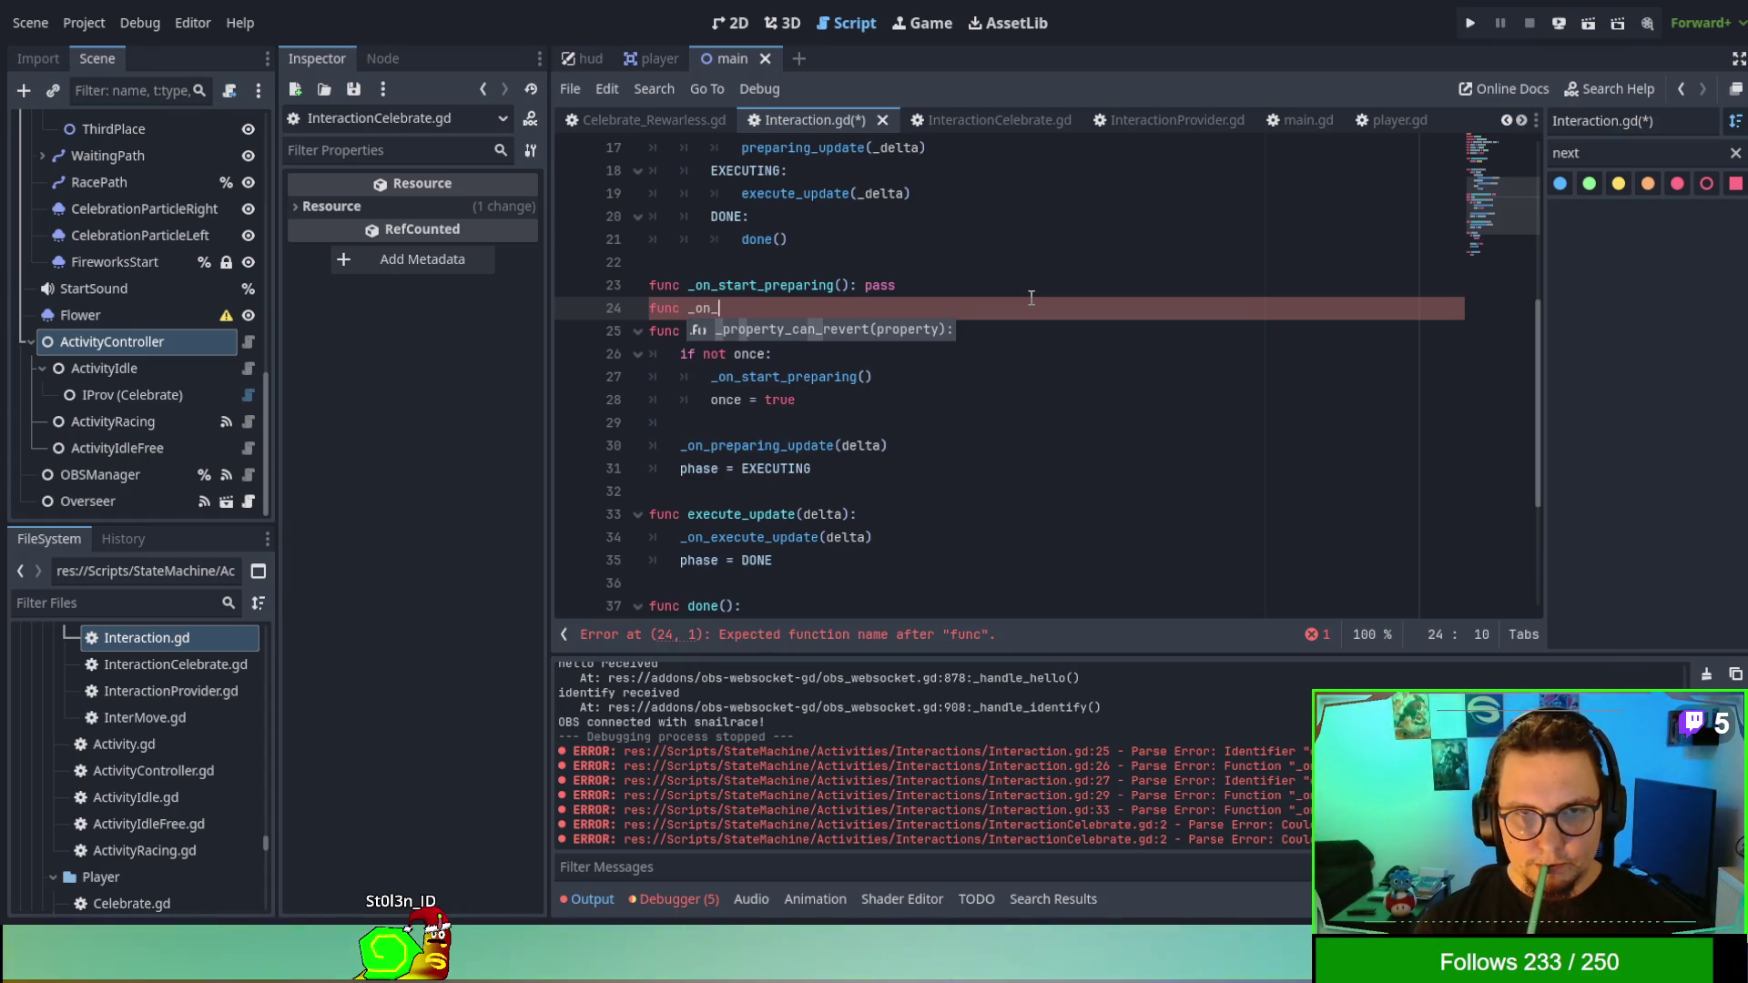
{"action": "type", "text": "preparing(_delta): pass"}
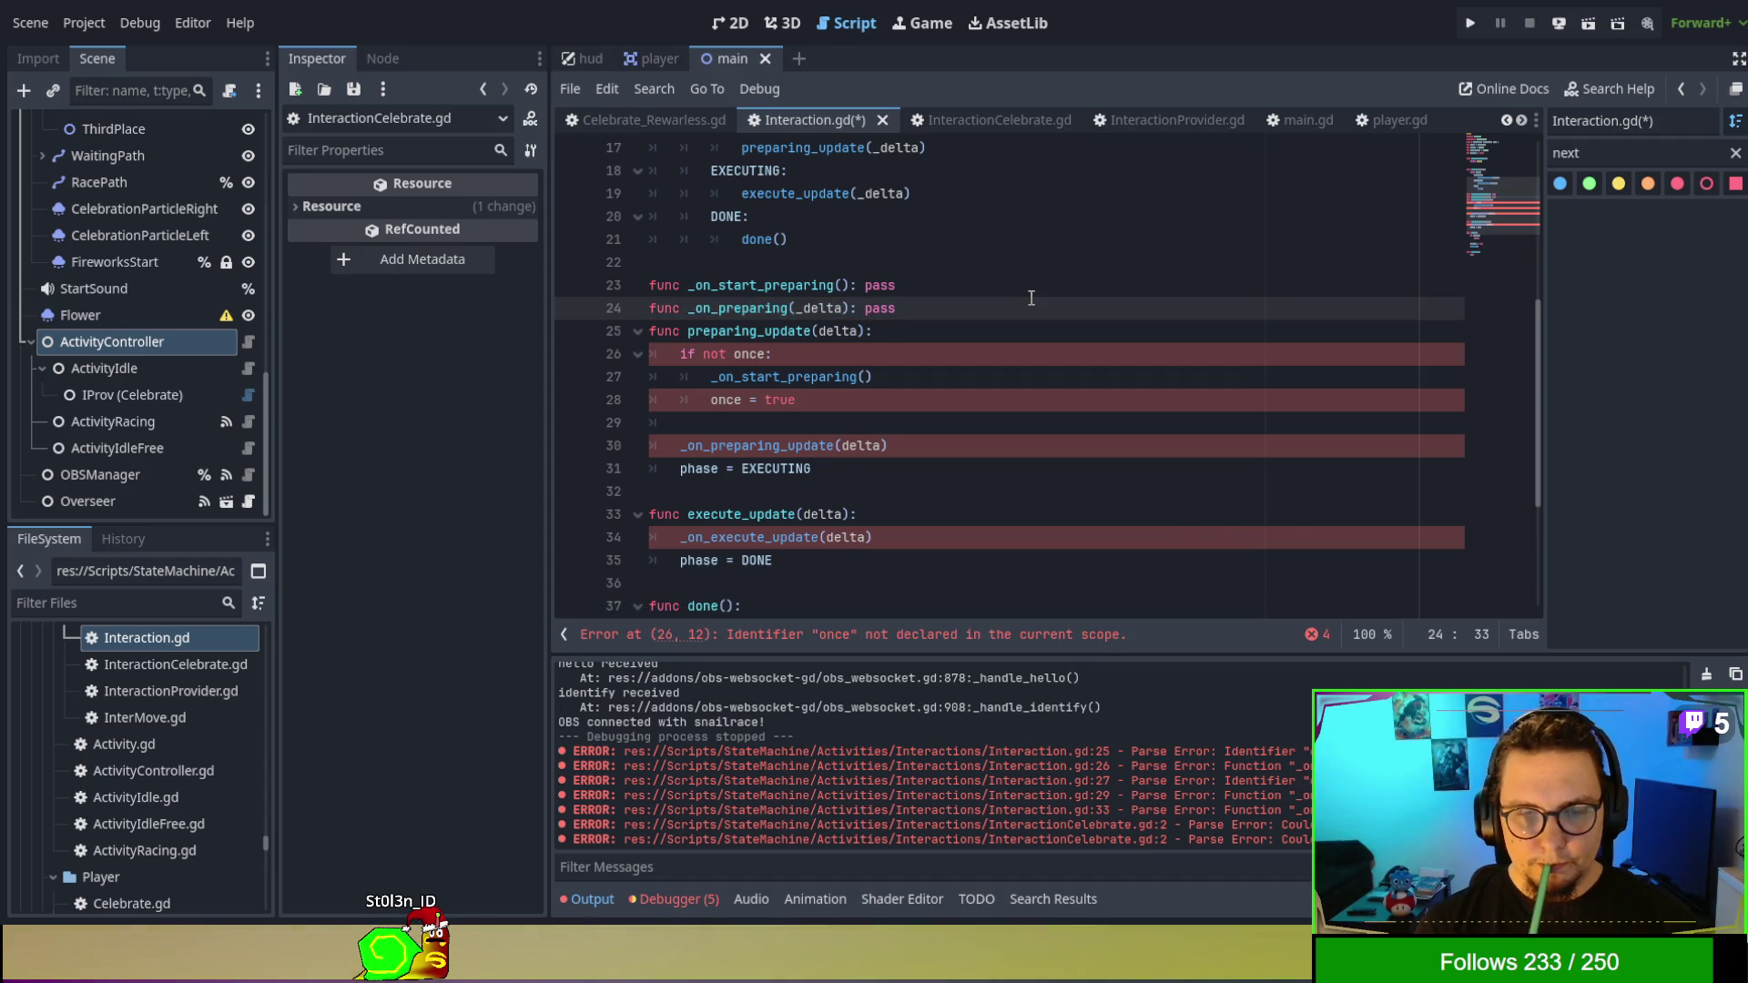
{"action": "key", "text": "Return"}
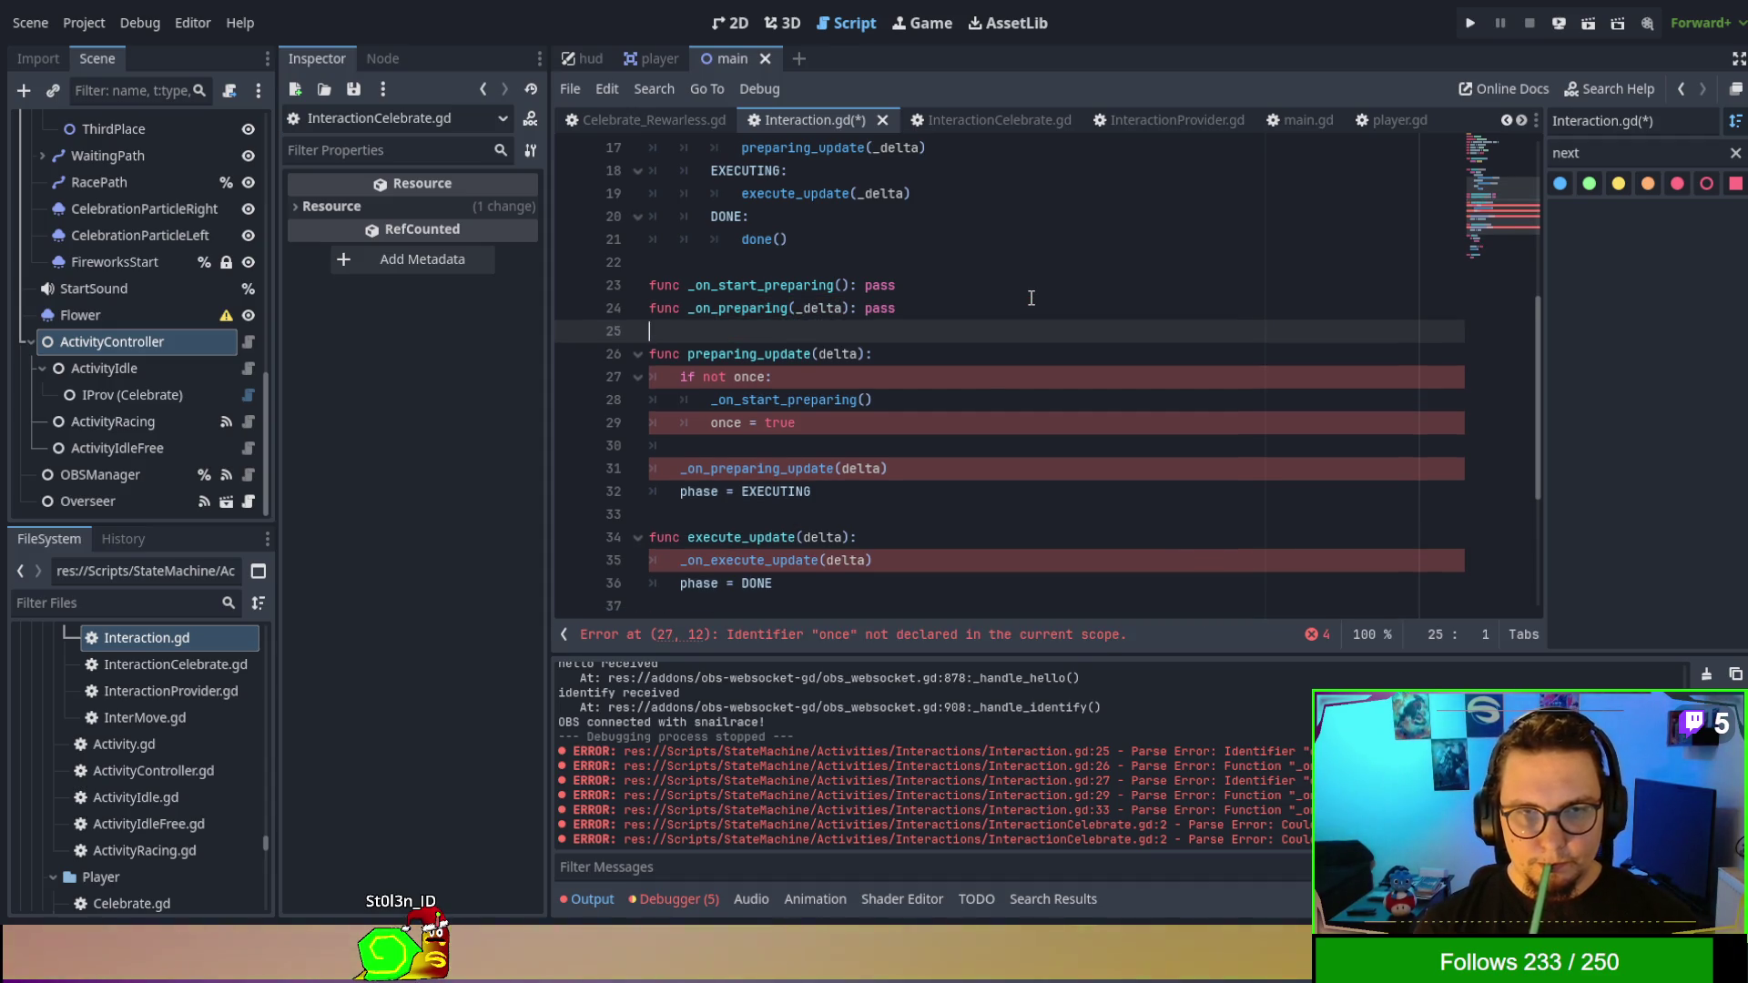
{"action": "type", "text": "func_on_"}
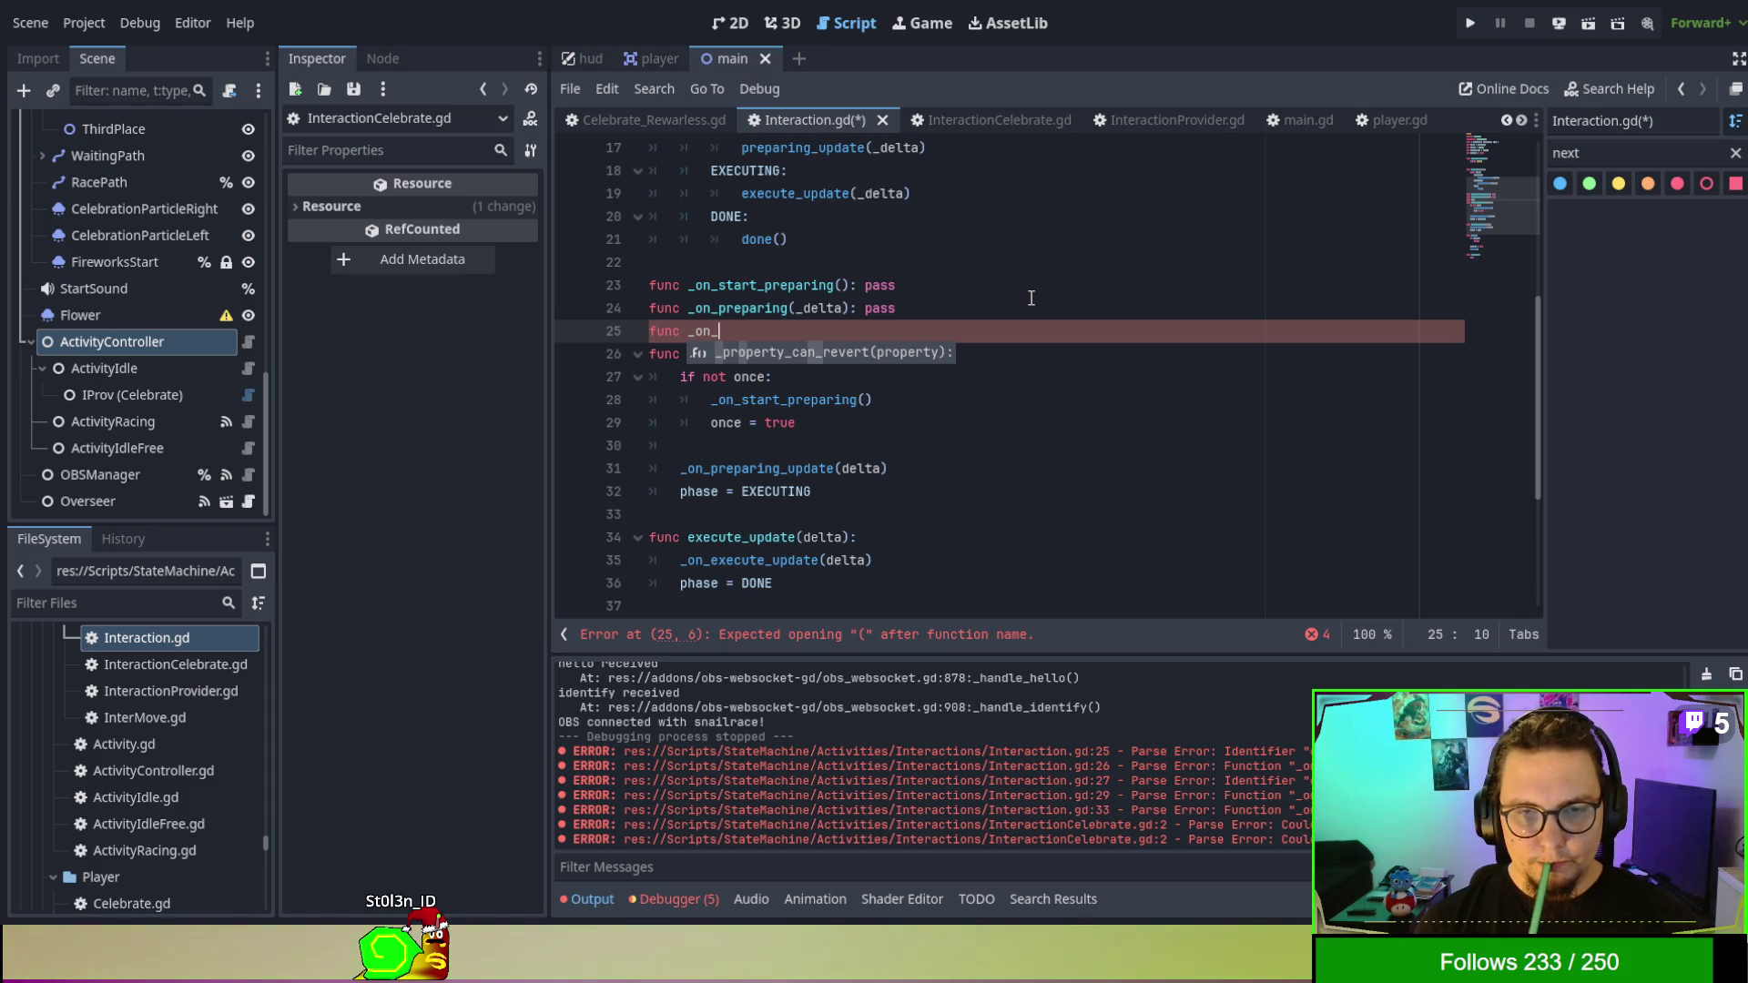
{"action": "type", "text": "execute_update"}
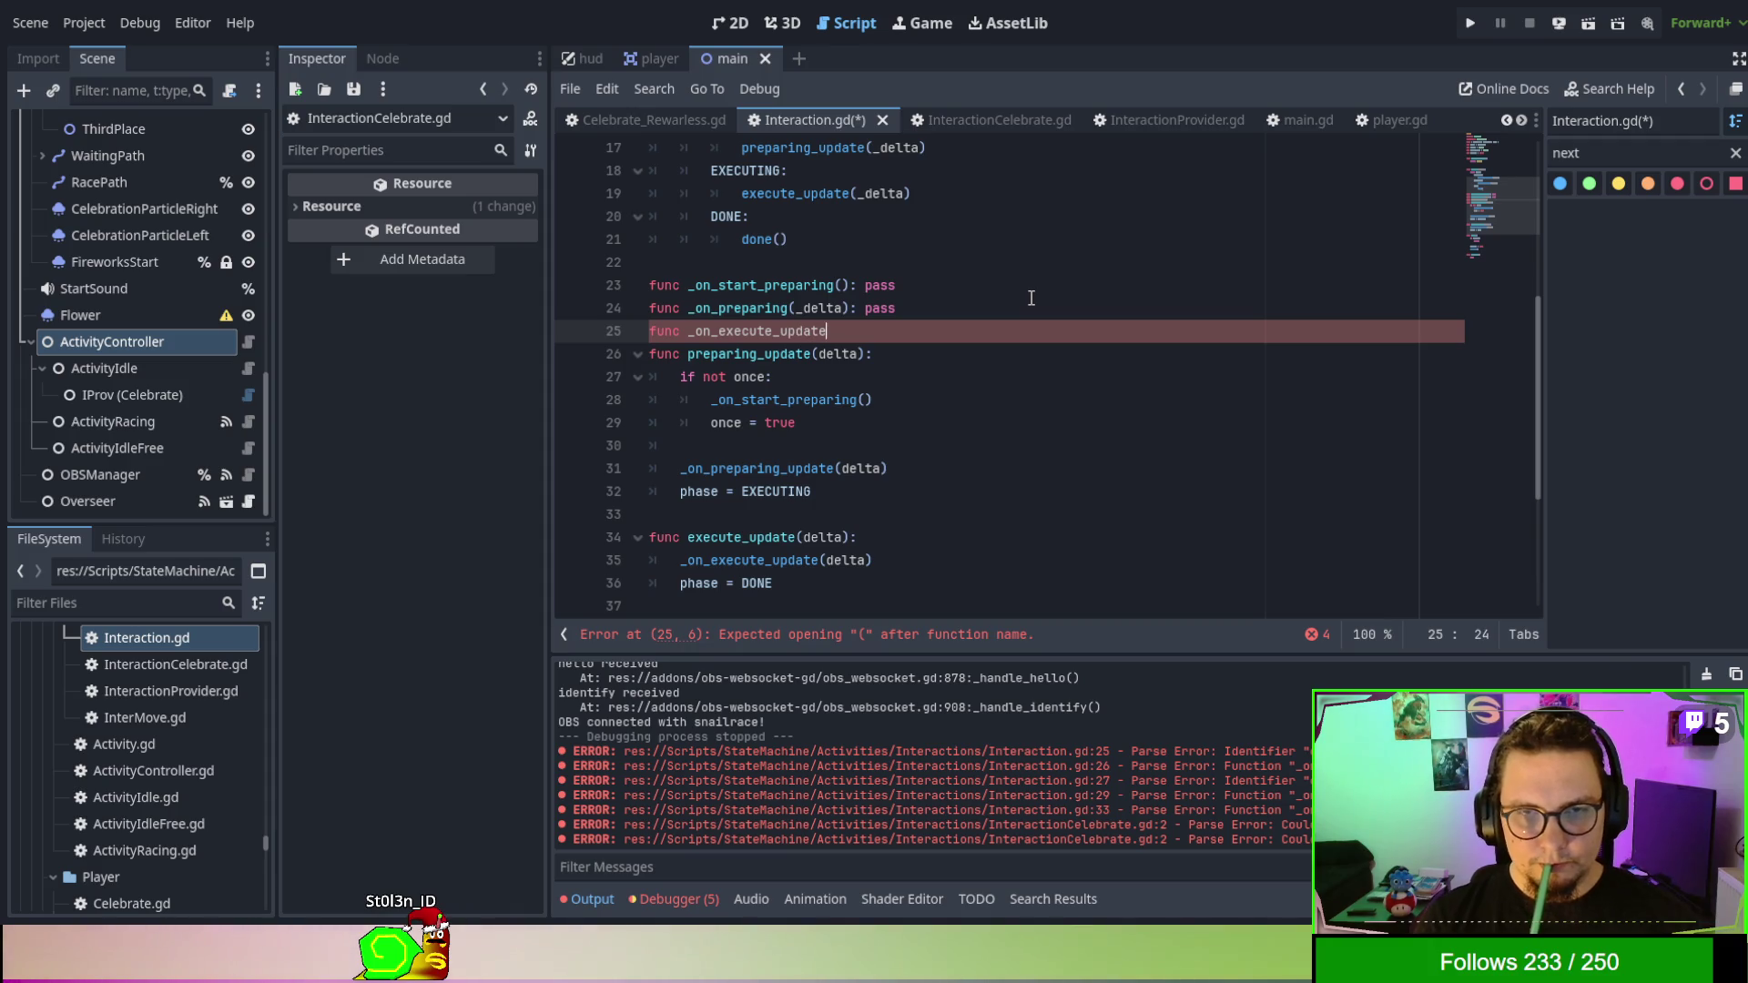
Complete the _on_preparing_update stub and the '_on_execute_update(_delta): pass' stub.
{"action": "key", "text": "Up"}
{"action": "key", "text": "Left"}
{"action": "key", "text": "Left"}
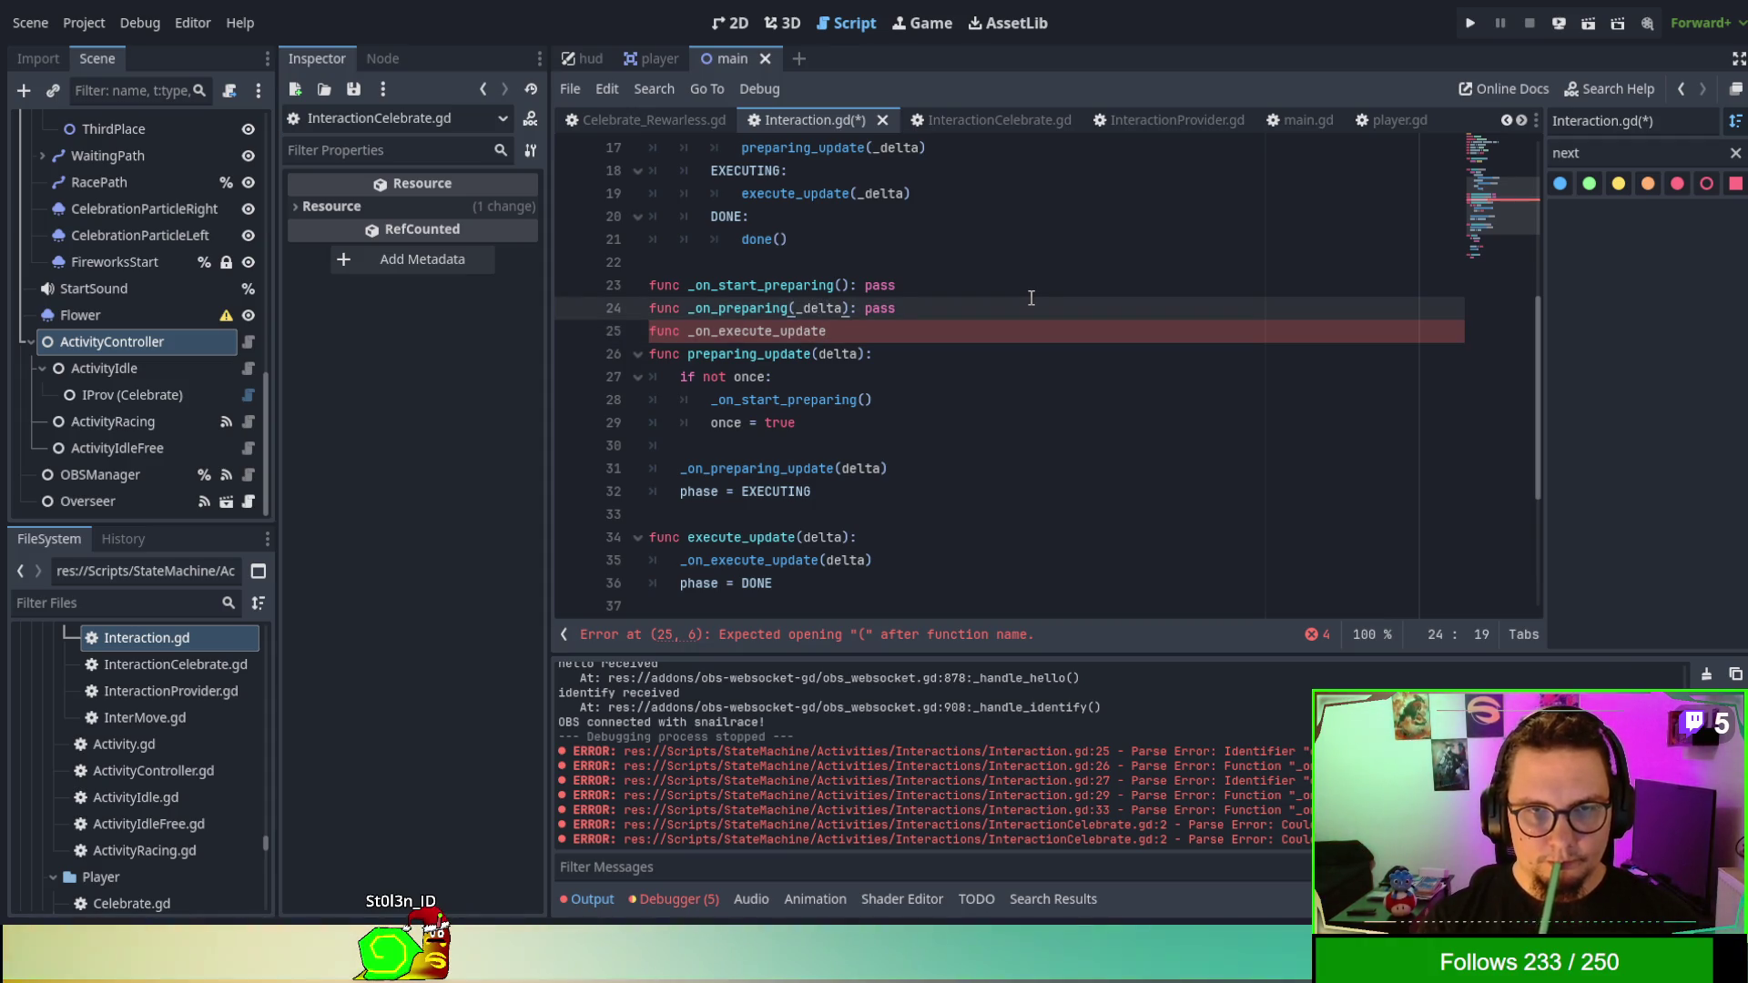
{"action": "type", "text": "_update"}
{"action": "key", "text": "ctrl+shift+Left"}
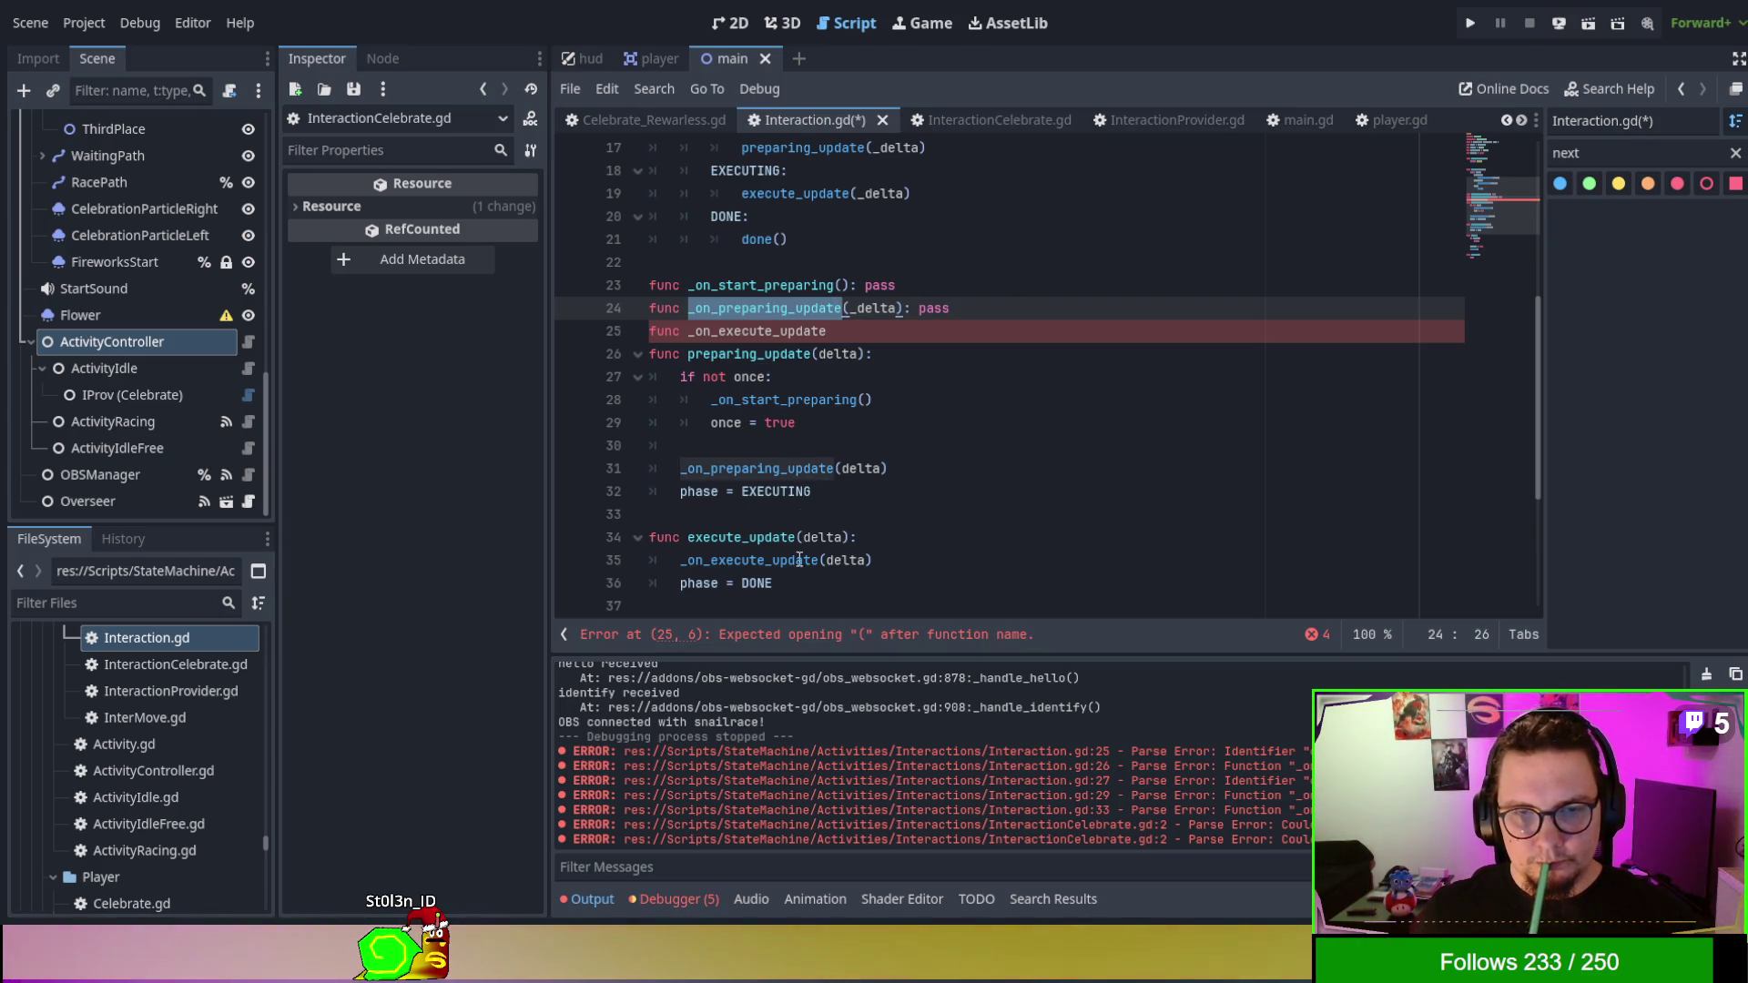
{"action": "left_click", "coordinate": [823, 331]}
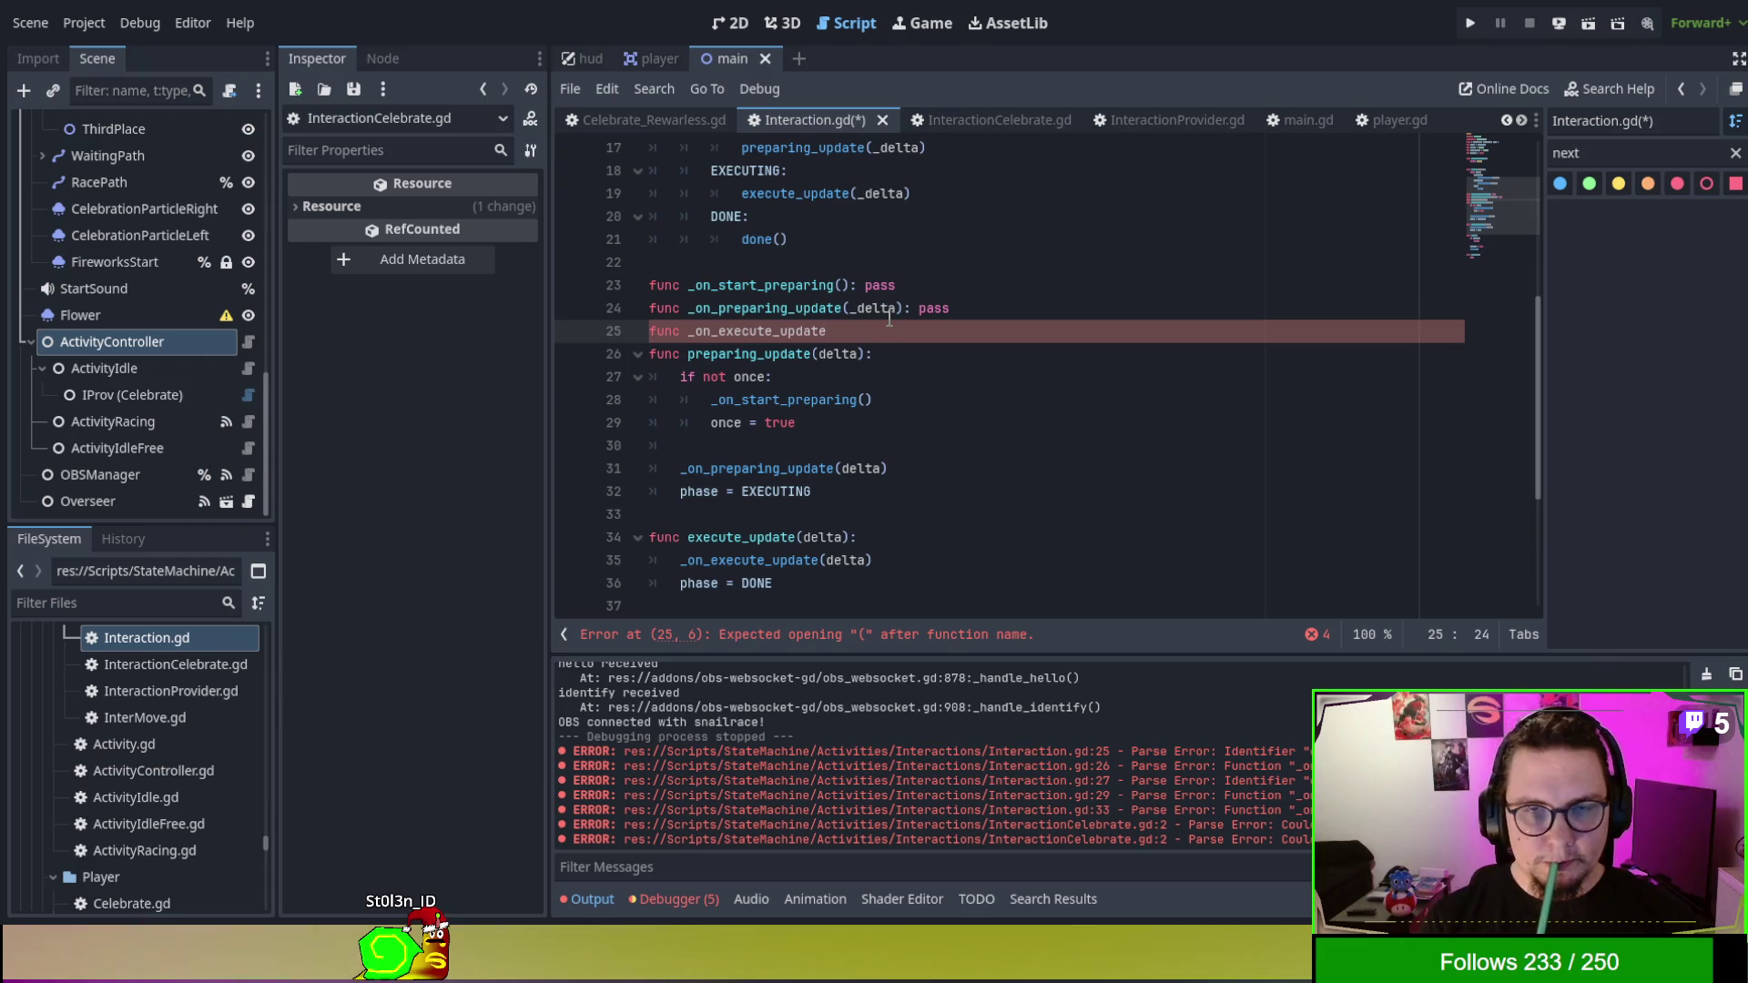
{"action": "type", "text": "(_del;t"}
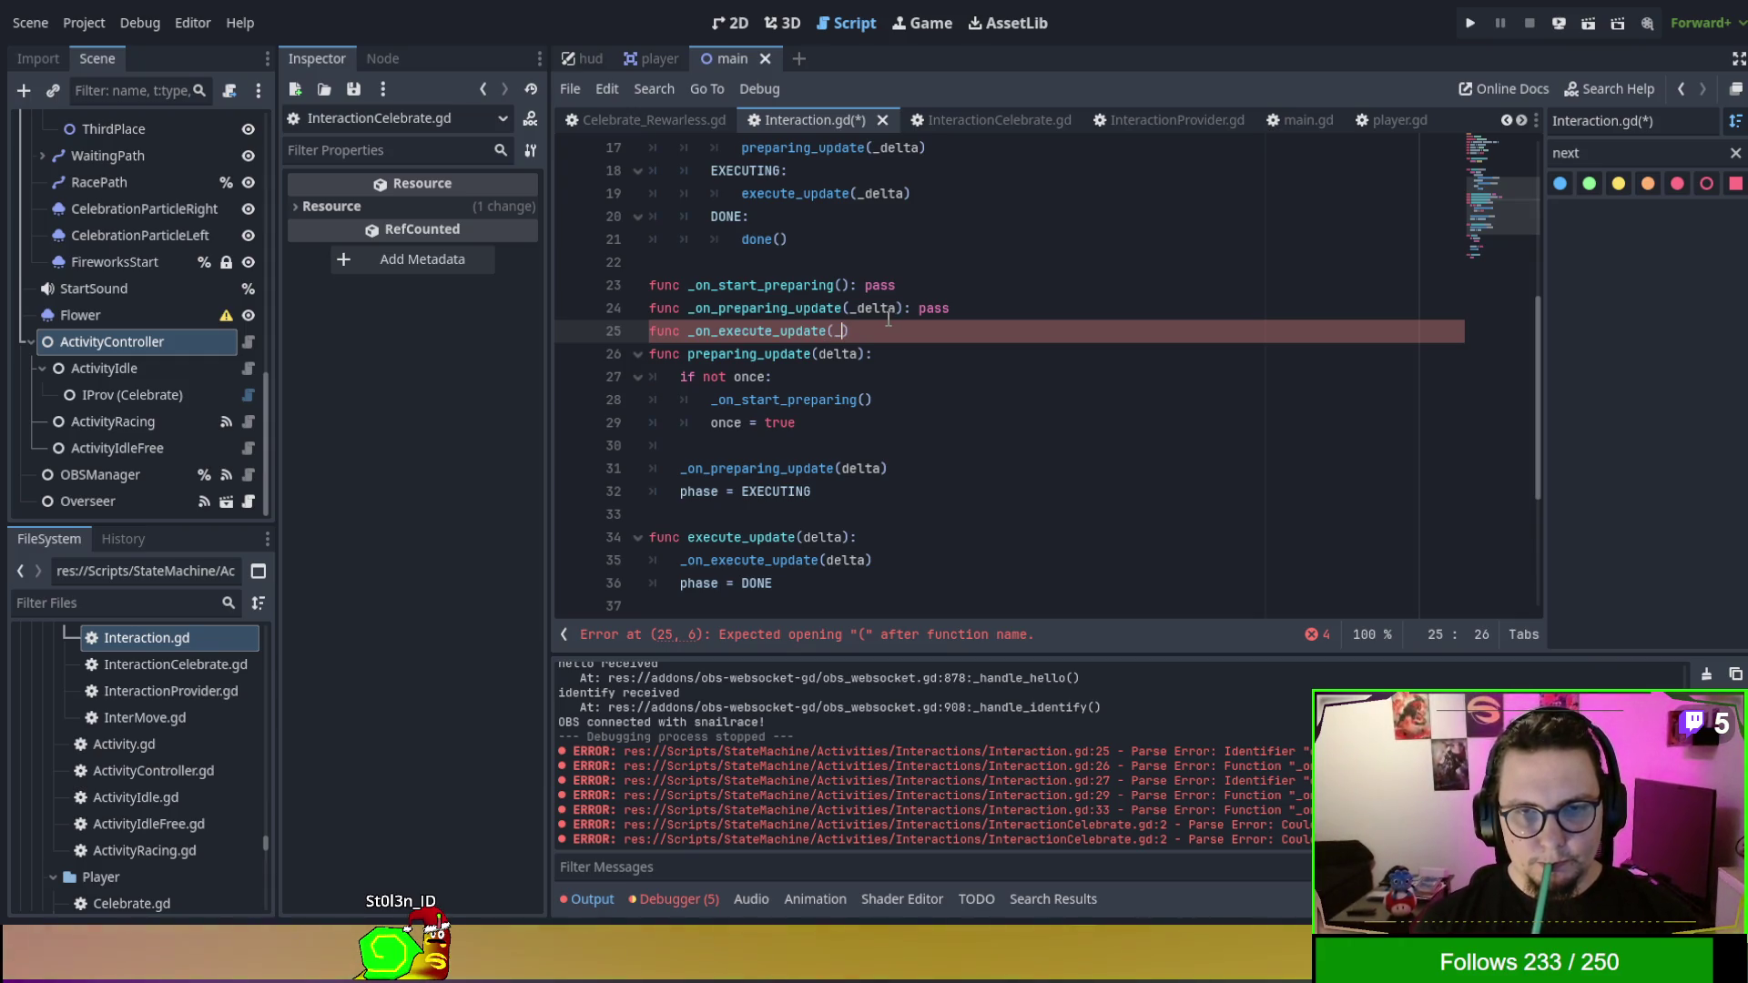
{"action": "key", "text": "BackSpace"}
{"action": "key", "text": "BackSpace"}
{"action": "type", "text": "ta): pas"}
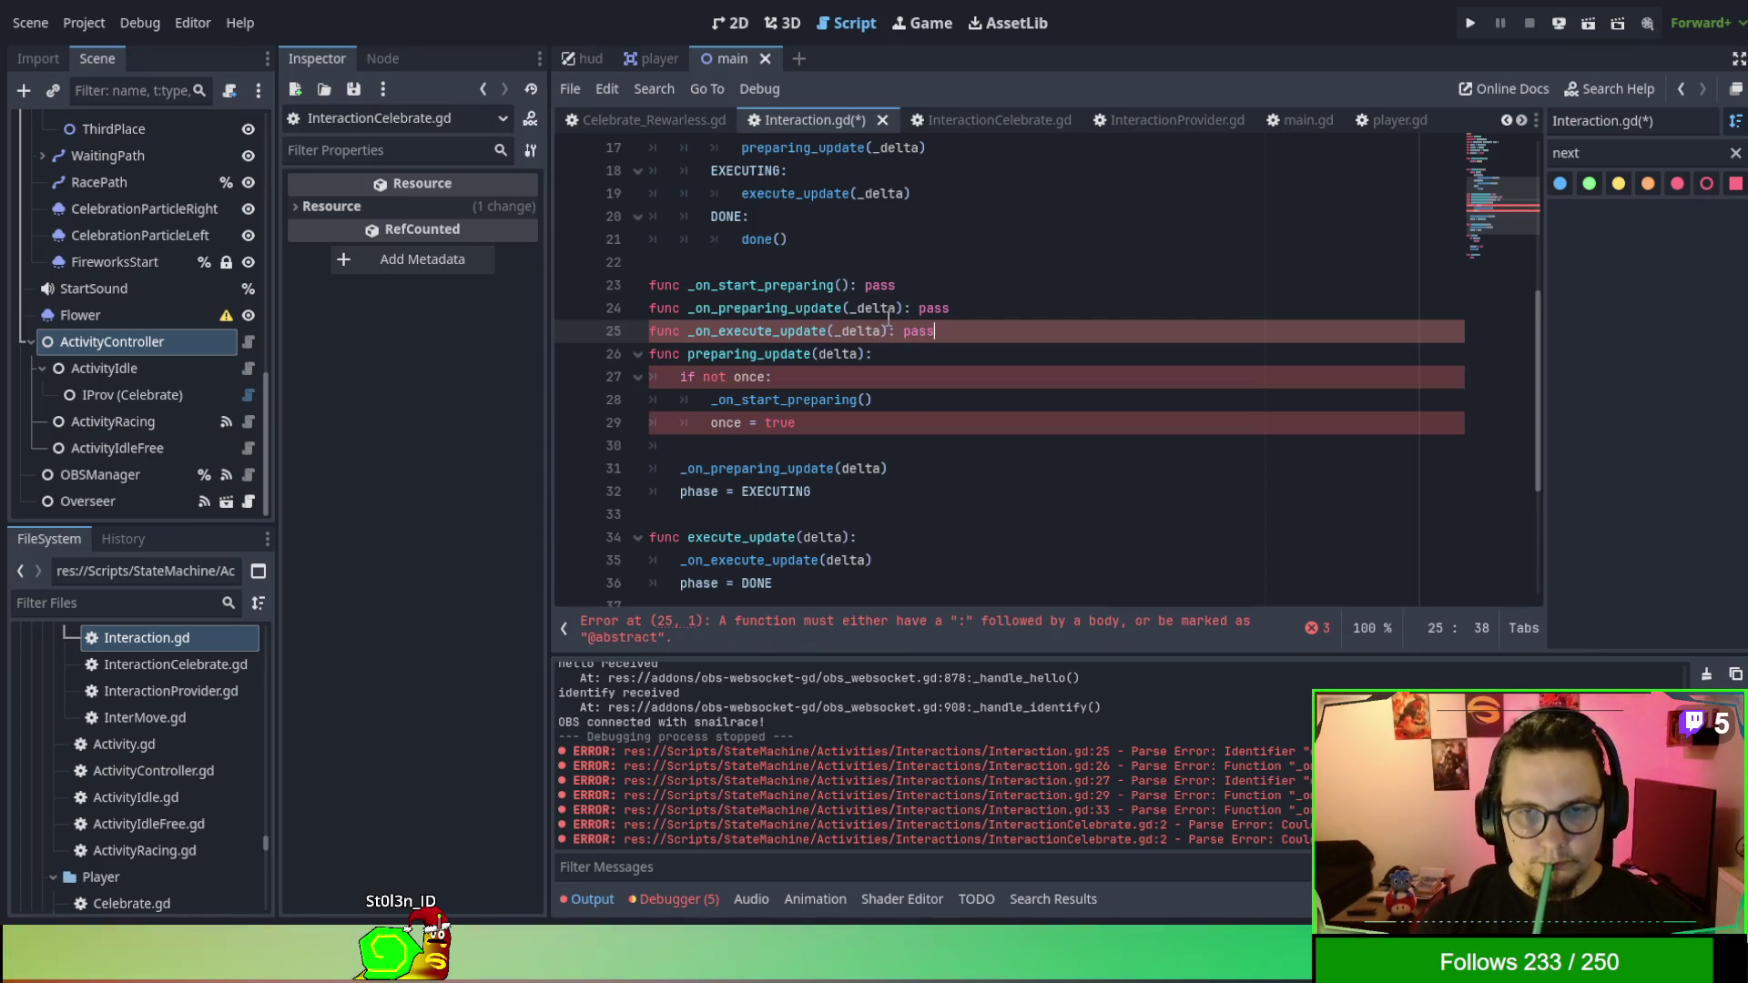
{"action": "type", "text": "s"}
{"action": "key", "text": "Return"}
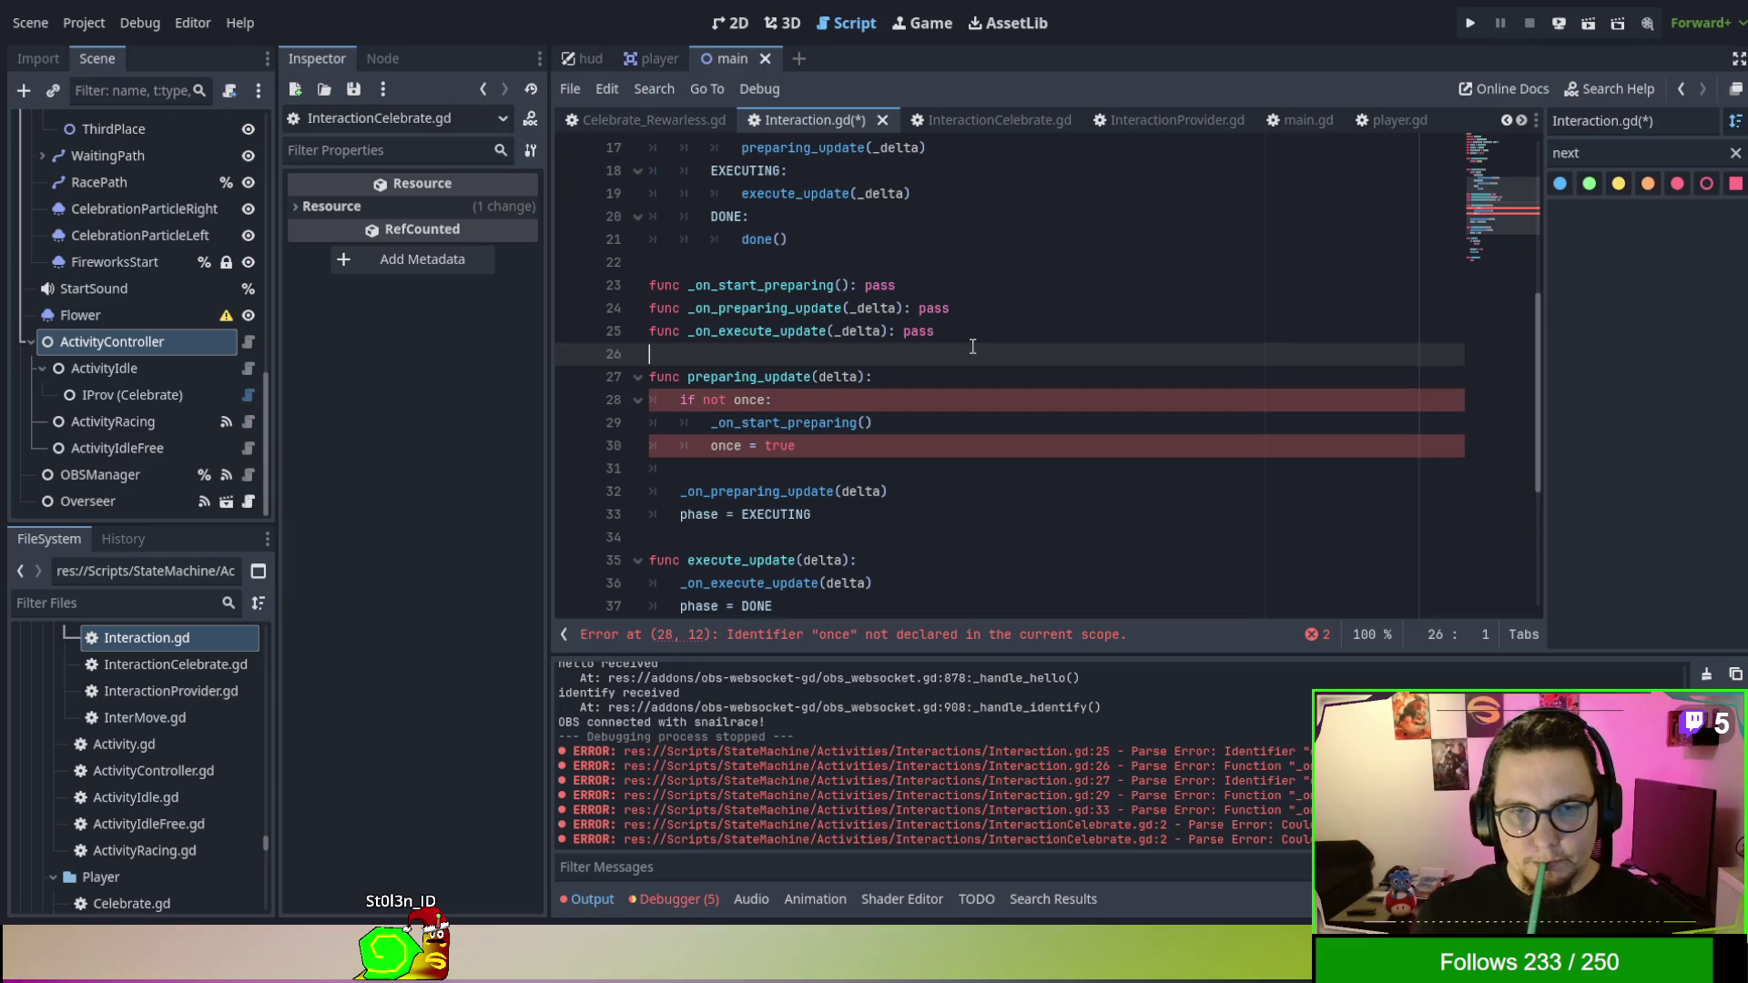
Move the three stub functions to the end of Interaction.gd.
{"action": "left_click_drag", "start_coordinate": [962, 337], "coordinate": [968, 264]}
{"action": "key", "text": "BackSpace"}
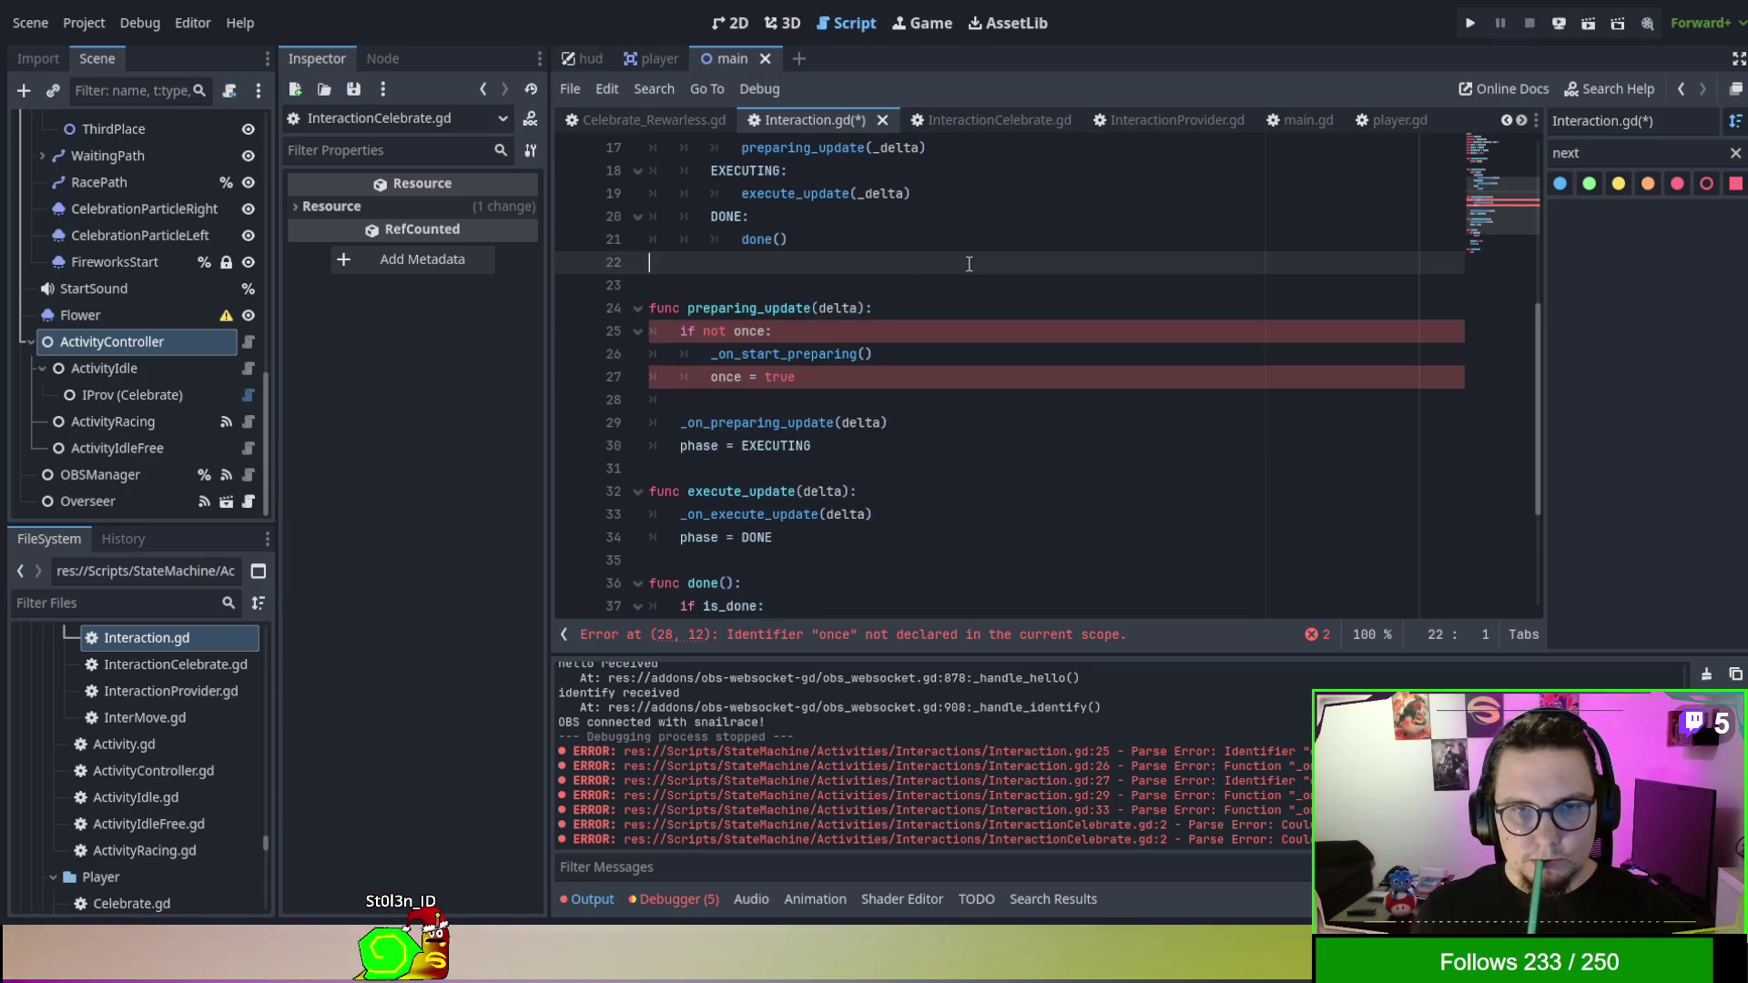
{"action": "scroll", "coordinate": [988, 493], "scroll_direction": "down", "scroll_amount": 2}
{"action": "scroll", "coordinate": [964, 451], "scroll_direction": "up", "scroll_amount": 2}
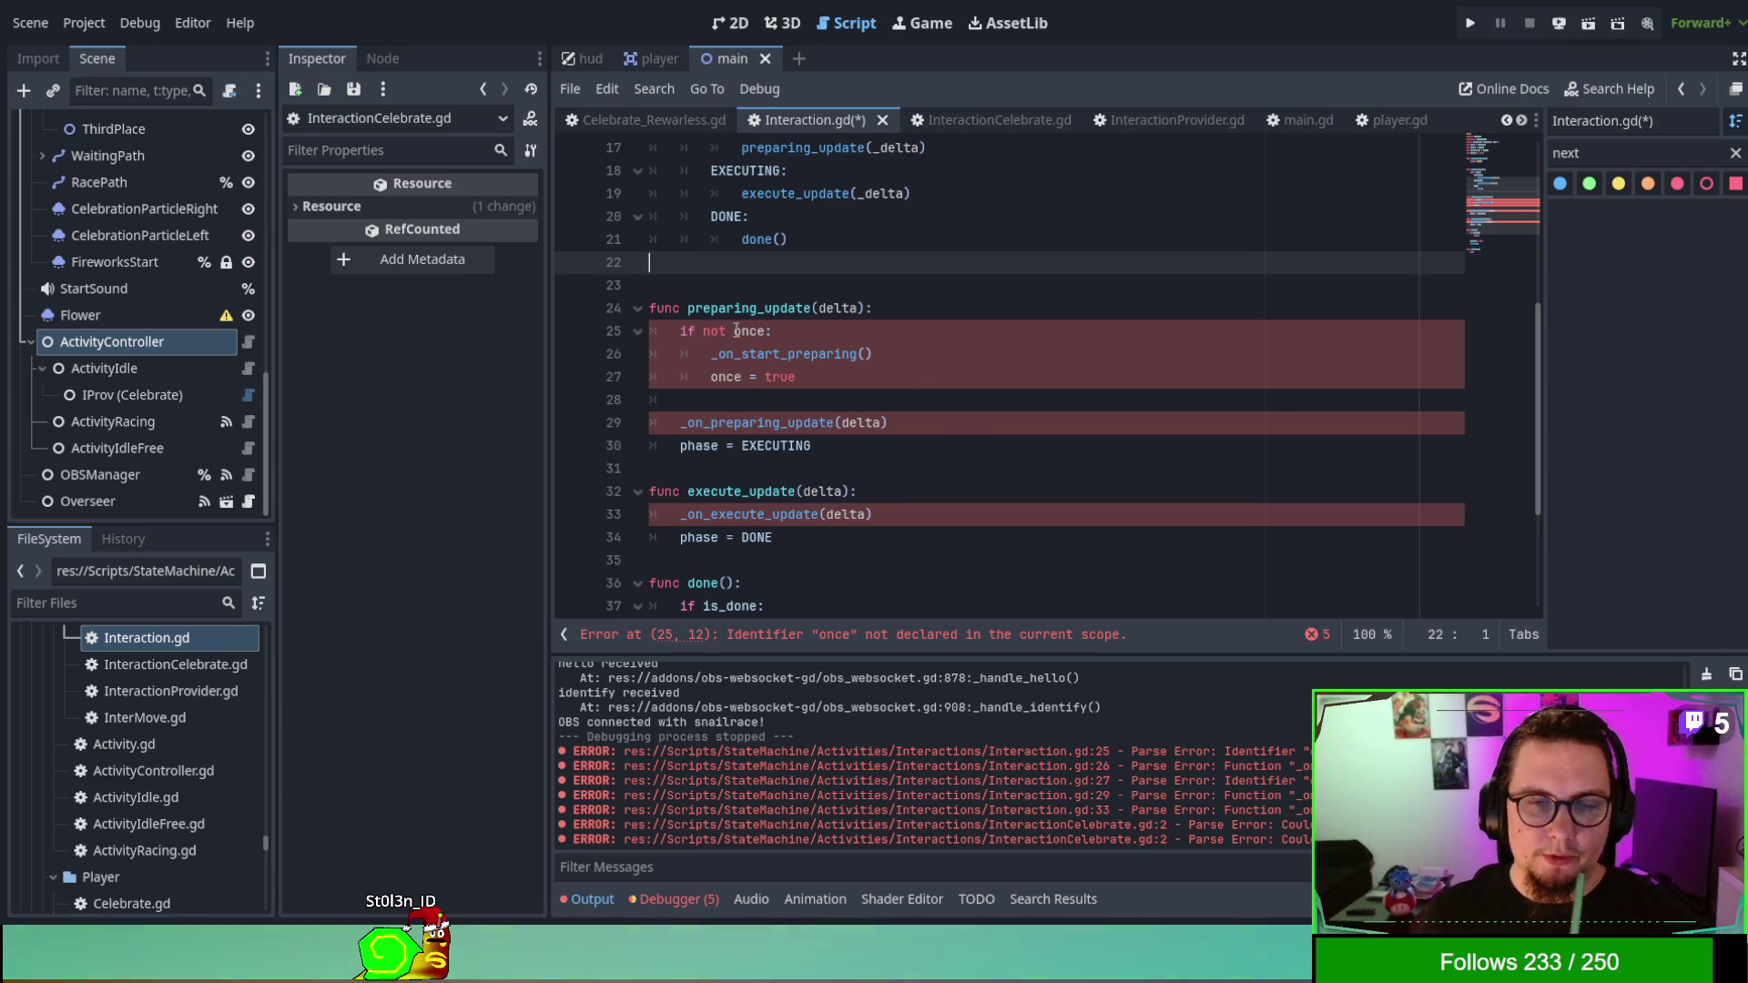
{"action": "left_click", "coordinate": [852, 444]}
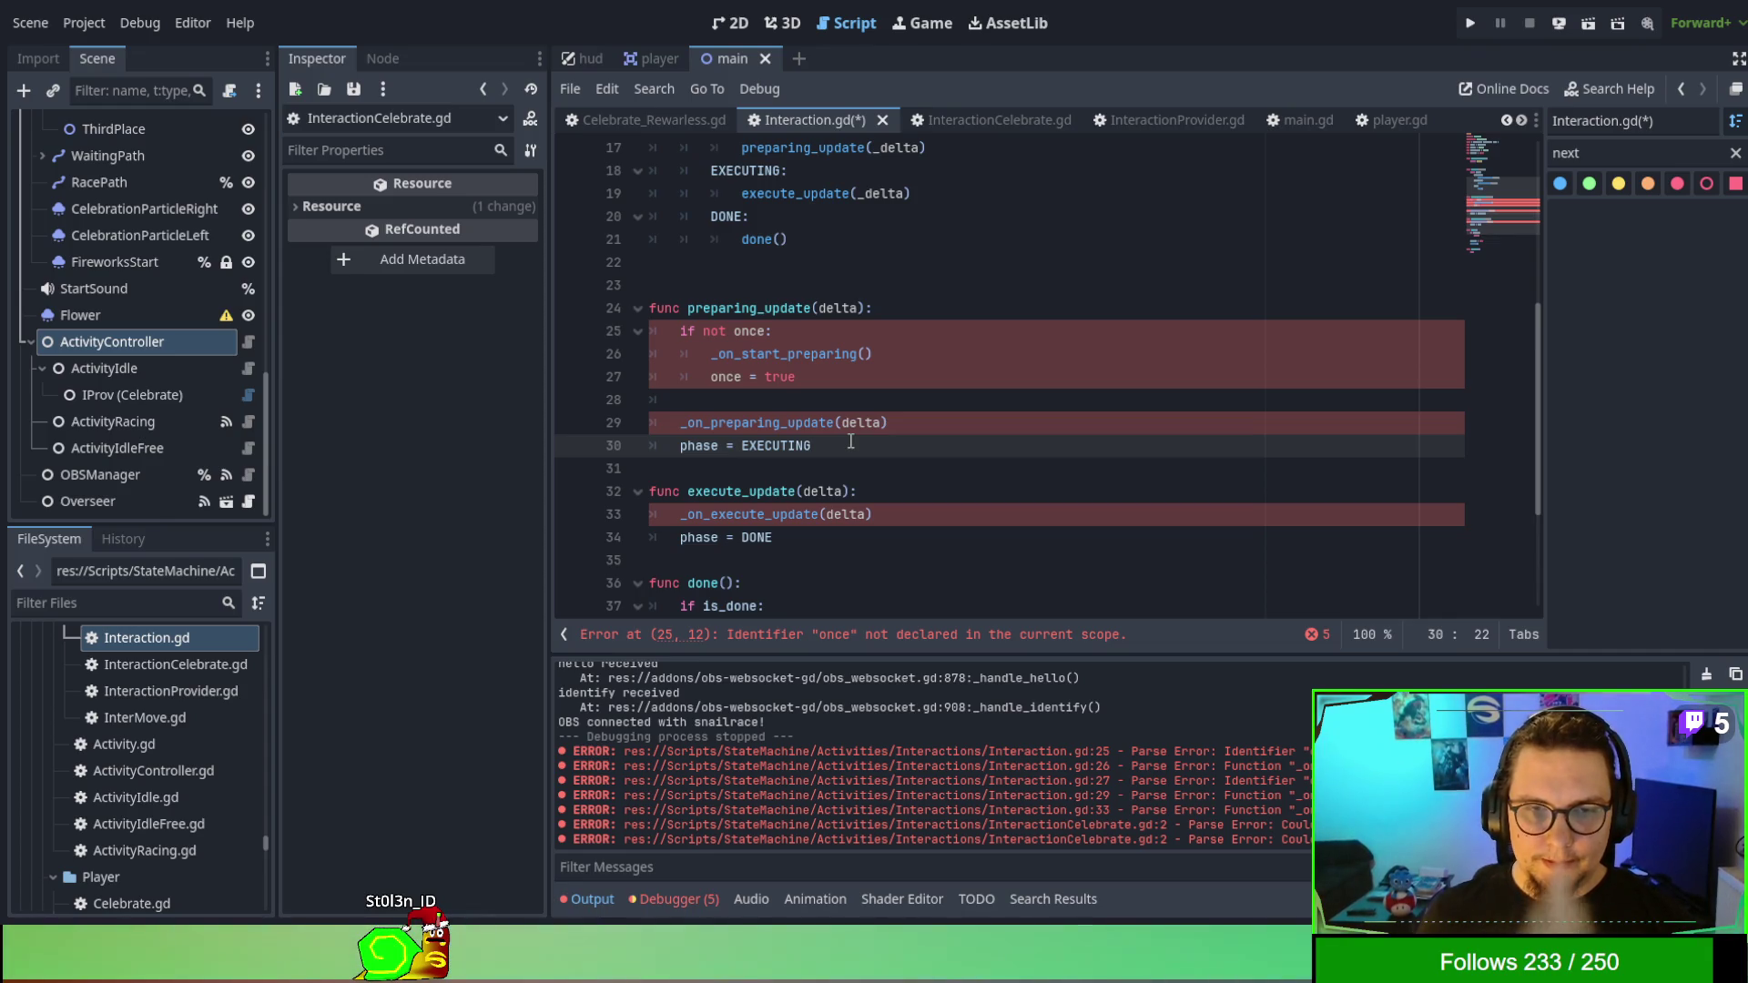
{"action": "scroll", "coordinate": [850, 440], "scroll_direction": "down", "scroll_amount": 1}
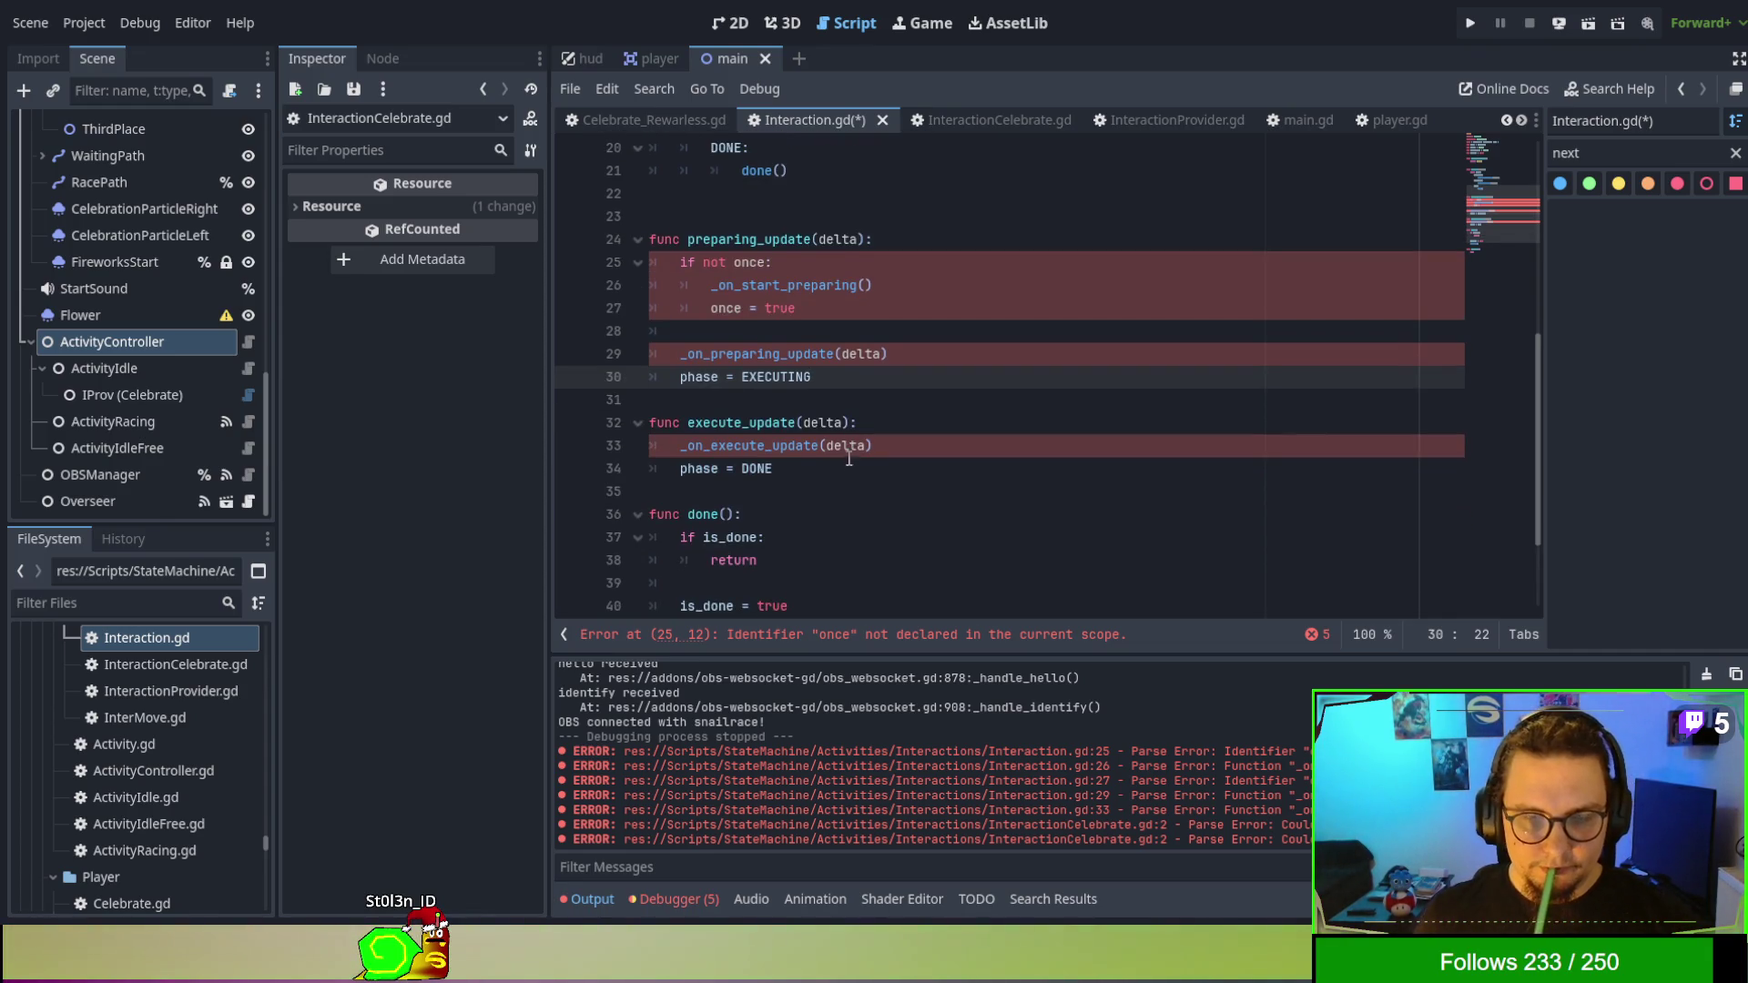
{"action": "scroll", "coordinate": [848, 458], "scroll_direction": "down", "scroll_amount": 2}
{"action": "key", "text": "ctrl+End"}
{"action": "type", "text": "func _on_start_preparing(): pass func _on_preparing_update(_delta): pass func _on_execute_update(_delta): pass"}
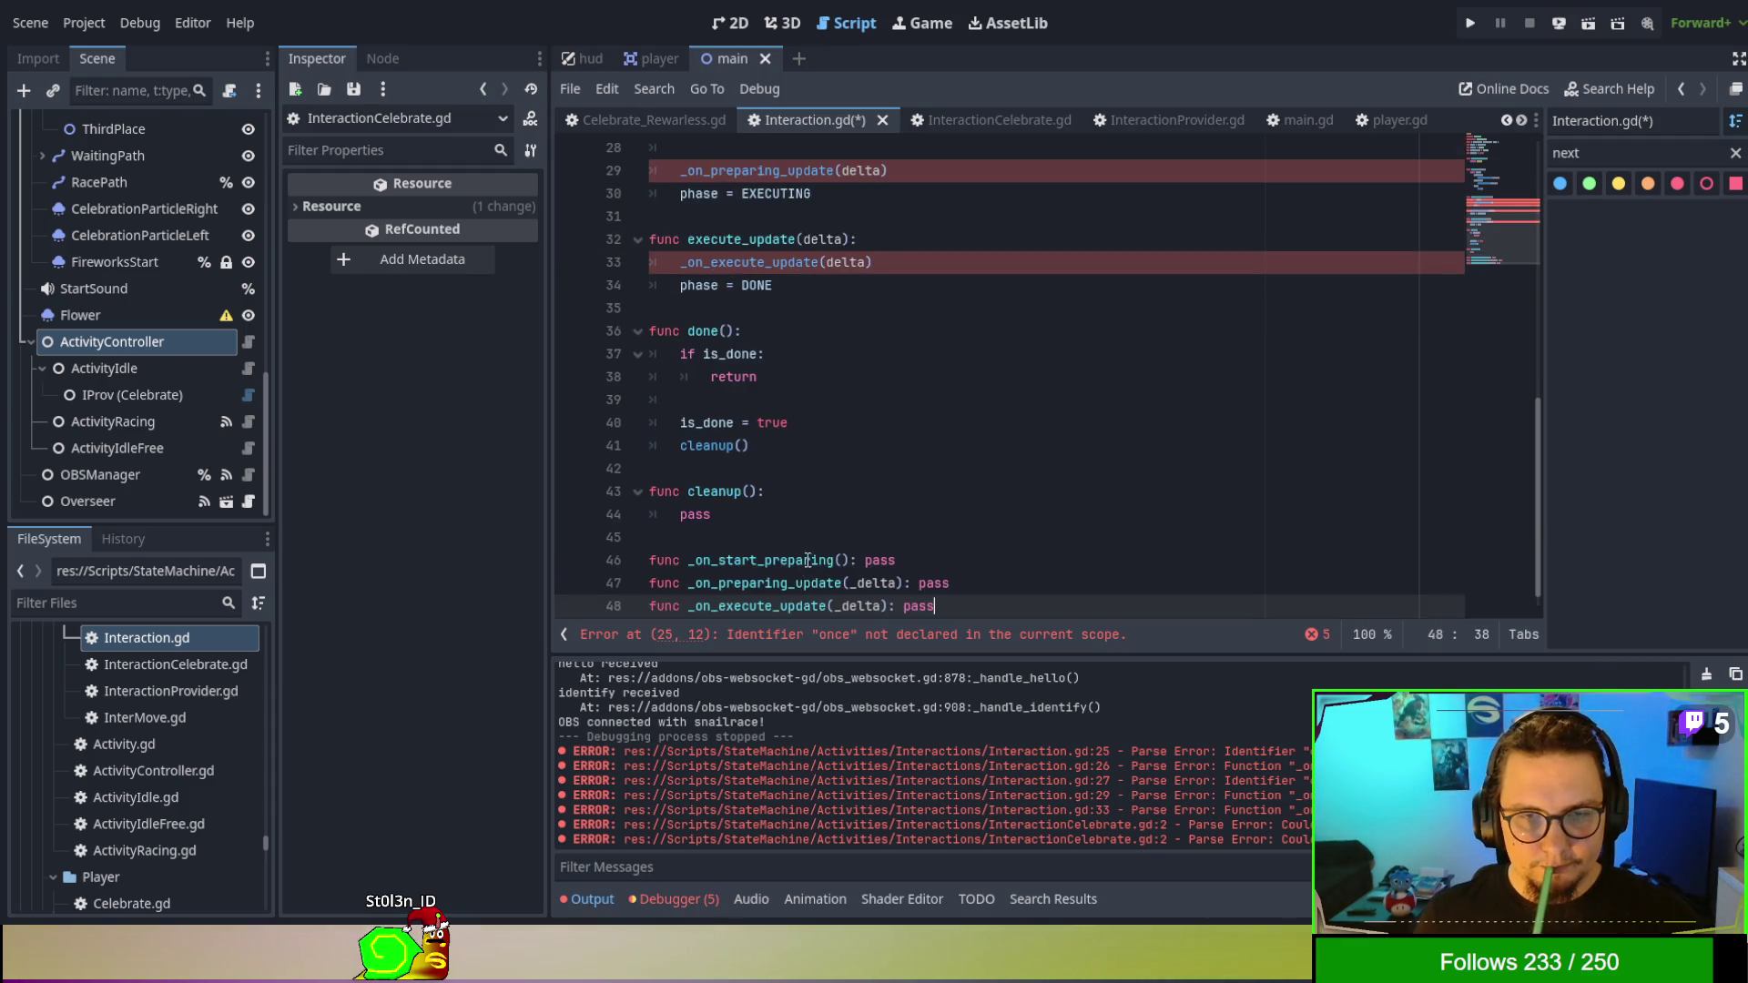
{"action": "scroll", "coordinate": [847, 473], "scroll_direction": "up", "scroll_amount": 6}
{"action": "double_click", "coordinate": [749, 478]}
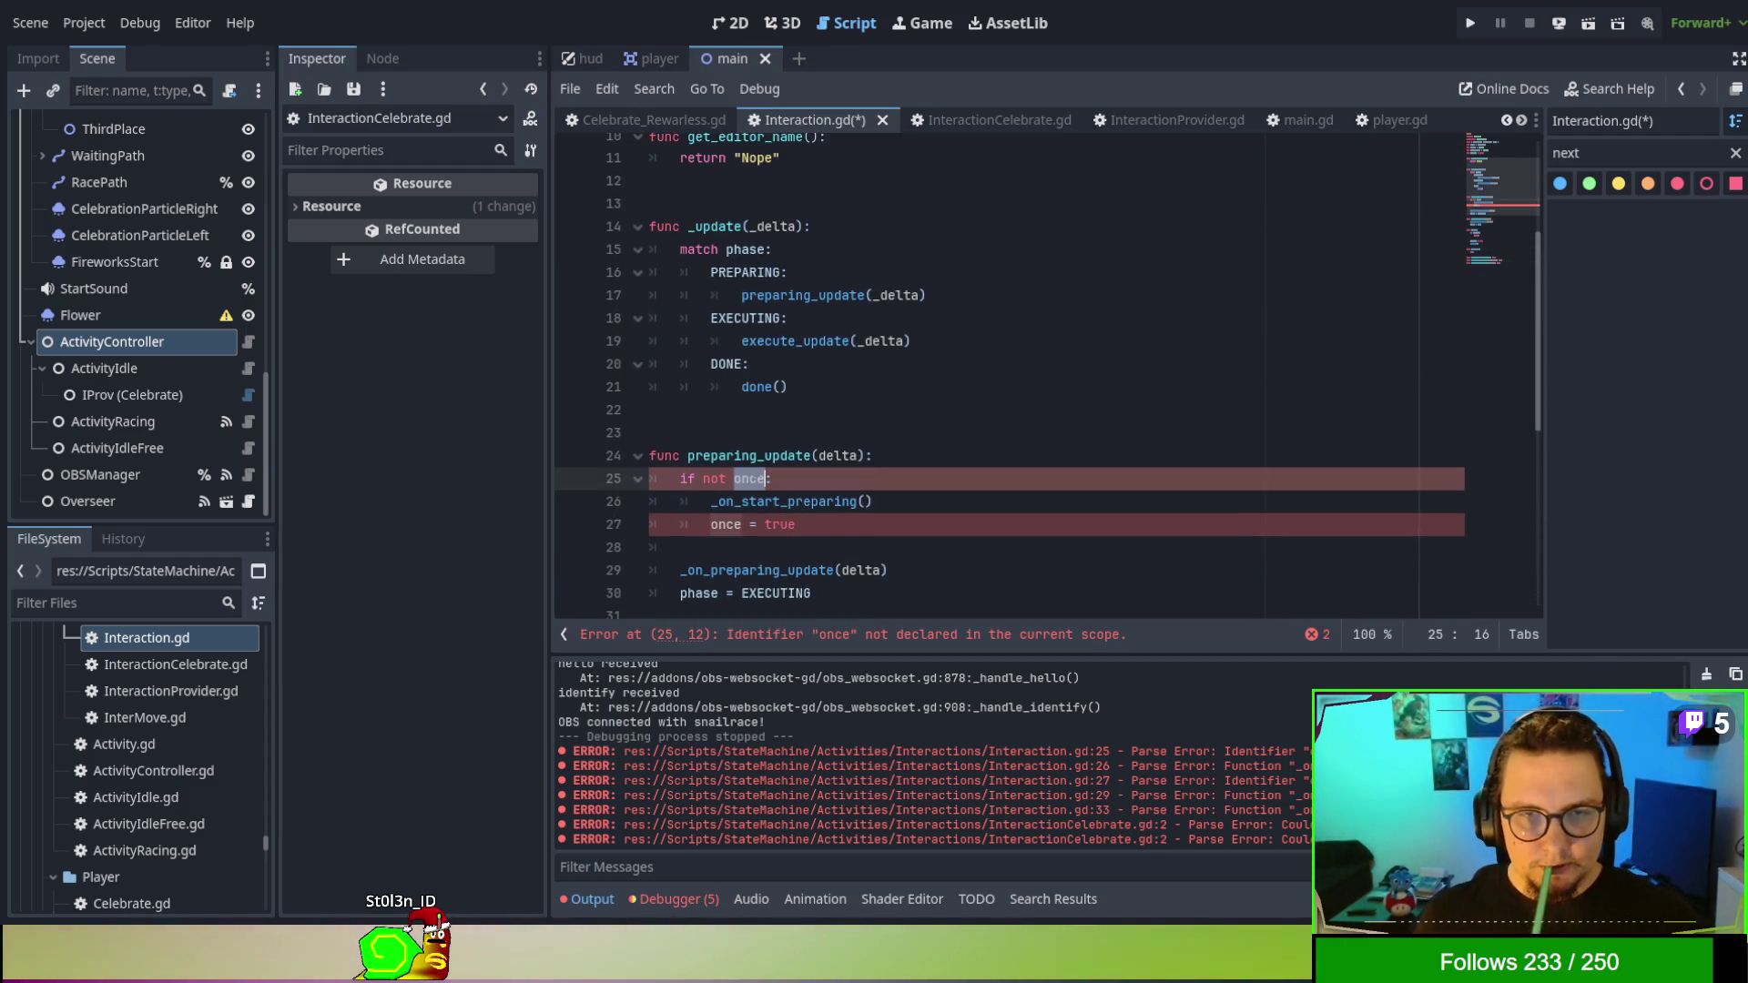
Replace the once flag name on line 27 with prepare_once.
{"action": "type", "text": "prepare"}
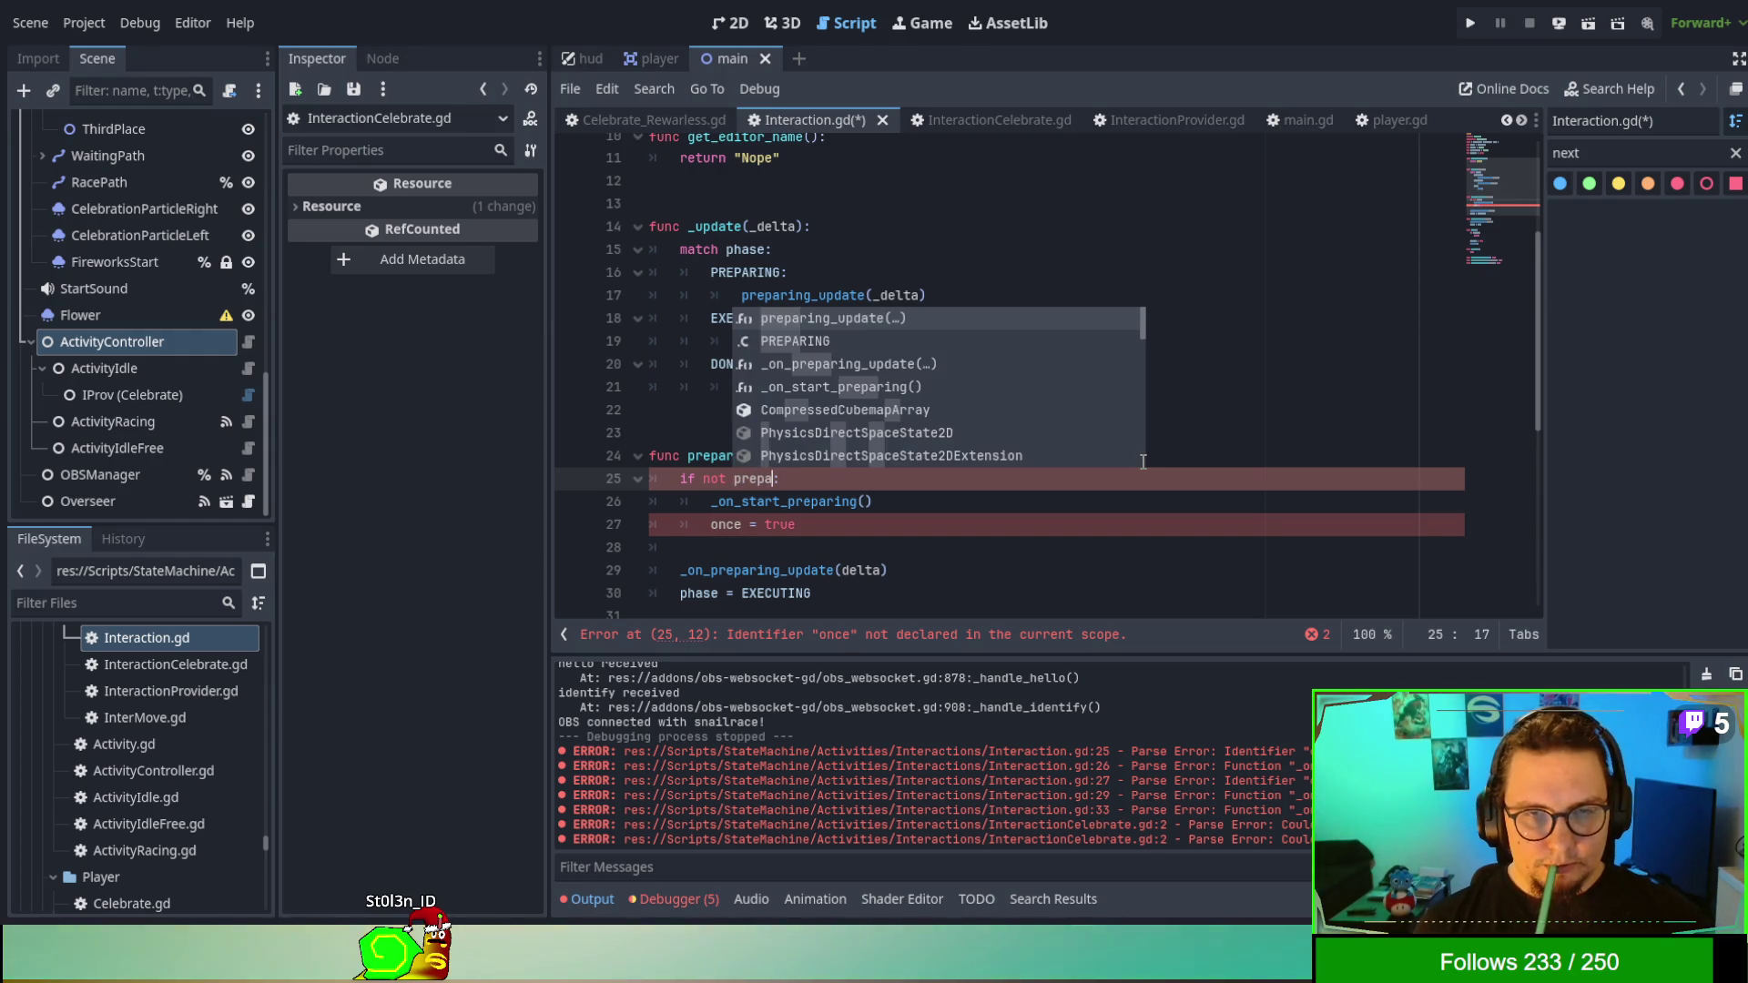
{"action": "type", "text": "_onc"}
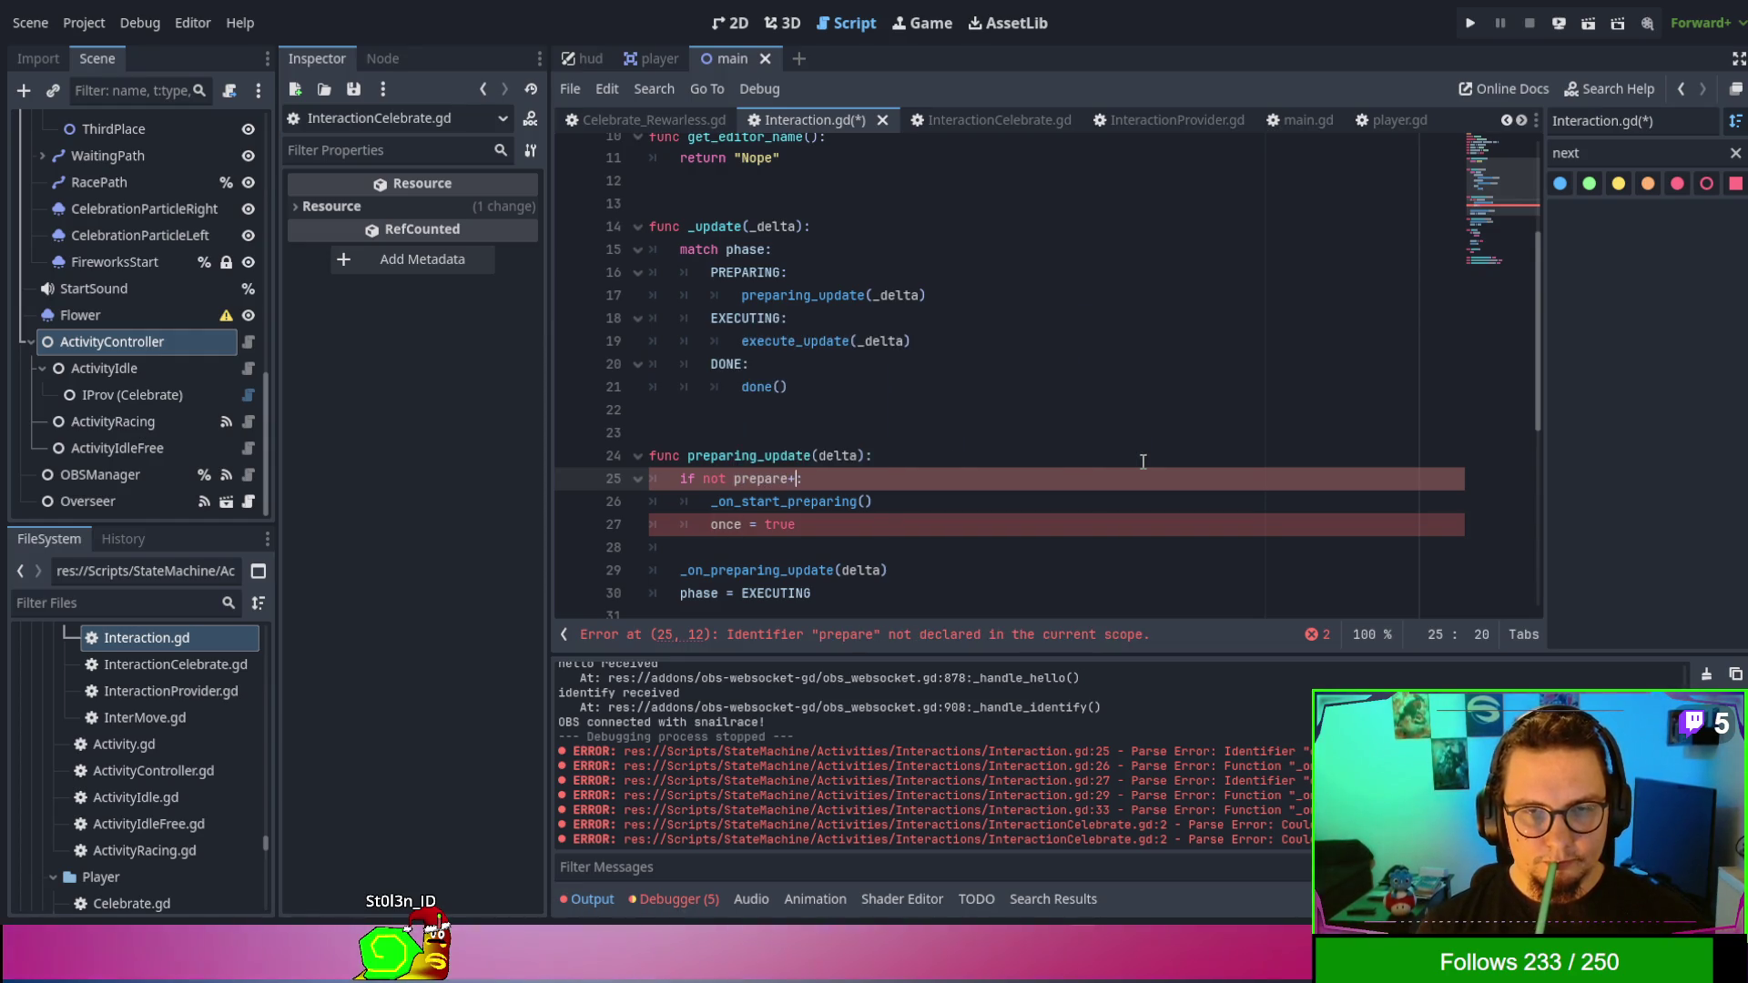
{"action": "type", "text": "e"}
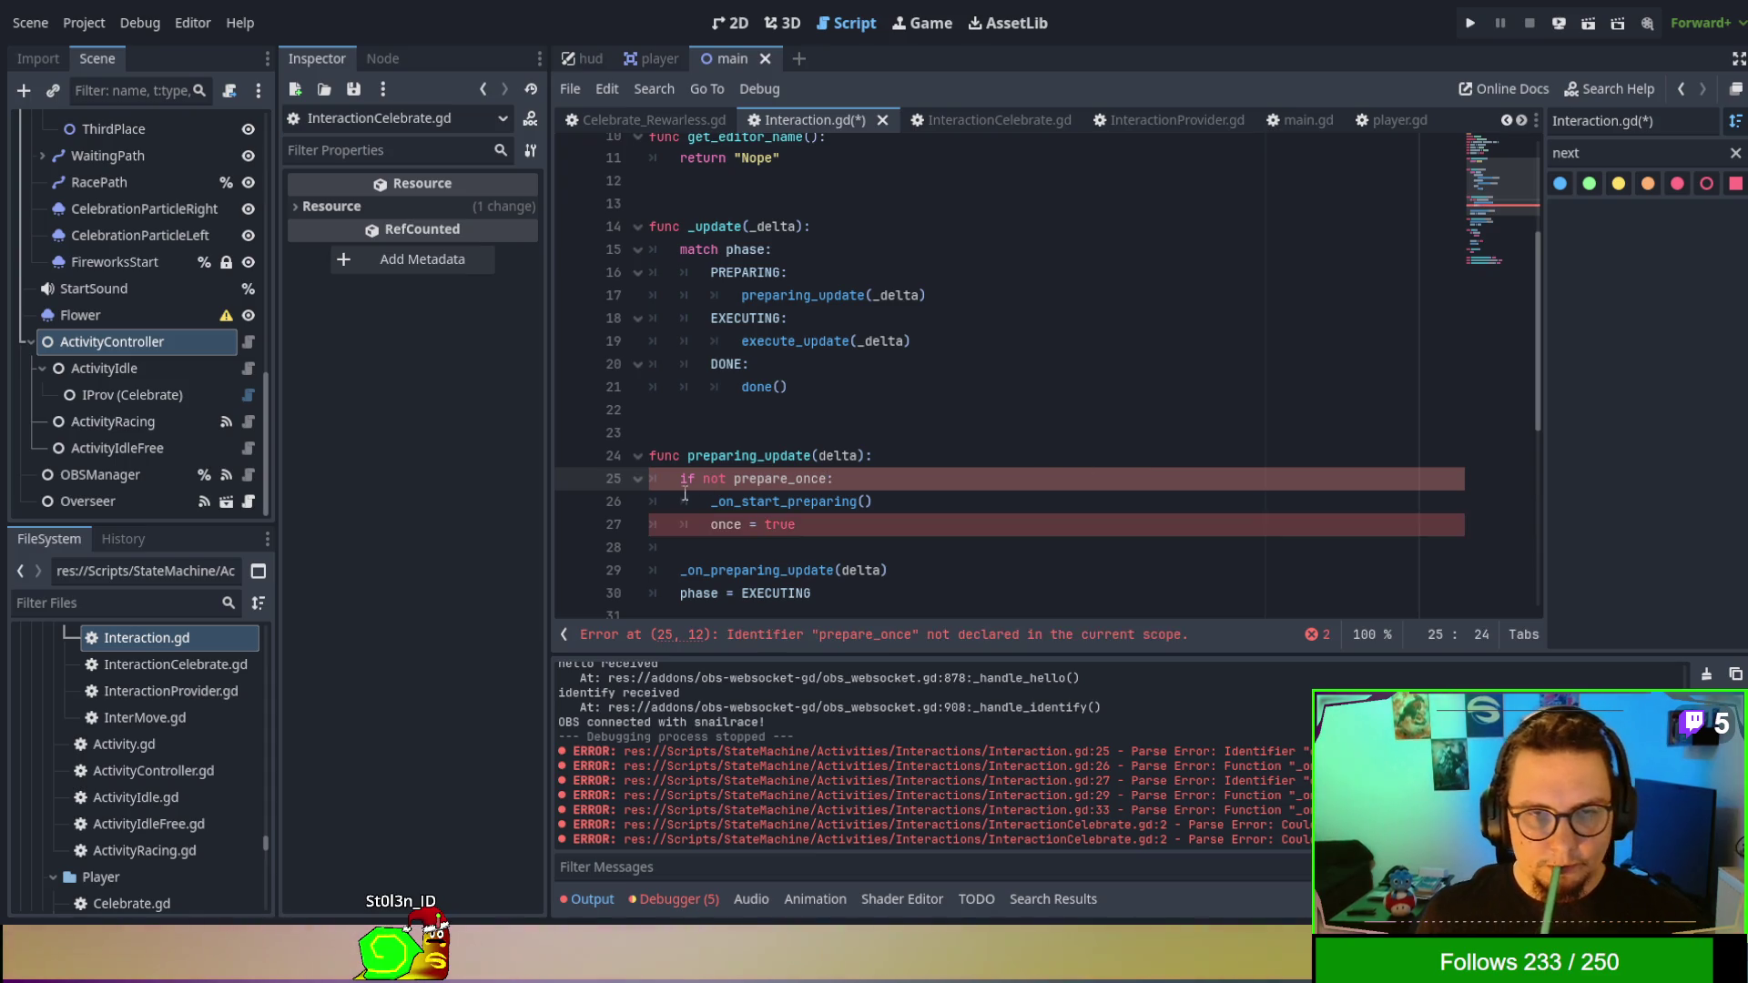
{"action": "double_click", "coordinate": [760, 478]}
{"action": "key", "text": "ctrl+c"}
{"action": "double_click", "coordinate": [728, 524]}
{"action": "key", "text": "ctrl+v"}
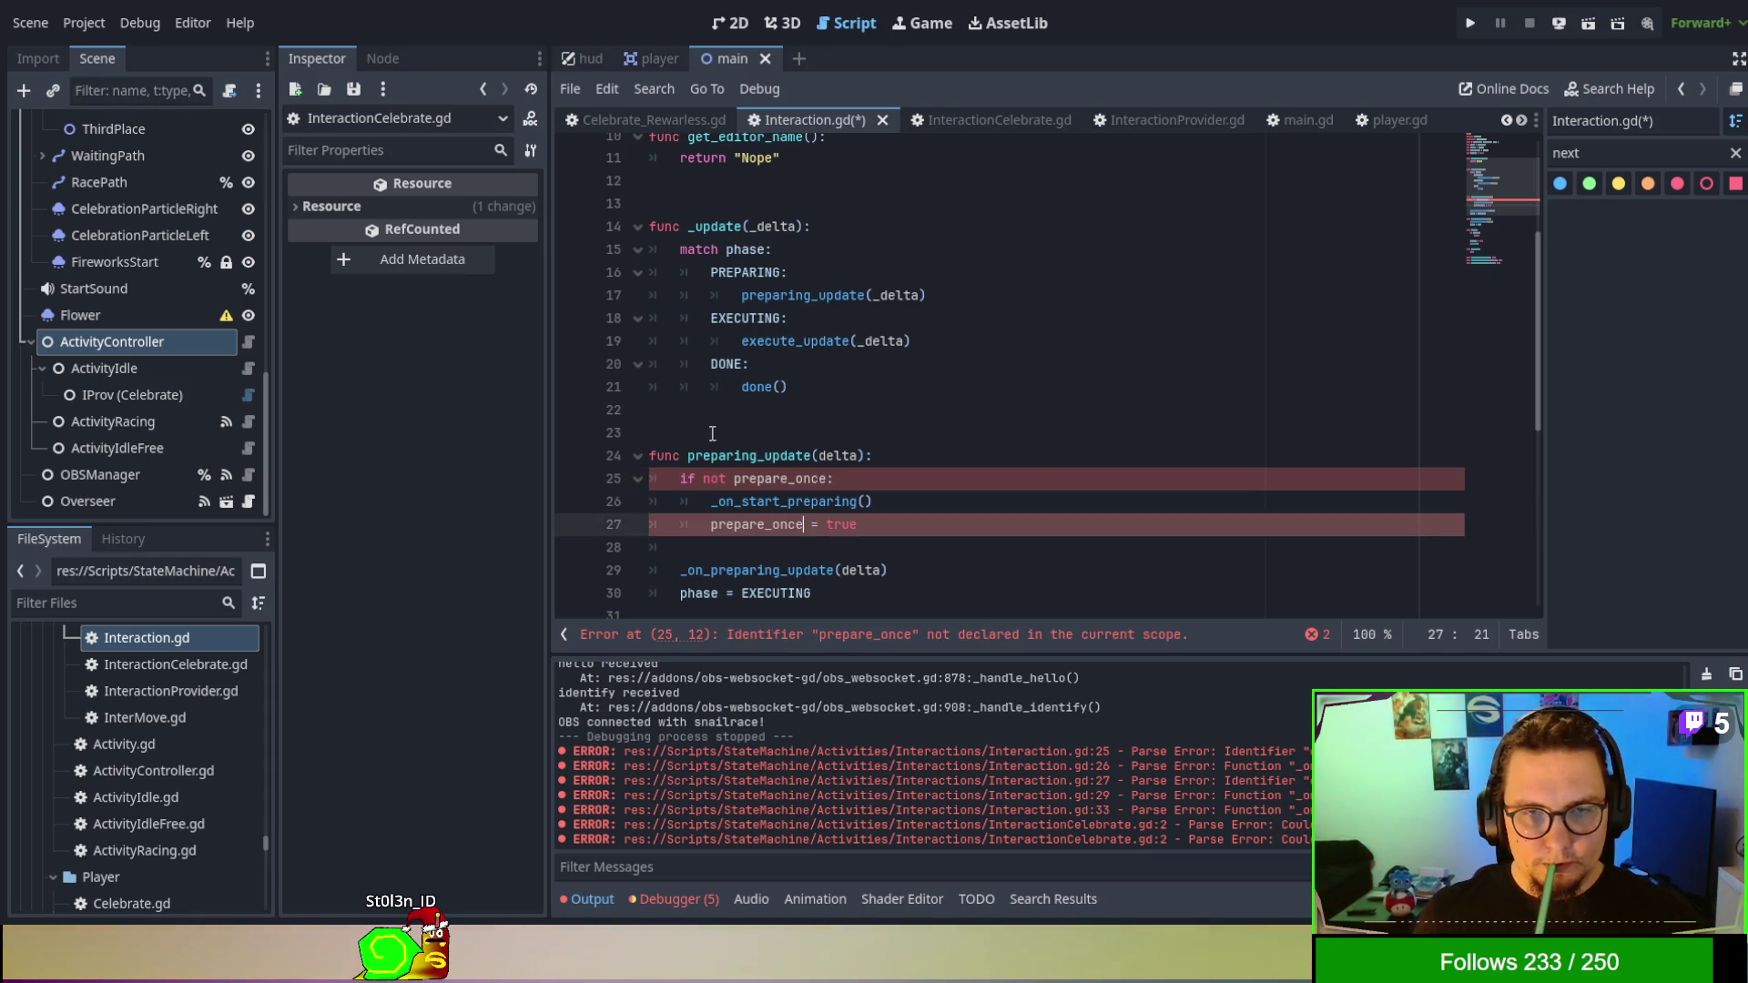
Declare var prepare_once = false on line 23.
{"action": "left_click", "coordinate": [710, 427]}
{"action": "type", "text": "var"}
{"action": "key", "text": "ctrl+v"}
{"action": "type", "text": "- fal"}
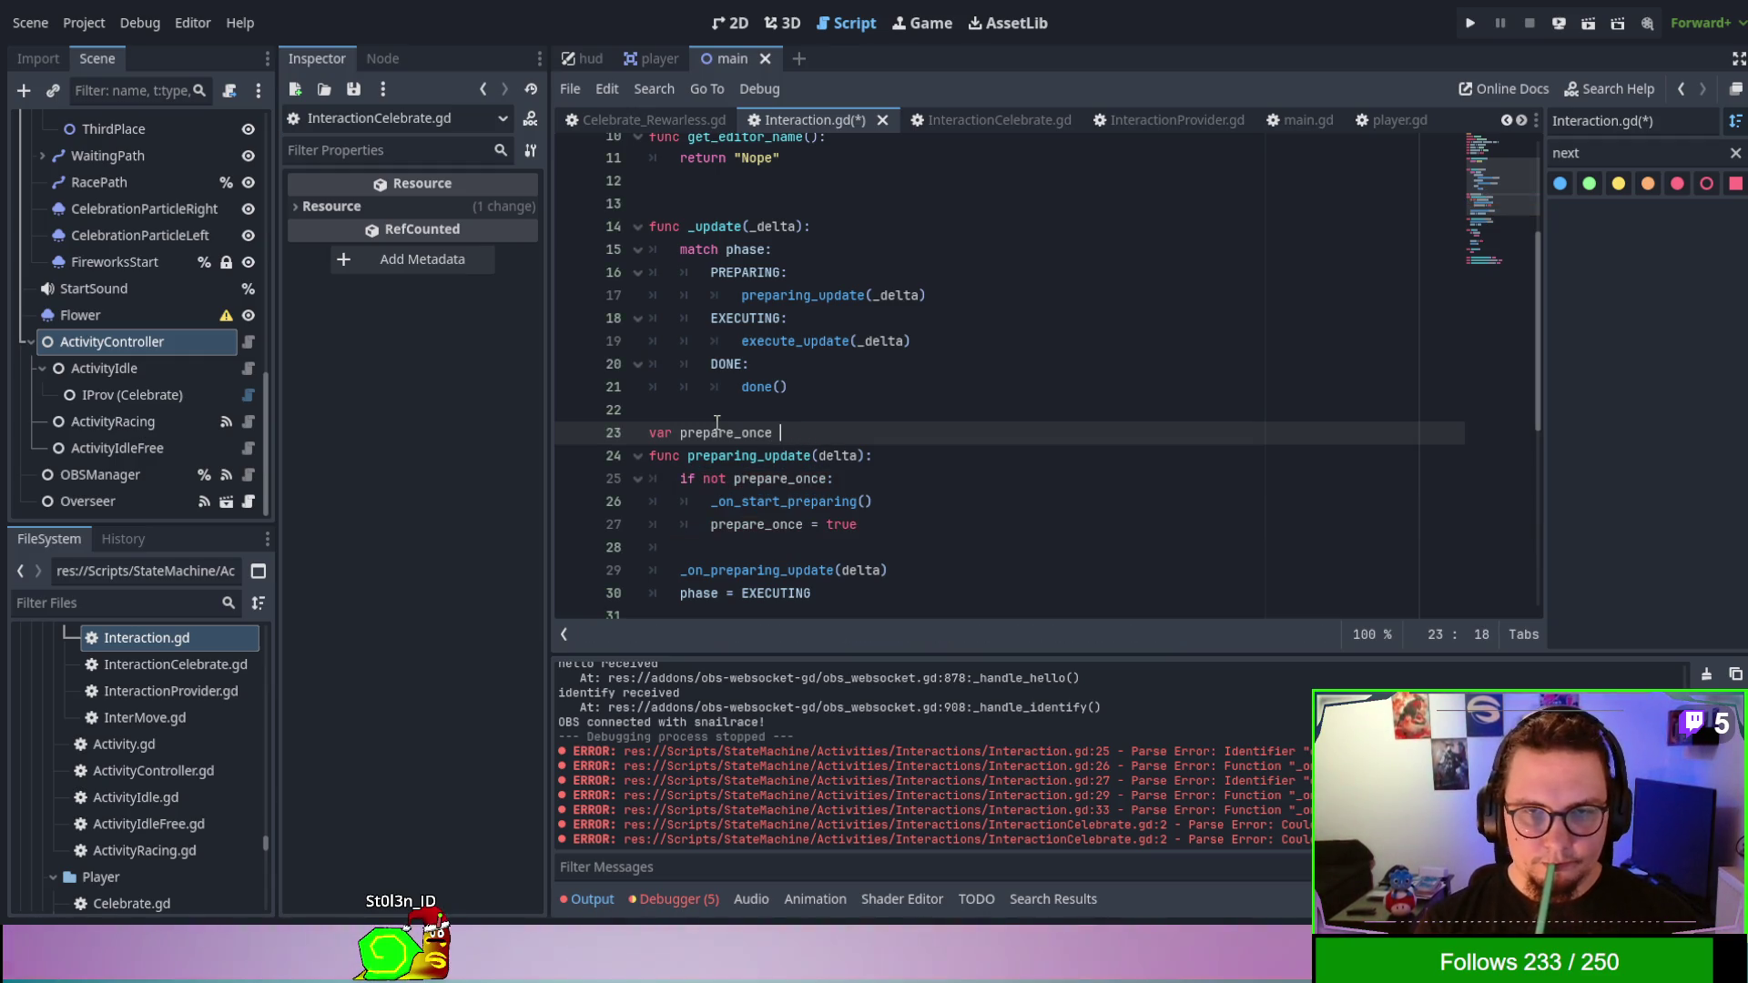
{"action": "key", "text": "BackSpace"}
{"action": "key", "text": "BackSpace"}
{"action": "key", "text": "BackSpace"}
{"action": "type", "text": "= false"}
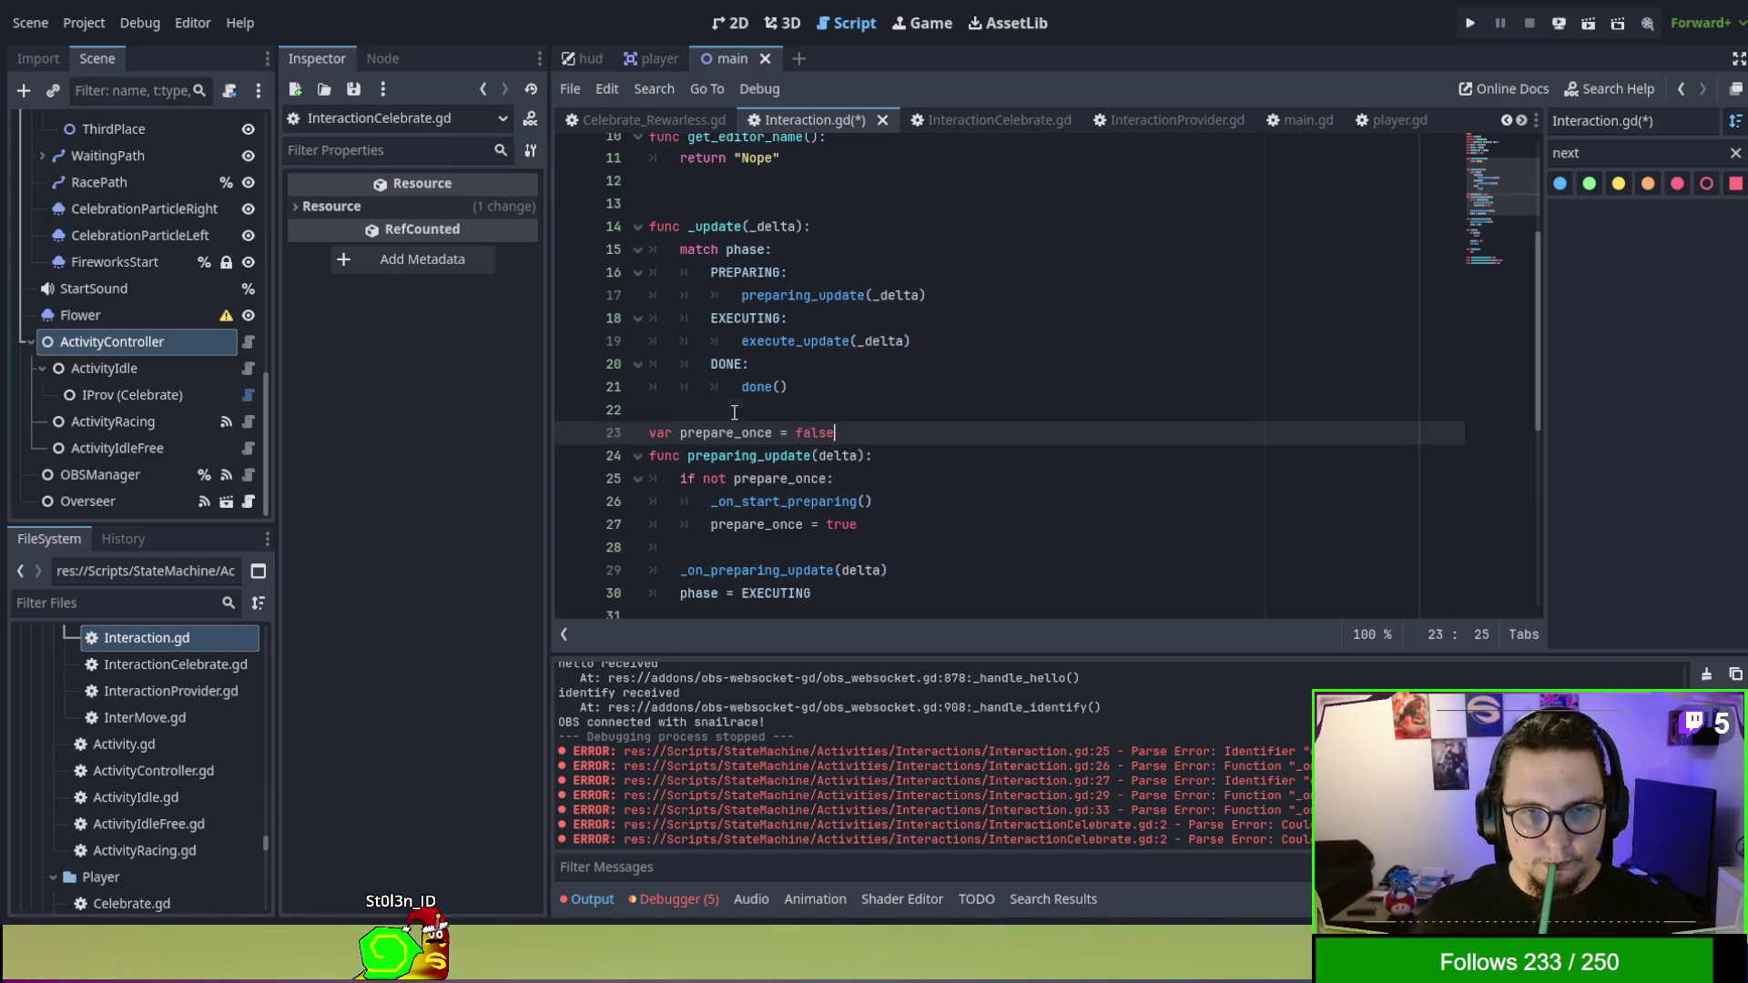
Duplicate the declaration line and rename the copy to execute_once.
{"action": "key", "text": "ctrl+shift+d"}
{"action": "double_click", "coordinate": [706, 455]}
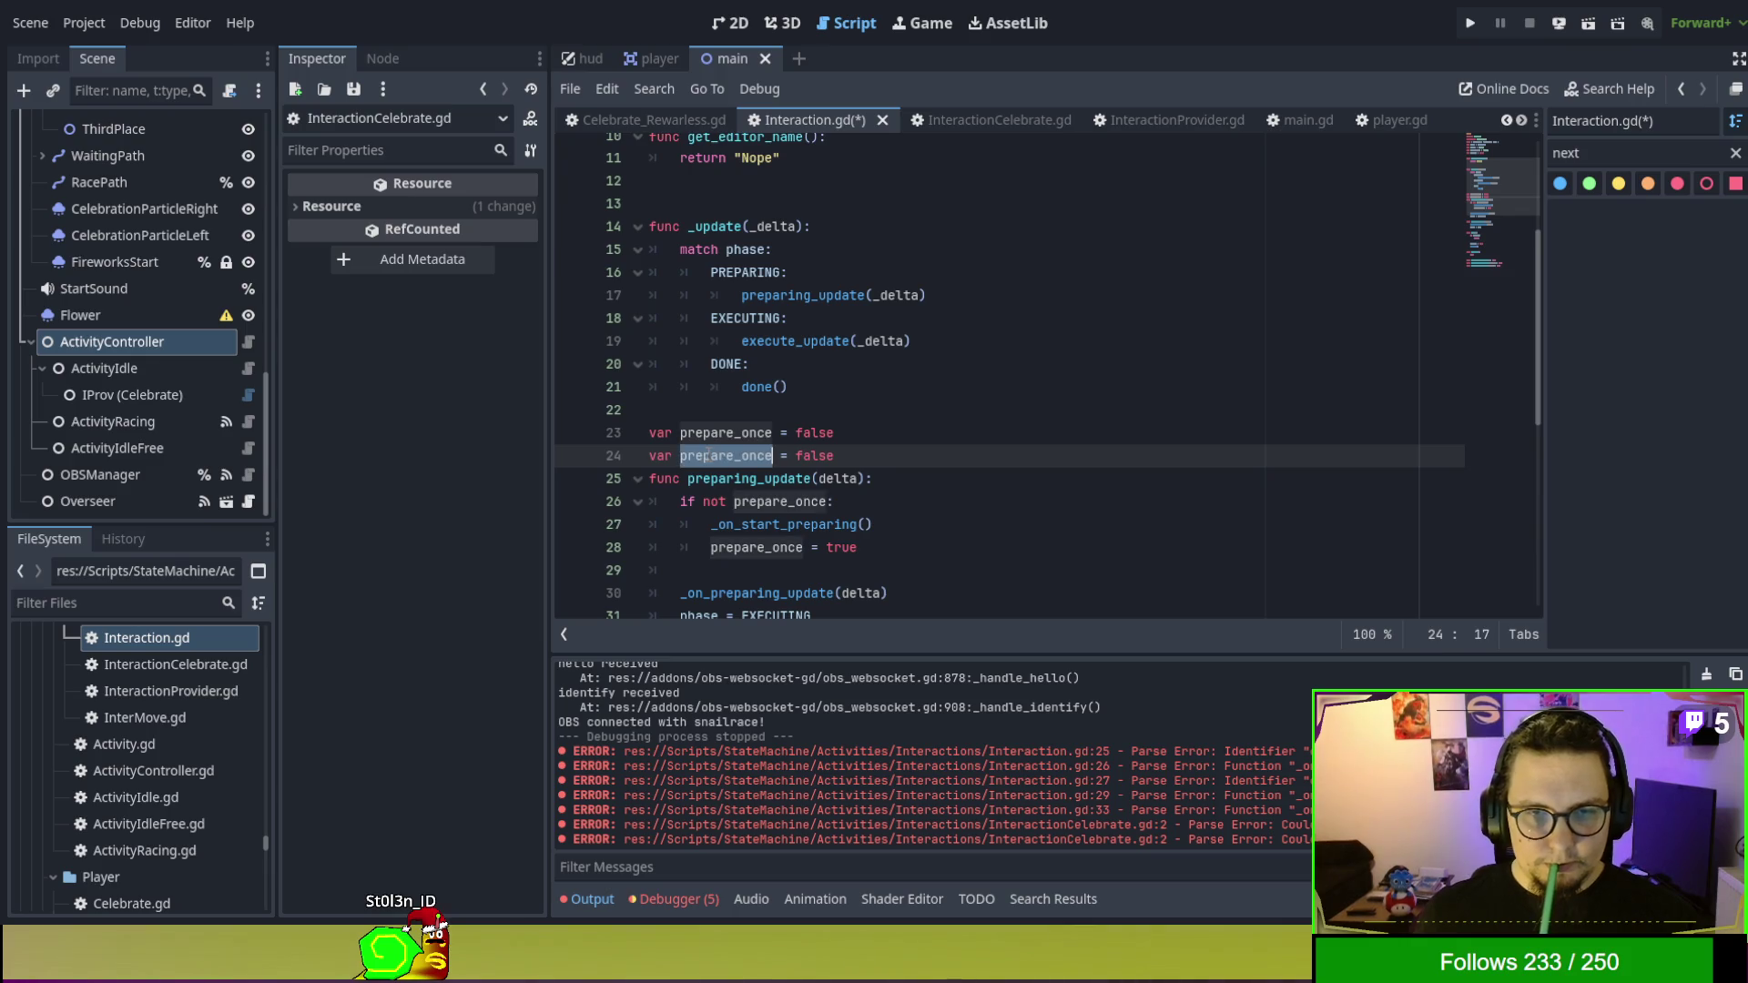
{"action": "type", "text": "activate"}
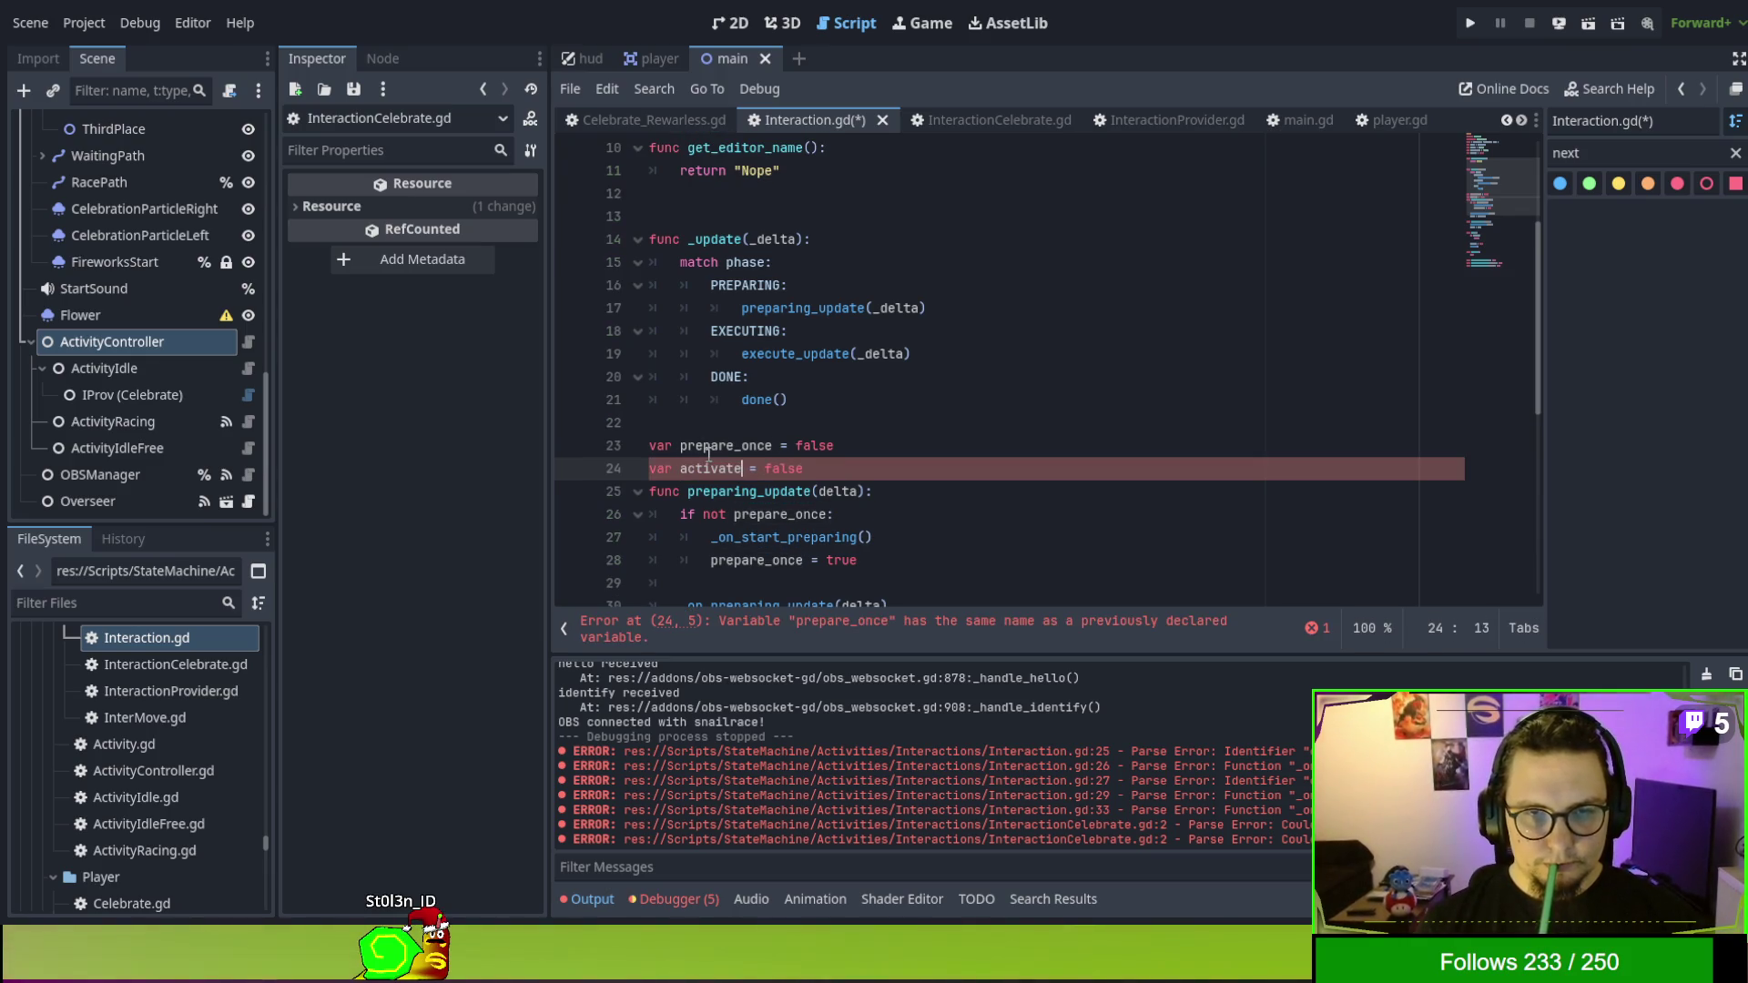
{"action": "key", "text": "BackSpace"}
{"action": "key", "text": "BackSpace"}
{"action": "key", "text": "BackSpace"}
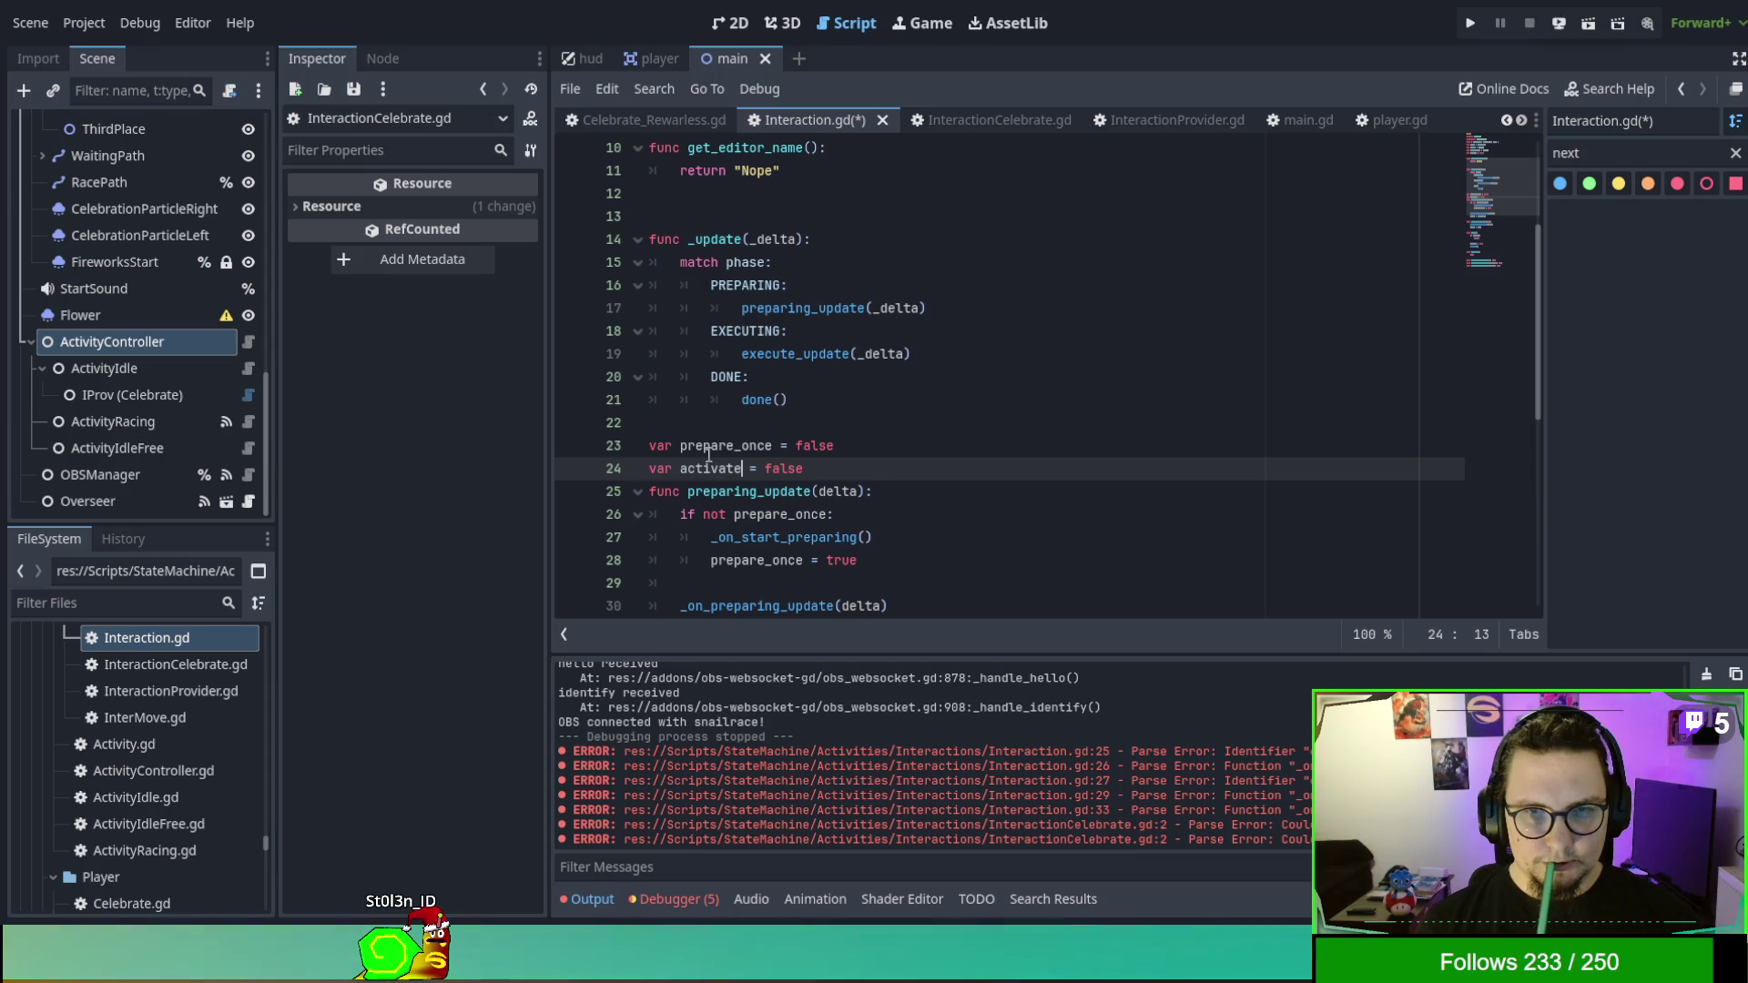
{"action": "key", "text": "BackSpace"}
{"action": "key", "text": "BackSpace"}
{"action": "key", "text": "BackSpace"}
{"action": "type", "text": "execute_"}
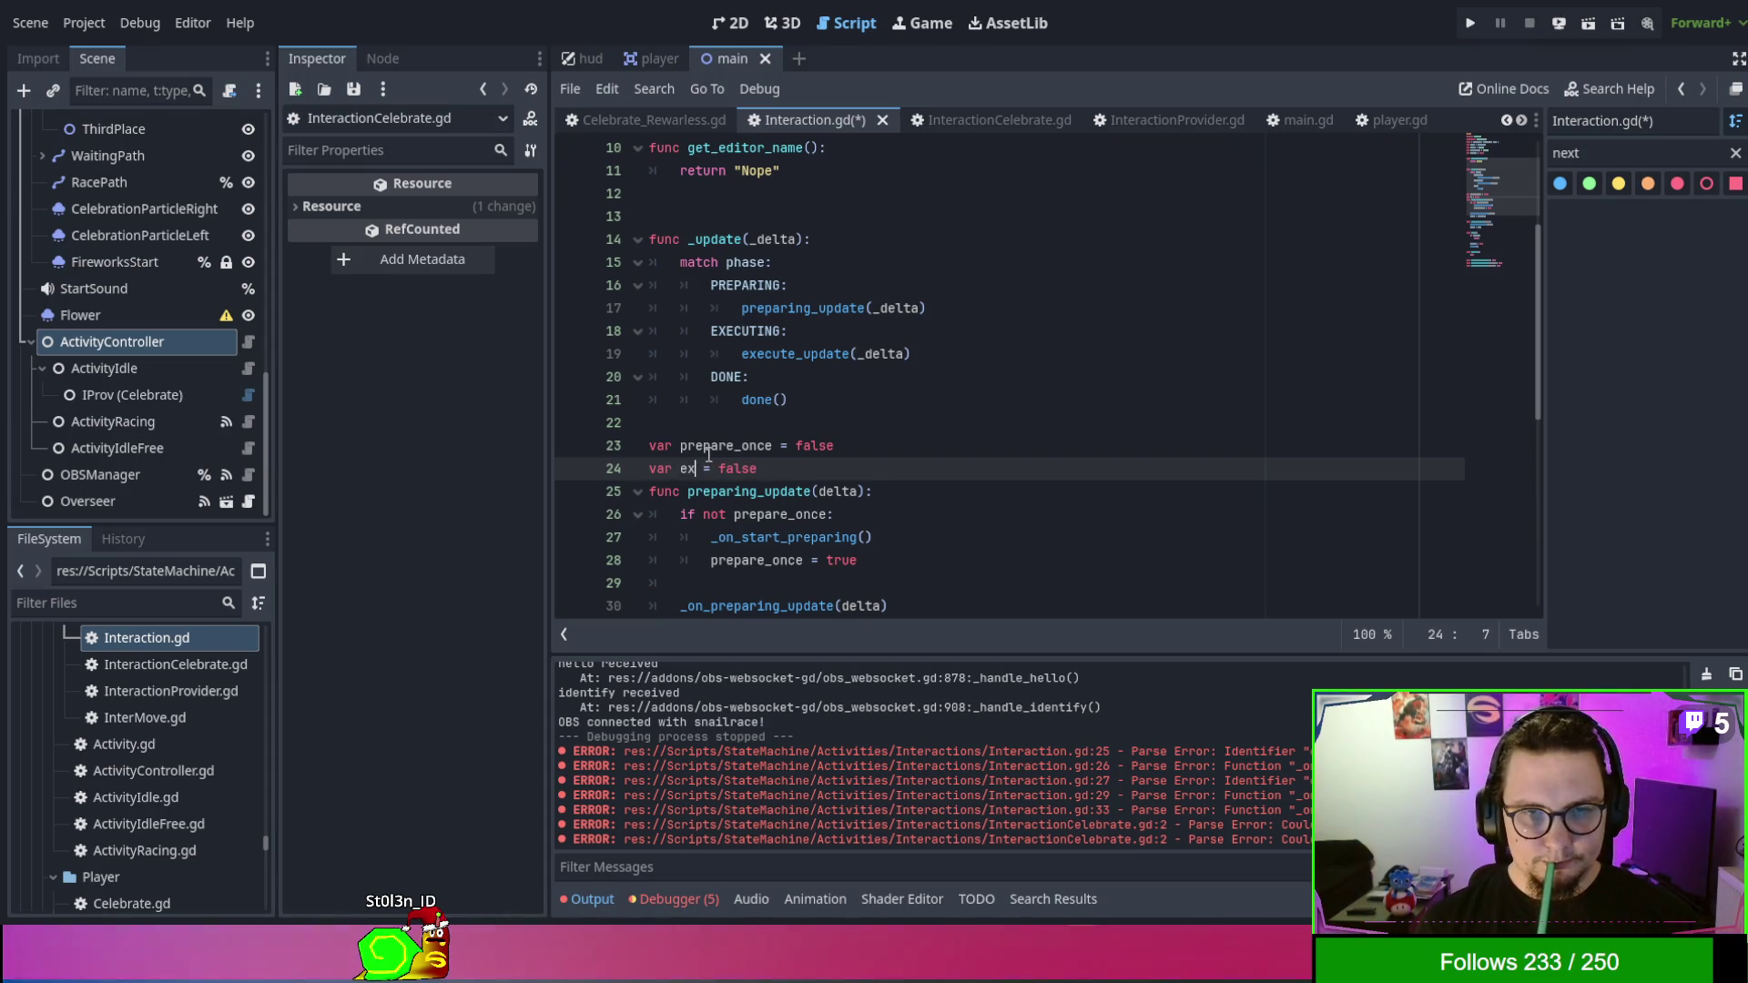
{"action": "type", "text": "once"}
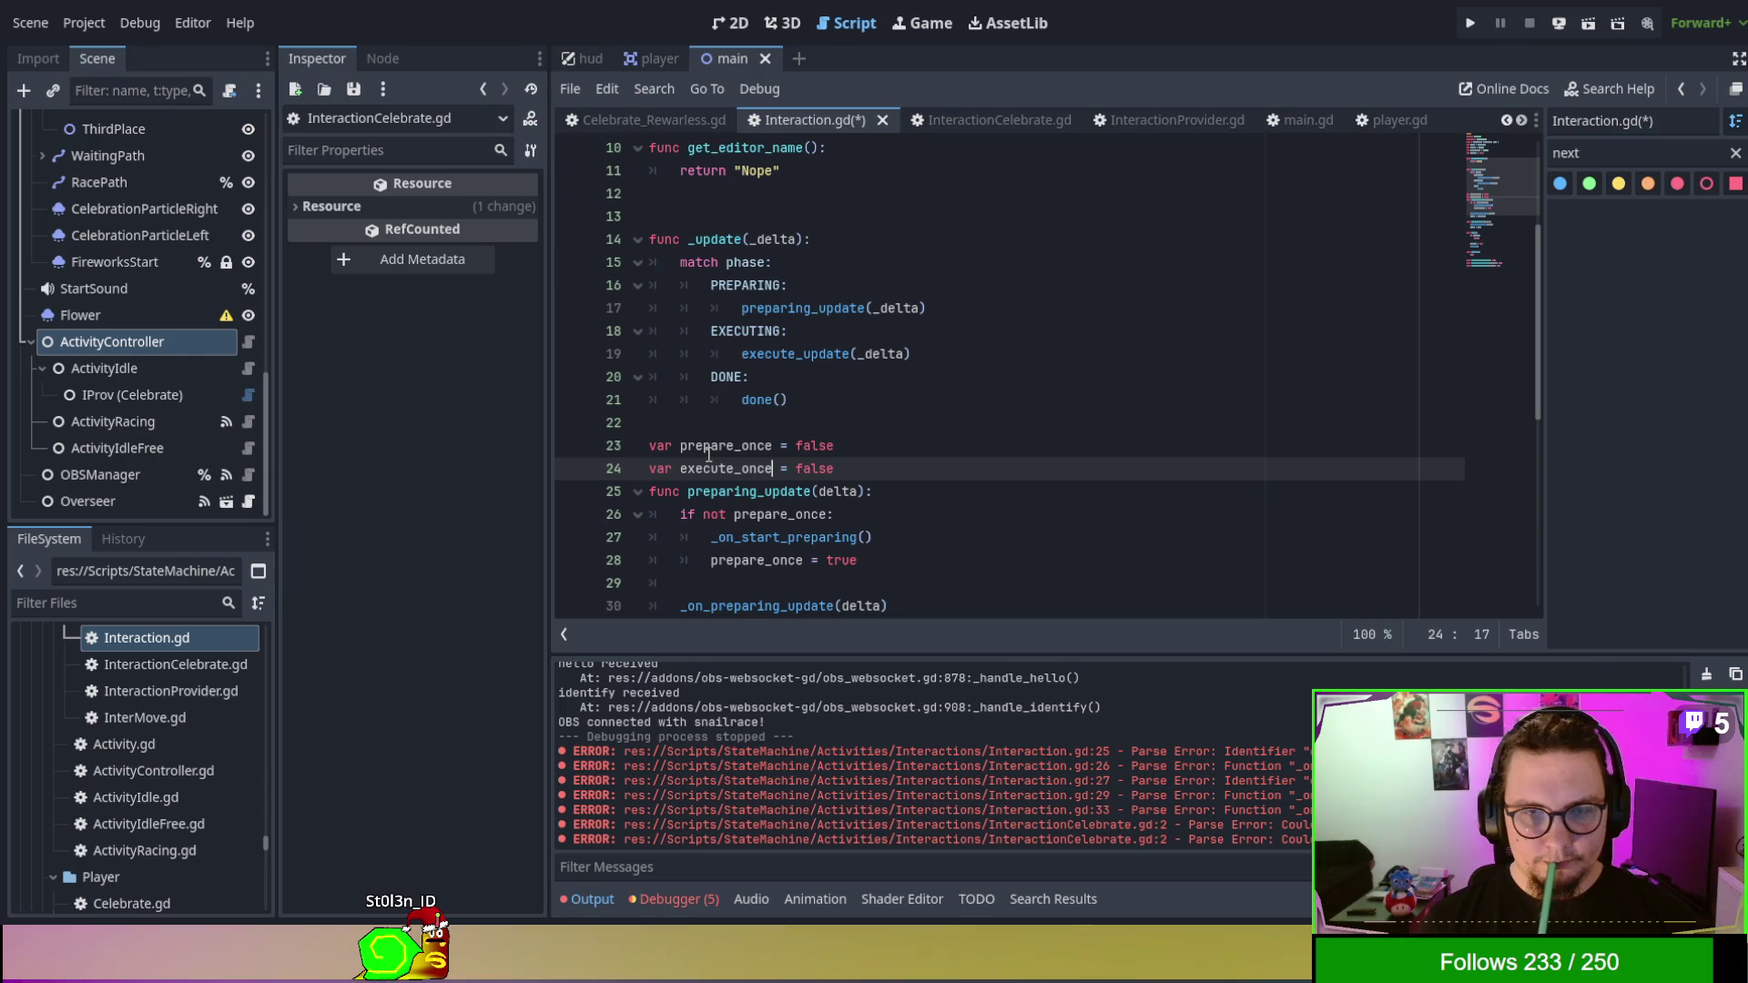
Copy the prepare_once guard block into the execute_update function.
{"action": "scroll", "coordinate": [892, 409], "scroll_direction": "down", "scroll_amount": 3}
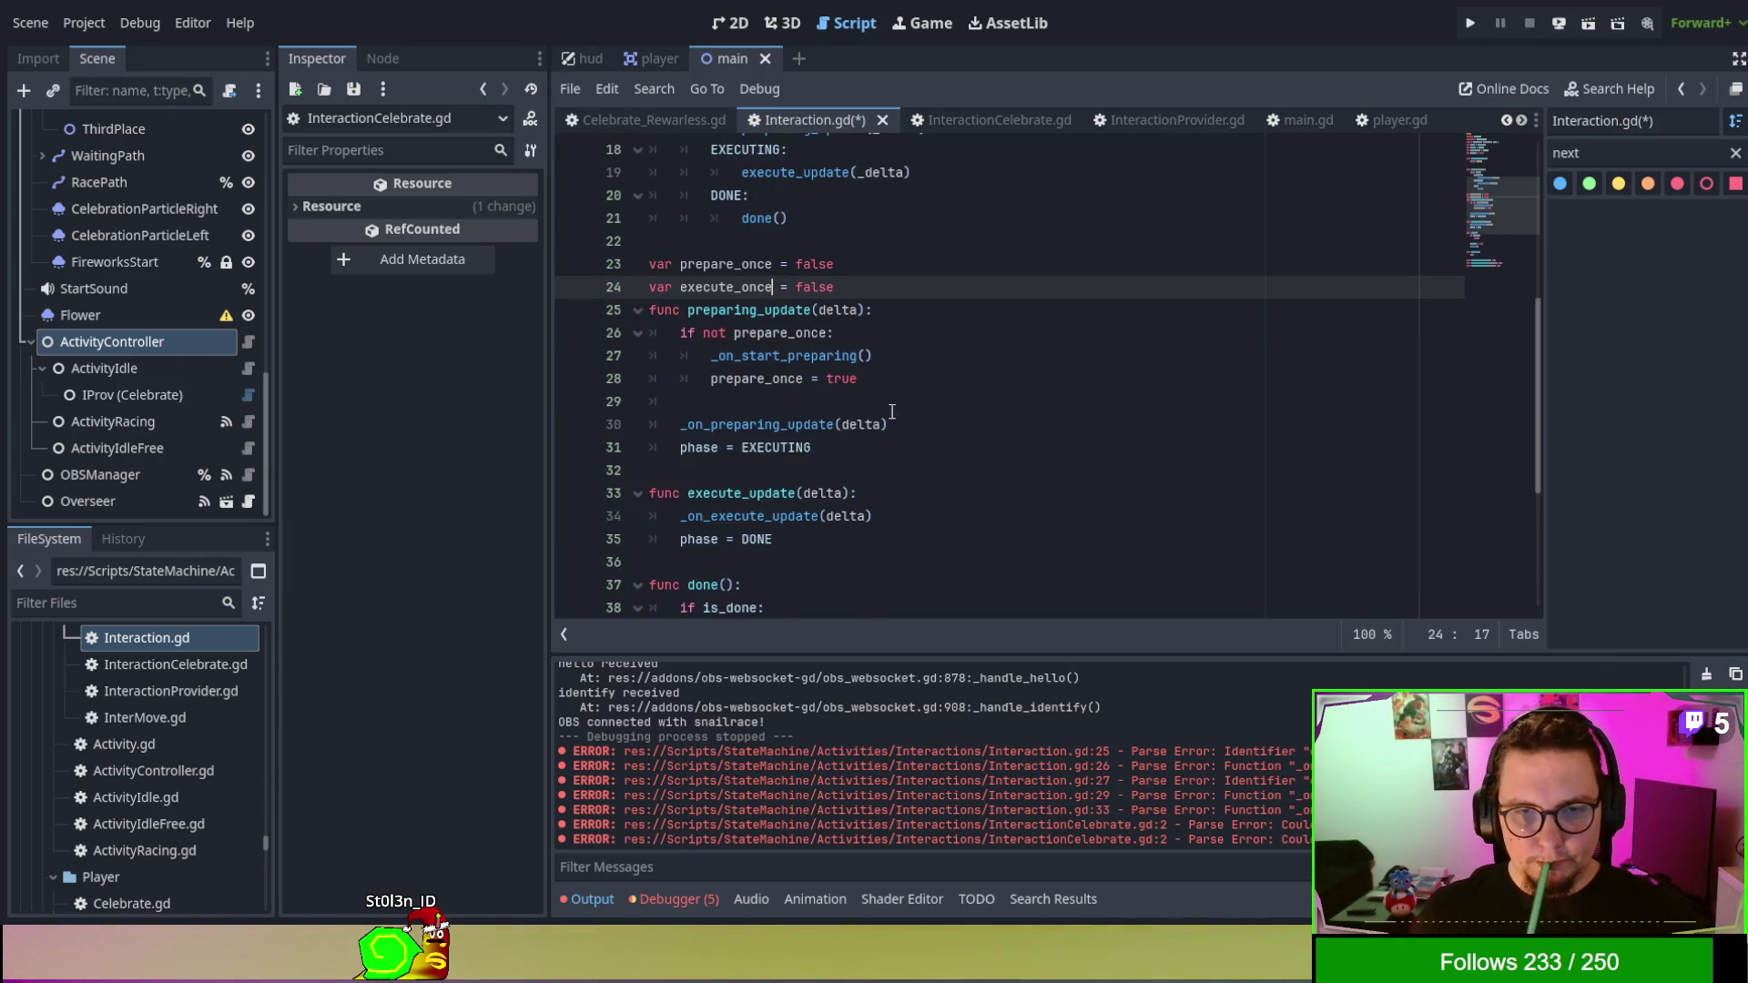
{"action": "left_click", "coordinate": [872, 501]}
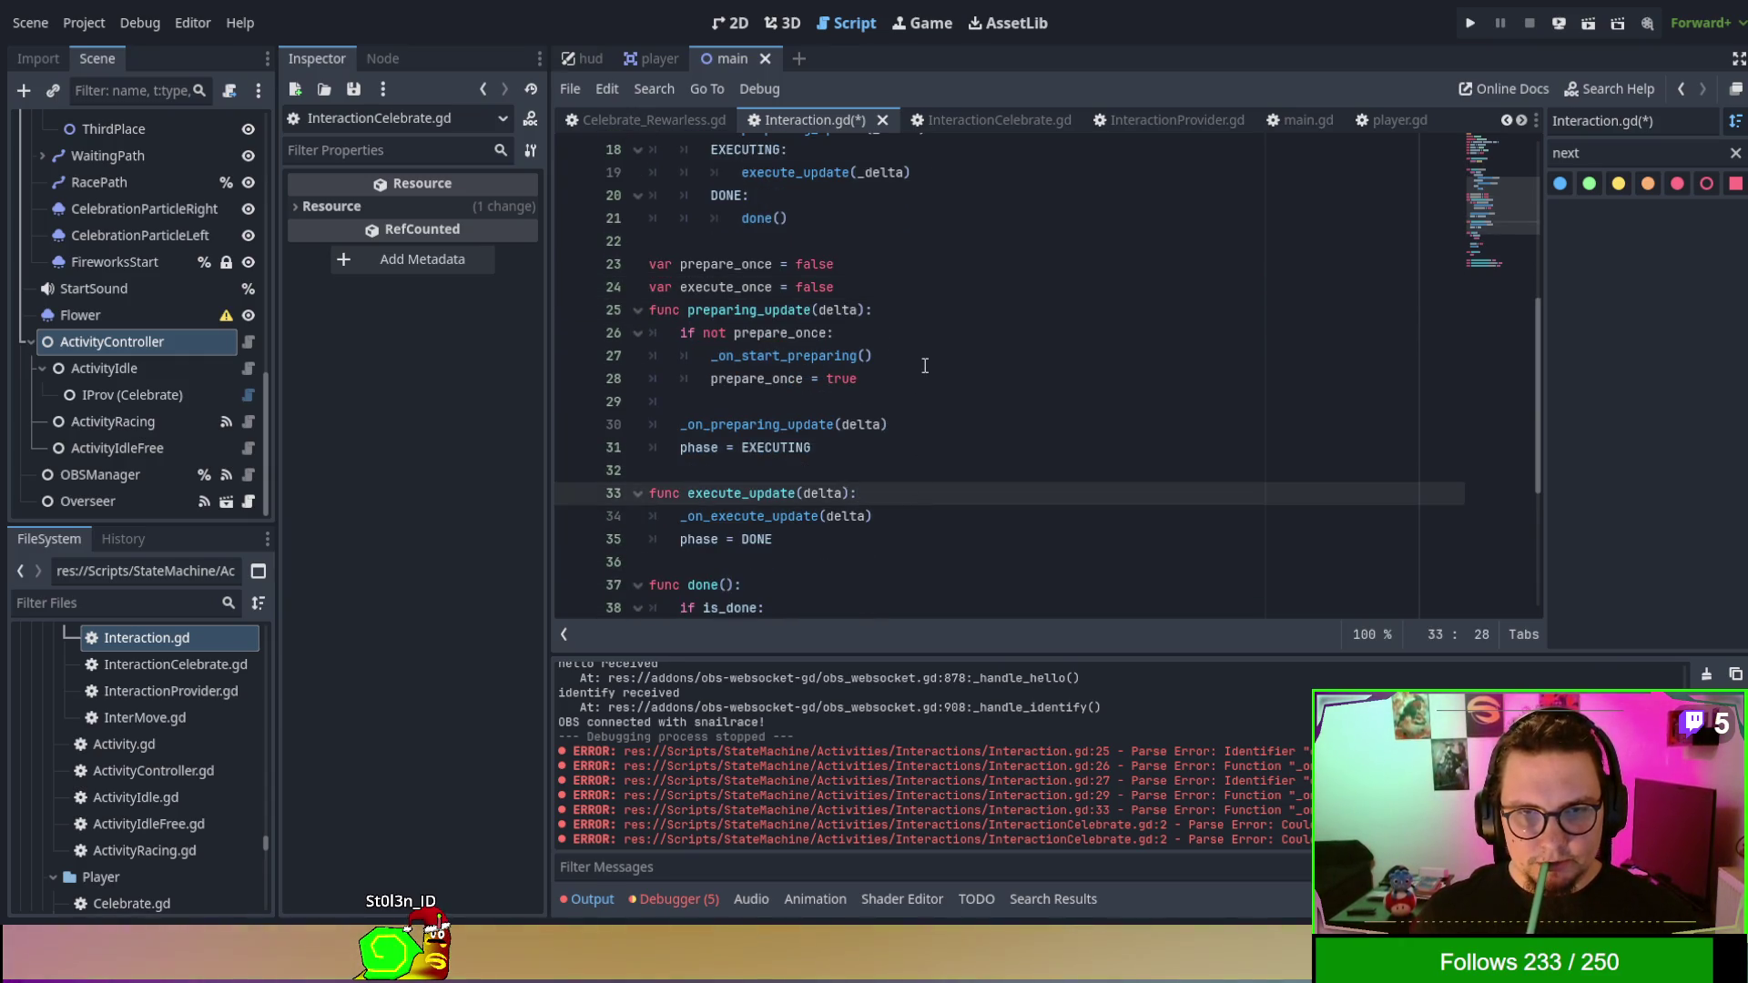
{"action": "left_click_drag", "start_coordinate": [924, 365], "coordinate": [971, 307]}
{"action": "key", "text": "ctrl+c"}
{"action": "left_click", "coordinate": [940, 501]}
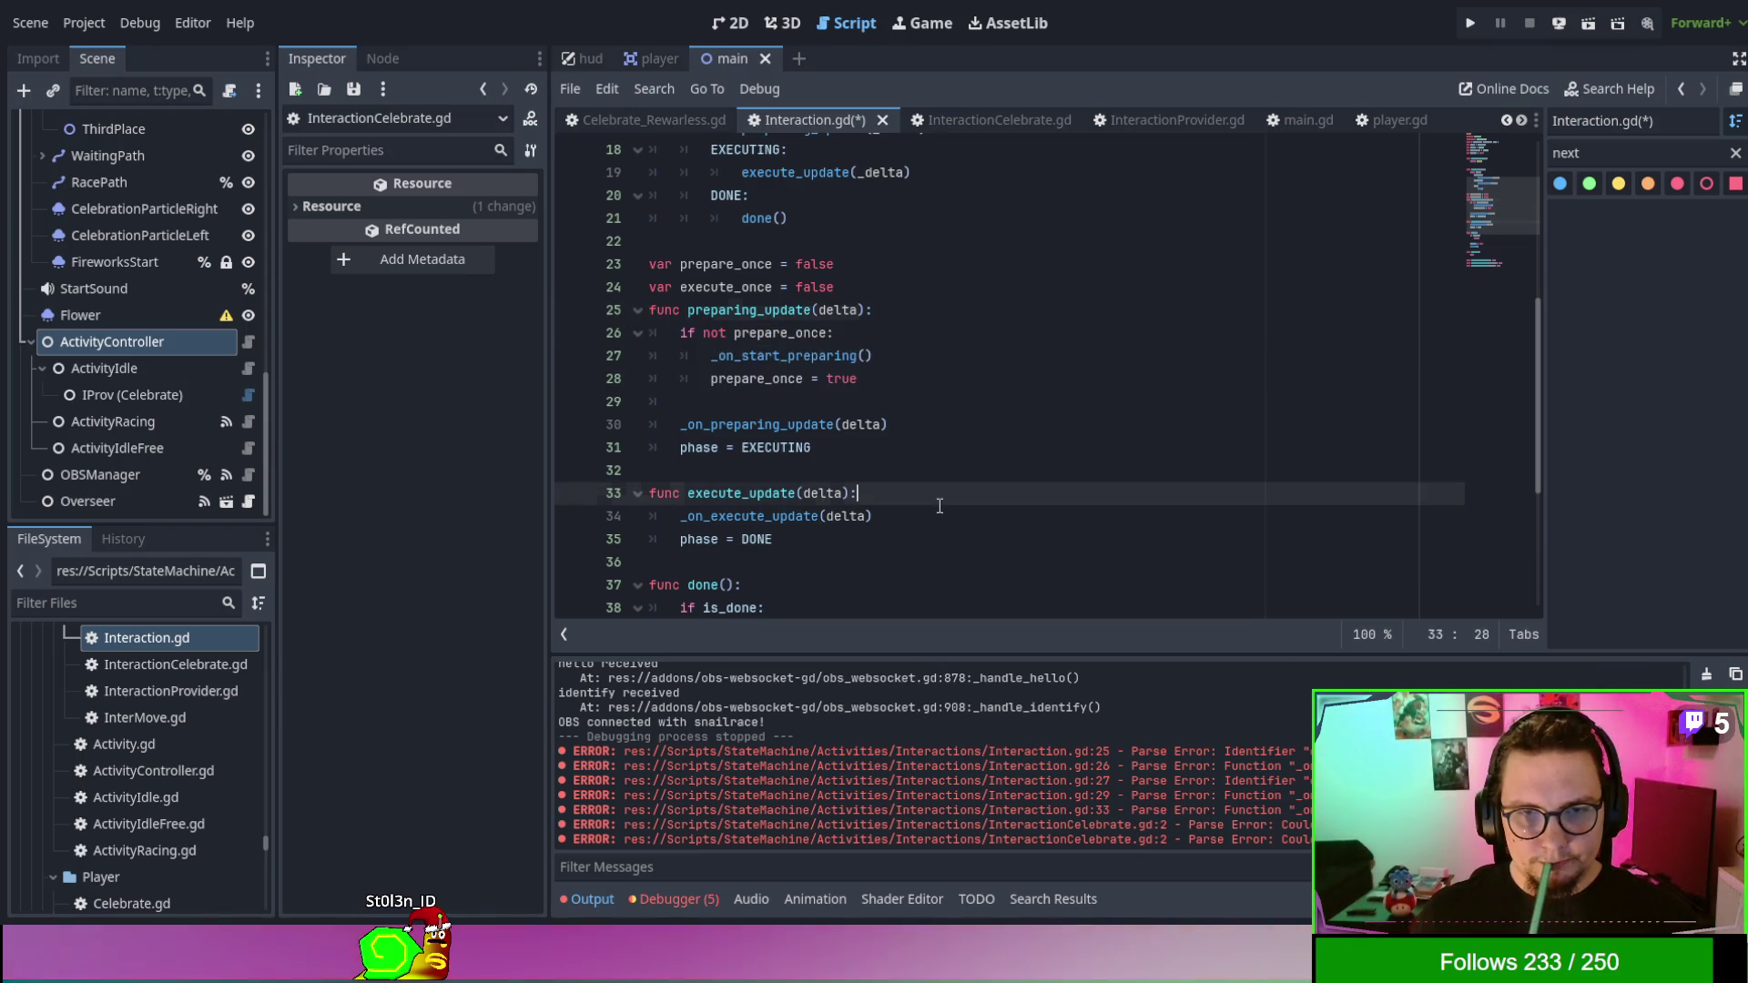
{"action": "key", "text": "ctrl+v"}
Add a new func _on_start_execute stub after the last stub functions.
{"action": "left_click", "coordinate": [794, 424]}
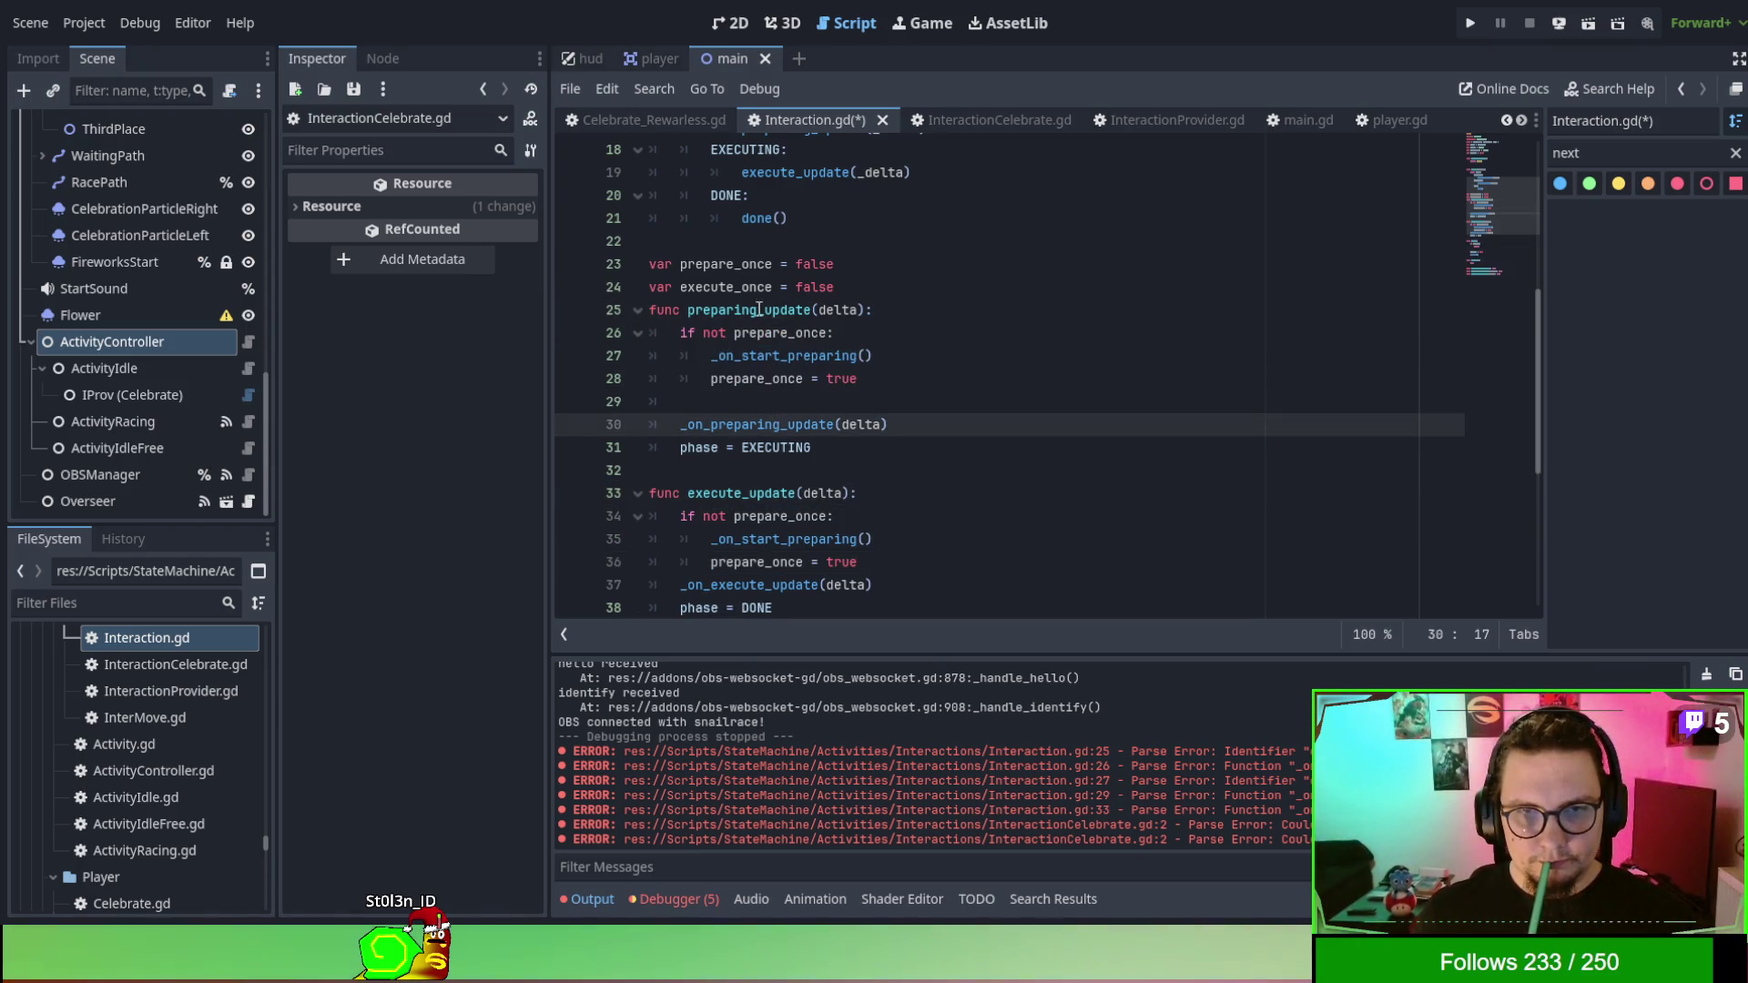
{"action": "scroll", "coordinate": [792, 410], "scroll_direction": "down", "scroll_amount": 5}
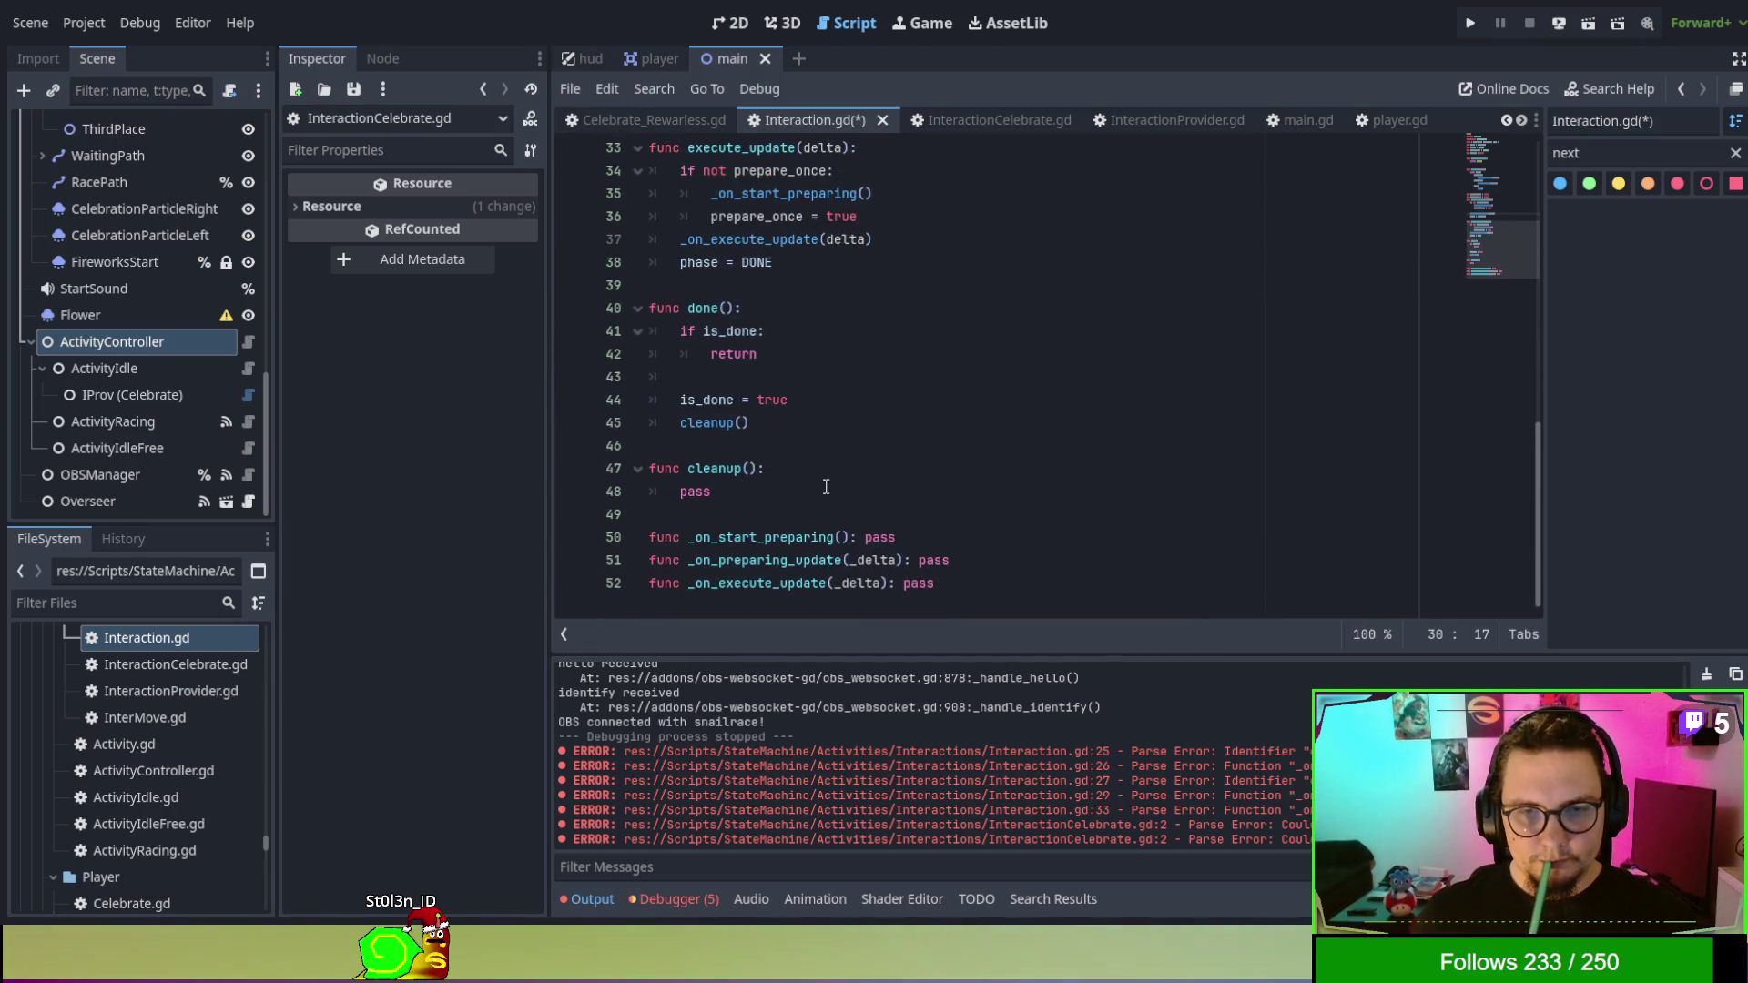
{"action": "left_click", "coordinate": [992, 574]}
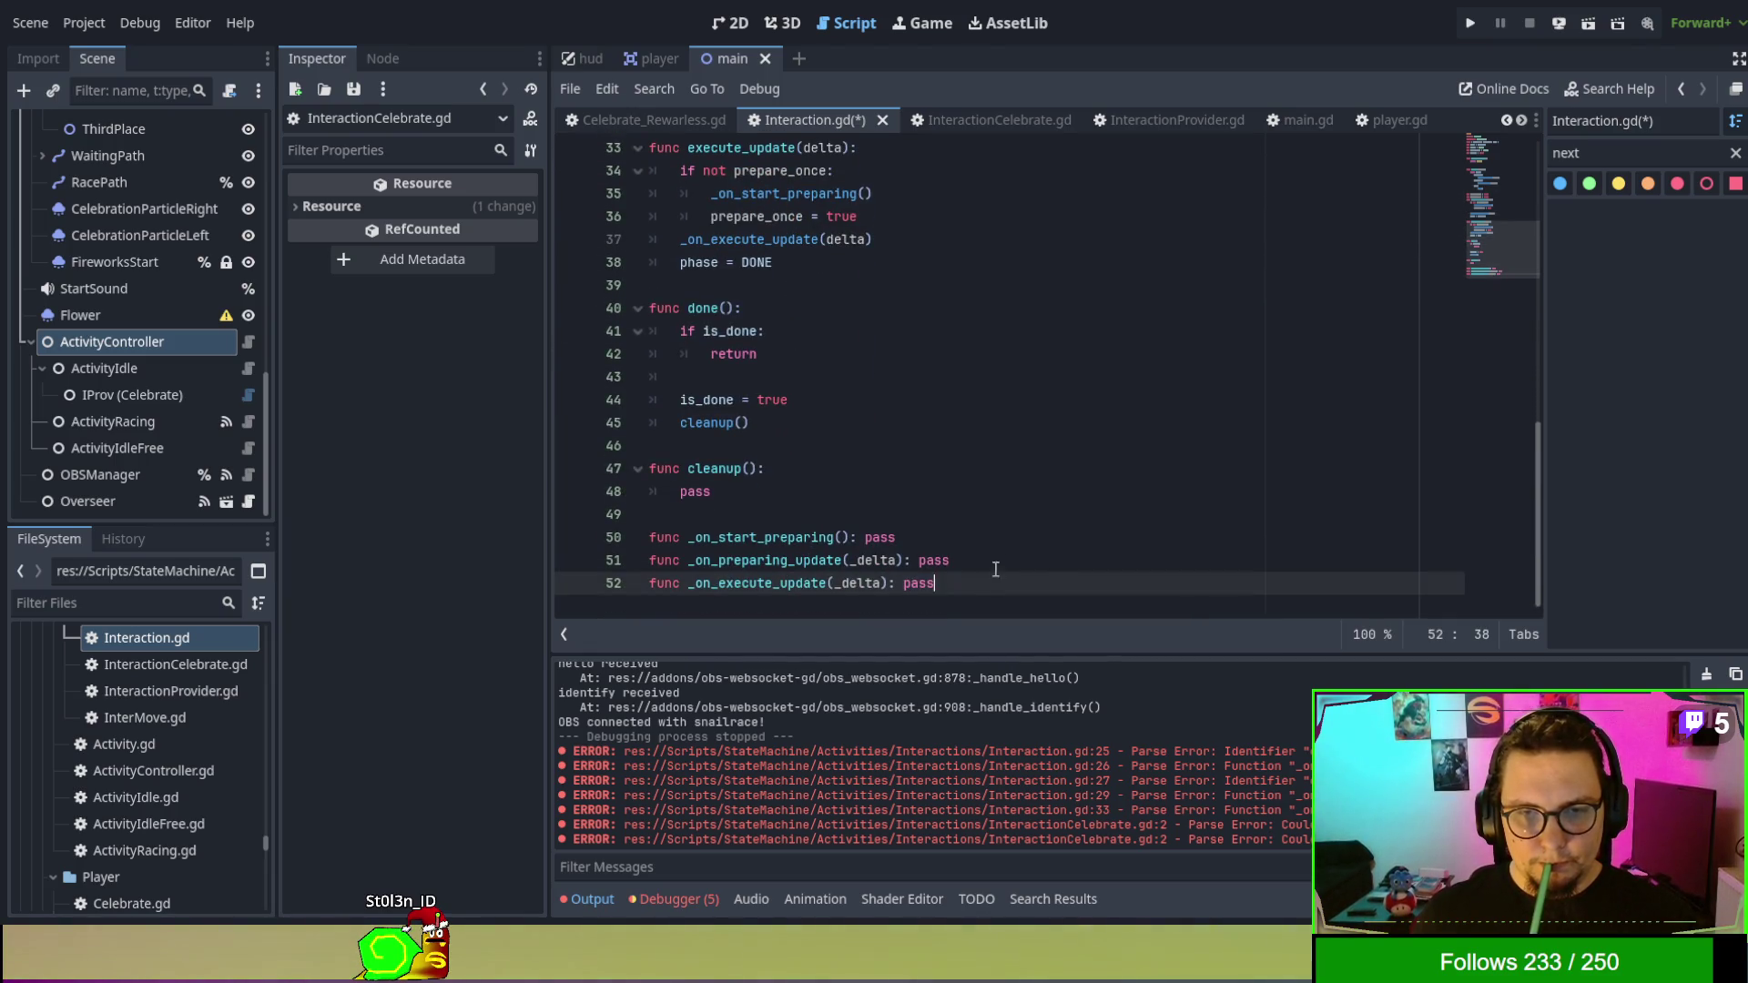
{"action": "left_click", "coordinate": [1000, 559]}
{"action": "key", "text": "Return"}
{"action": "type", "text": "func _on"}
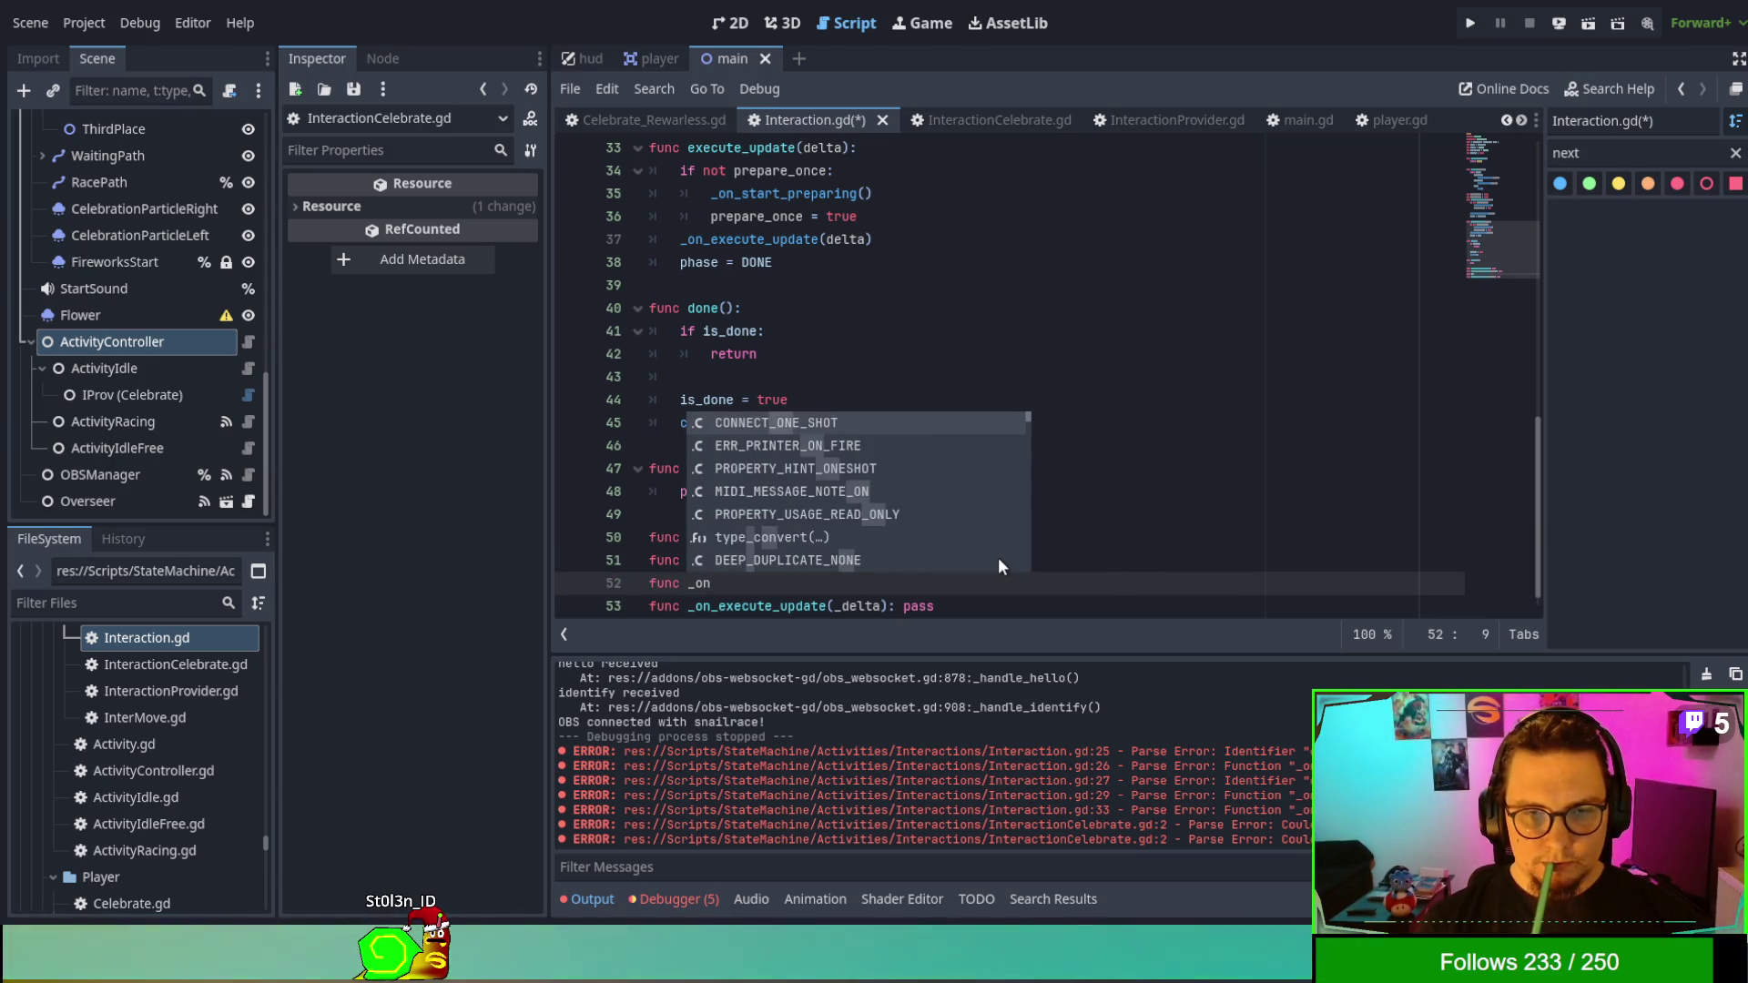
{"action": "type", "text": "_ex"}
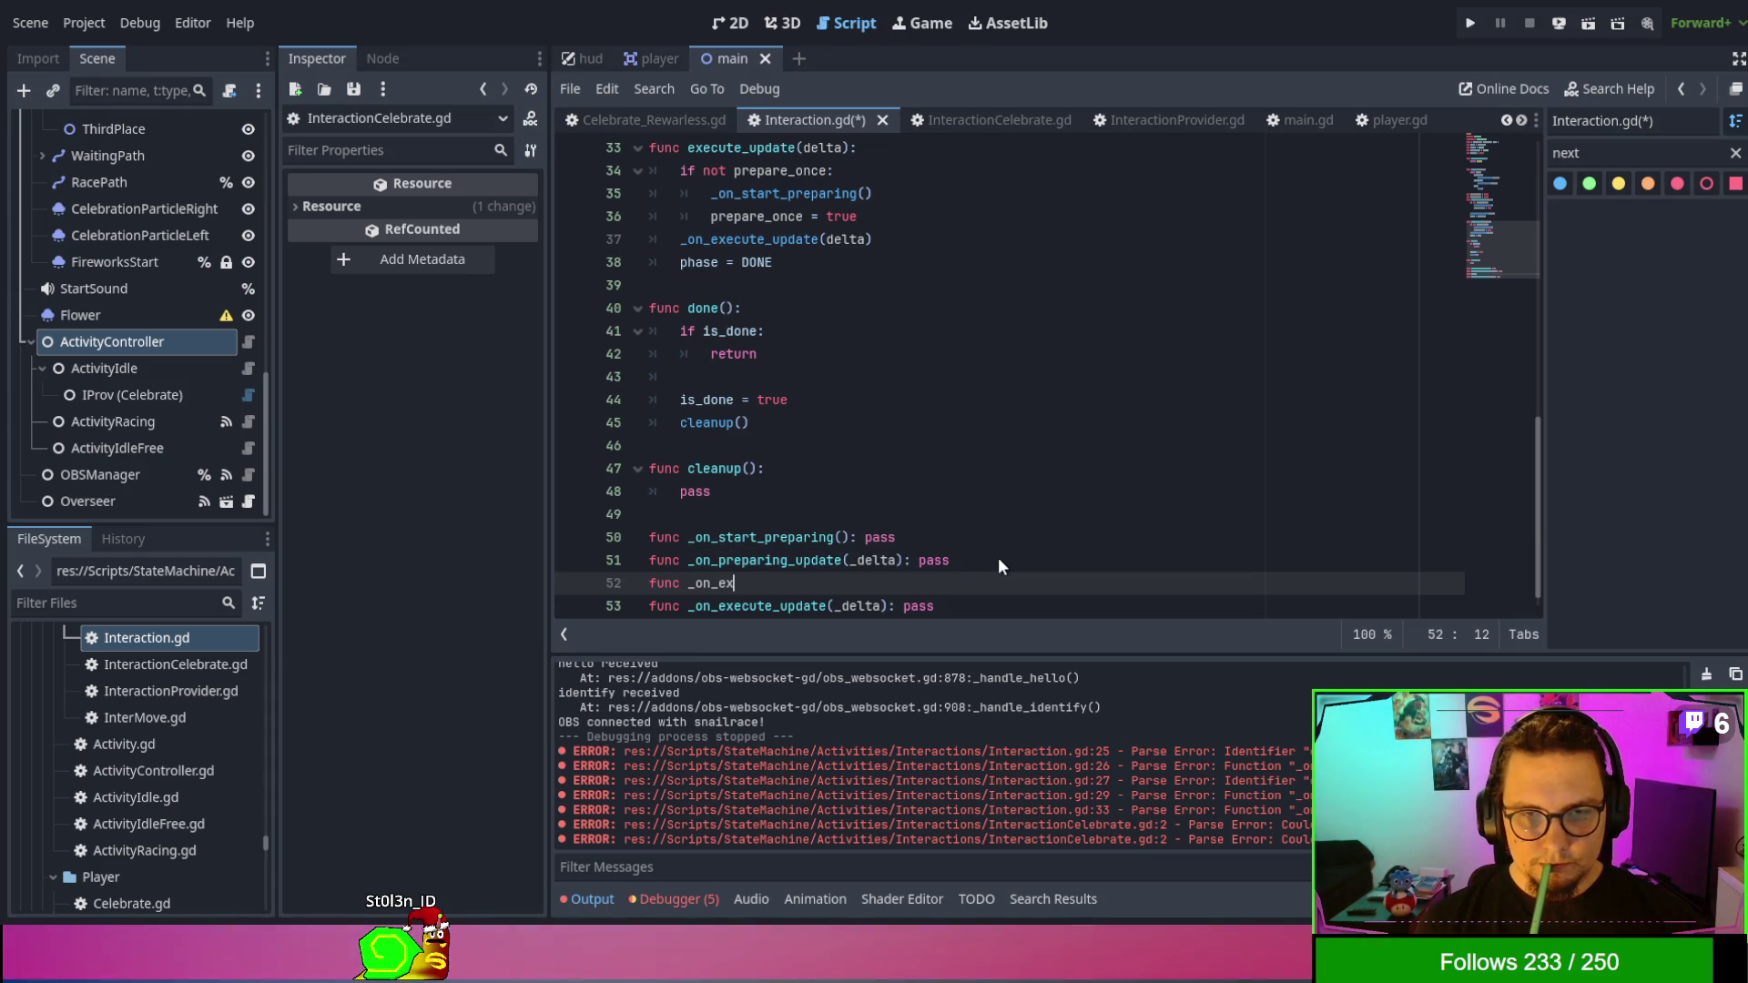
{"action": "key", "text": "BackSpace"}
{"action": "key", "text": "BackSpace"}
{"action": "type", "text": "start_execute(): pass"}
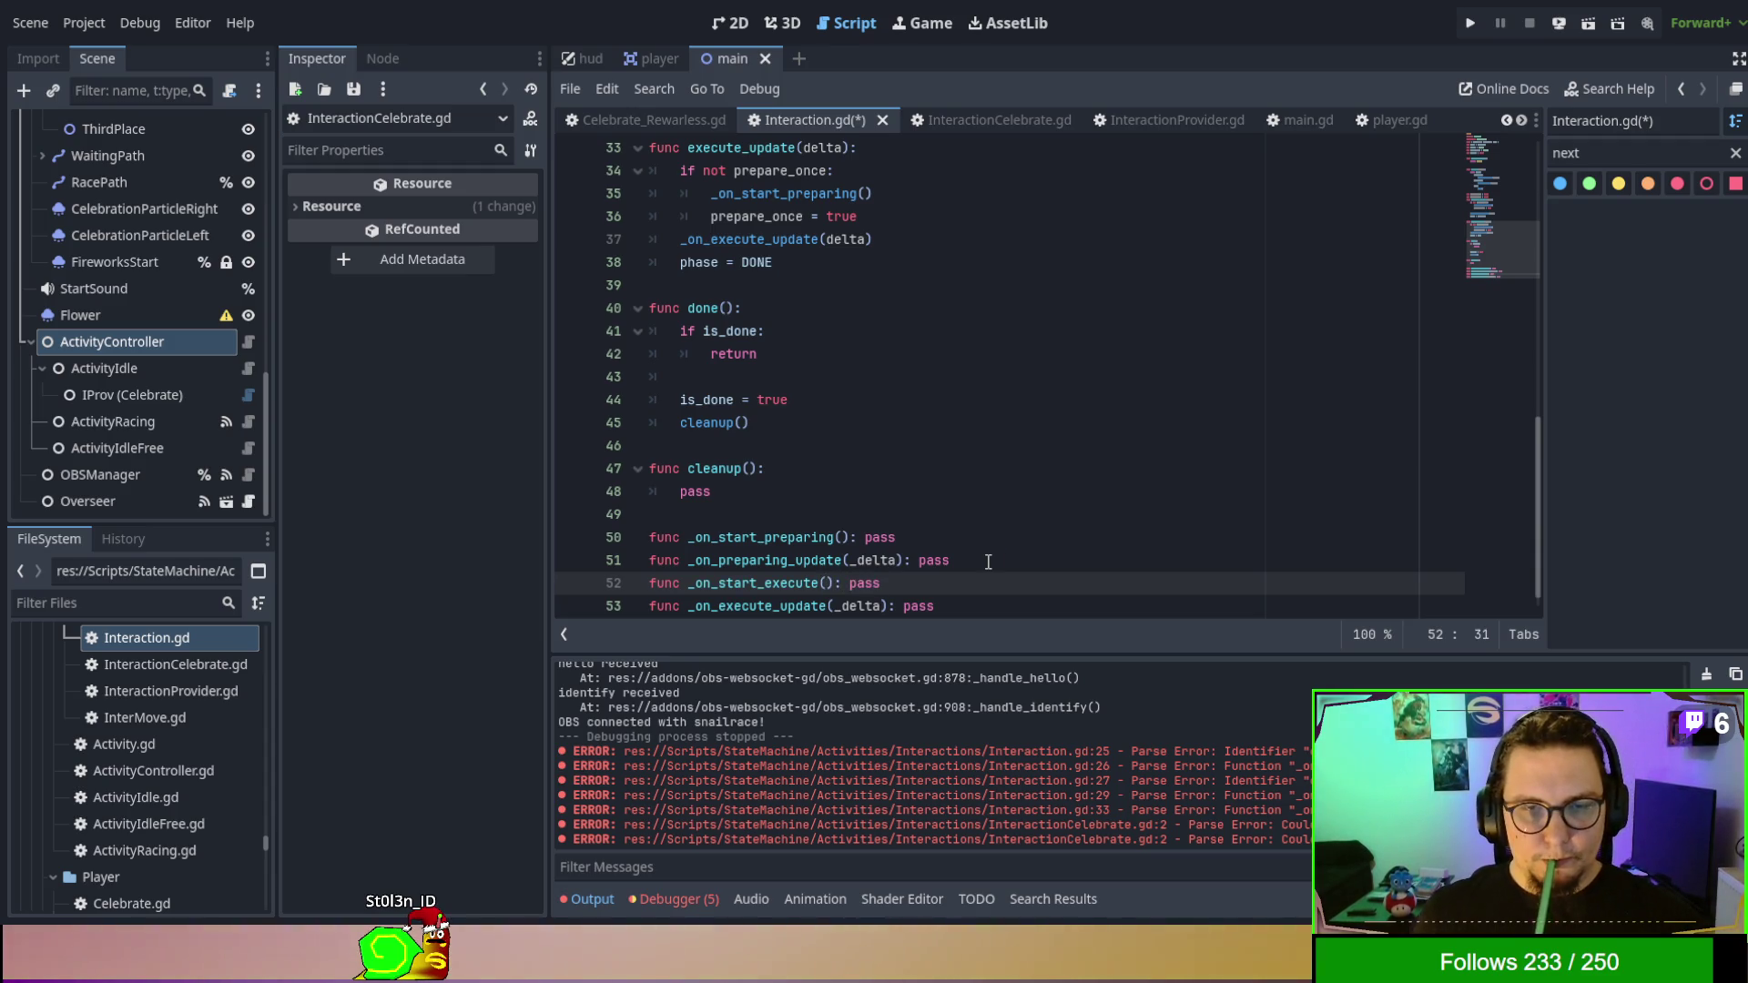
{"action": "double_click", "coordinate": [765, 583]}
{"action": "key", "text": "ctrl+c"}
{"action": "scroll", "coordinate": [848, 437], "scroll_direction": "up", "scroll_amount": 5}
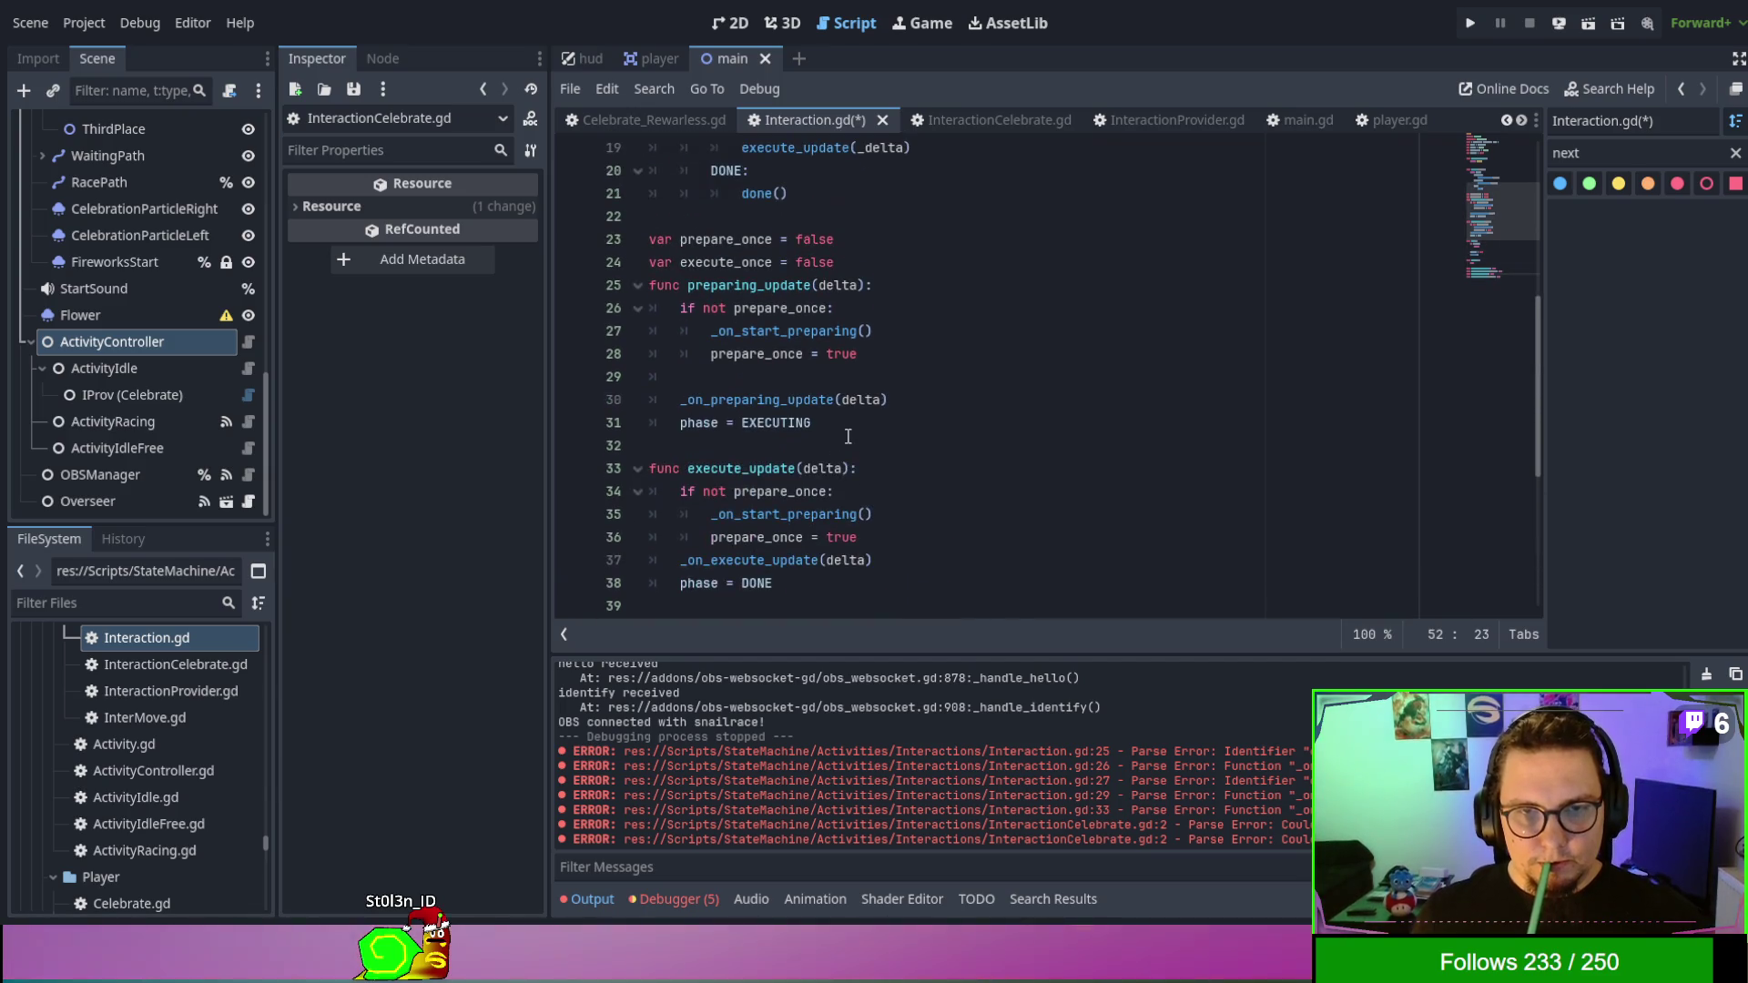
Make execute_update's guard use execute_once and call _on_start_execute instead of _on_start_preparing.
{"action": "double_click", "coordinate": [782, 514]}
{"action": "key", "text": "ctrl+v"}
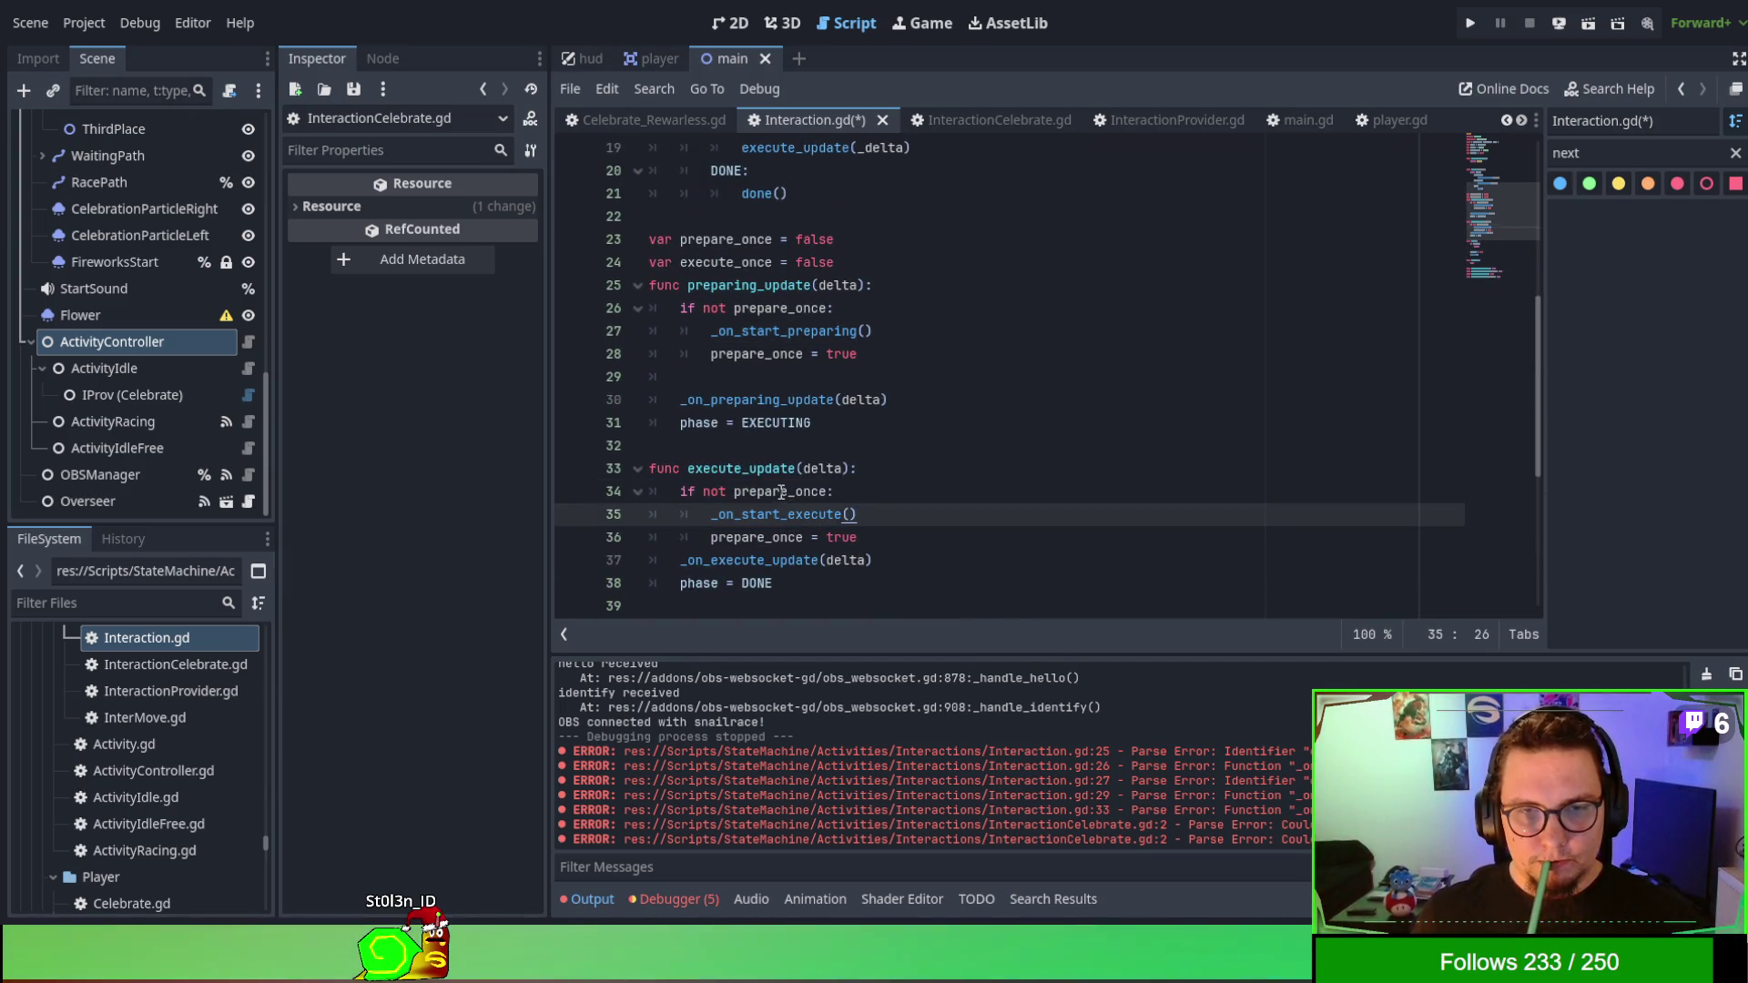
{"action": "double_click", "coordinate": [781, 492]}
{"action": "type", "text": "execut"}
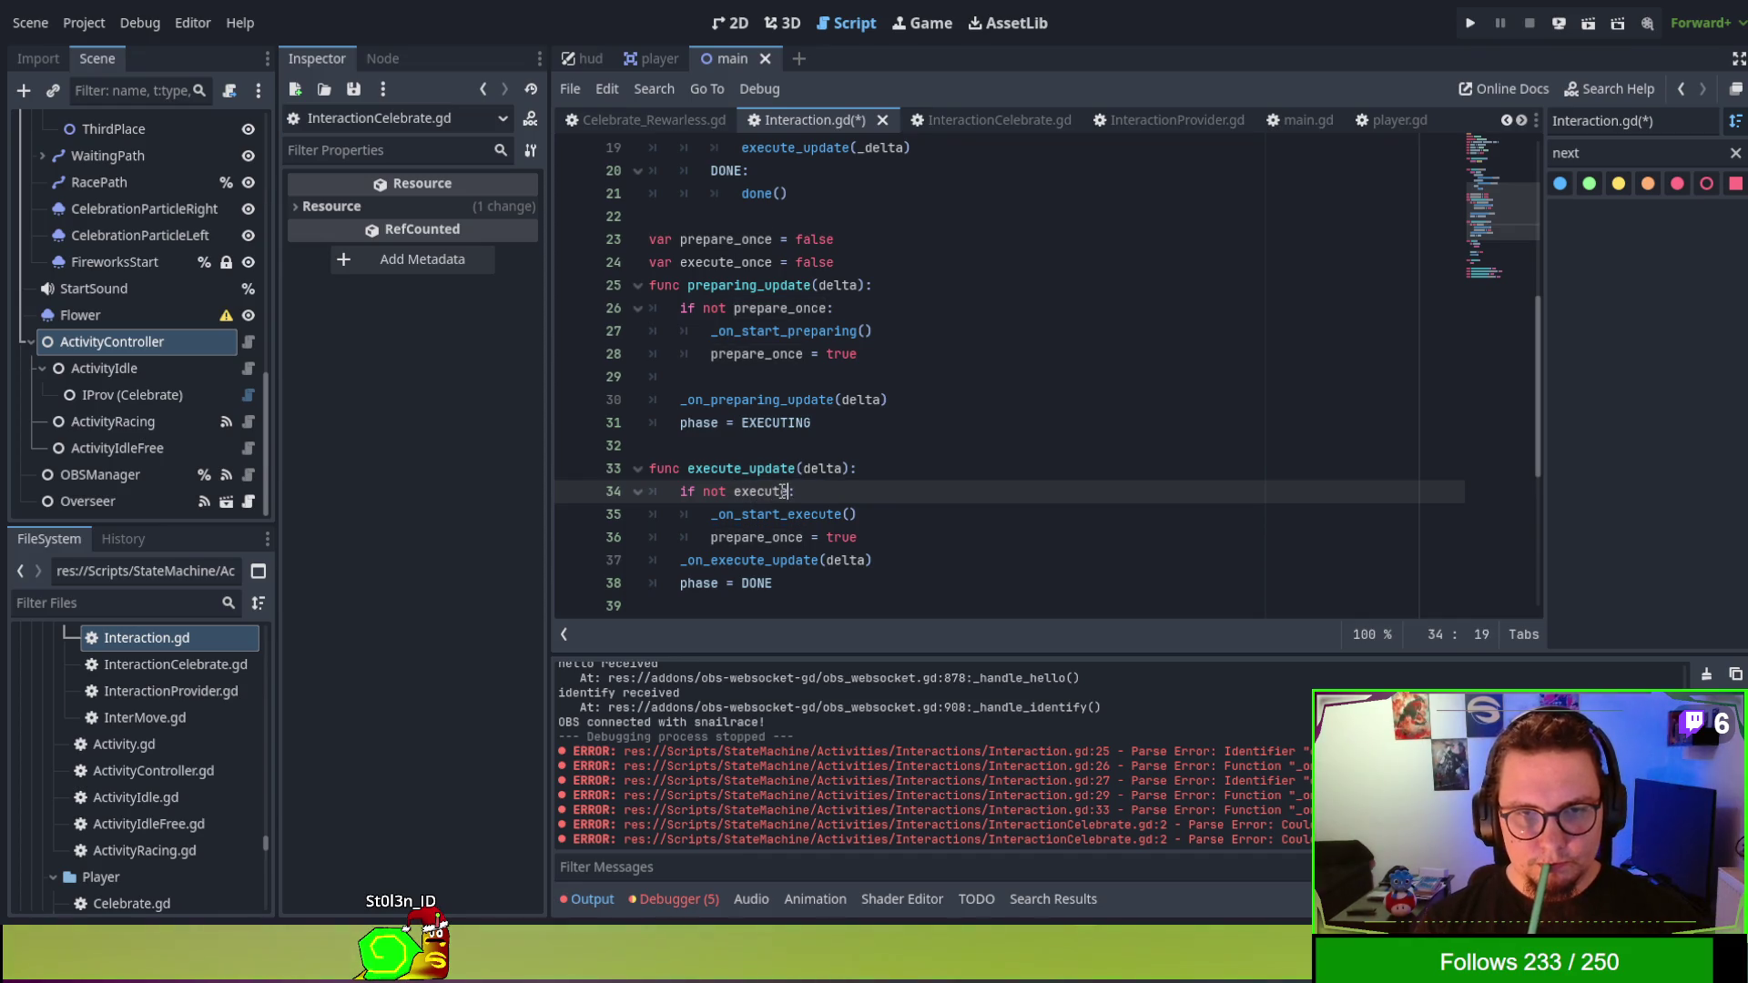
{"action": "type", "text": "_once"}
{"action": "double_click", "coordinate": [781, 491]}
{"action": "key", "text": "ctrl+c"}
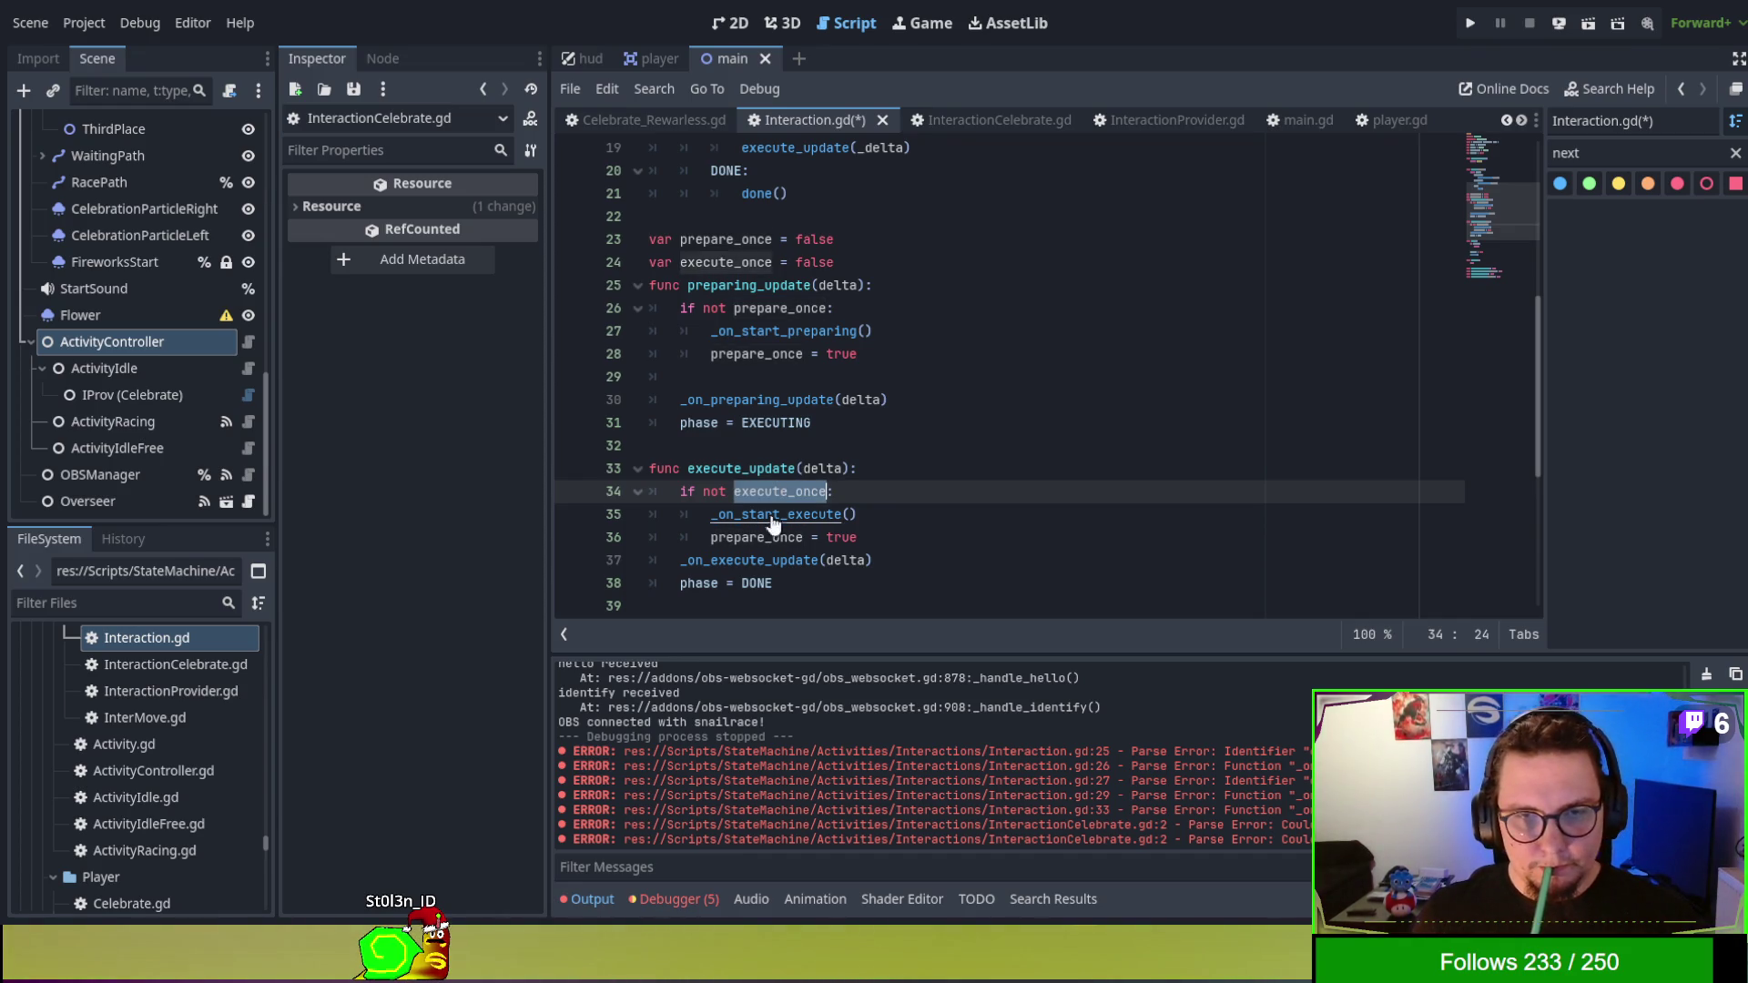
{"action": "double_click", "coordinate": [763, 538]}
{"action": "key", "text": "ctrl+v"}
Move the prepare_once and execute_once declarations up beneath var is_done.
{"action": "scroll", "coordinate": [901, 473], "scroll_direction": "up", "scroll_amount": 3}
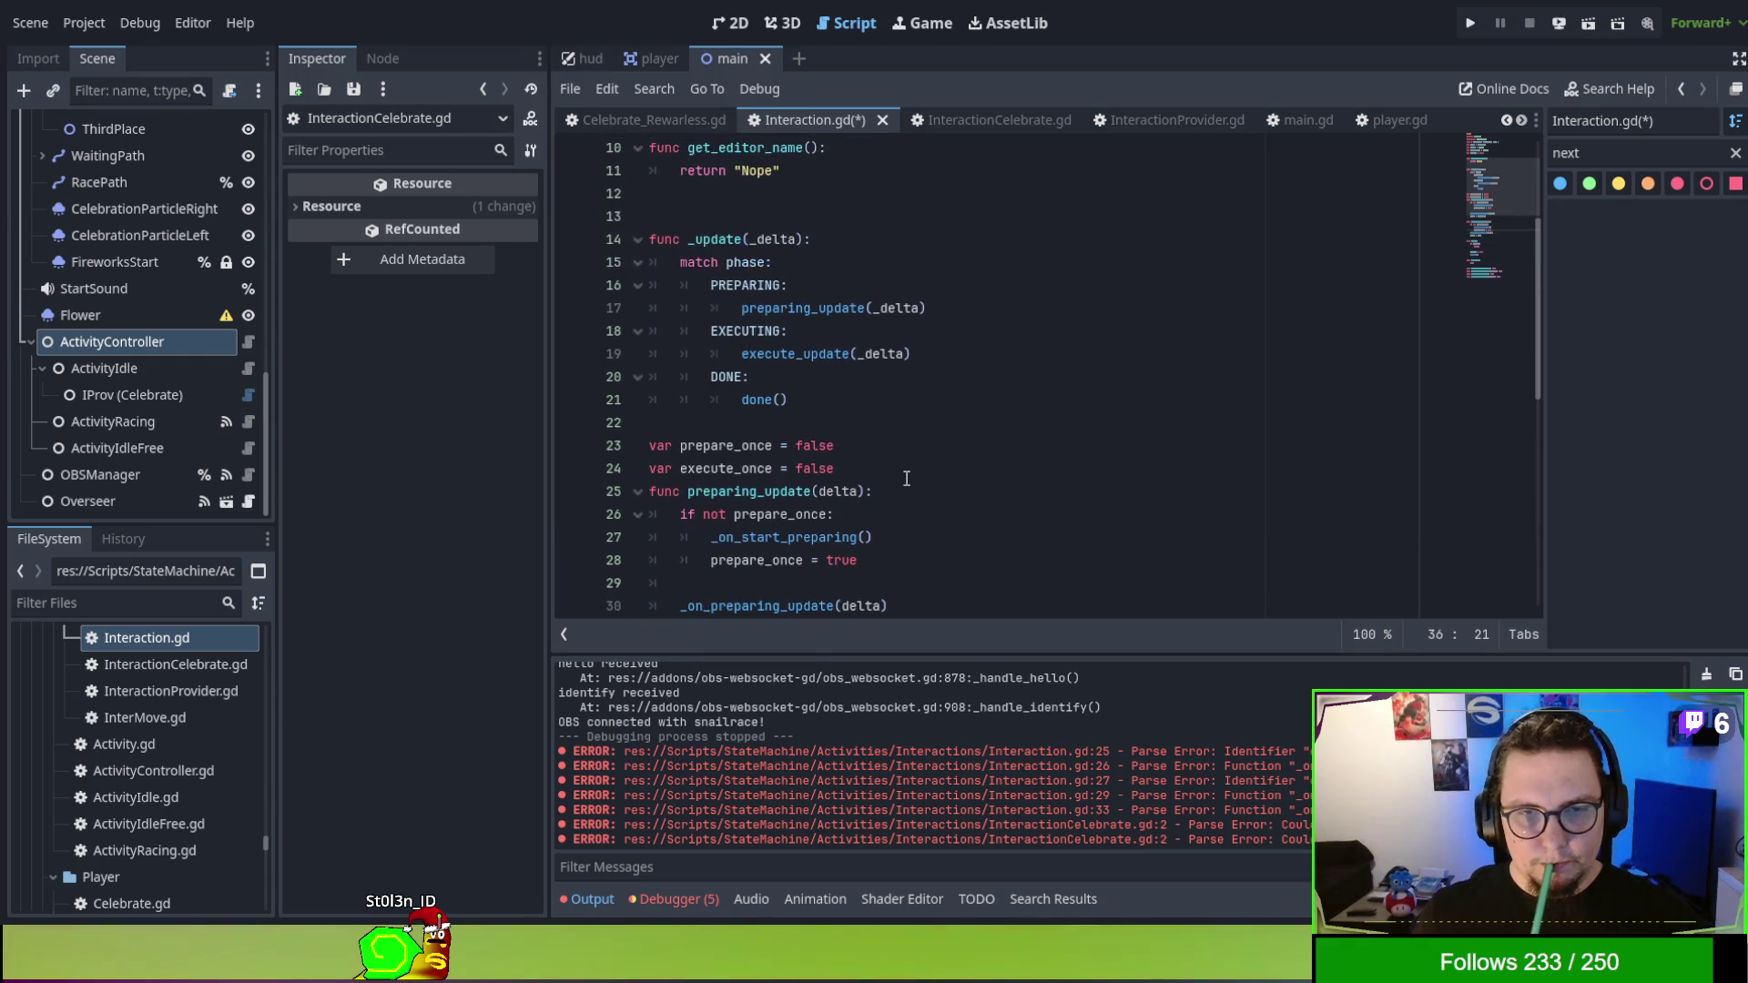
{"action": "left_click", "coordinate": [898, 470]}
{"action": "left_click_drag", "start_coordinate": [899, 469], "coordinate": [898, 409]}
{"action": "key", "text": "ctrl+x"}
{"action": "scroll", "coordinate": [901, 410], "scroll_direction": "up", "scroll_amount": 3}
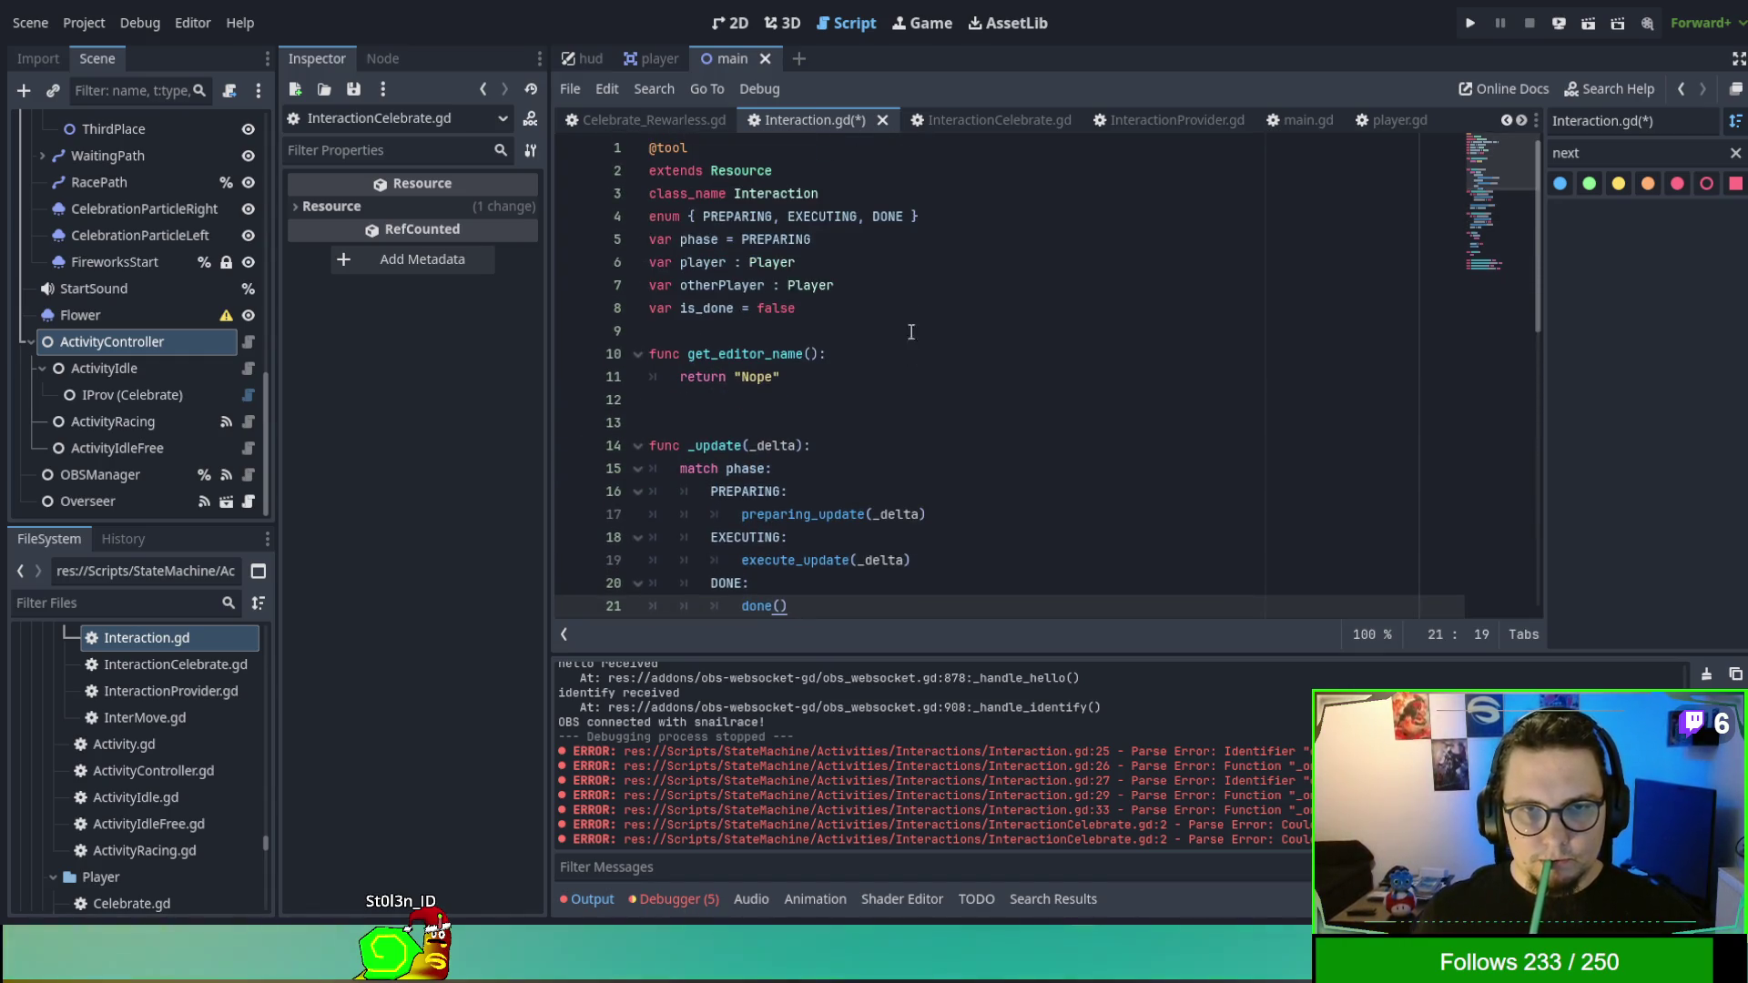
{"action": "left_click", "coordinate": [913, 308]}
{"action": "key", "text": "ctrl+v"}
{"action": "left_click", "coordinate": [940, 337]}
{"action": "key", "text": "BackSpace"}
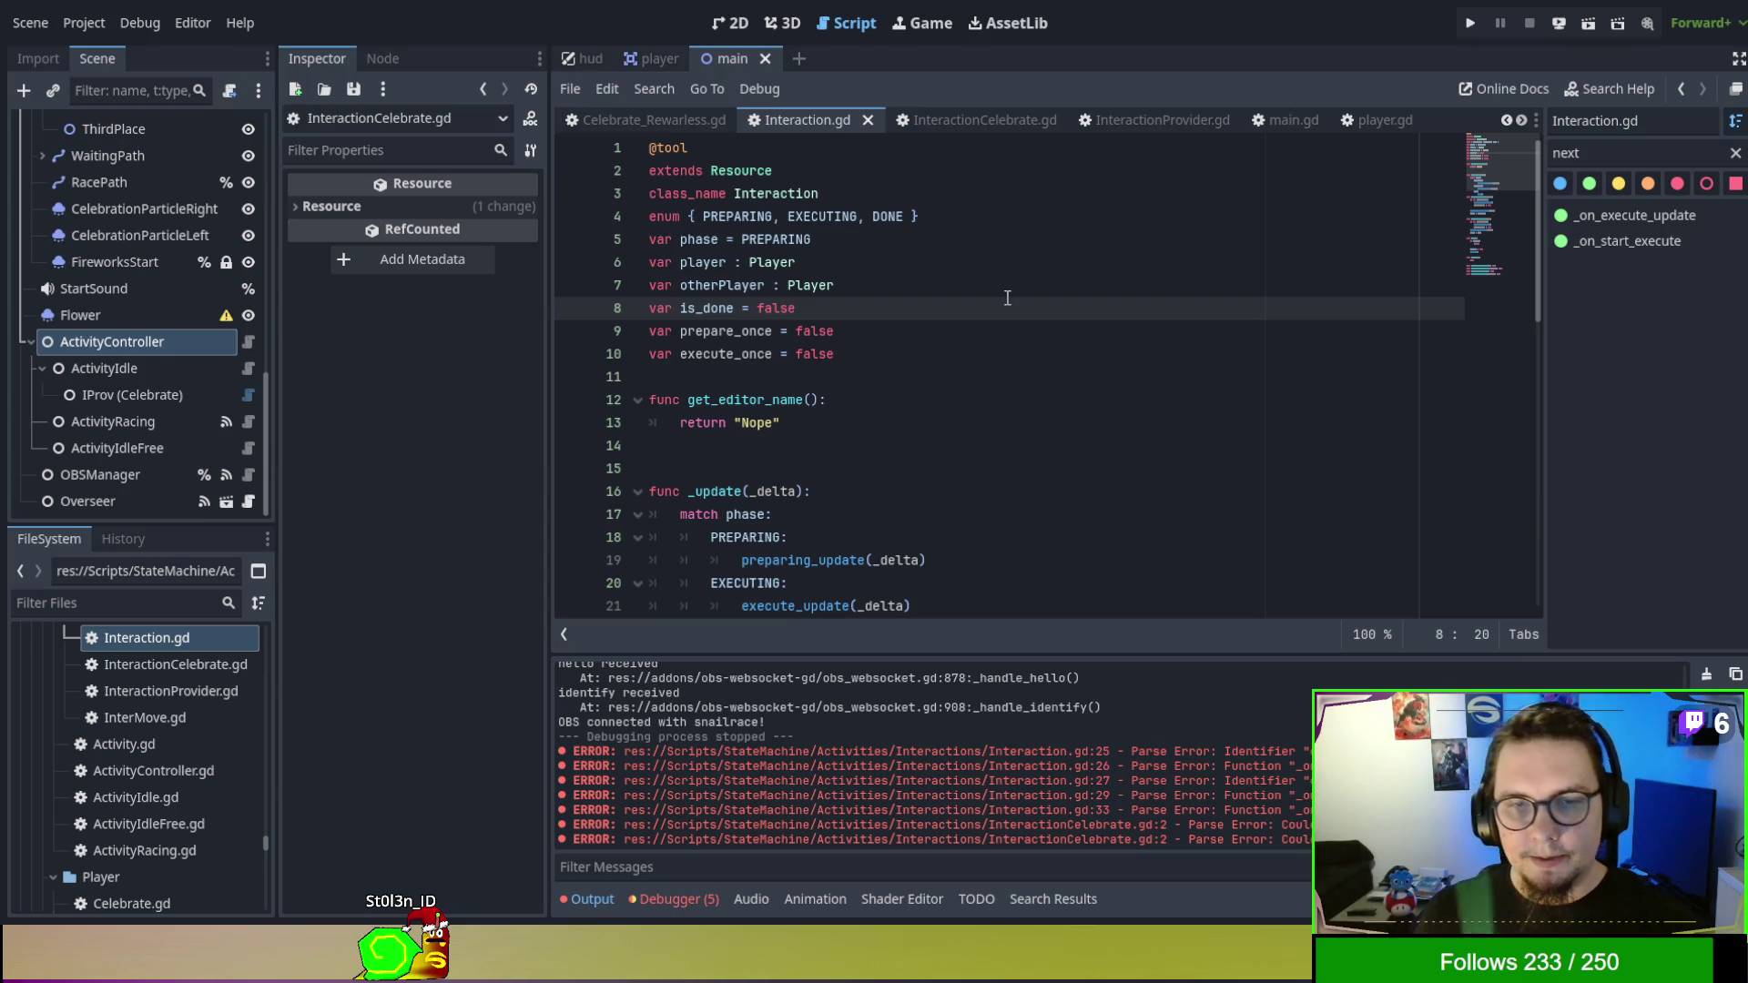
Select the _on_start_preparing stub name, then move to InteractionCelebrate.gd.
{"action": "scroll", "coordinate": [1007, 297], "scroll_direction": "down", "scroll_amount": 4}
{"action": "scroll", "coordinate": [1008, 298], "scroll_direction": "down", "scroll_amount": 7}
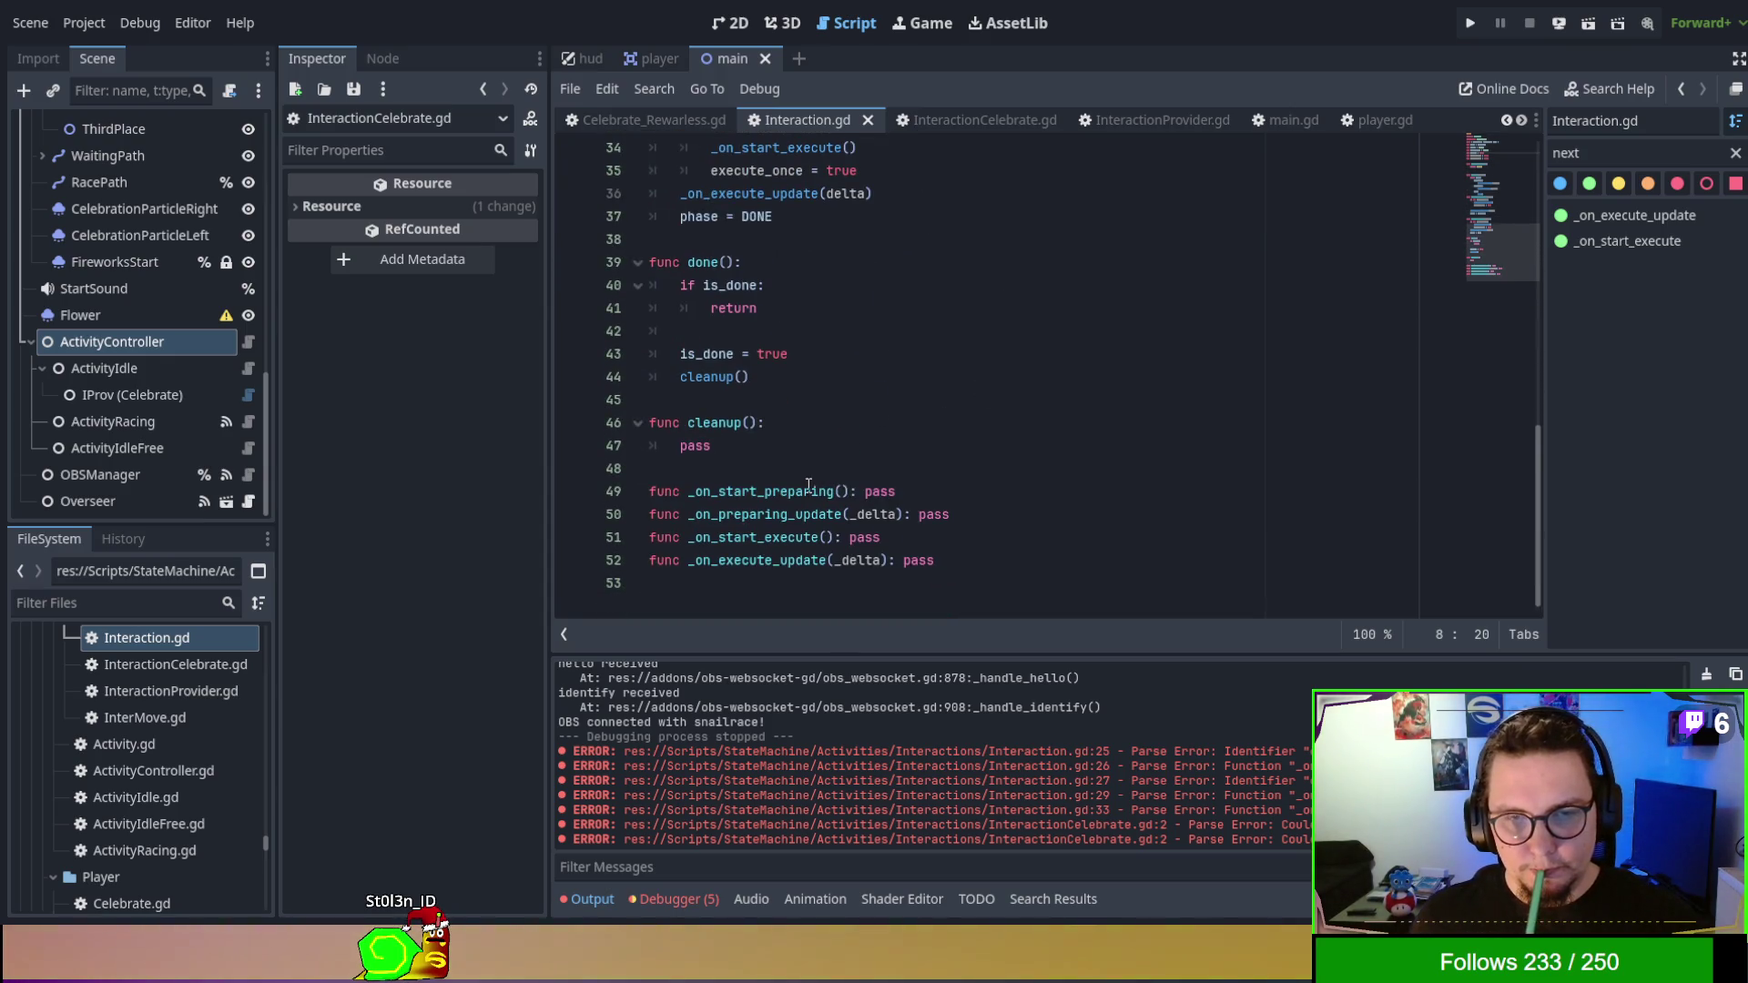
{"action": "double_click", "coordinate": [784, 492]}
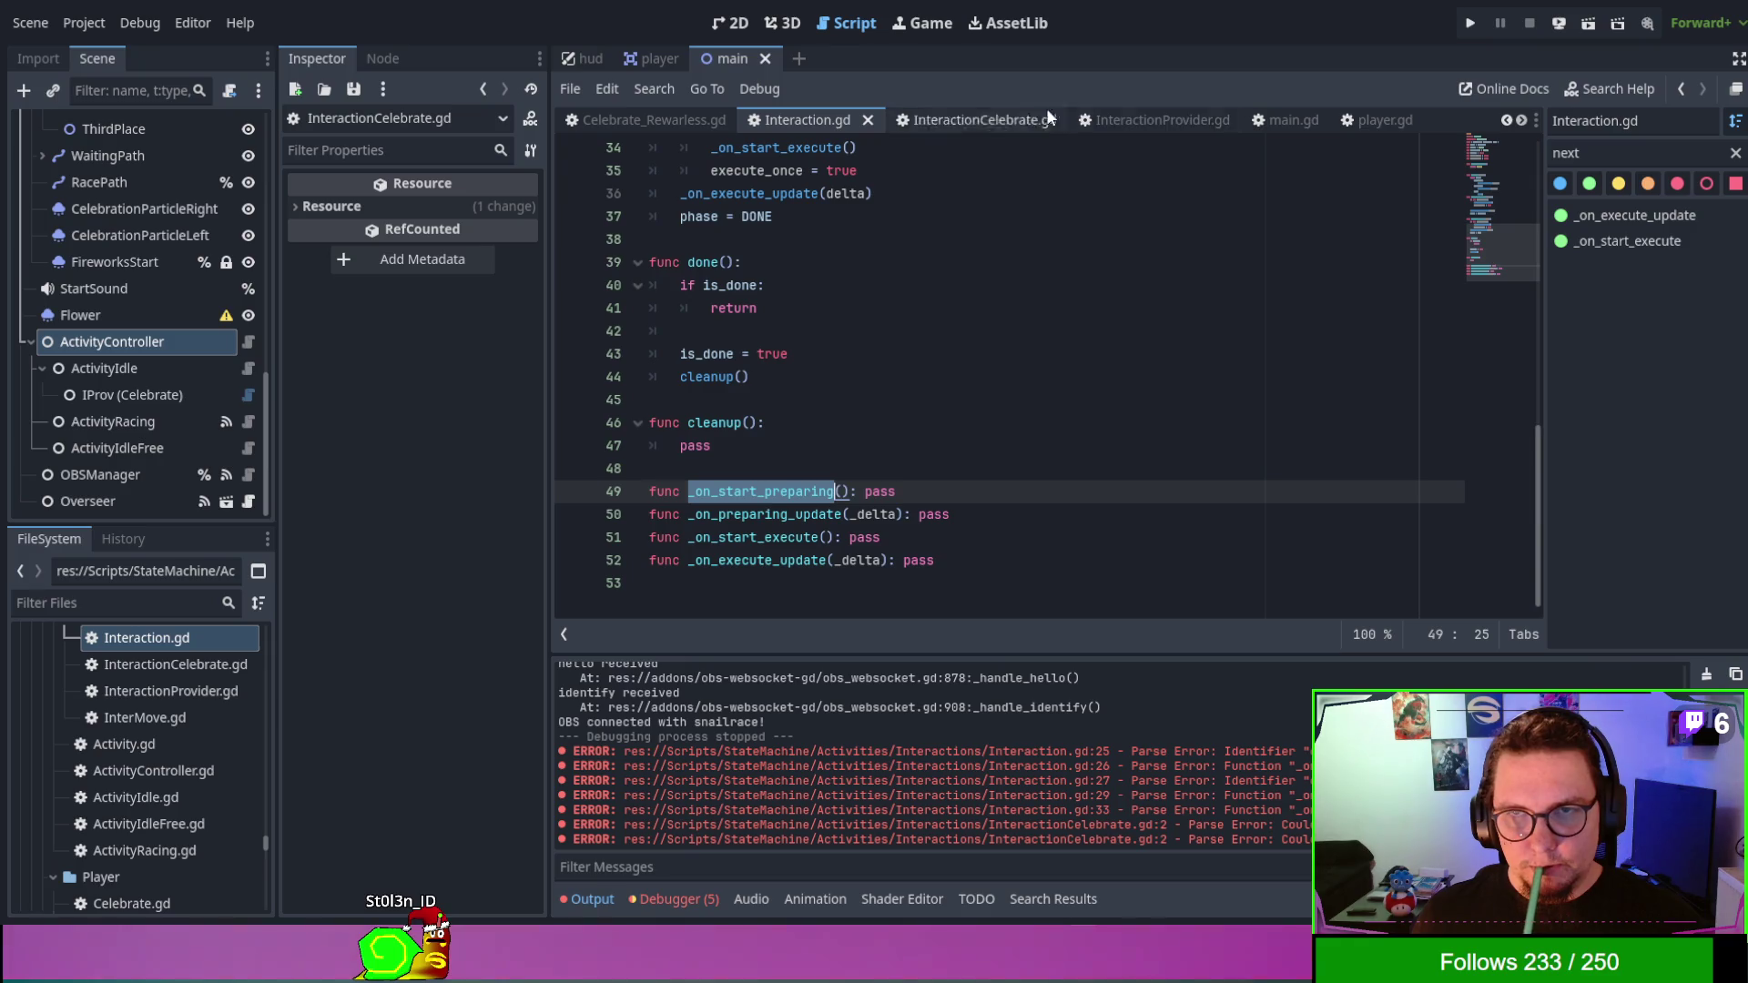
{"action": "left_click", "coordinate": [1007, 119]}
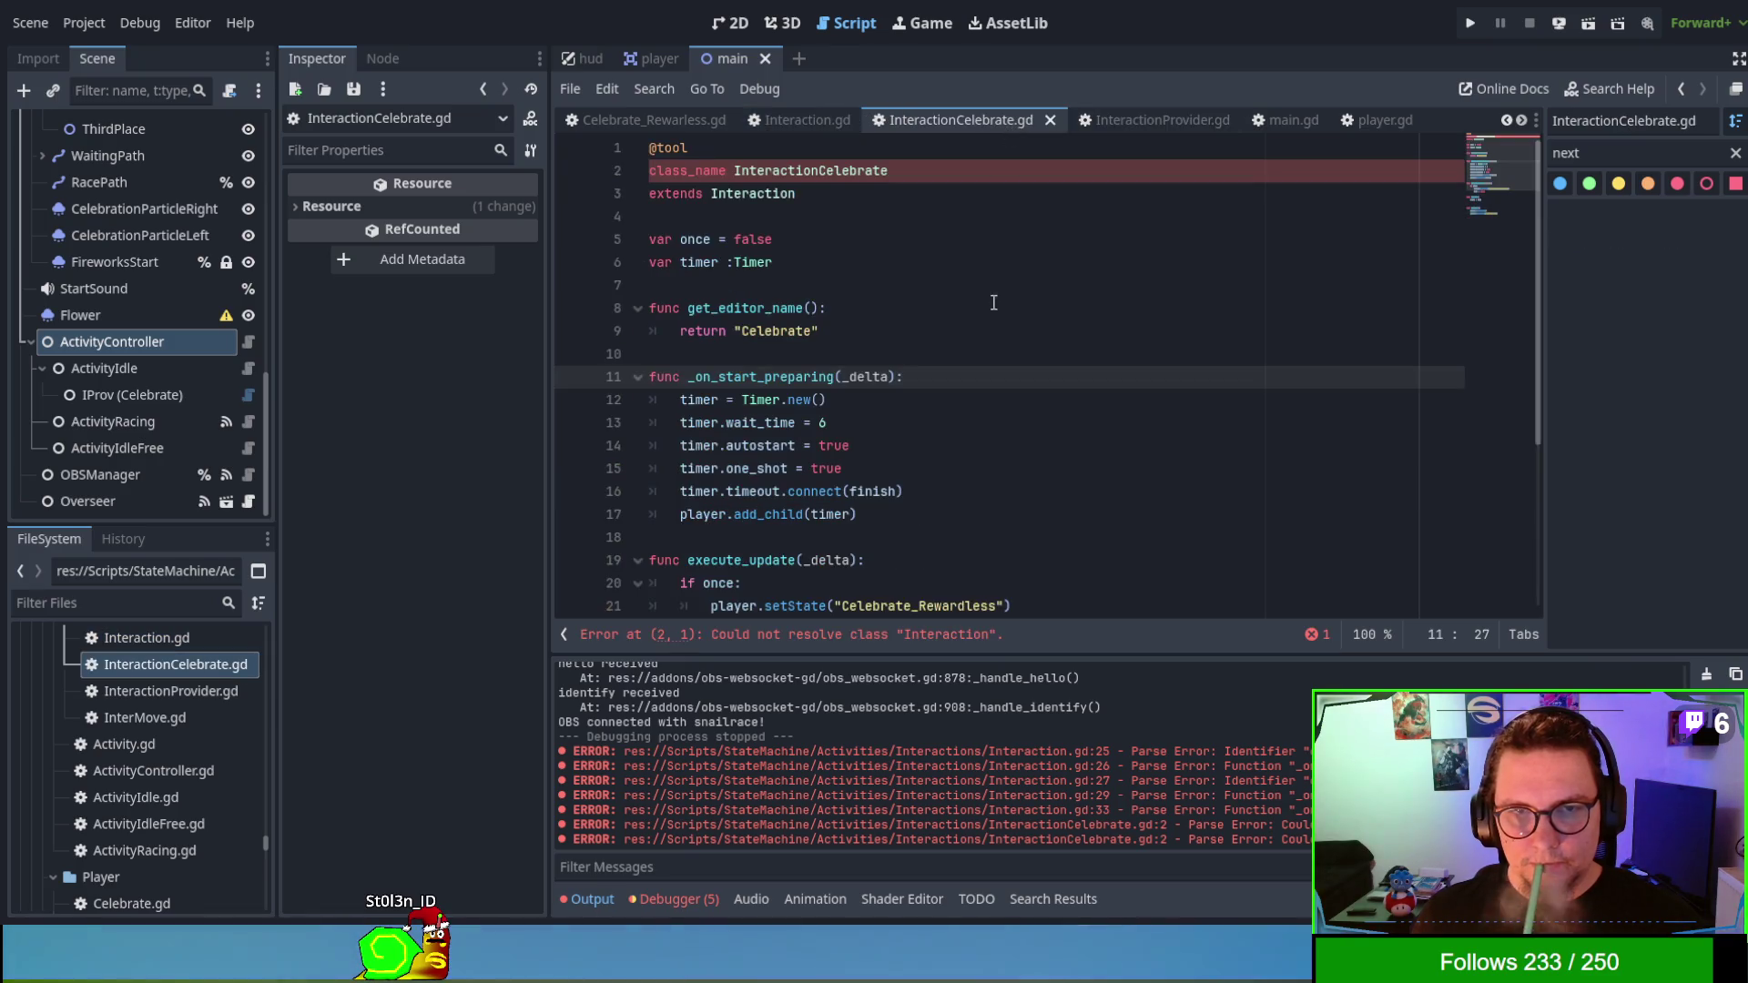
Remove the _delta parameter from _on_start_preparing's signature.
{"action": "left_click", "coordinate": [734, 377]}
{"action": "double_click", "coordinate": [865, 377]}
{"action": "key", "text": "BackSpace"}
{"action": "left_click", "coordinate": [978, 351]}
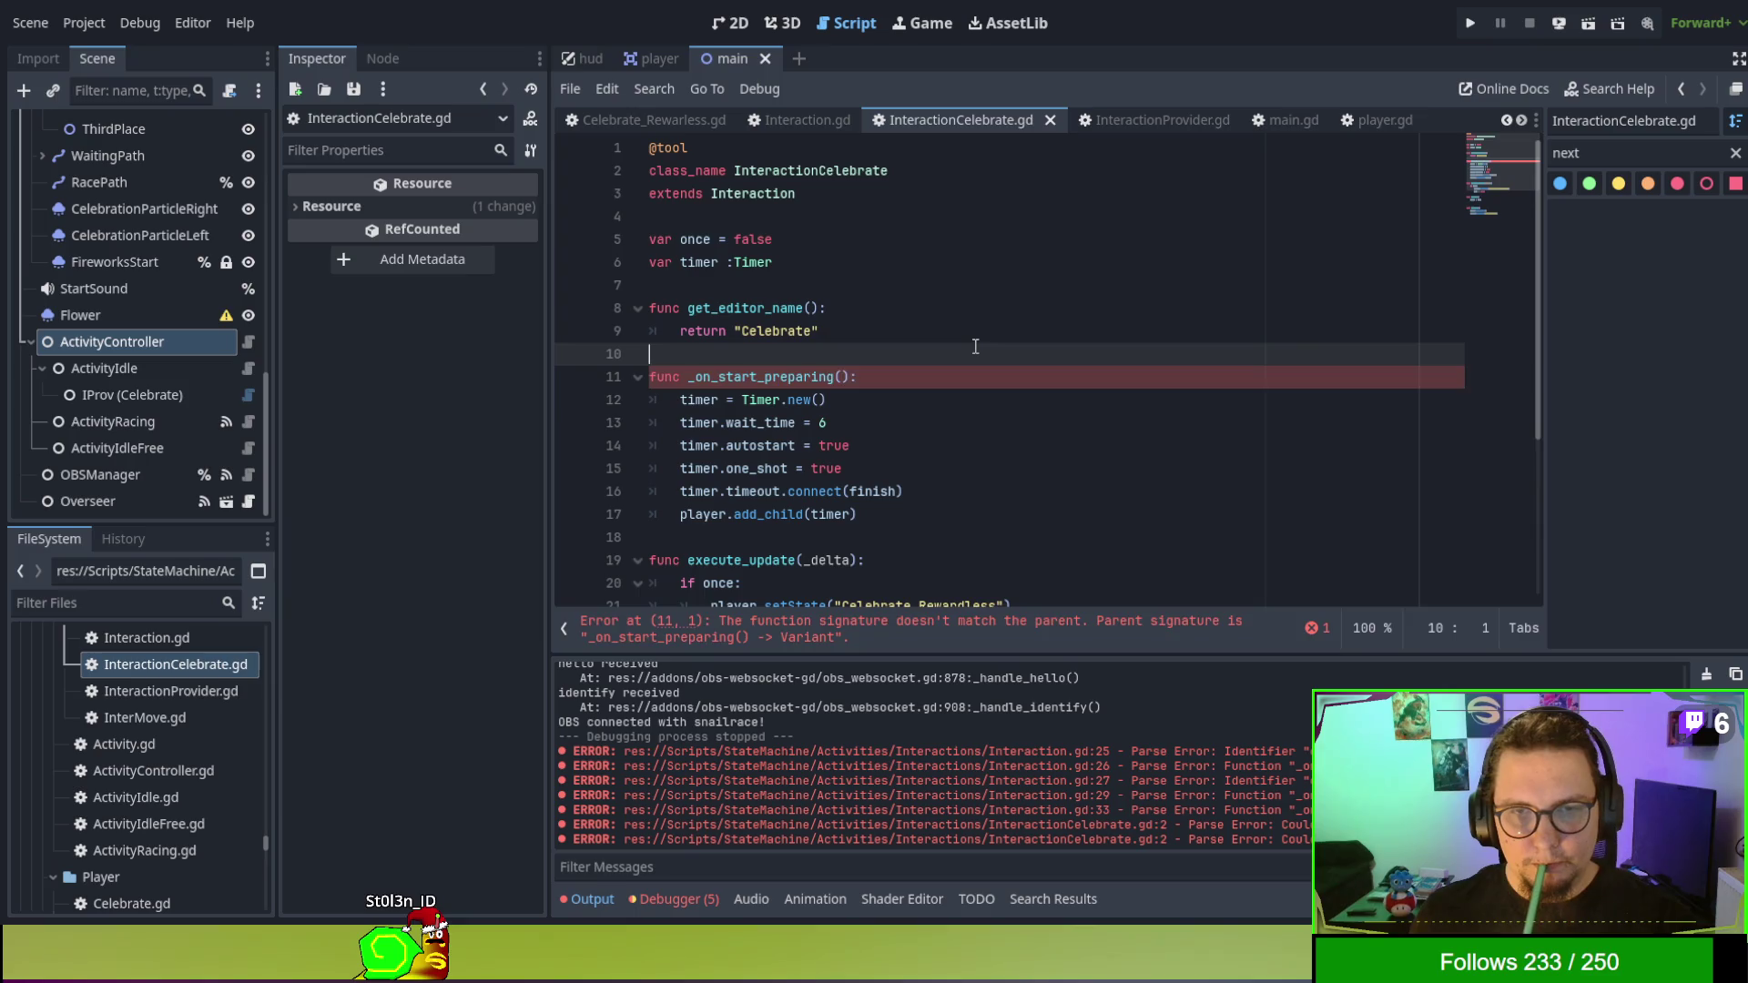
Rename the execute_update function to _on_start_execute.
{"action": "scroll", "coordinate": [980, 375], "scroll_direction": "down", "scroll_amount": 4}
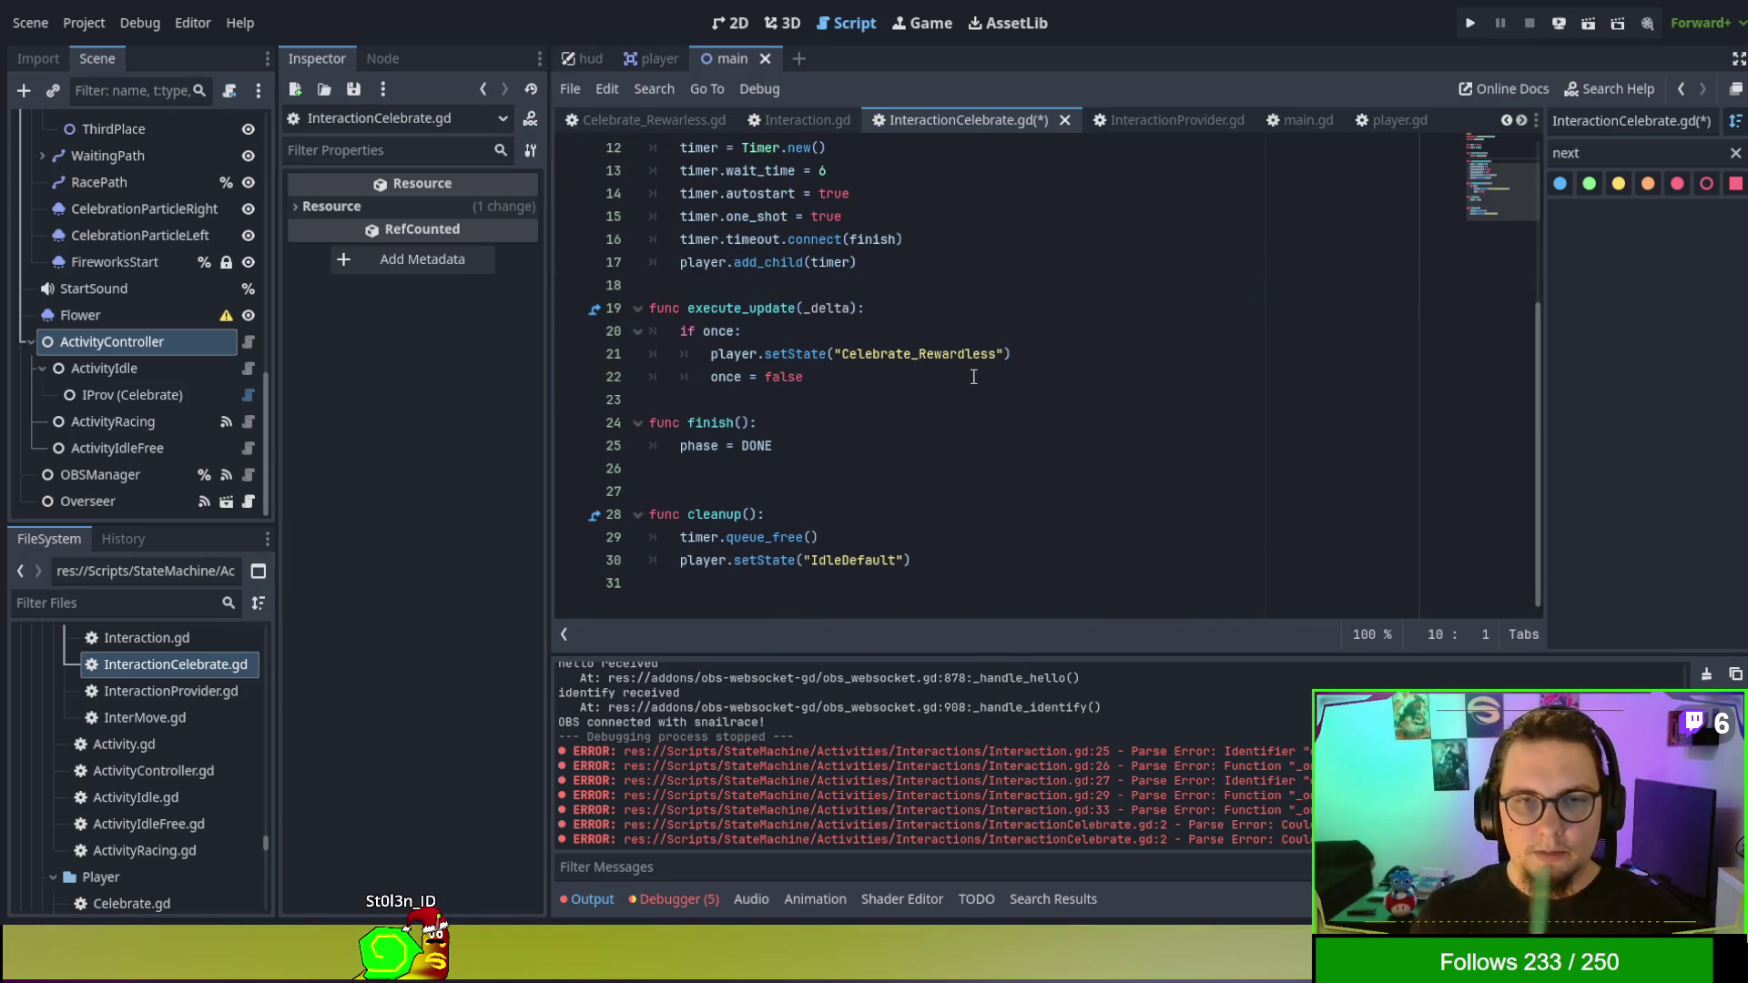
{"action": "scroll", "coordinate": [826, 343], "scroll_direction": "up", "scroll_amount": 3}
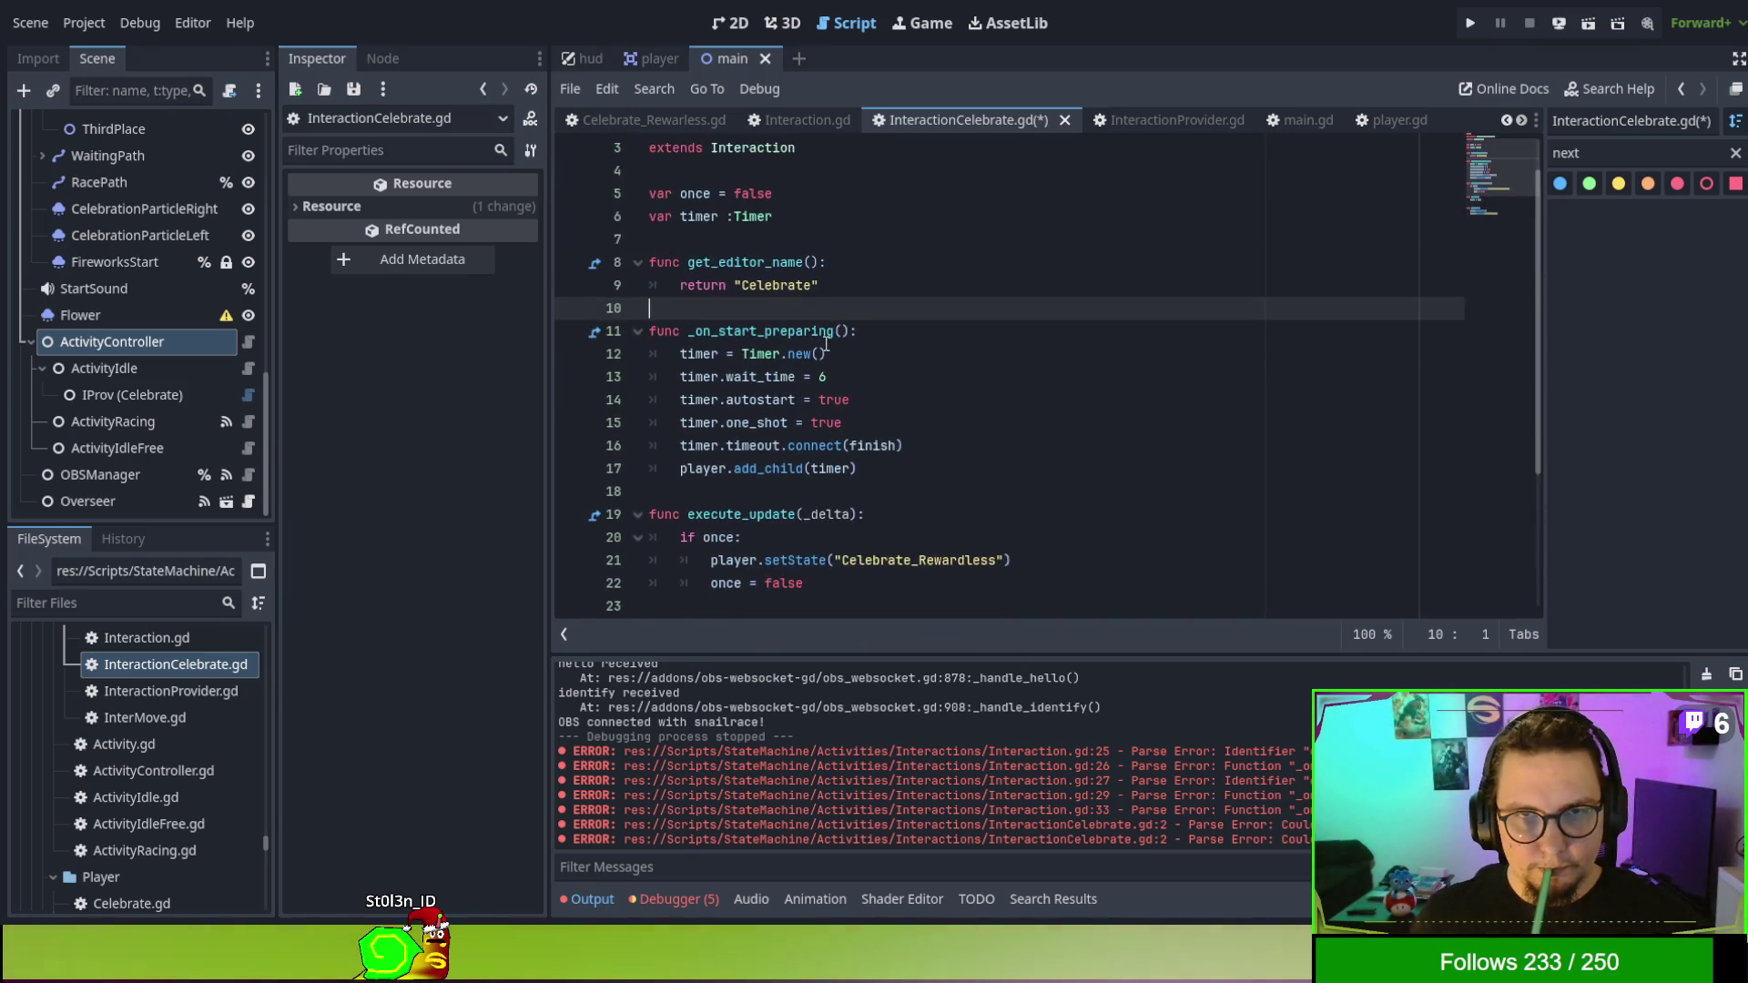
{"action": "scroll", "coordinate": [887, 407], "scroll_direction": "down", "scroll_amount": 1}
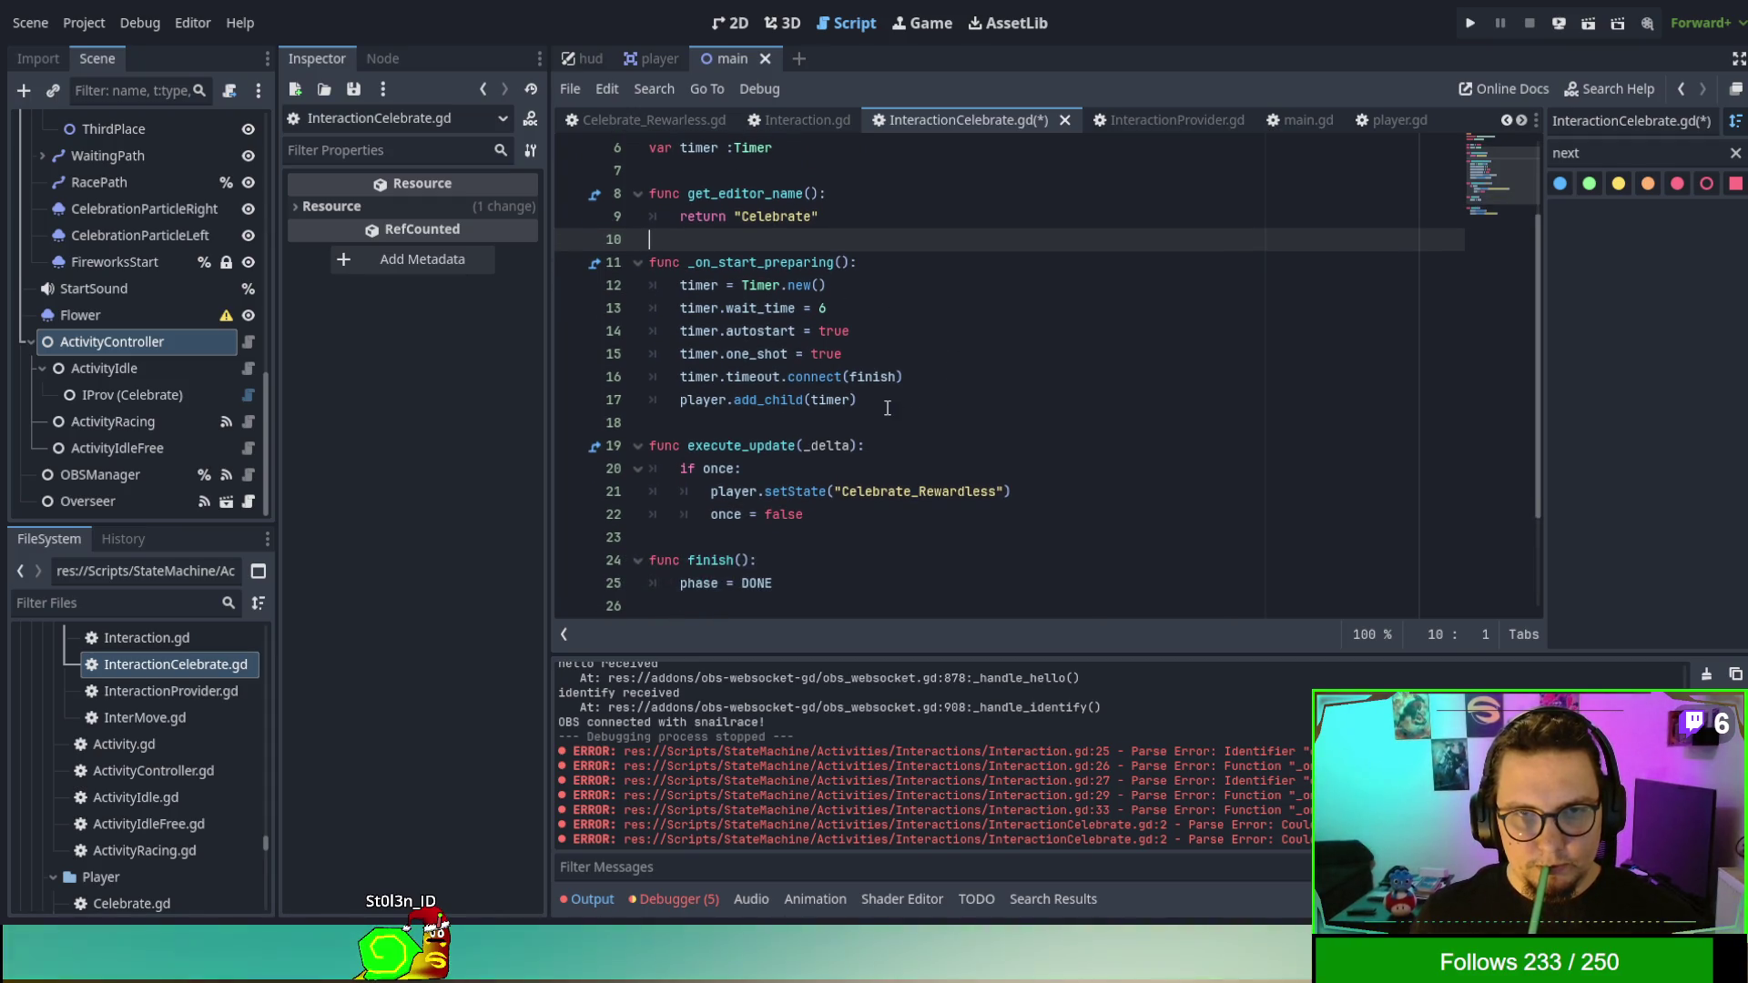
{"action": "left_click", "coordinate": [728, 446]}
{"action": "double_click", "coordinate": [728, 445]}
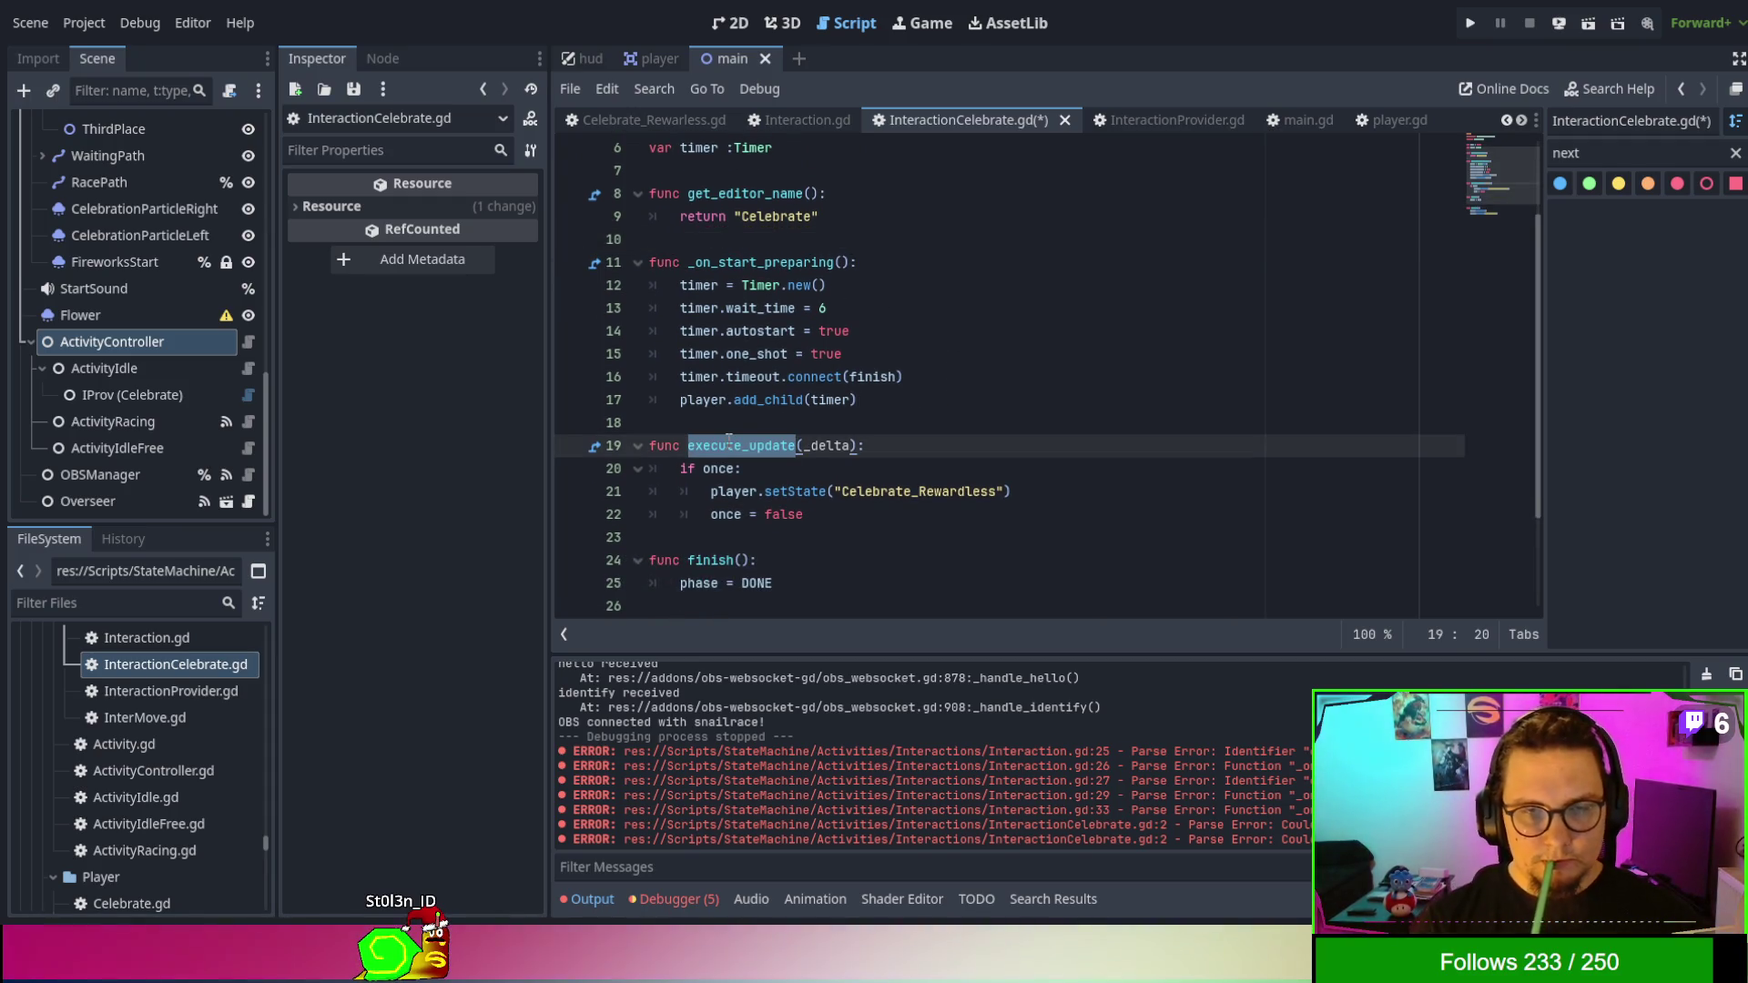
{"action": "type", "text": "_on_"}
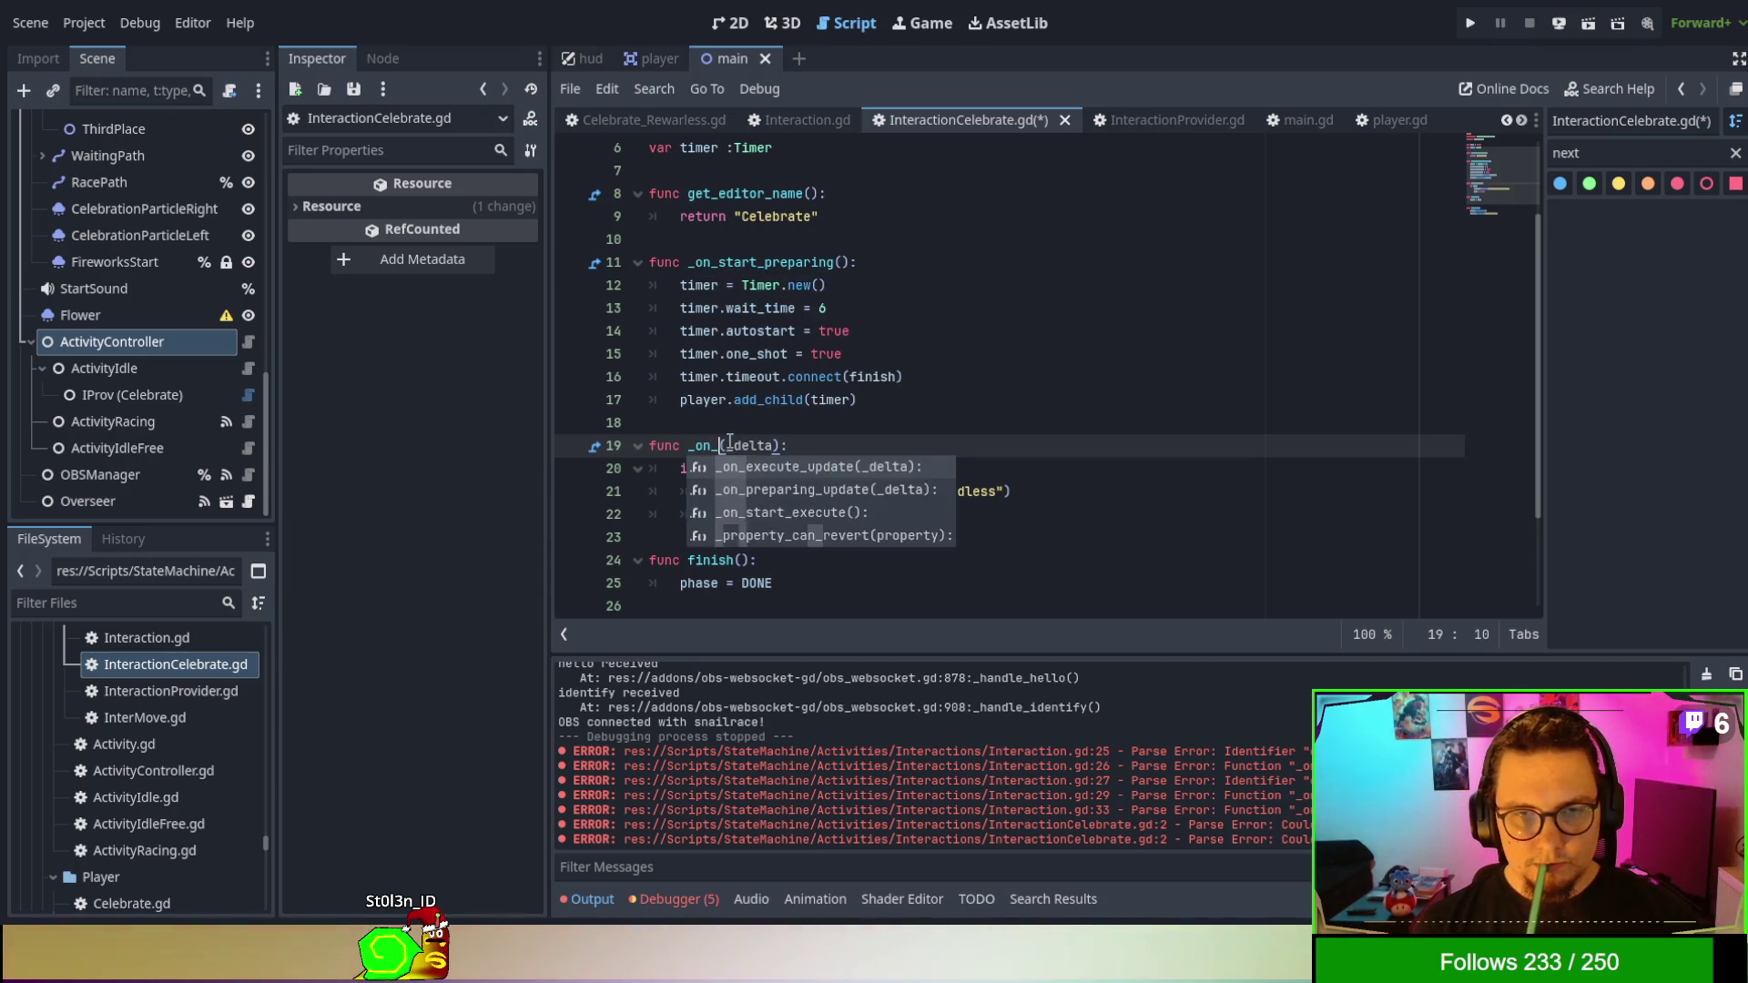
{"action": "type", "text": "start_execute"}
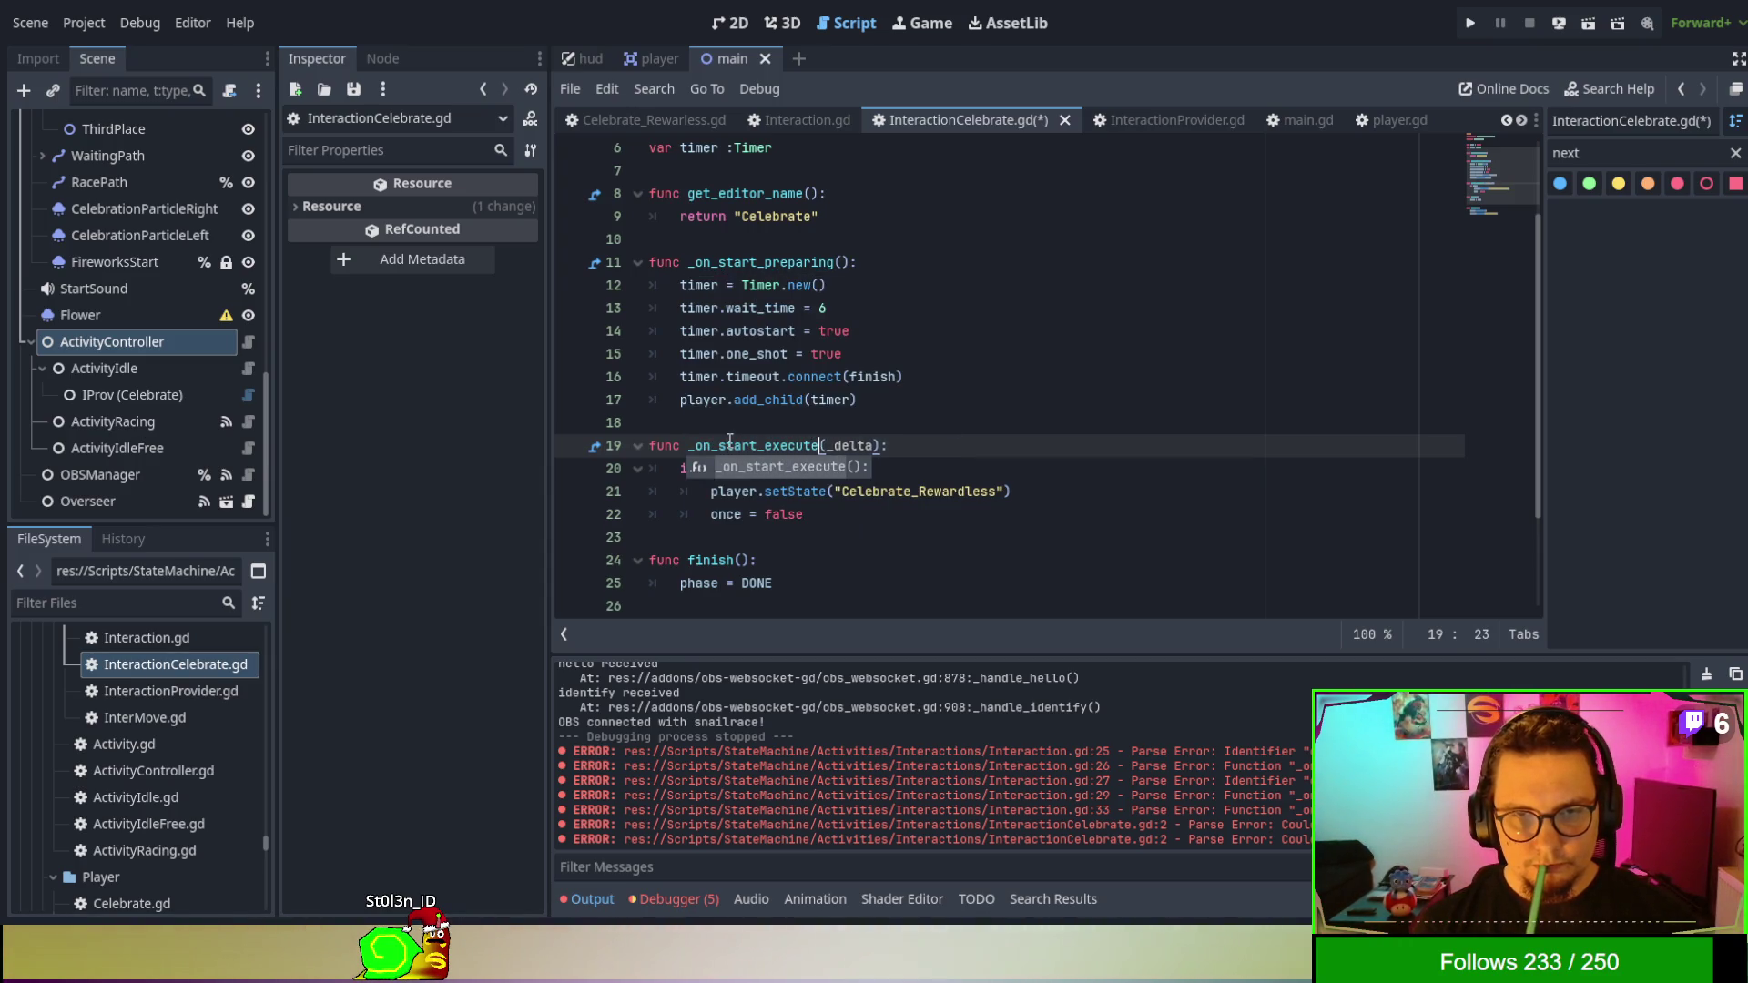
{"action": "key", "text": "Escape"}
Delete the 'if once:' check, dedent setState, and remove the var once = false declaration.
{"action": "left_click", "coordinate": [732, 468]}
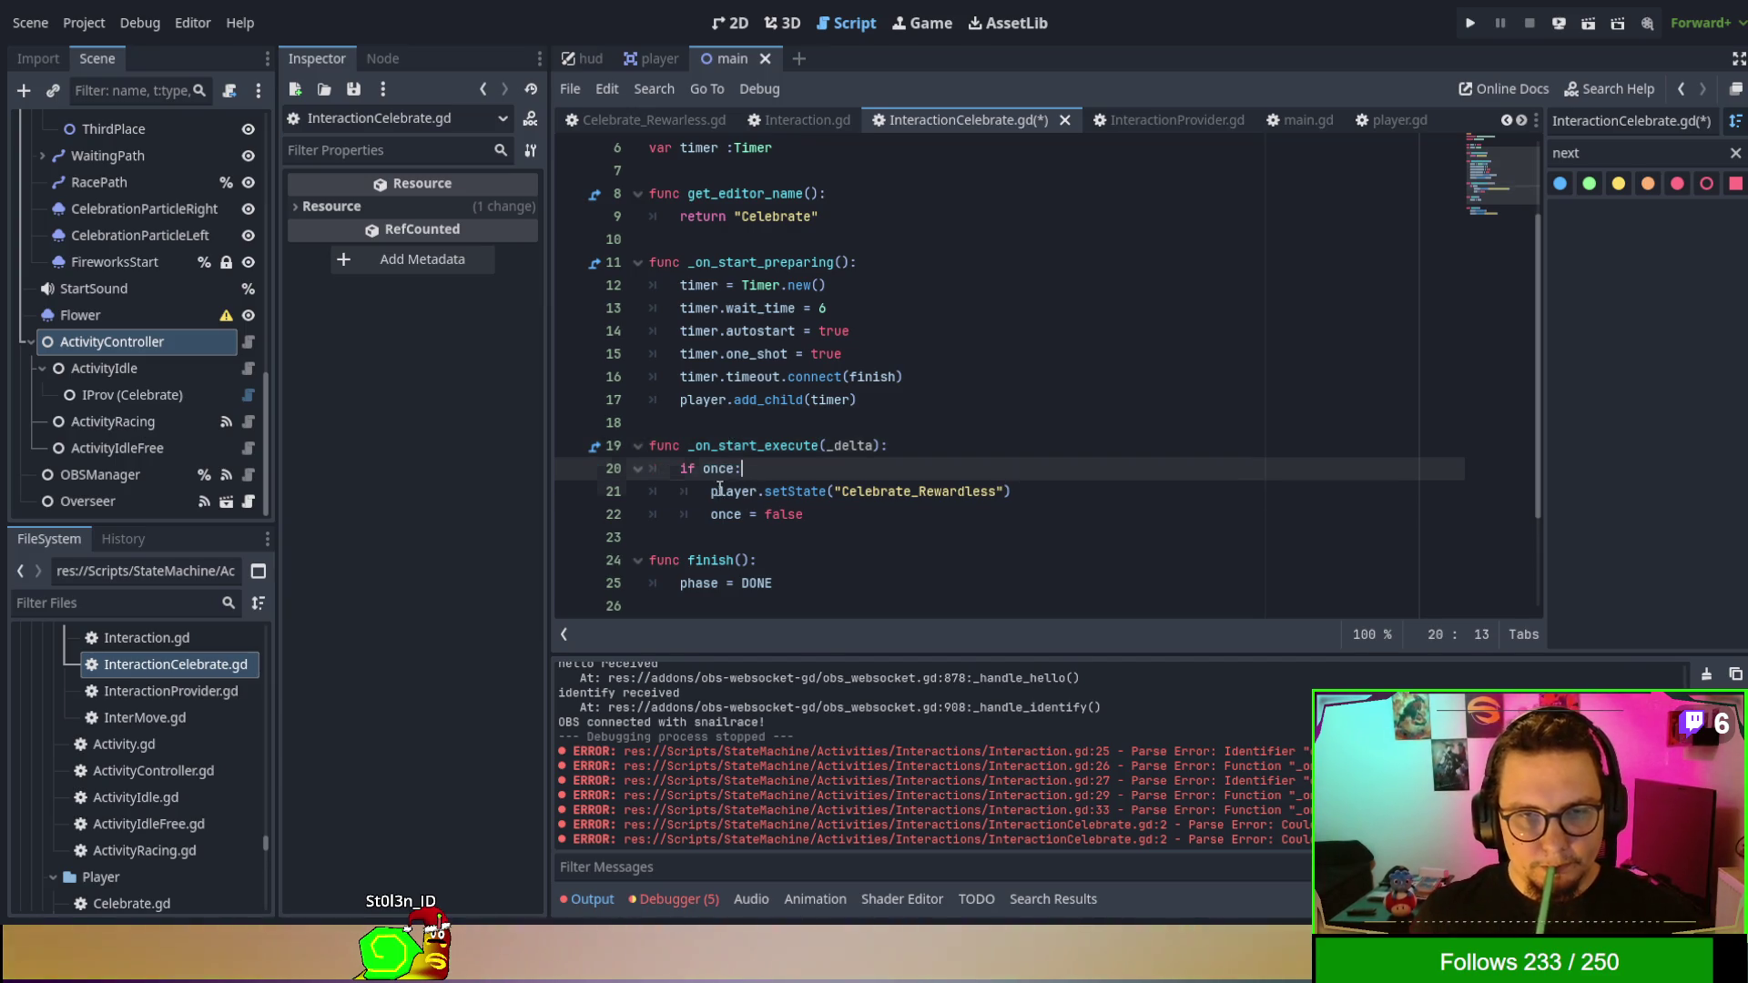
{"action": "key", "text": "ctrl+shift+k"}
{"action": "left_click", "coordinate": [763, 468]}
{"action": "left_click_drag", "start_coordinate": [762, 468], "coordinate": [769, 491]}
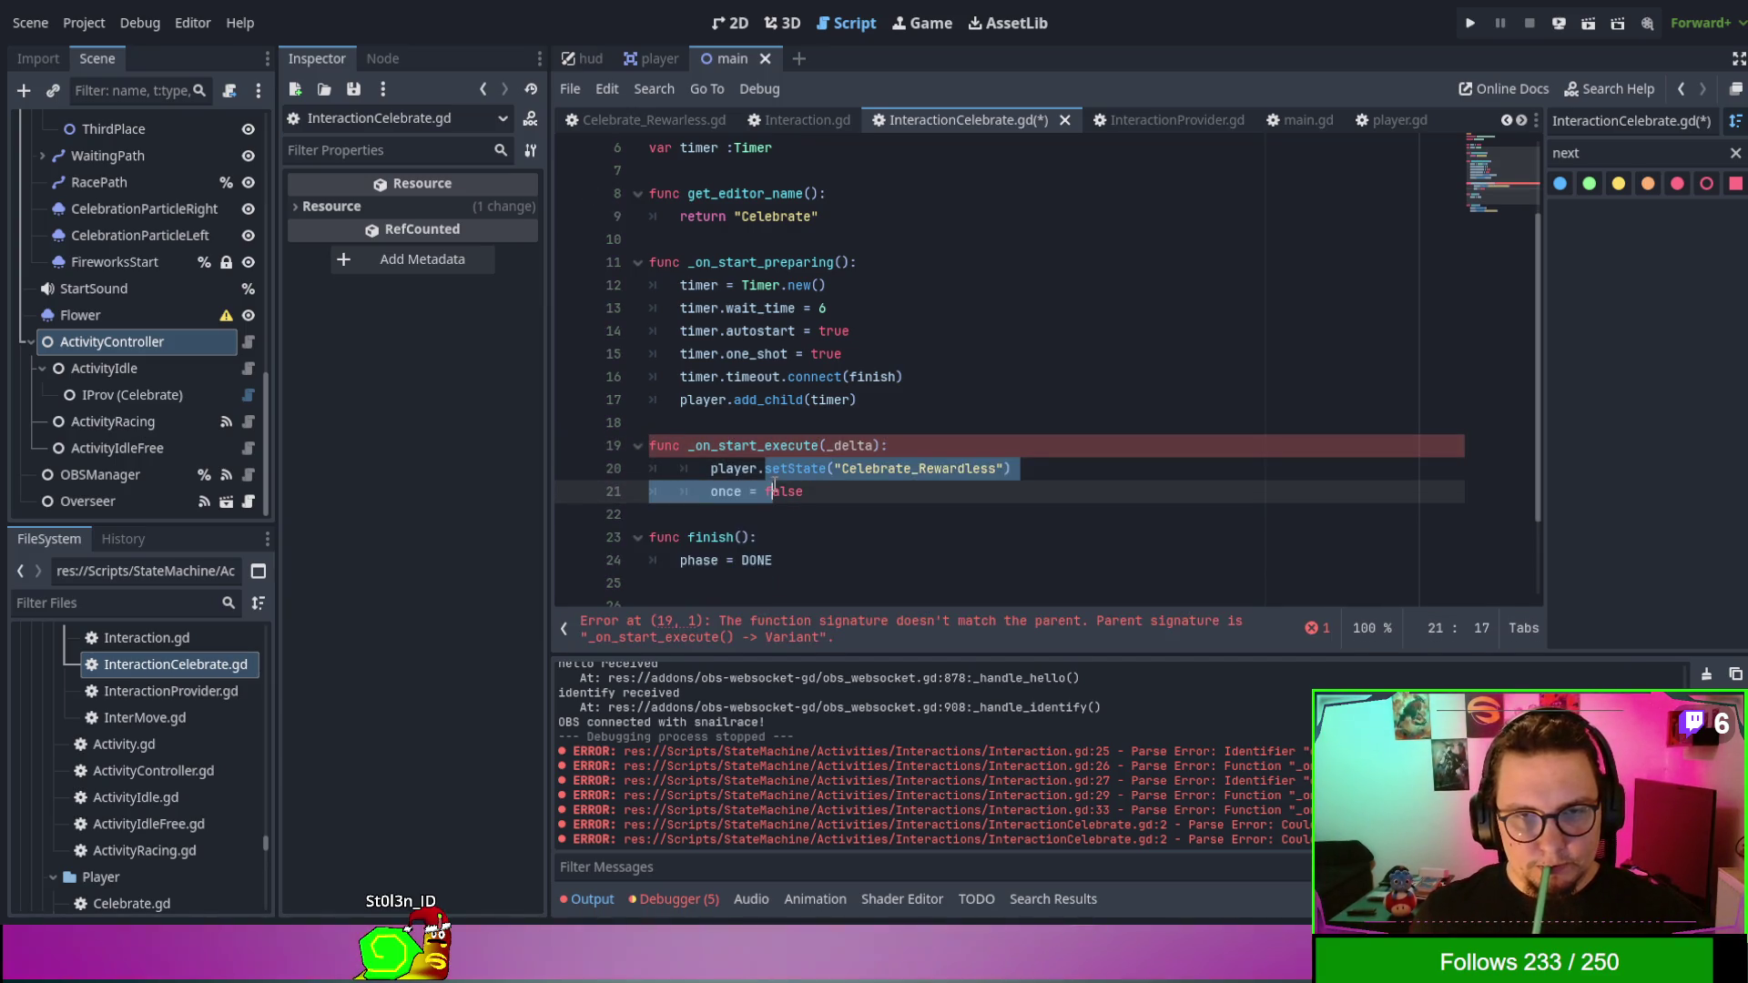
{"action": "key", "text": "shift+Tab"}
{"action": "scroll", "coordinate": [885, 363], "scroll_direction": "up", "scroll_amount": 2}
{"action": "left_click", "coordinate": [886, 320]}
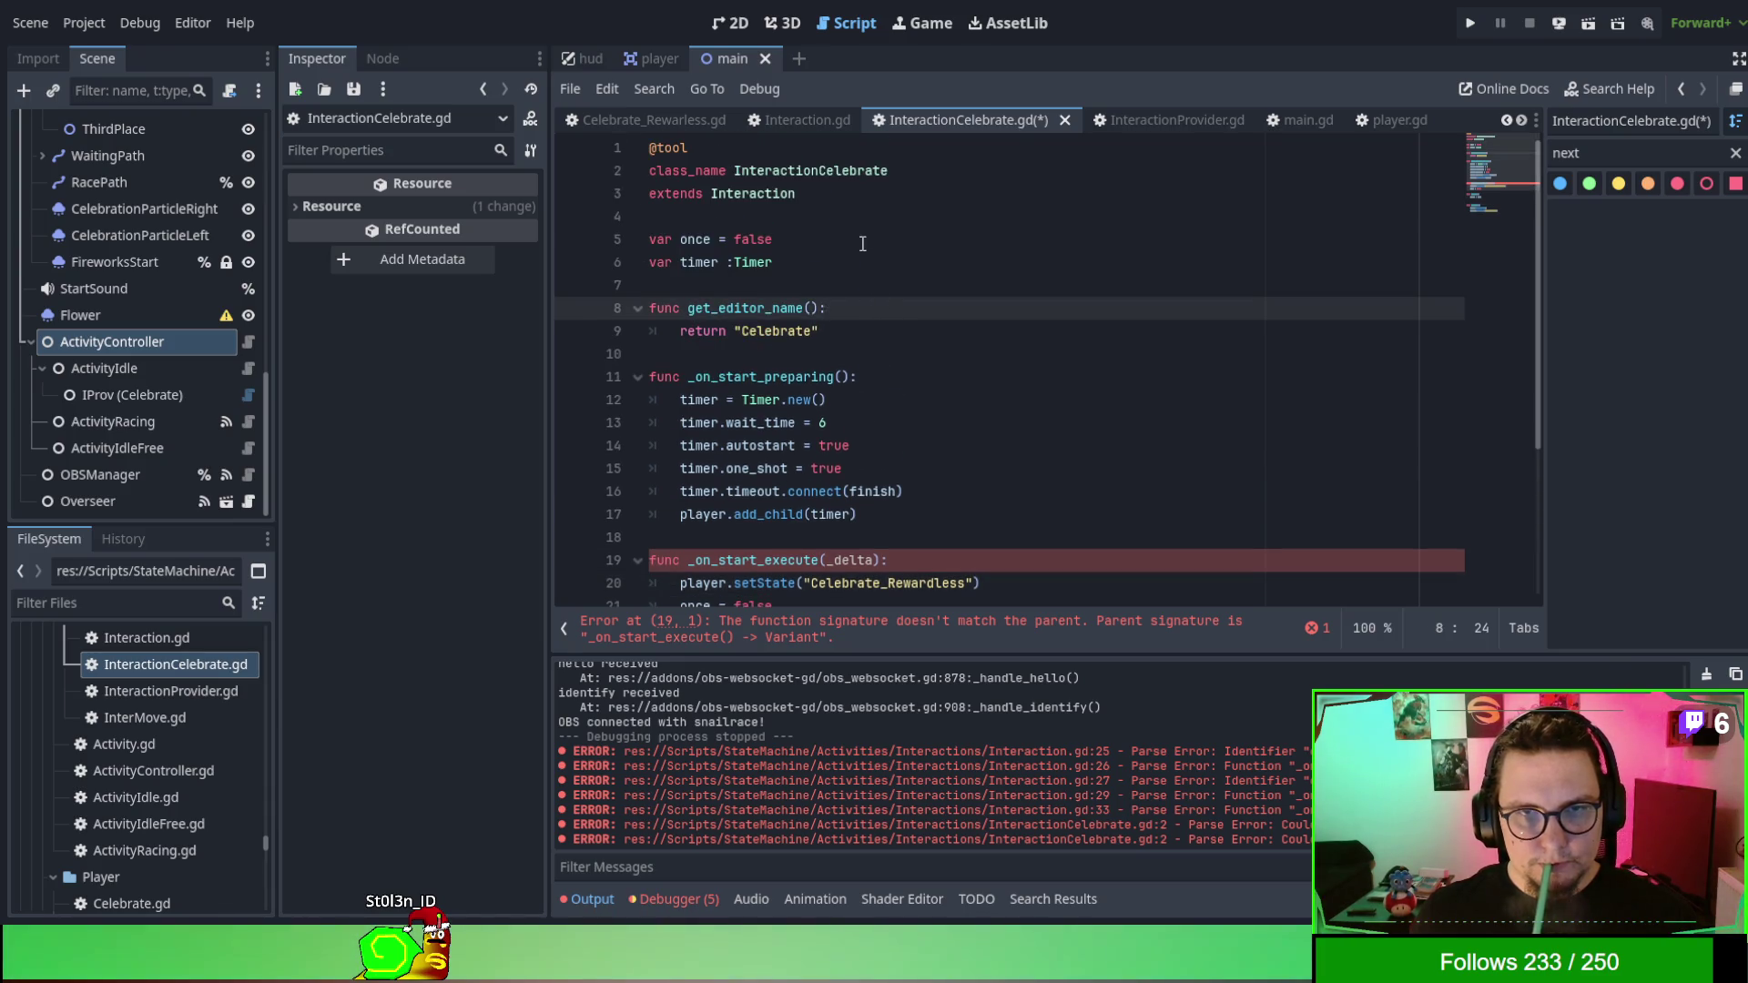
{"action": "left_click_drag", "start_coordinate": [862, 243], "coordinate": [655, 219]}
{"action": "key", "text": "BackSpace"}
Drop _delta from _on_start_execute and delete the leftover once = false line.
{"action": "scroll", "coordinate": [1023, 325], "scroll_direction": "down", "scroll_amount": 3}
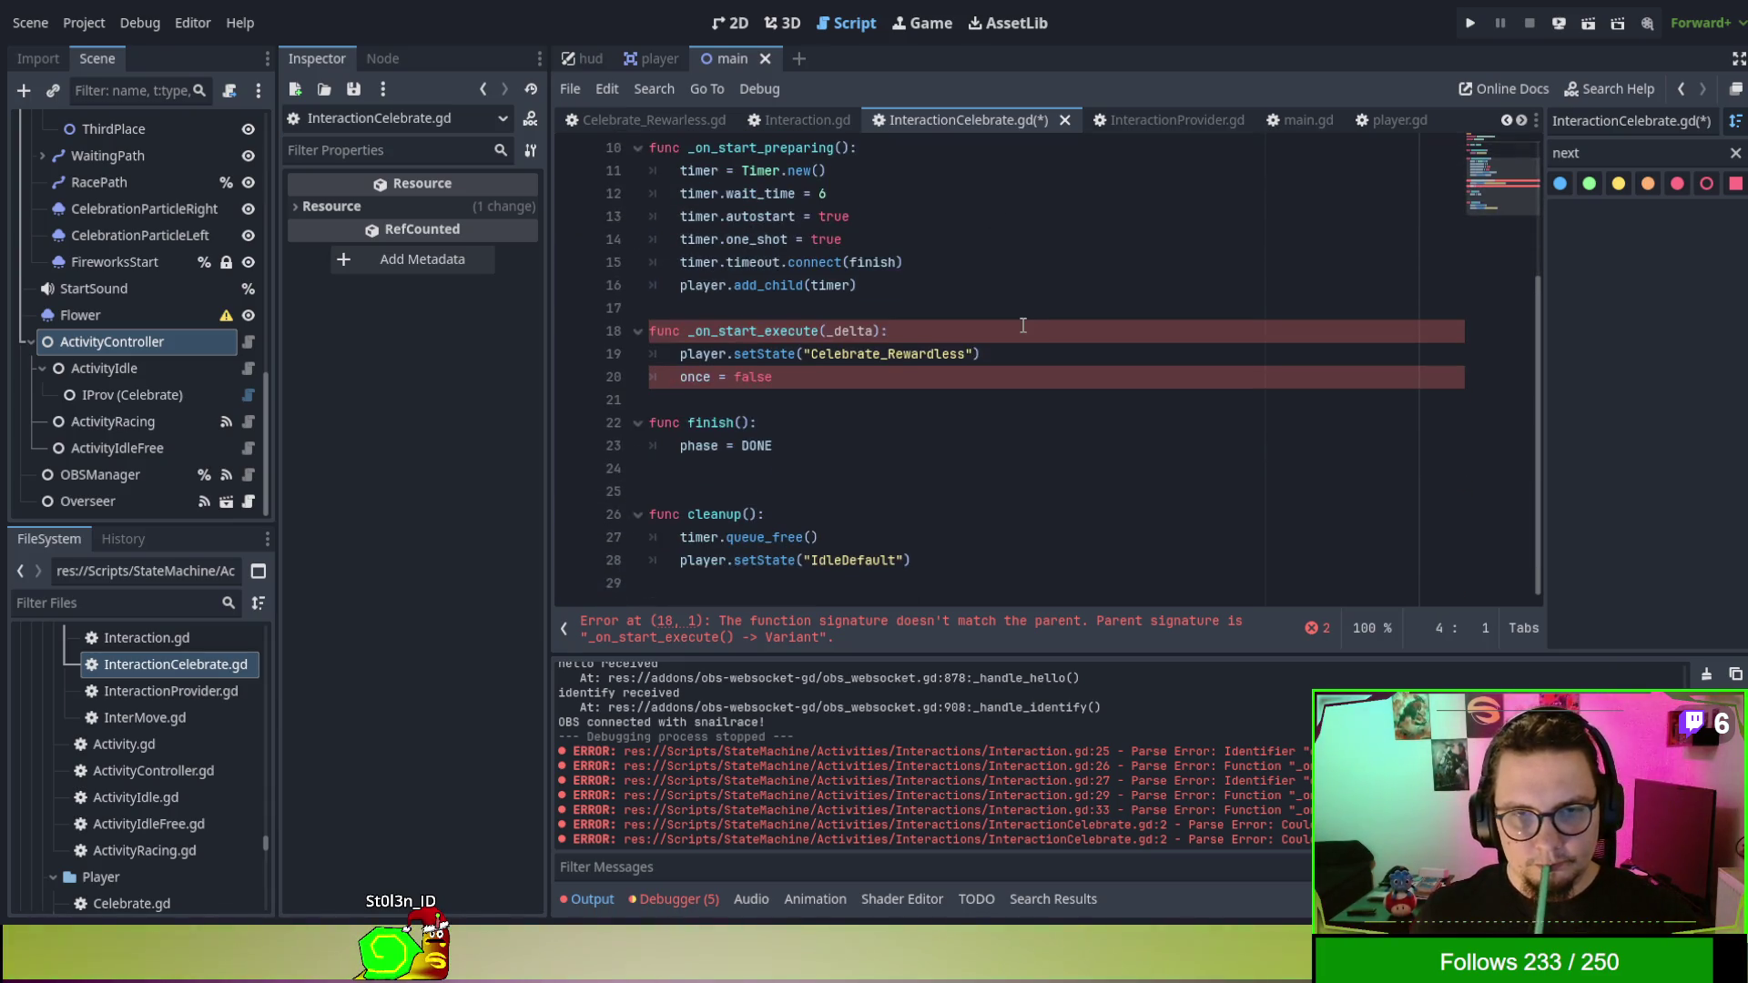
{"action": "left_click", "coordinate": [1001, 330]}
{"action": "double_click", "coordinate": [844, 330]}
{"action": "key", "text": "BackSpace"}
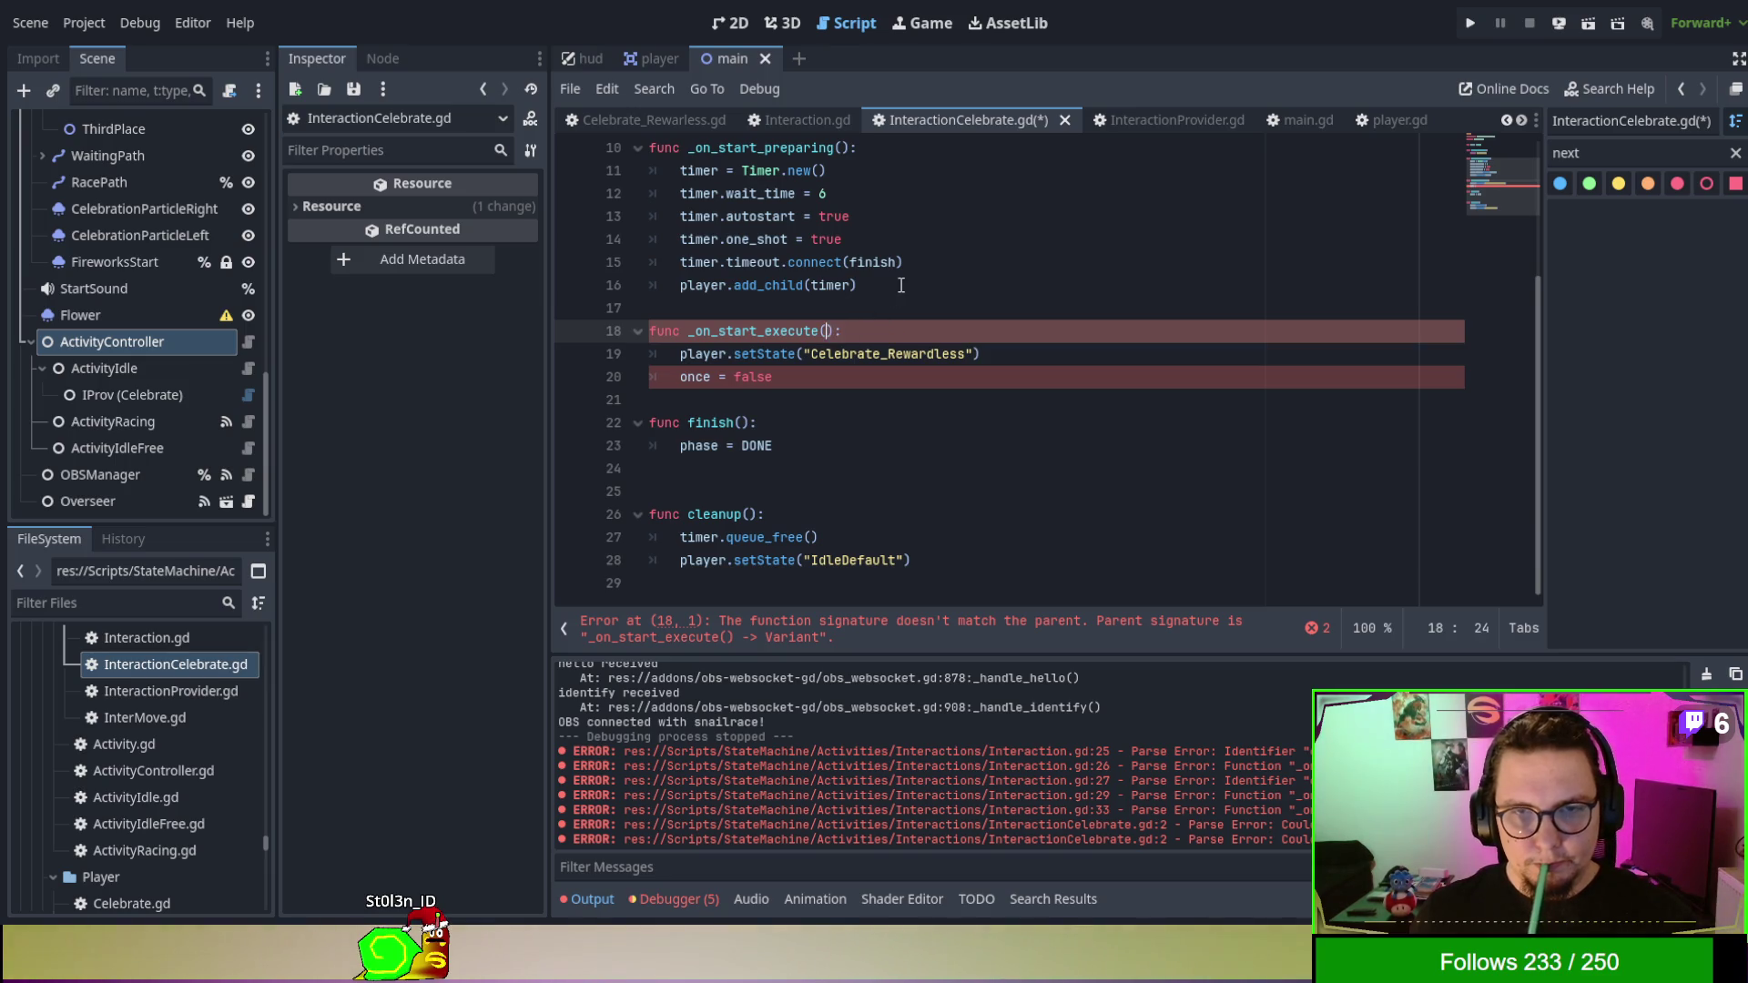
{"action": "left_click", "coordinate": [901, 285]}
{"action": "left_click_drag", "start_coordinate": [830, 392], "coordinate": [681, 377]}
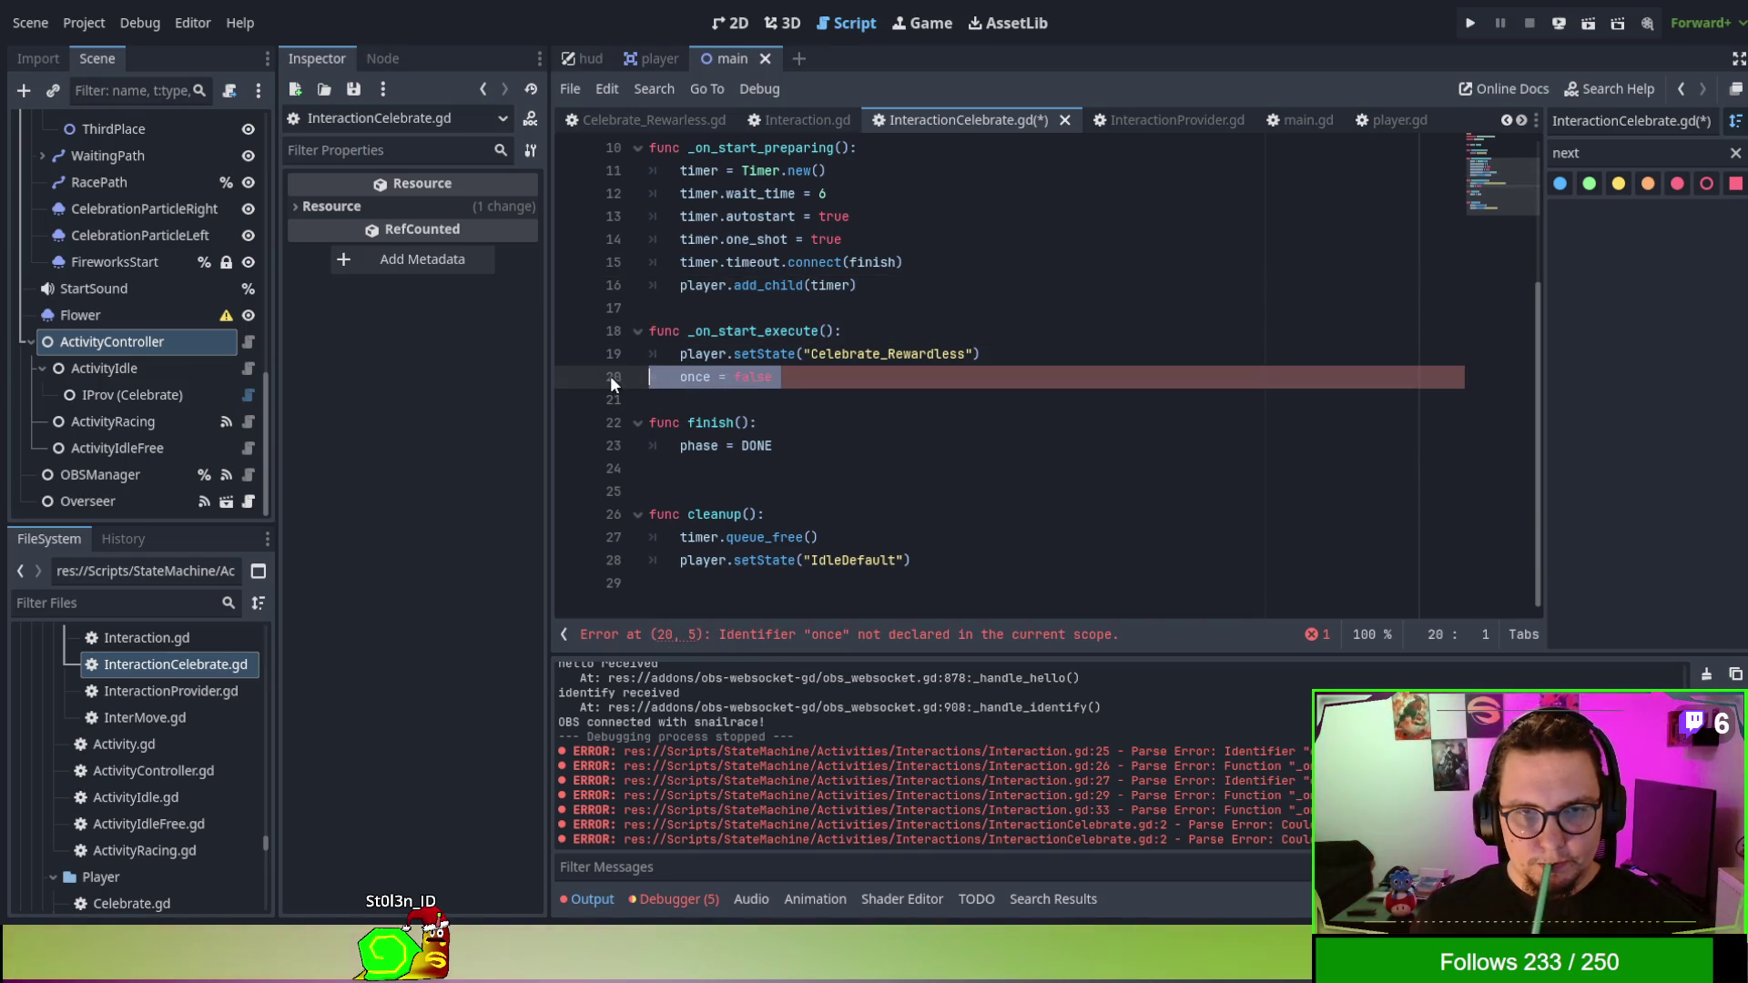
{"action": "key", "text": "BackSpace"}
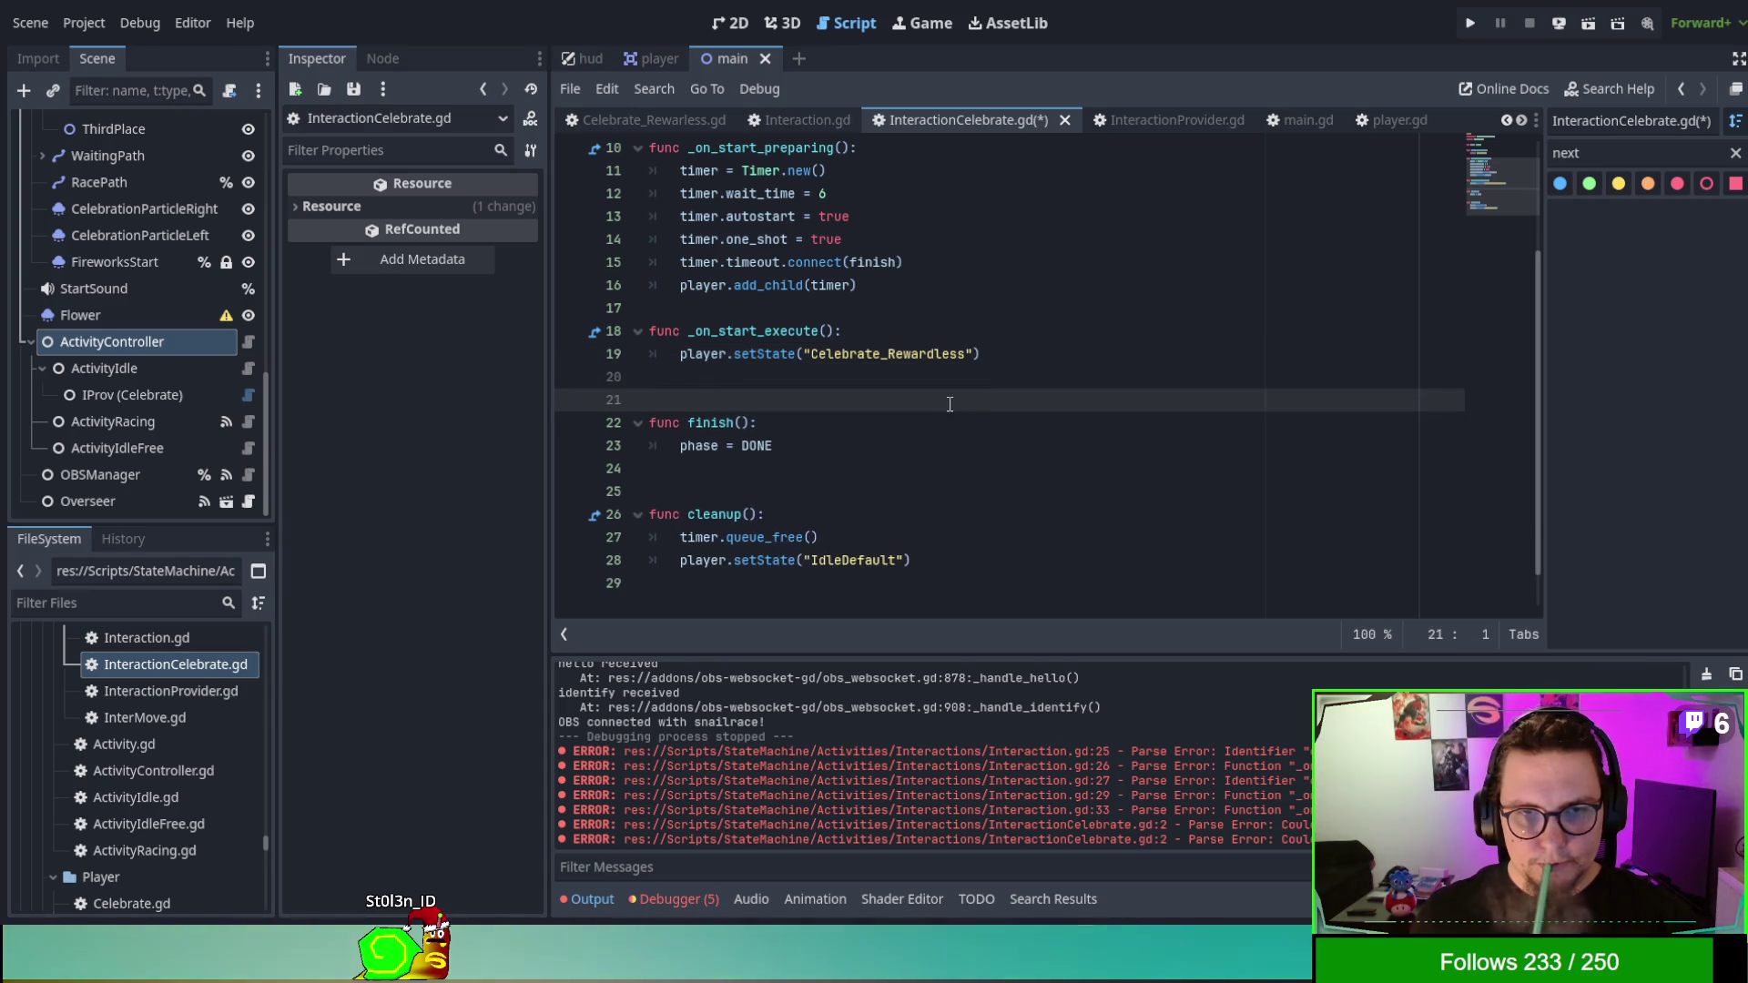
Add a blank line before _on_start_execute and save InteractionCelebrate.gd.
{"action": "key", "text": "Up"}
{"action": "key", "text": "Up"}
{"action": "key", "text": "Up"}
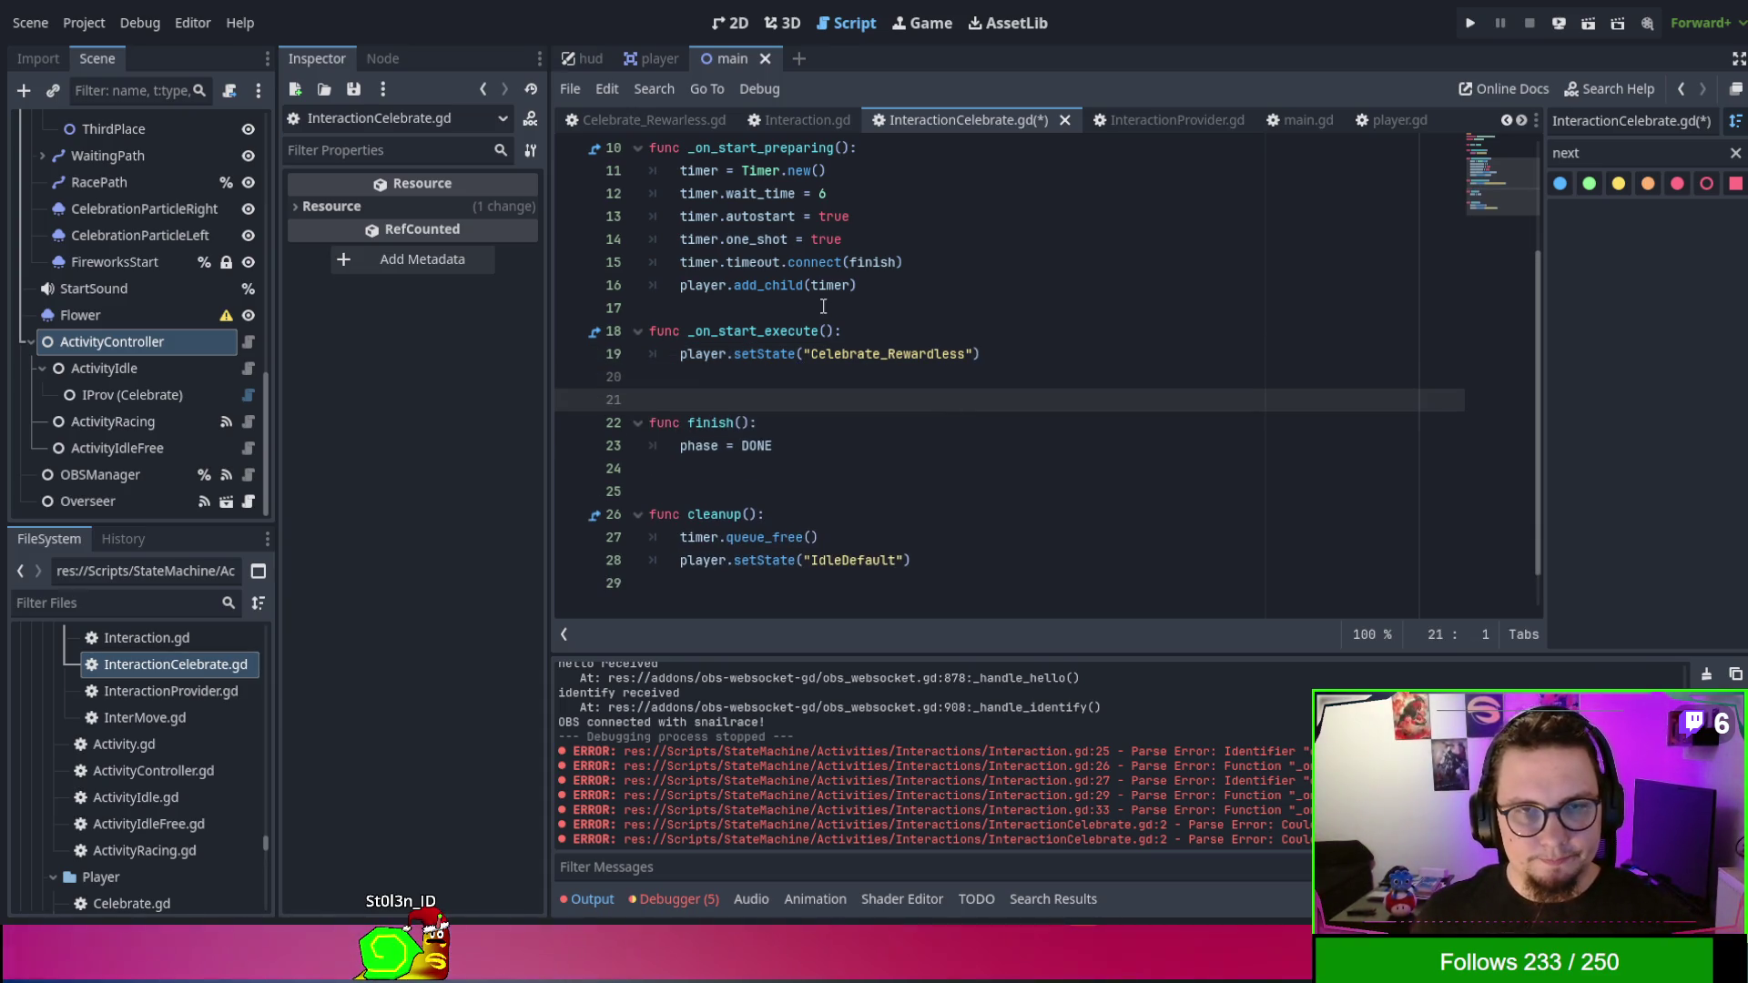
{"action": "key", "text": "Return"}
{"action": "scroll", "coordinate": [862, 346], "scroll_direction": "up", "scroll_amount": 3}
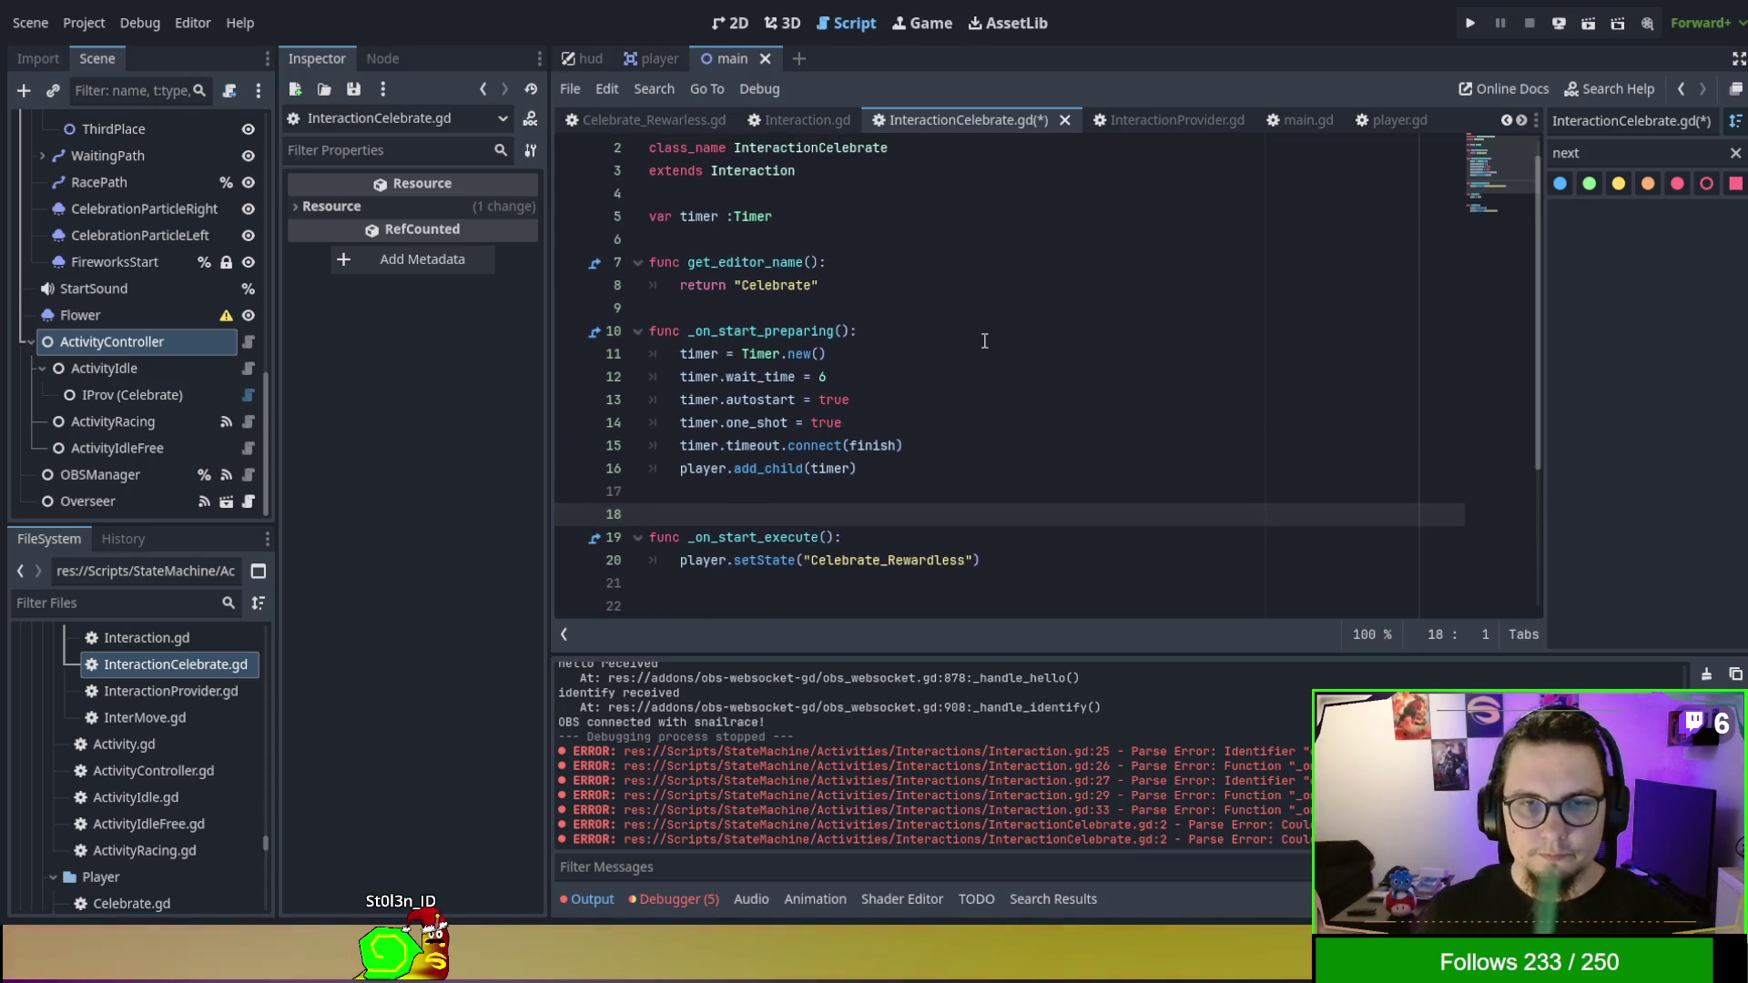
{"action": "scroll", "coordinate": [984, 333], "scroll_direction": "up", "scroll_amount": 1}
{"action": "scroll", "coordinate": [984, 328], "scroll_direction": "down", "scroll_amount": 2}
{"action": "key", "text": "ctrl+s"}
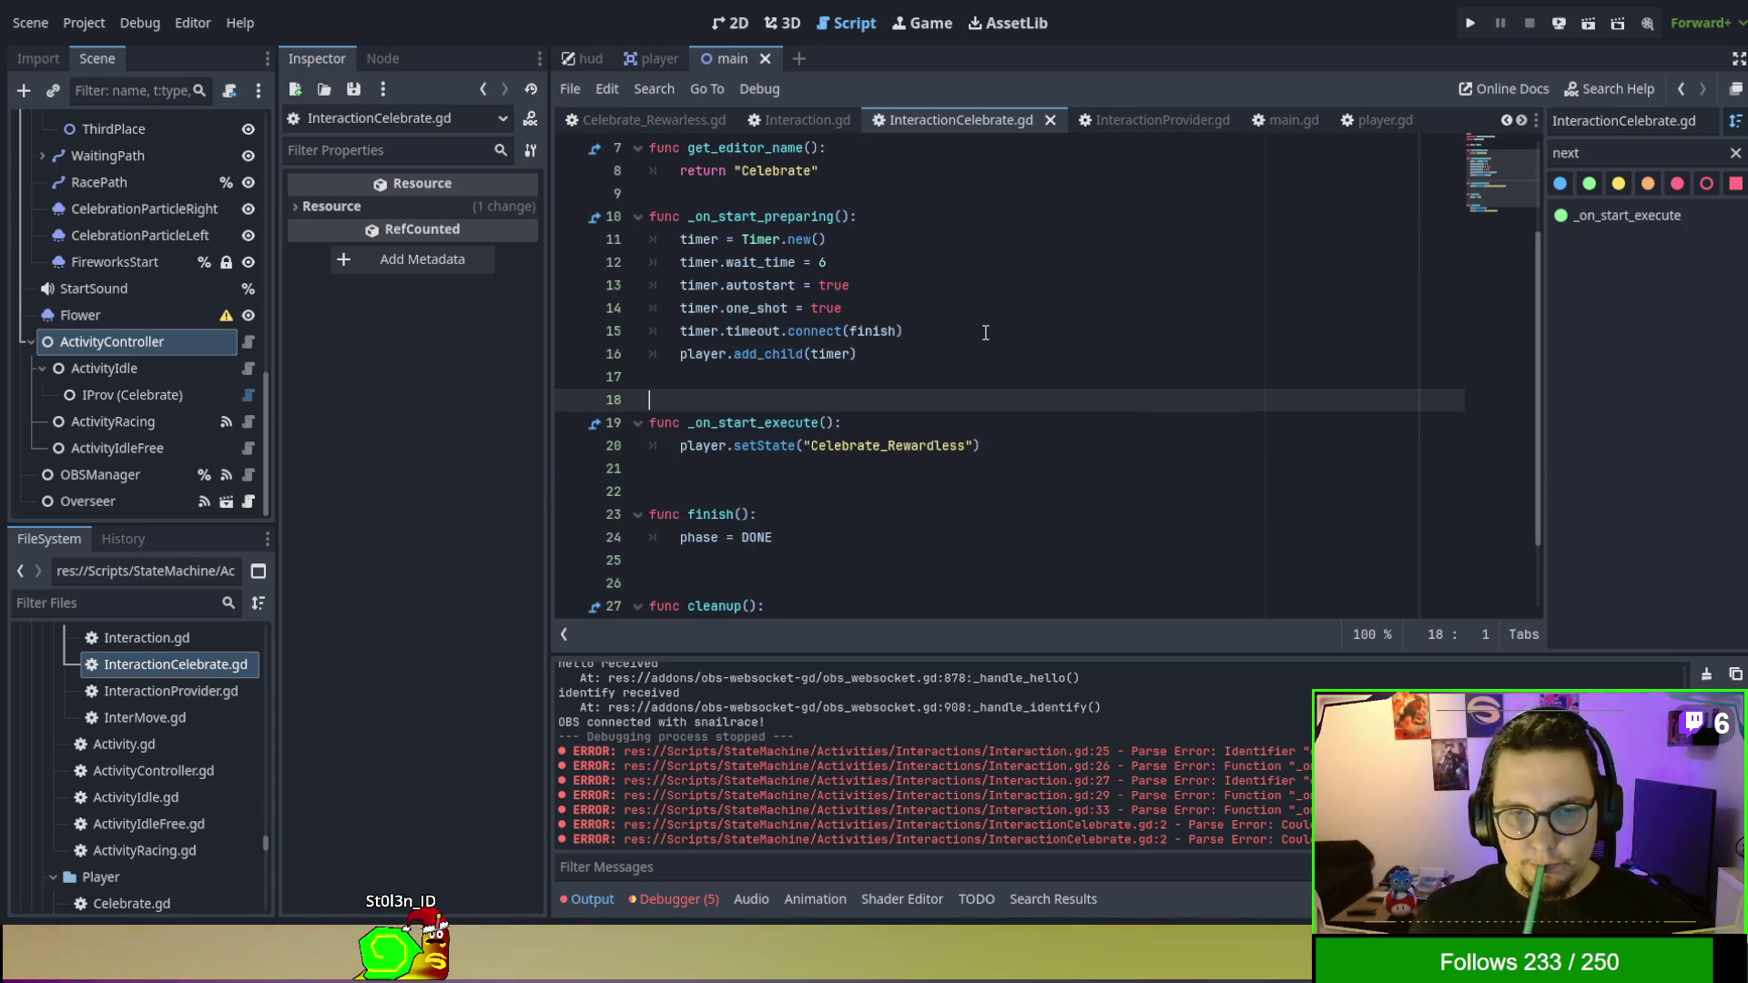
Add blank lines after get_editor_name and var timer, and remove the one after extends Interaction.
{"action": "scroll", "coordinate": [989, 385], "scroll_direction": "down", "scroll_amount": 2}
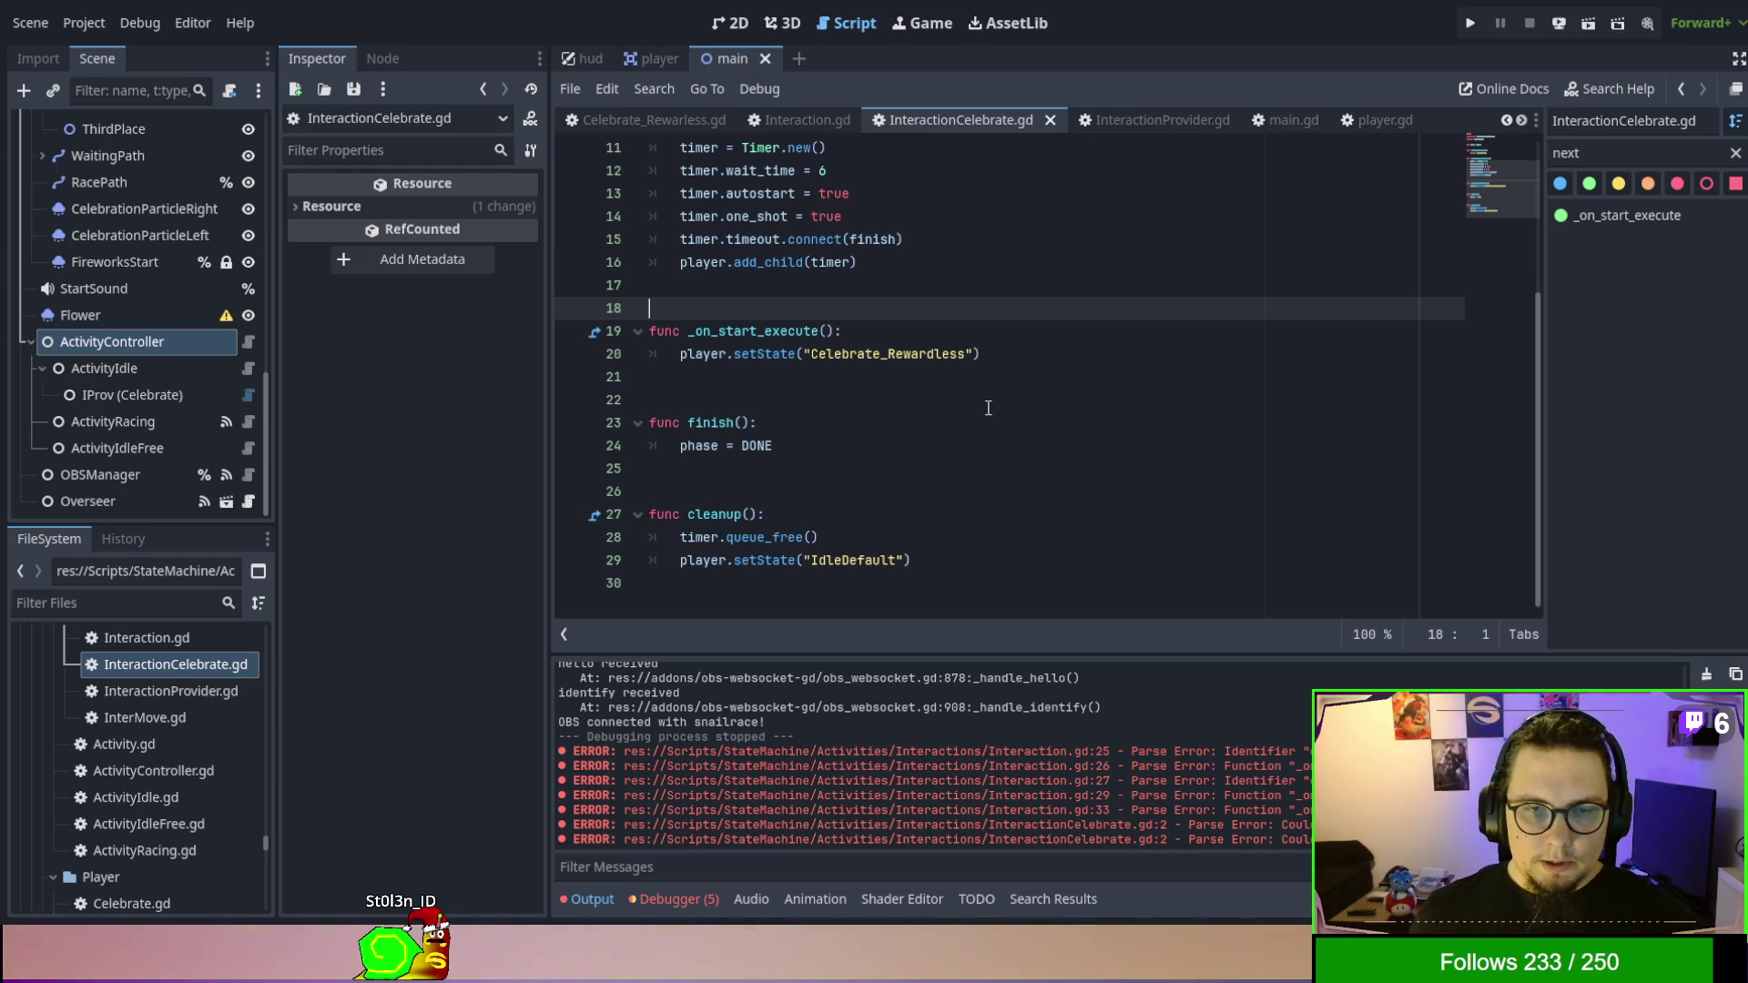
{"action": "scroll", "coordinate": [988, 408], "scroll_direction": "up", "scroll_amount": 3}
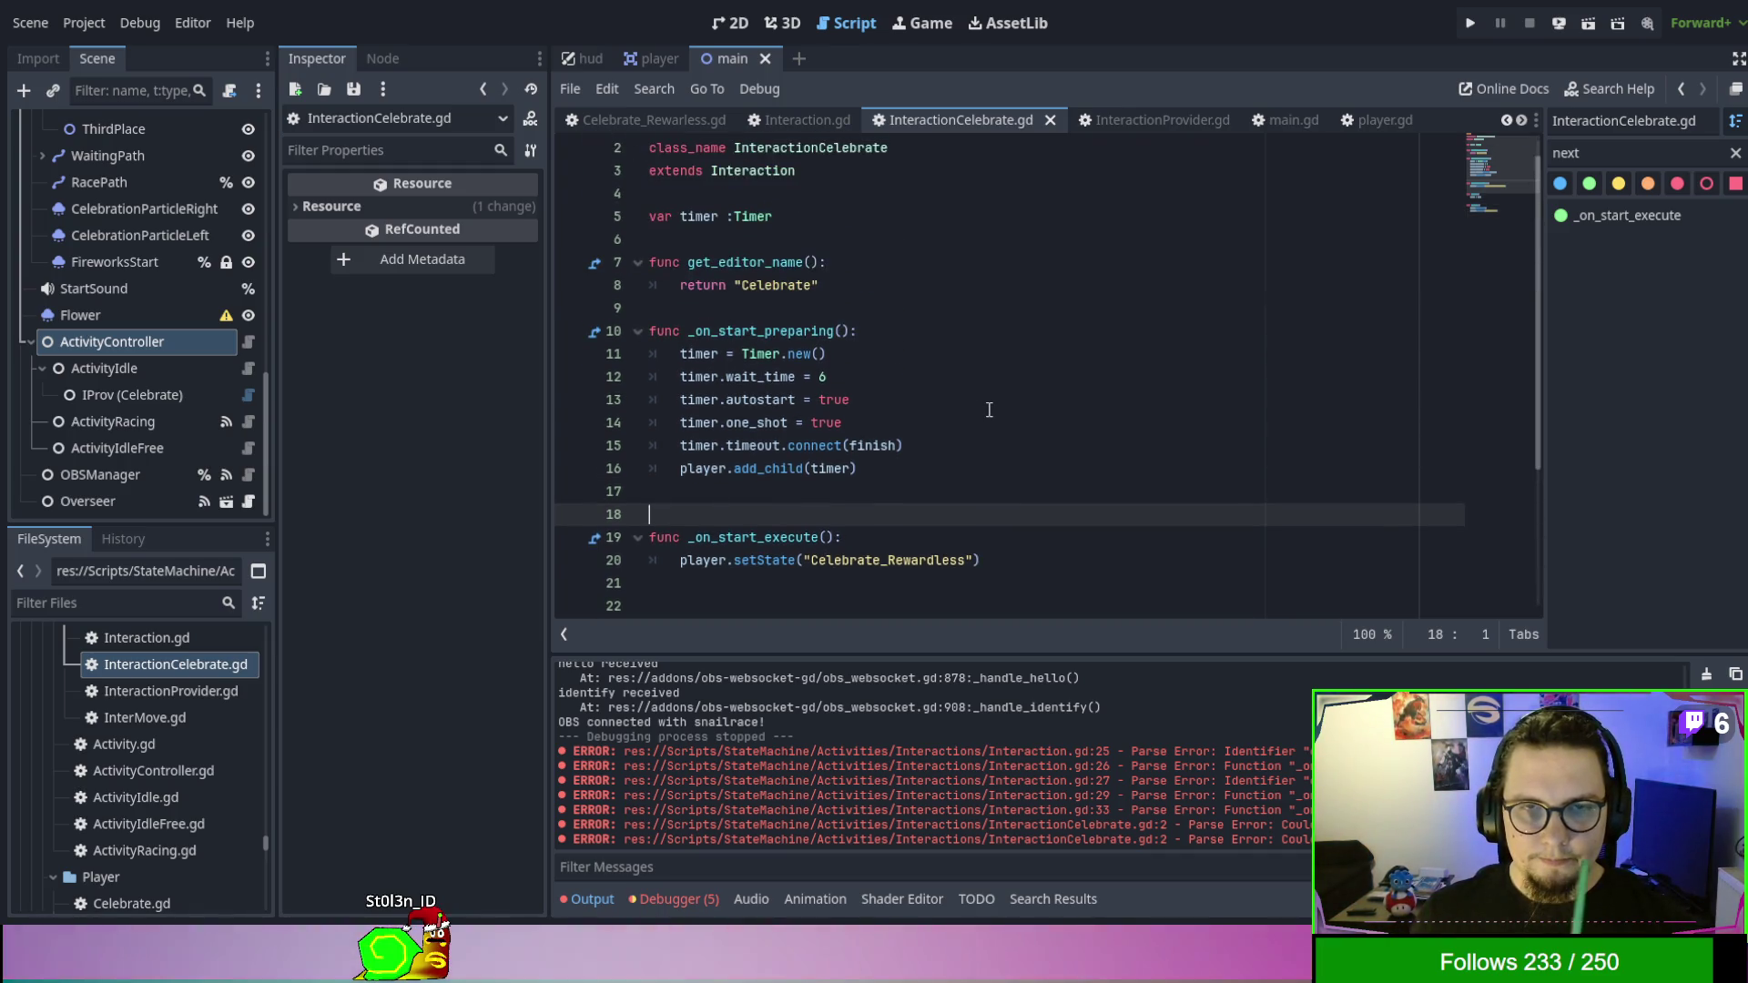
{"action": "scroll", "coordinate": [943, 401], "scroll_direction": "down", "scroll_amount": 3}
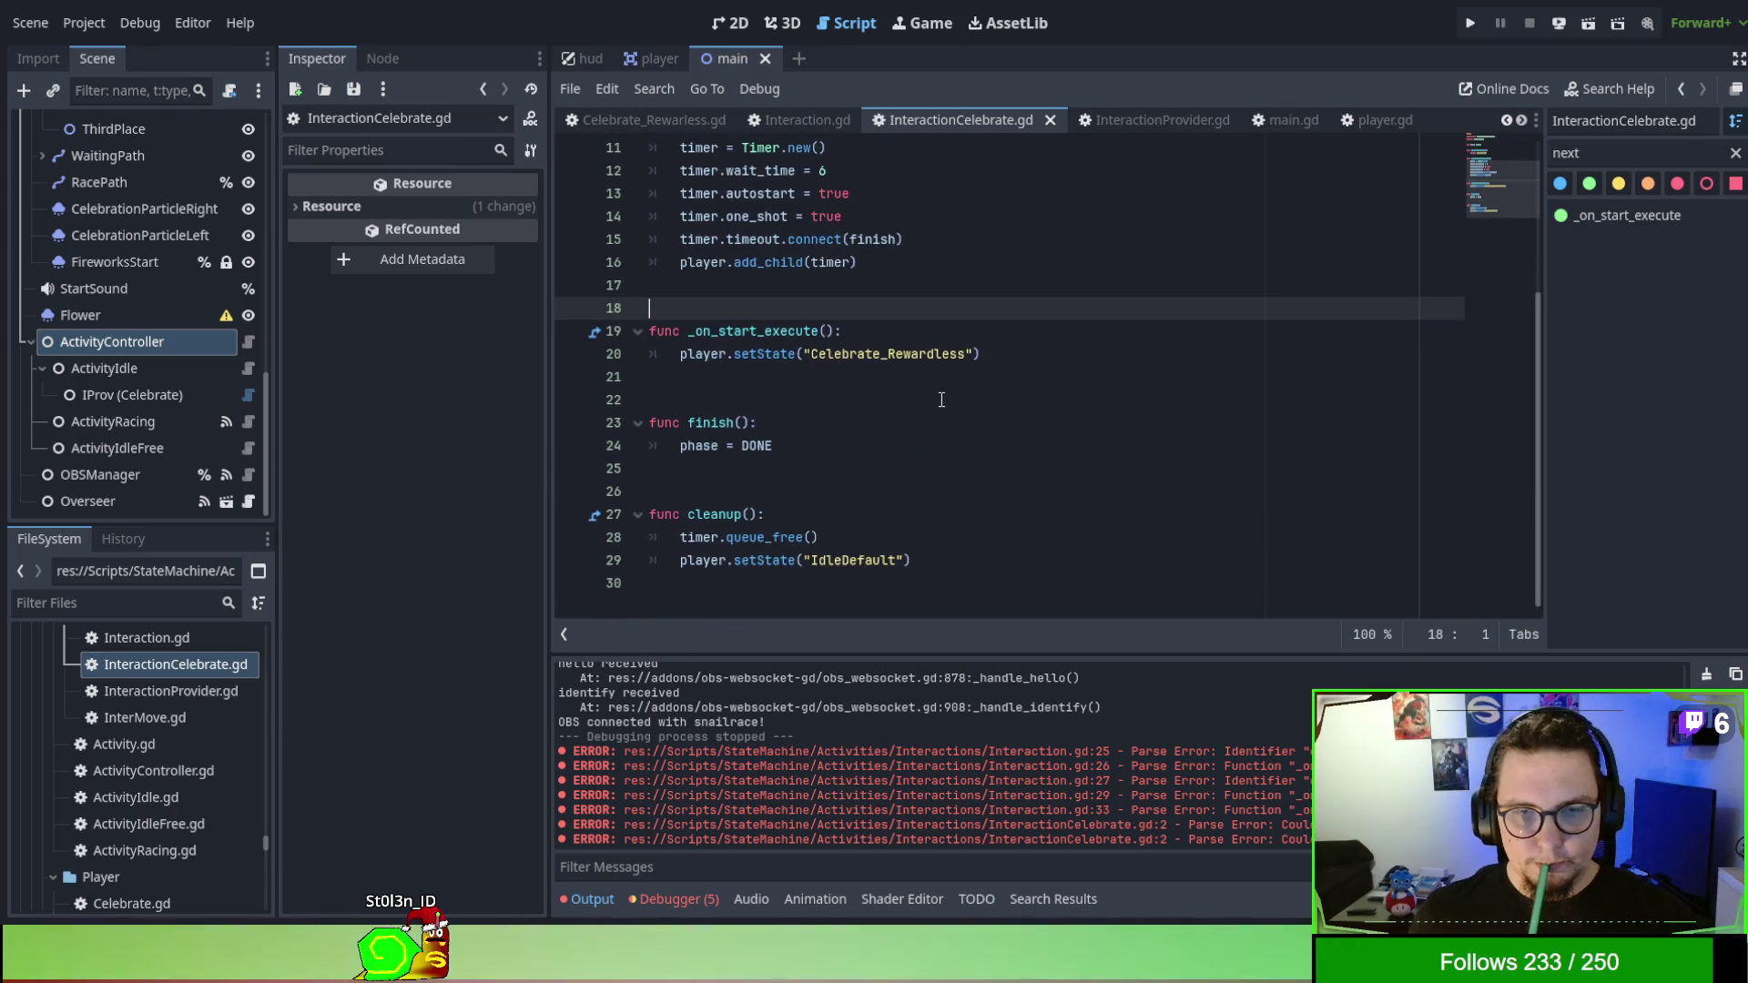
{"action": "scroll", "coordinate": [940, 398], "scroll_direction": "up", "scroll_amount": 3}
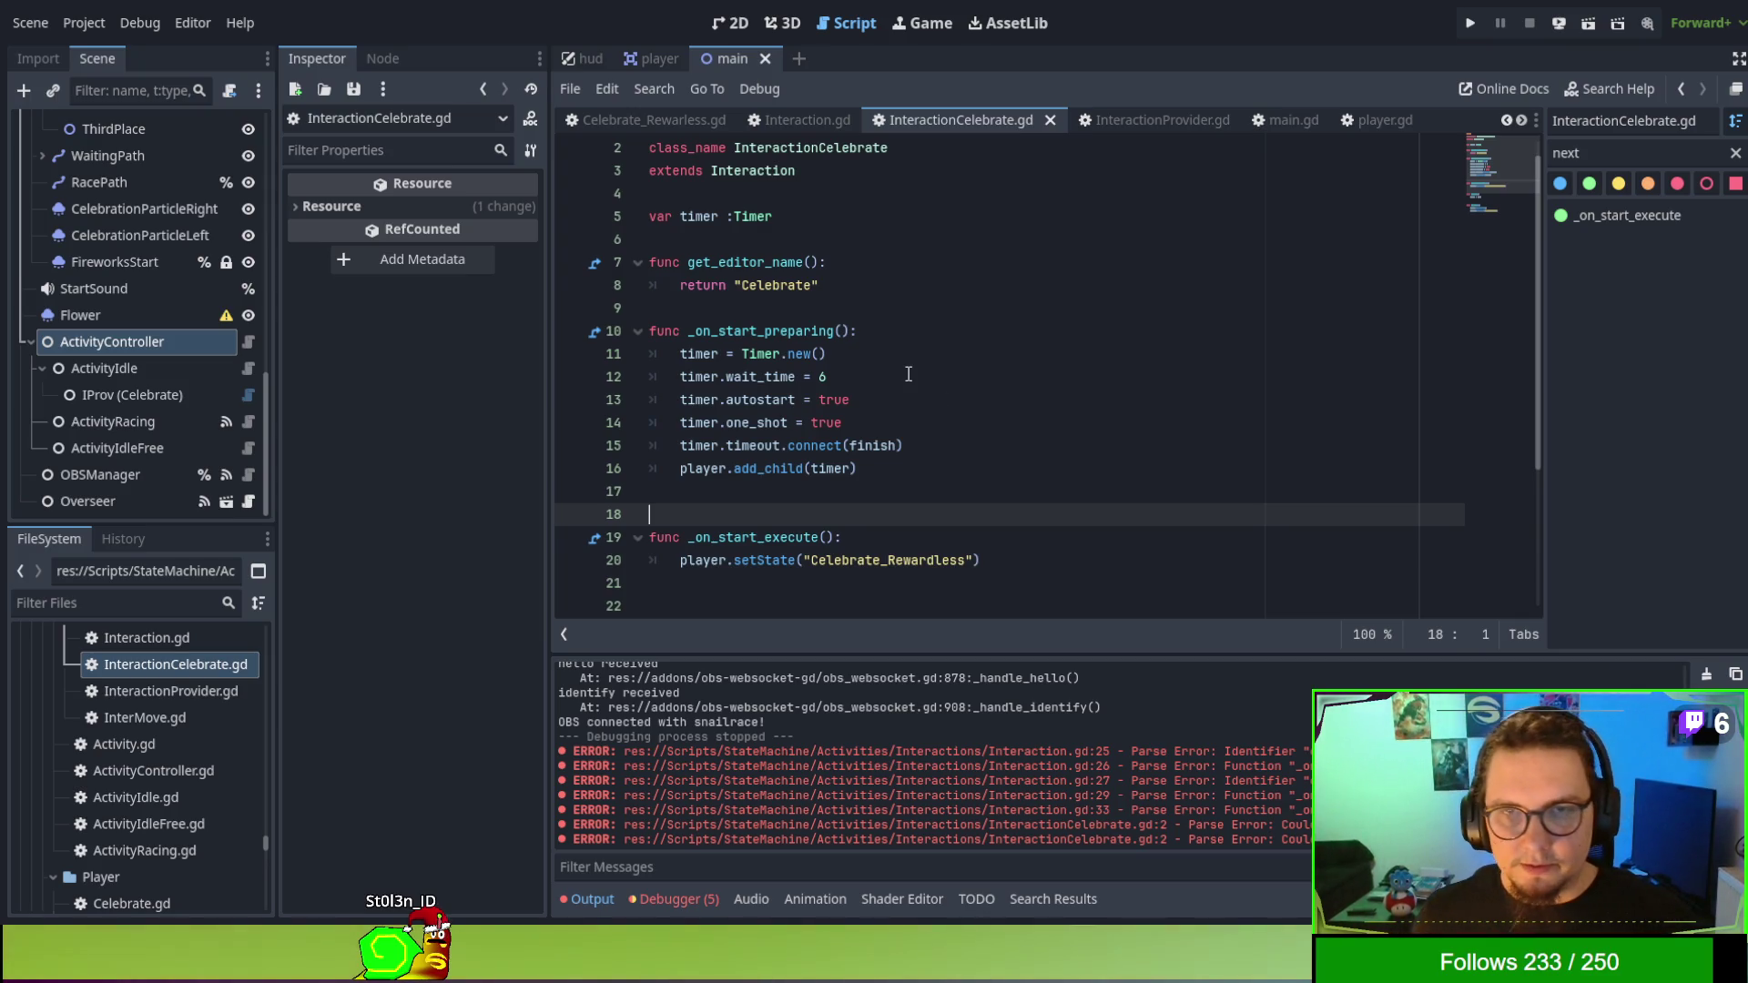
{"action": "left_click", "coordinate": [905, 308]}
{"action": "key", "text": "Return"}
{"action": "key", "text": "BackSpace"}
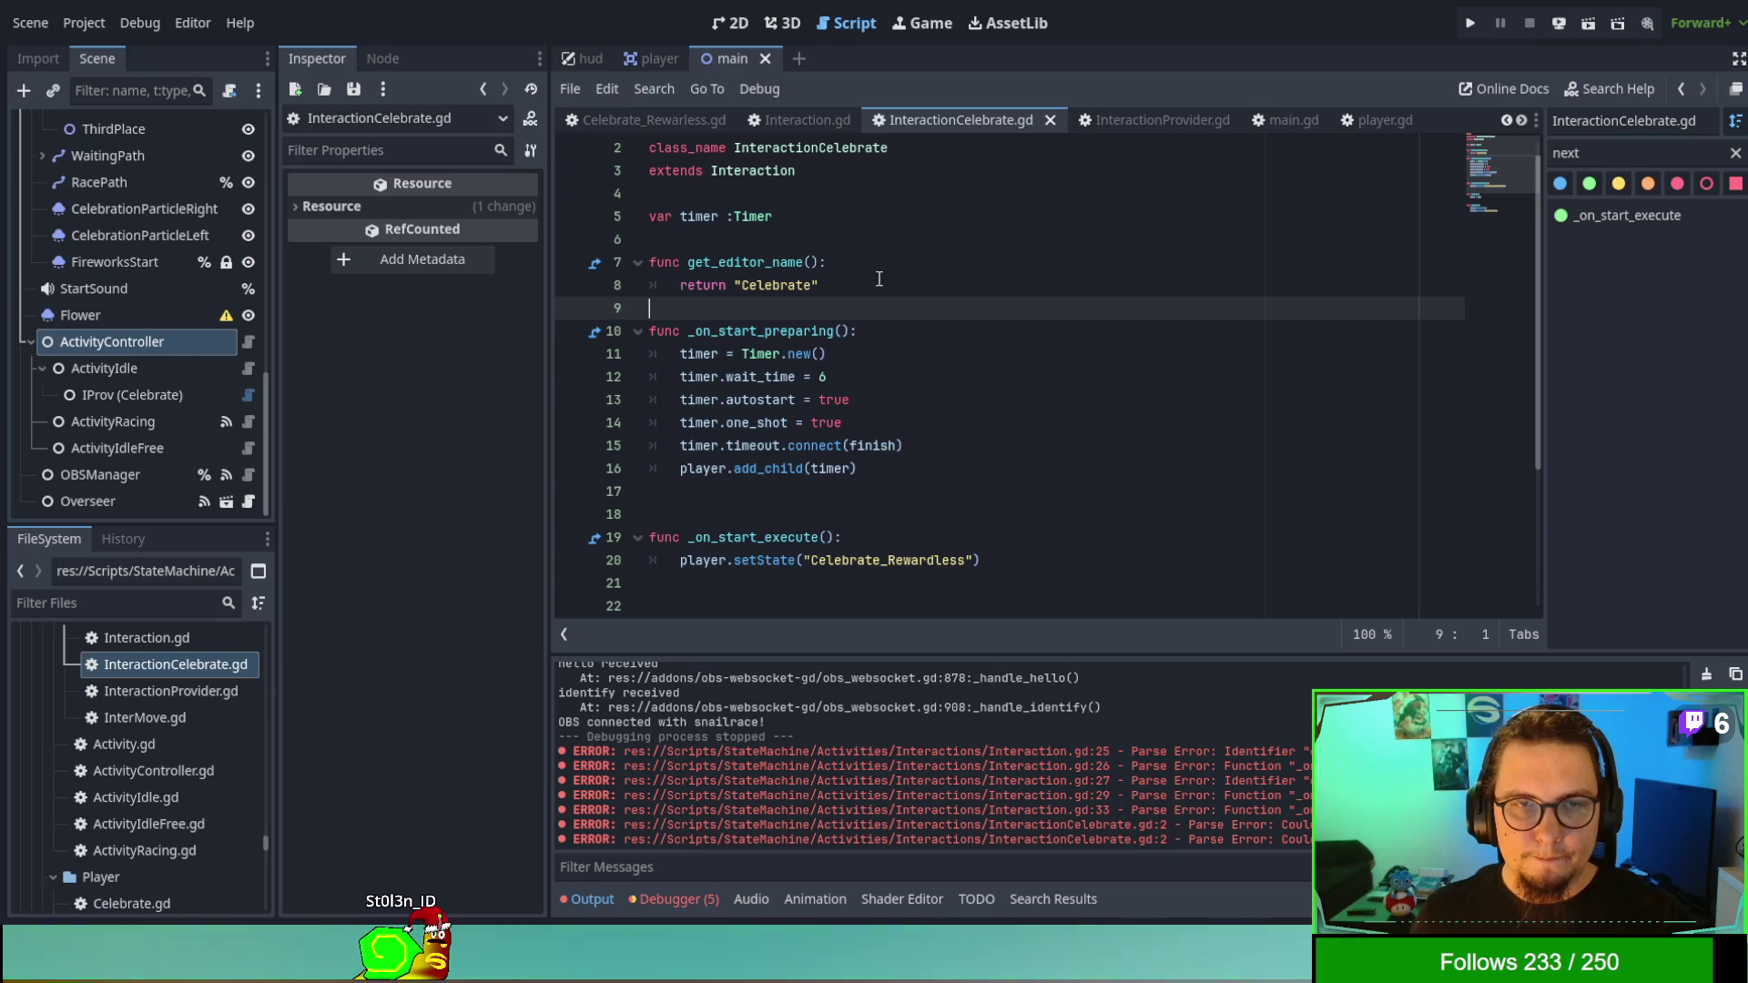
{"action": "key", "text": "Return"}
{"action": "left_click", "coordinate": [787, 239]}
{"action": "scroll", "coordinate": [856, 251], "scroll_direction": "up", "scroll_amount": 1}
{"action": "key", "text": "Return"}
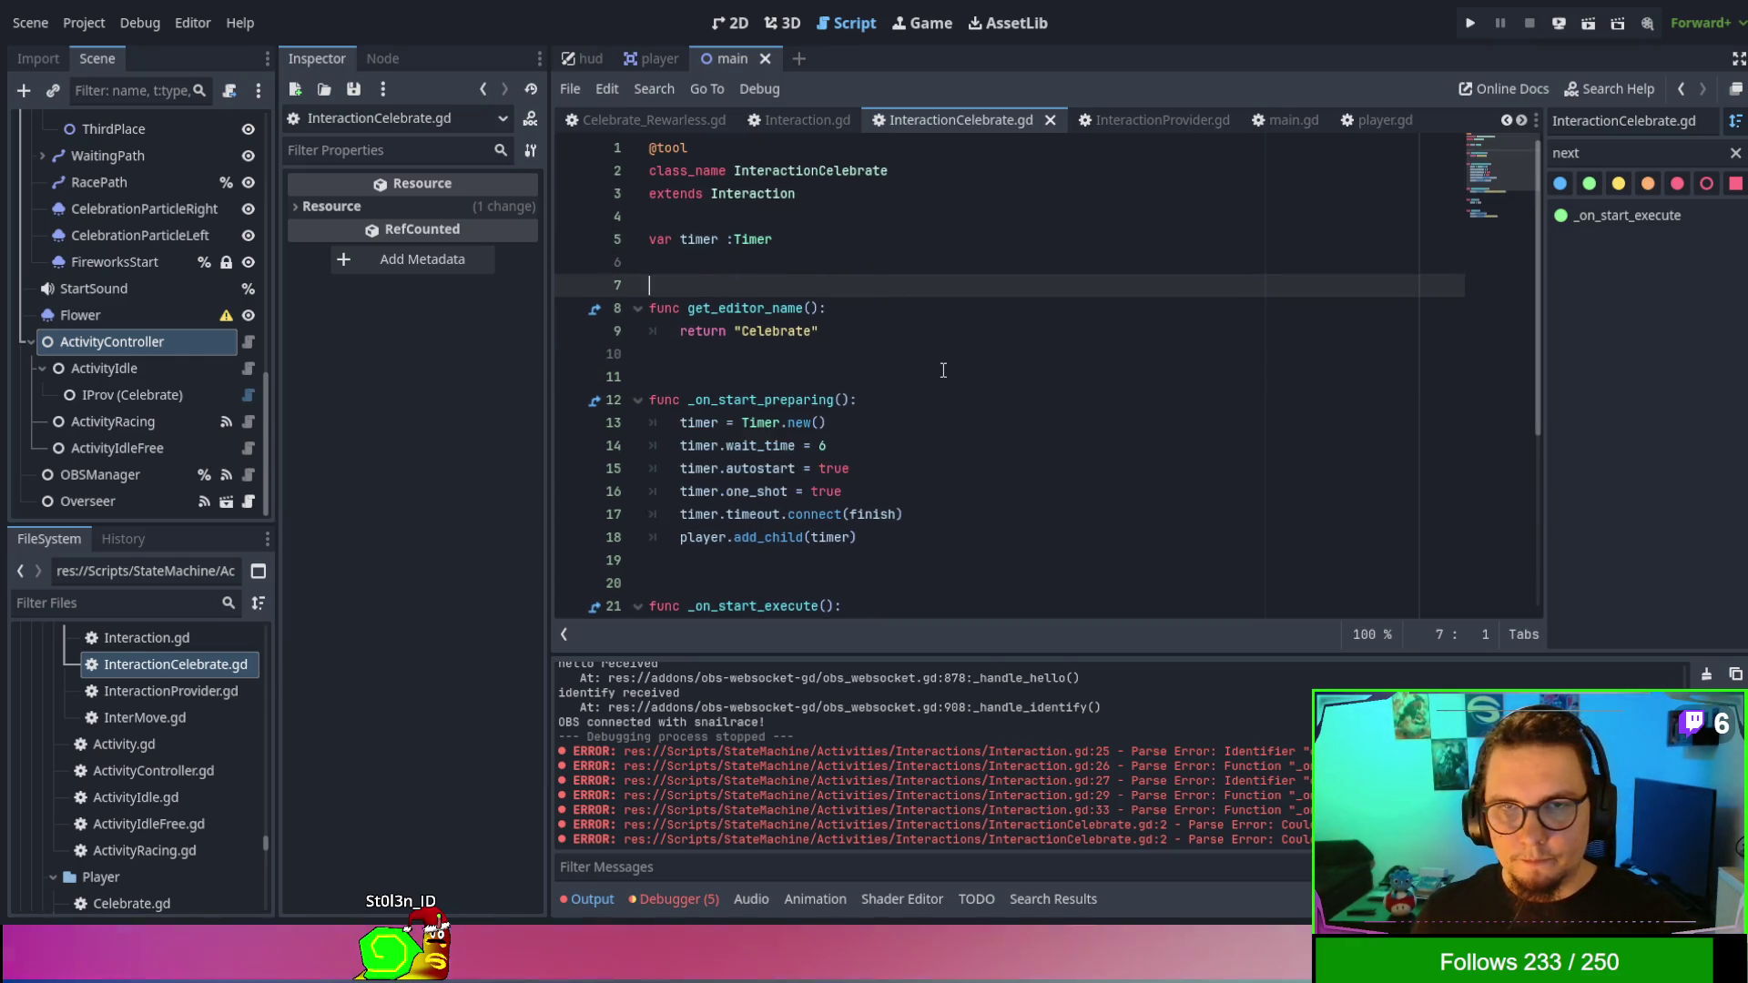
{"action": "left_click", "coordinate": [861, 209]}
{"action": "key", "text": "BackSpace"}
{"action": "left_click", "coordinate": [920, 268]}
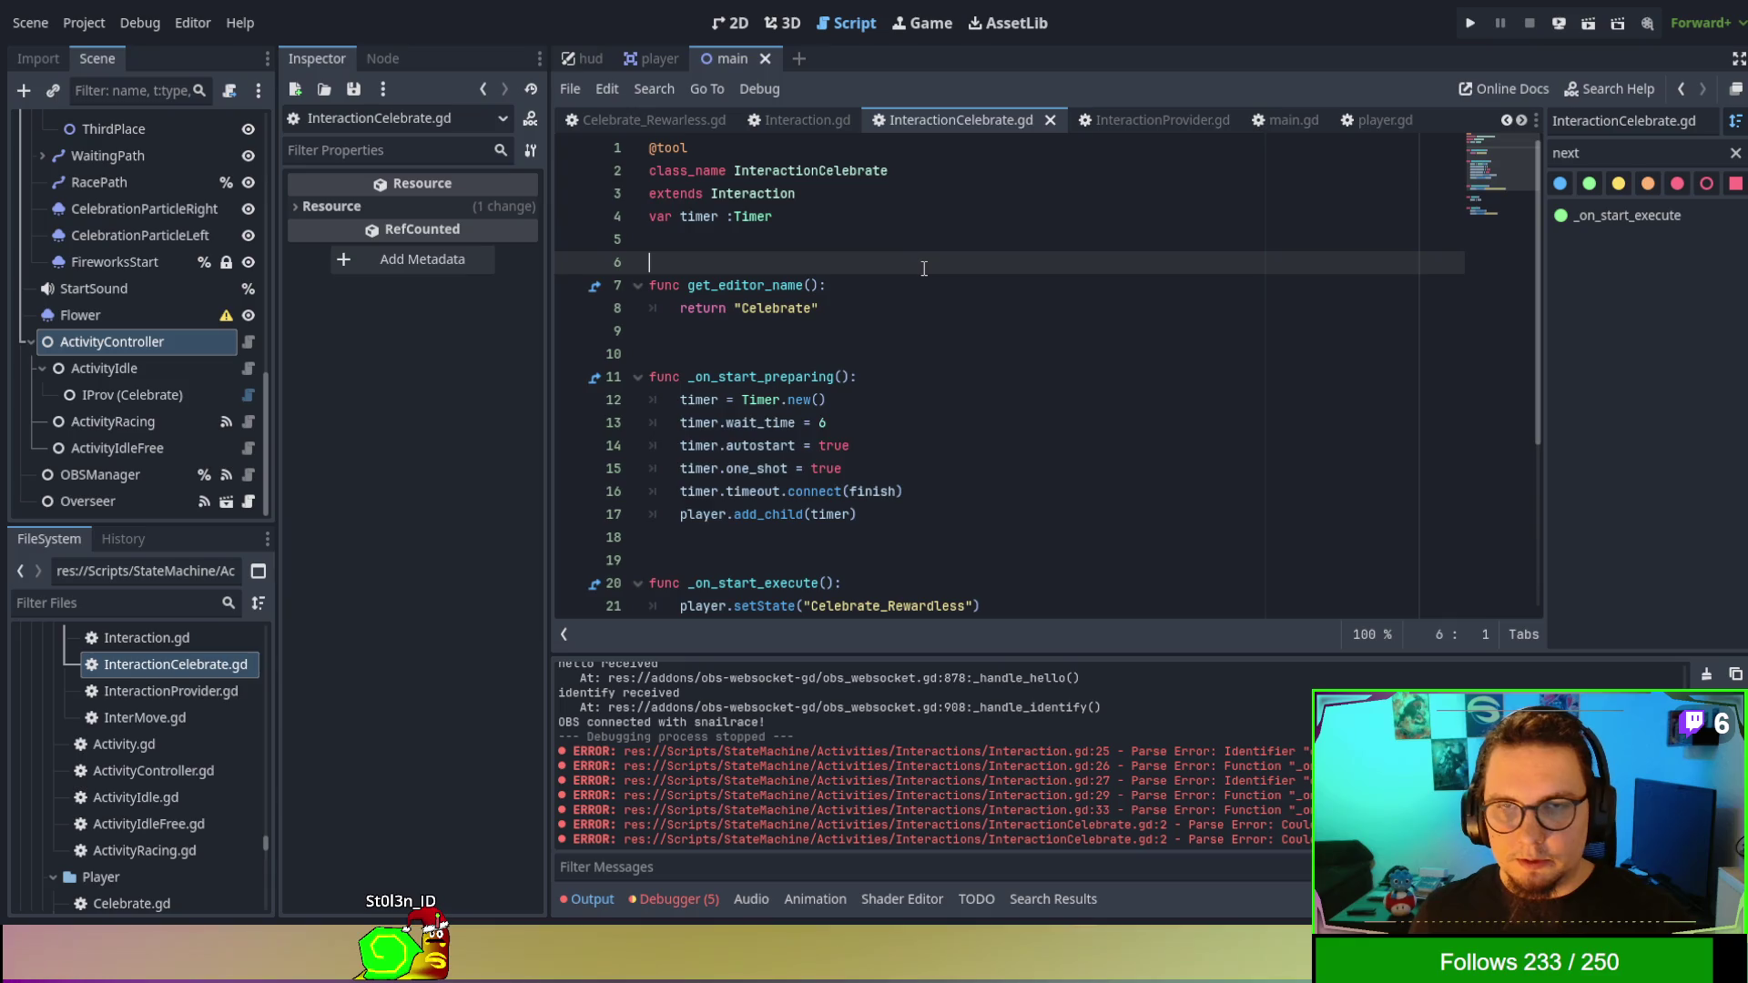
Duplicate InteractionCelebrate.gd as InteractionMoveTo.gd and open the new script.
{"action": "scroll", "coordinate": [1053, 416], "scroll_direction": "down", "scroll_amount": 4}
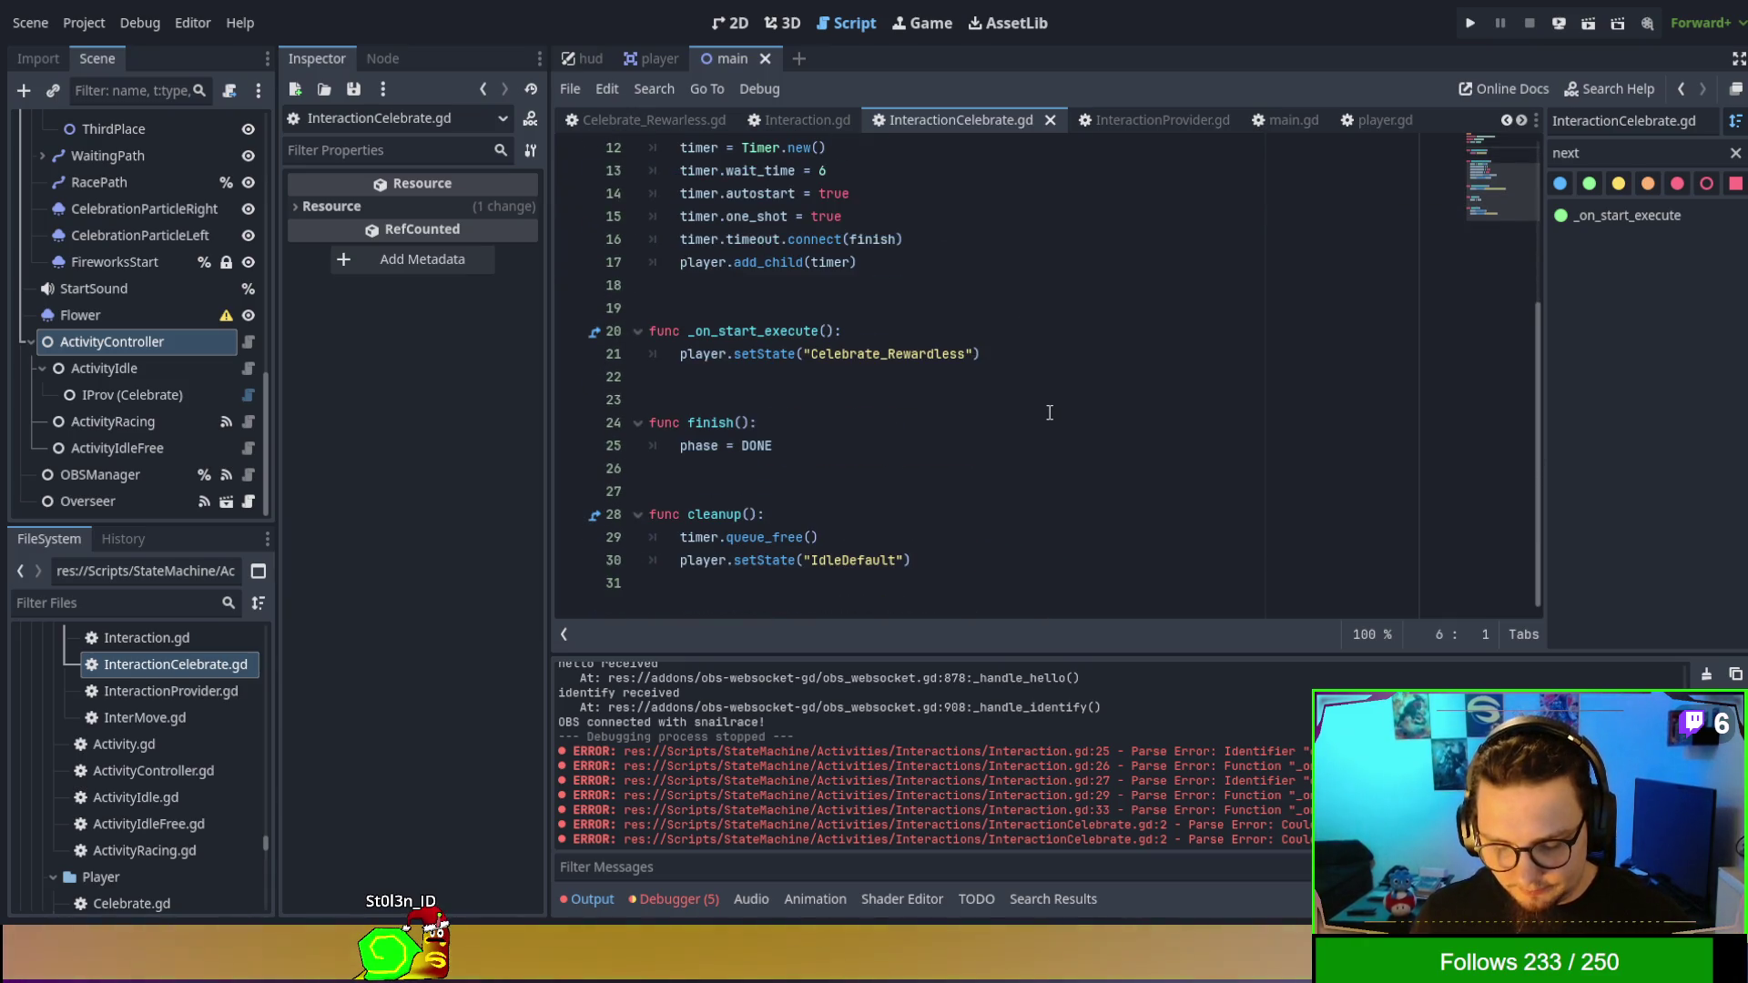
{"action": "left_click", "coordinate": [202, 665]}
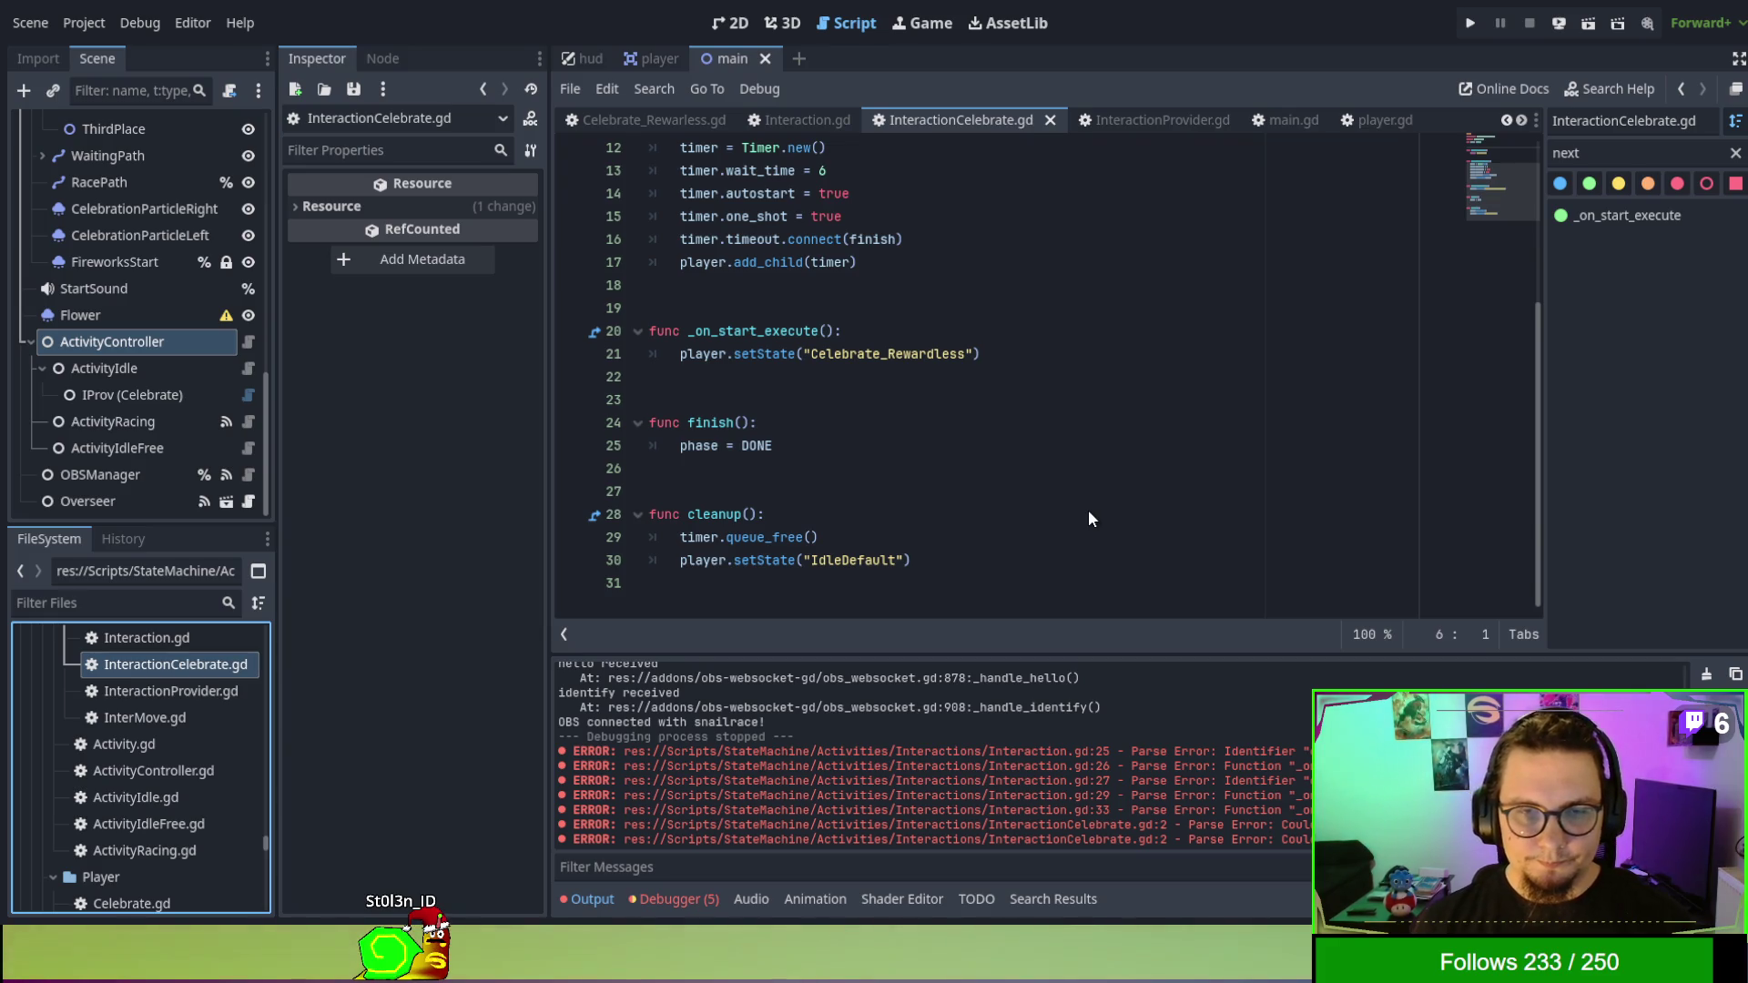
{"action": "double_click", "coordinate": [227, 691]}
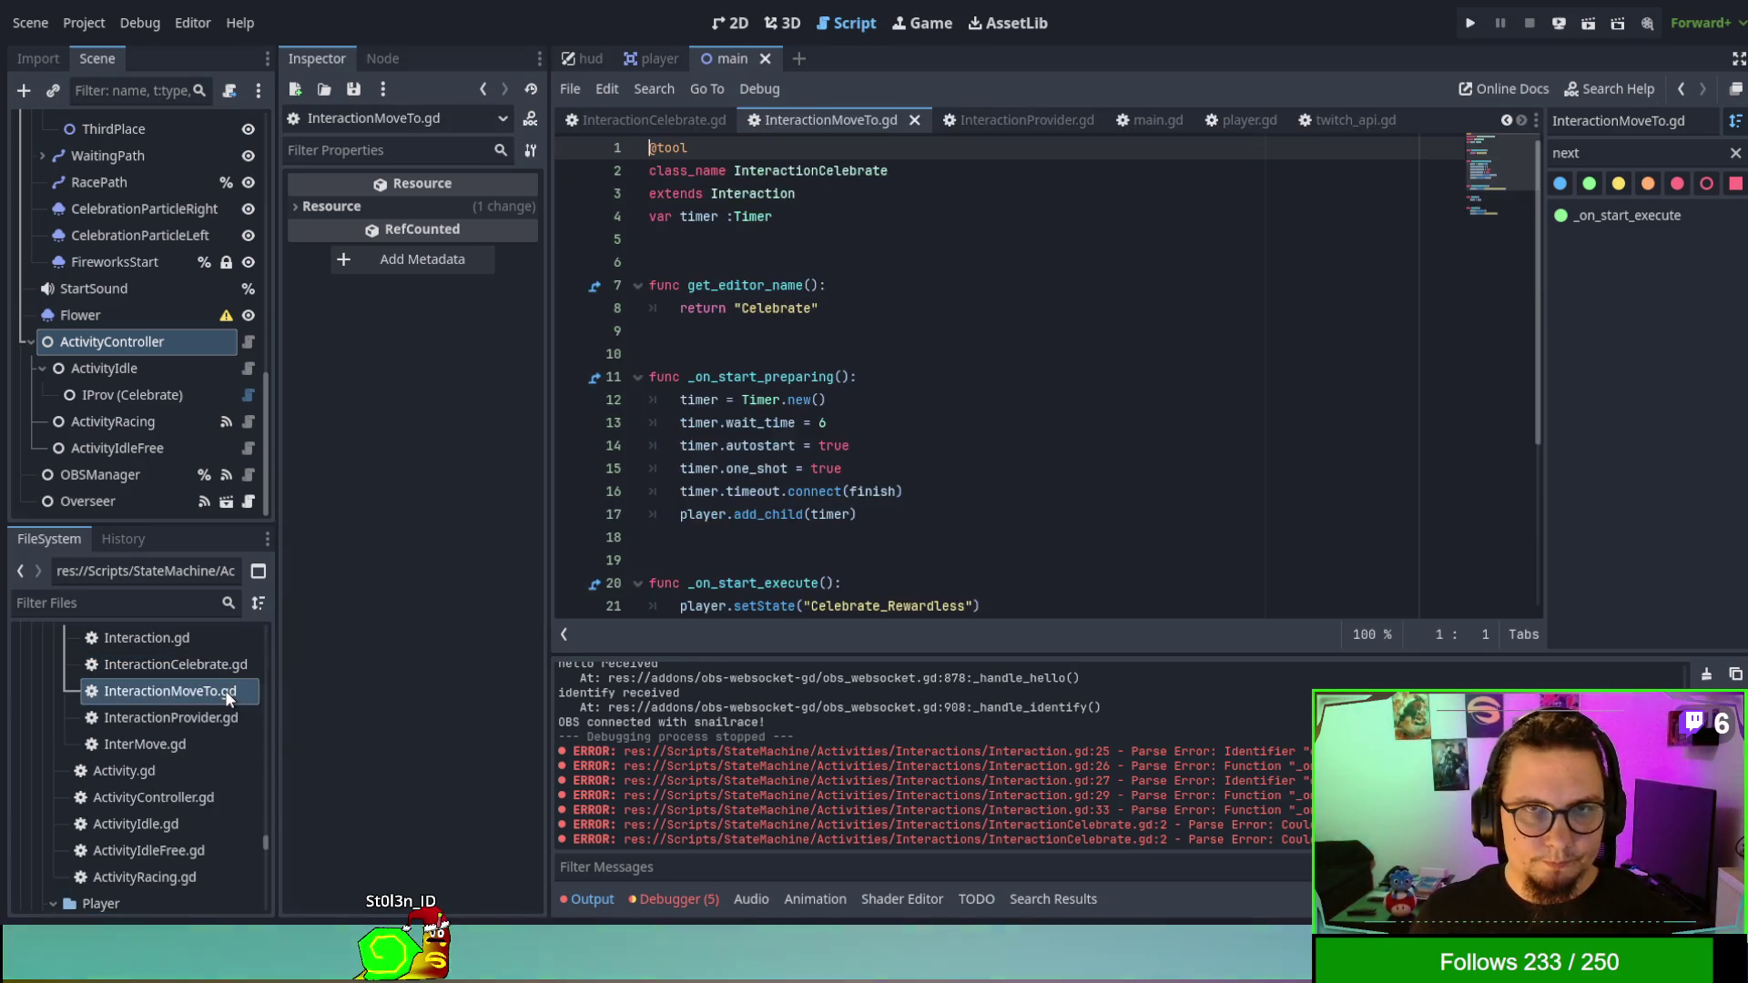
Replace Celebrate with MoveTo in class_name and in get_editor_name's return string.
{"action": "left_click", "coordinate": [828, 170]}
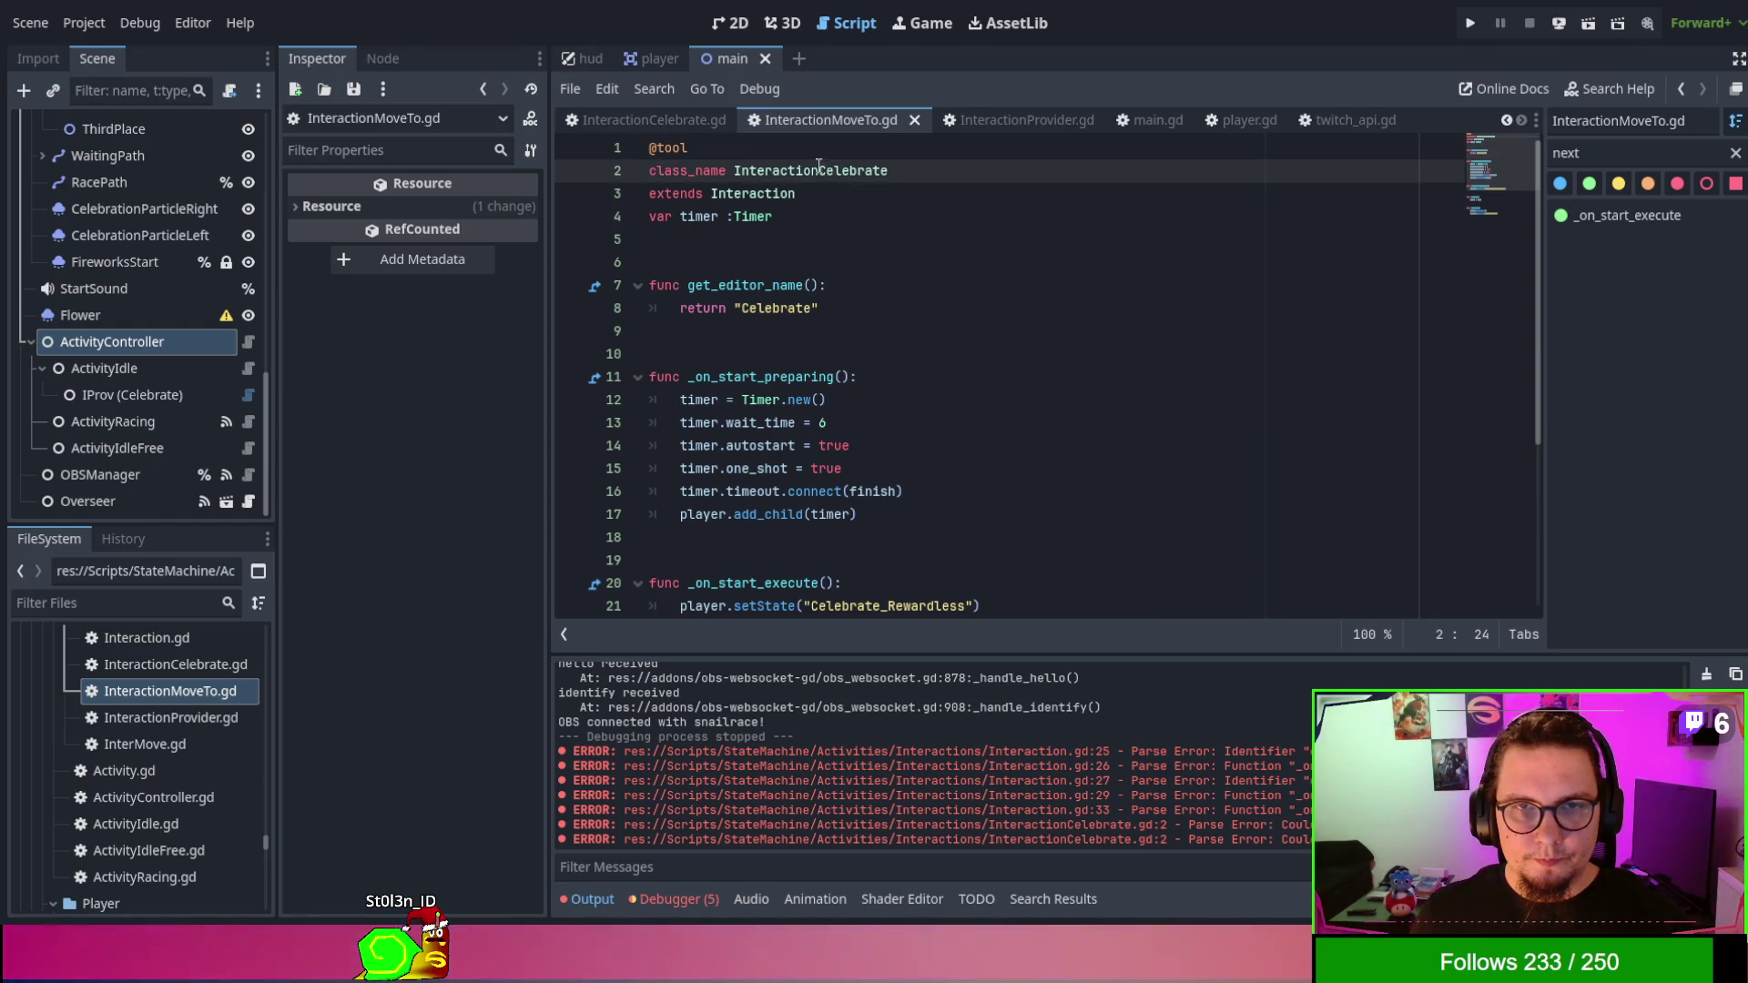
{"action": "left_click_drag", "start_coordinate": [819, 170], "coordinate": [912, 164]}
{"action": "type", "text": "MoveTo"}
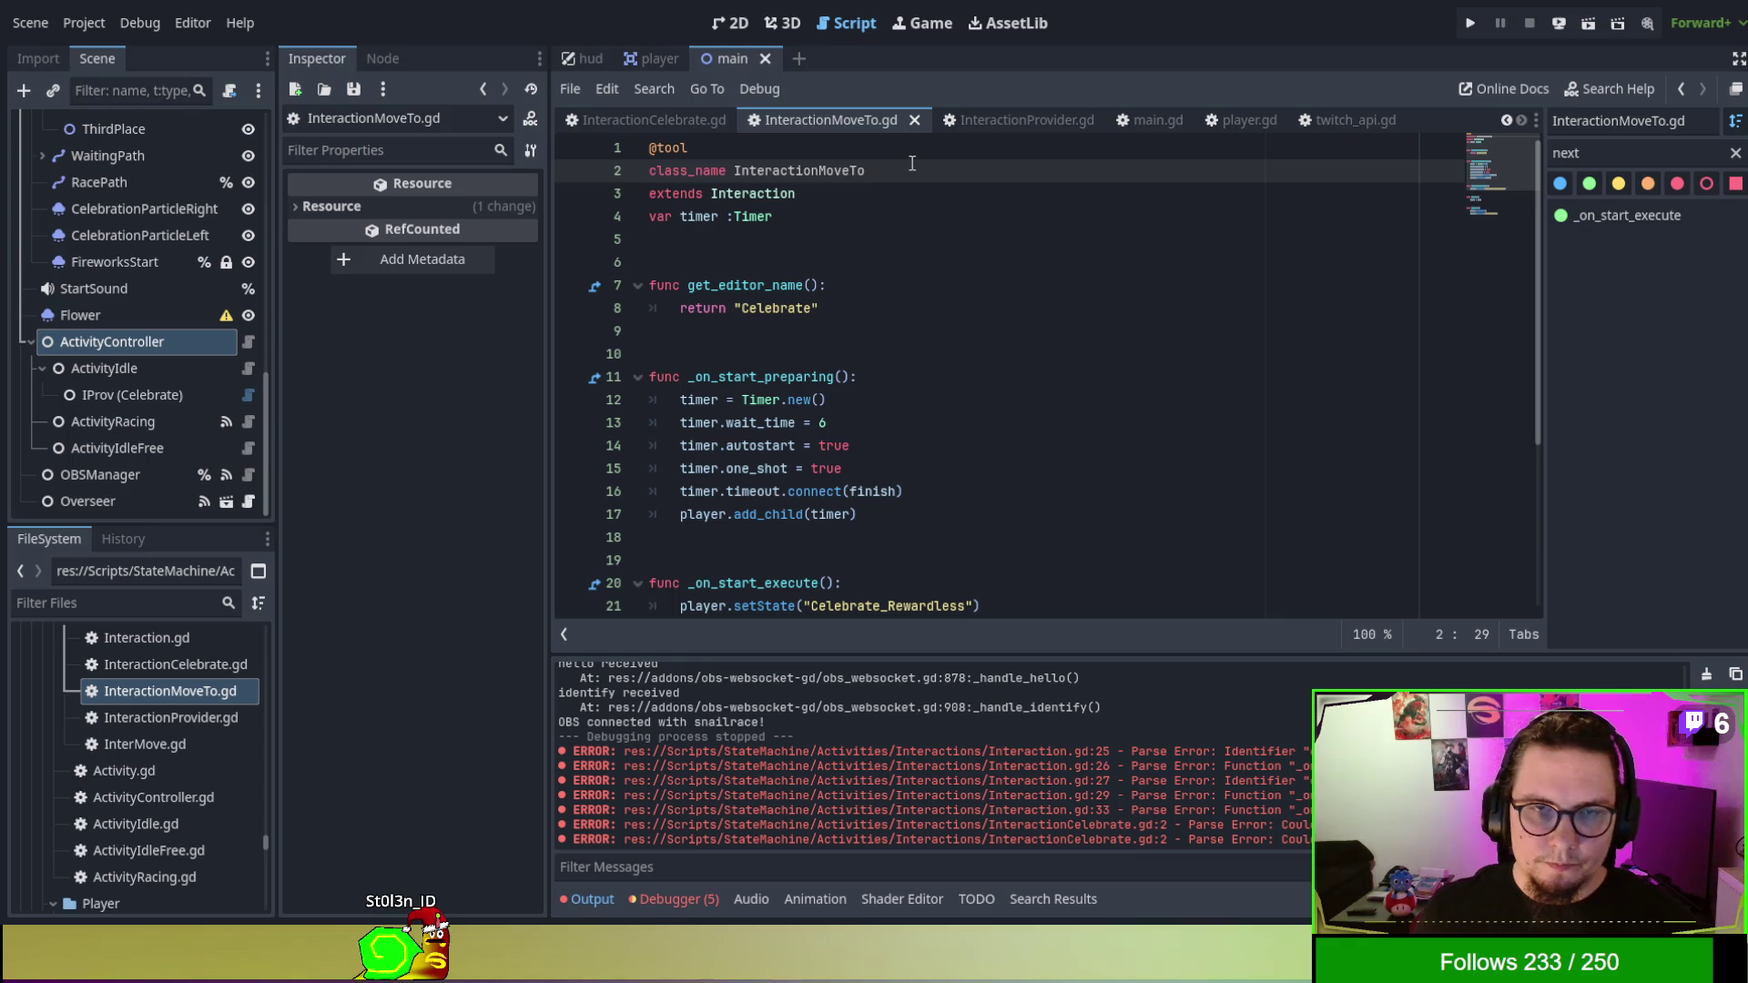
{"action": "scroll", "coordinate": [834, 216], "scroll_direction": "down", "scroll_amount": 1}
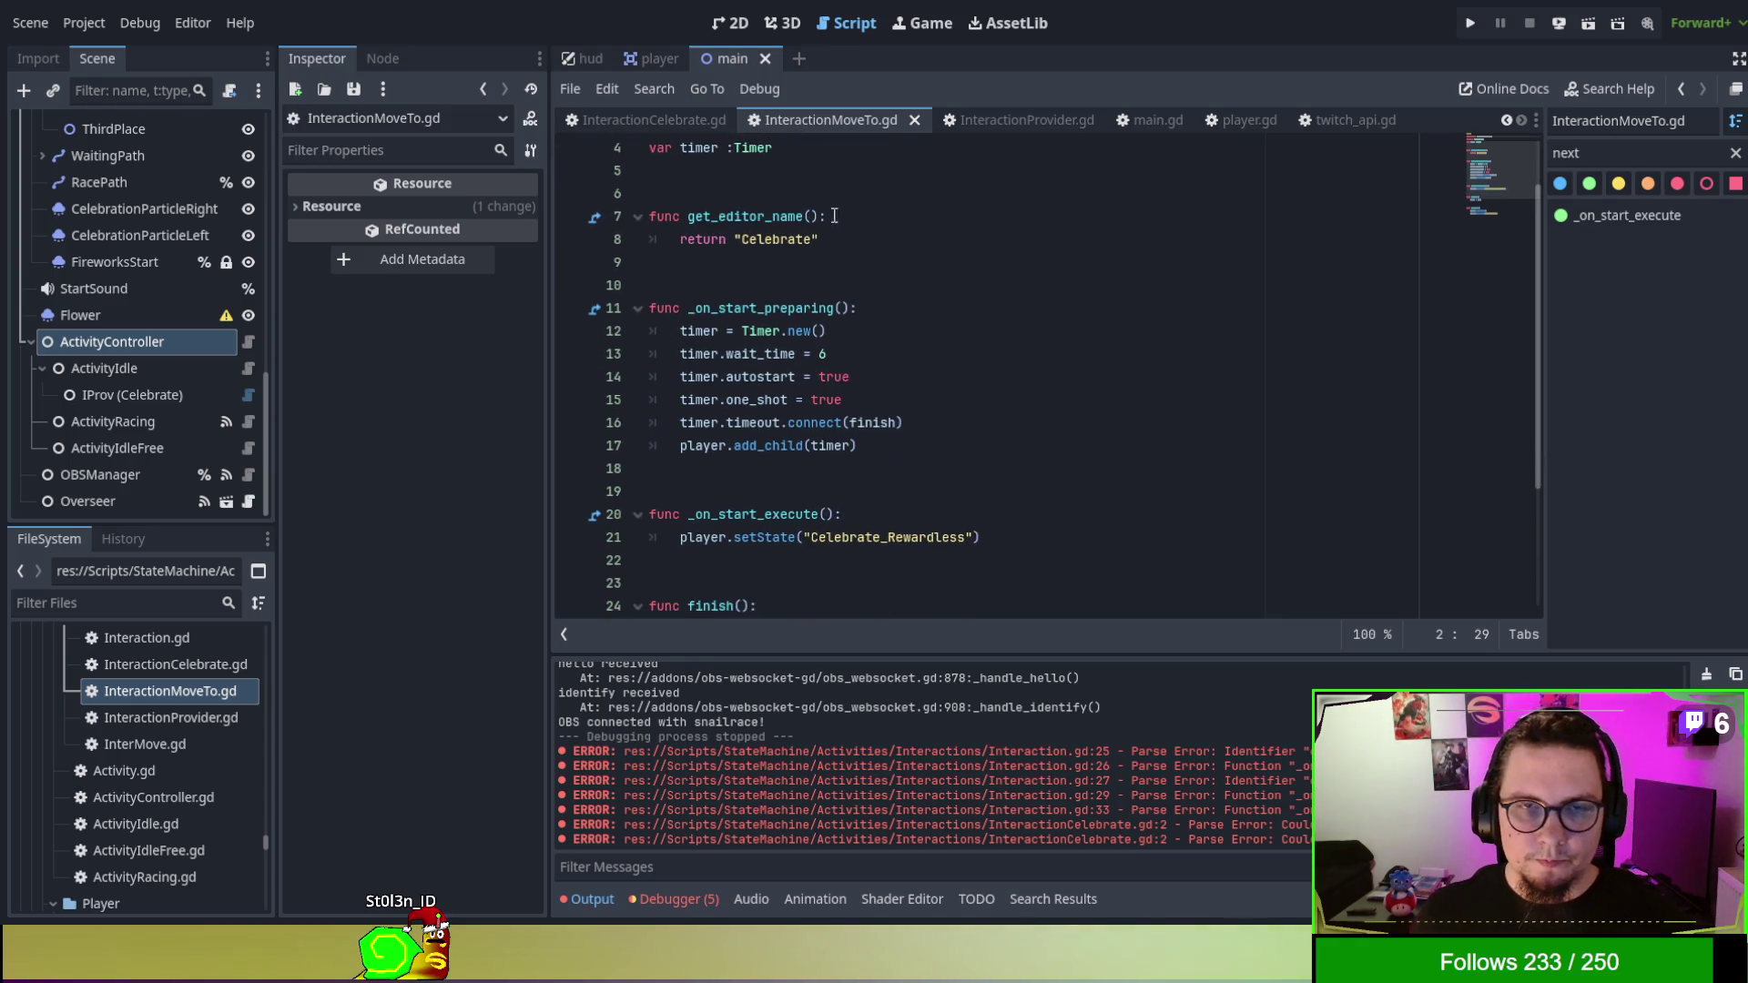
{"action": "double_click", "coordinate": [767, 240]}
{"action": "type", "text": "MoveTo"}
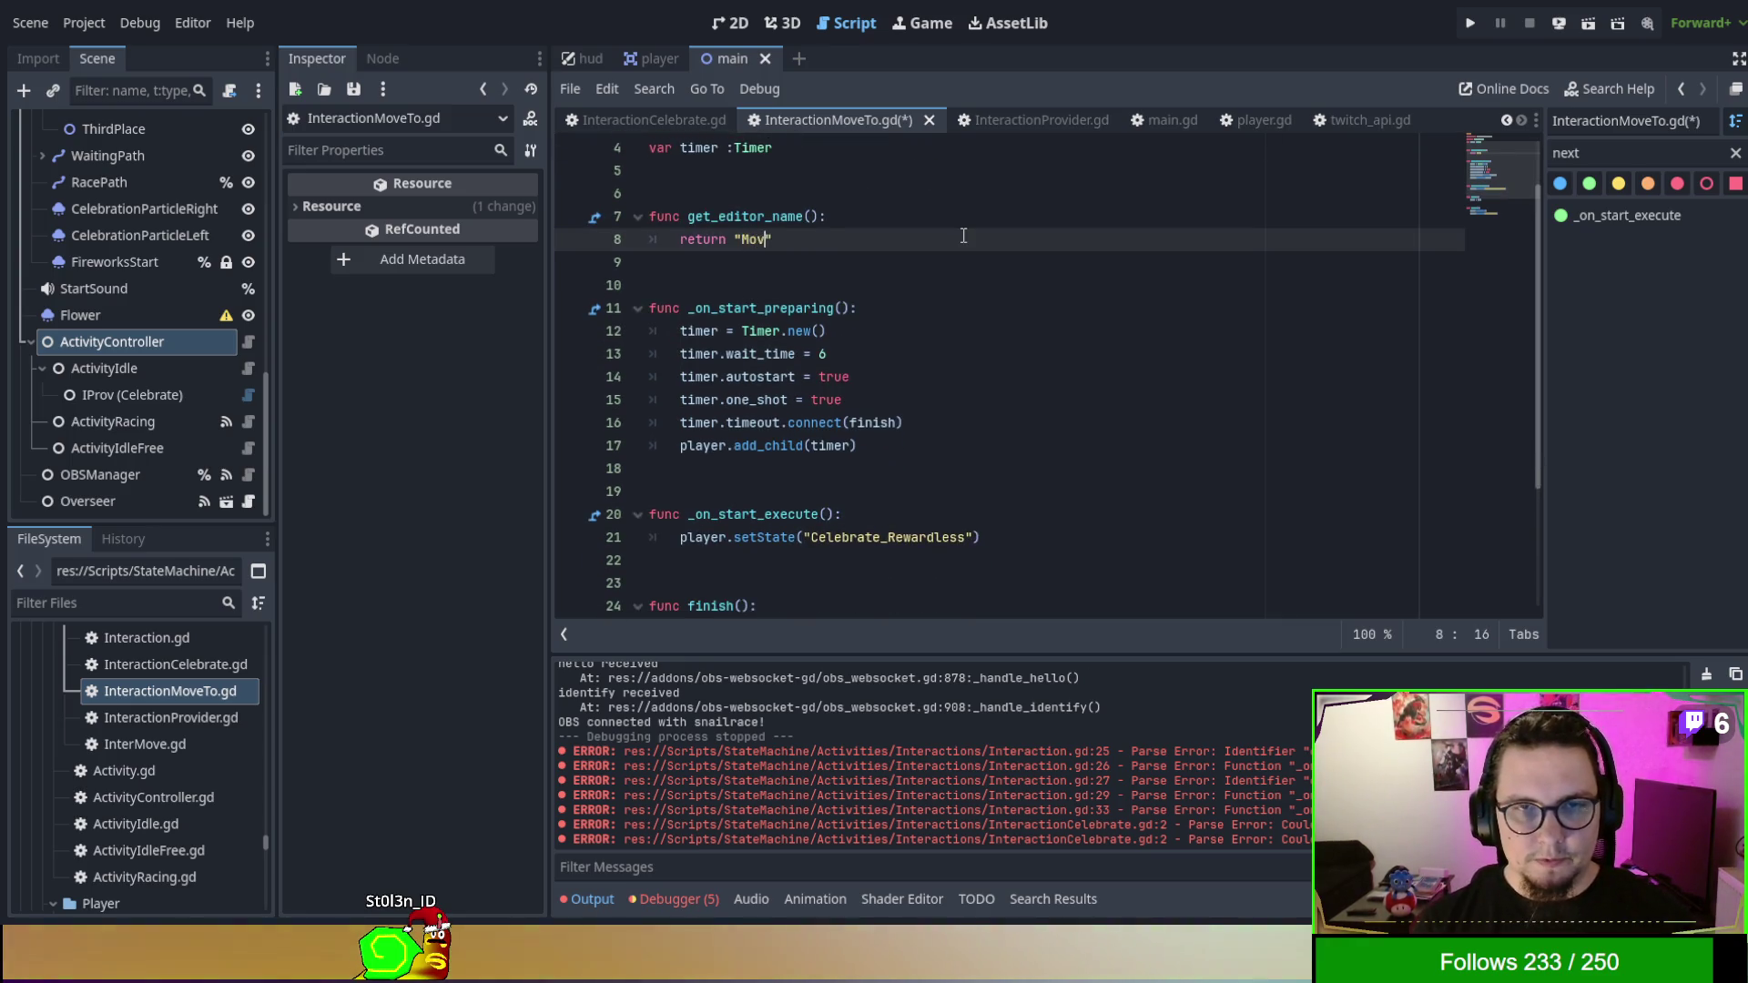
Change the setState call from Celebrate_Rewardless to the MoveTo state.
{"action": "scroll", "coordinate": [983, 261], "scroll_direction": "down", "scroll_amount": 1}
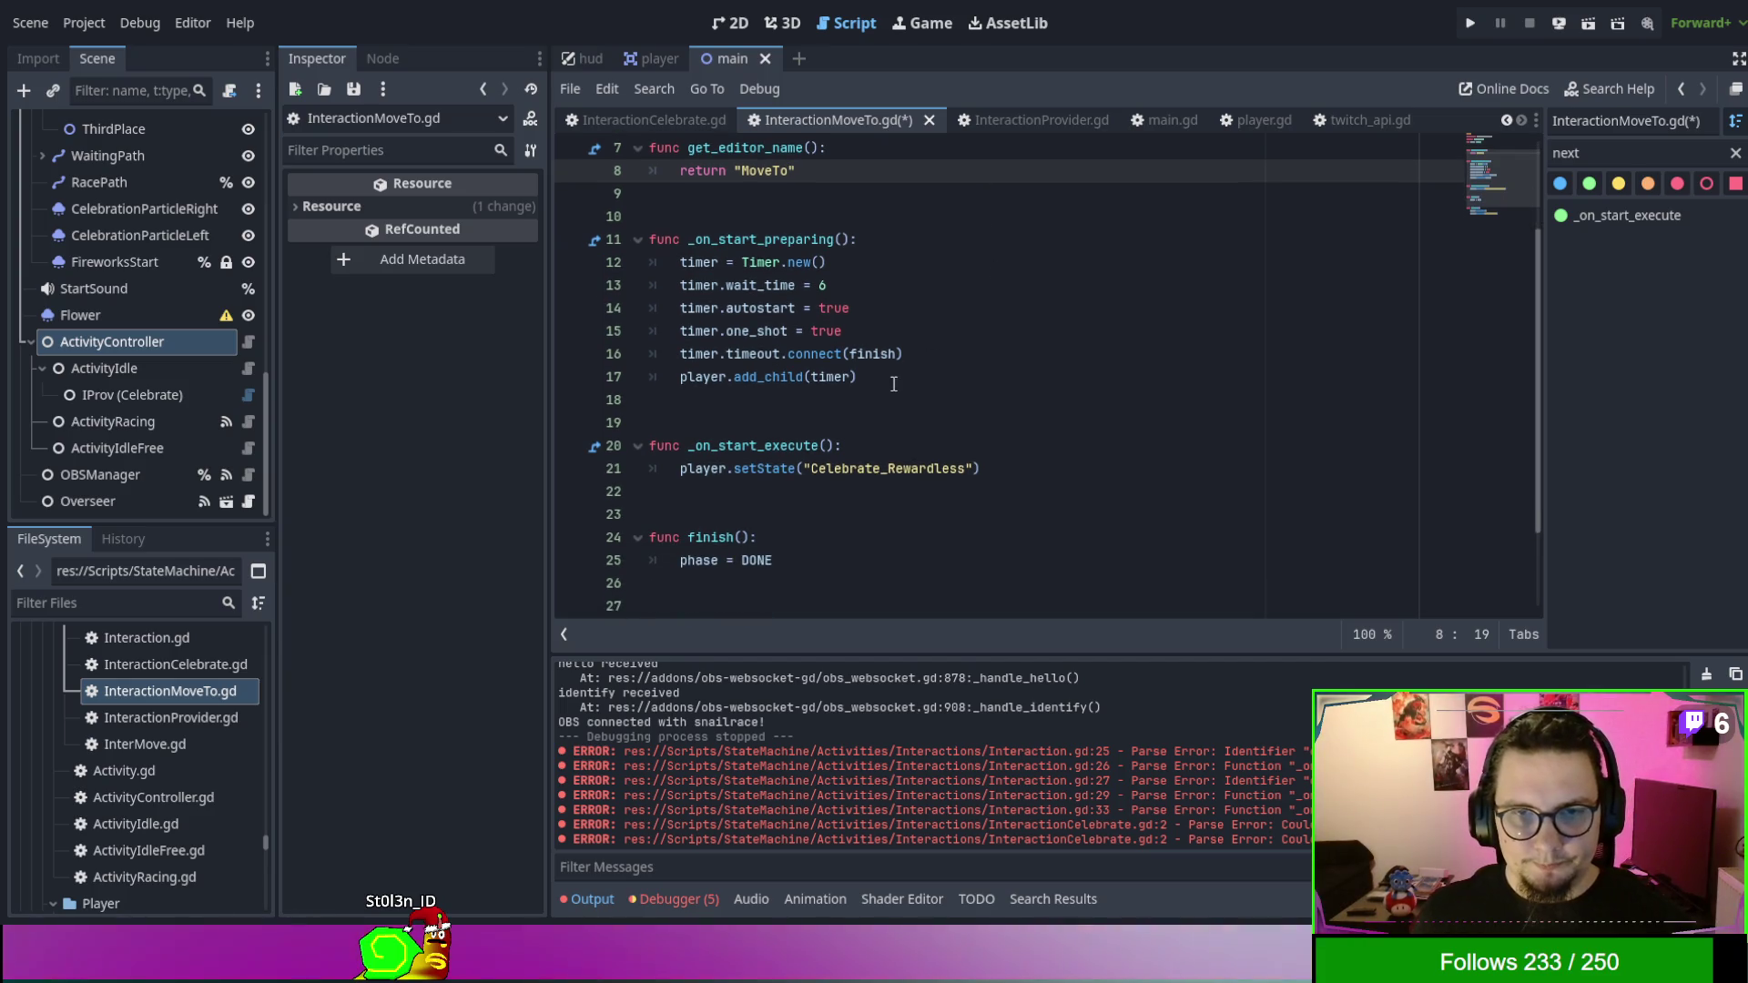
{"action": "double_click", "coordinate": [888, 468]}
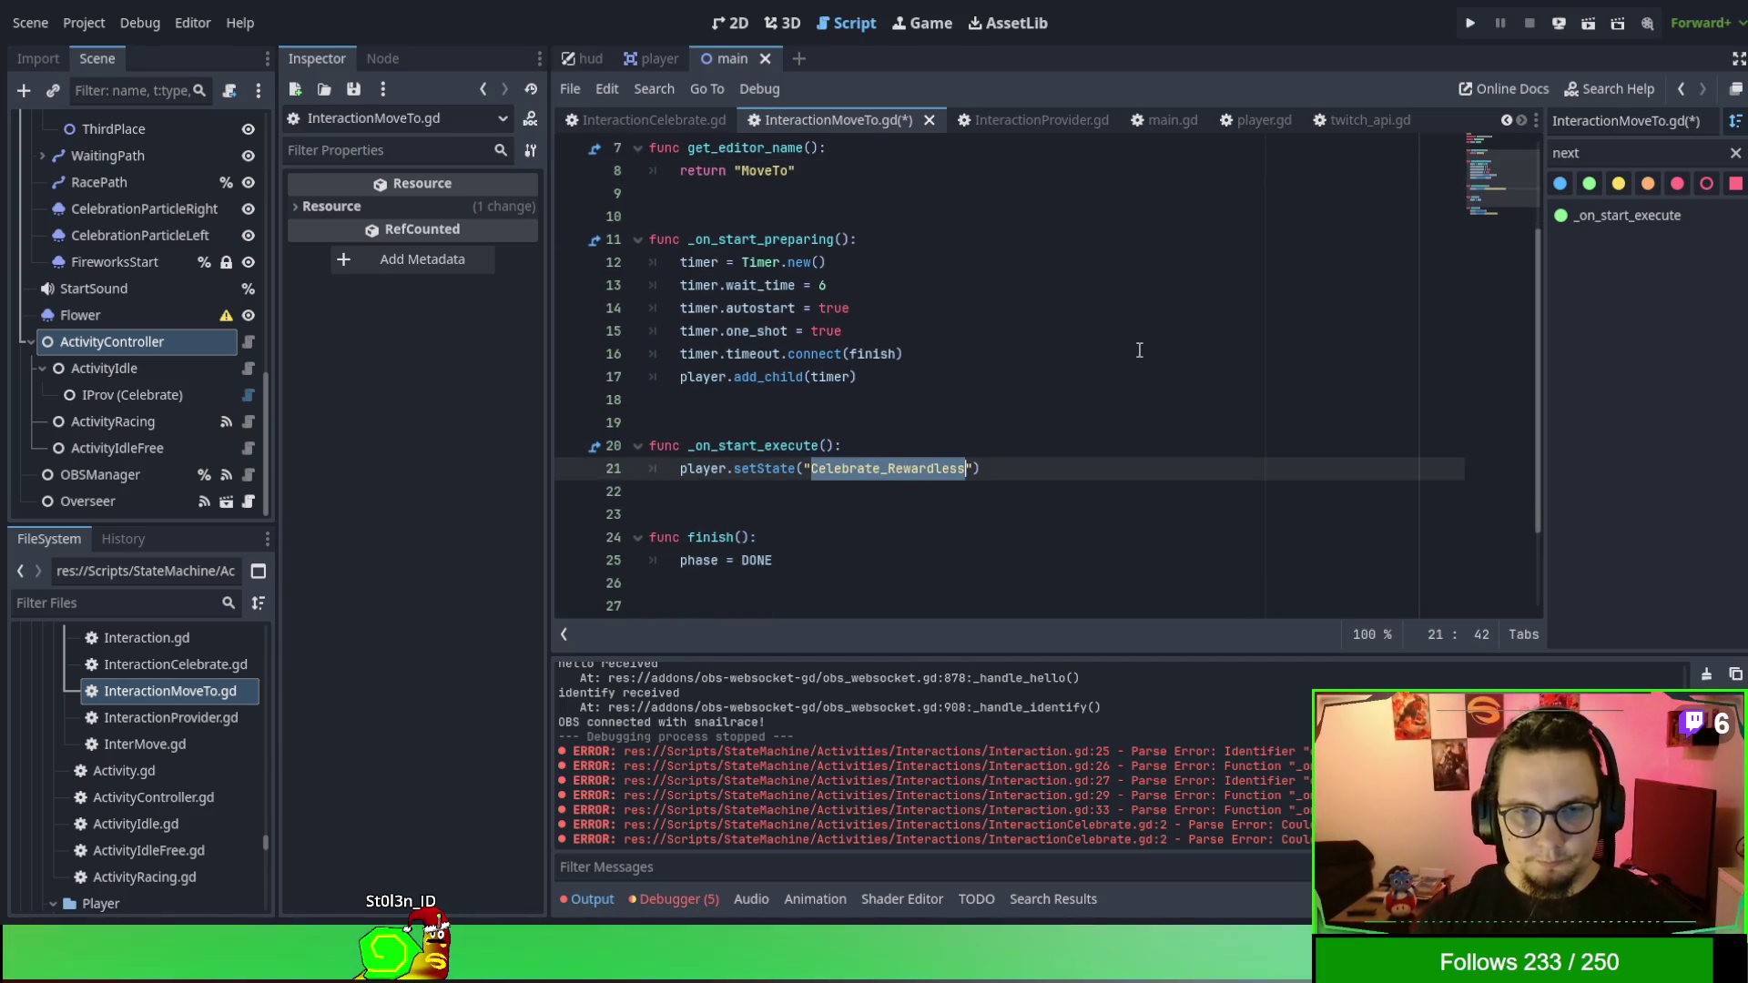
{"action": "type", "text": "MoveTo"}
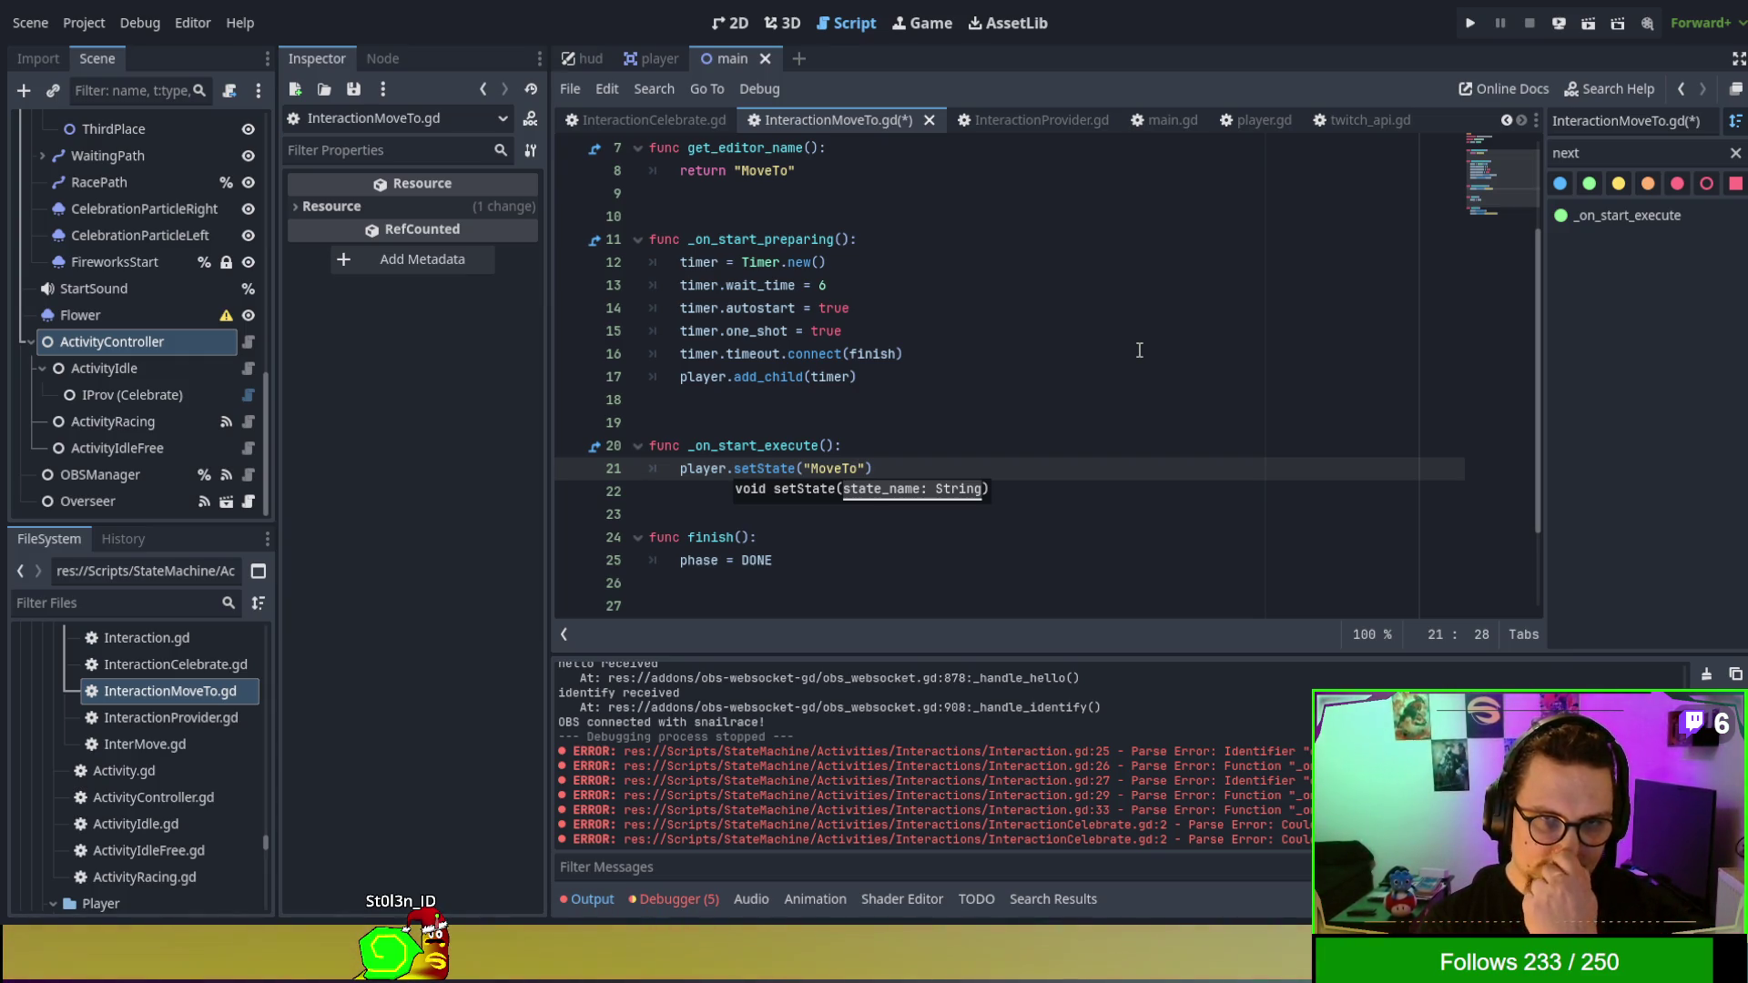
{"action": "scroll", "coordinate": [1139, 351], "scroll_direction": "up", "scroll_amount": 1}
{"action": "mouse_move", "coordinate": [961, 446]}
{"action": "left_mouse_down"}
{"action": "mouse_move", "coordinate": [937, 437]}
{"action": "mouse_move", "coordinate": [938, 287]}
{"action": "left_mouse_up"}
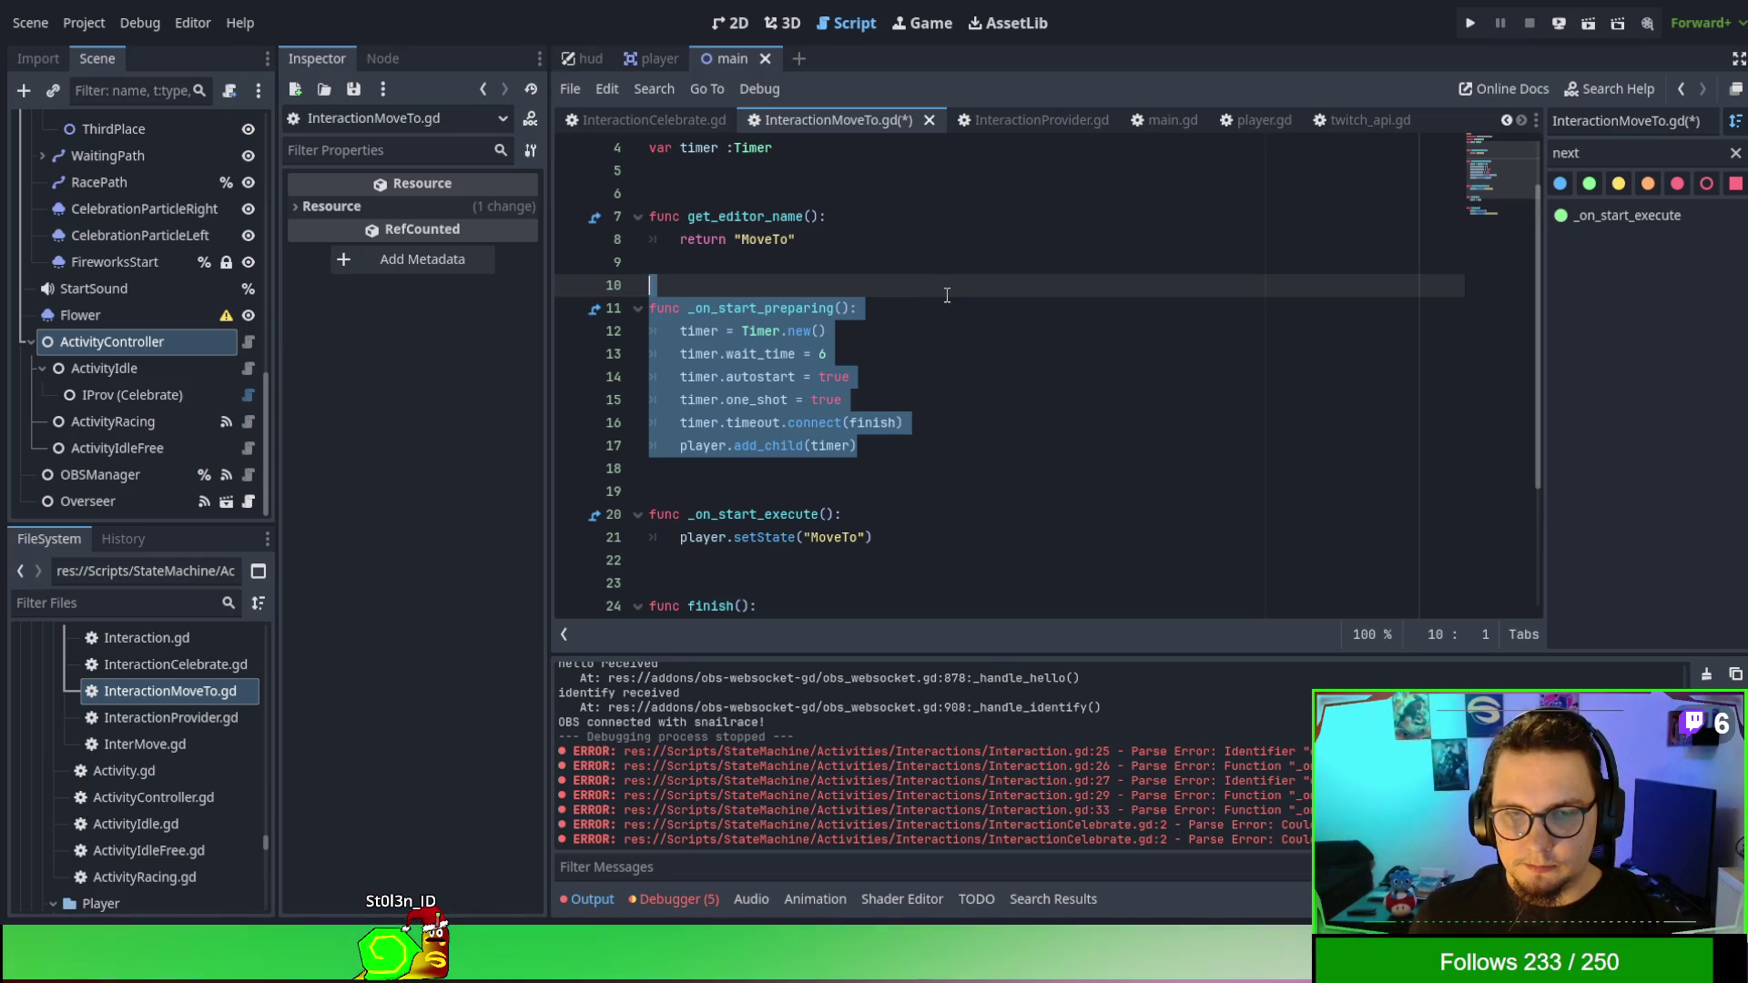
{"action": "left_click", "coordinate": [948, 310]}
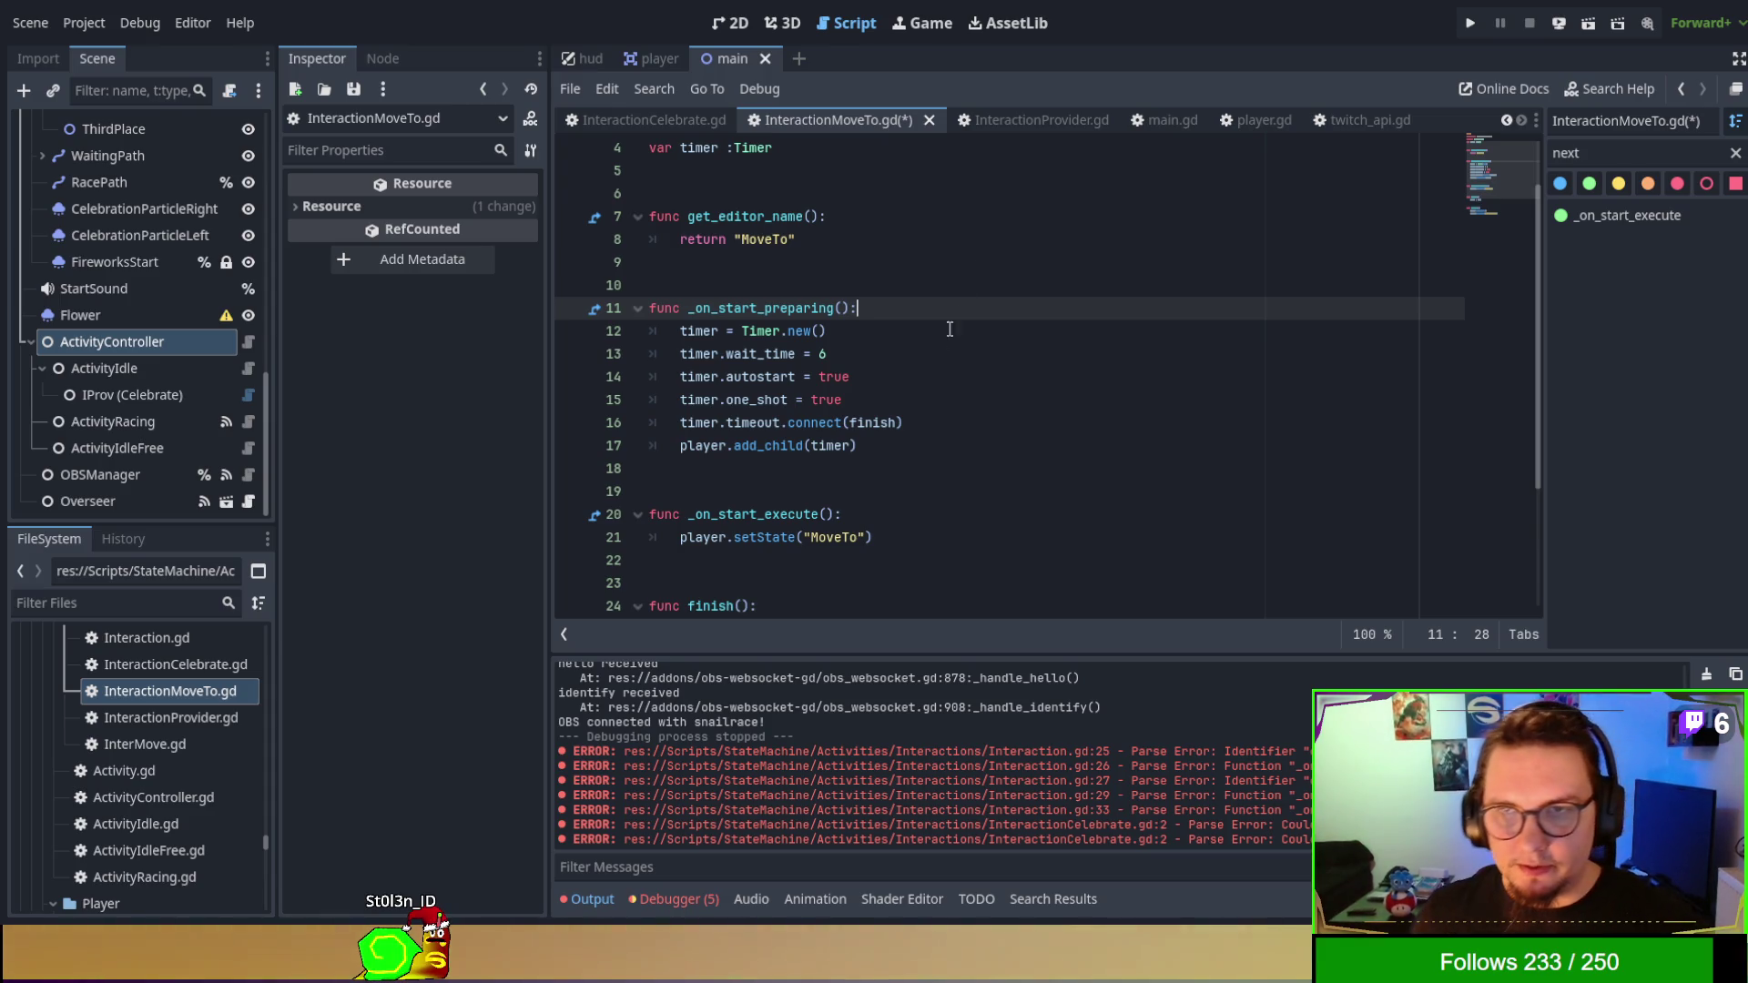
{"action": "left_click", "coordinate": [1242, 121]}
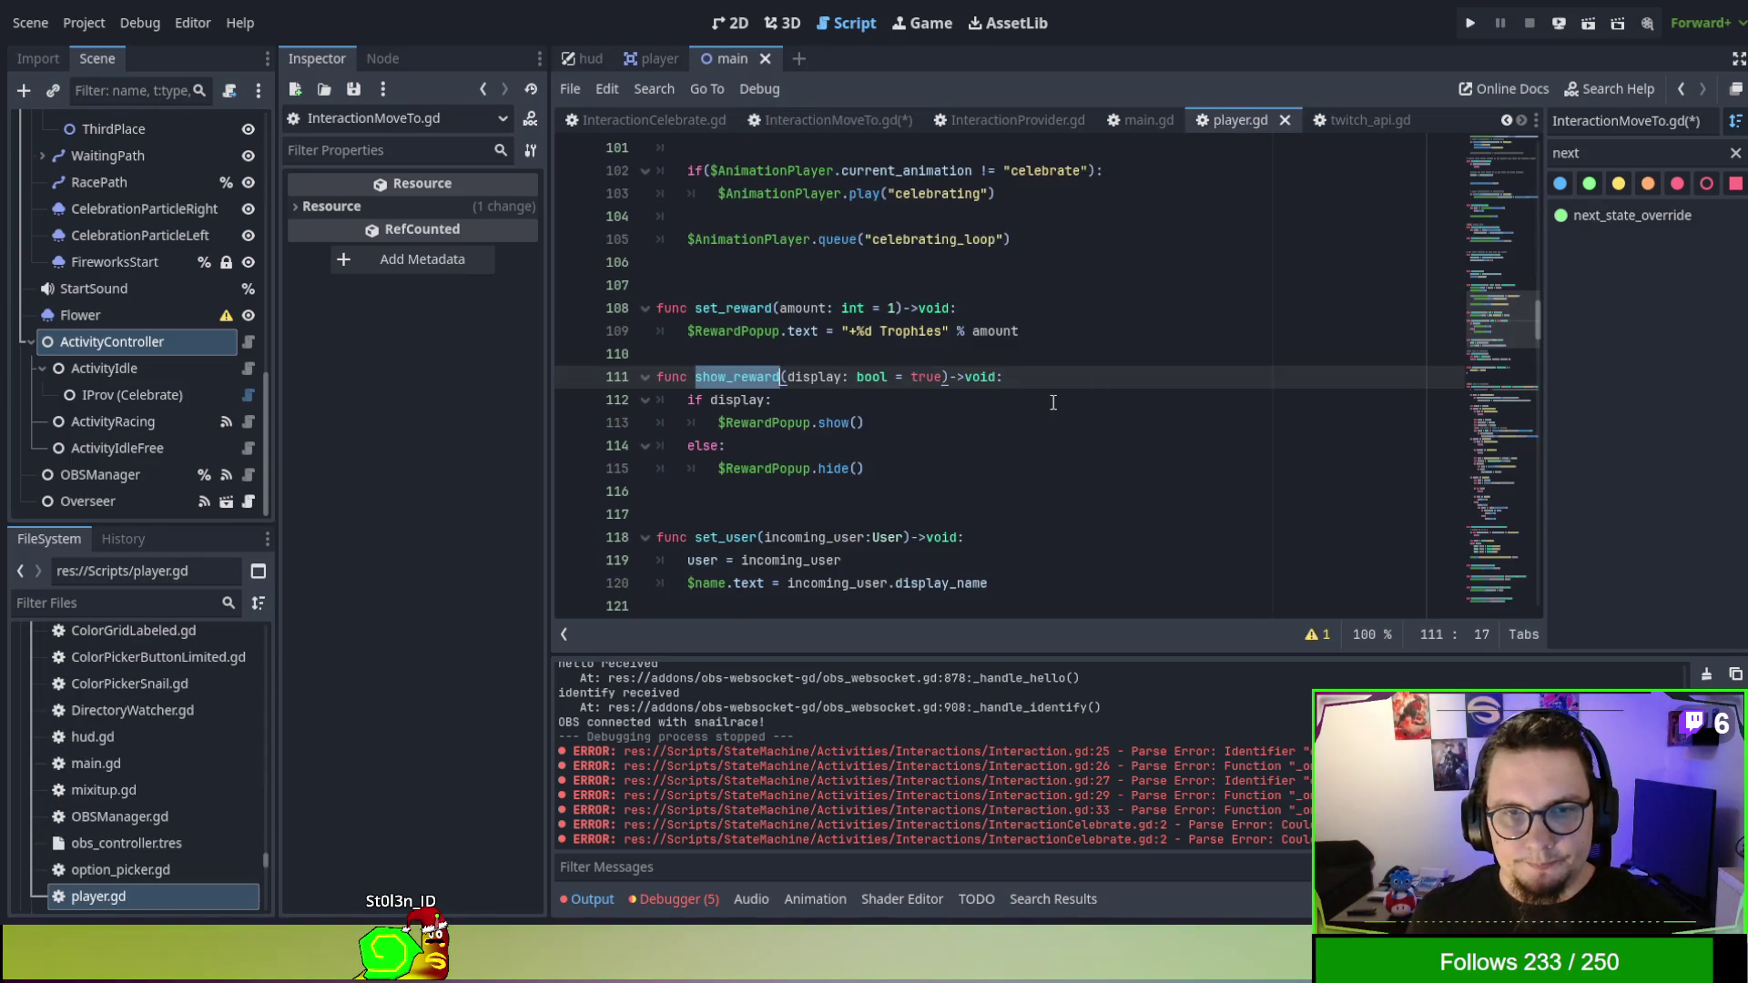
Filter player.gd's methods for 'state' and jump to setState, which calls force_transition_state(state_name).
{"action": "double_click", "coordinate": [1566, 152]}
{"action": "type", "text": "state"}
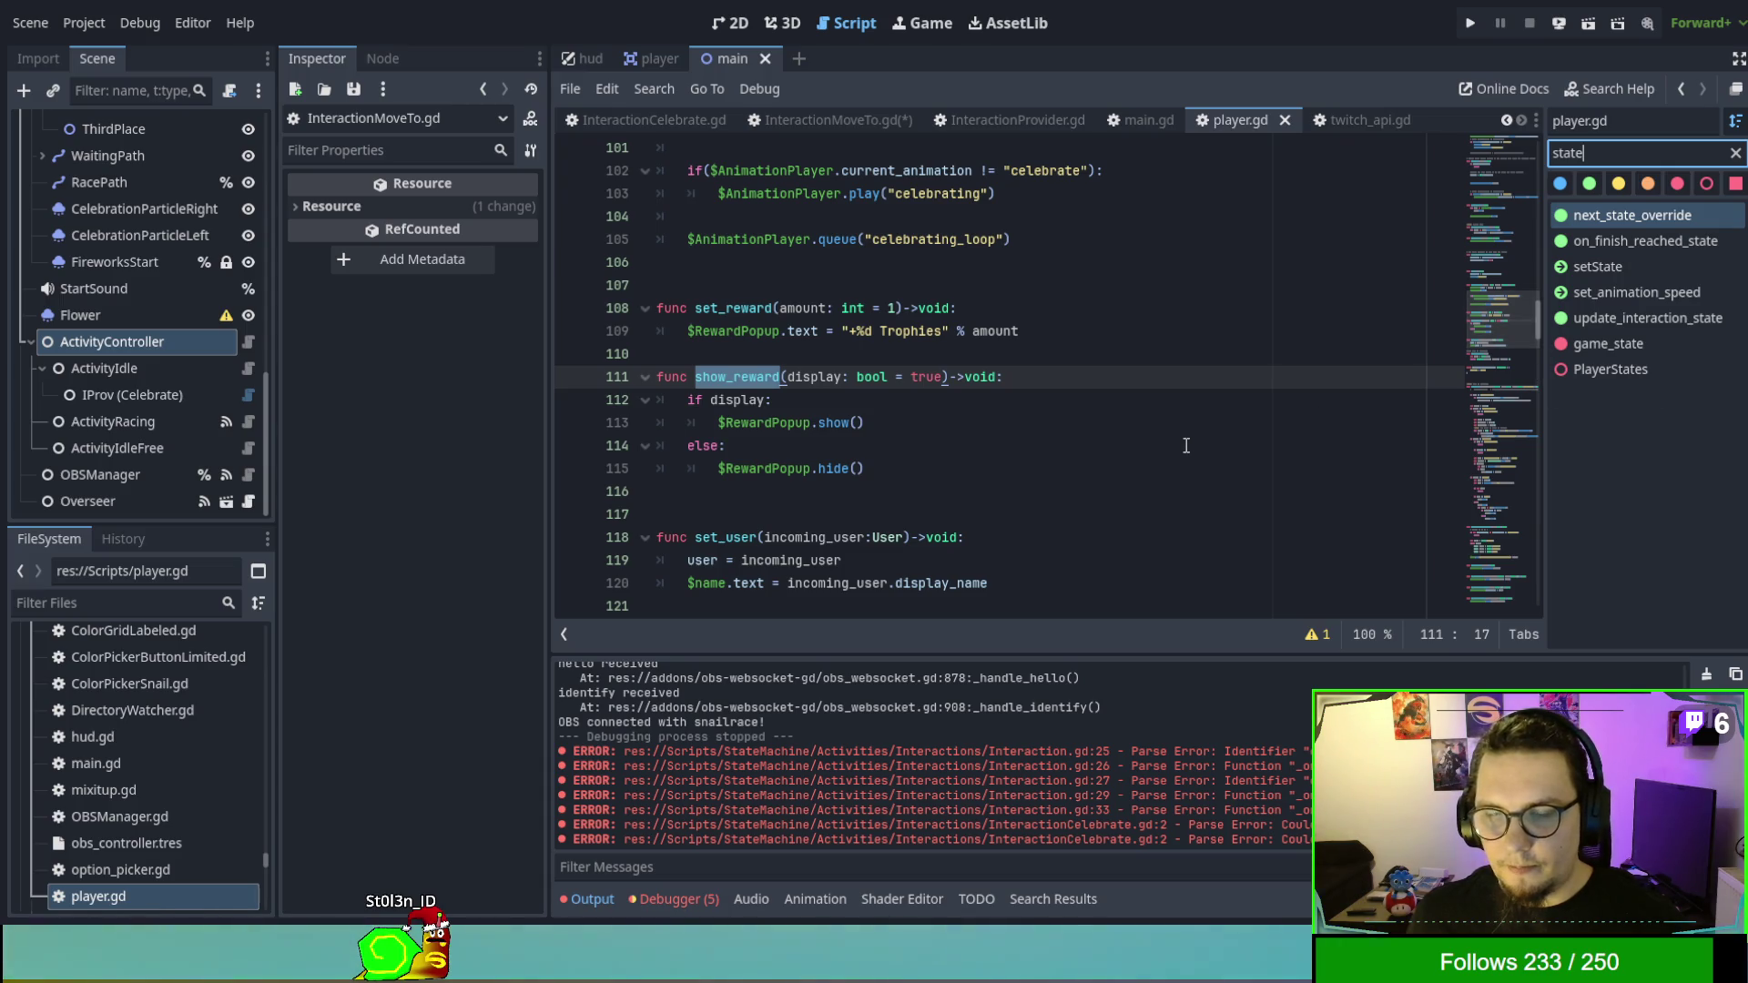
{"action": "scroll", "coordinate": [1187, 445], "scroll_direction": "up", "scroll_amount": 3}
{"action": "scroll", "coordinate": [1187, 445], "scroll_direction": "down", "scroll_amount": 4}
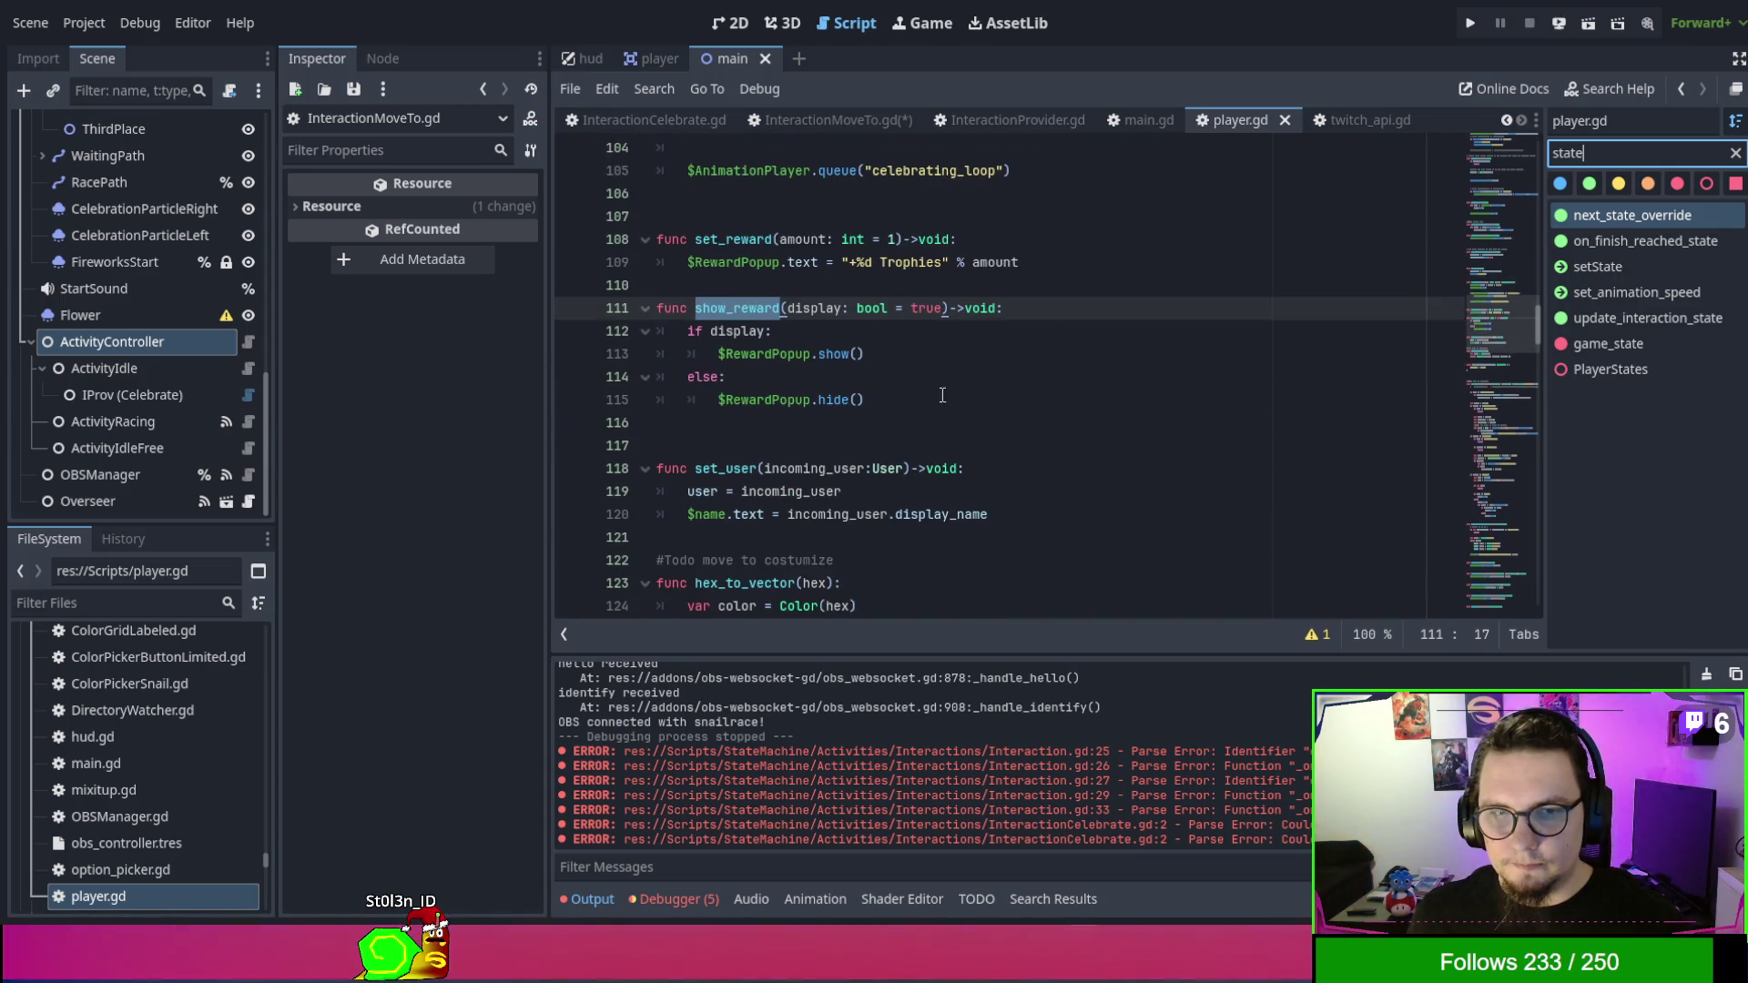
{"action": "scroll", "coordinate": [925, 392], "scroll_direction": "up", "scroll_amount": 3}
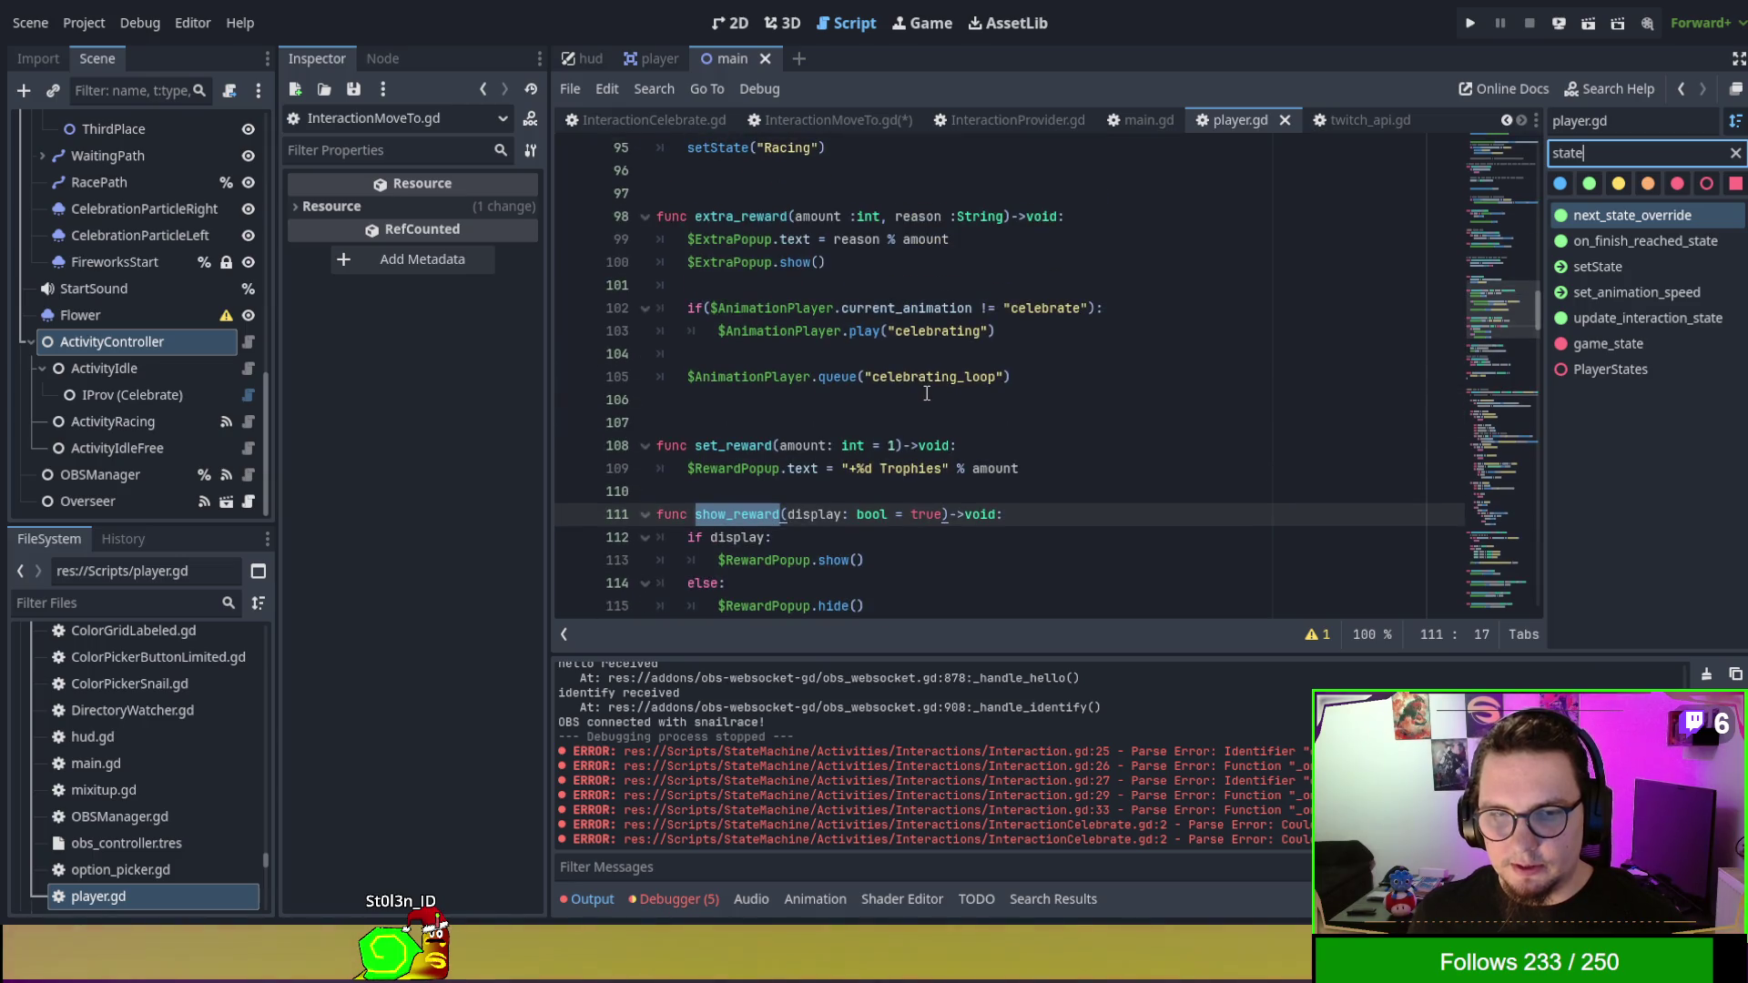
{"action": "scroll", "coordinate": [927, 393], "scroll_direction": "up", "scroll_amount": 4}
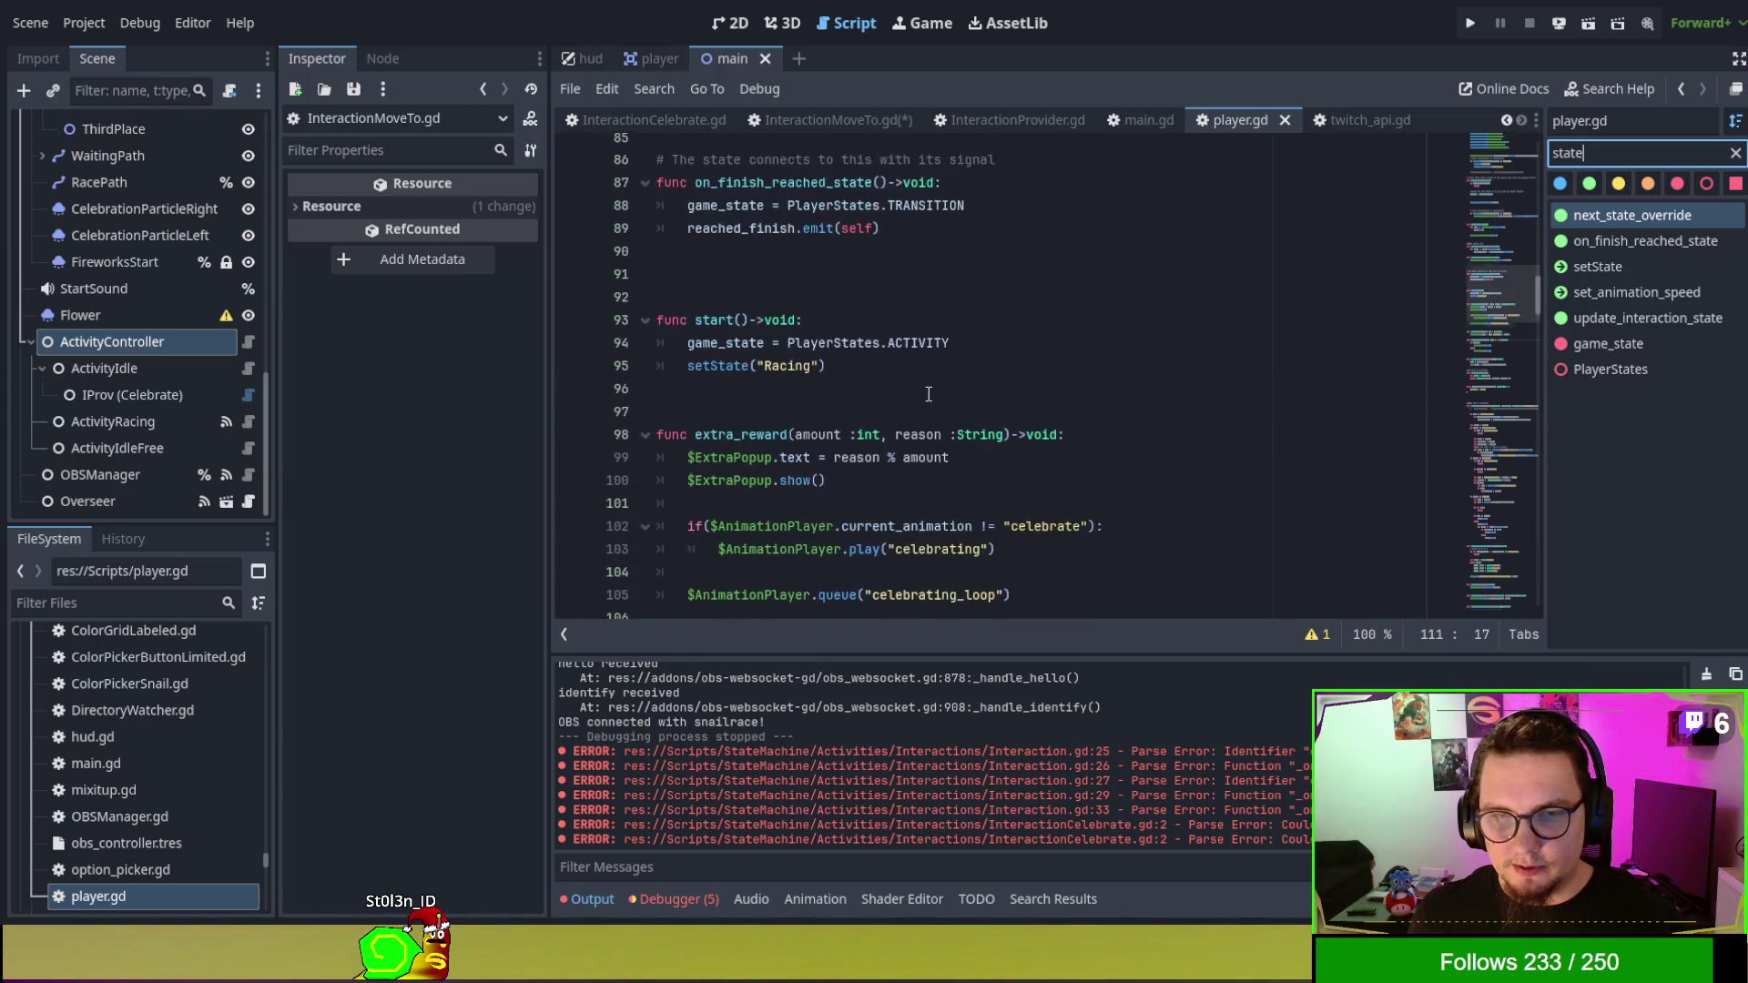
{"action": "scroll", "coordinate": [930, 393], "scroll_direction": "down", "scroll_amount": 3}
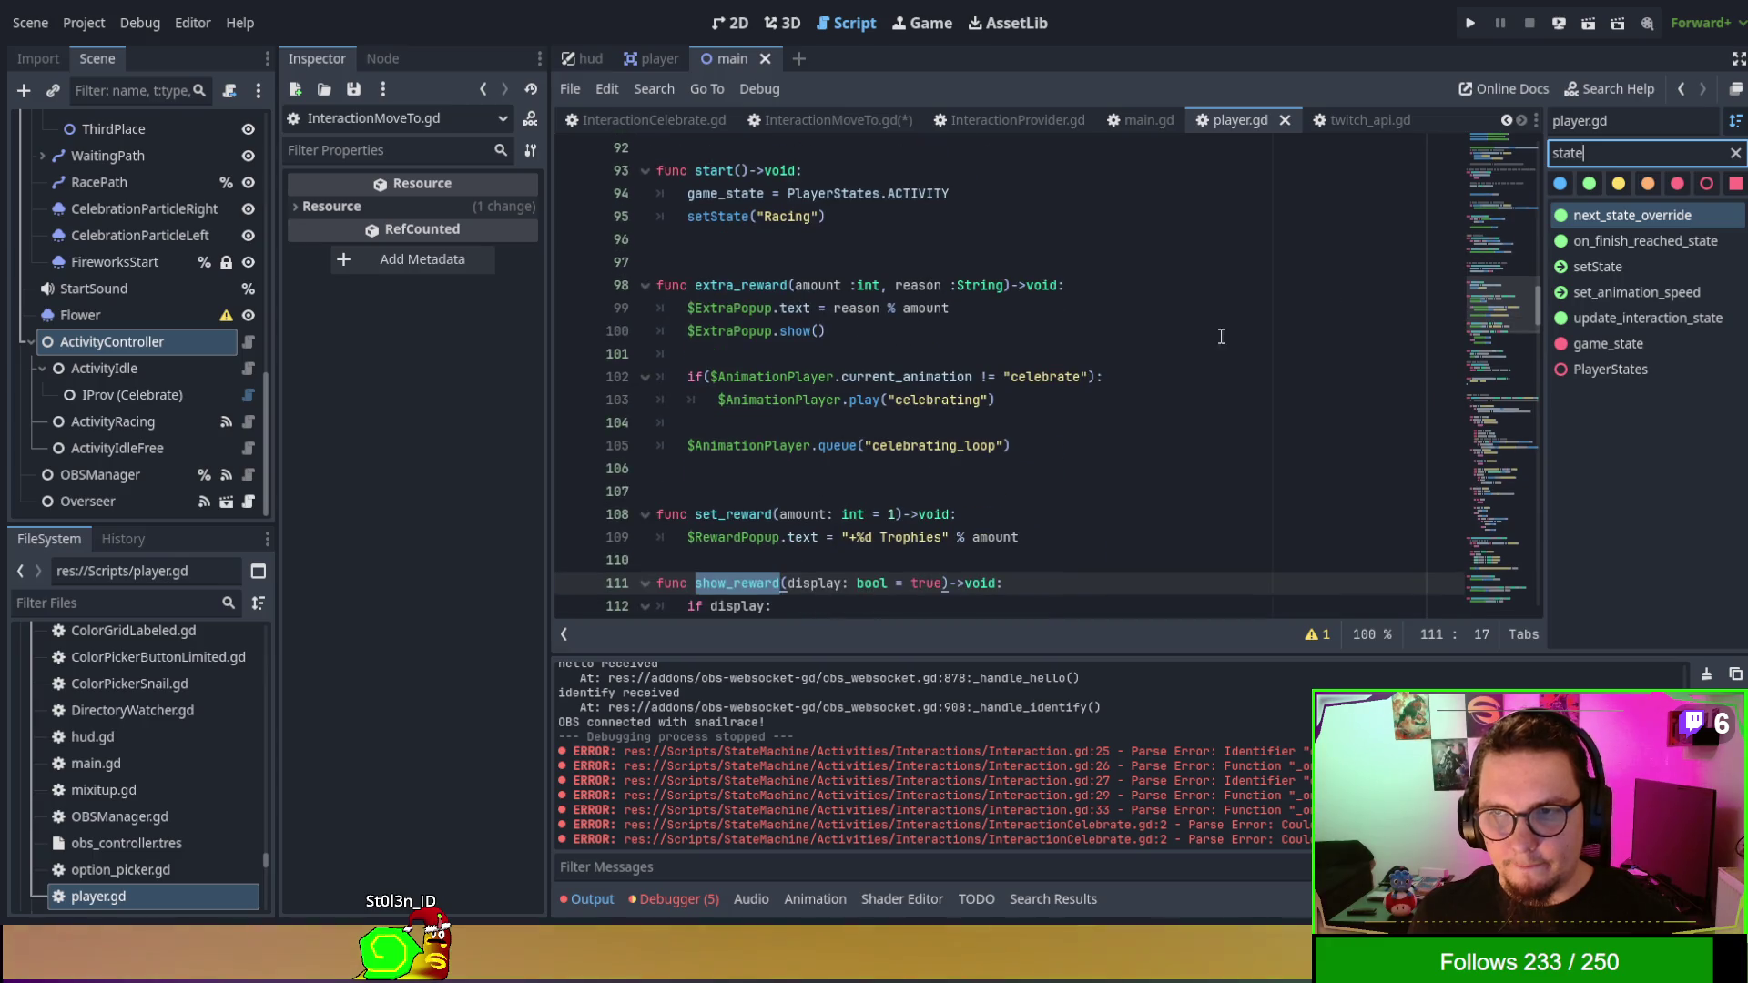
{"action": "left_click", "coordinate": [1609, 275]}
{"action": "scroll", "coordinate": [1275, 391], "scroll_direction": "up", "scroll_amount": 1}
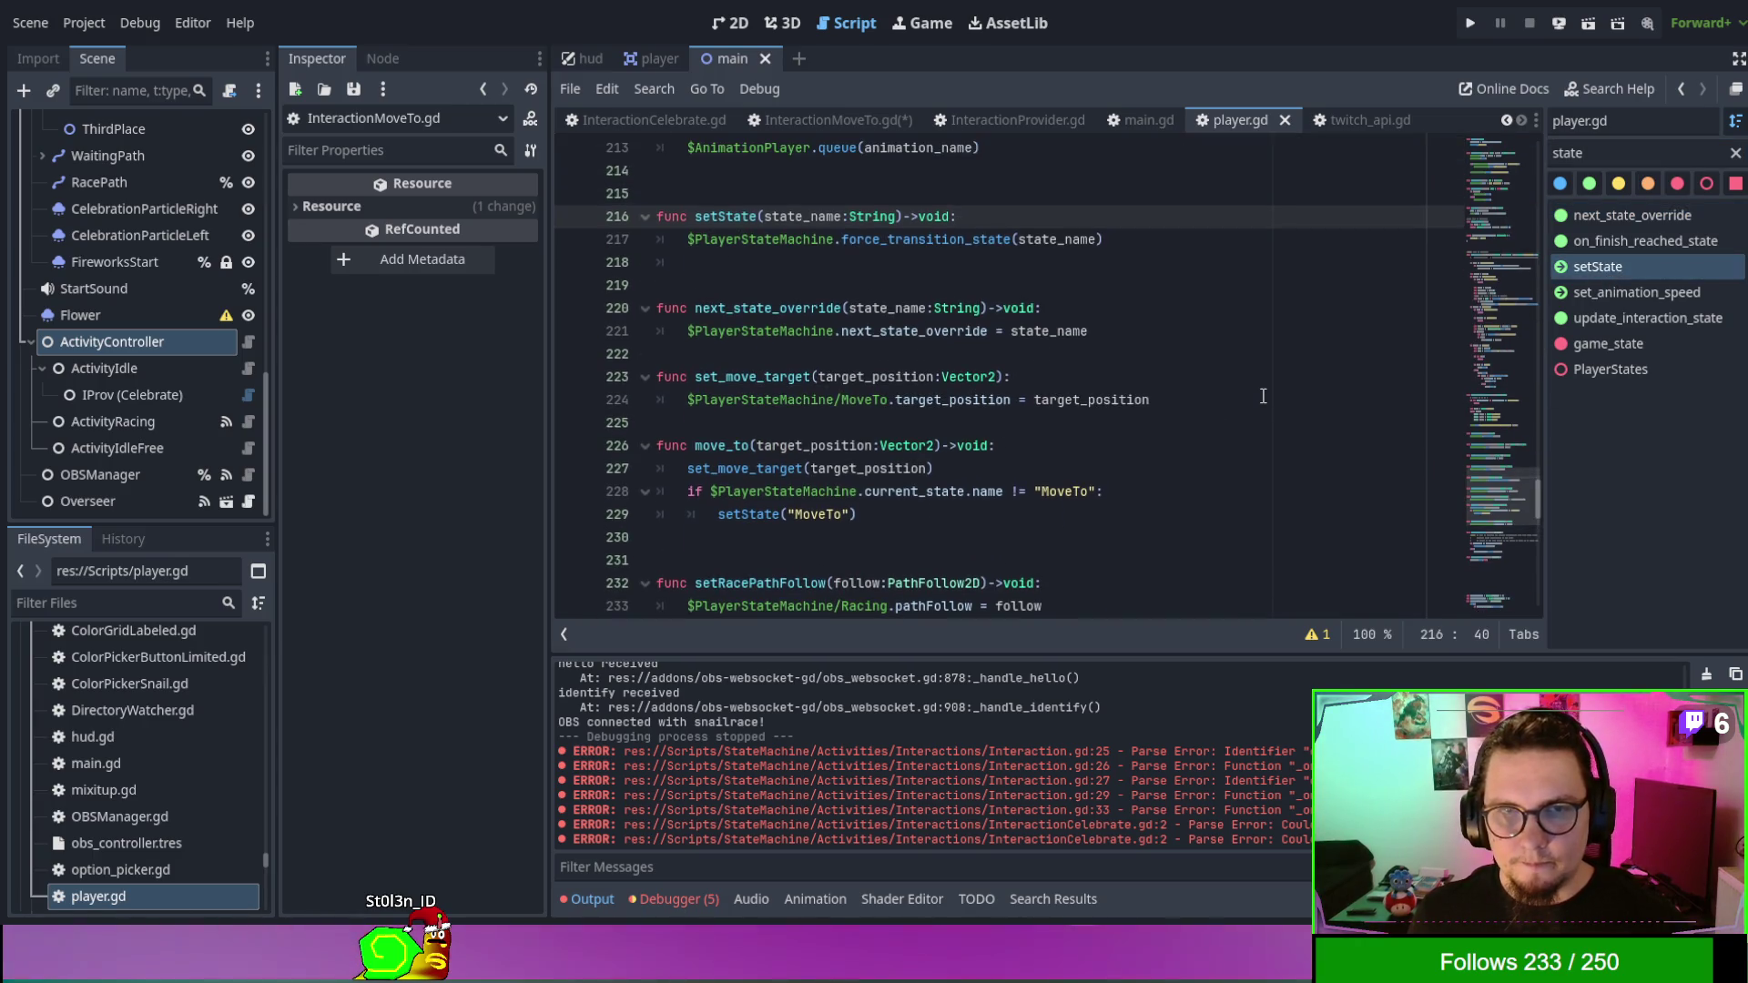
{"action": "scroll", "coordinate": [1257, 392], "scroll_direction": "up", "scroll_amount": 1}
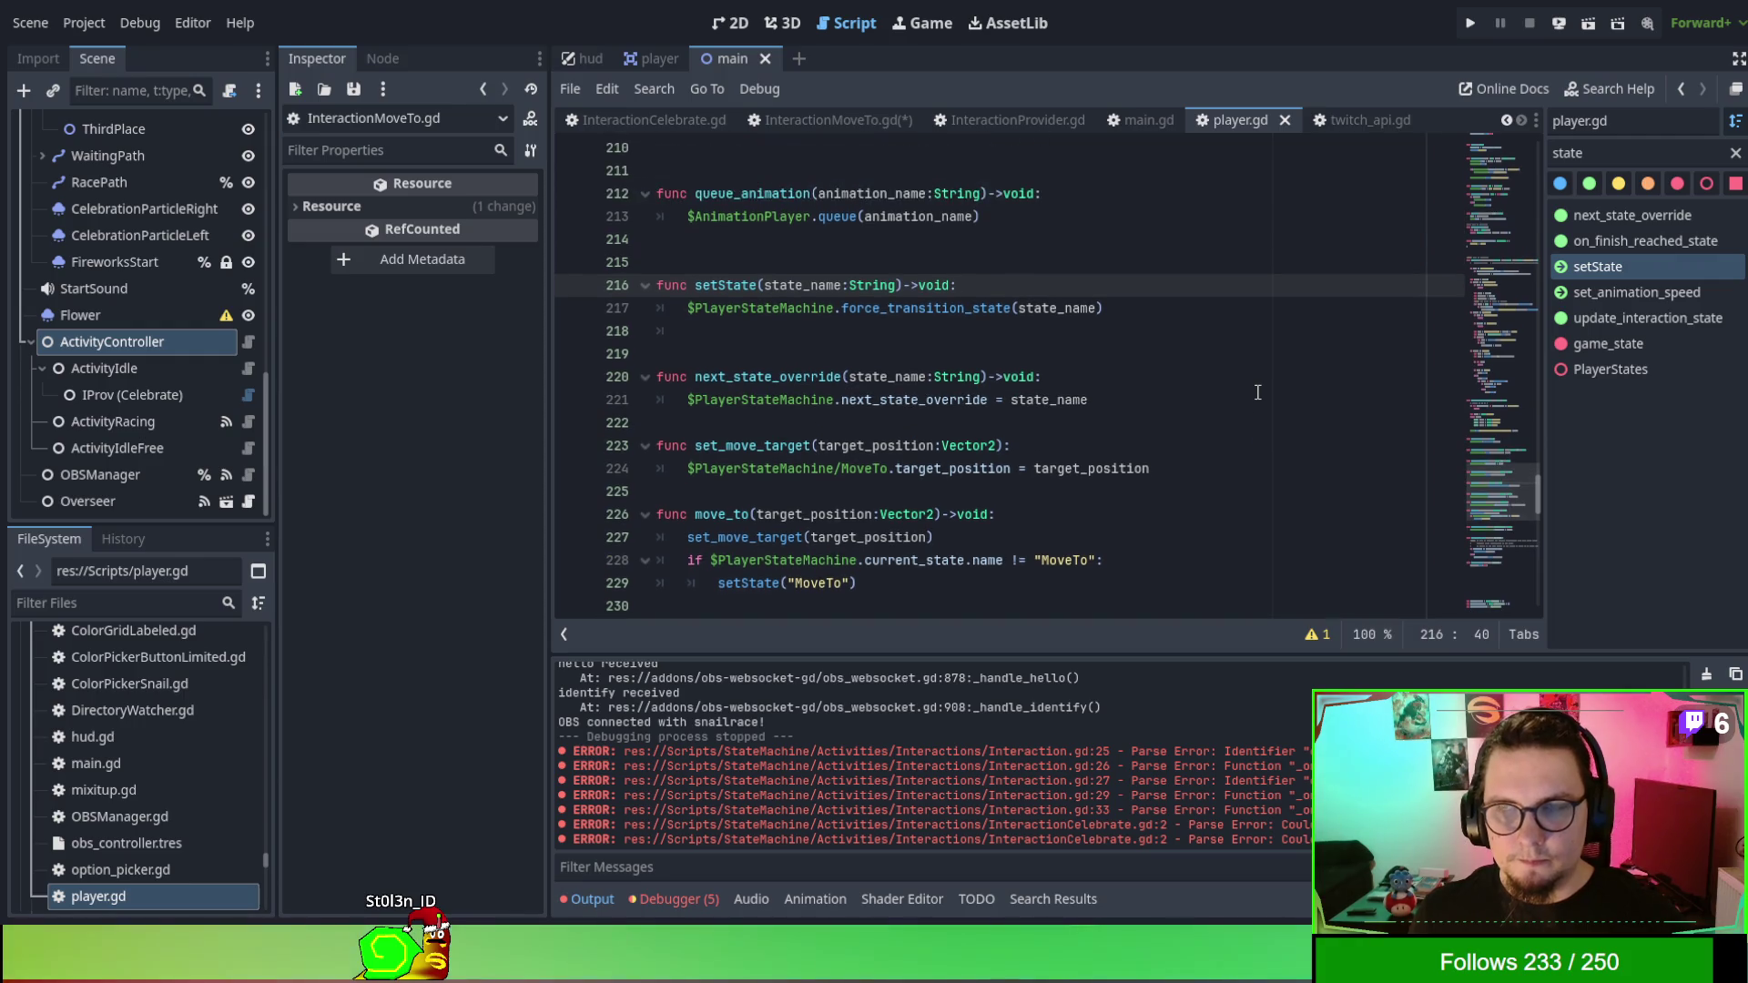
{"action": "scroll", "coordinate": [1257, 393], "scroll_direction": "up", "scroll_amount": 1}
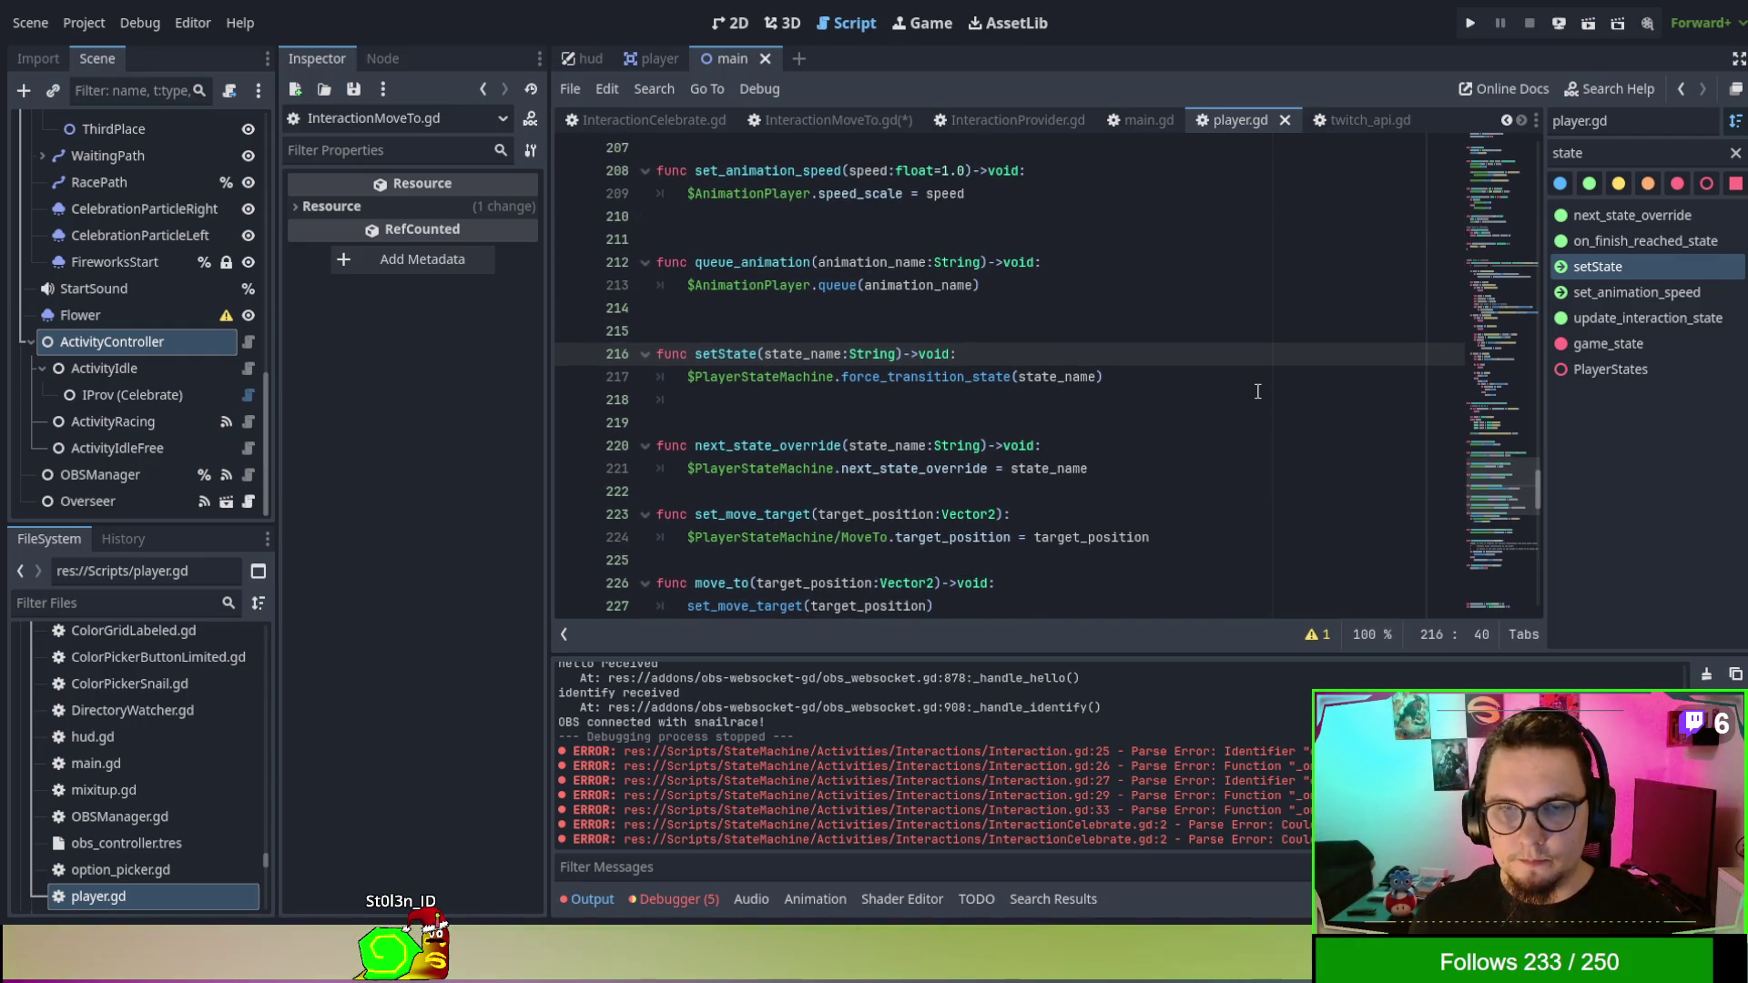
{"action": "left_click", "coordinate": [786, 379]}
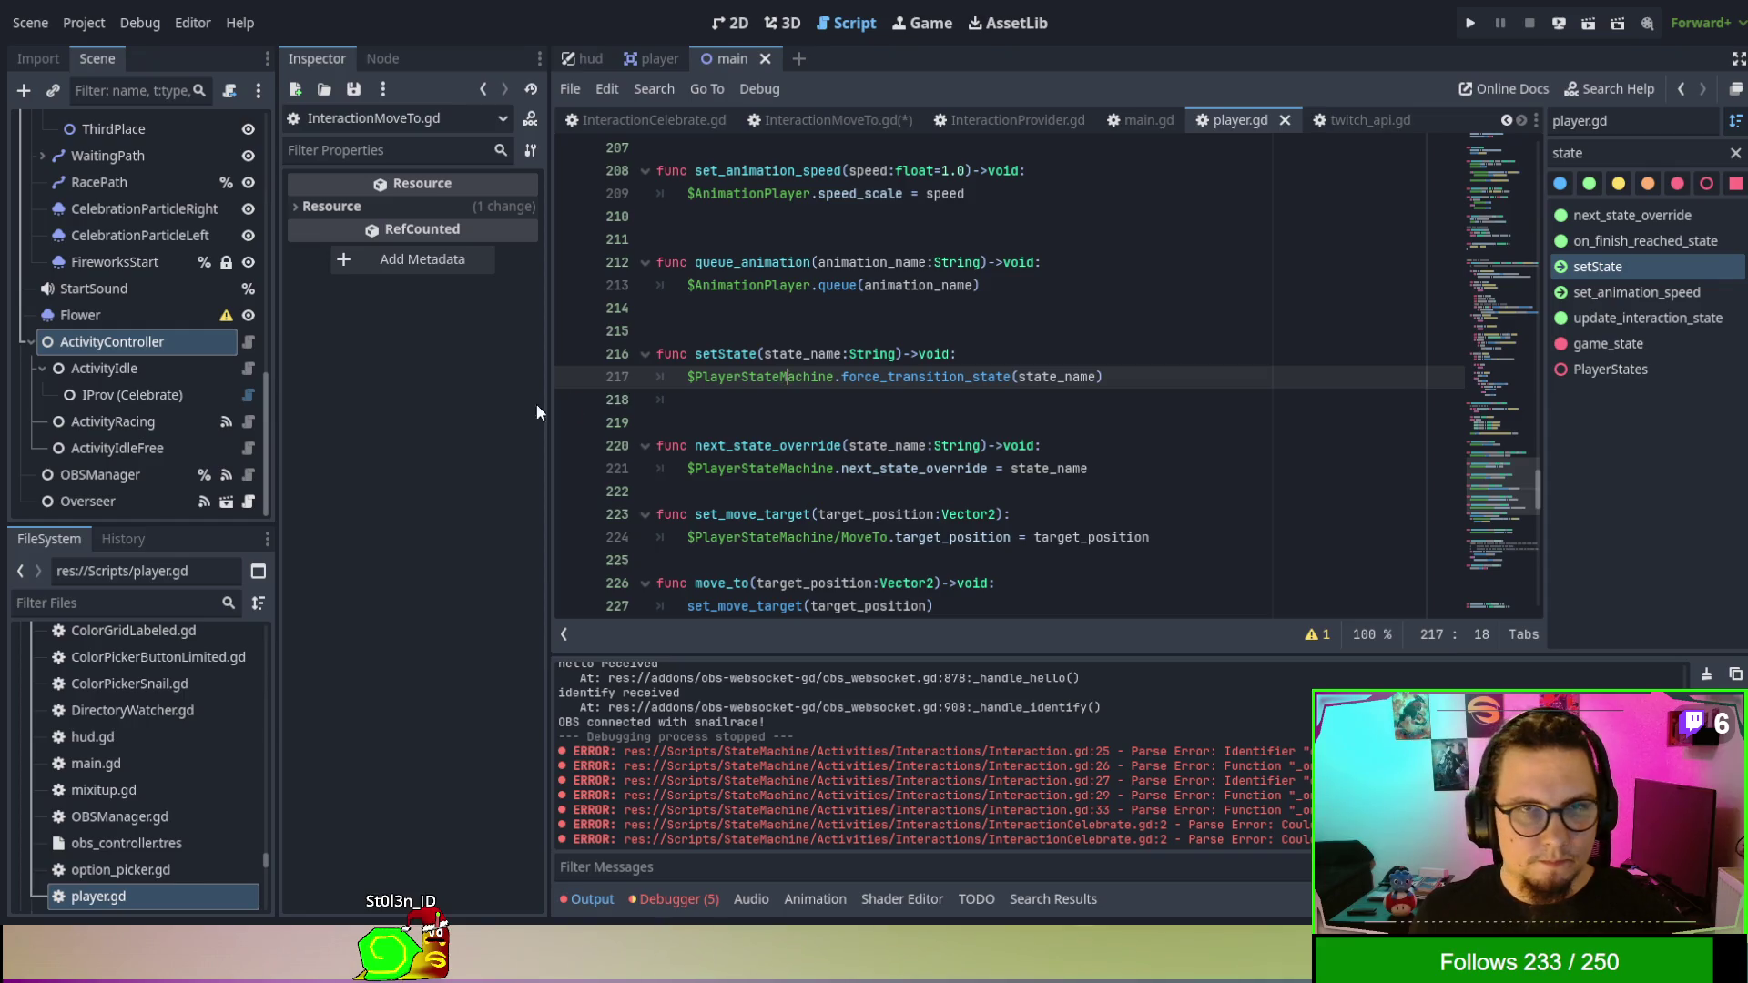
Filter the FileSystem for 'playerstate' and open PlayerStateMachine.gd.
{"action": "scroll", "coordinate": [142, 681], "scroll_direction": "up", "scroll_amount": 3}
{"action": "left_click", "coordinate": [146, 604]}
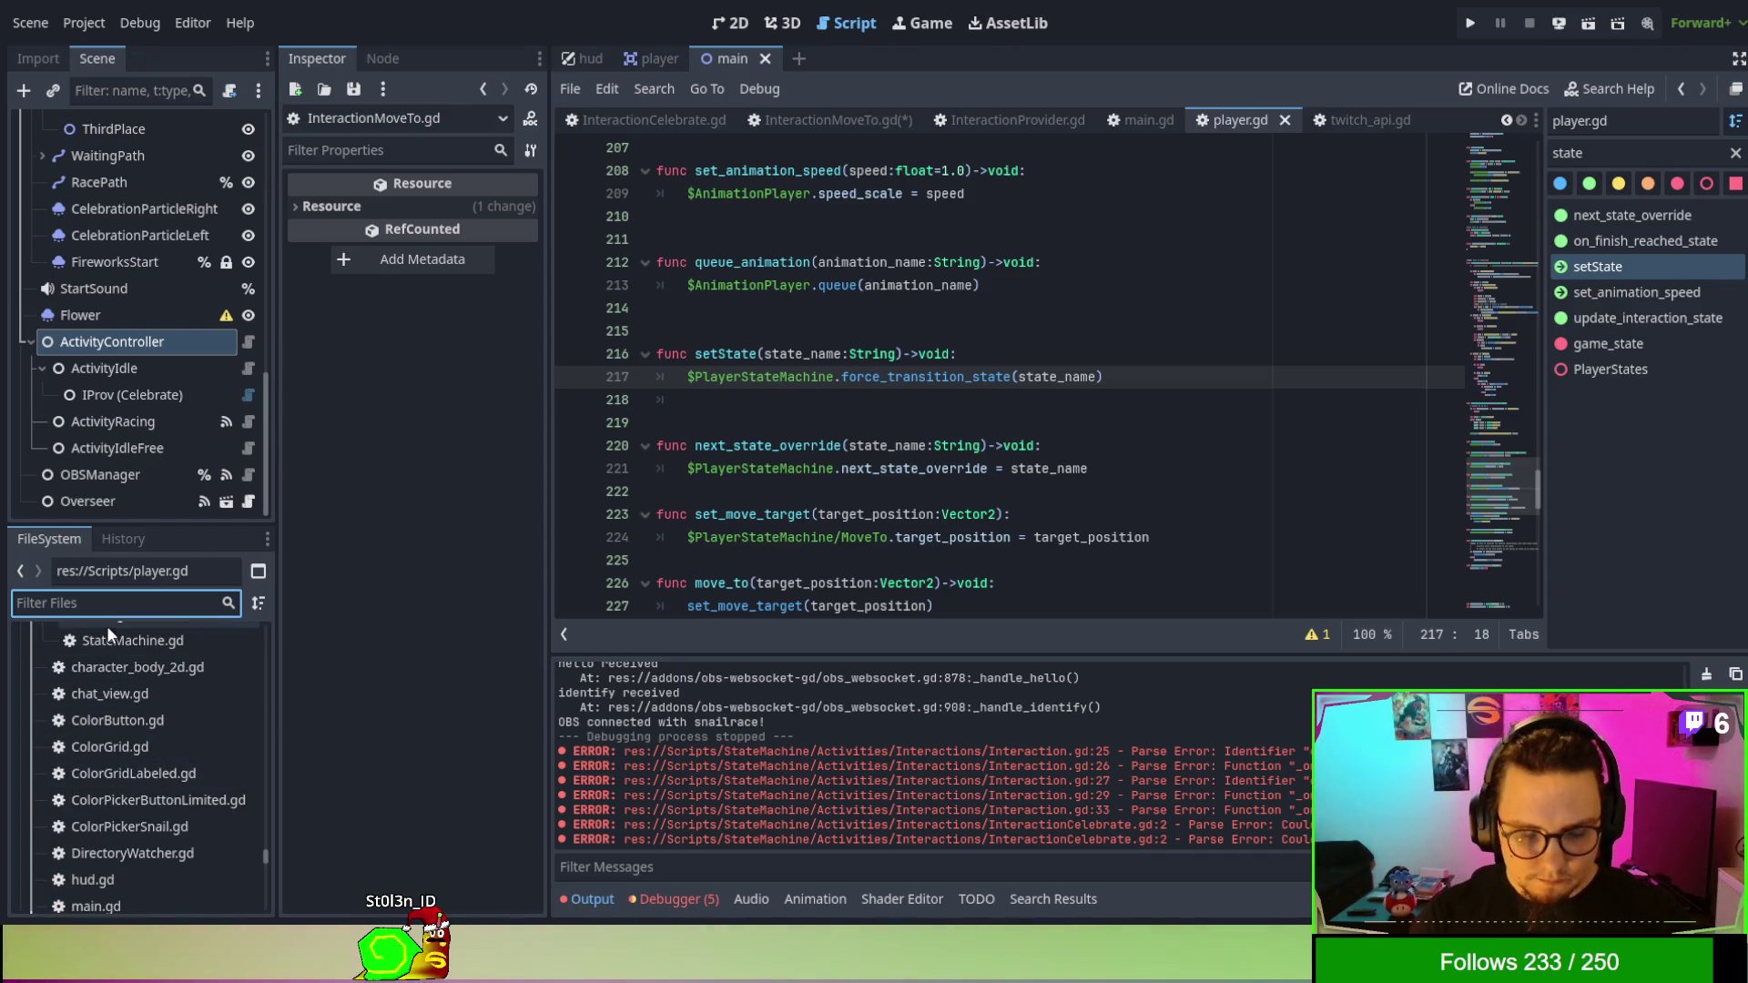
{"action": "type", "text": "playerstate"}
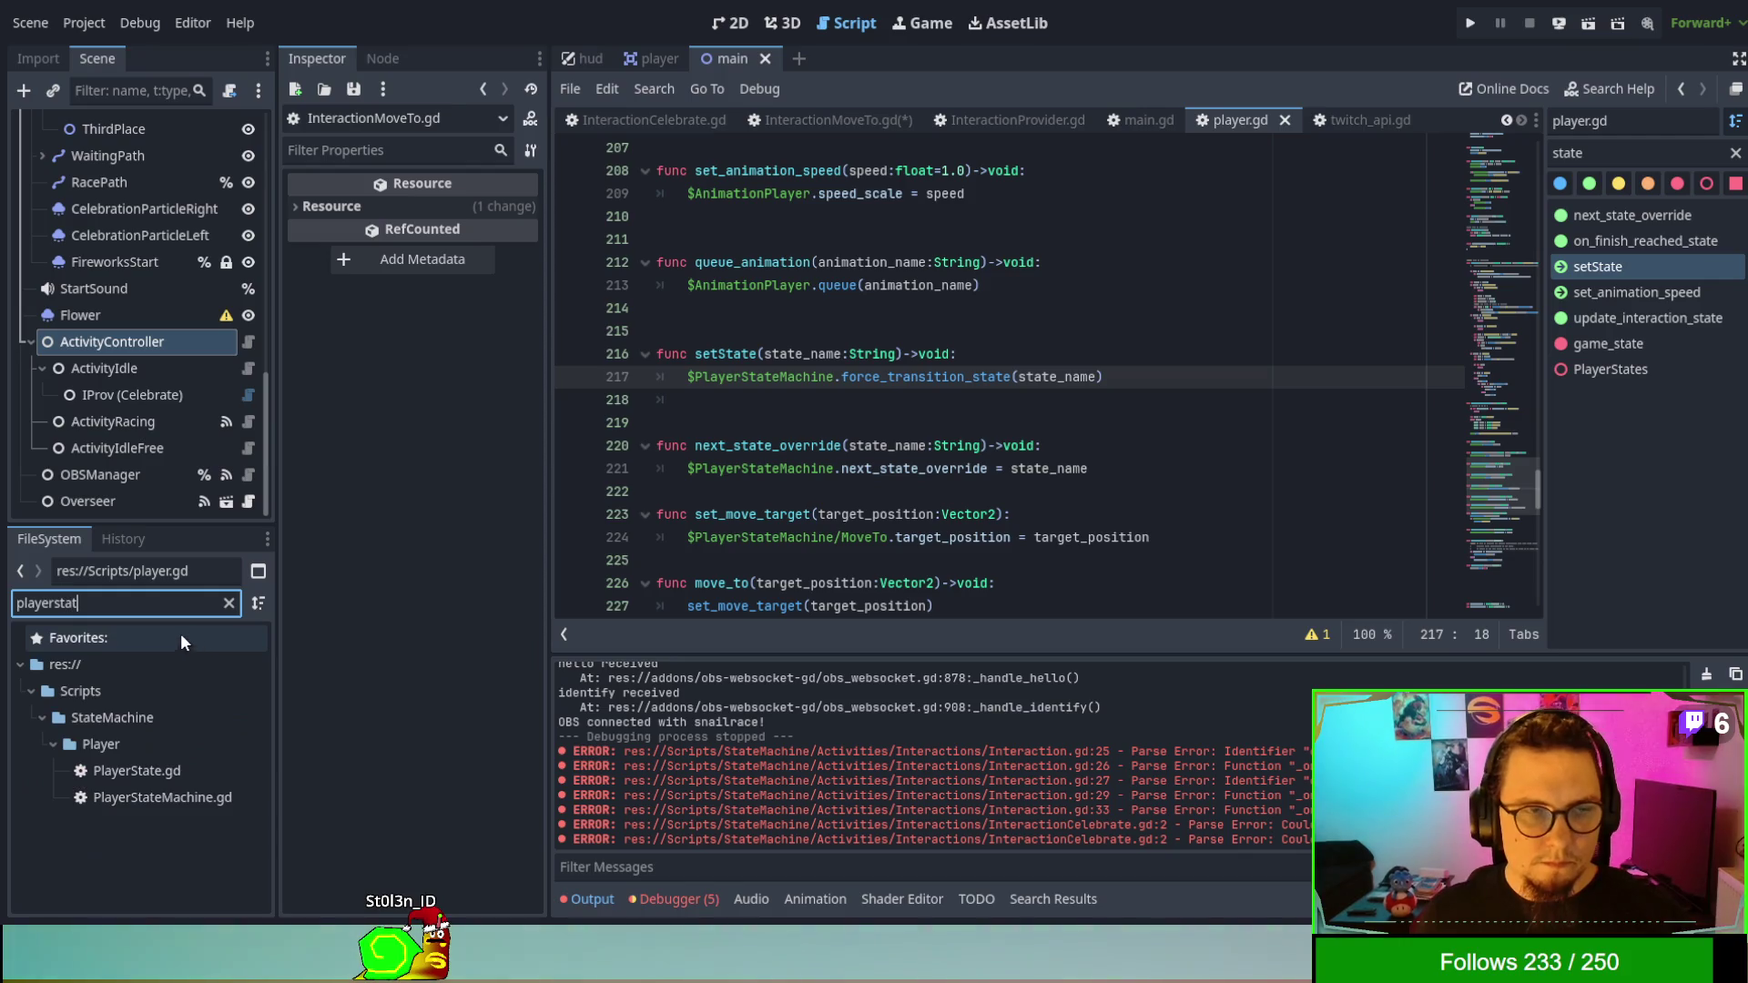
{"action": "left_click", "coordinate": [158, 798]}
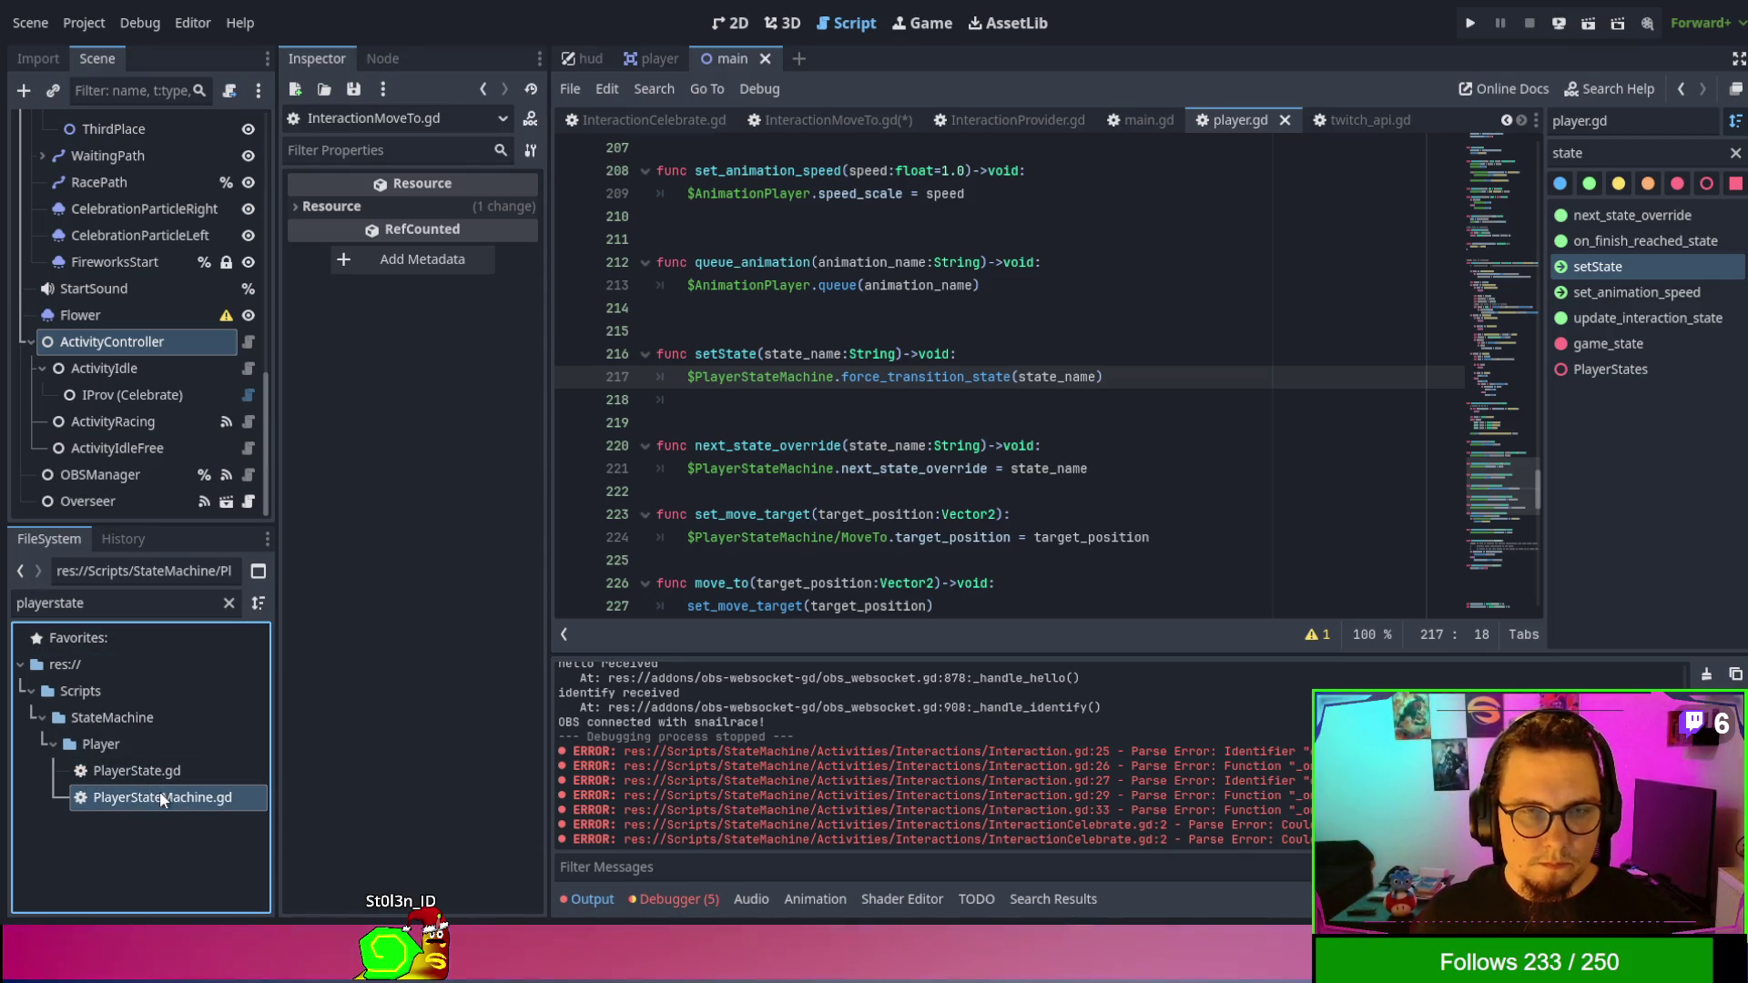
{"action": "double_click", "coordinate": [160, 790]}
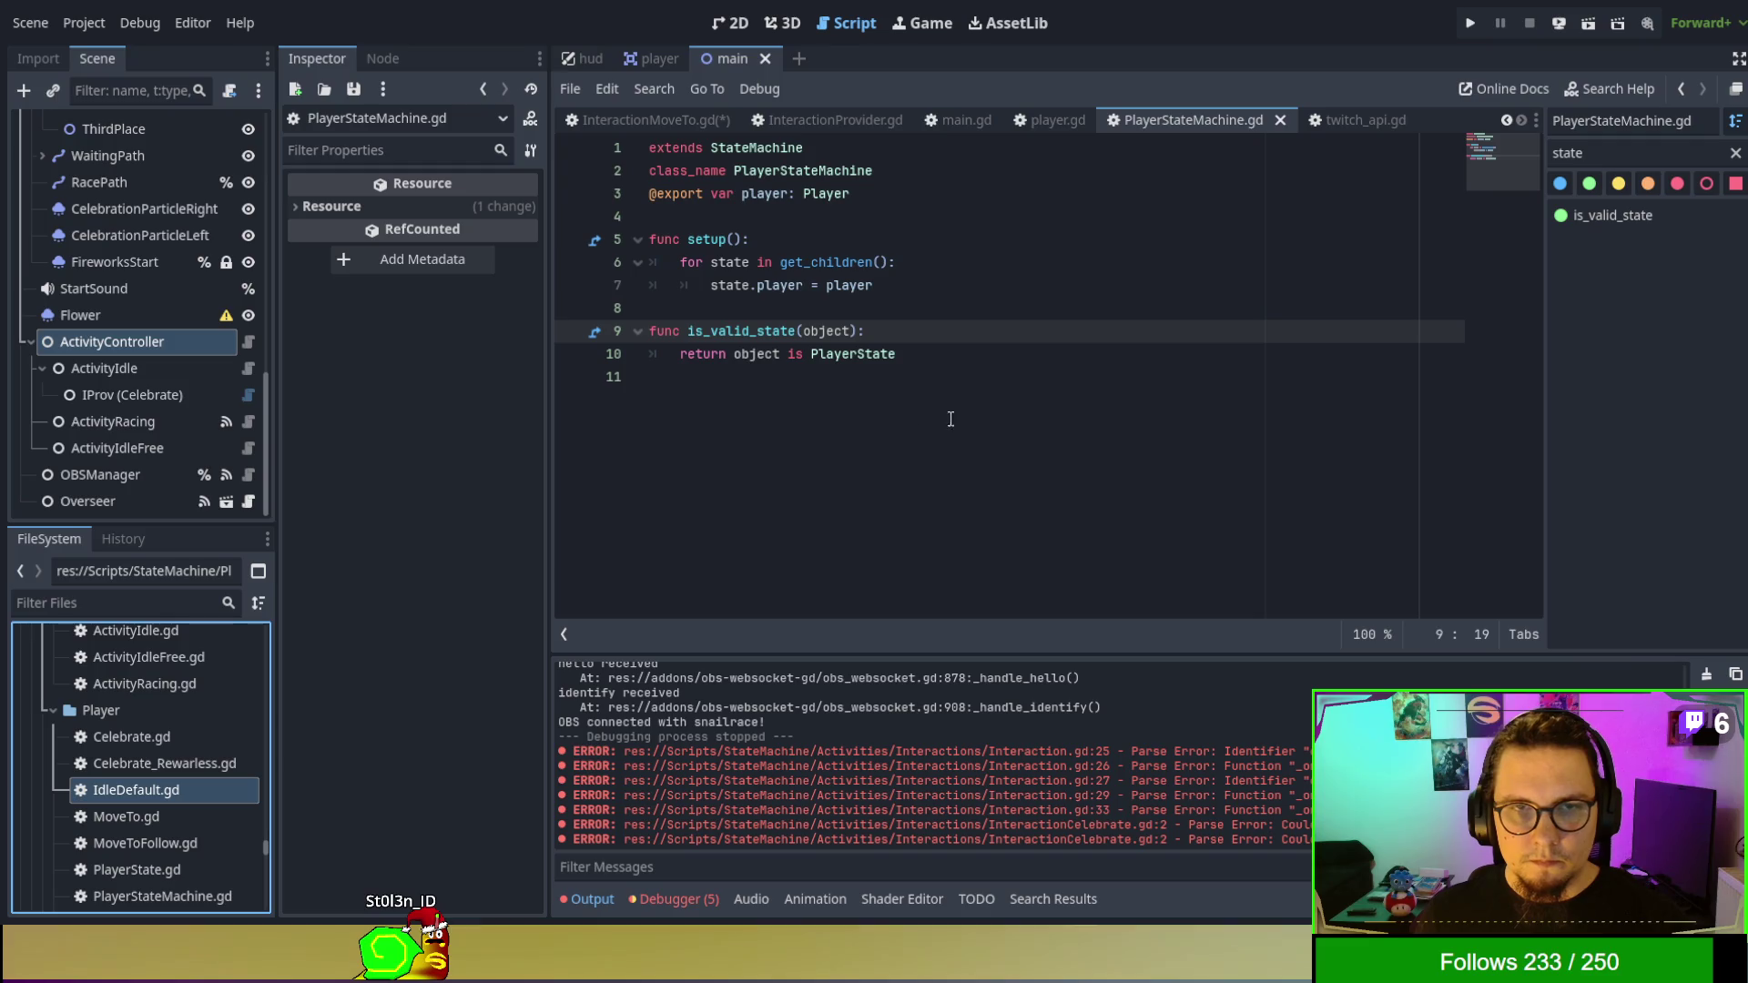
Open StateMachine.gd via a 'state' filter, review get_state, then return to player.gd.
{"action": "scroll", "coordinate": [109, 752], "scroll_direction": "up", "scroll_amount": 5}
{"action": "left_click", "coordinate": [173, 603]}
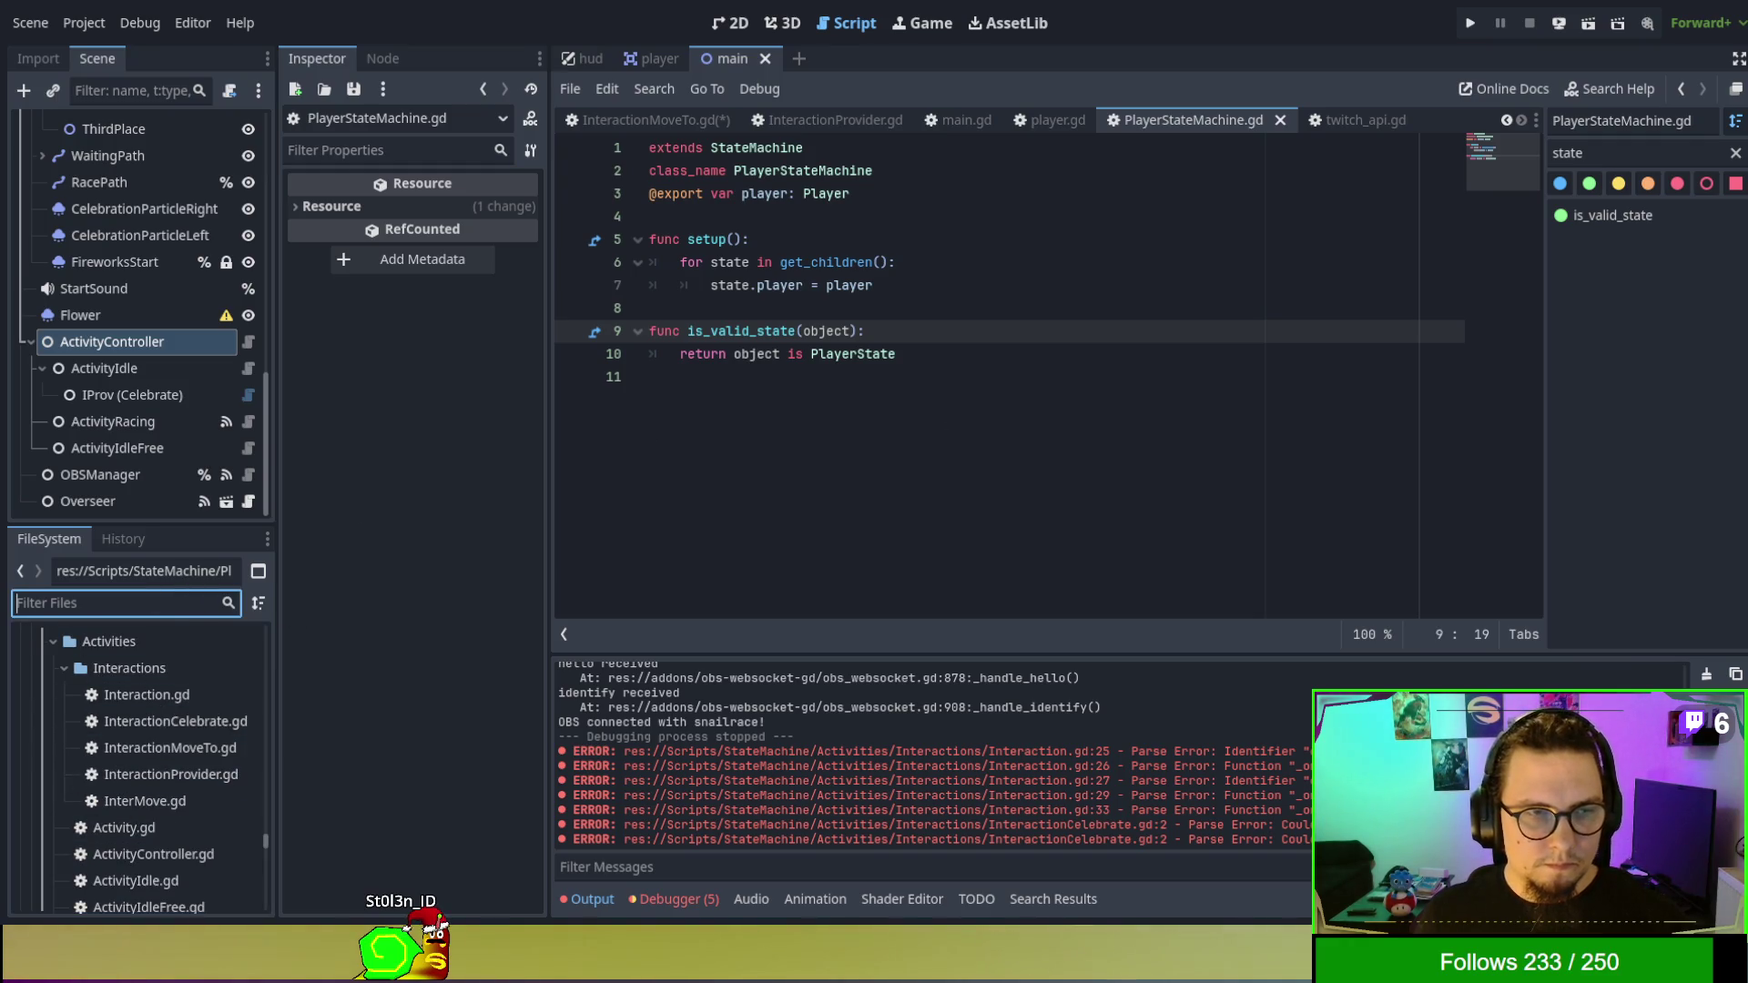
{"action": "type", "text": "state"}
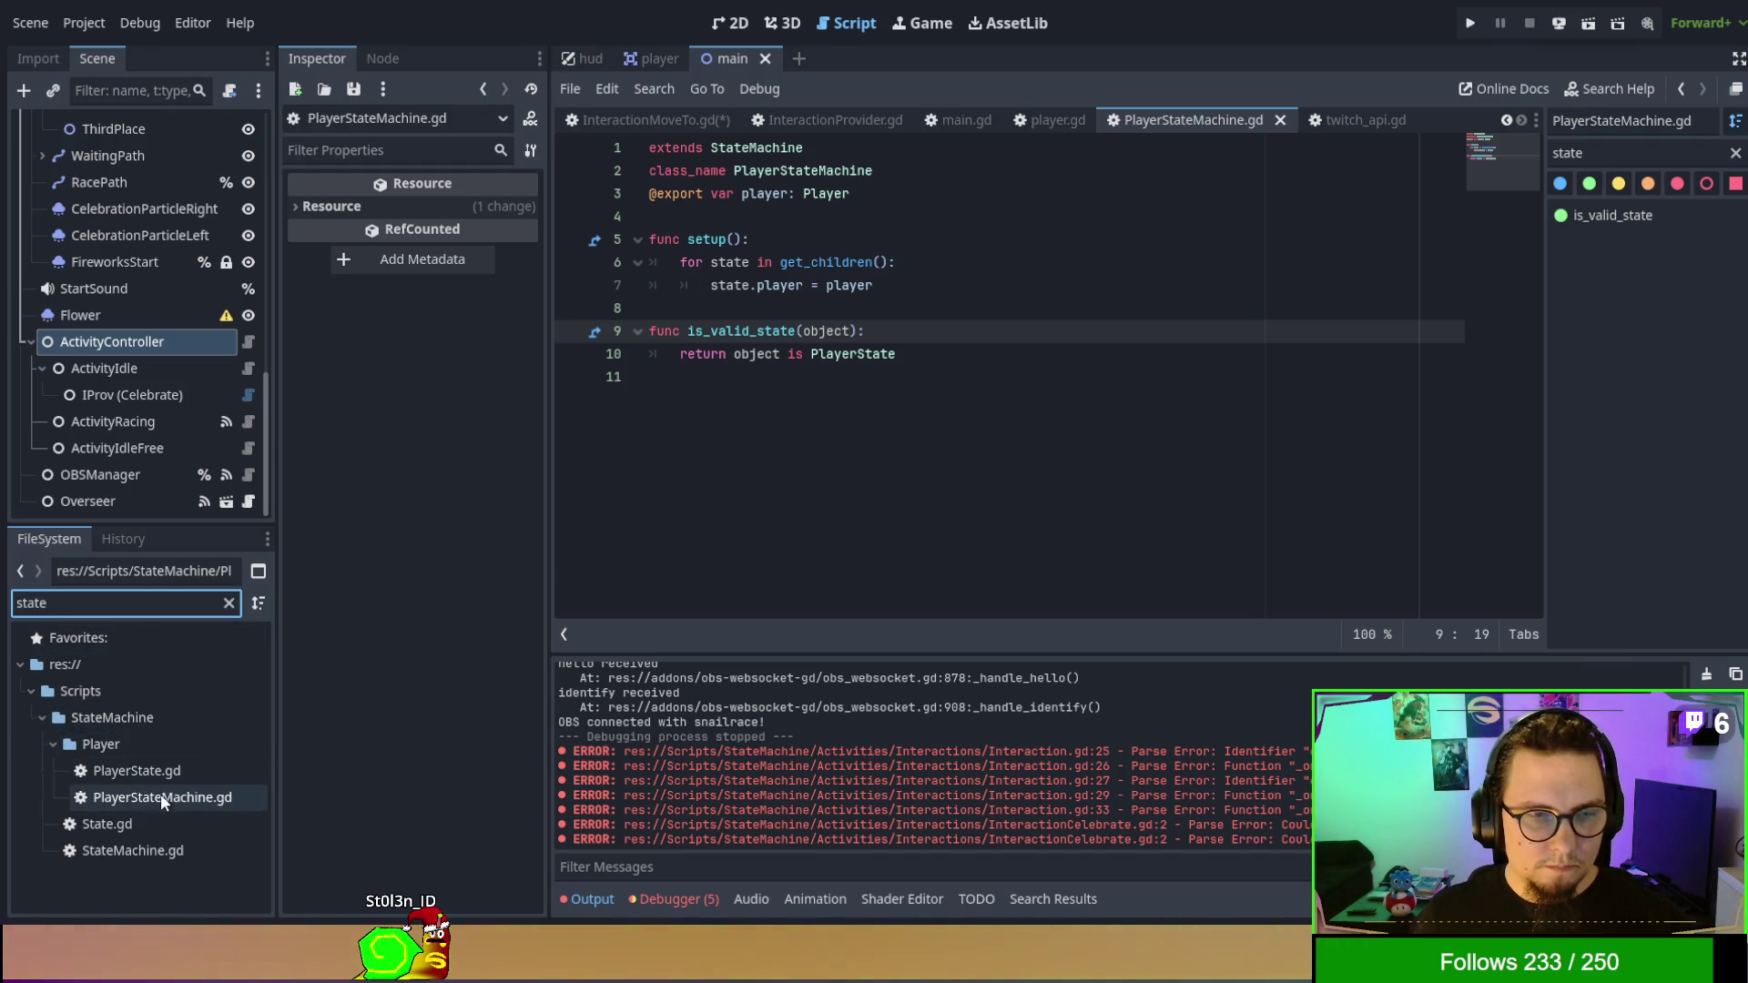
{"action": "double_click", "coordinate": [162, 848]}
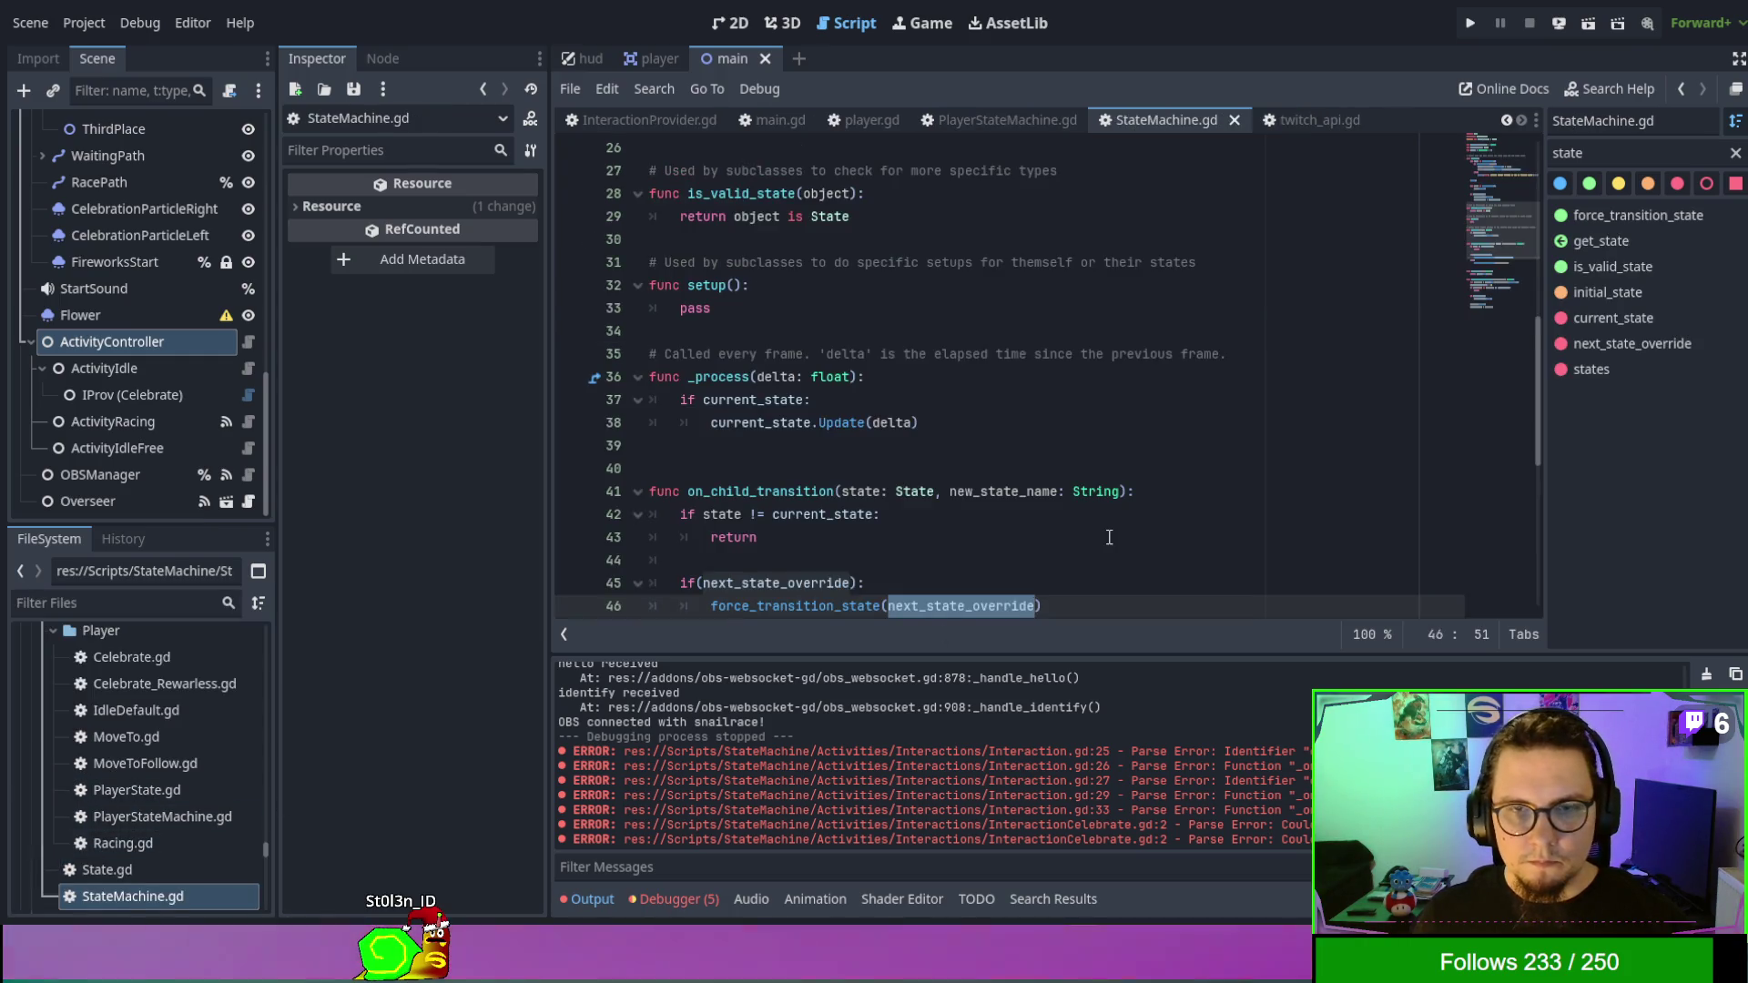
{"action": "scroll", "coordinate": [1108, 537], "scroll_direction": "down", "scroll_amount": 3}
{"action": "scroll", "coordinate": [1479, 346], "scroll_direction": "up", "scroll_amount": 6}
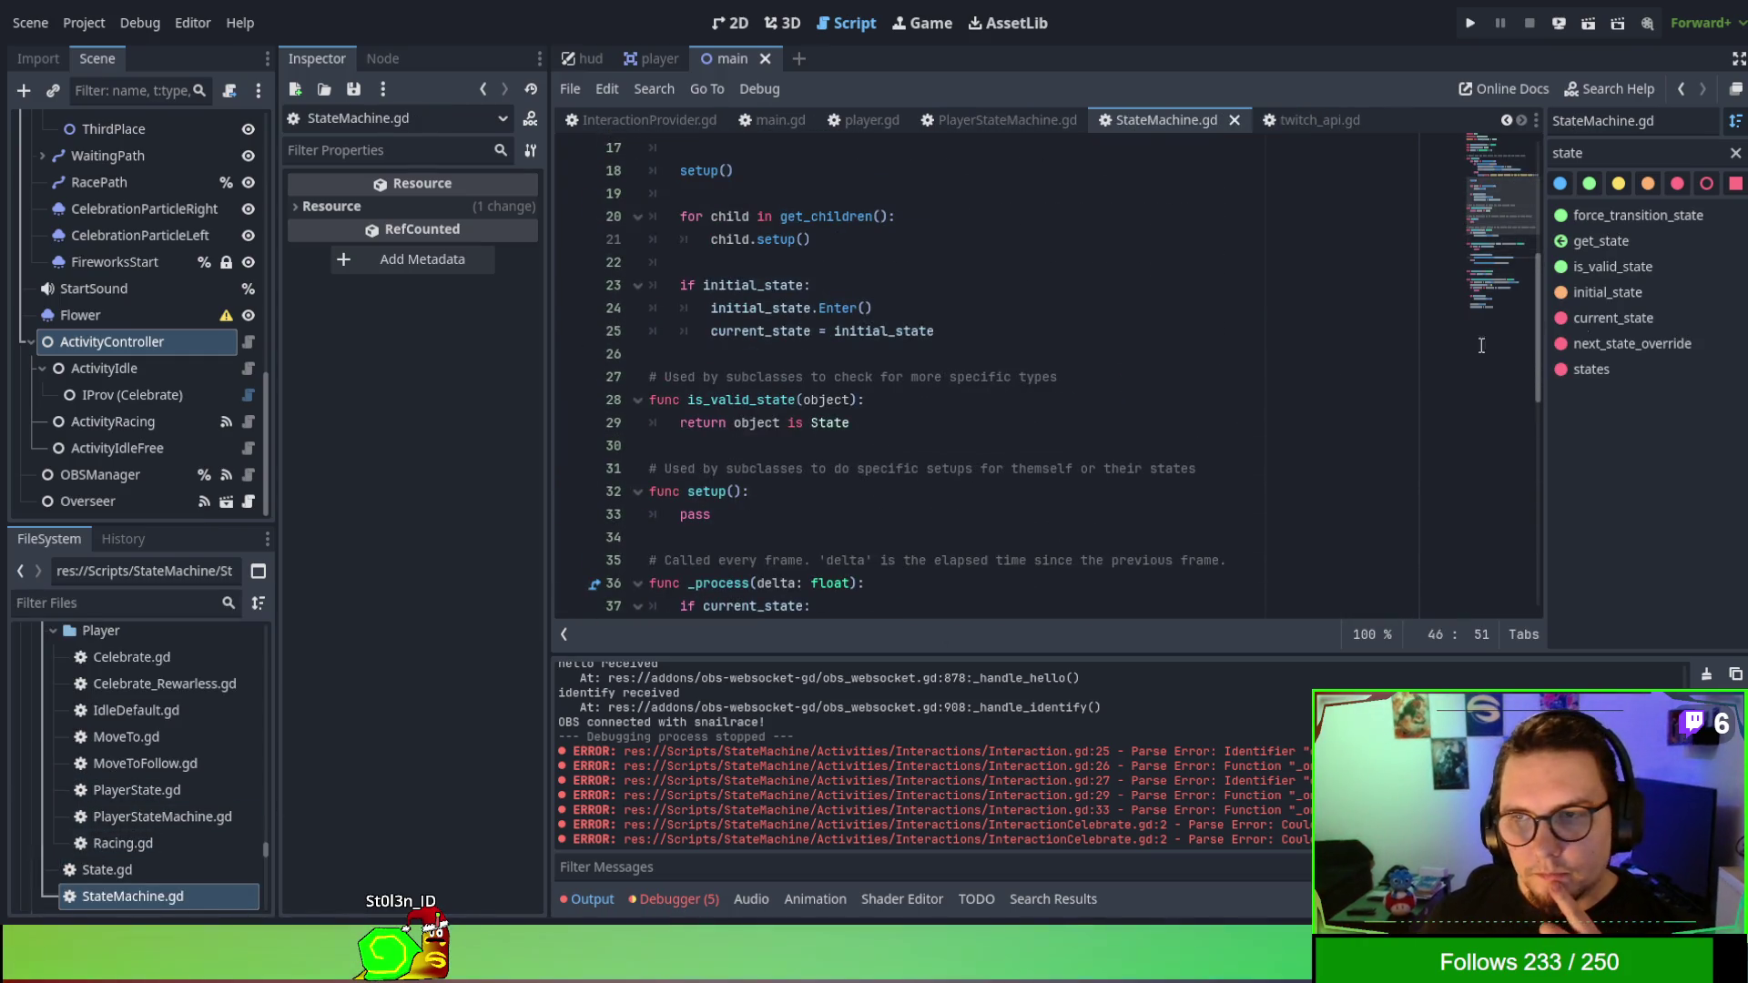
{"action": "left_click", "coordinate": [1613, 241]}
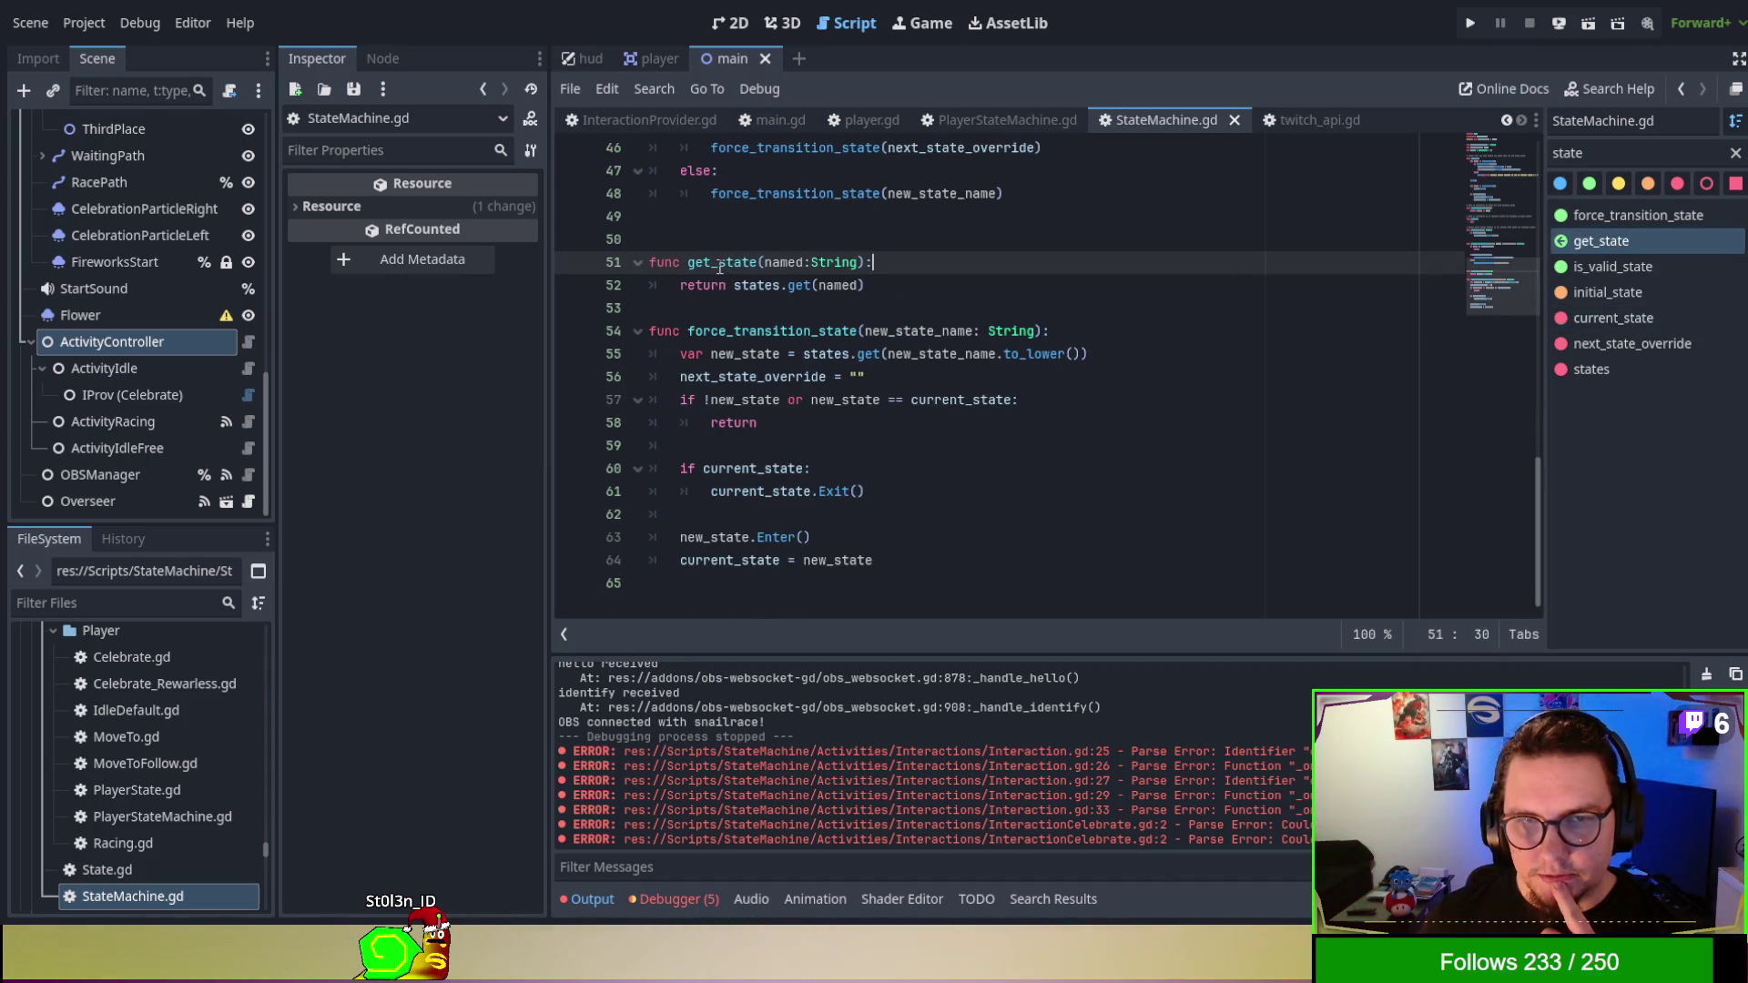
{"action": "left_click", "coordinate": [869, 119]}
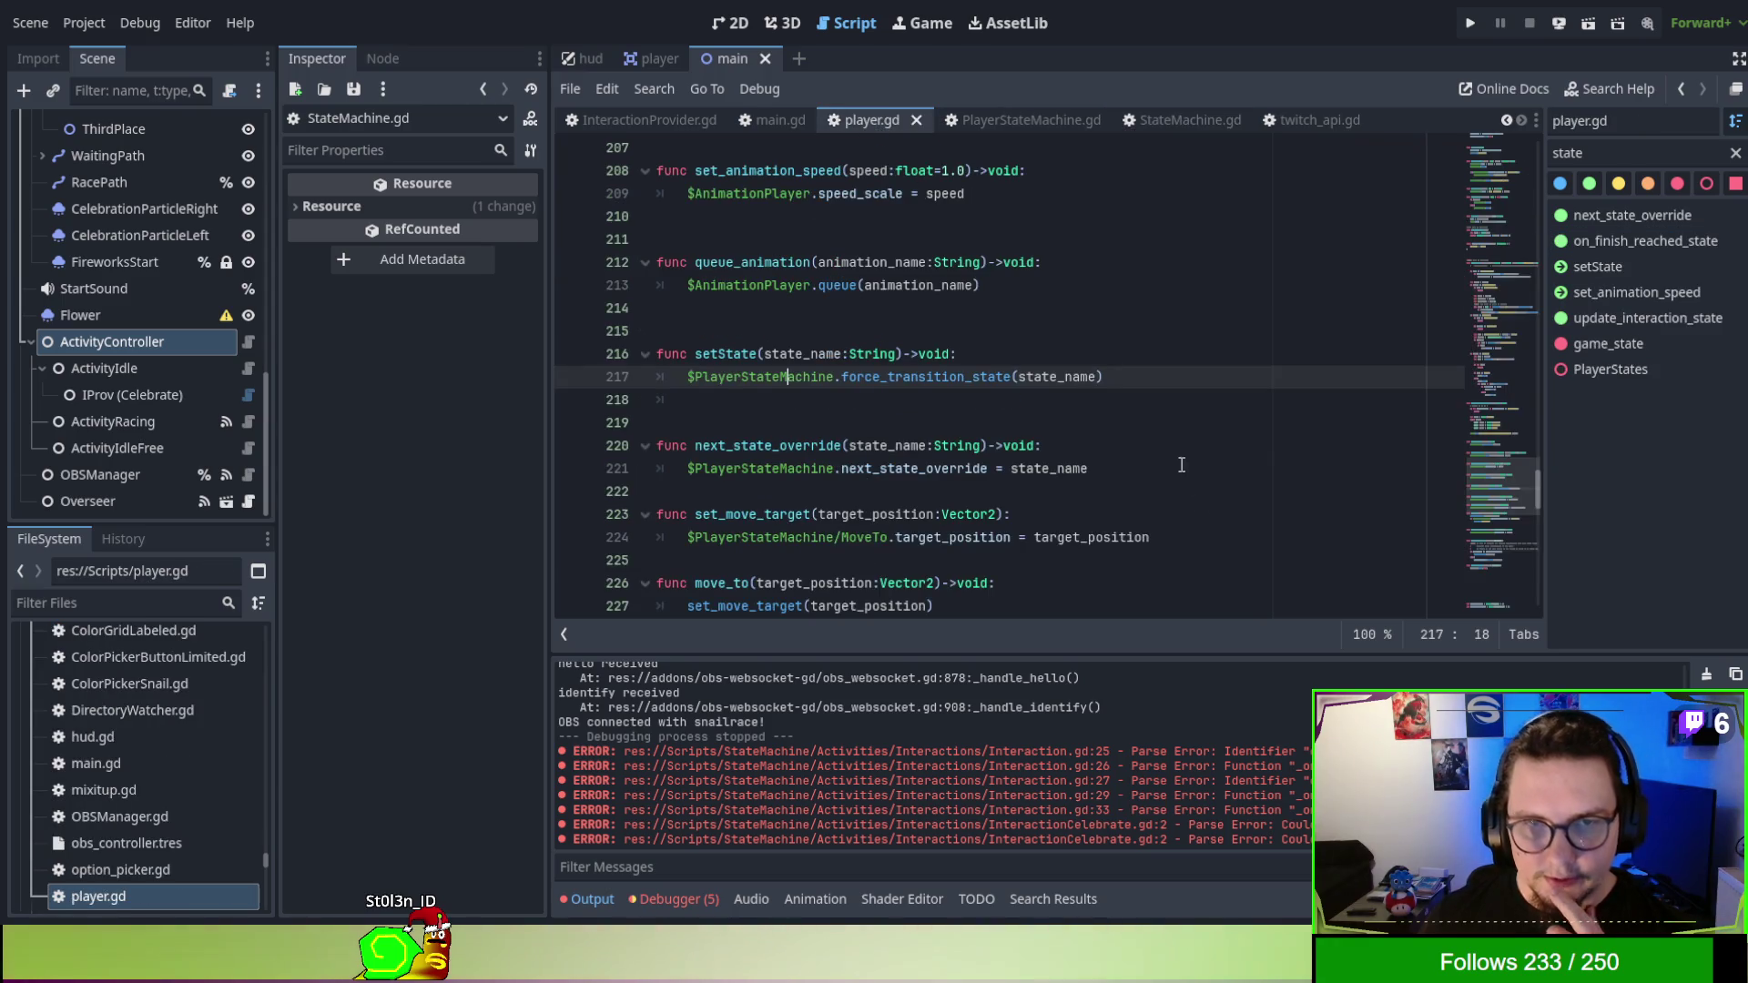
Add a get_player_state() function with a return line on empty line 255 of player.gd.
{"action": "scroll", "coordinate": [1174, 446], "scroll_direction": "down", "scroll_amount": 14}
{"action": "left_click", "coordinate": [875, 417]}
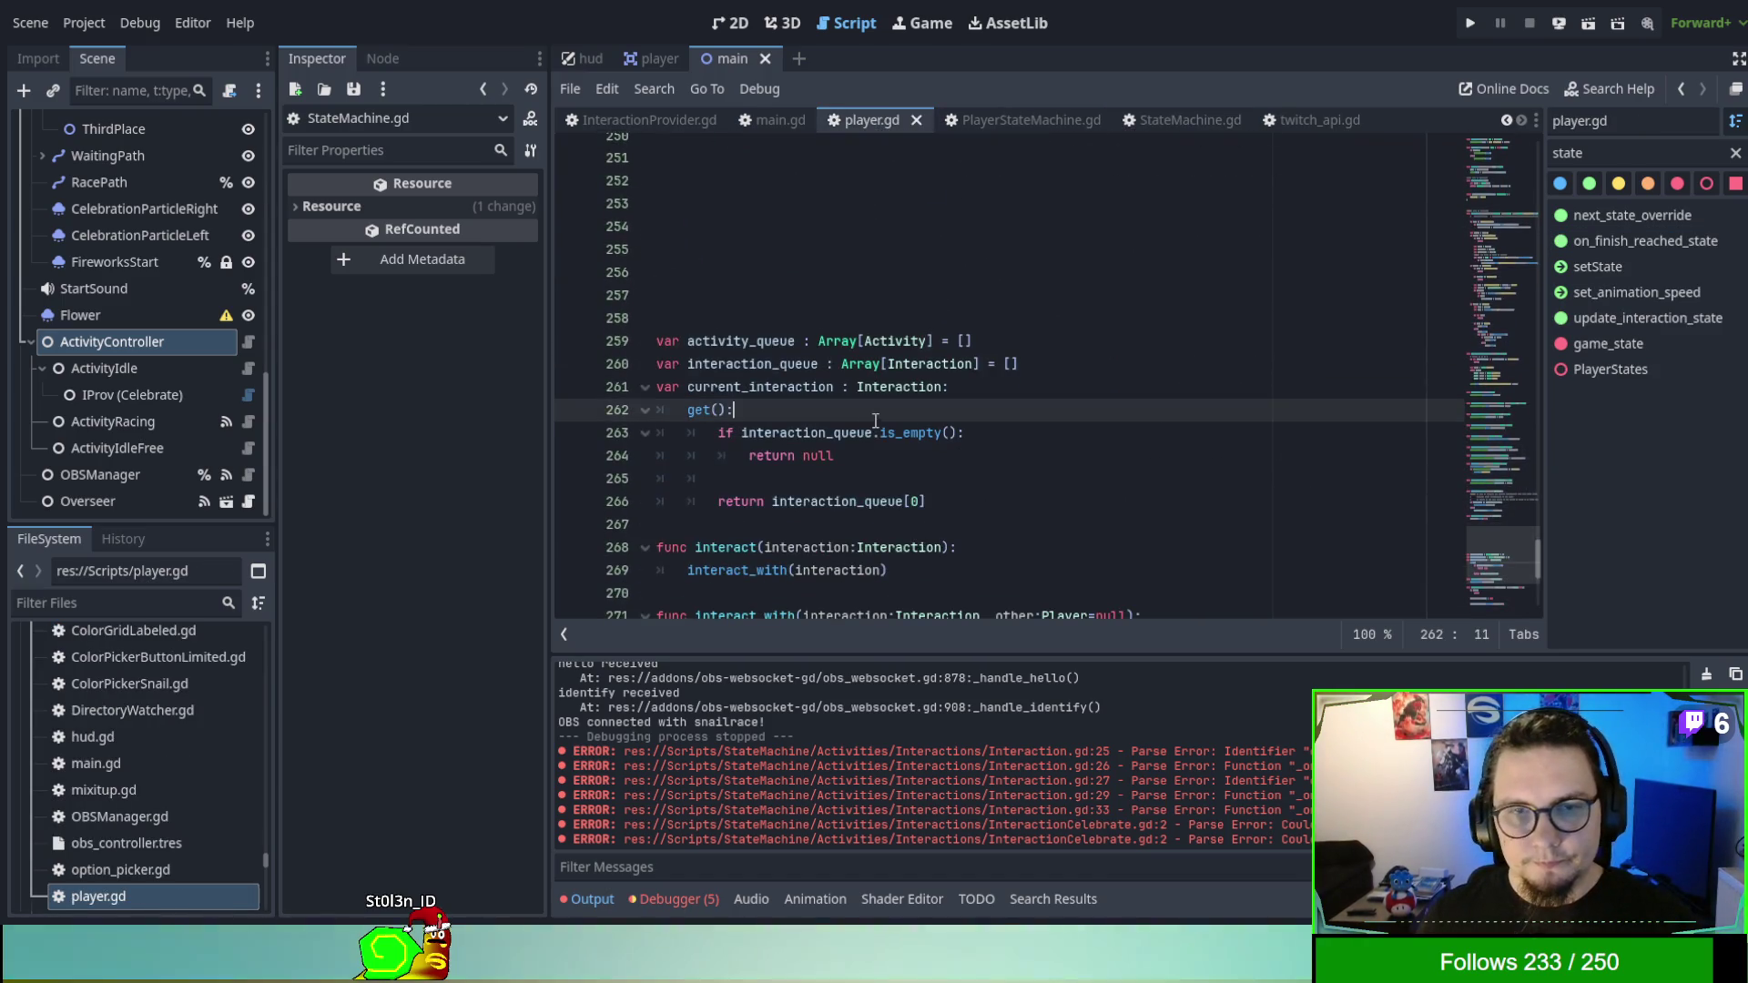
{"action": "scroll", "coordinate": [1001, 273], "scroll_direction": "down", "scroll_amount": 6}
{"action": "scroll", "coordinate": [1009, 279], "scroll_direction": "up", "scroll_amount": 6}
{"action": "left_click", "coordinate": [829, 256]}
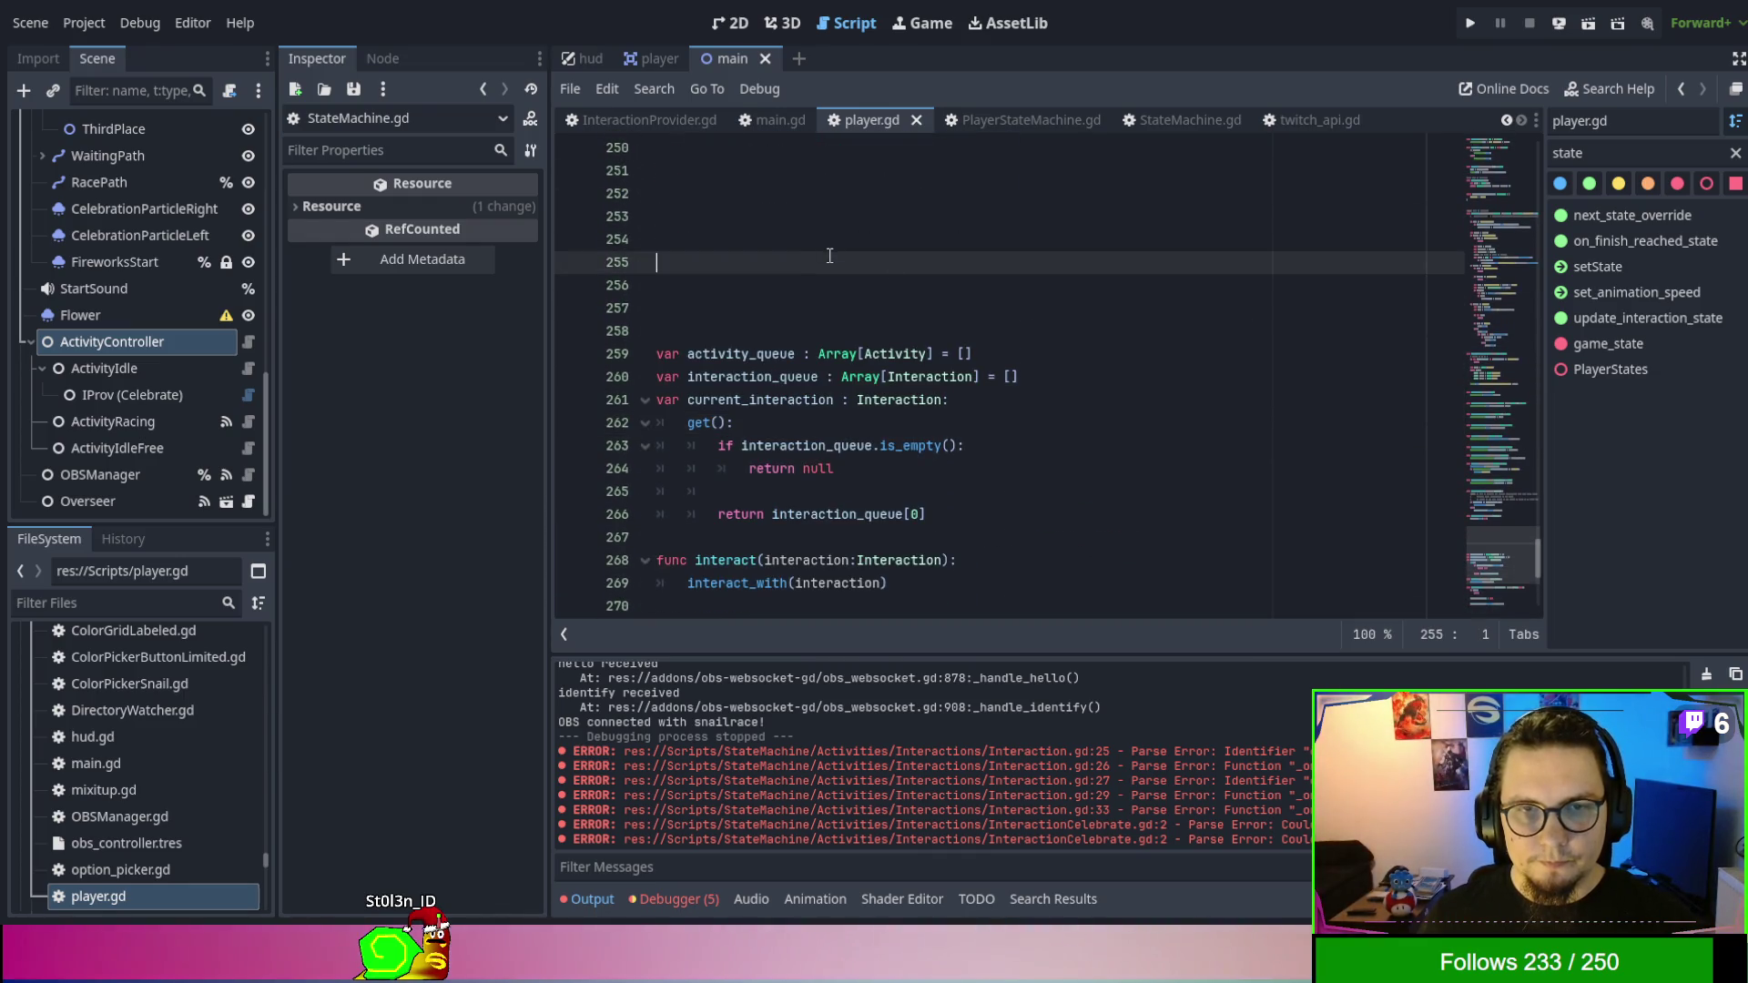
{"action": "type", "text": "func get_player-"}
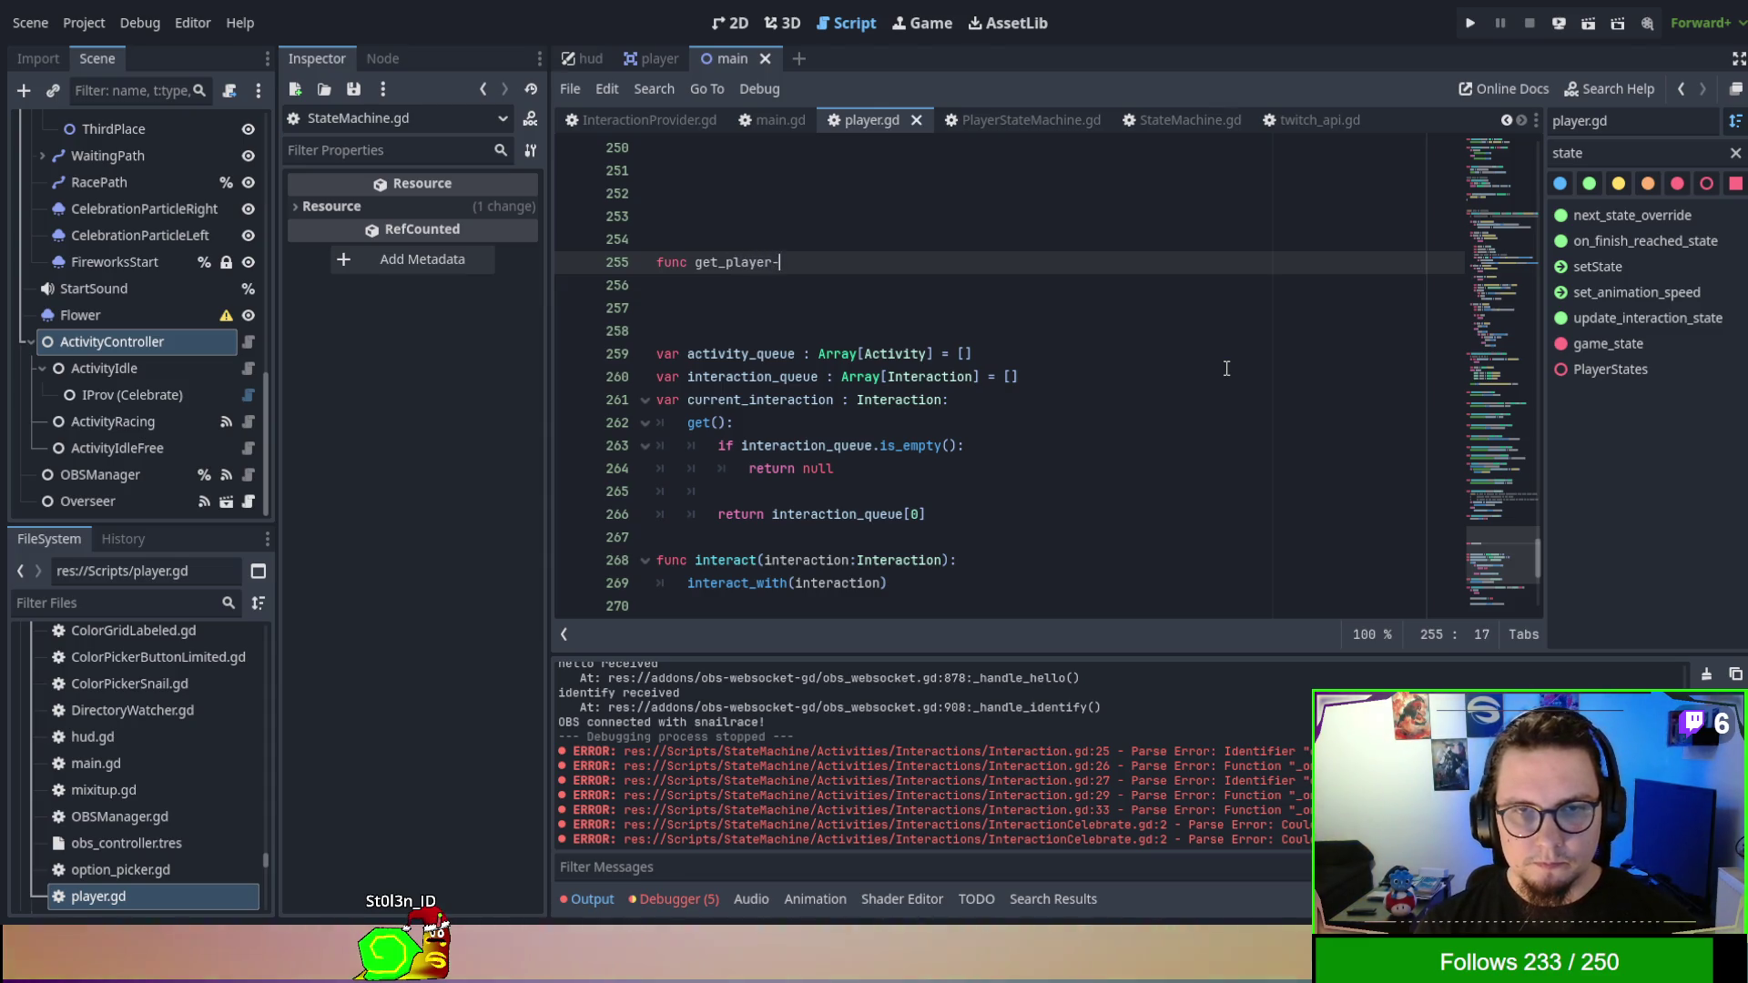
{"action": "type", "text": "state("}
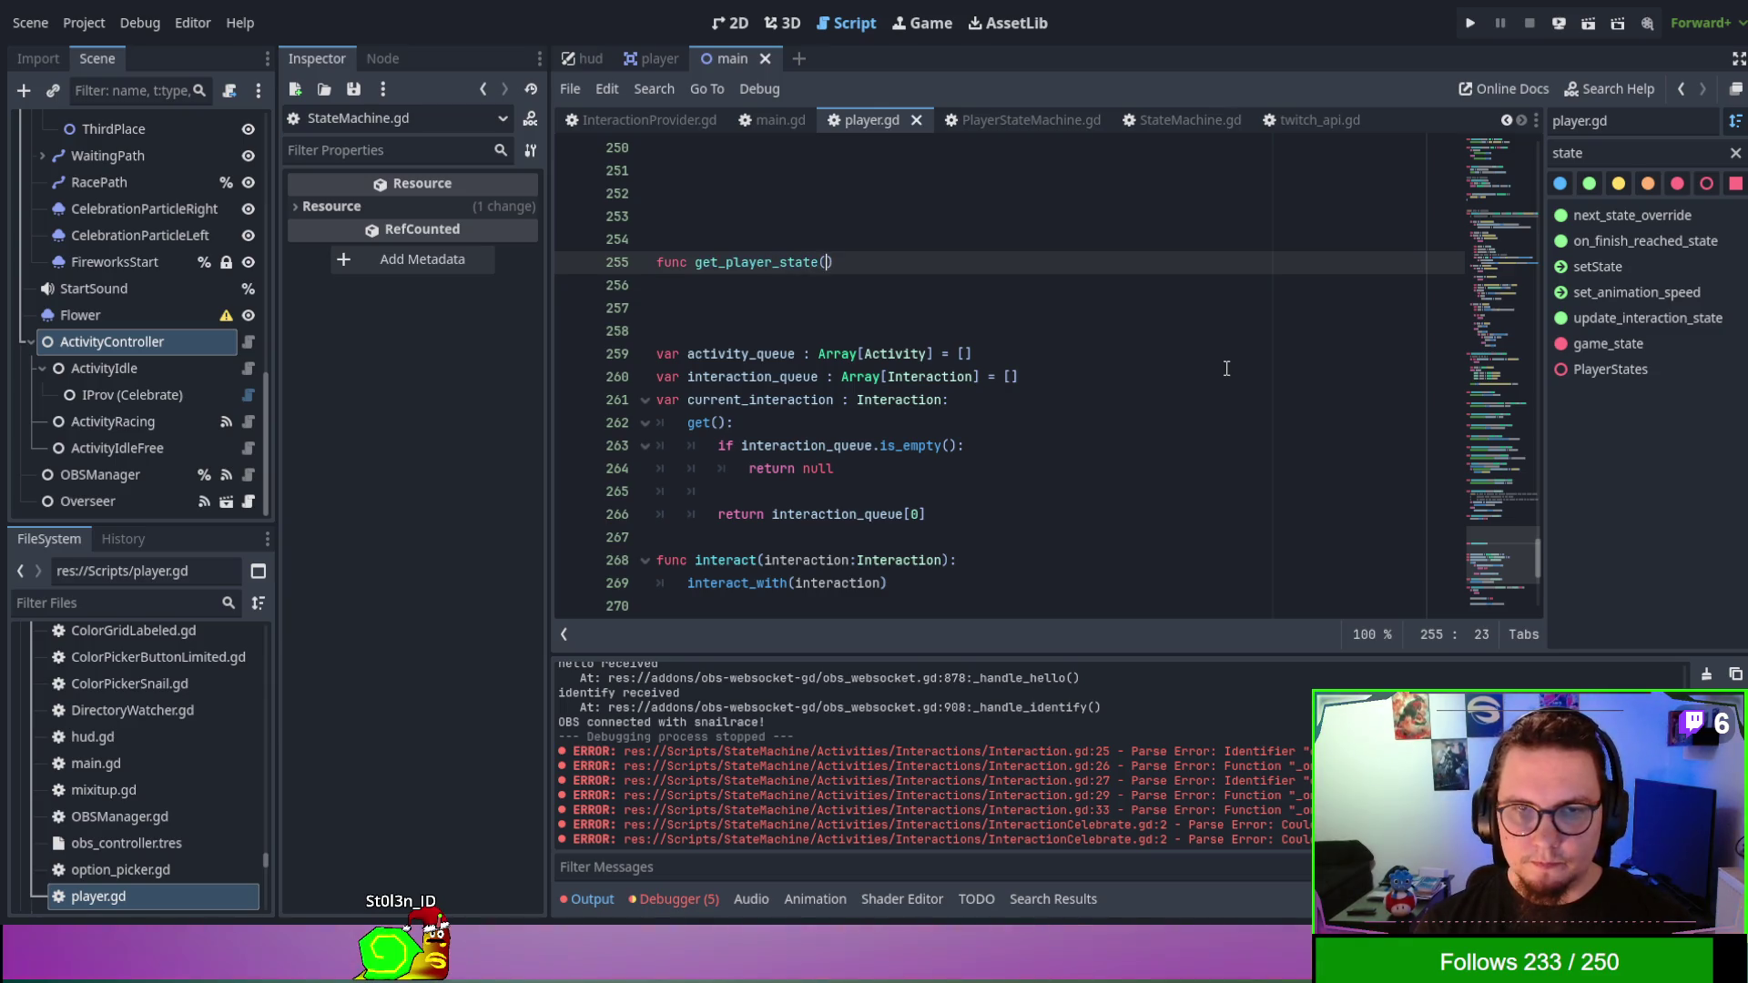
{"action": "type", "text": ")"}
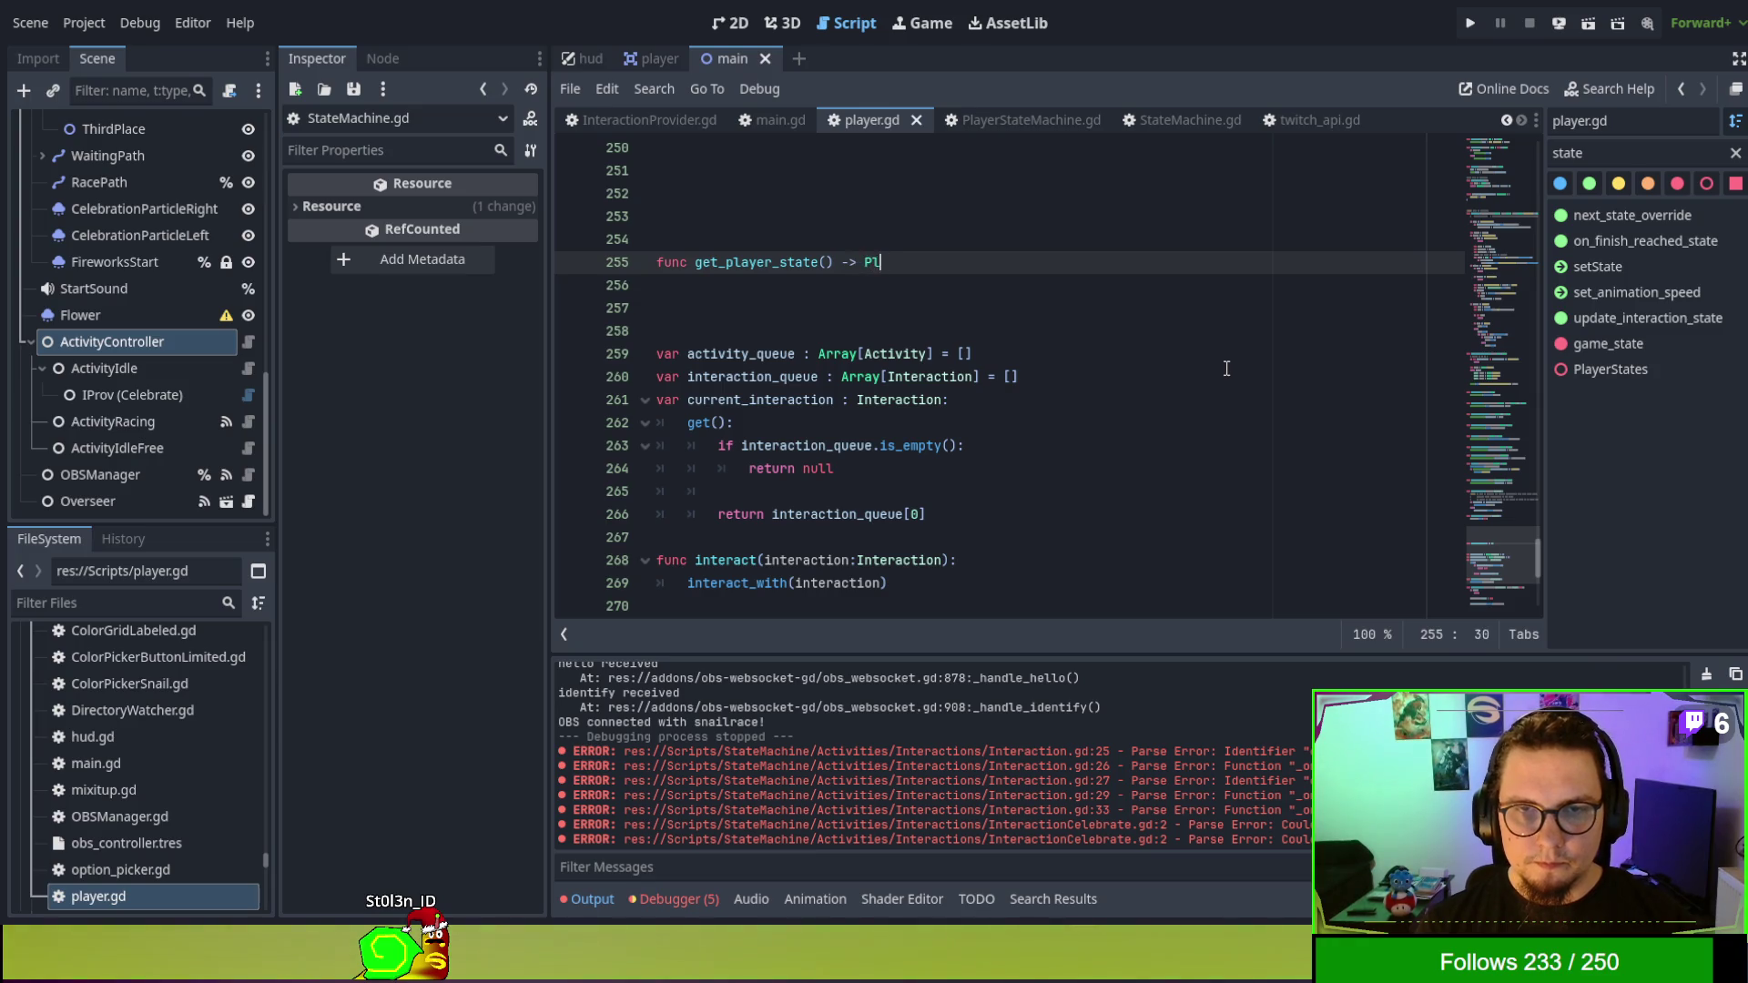
{"action": "type", "text": "te"}
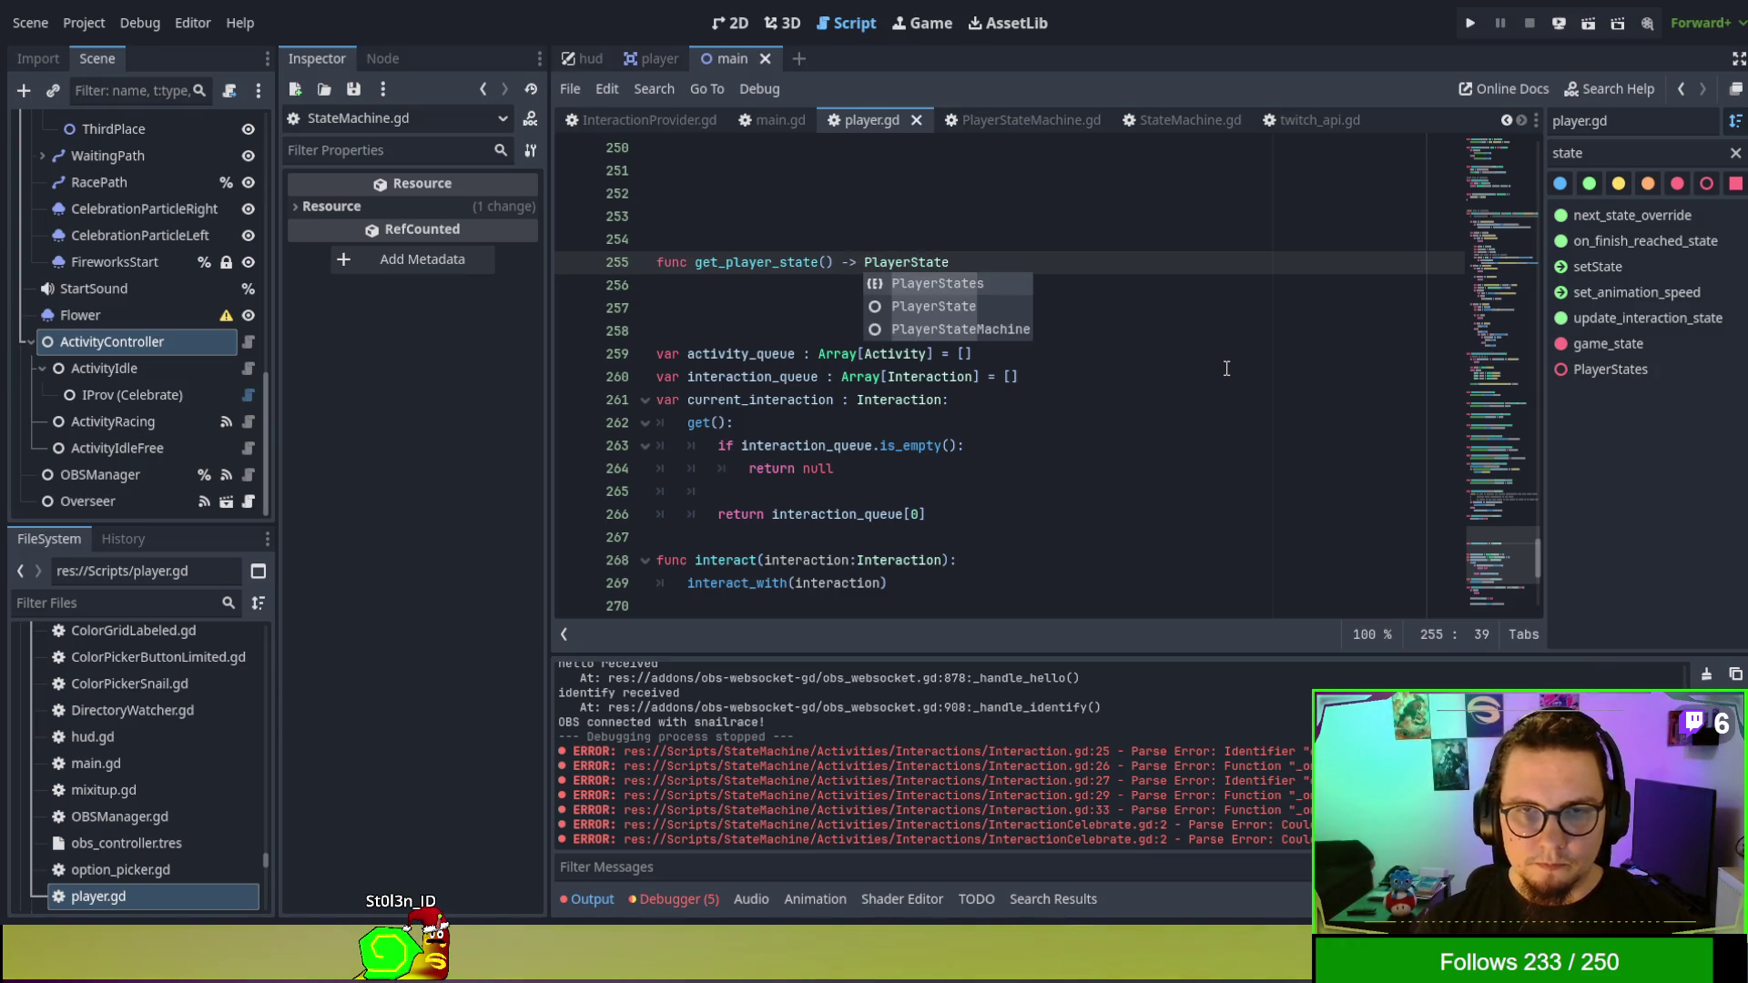
{"action": "type", "text": ":"}
{"action": "key", "text": "Return"}
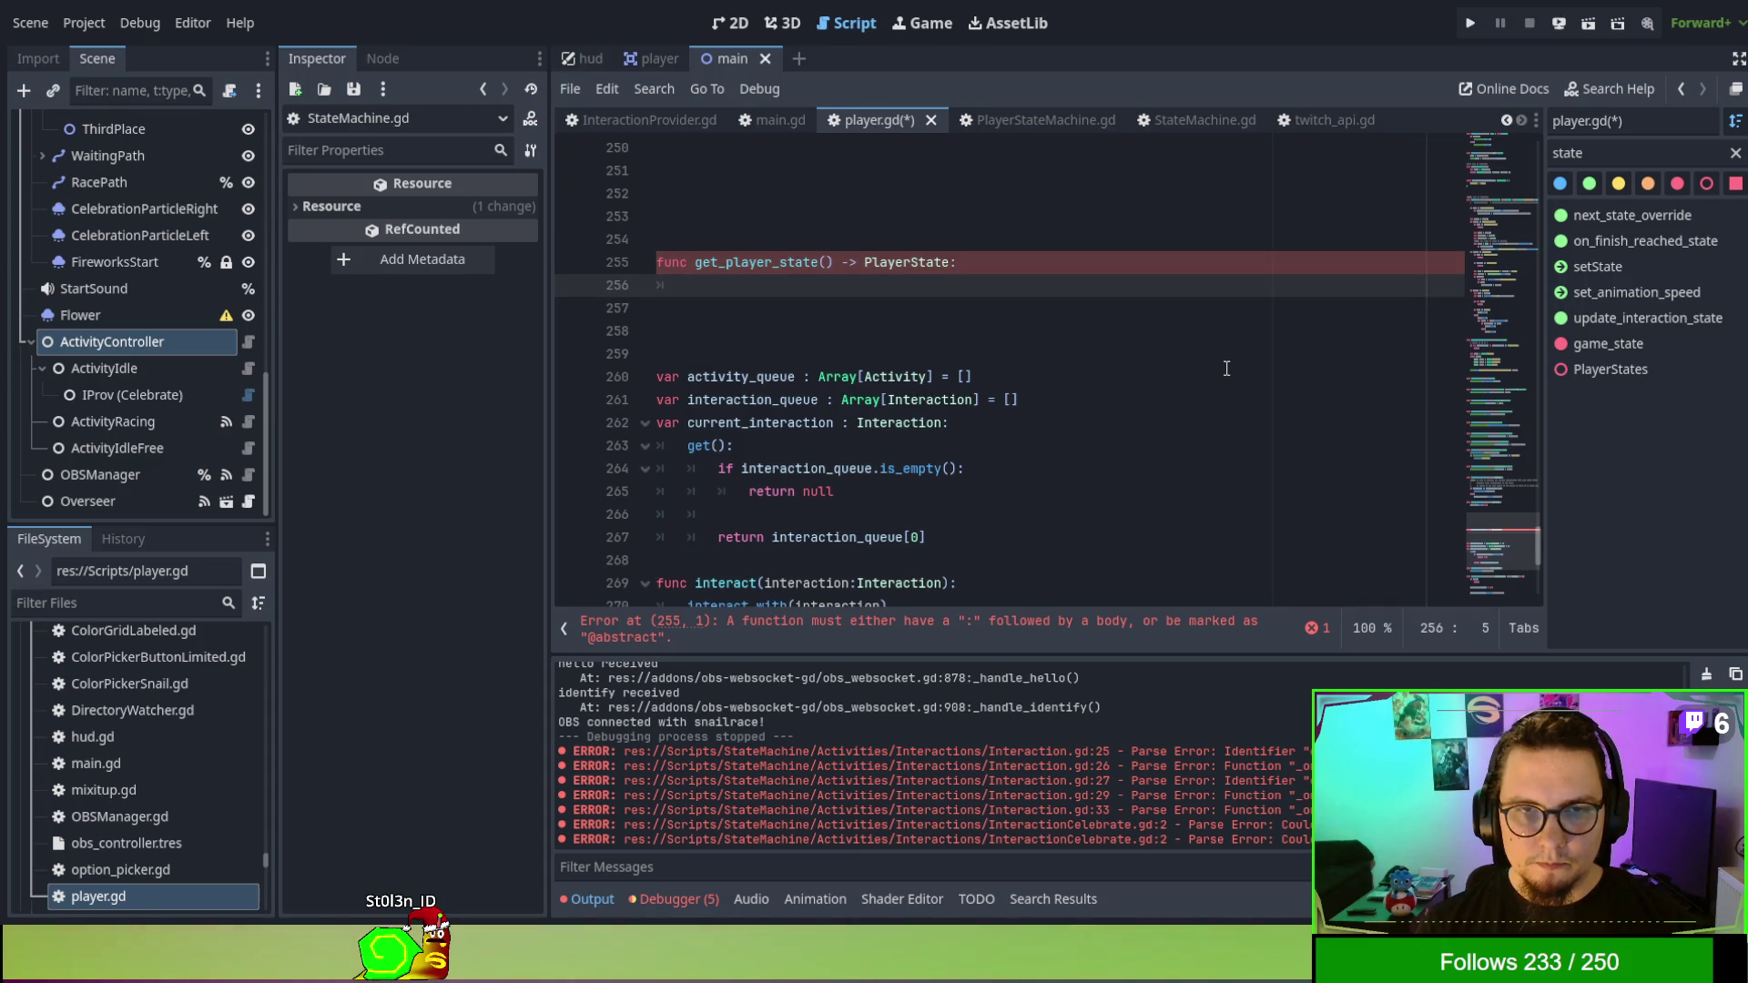
{"action": "type", "text": "return%"}
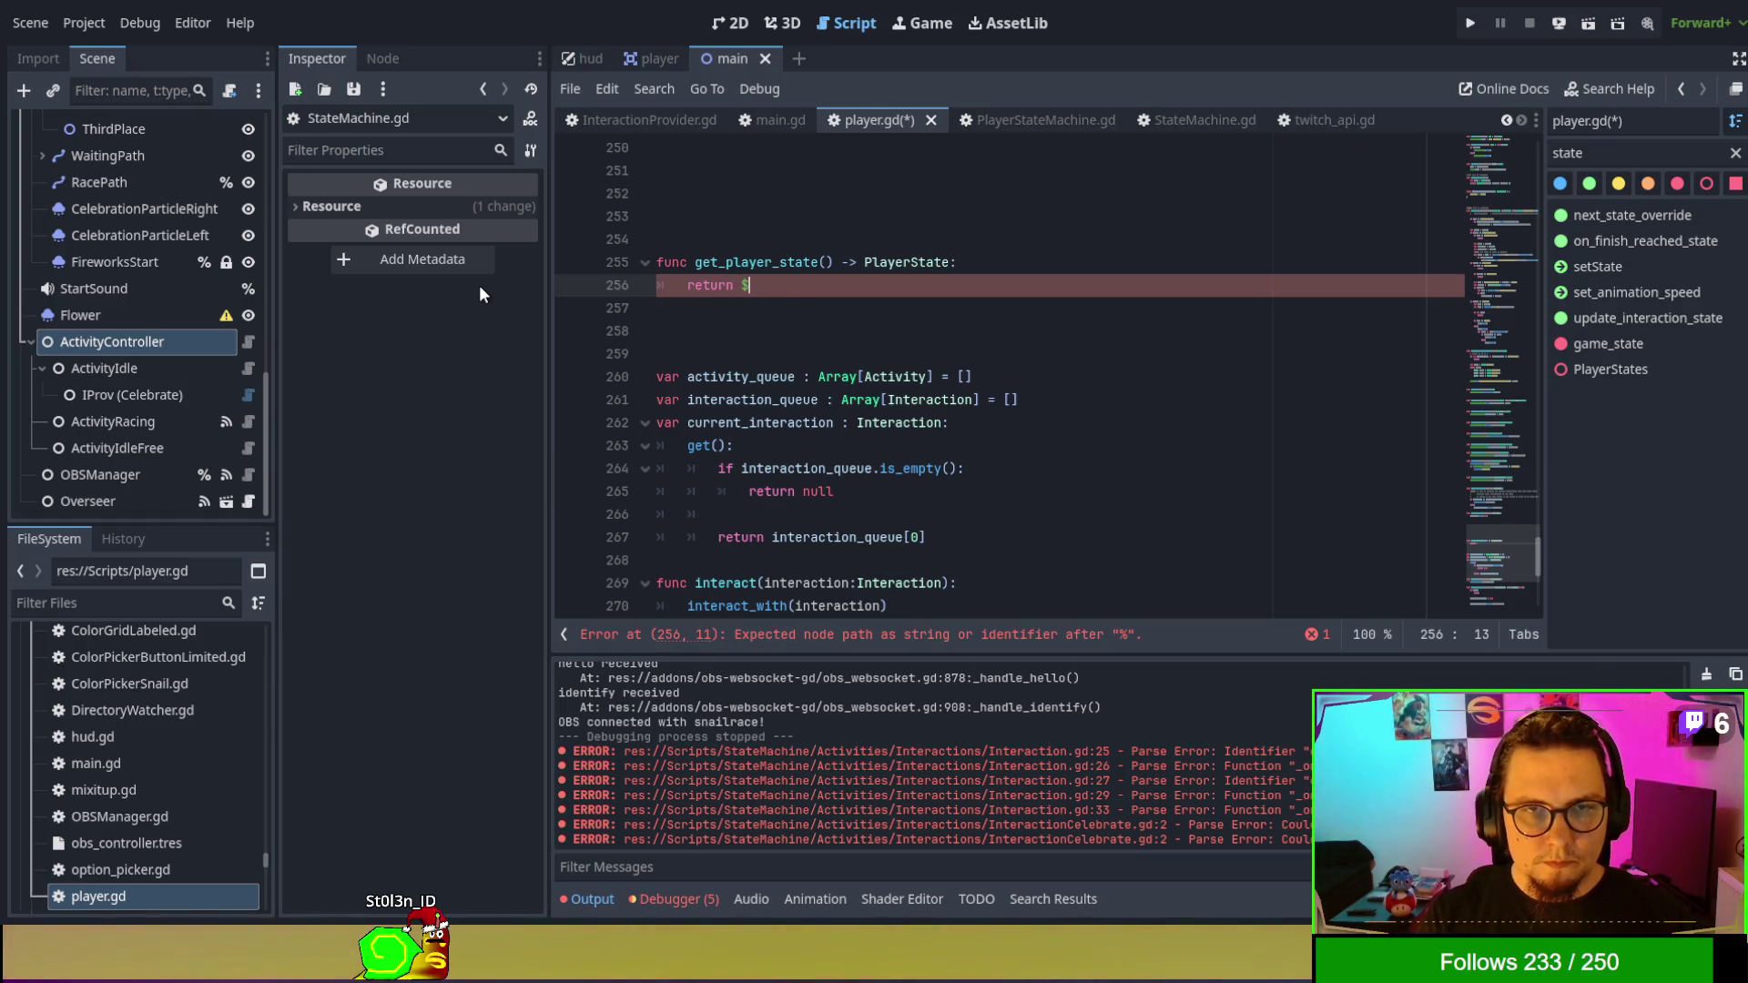
Check the player scene's nodes and make it return $PlayerStateMachine.get_state().
{"action": "scroll", "coordinate": [1042, 409], "scroll_direction": "down", "scroll_amount": 4}
{"action": "scroll", "coordinate": [1043, 409], "scroll_direction": "up", "scroll_amount": 6}
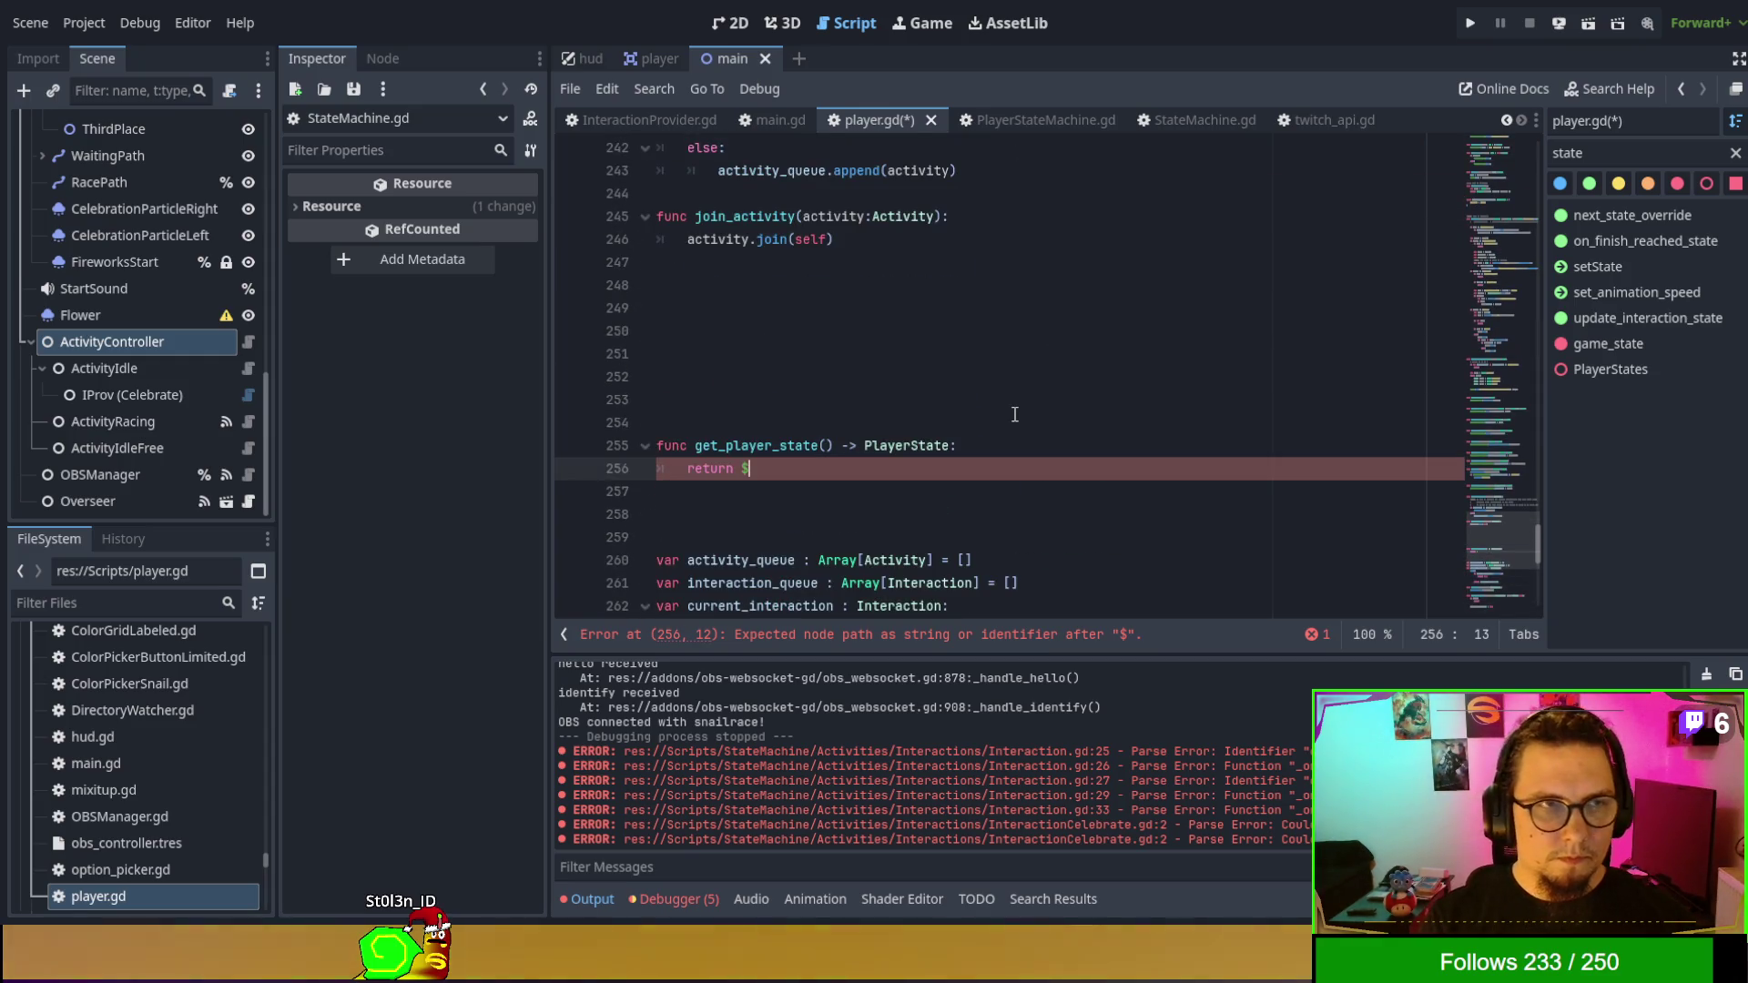
{"action": "left_click", "coordinate": [651, 61]}
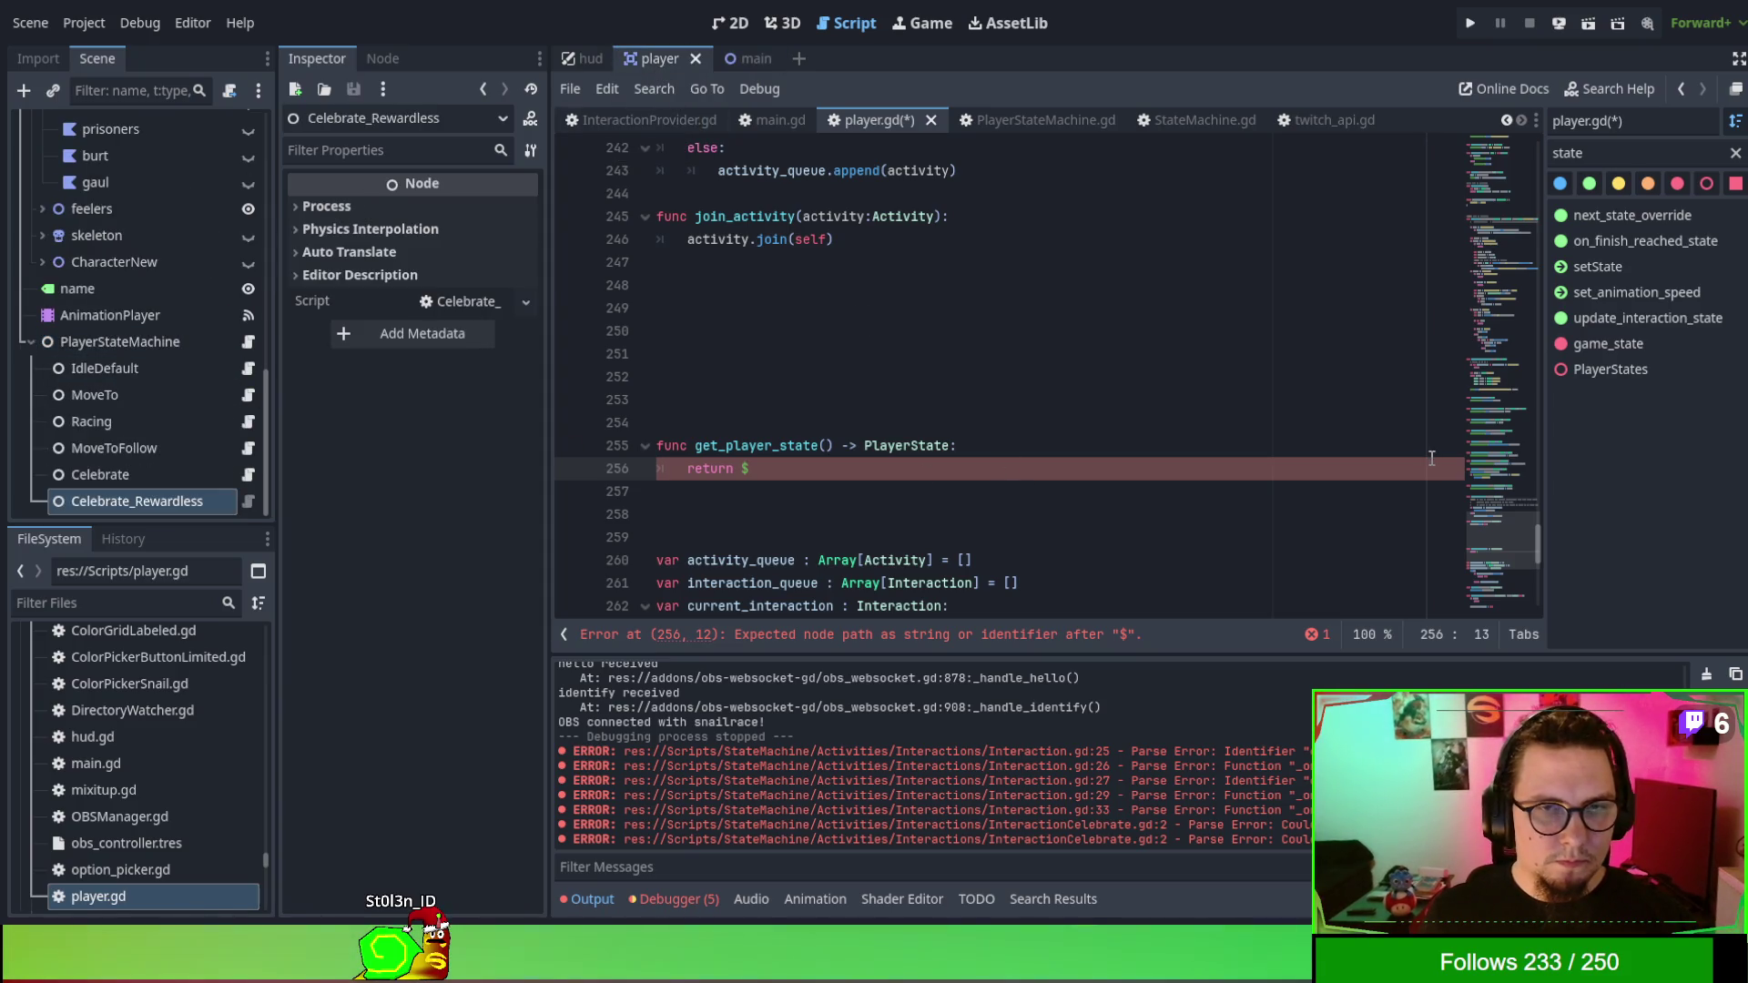
{"action": "type", "text": "PlayerStateMachine."}
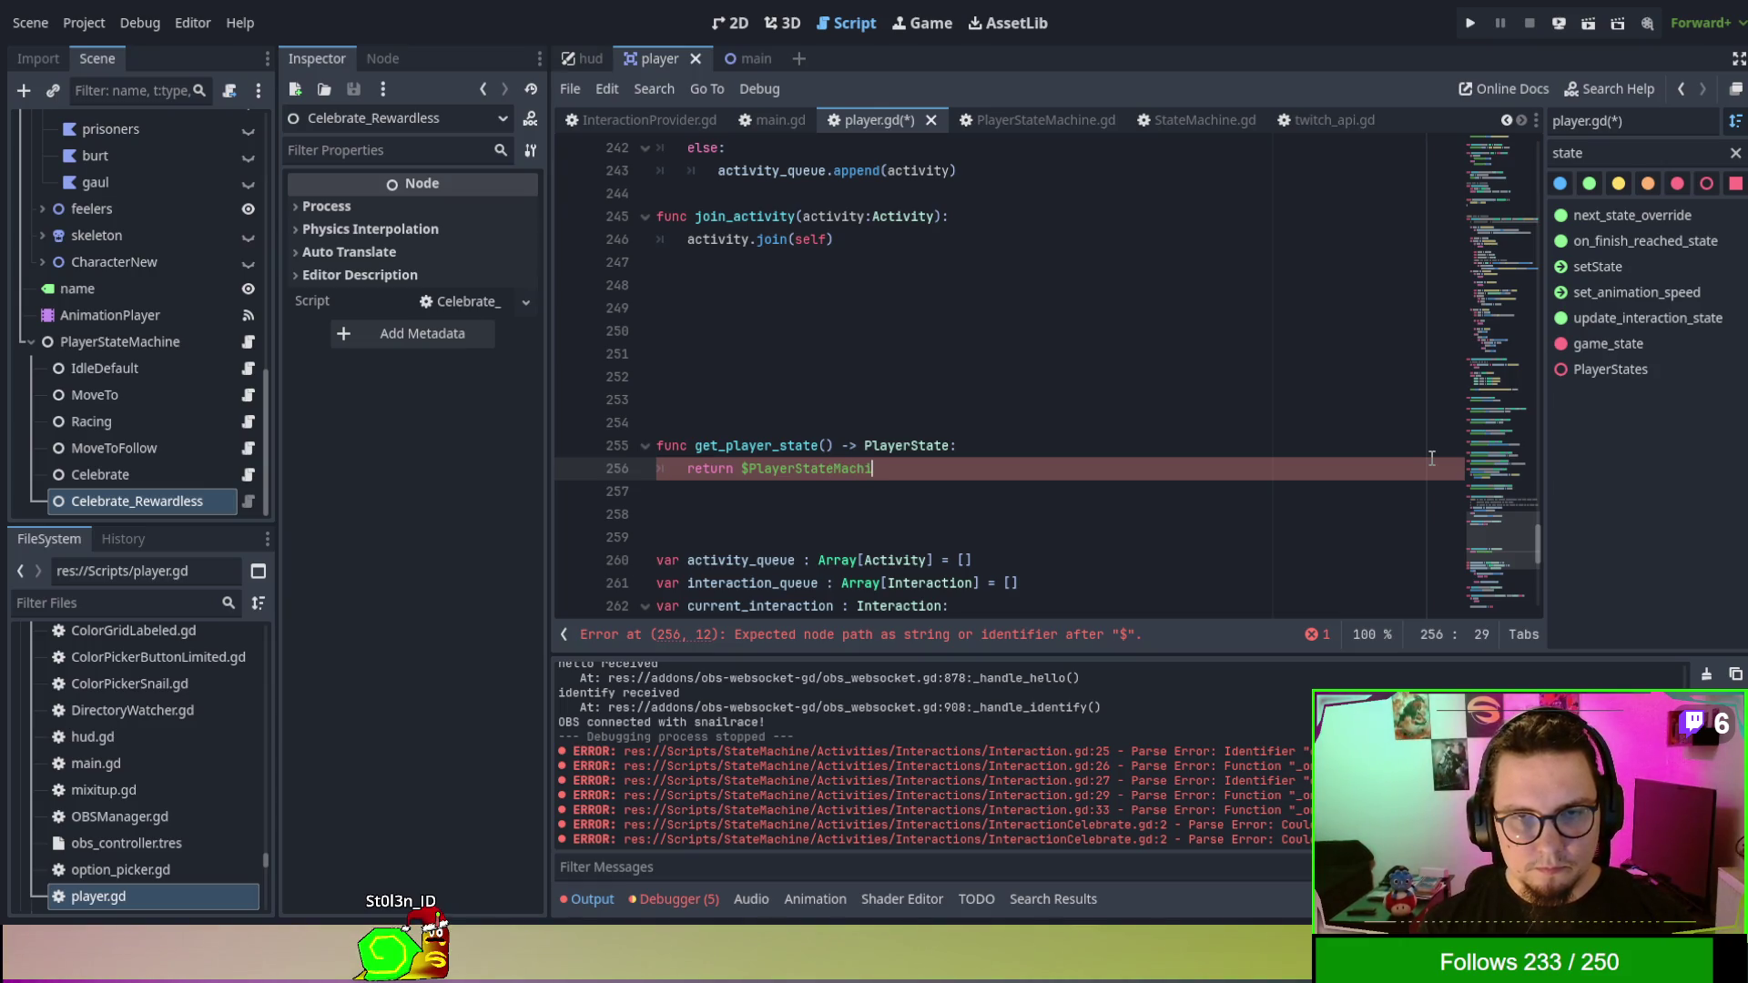
{"action": "type", "text": "get"}
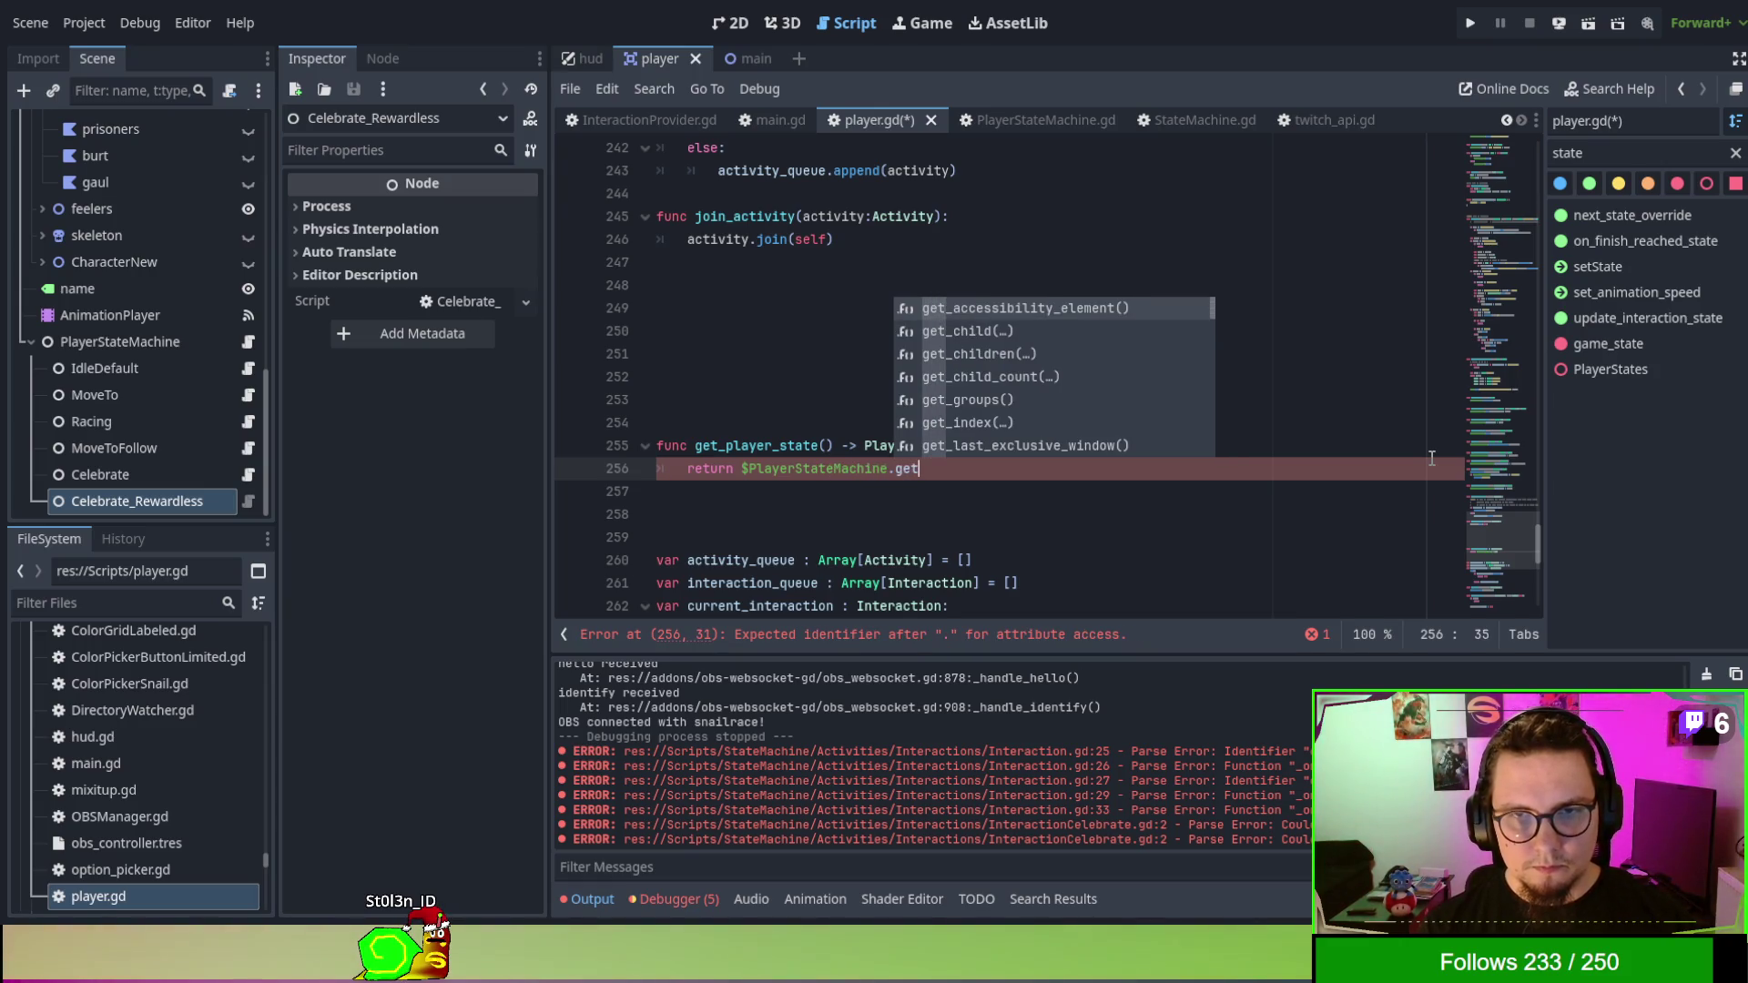
{"action": "type", "text": "_state"}
{"action": "key", "text": "Return"}
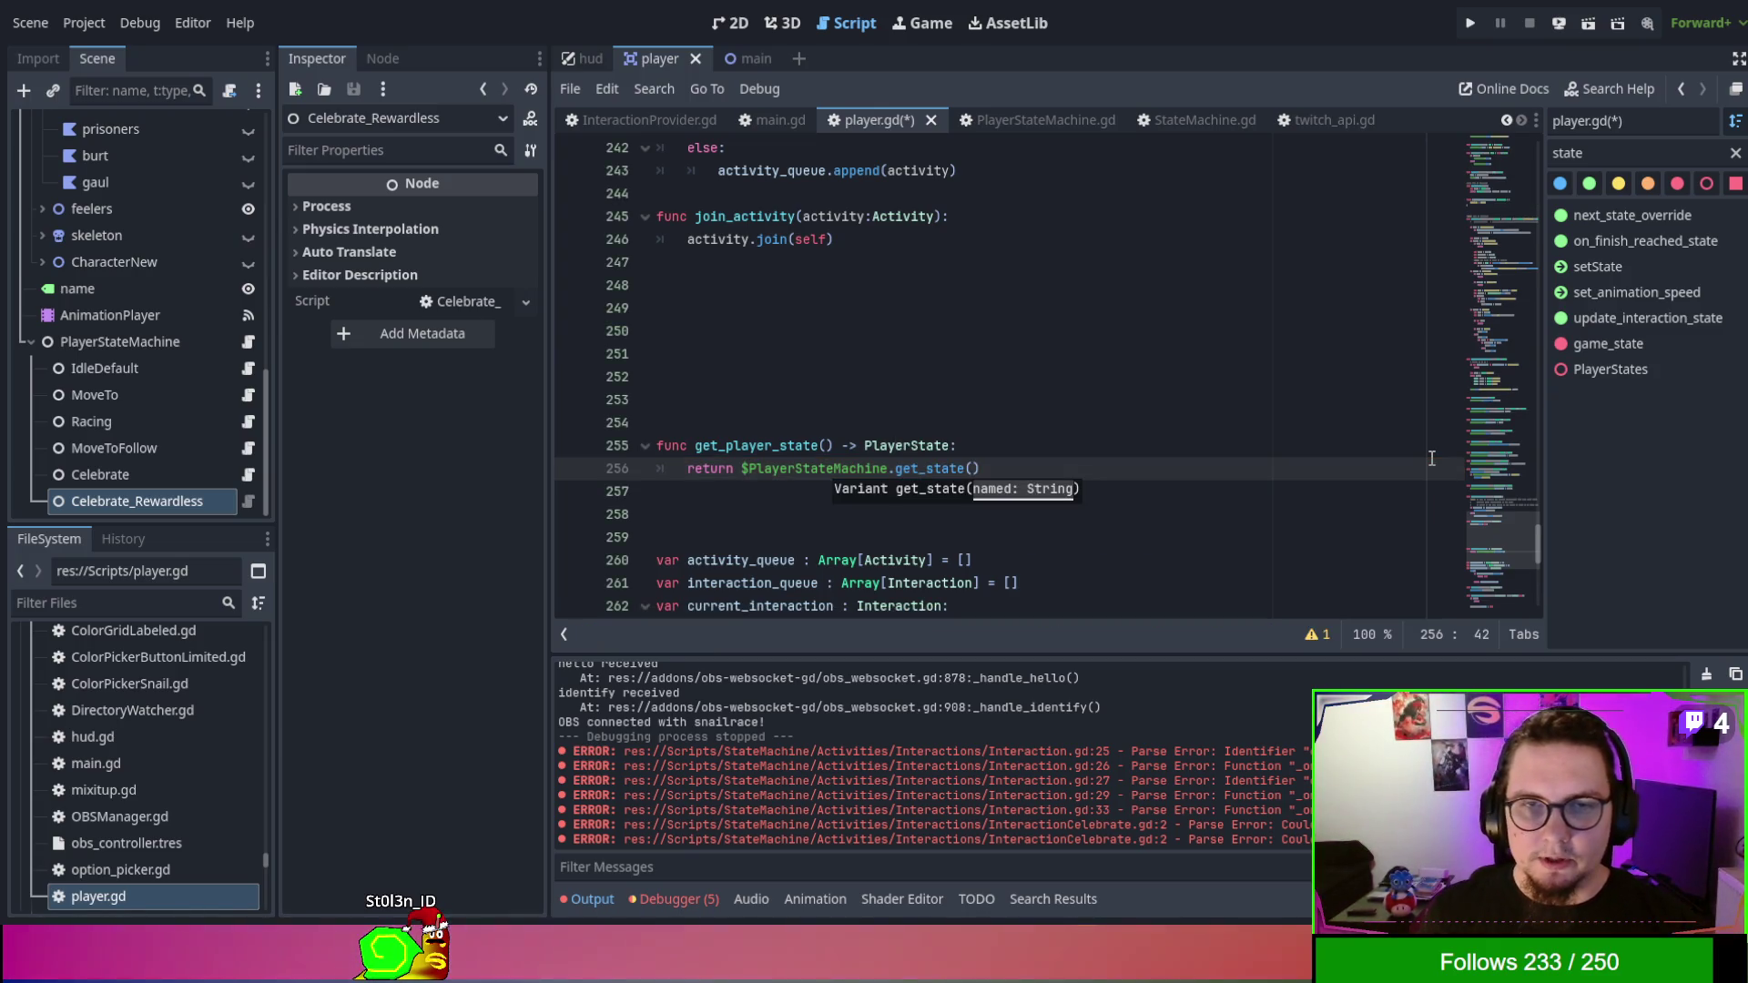
Replace the get_state() call with StateMachine.gd's current_state variable.
{"action": "left_click", "coordinate": [1195, 119]}
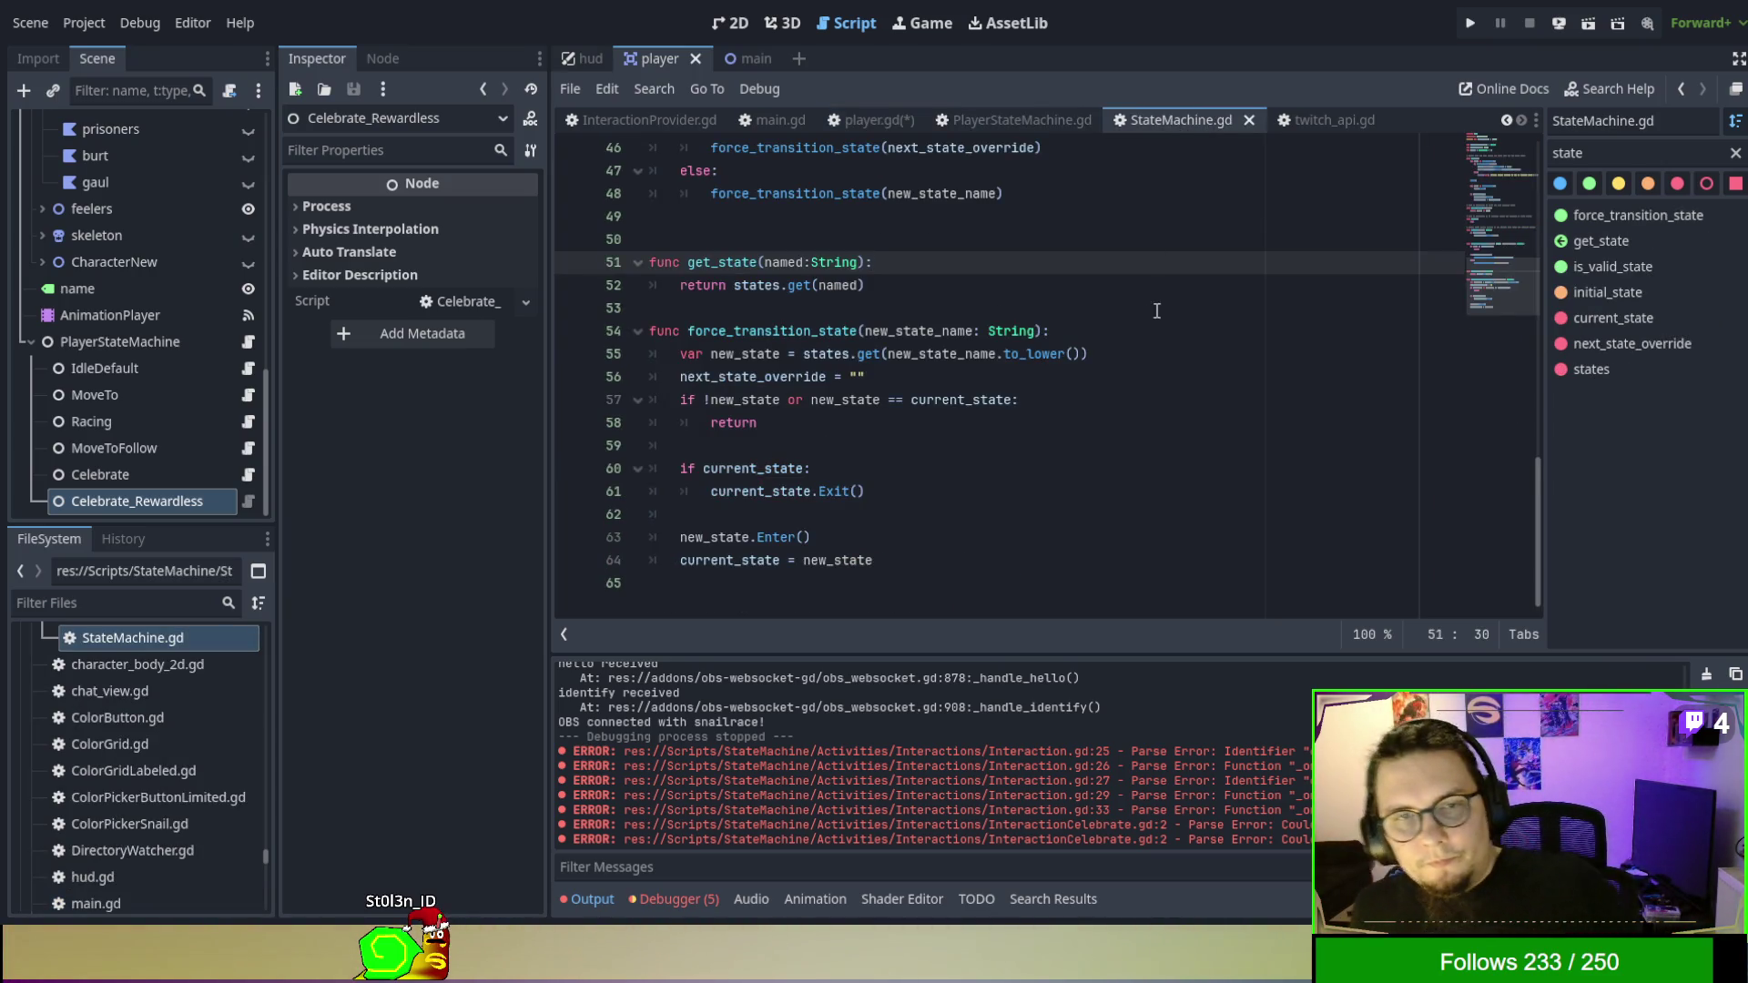
{"action": "scroll", "coordinate": [1174, 278], "scroll_direction": "up", "scroll_amount": 2}
{"action": "scroll", "coordinate": [1173, 278], "scroll_direction": "up", "scroll_amount": 4}
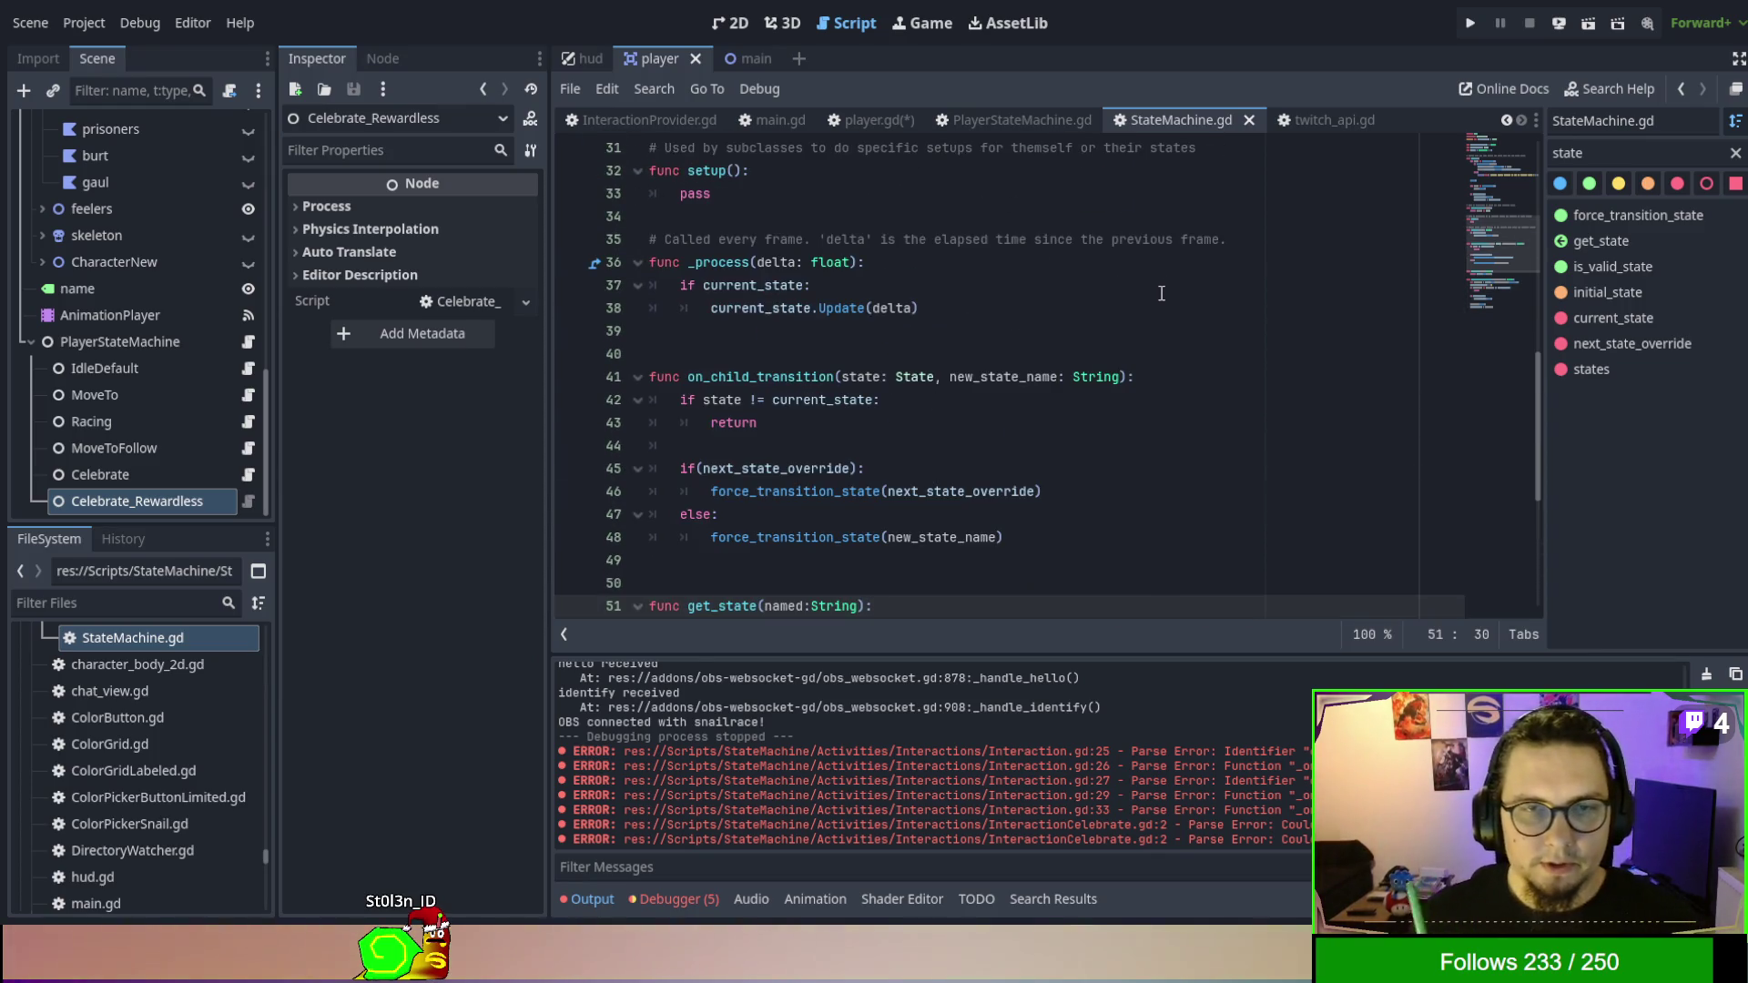
{"action": "scroll", "coordinate": [1149, 303], "scroll_direction": "up", "scroll_amount": 7}
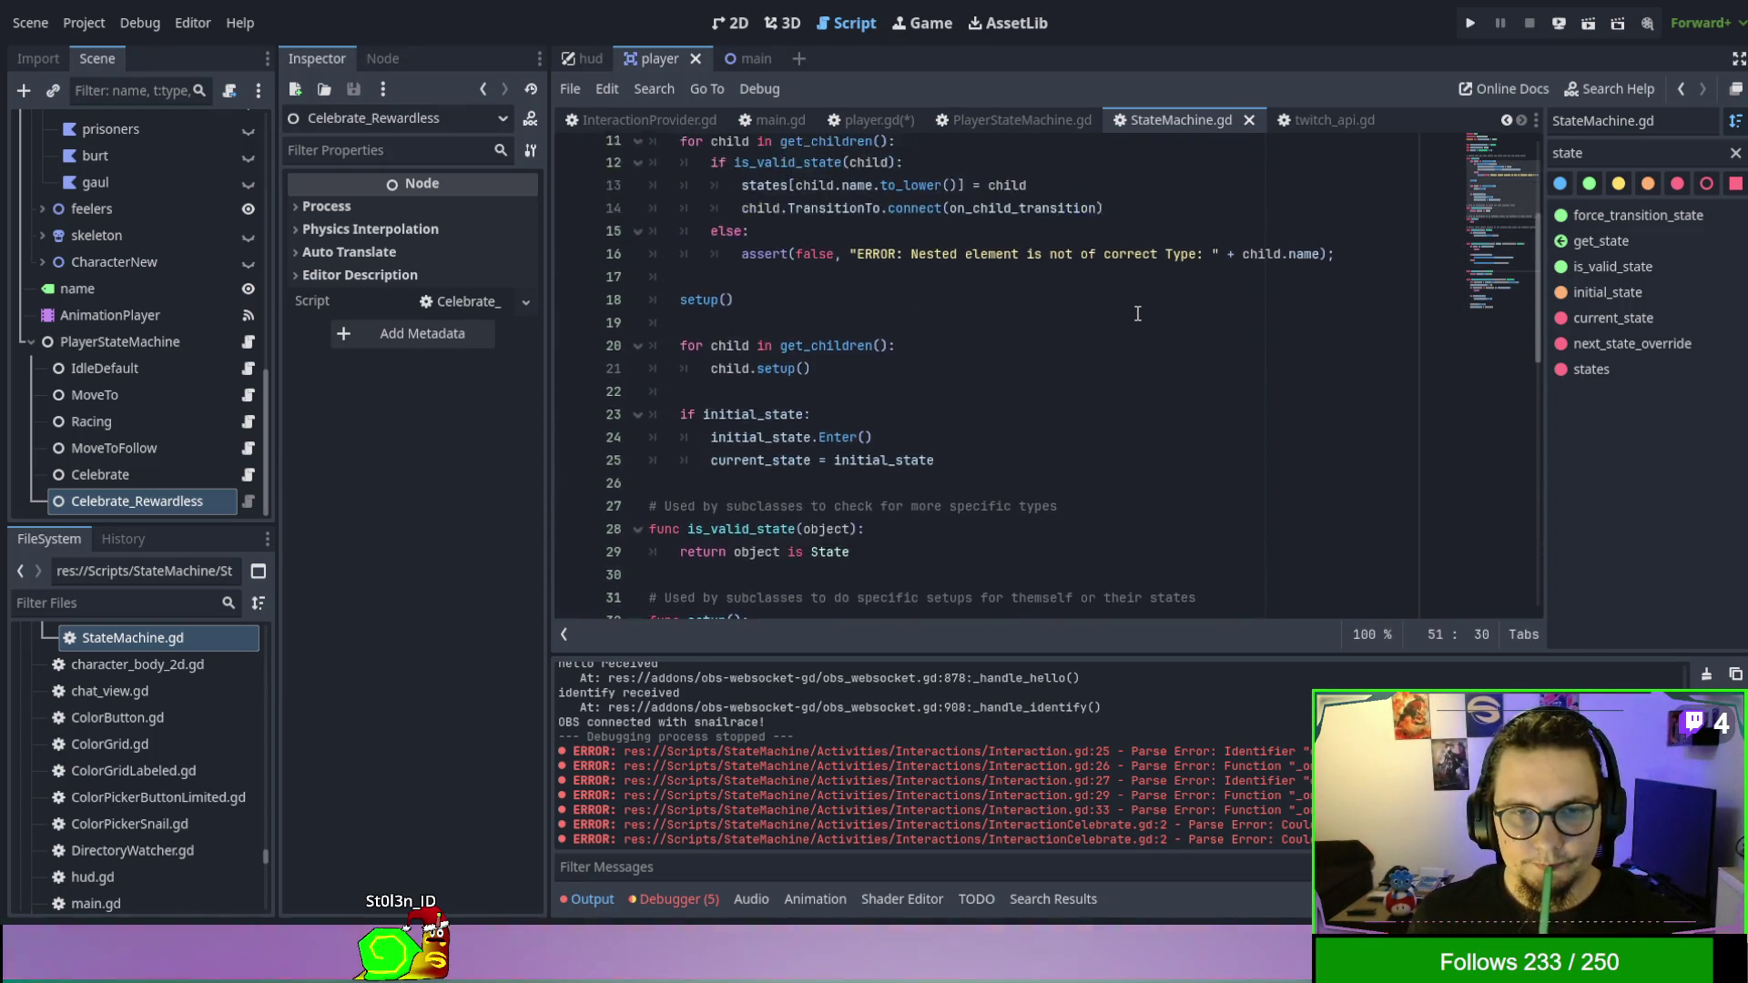
{"action": "scroll", "coordinate": [1137, 313], "scroll_direction": "up", "scroll_amount": 4}
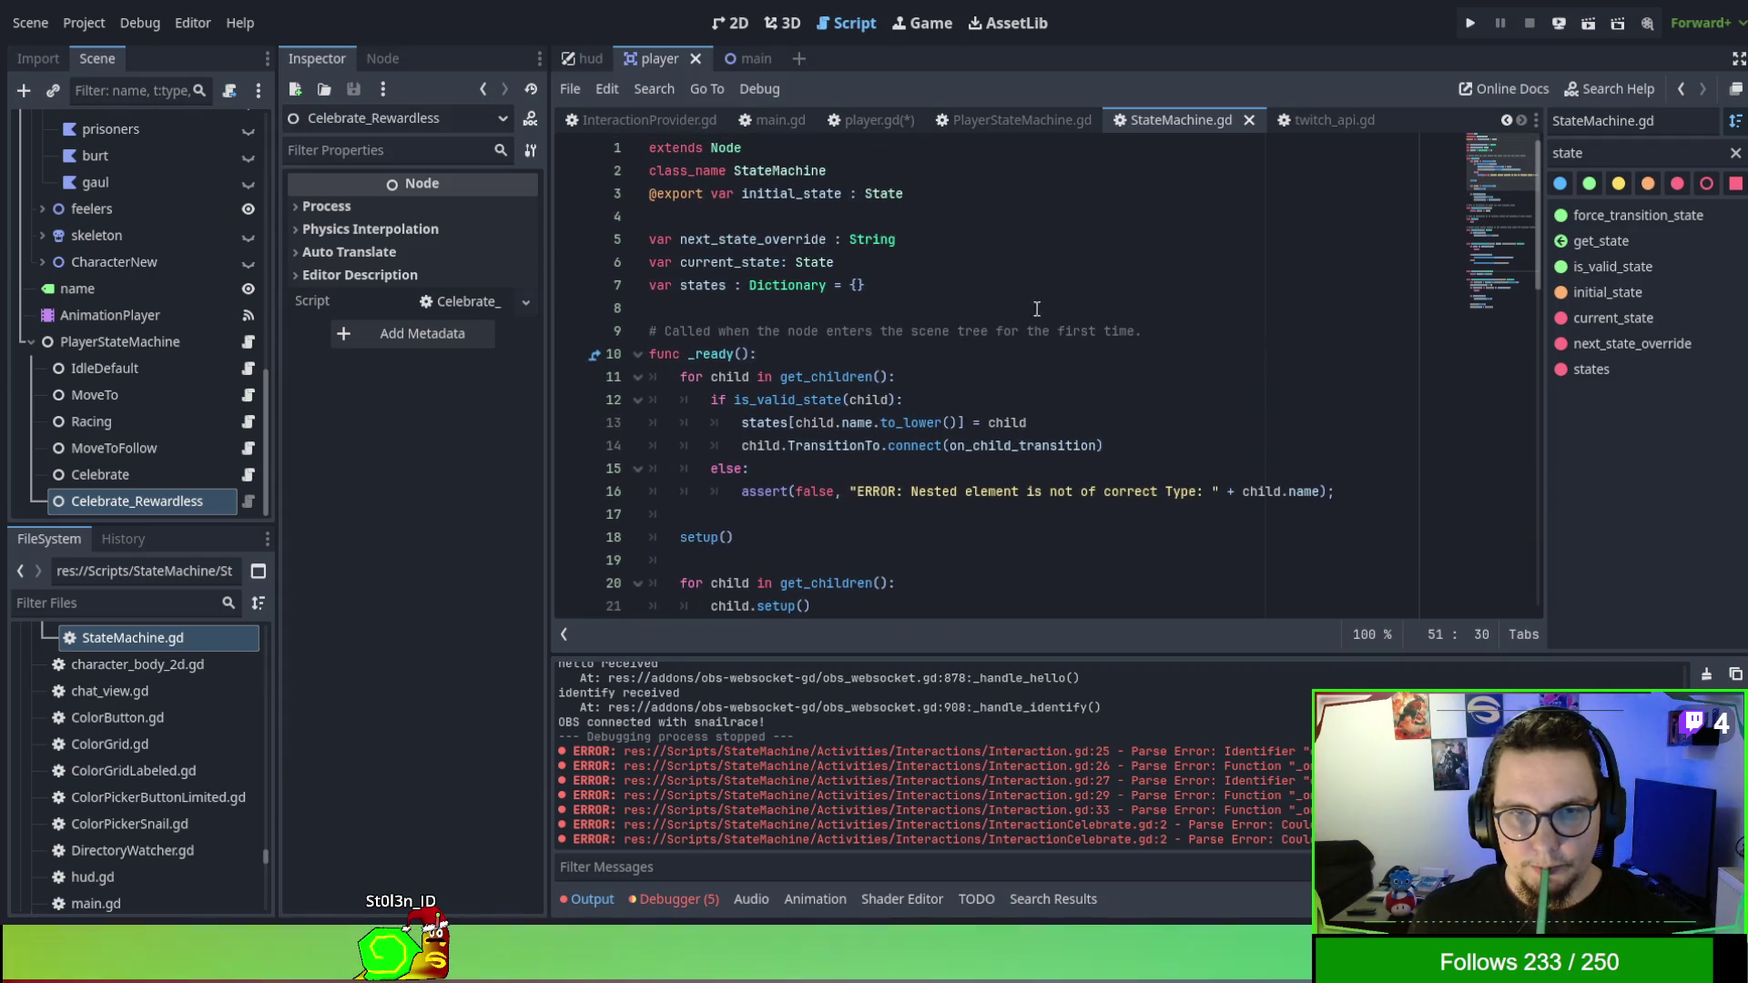
{"action": "double_click", "coordinate": [729, 263]}
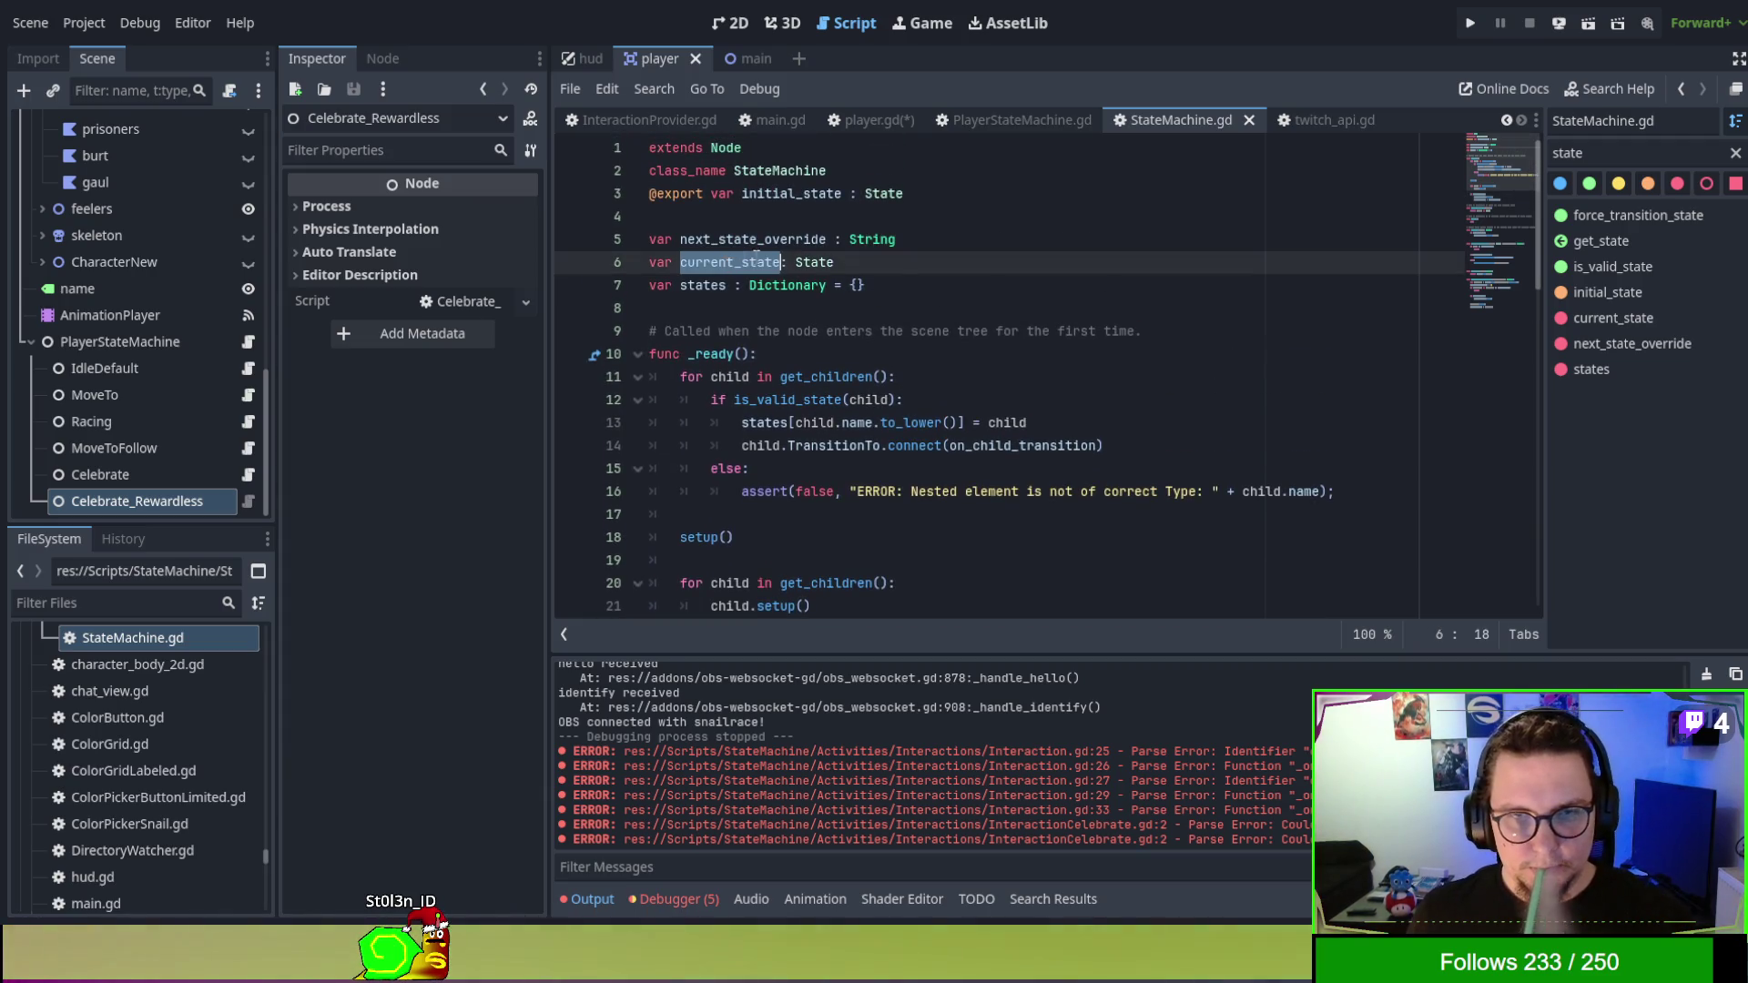
{"action": "left_click", "coordinate": [874, 120]}
{"action": "left_click_drag", "start_coordinate": [897, 465], "coordinate": [1008, 468]}
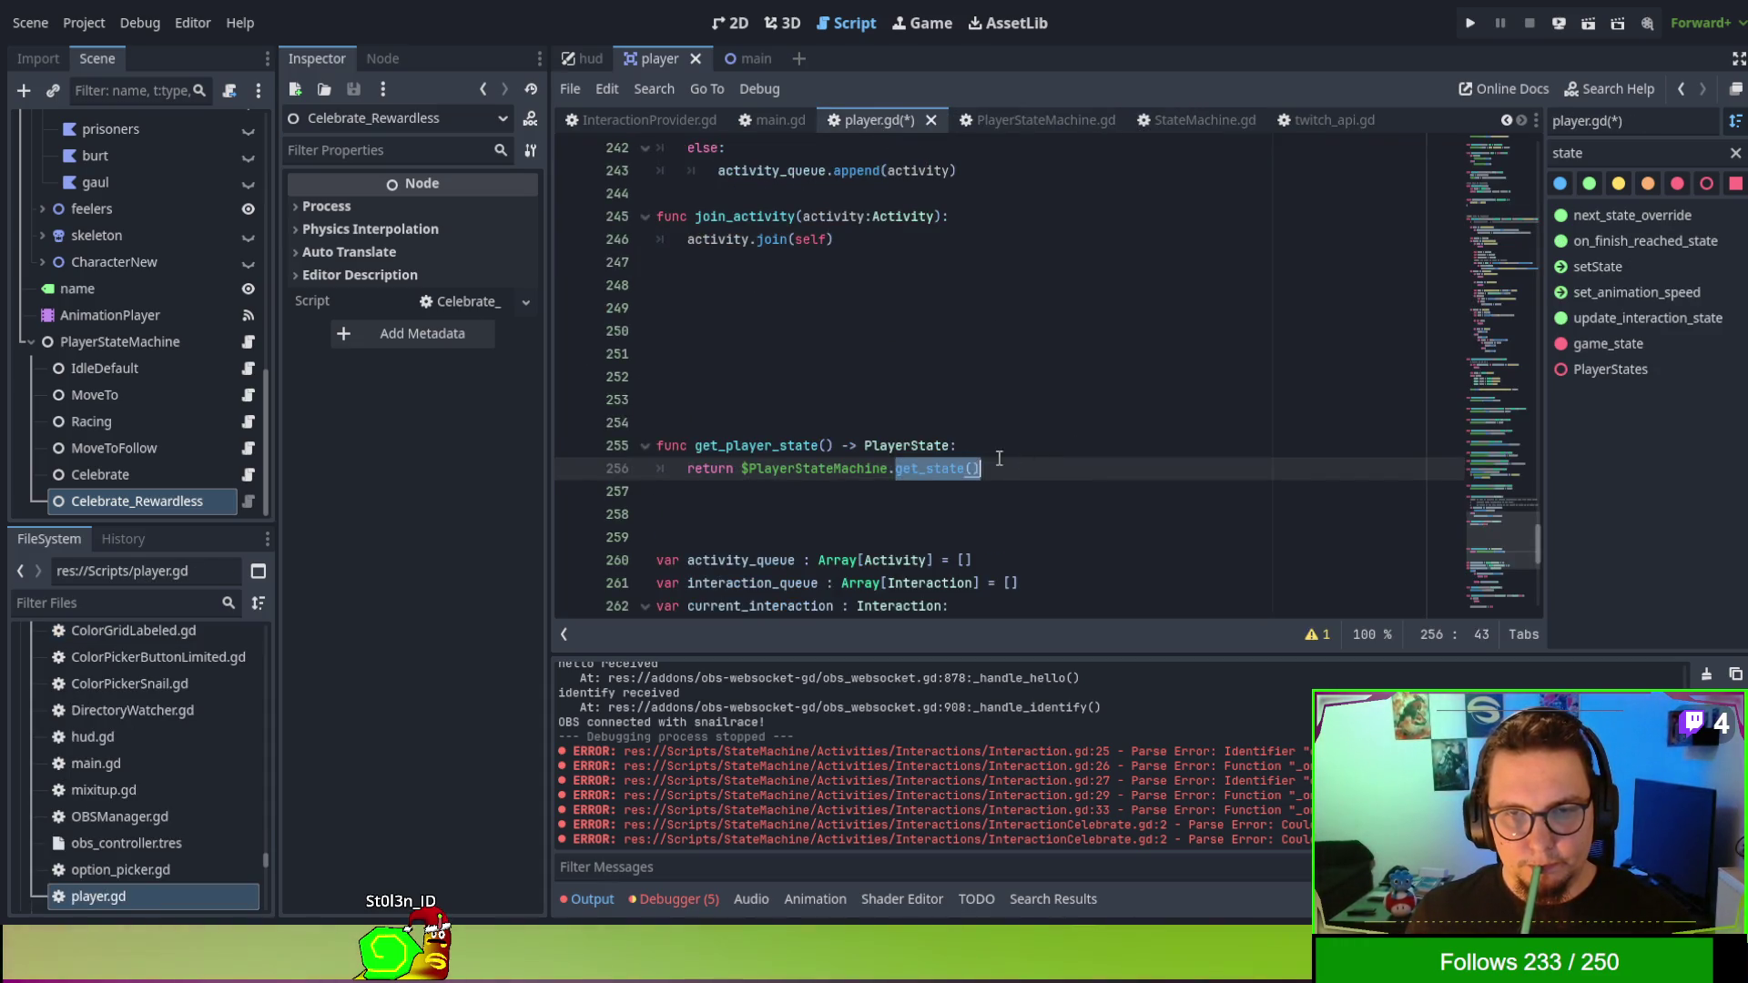
{"action": "type", "text": "current_state"}
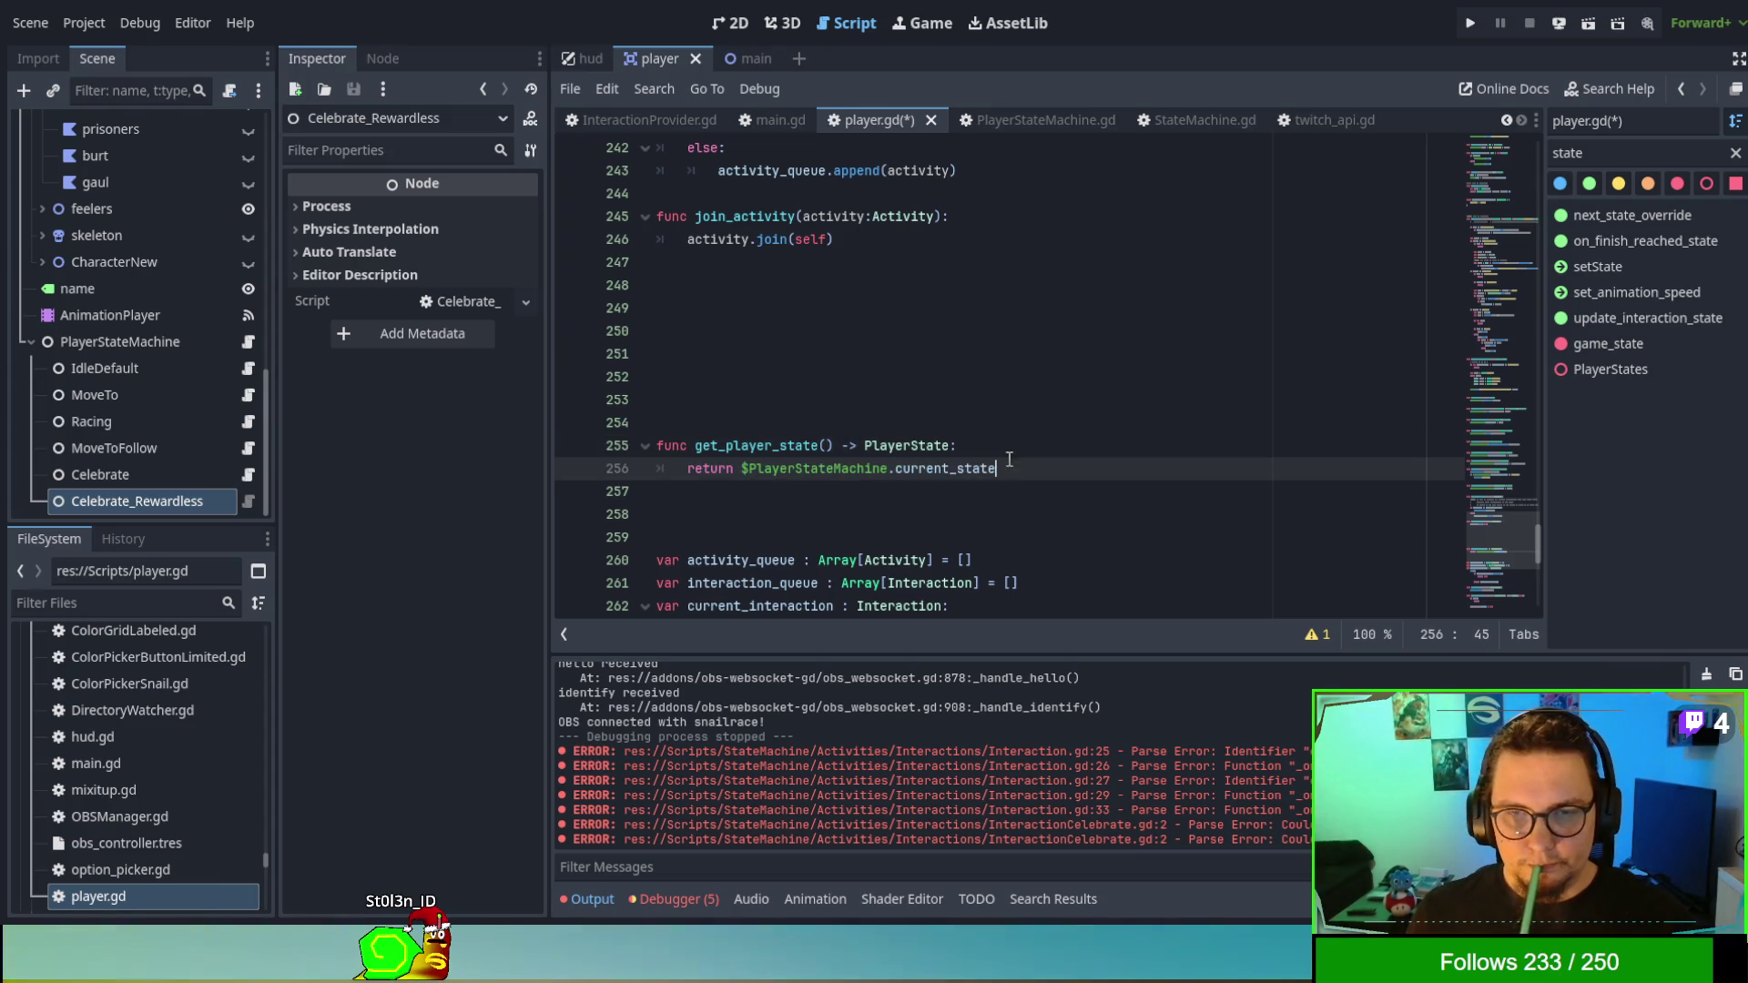
Save player.gd and return to InteractionMoveTo.gd.
{"action": "key", "text": "Up"}
{"action": "key", "text": "Up"}
{"action": "key", "text": "ctrl+s"}
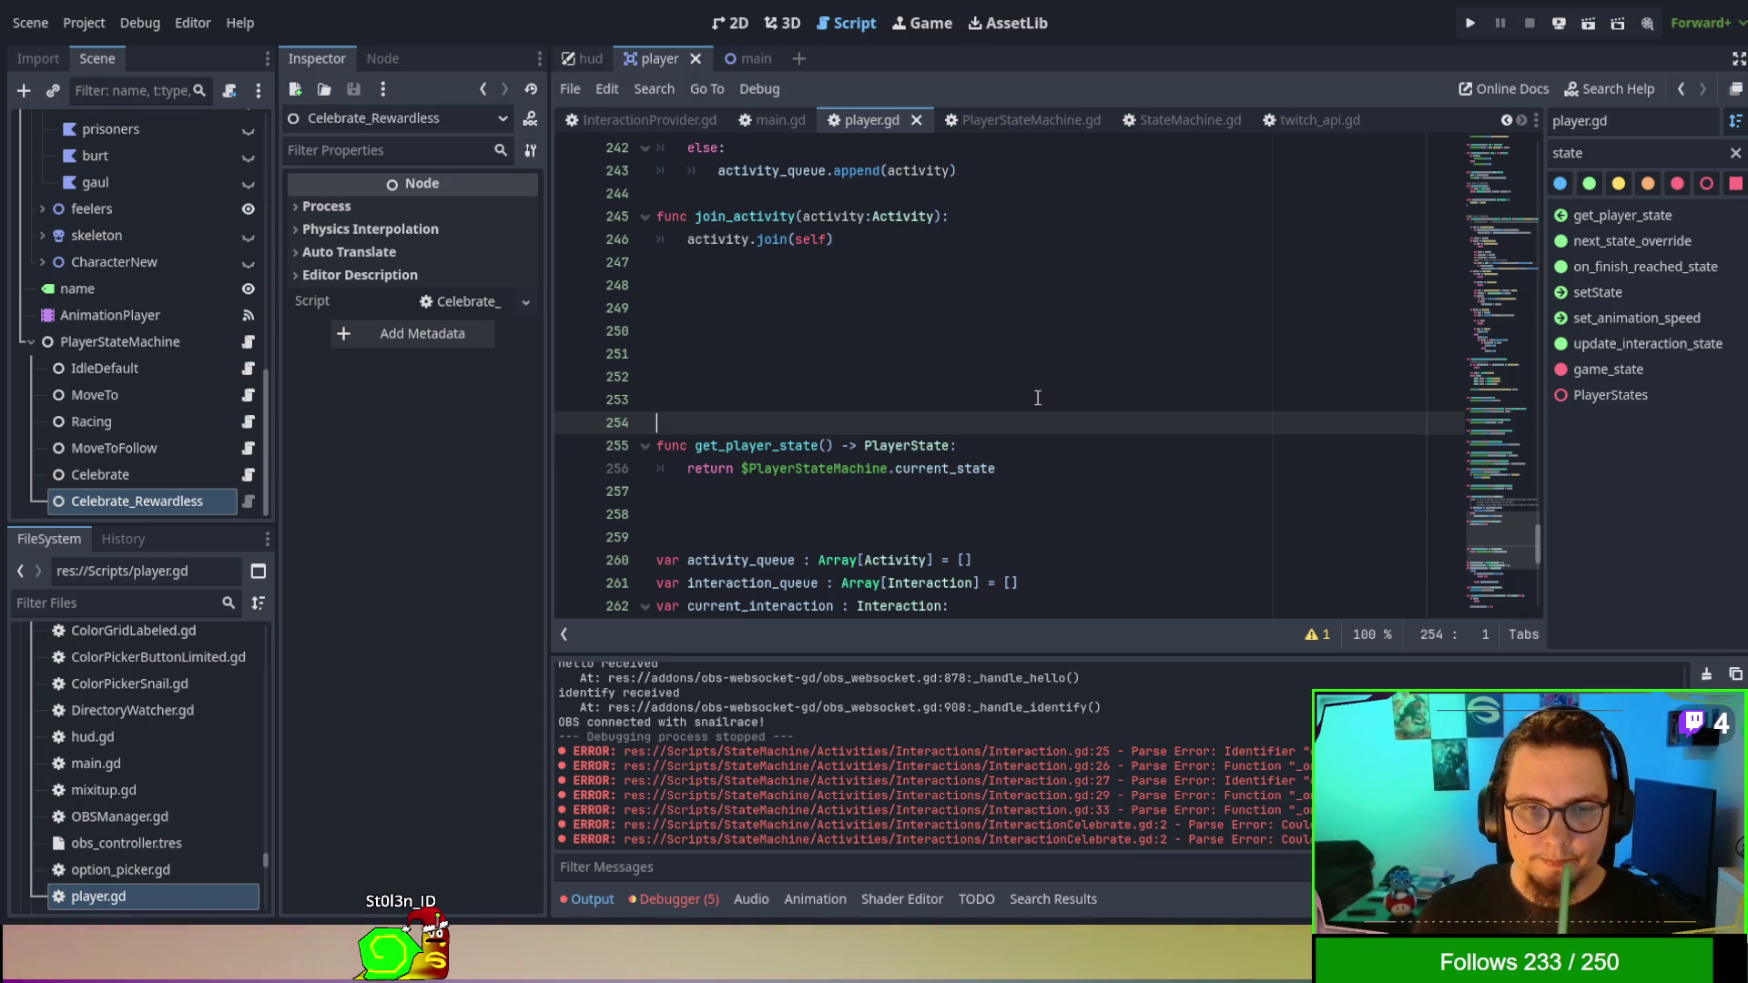
{"action": "double_click", "coordinate": [782, 448]}
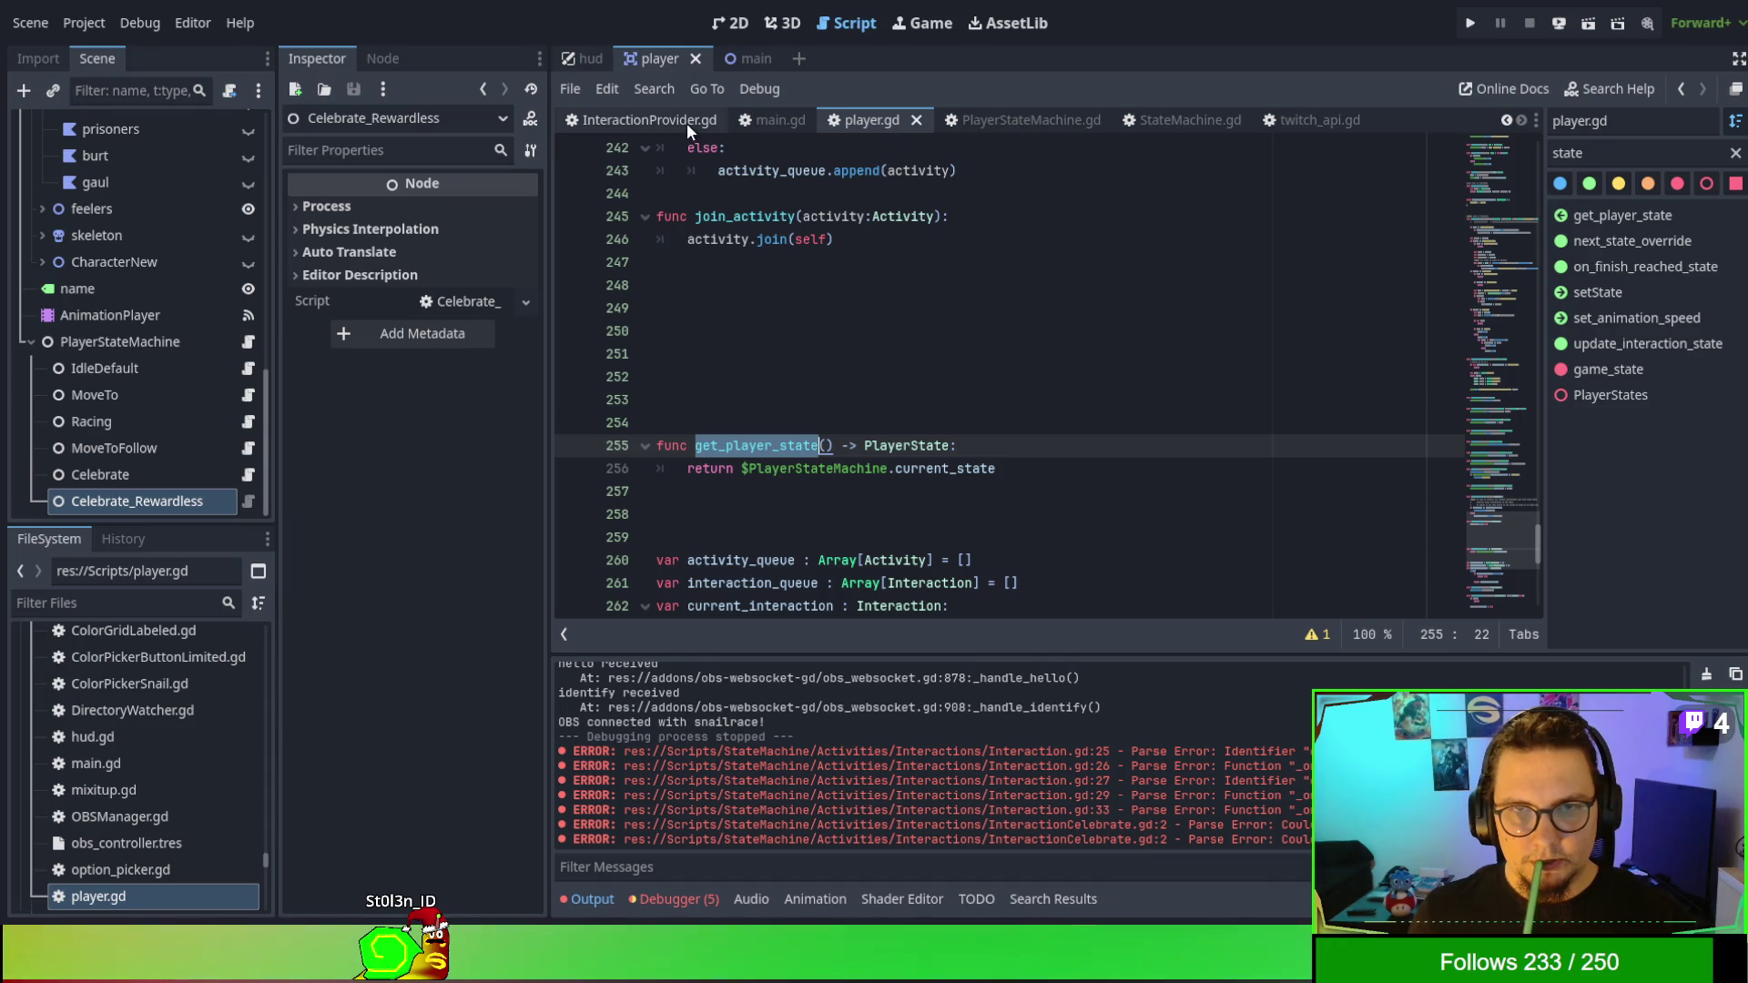
{"action": "scroll", "coordinate": [686, 122], "scroll_direction": "up", "scroll_amount": 4}
{"action": "left_click", "coordinate": [1101, 122]}
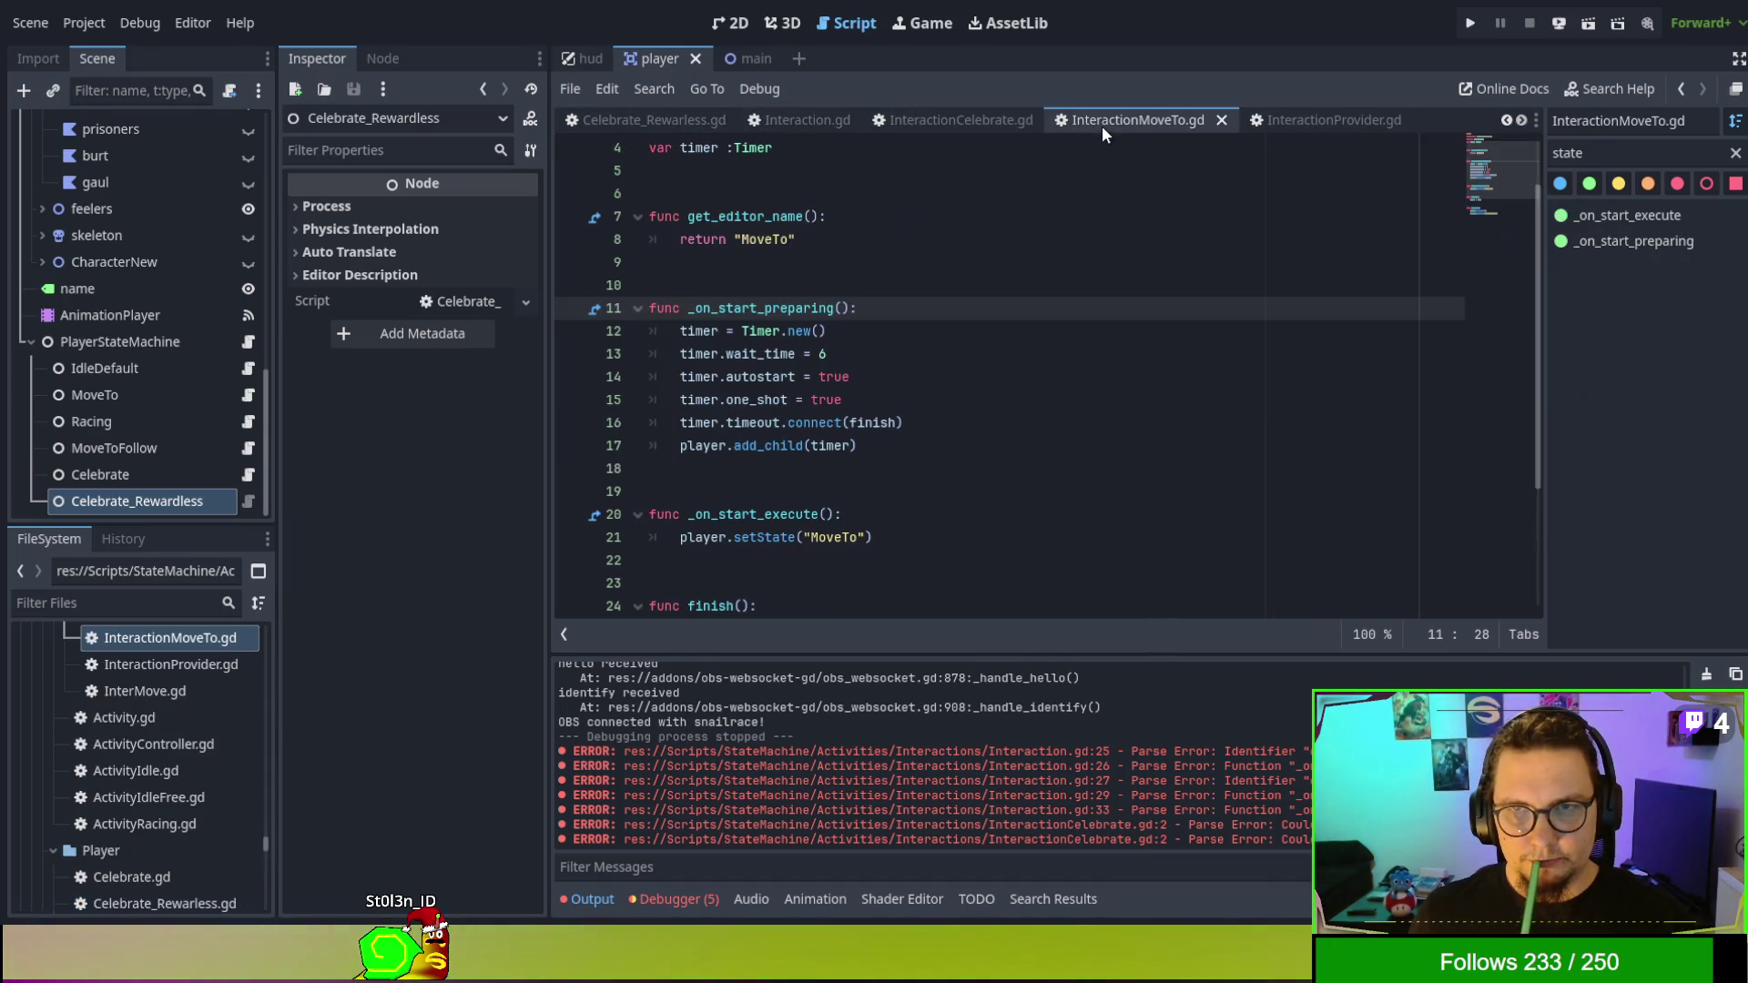
Delete the _on_start_preparing function and add a blank line after _on_start_execute.
{"action": "left_click", "coordinate": [938, 452]}
{"action": "left_click_drag", "start_coordinate": [930, 446], "coordinate": [948, 282]}
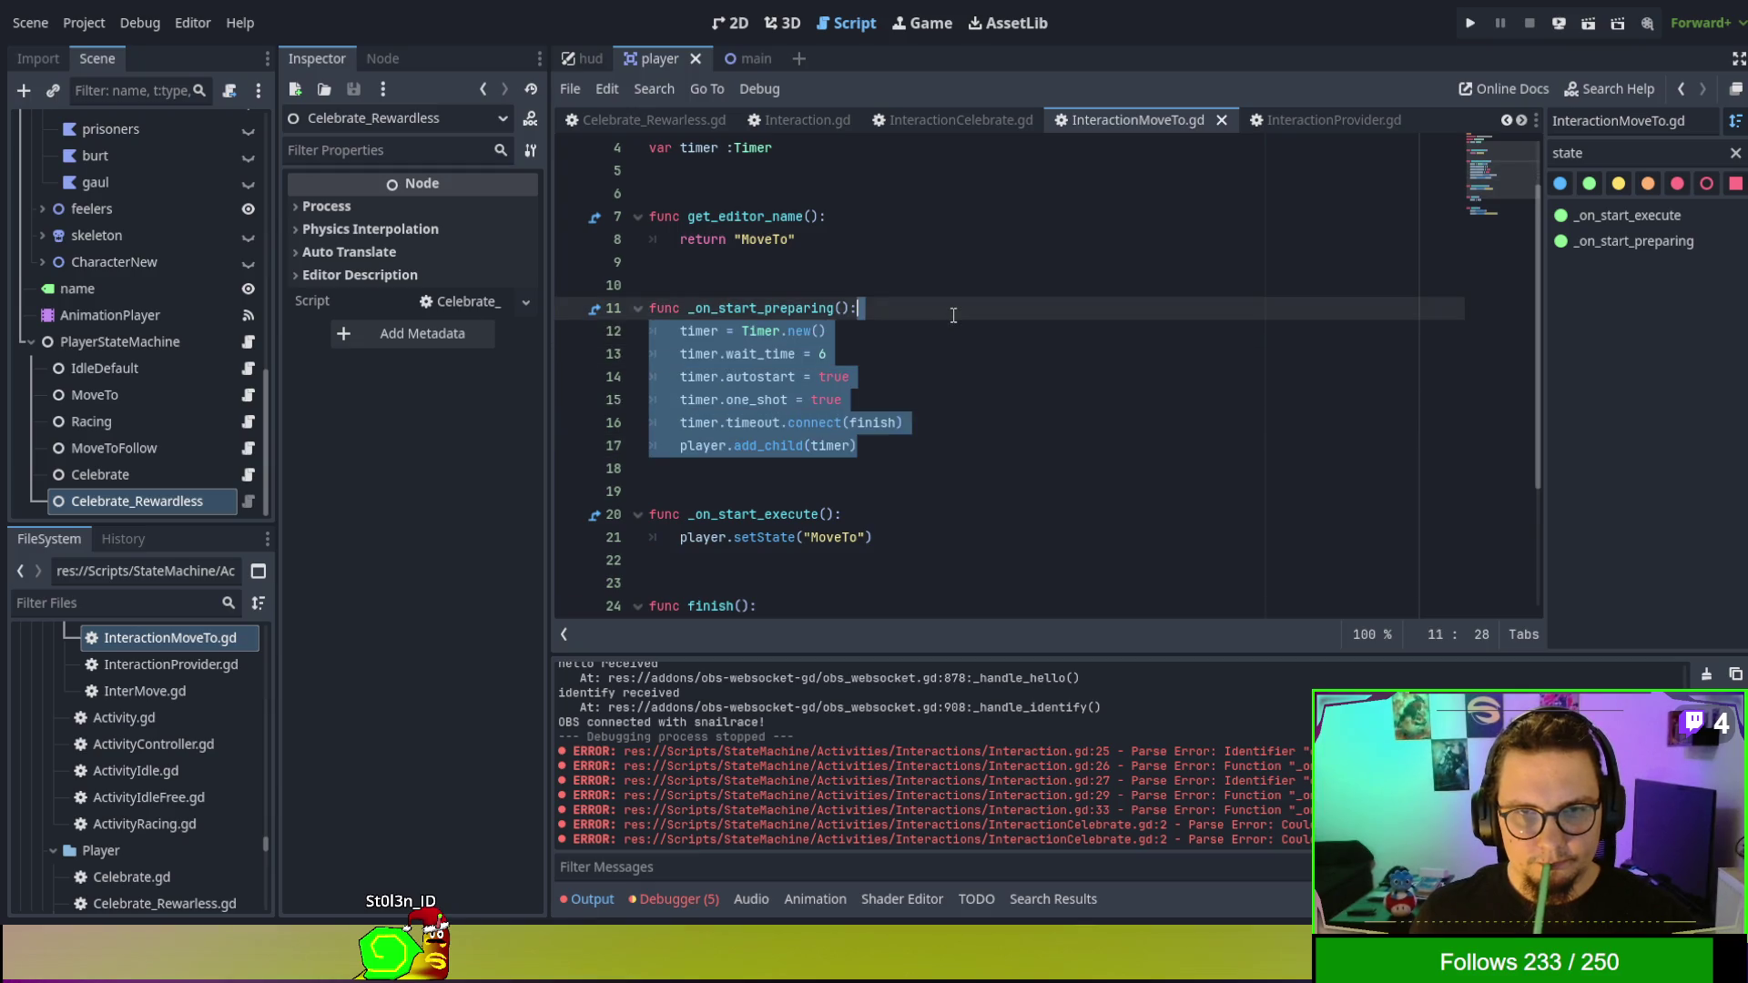
{"action": "key", "text": "BackSpace"}
{"action": "scroll", "coordinate": [1005, 376], "scroll_direction": "up", "scroll_amount": 1}
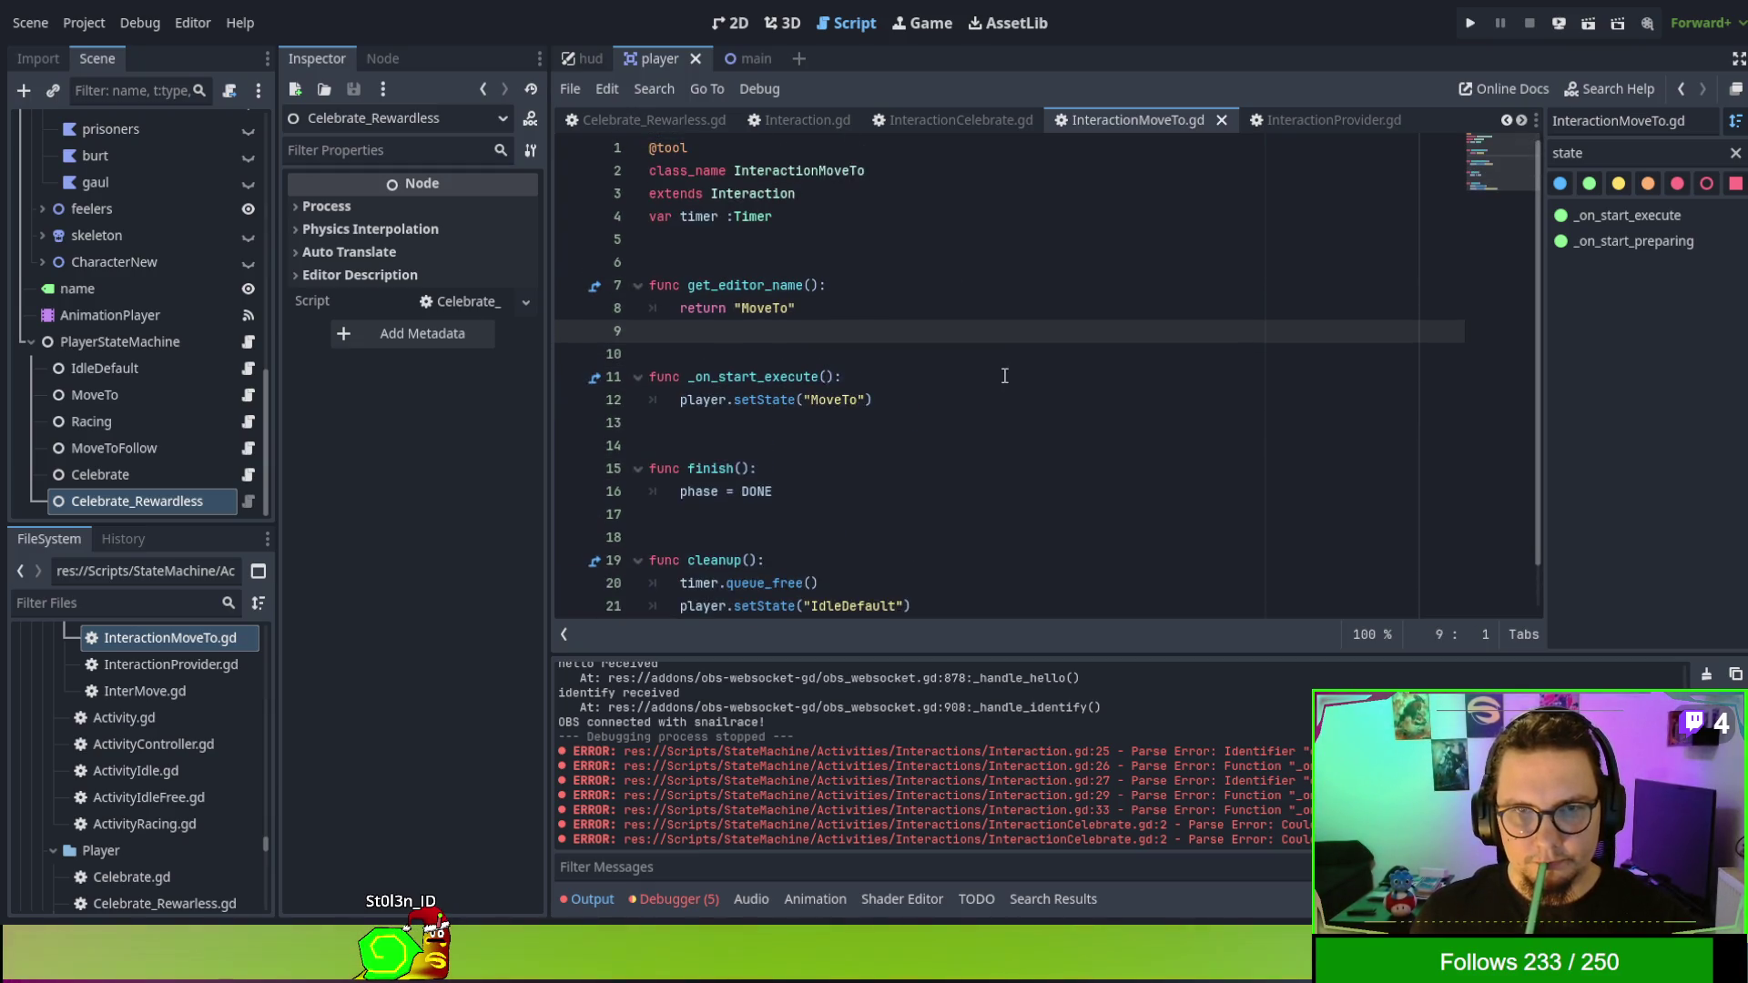
{"action": "left_click", "coordinate": [998, 431]}
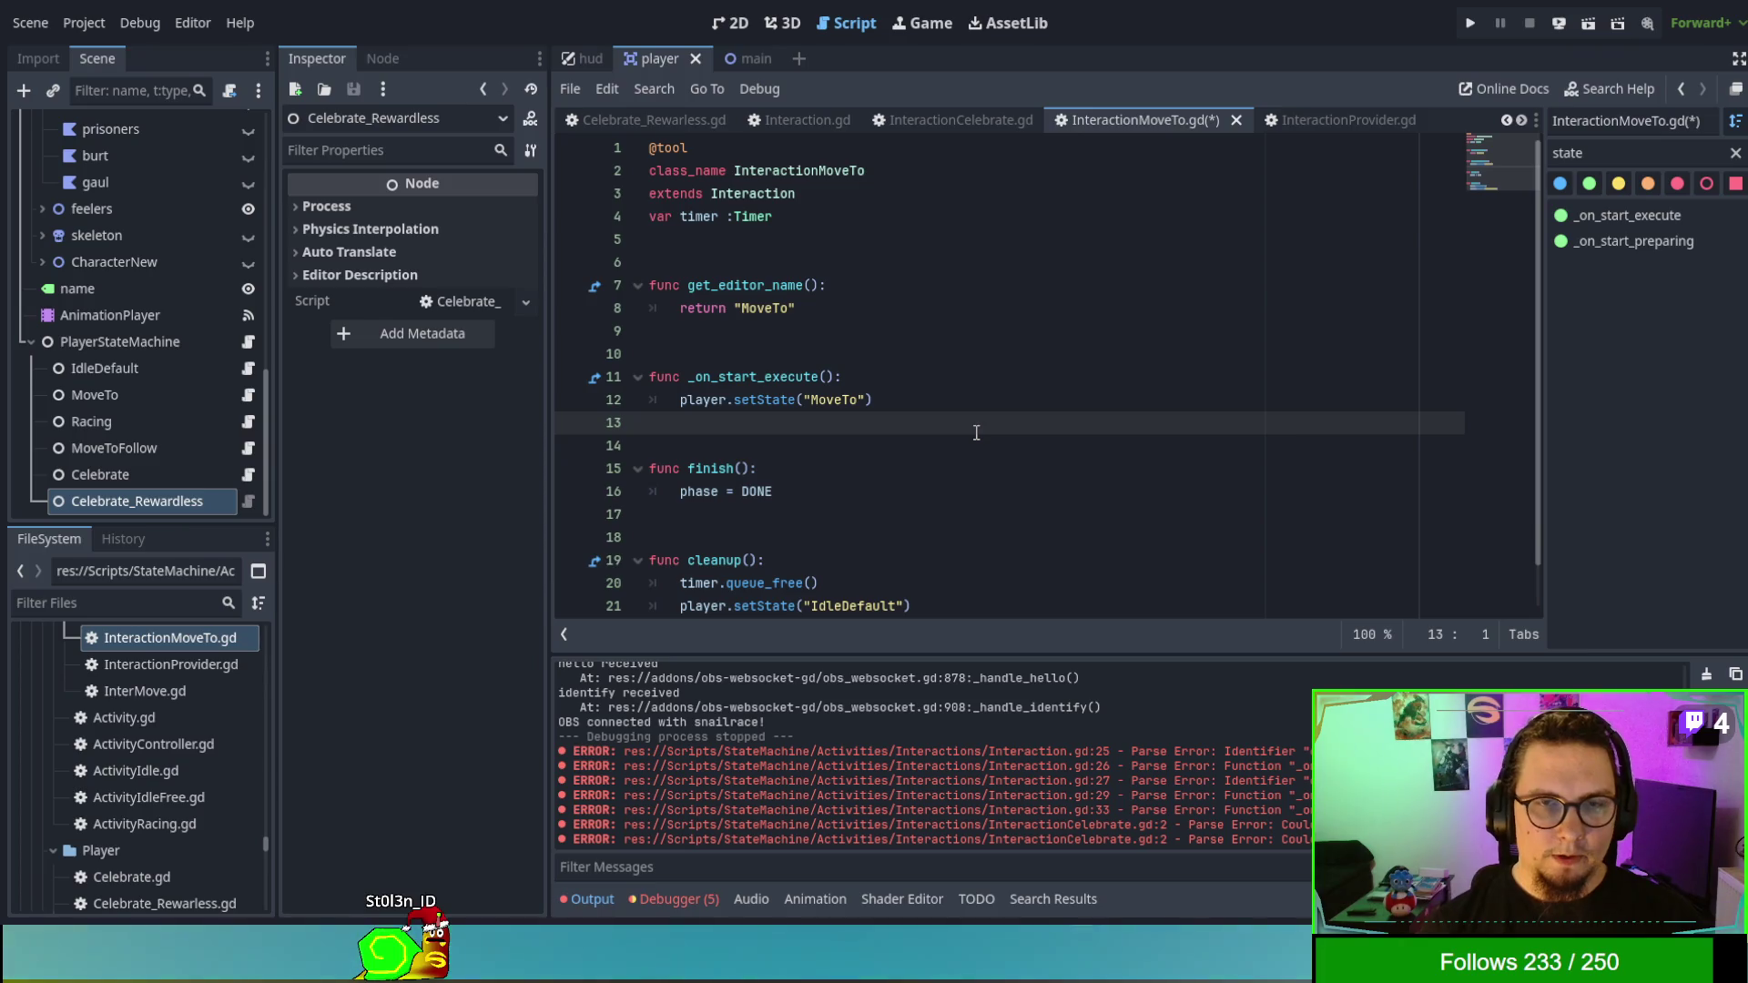
{"action": "key", "text": "Return"}
Add an _on_execute_update function containing an if on player.get_player_state().
{"action": "type", "text": "func _"}
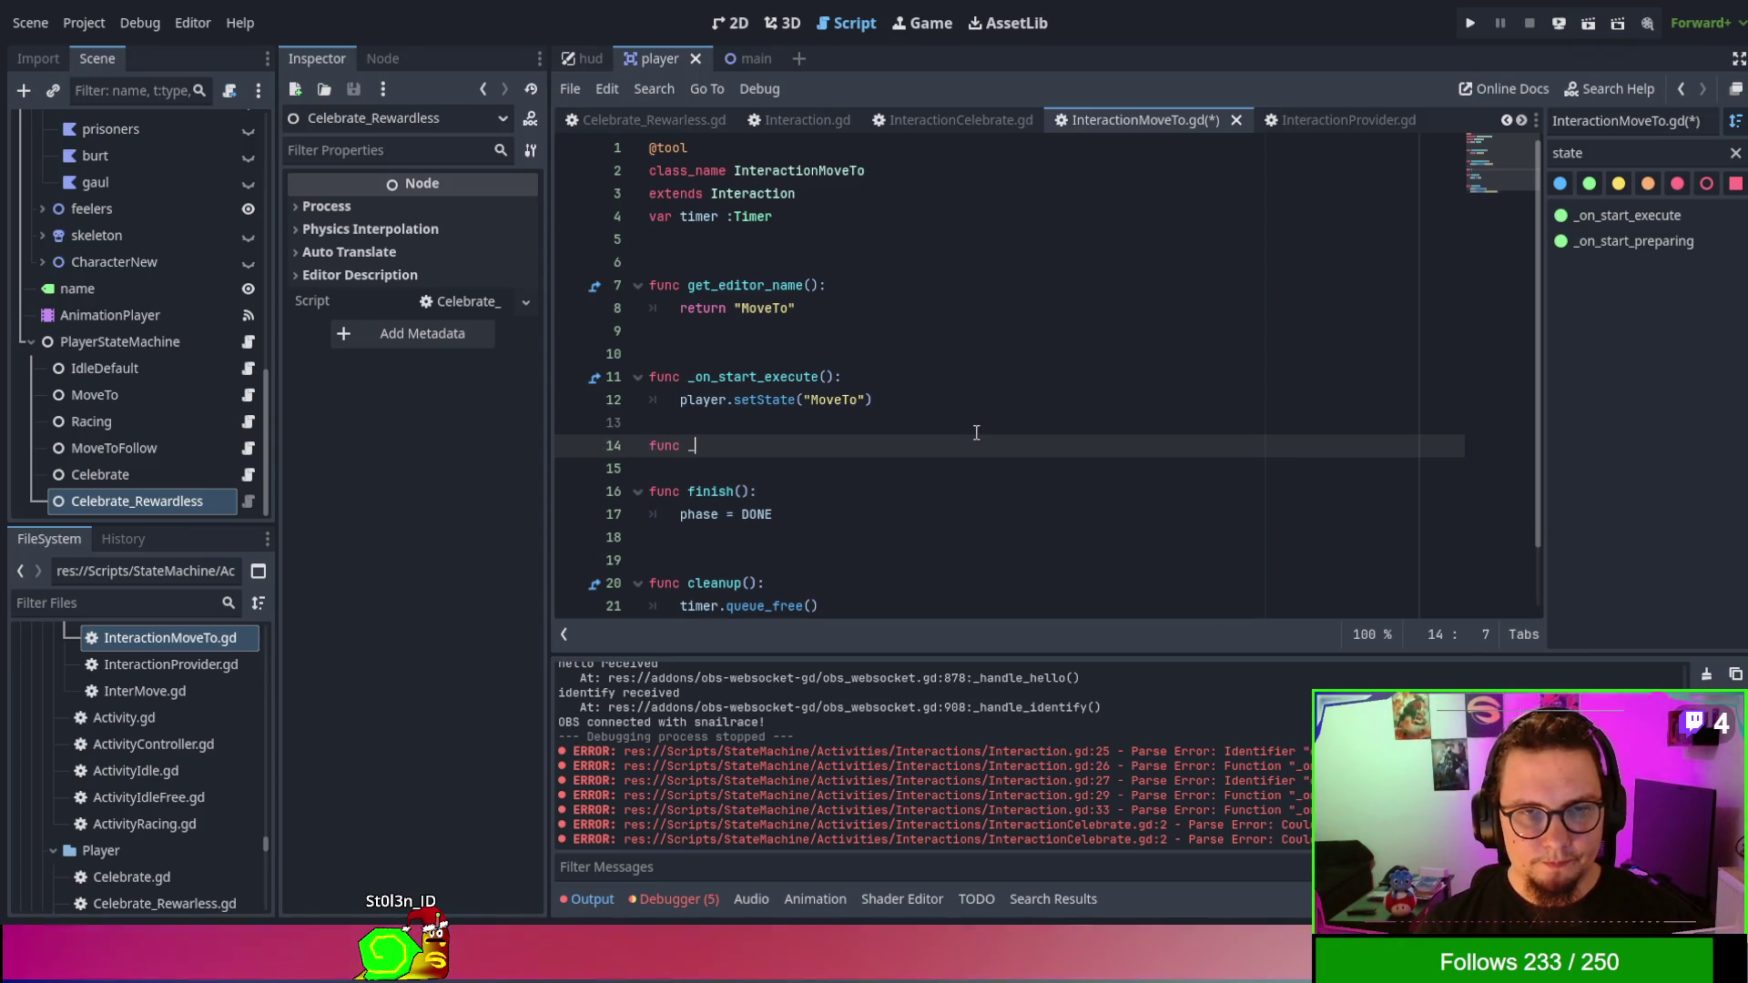
{"action": "type", "text": "on_"}
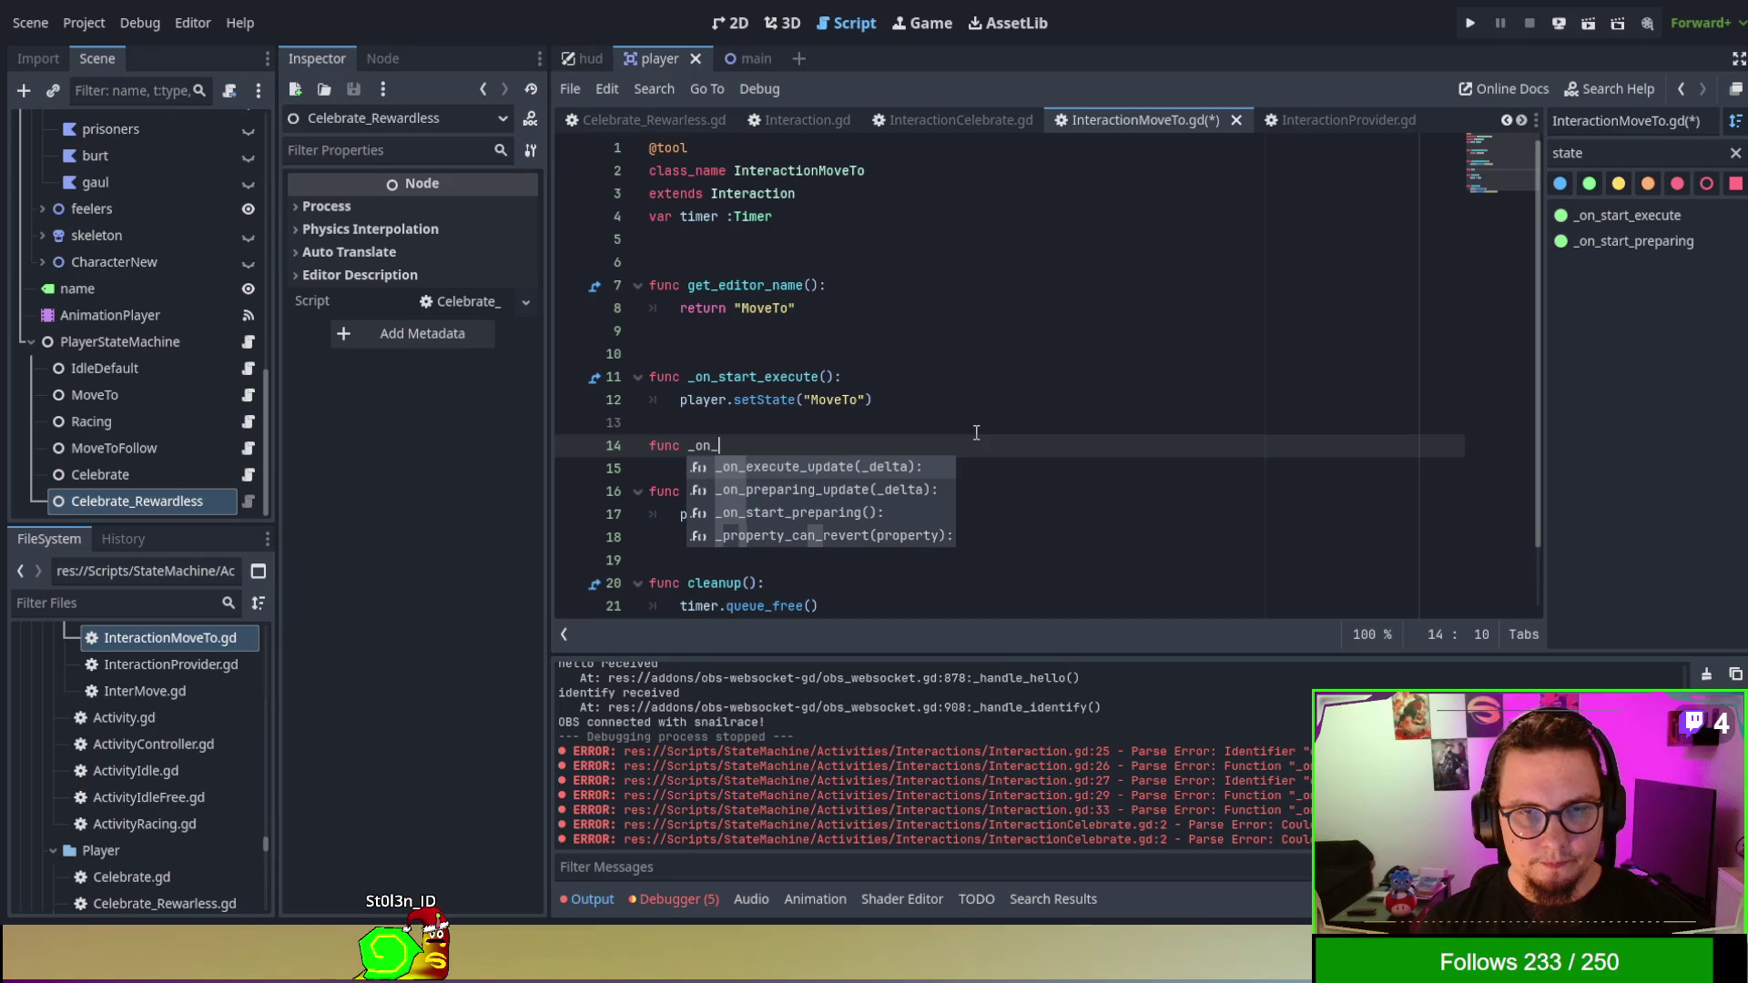
{"action": "key", "text": "Return"}
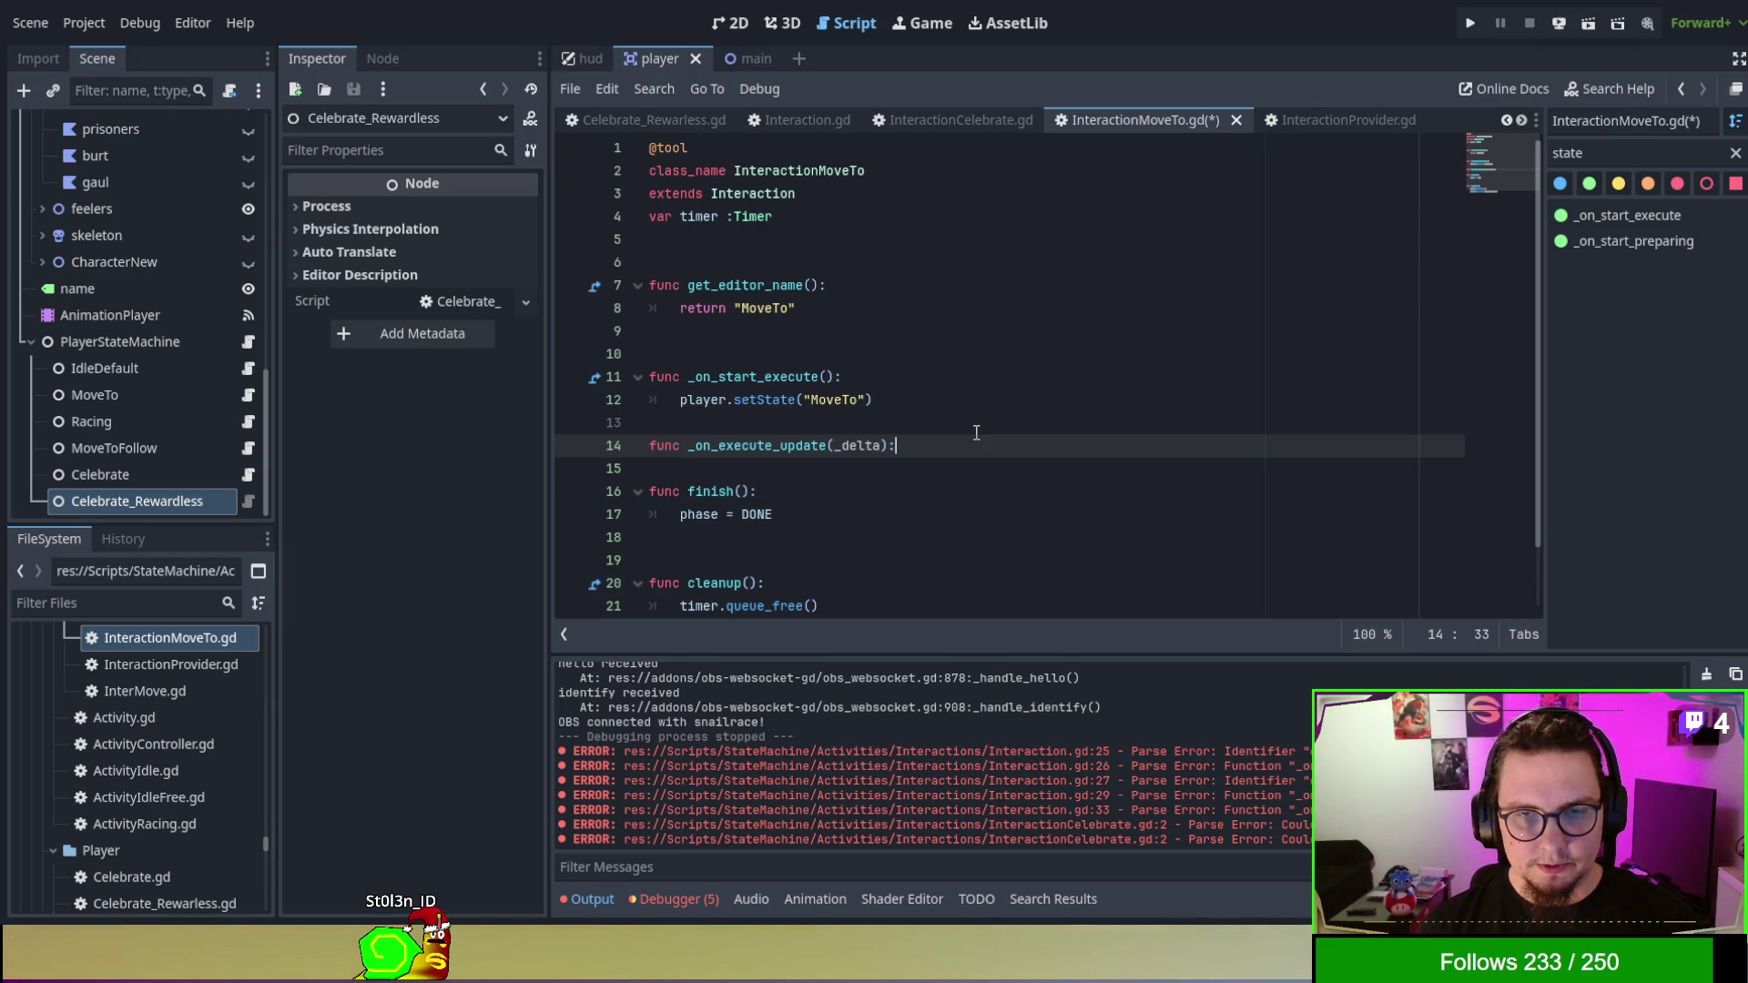
{"action": "key", "text": "Return"}
{"action": "type", "text": "if"}
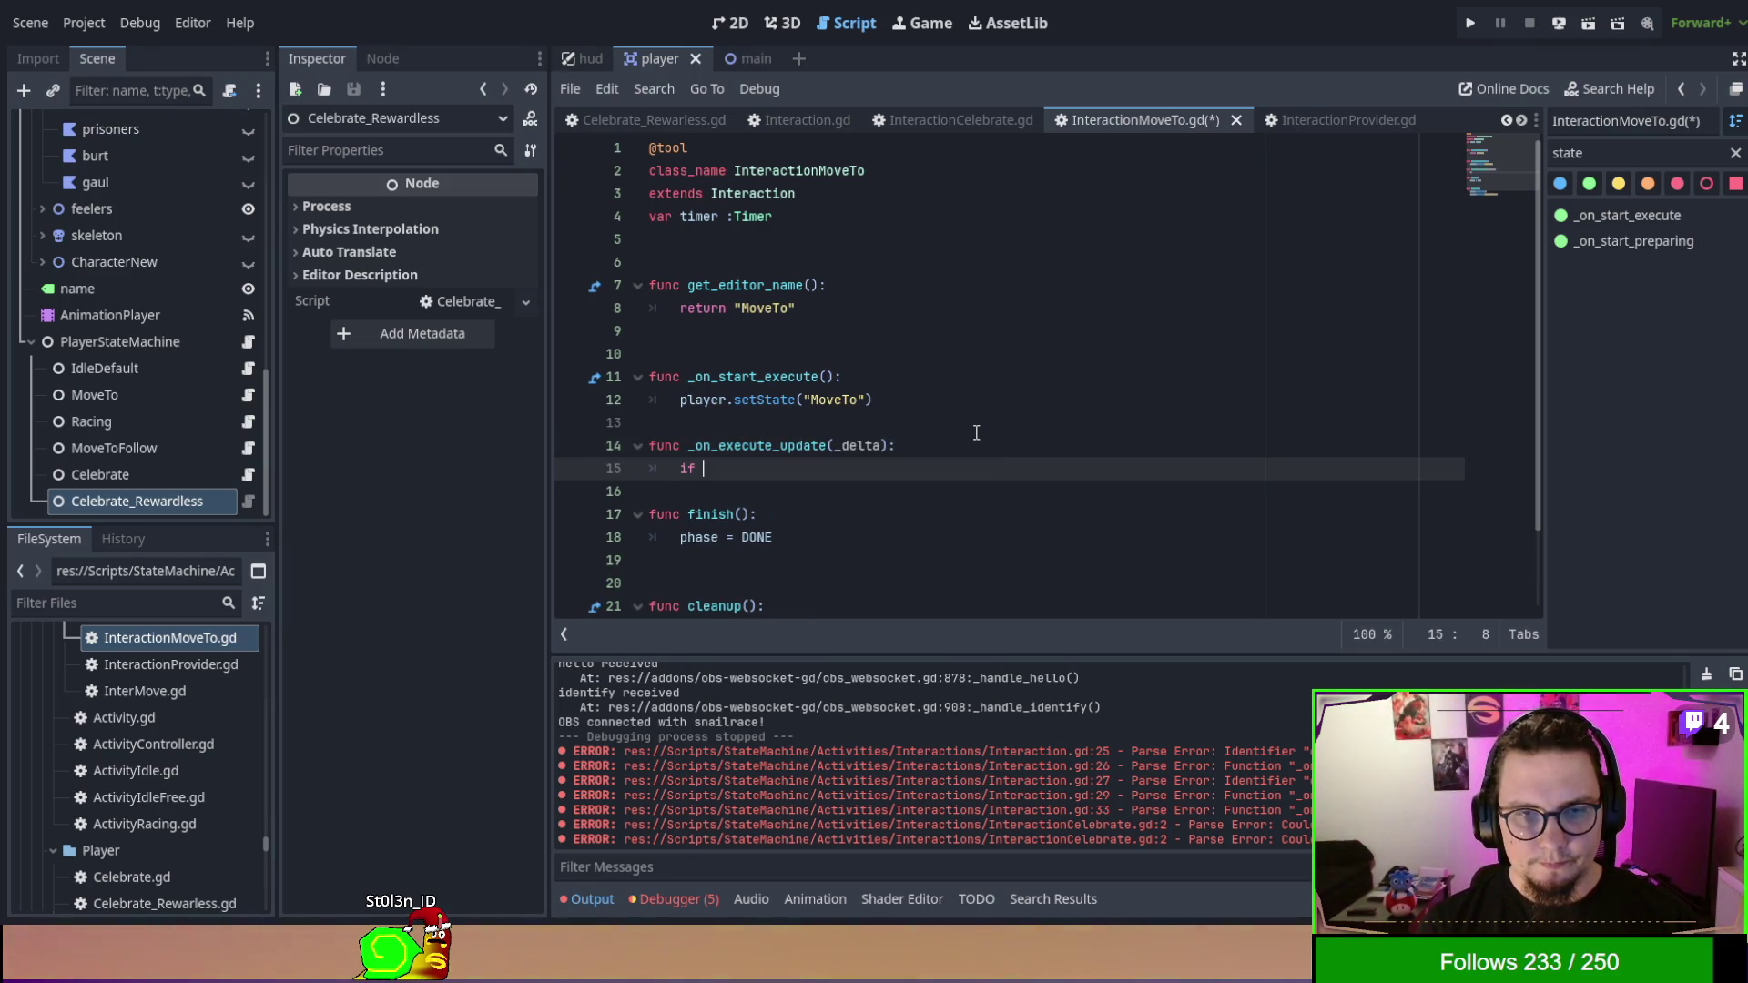
{"action": "type", "text": "get_player_state("}
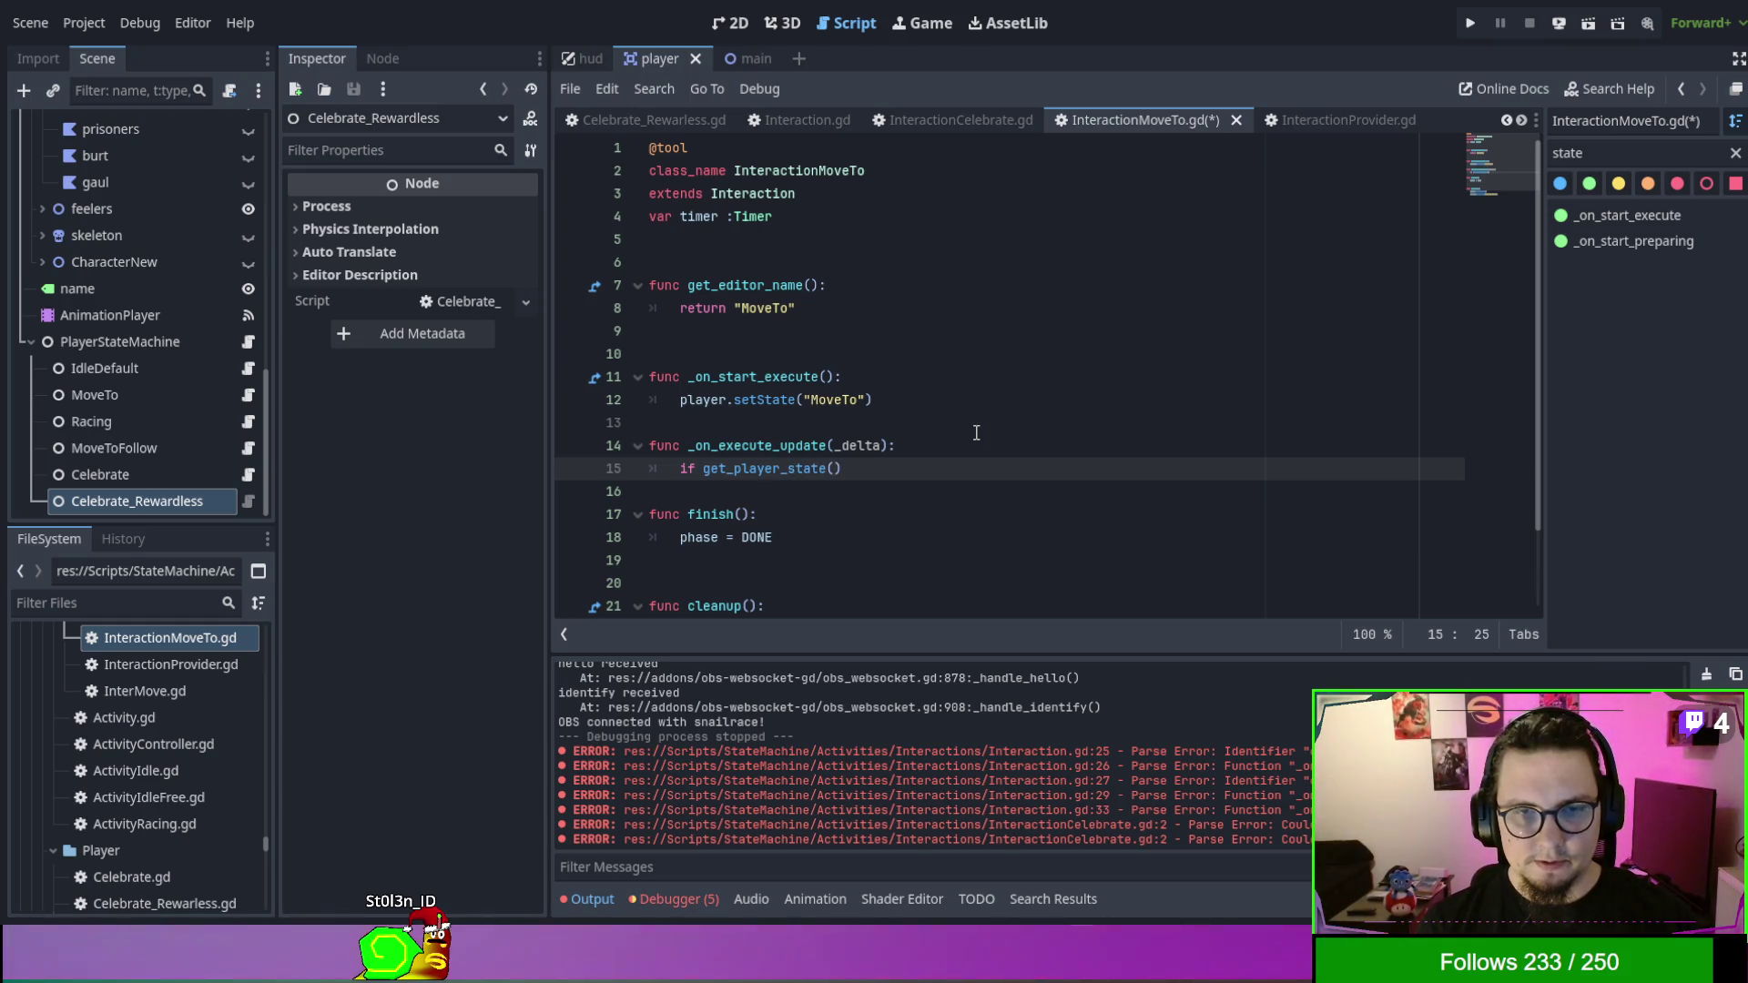
{"action": "key", "text": "BackSpace"}
{"action": "key", "text": "BackSpace"}
{"action": "key", "text": "BackSpace"}
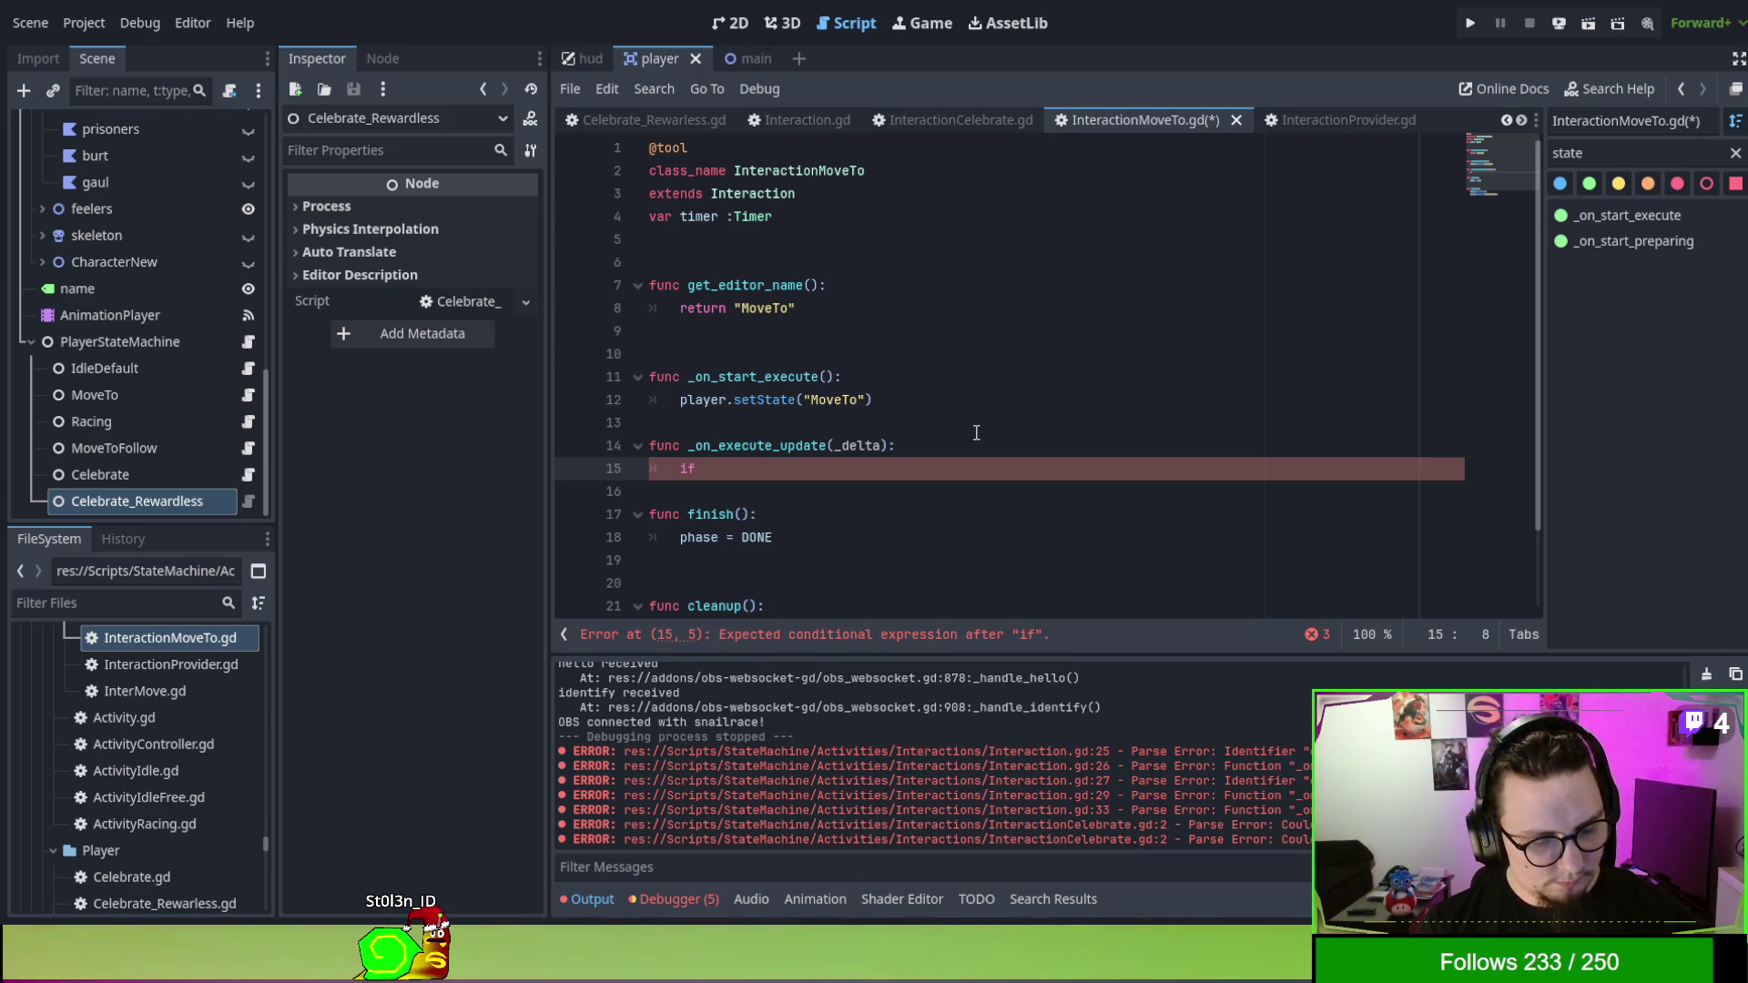
{"action": "type", "text": "player."}
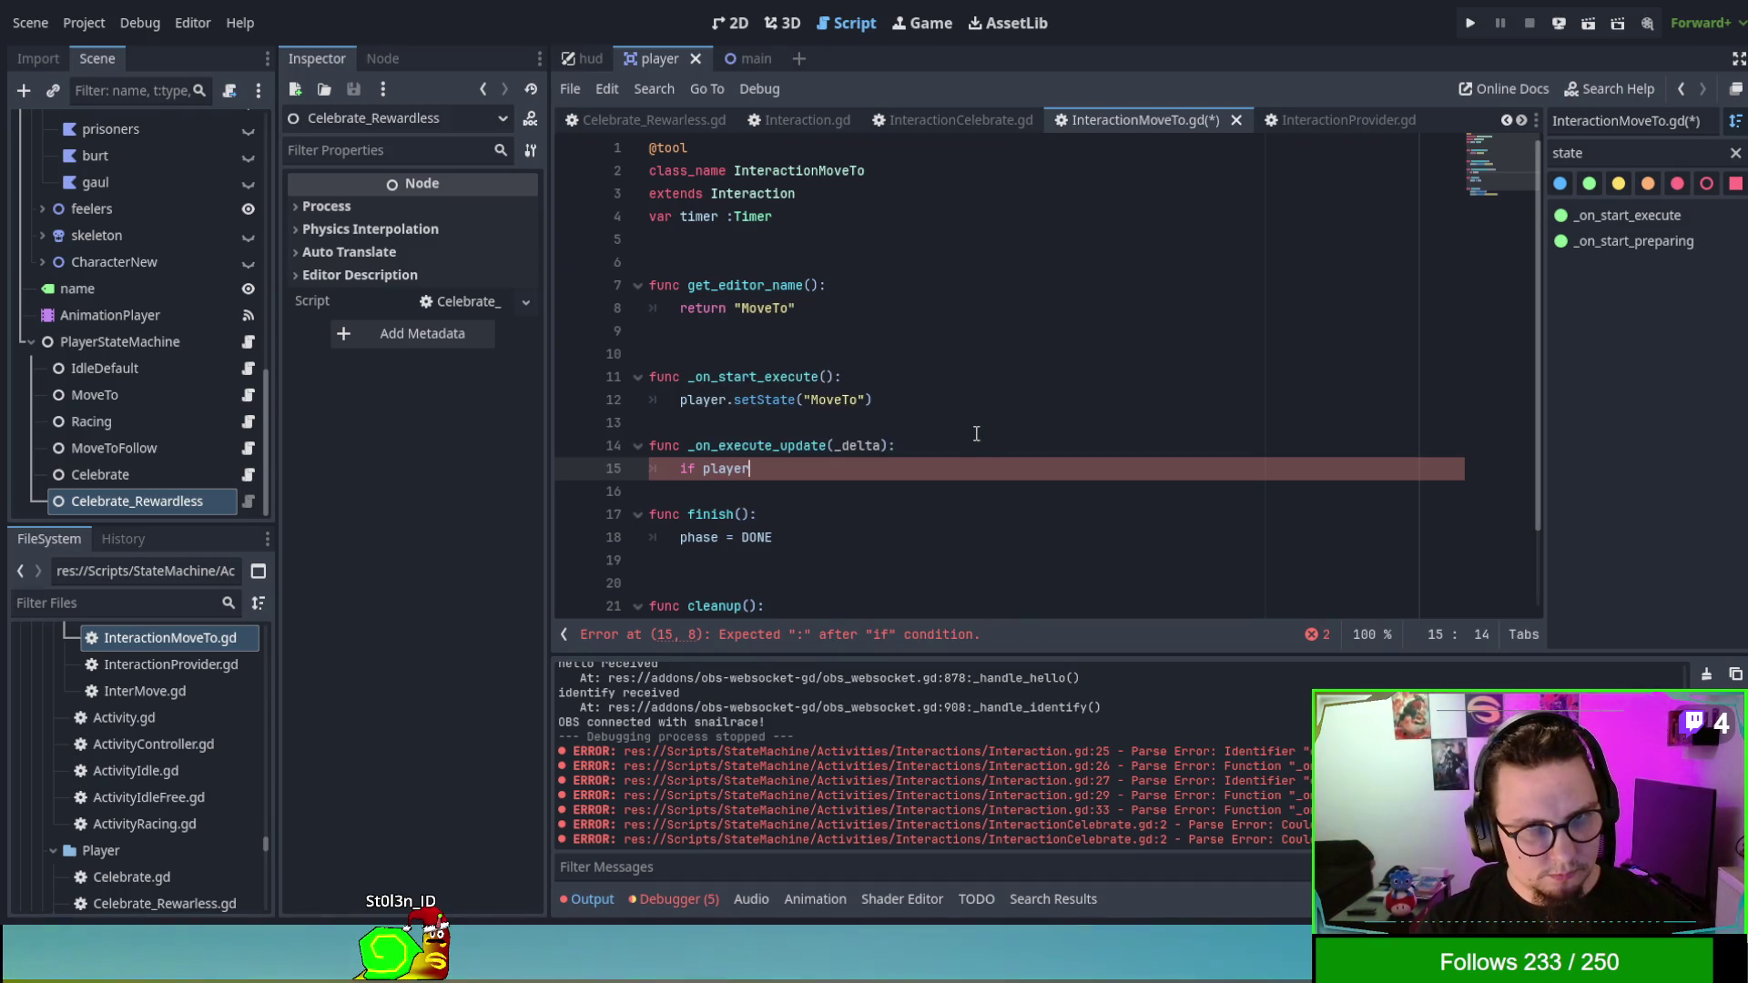
{"action": "type", "text": "get_player_state("}
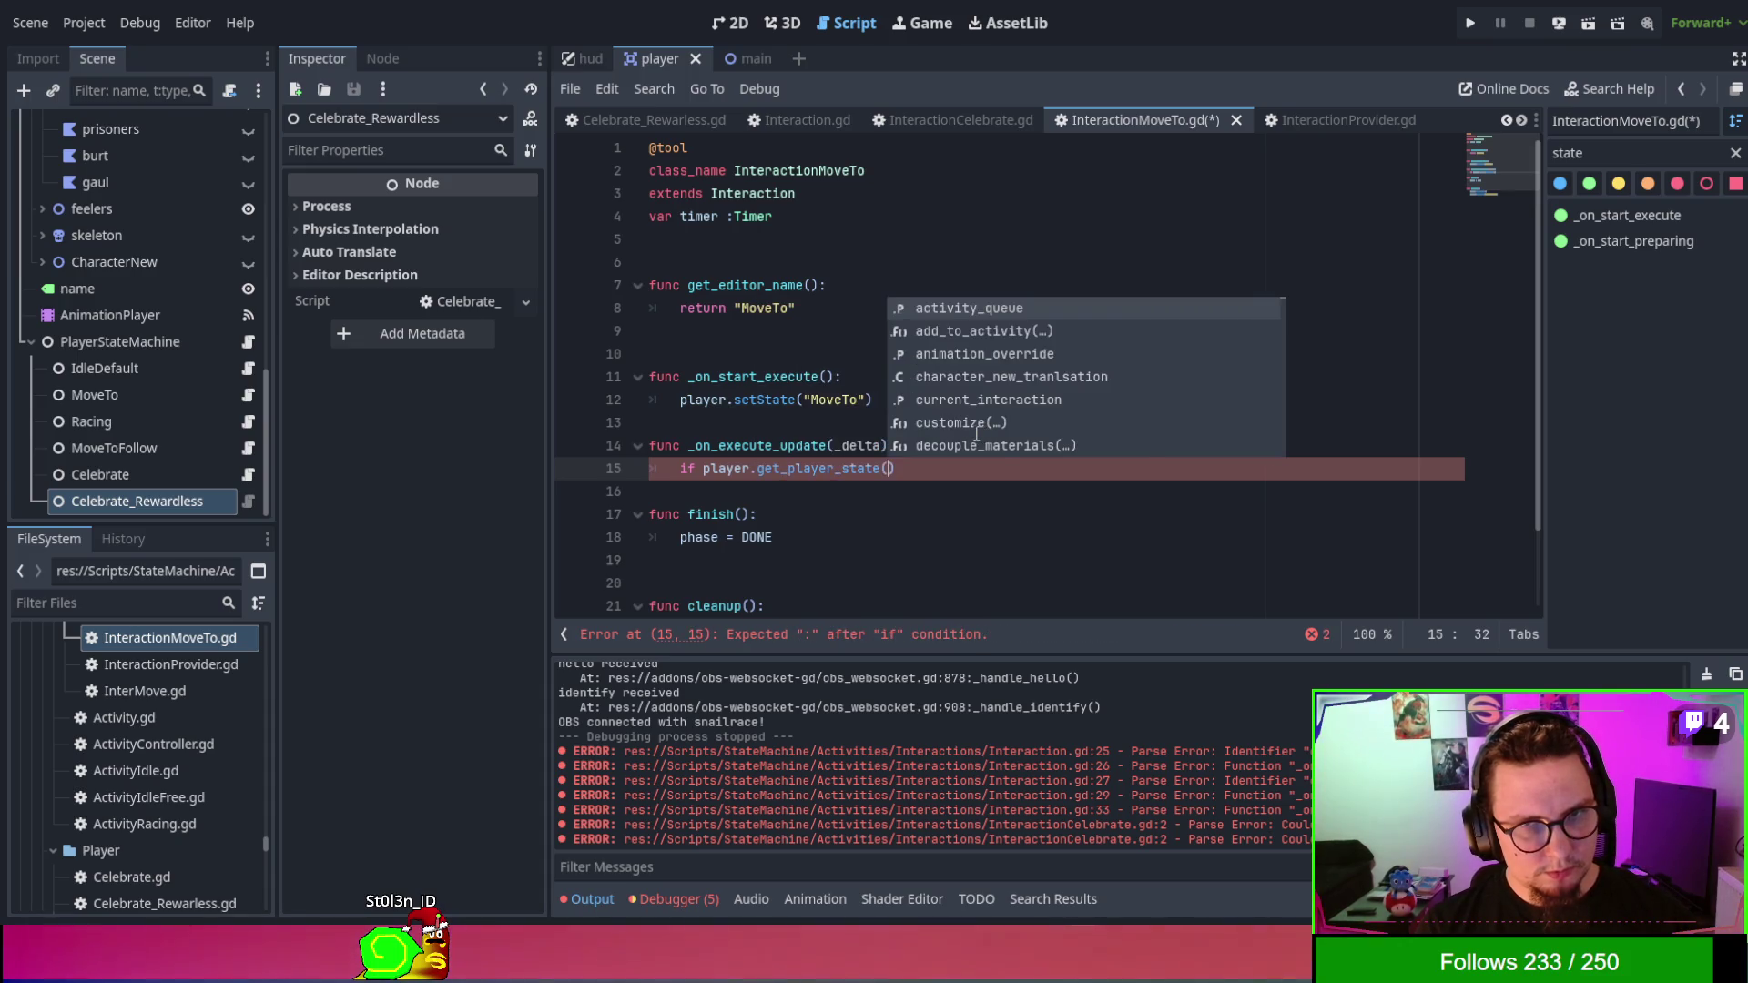
{"action": "key", "text": "Return"}
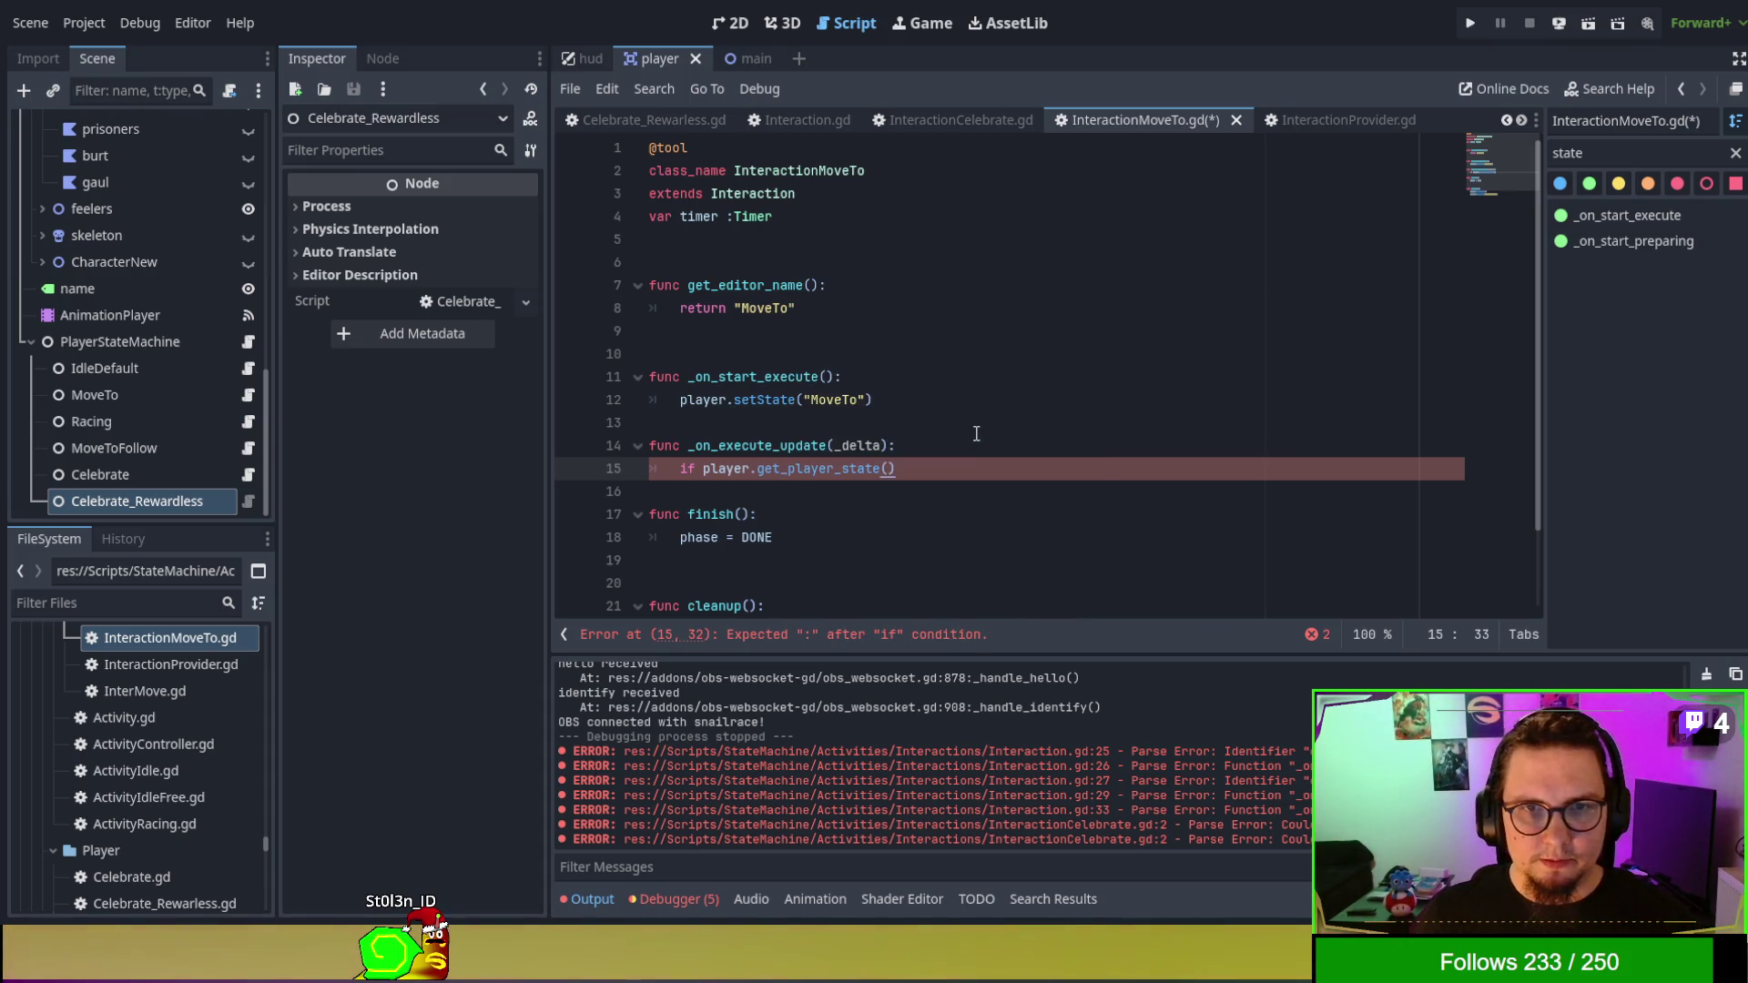
{"action": "type", "text": ":"}
{"action": "key", "text": "Return"}
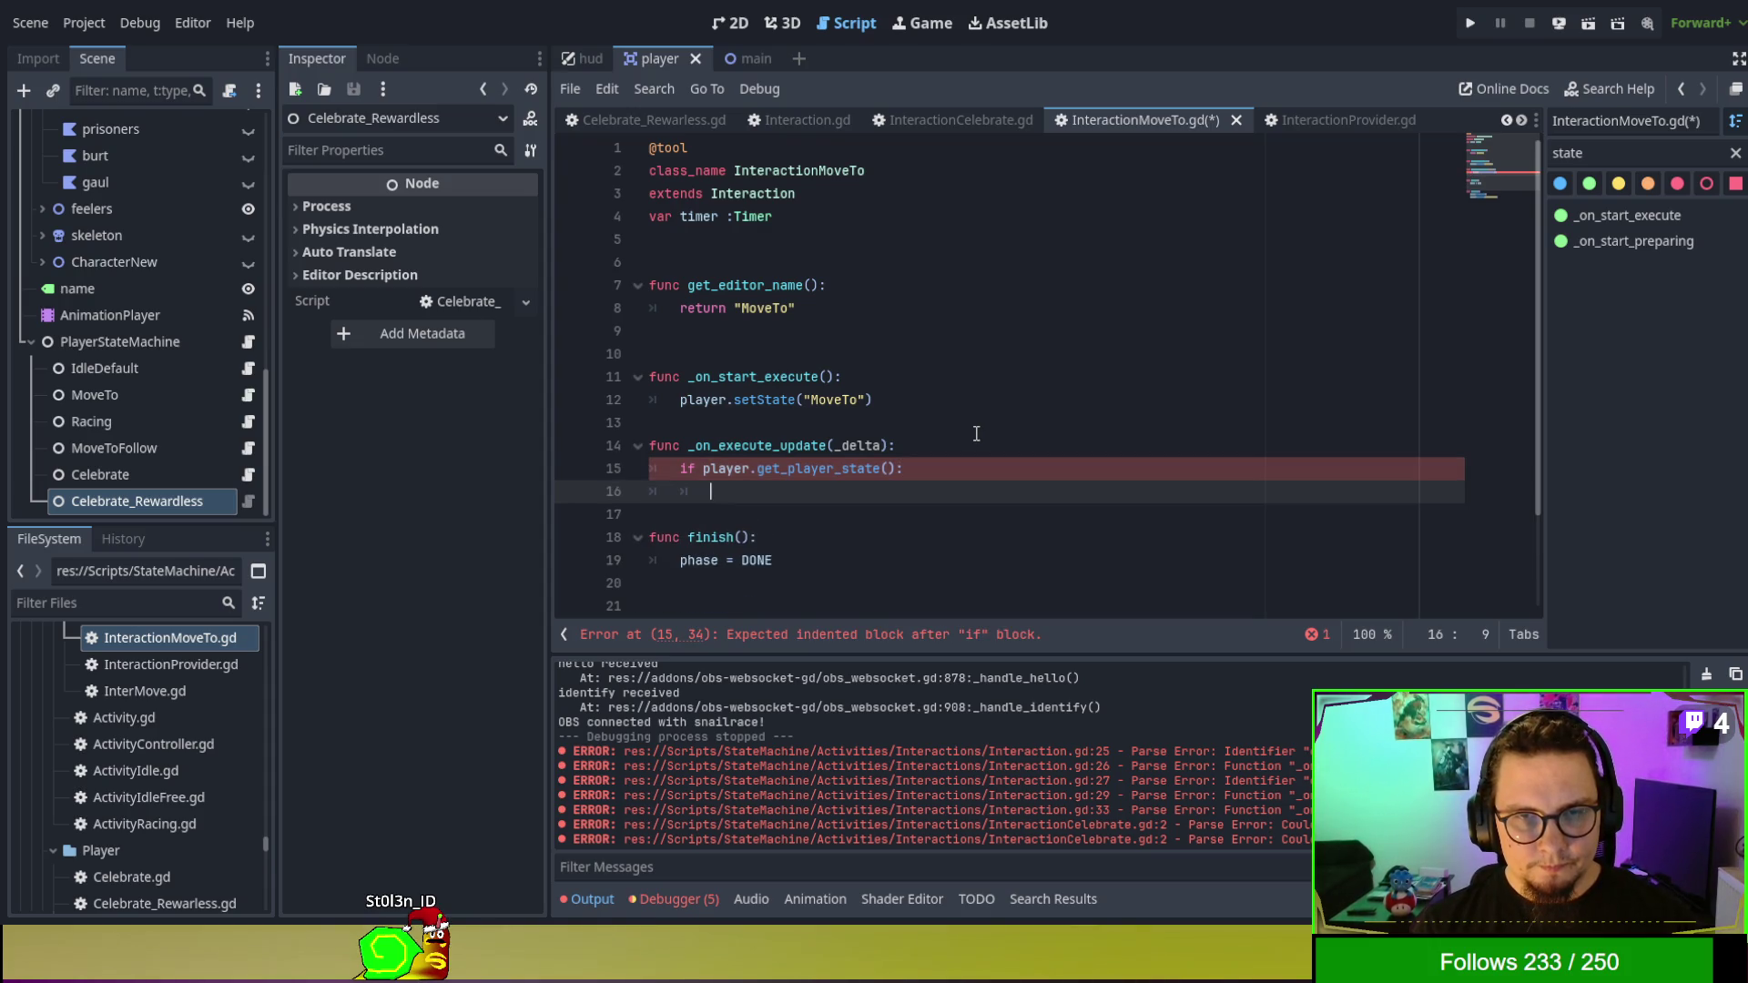
Compare the state to "IdleDefault", call finish() inside the if, and save.
{"action": "key", "text": "BackSpace"}
{"action": "key", "text": "BackSpace"}
{"action": "type", "text": "== "}
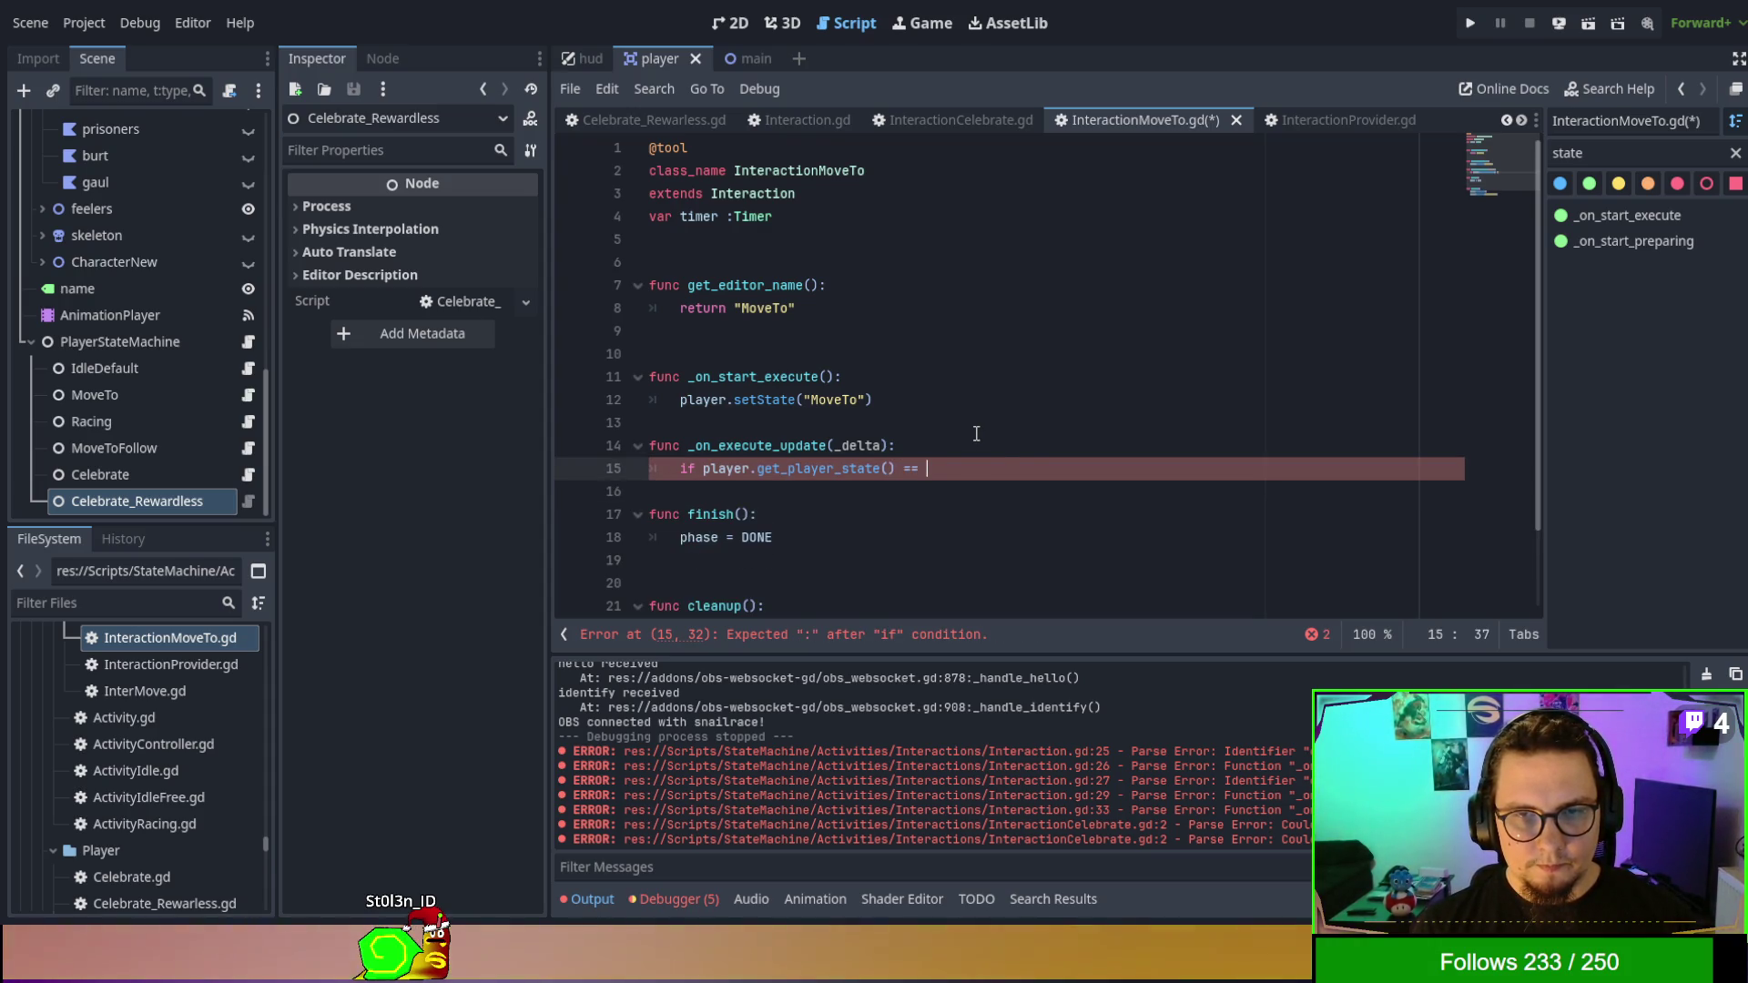
{"action": "type", "text": "\"Play"}
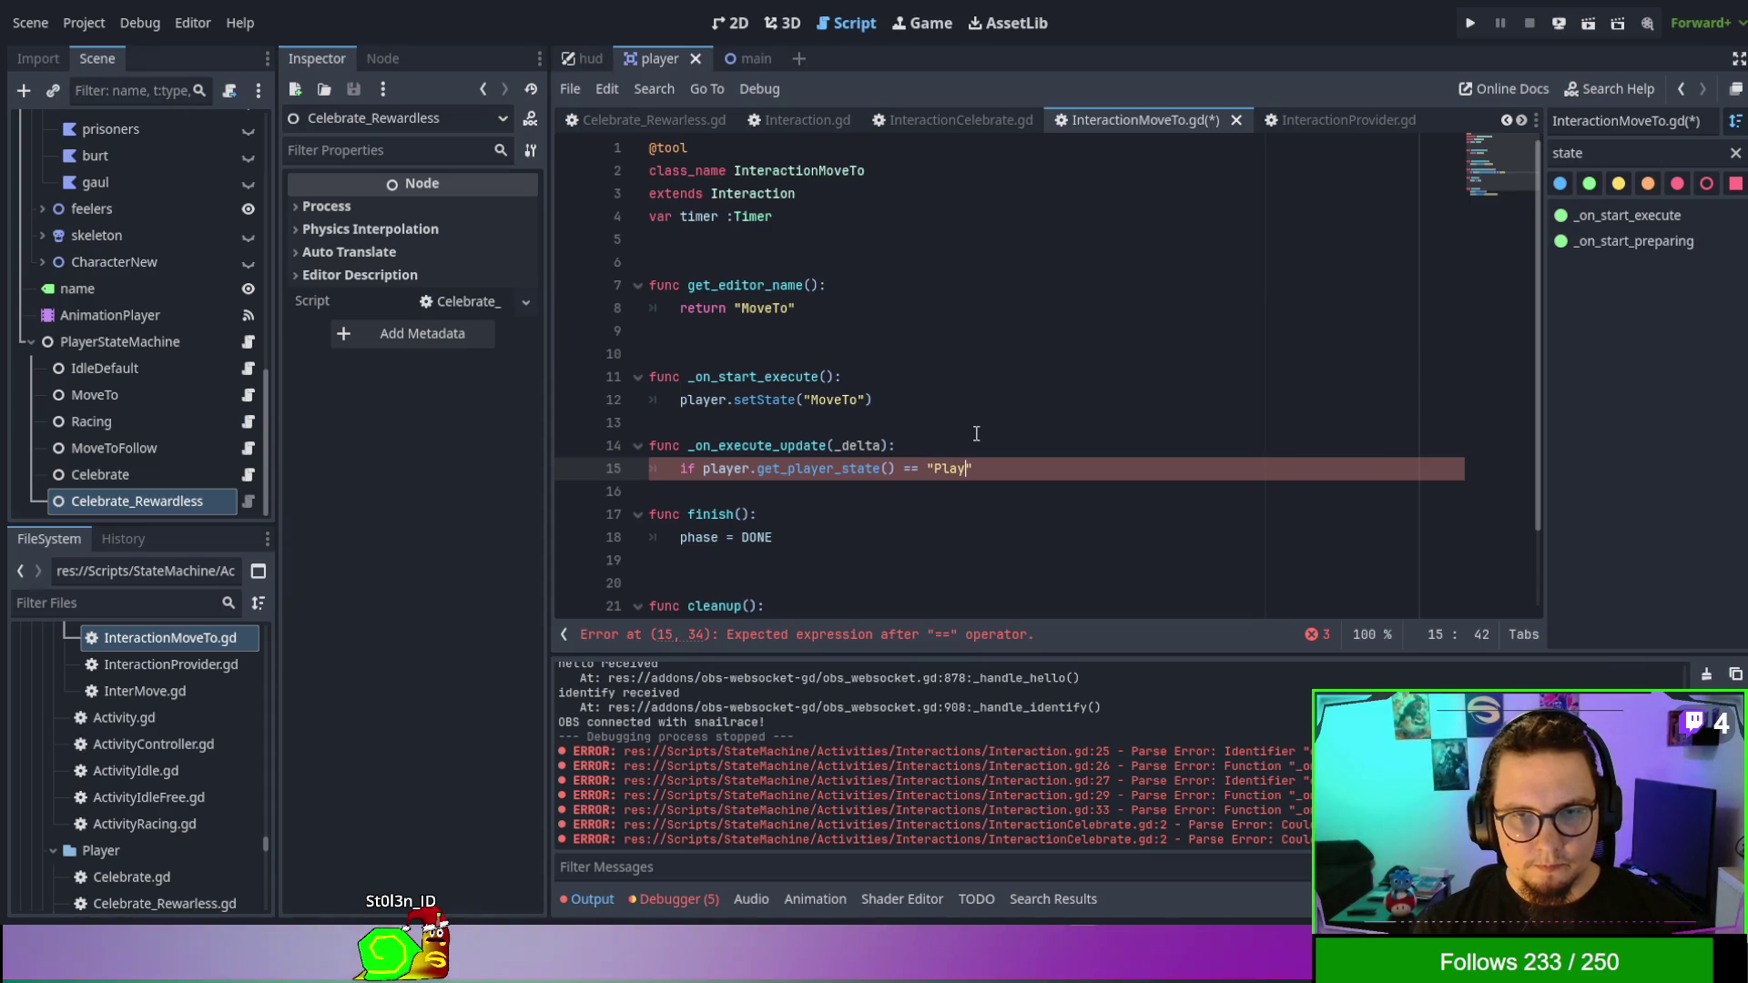
{"action": "key", "text": "BackSpace"}
{"action": "key", "text": "BackSpace"}
{"action": "key", "text": "BackSpace"}
{"action": "type", "text": "IdleDefault\":"}
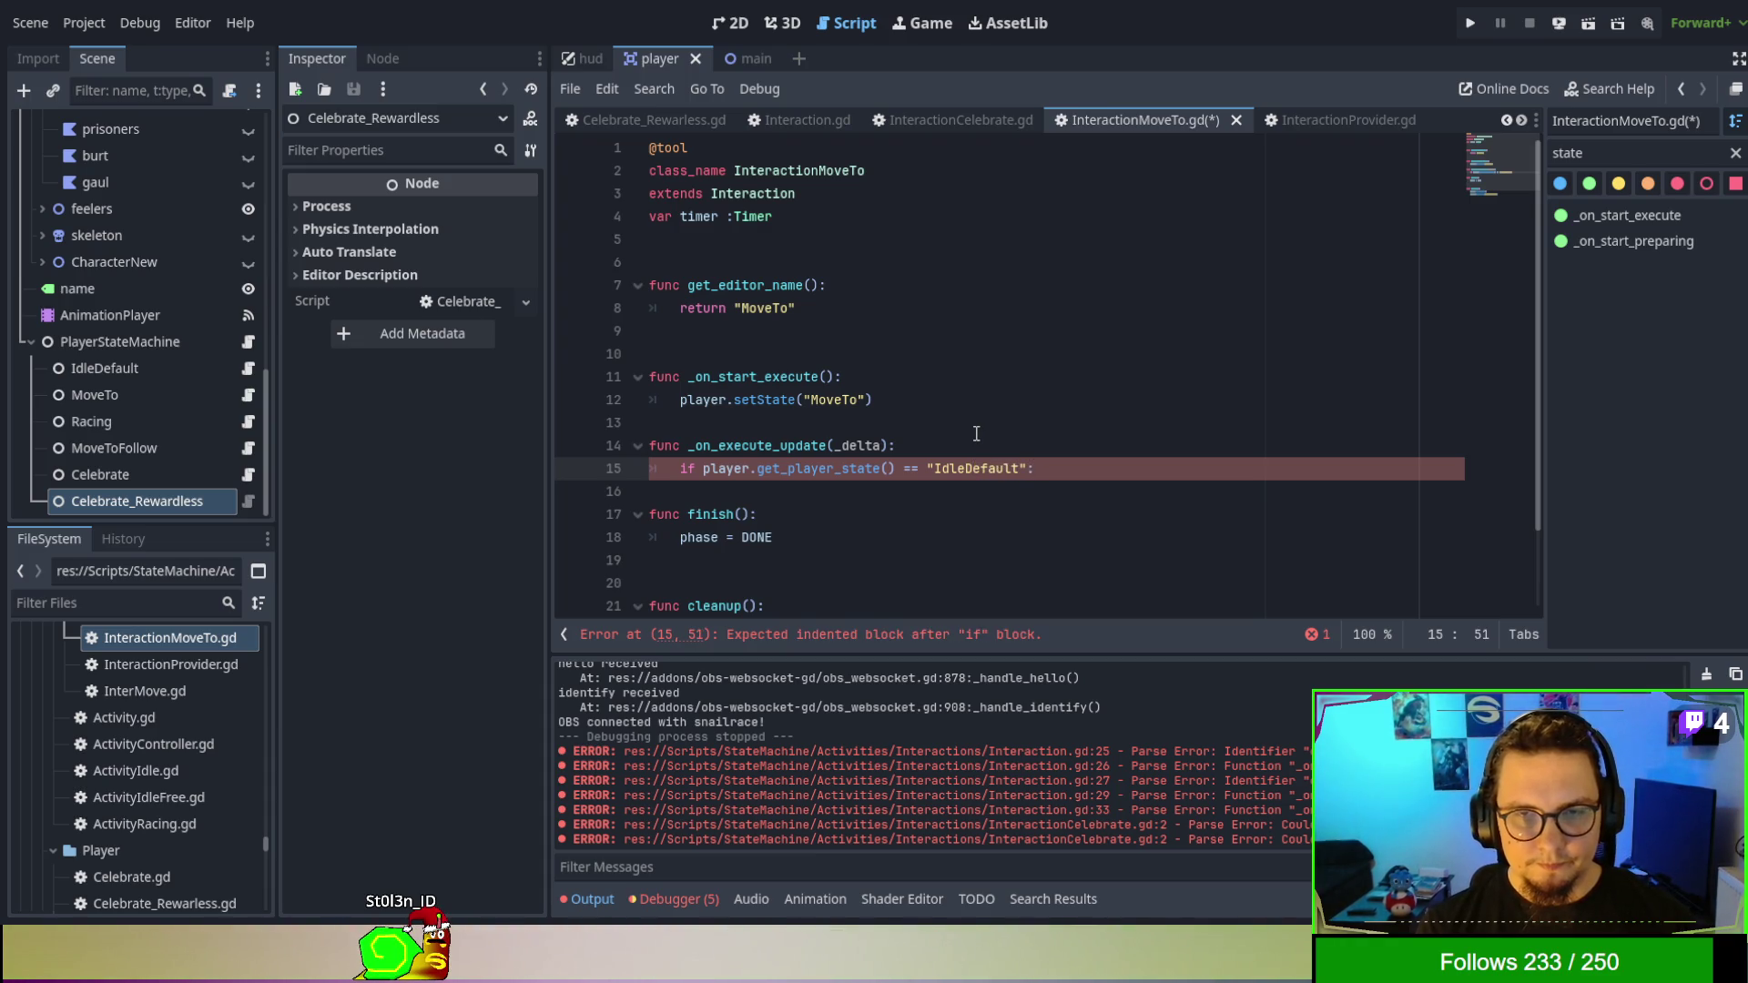
{"action": "key", "text": "Return"}
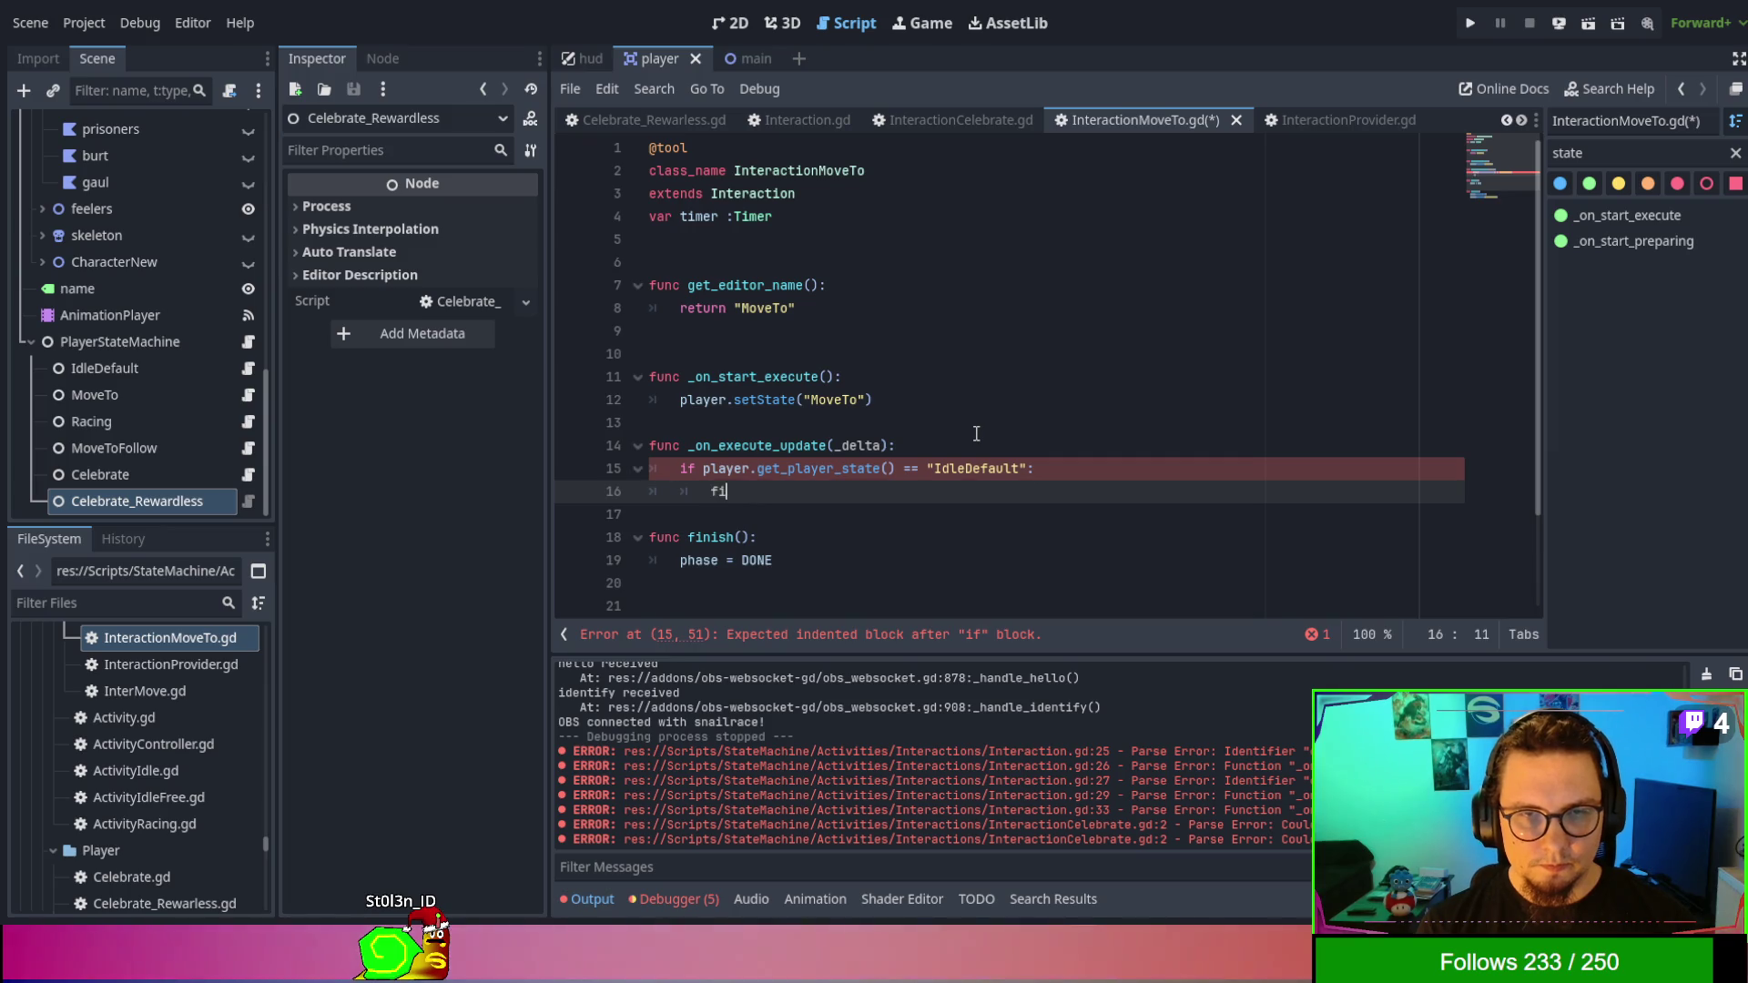
{"action": "type", "text": "finish()"}
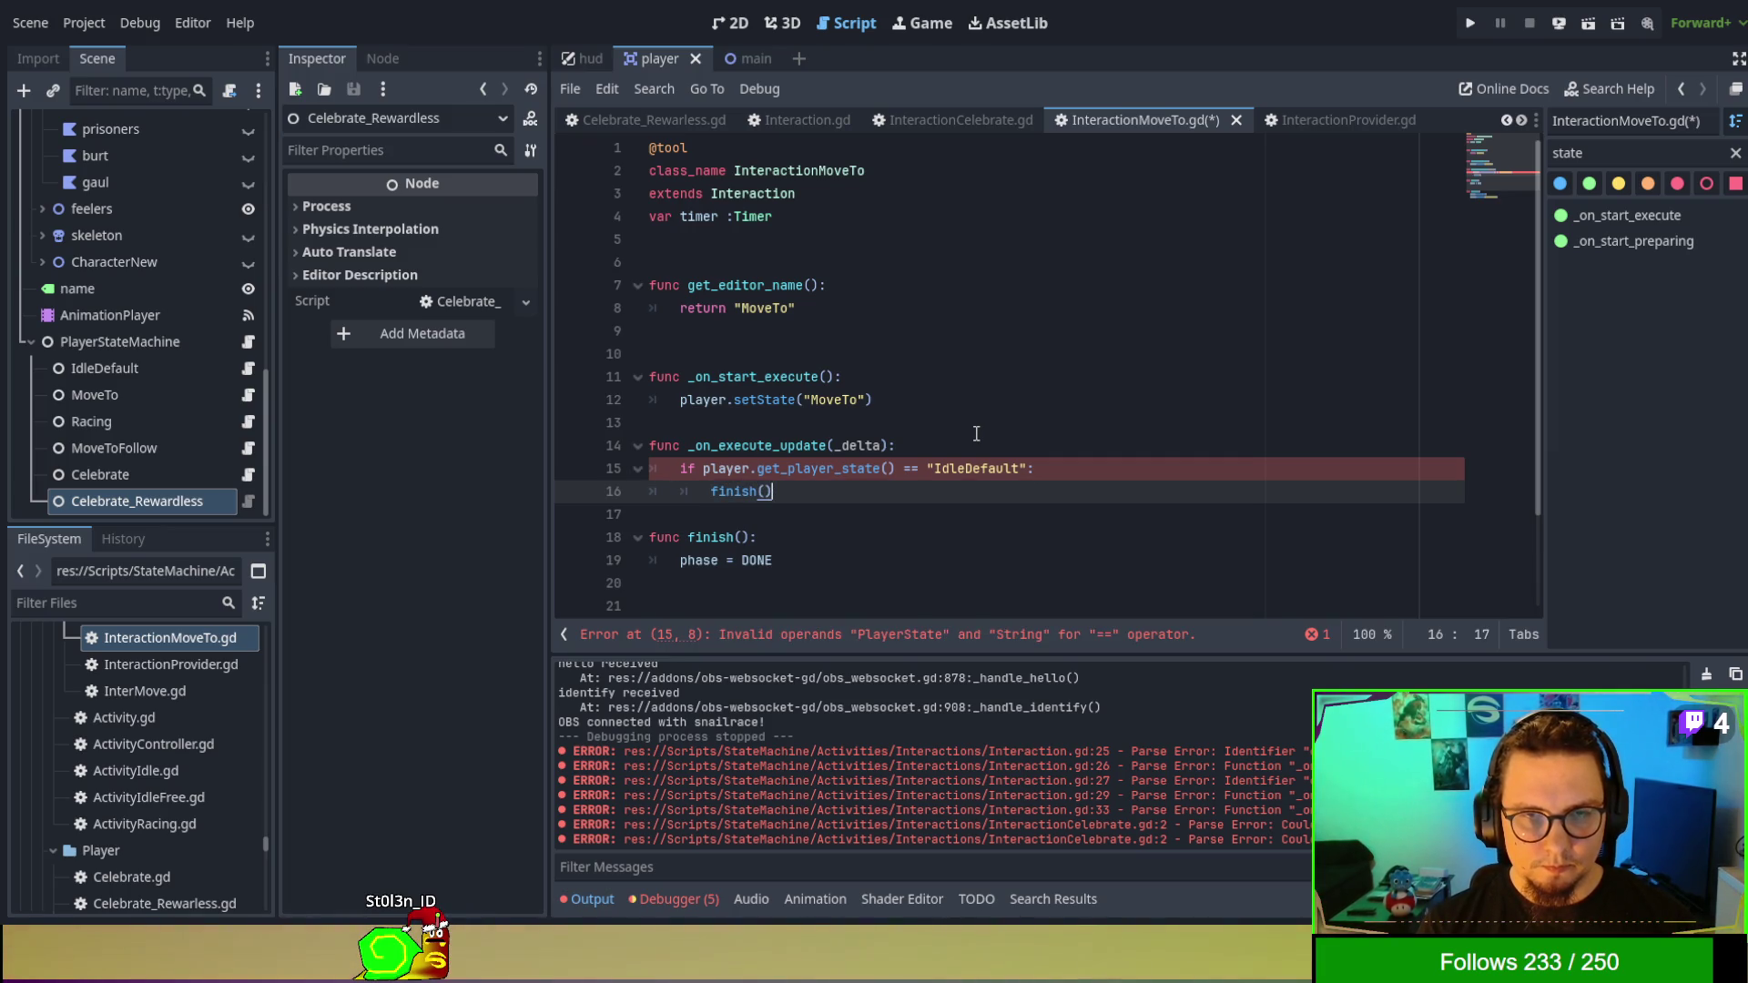
{"action": "left_click", "coordinate": [976, 433]}
{"action": "key", "text": "ctrl+s"}
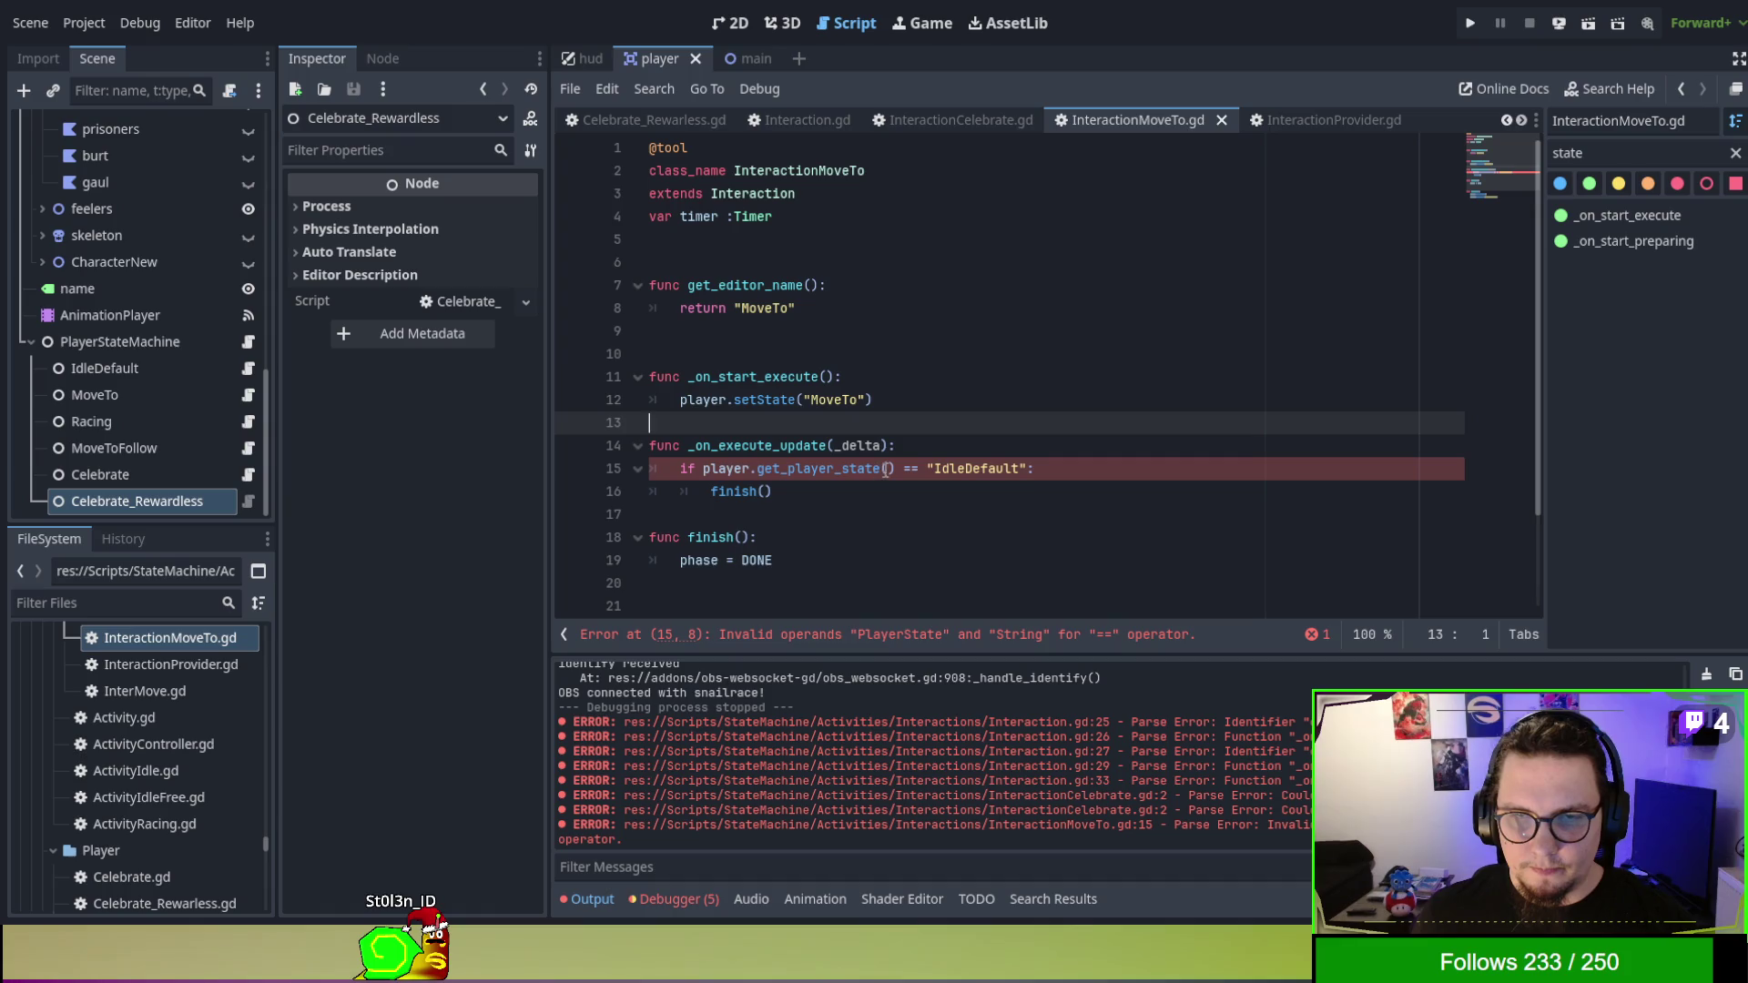
Check autocomplete suggestions after get_player_state() on line 15, then dismiss them.
{"action": "left_click", "coordinate": [898, 468]}
{"action": "type", "text": "."}
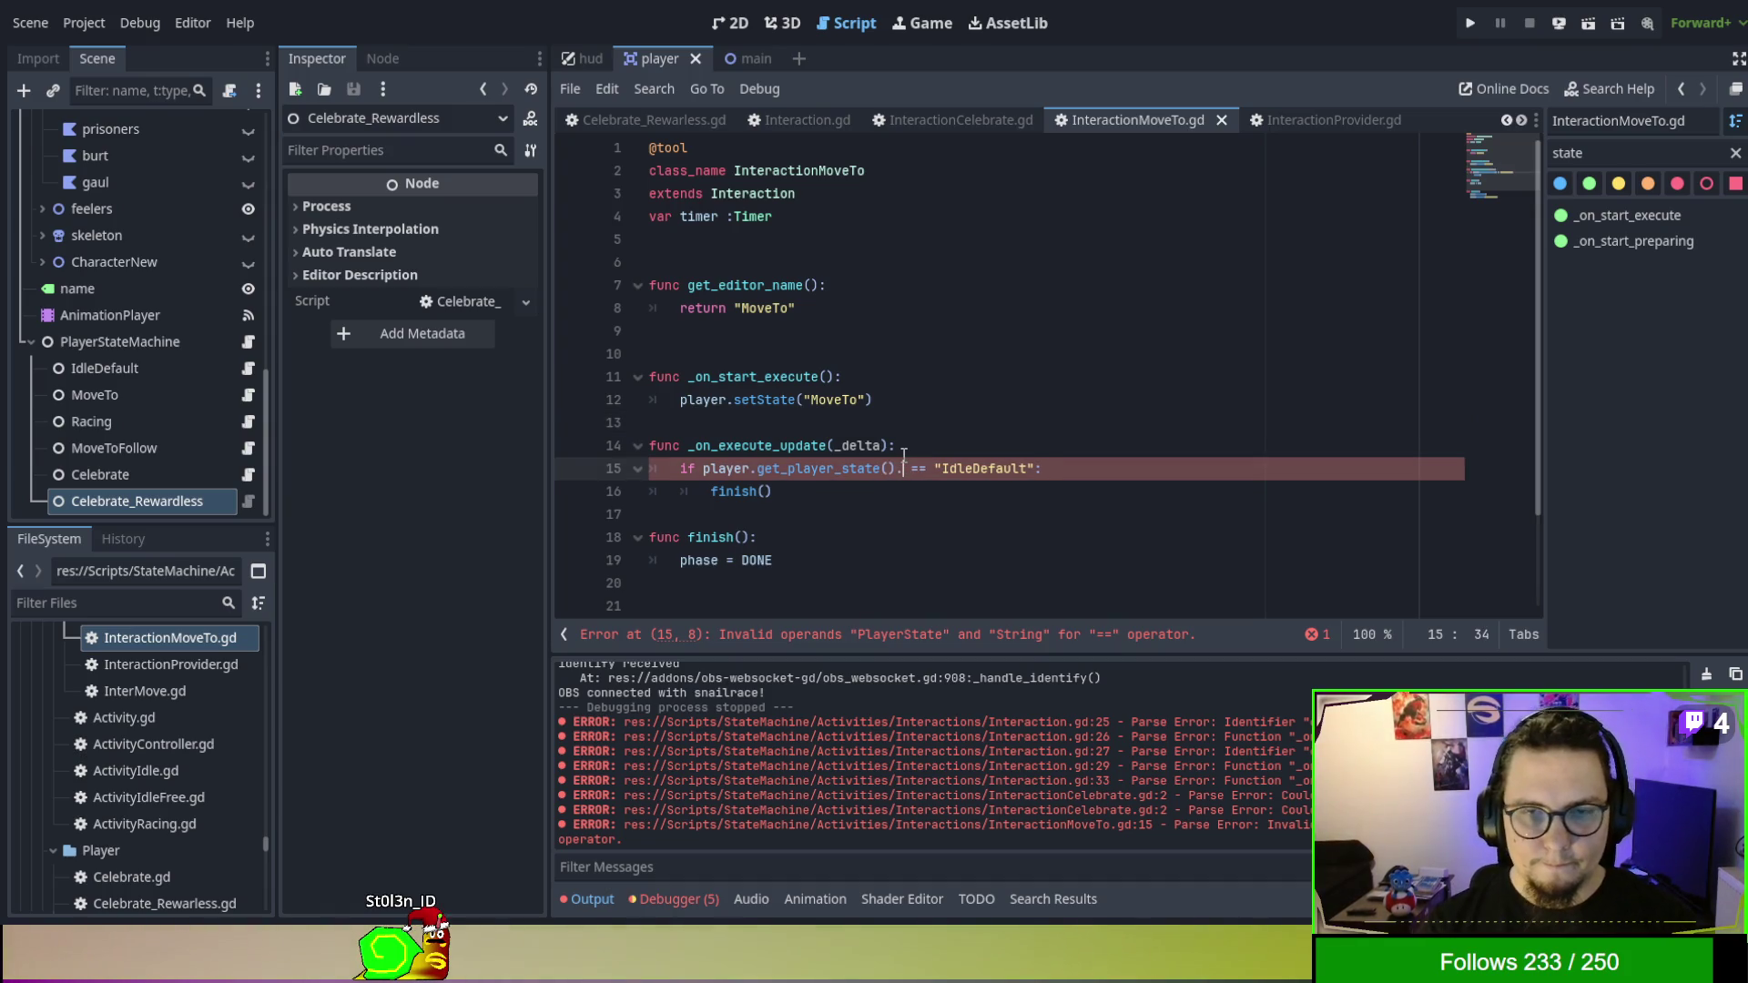
{"action": "key", "text": "Escape"}
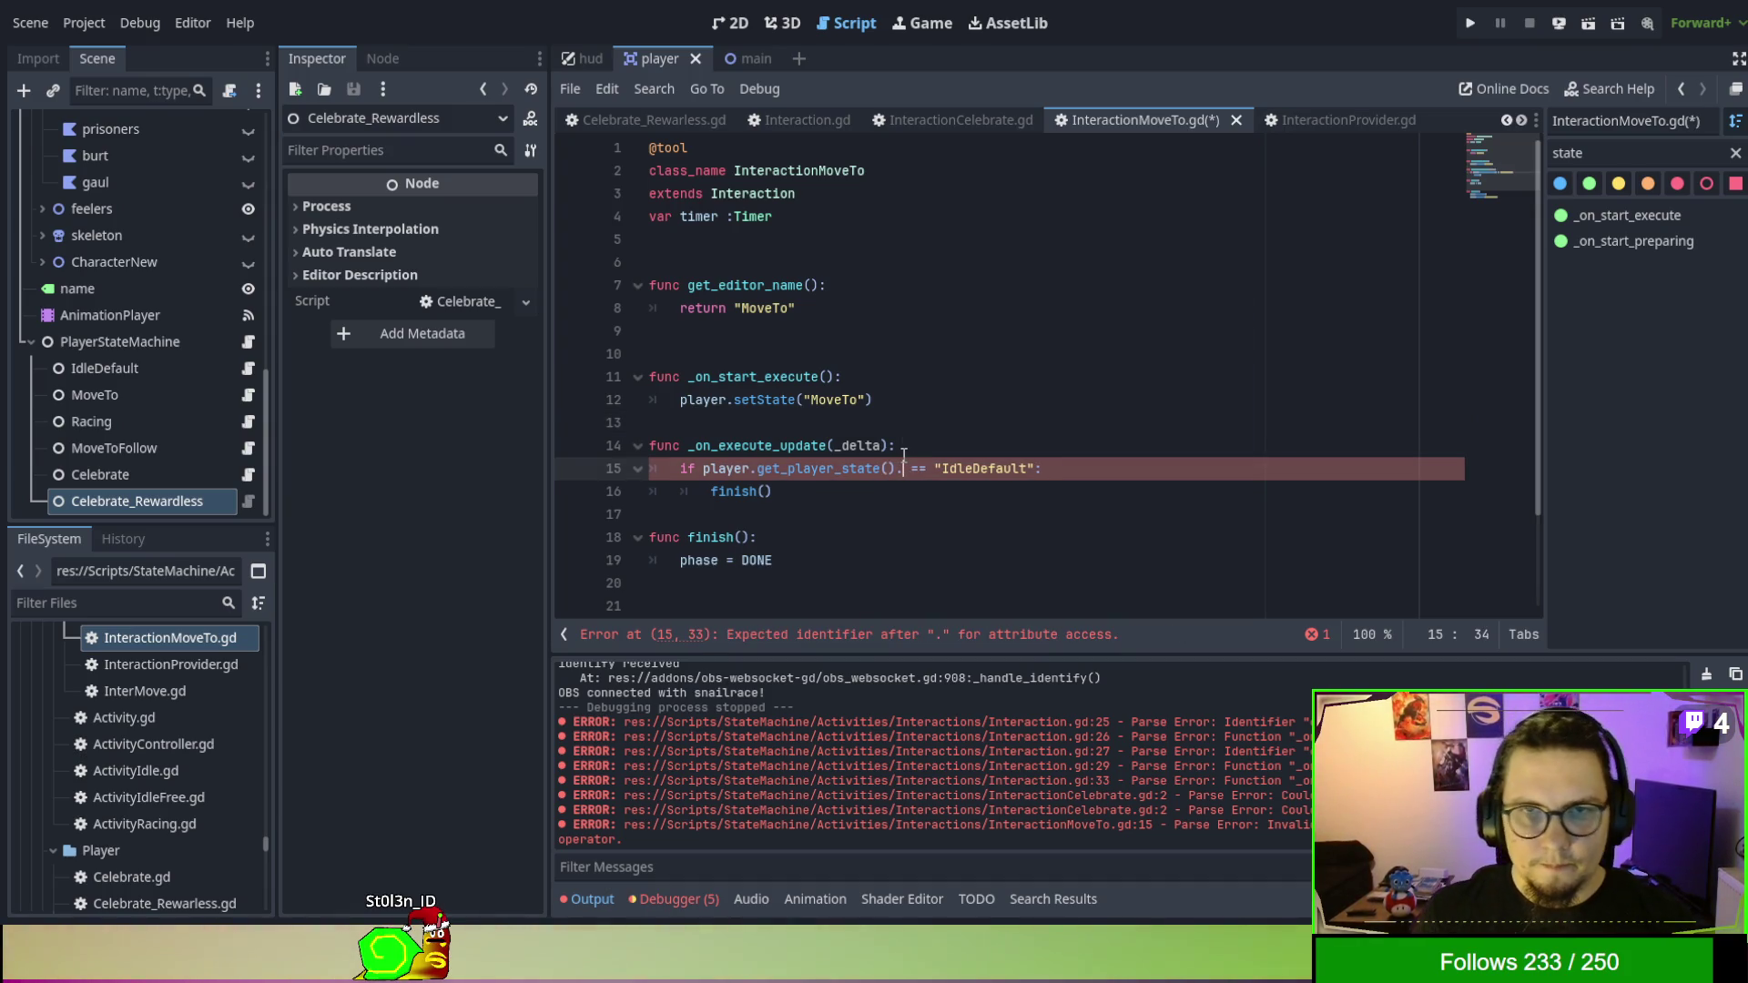
{"action": "scroll", "coordinate": [200, 685], "scroll_direction": "up", "scroll_amount": 2}
{"action": "left_click", "coordinate": [119, 603]}
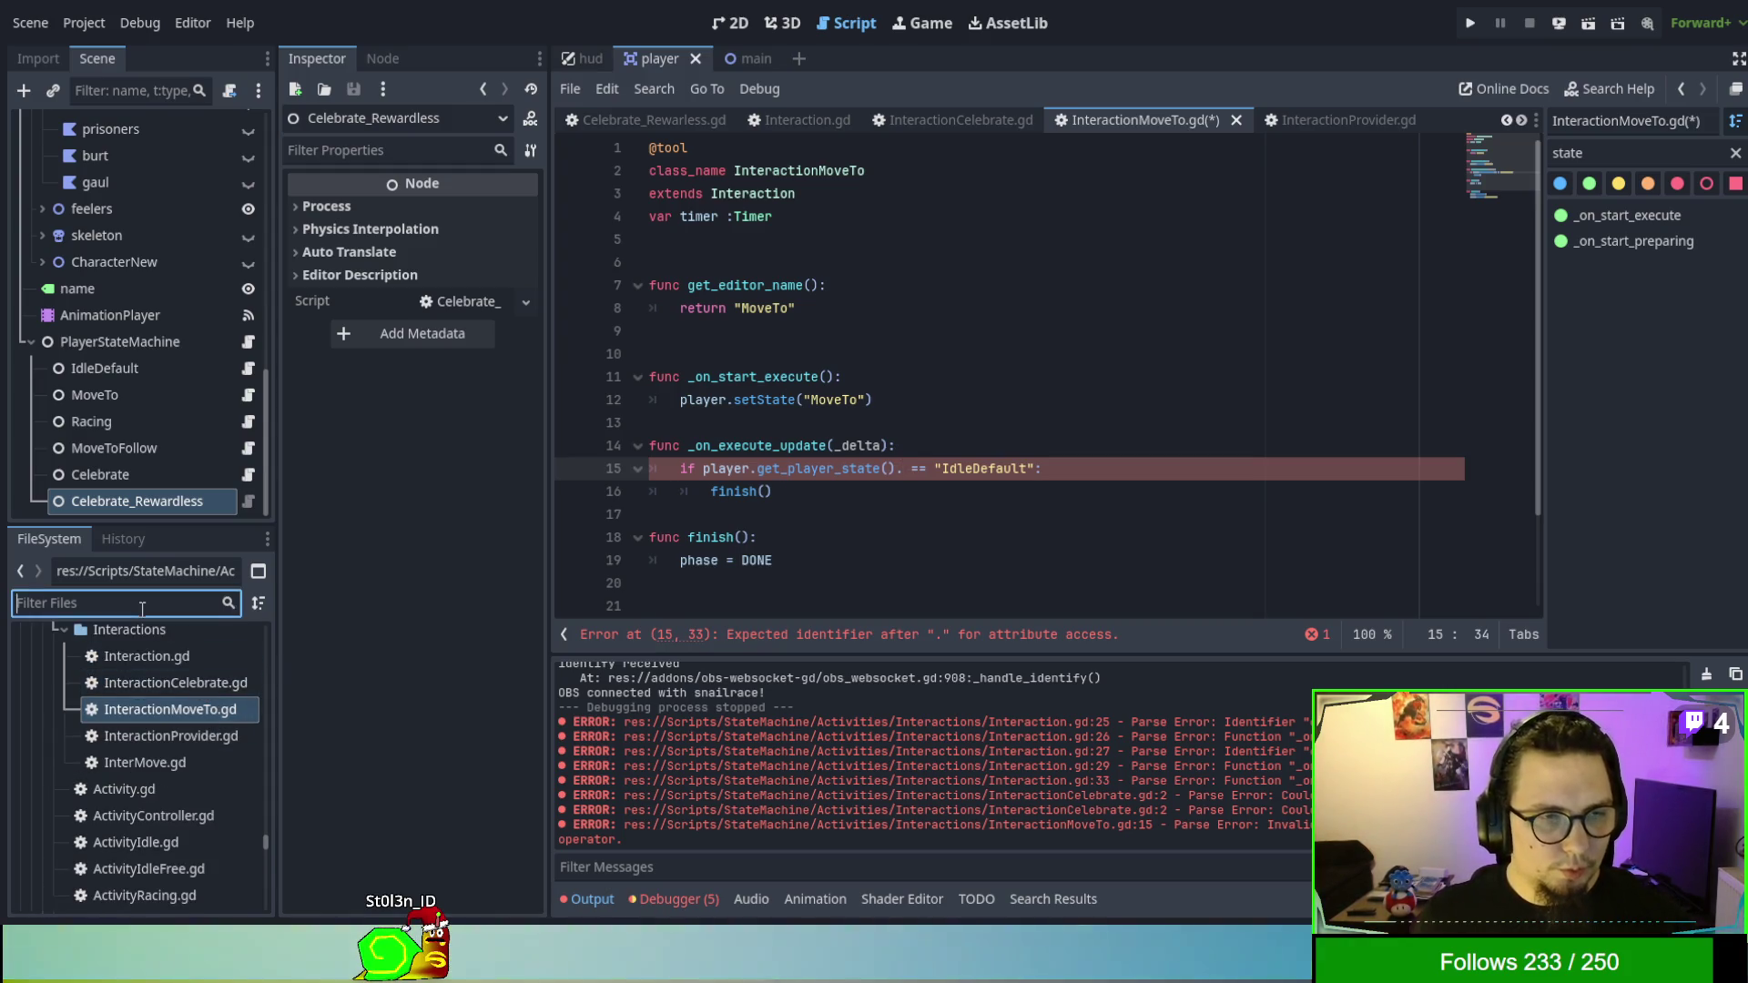
Filter the FileSystem by 'state' and open PlayerState.gd.
{"action": "type", "text": "state"}
{"action": "double_click", "coordinate": [151, 779]}
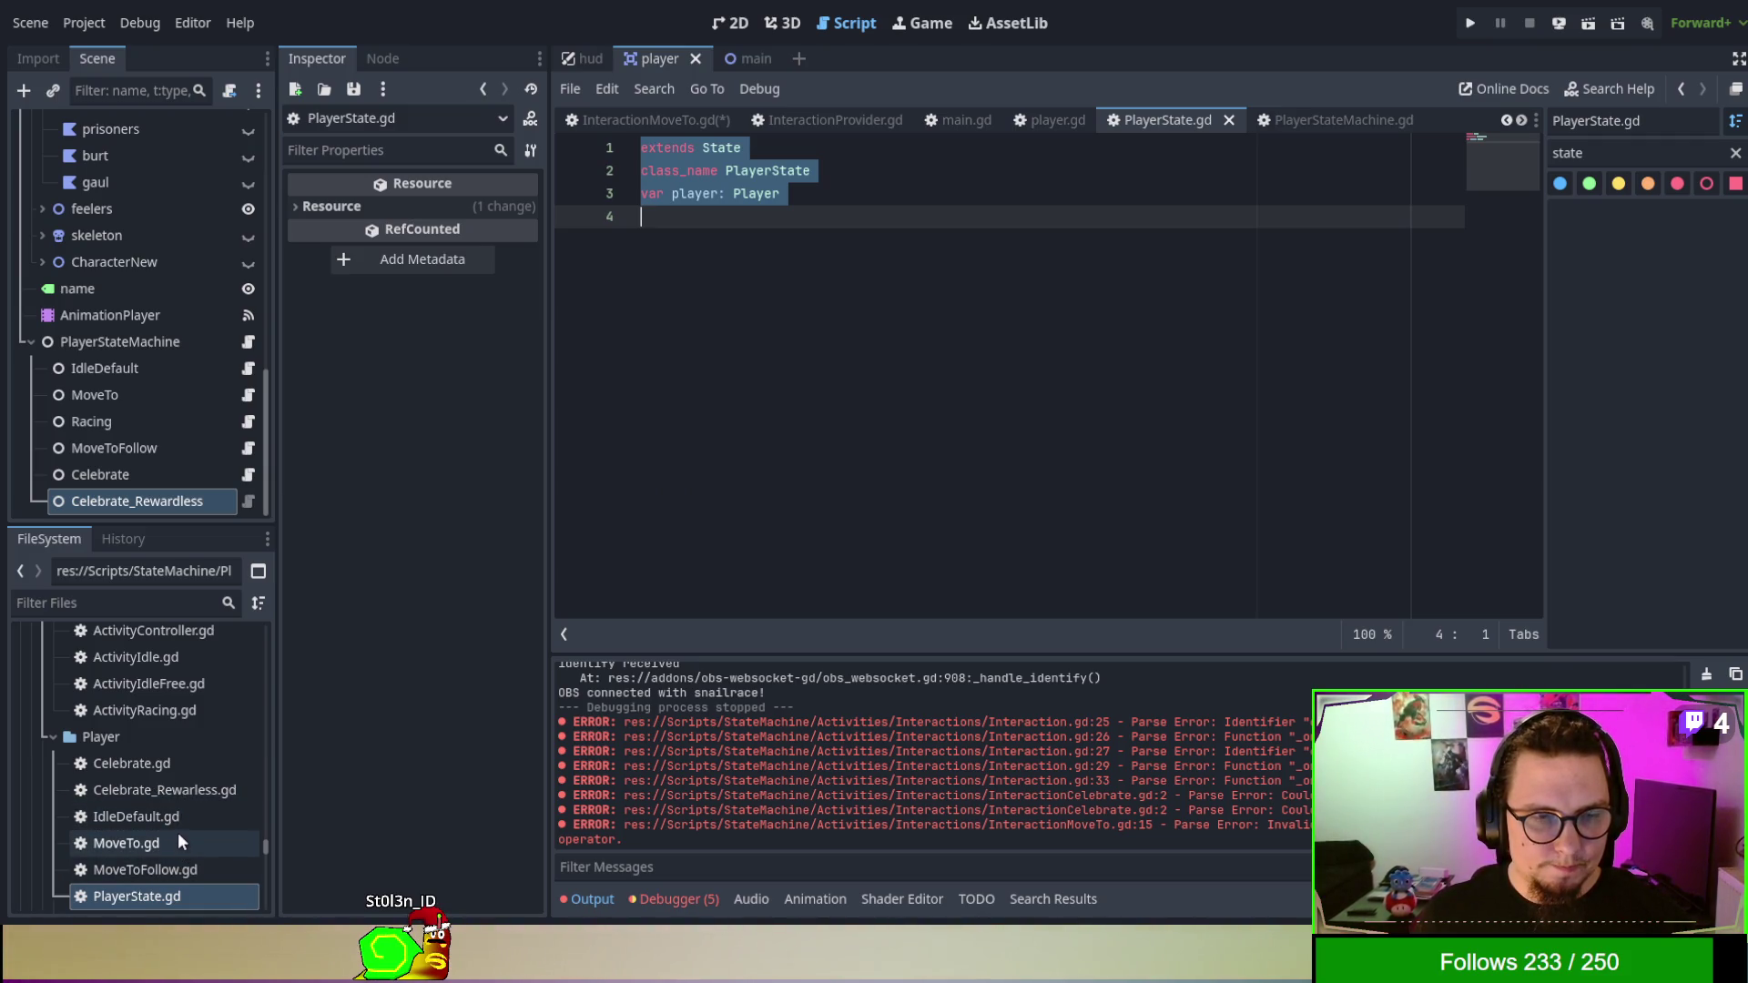
{"action": "scroll", "coordinate": [173, 747], "scroll_direction": "up", "scroll_amount": 3}
Refilter by 'state', open State.gd, and inspect transitionTo's state_name parameter.
{"action": "left_click", "coordinate": [136, 604]}
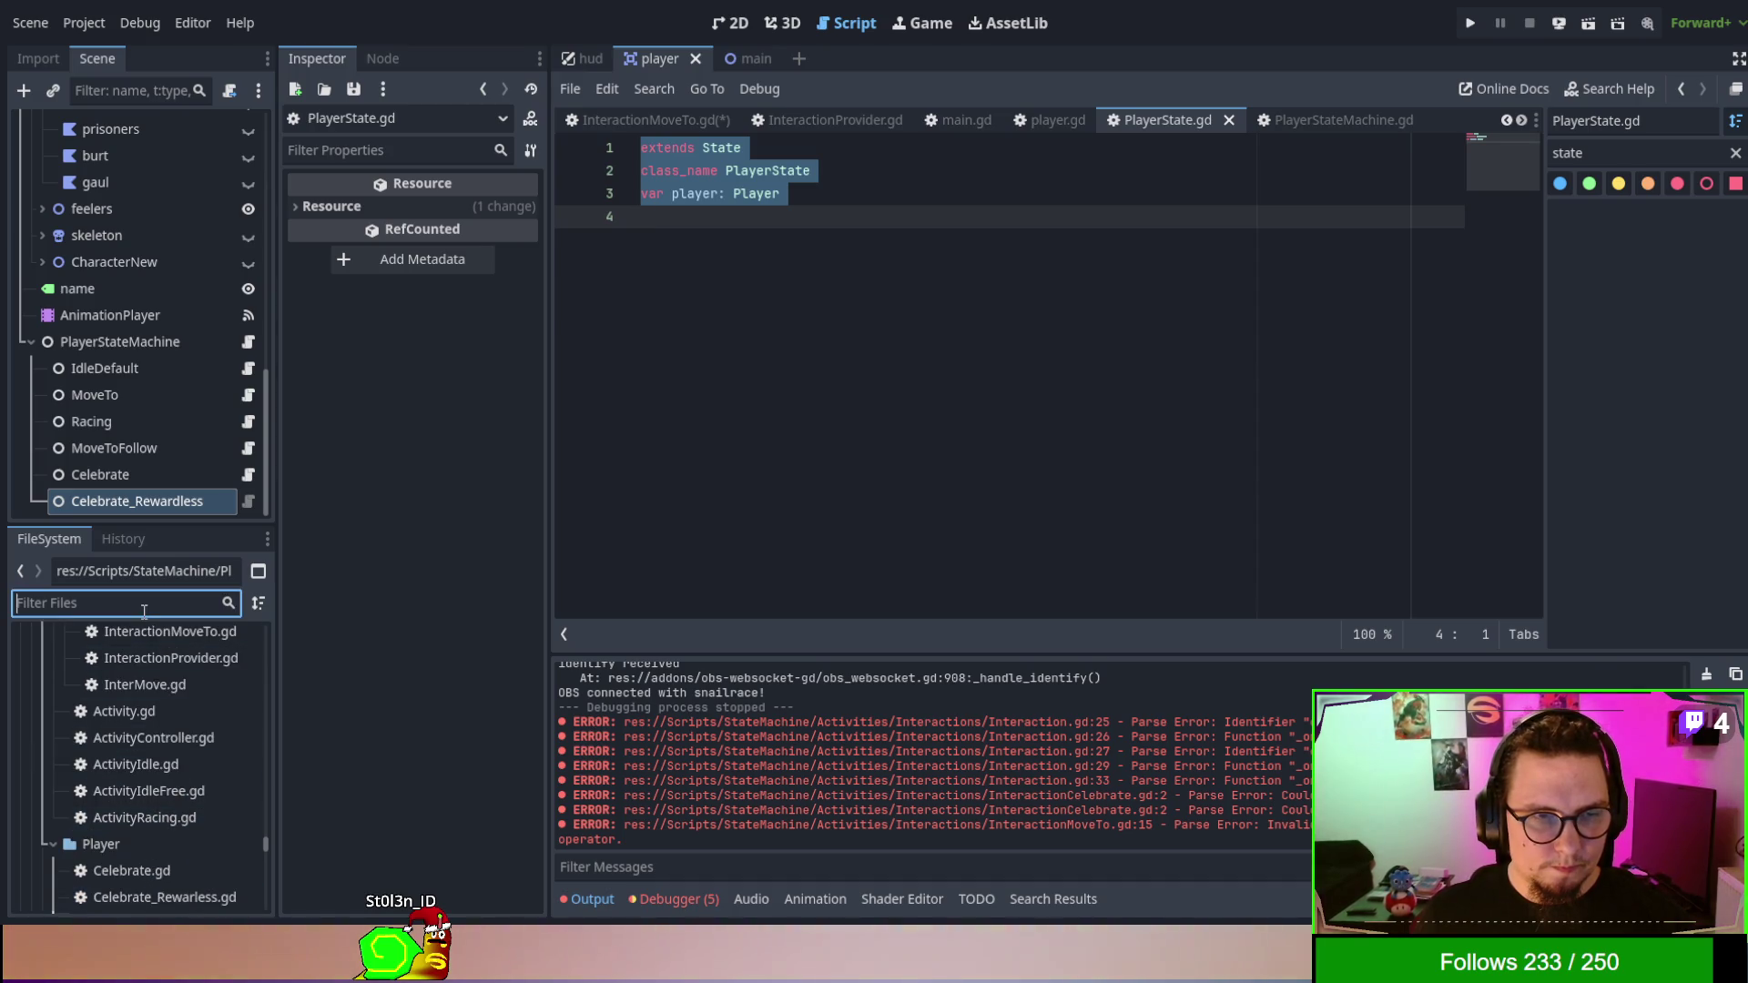
{"action": "type", "text": "sat"}
{"action": "key", "text": "BackSpace"}
{"action": "key", "text": "BackSpace"}
{"action": "type", "text": "tate"}
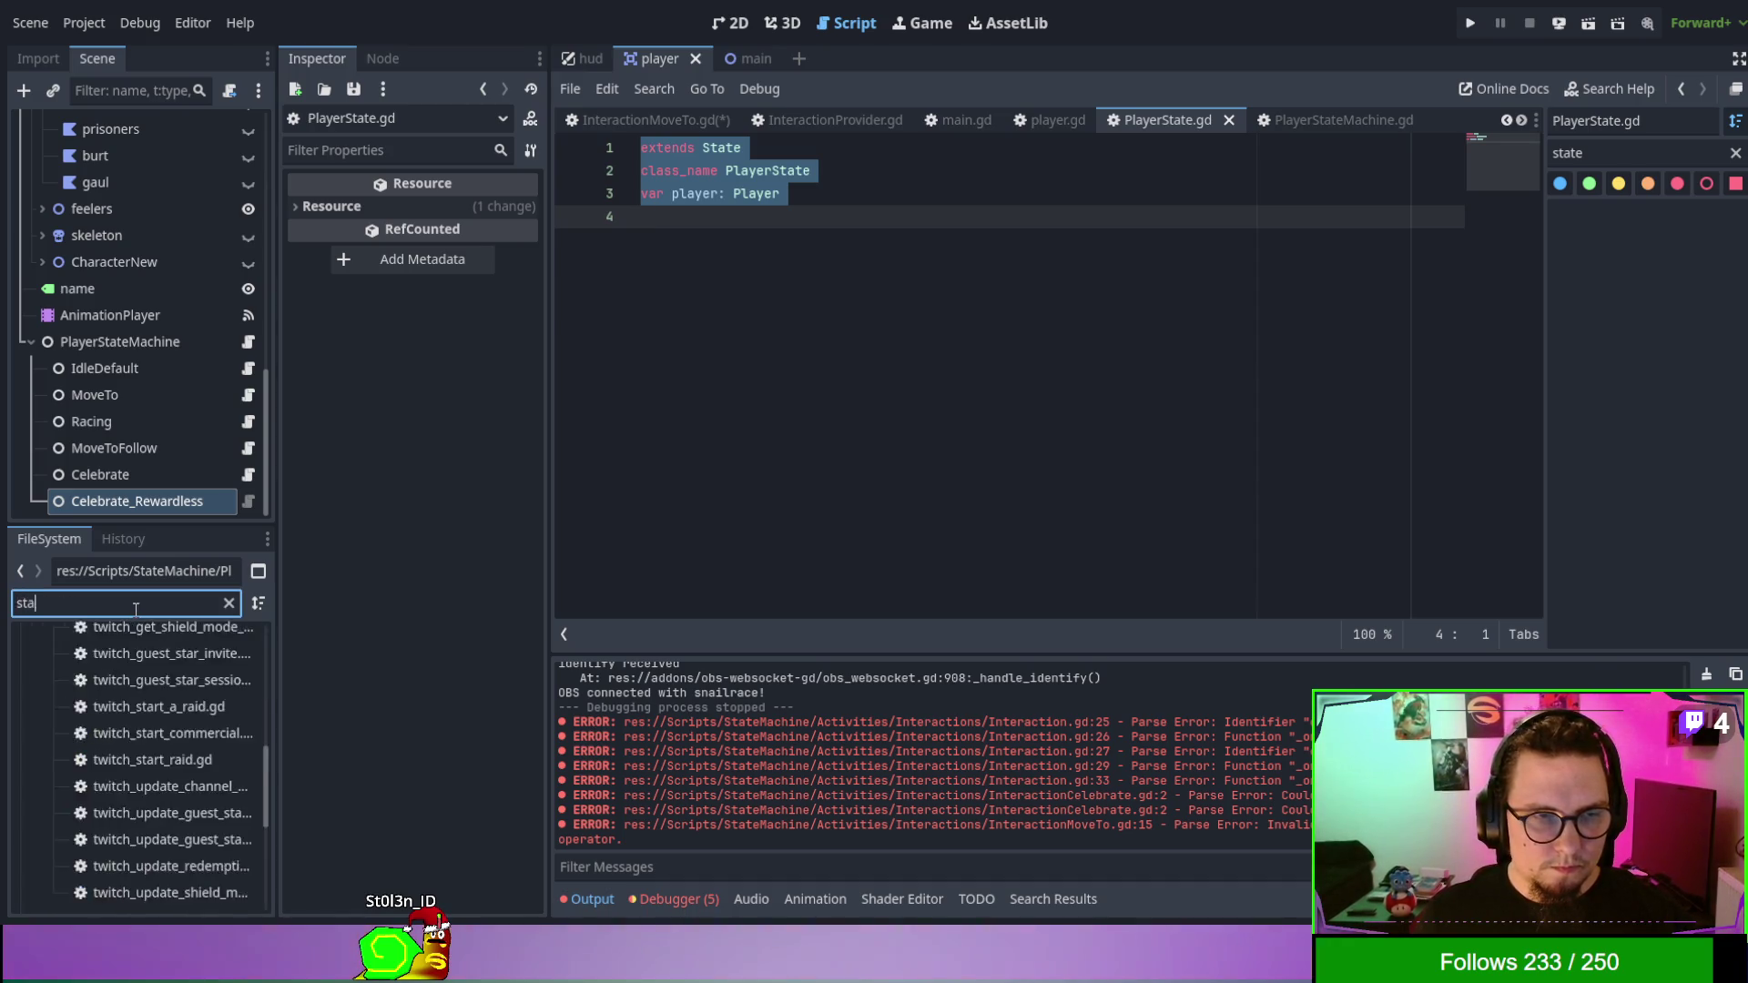
{"action": "double_click", "coordinate": [149, 826]}
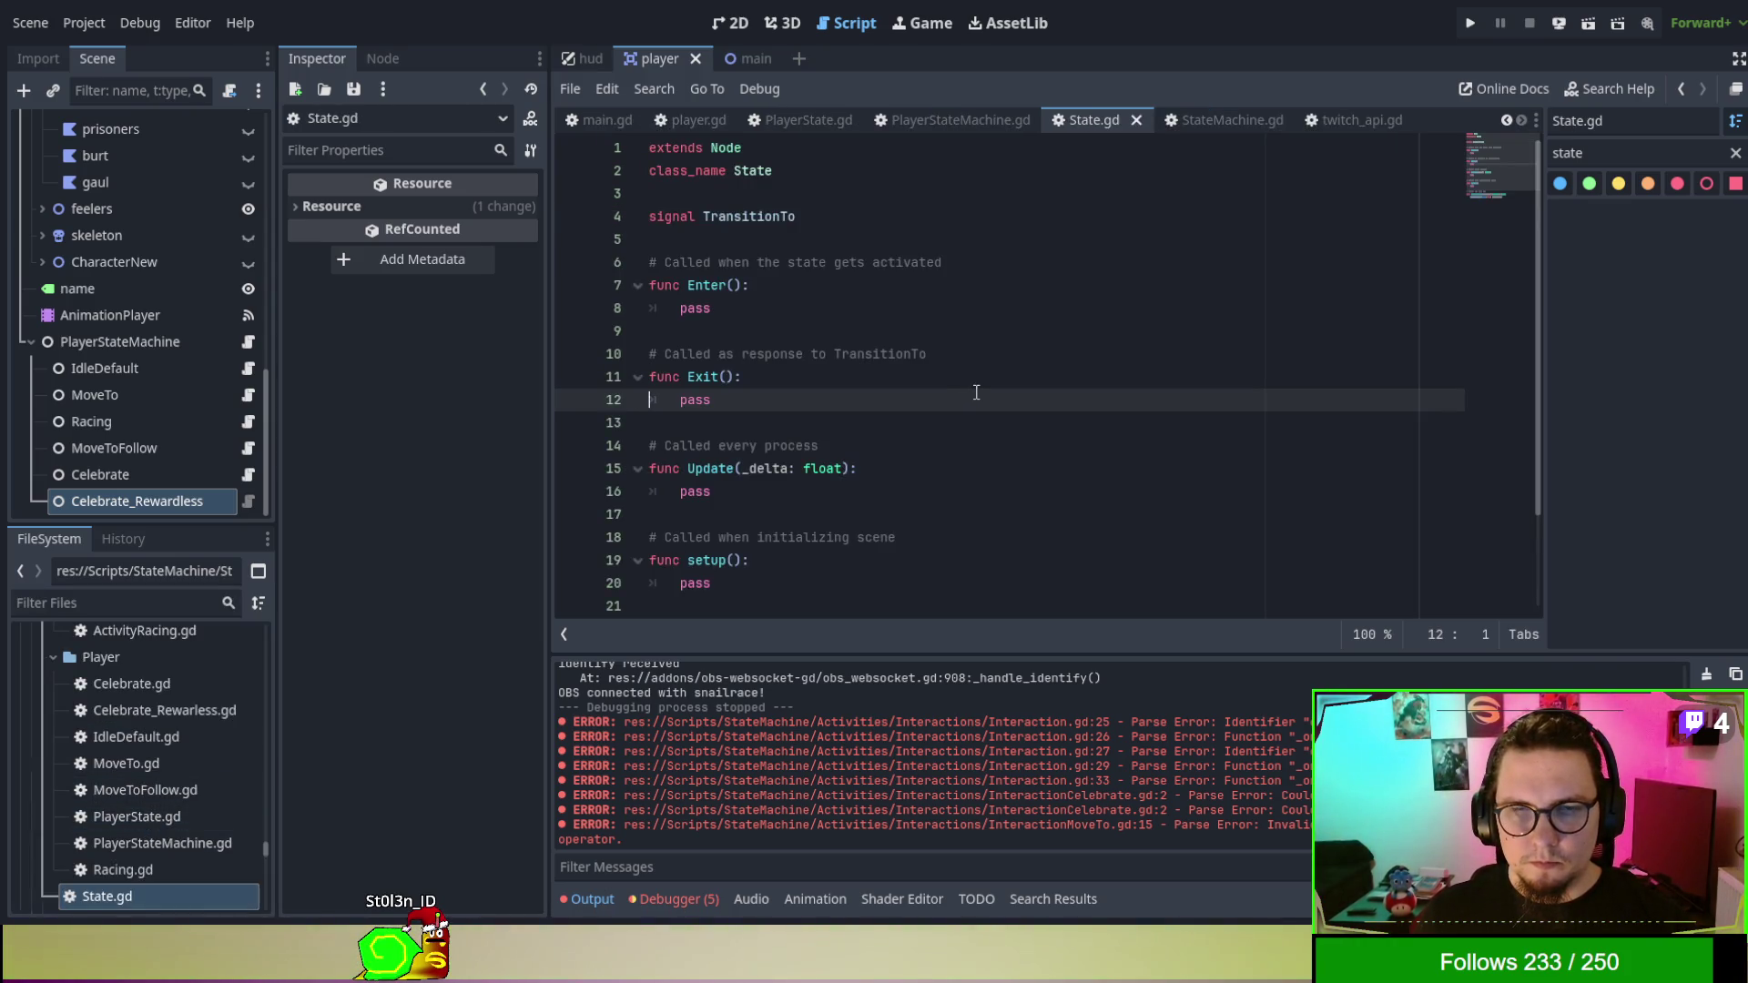
{"action": "scroll", "coordinate": [976, 392], "scroll_direction": "down", "scroll_amount": 2}
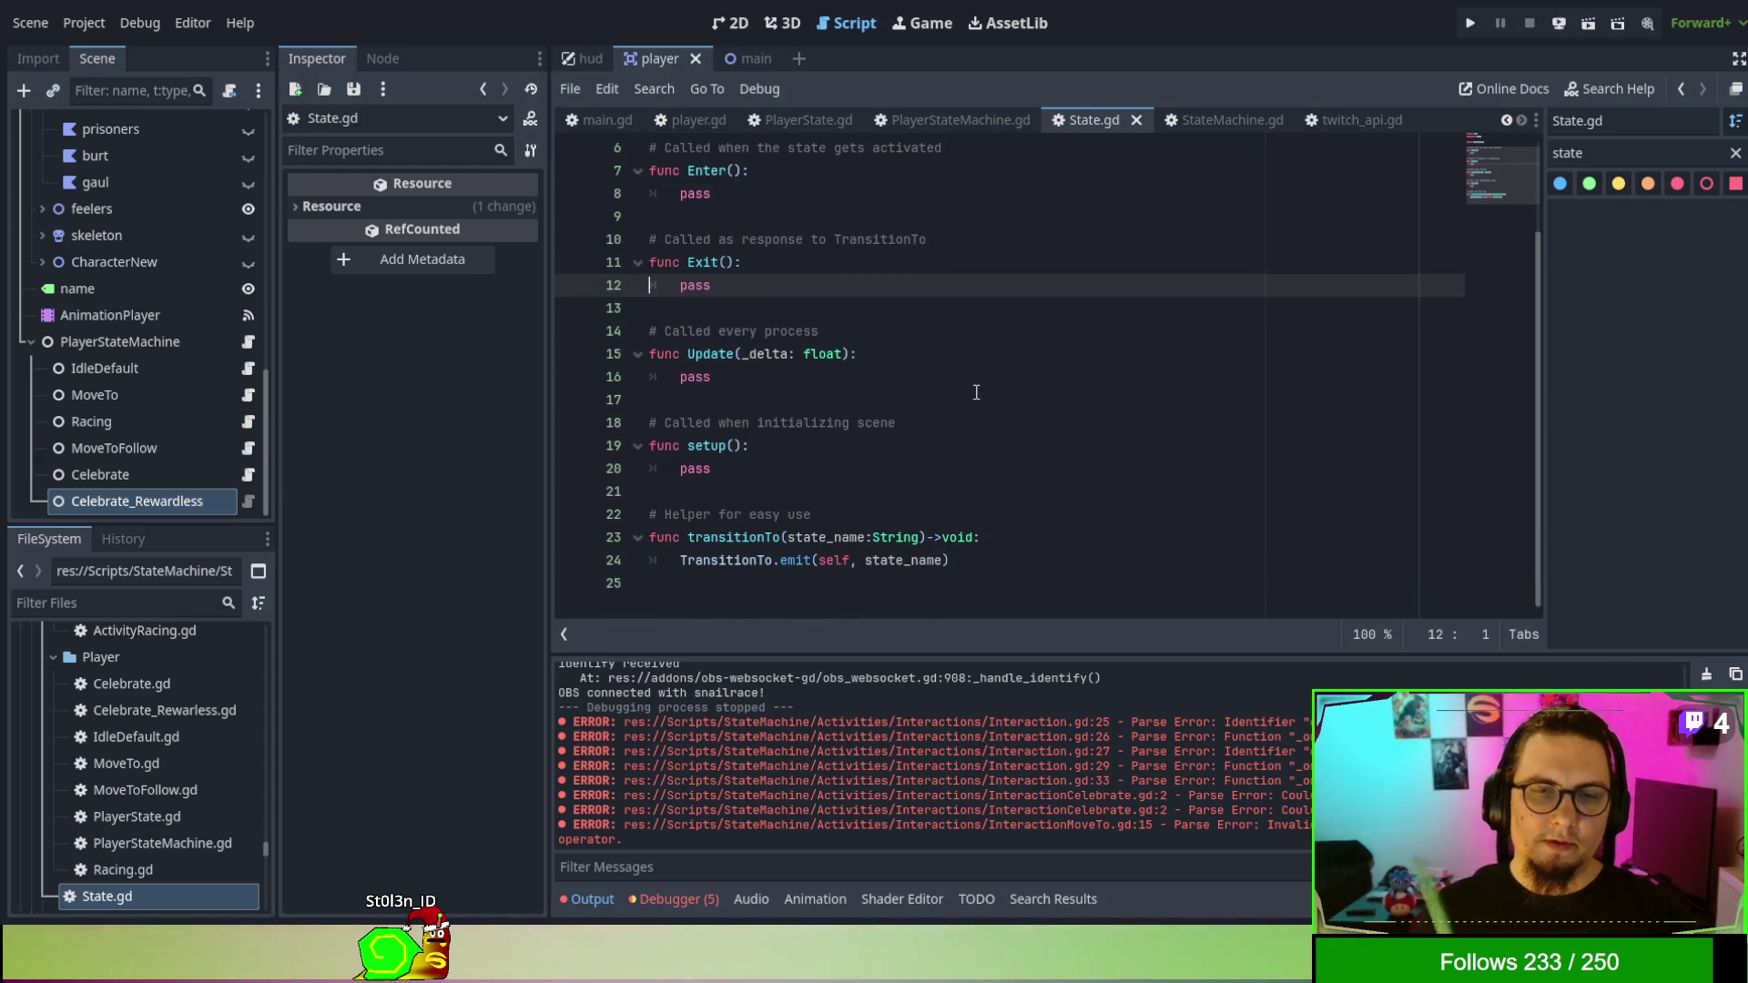
{"action": "double_click", "coordinate": [824, 537]}
{"action": "scroll", "coordinate": [905, 401], "scroll_direction": "up", "scroll_amount": 2}
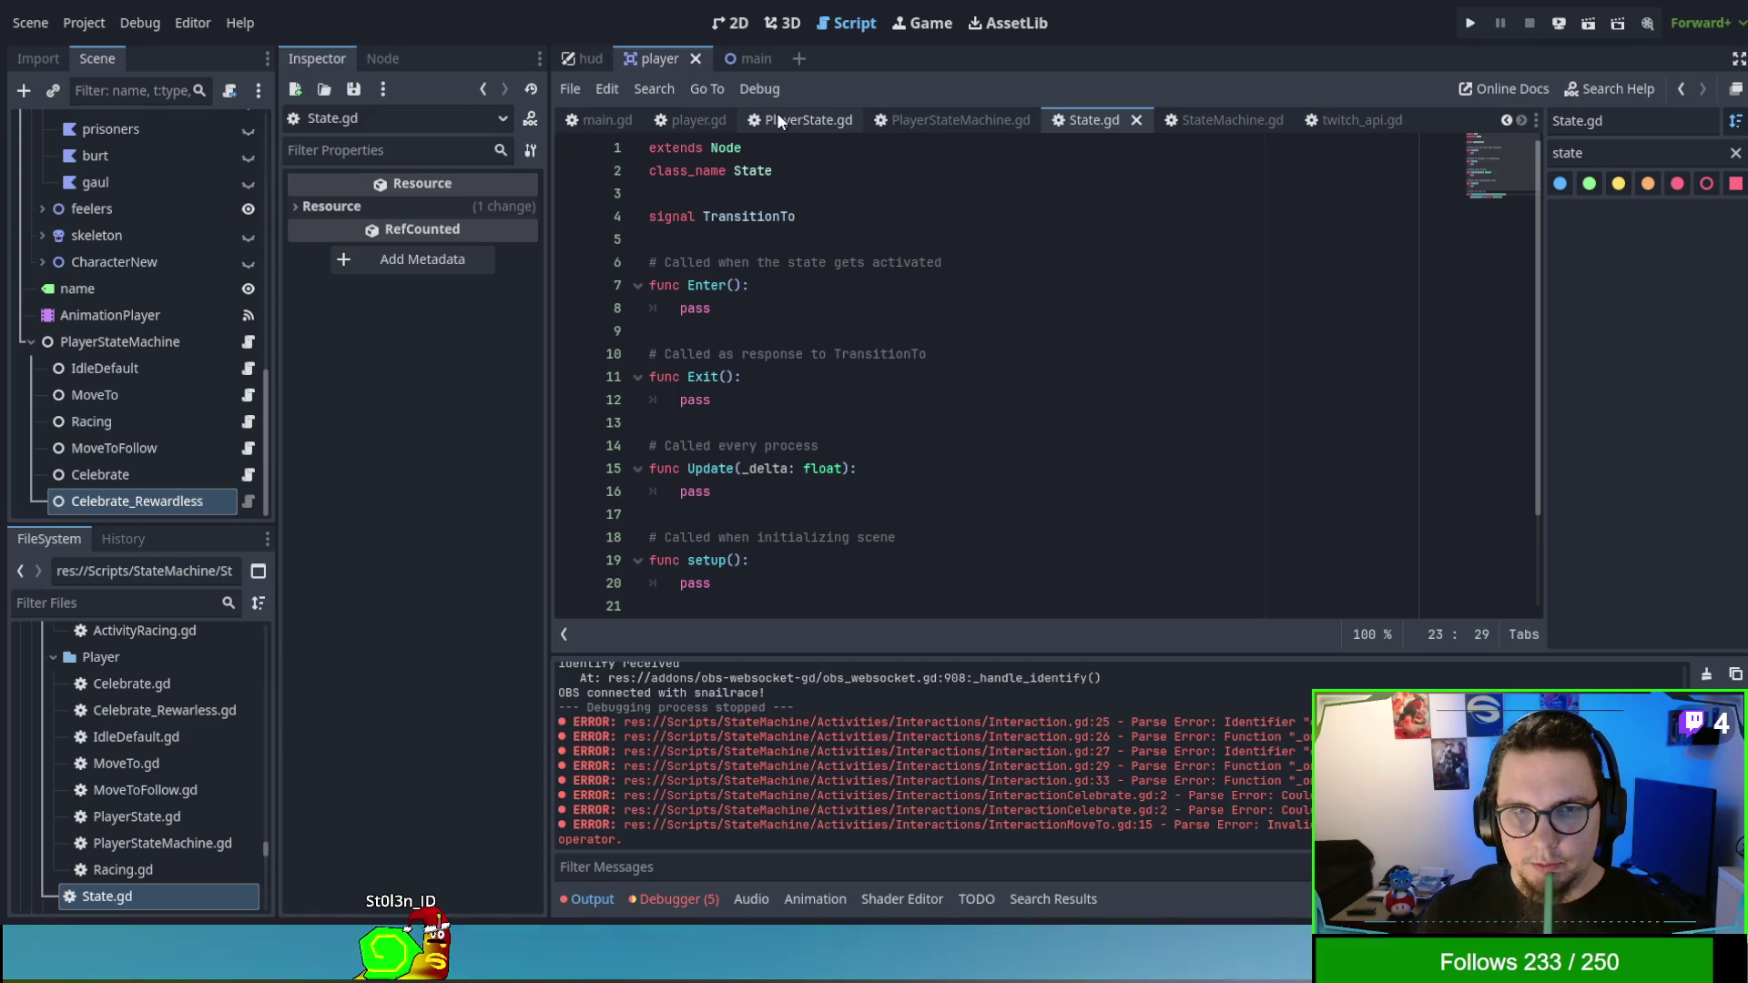
Look over PlayerStateMachine.gd, then open StateMachine.gd and highlight every use of new_state.
{"action": "left_click", "coordinate": [901, 117]}
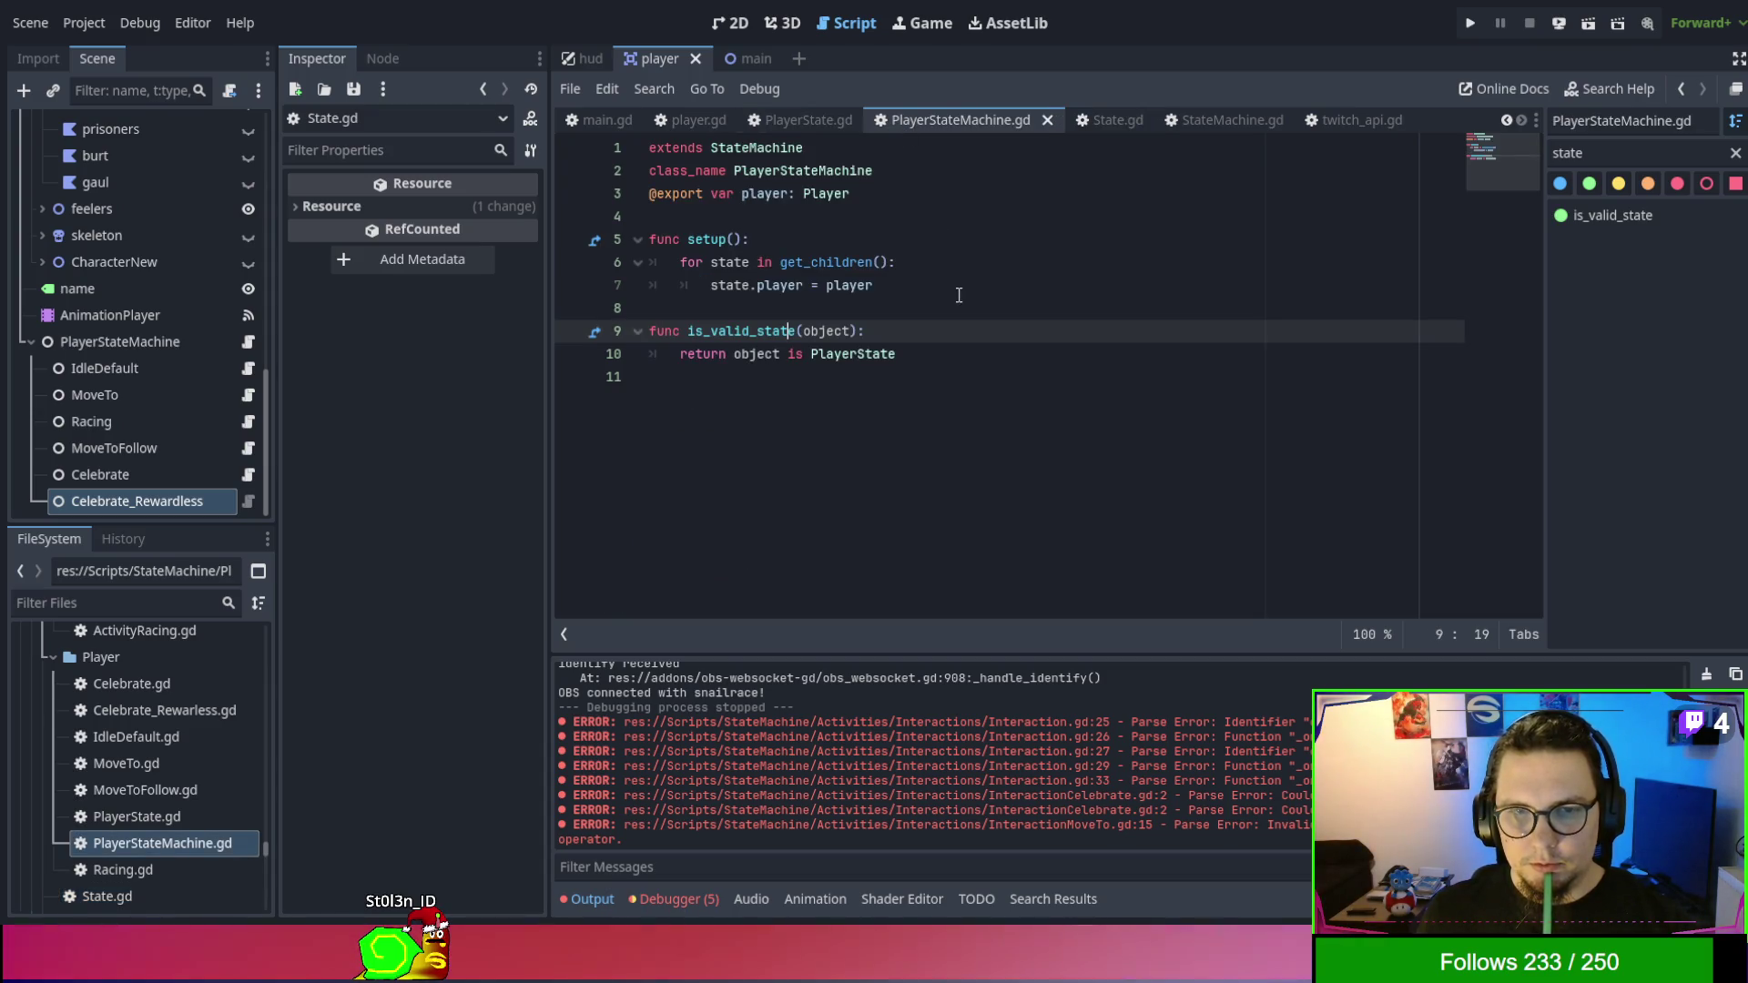
{"action": "scroll", "coordinate": [190, 751], "scroll_direction": "down", "scroll_amount": 2}
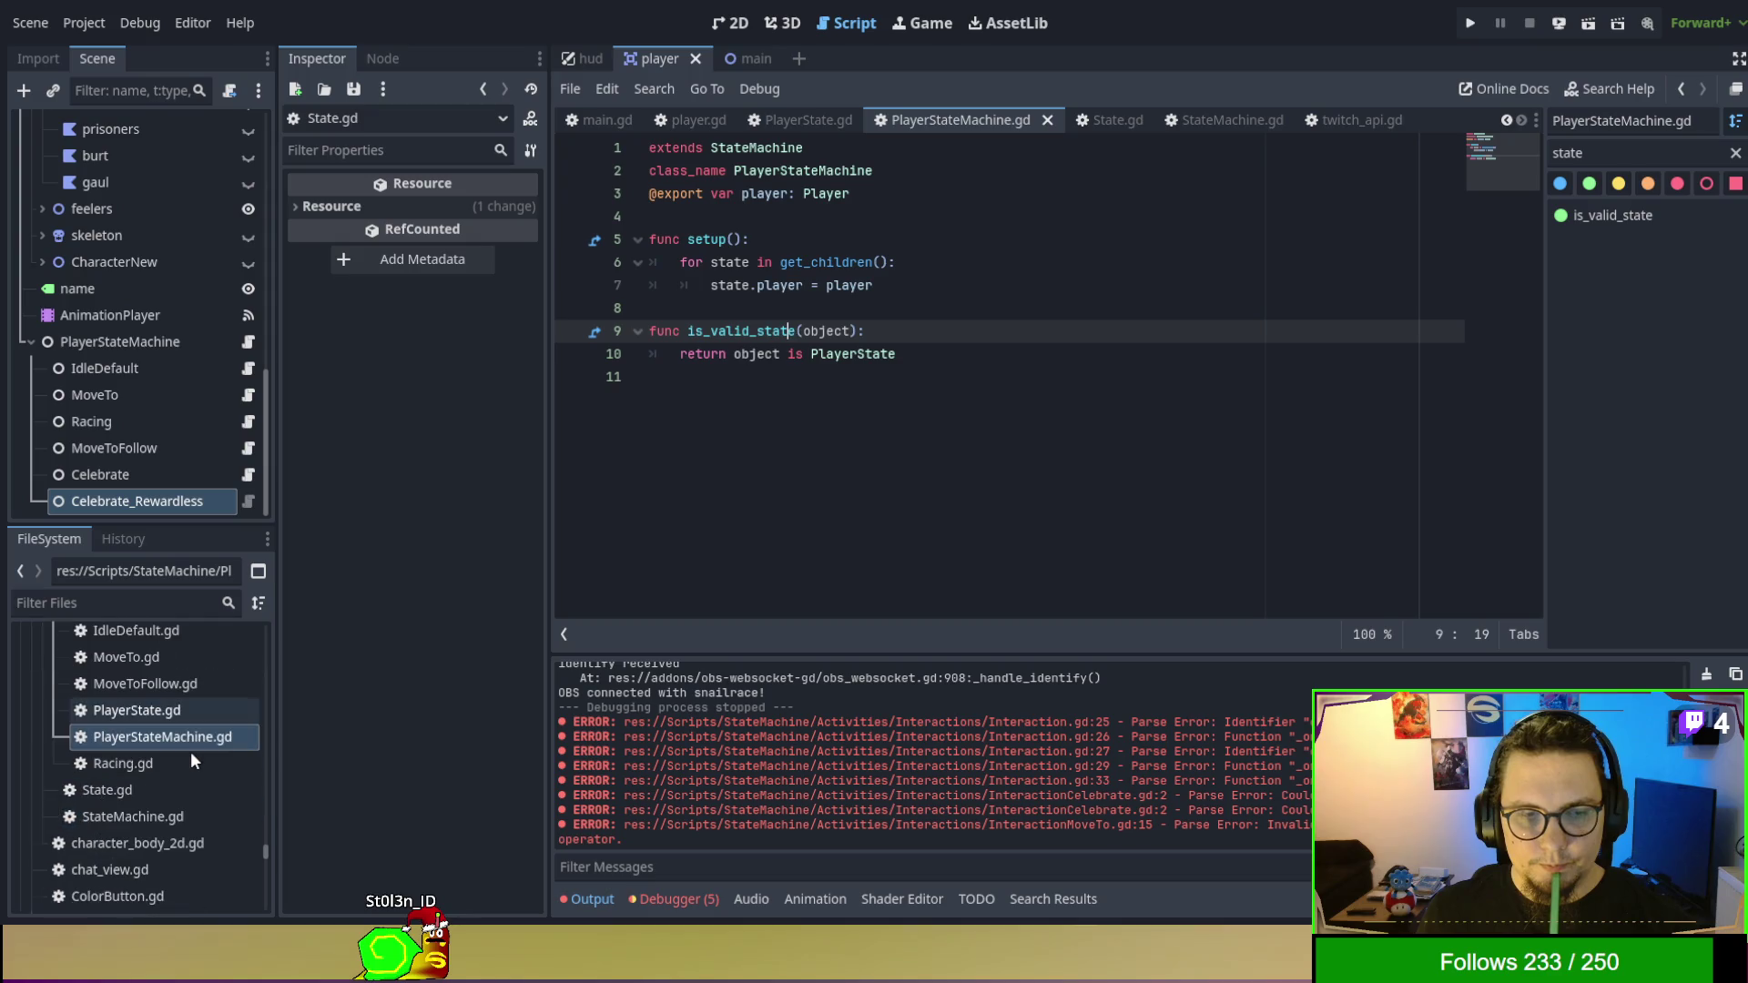
{"action": "scroll", "coordinate": [171, 844], "scroll_direction": "down", "scroll_amount": 1}
{"action": "double_click", "coordinate": [170, 783]}
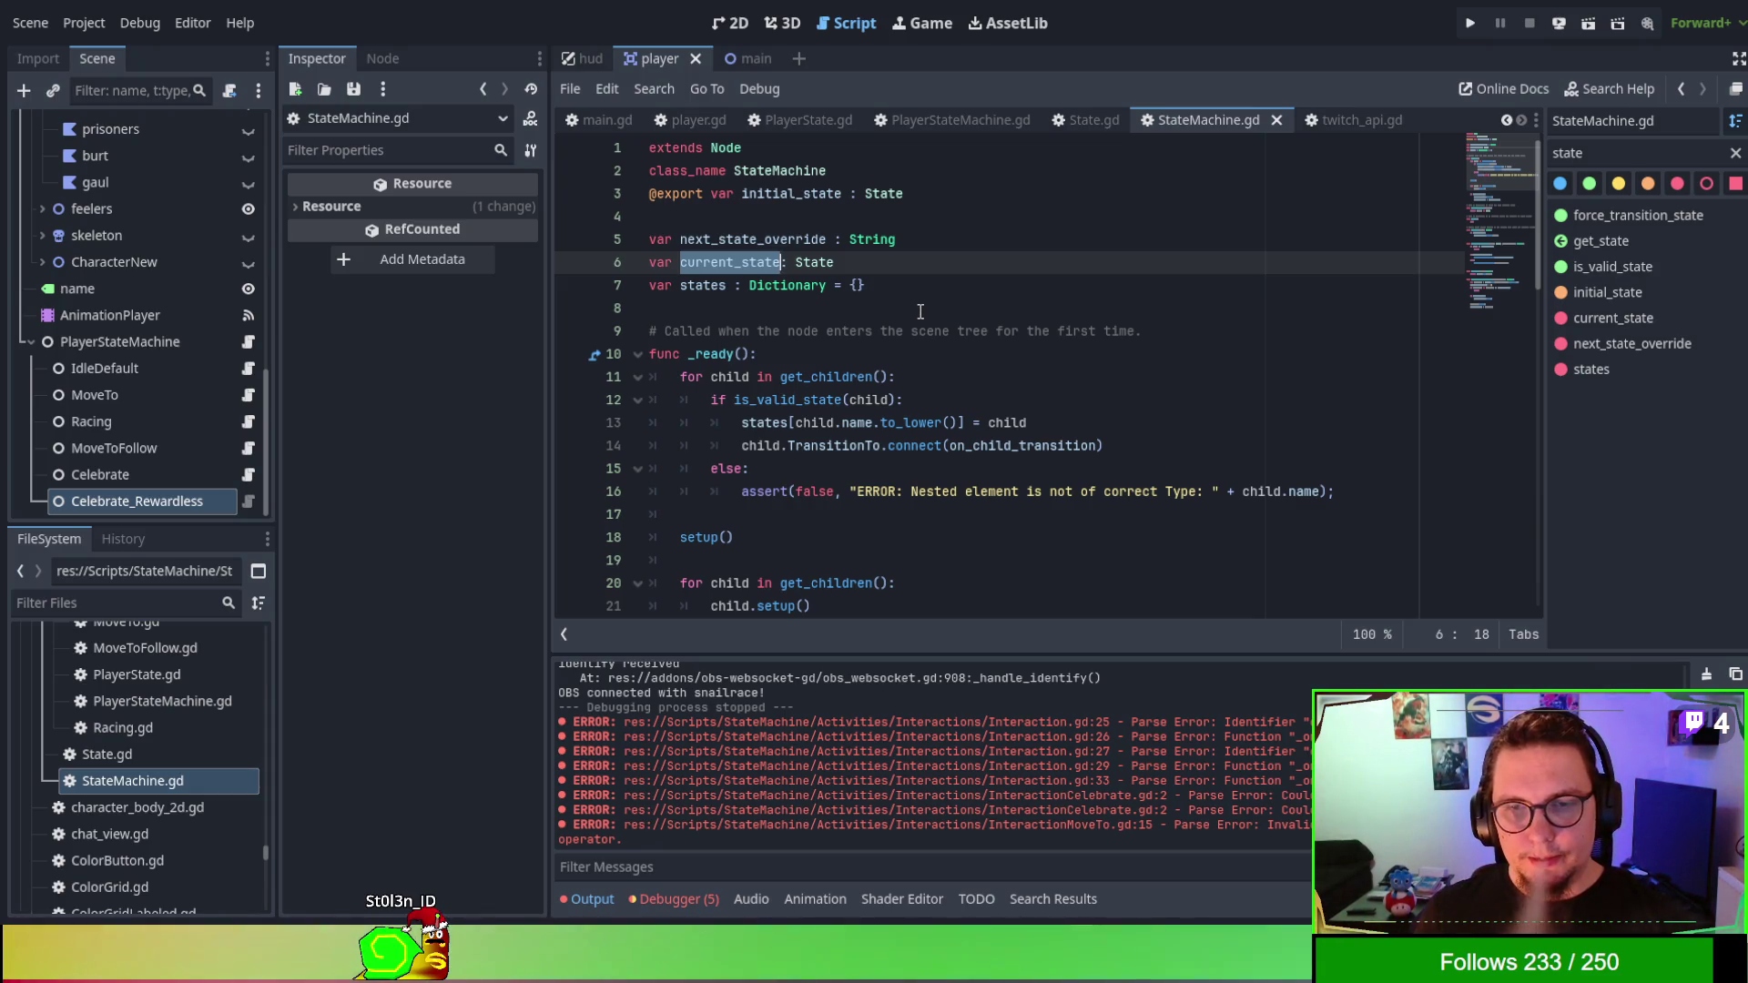
{"action": "scroll", "coordinate": [920, 312], "scroll_direction": "down", "scroll_amount": 6}
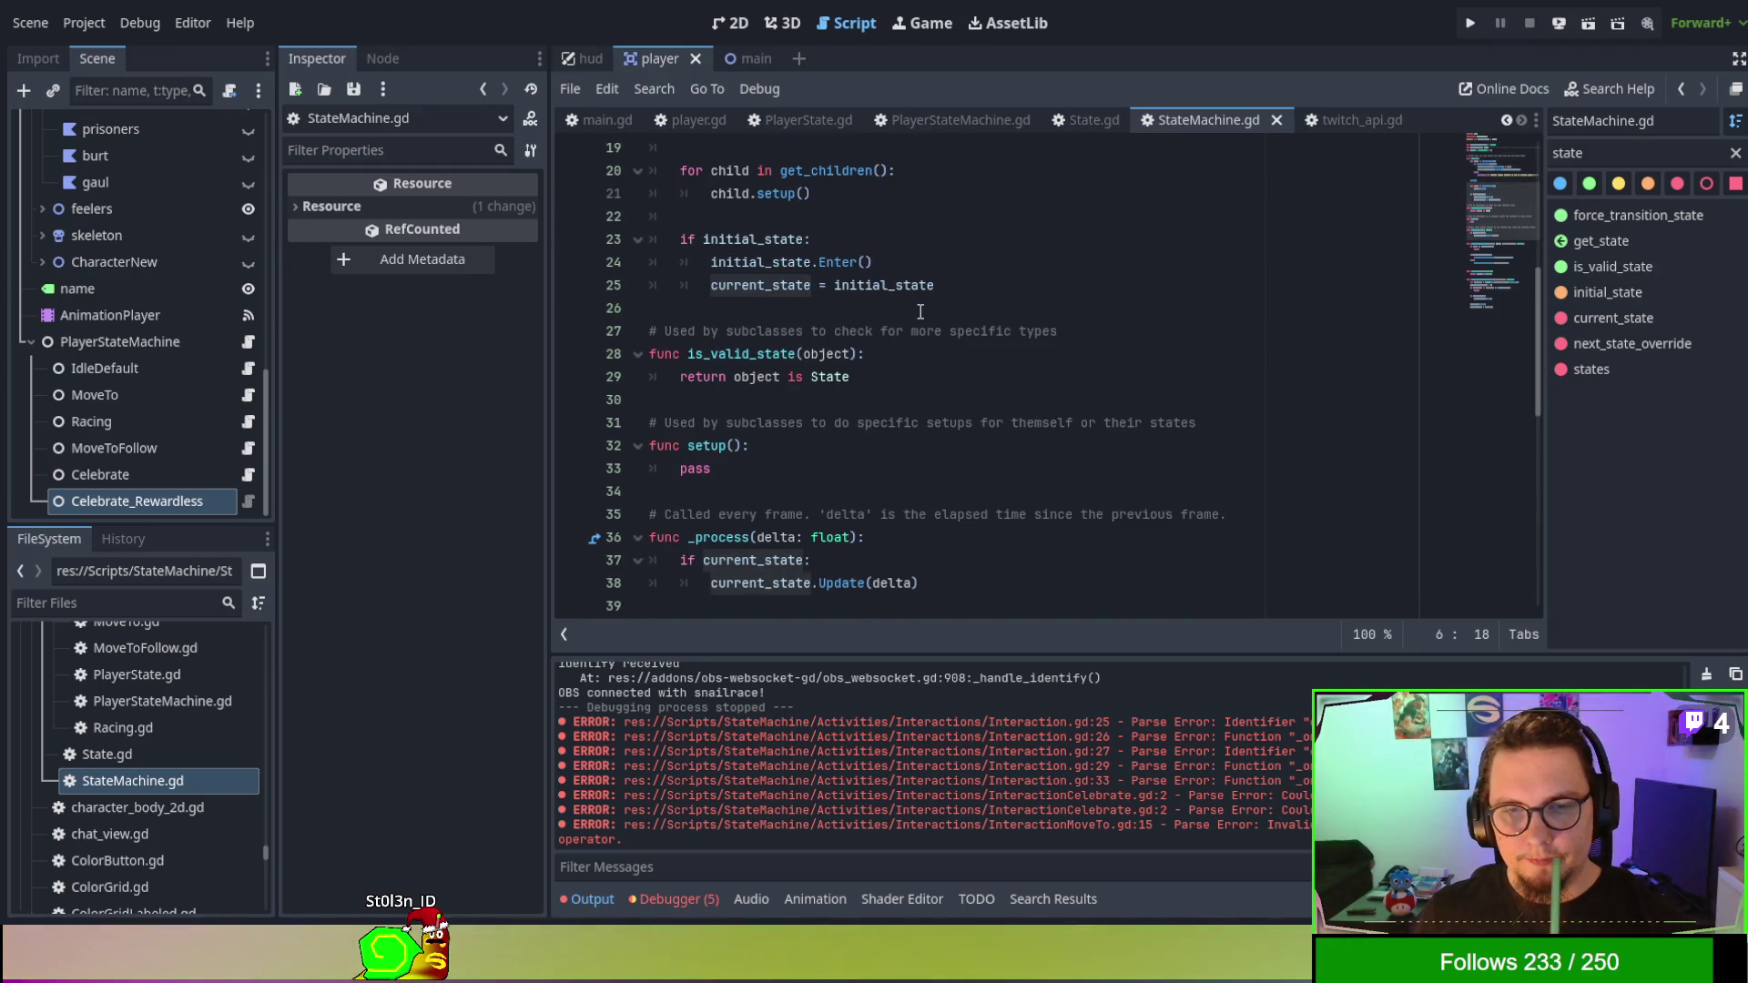
{"action": "scroll", "coordinate": [920, 313], "scroll_direction": "down", "scroll_amount": 8}
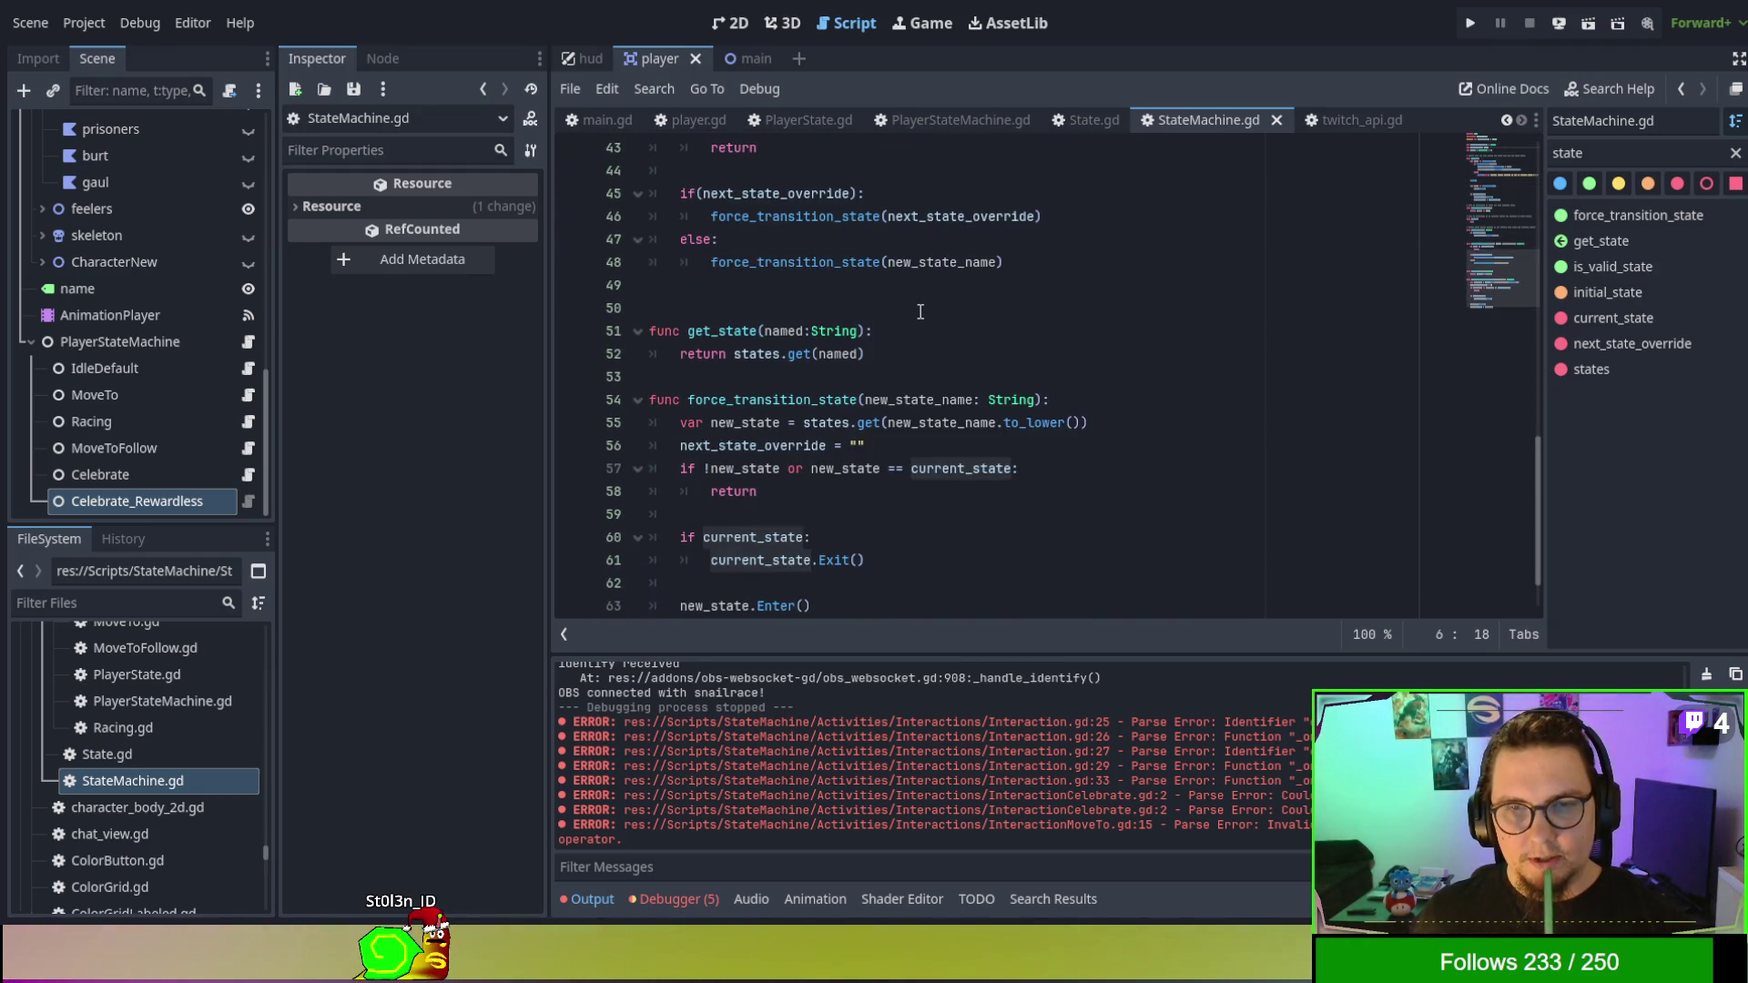
{"action": "scroll", "coordinate": [920, 312], "scroll_direction": "up", "scroll_amount": 2}
{"action": "scroll", "coordinate": [920, 312], "scroll_direction": "down", "scroll_amount": 2}
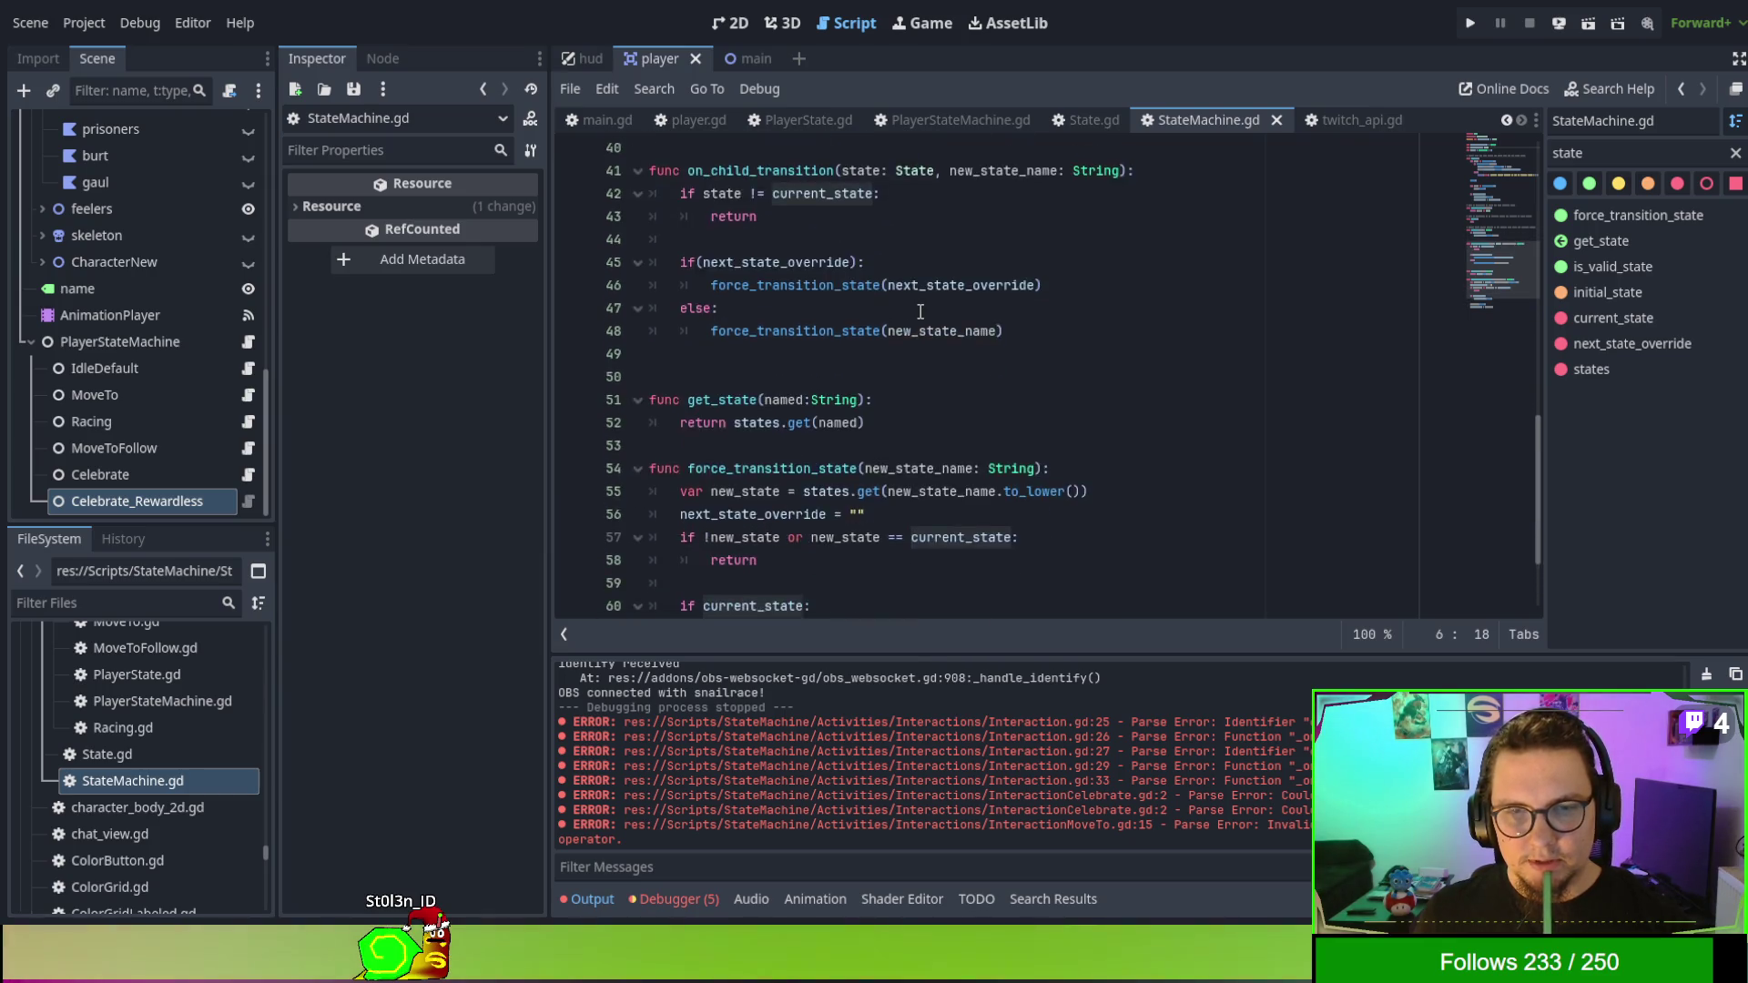
{"action": "scroll", "coordinate": [920, 312], "scroll_direction": "down", "scroll_amount": 1}
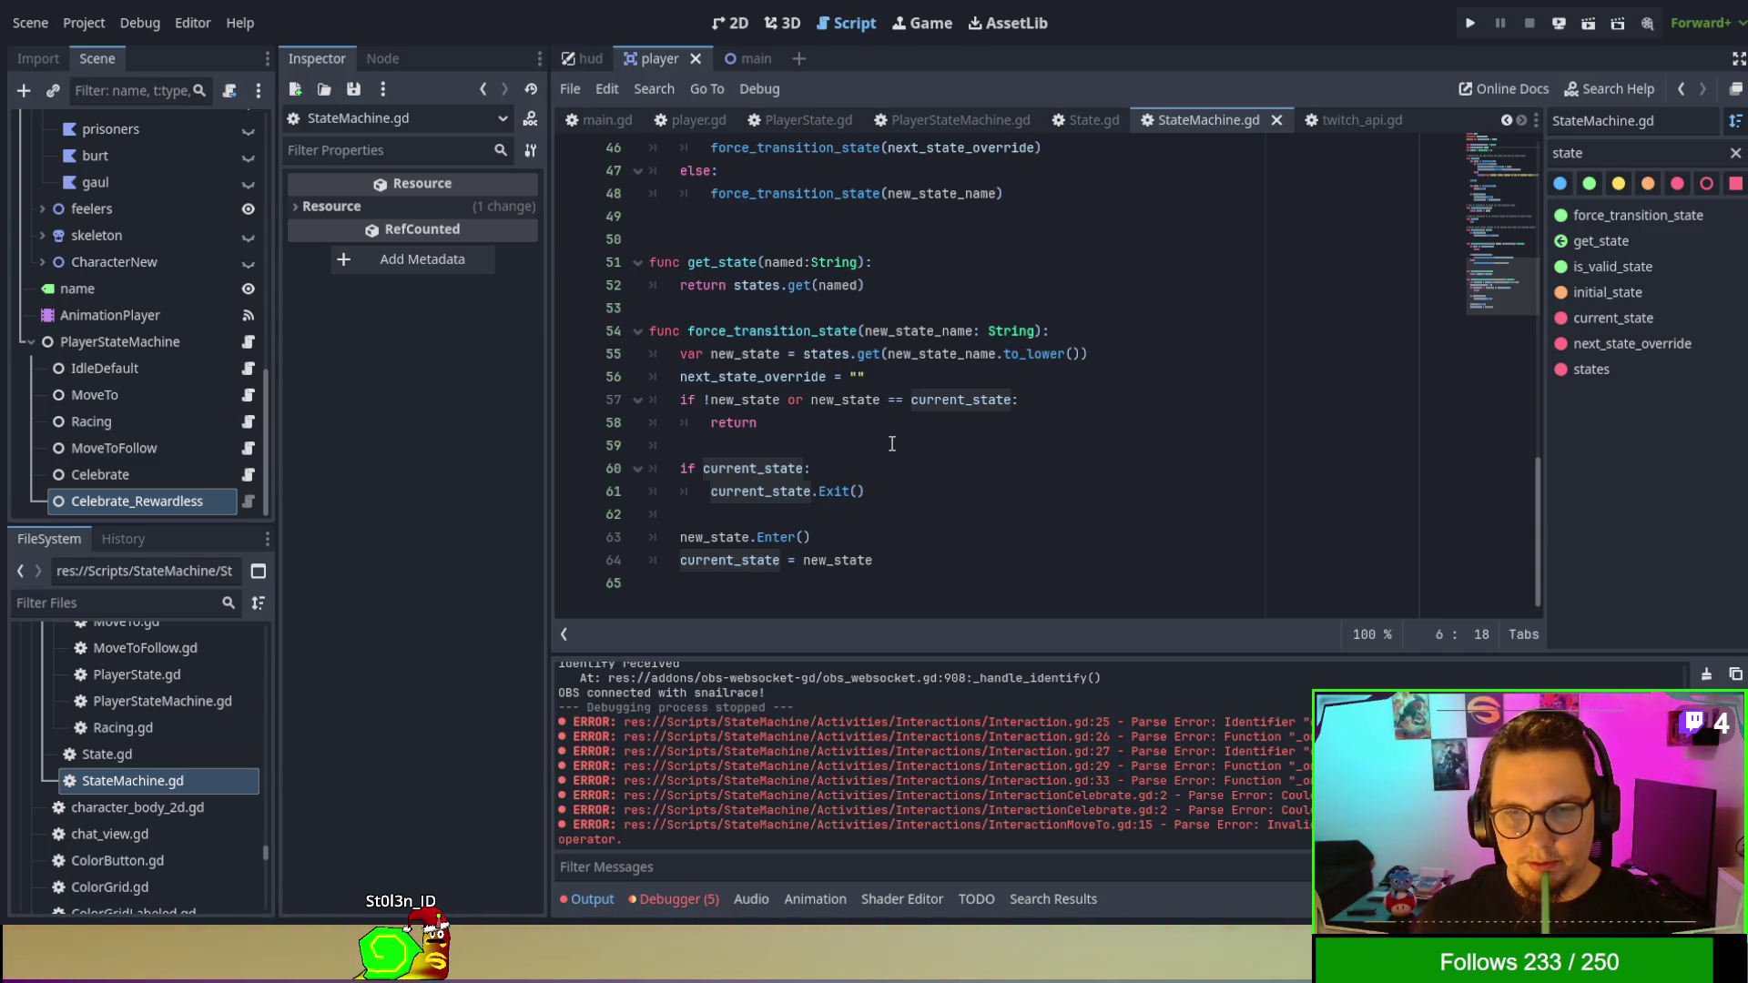
{"action": "double_click", "coordinate": [828, 402]}
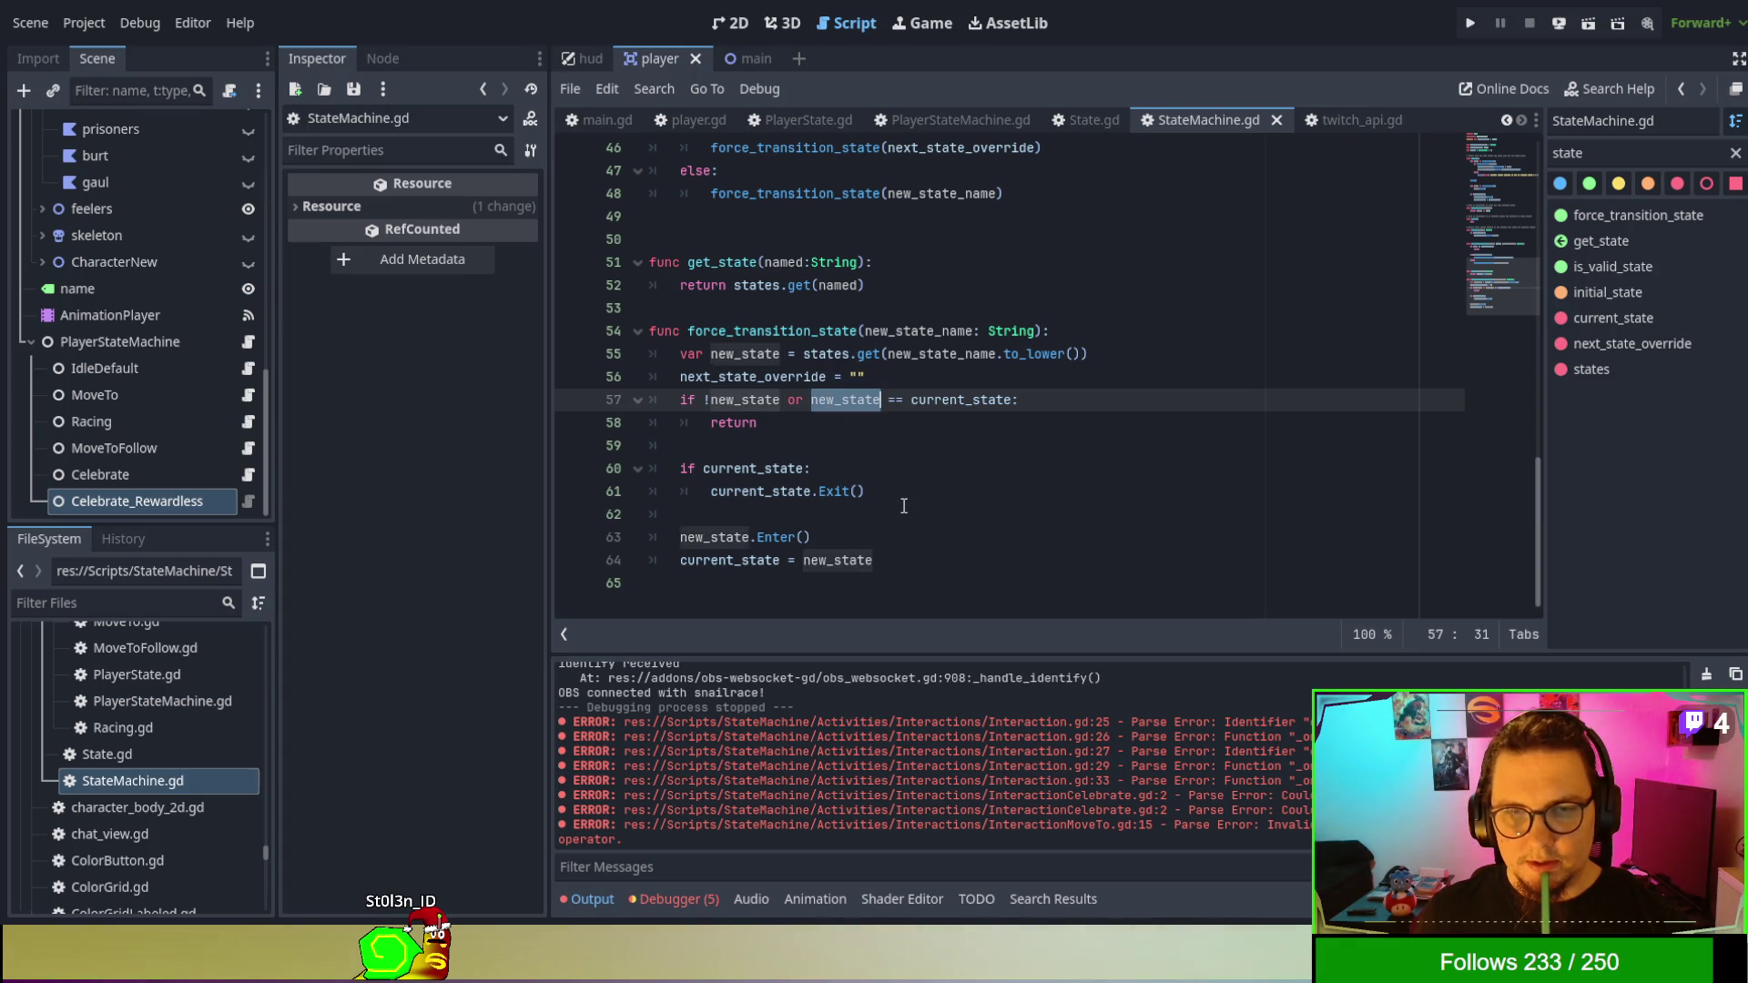
{"action": "scroll", "coordinate": [904, 505], "scroll_direction": "up", "scroll_amount": 3}
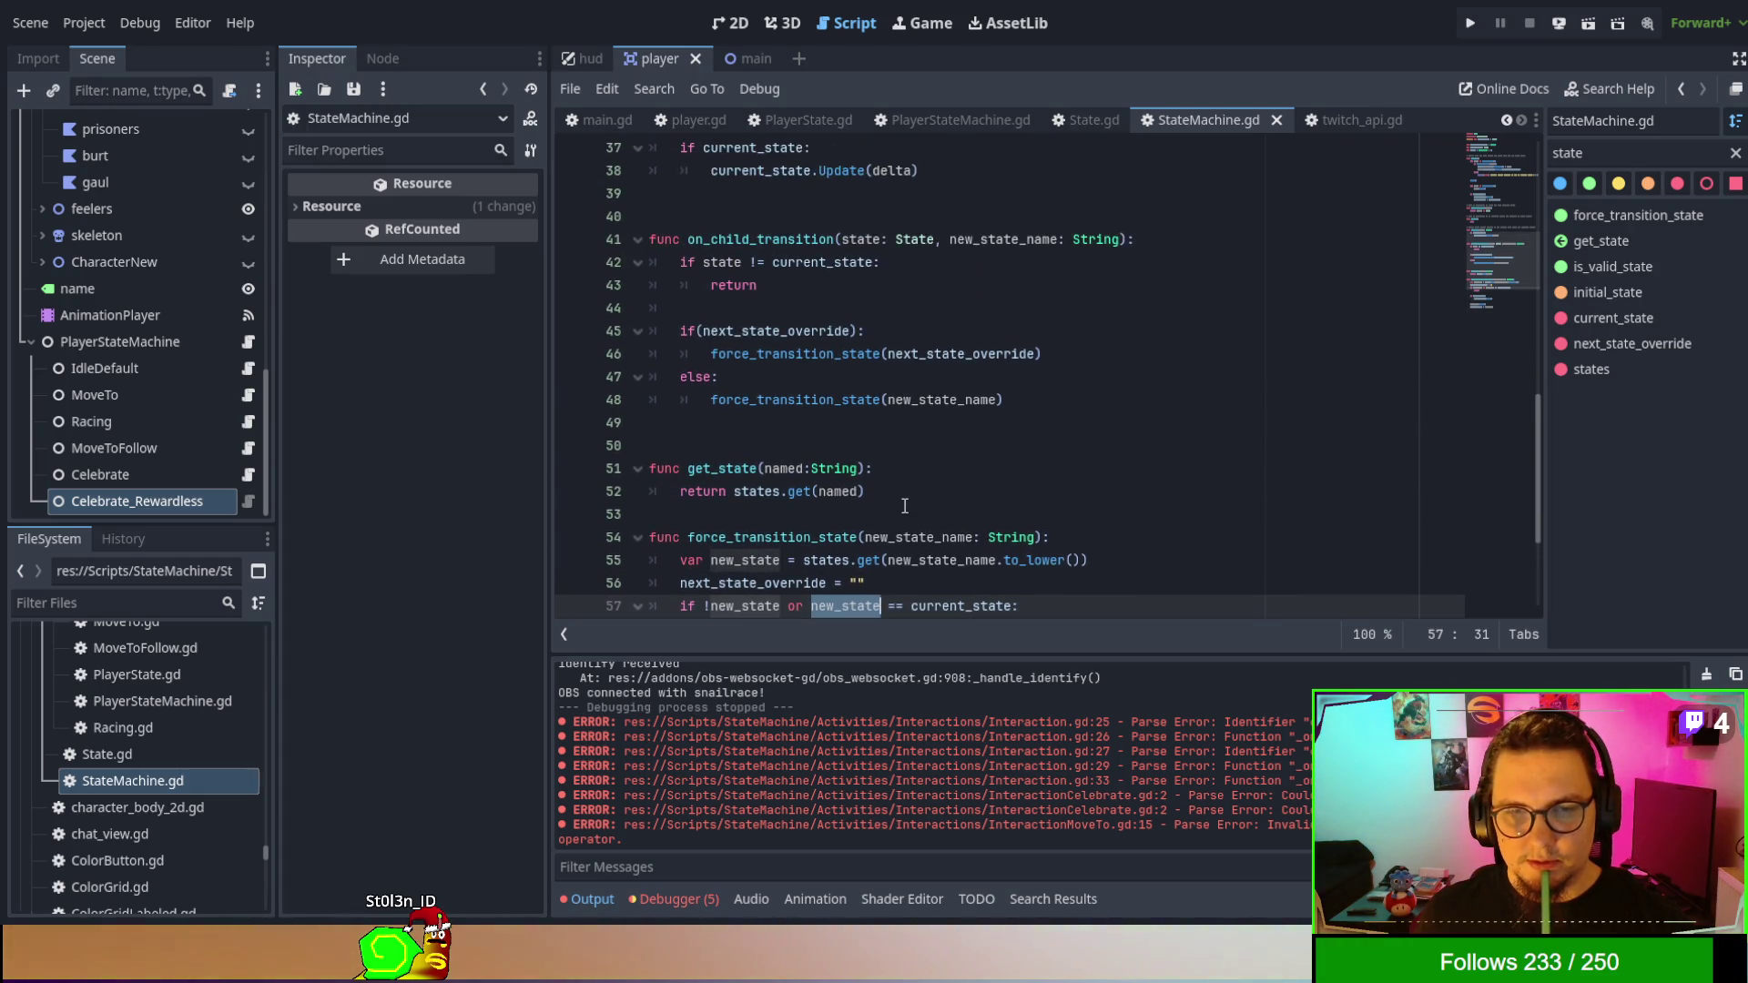
{"action": "scroll", "coordinate": [1103, 360], "scroll_direction": "up", "scroll_amount": 3}
{"action": "scroll", "coordinate": [1284, 264], "scroll_direction": "up", "scroll_amount": 3}
{"action": "type", "text": "b"}
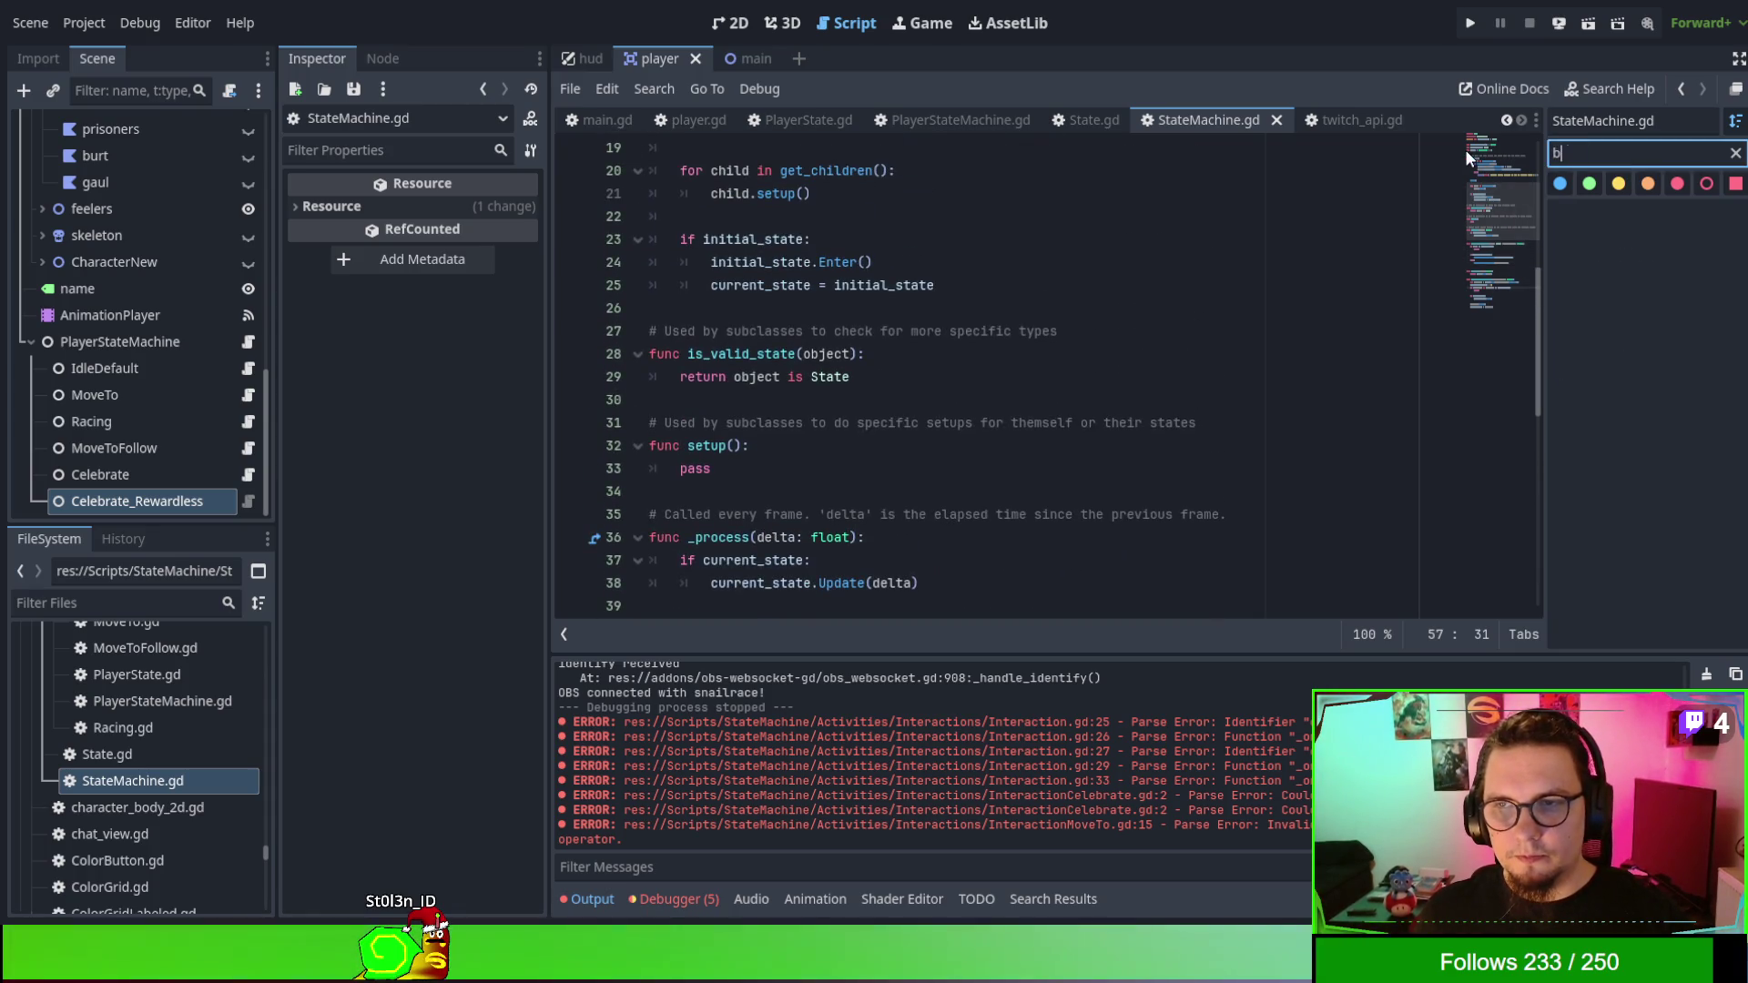
Filter the outline by 'next' and step through every next_state_override match with Ctrl+F.
{"action": "key", "text": "BackSpace"}
{"action": "type", "text": "next"}
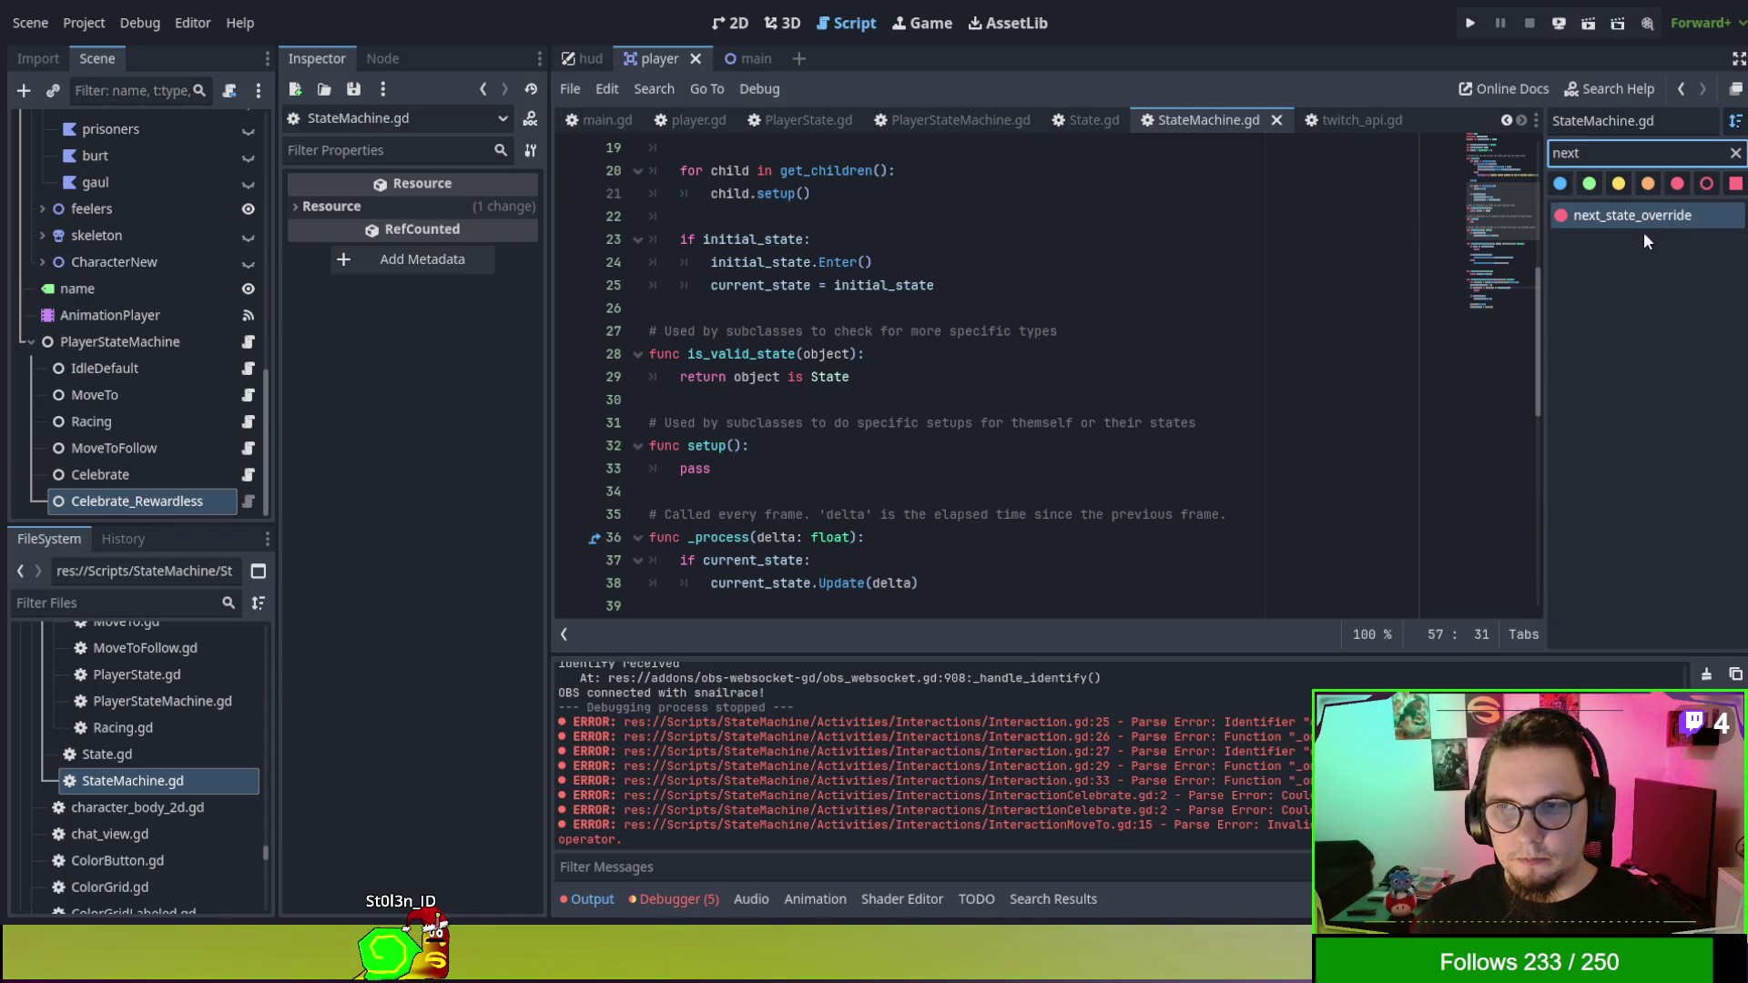
{"action": "left_click", "coordinate": [1637, 219]}
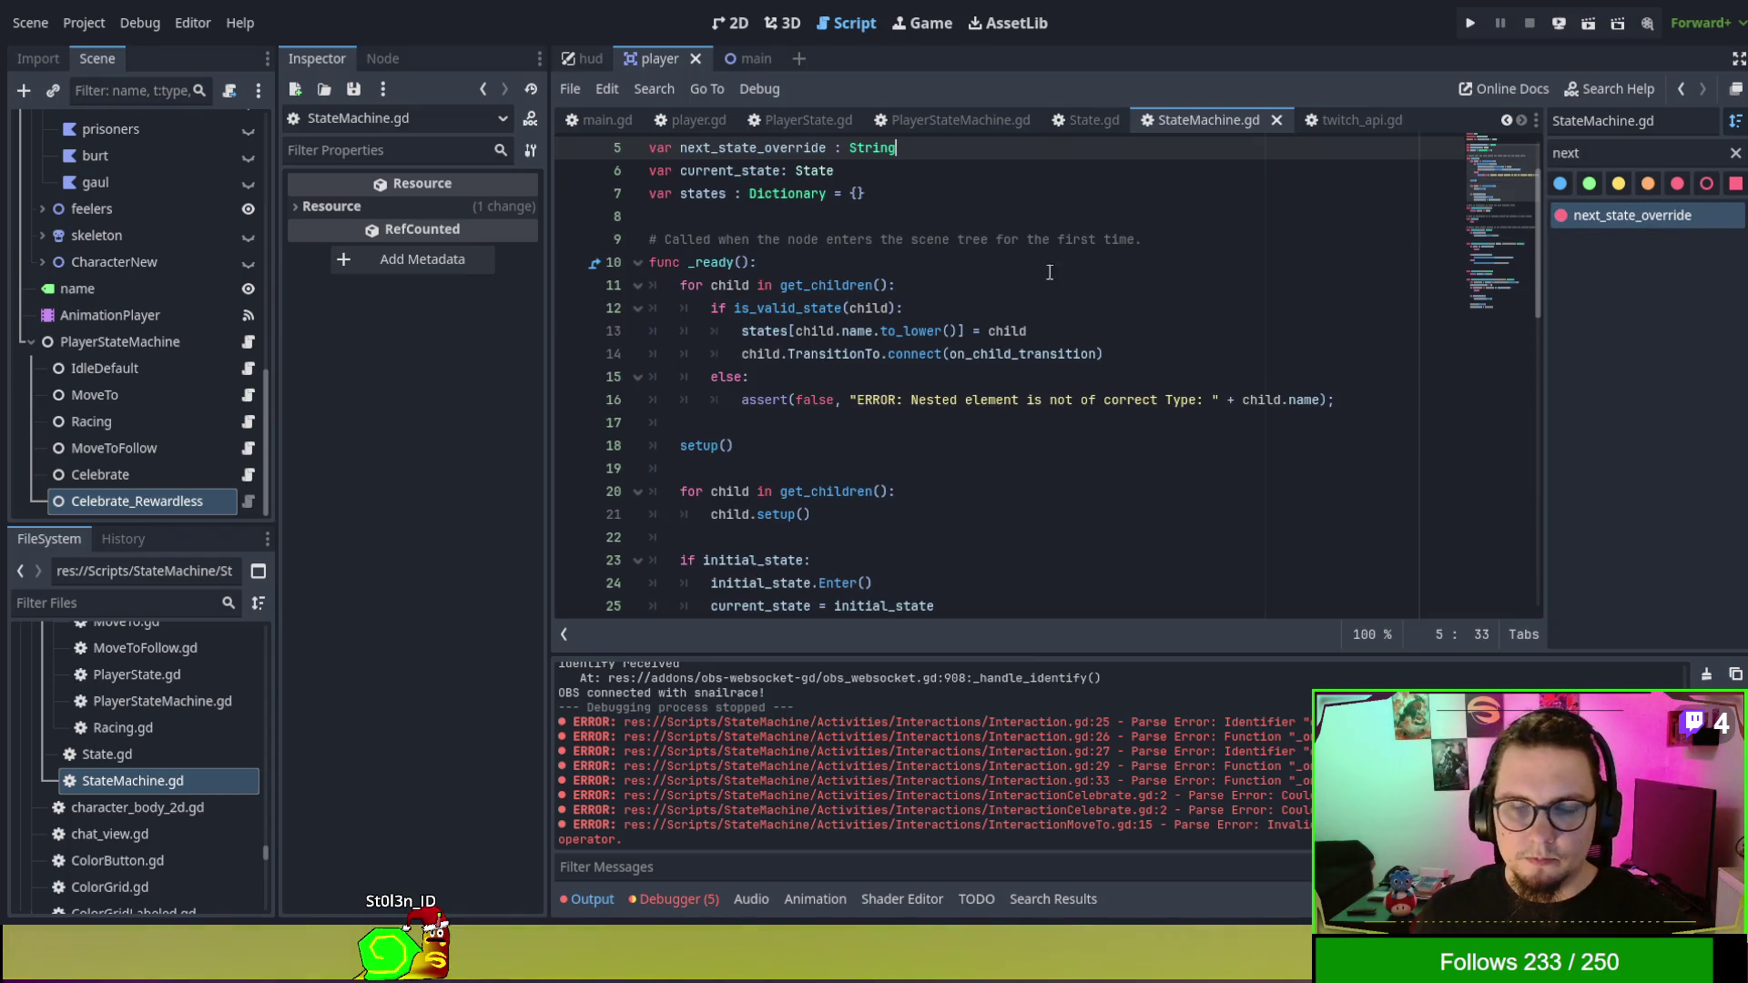
{"action": "double_click", "coordinate": [758, 147]}
{"action": "key", "text": "ctrl+f"}
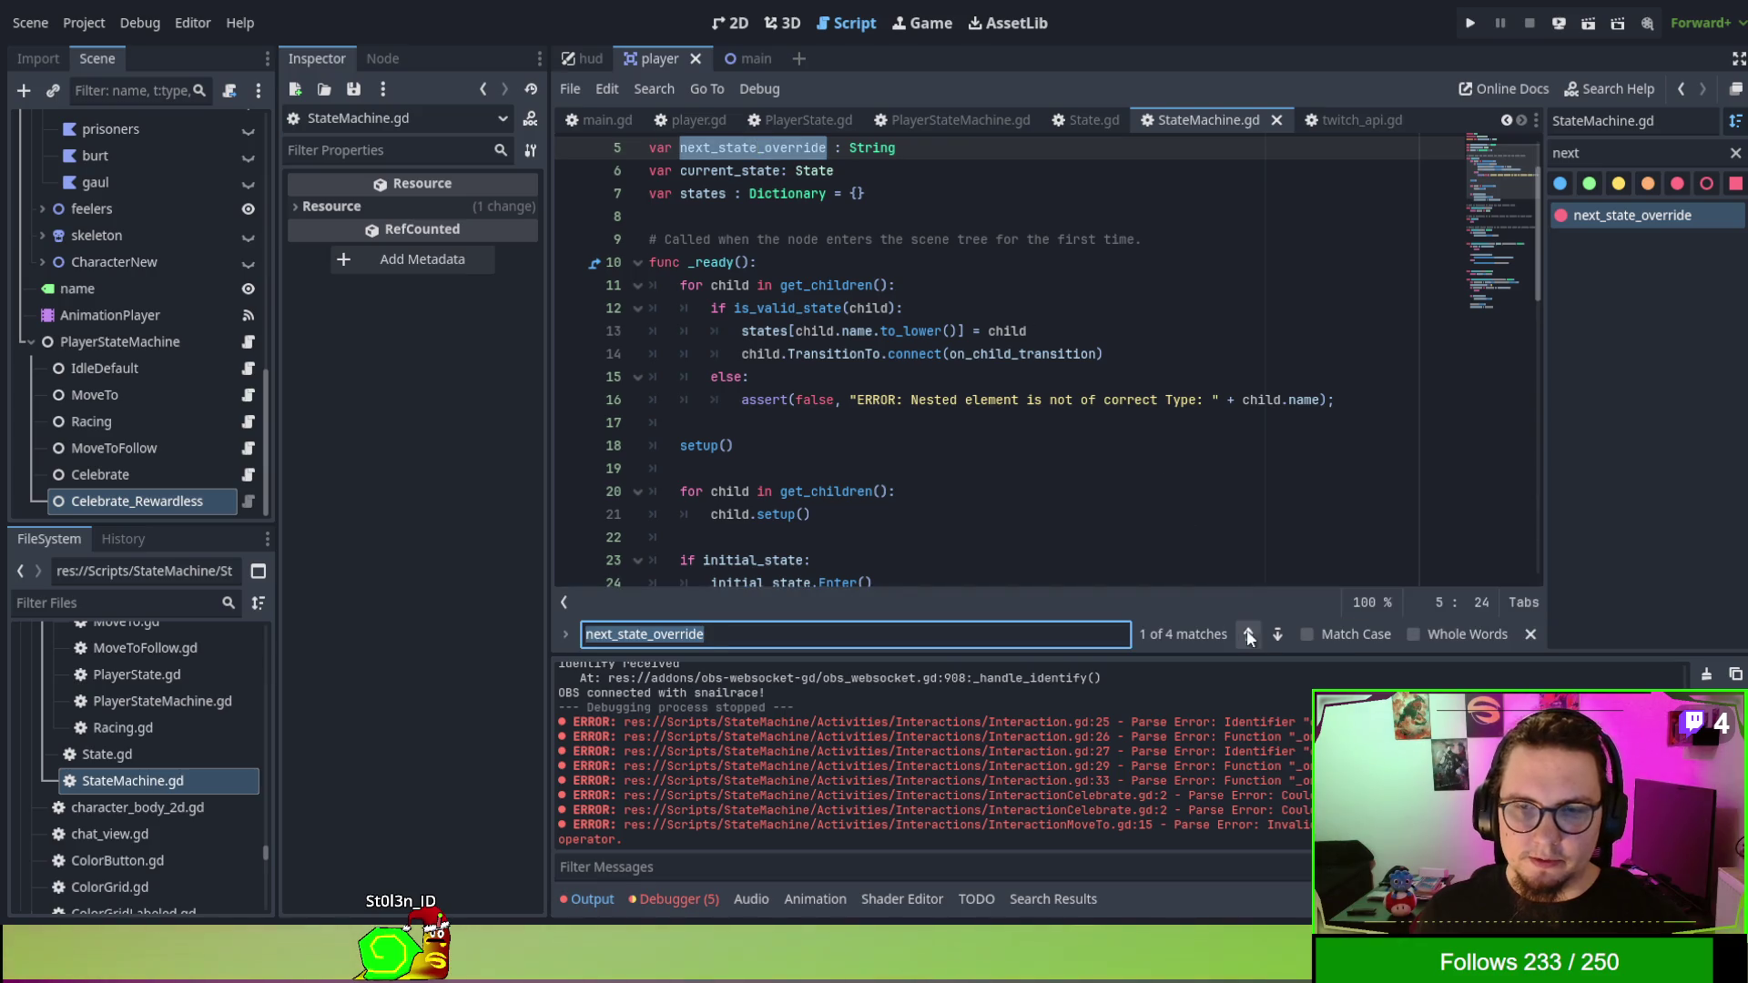
{"action": "left_click", "coordinate": [1276, 634]}
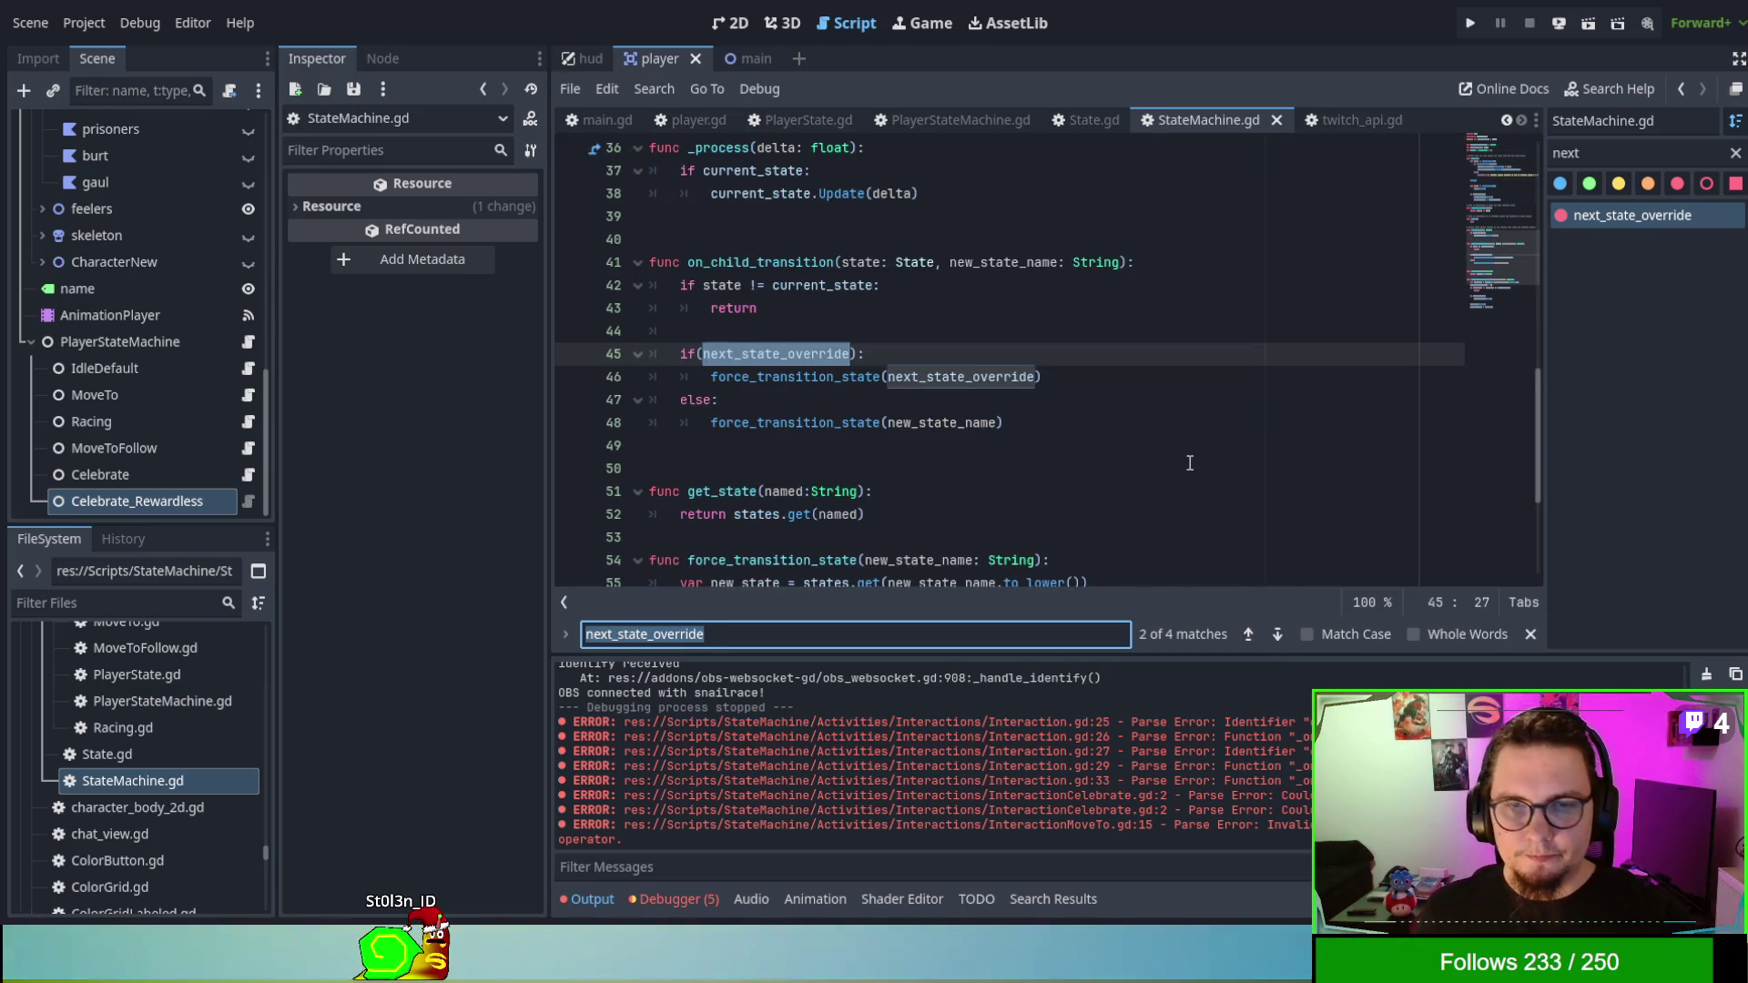
{"action": "left_click", "coordinate": [818, 376]}
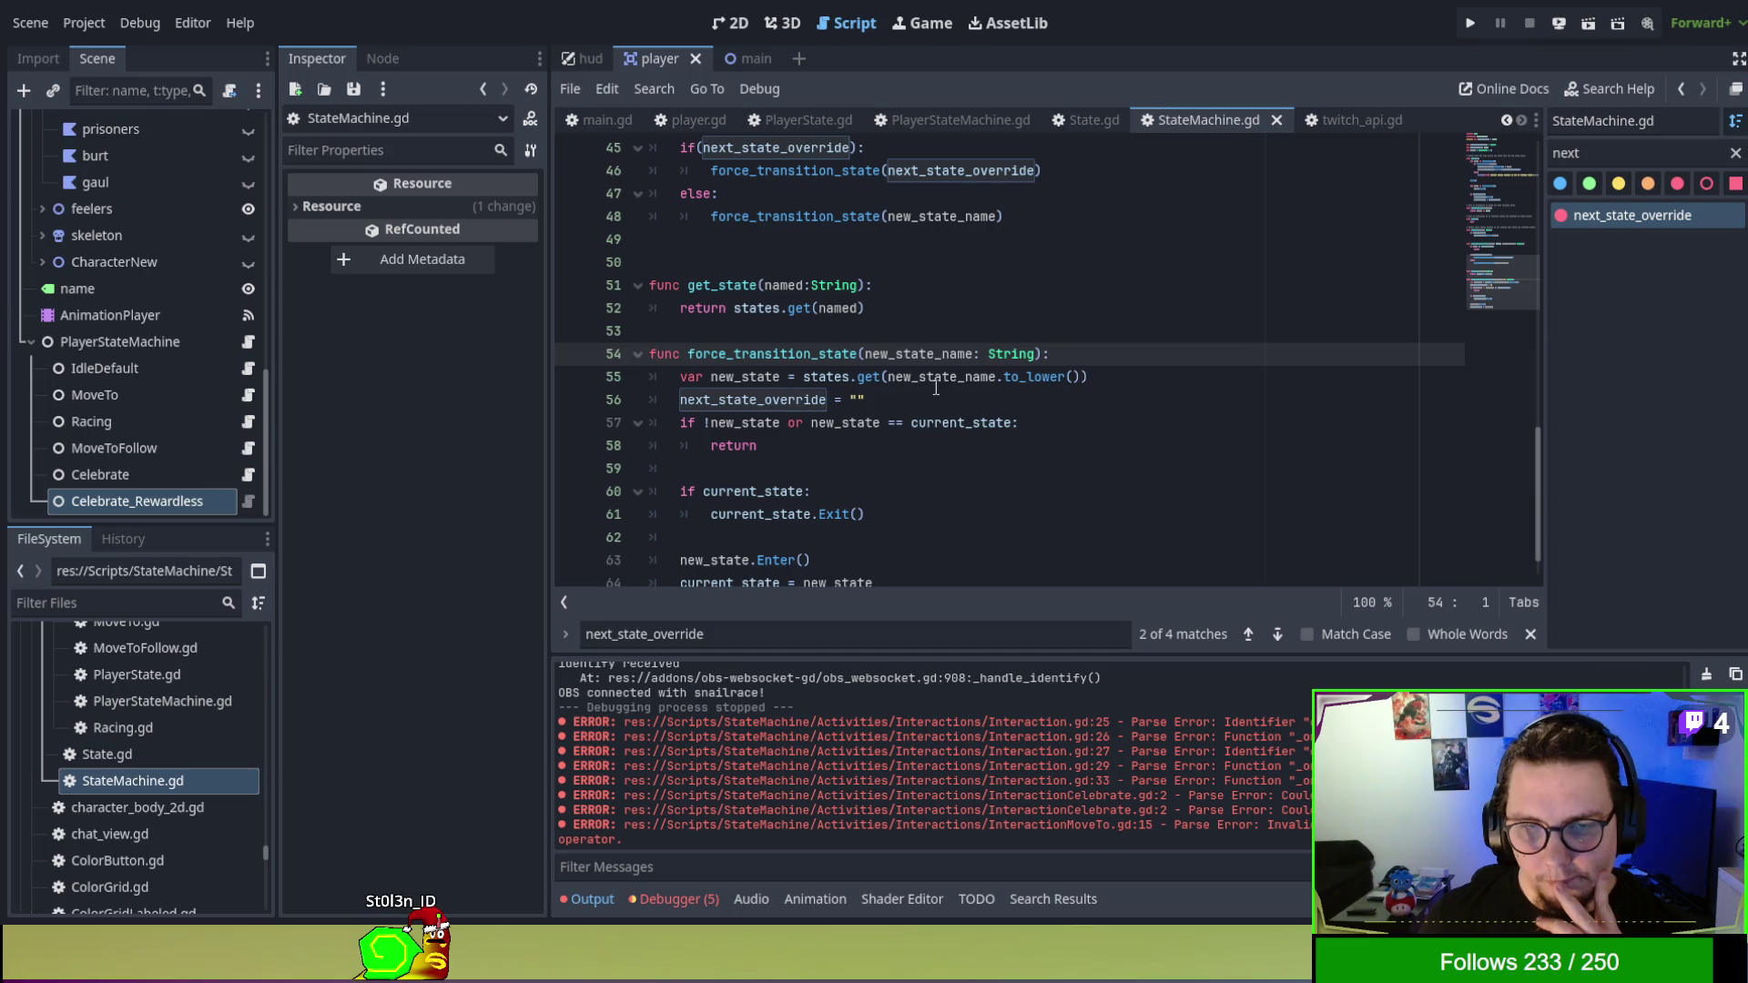
{"action": "scroll", "coordinate": [922, 461], "scroll_direction": "down", "scroll_amount": 1}
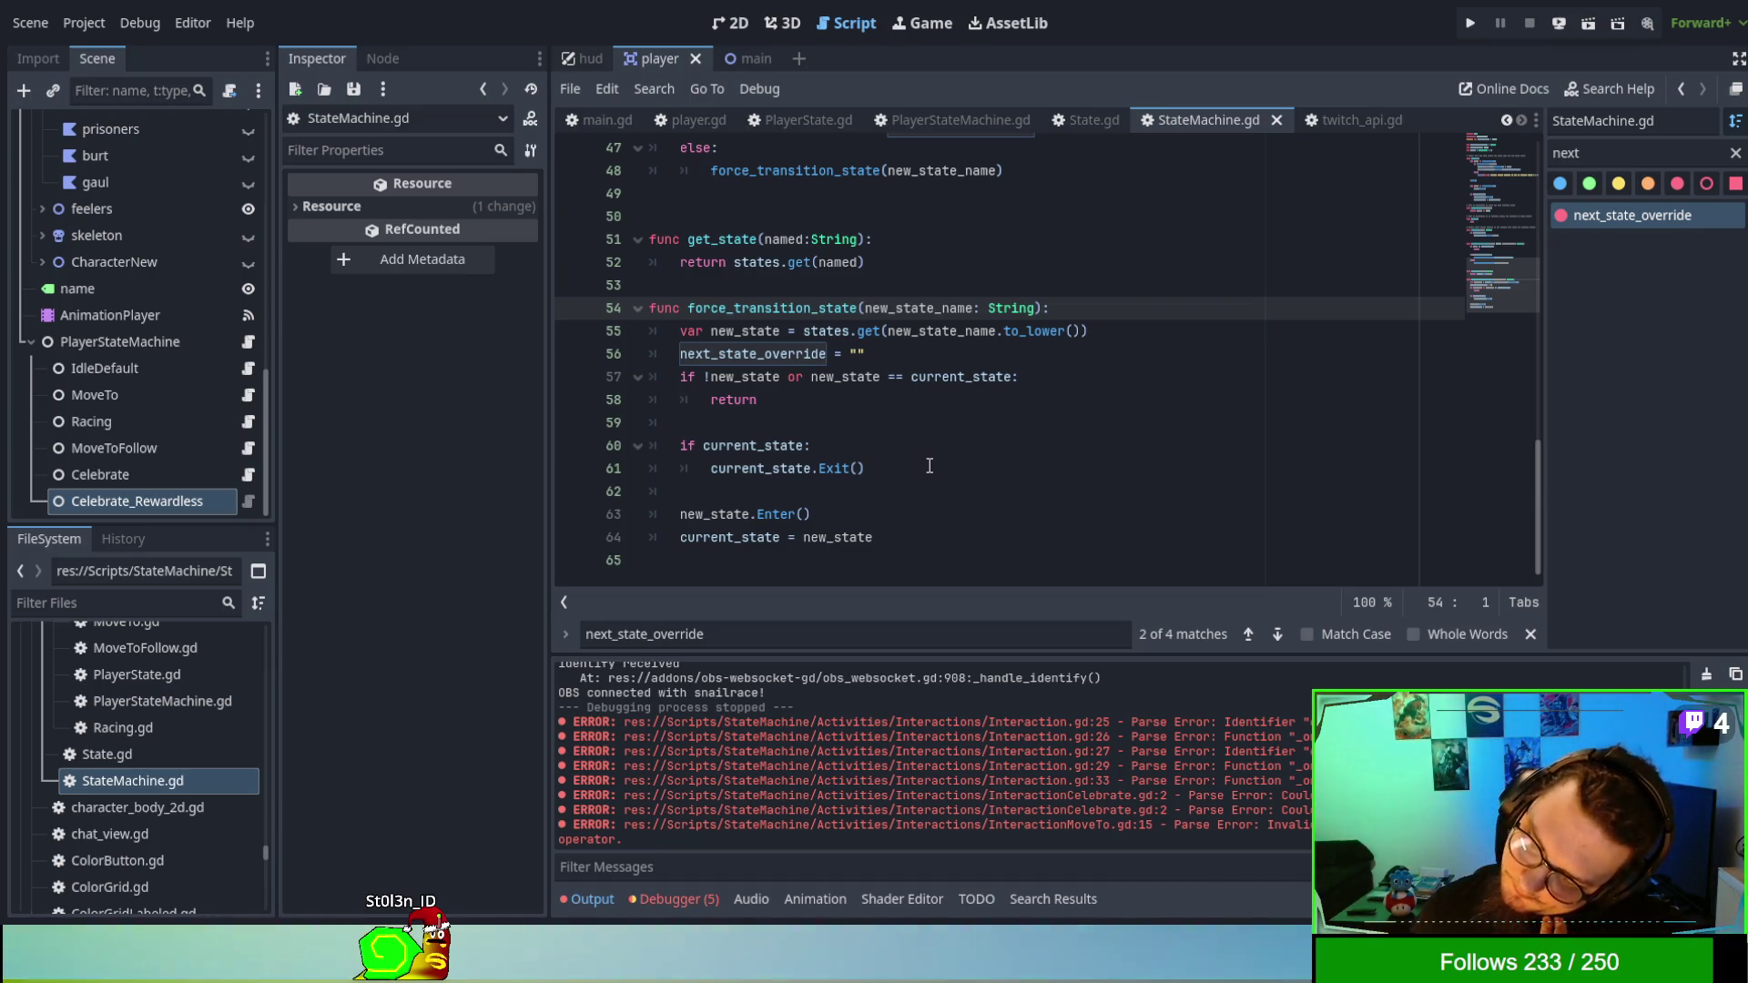
{"action": "scroll", "coordinate": [929, 467], "scroll_direction": "up", "scroll_amount": 5}
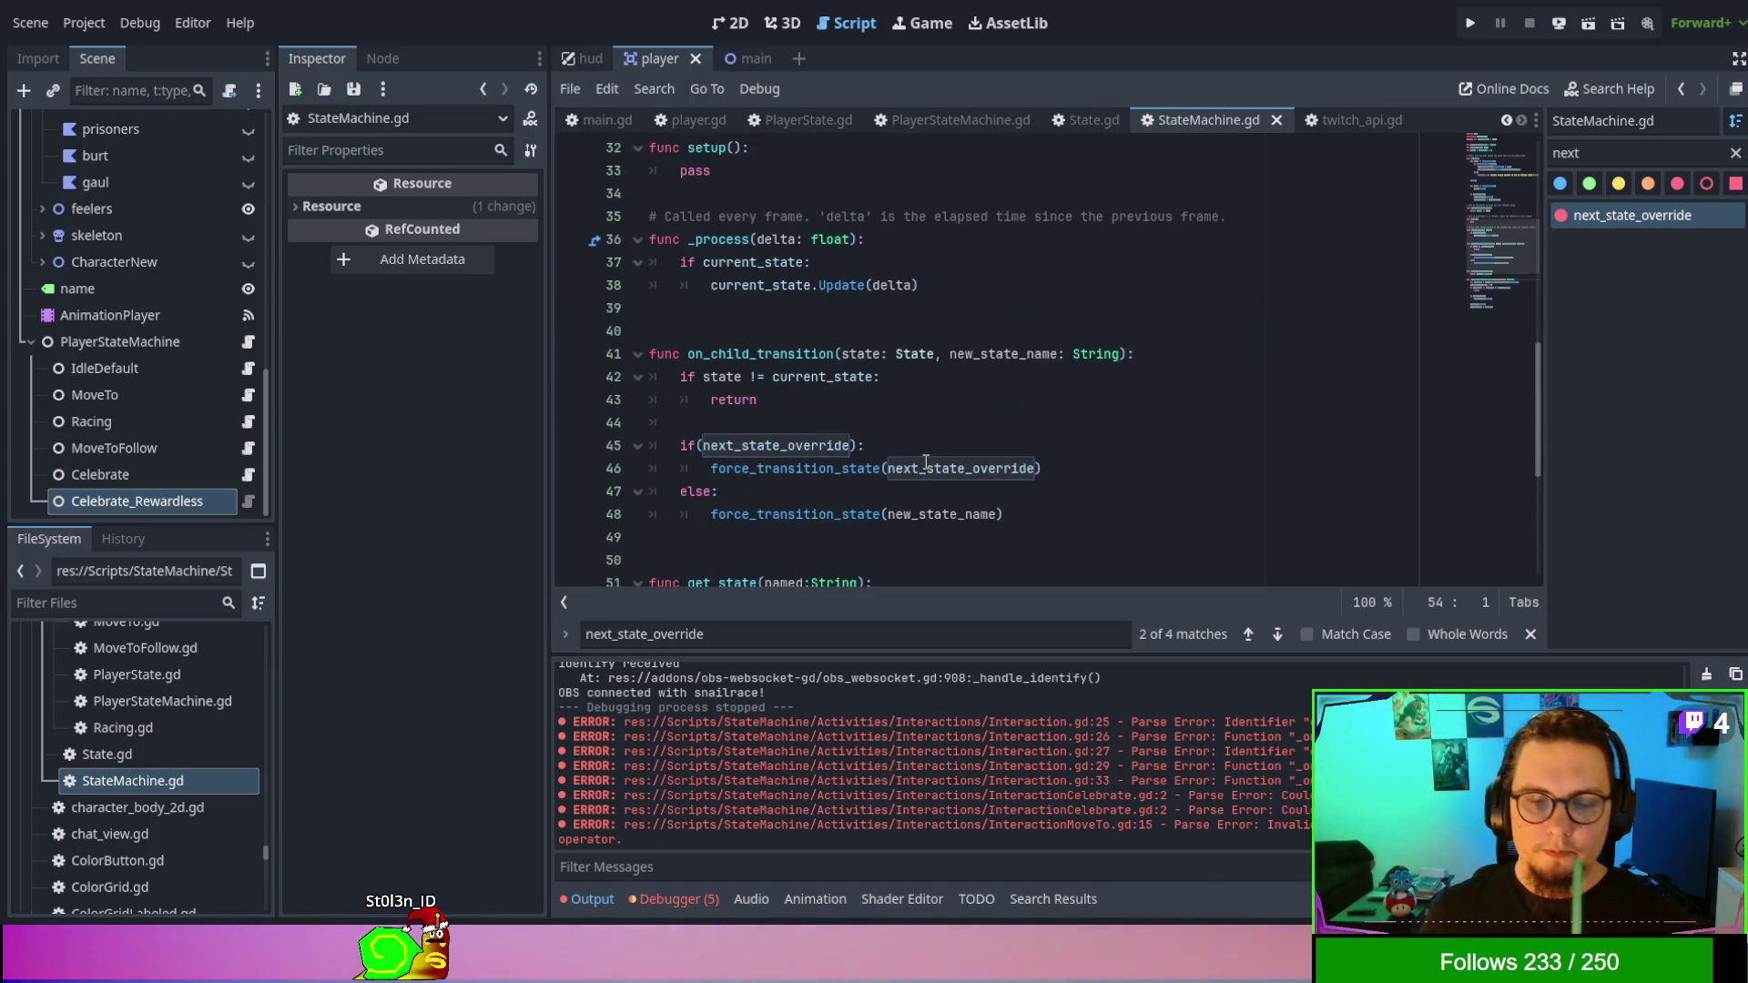
{"action": "scroll", "coordinate": [927, 462], "scroll_direction": "up", "scroll_amount": 10}
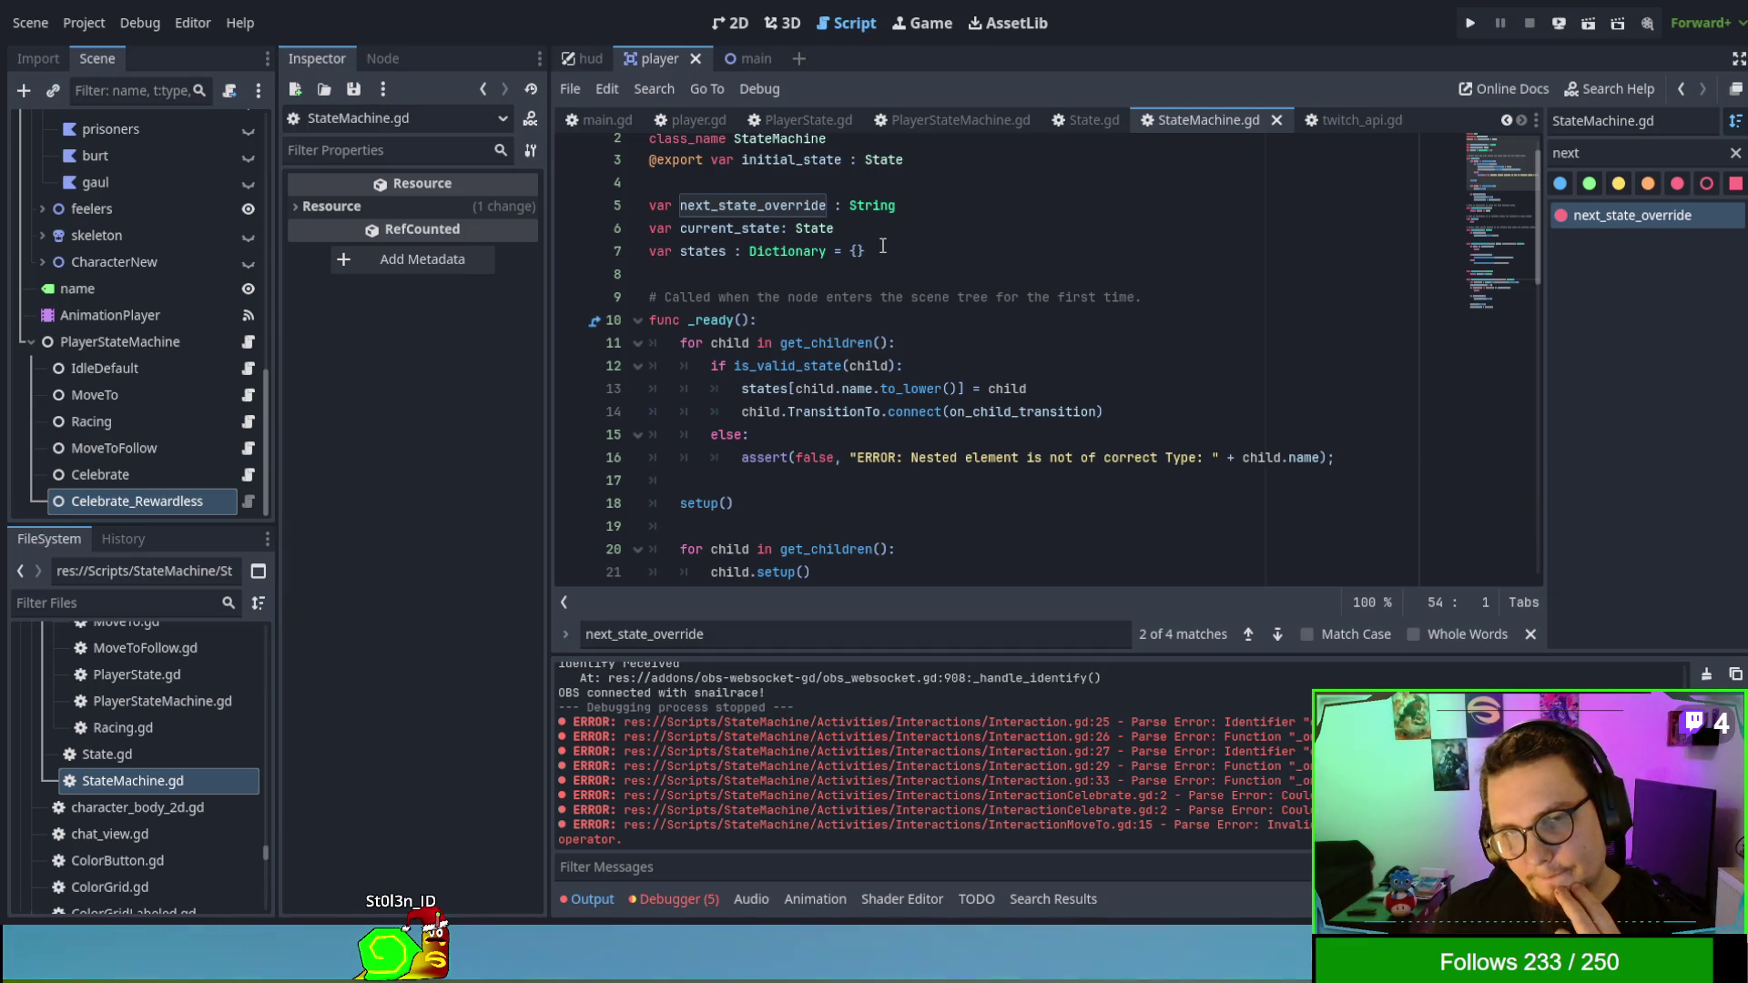
{"action": "scroll", "coordinate": [882, 246], "scroll_direction": "down", "scroll_amount": 3}
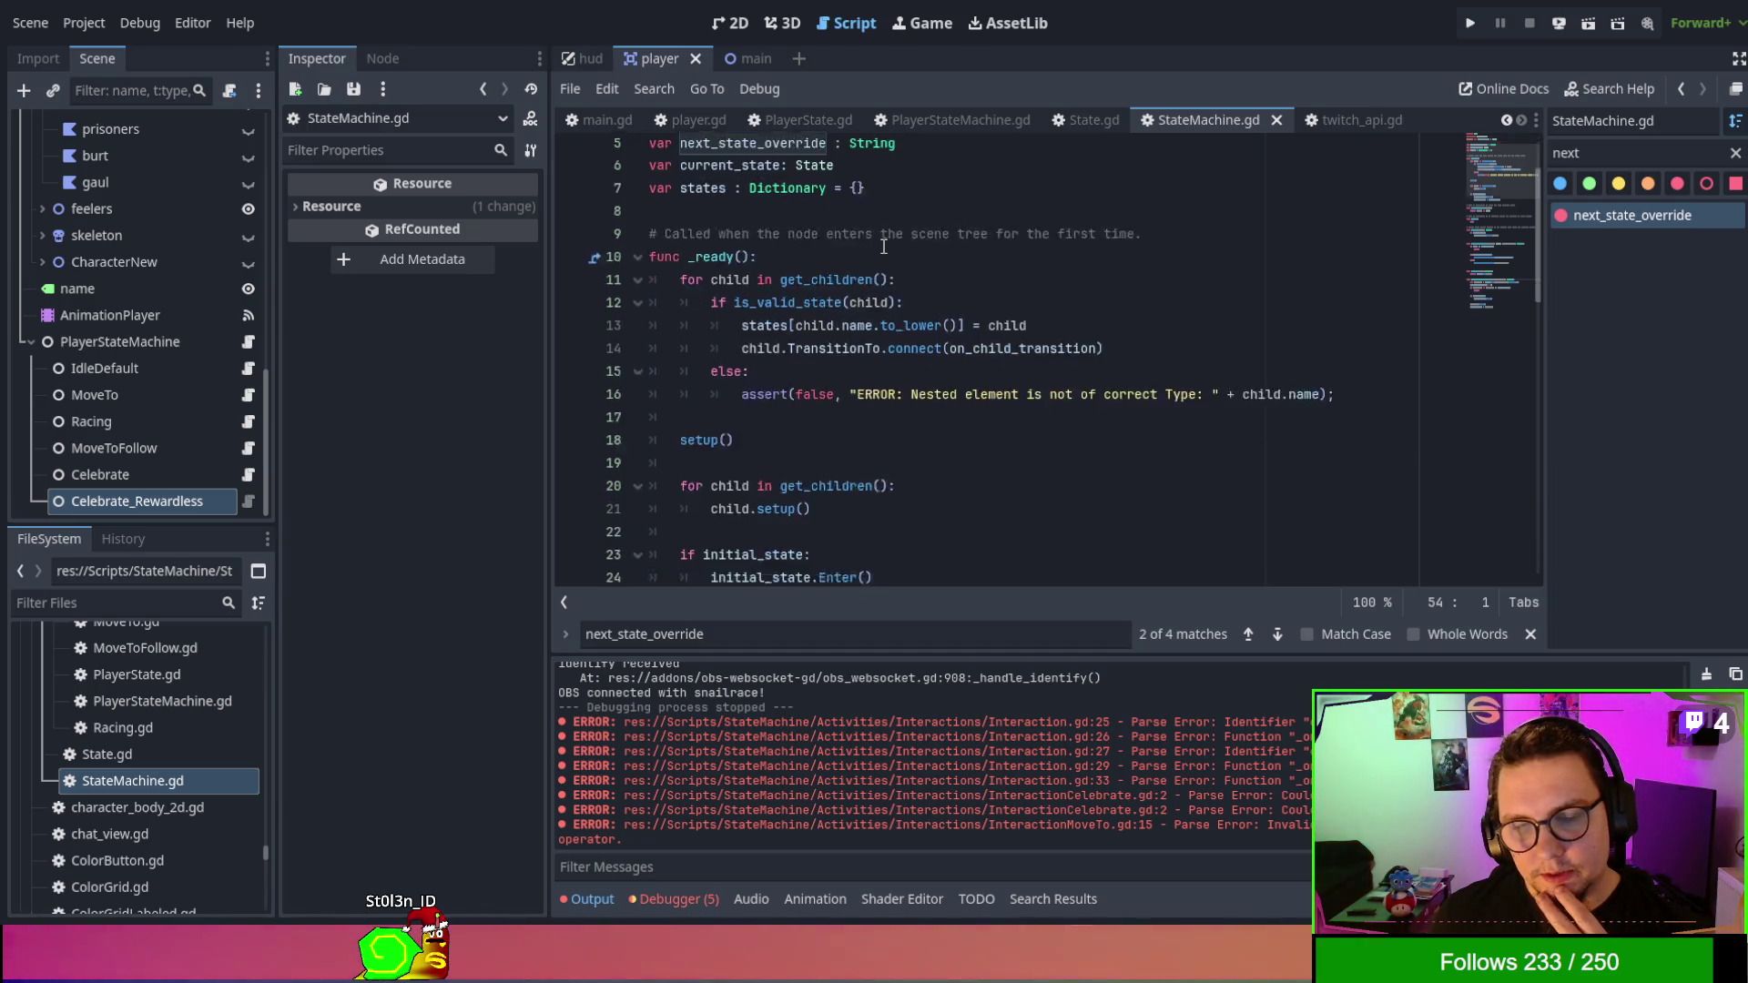